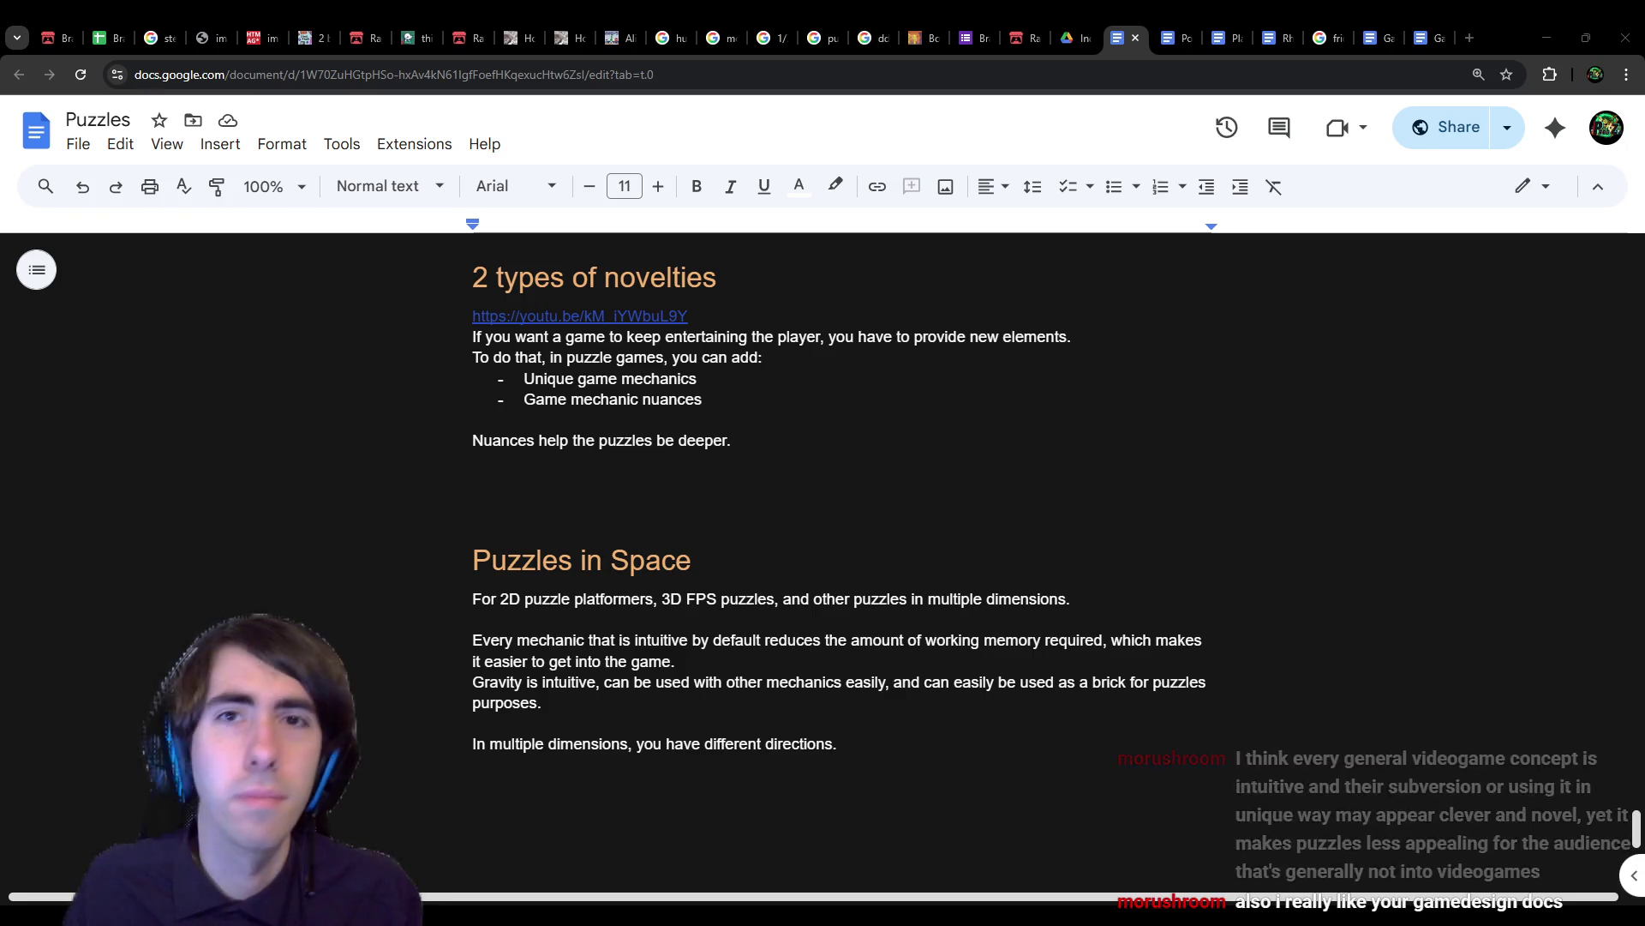
Step: Restore the Puzzles tab, then browse Google image results for 'puzzle platformer'
click(1136, 38)
key(ctrl+shift+t)
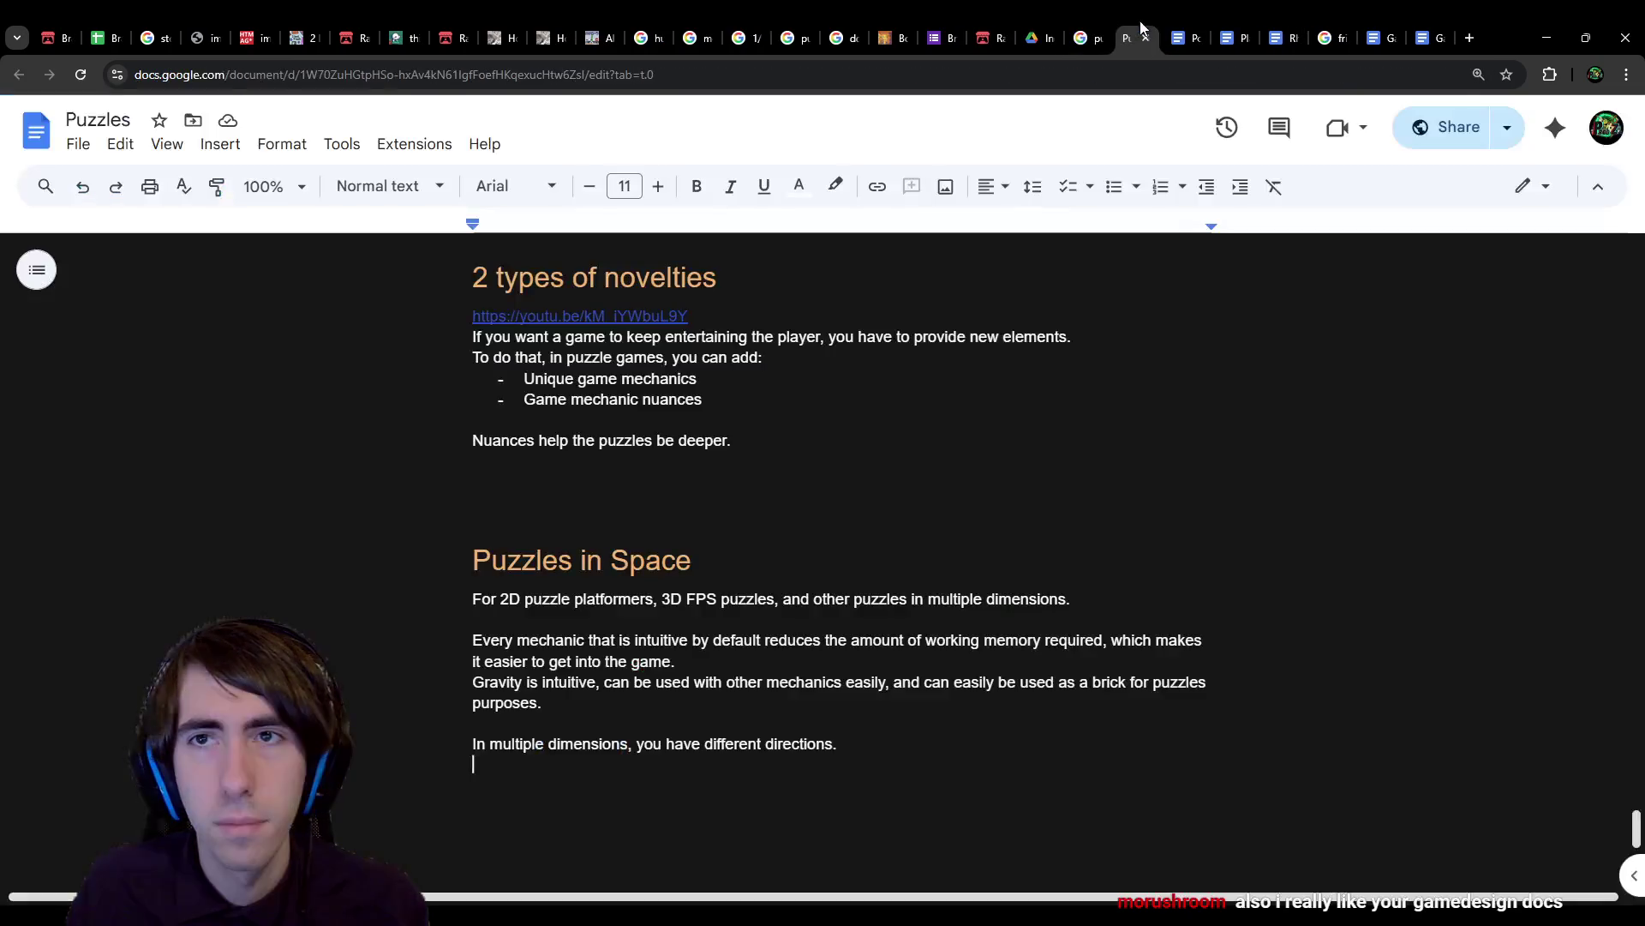
click(1082, 28)
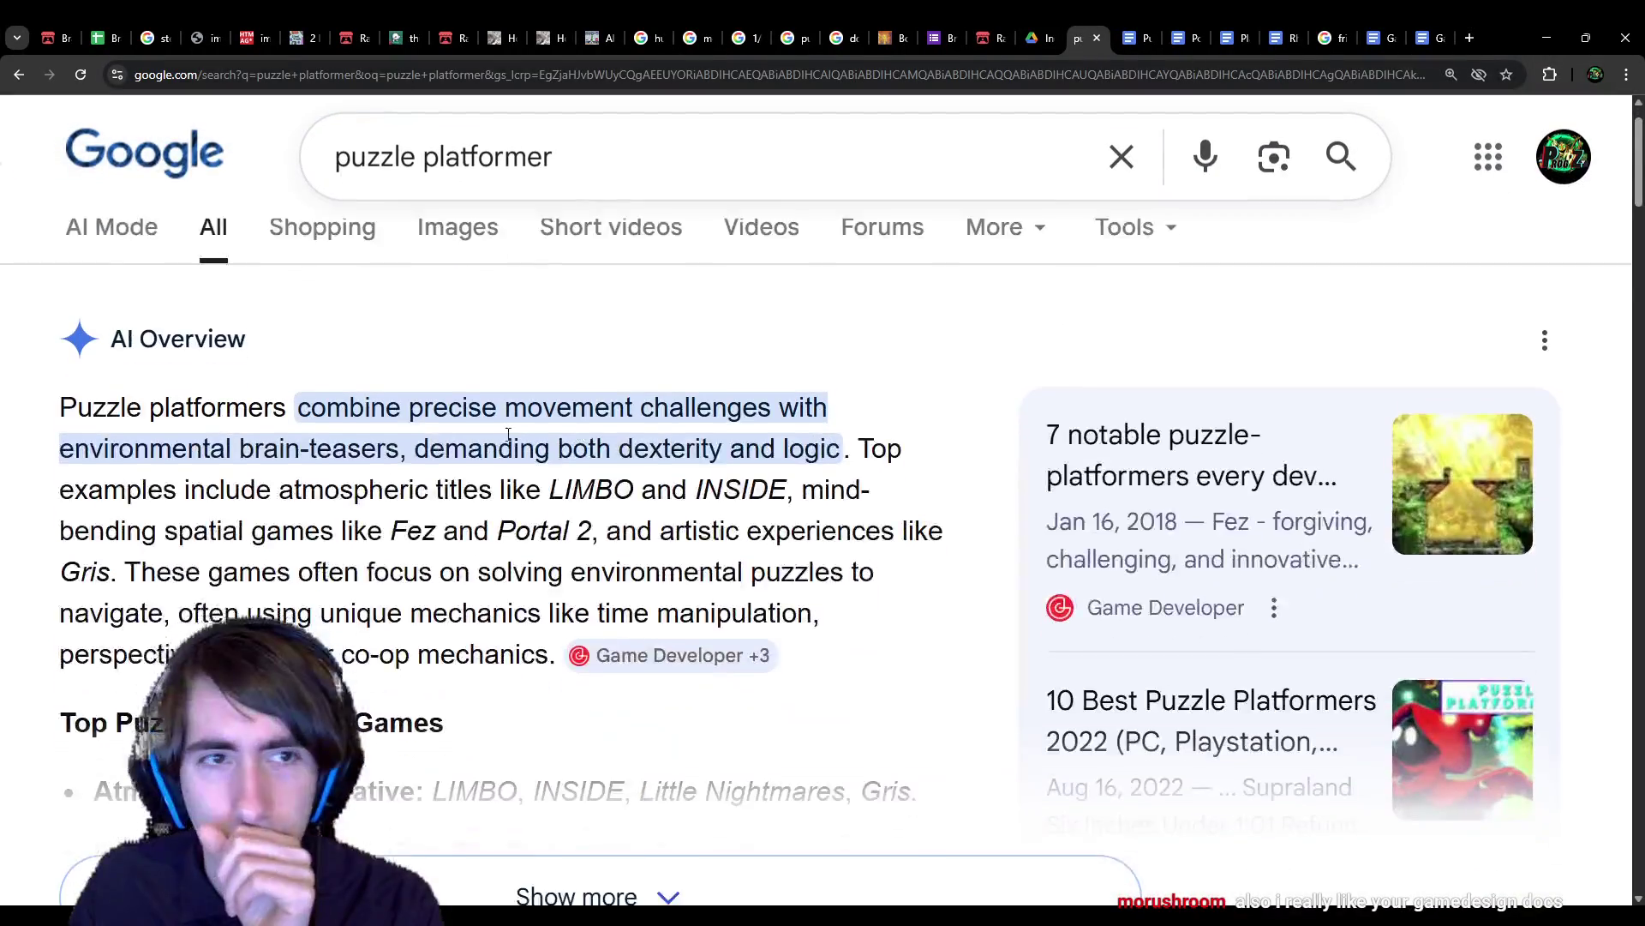
click(472, 310)
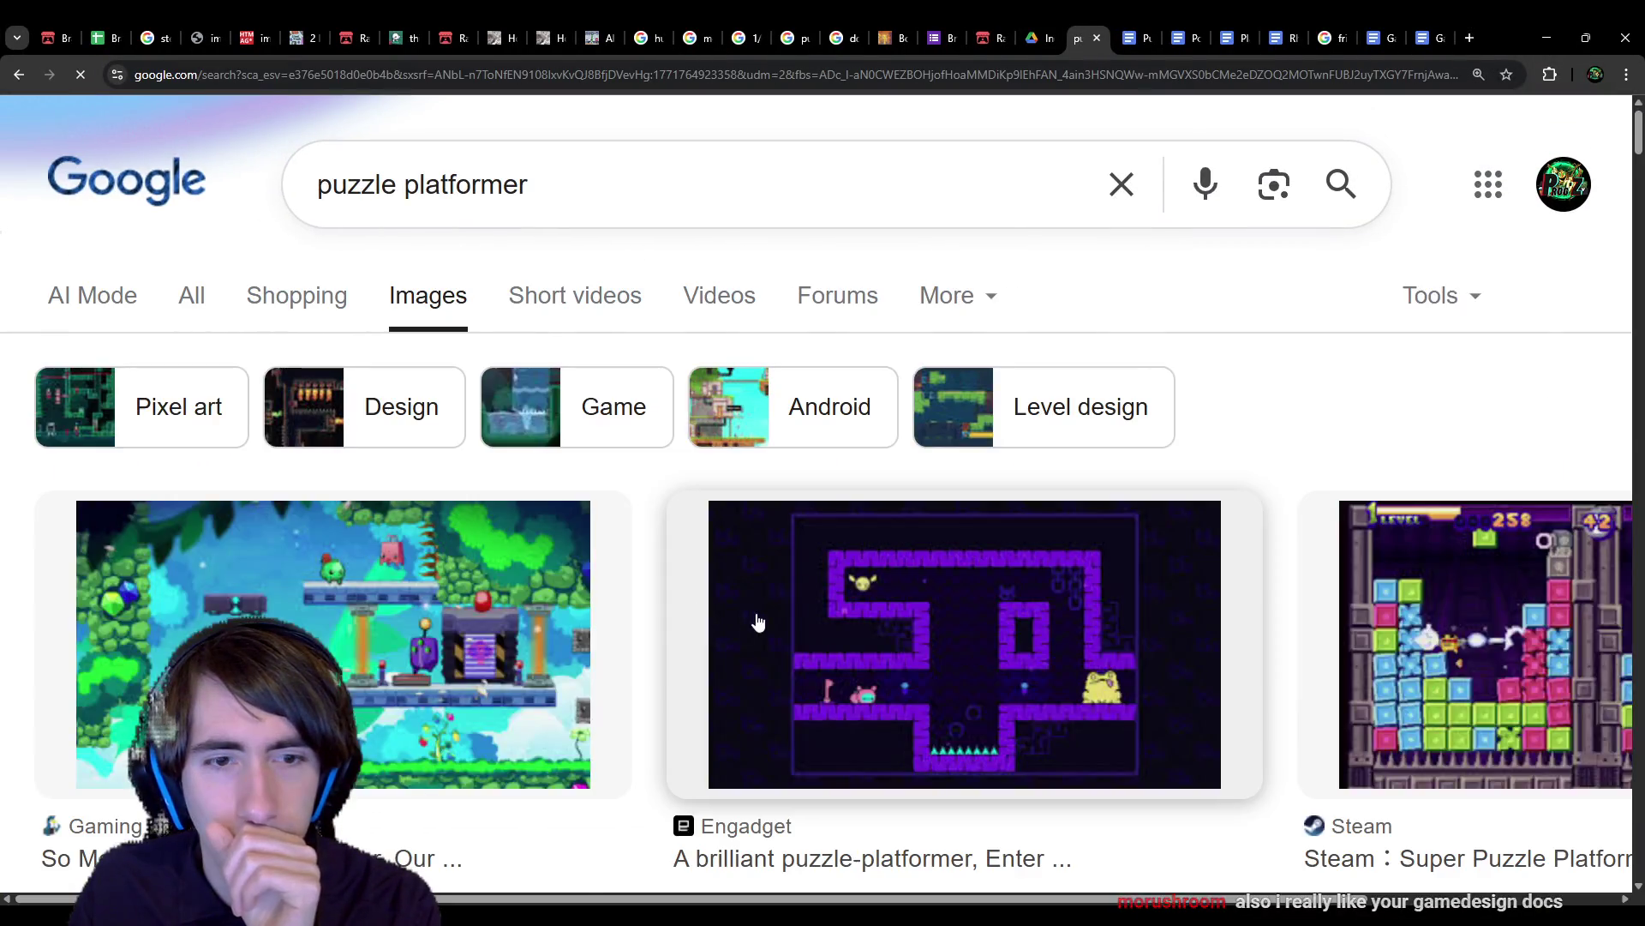
scroll(757, 617, down, 3)
scroll(617, 614, down, 5)
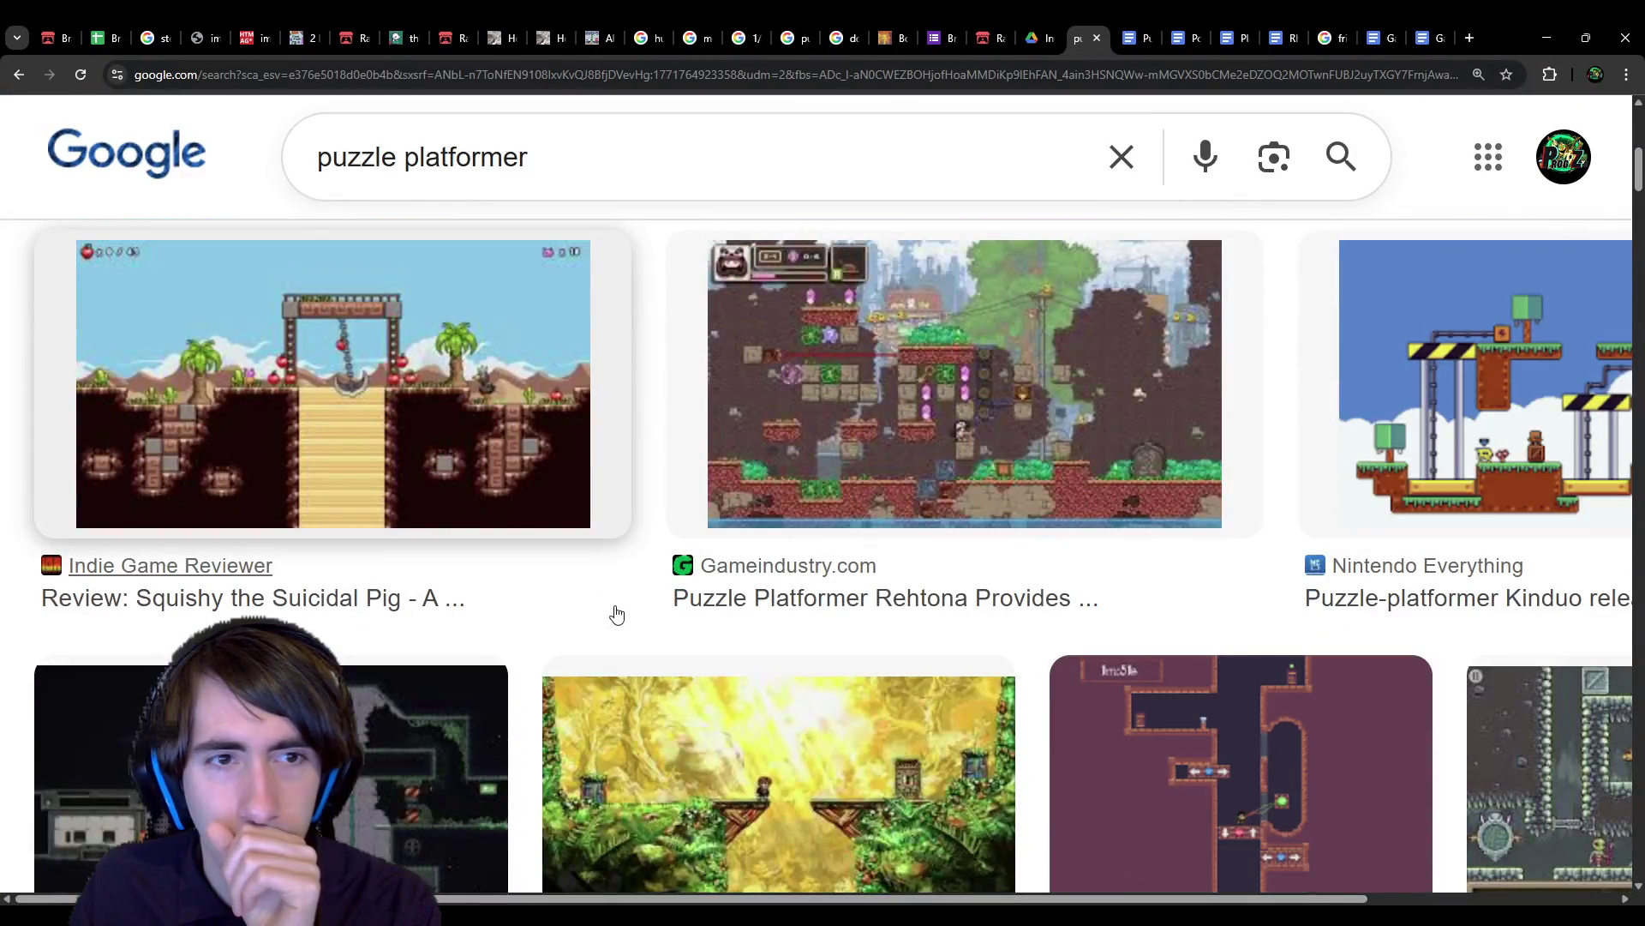
scroll(617, 614, down, 1)
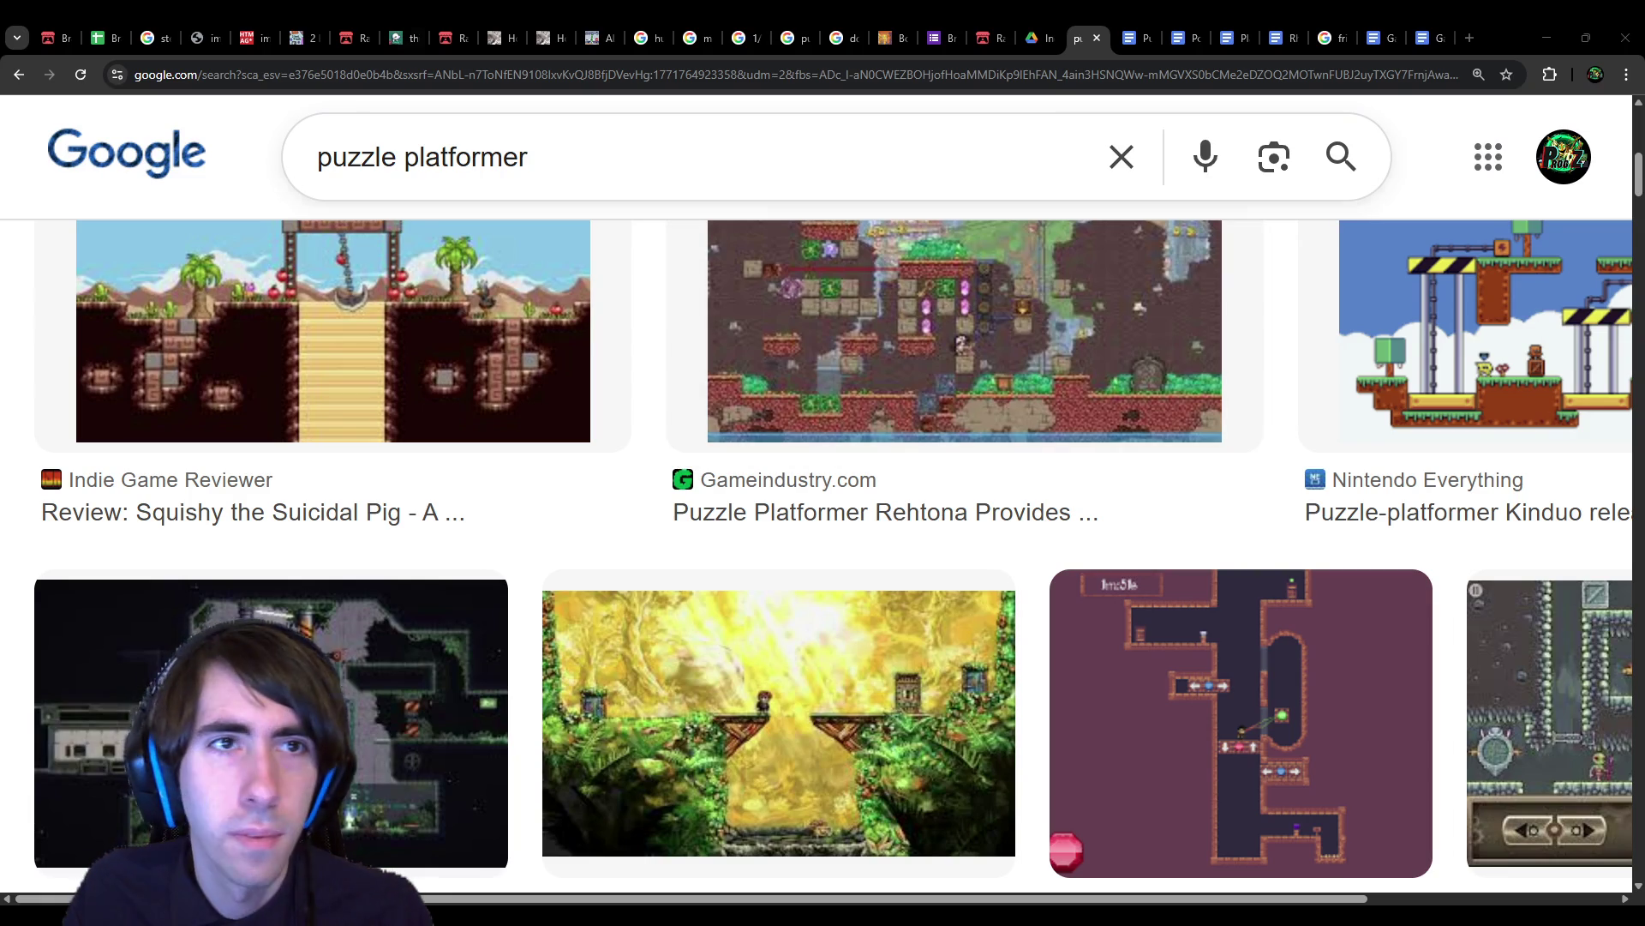
click(1139, 38)
Step: Paste the key, stick figure and door drawing under the directions line, with blank lines above Other
key(ctrl+v)
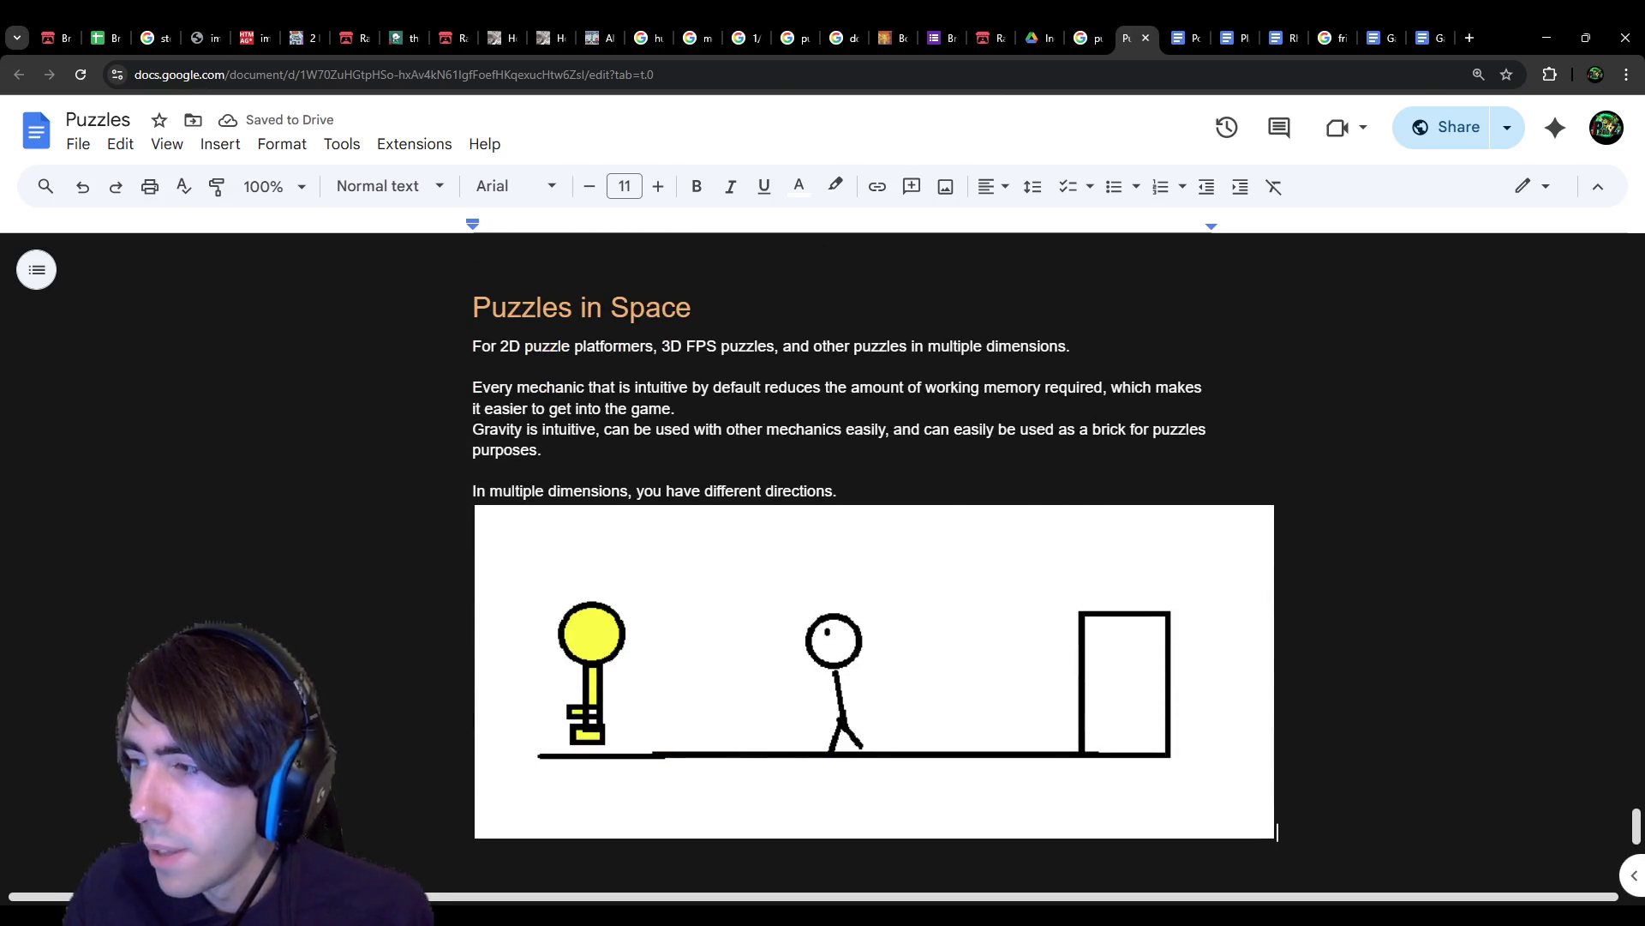
click(947, 495)
scroll(925, 617, down, 2)
click(842, 719)
key(Return)
key(Return)
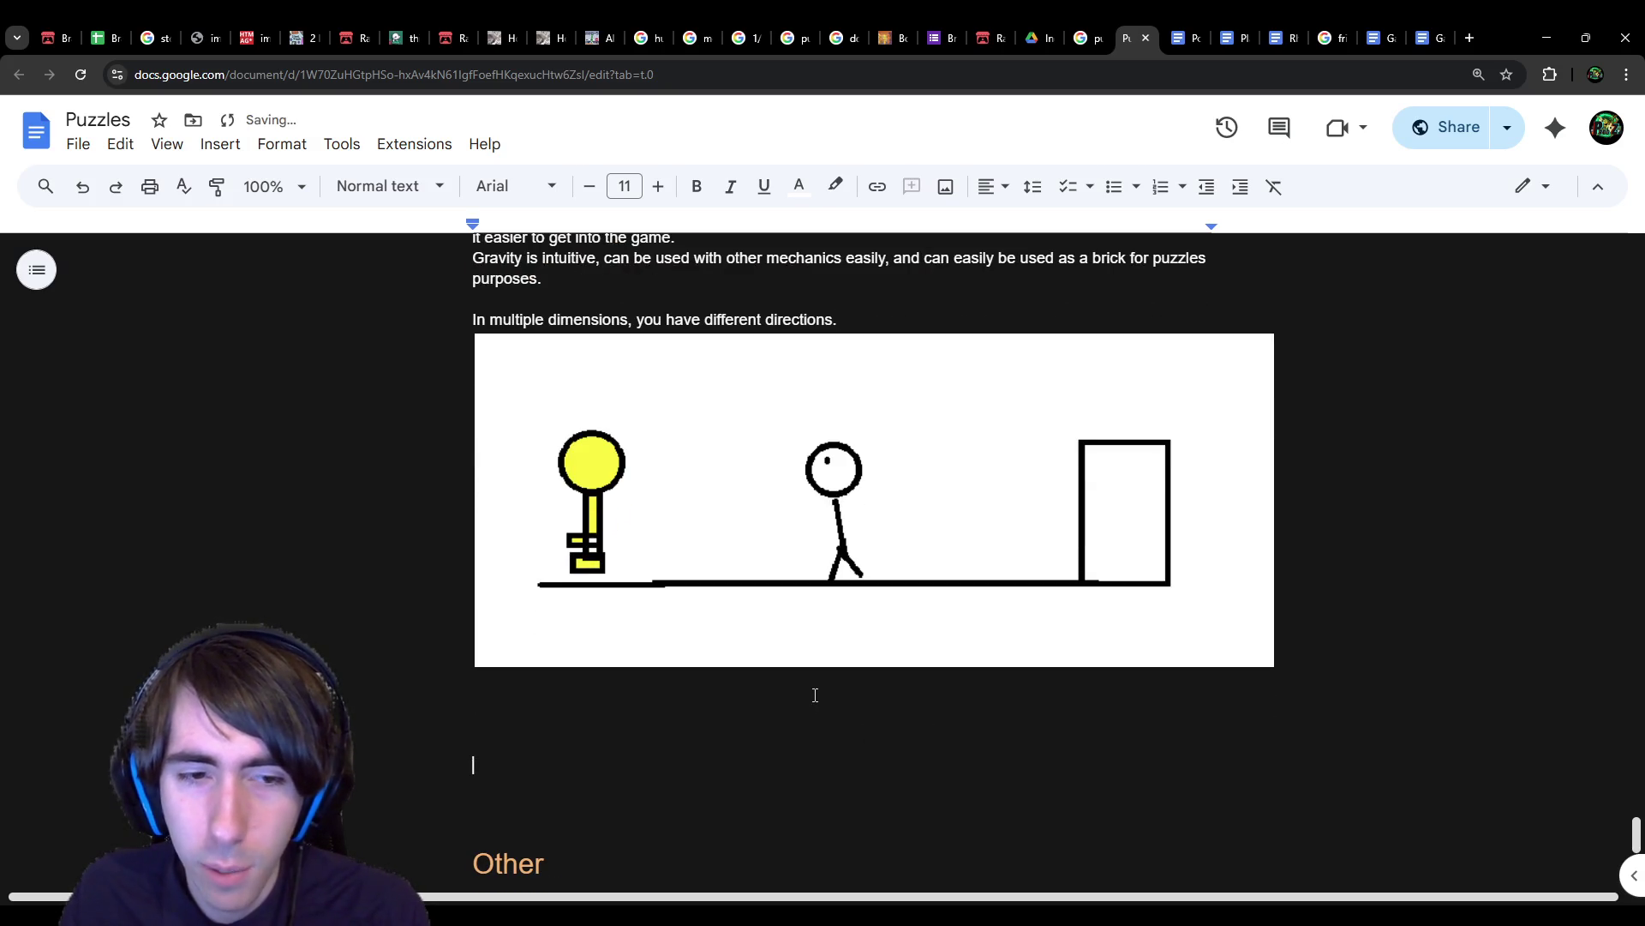
key(Up)
key(Up)
key(Up)
scroll(719, 408, up, 1)
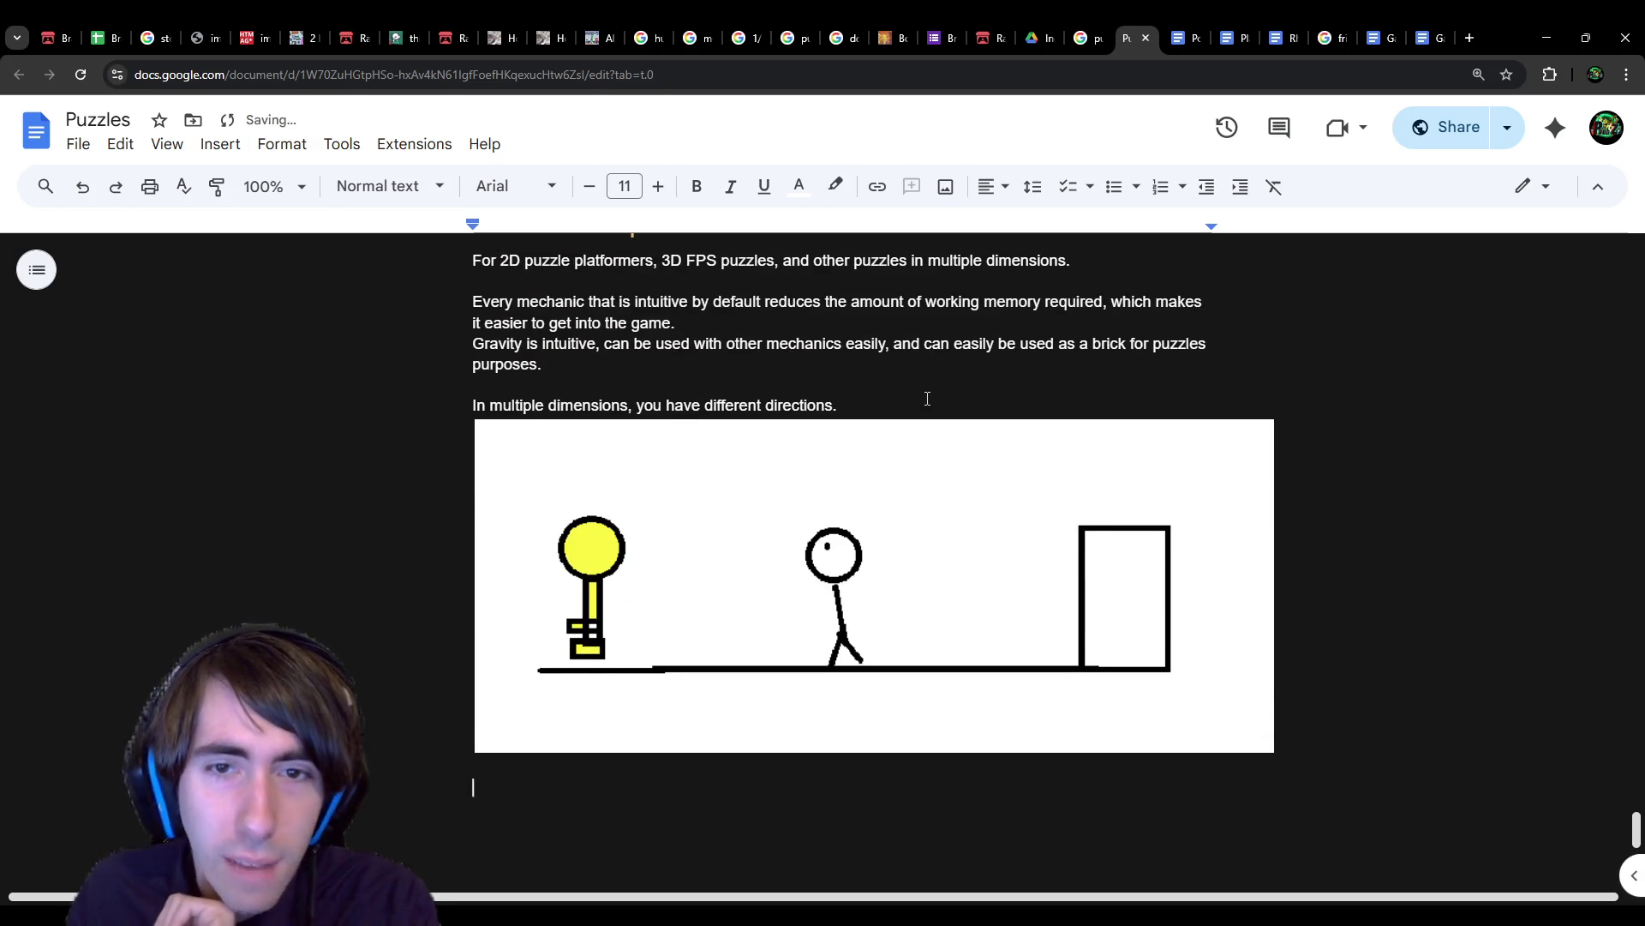
click(851, 398)
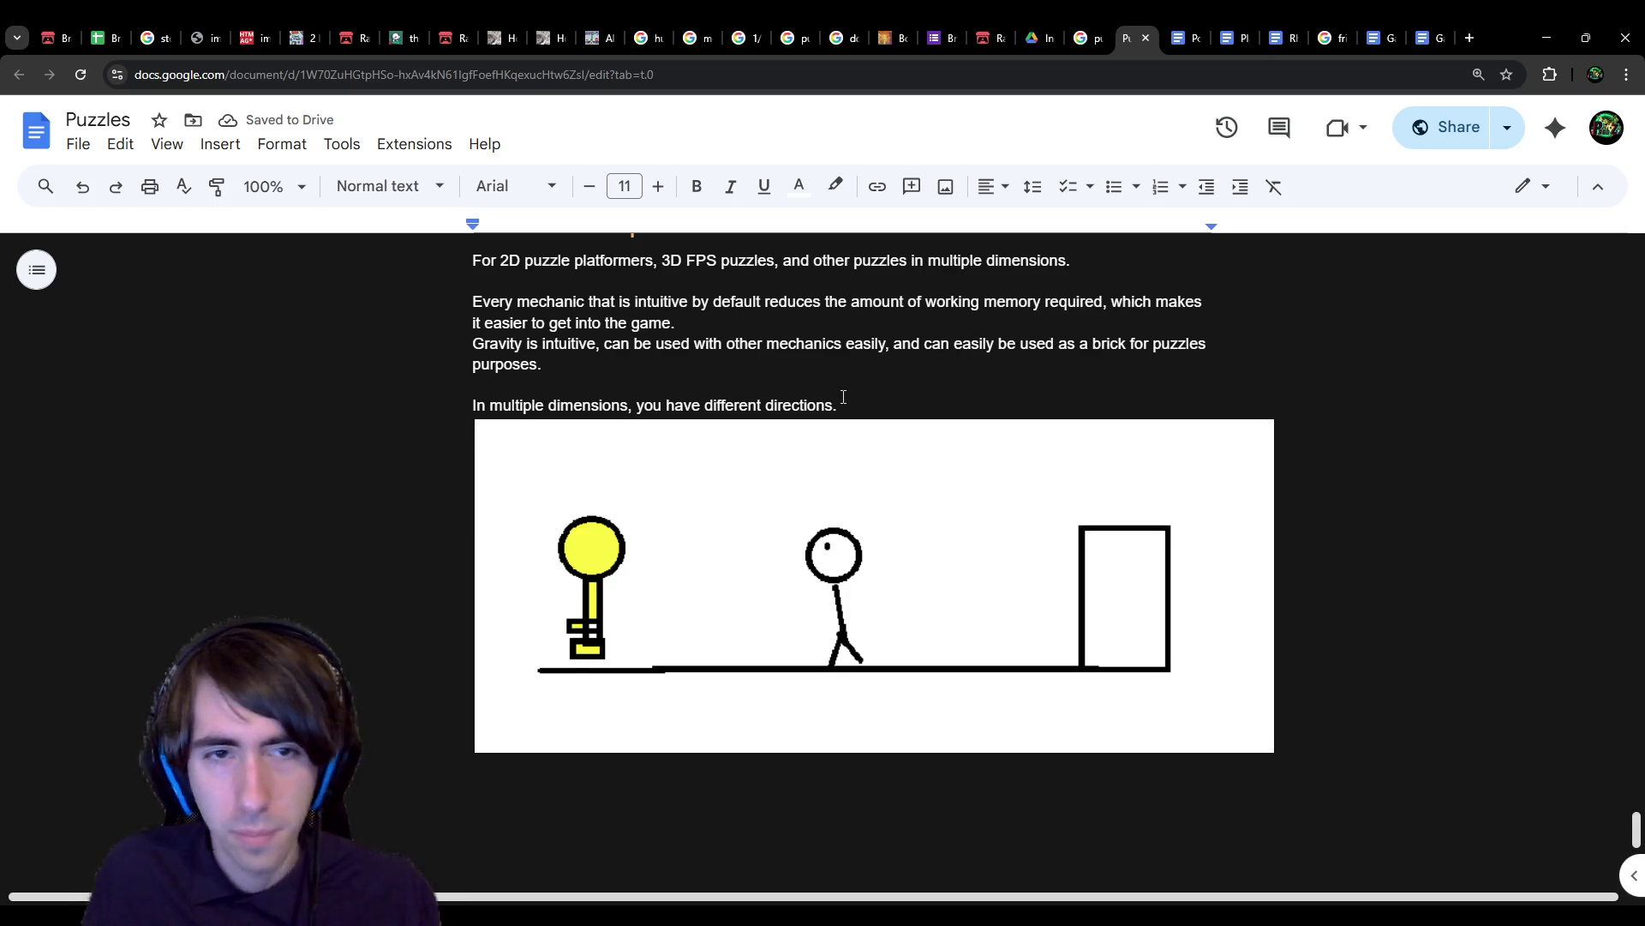
Step: Add 'In 2D, you have left and right.' and a sentence about a right-hand door and left-hand key
key(Return)
text(In 2D, you have left and r)
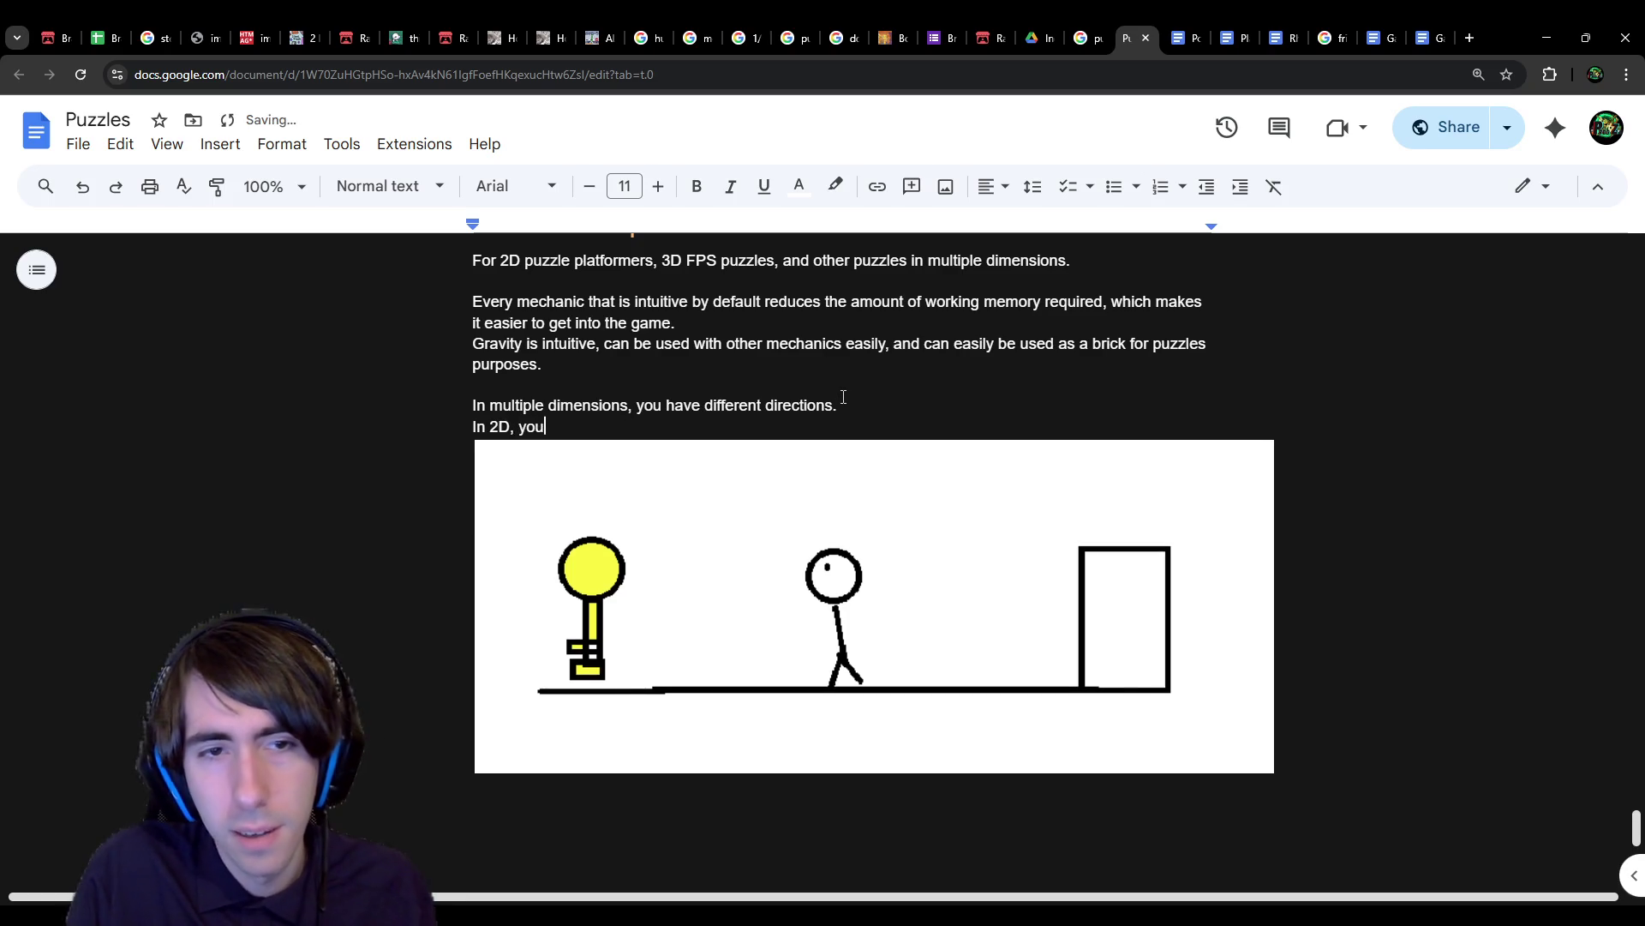
text(ight)
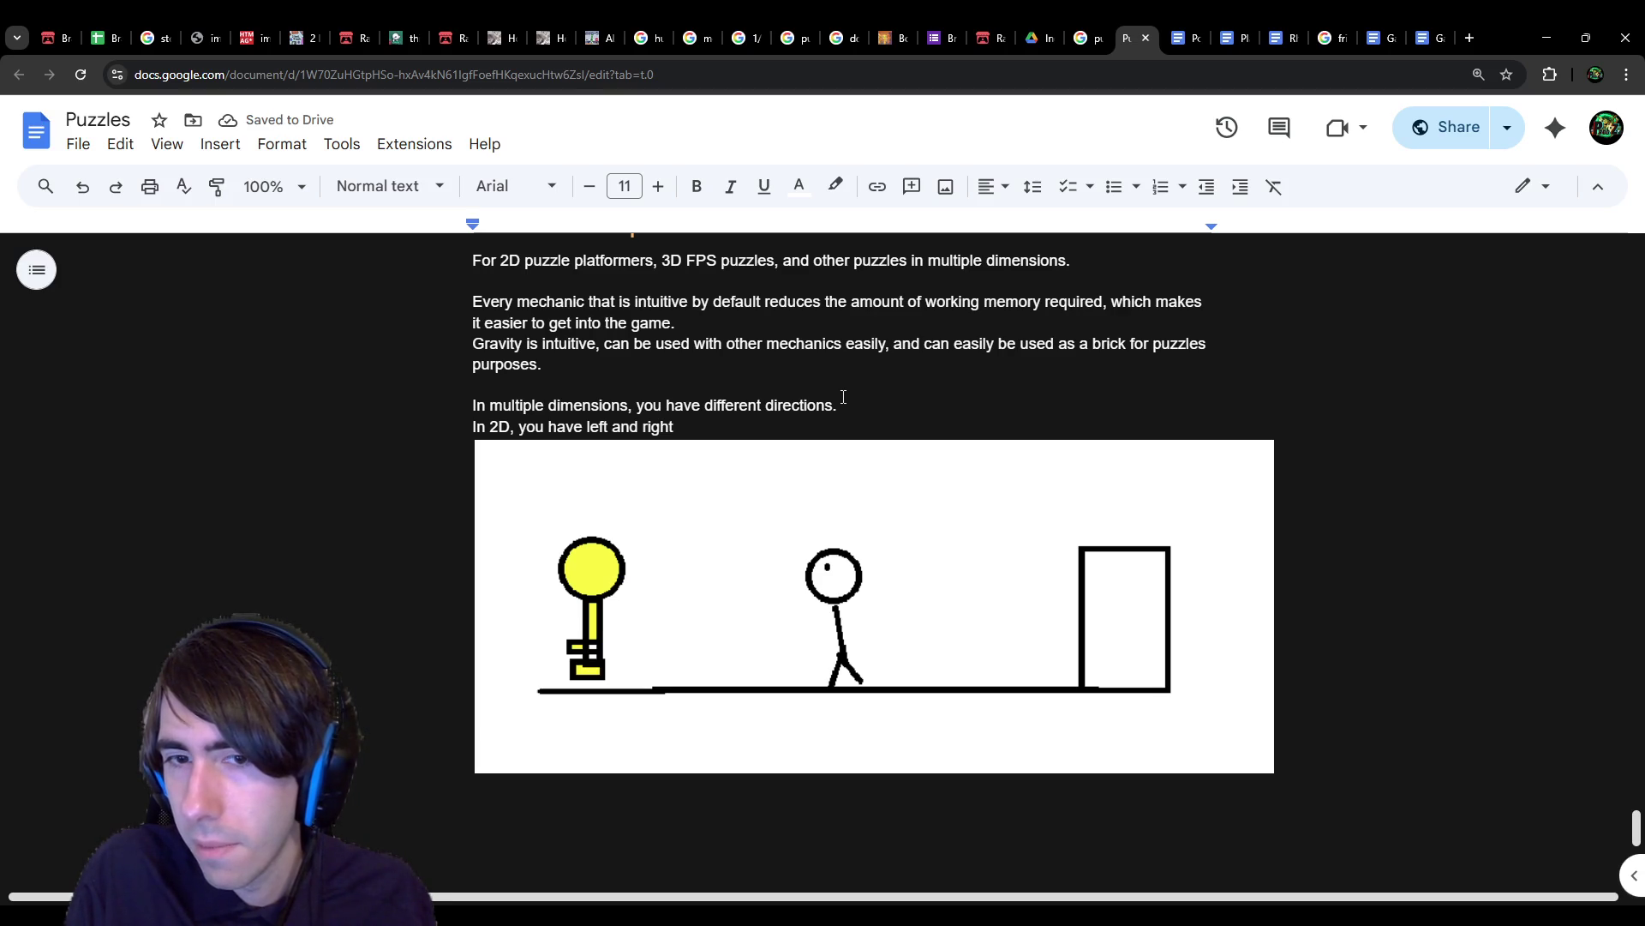
text(.)
key(Return)
text(Le)
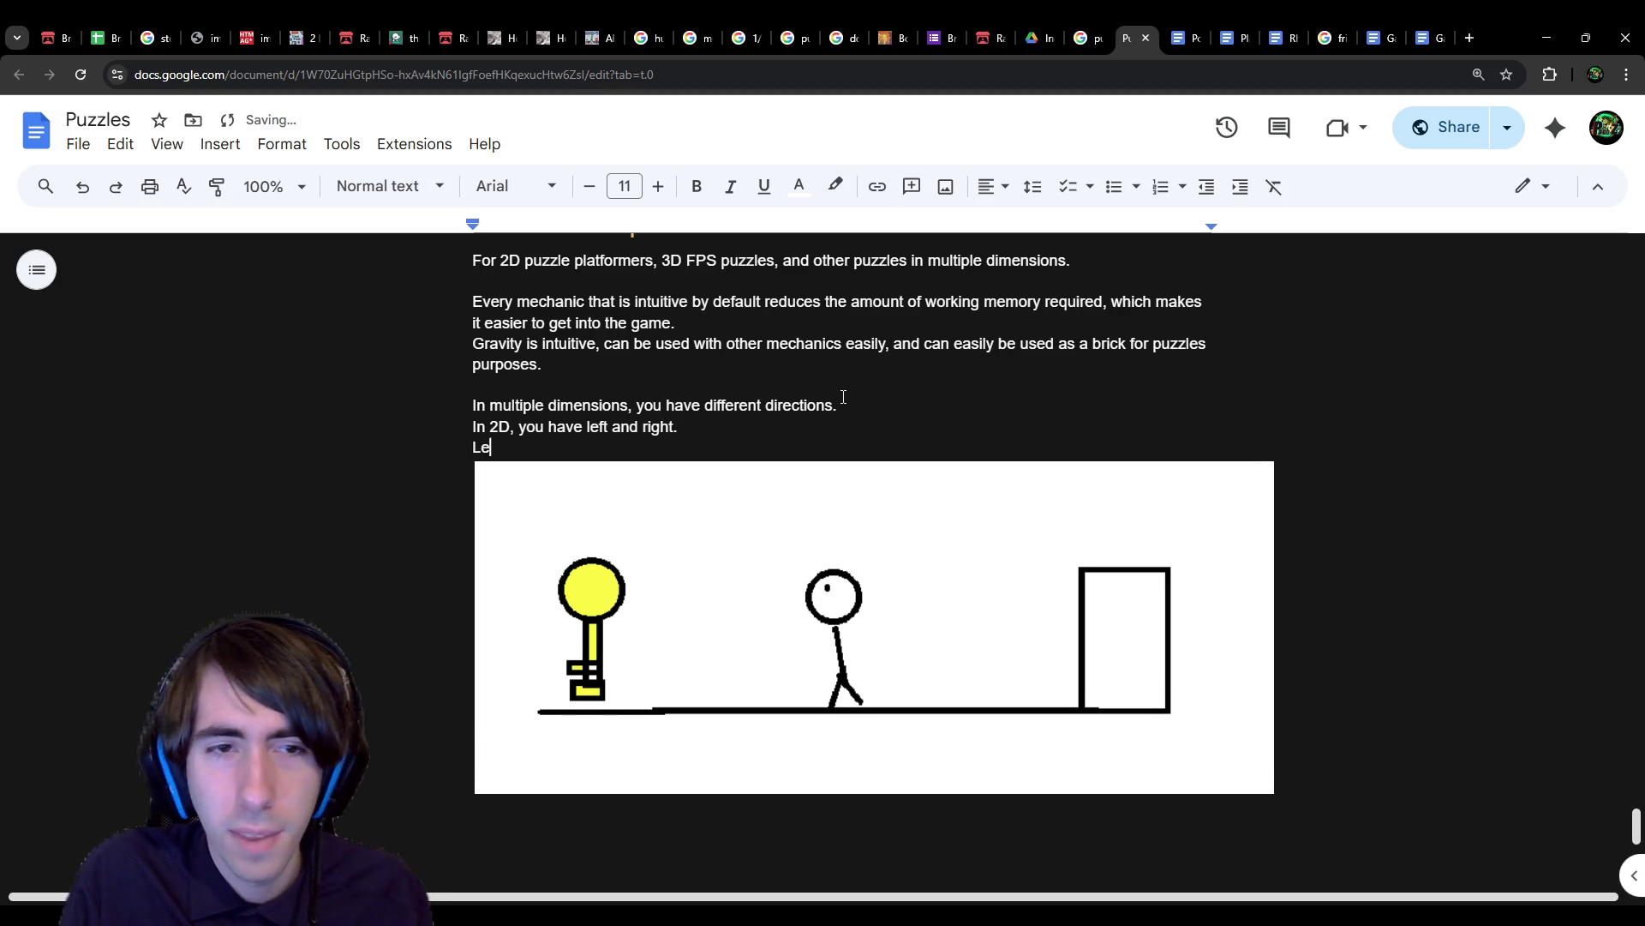
text(t's say you have a )
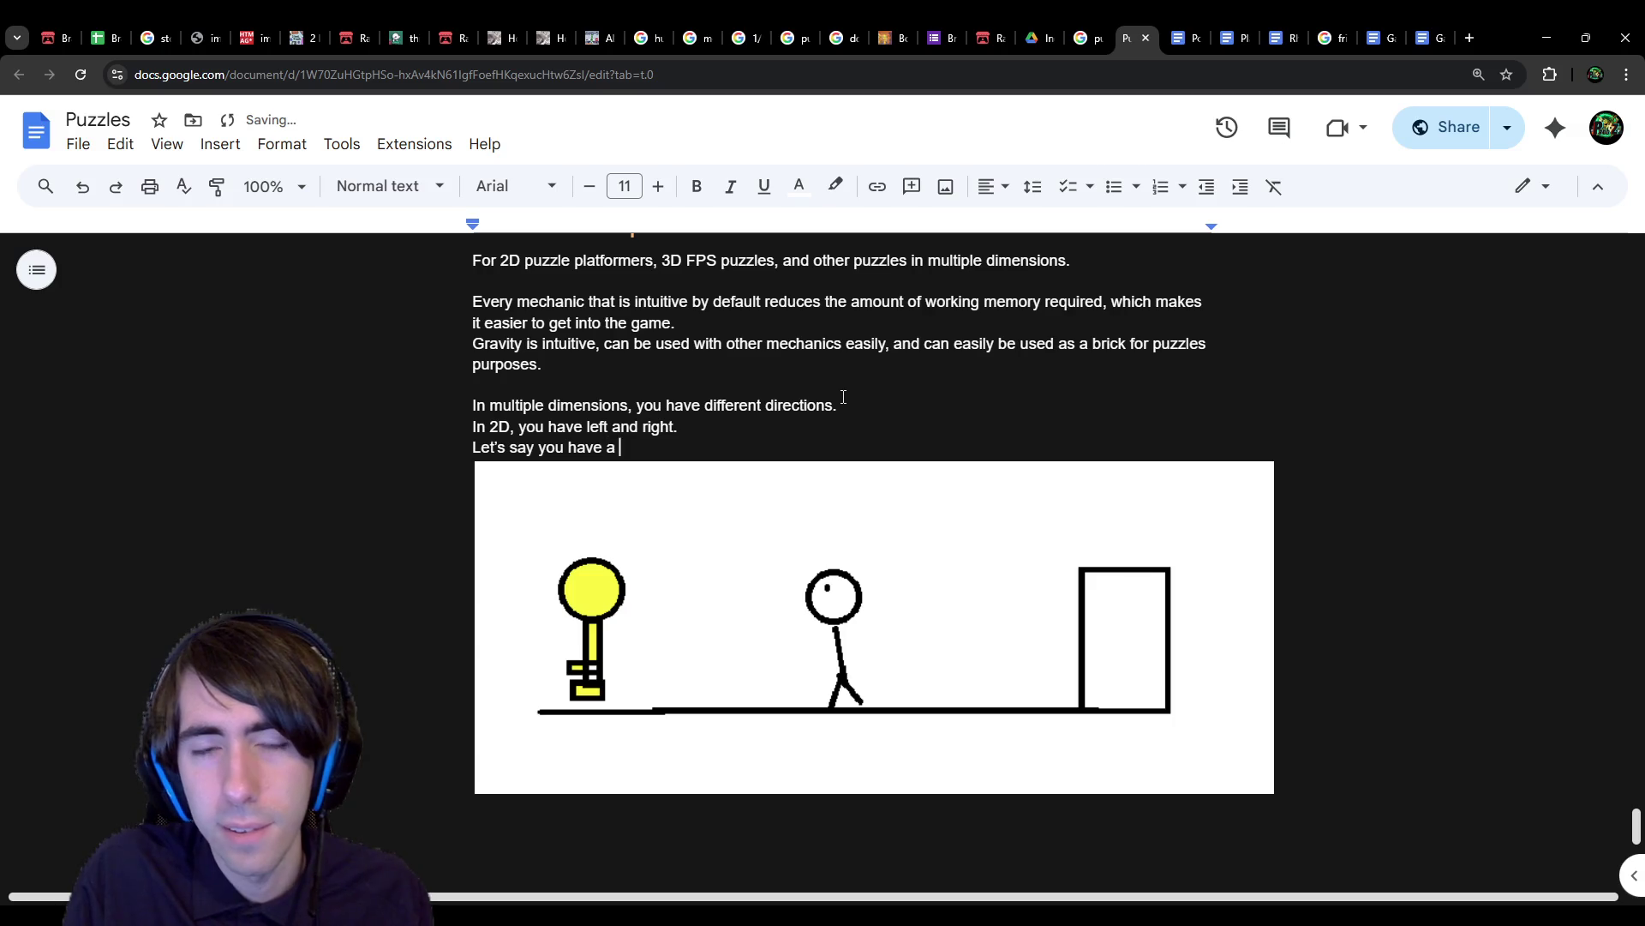
text(door that you )
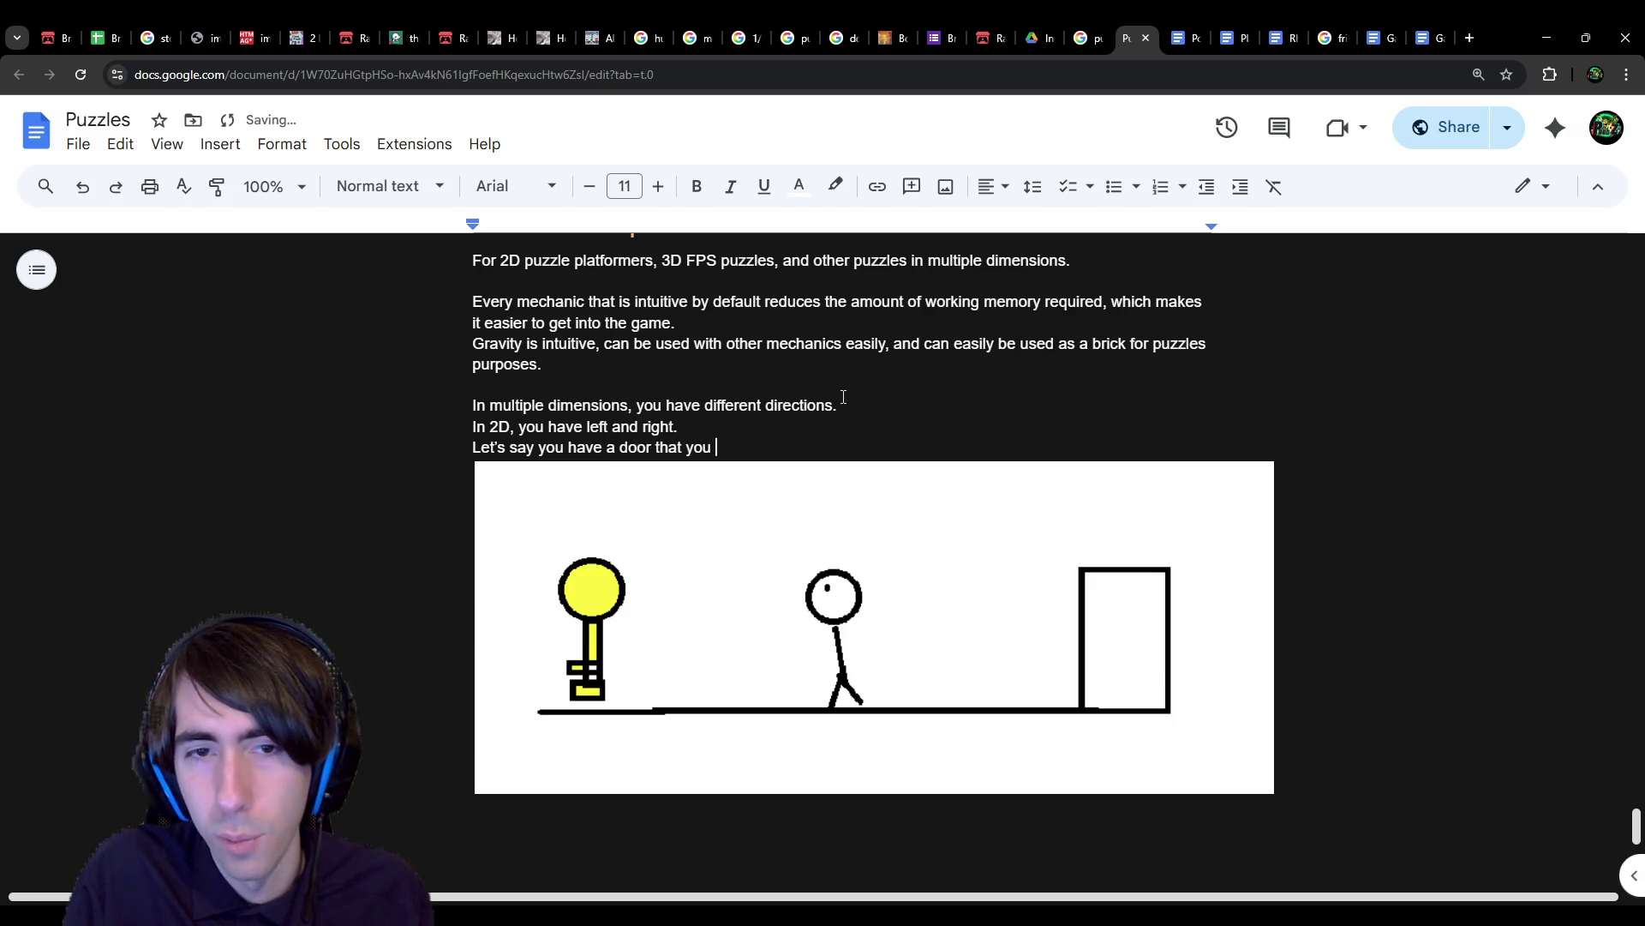
text(want to unlock )
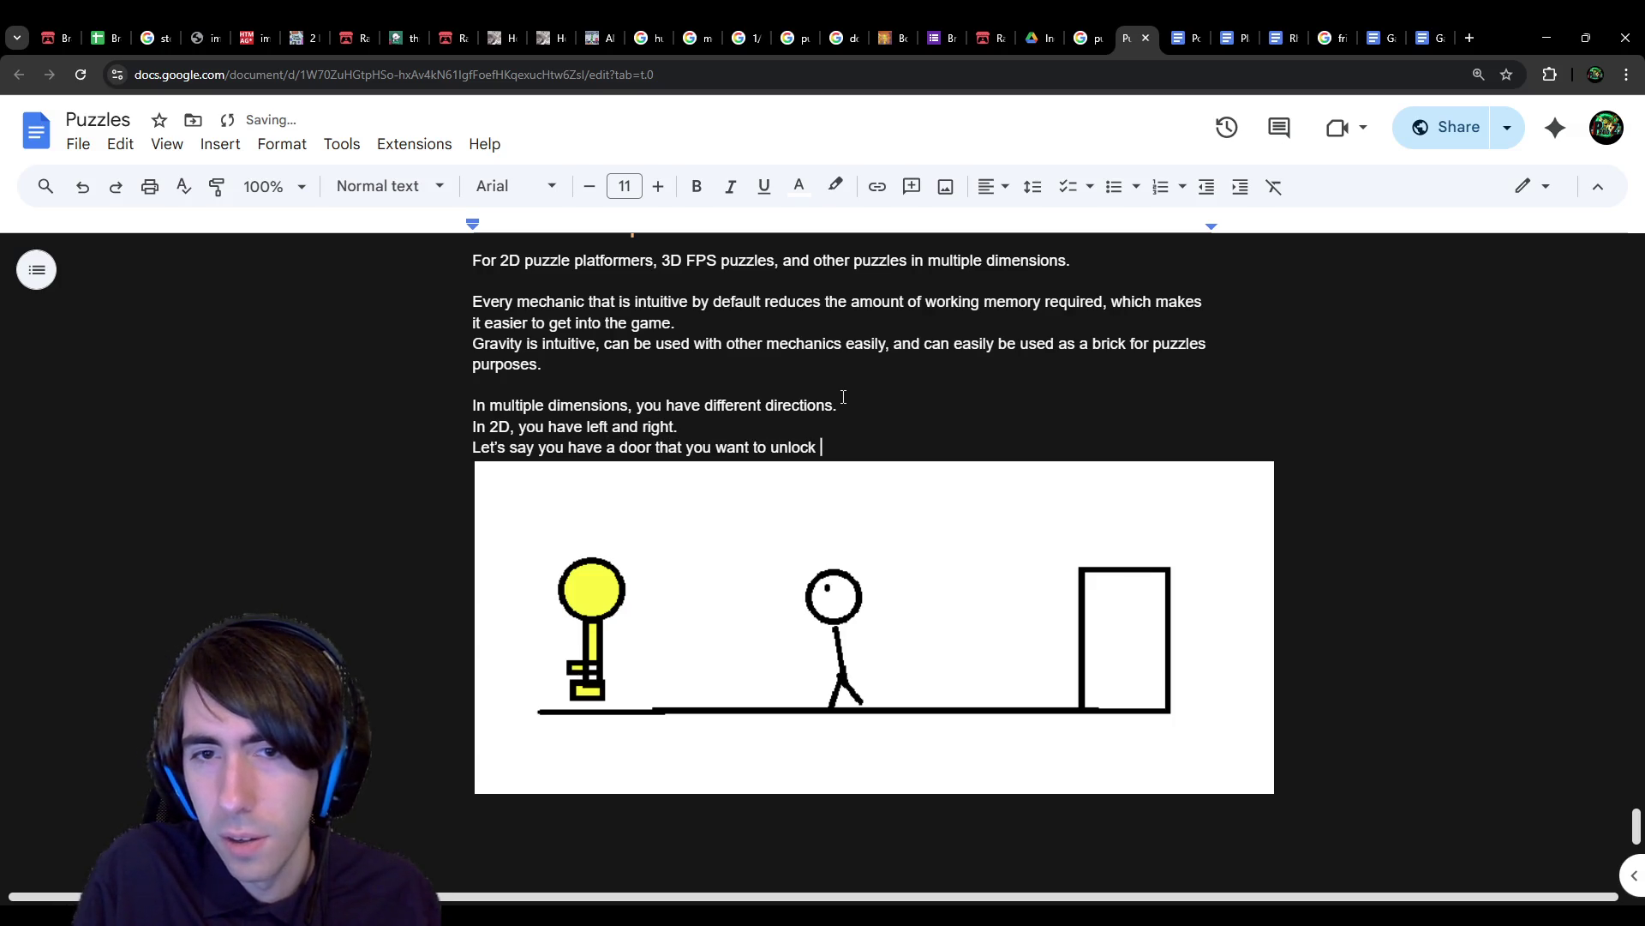
text(on the right, and the key on the lef)
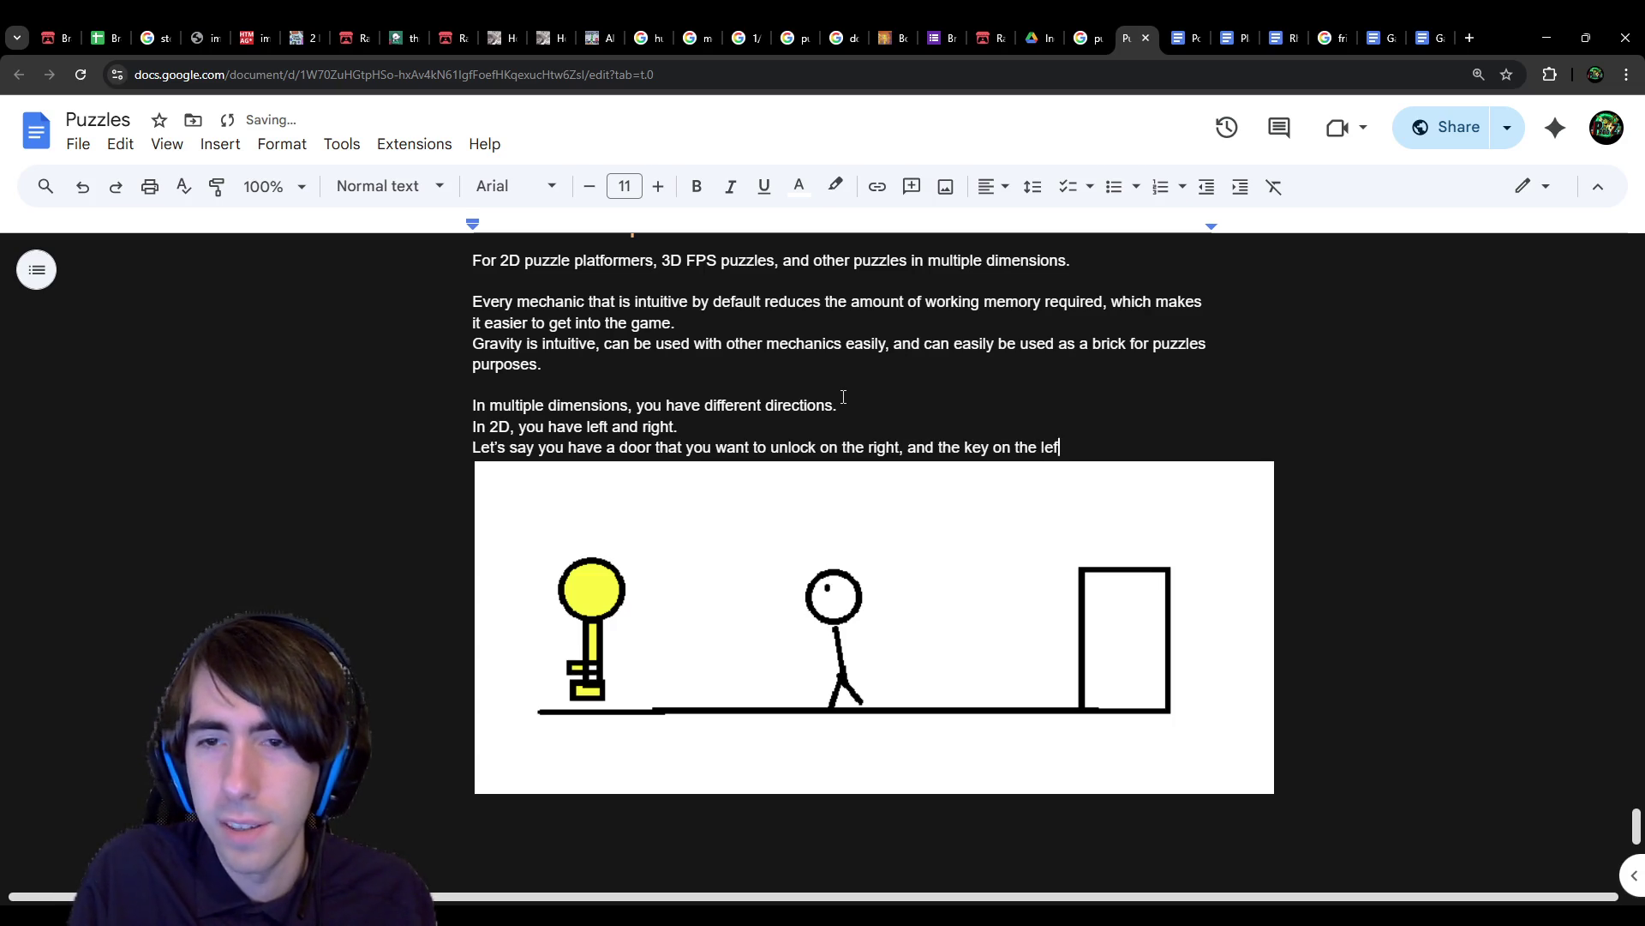
key(ctrl+BackSpace)
key(ctrl+BackSpace)
key(ctrl+BackSpace)
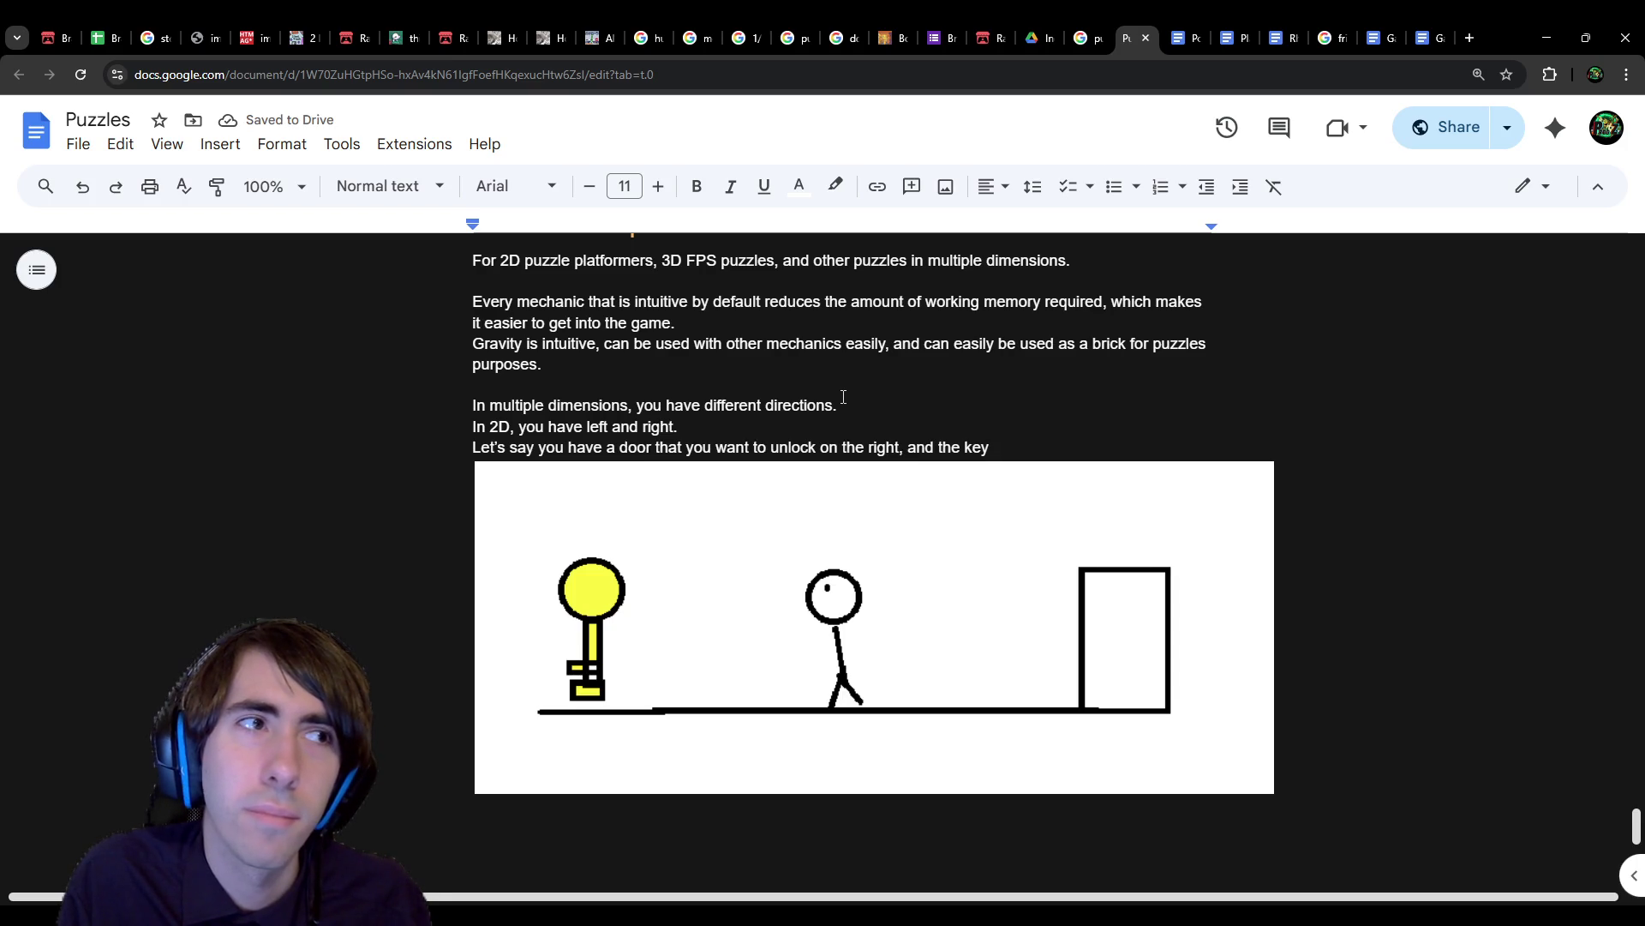
key(ctrl+BackSpace)
key(ctrl+BackSpace)
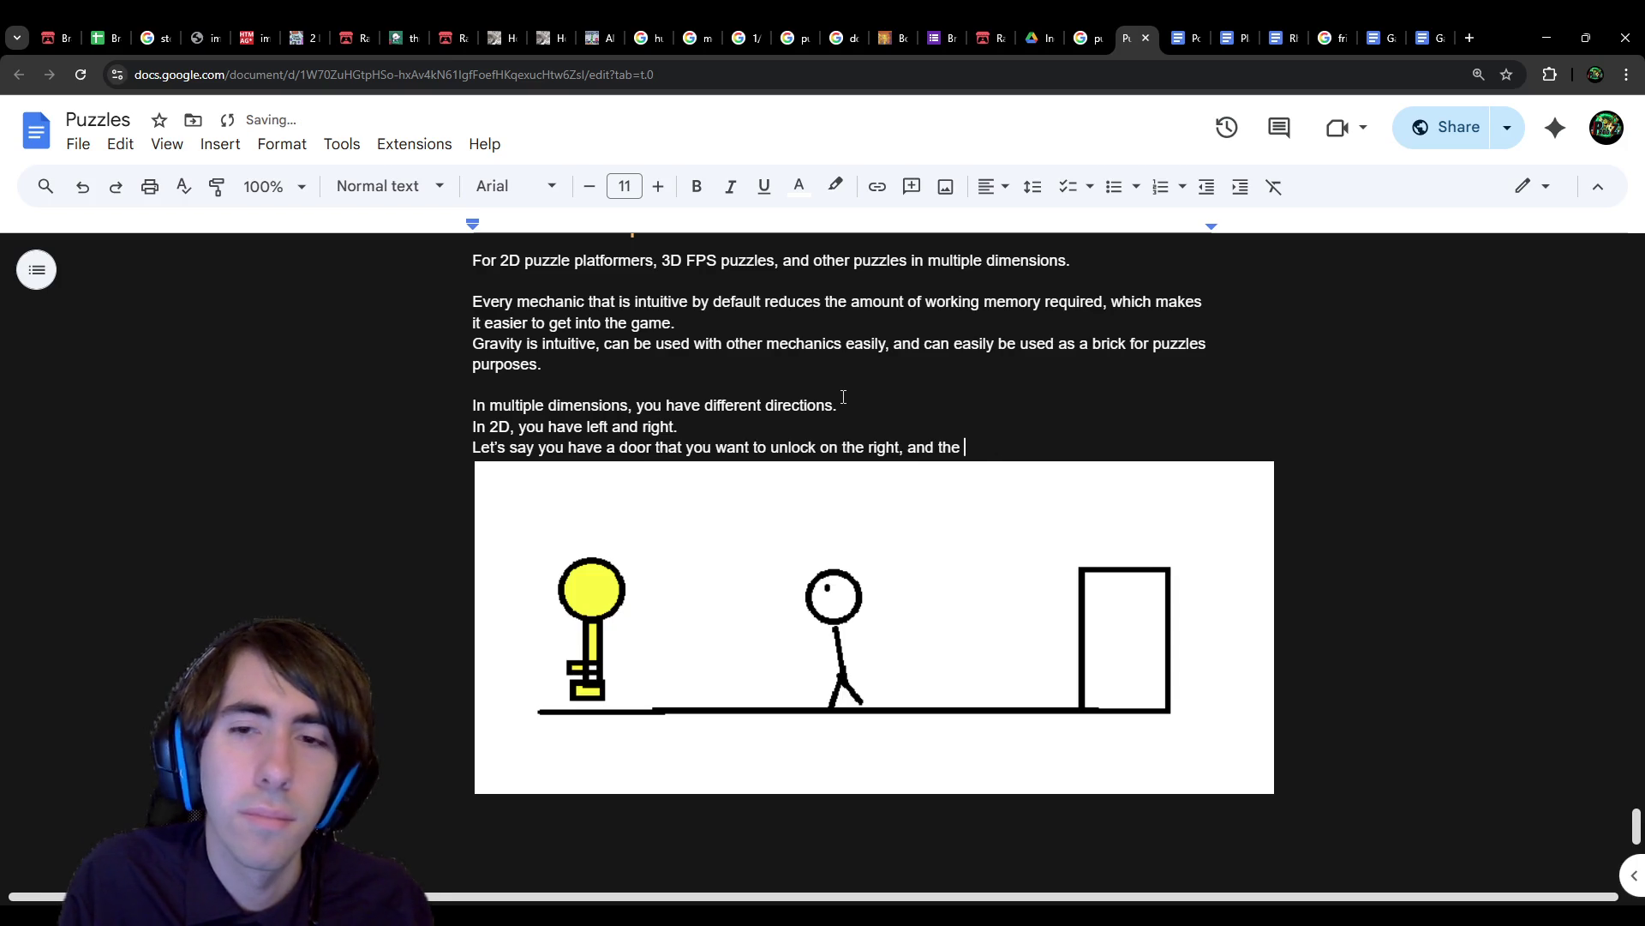
text(a key on the left)
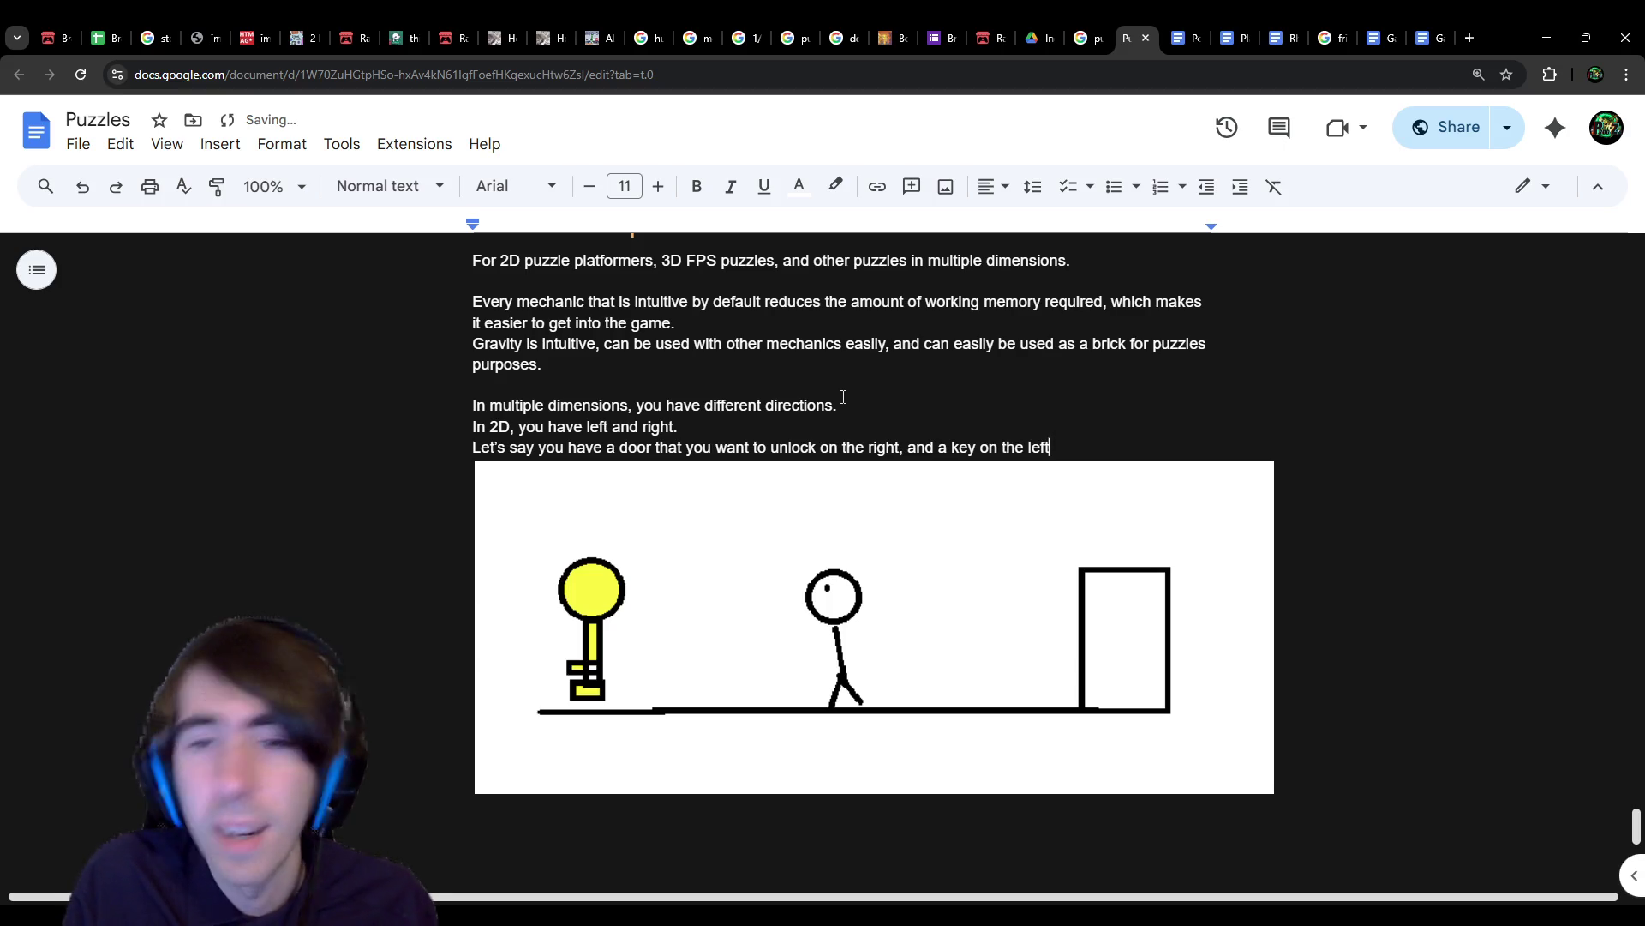
text(.)
key(Return)
key(BackSpace)
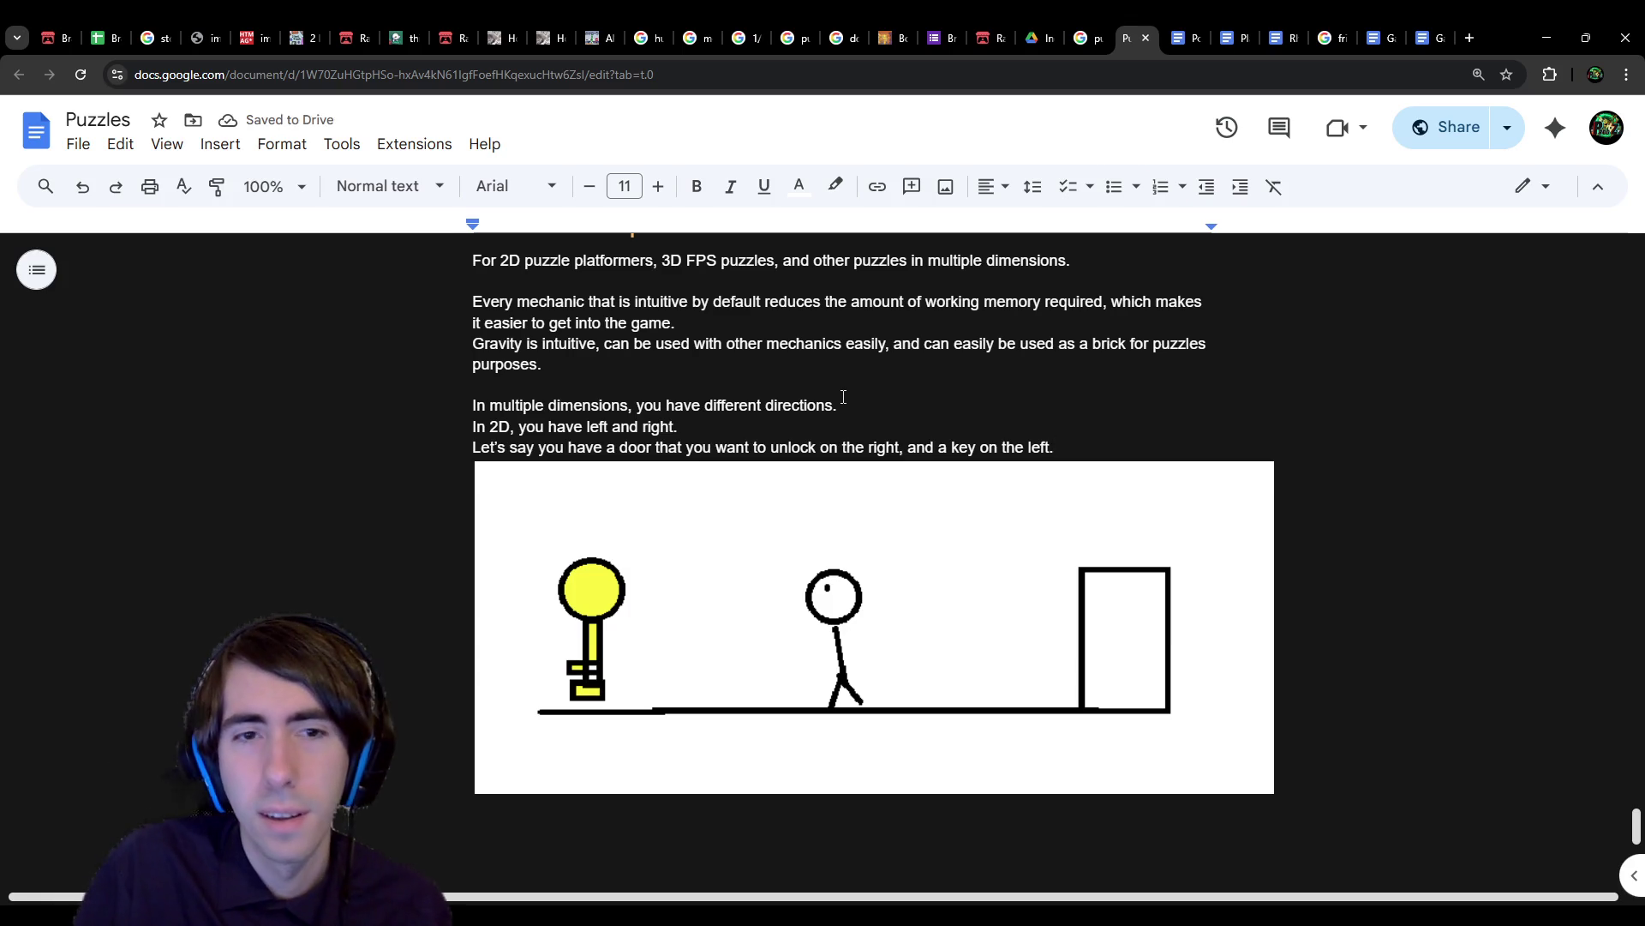
Step: Add 'Then that means you have to go on the left to unlock what's on the right.'
key(Return)
text(Then that means you have to )
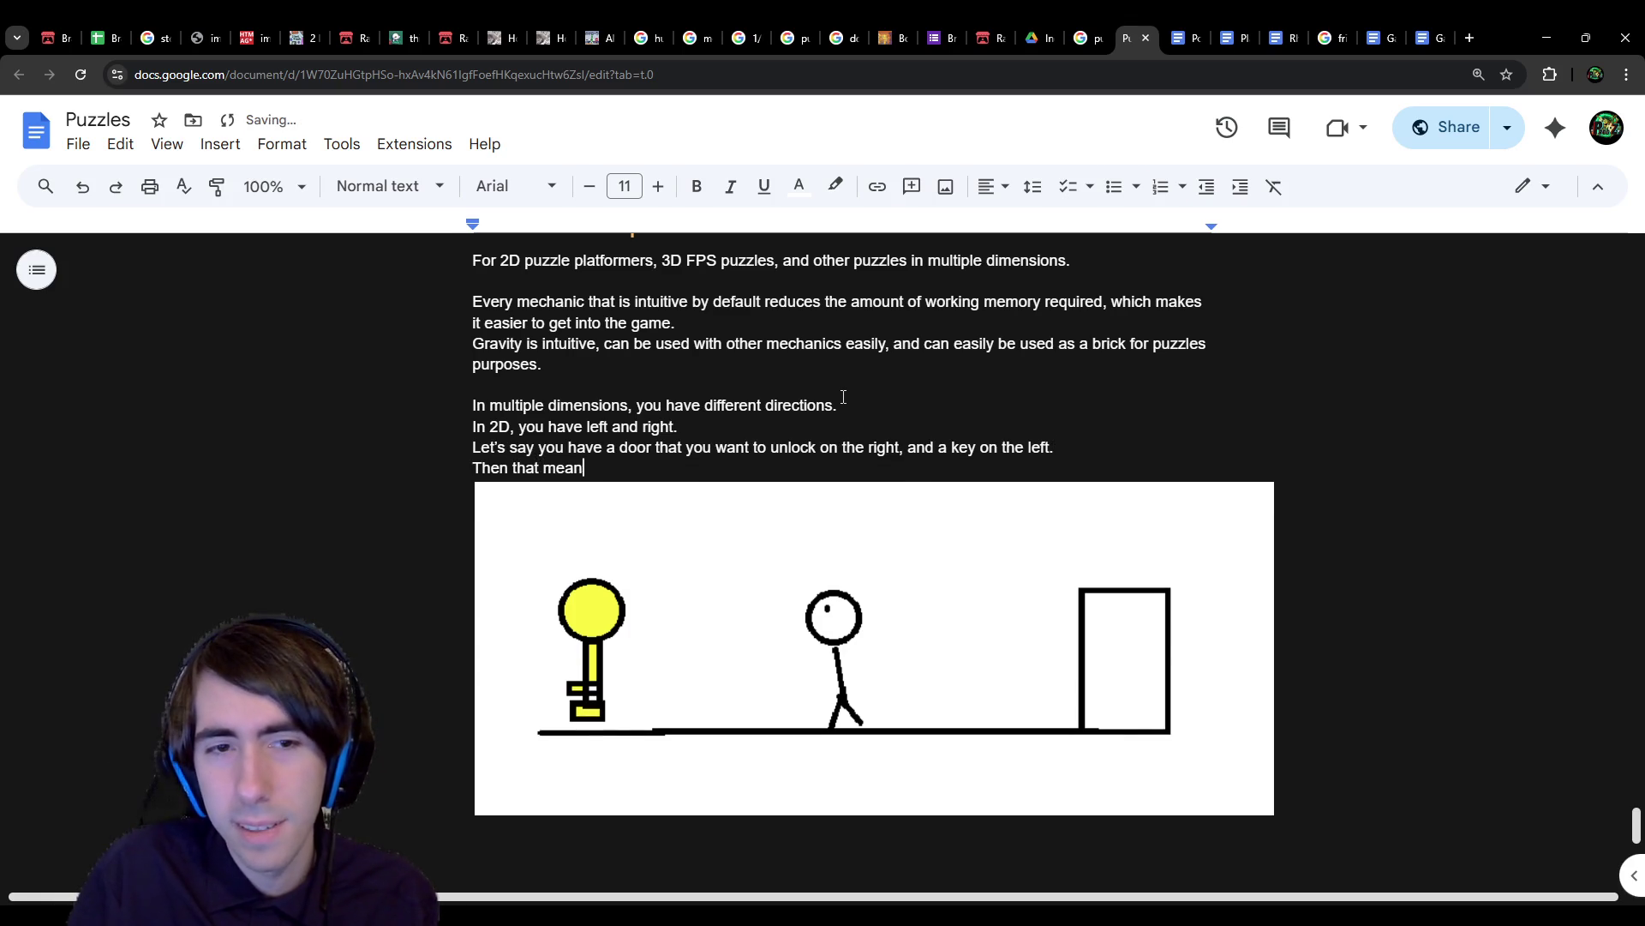
text(go o)
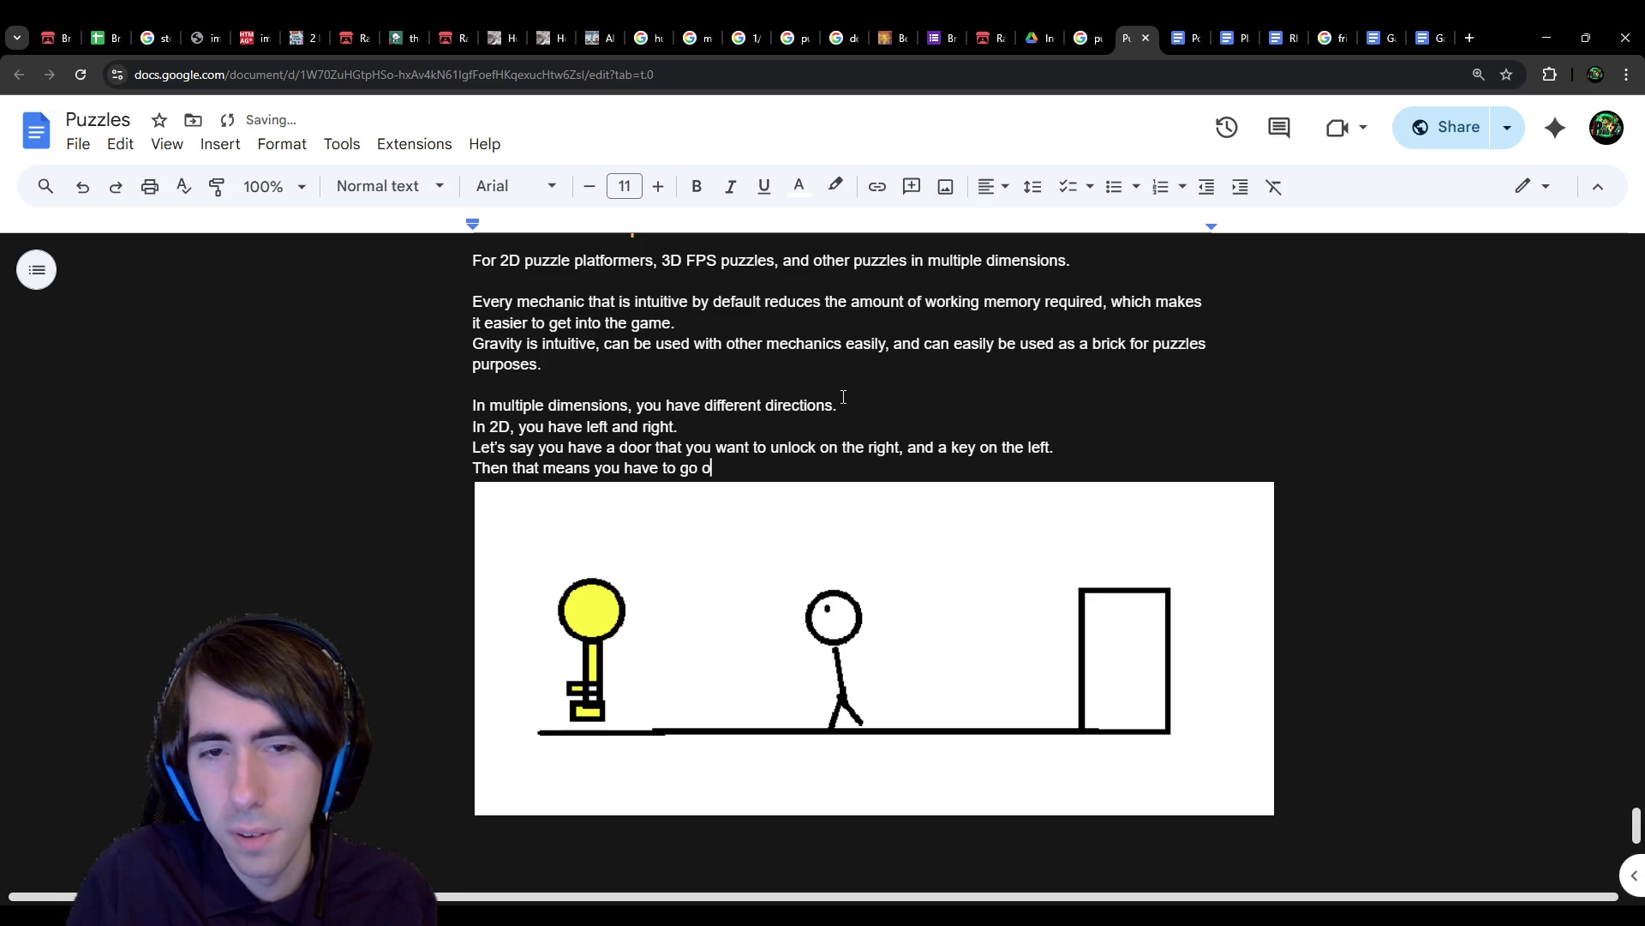
text(n the left to go on the irhg)
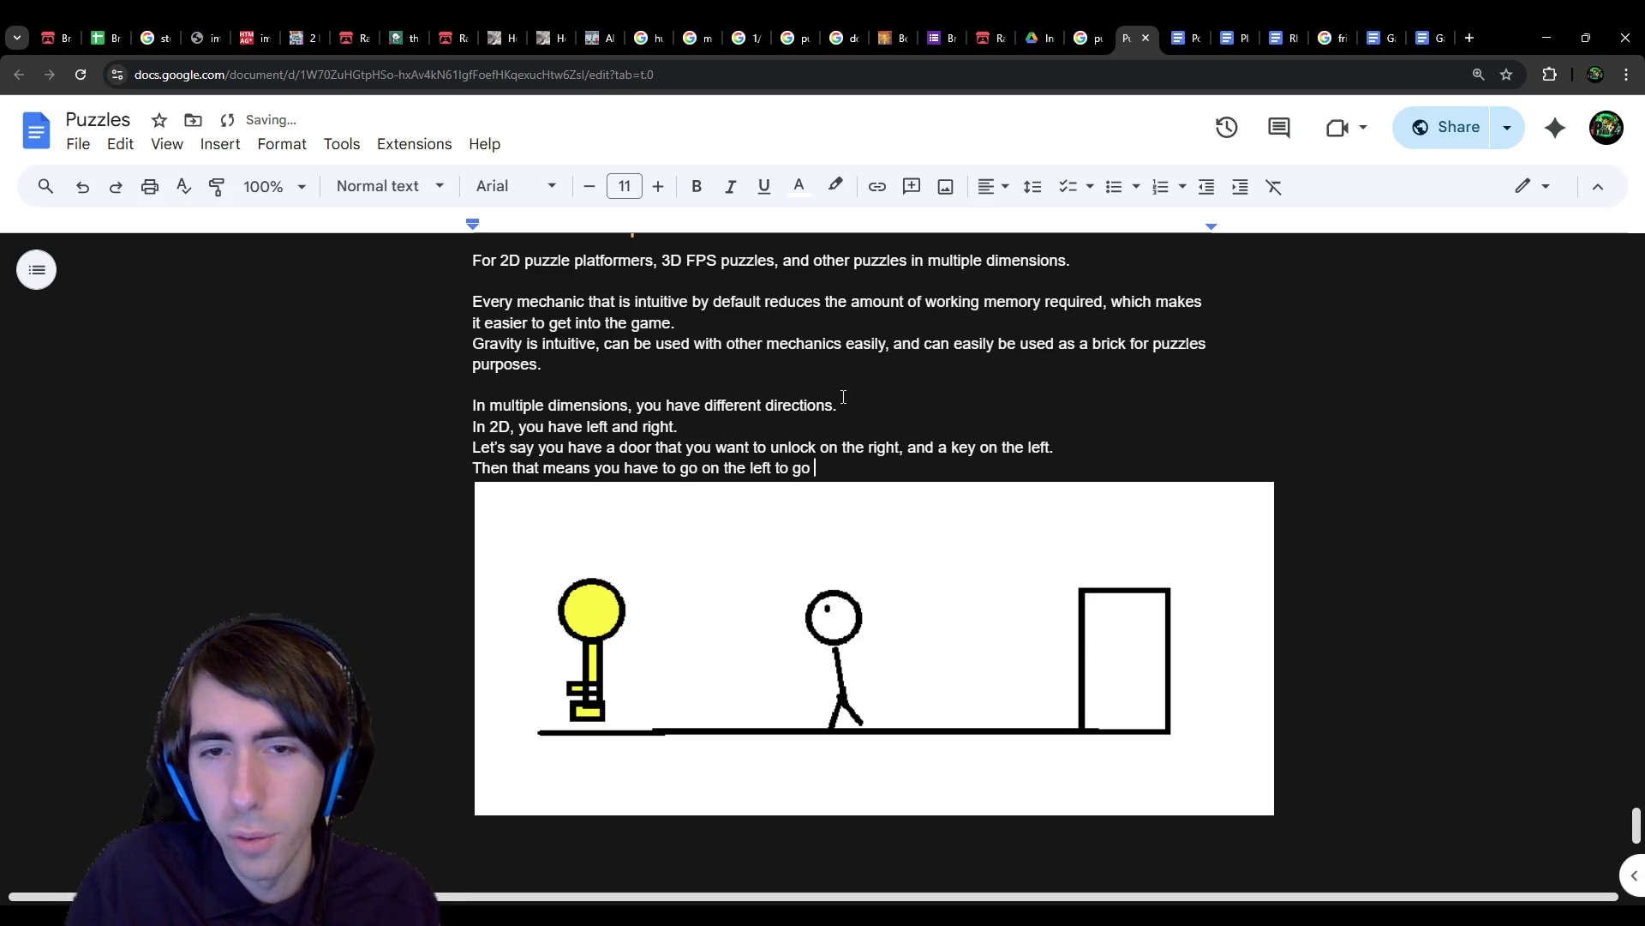
key(BackSpace)
key(BackSpace)
key(BackSpace)
text(unlock )
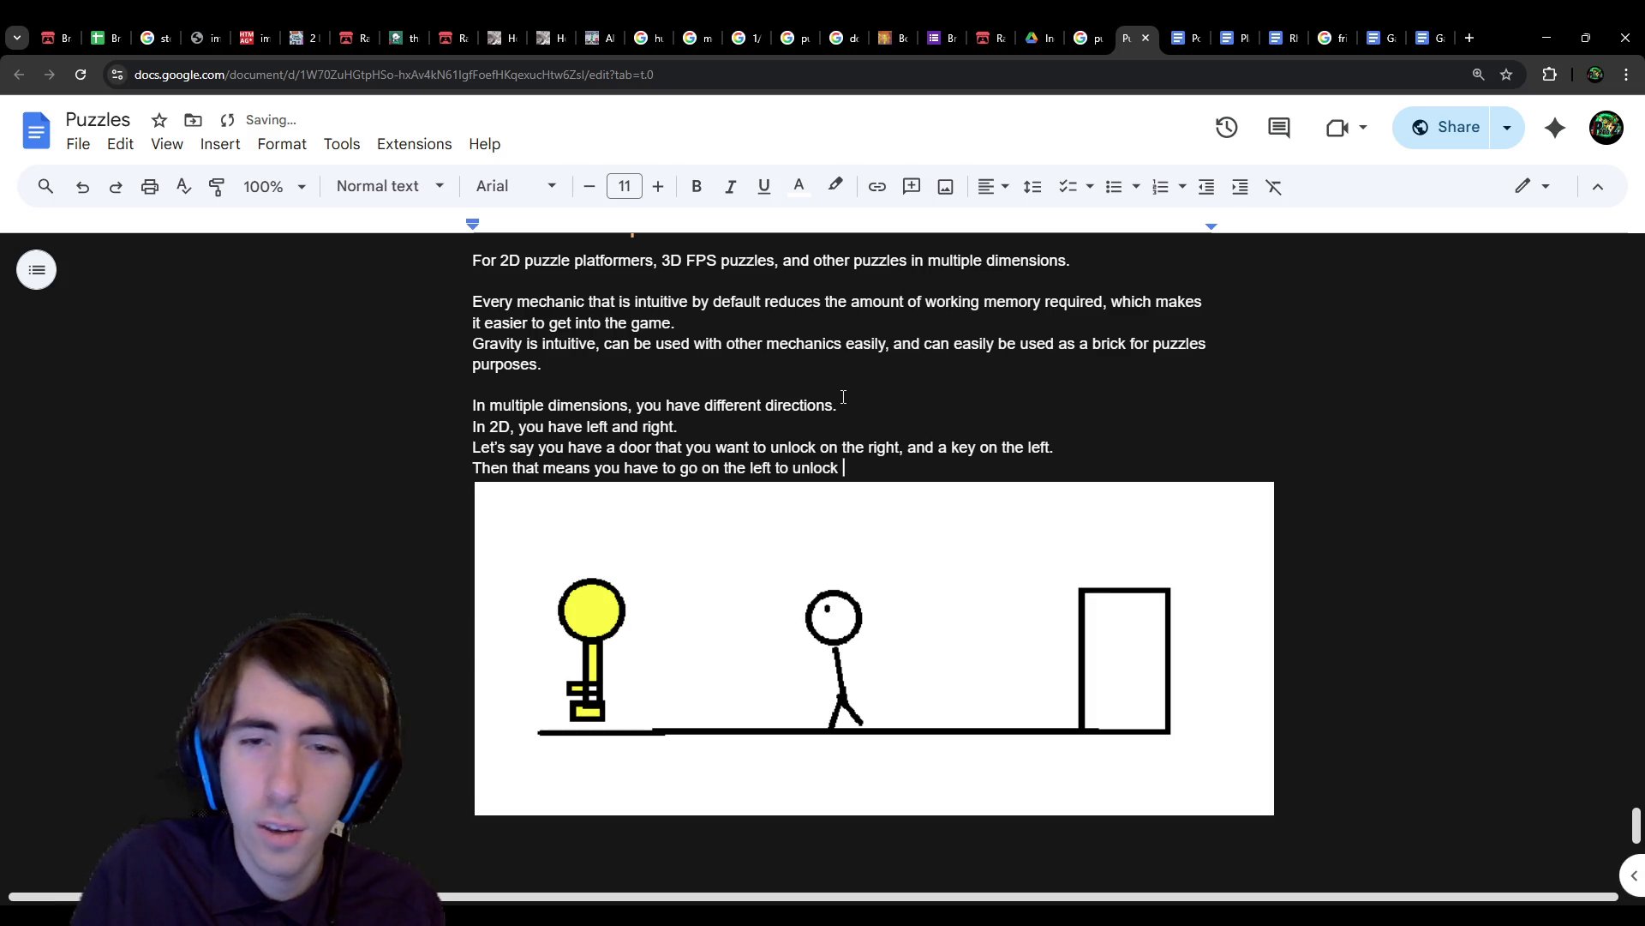
text(what's on the right.)
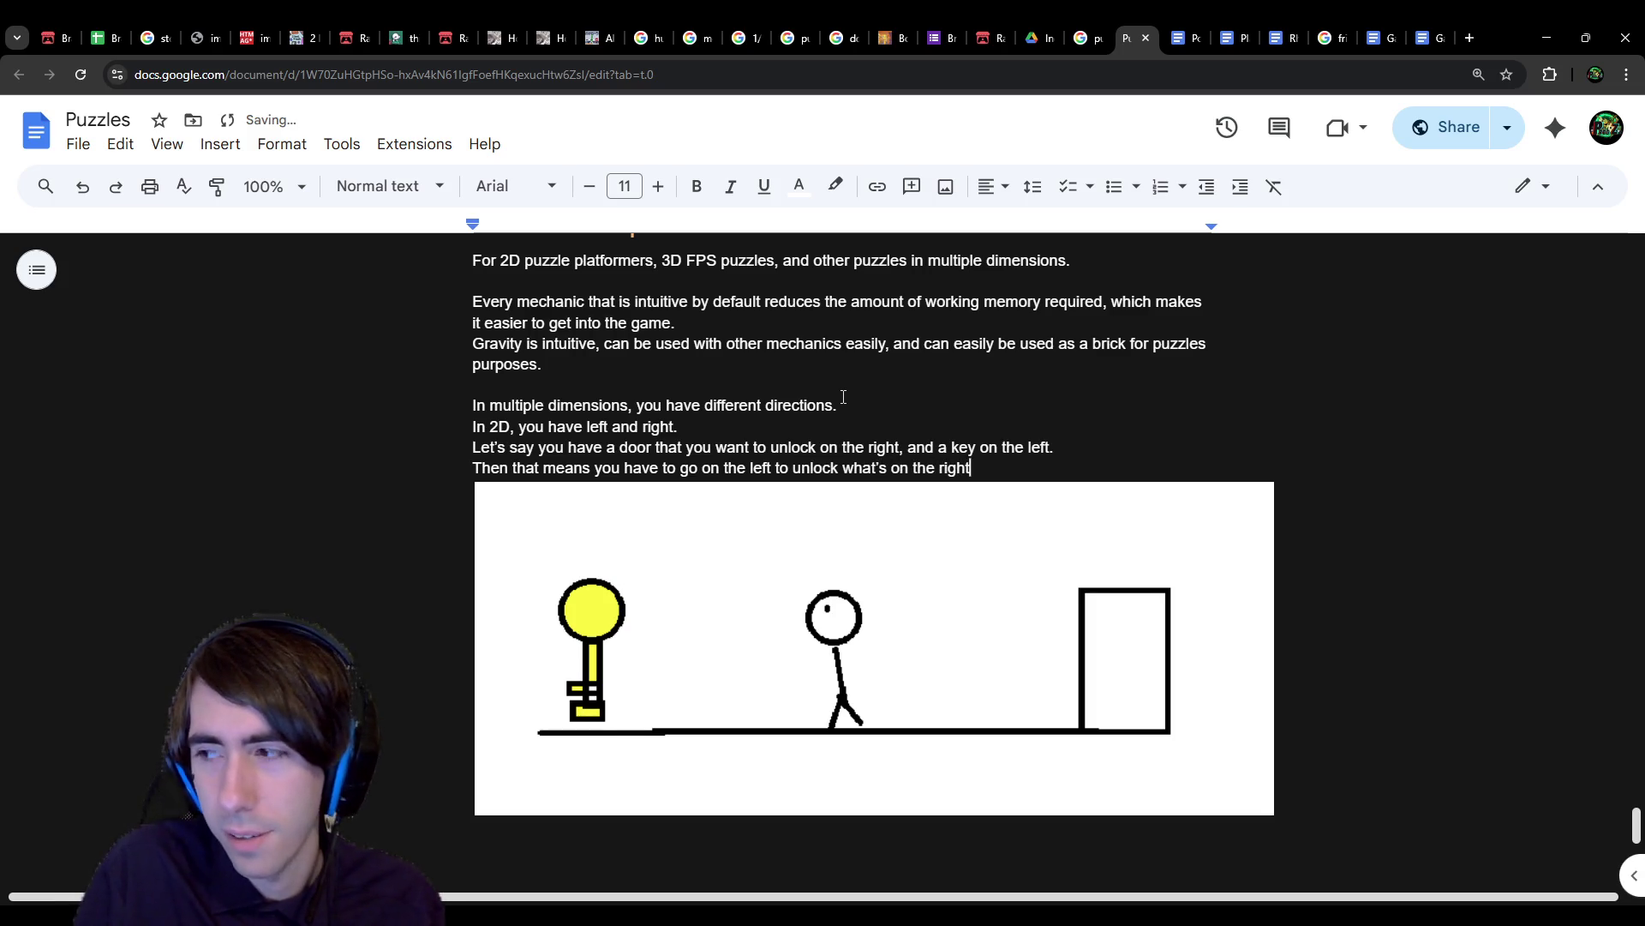
scroll(974, 489, down, 1)
click(973, 488)
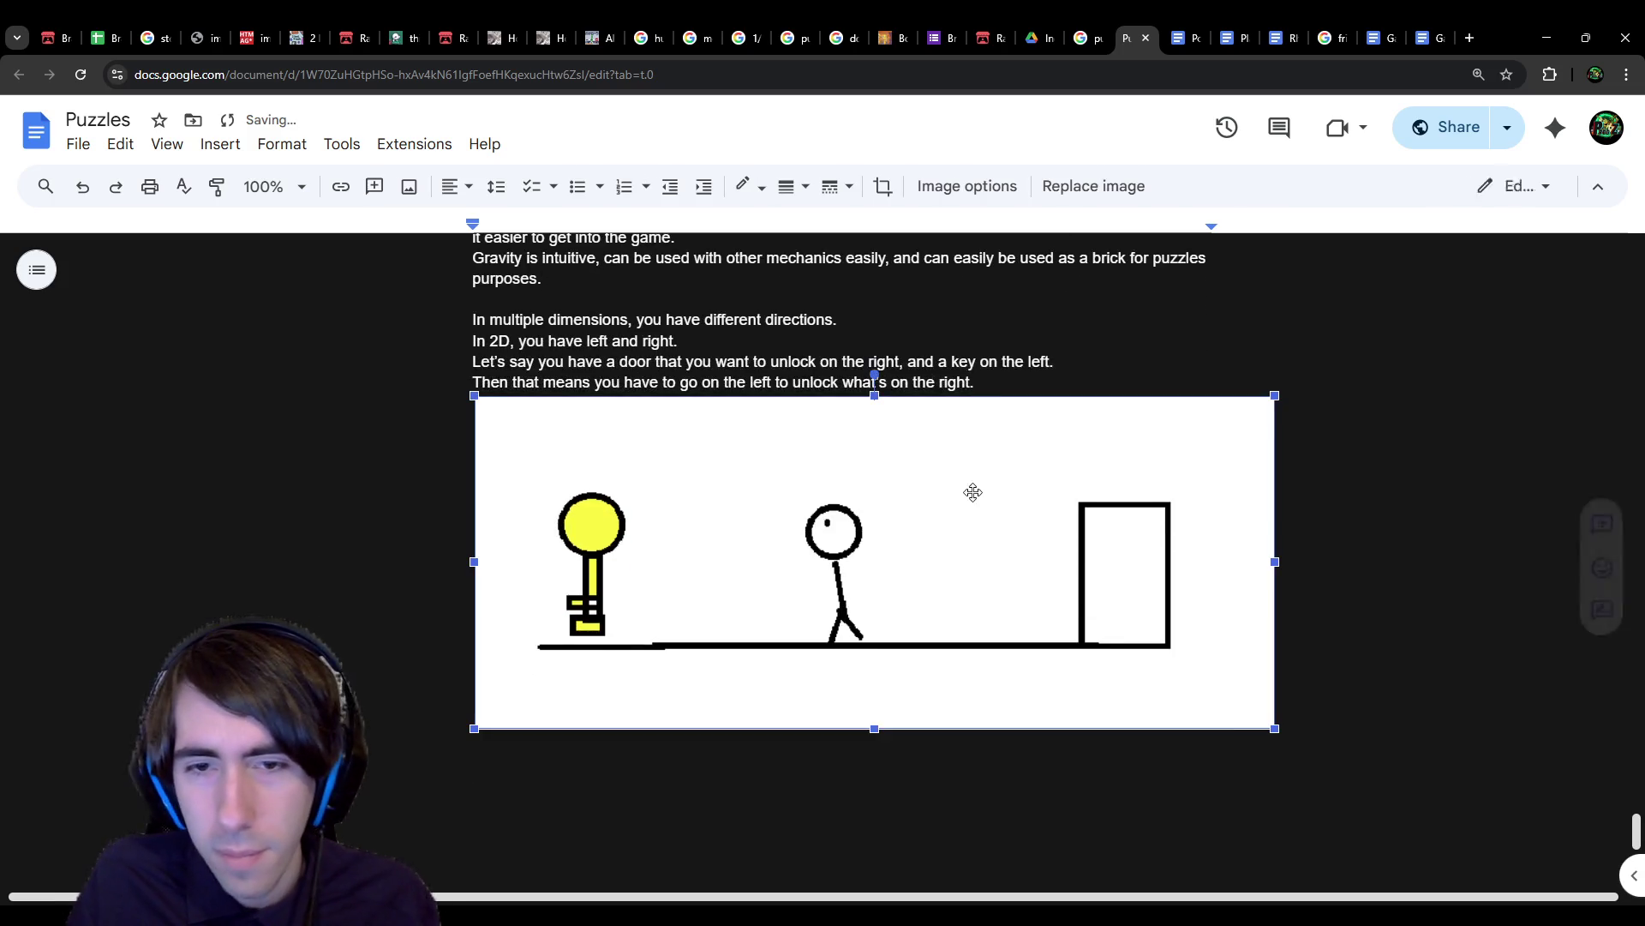
Step: Shrink the drawing and type 'But in 3D, you can apply that to multiple dimensions.' below it
mouse_move(1275, 727)
mouse_down()
mouse_move(1175, 653)
mouse_move(1139, 672)
mouse_up()
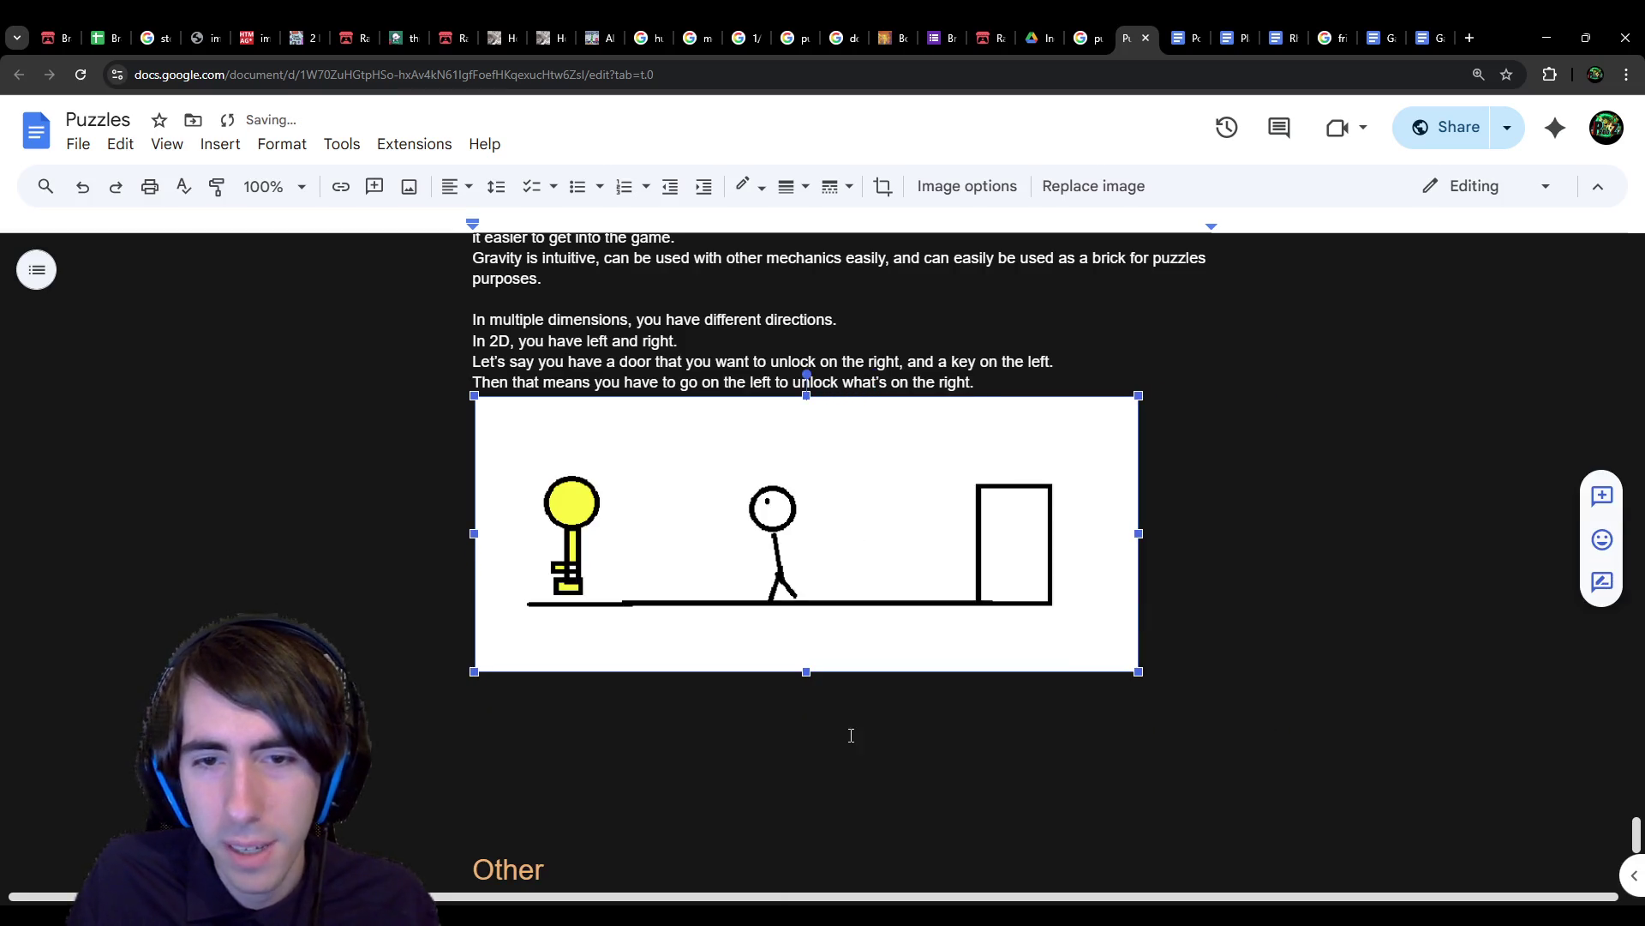
click(861, 676)
text(But in3)
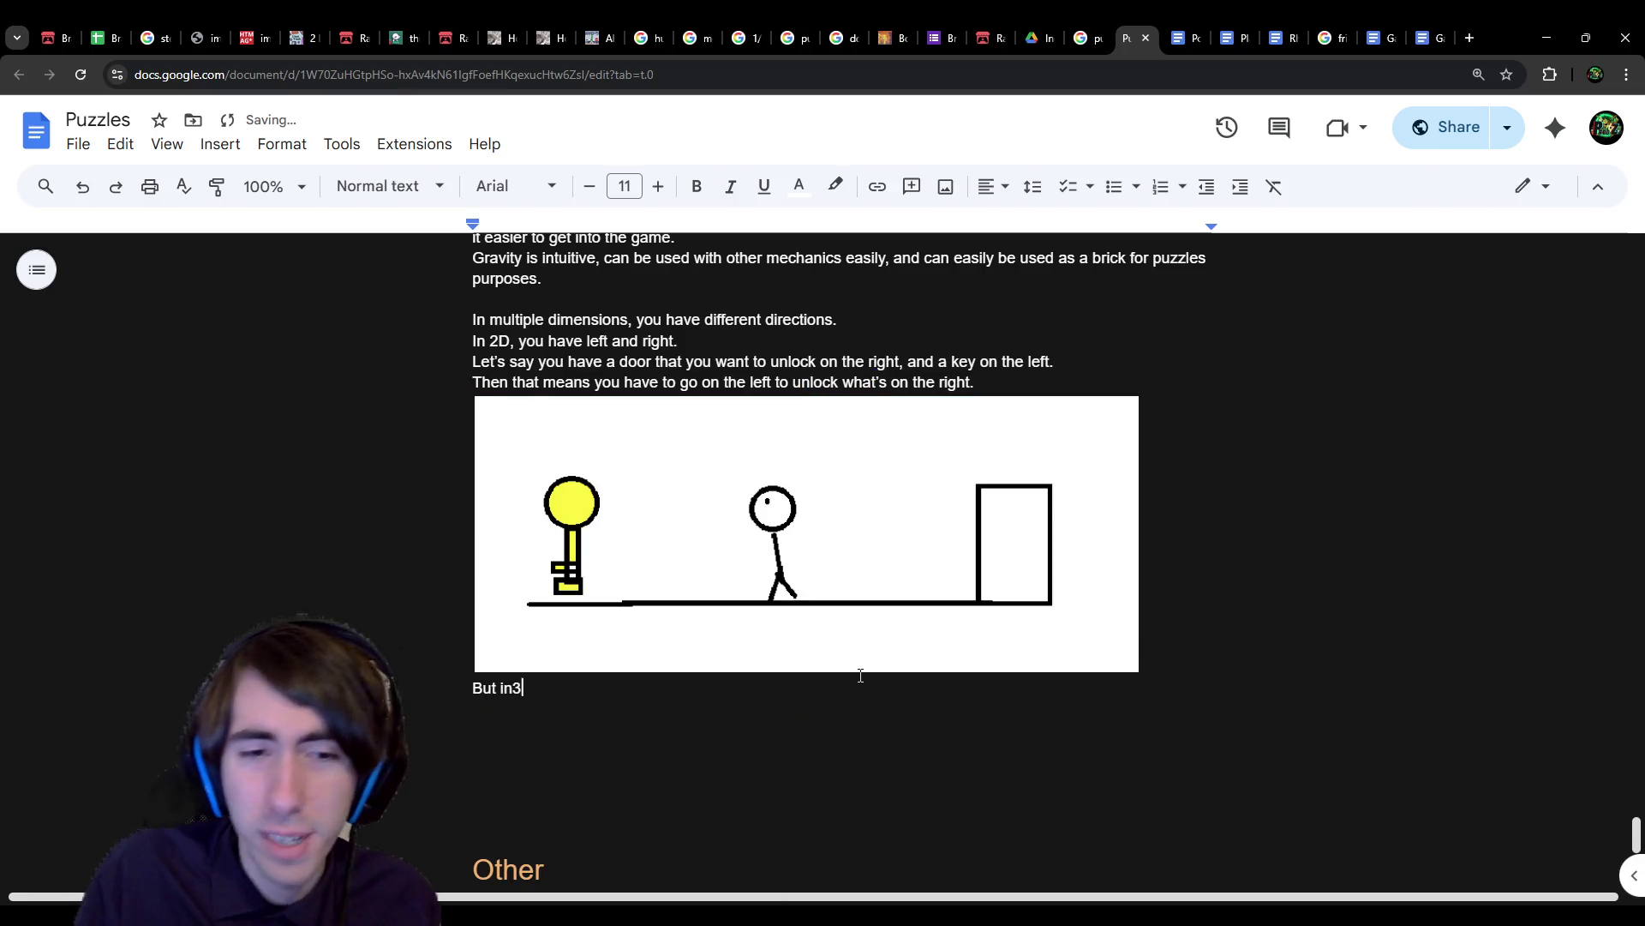
key(BackSpace)
text( 3D)
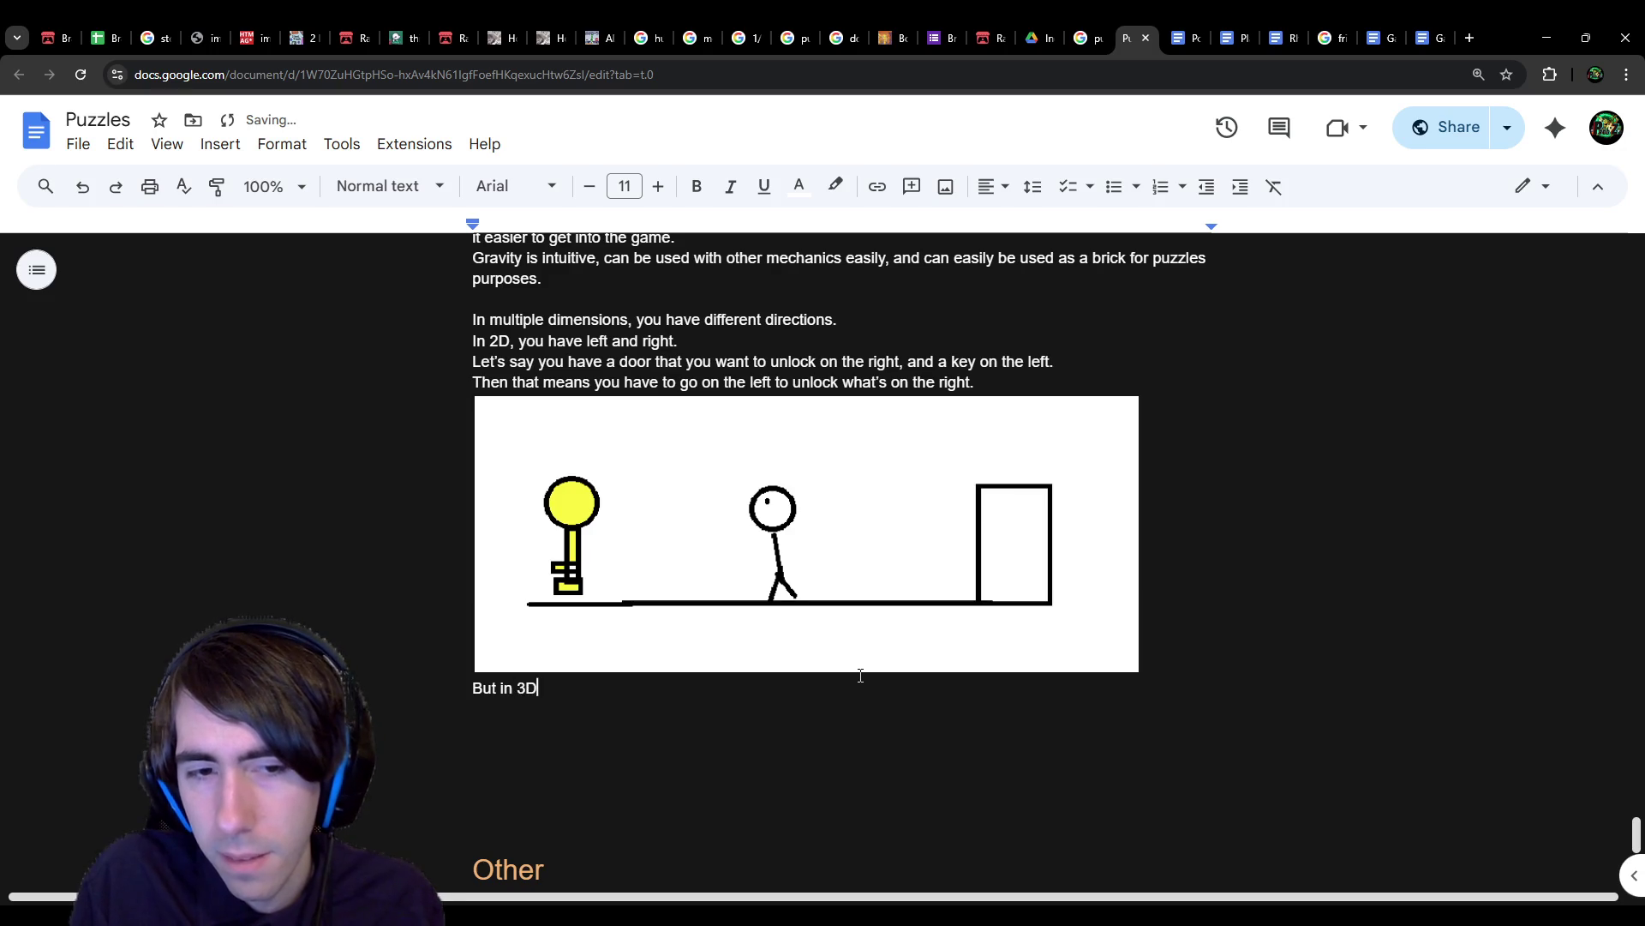
text(, you can apply)
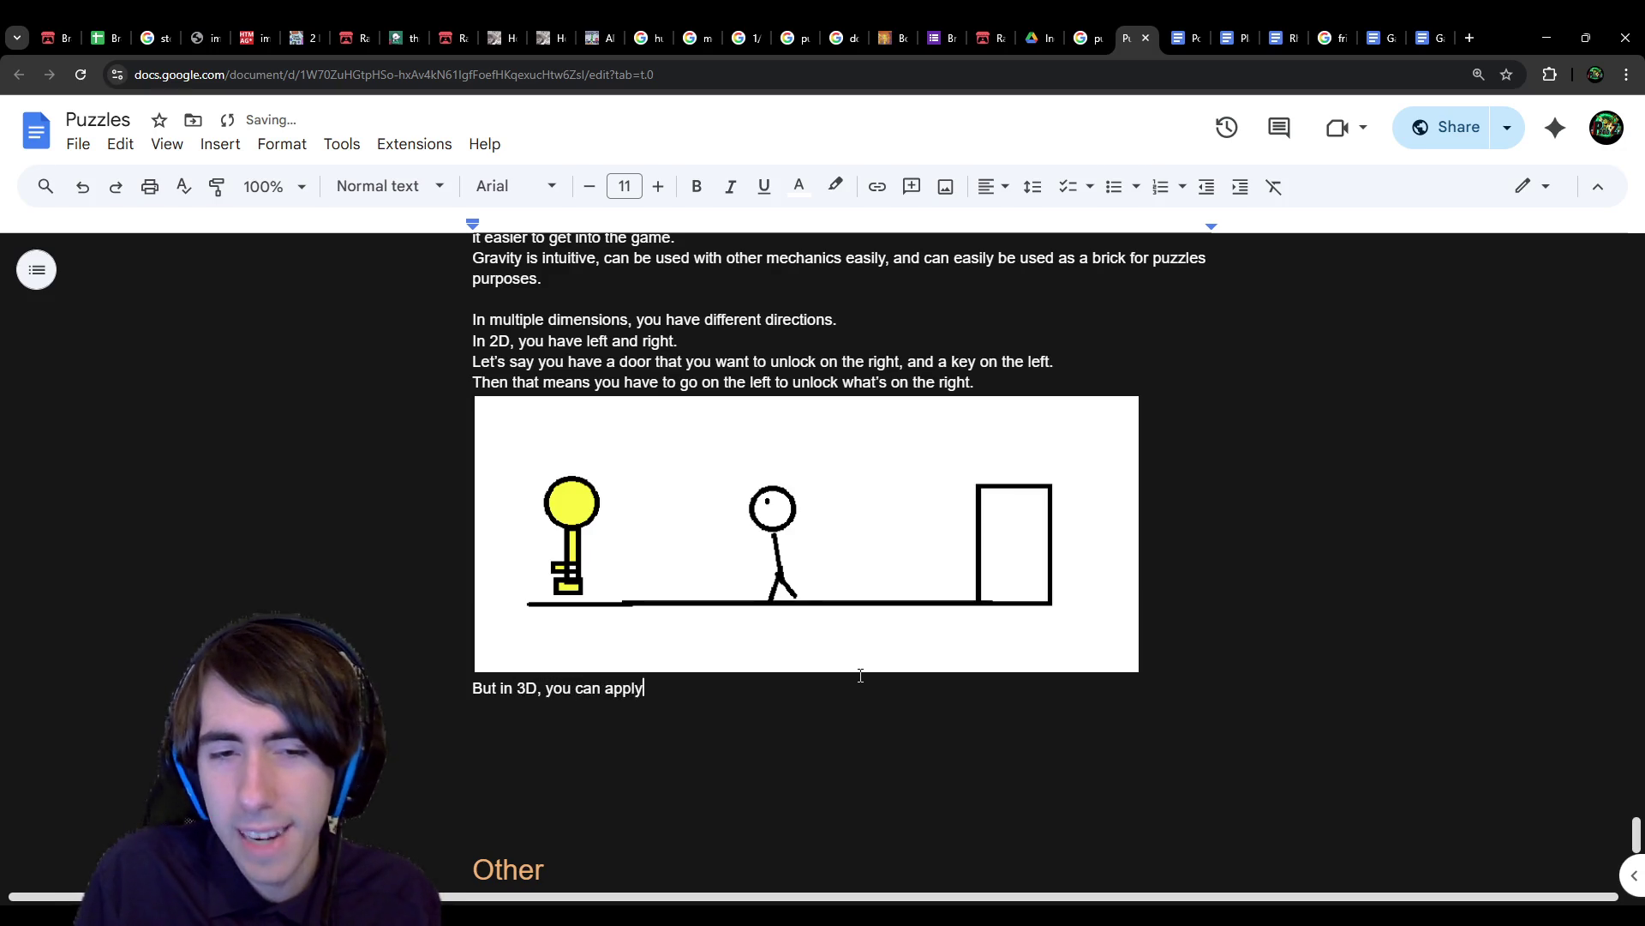
text( that to multip)
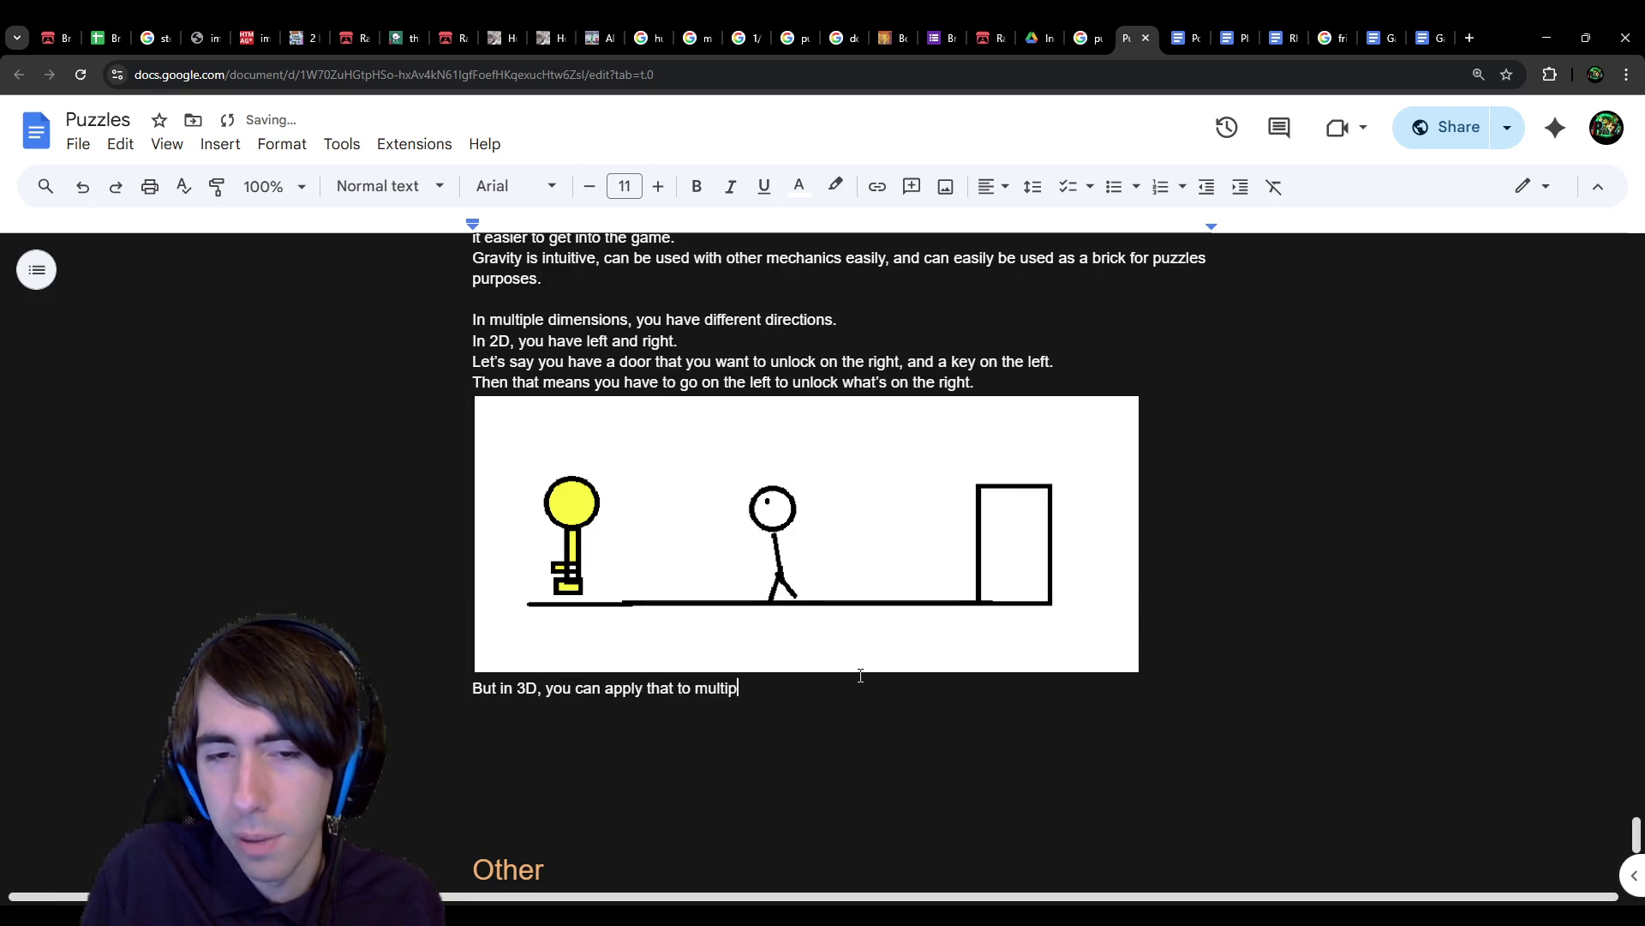
text(le dimensions)
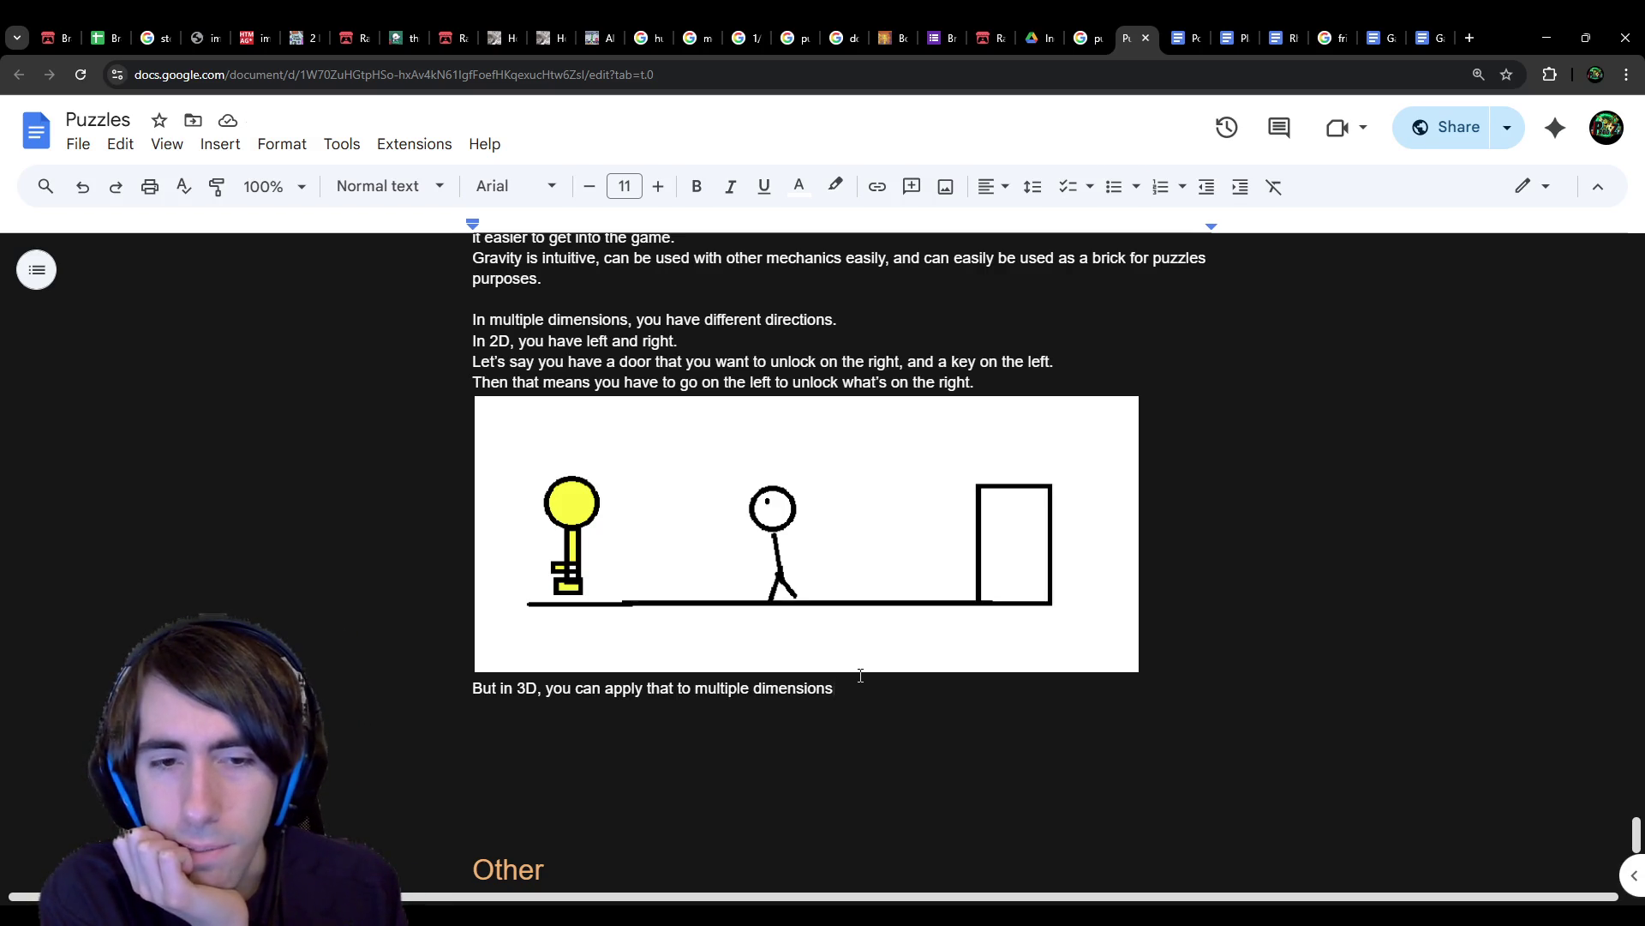
text(.)
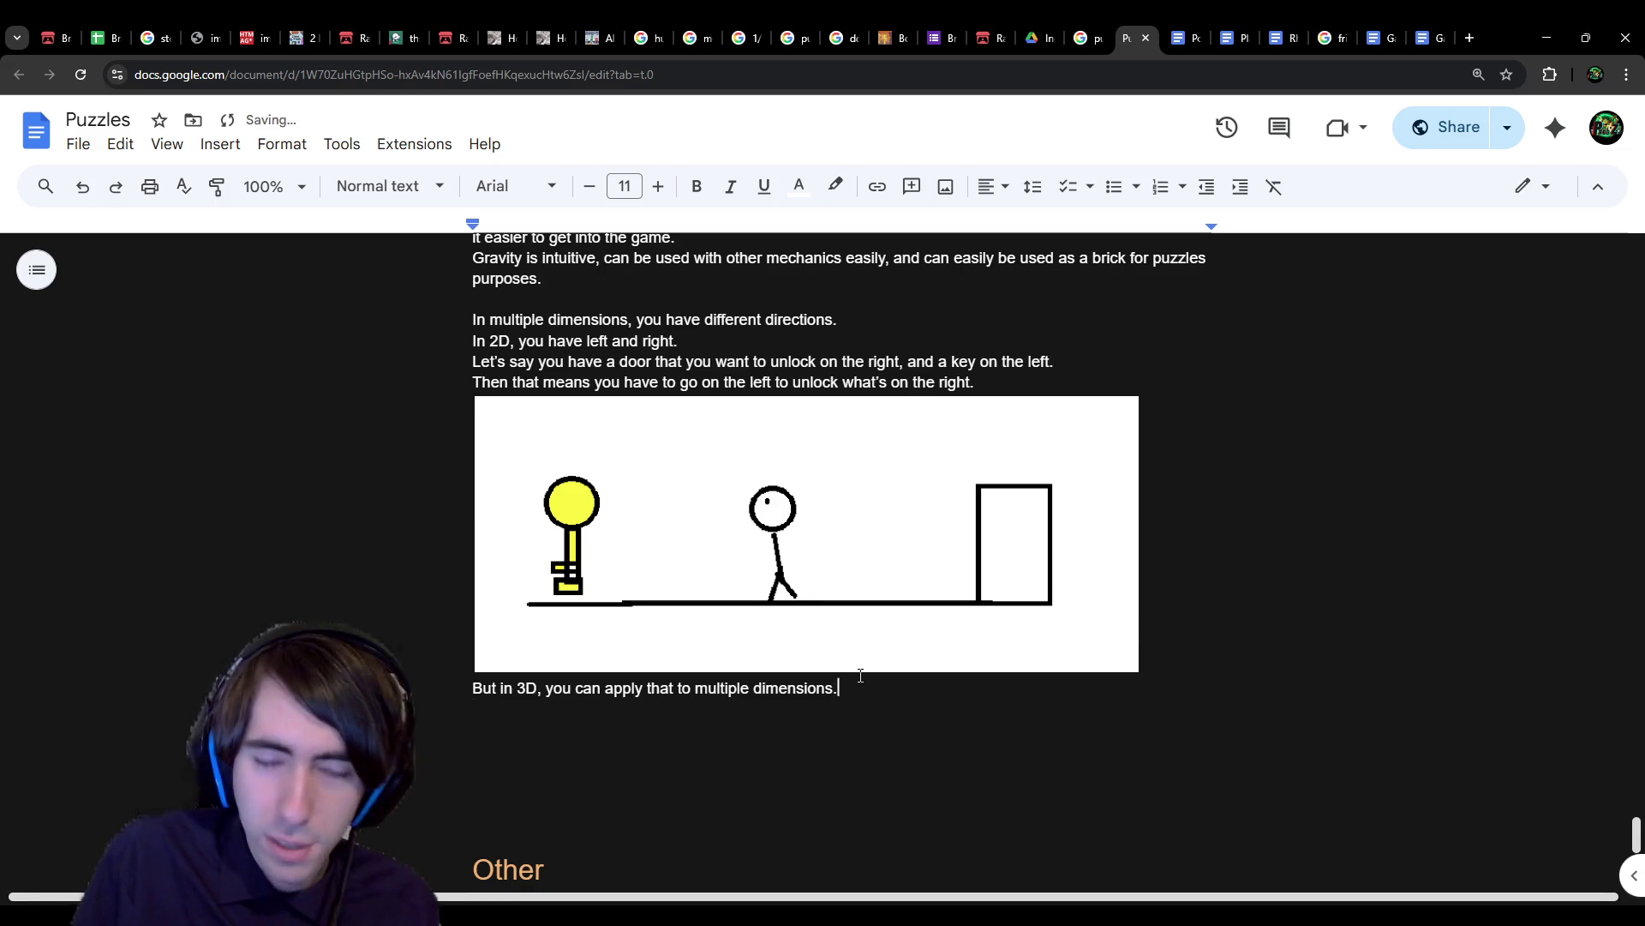
key(Return)
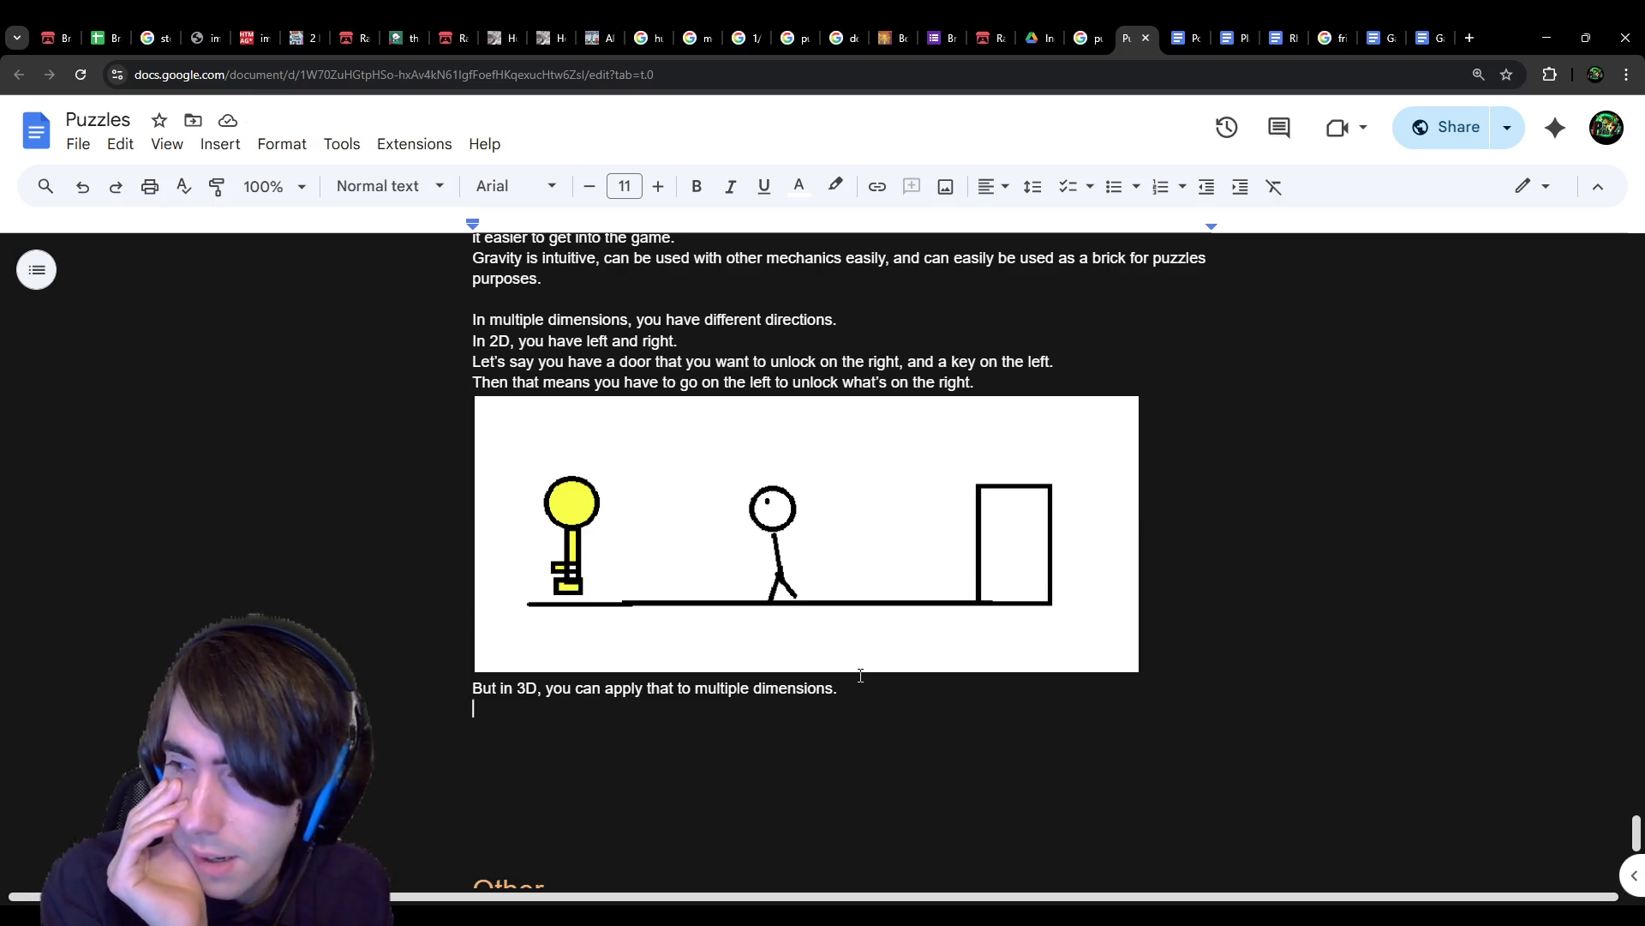
Step: Type 'That means in a 3D platformer, you can access 4 different "' on the new line
text(Th)
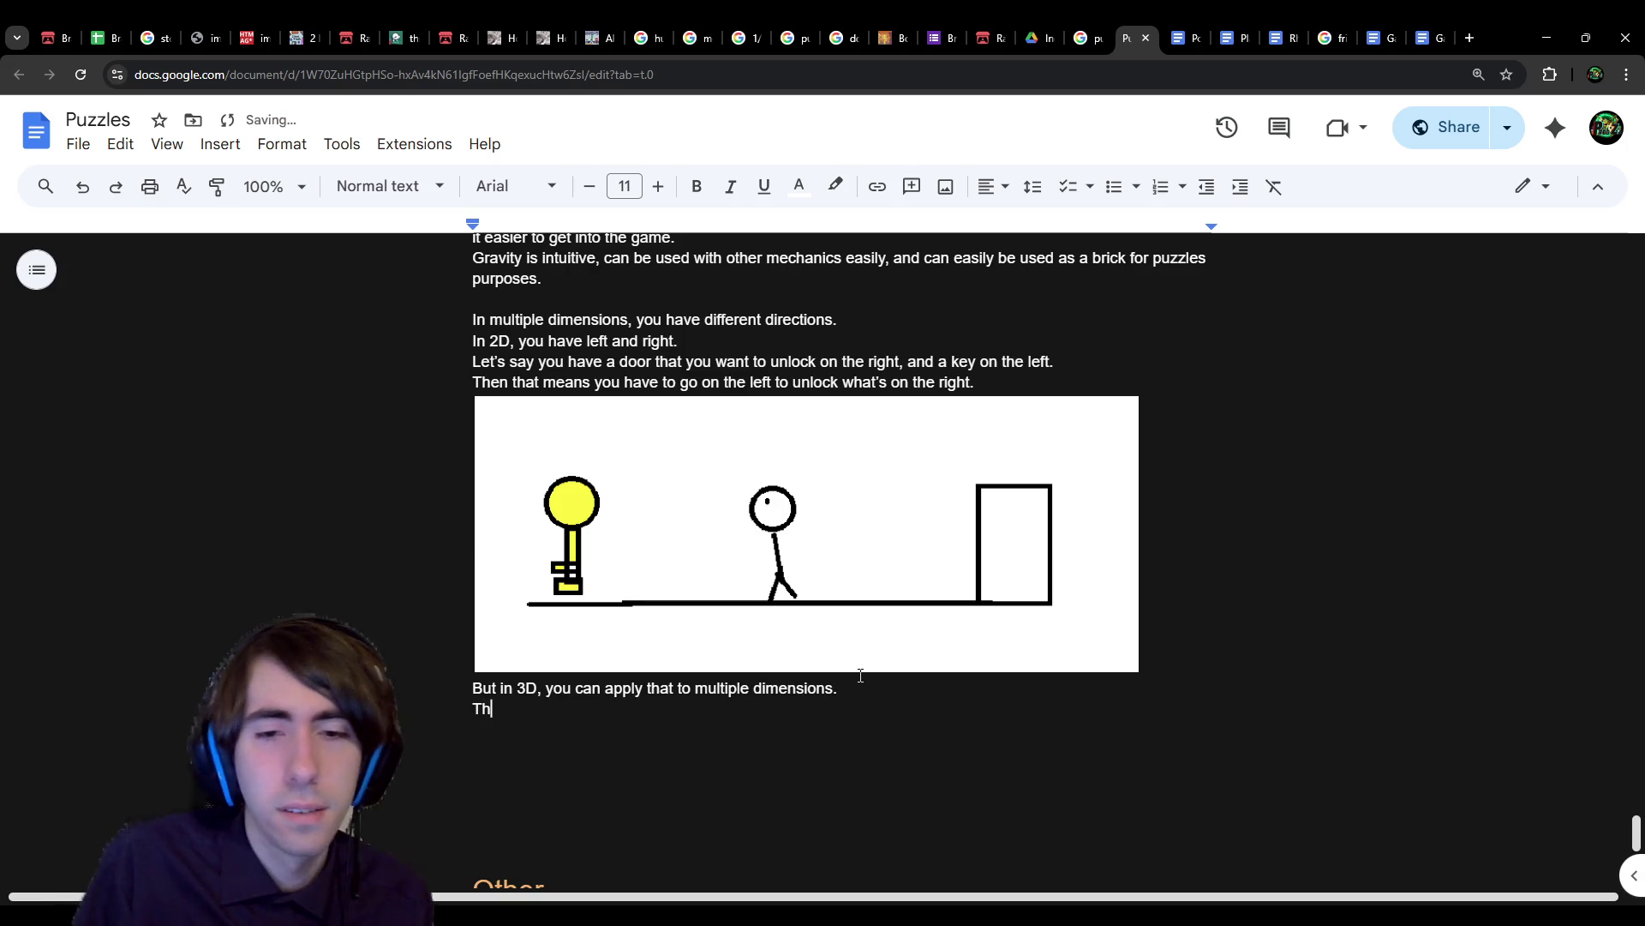
text(at m)
key(BackSpace)
key(BackSpace)
key(BackSpace)
text(That means )
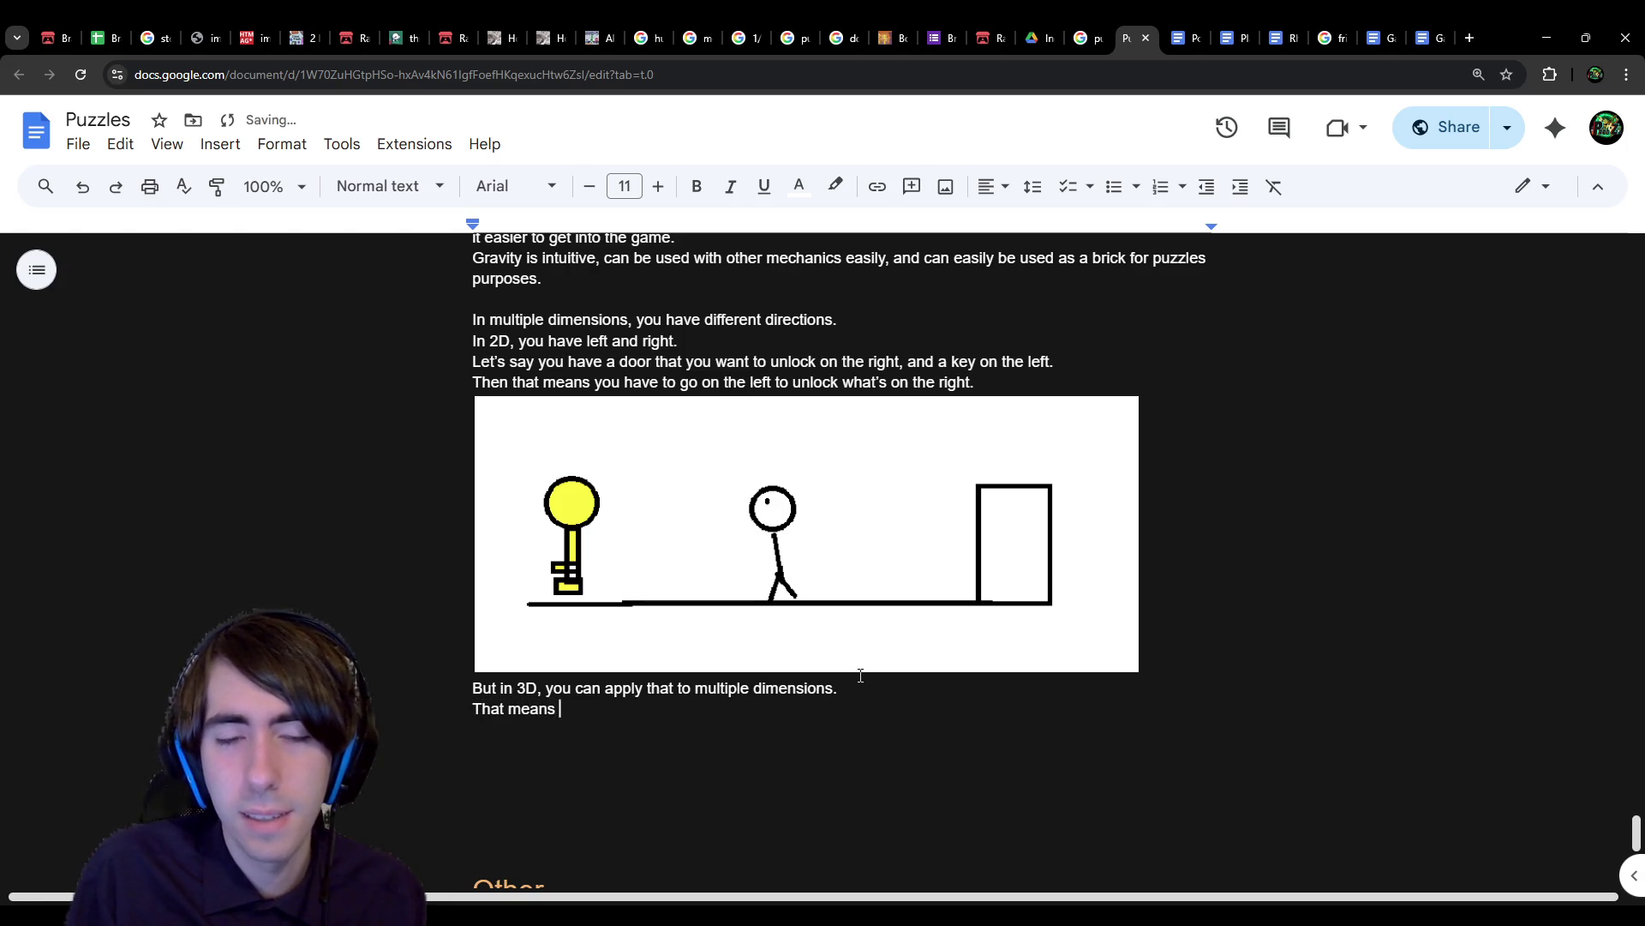
text(in a 3D plat)
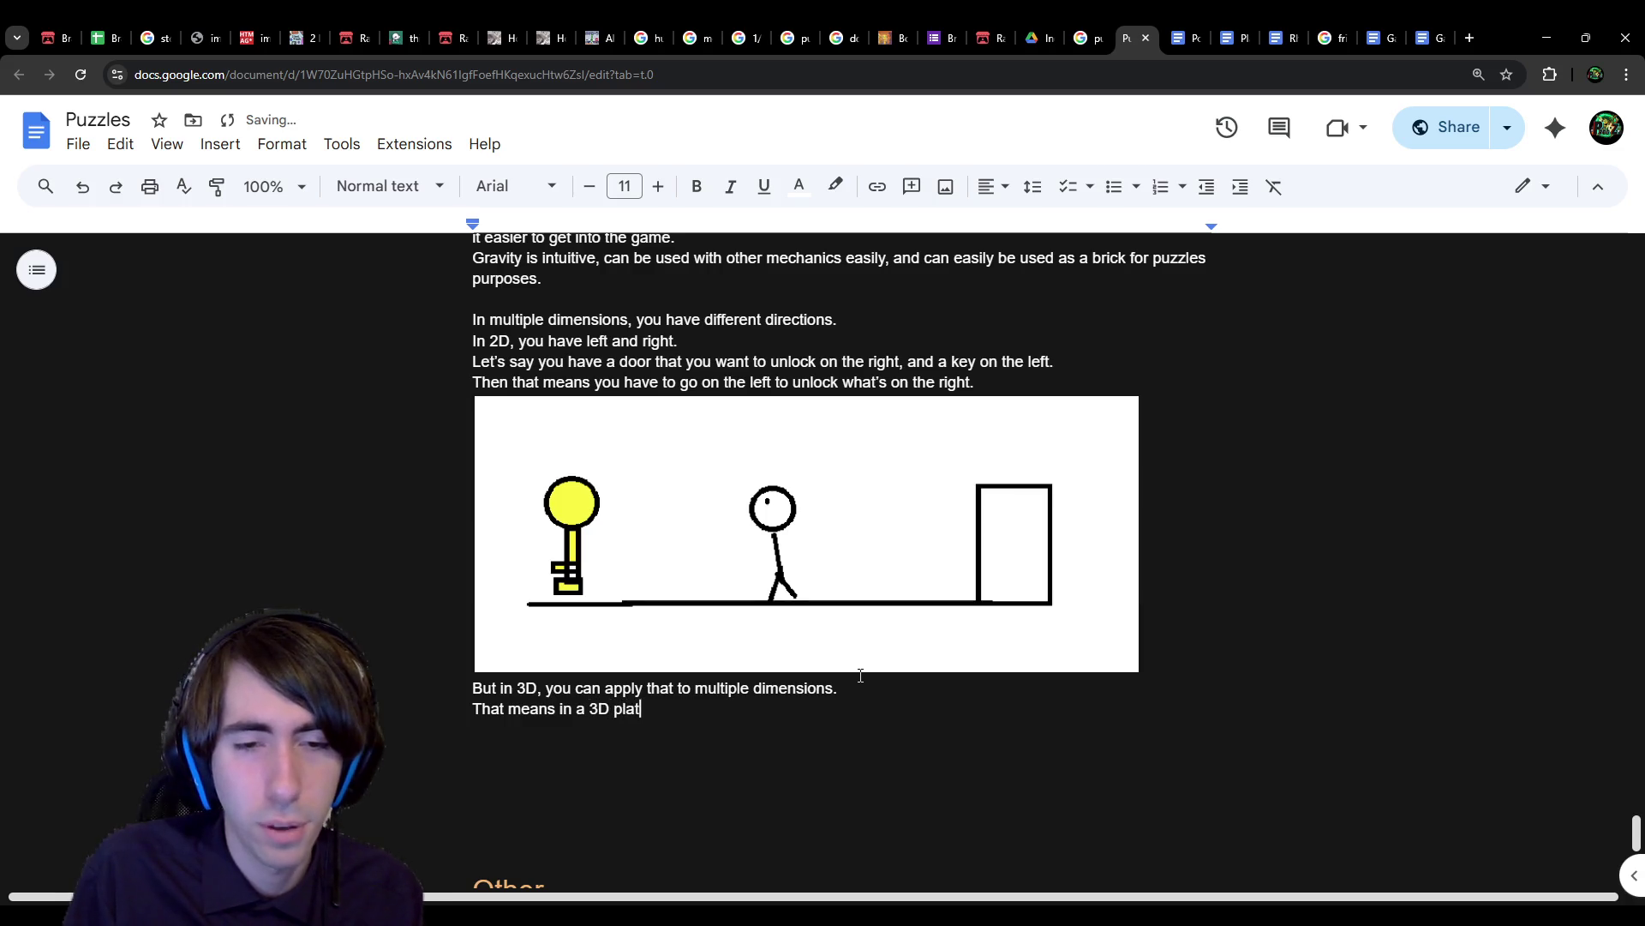
text(former, you)
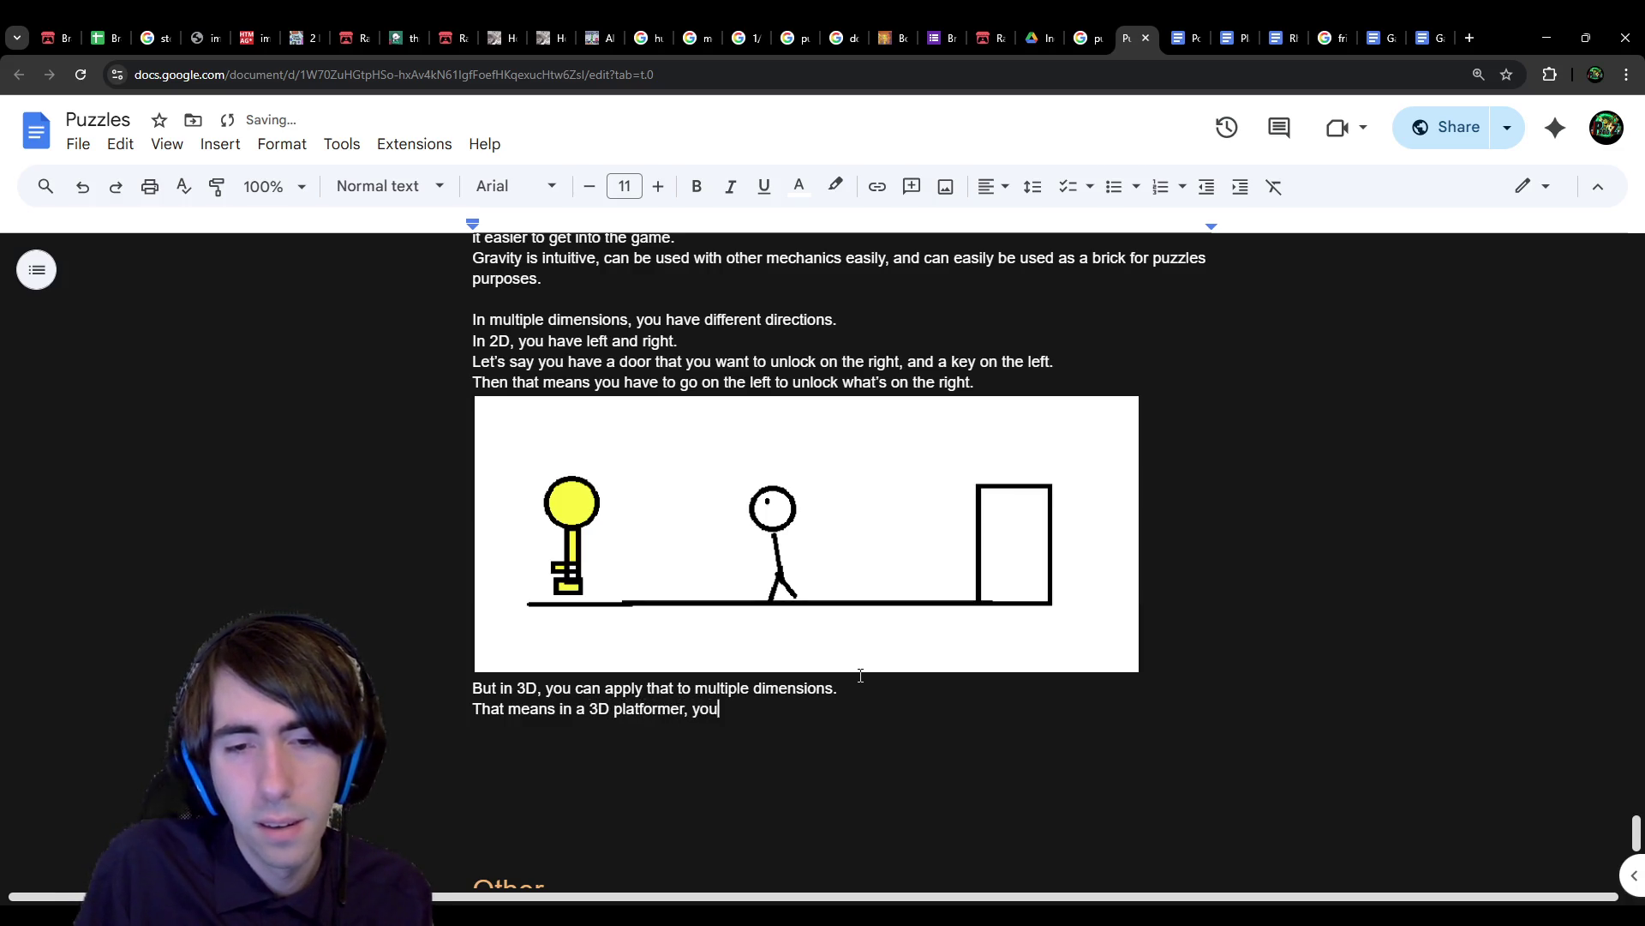
text( can access 4)
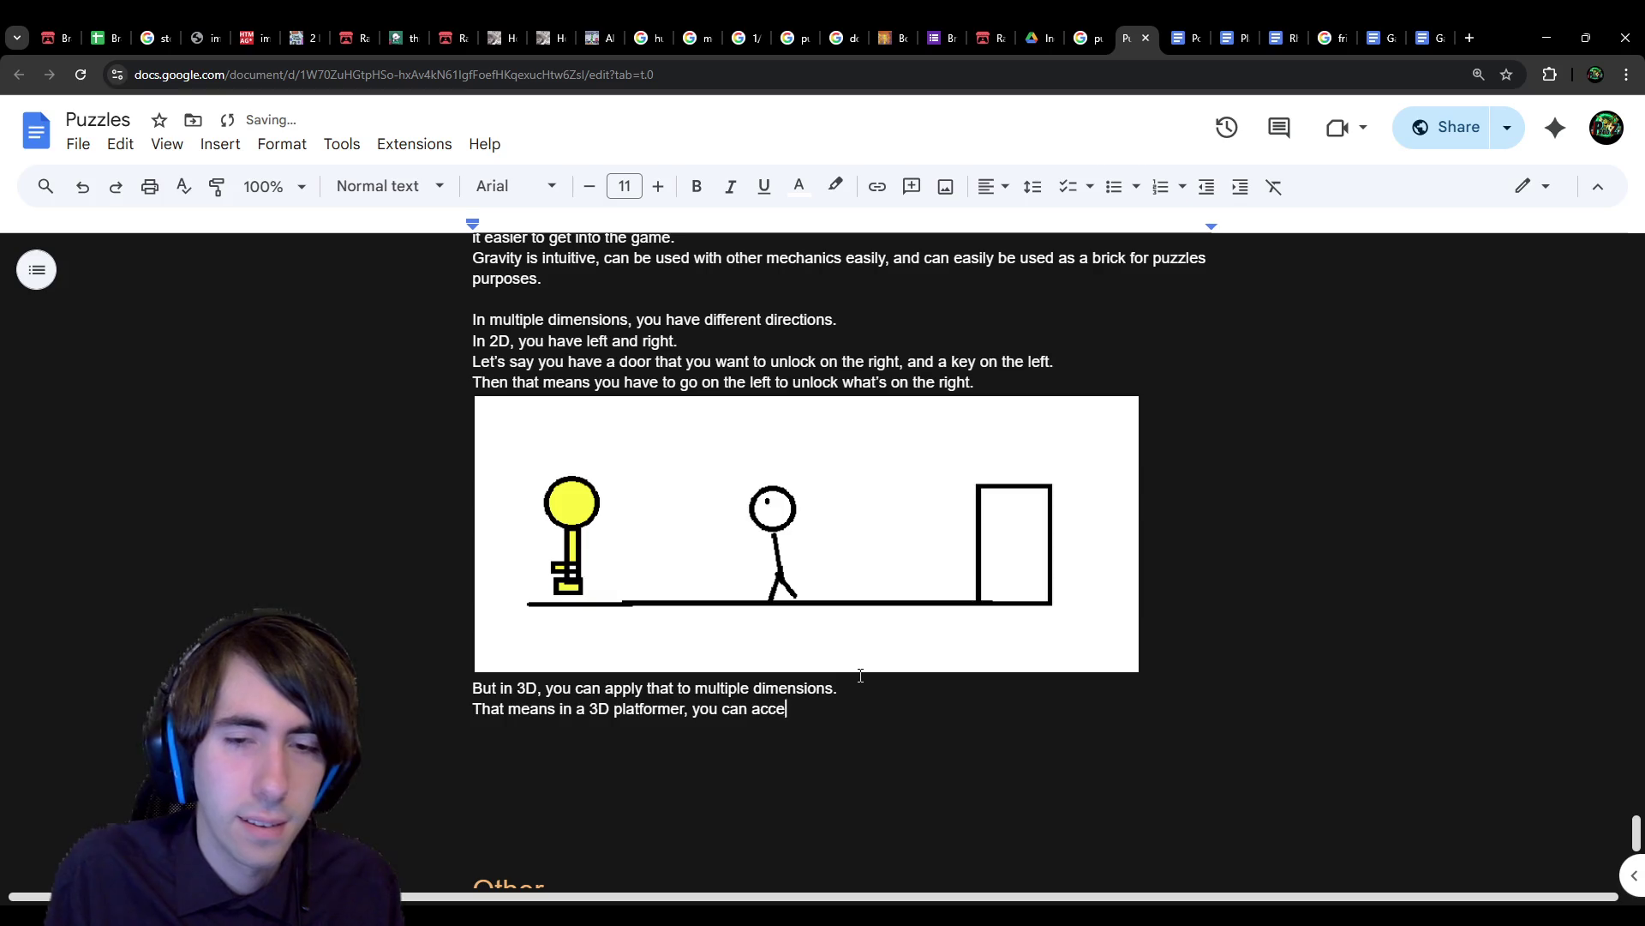
text(rent ")
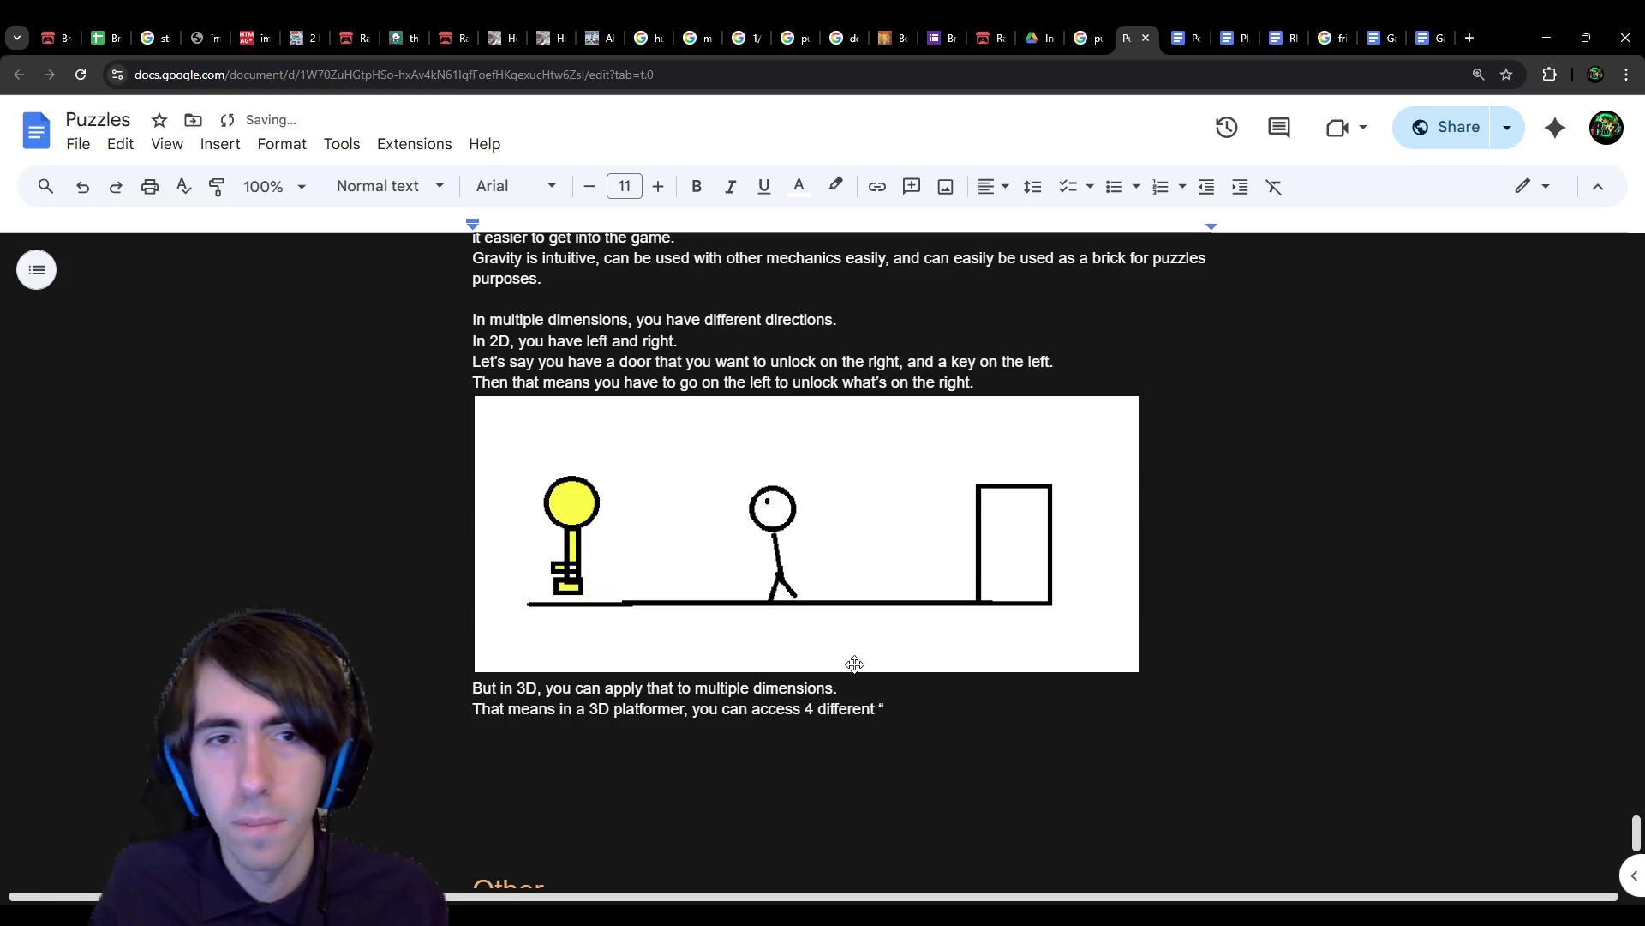
click(613, 343)
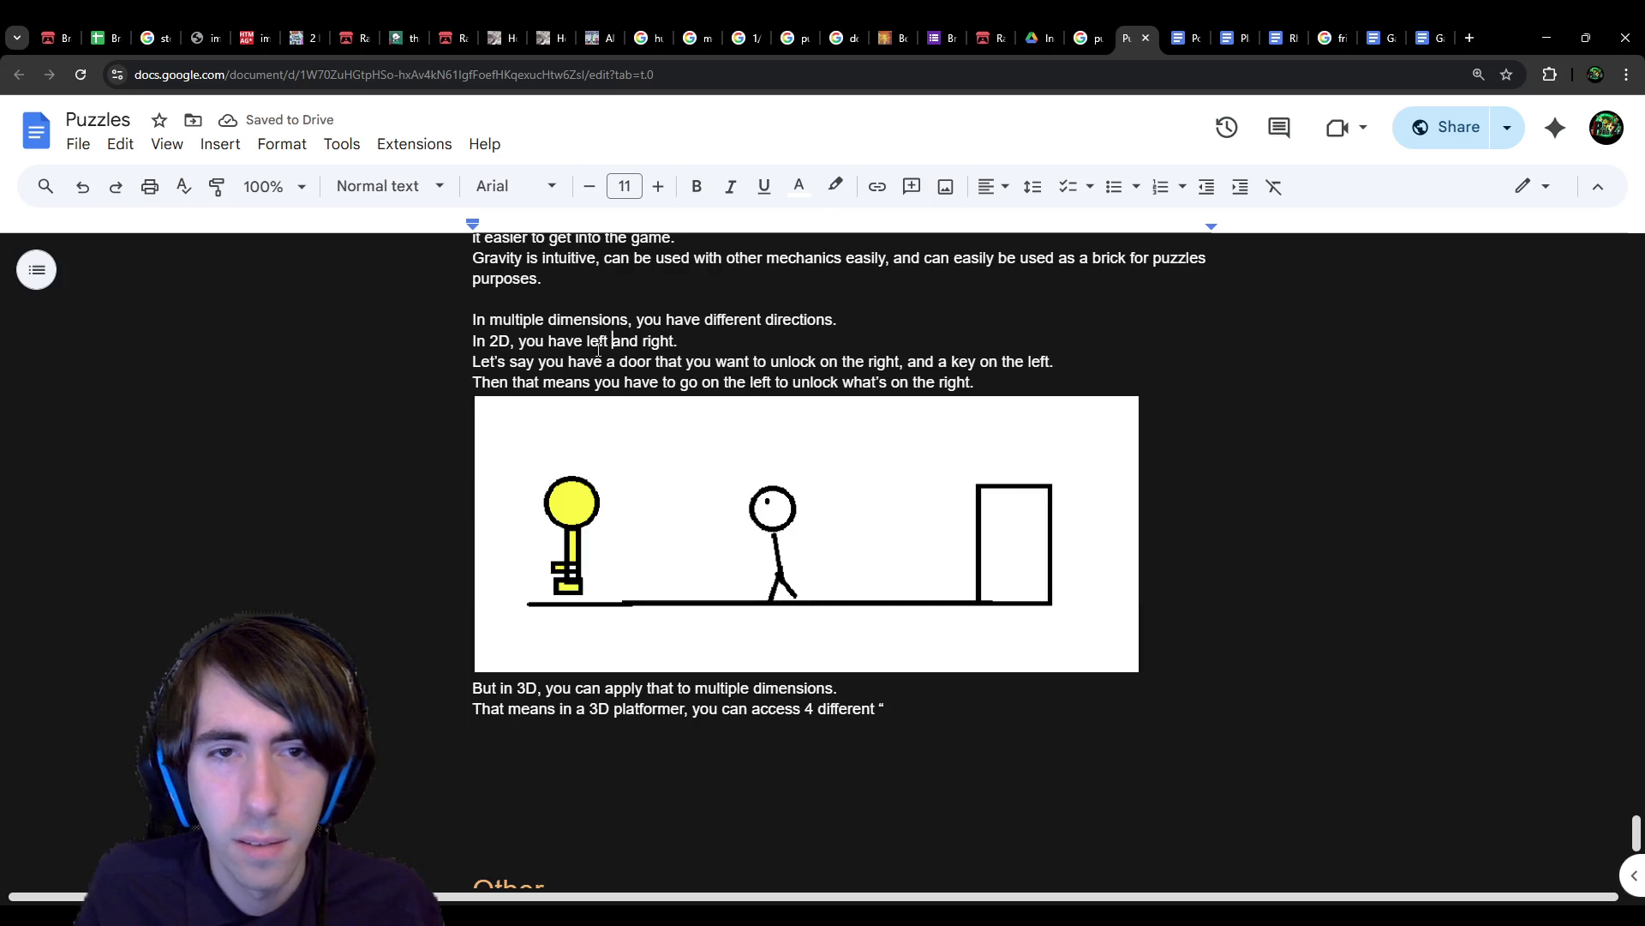
Step: Reword the first 2D line to 'In 2D, you have the left and the right.'
click(641, 363)
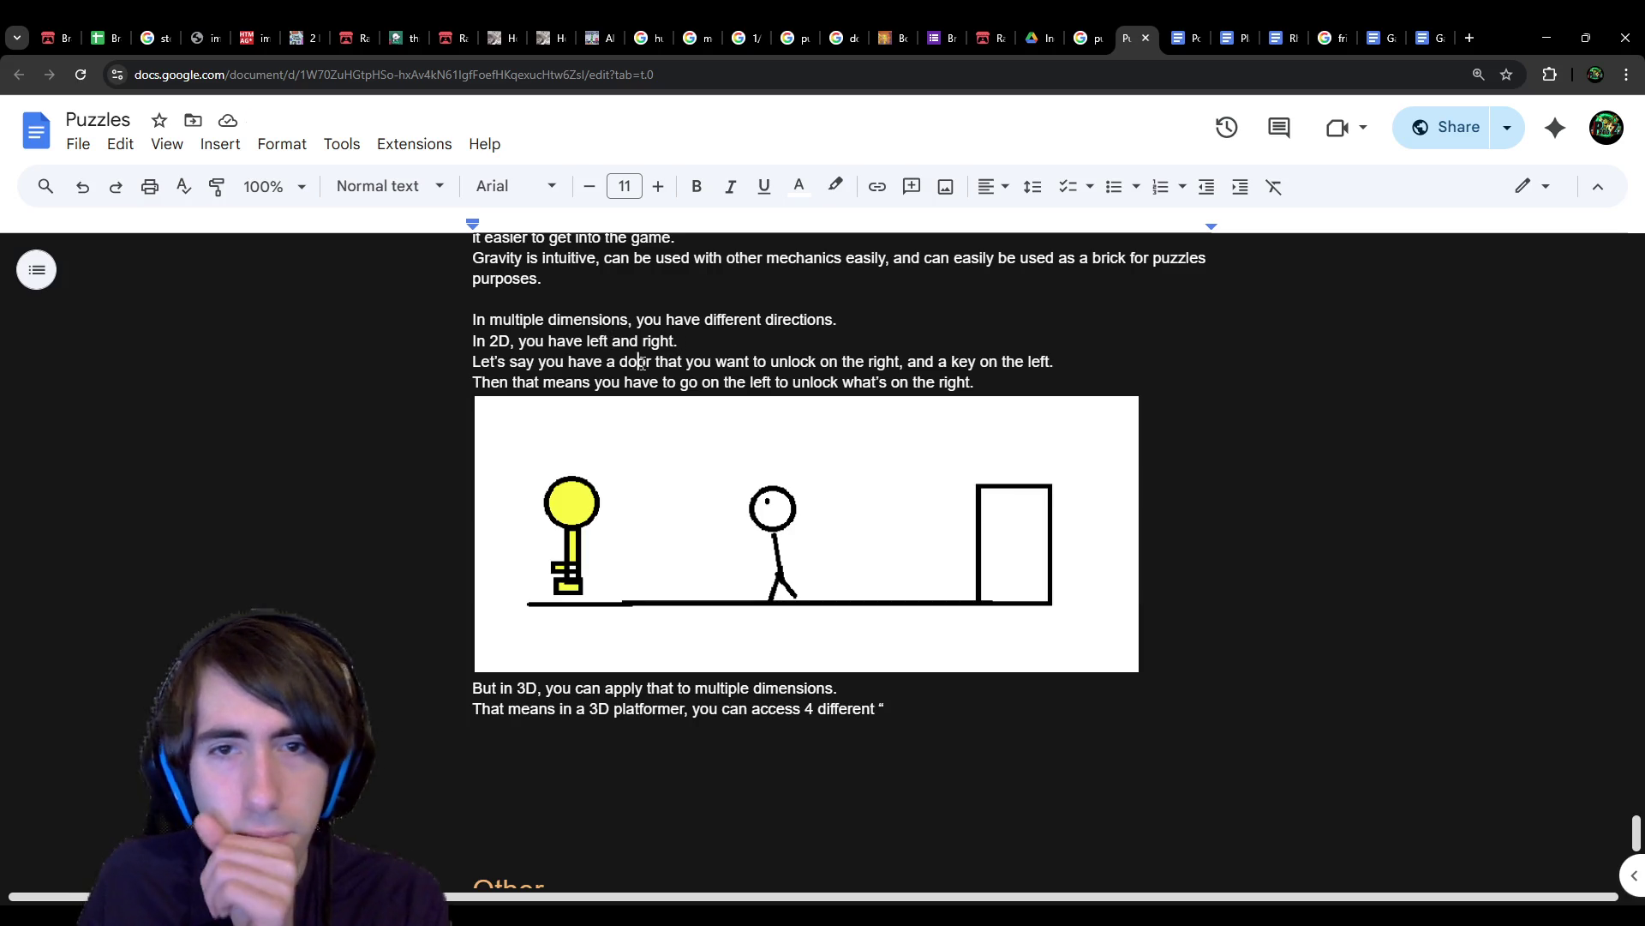
click(681, 344)
click(1059, 361)
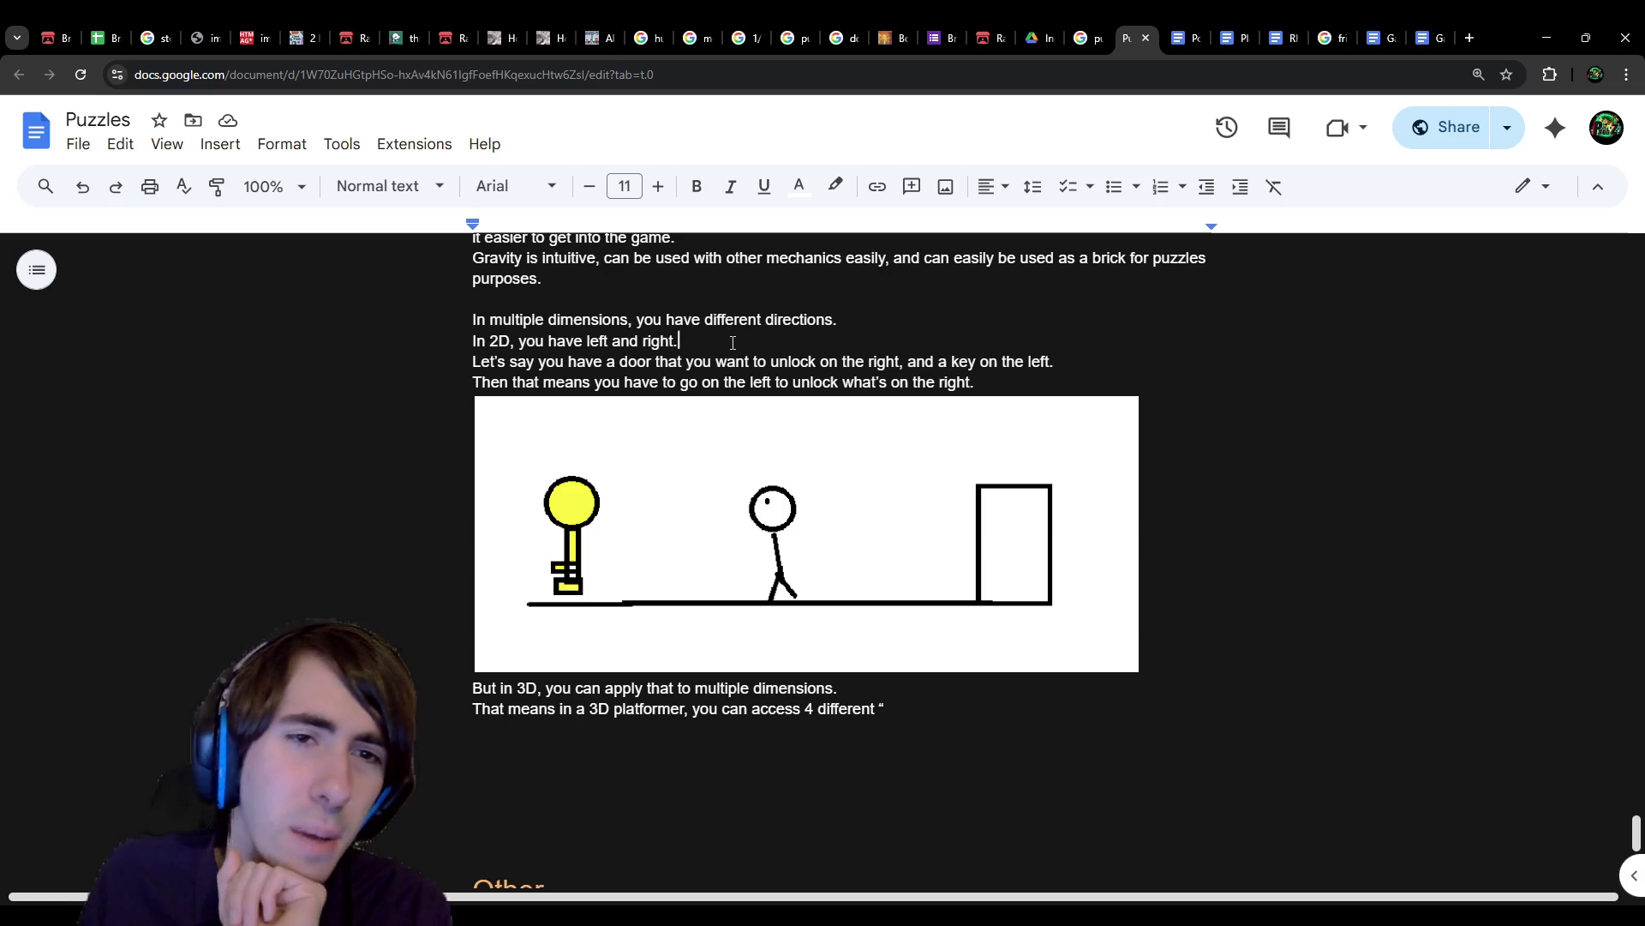
click(608, 340)
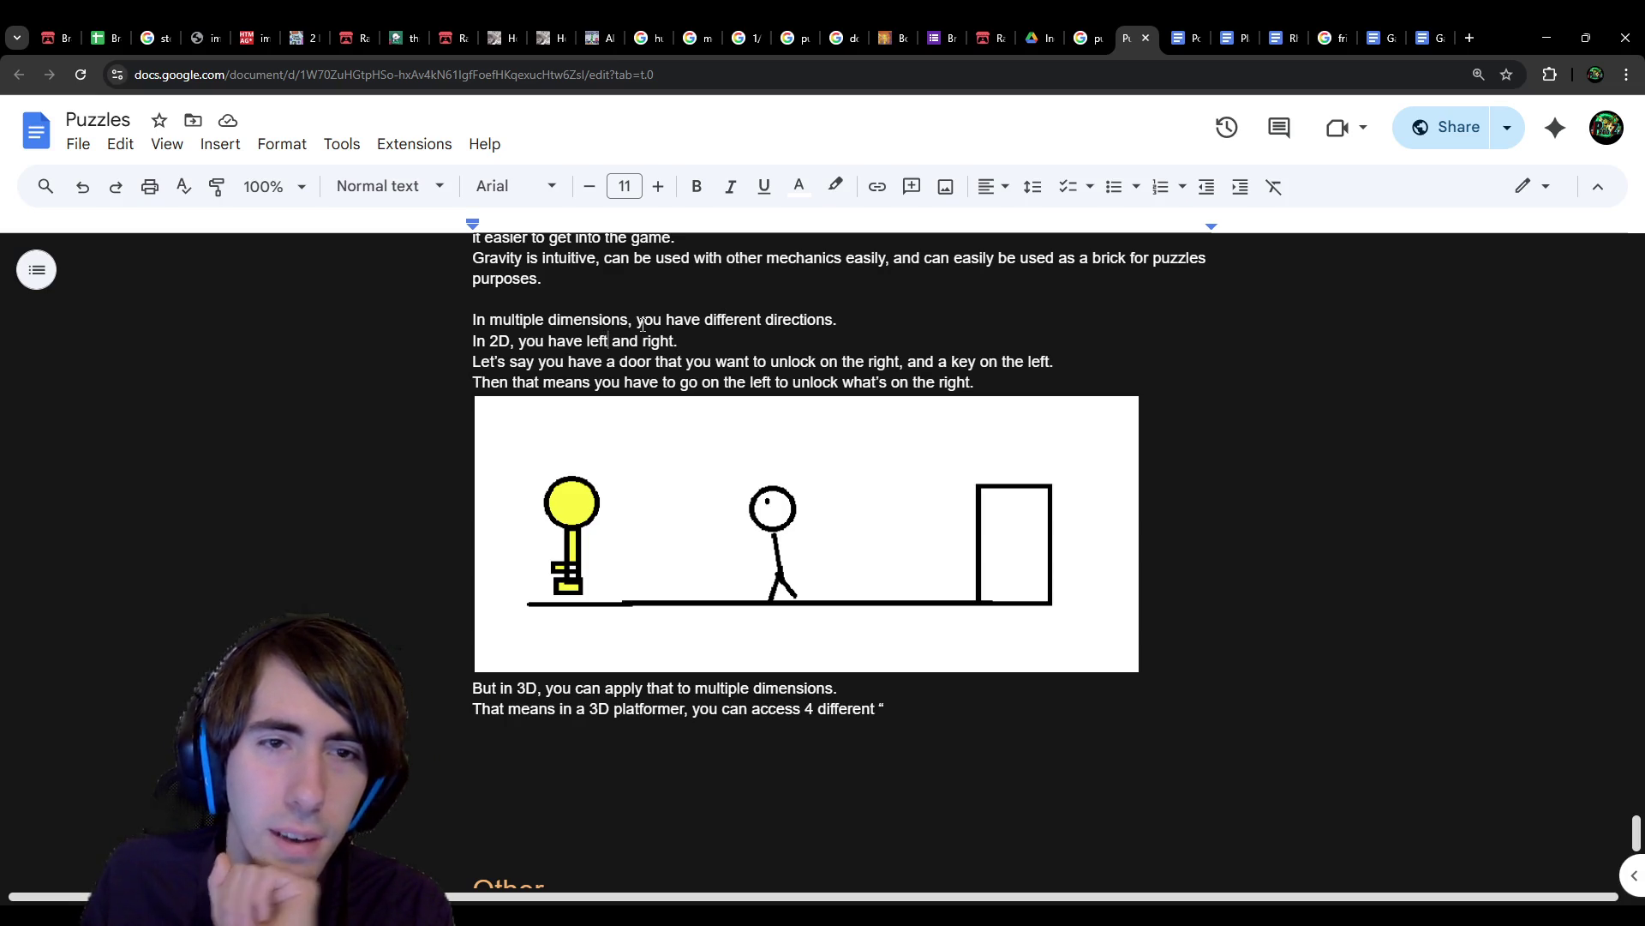
key(ctrl+Left)
text(the)
key(ctrl+Right)
text(area)
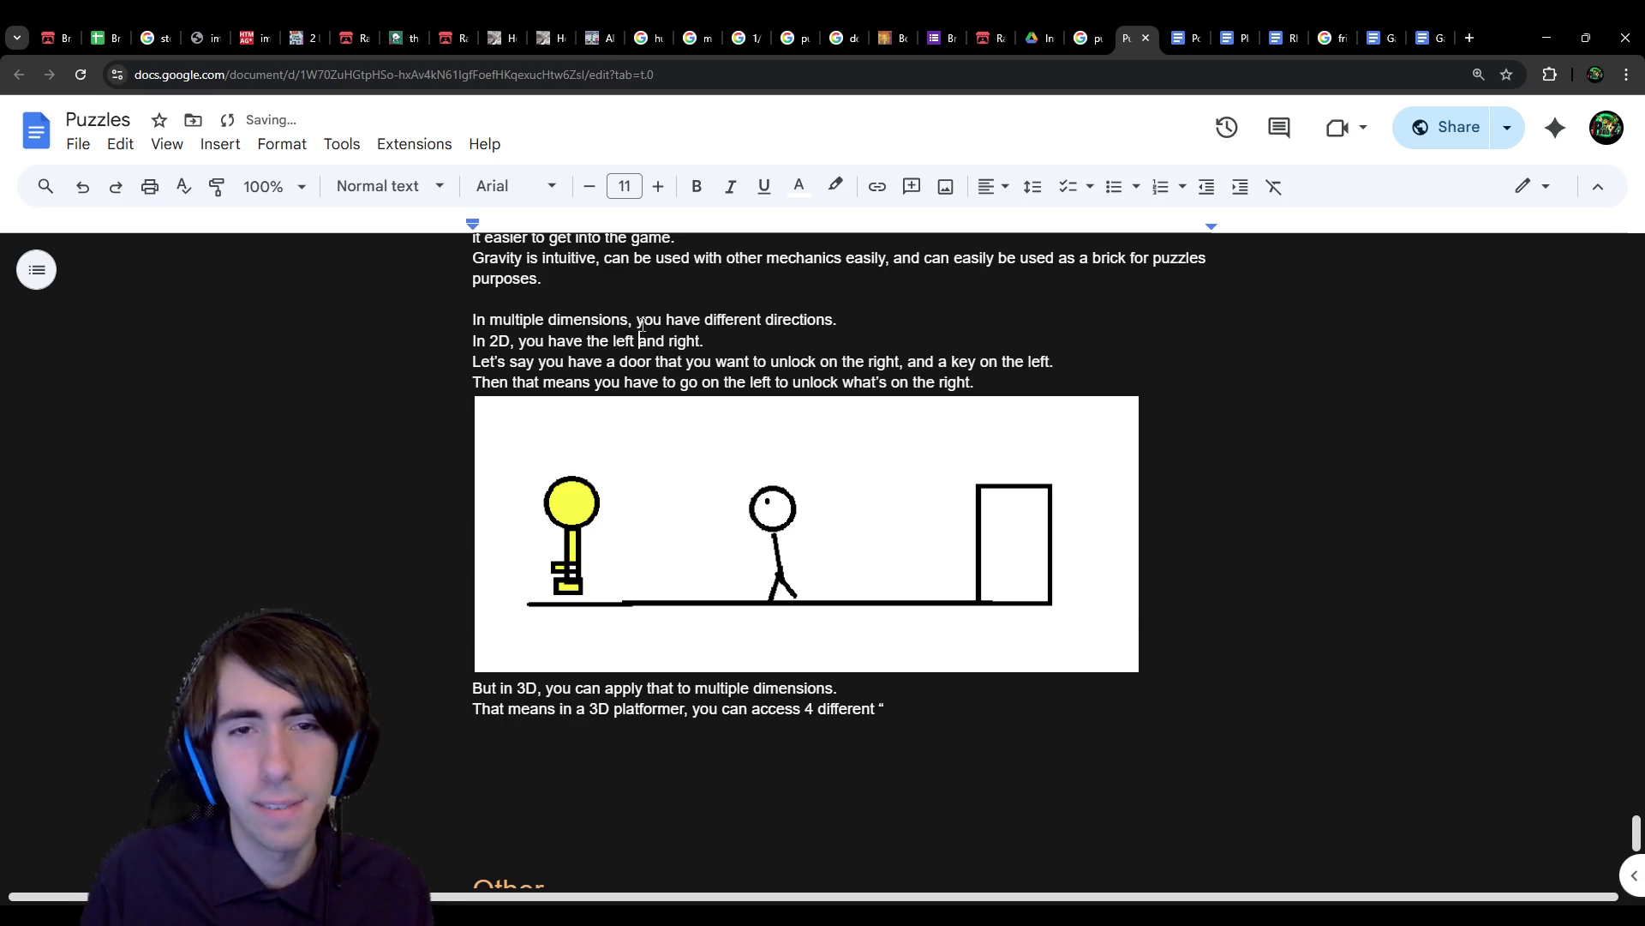
key(ctrl+shift+Left)
key(BackSpace)
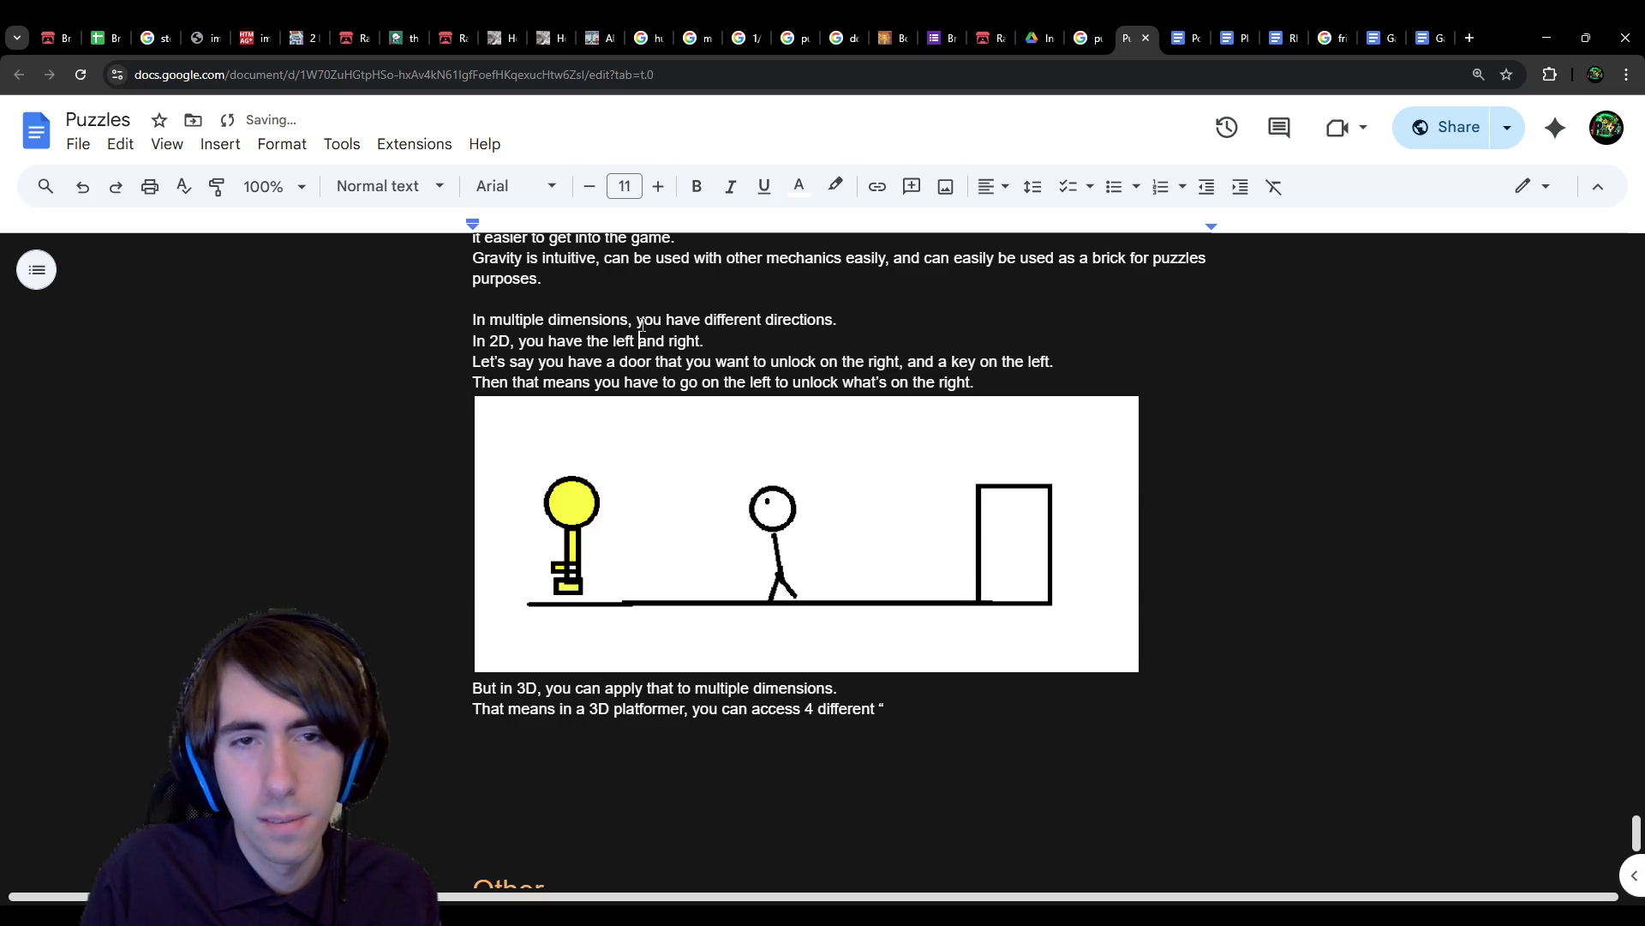
text(area,)
key(ctrl+Right)
text(the)
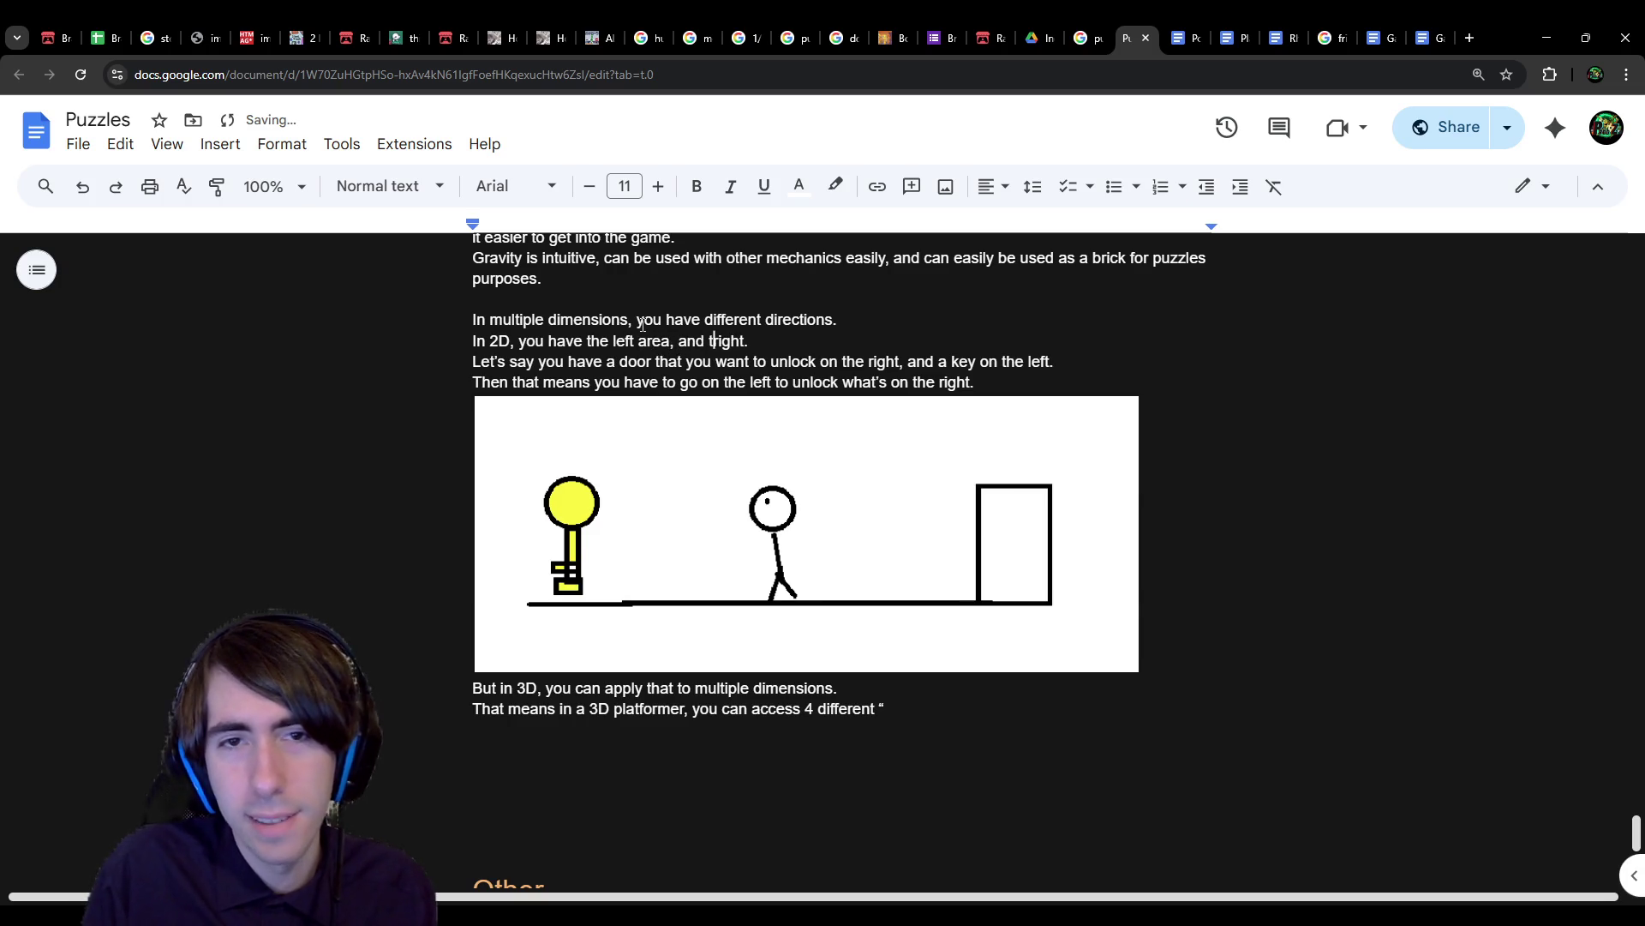
key(ctrl+Right)
text(area)
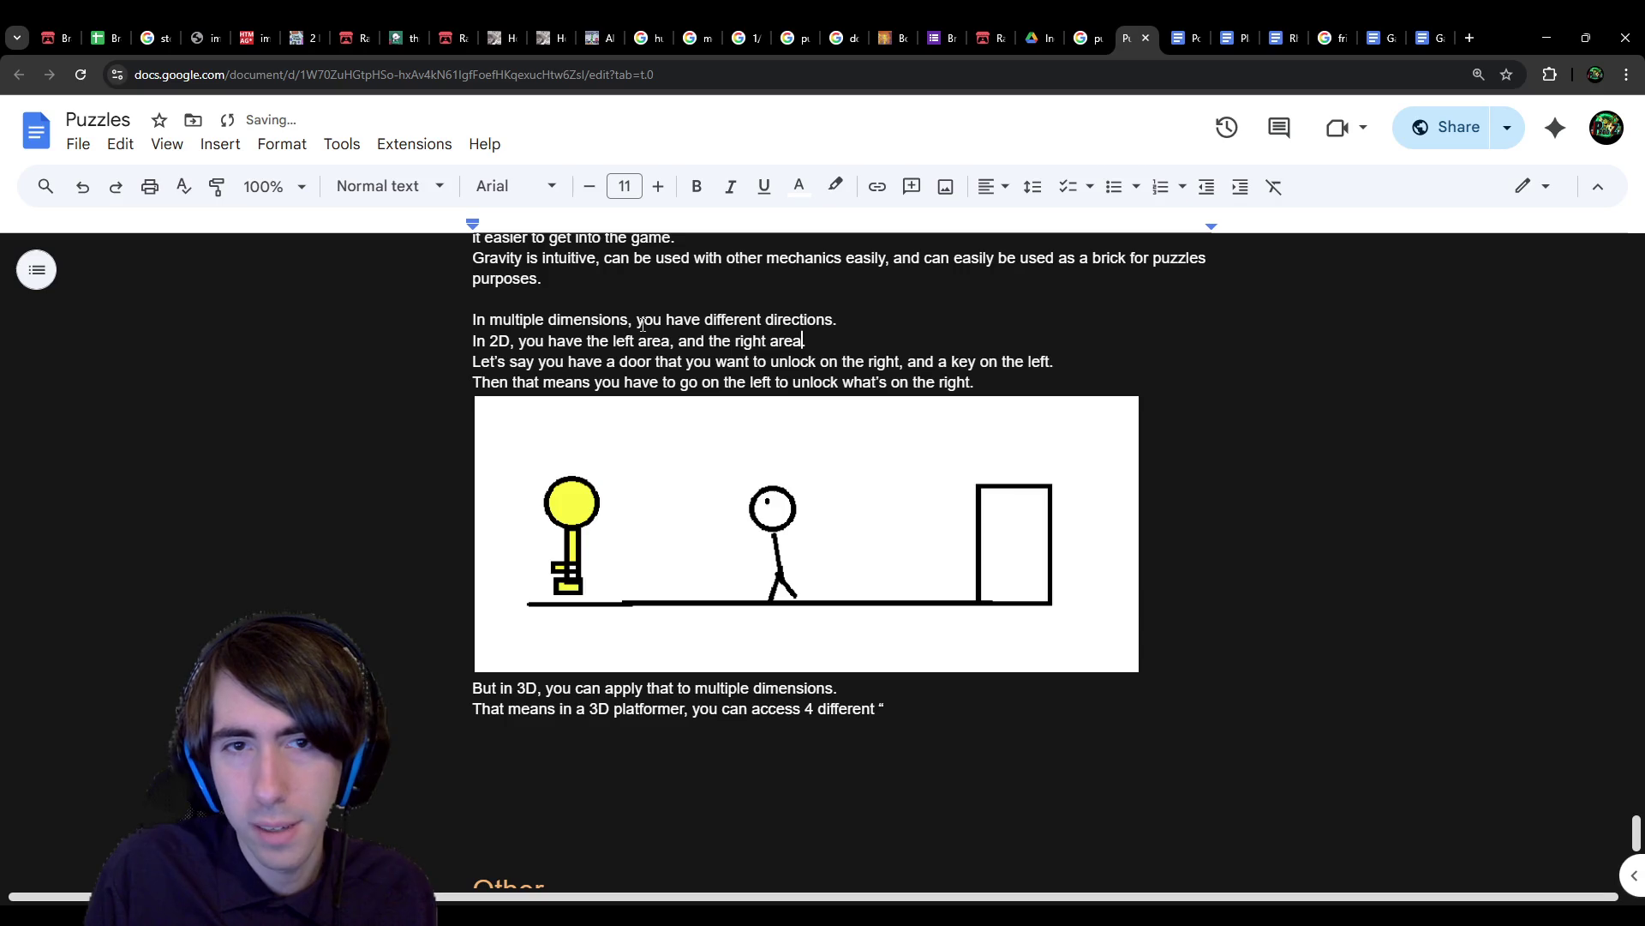
key(BackSpace)
key(BackSpace)
key(BackSpace)
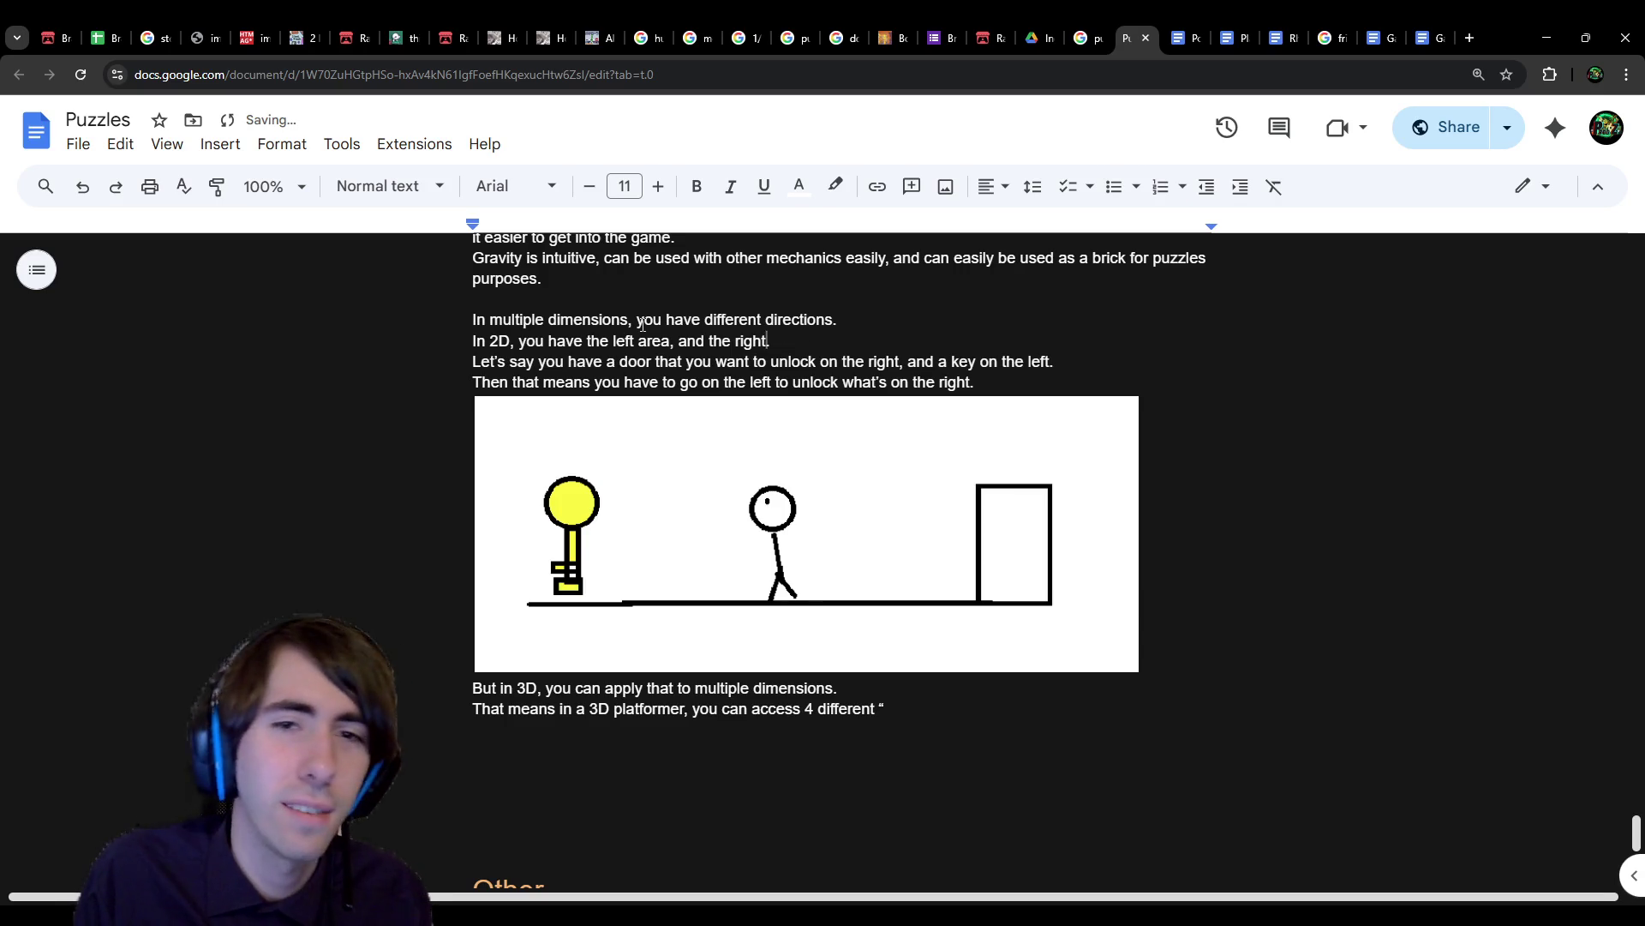
key(ctrl+shift+Left)
key(ctrl+shift+Left)
key(ctrl+shift+Left)
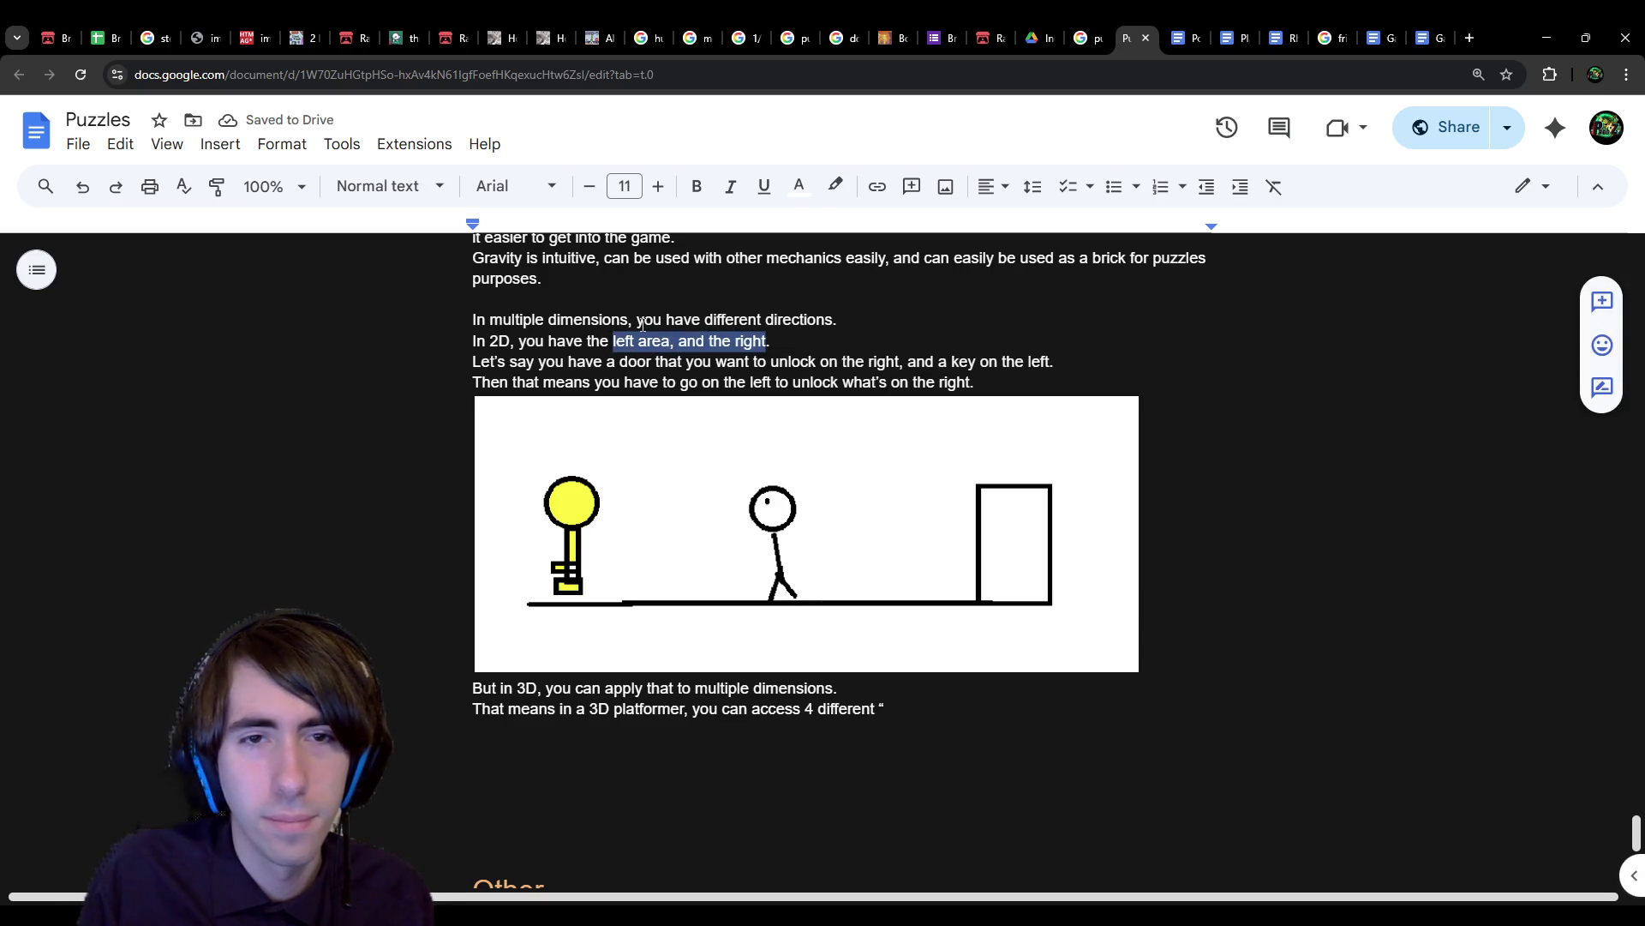
text(the left )
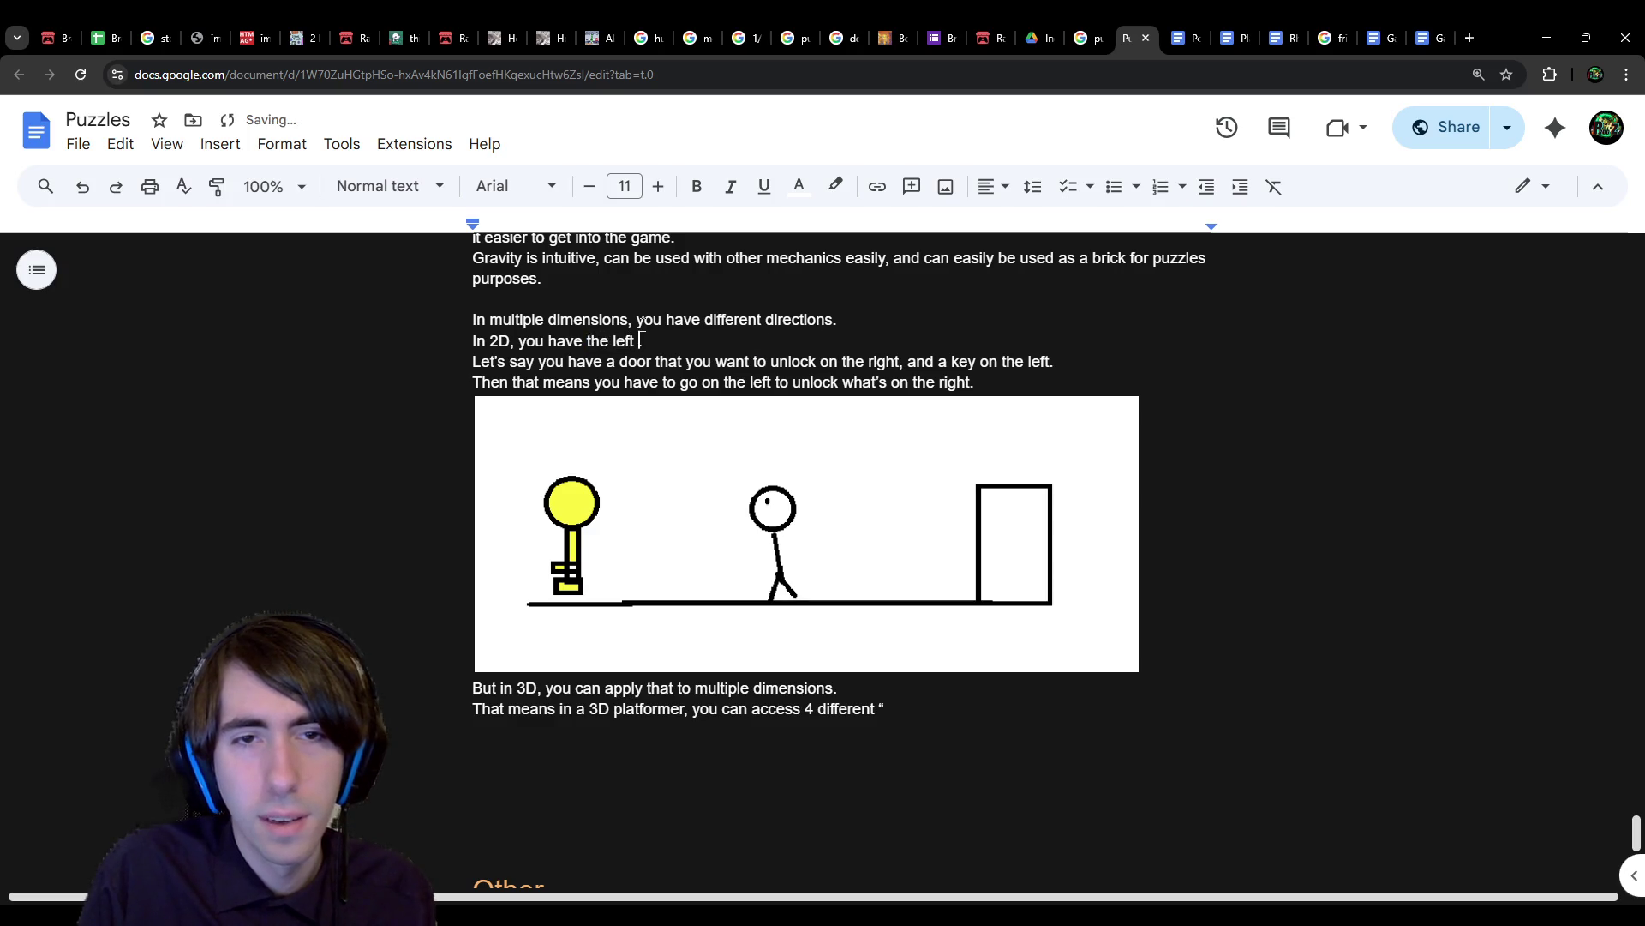
text(and the right.)
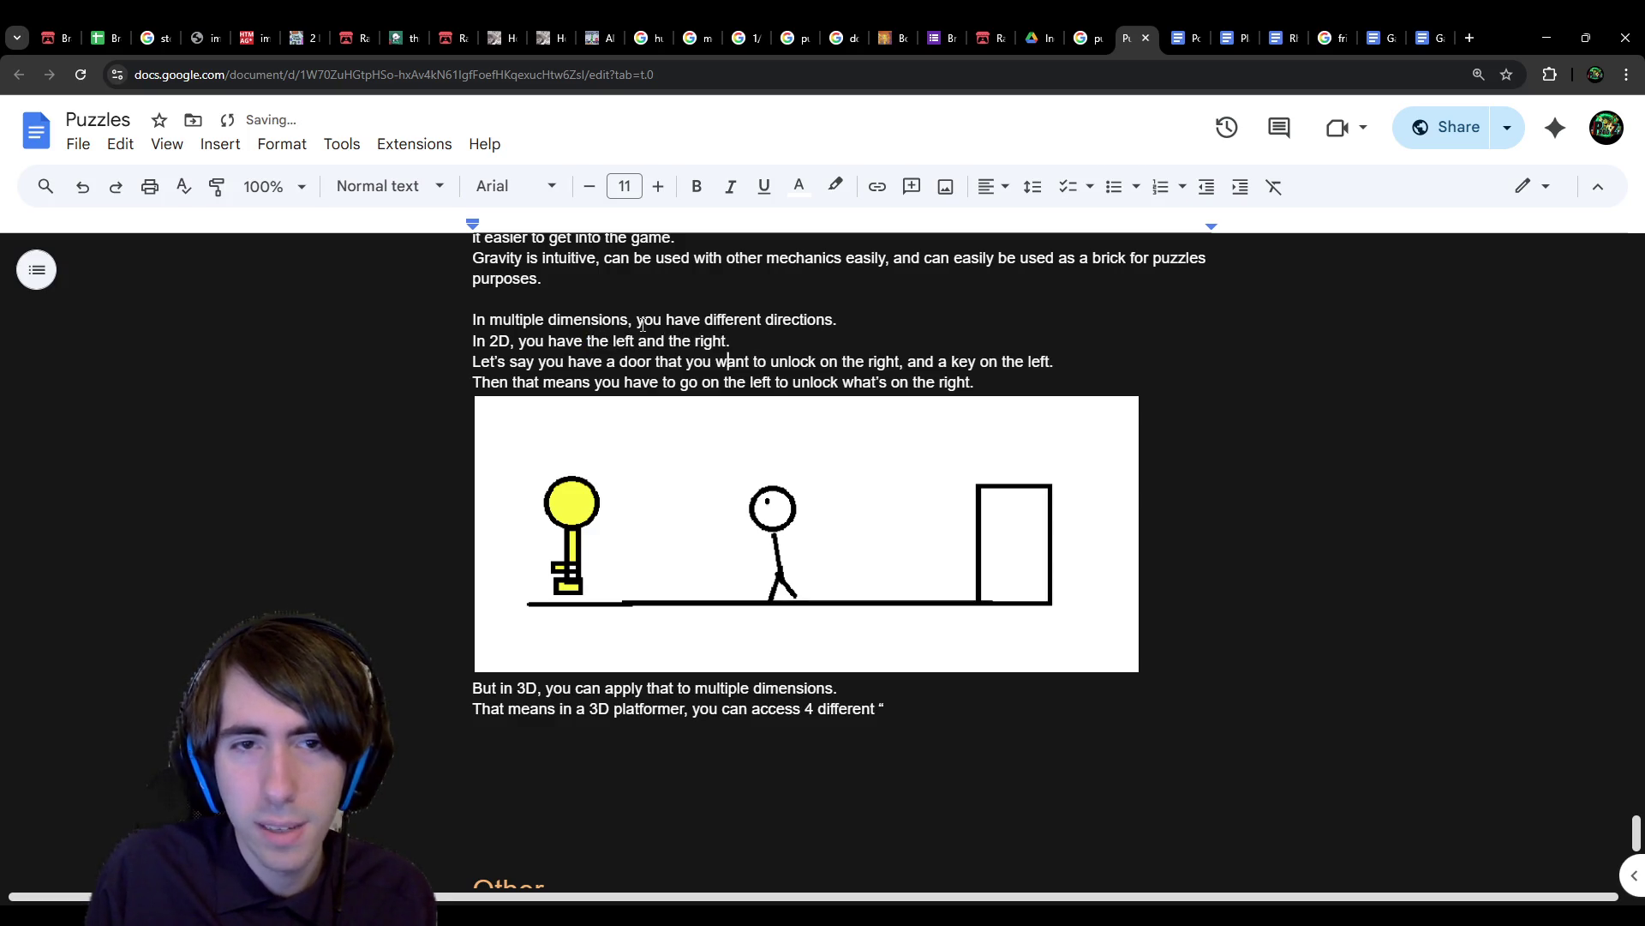
Step: Change the door sentence to put the door 'in the right area' and the key 'in the left area.'
key(ctrl+Left)
key(ctrl+Left)
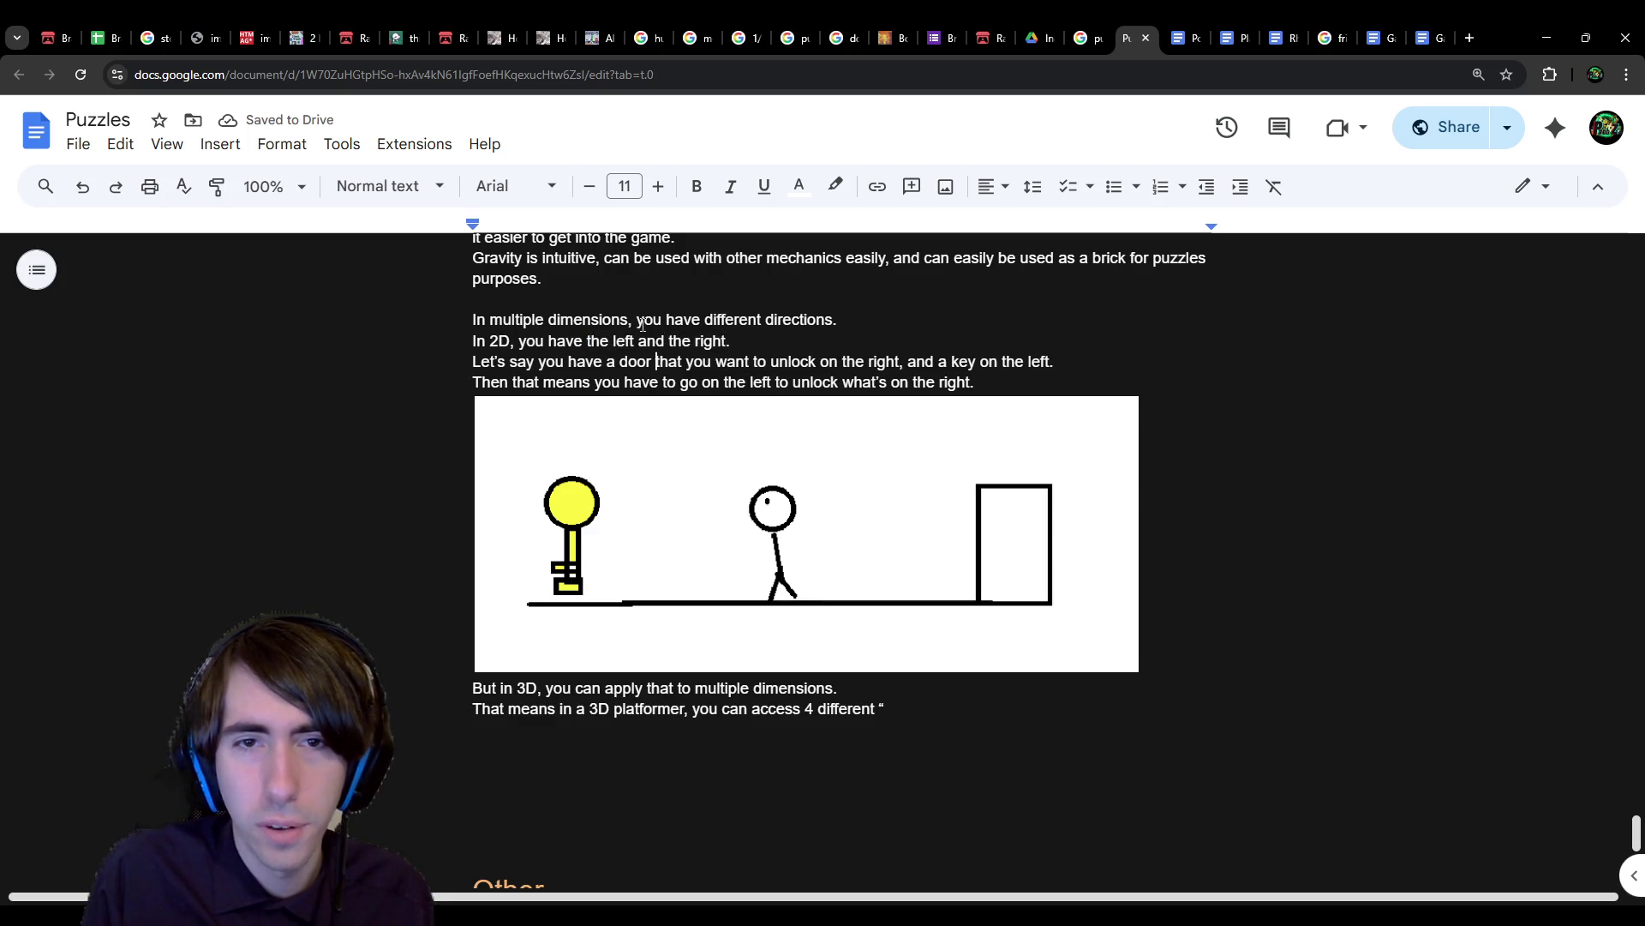
key(ctrl+Right)
key(ctrl+Right)
key(ctrl+Right)
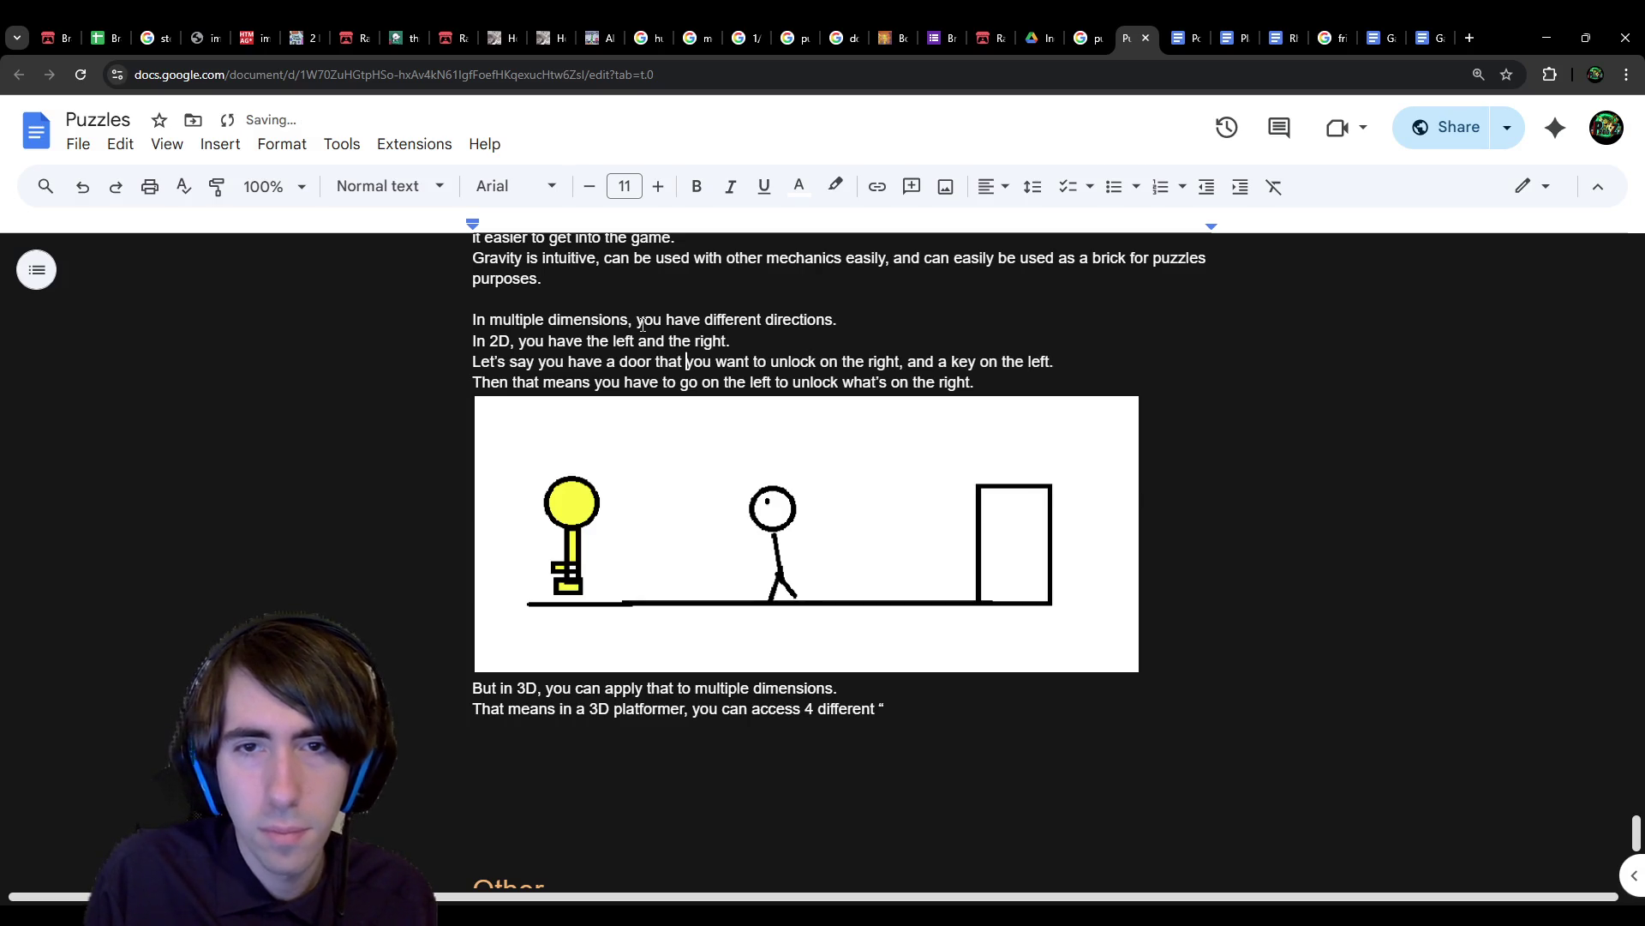
key(ctrl+Right)
key(BackSpace)
key(BackSpace)
text(in)
key(ctrl+Right)
key(ctrl+Right)
text(area)
key(ctrl+Right)
key(ctrl+Right)
key(ctrl+Right)
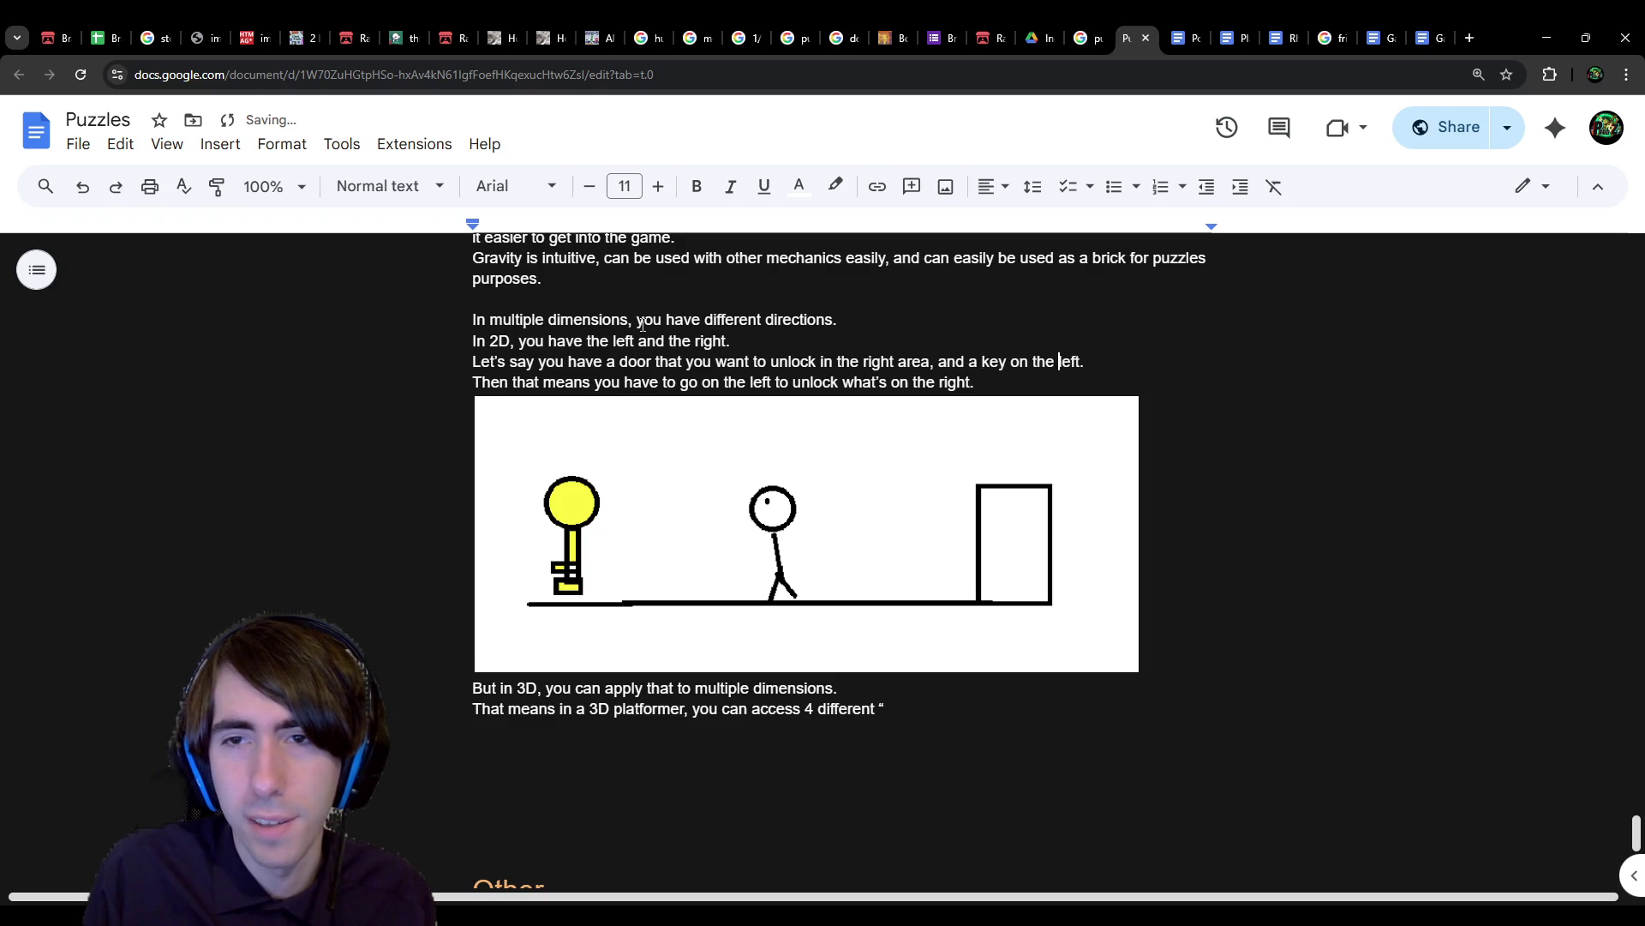
key(ctrl+BackSpace)
key(ctrl+BackSpace)
key(ctrl+BackSpace)
text(in t)
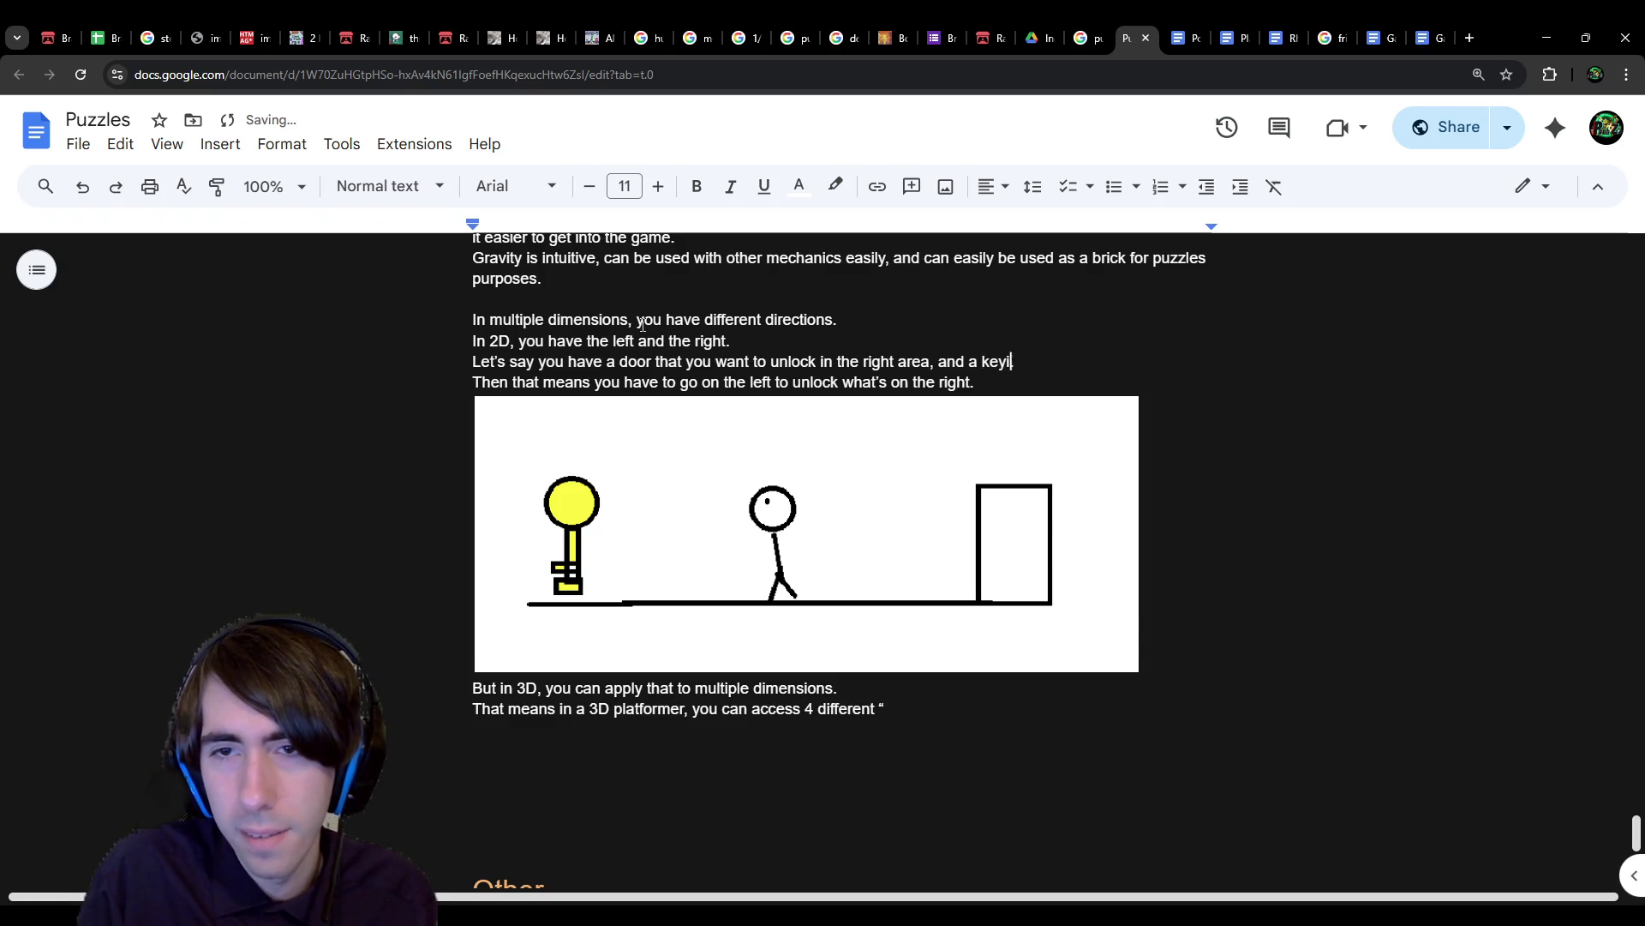
text(he left area.)
Step: Add 'area' after 'left' and 'right' in the go-left sentence
key(Down)
key(Down)
key(Down)
key(Up)
key(Up)
key(Up)
key(Down)
key(Left)
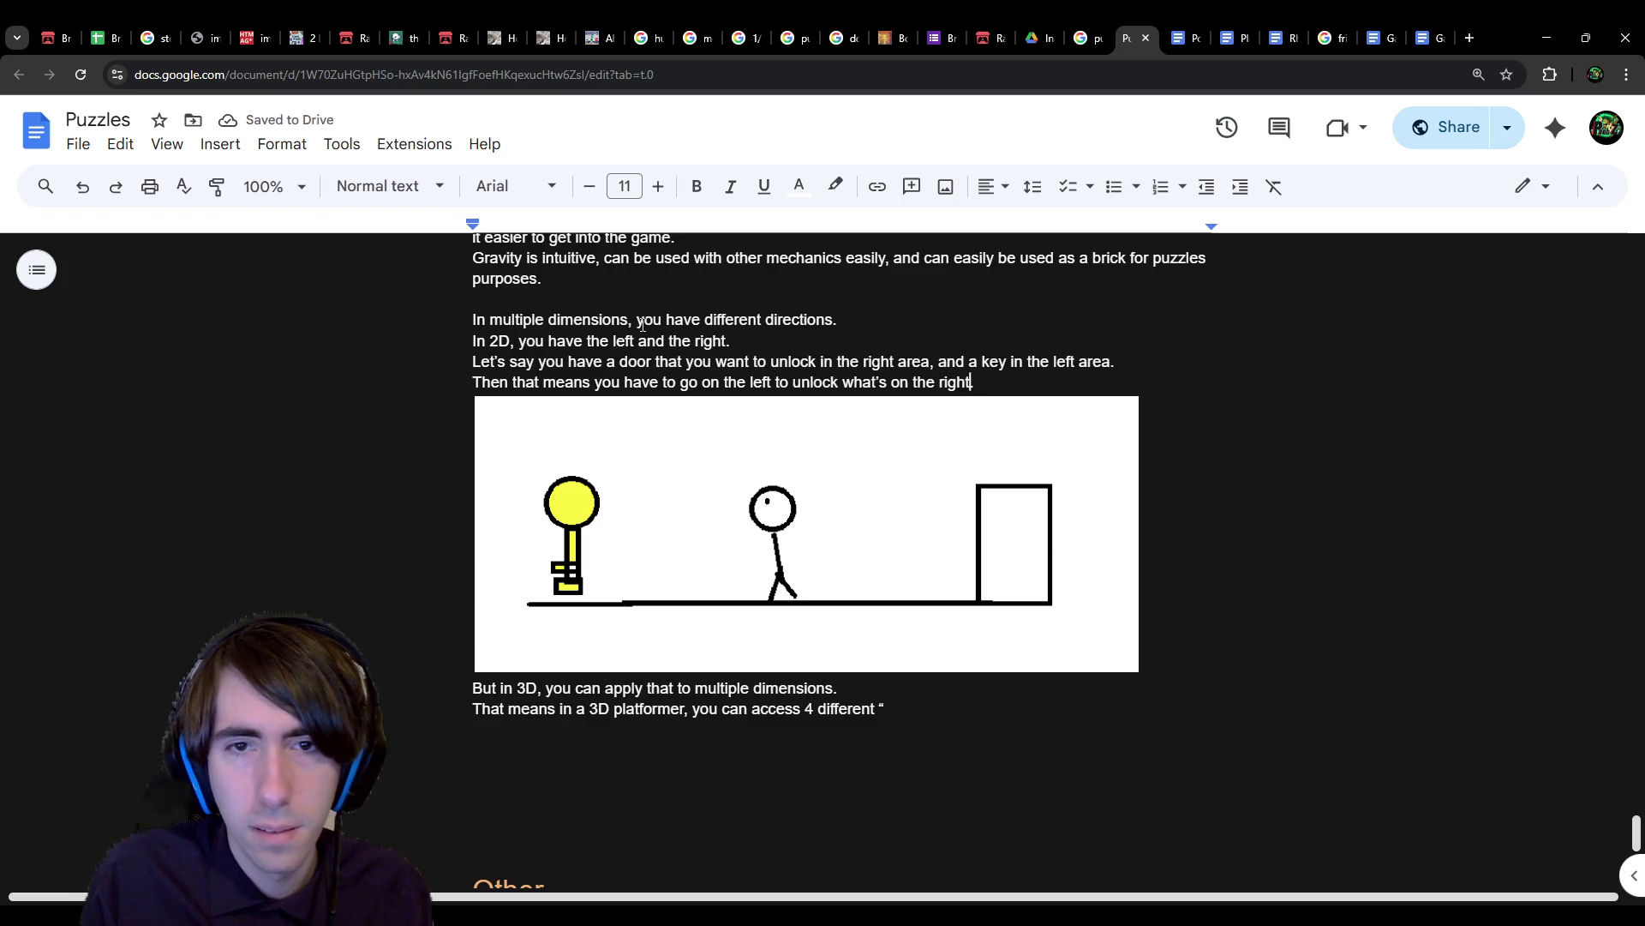
key(ctrl+Left)
key(ctrl+Left)
key(ctrl+Left)
text(area)
key(ctrl+Right)
key(ctrl+Right)
key(ctrl+Right)
text(area)
key(Down)
key(ctrl+End)
key(Up)
key(Down)
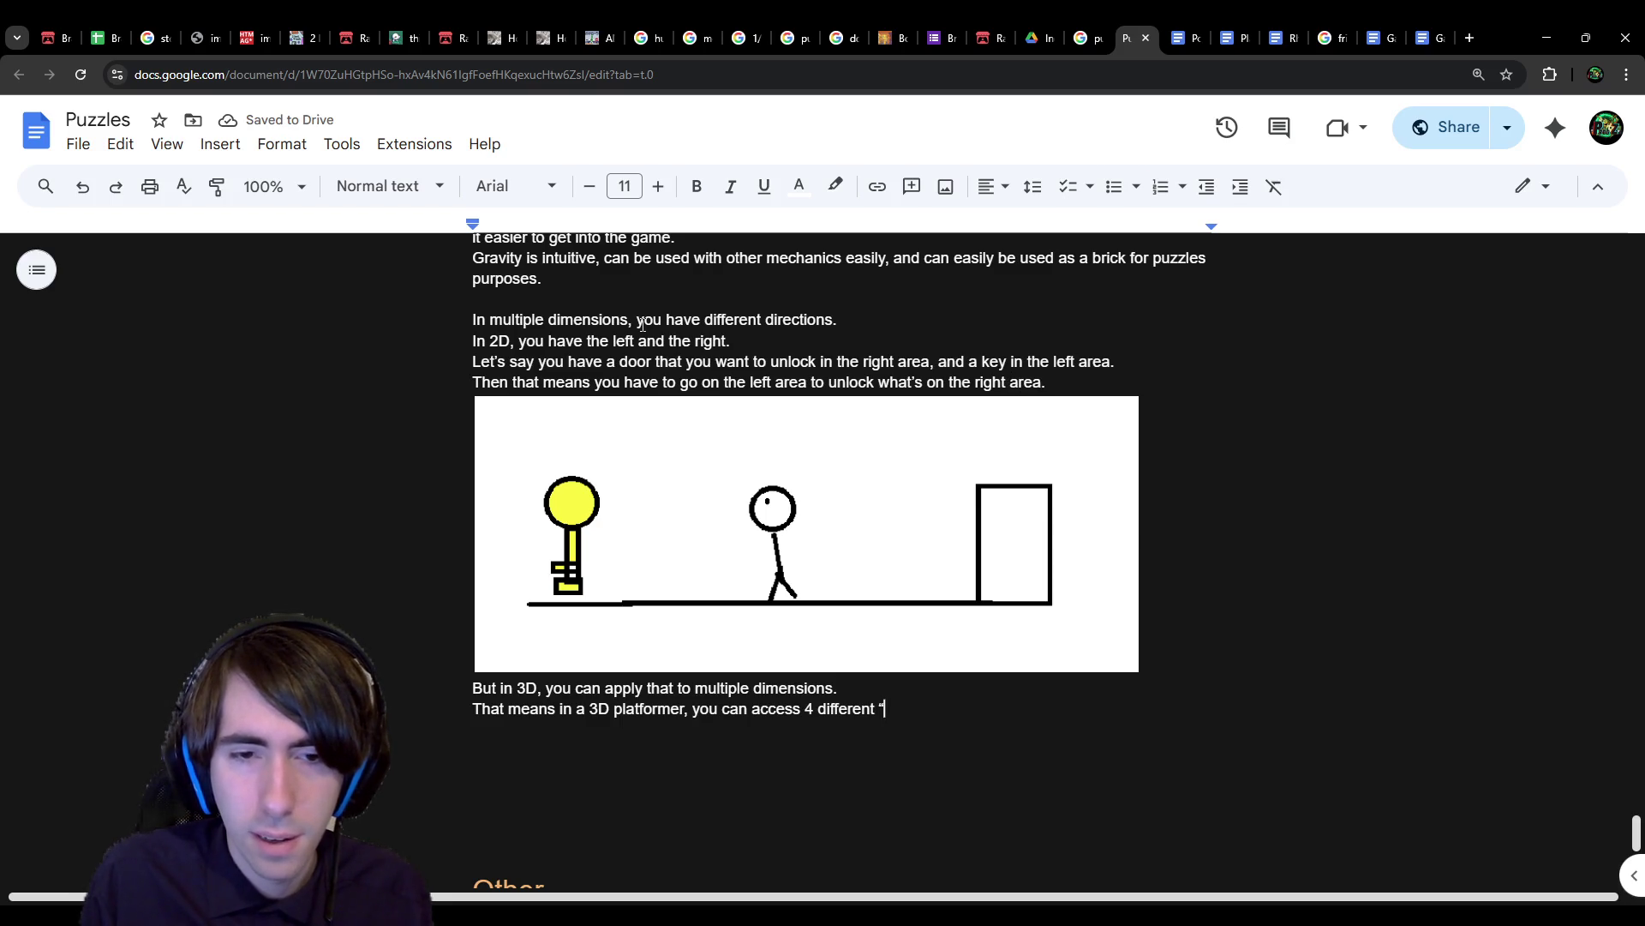
Step: End the 3D line with 'areas"' and add 'That means you can have more complexity by combining more mechanics at once'
text(area)
text(s")
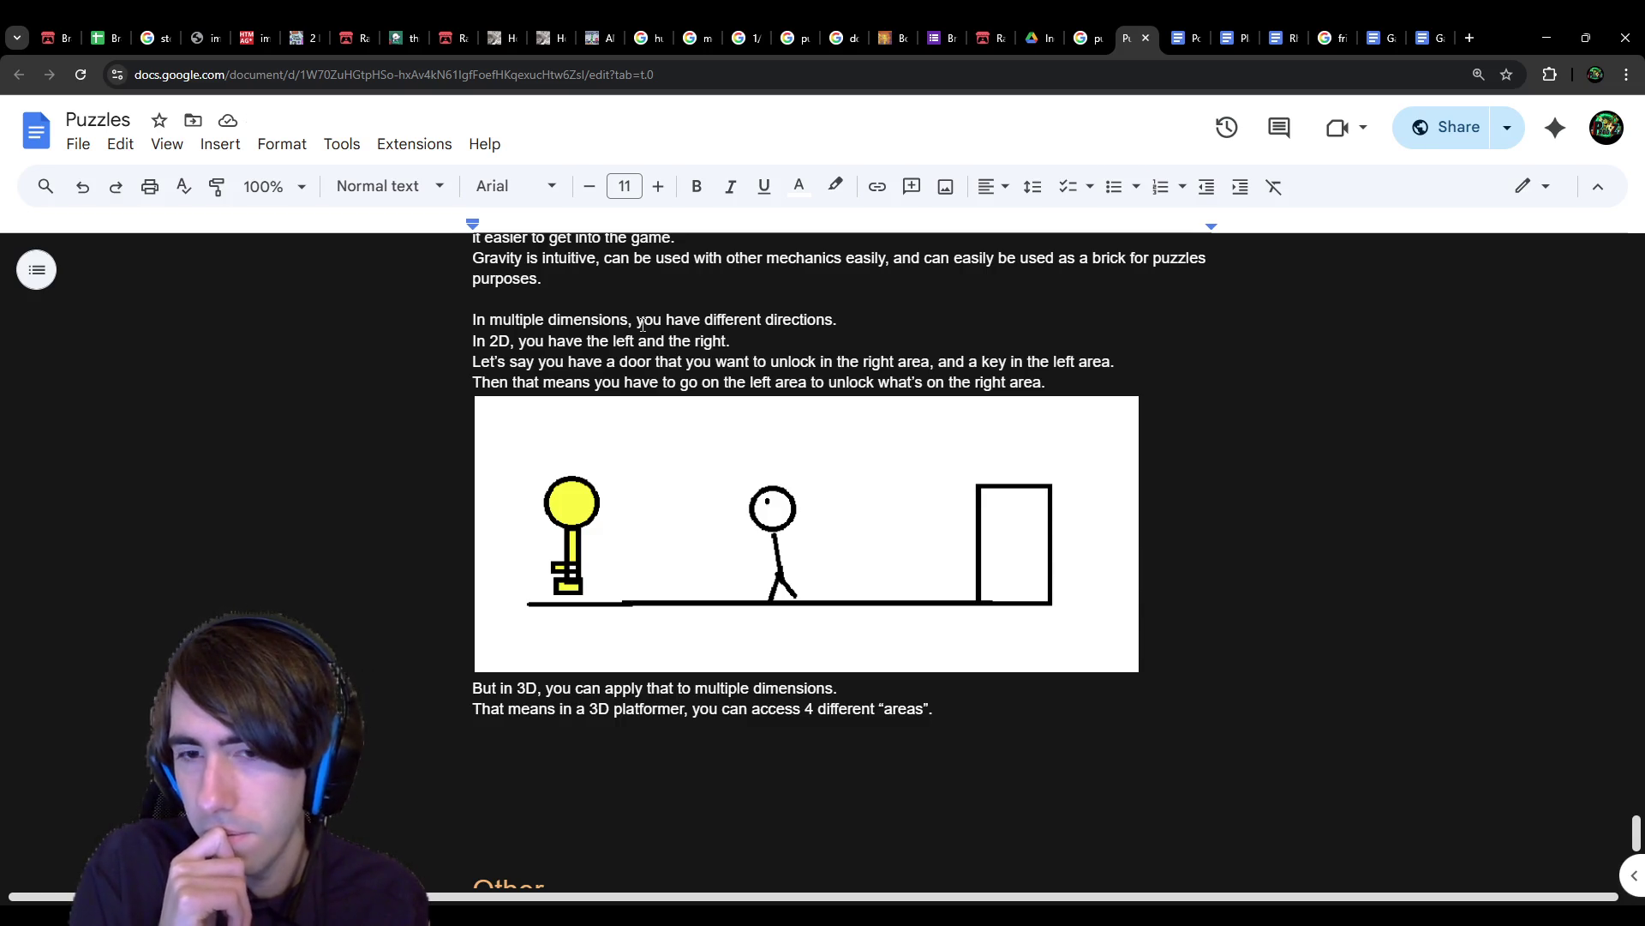
key(Return)
text(That means you can have more complexity by combining multiple)
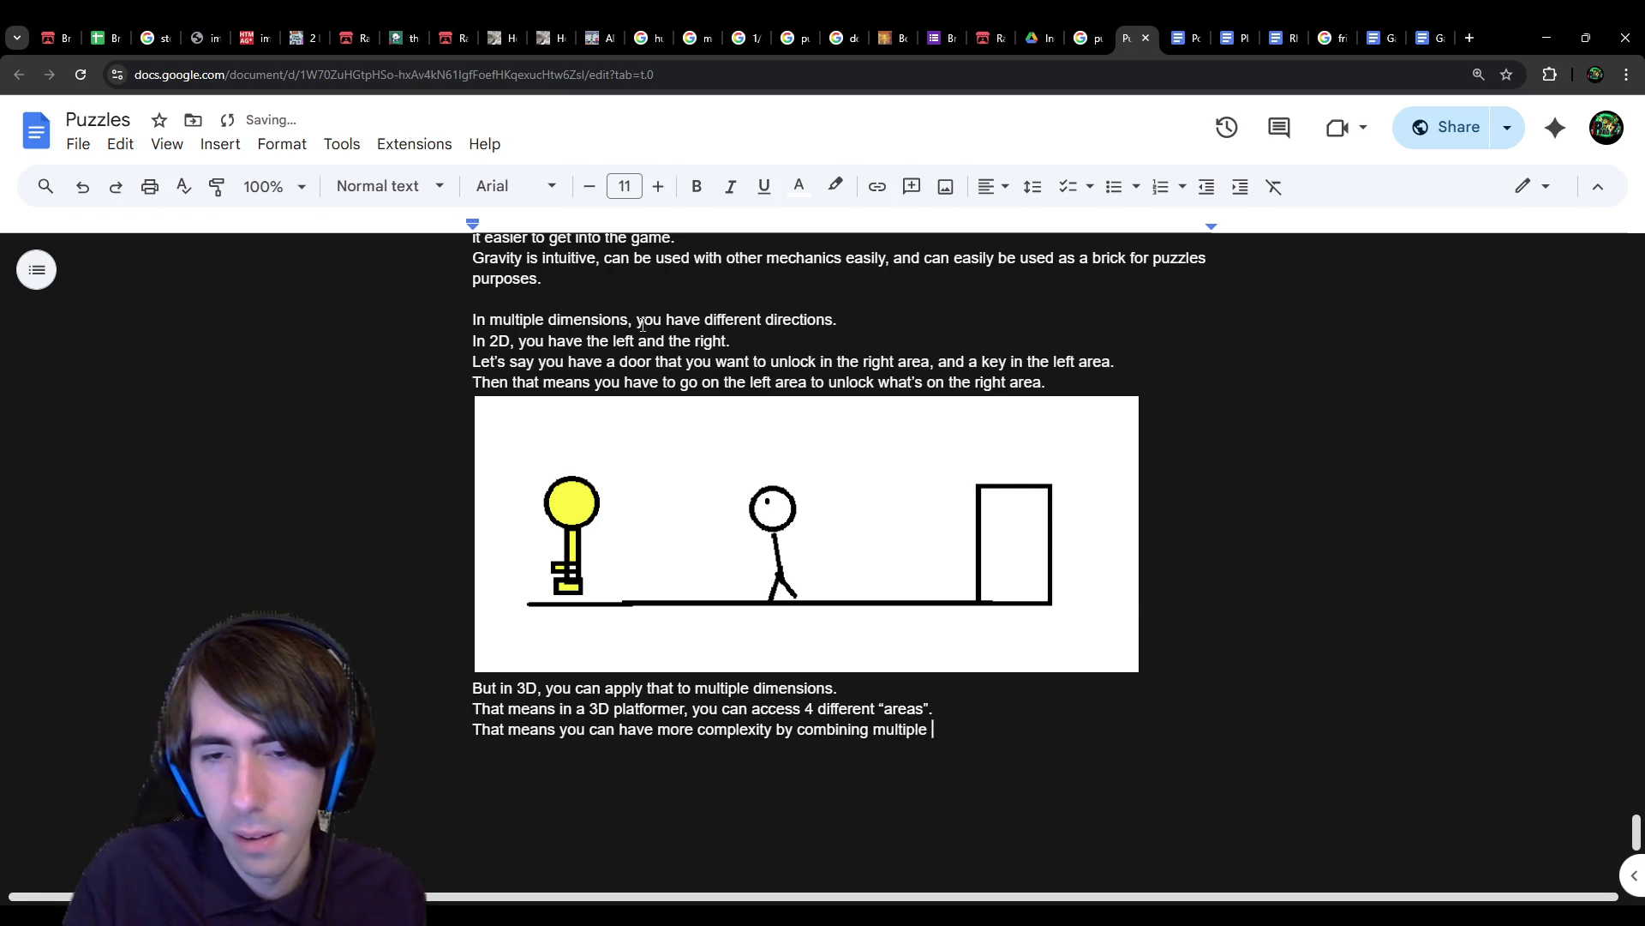
key(ctrl+BackSpace)
text(more )
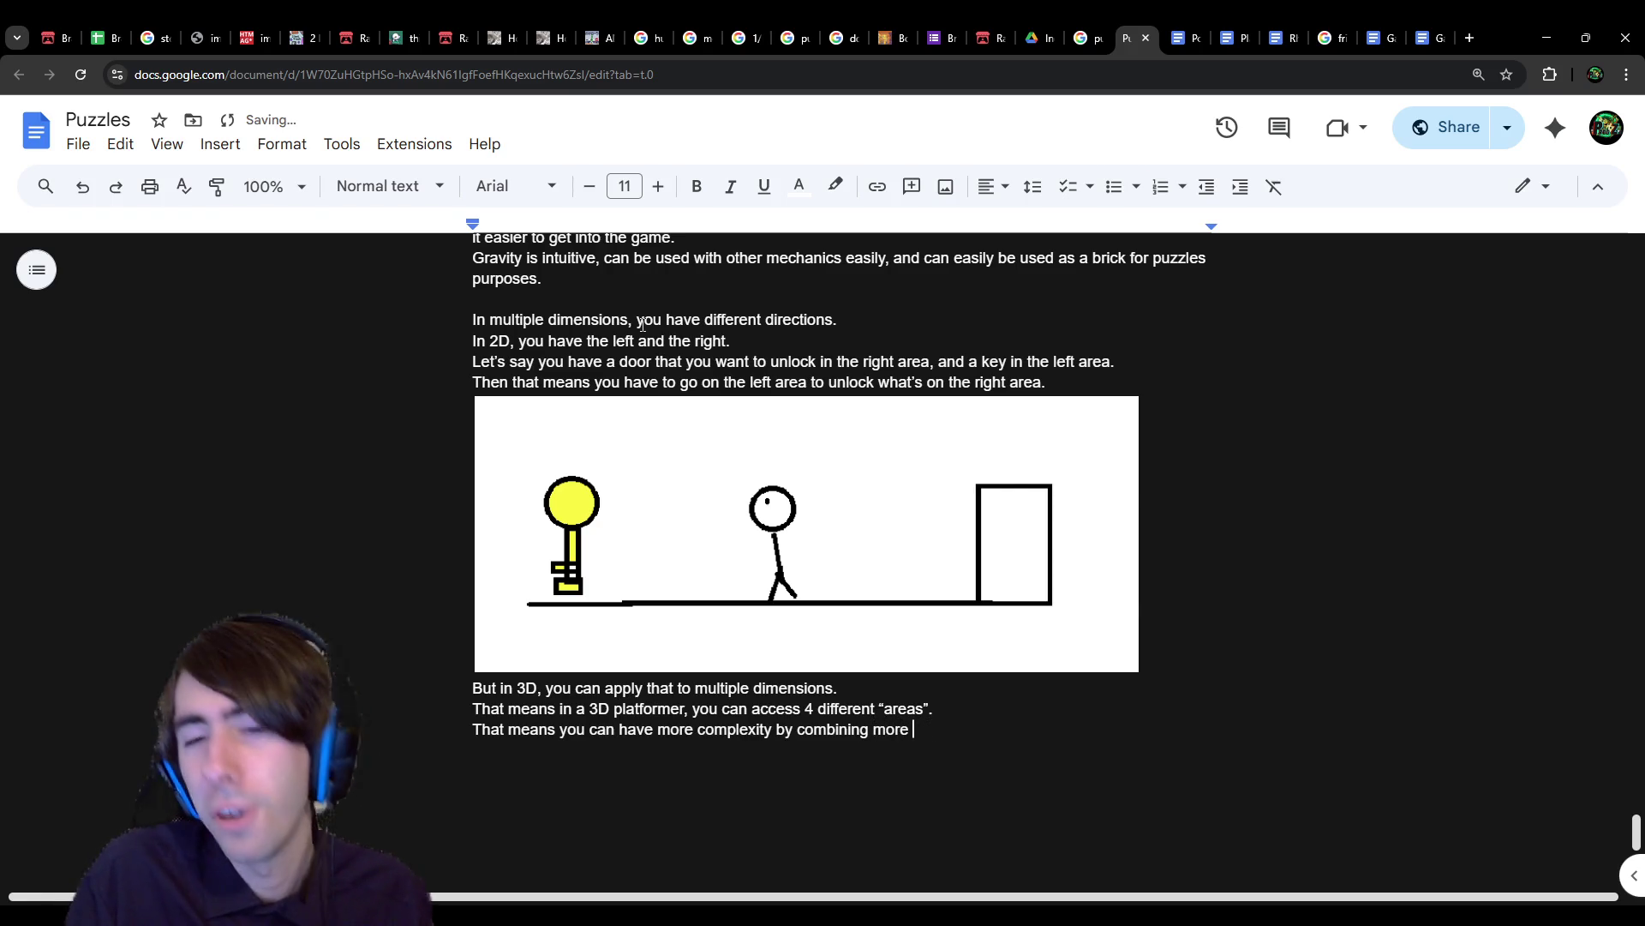
text(mechanics at once.)
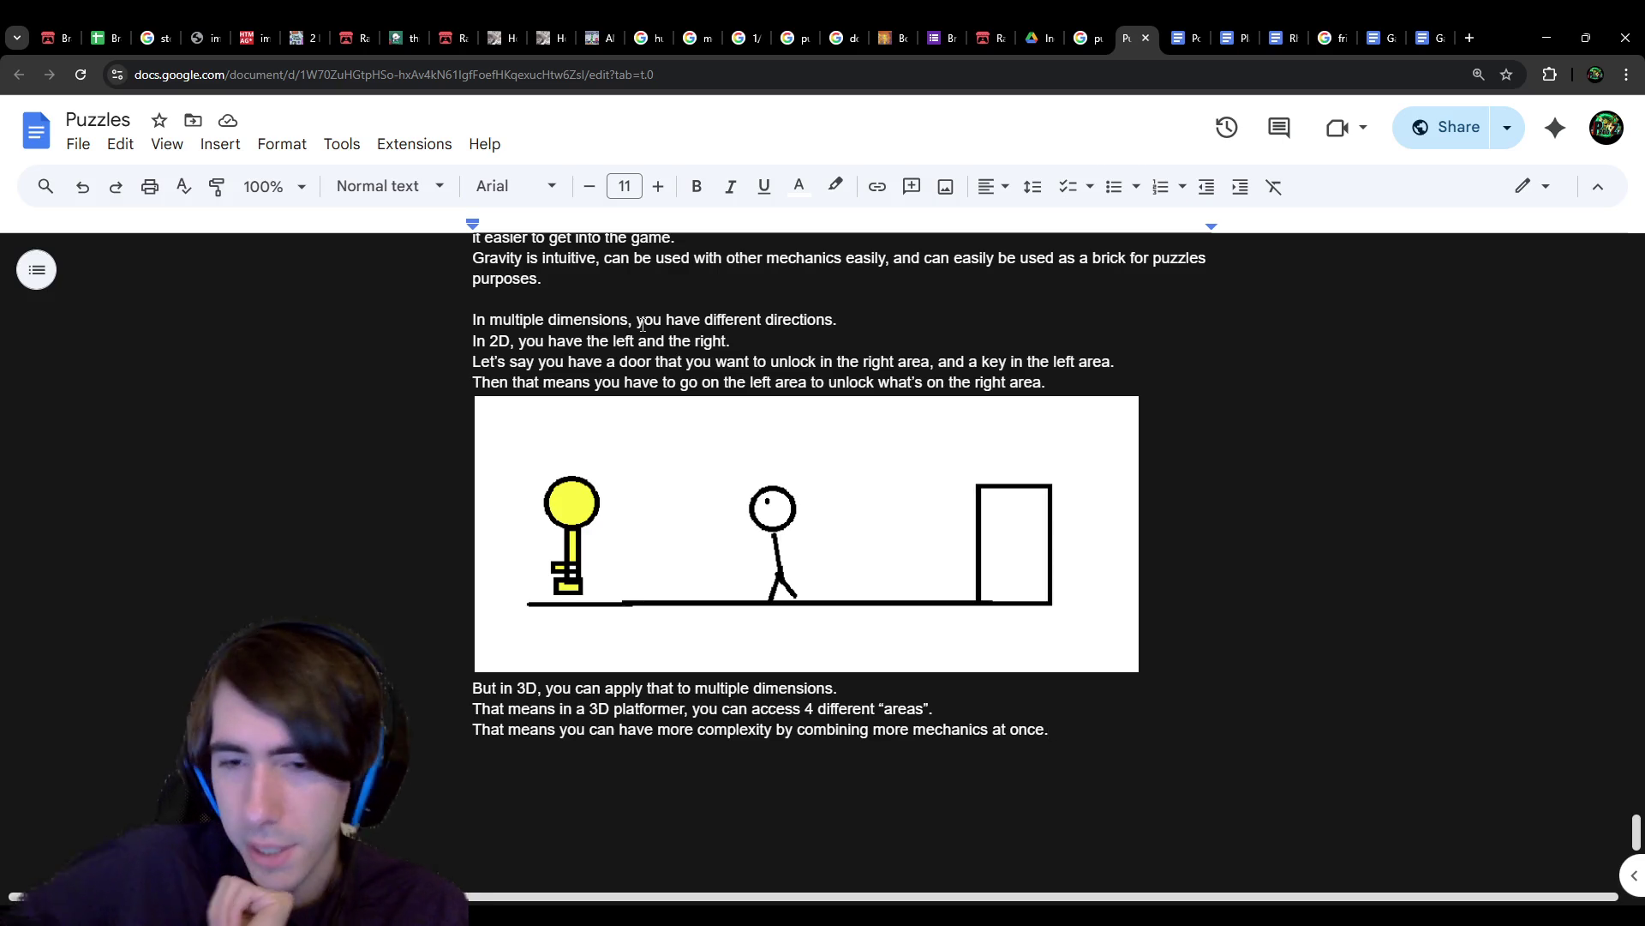
key(Return)
key(Return)
Step: Add 'Technically, you can get around objects to get to "new areas"' and 'But for some mechanics, the direction is important.'
text(Tech)
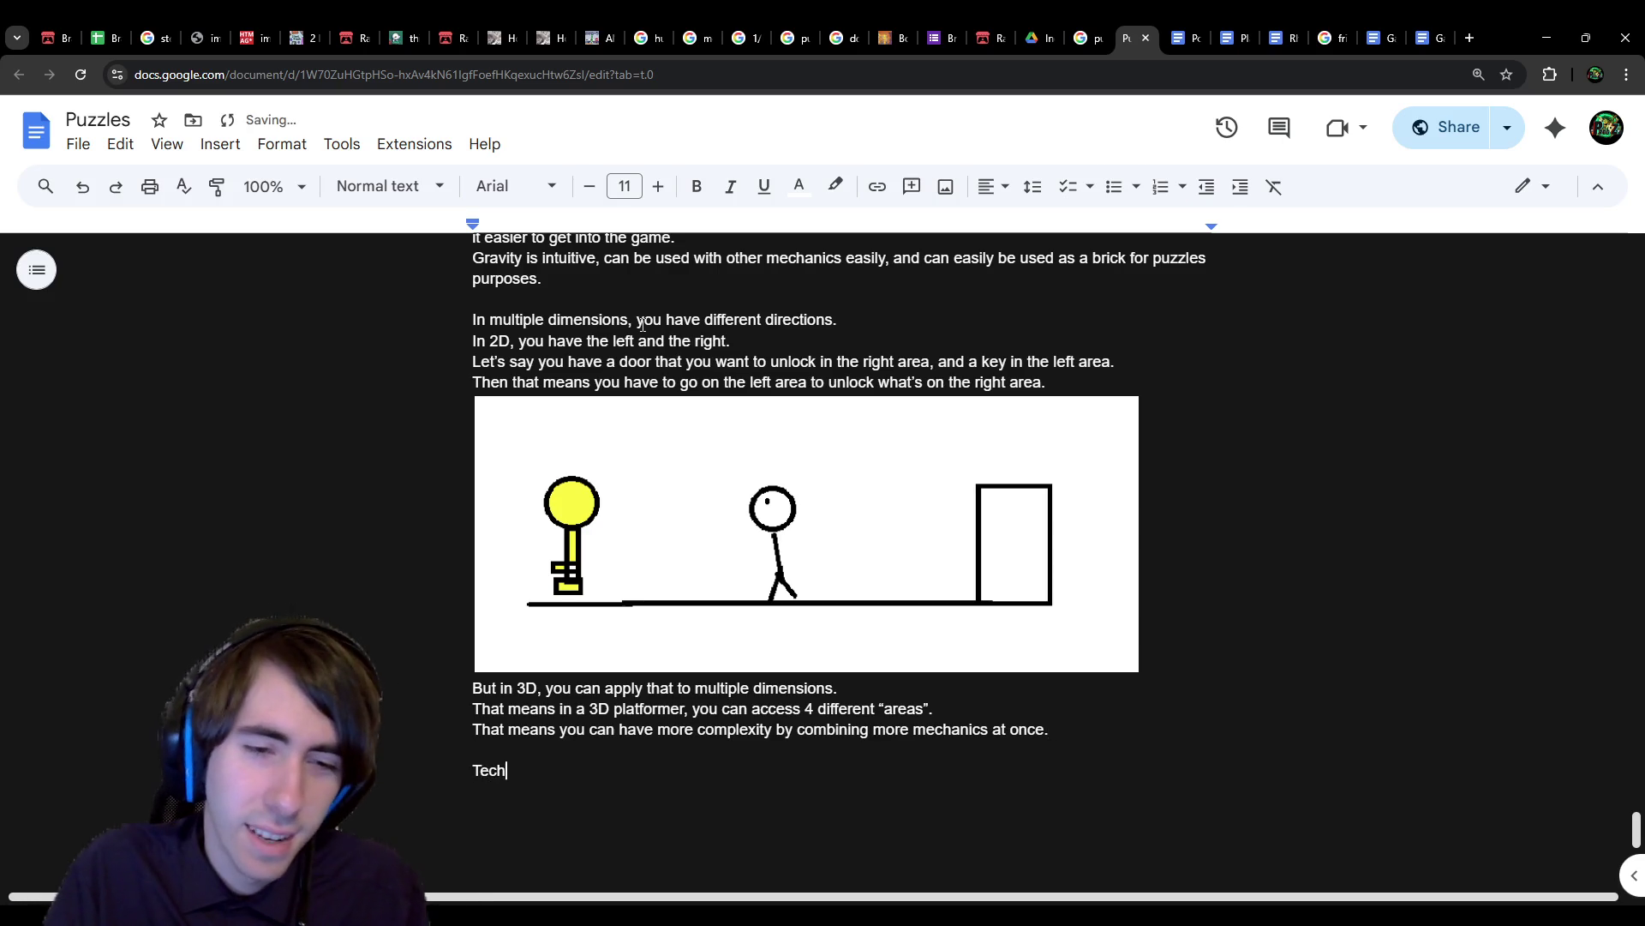
text(nically, you can g)
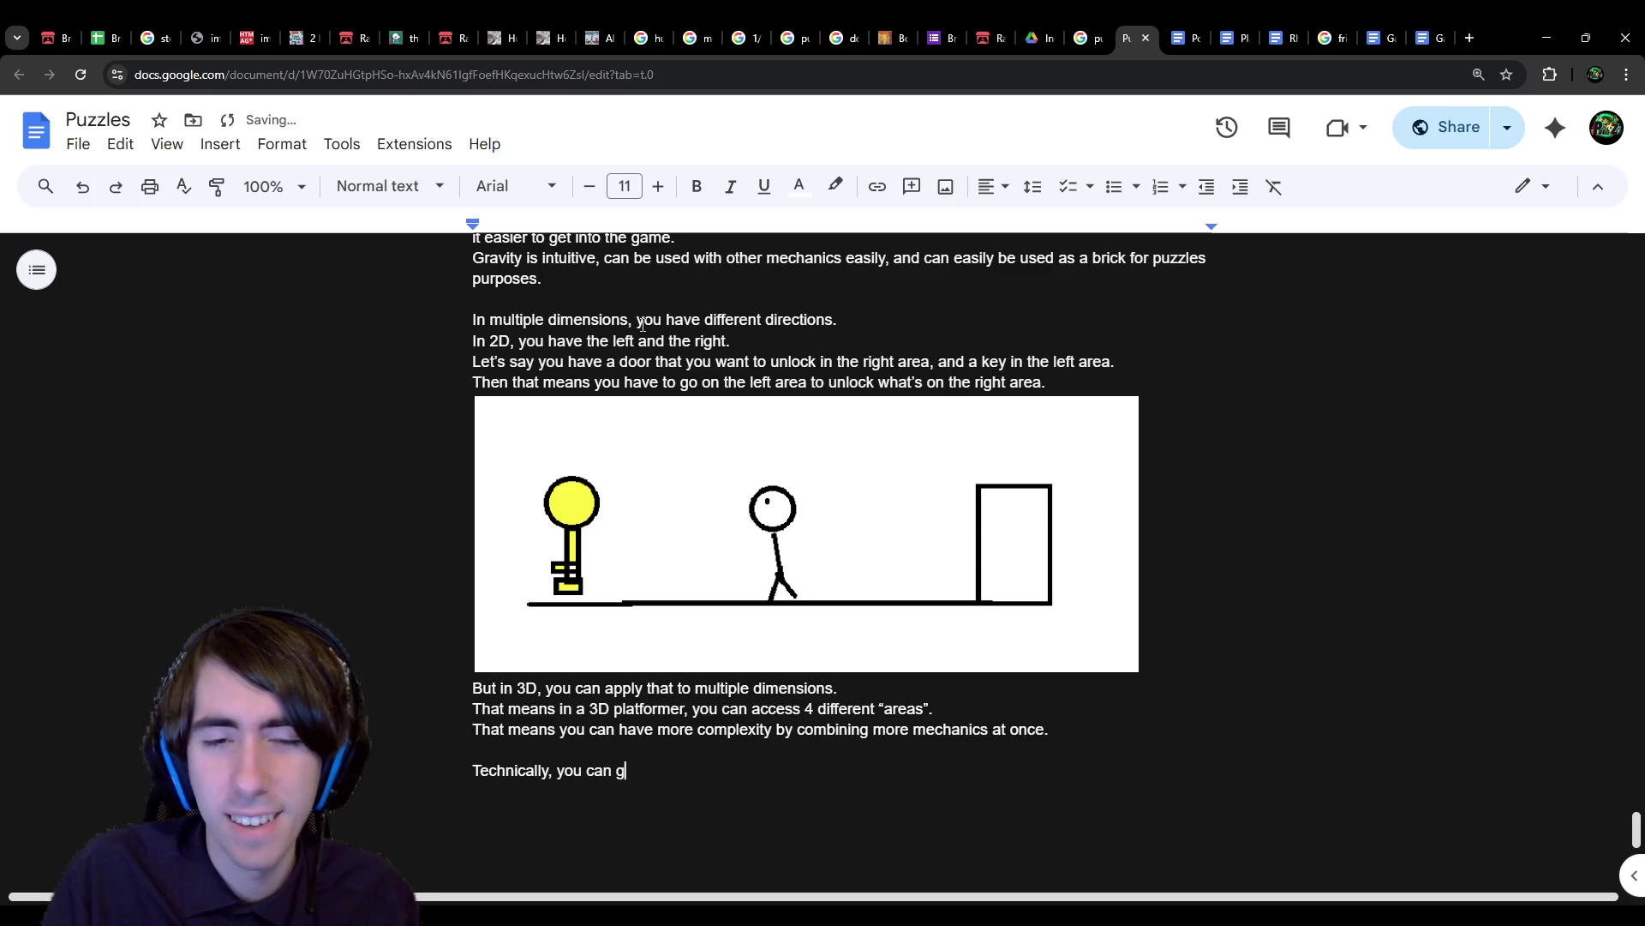
text(et around objects t)
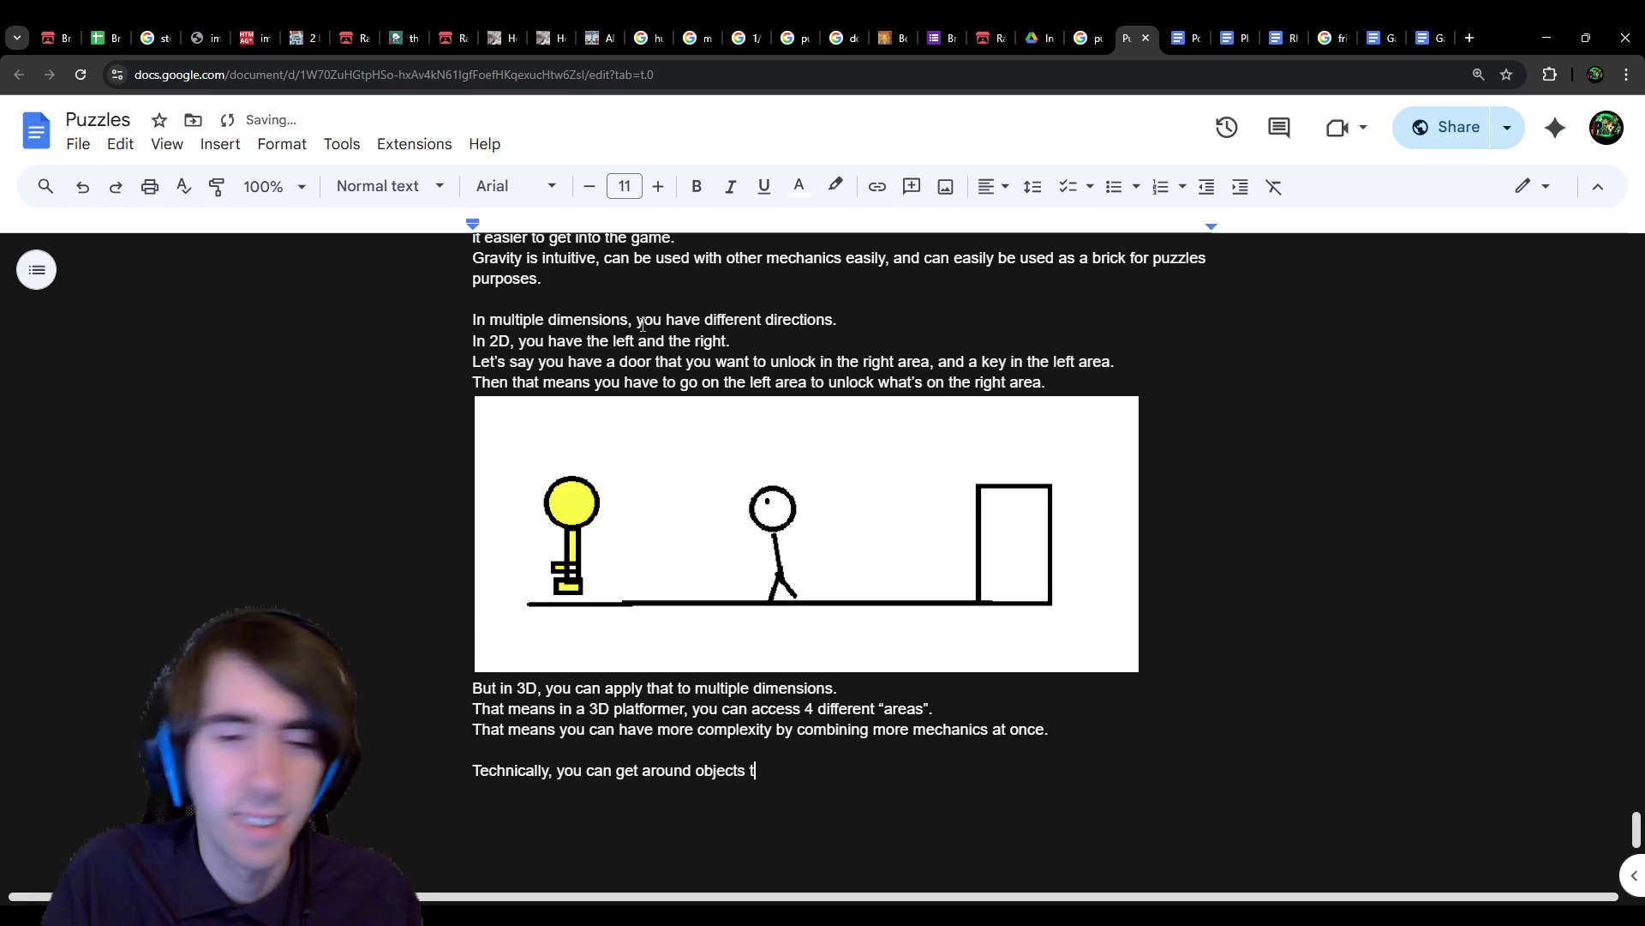
text(o get to "new areas")
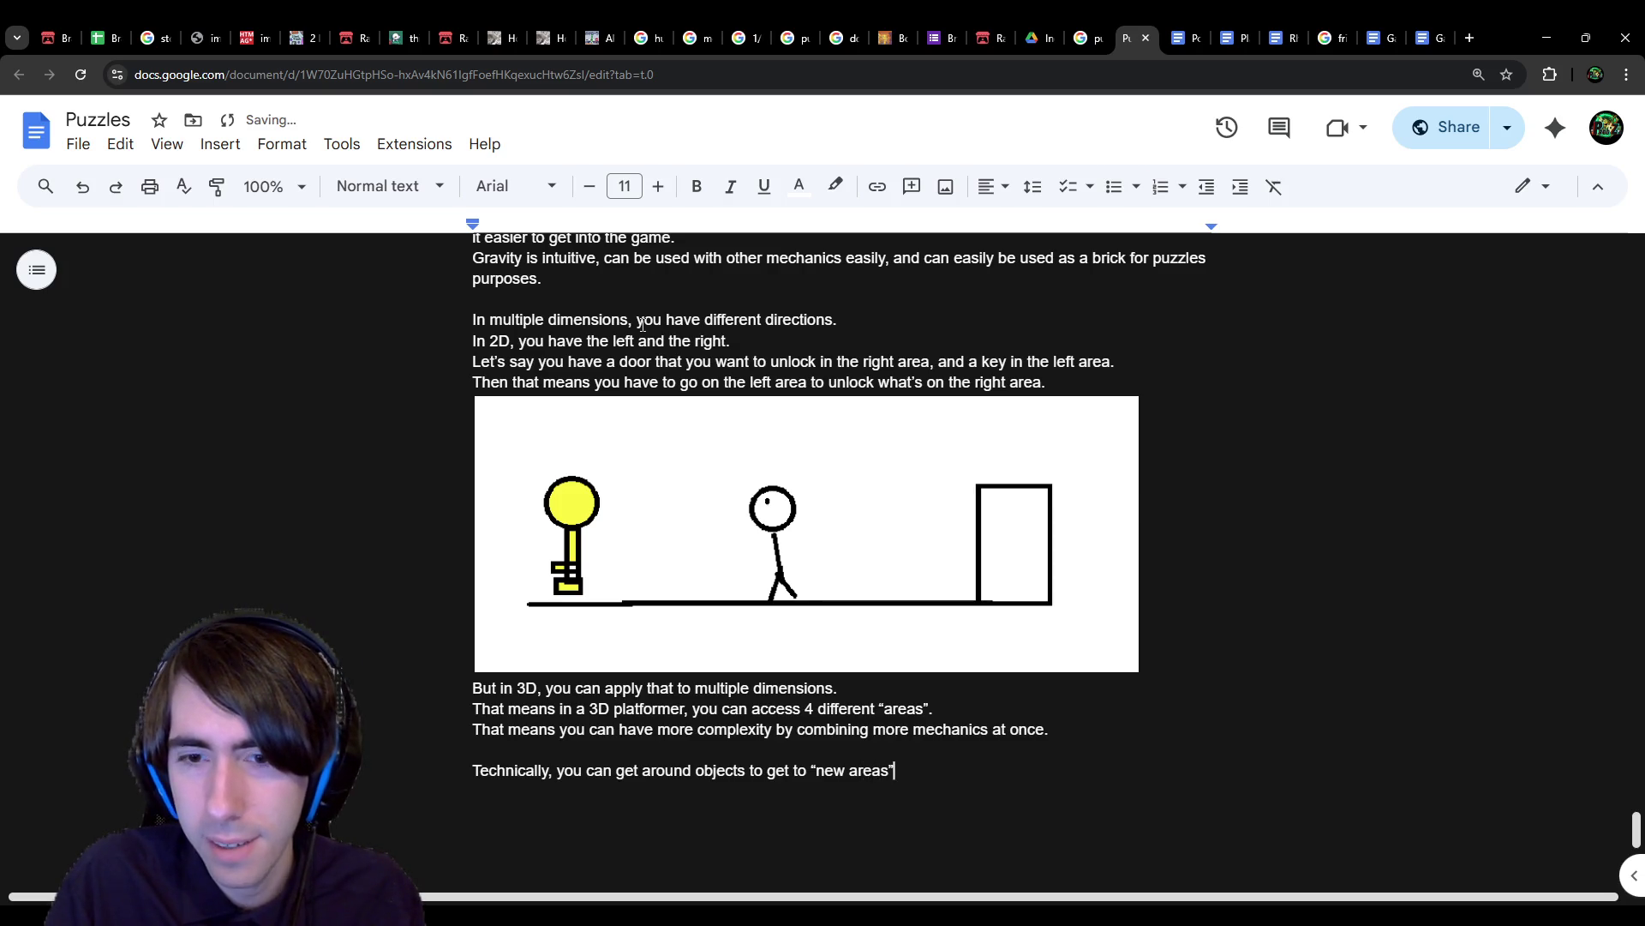
key(Return)
key(BackSpace)
text(.)
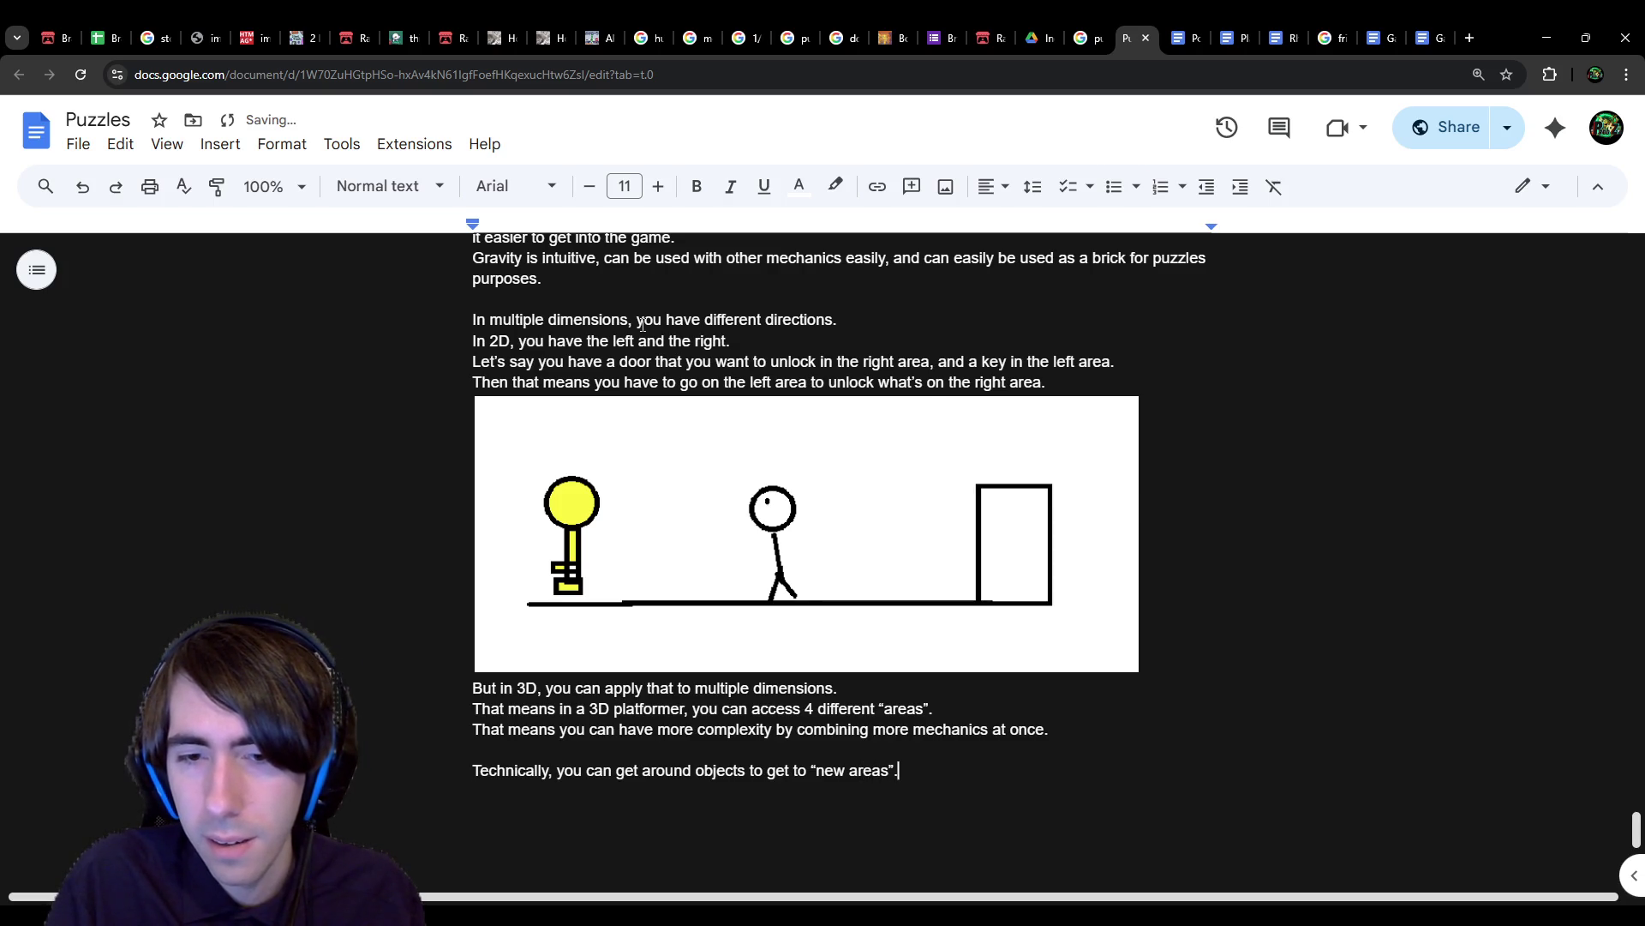
key(Return)
text(But for )
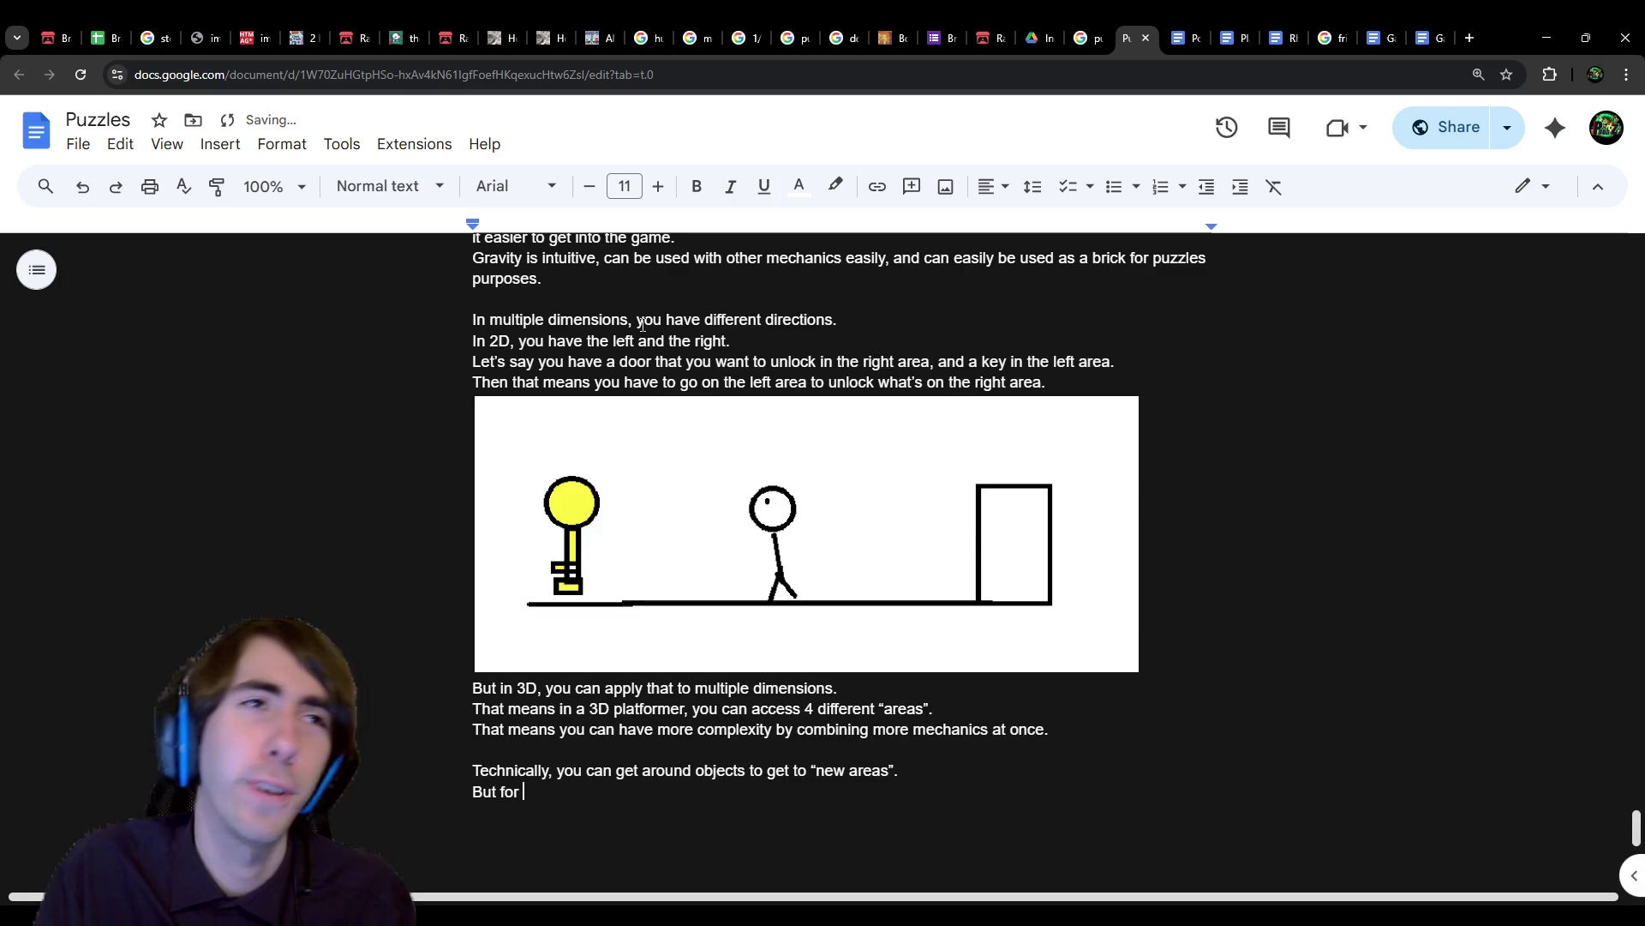
text(some mechanics,)
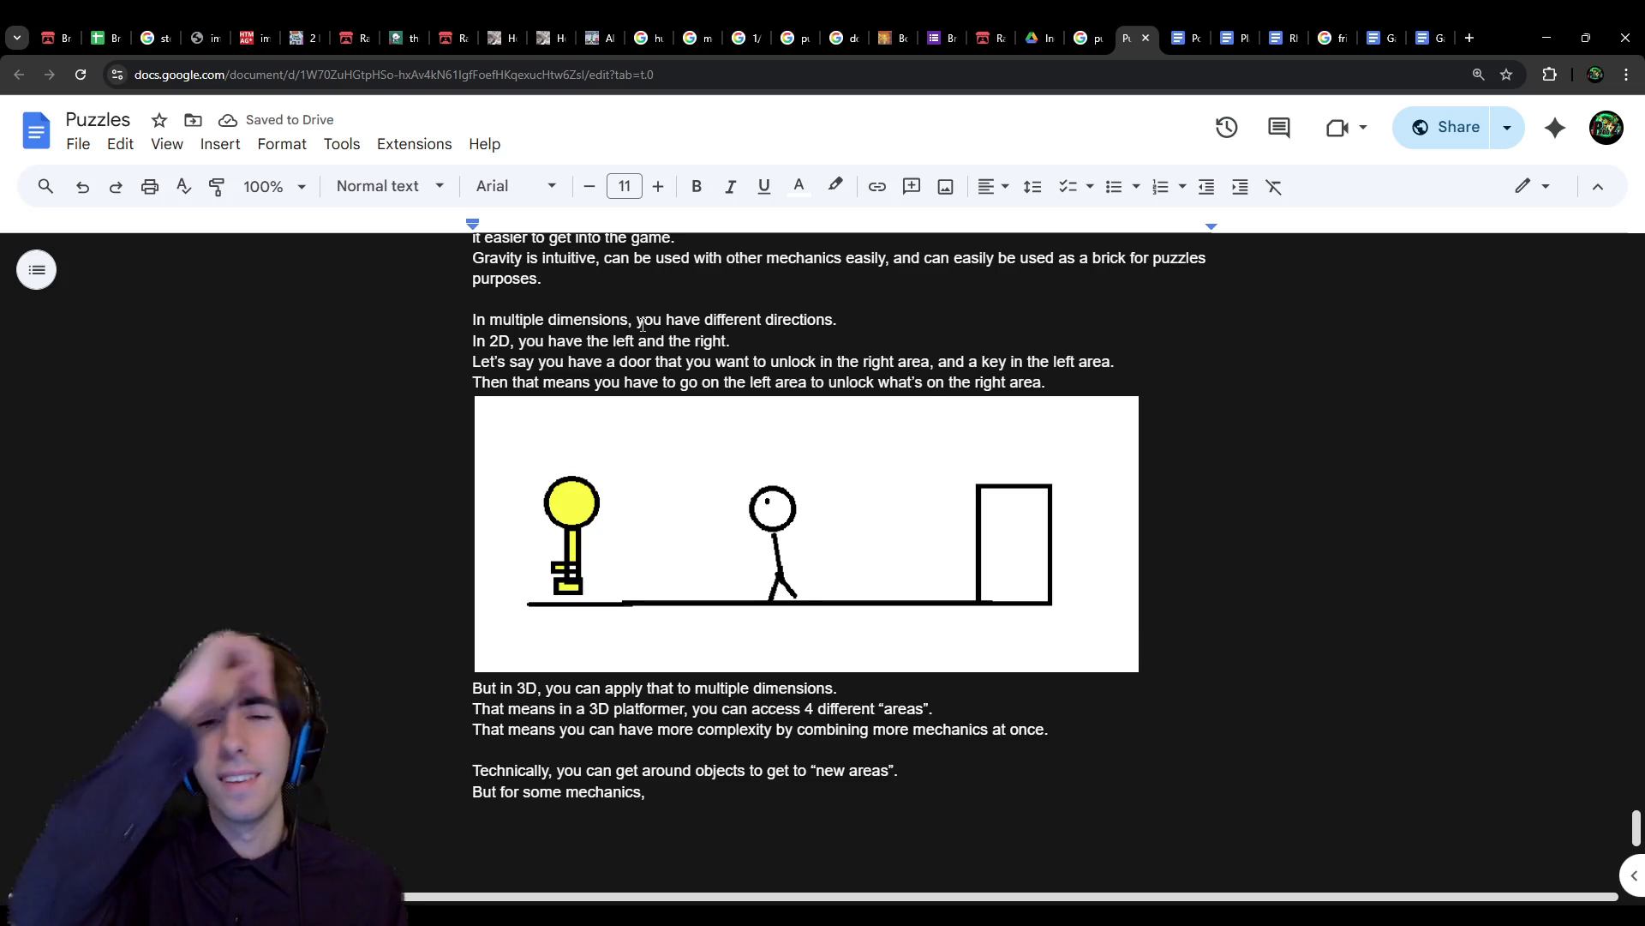
text(s)
key(BackSpace)
text(the dire)
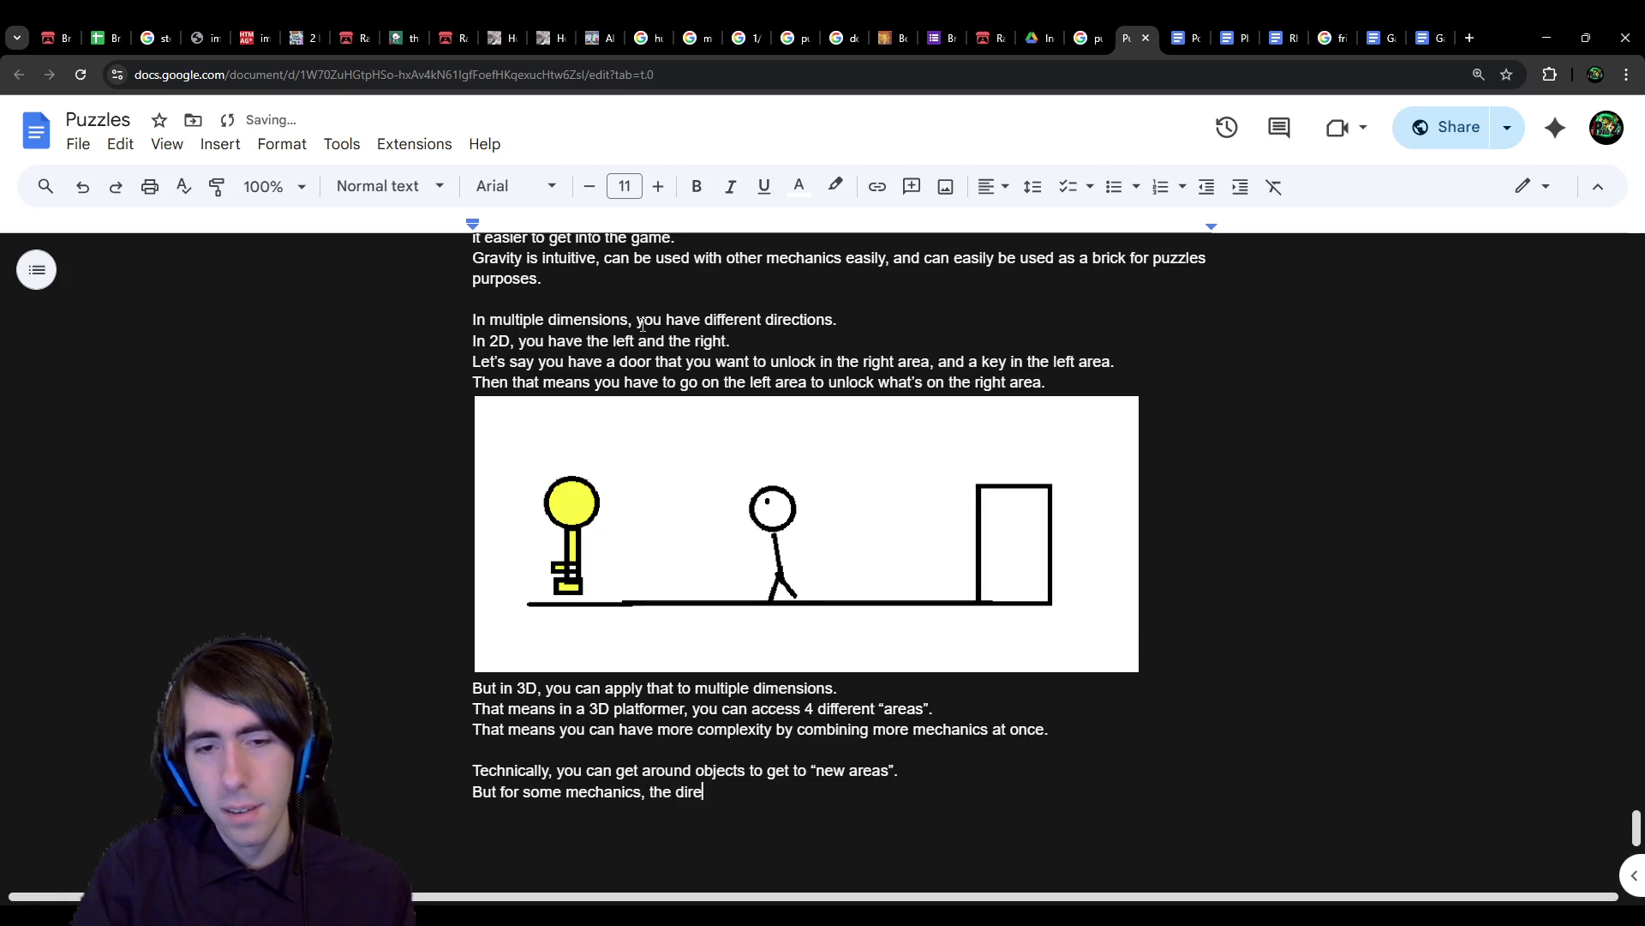
text(ction is important.)
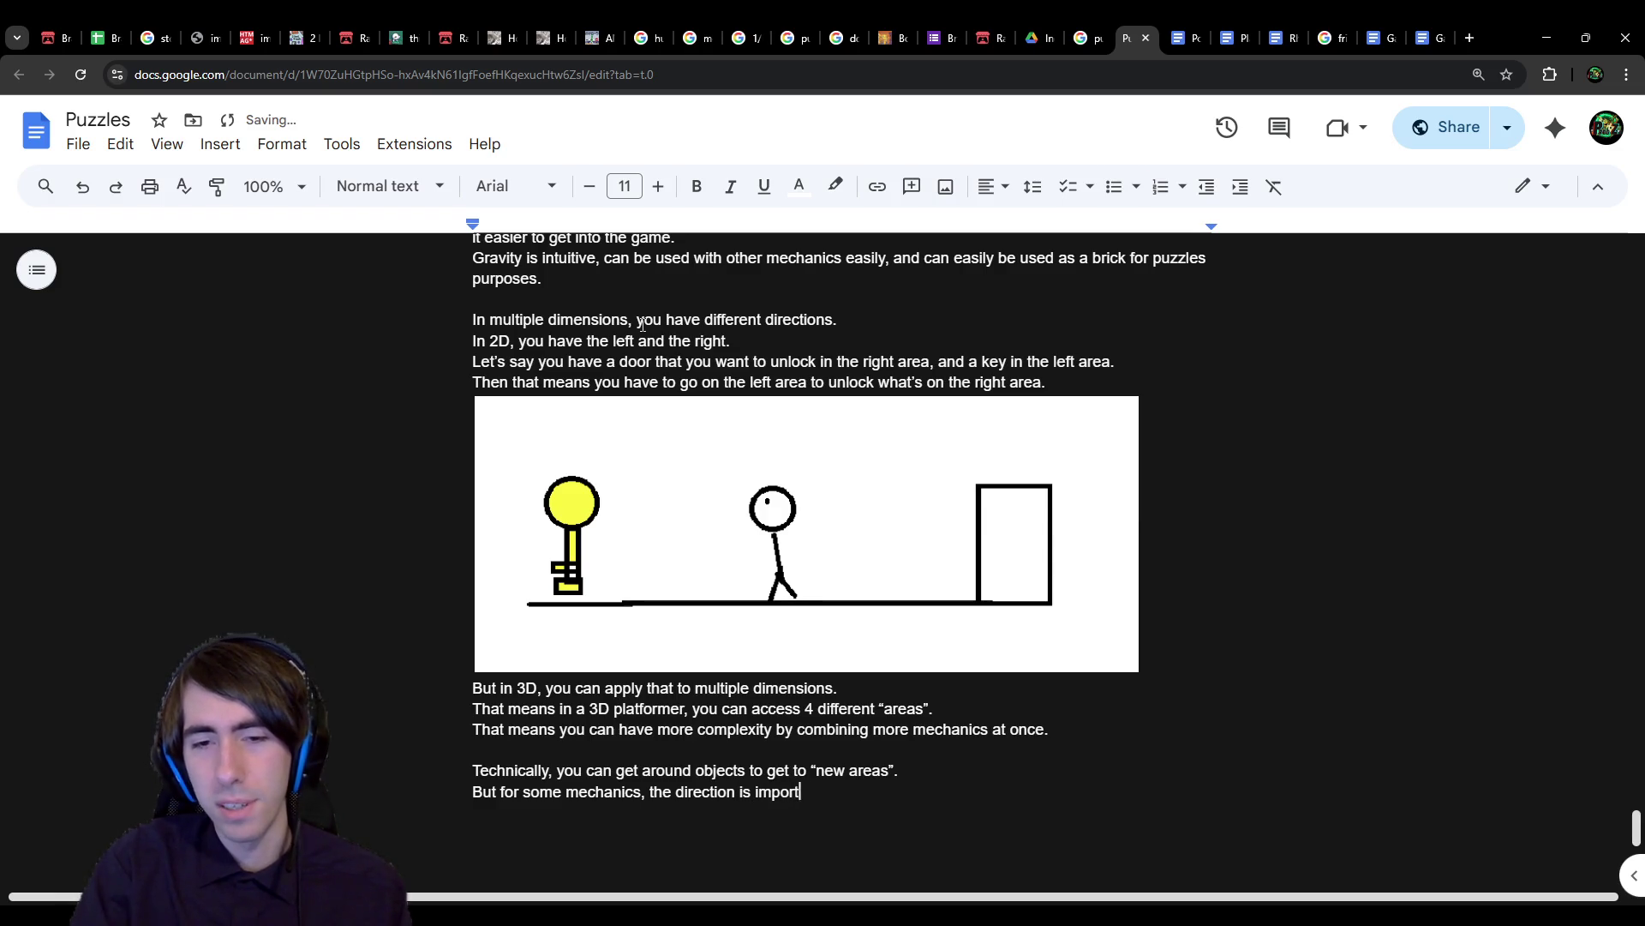
Step: Add an 'Example:' line with dash bullets Gravity and Lasers
key(Return)
text(Example:)
key(Return)
text(- Gravity)
key(Return)
text(Por)
key(BackSpace)
key(BackSpace)
key(BackSpace)
text(Lasers)
key(Return)
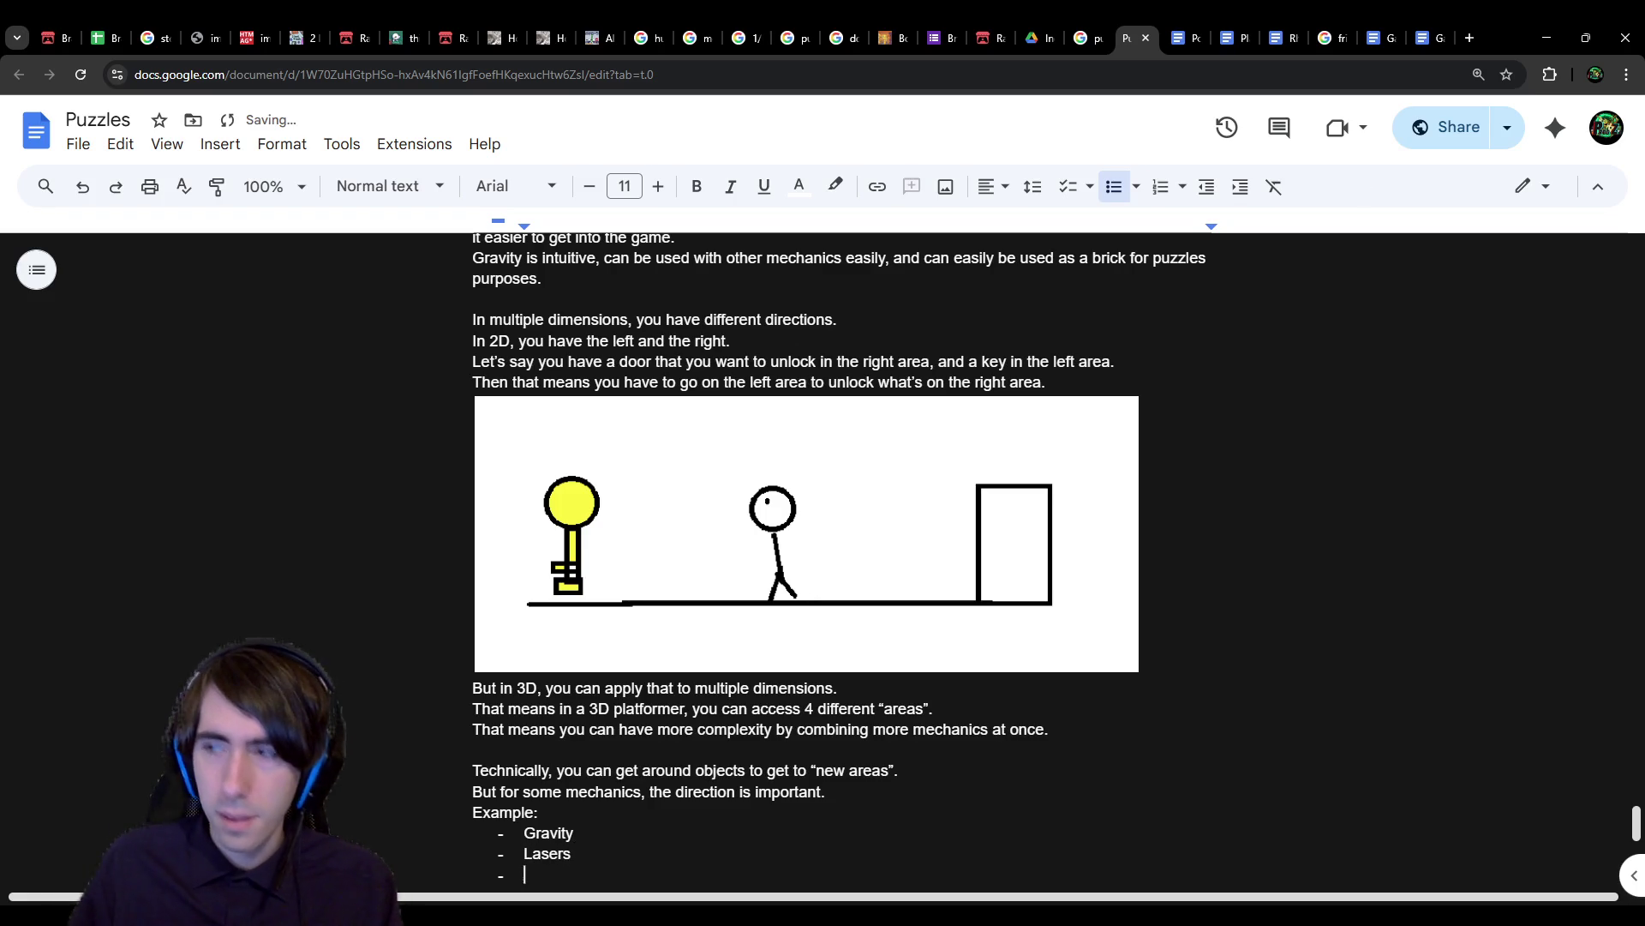
scroll(917, 497, down, 2)
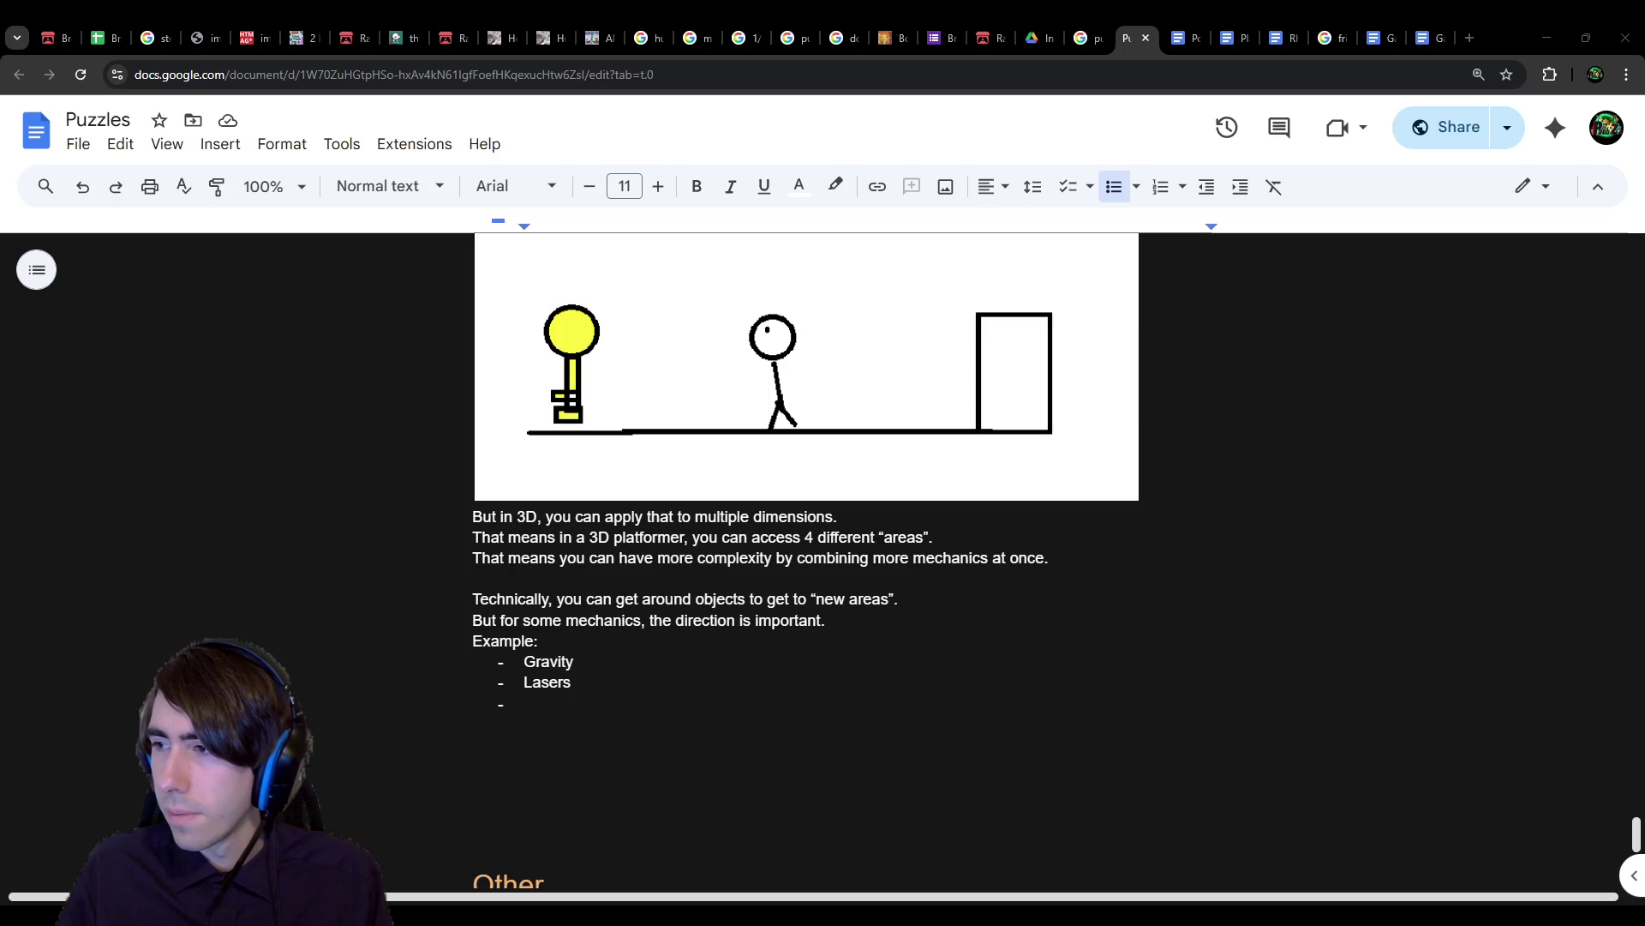
scroll(1300, 779, down, 3)
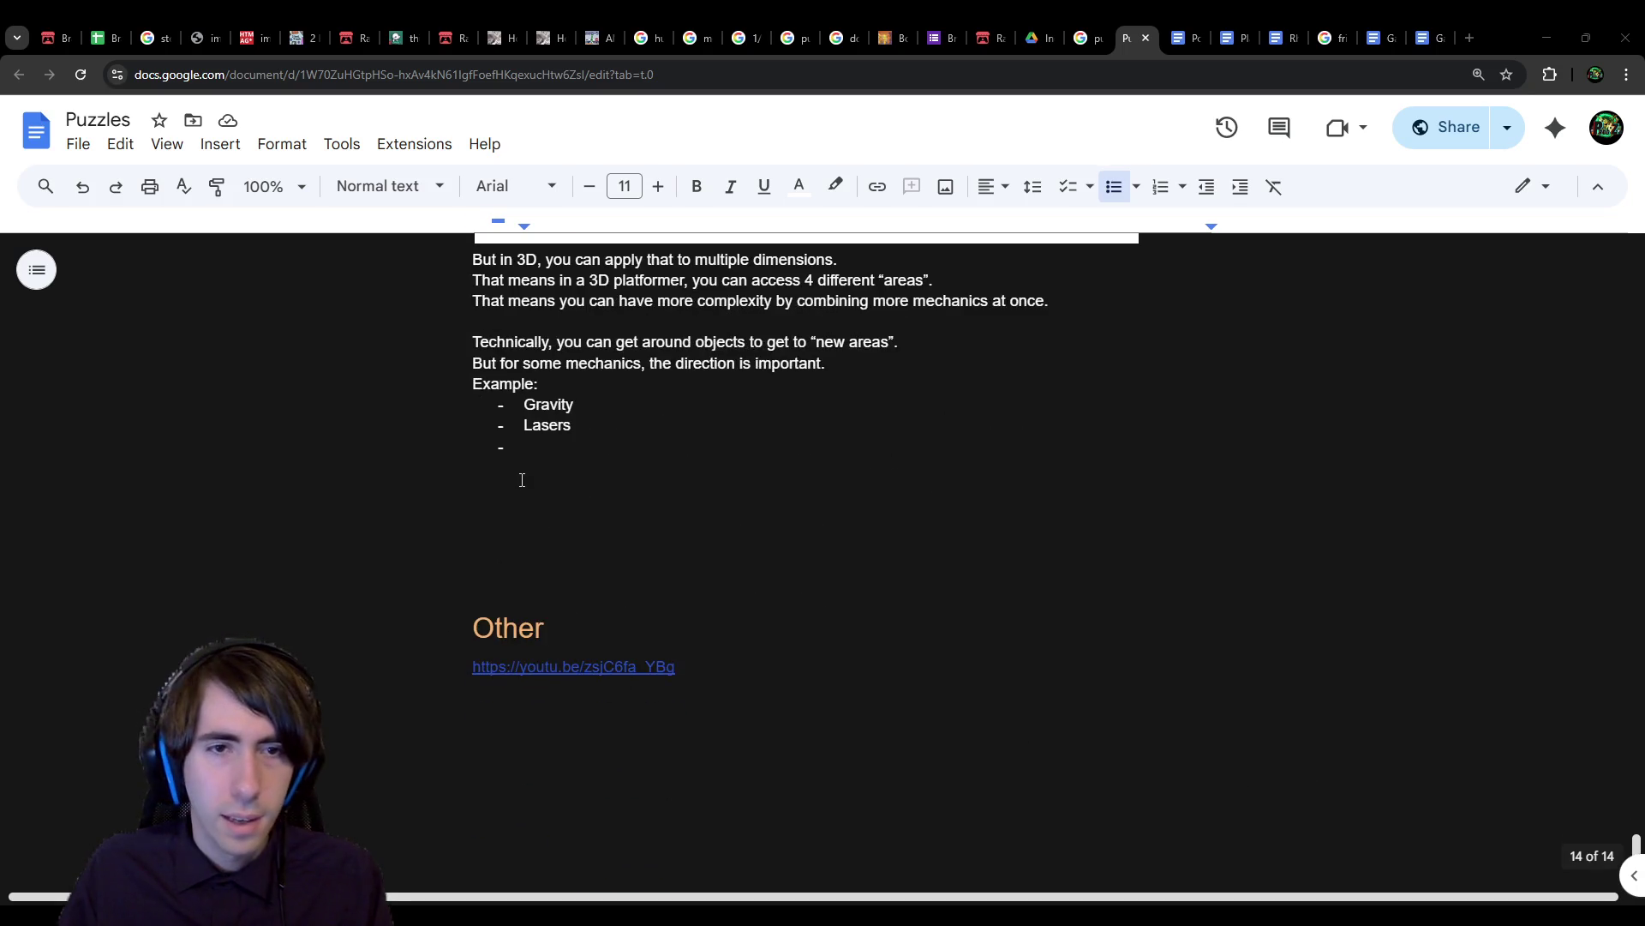
Step: Paste the laser-puzzle screenshot onto its own unbulleted line under Lasers
click(521, 480)
key(ctrl+v)
click(725, 570)
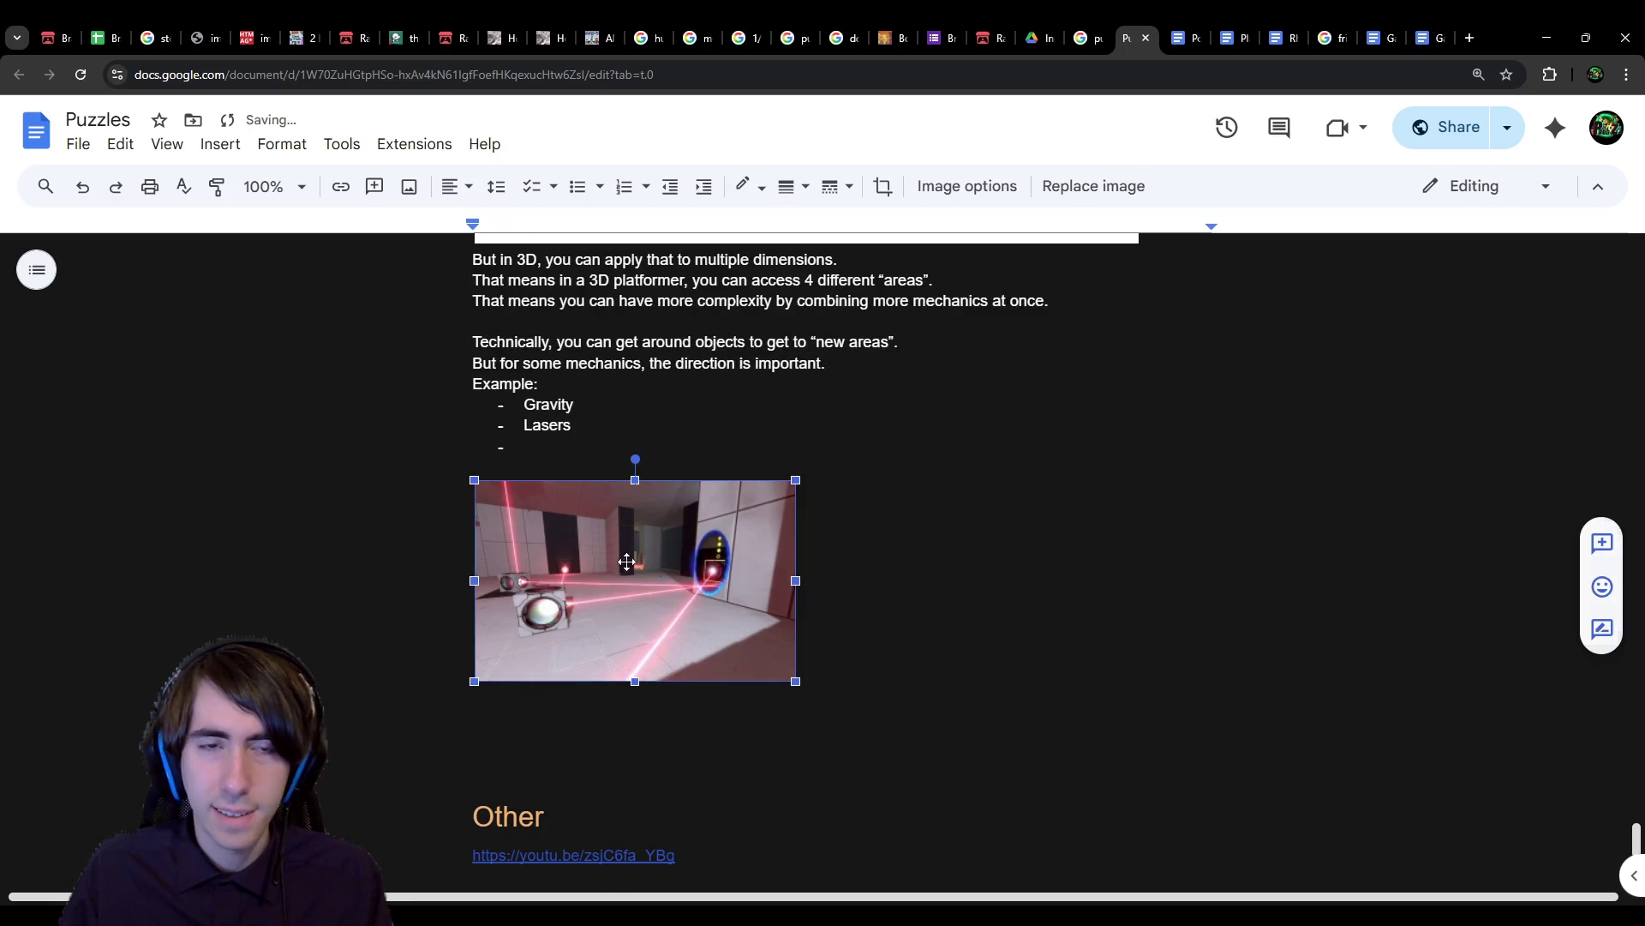
drag(595, 434, 595, 434)
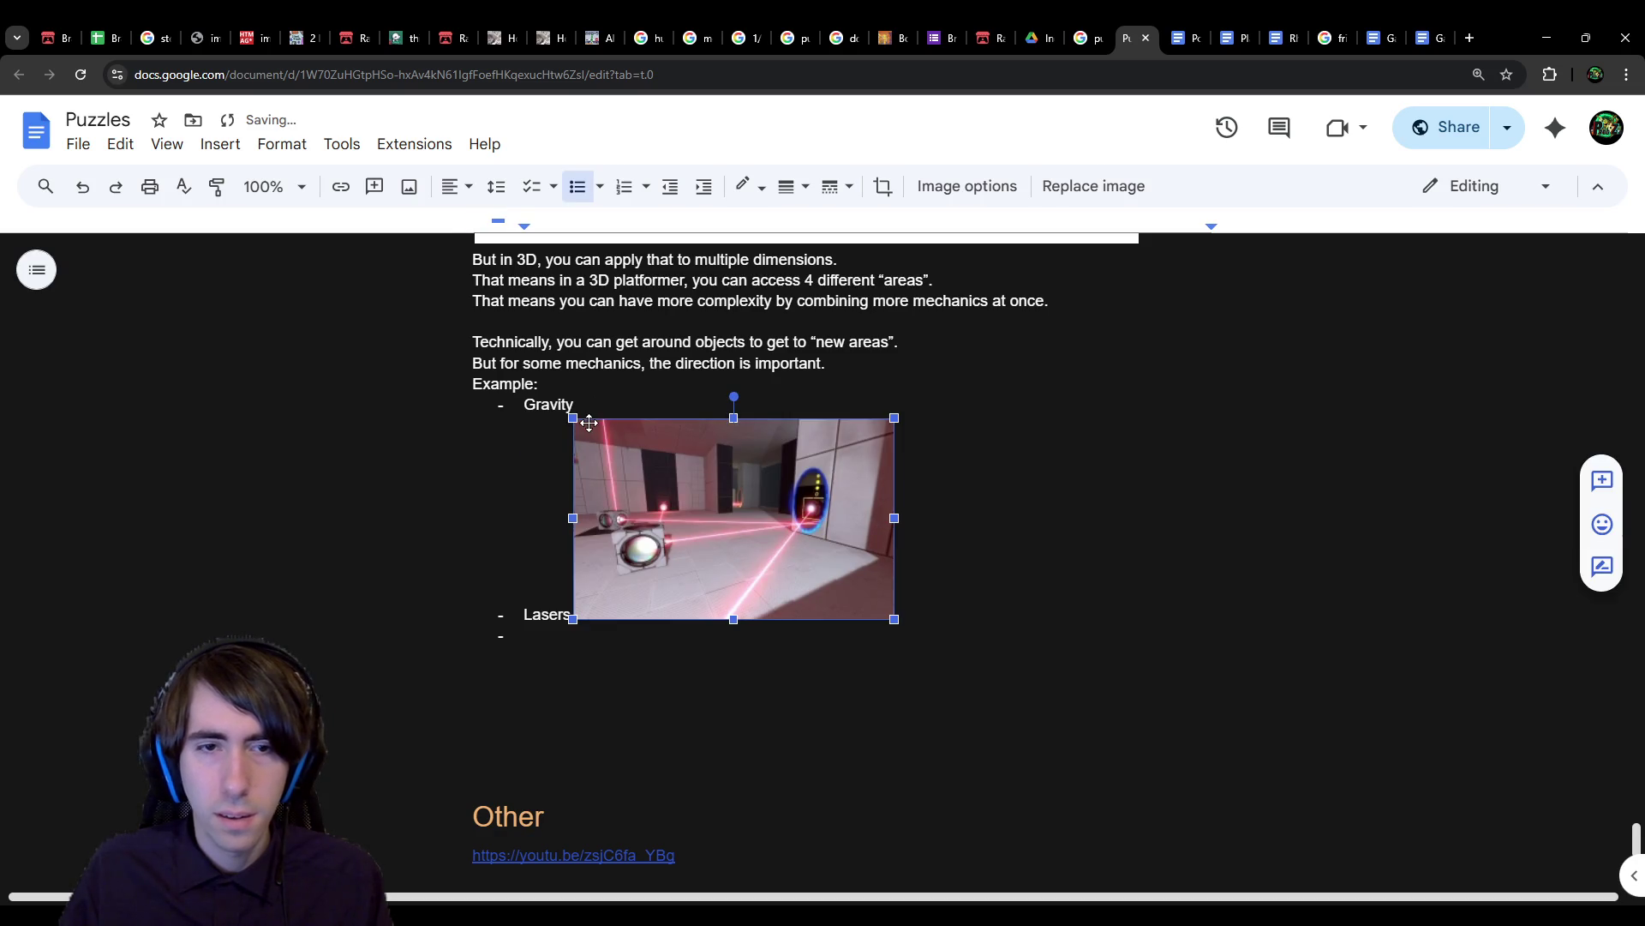
click(967, 567)
key(Left)
key(Return)
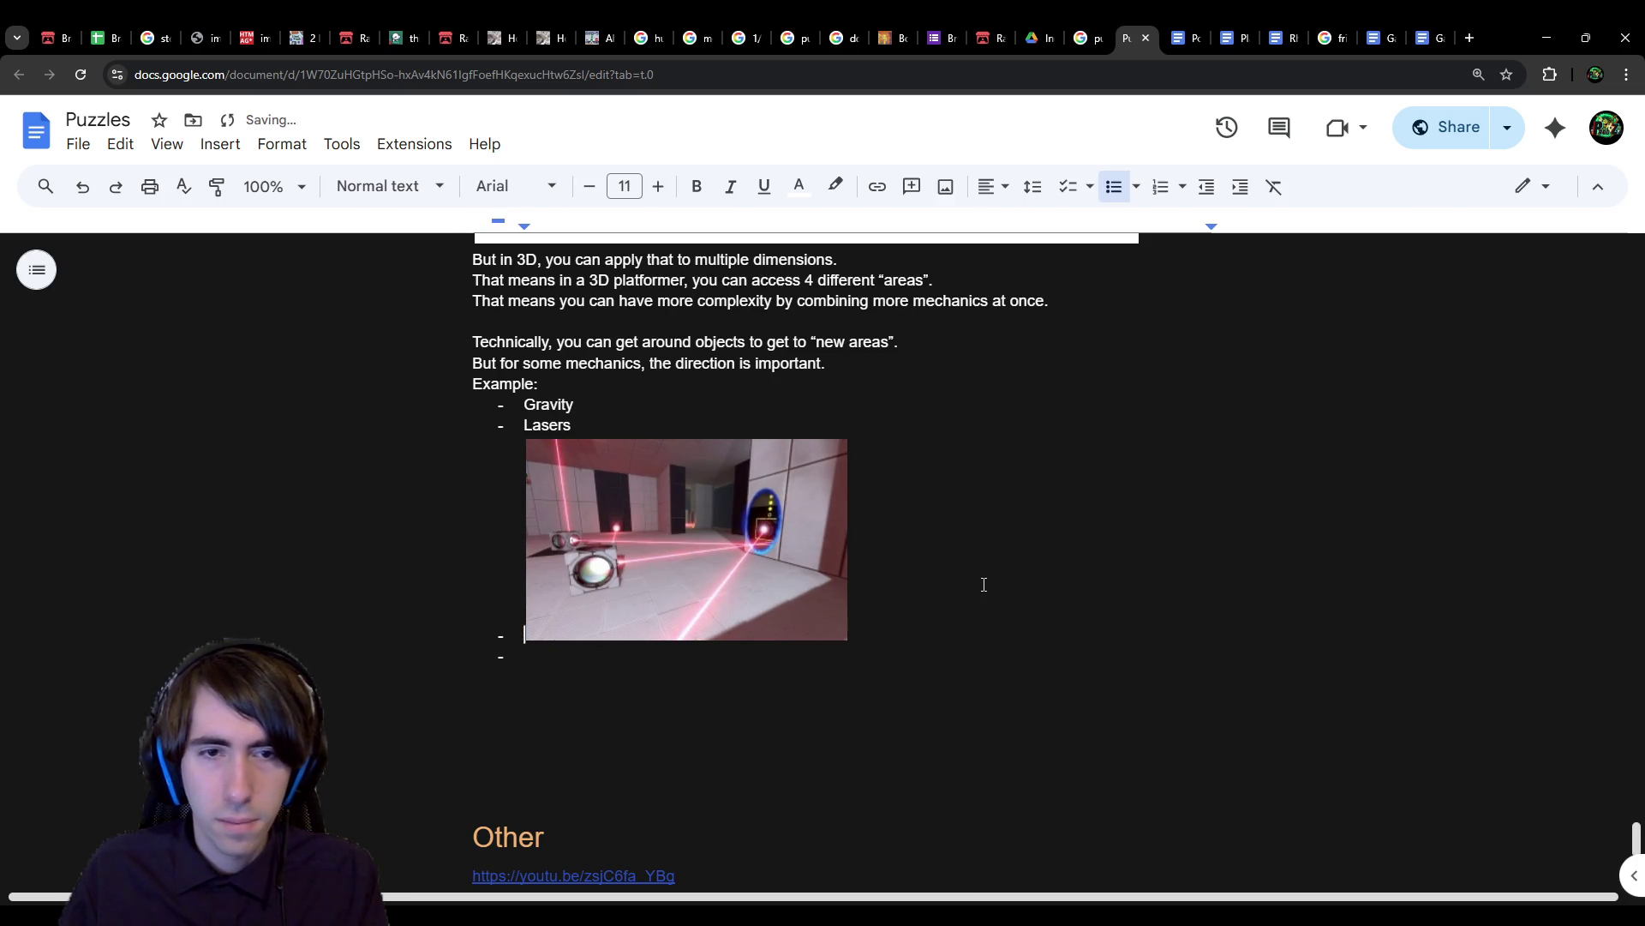
key(BackSpace)
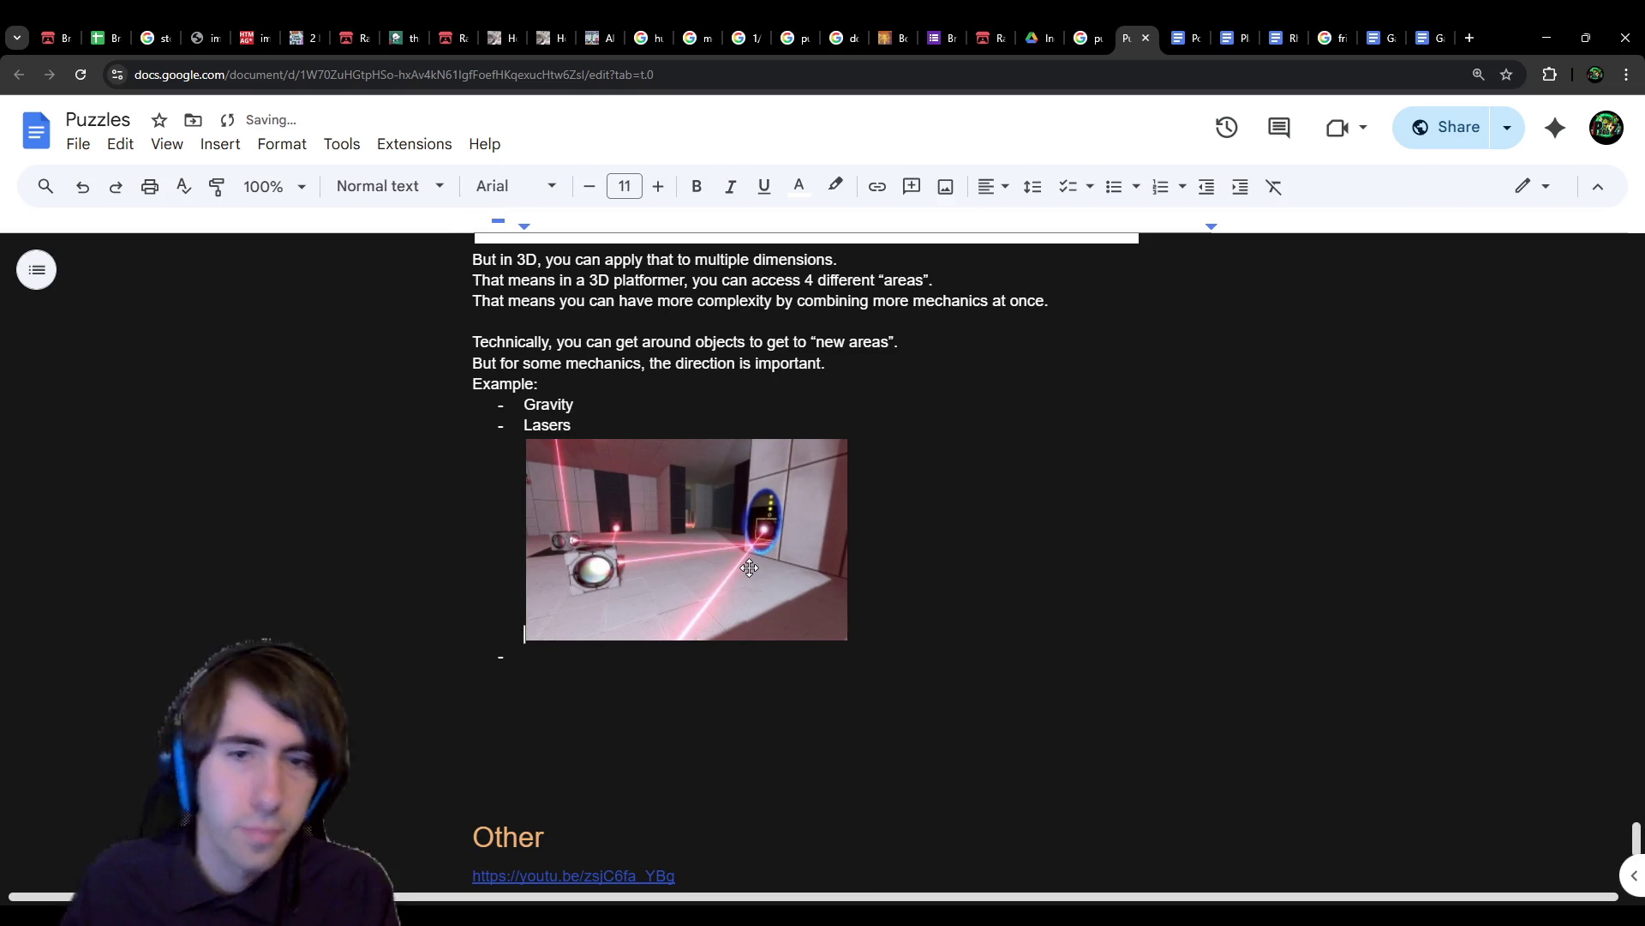
Step: Switch to the 'puzzles games' Google image results
click(602, 661)
scroll(672, 672, up, 1)
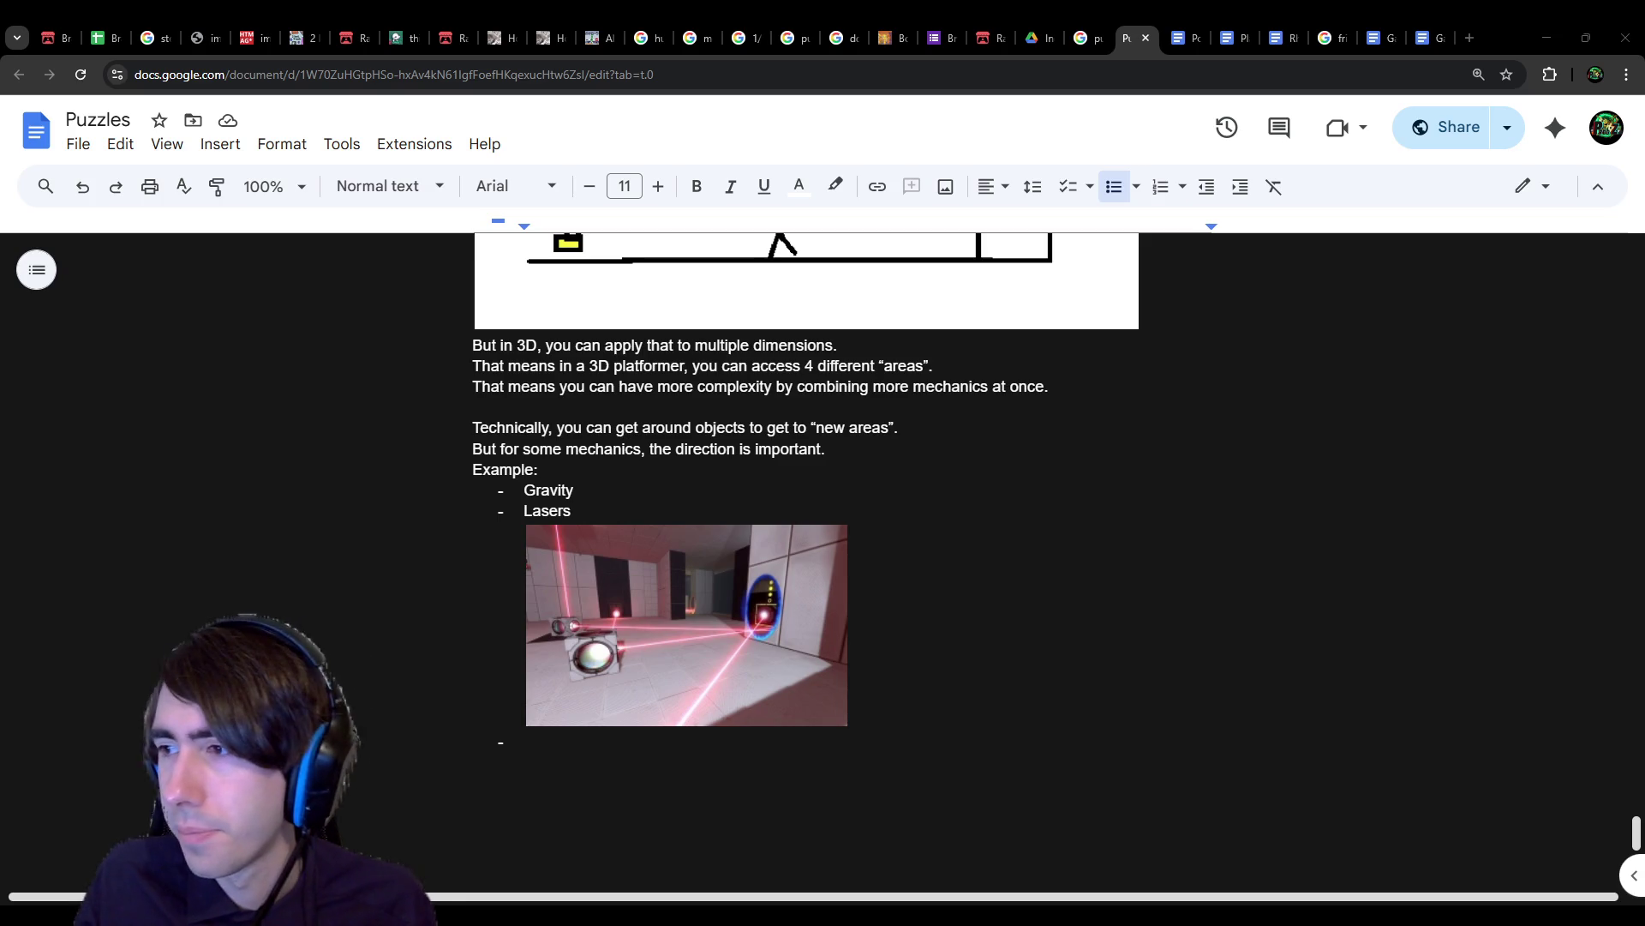
drag(1084, 38, 1144, 38)
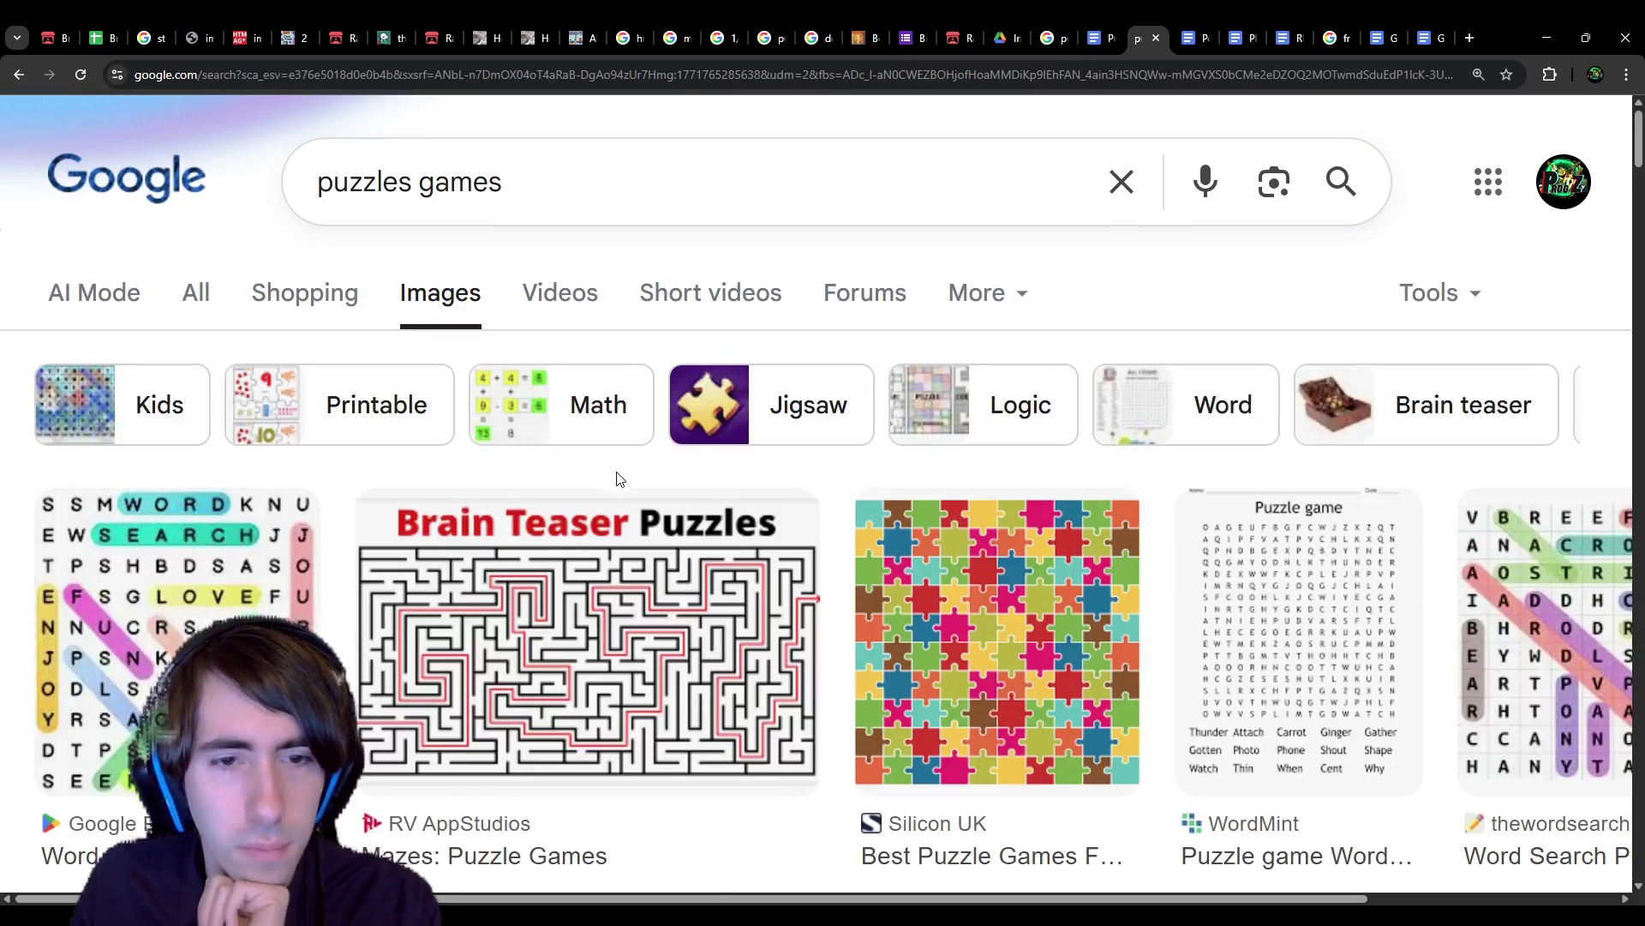
Step: Narrow the image search to '3d puzzles video games'
scroll(619, 486, down, 2)
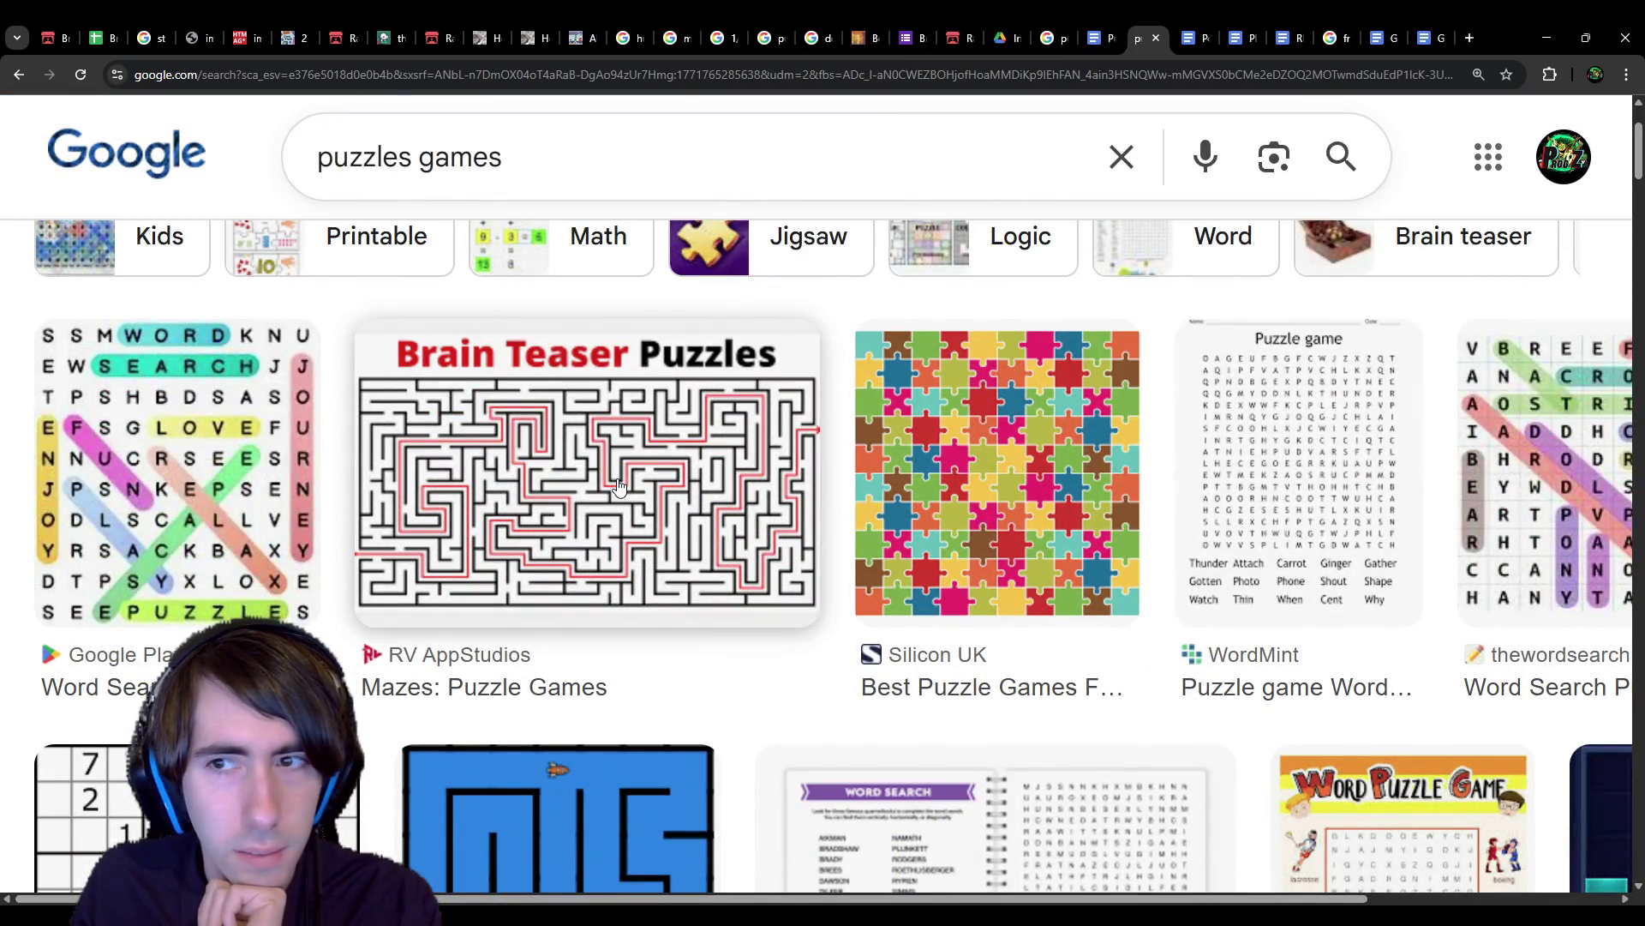
scroll(619, 485, down, 1)
click(606, 133)
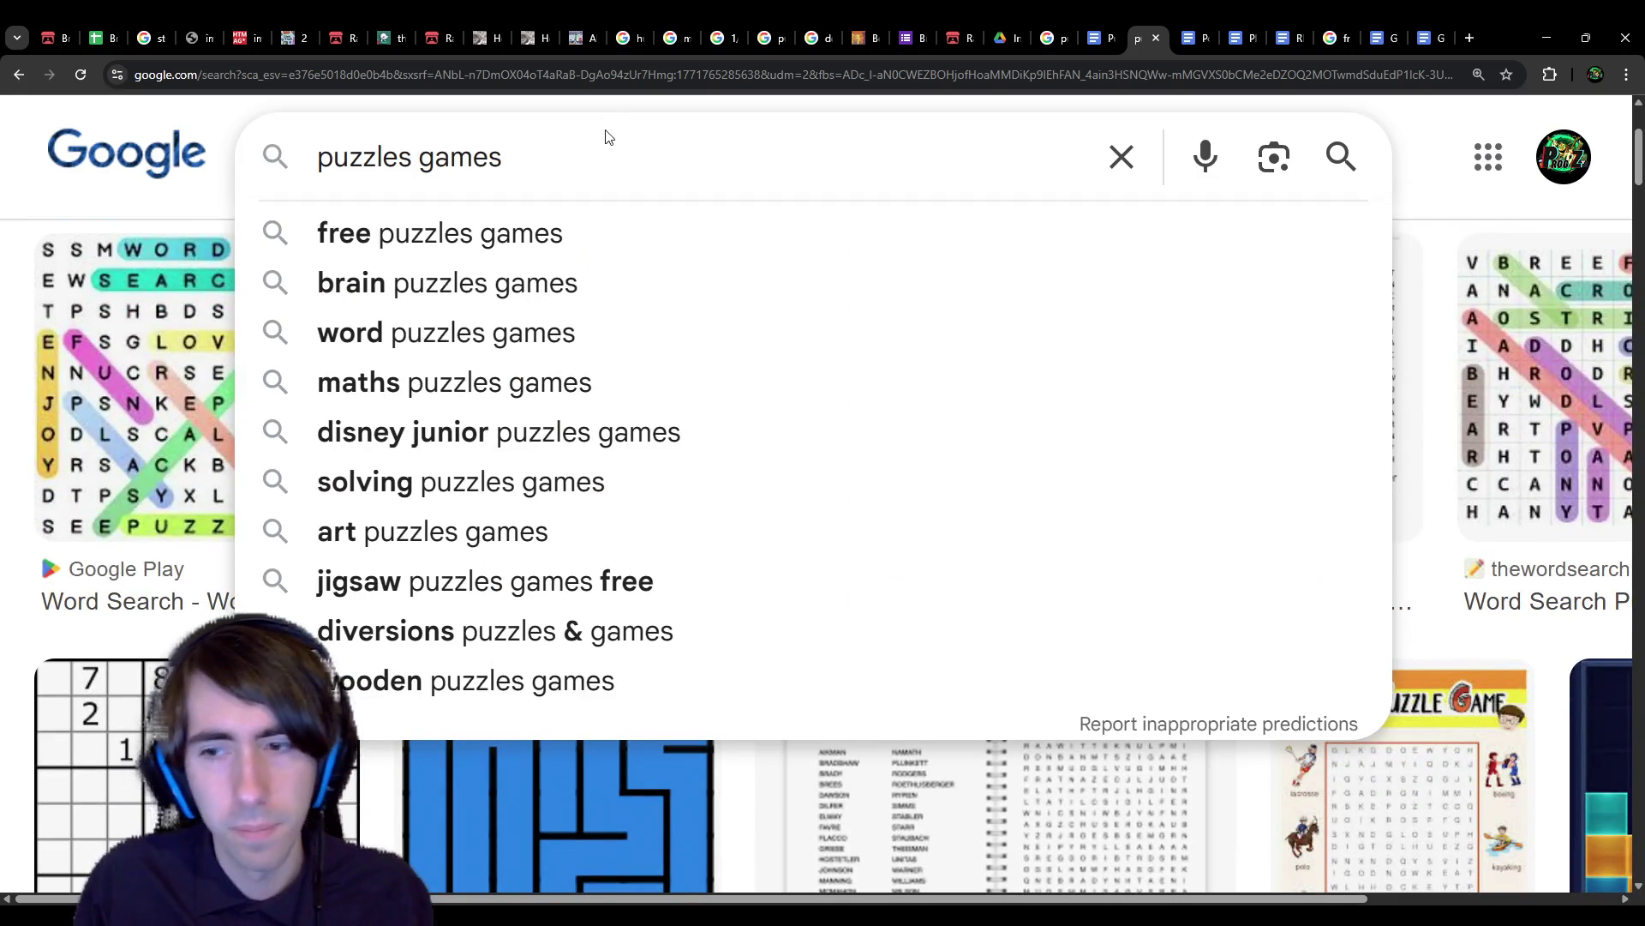
text(video)
key(Return)
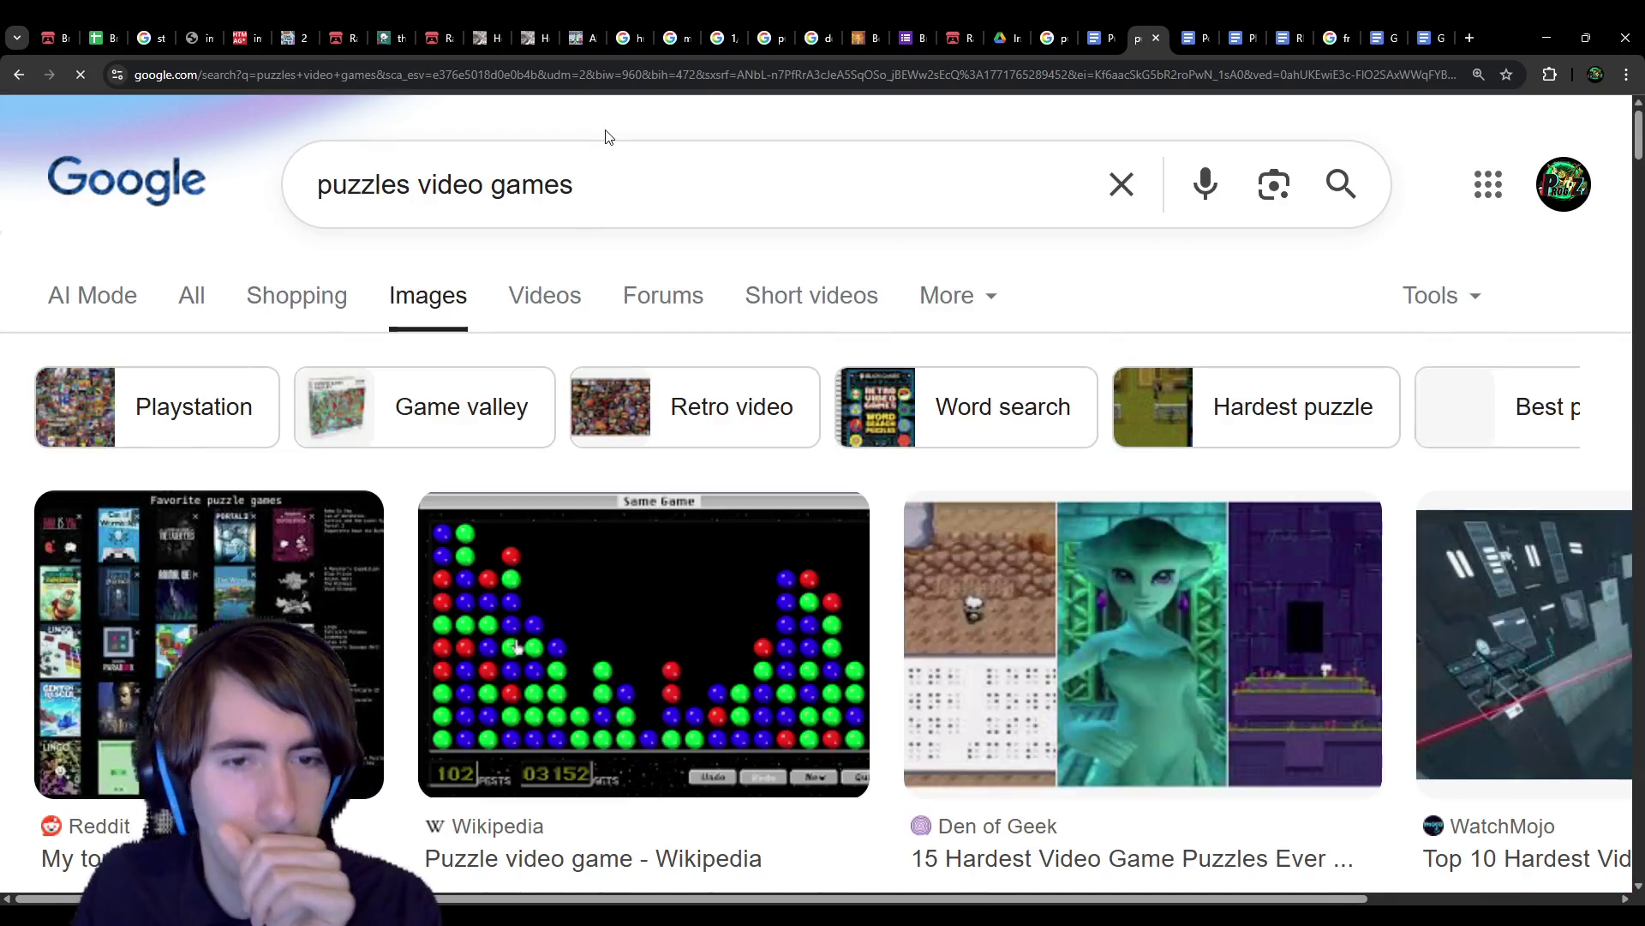
scroll(508, 479, down, 3)
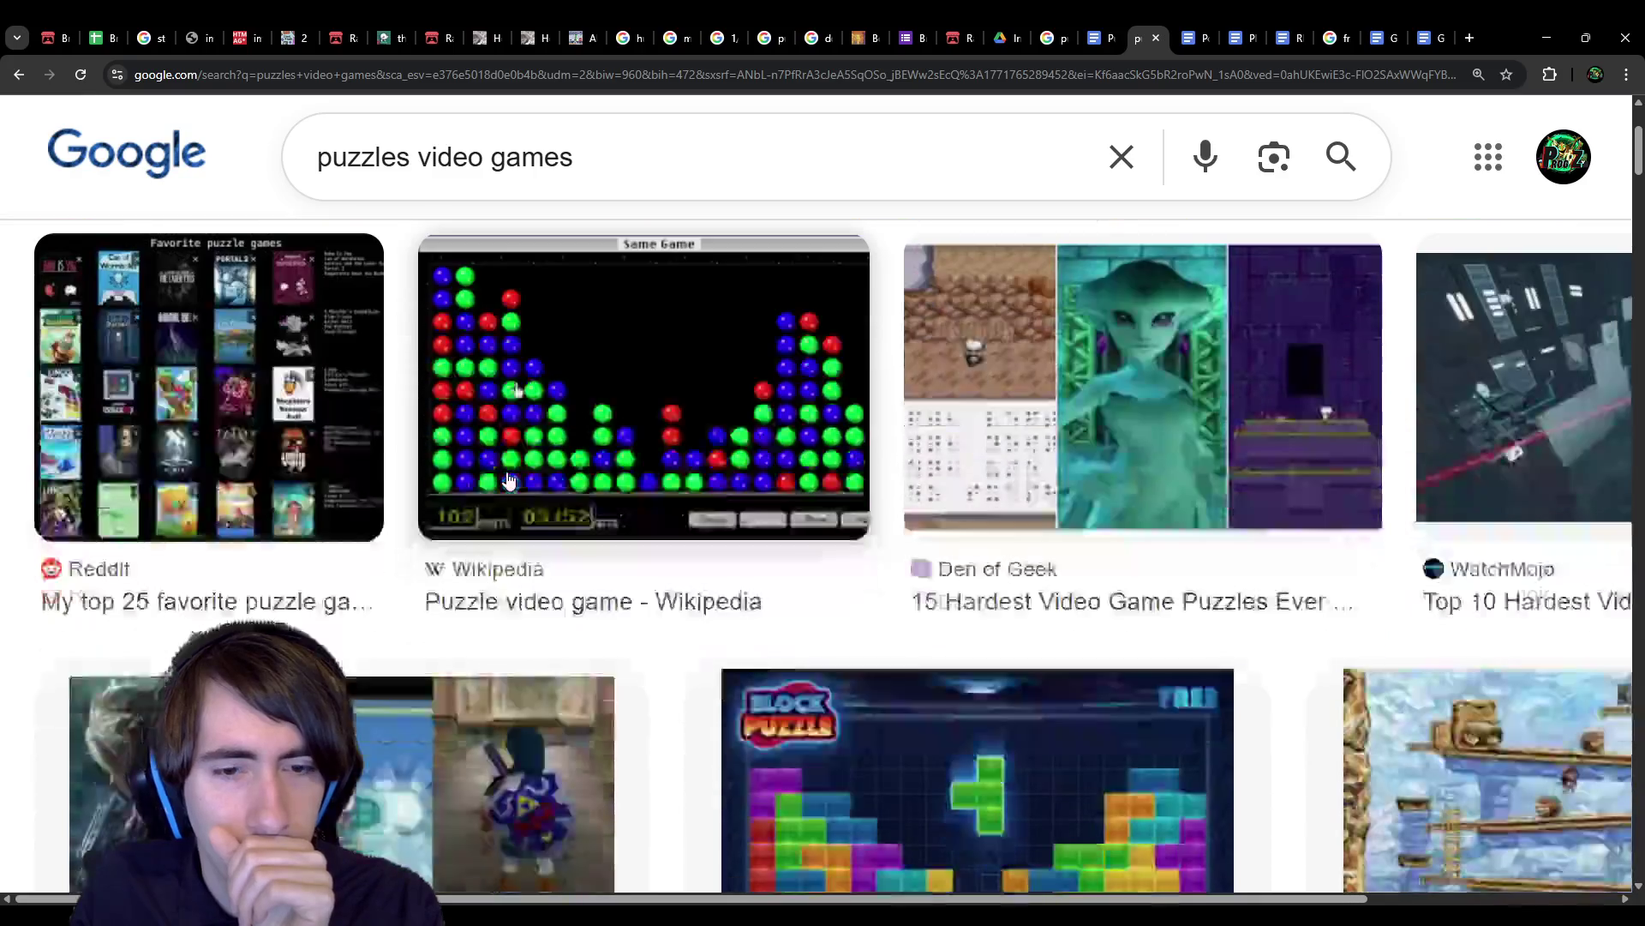
scroll(509, 480, down, 9)
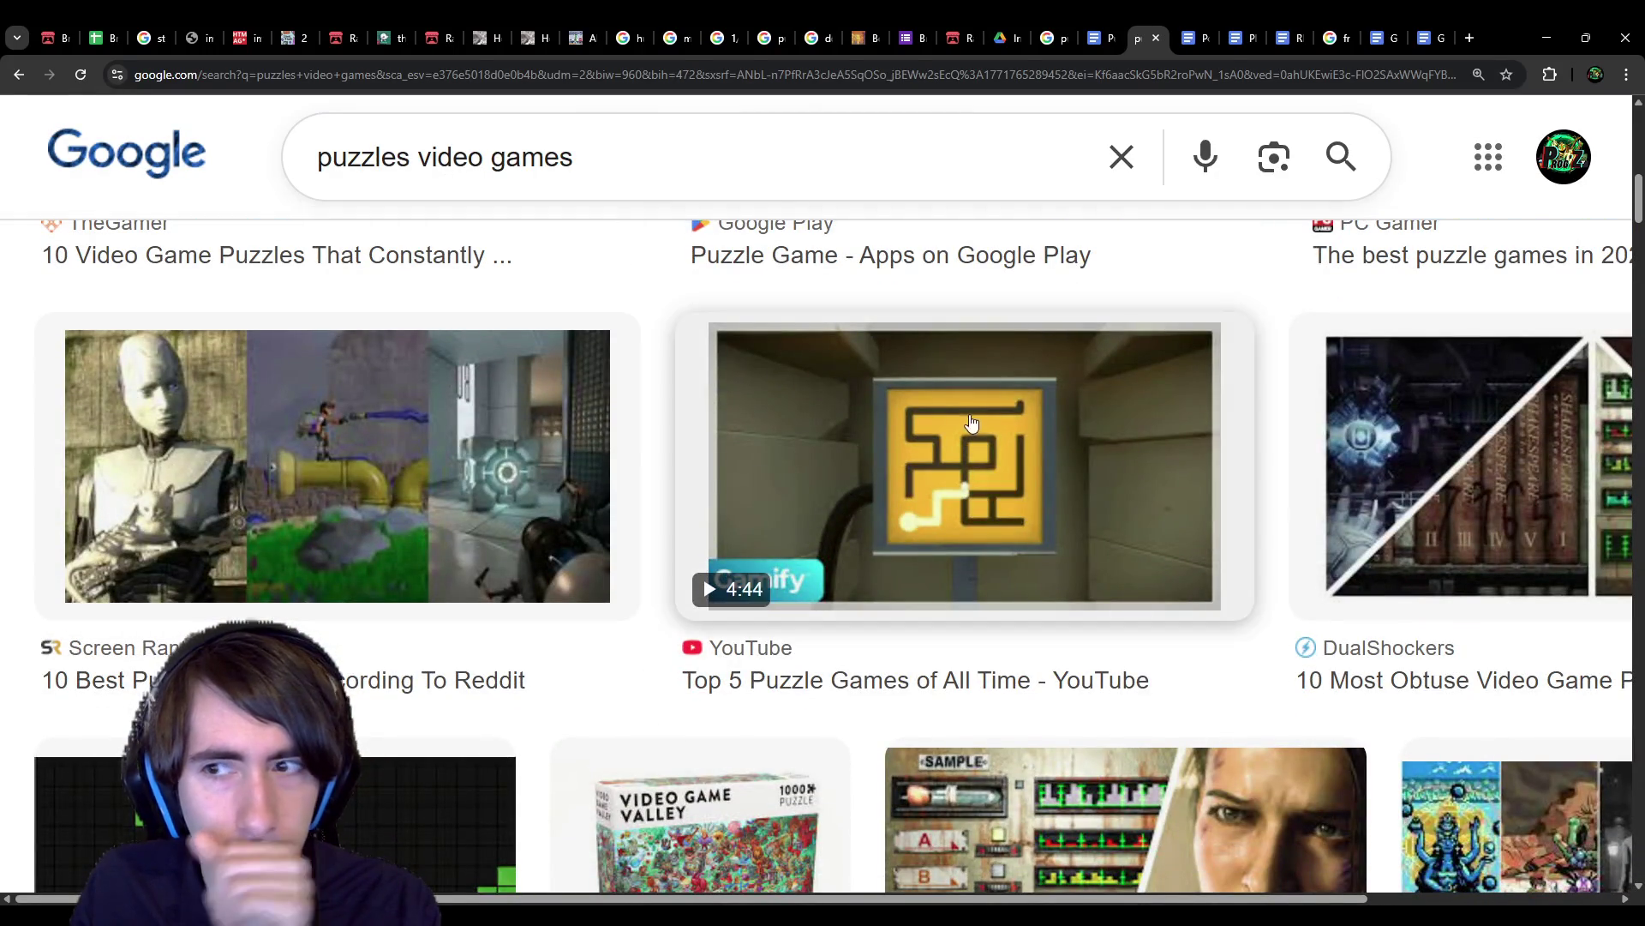
click(421, 155)
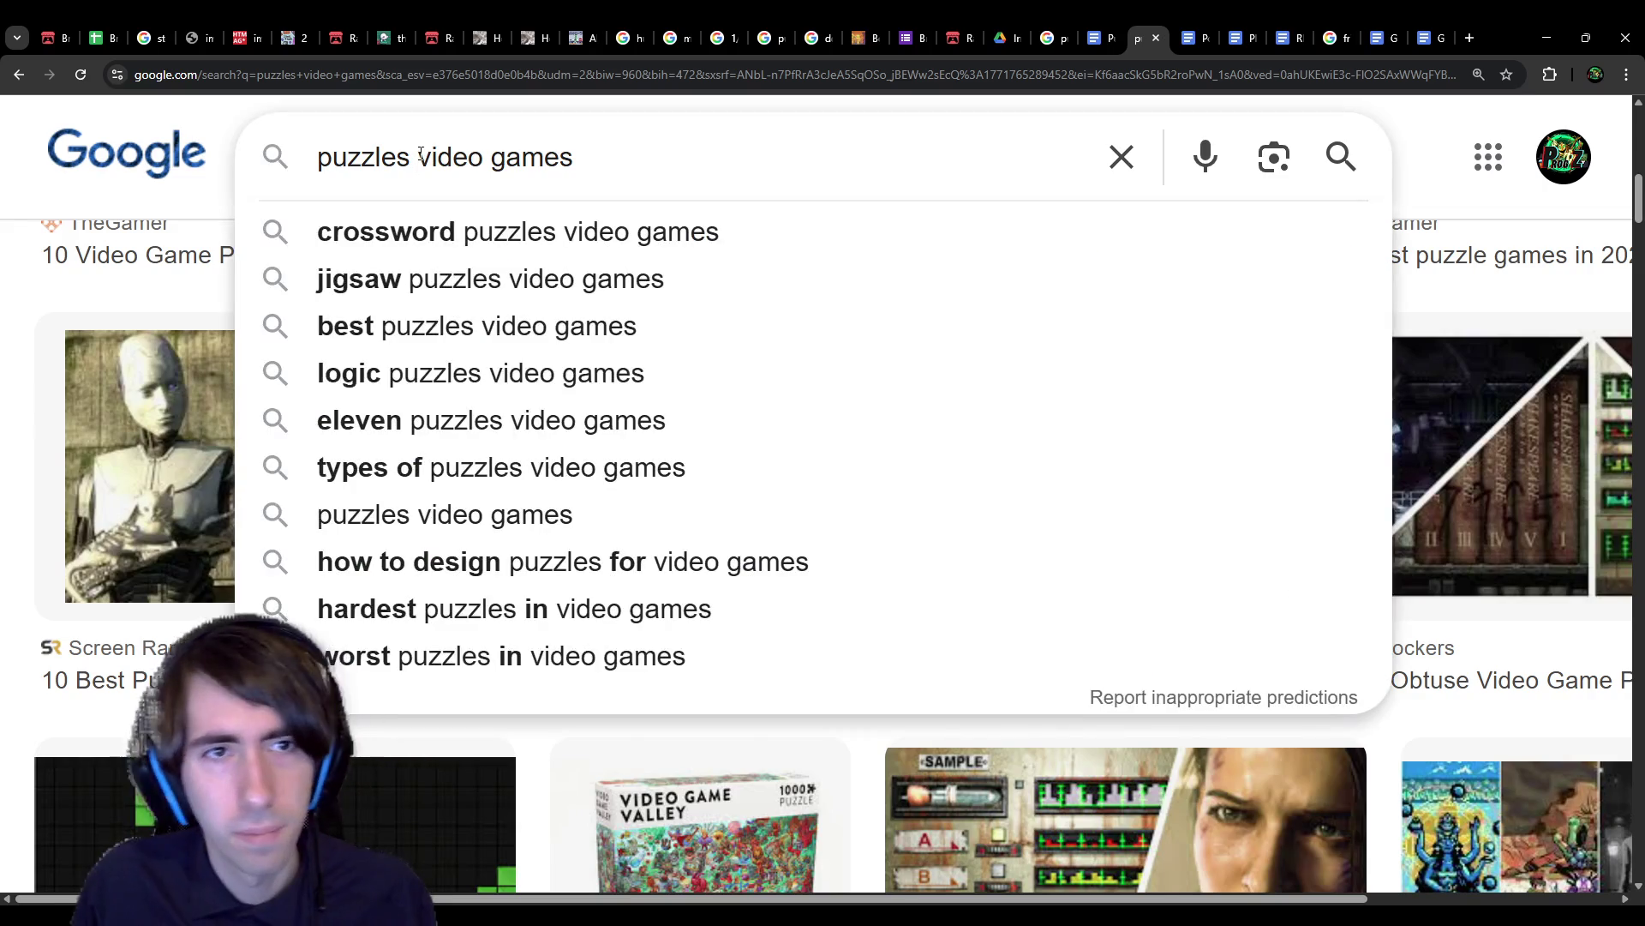
text(3d)
key(Return)
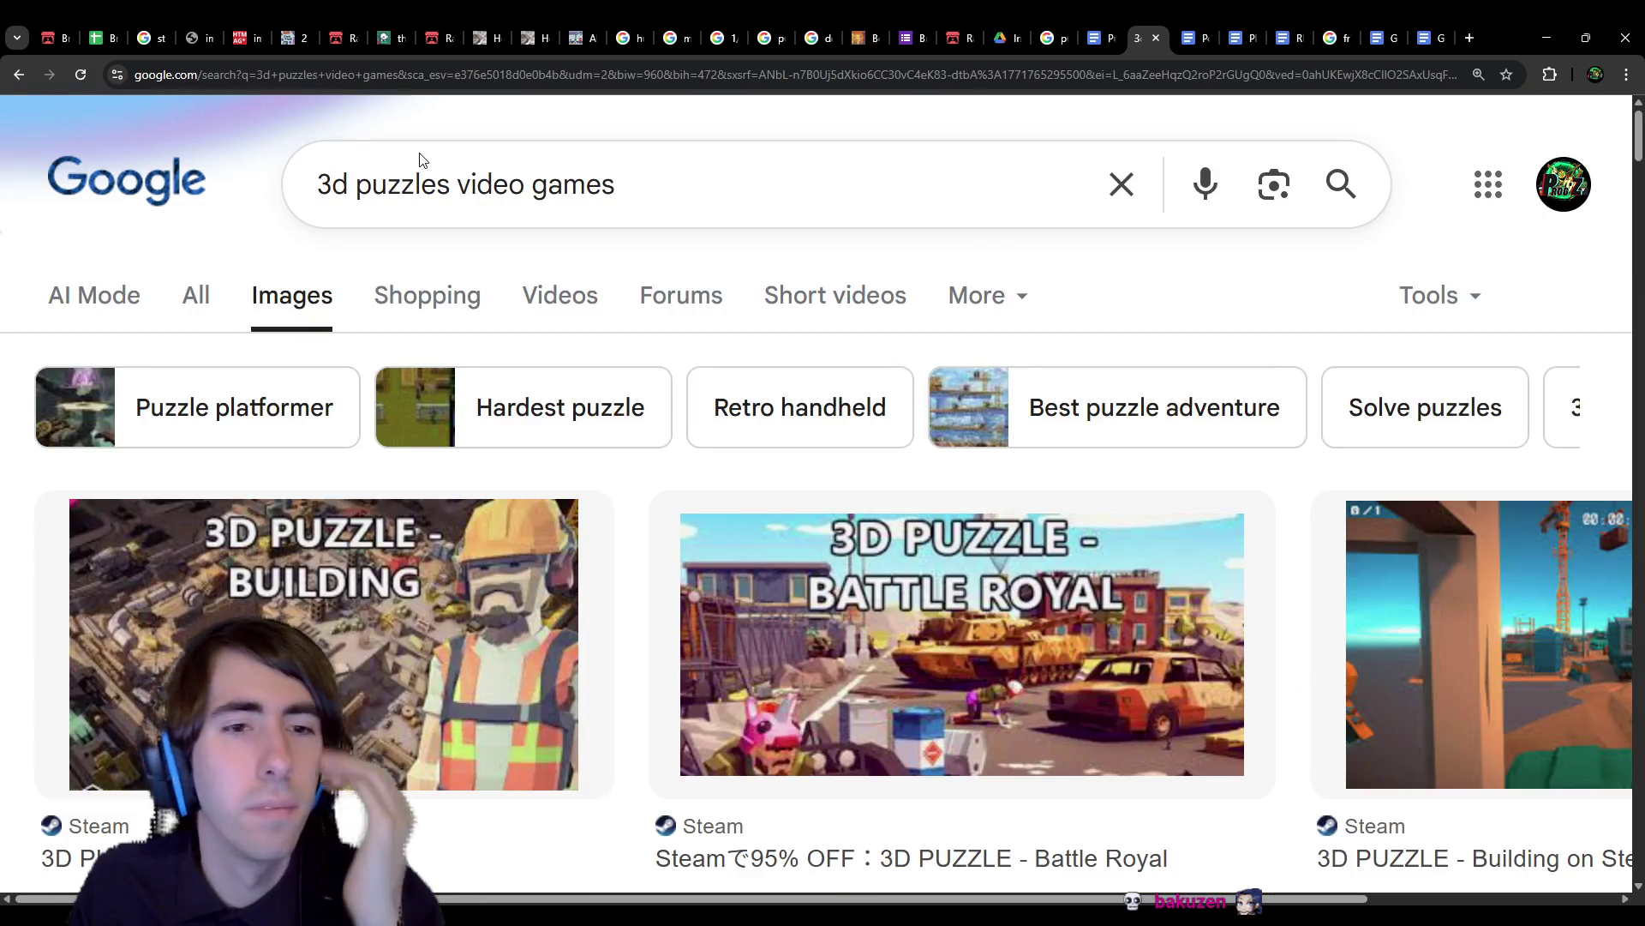
Step: Add 'best' and 'like portal' to the query to get Portal-style games
scroll(724, 455, down, 8)
scroll(724, 455, down, 6)
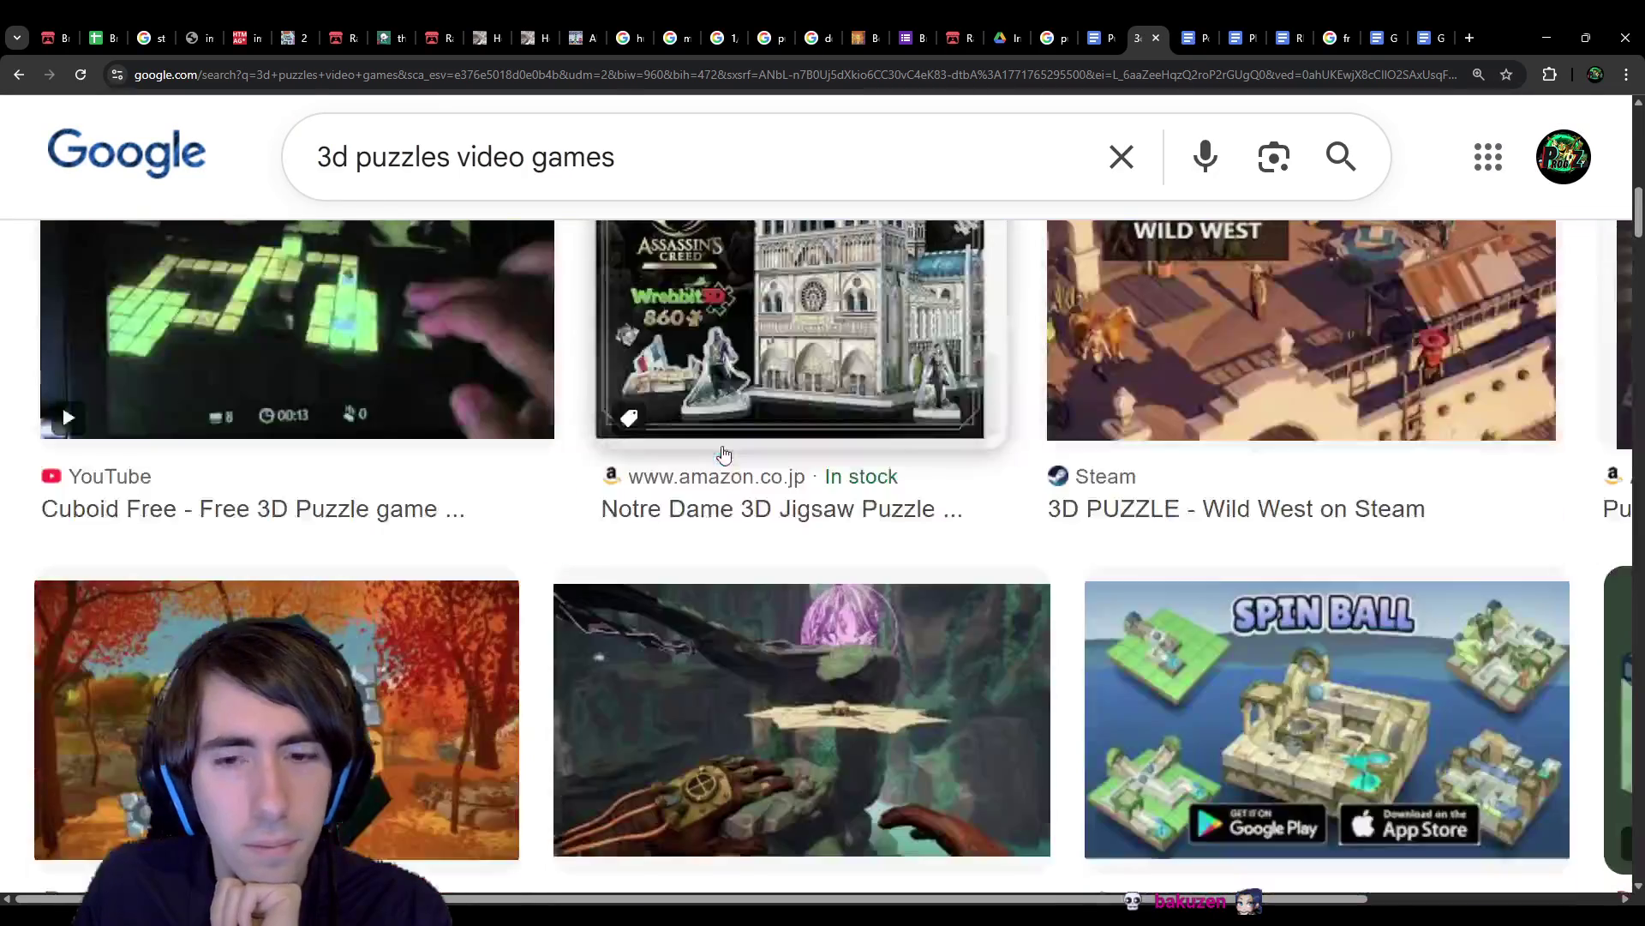
click(322, 157)
text(best)
key(Return)
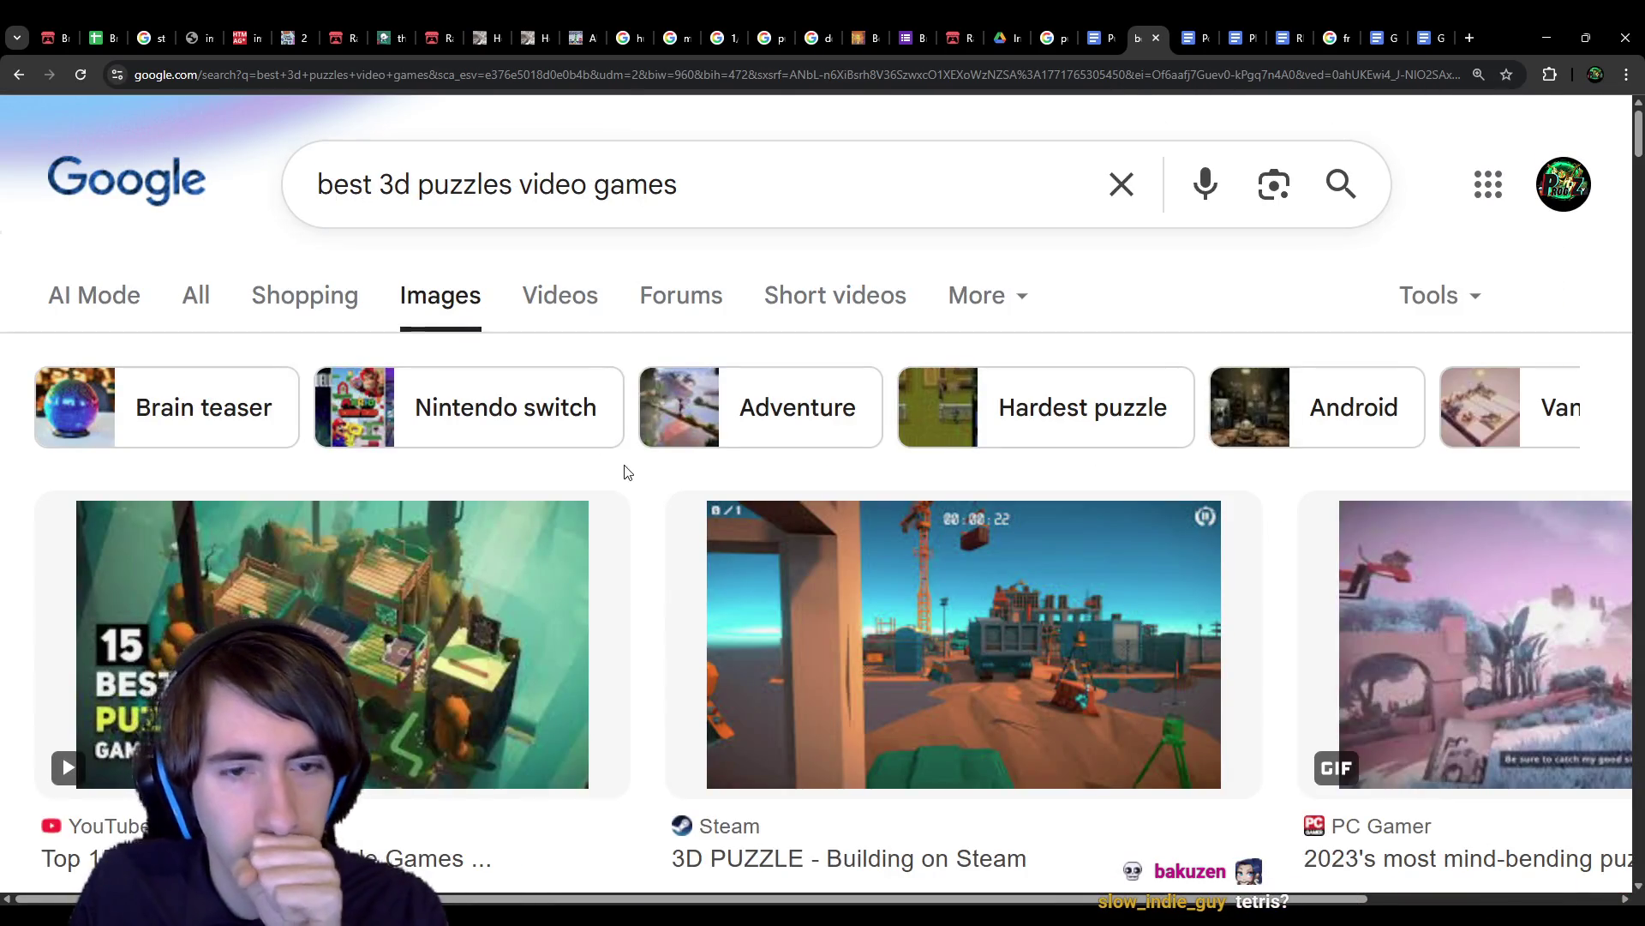
scroll(626, 479, down, 6)
scroll(629, 484, down, 5)
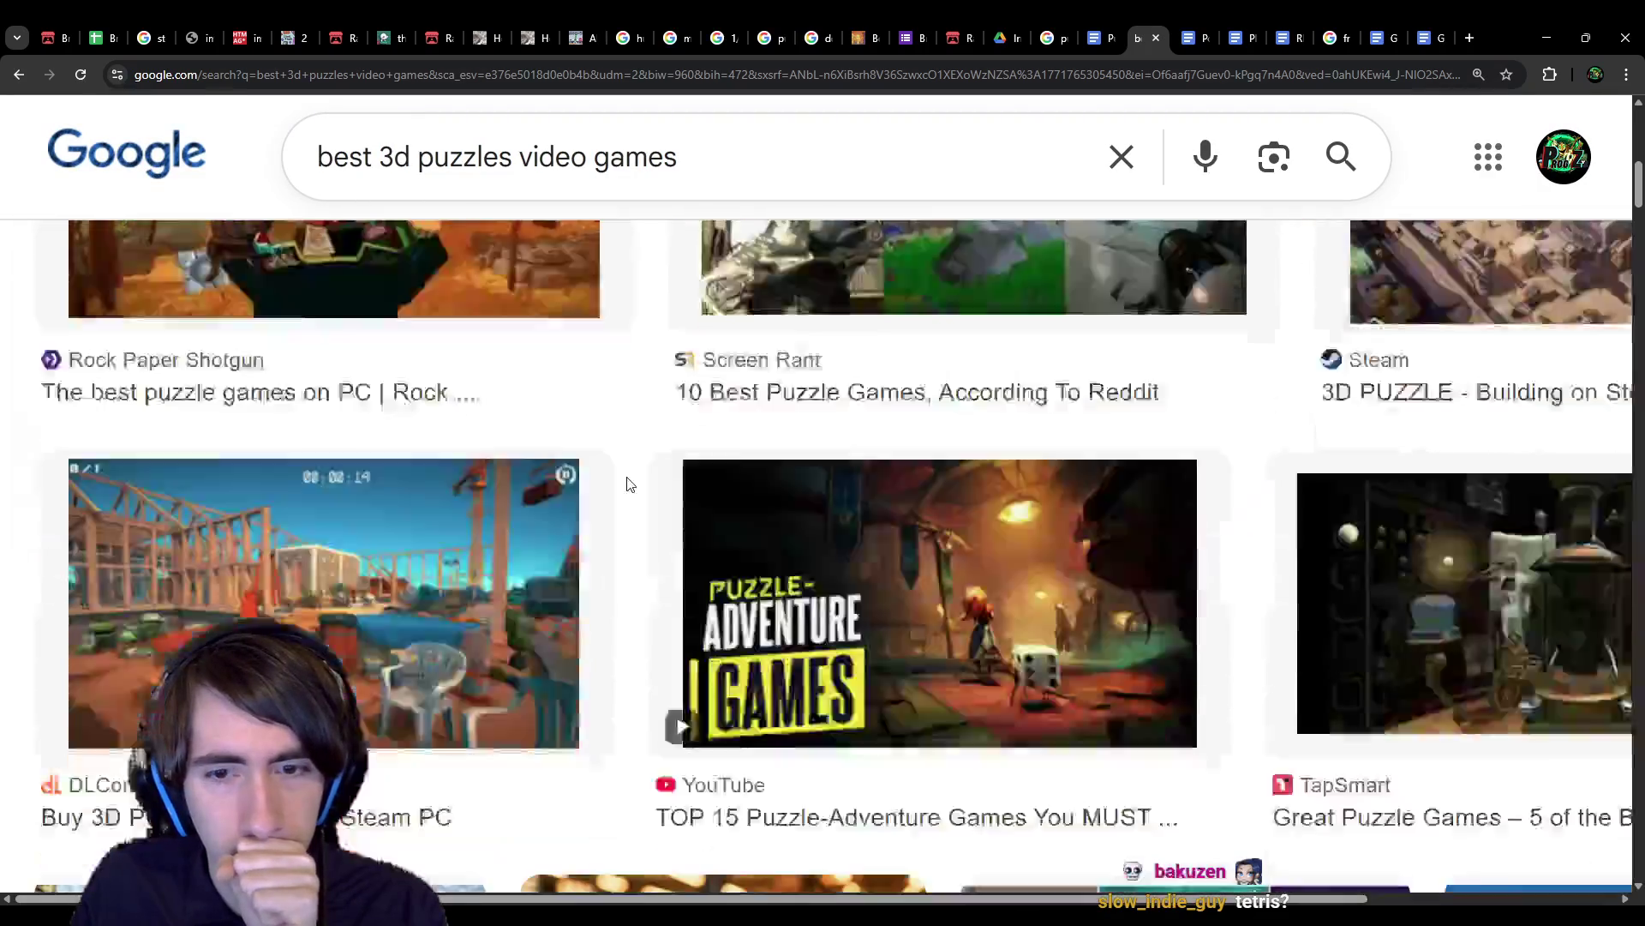
click(738, 154)
text(like portal)
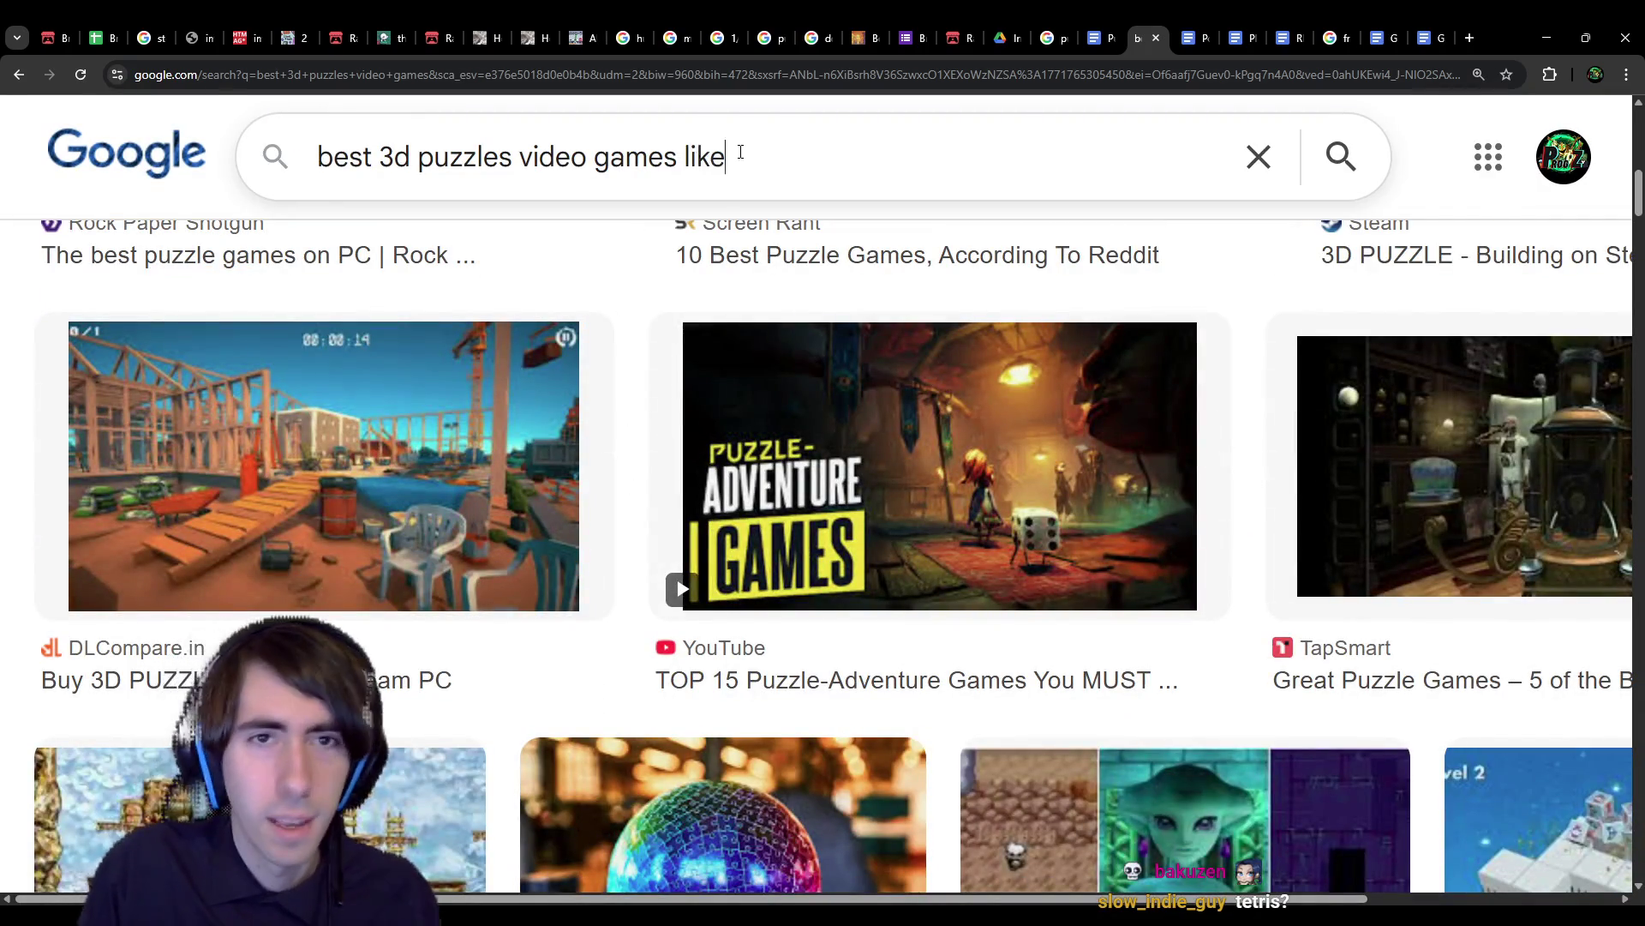
key(Return)
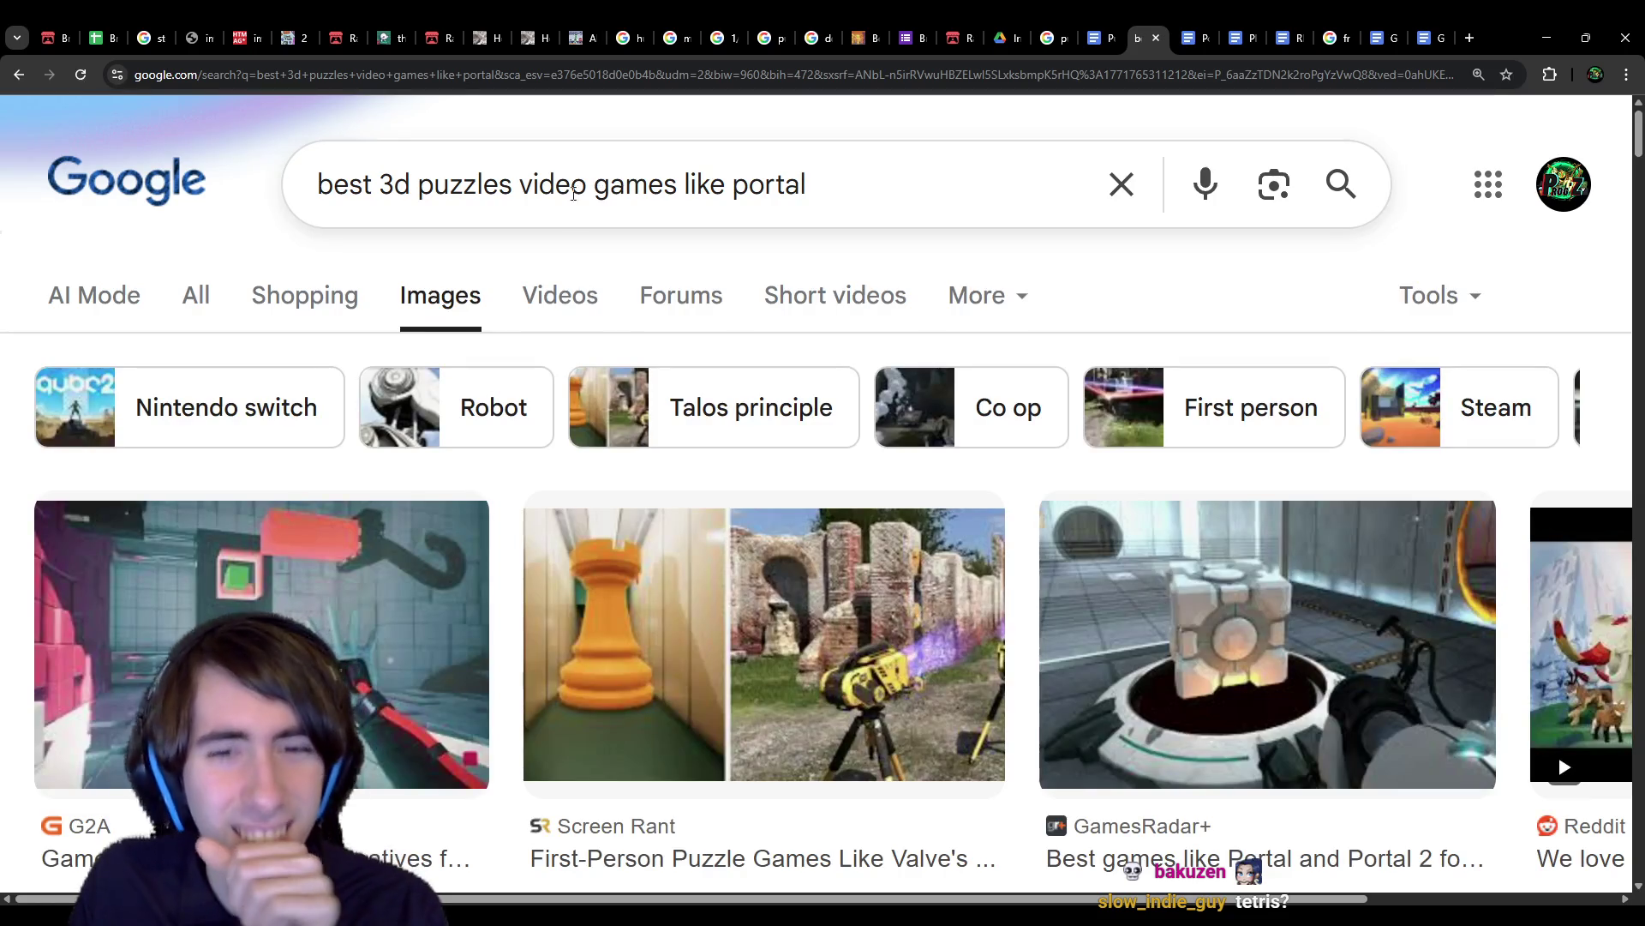
Step: Preview the First-Person Puzzle Games result, then close the preview
scroll(626, 535, down, 1)
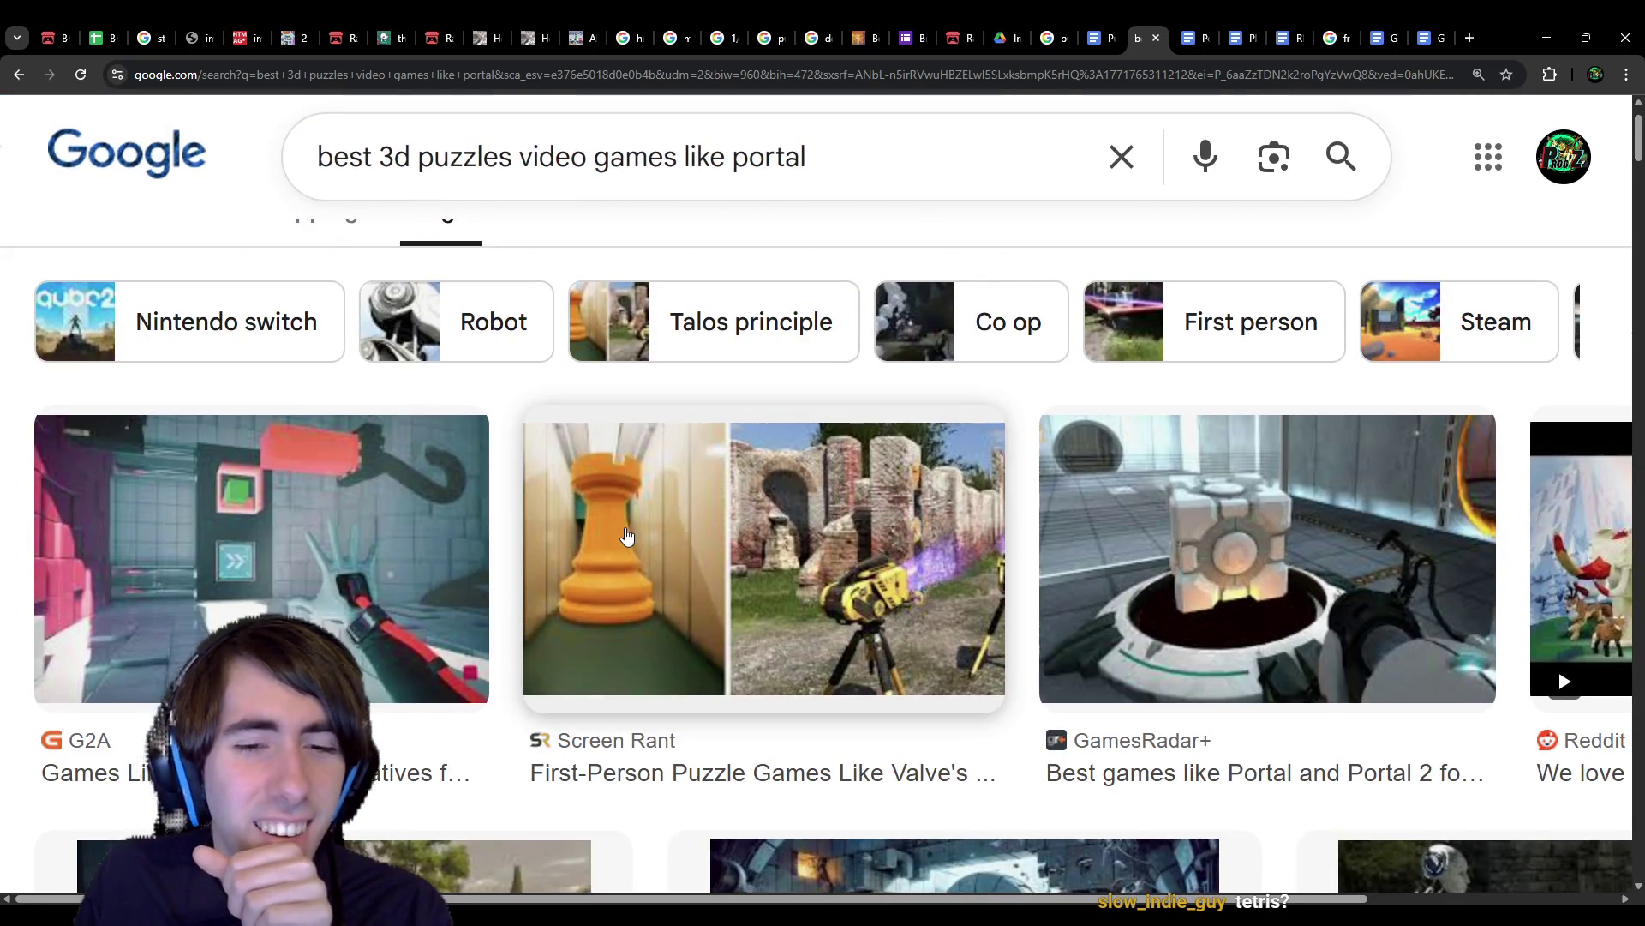
click(626, 535)
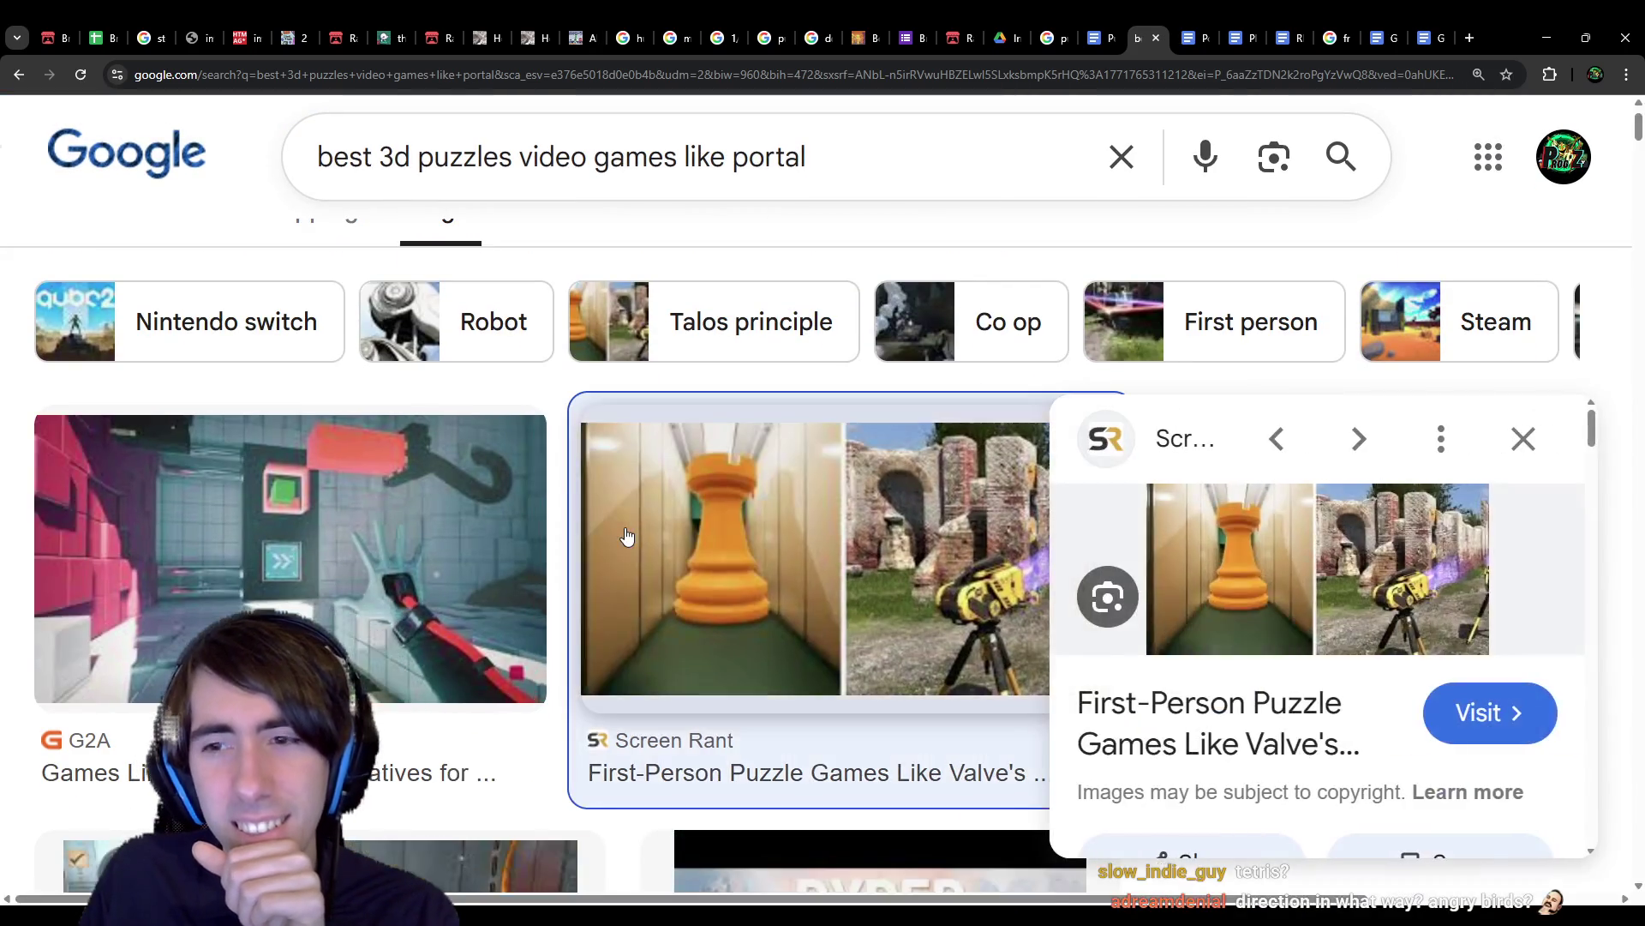
click(1513, 449)
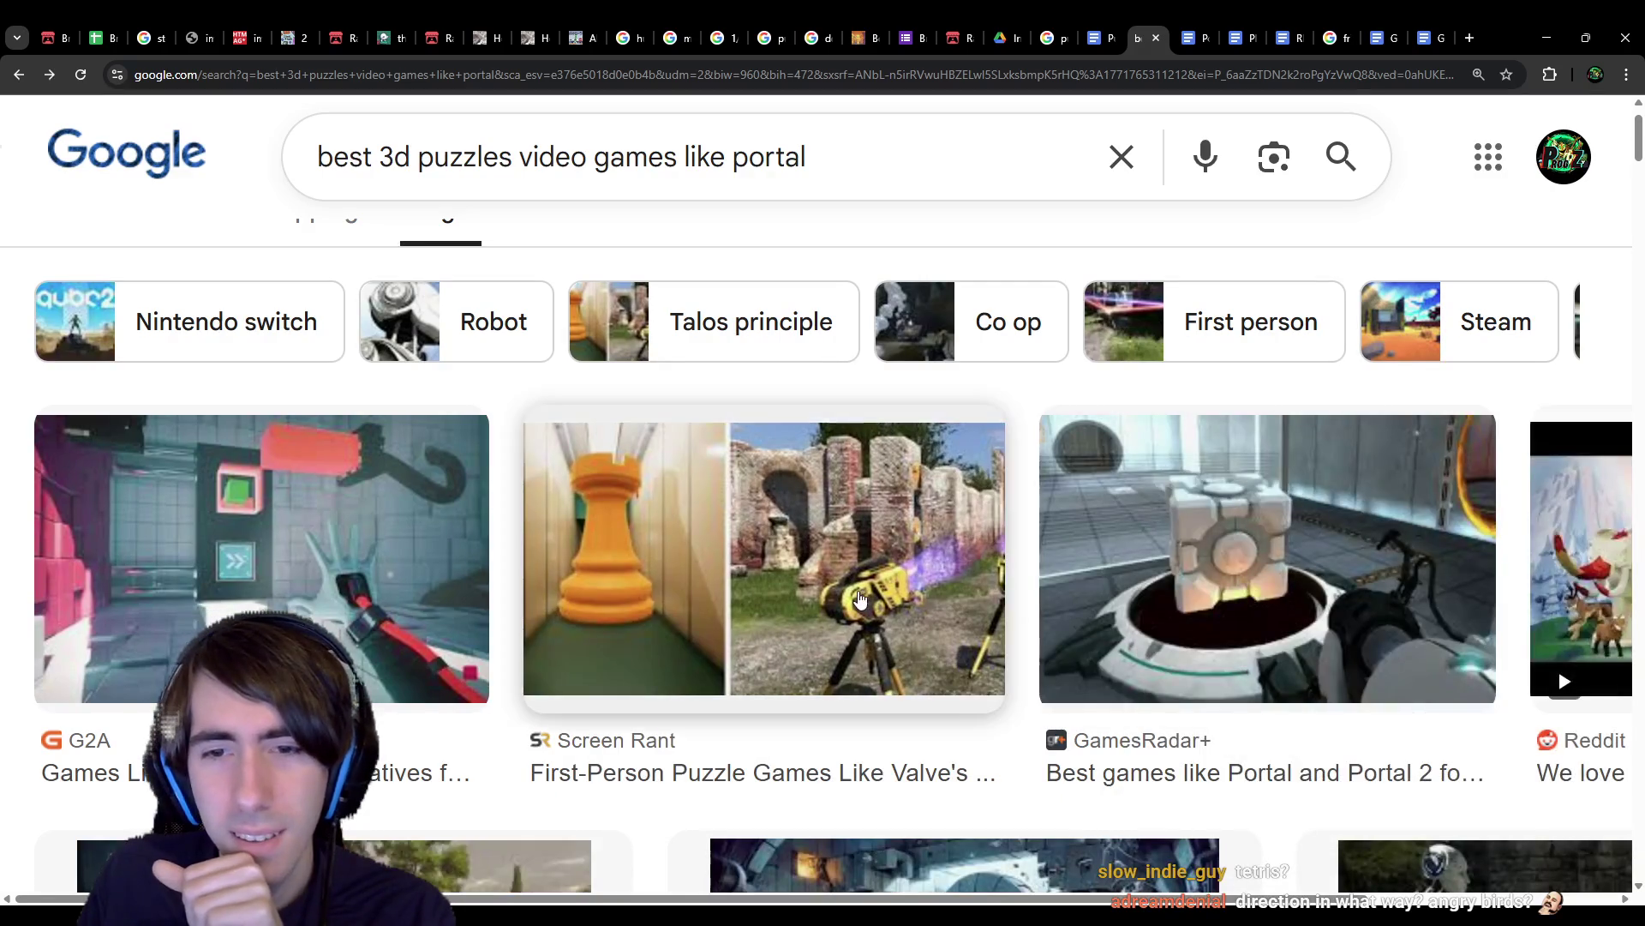
key(alt+Right)
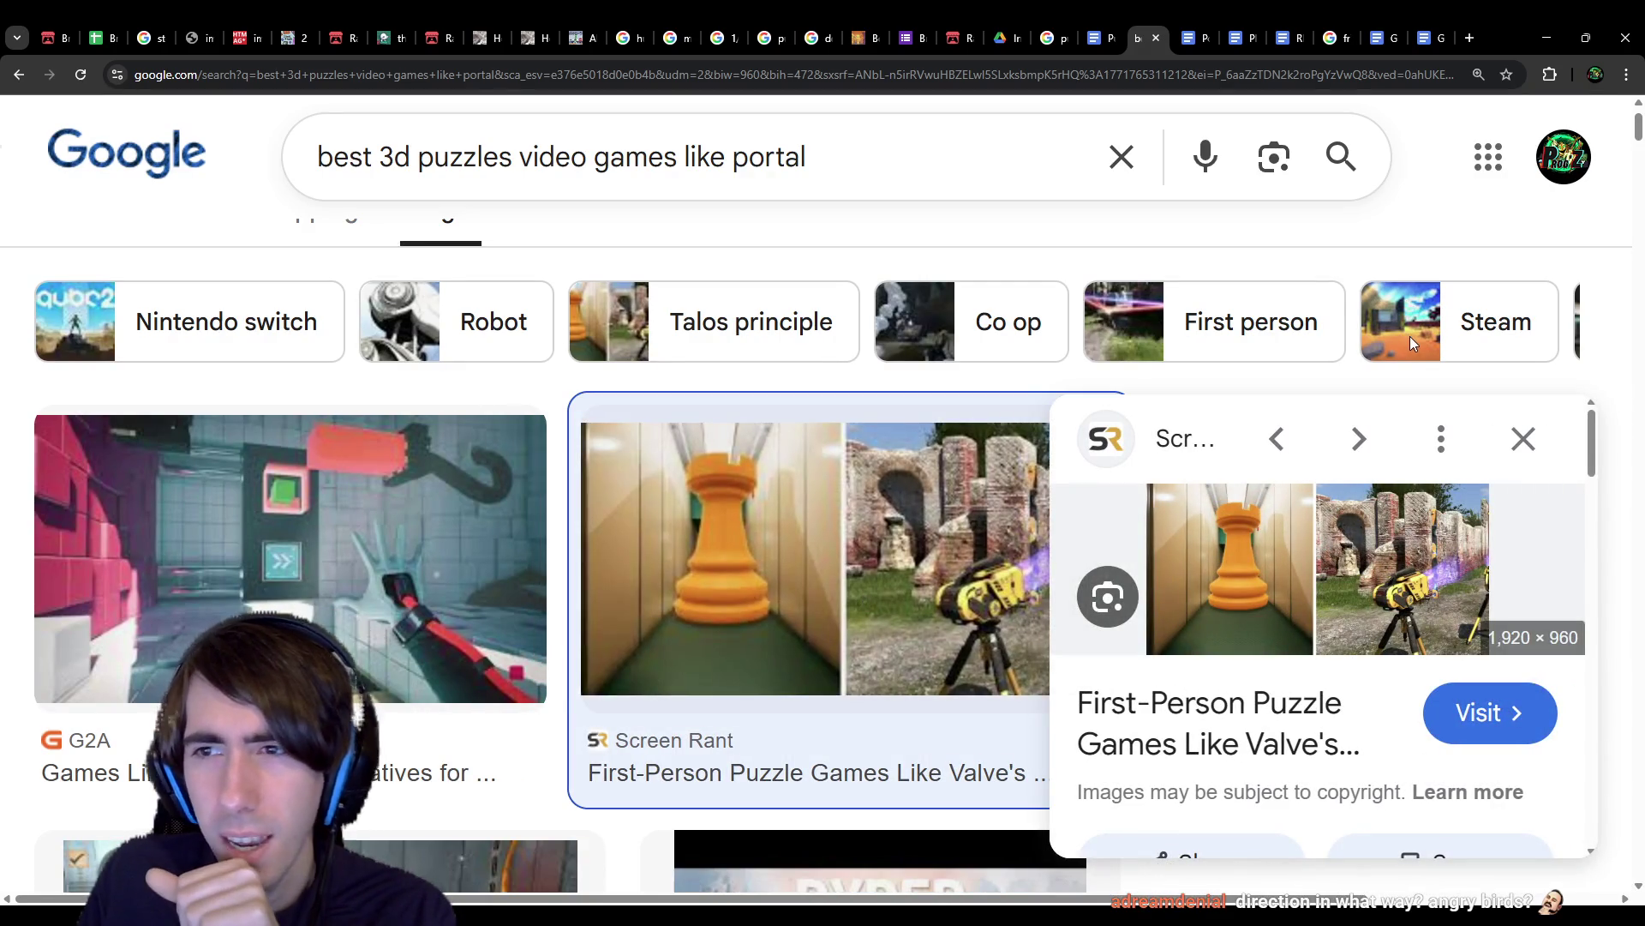
Step: Open the Screen Rant article on Portal-like puzzle games and scroll through its sections
click(1170, 440)
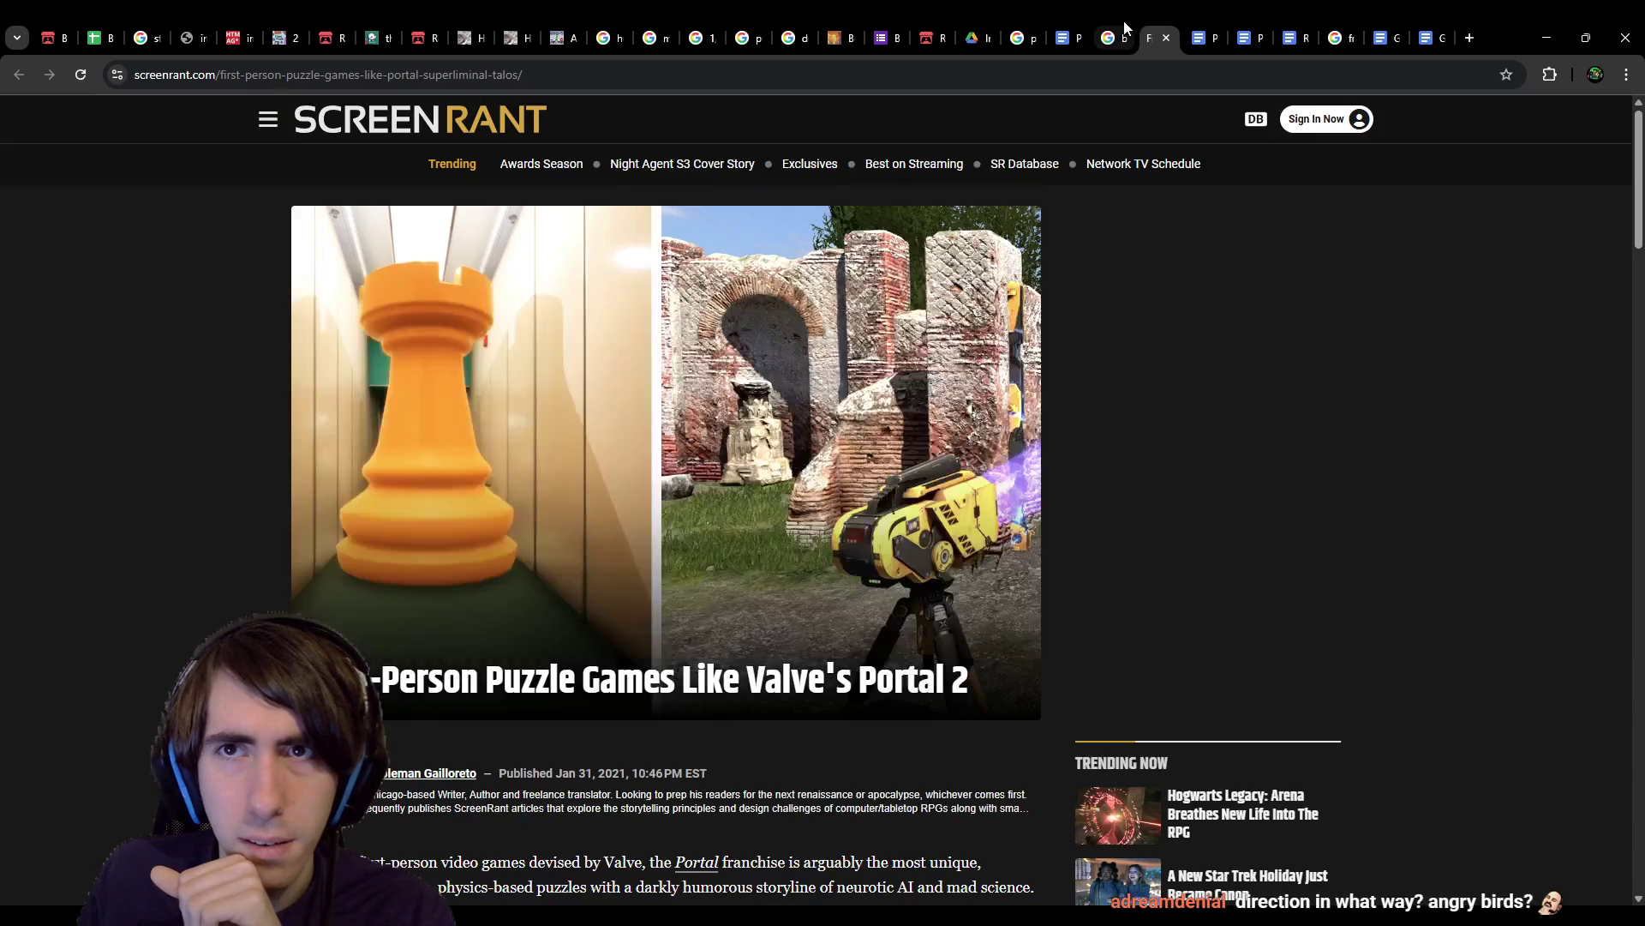
scroll(731, 604, down, 8)
scroll(731, 604, down, 4)
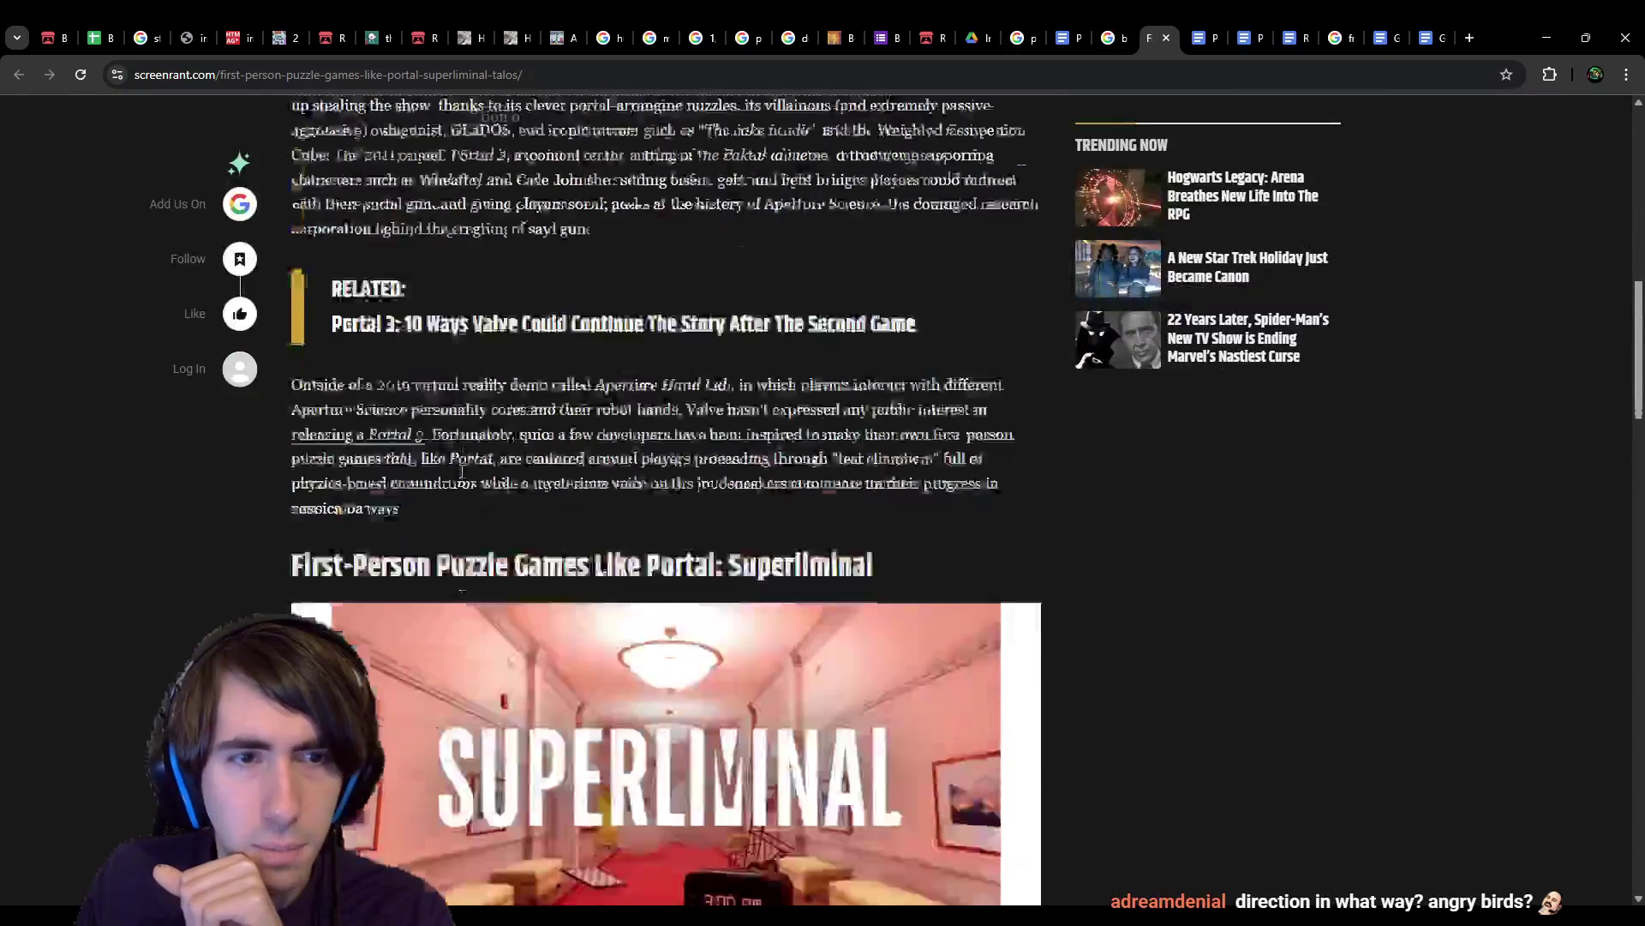
scroll(534, 538, down, 2)
scroll(534, 538, down, 12)
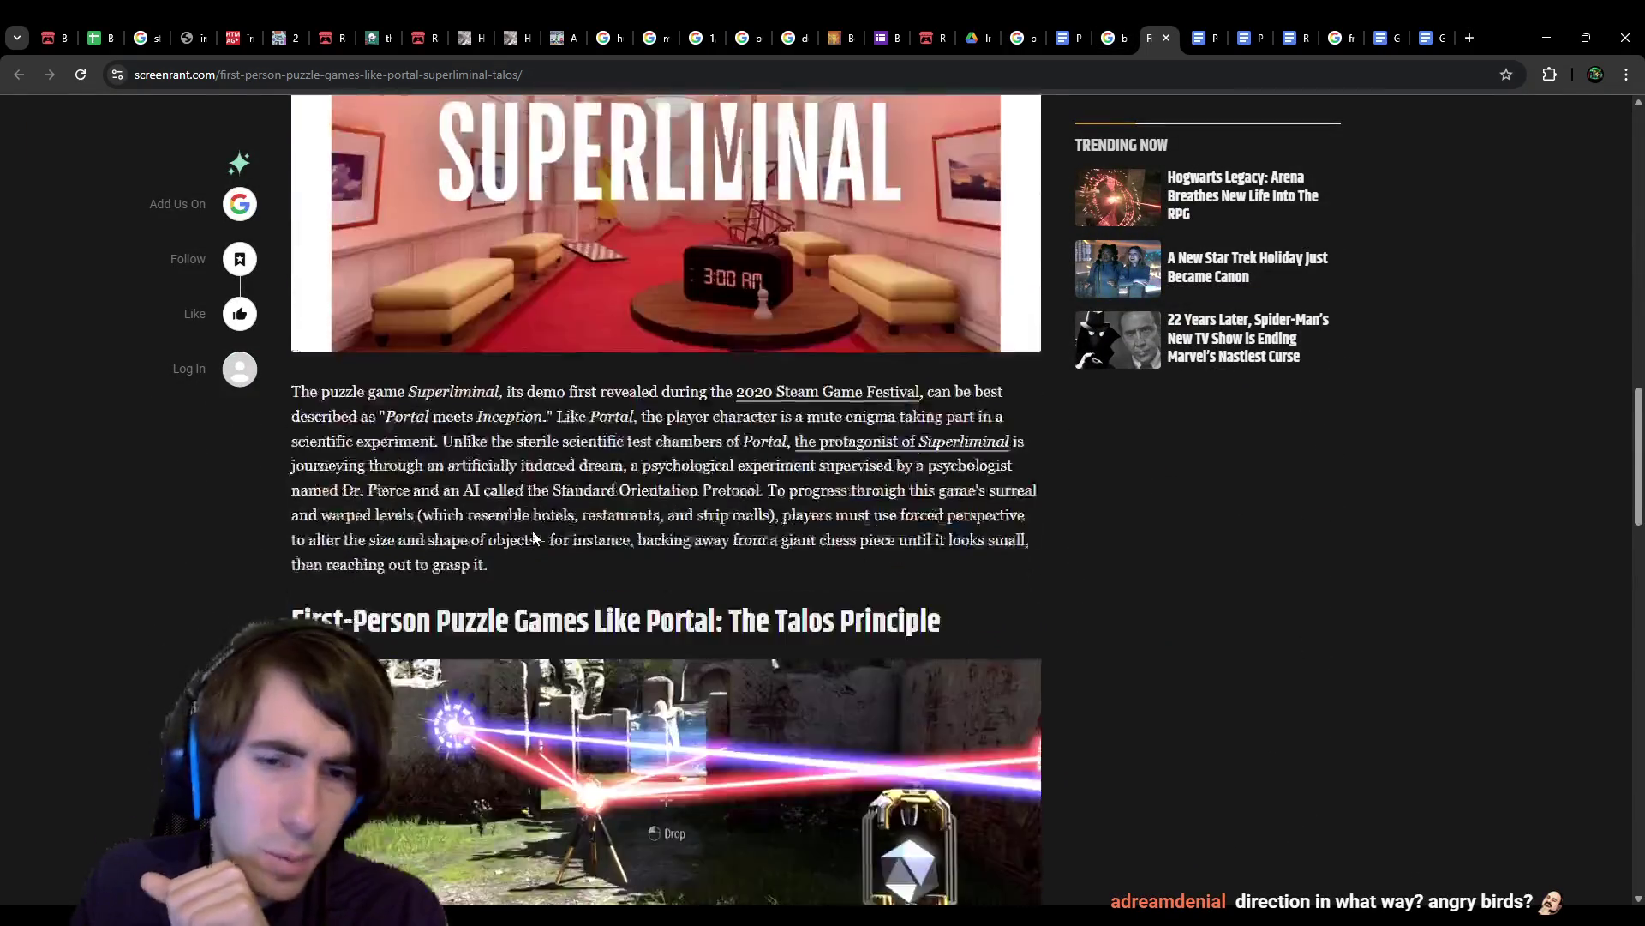
scroll(533, 538, down, 10)
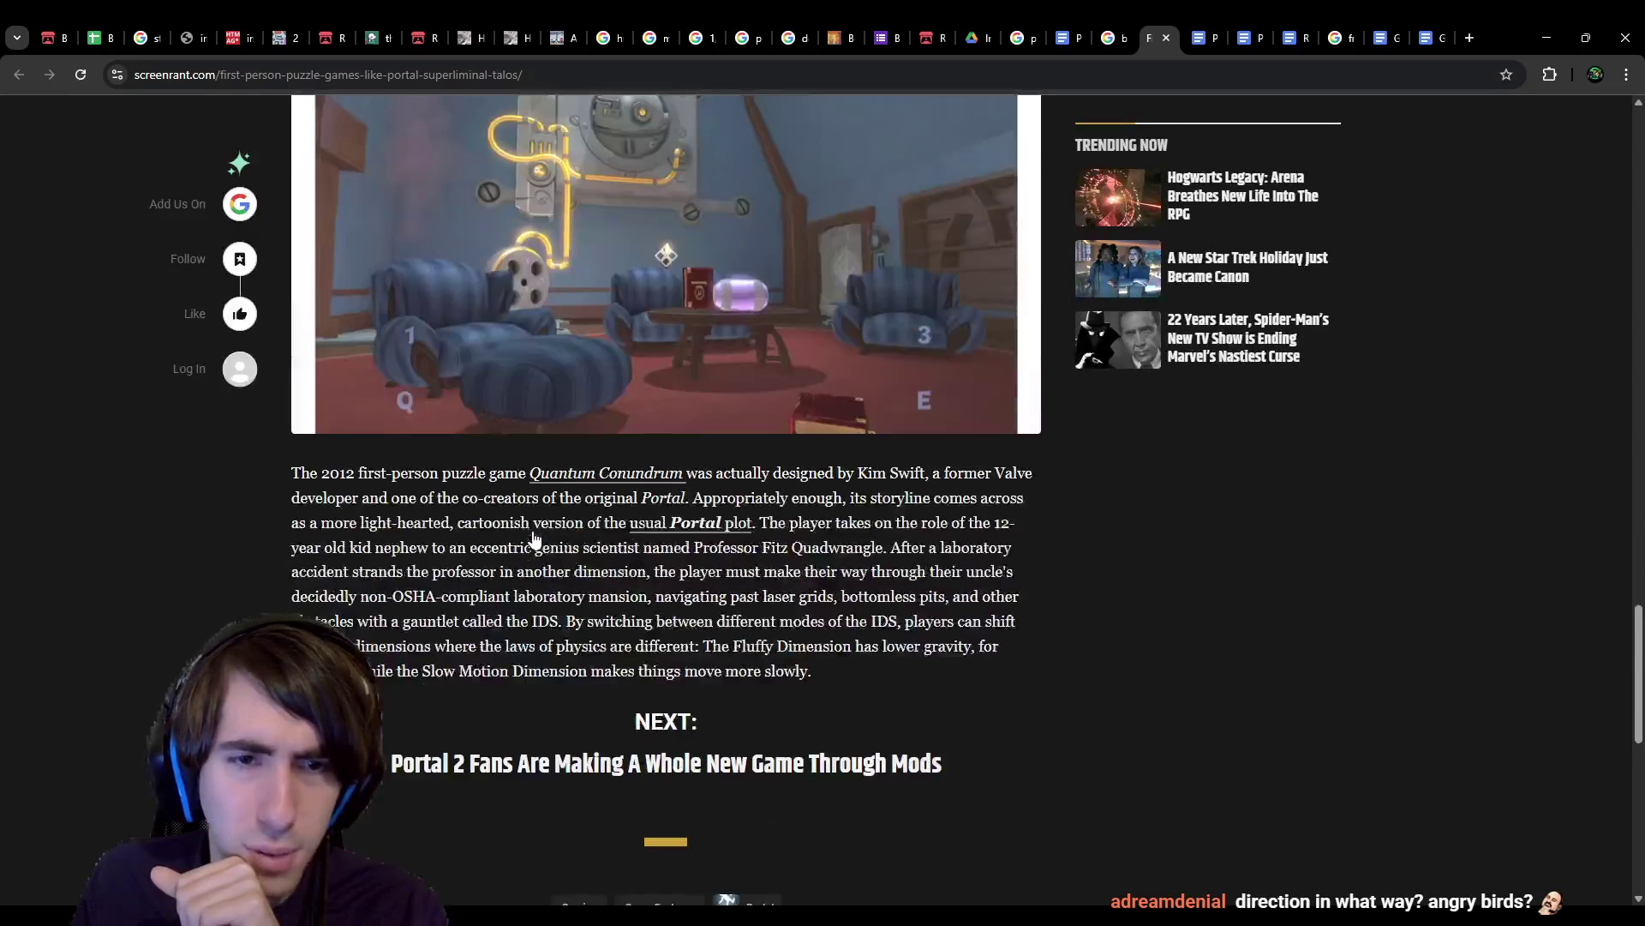
scroll(533, 539, up, 6)
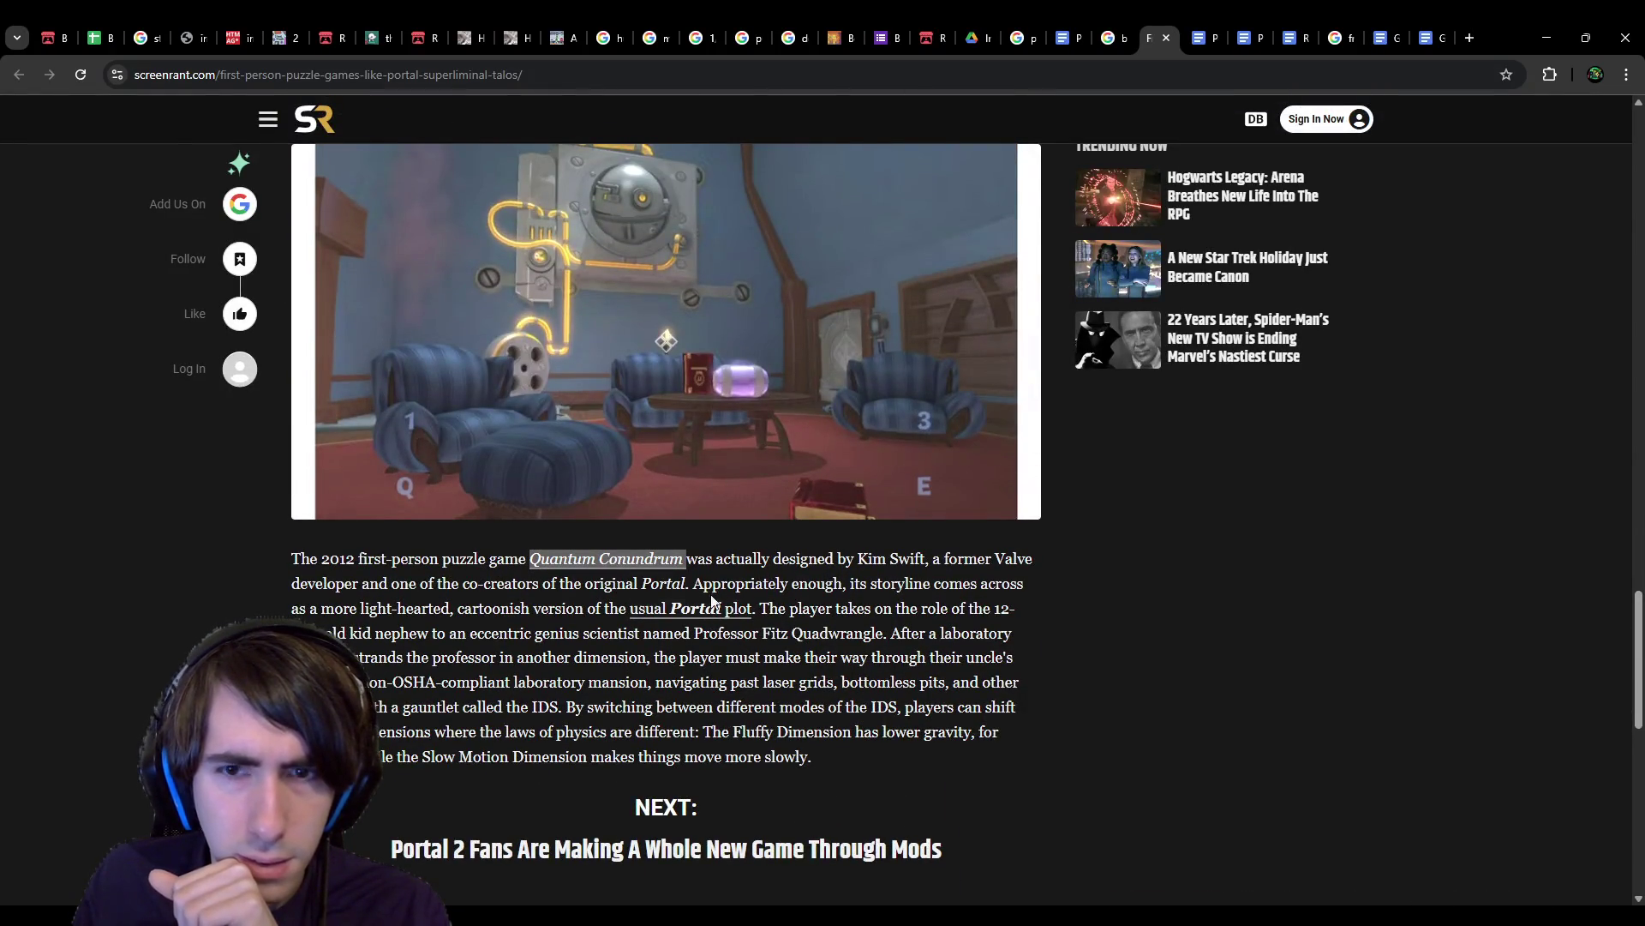
scroll(786, 669, up, 6)
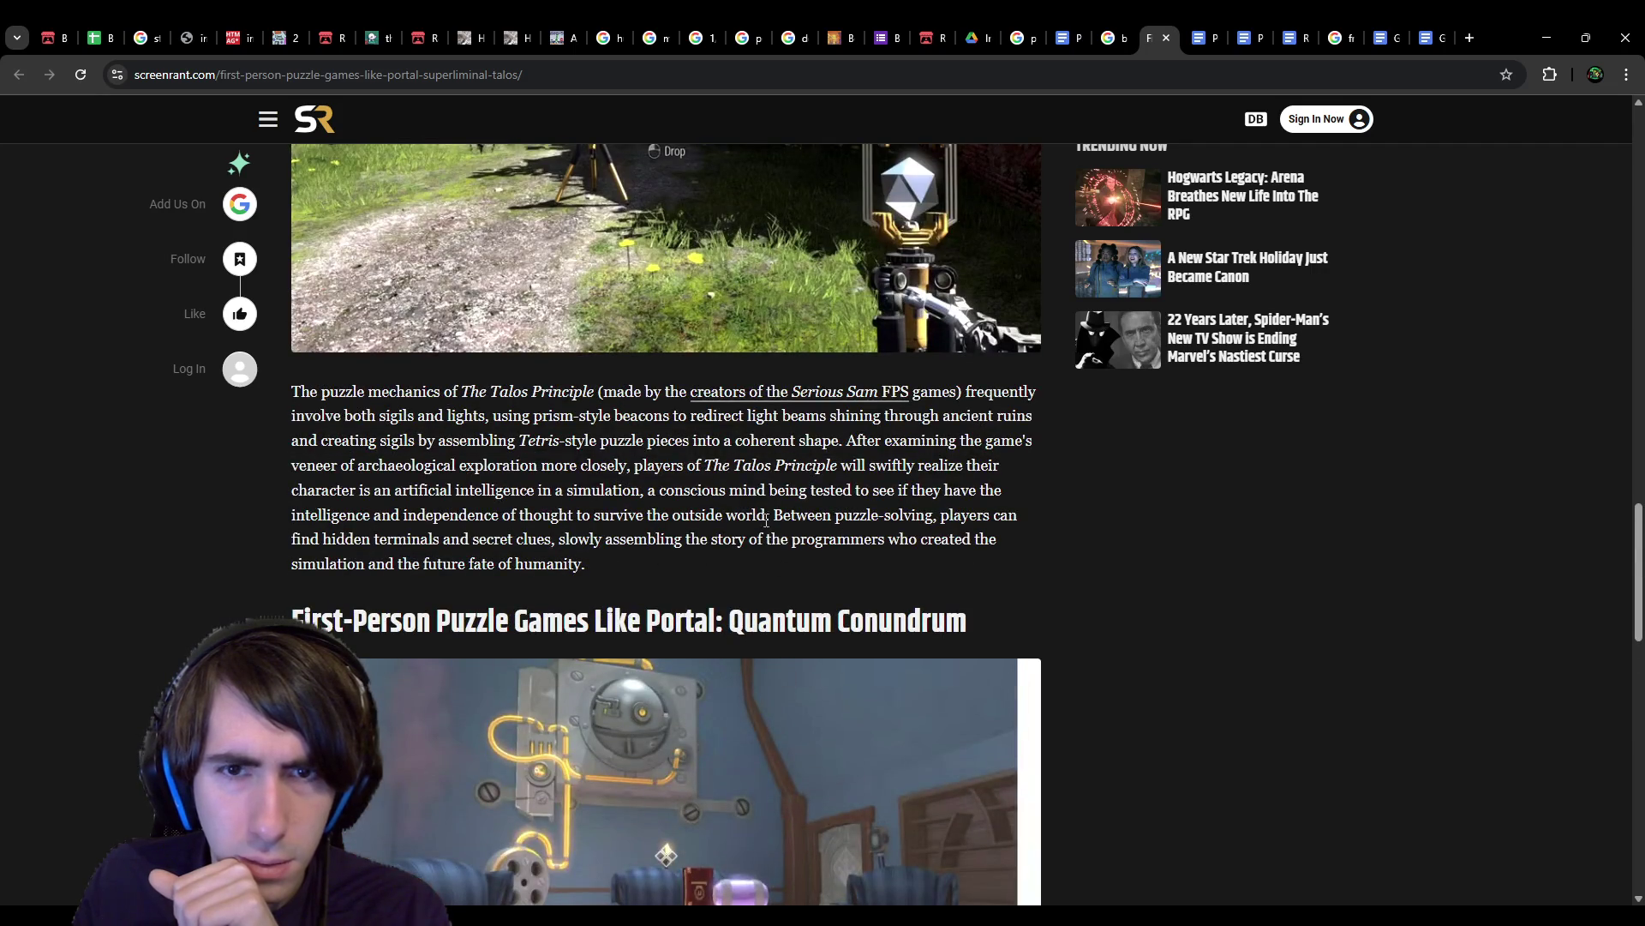
scroll(763, 512, up, 1)
Step: Select 'The Talos Principle' in the article and search Google for it
drag(704, 550, 837, 550)
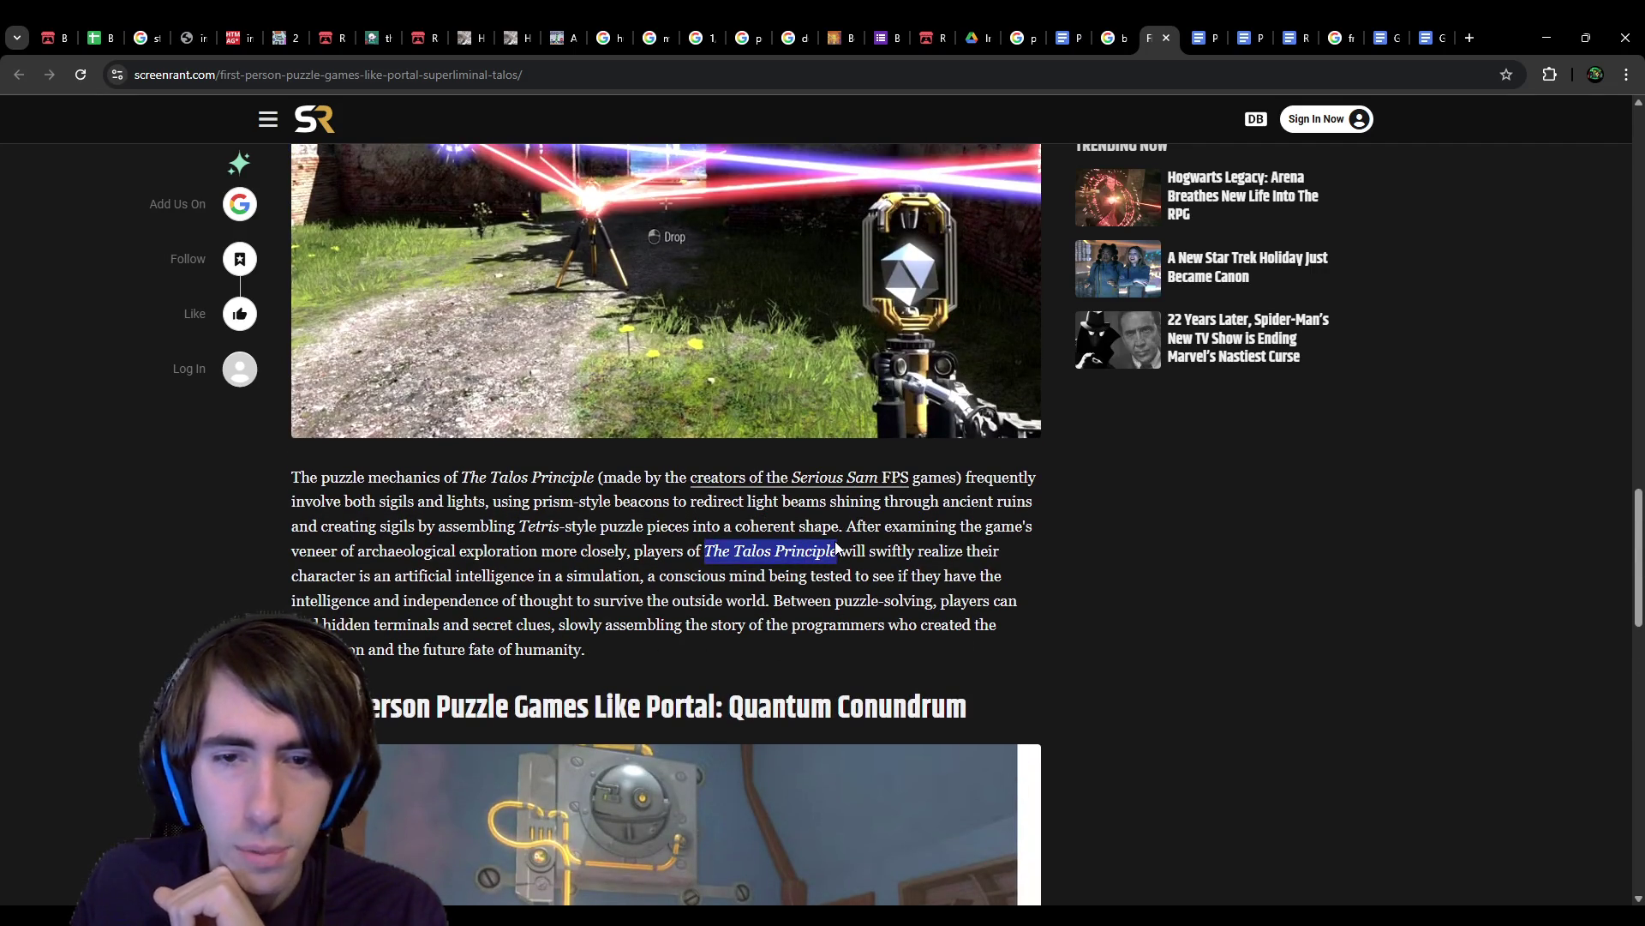
right_click(868, 600)
click(900, 620)
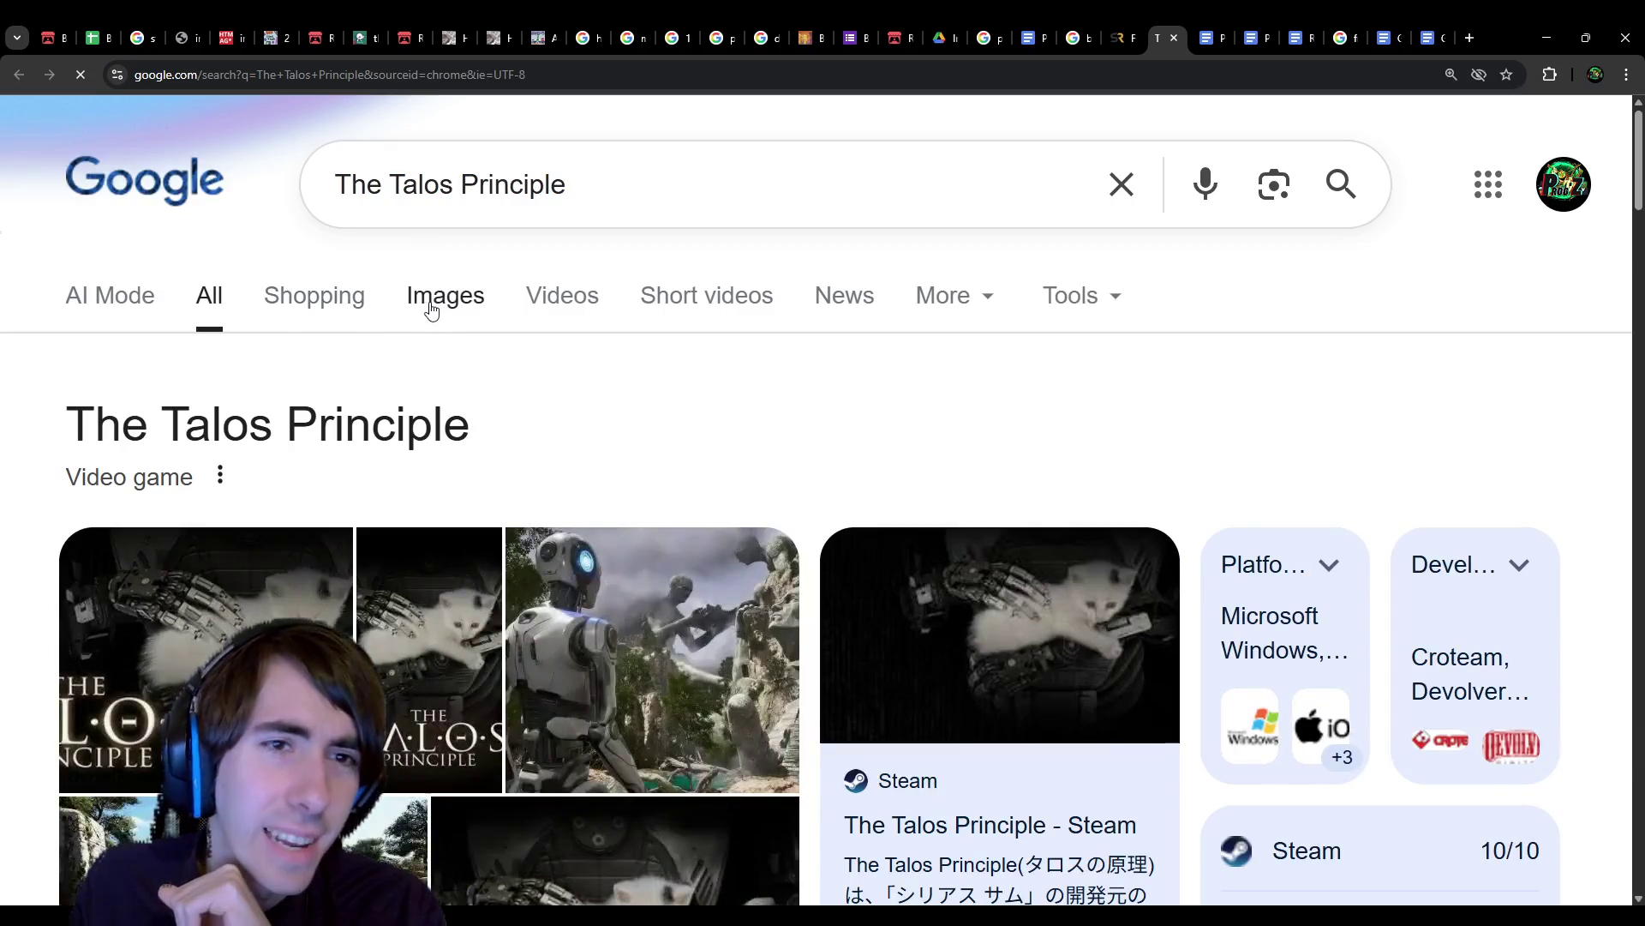
Step: Paste a Noisy Pixel Talos Principle screenshot right after the laser image in the Puzzles doc
click(431, 307)
scroll(431, 307, down, 5)
scroll(431, 307, up, 2)
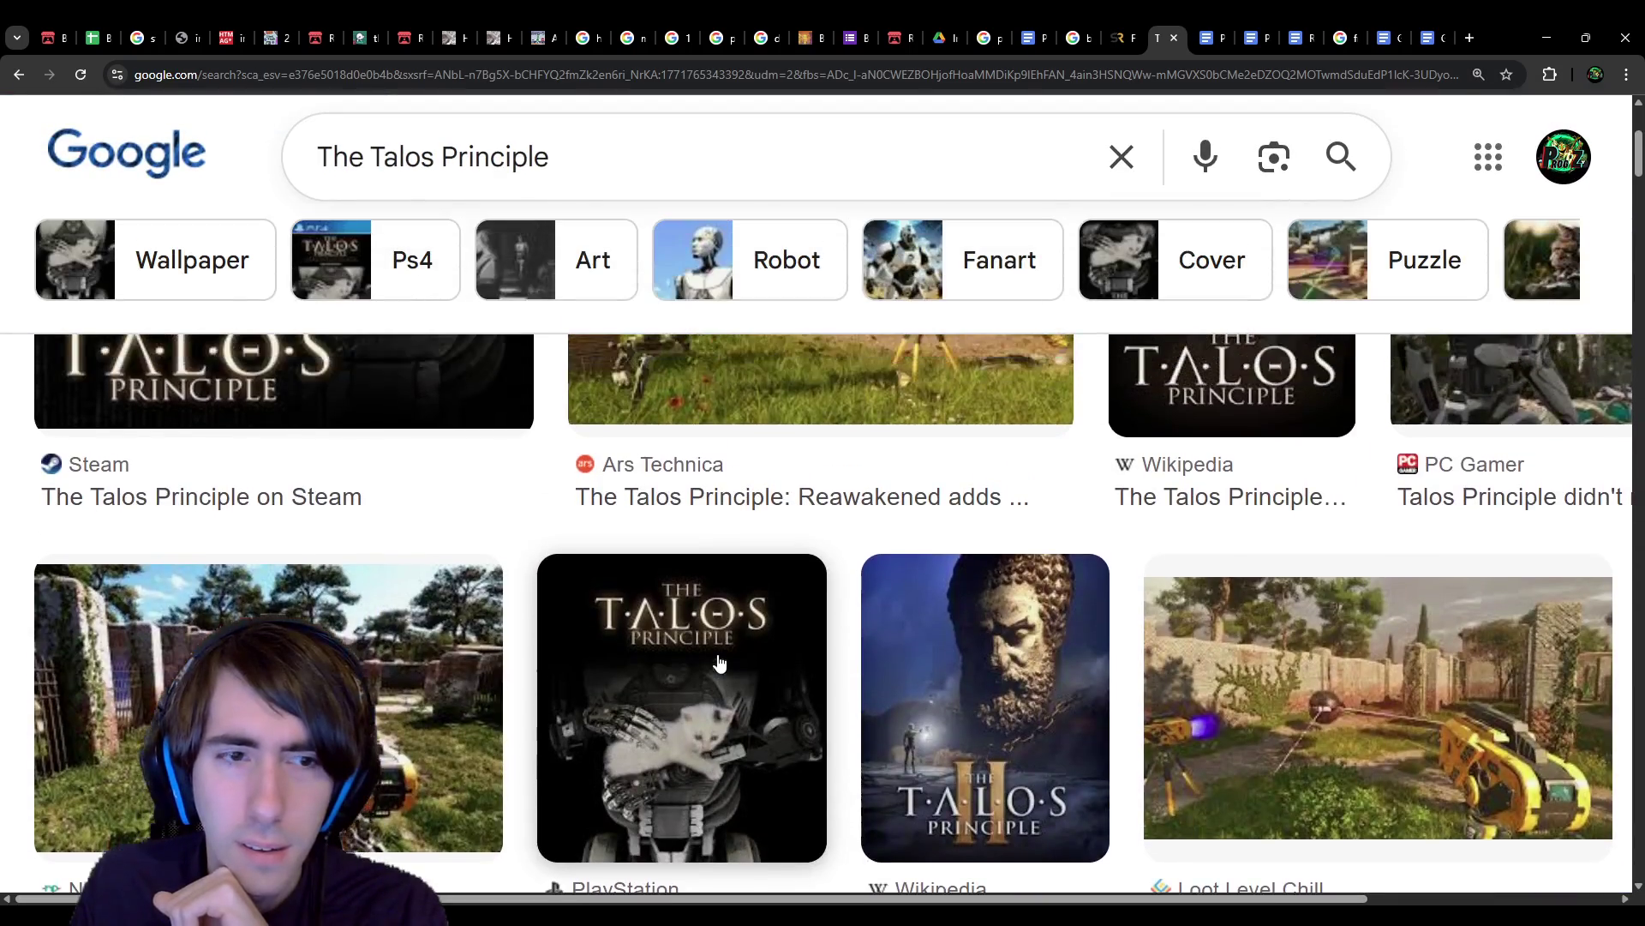
scroll(823, 600, down, 1)
click(258, 514)
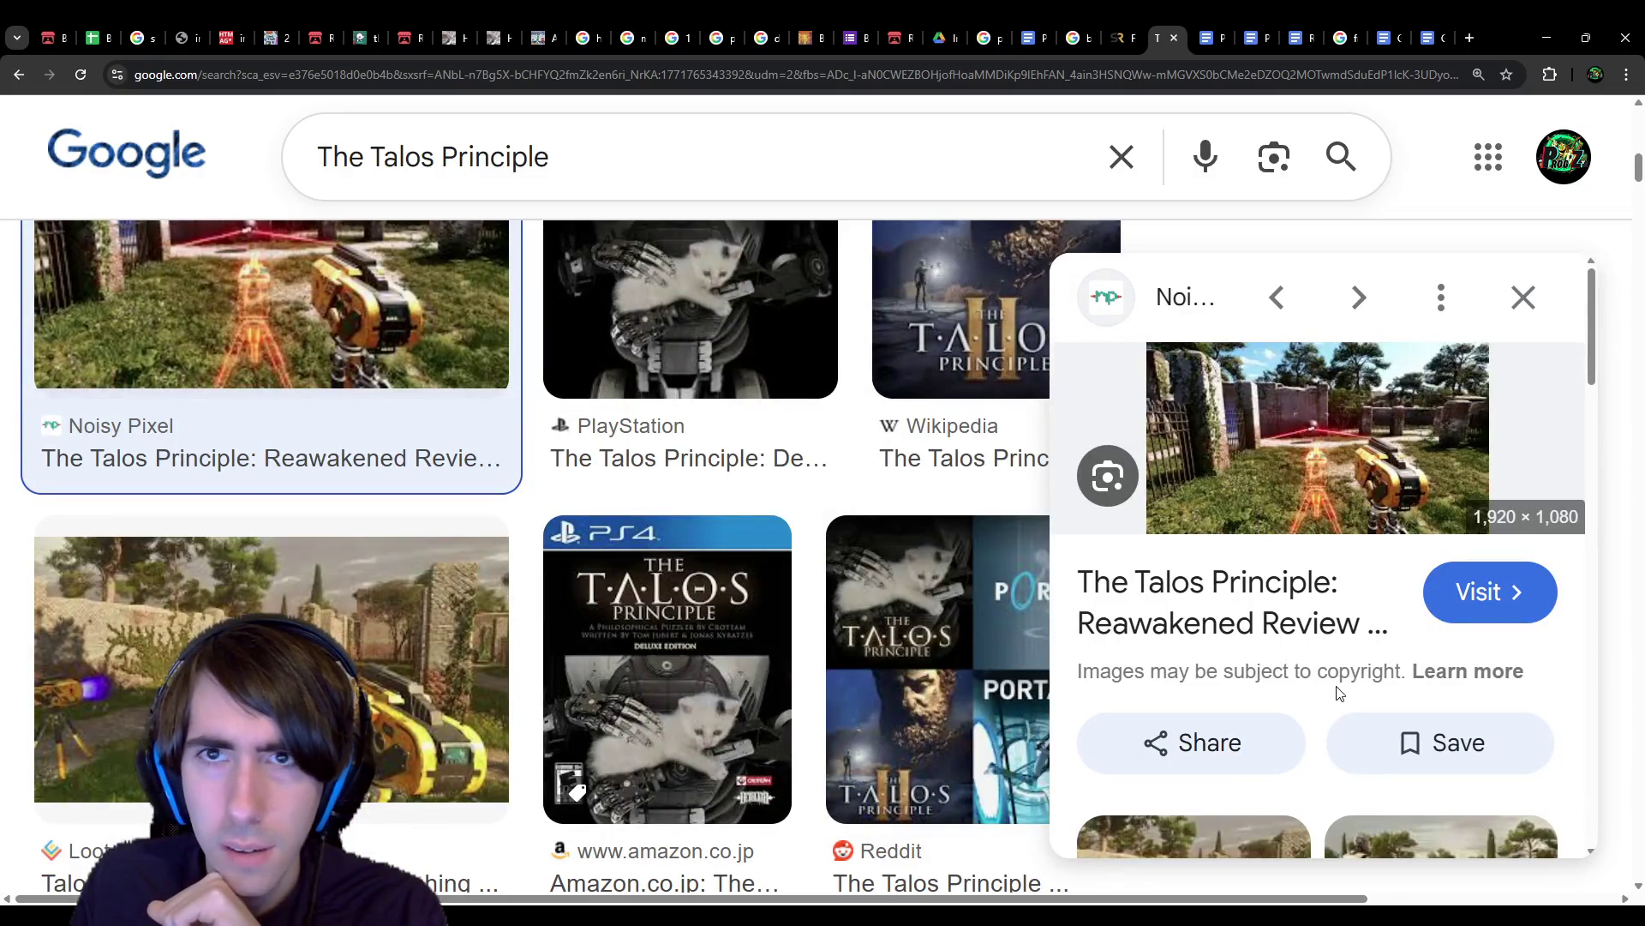
scroll(712, 508, down, 3)
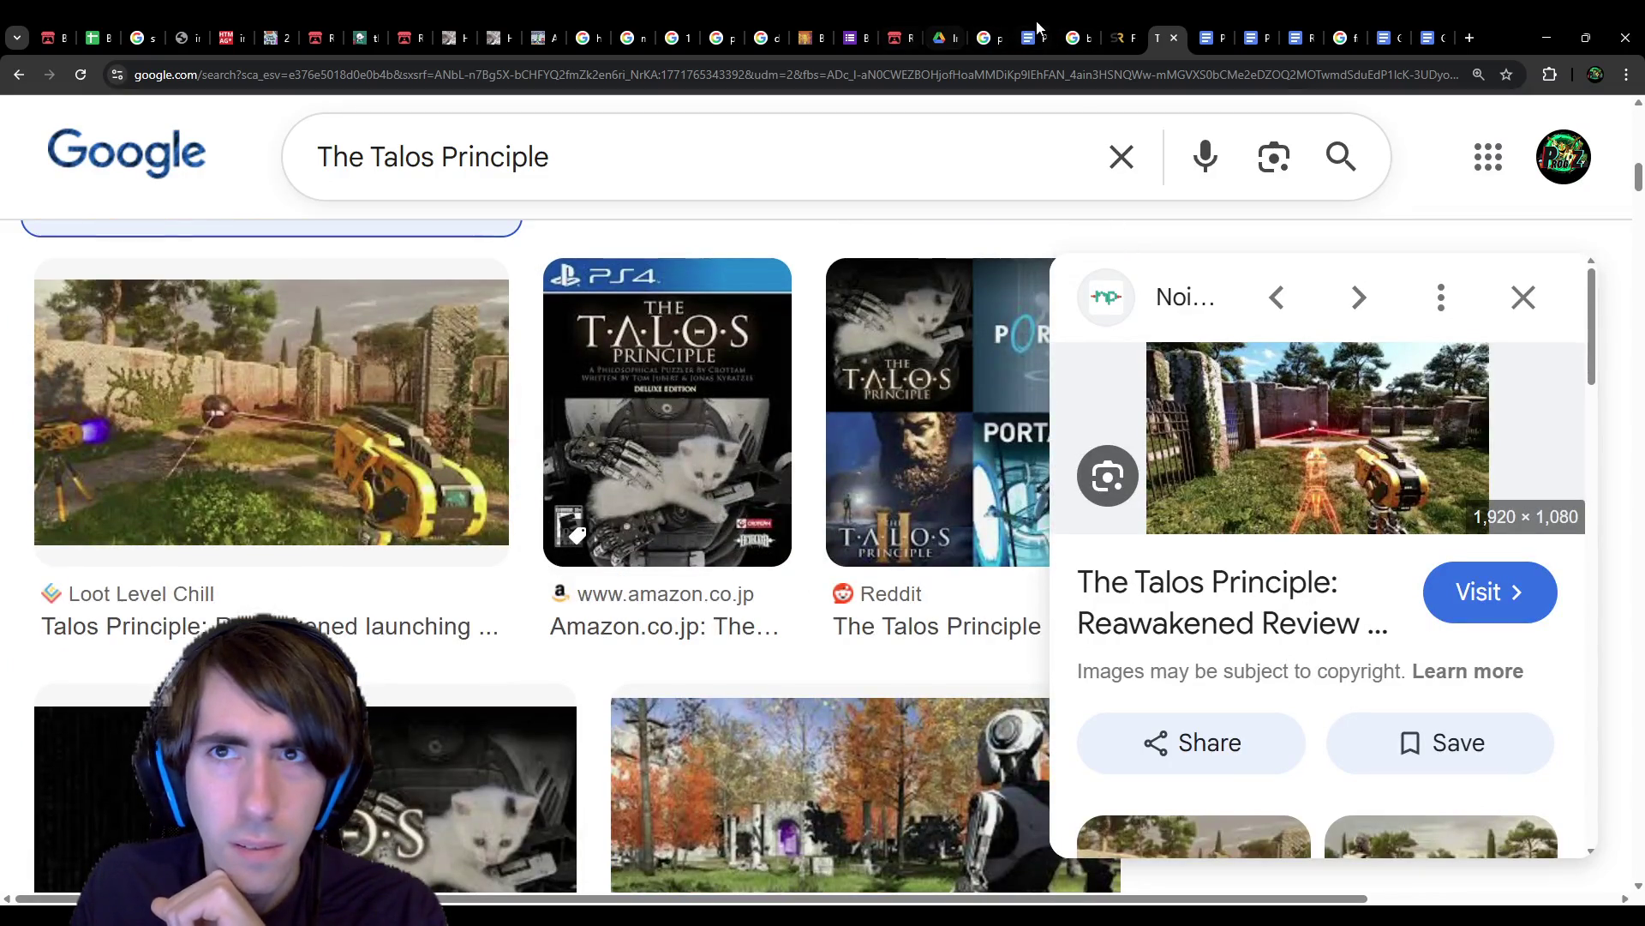
click(1012, 49)
click(914, 654)
key(ctrl+v)
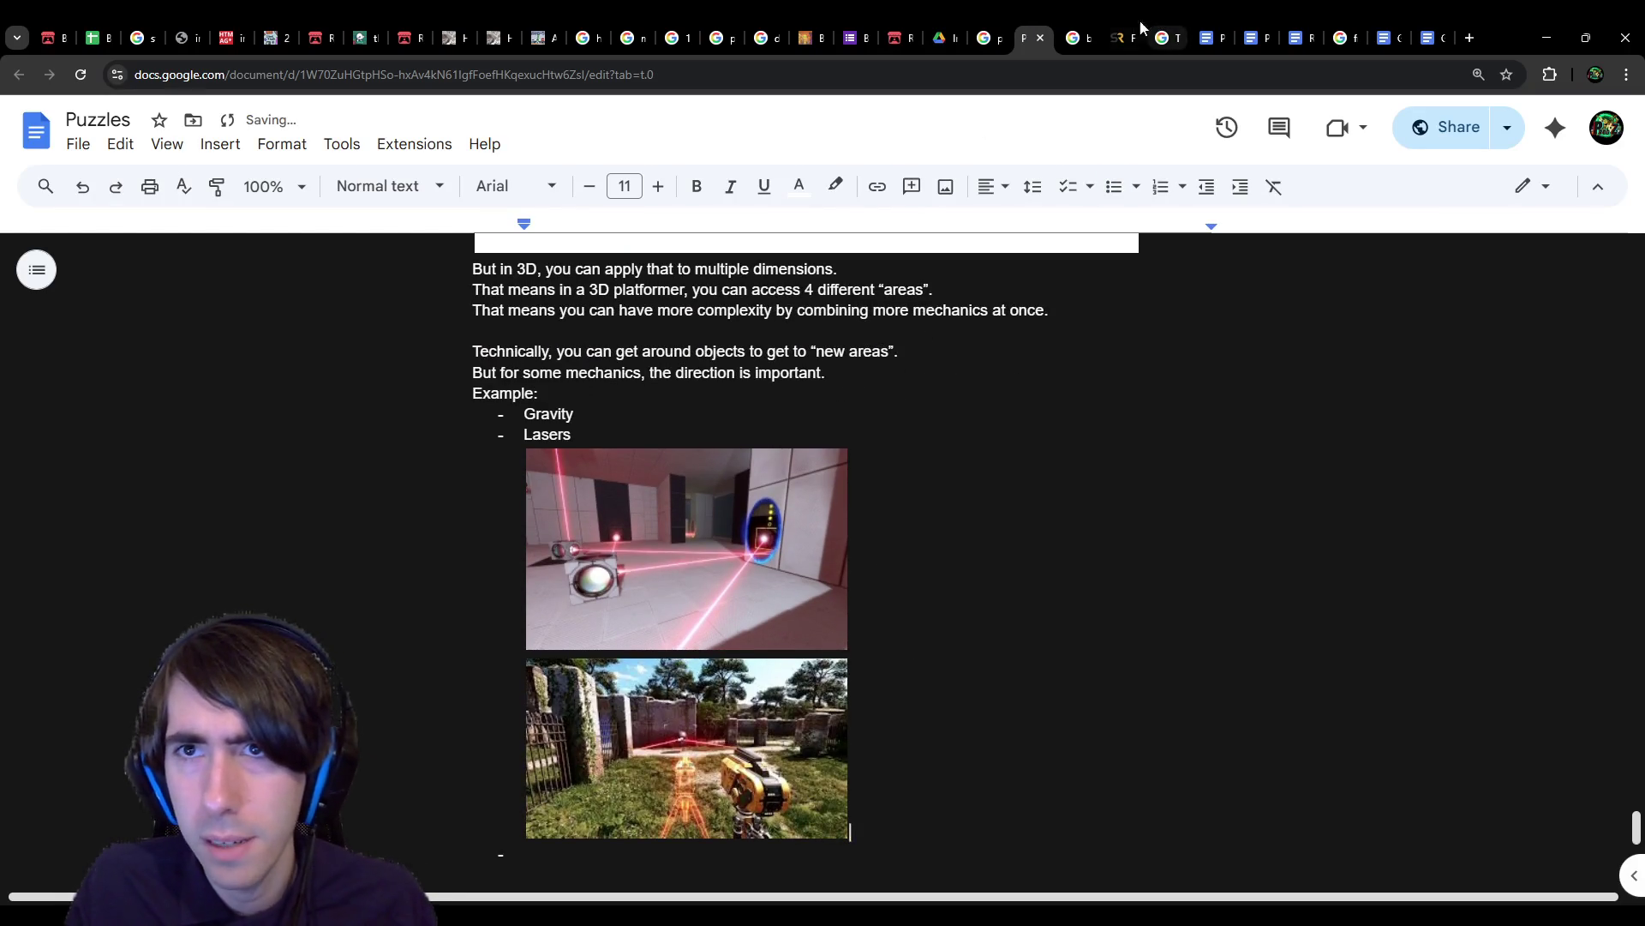
Step: Back in the Portal-like results, preview the G2A and GamesRadar+ Portal alternatives images
click(1078, 38)
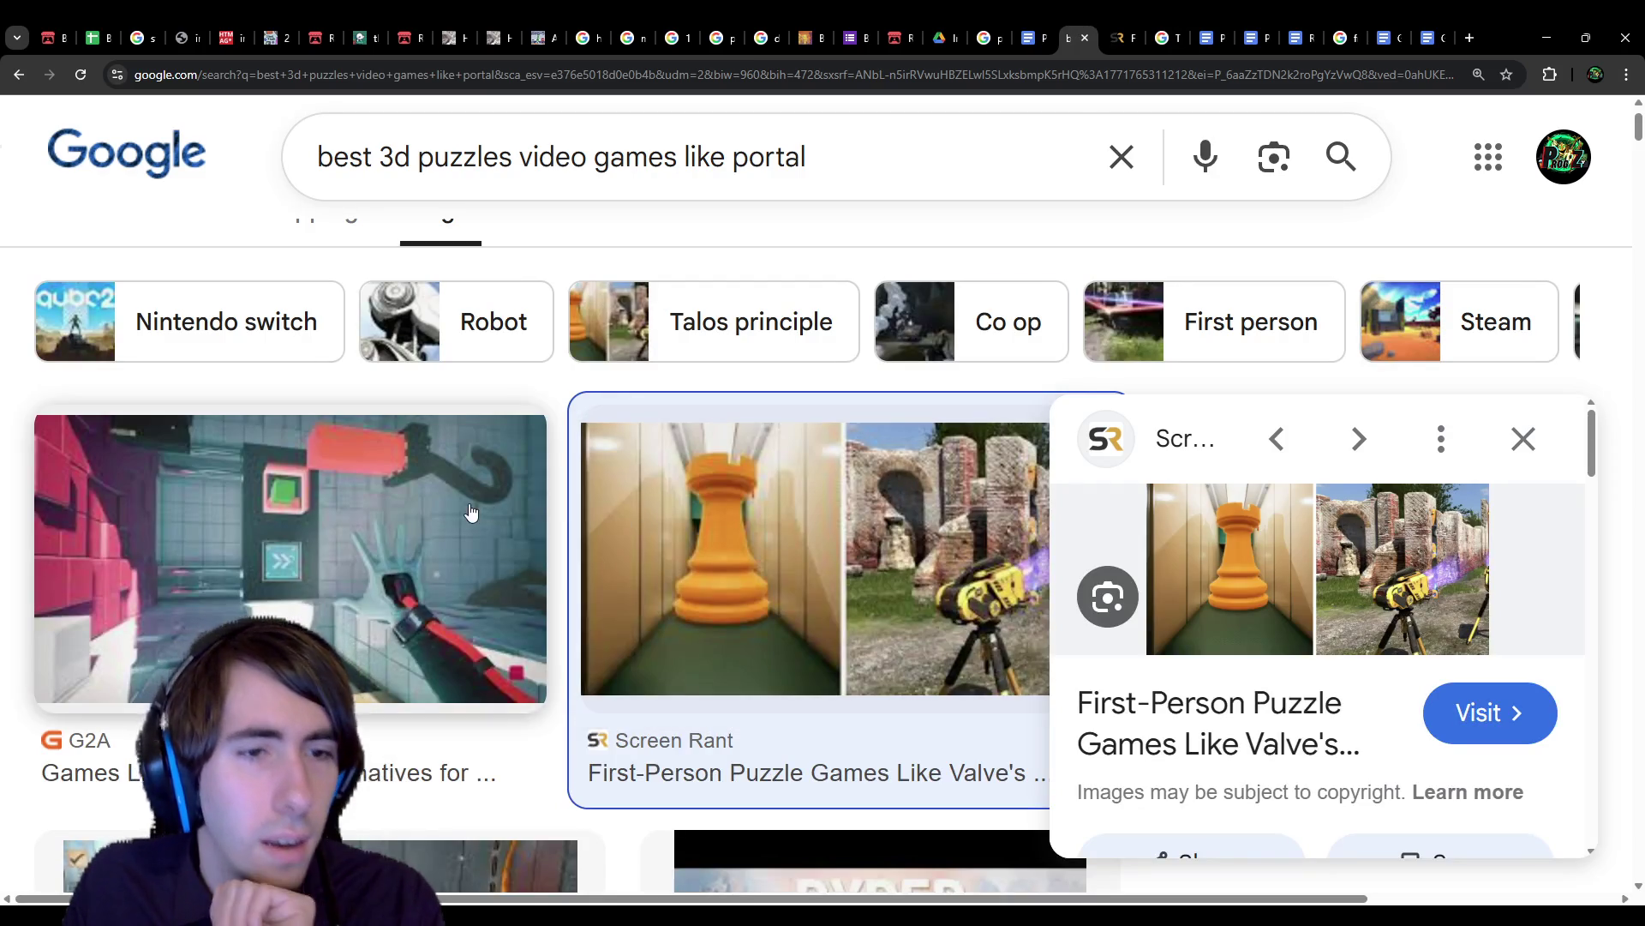
click(471, 513)
scroll(427, 549, down, 4)
click(428, 549)
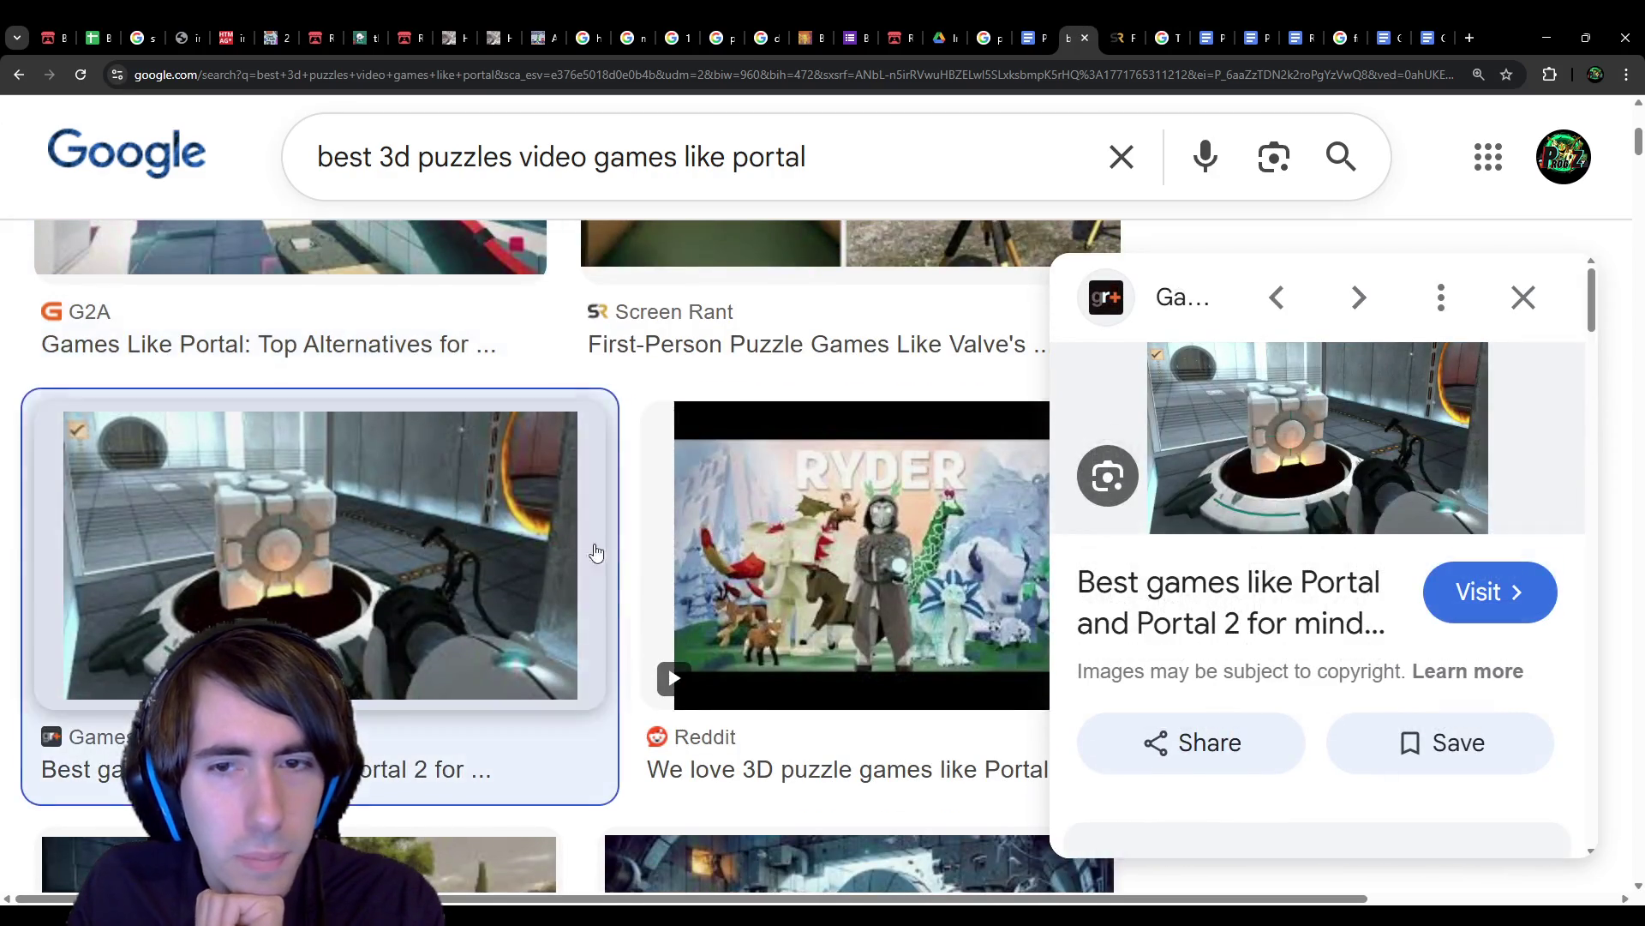
scroll(427, 549, down, 4)
scroll(705, 574, down, 1)
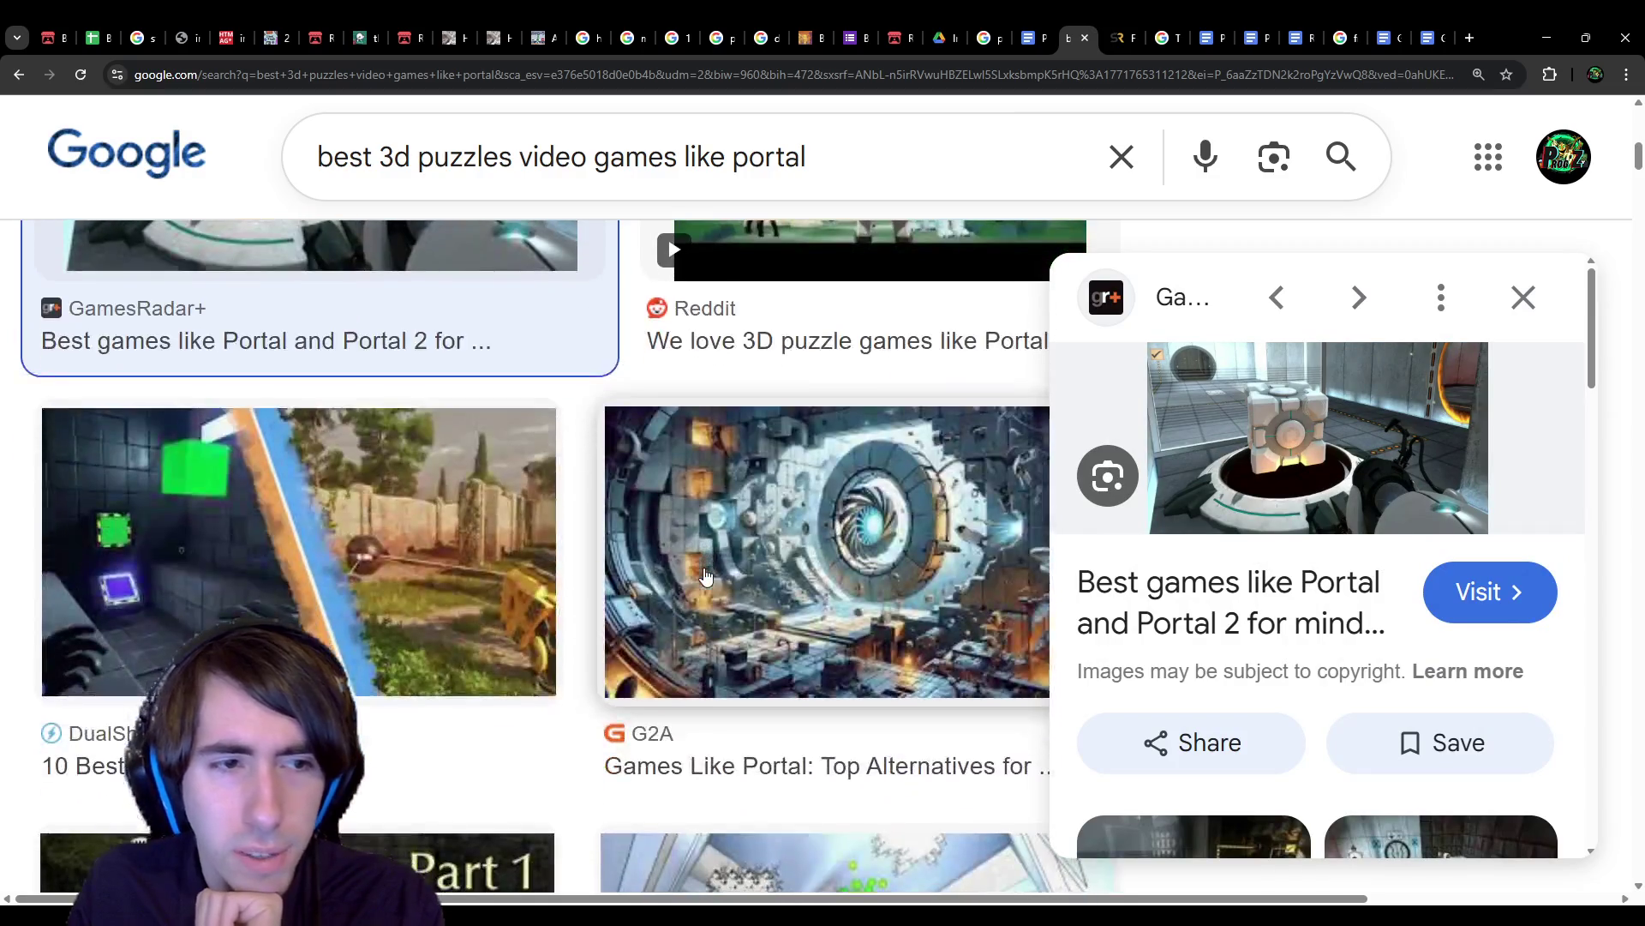
scroll(706, 574, down, 6)
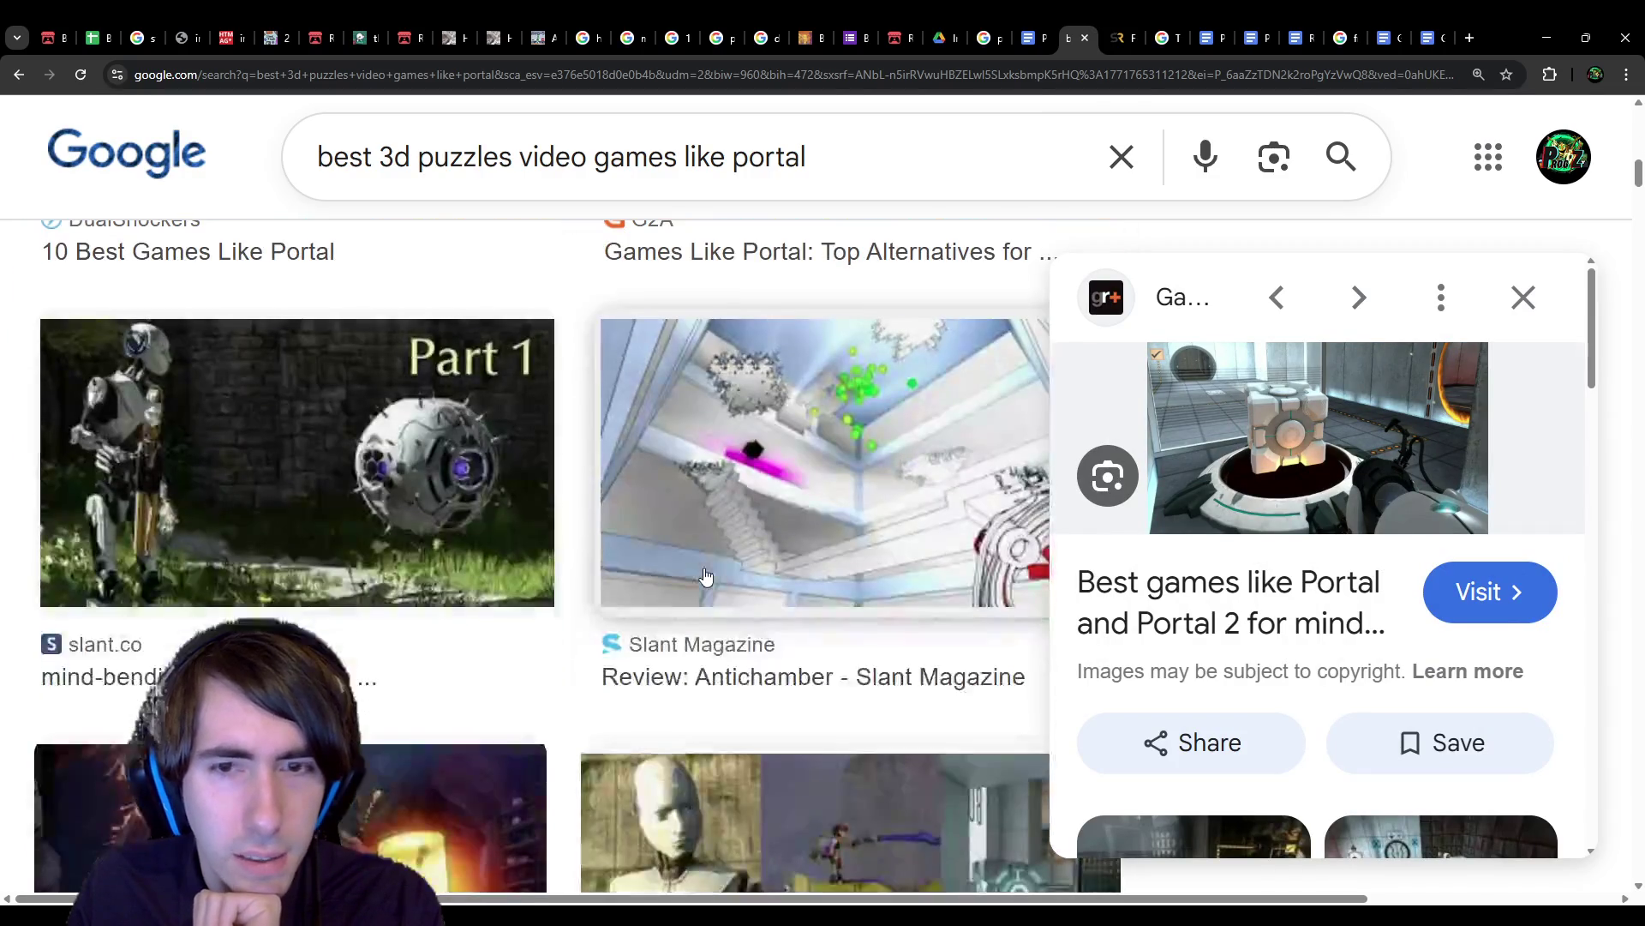
Step: Preview the Antichamber review image and scroll further through the results
click(756, 469)
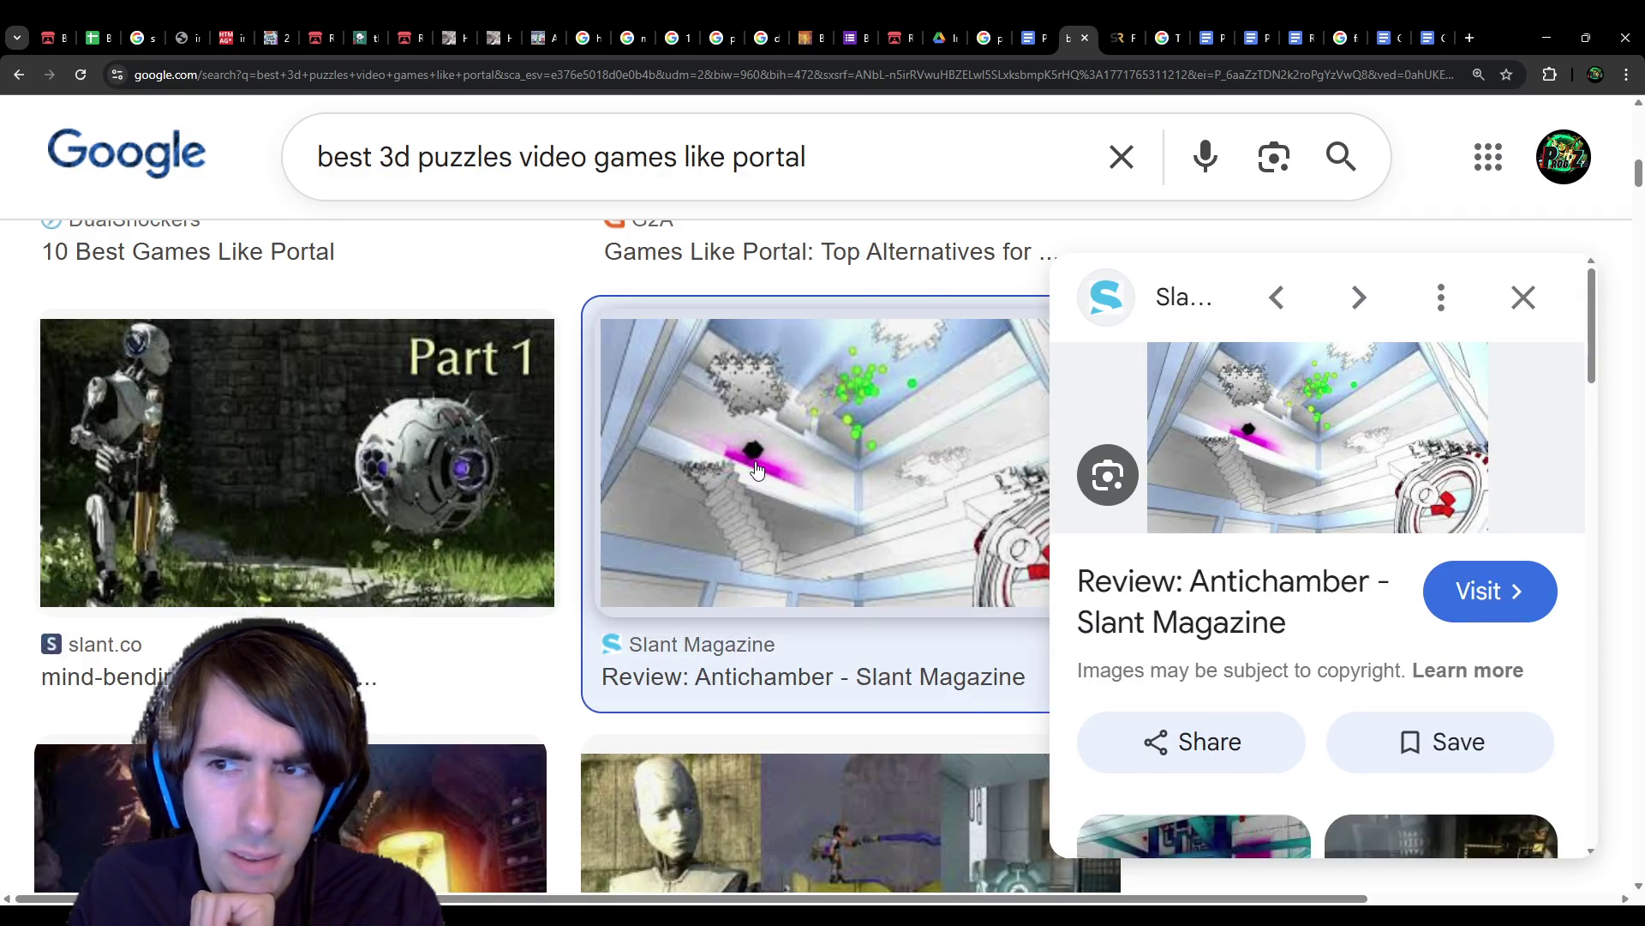
scroll(857, 497, down, 5)
scroll(1106, 549, down, 2)
scroll(1106, 549, down, 3)
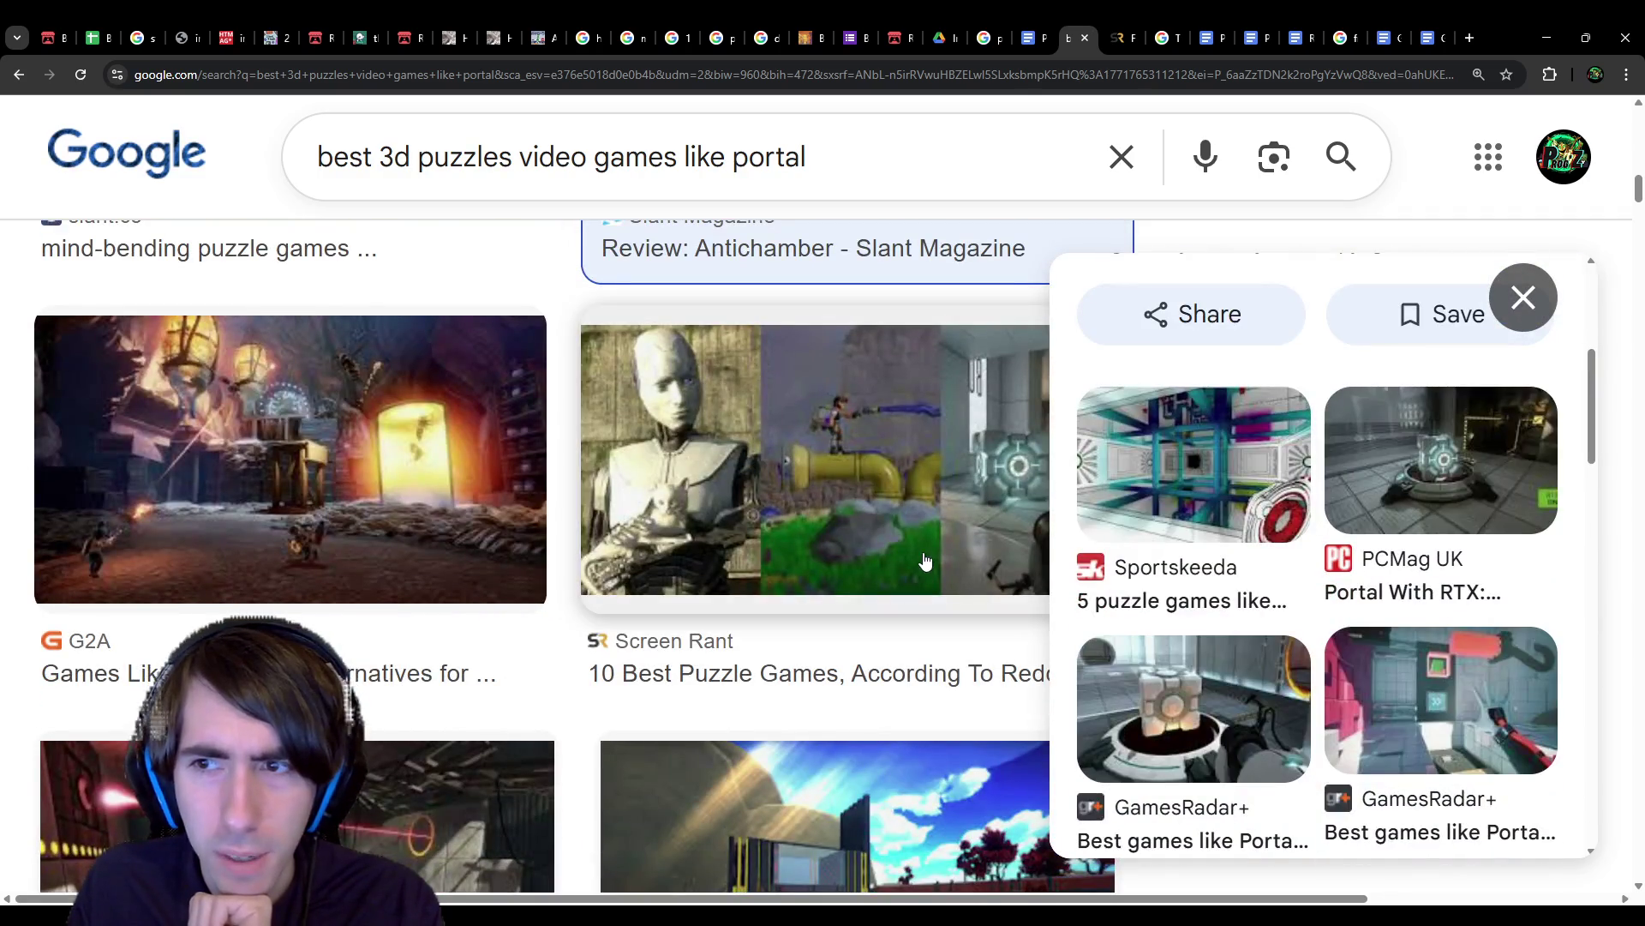
scroll(926, 561, down, 6)
scroll(925, 557, up, 4)
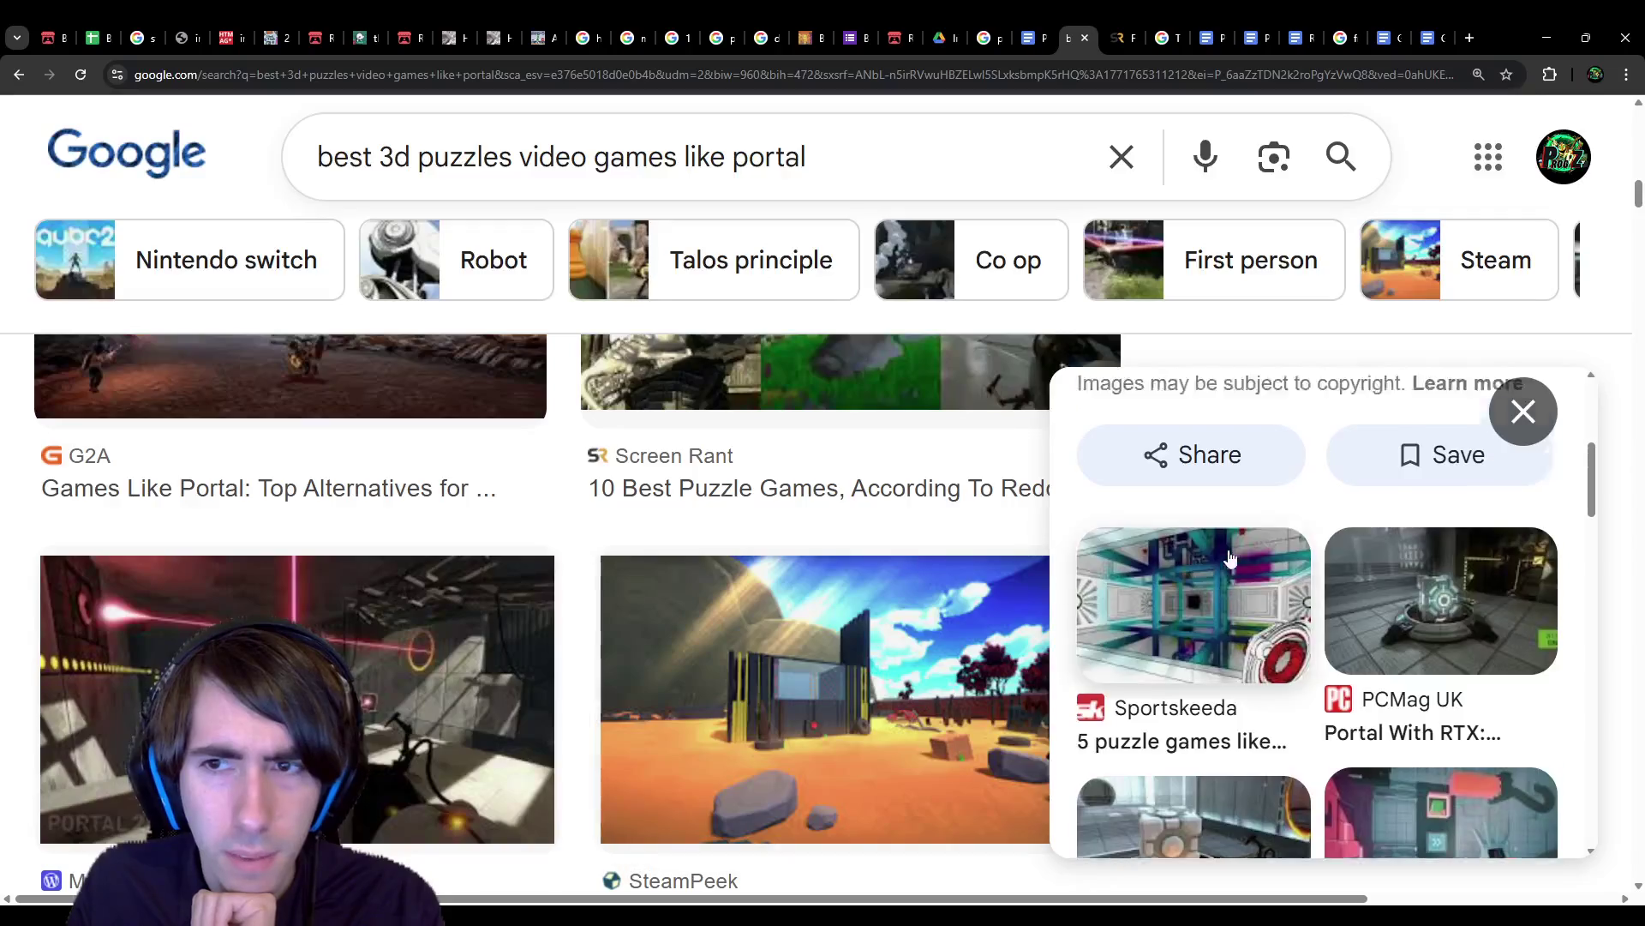
scroll(908, 467, down, 4)
scroll(696, 548, down, 8)
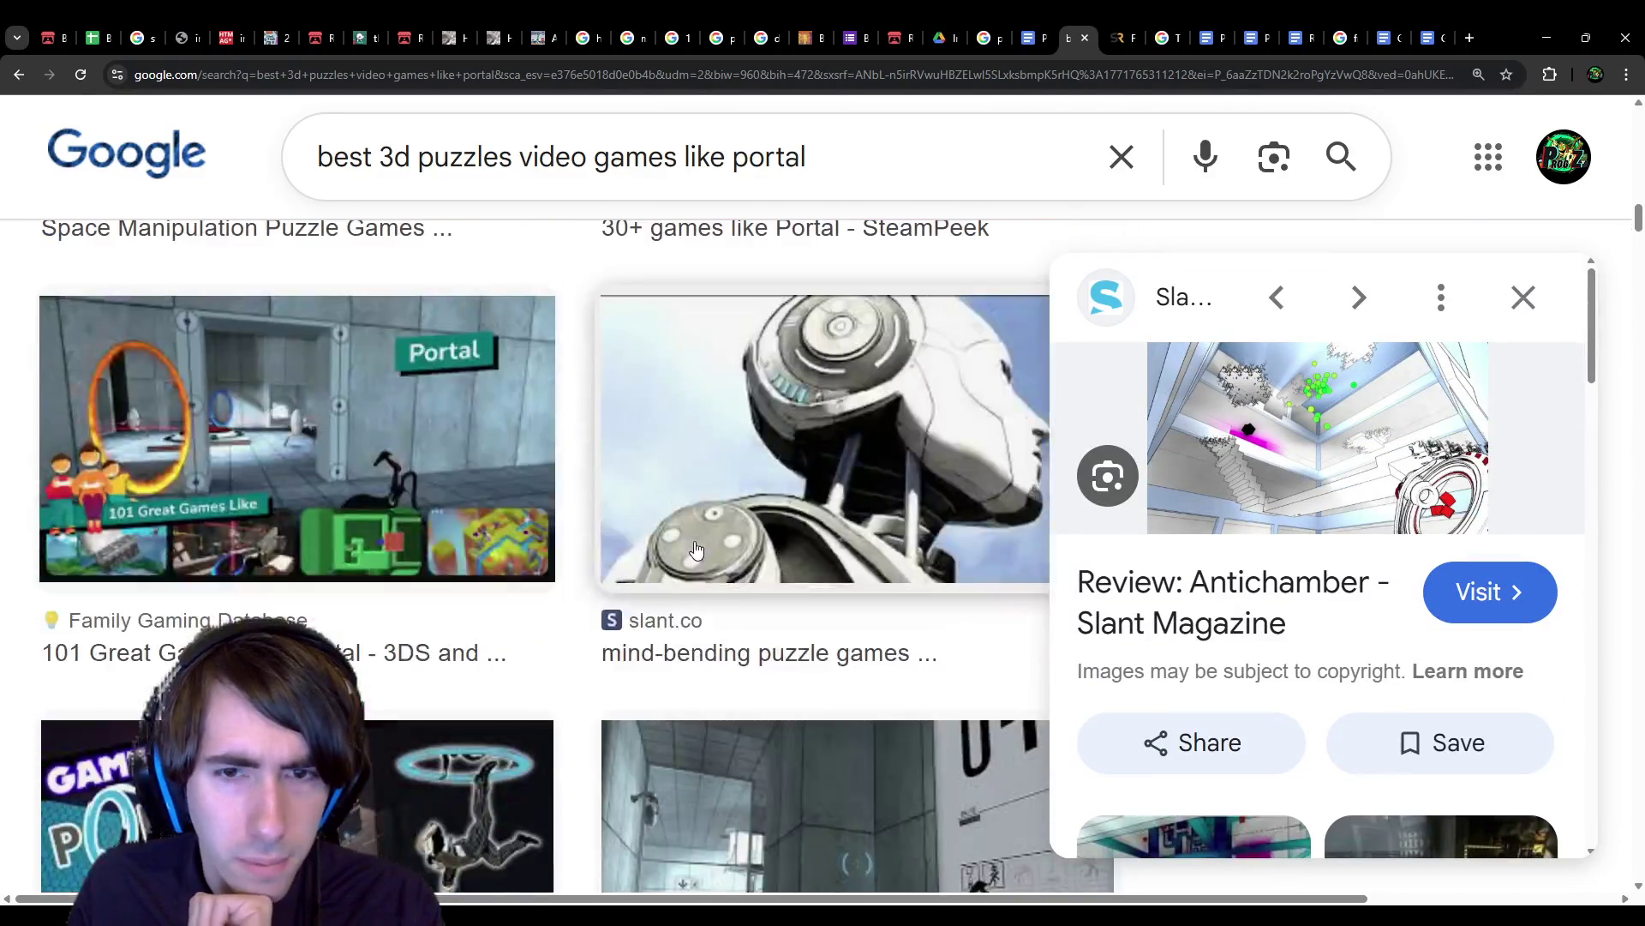
scroll(696, 549, down, 9)
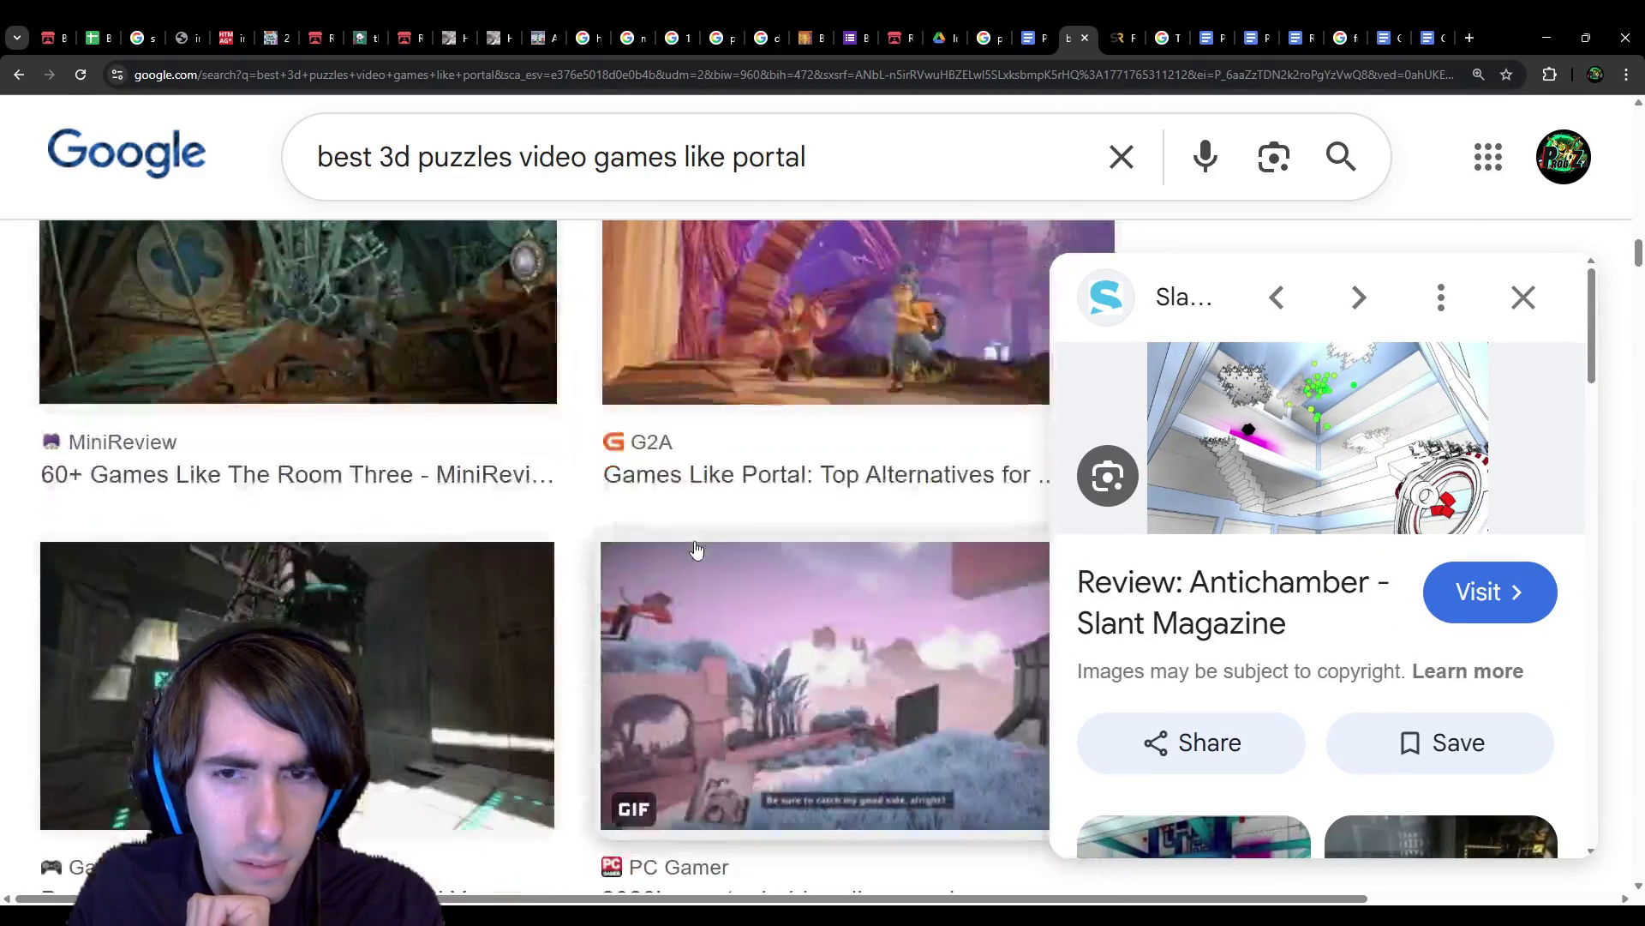
scroll(696, 548, down, 10)
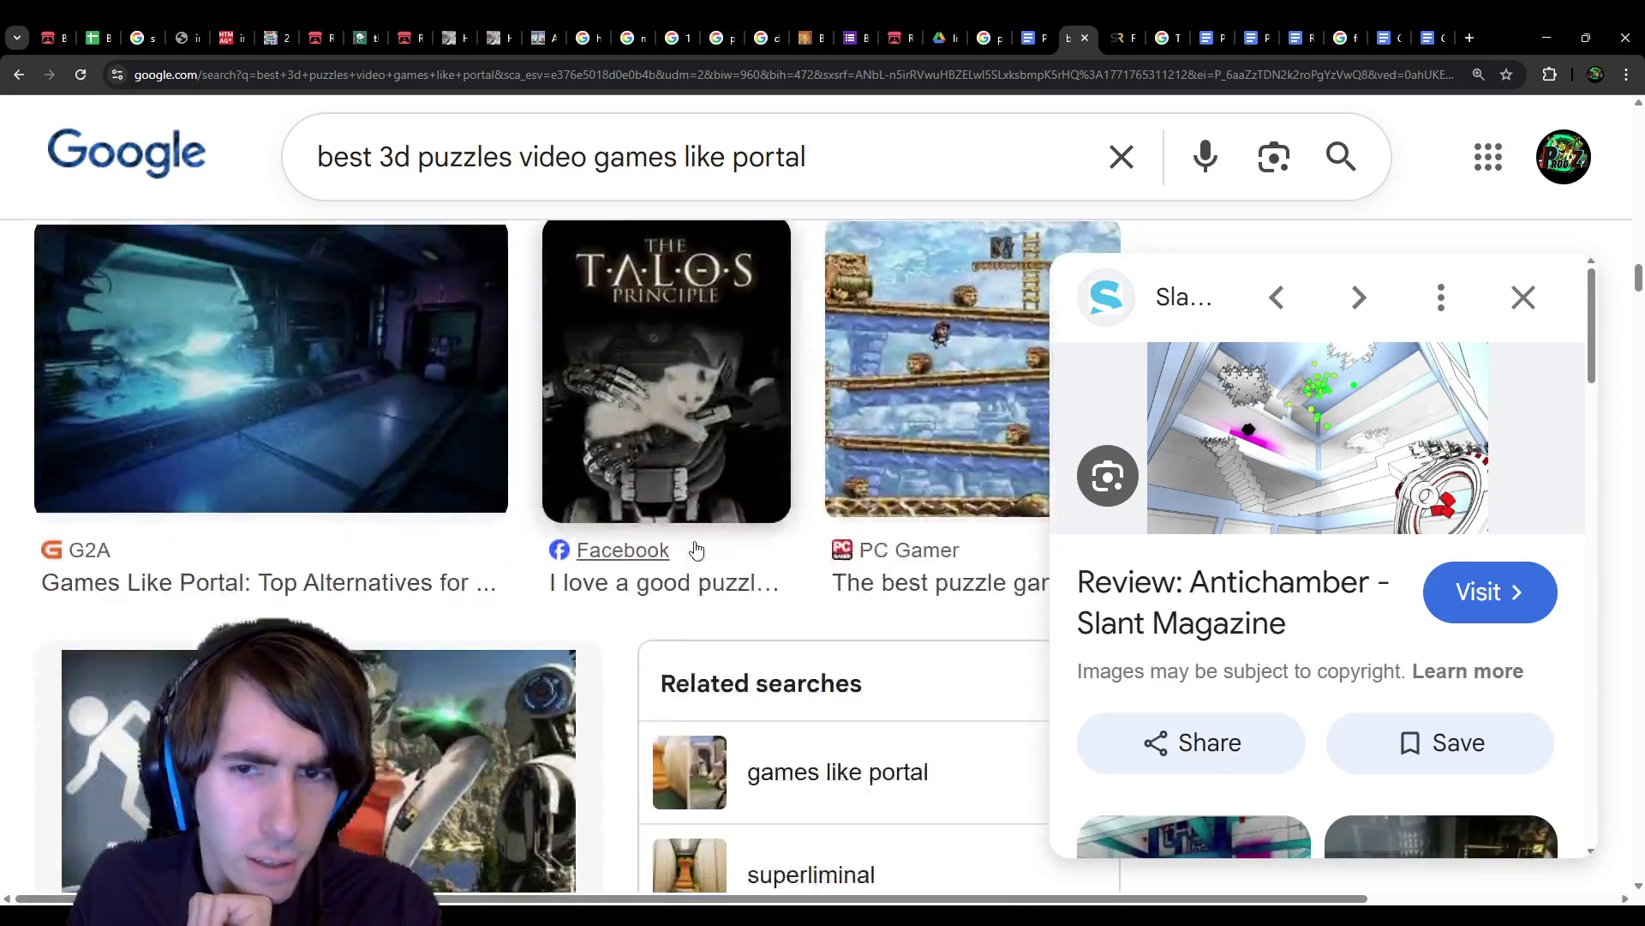
scroll(696, 549, down, 2)
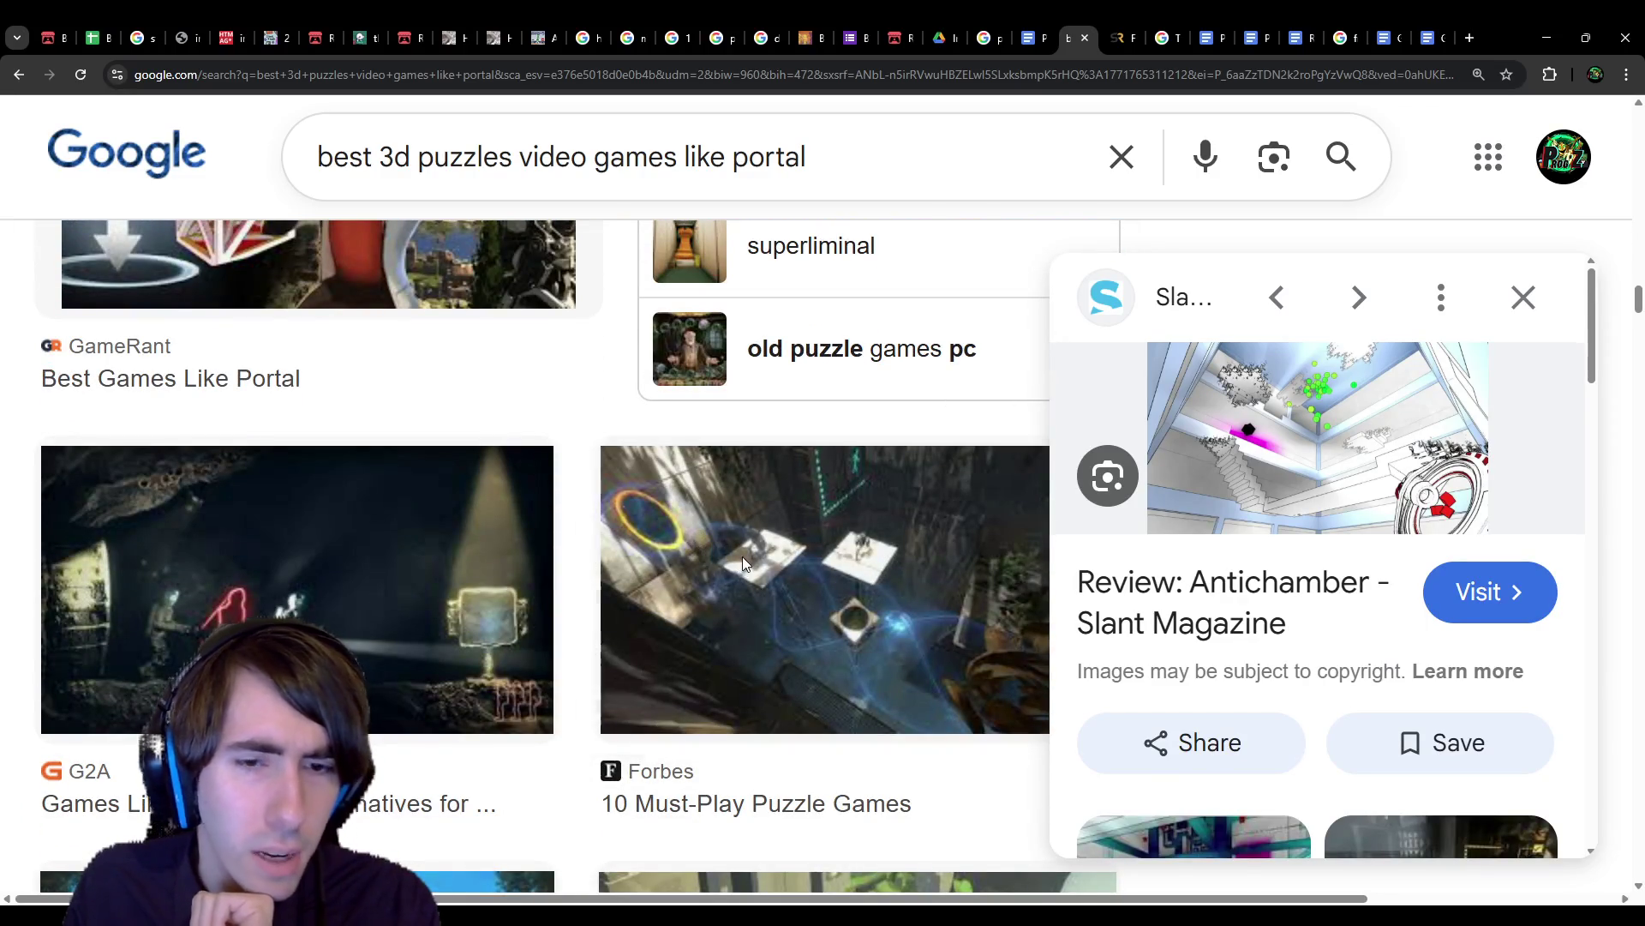
Step: Open the full-size Forbes 10 Must-Play Puzzle Games Portal image, then return to the Puzzles doc
click(742, 557)
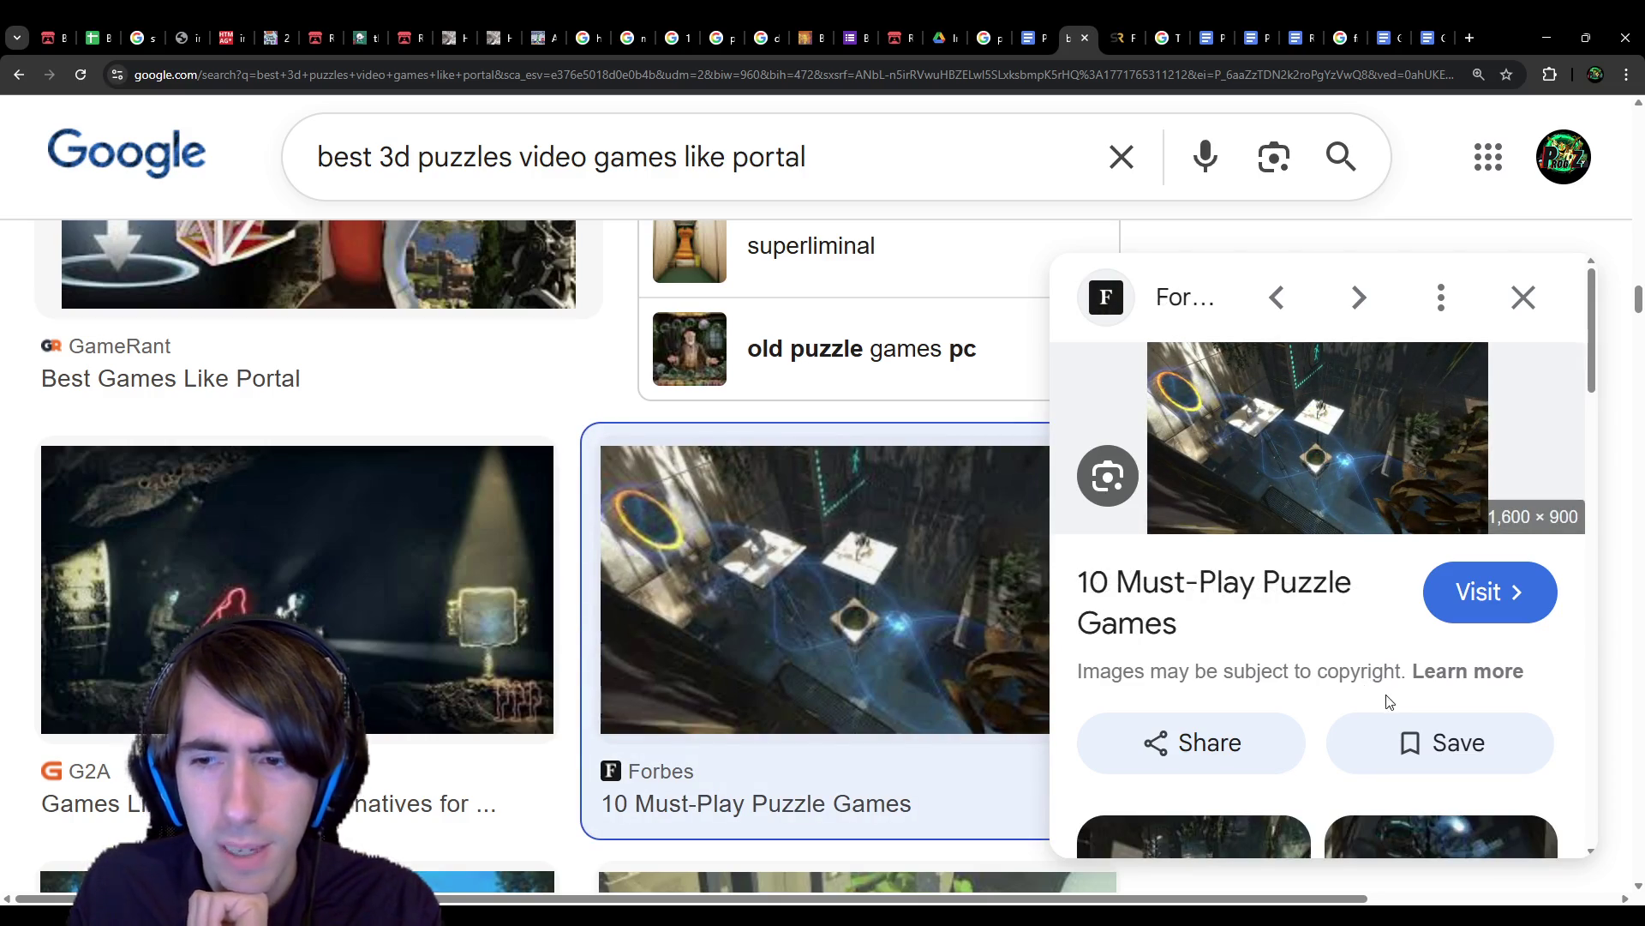
scroll(1329, 621, down, 5)
scroll(1320, 619, down, 2)
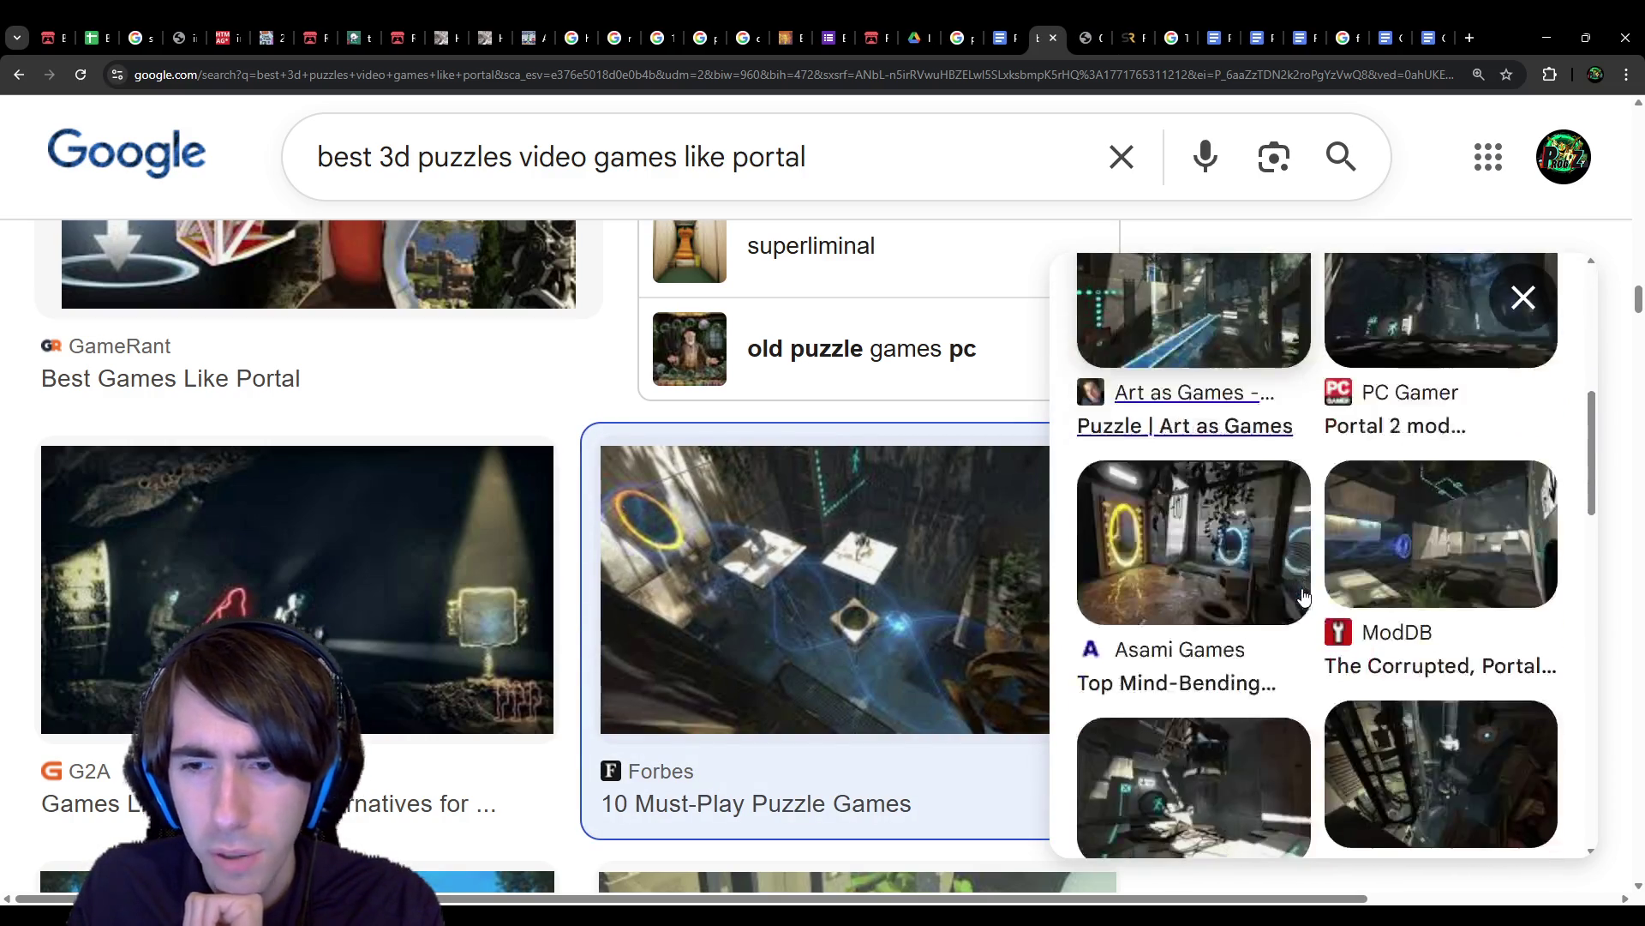
scroll(676, 603, down, 3)
scroll(676, 604, down, 5)
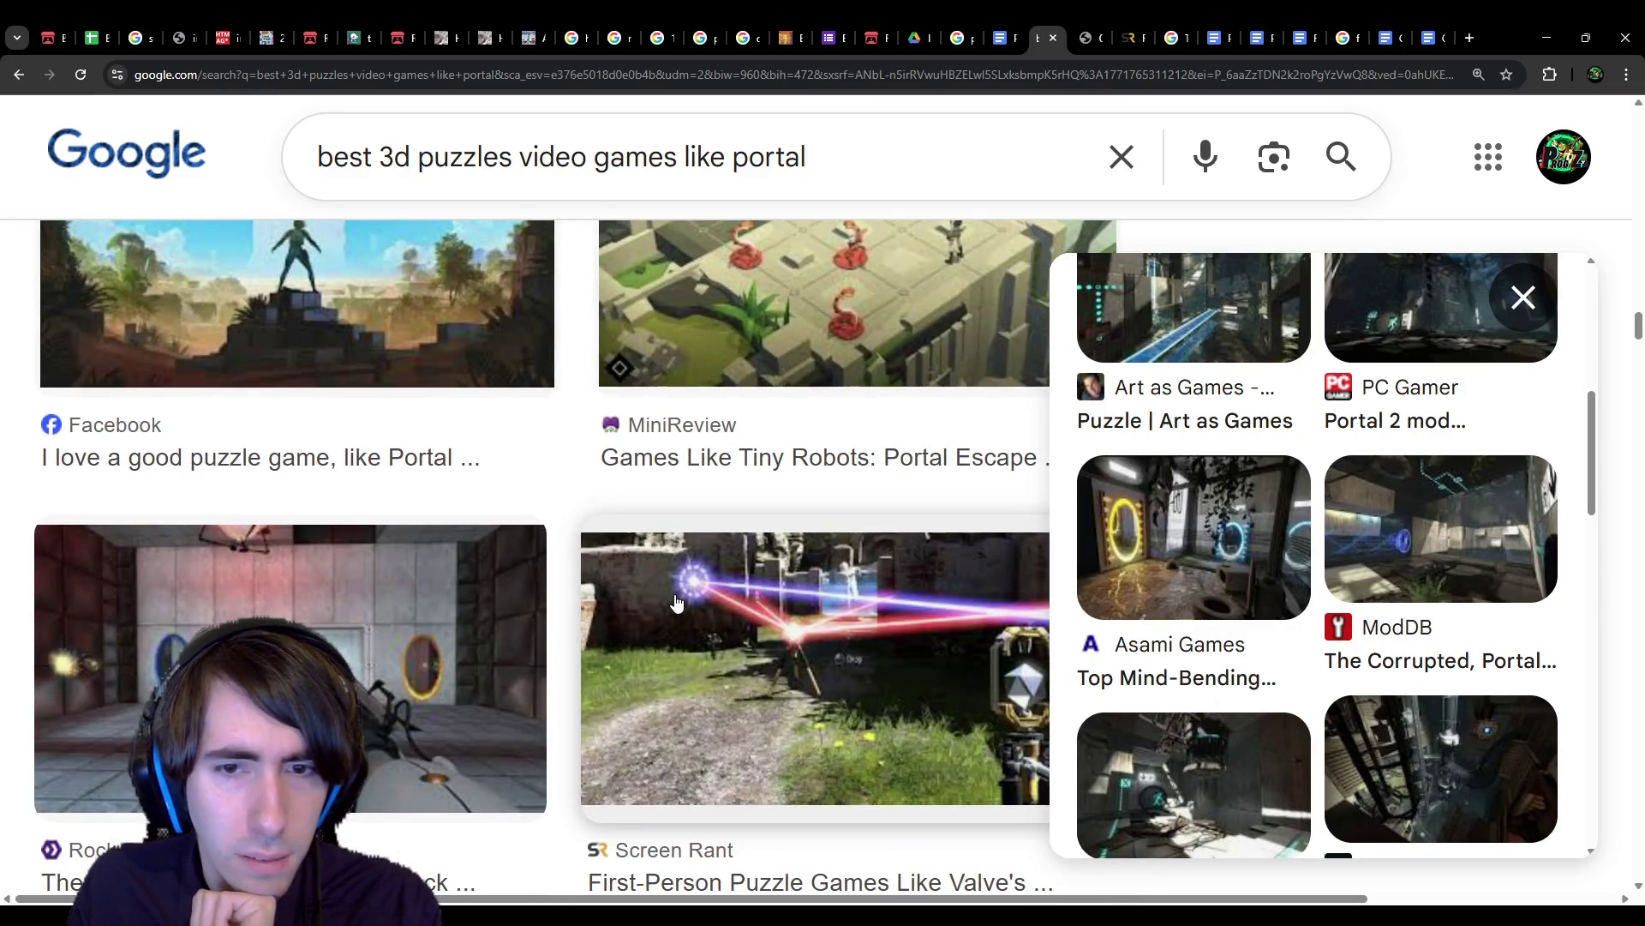
click(1092, 20)
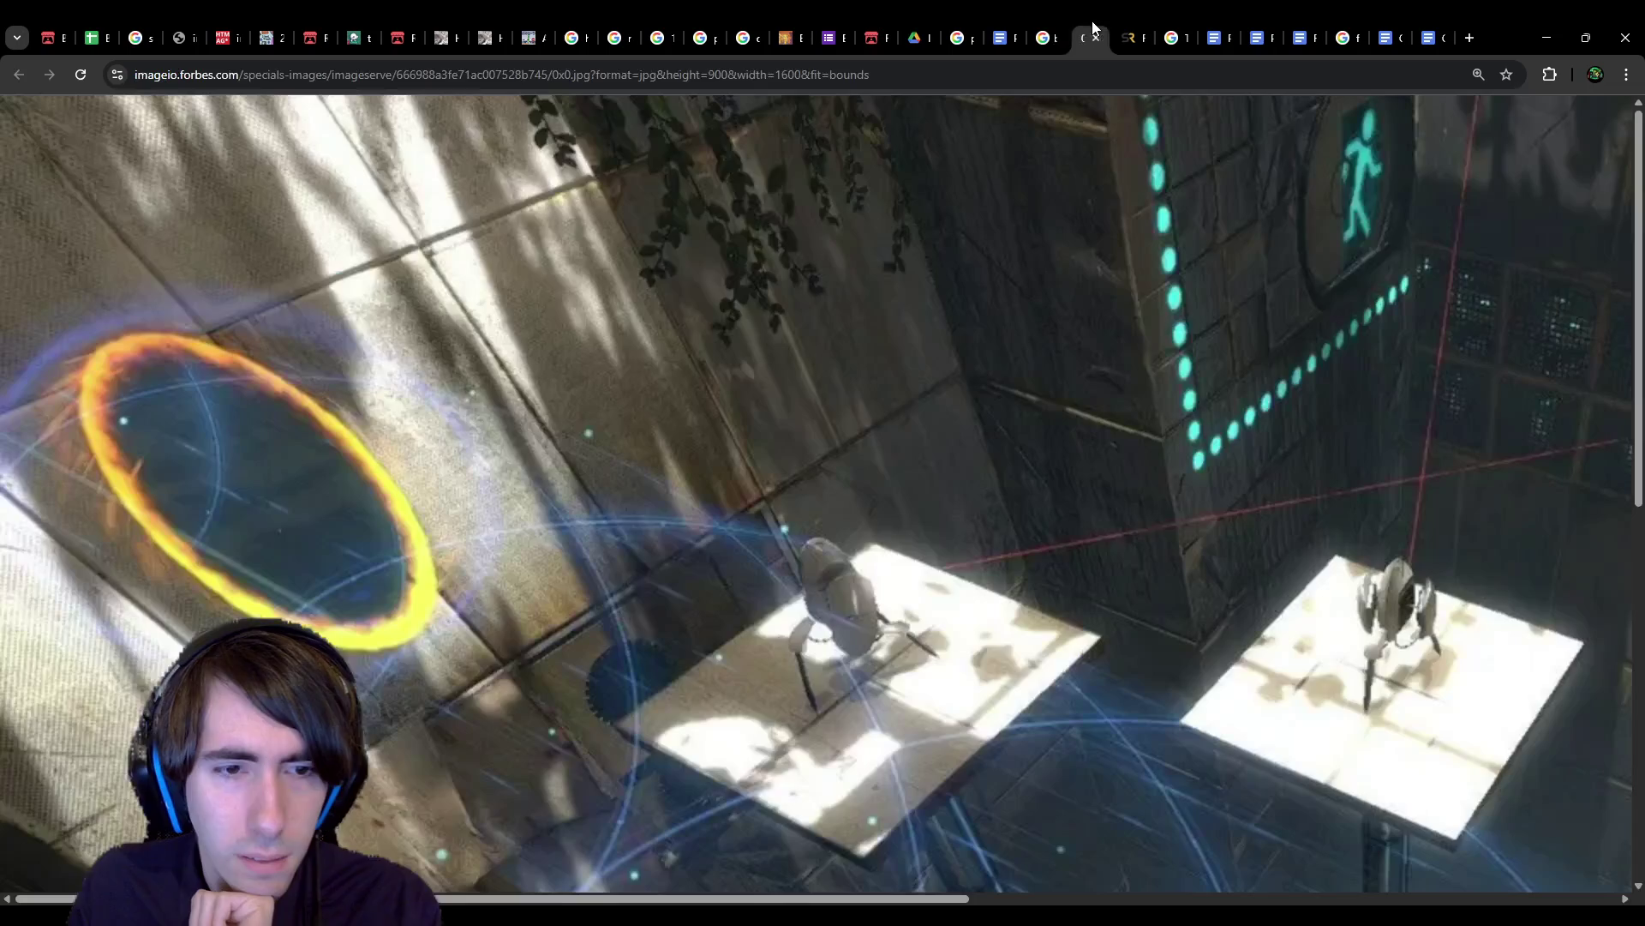
click(1033, 37)
click(1015, 38)
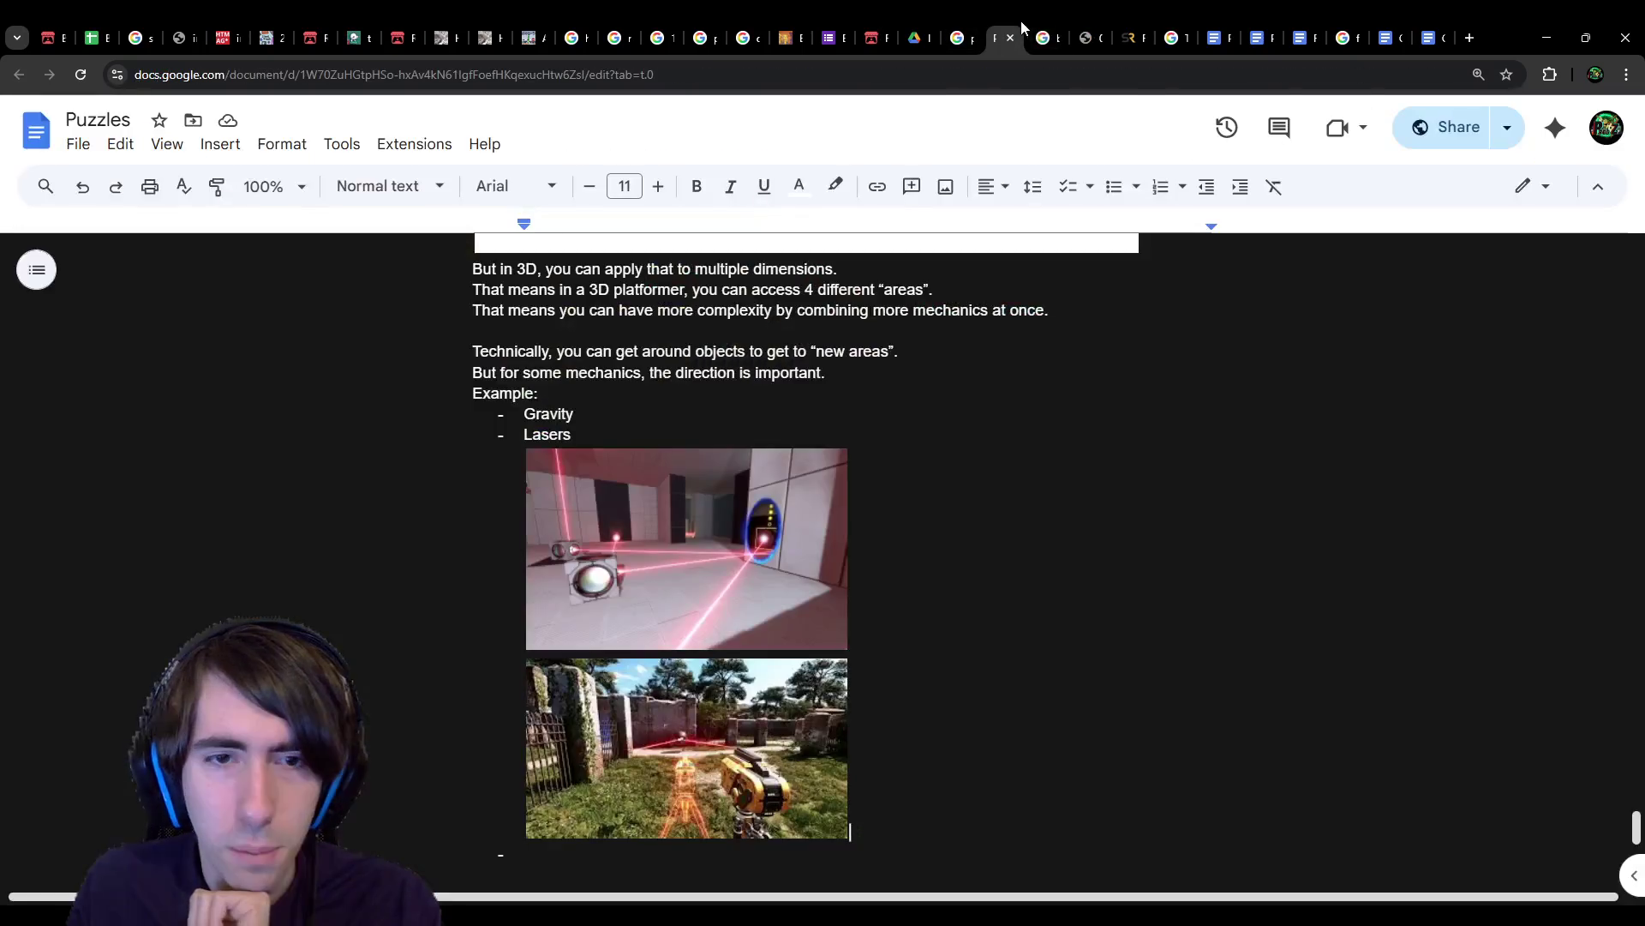
Step: Add a 'Flying beam' bullet and paste the Portal screenshot beneath it, shrunk to about half width
text(Flying beam)
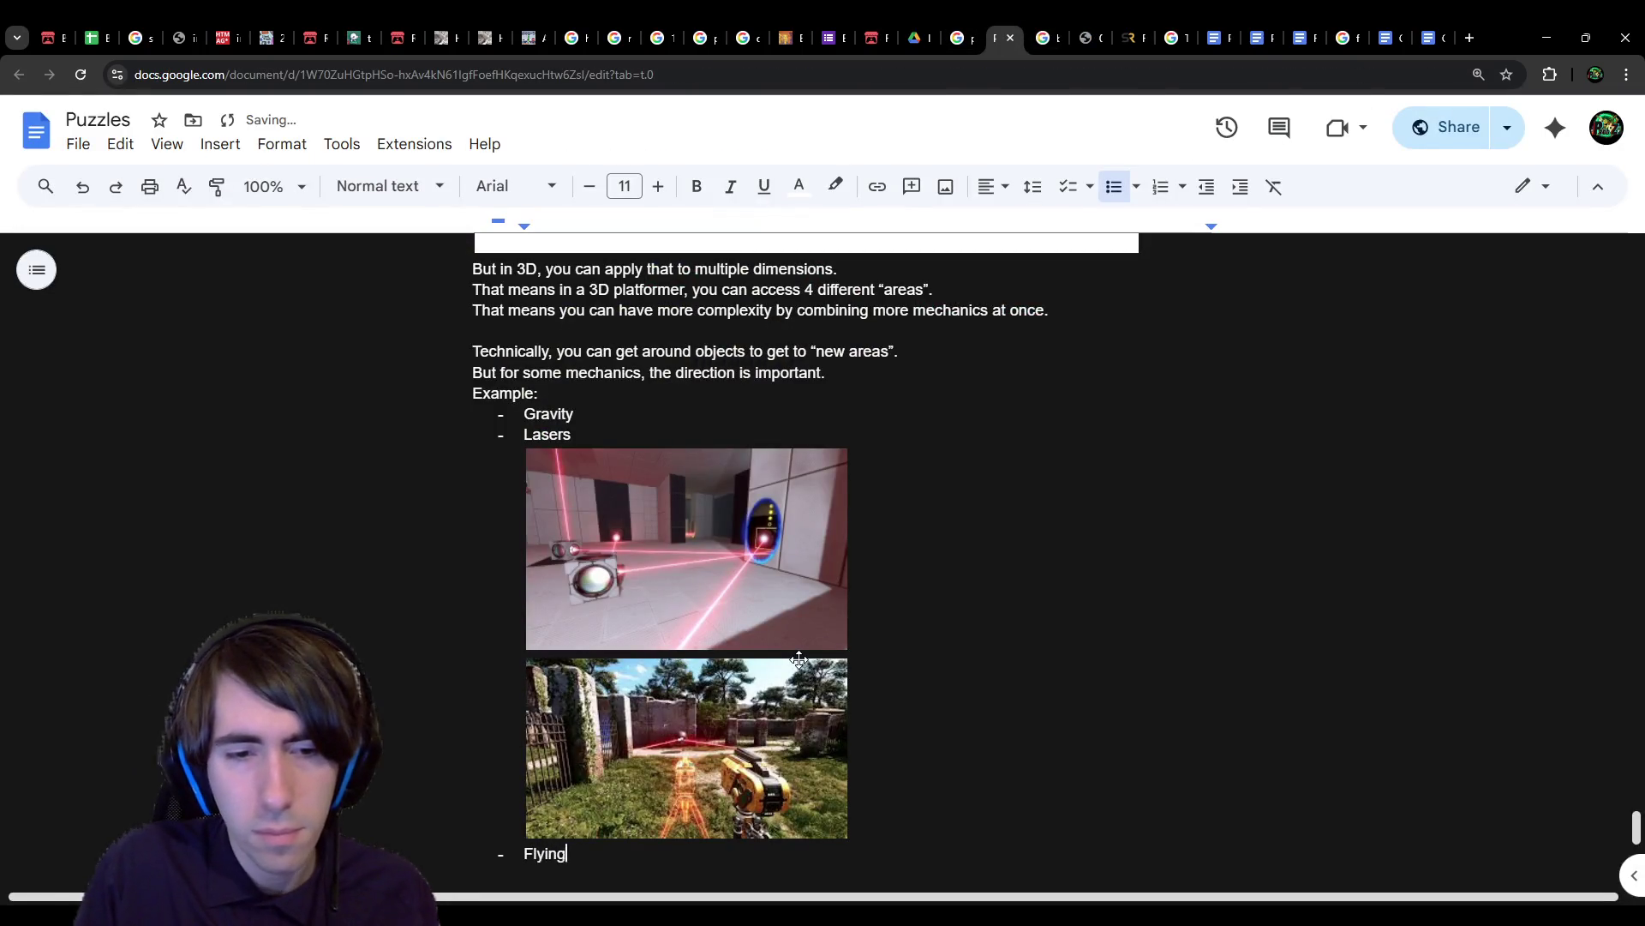
key(Return)
key(ctrl+v)
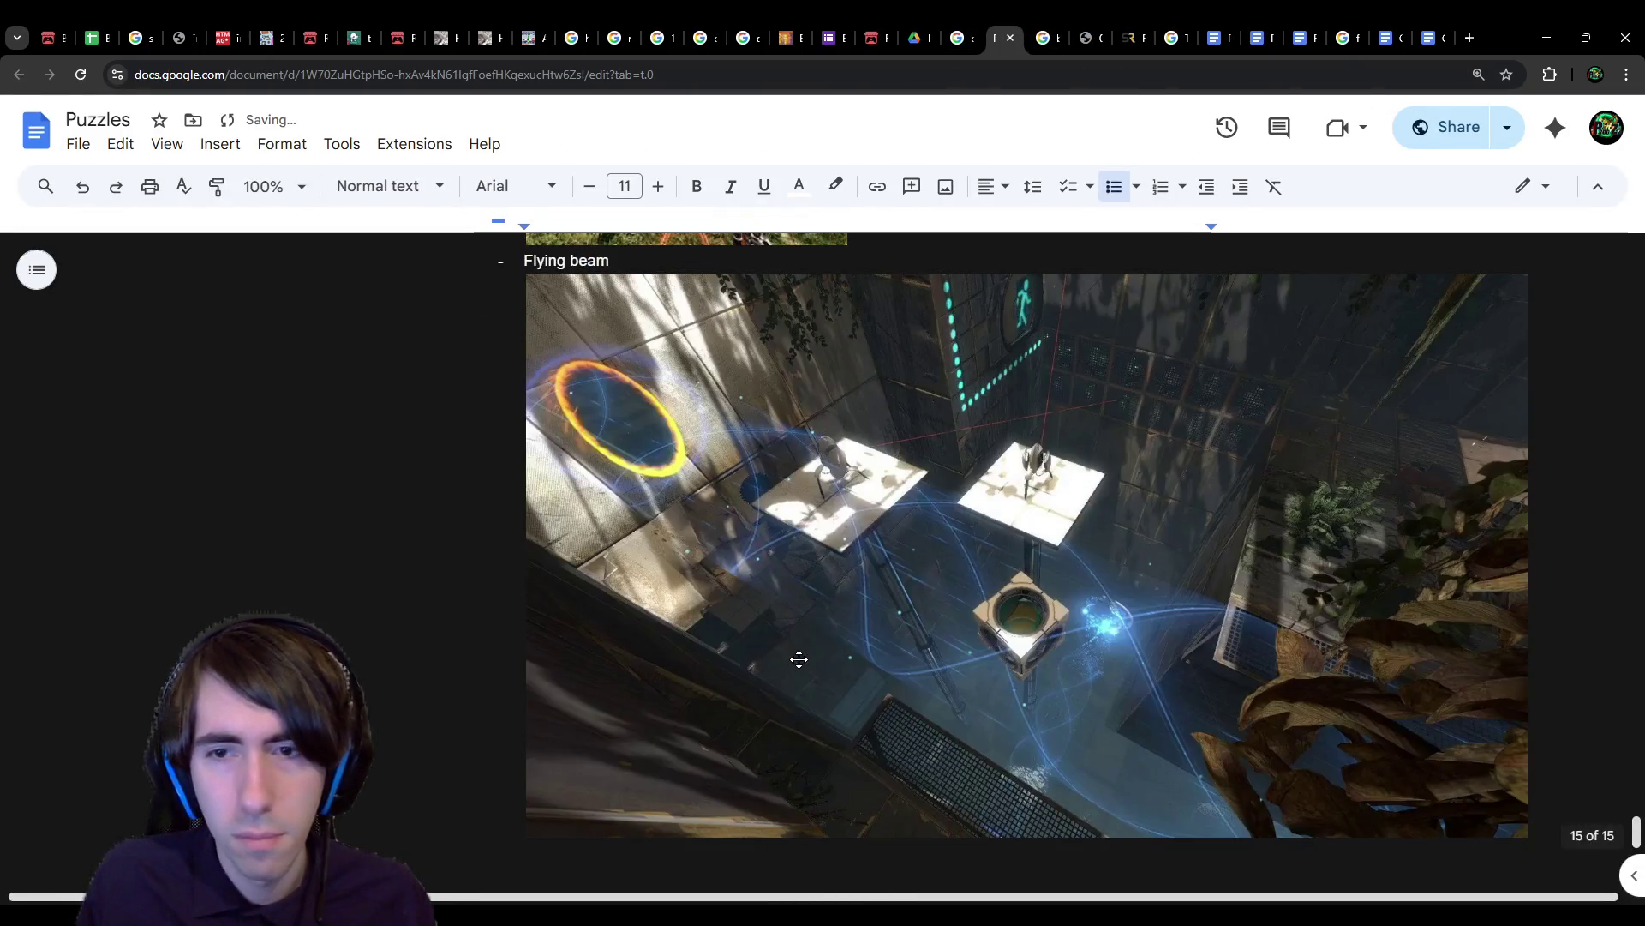
drag(1528, 838, 1109, 556)
click(947, 629)
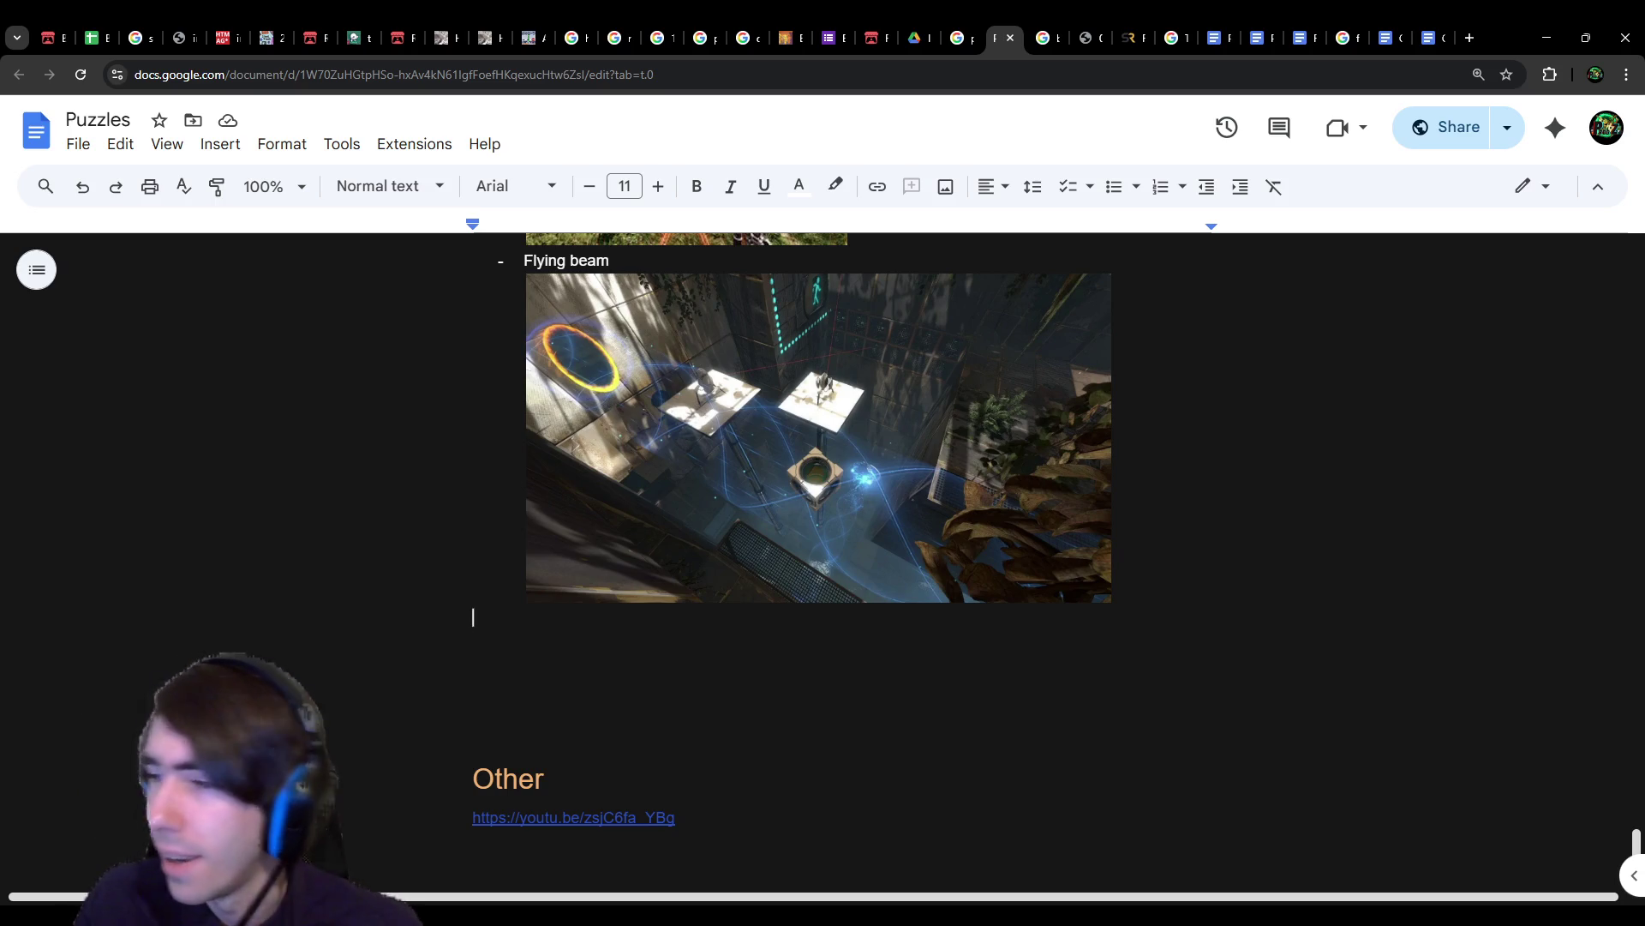
double_click(1050, 642)
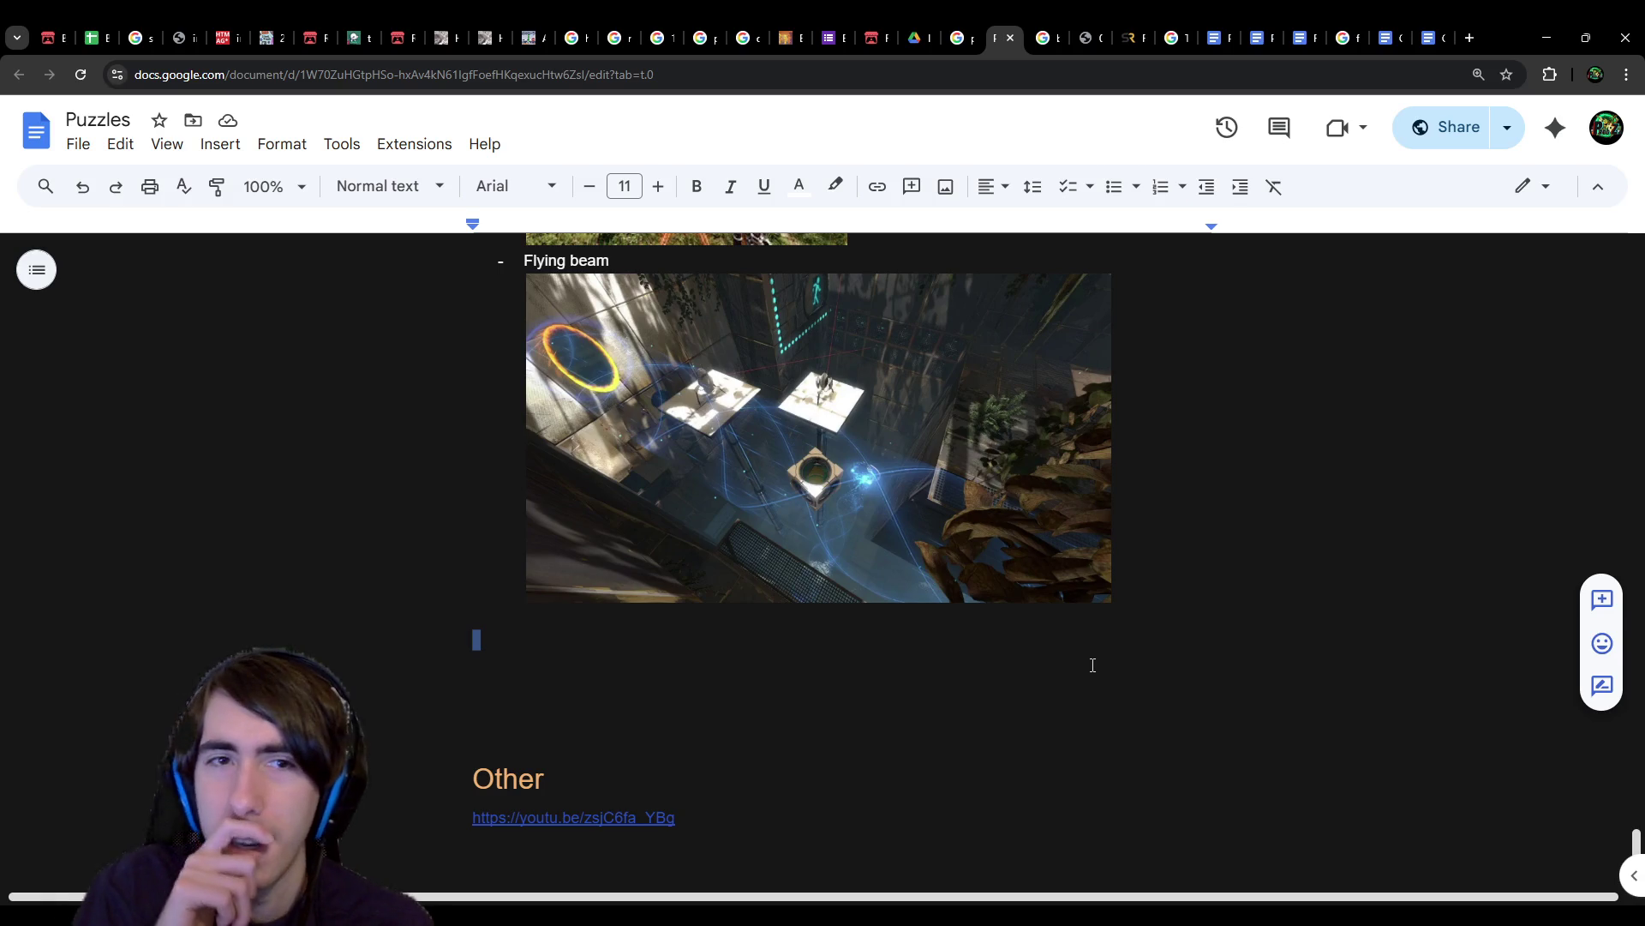
scroll(1111, 662, up, 5)
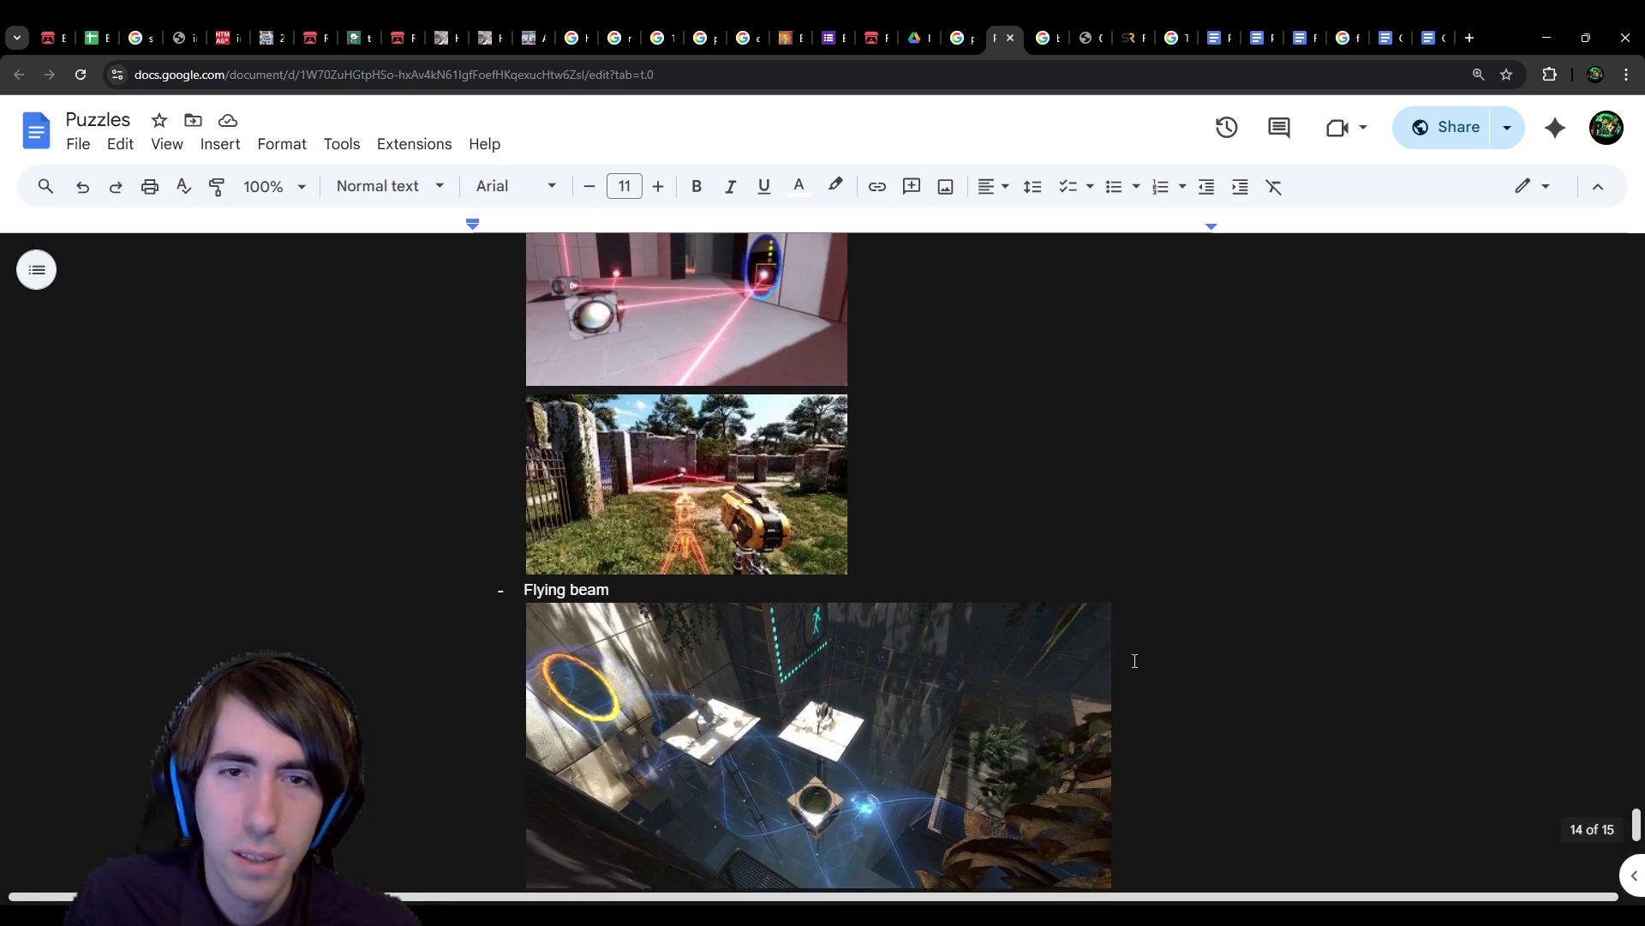
scroll(917, 507, up, 1)
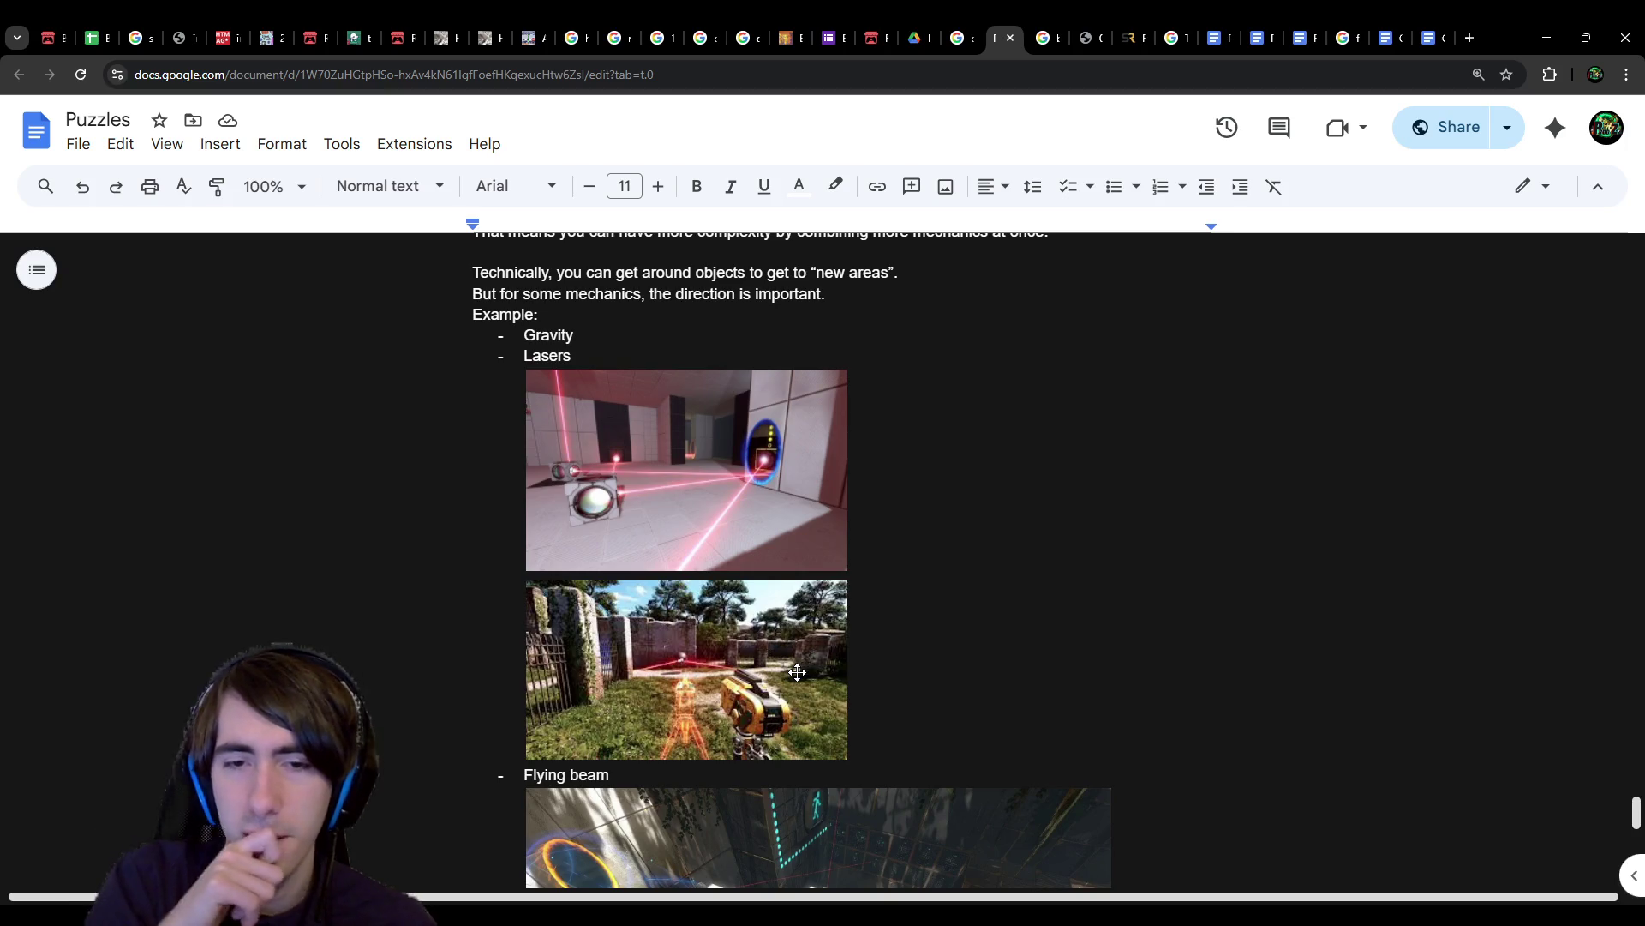
scroll(797, 673, down, 4)
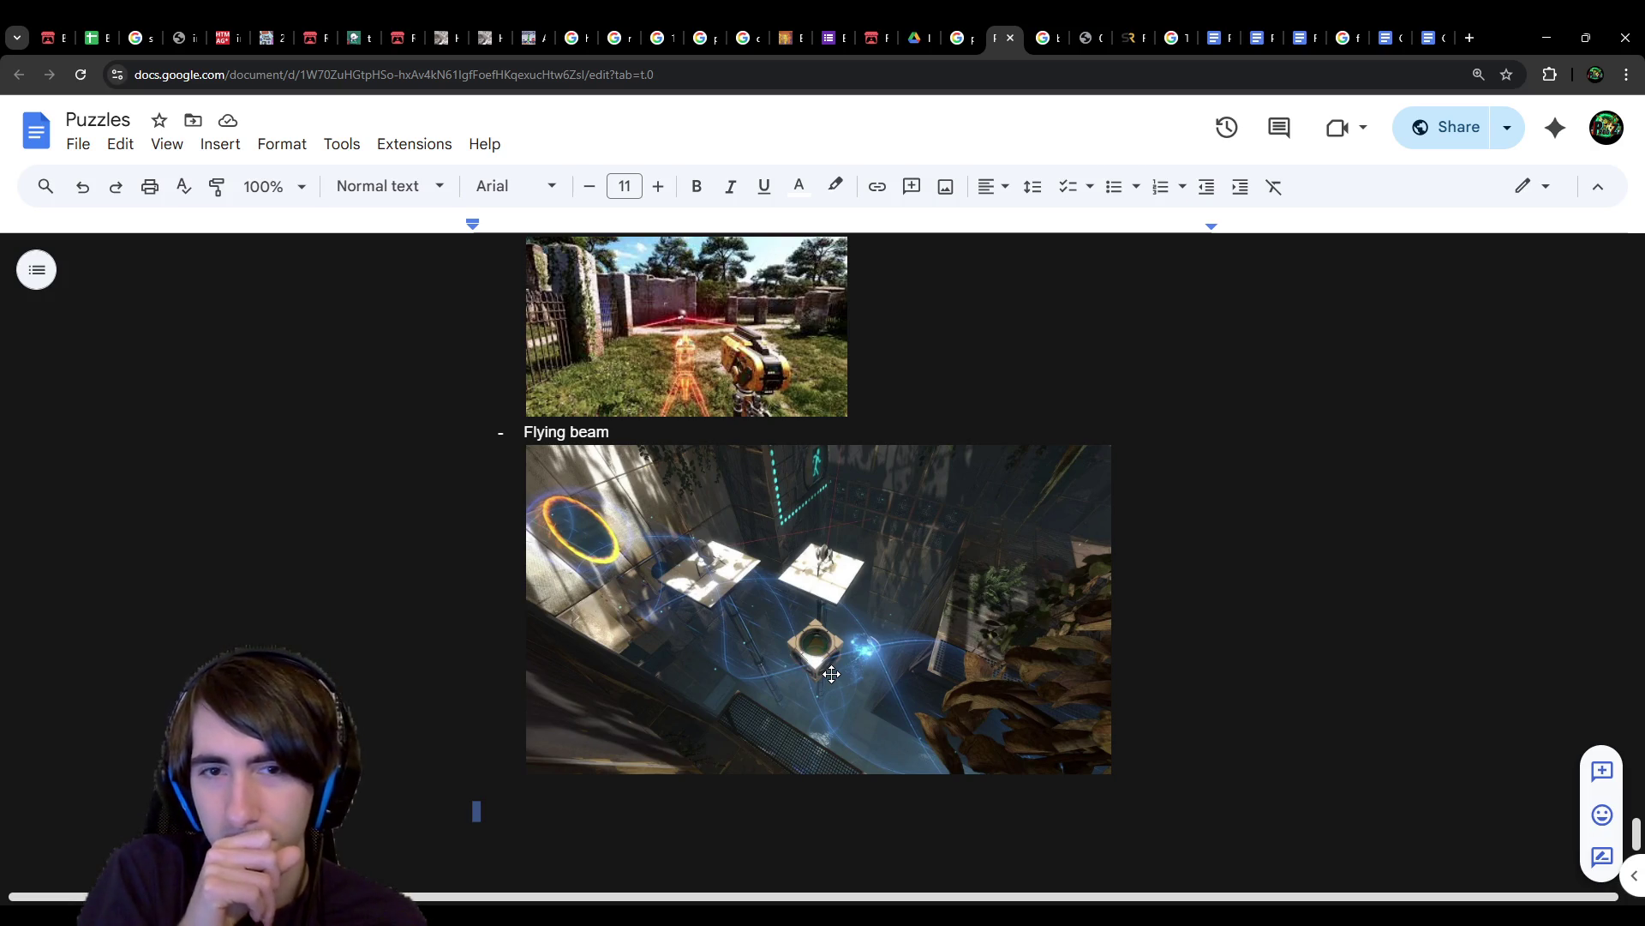
scroll(960, 742, up, 1)
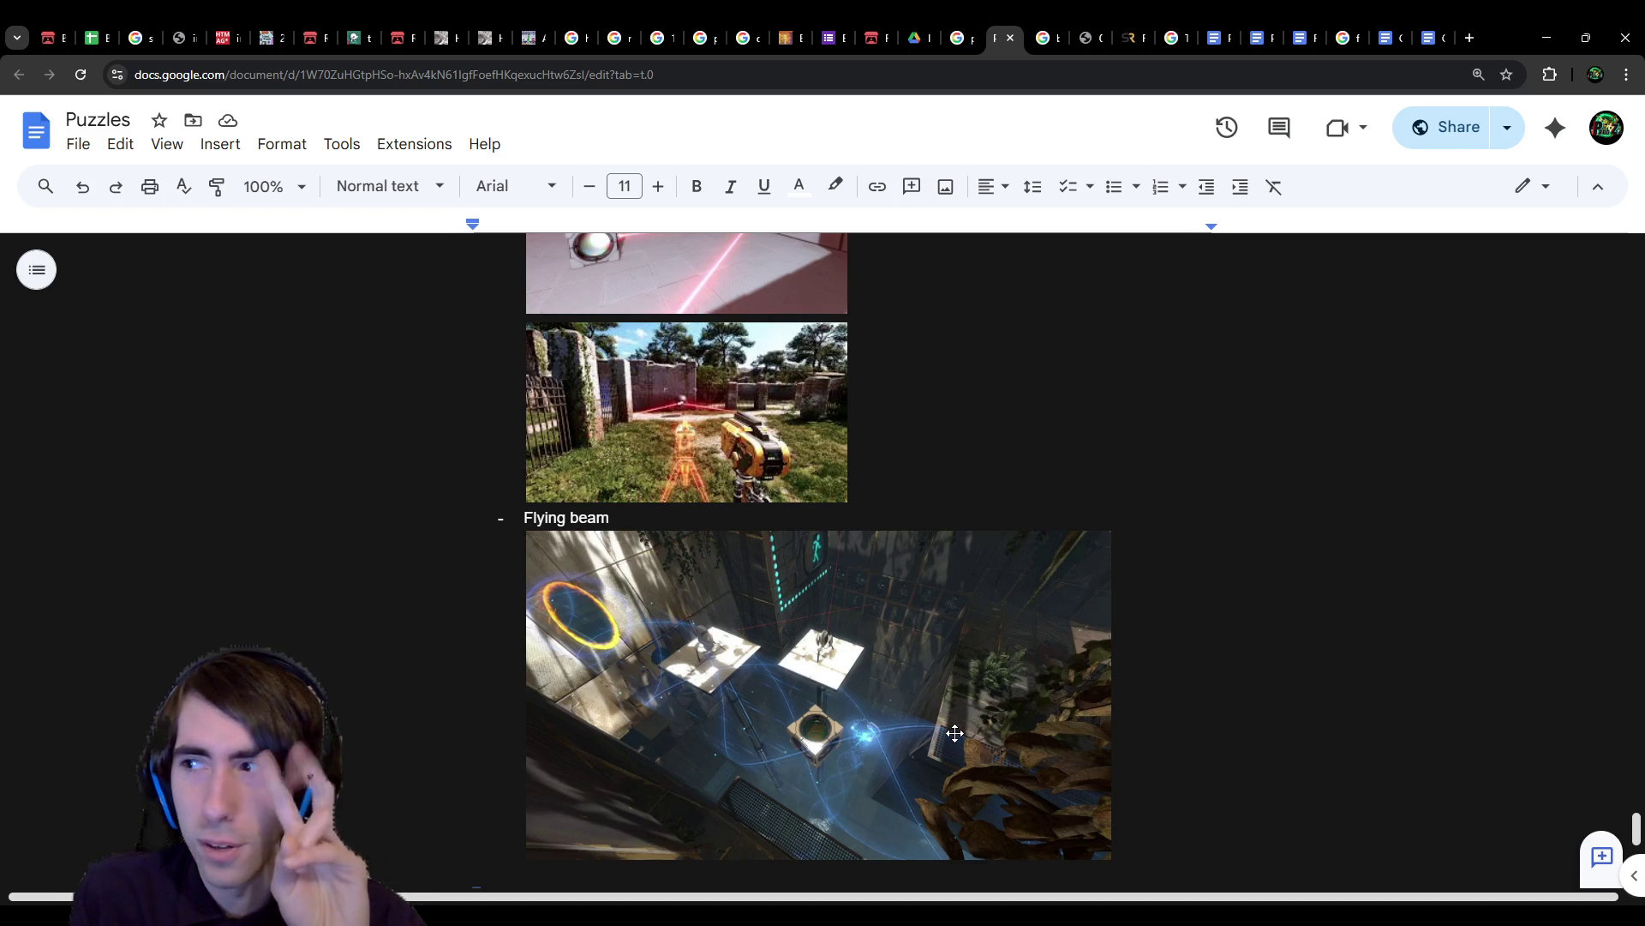
scroll(955, 732, down, 1)
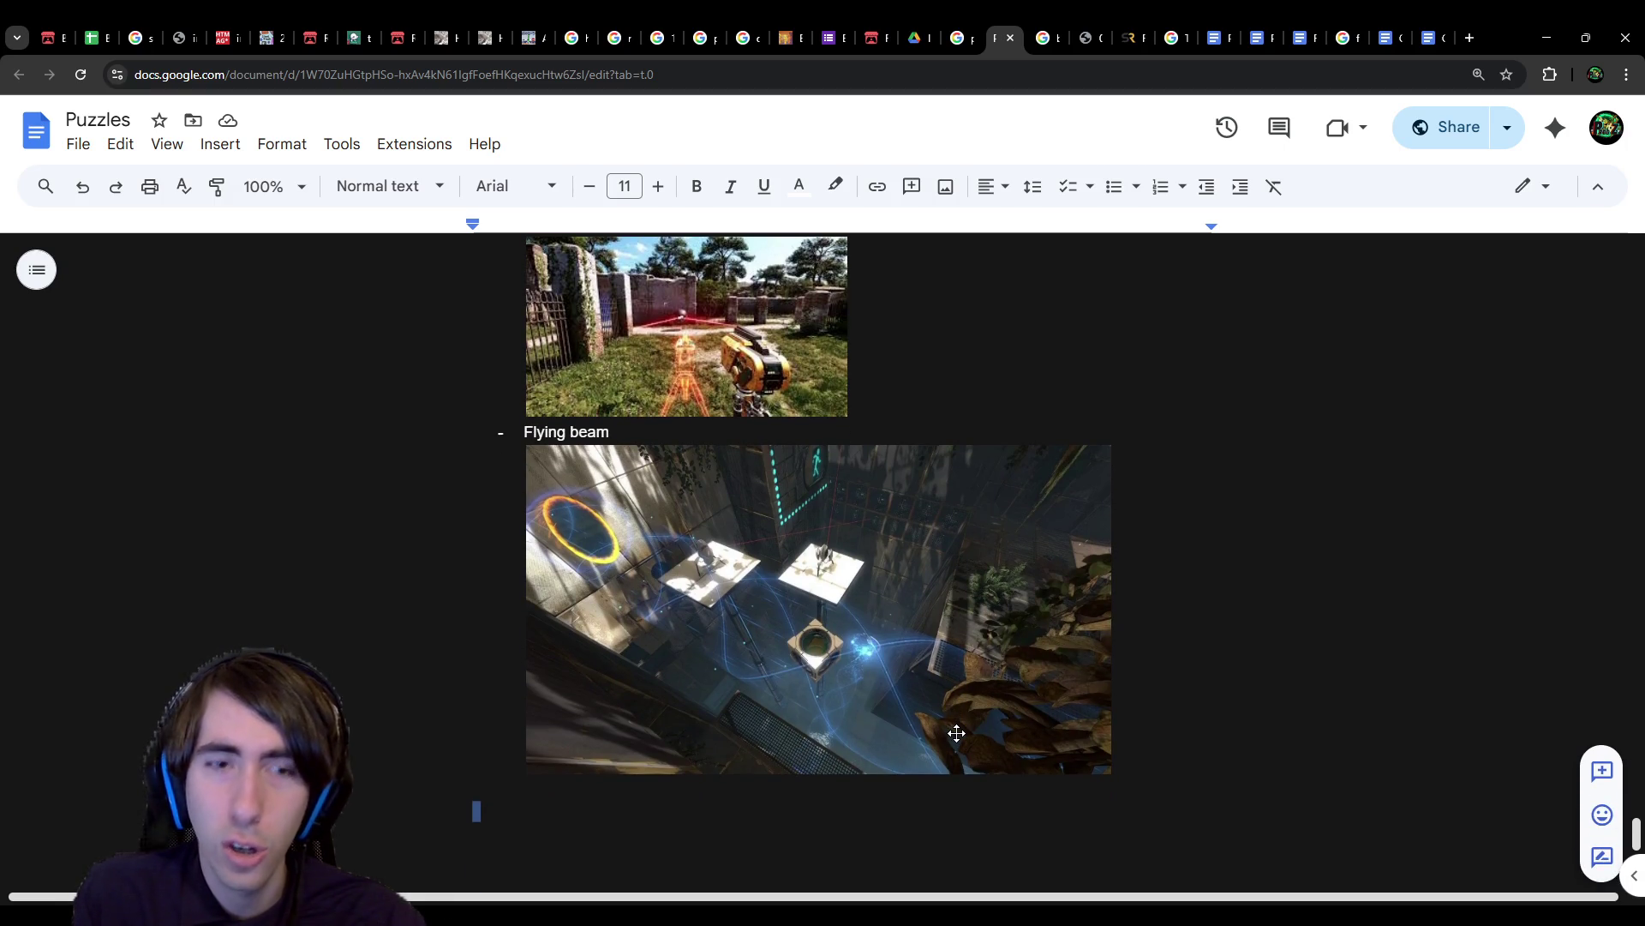
scroll(956, 733, down, 1)
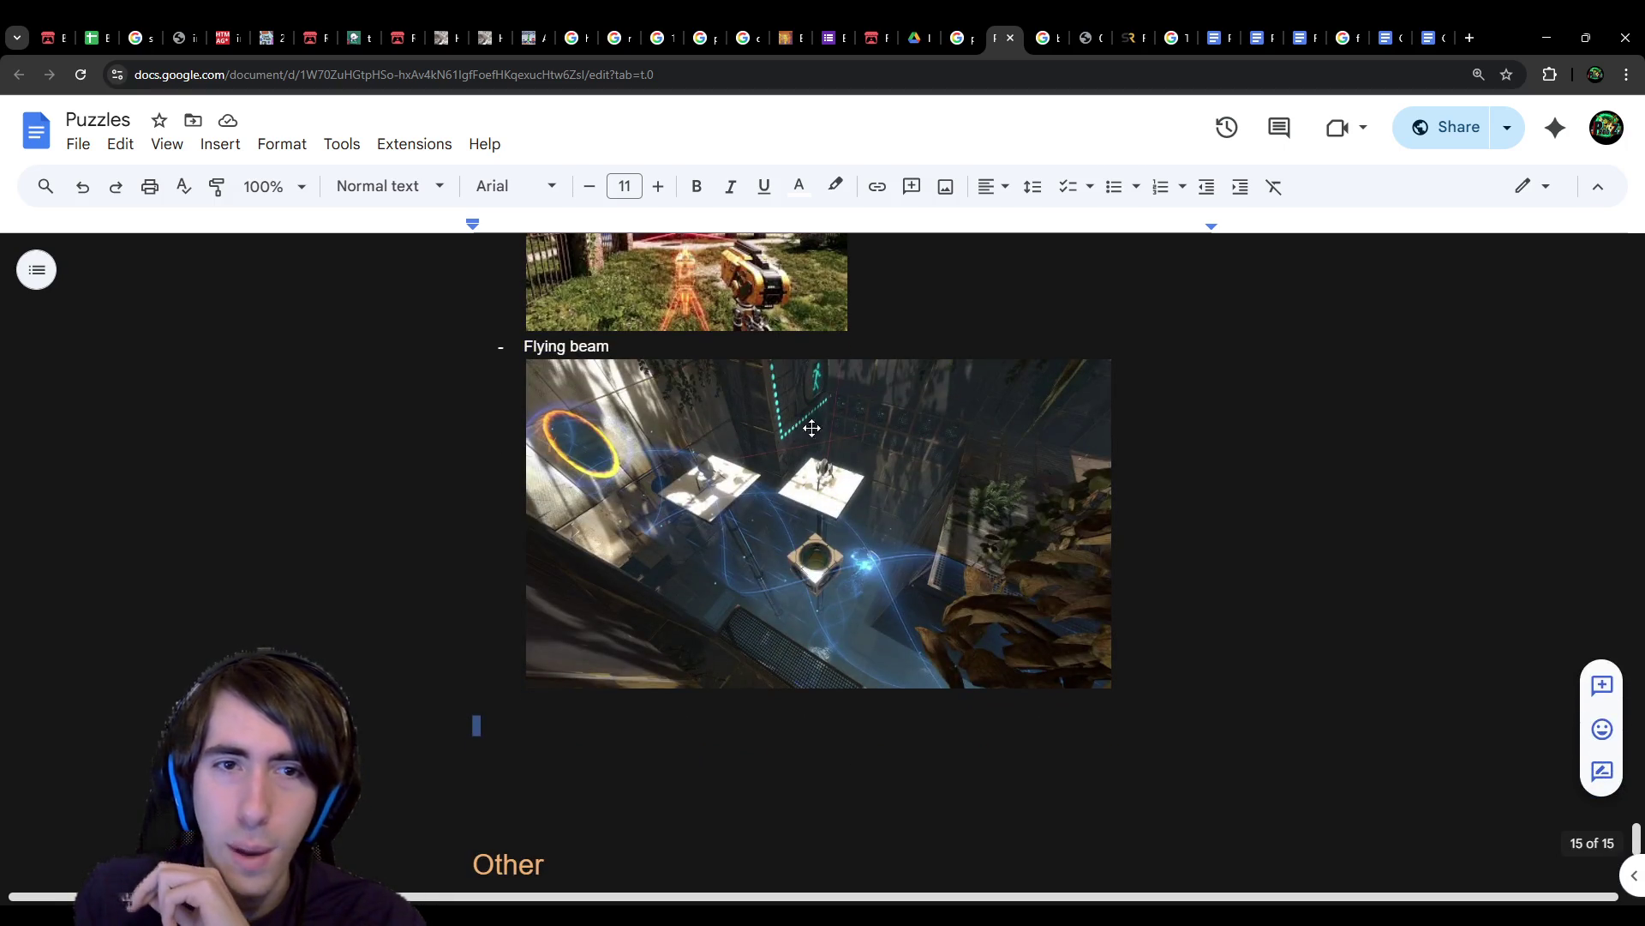
scroll(754, 663, up, 1)
scroll(754, 662, up, 2)
click(708, 549)
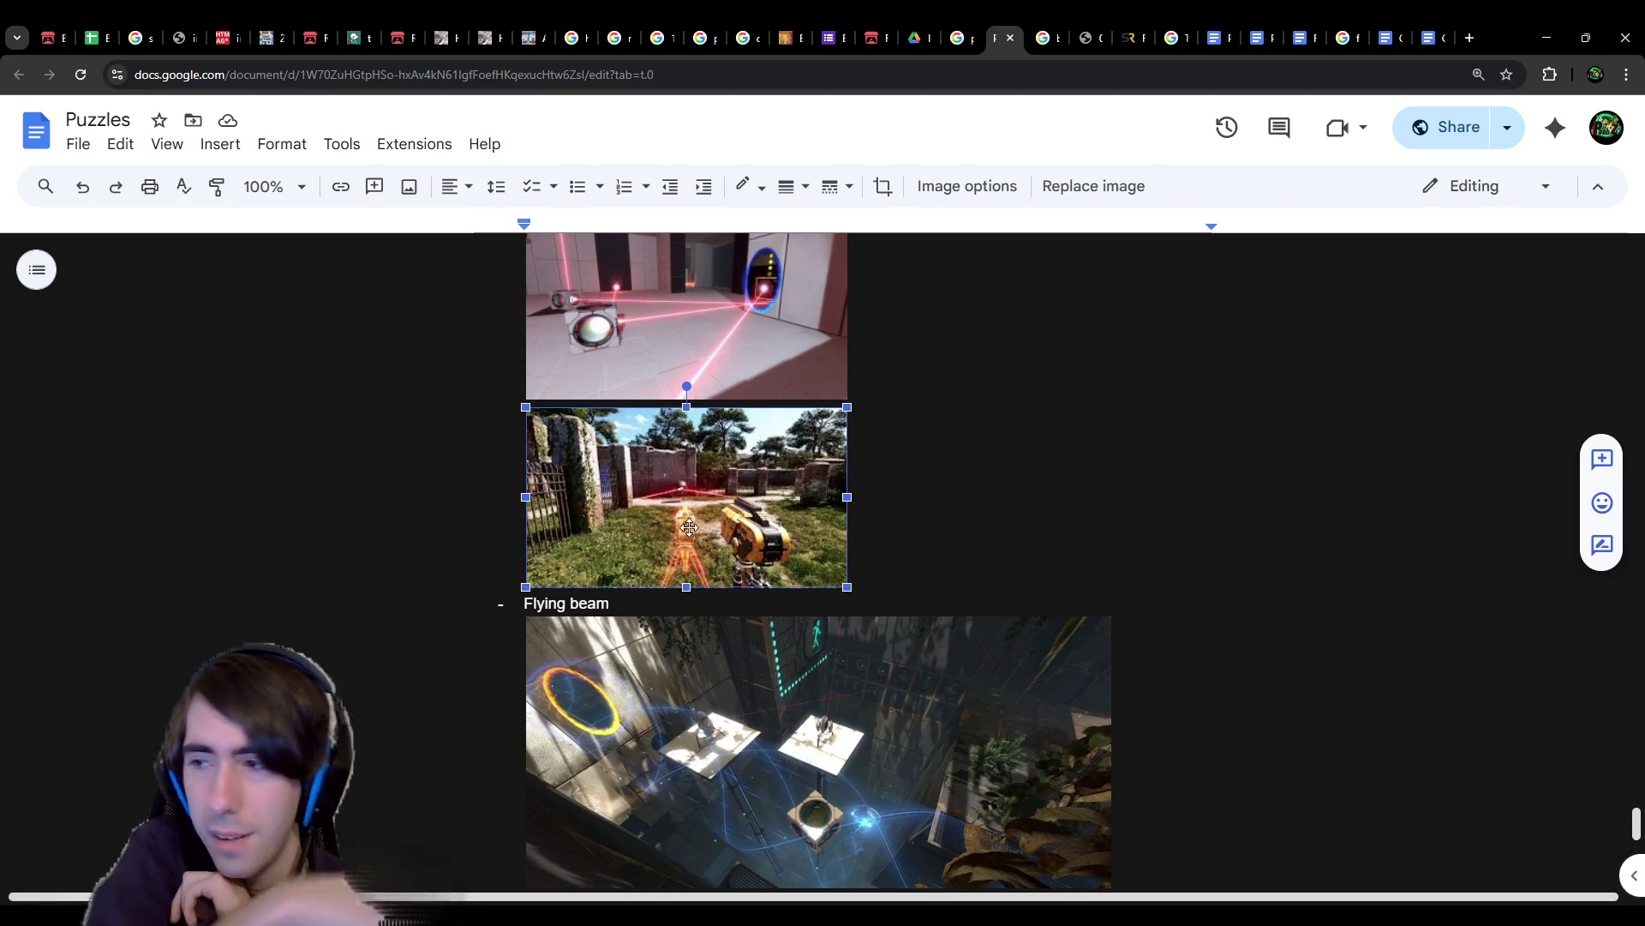
Step: Scroll over the Lasers example images, then return to the 2D rotating-cube puzzle image results
scroll(776, 473, up, 4)
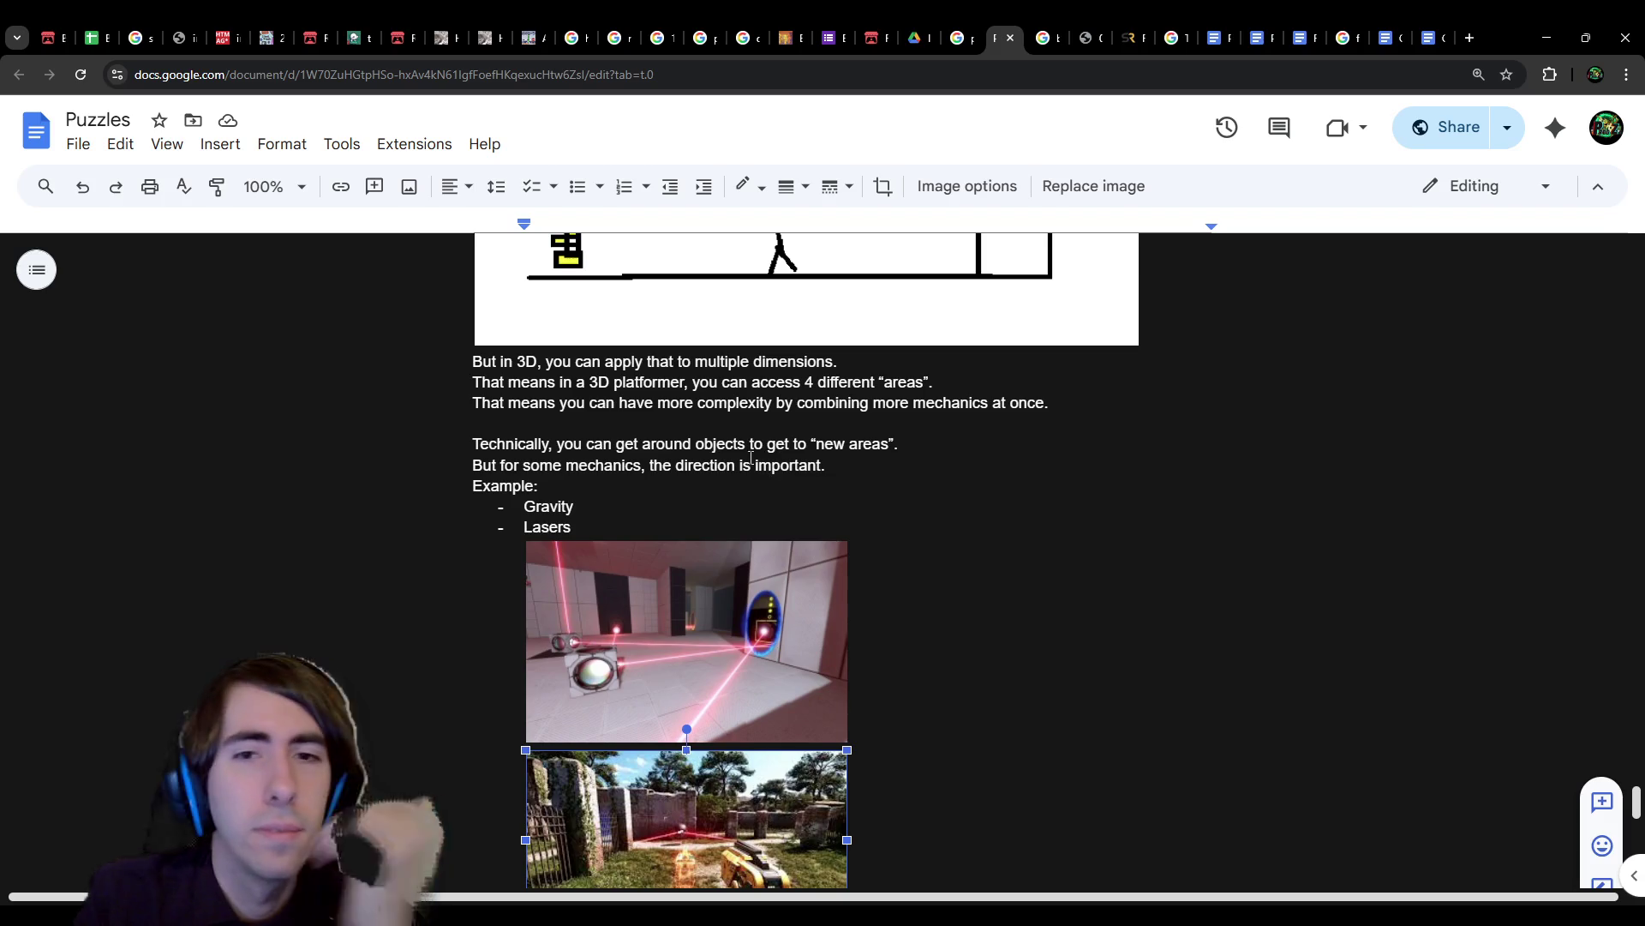
scroll(778, 452, down, 1)
scroll(777, 452, down, 1)
scroll(775, 459, up, 2)
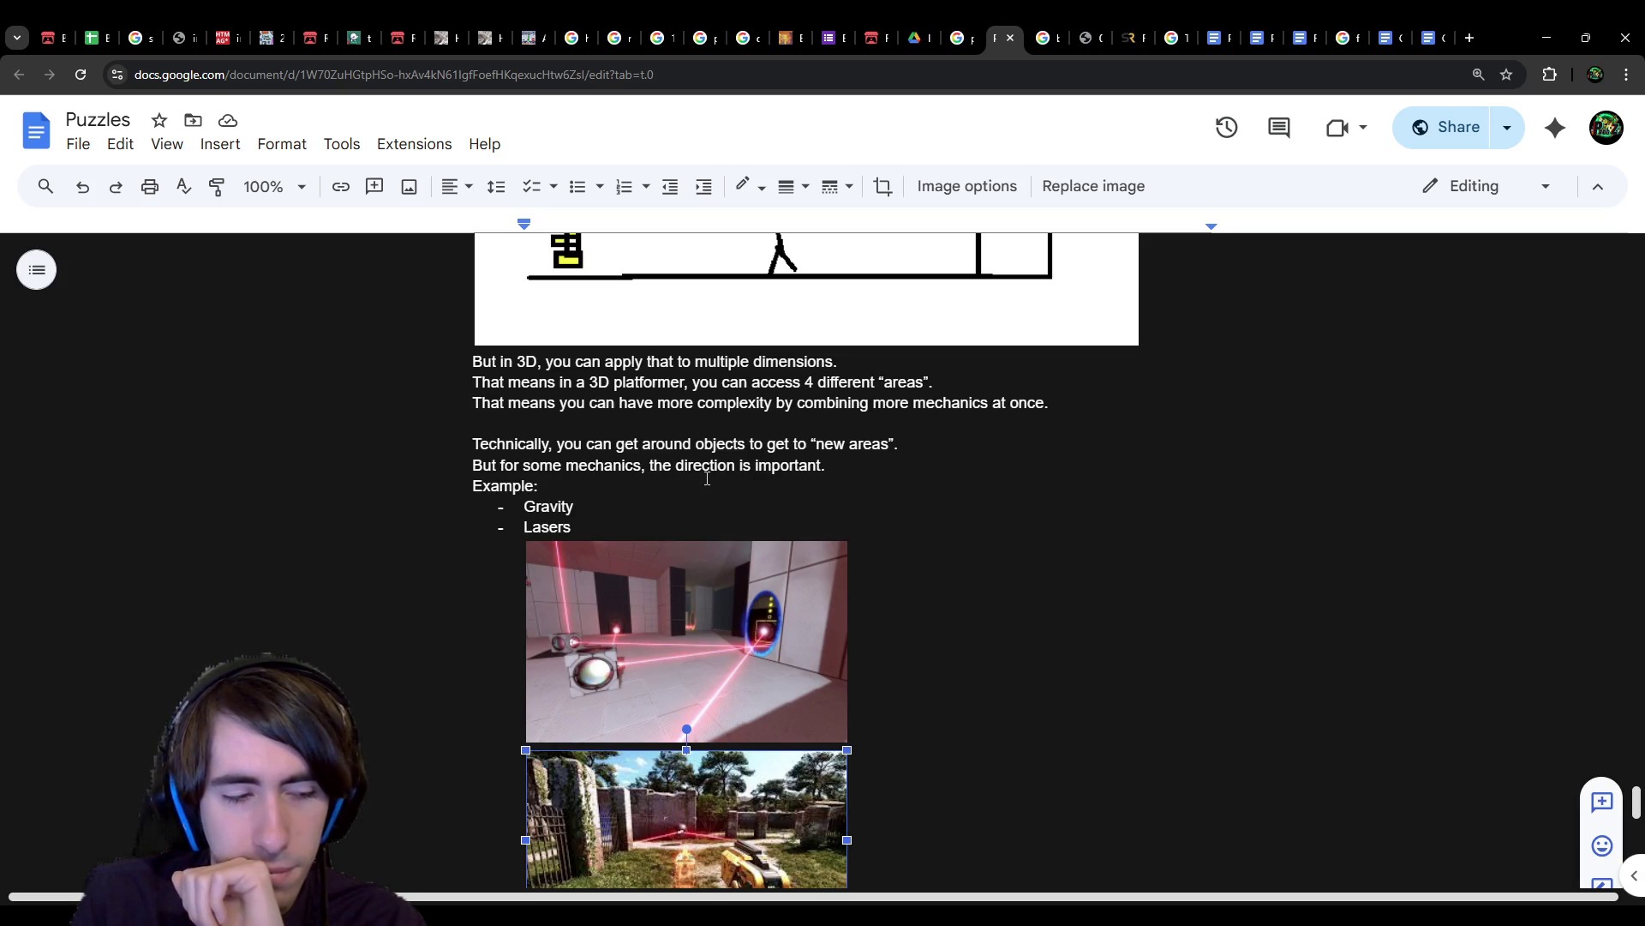
scroll(707, 478, down, 4)
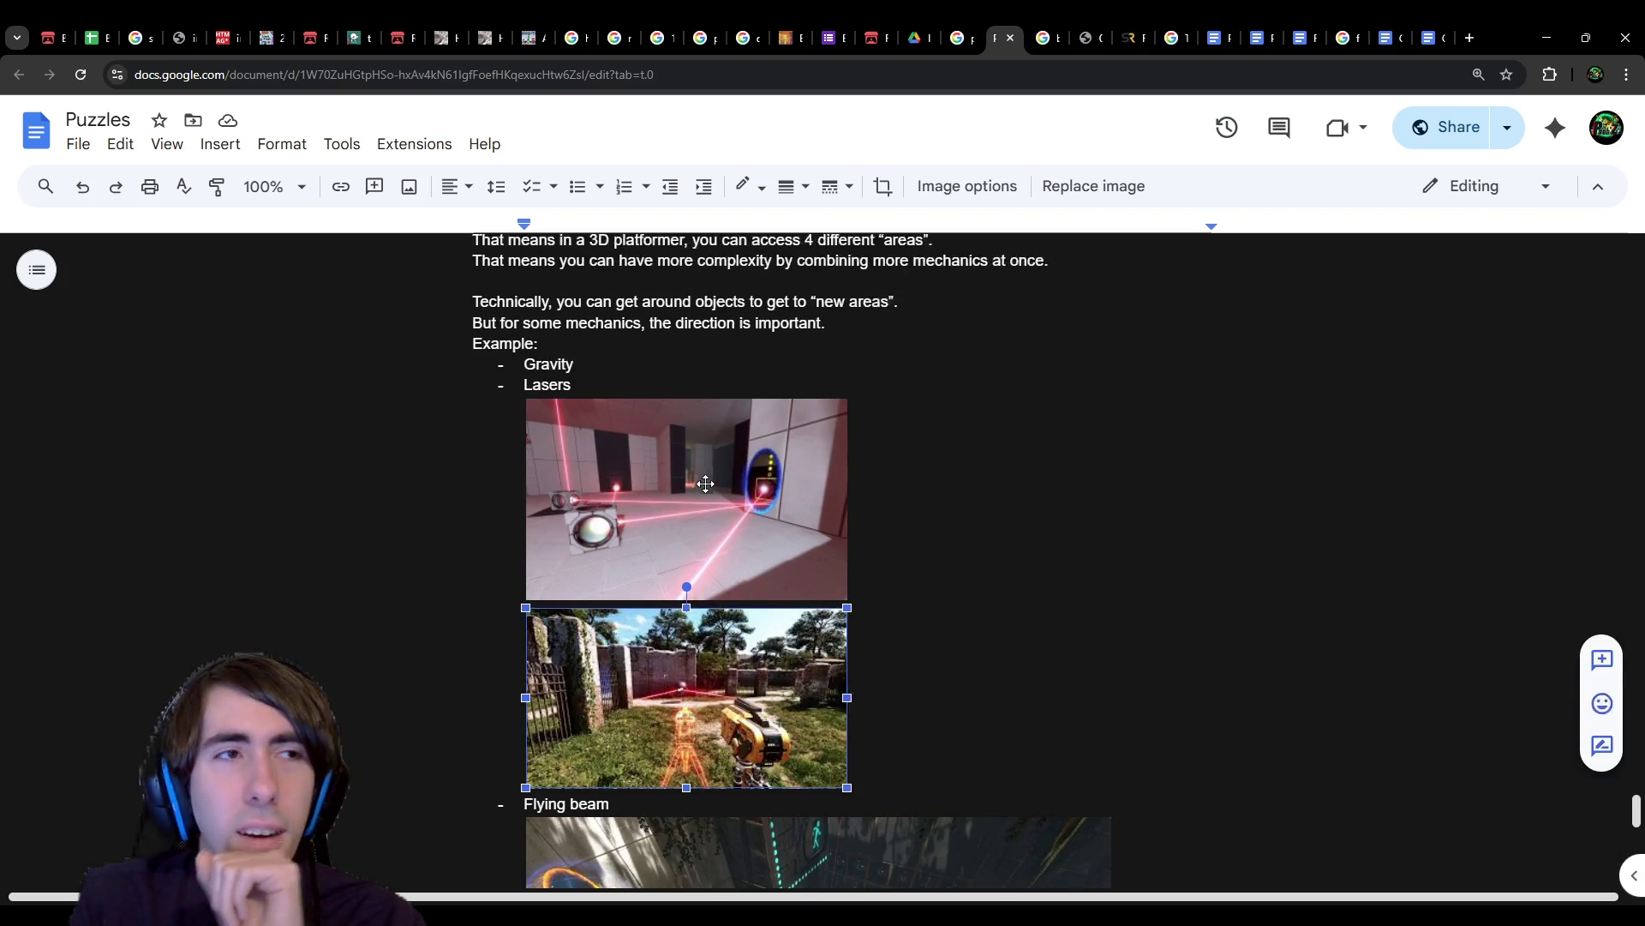
scroll(705, 484, down, 2)
scroll(705, 484, down, 3)
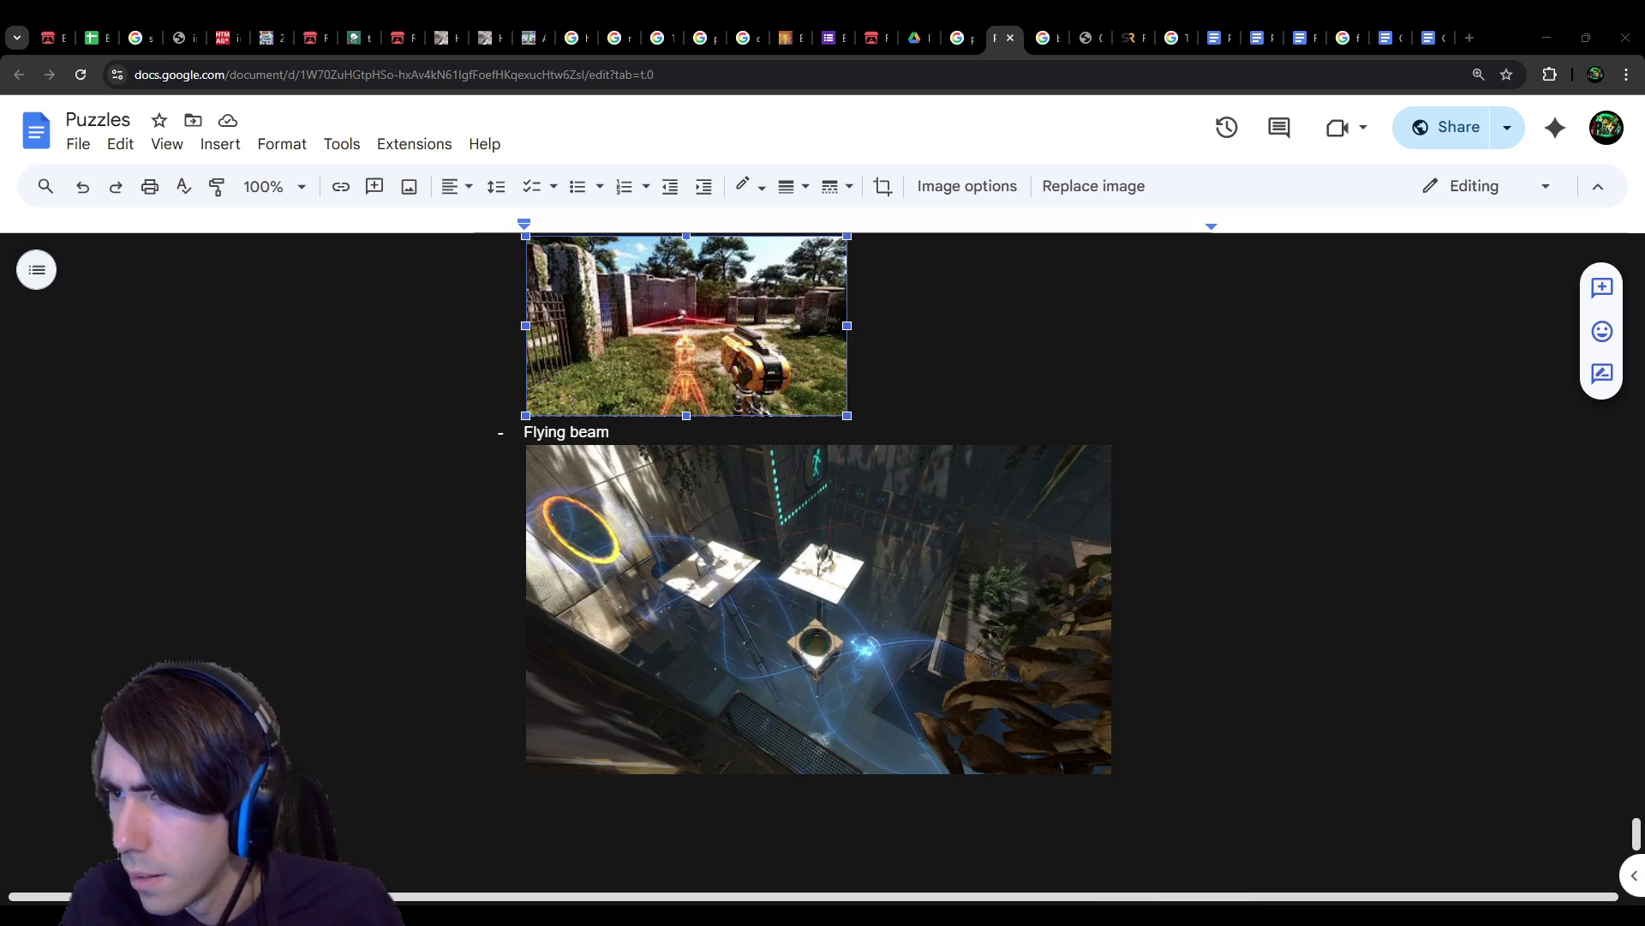
click(953, 37)
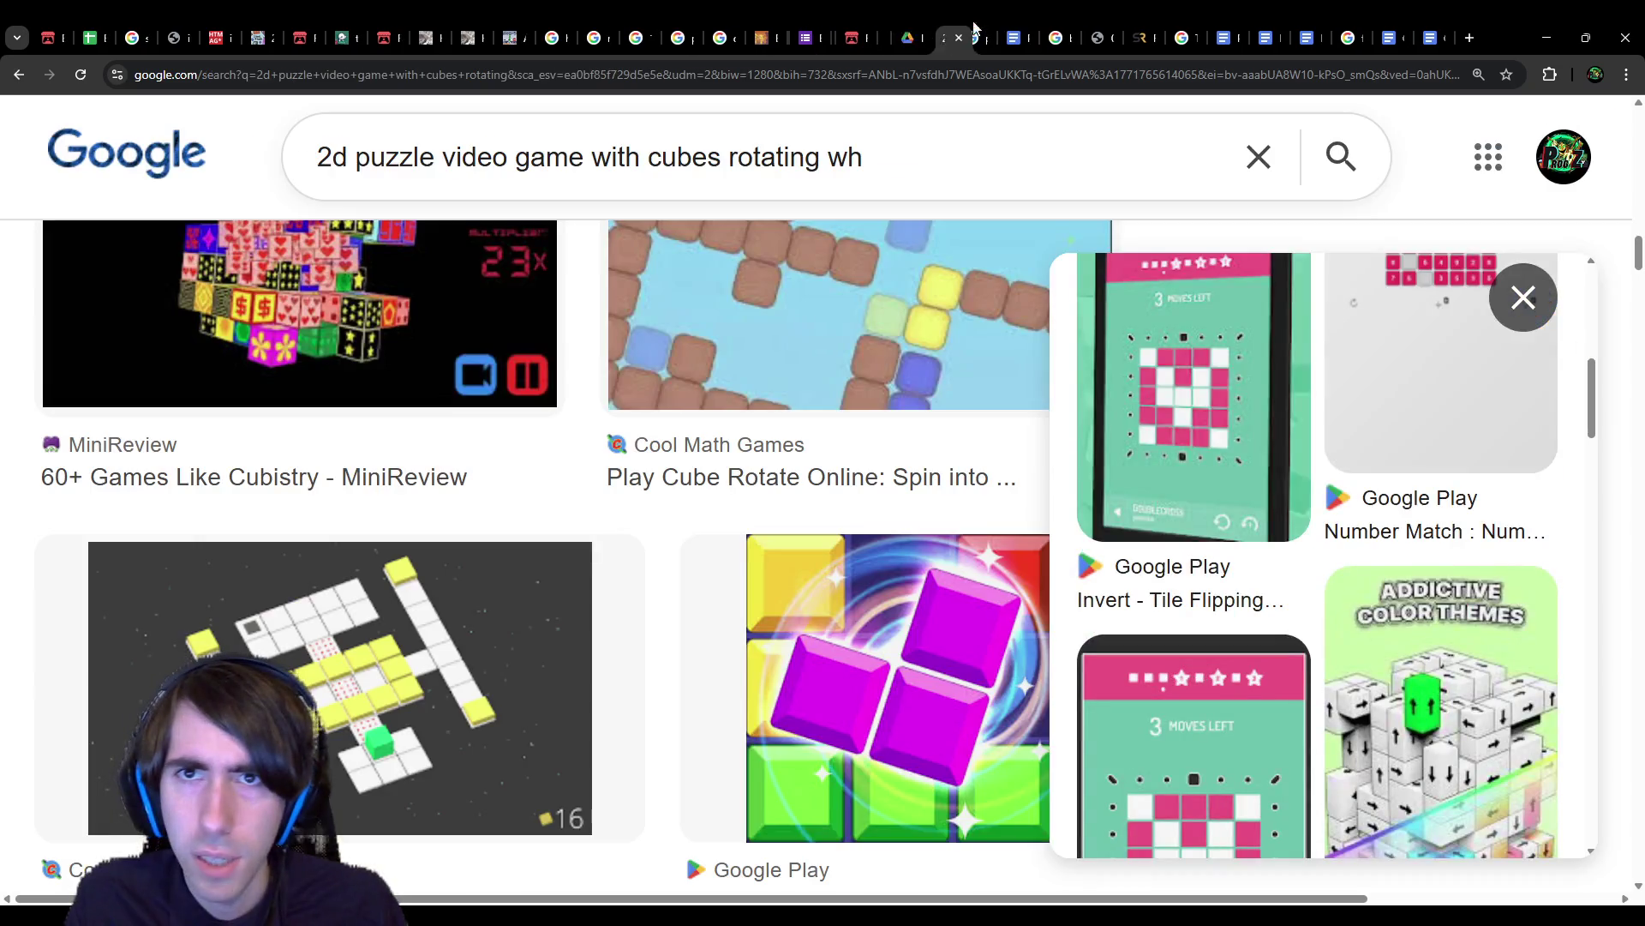
scroll(955, 542, down, 4)
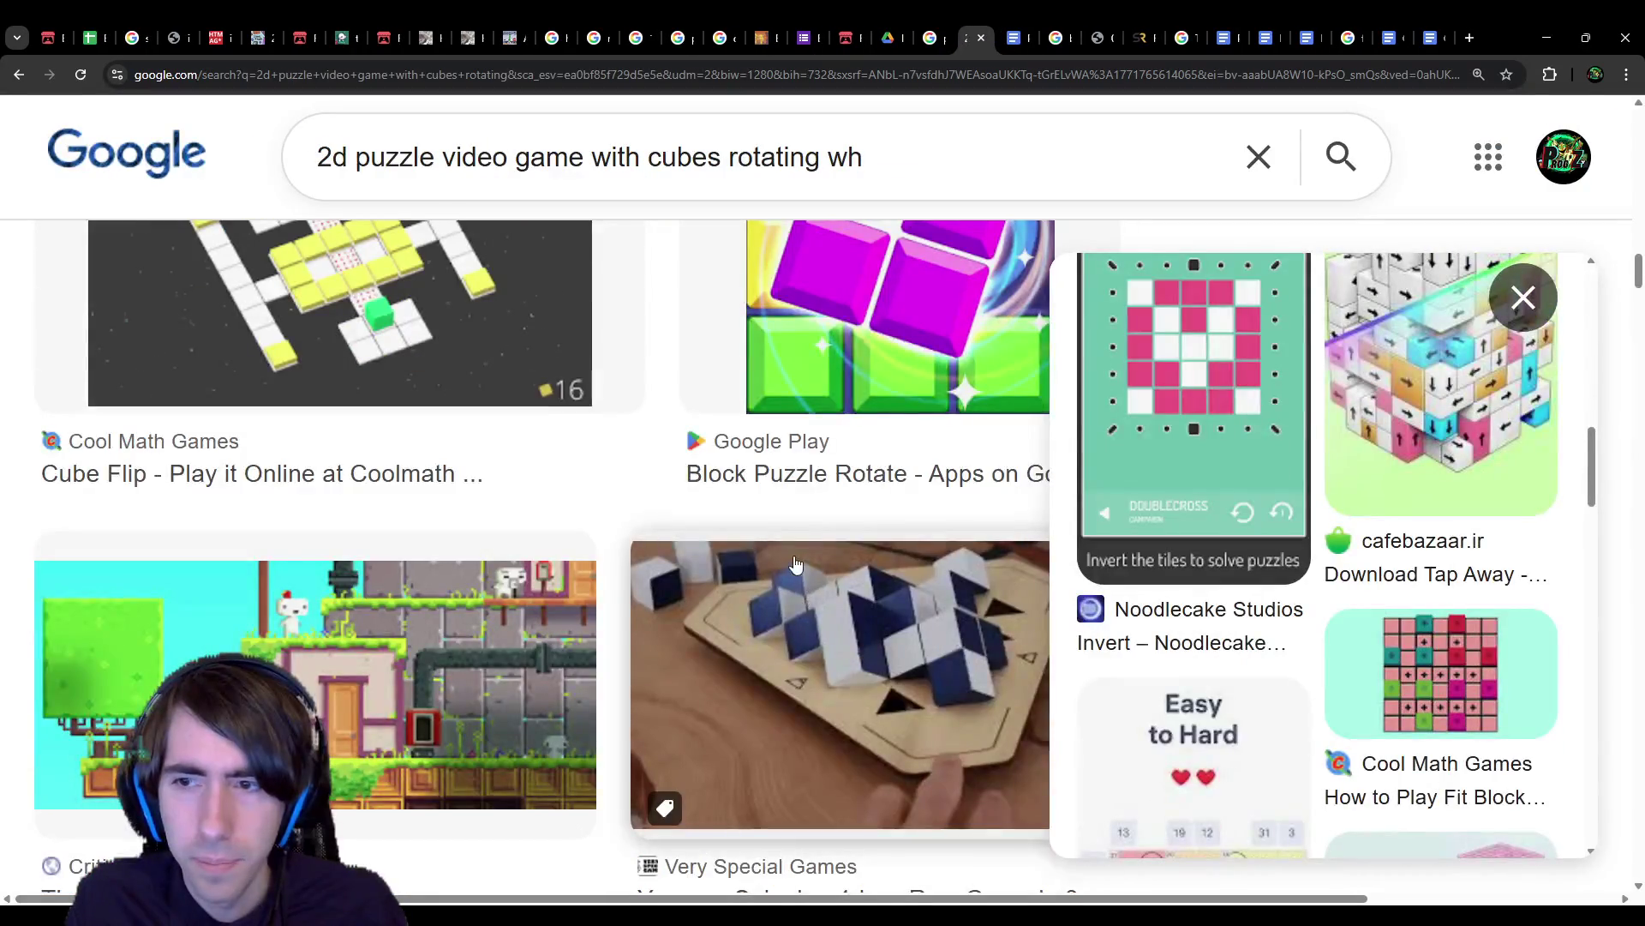
scroll(795, 562, down, 5)
scroll(795, 561, up, 3)
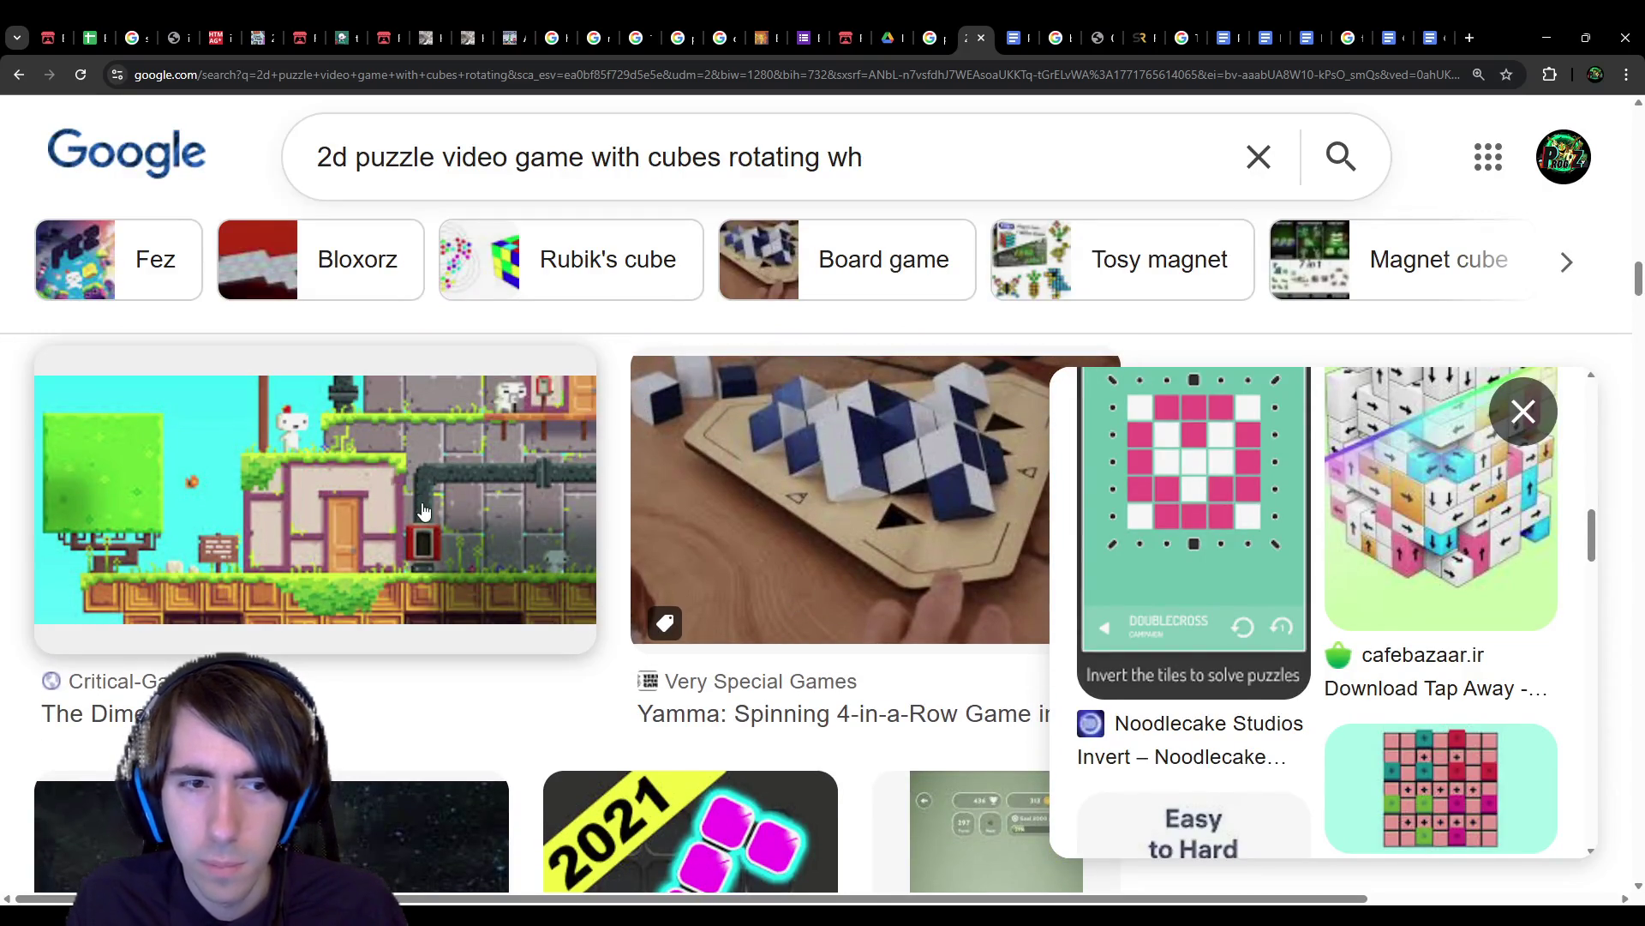
scroll(759, 560, down, 3)
scroll(758, 560, up, 2)
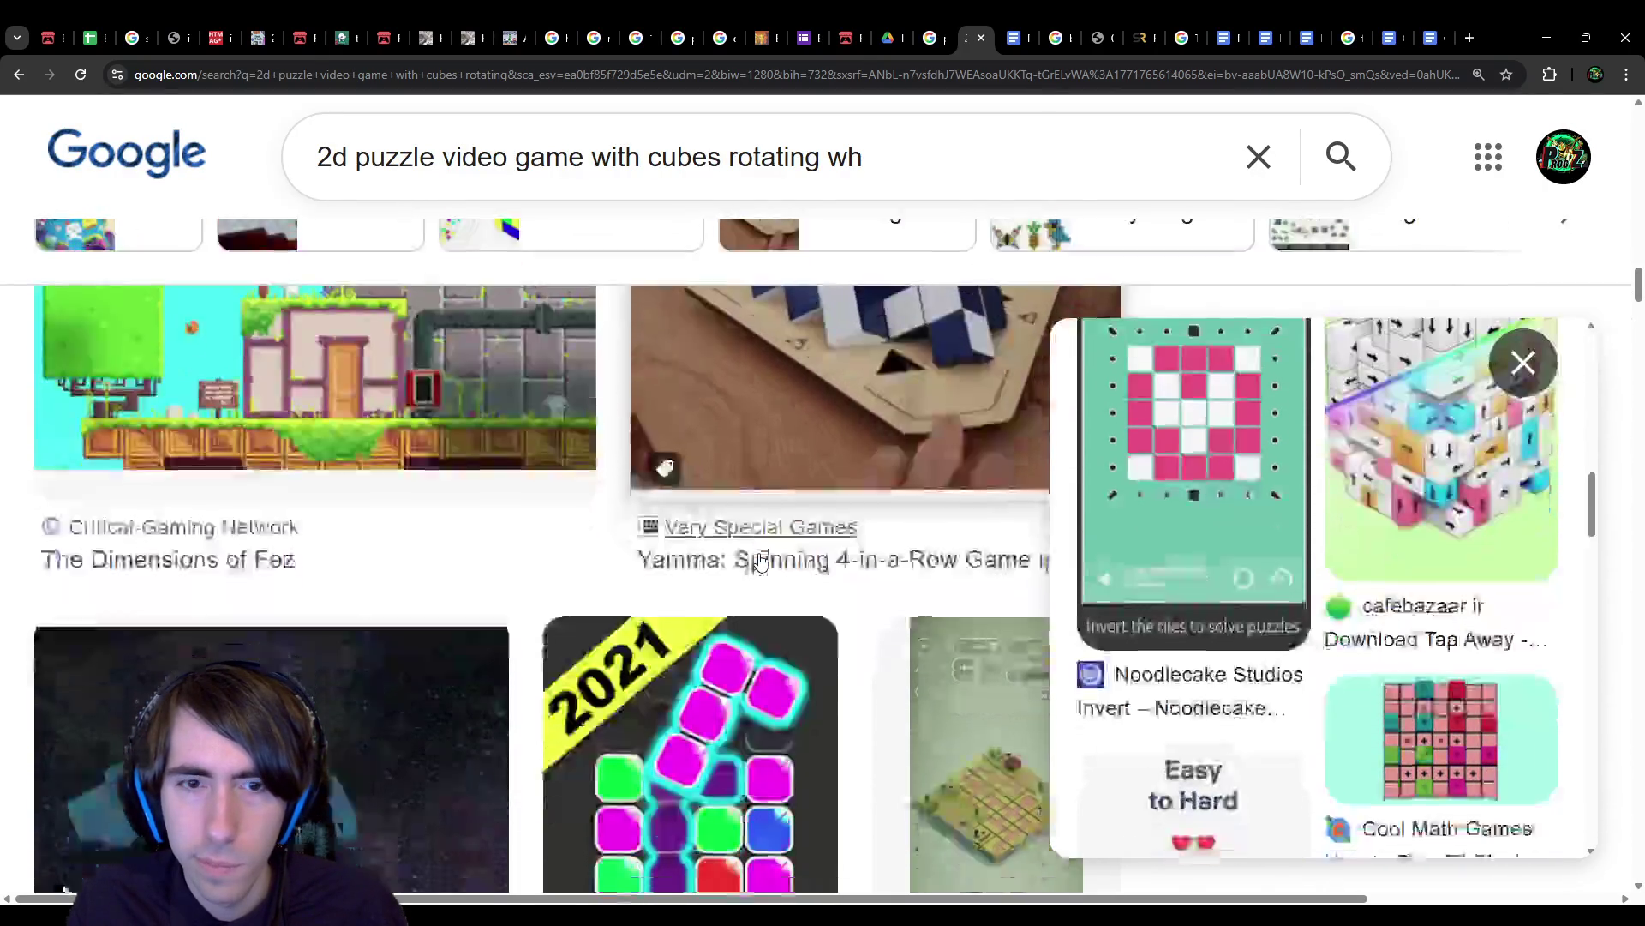
scroll(758, 559, down, 5)
scroll(759, 561, down, 12)
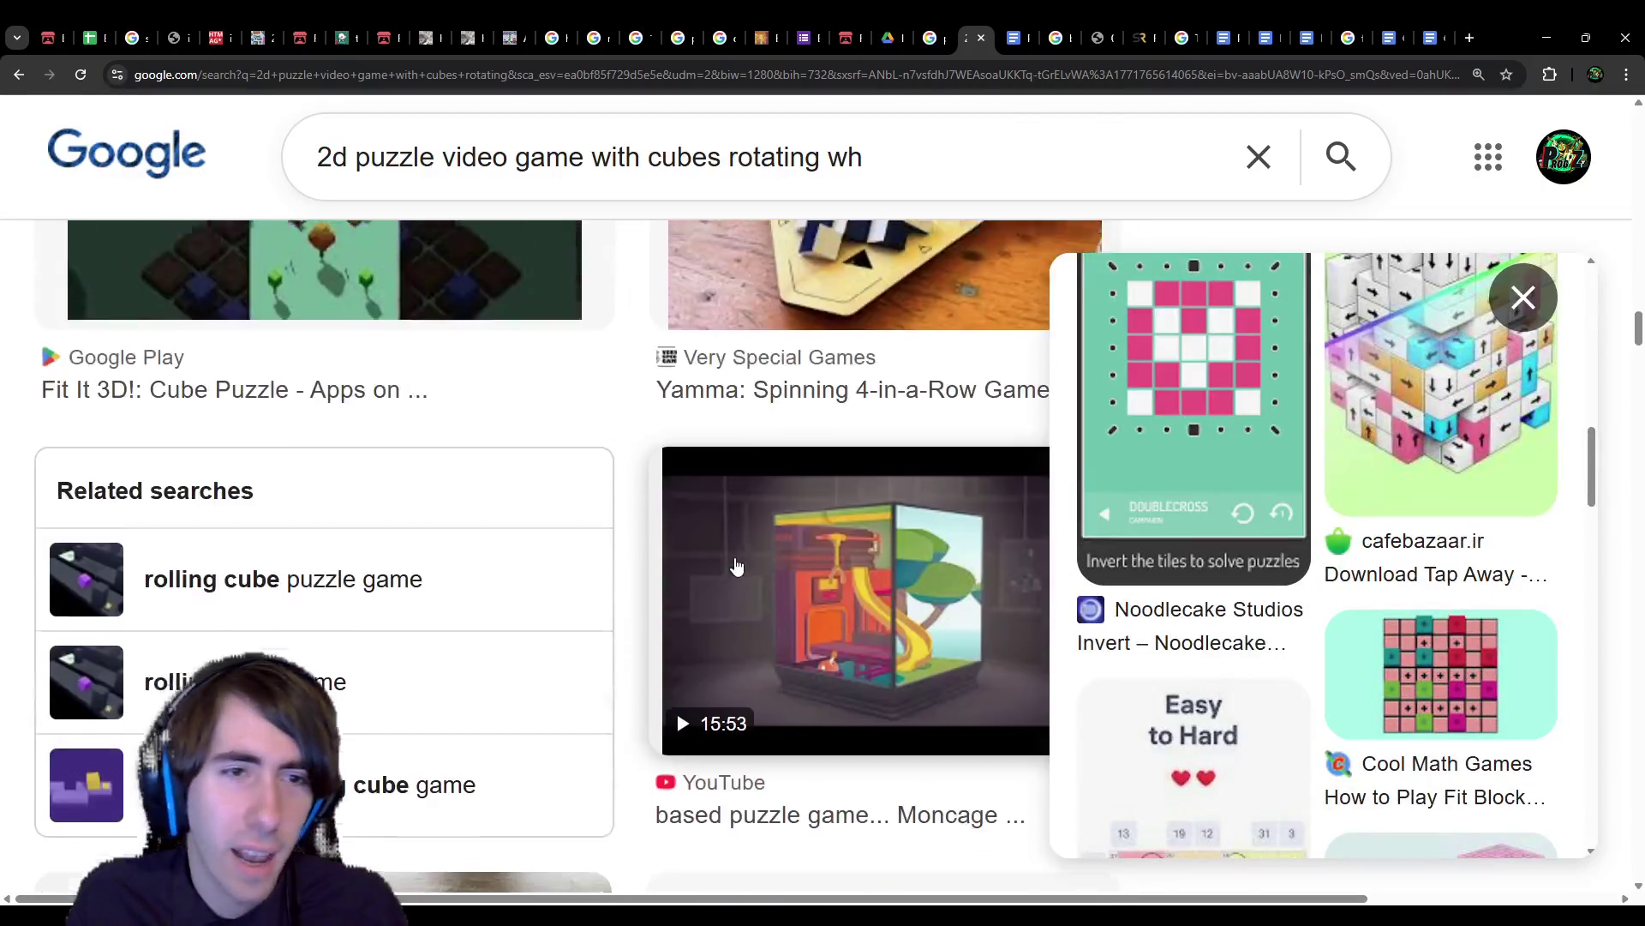
scroll(735, 562, down, 10)
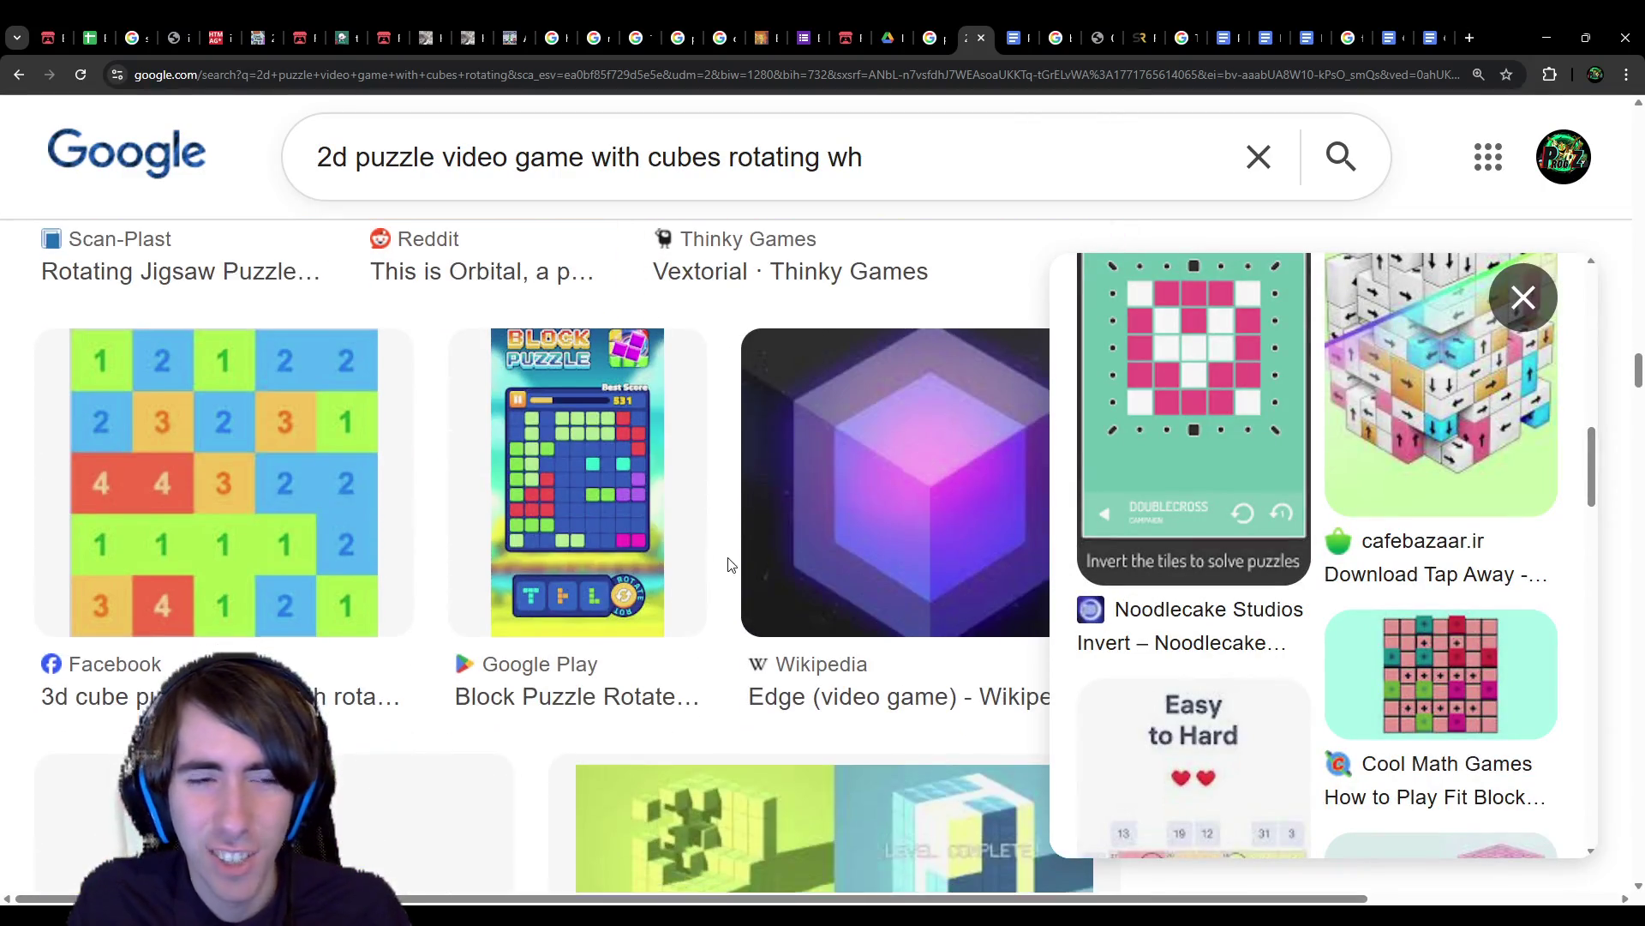
scroll(728, 559, down, 3)
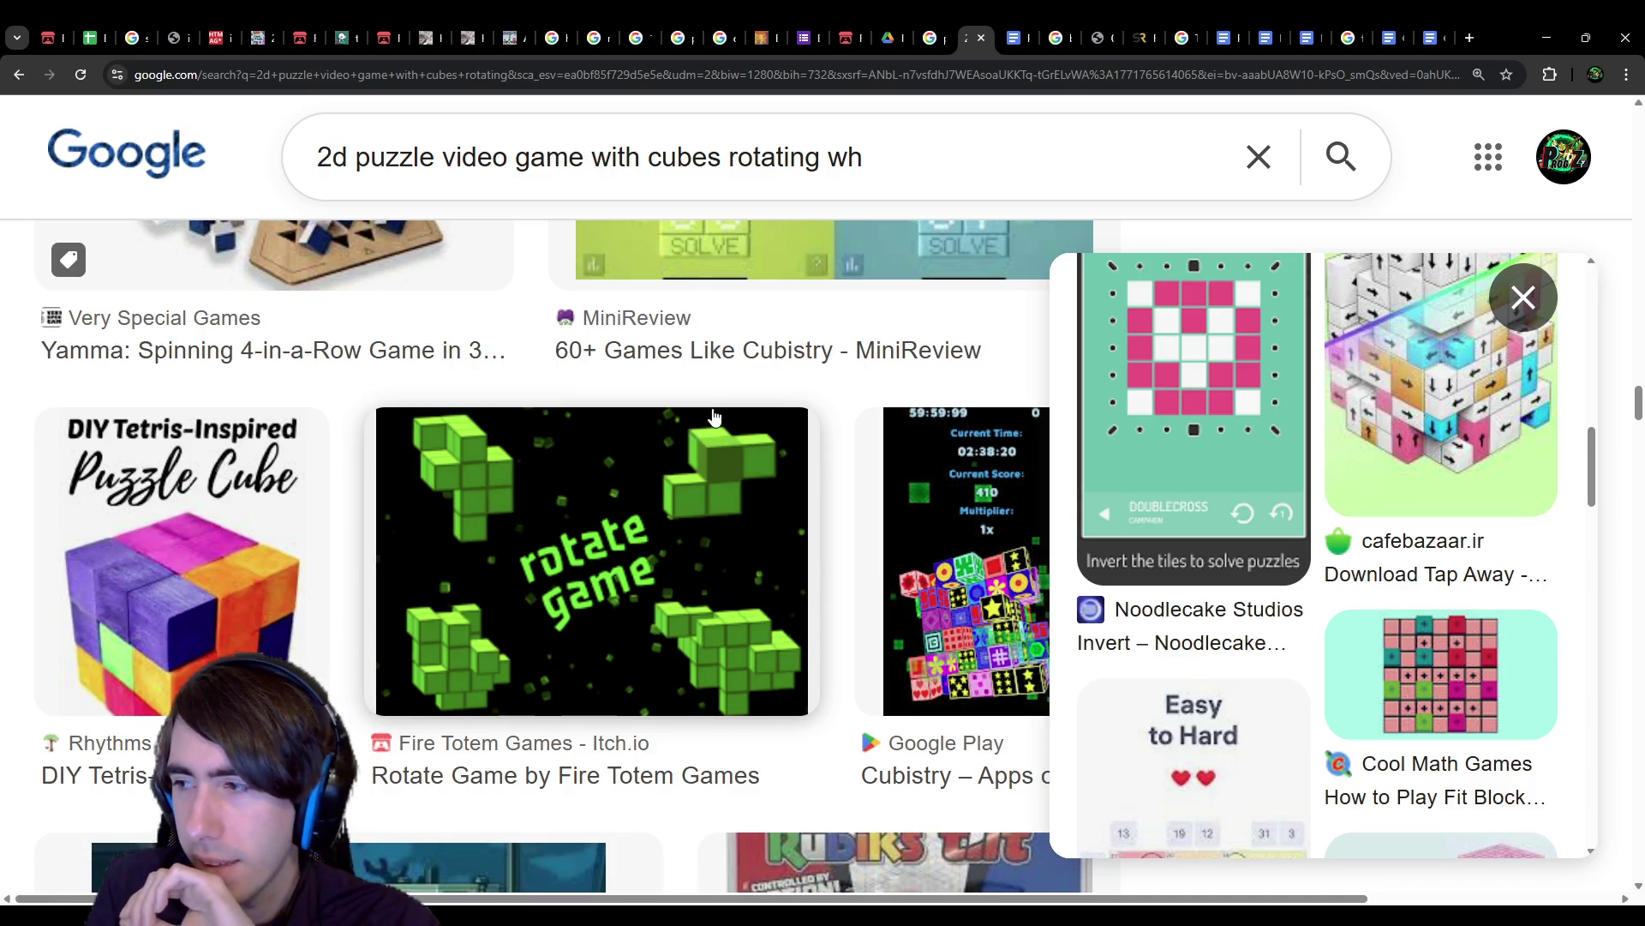
scroll(711, 420, up, 5)
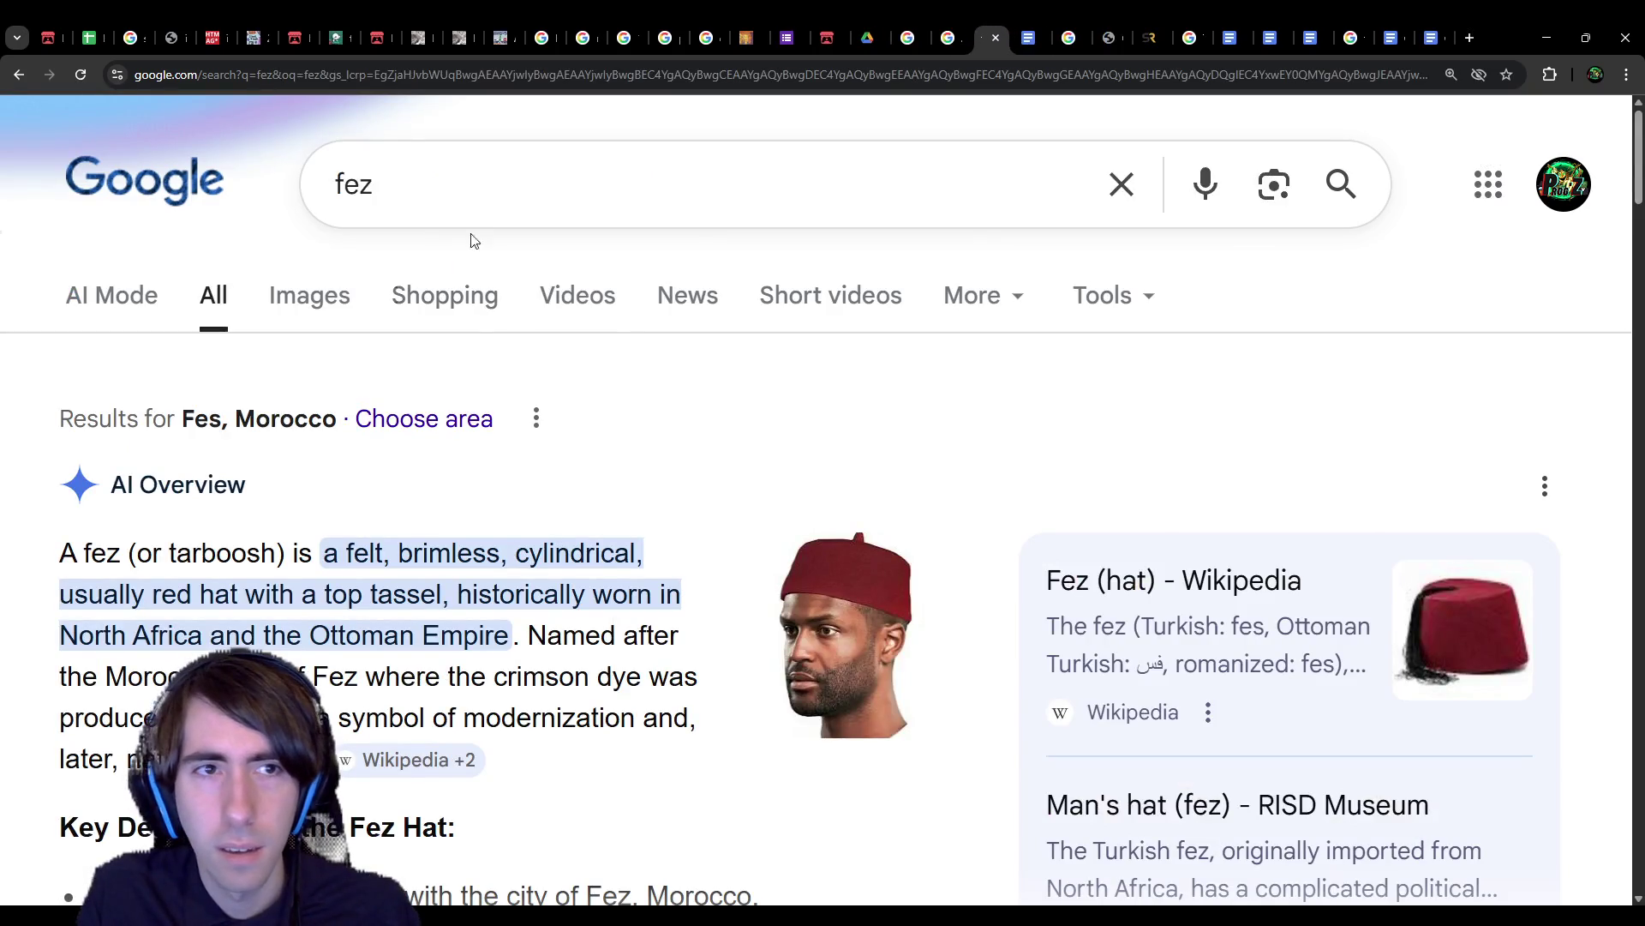
Step: Search for 'fez video game', glance at its images, and open the FEZ on Steam result
click(489, 151)
text(video game)
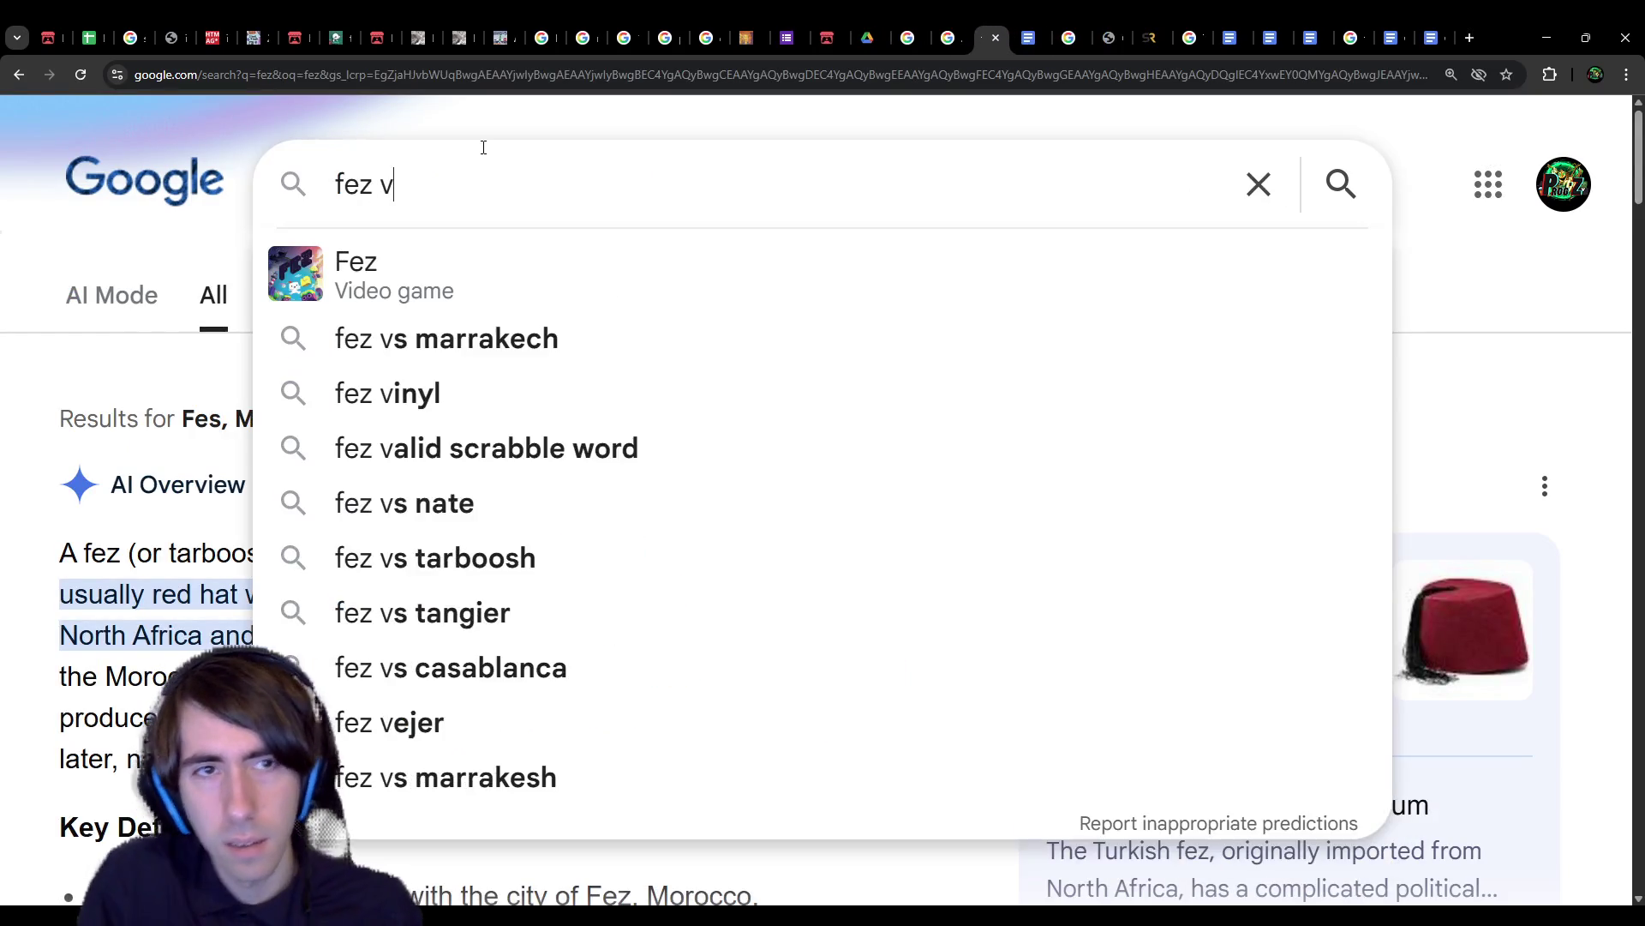
key(Return)
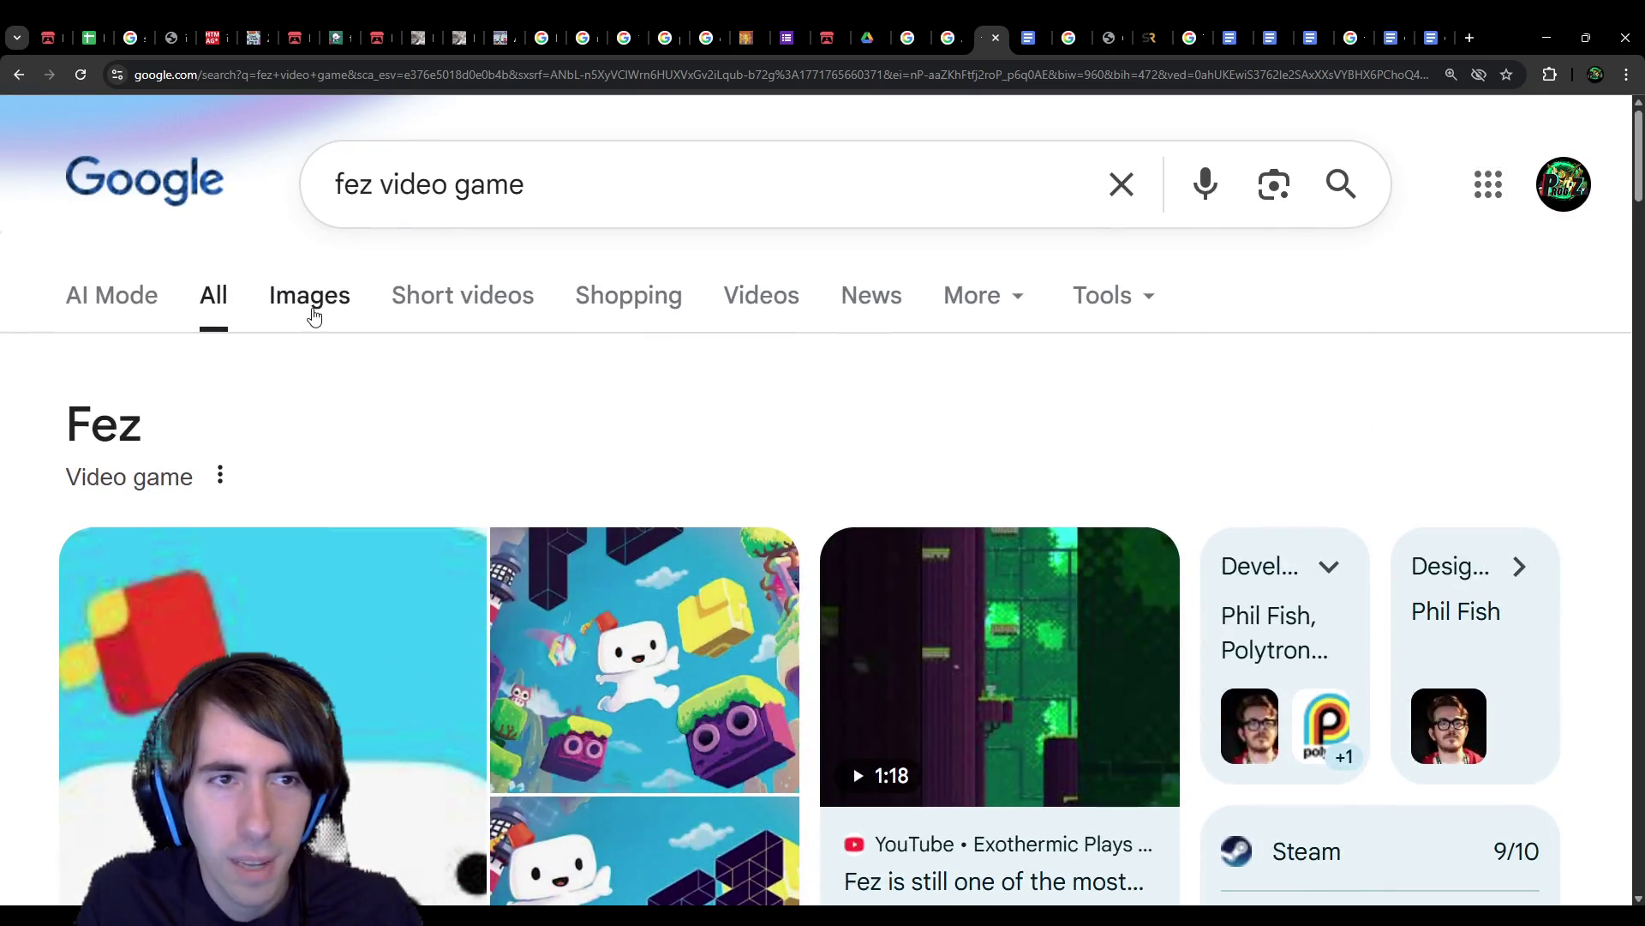
click(312, 314)
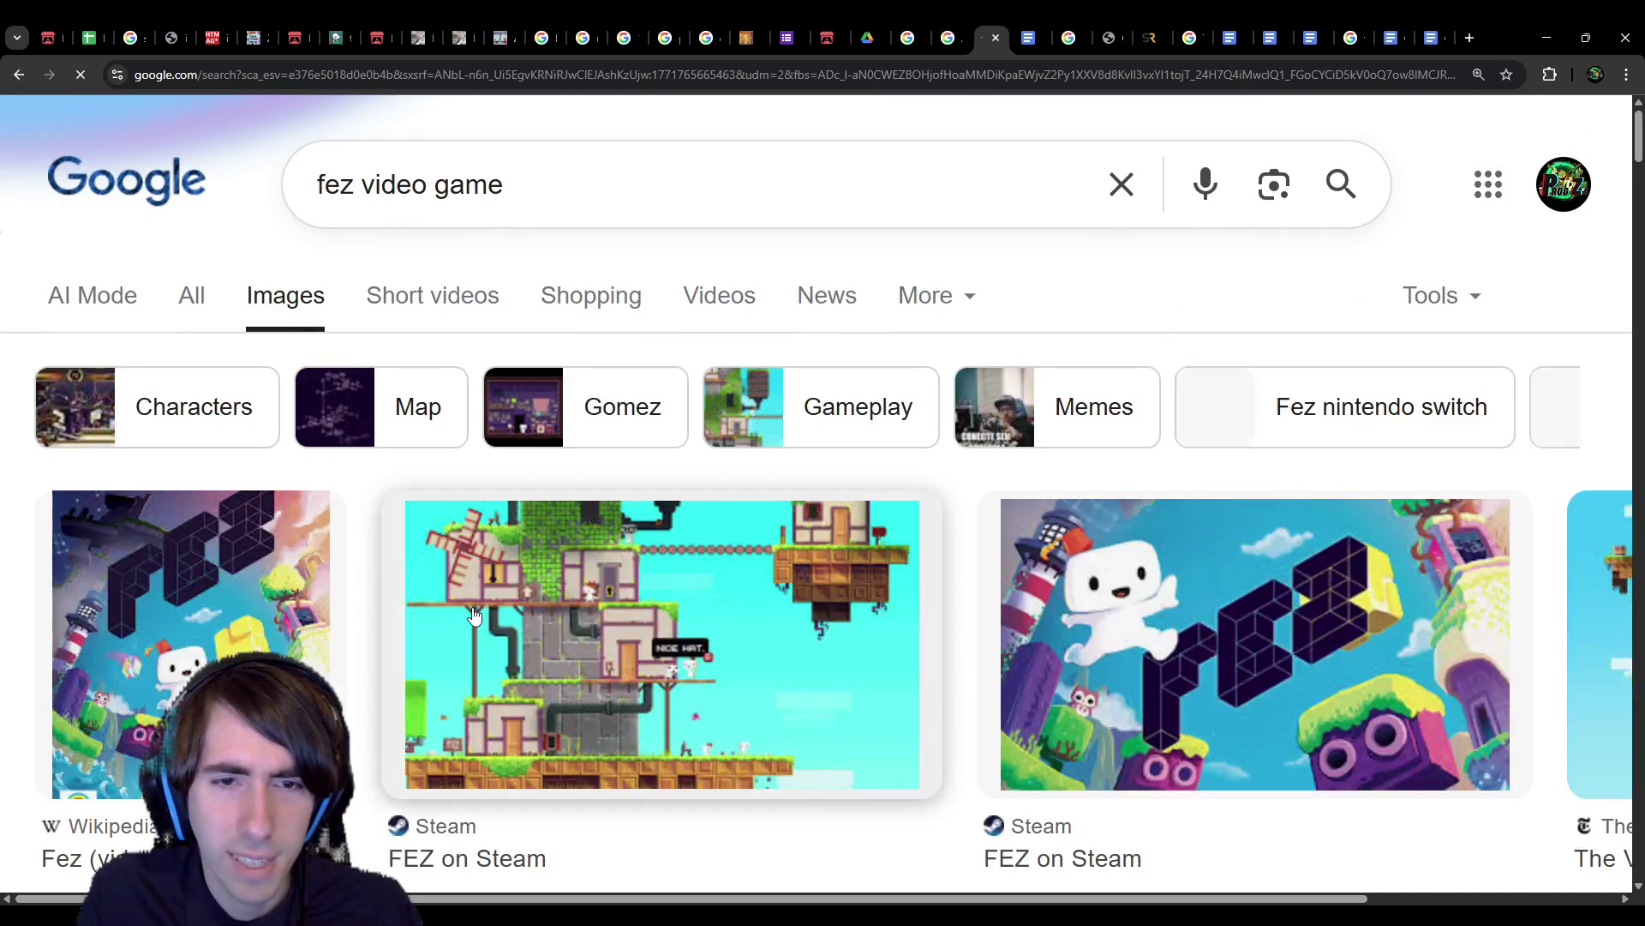
key(alt+Left)
scroll(470, 670, down, 8)
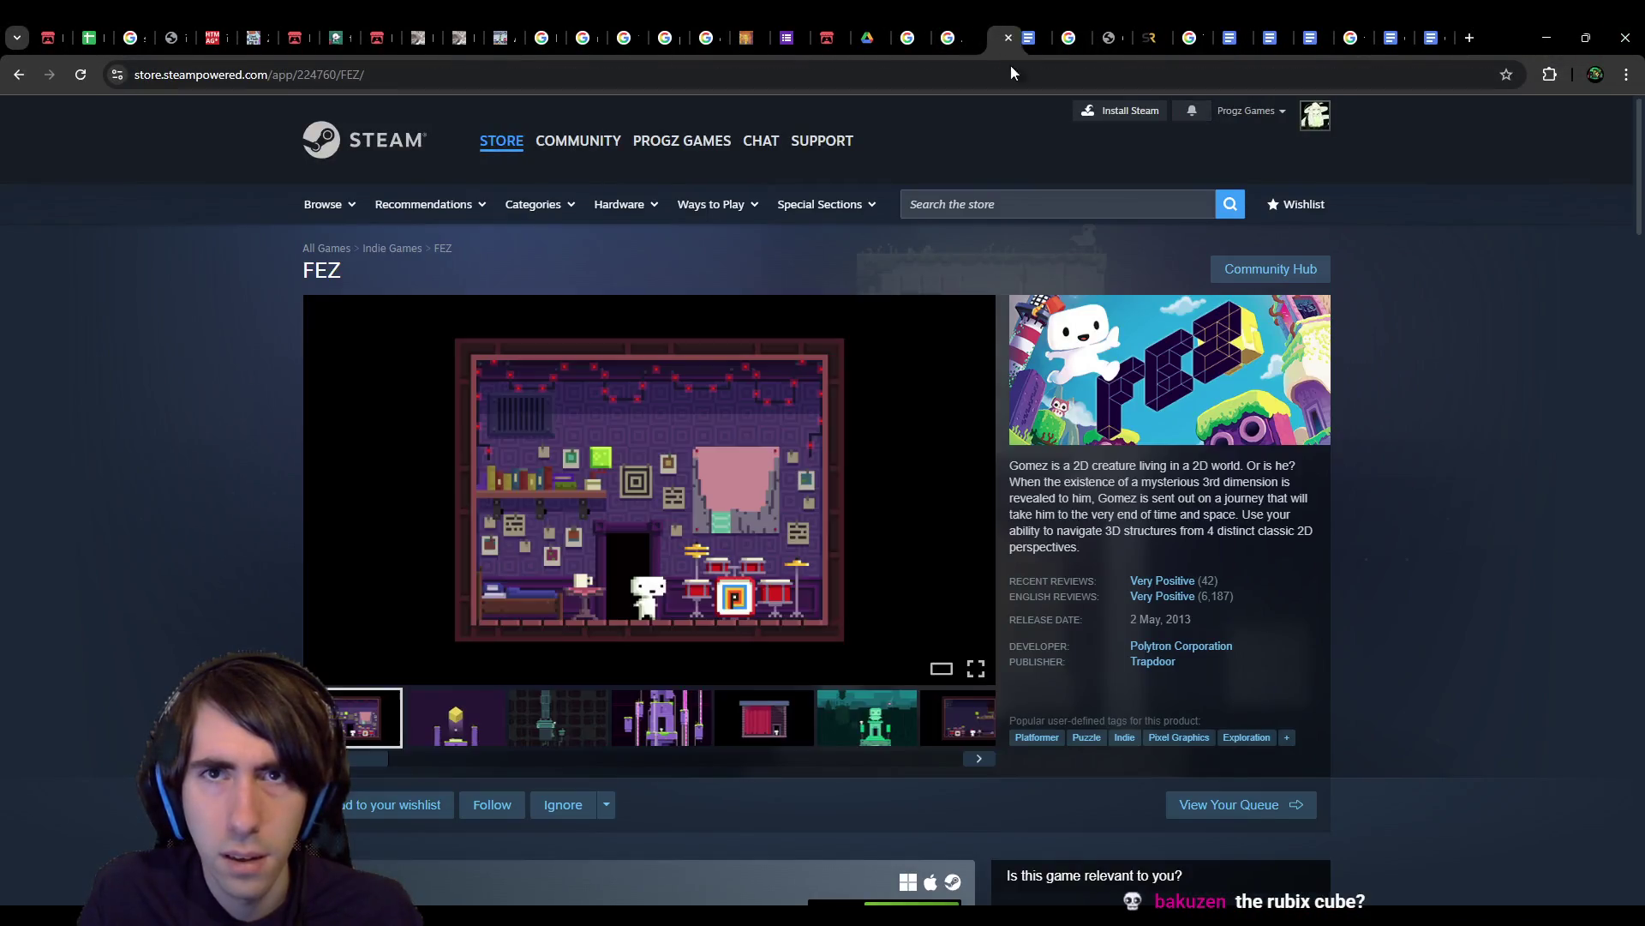
click(1056, 38)
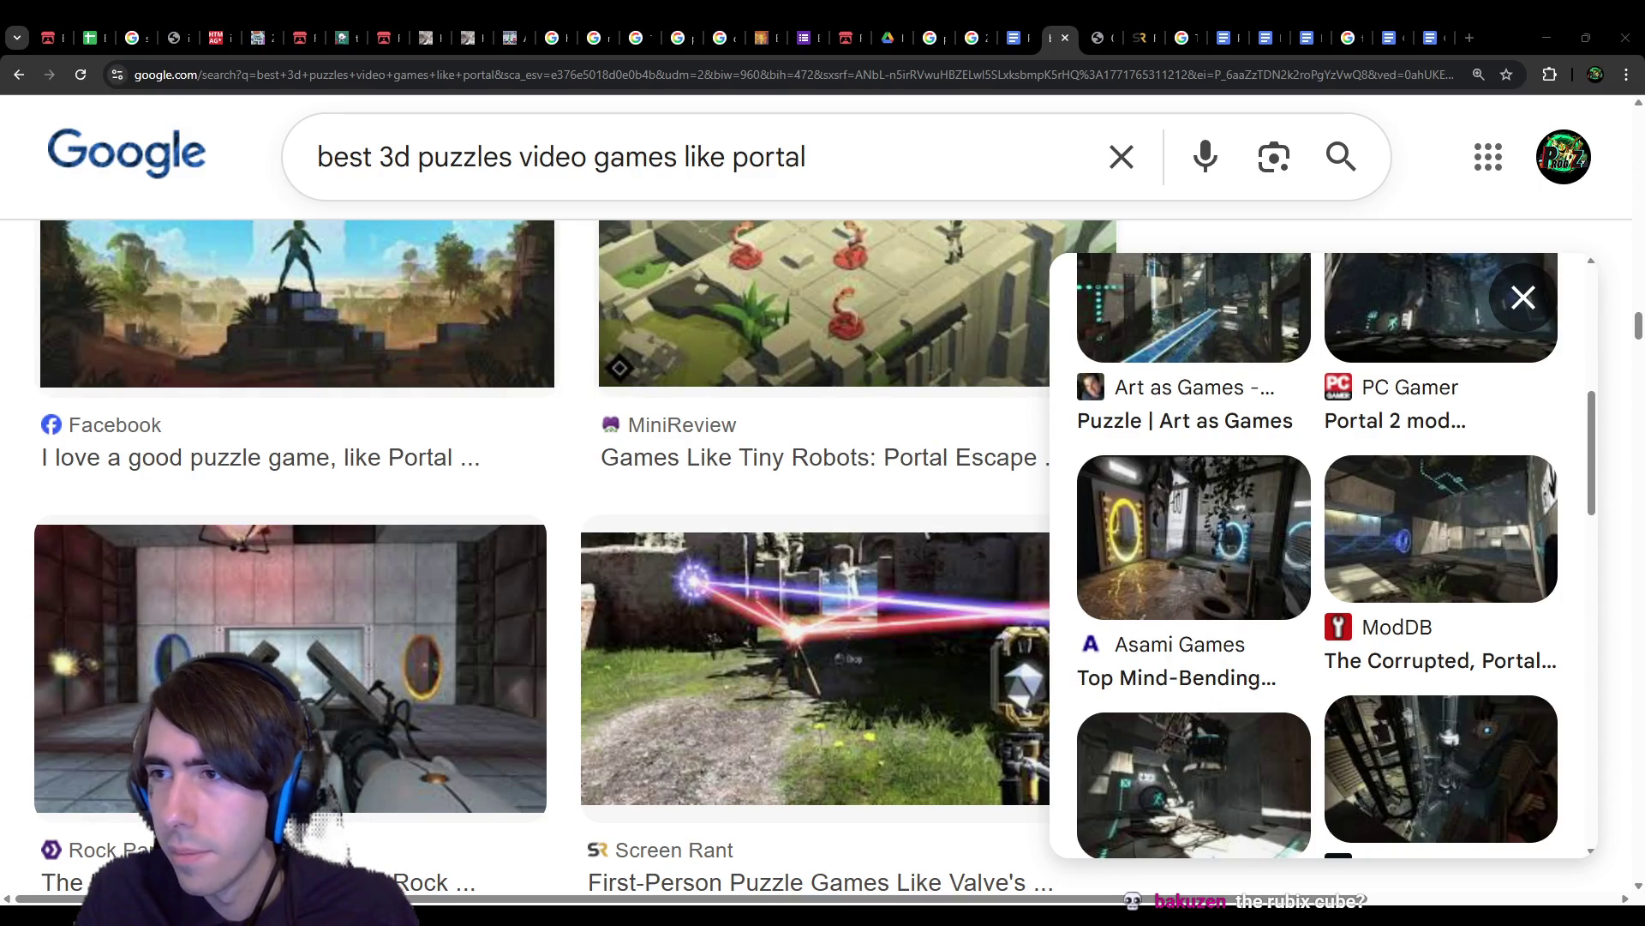
Step: Click through ten FEZ screenshots on the Steam page, then close the store tab
key(ctrl+shift+t)
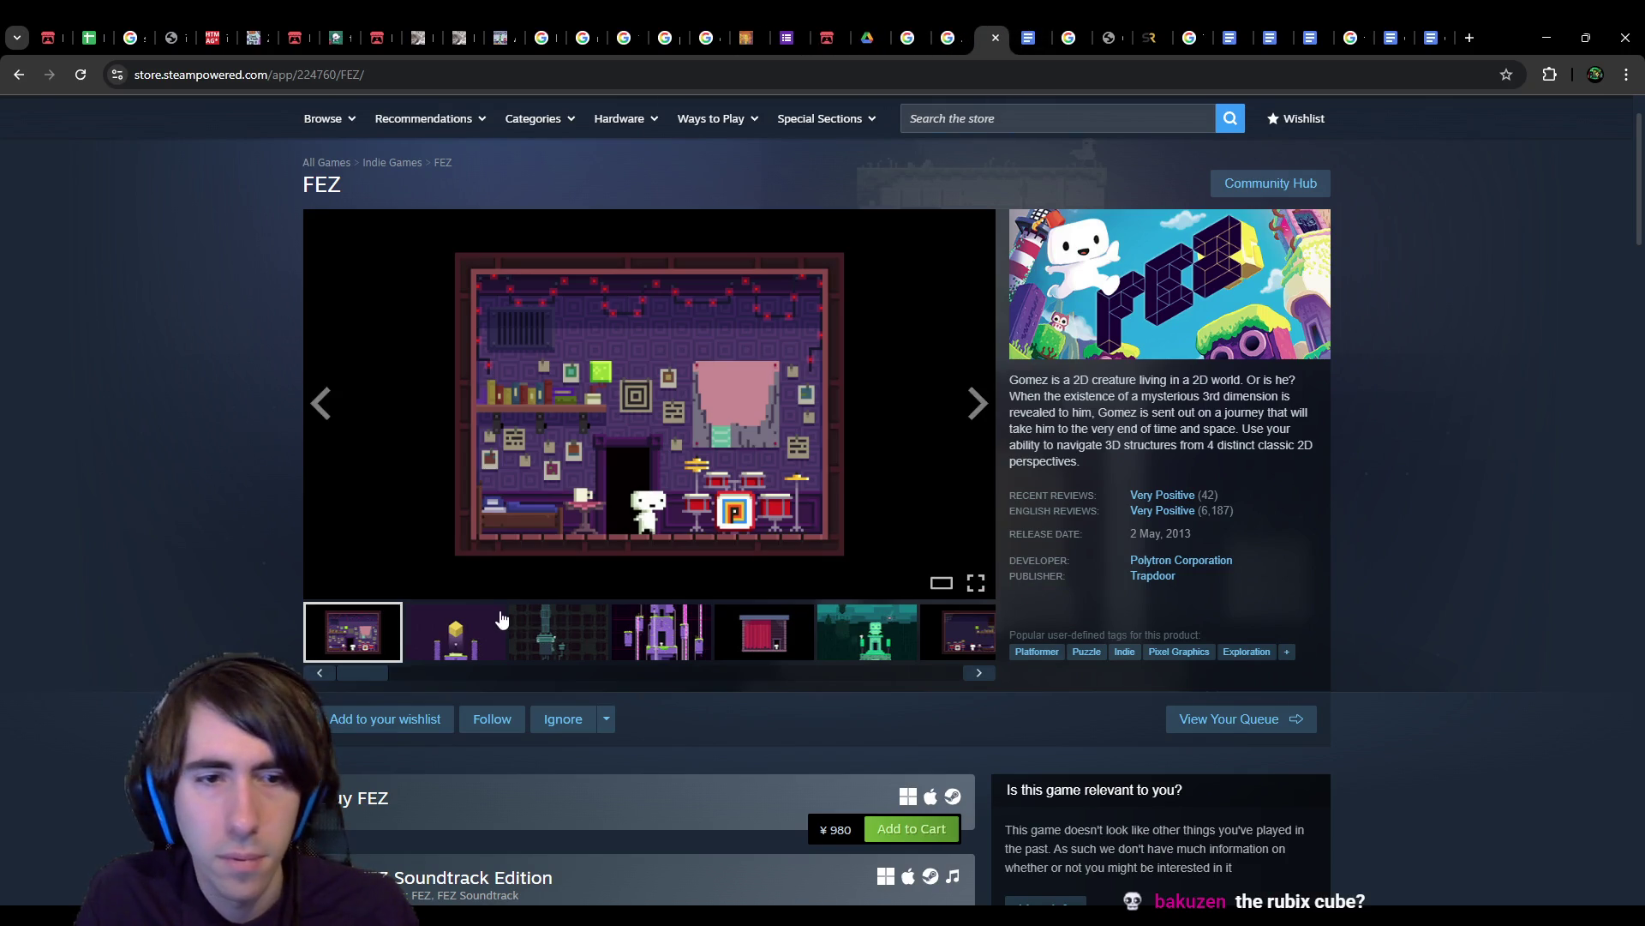
click(501, 619)
click(574, 625)
click(635, 634)
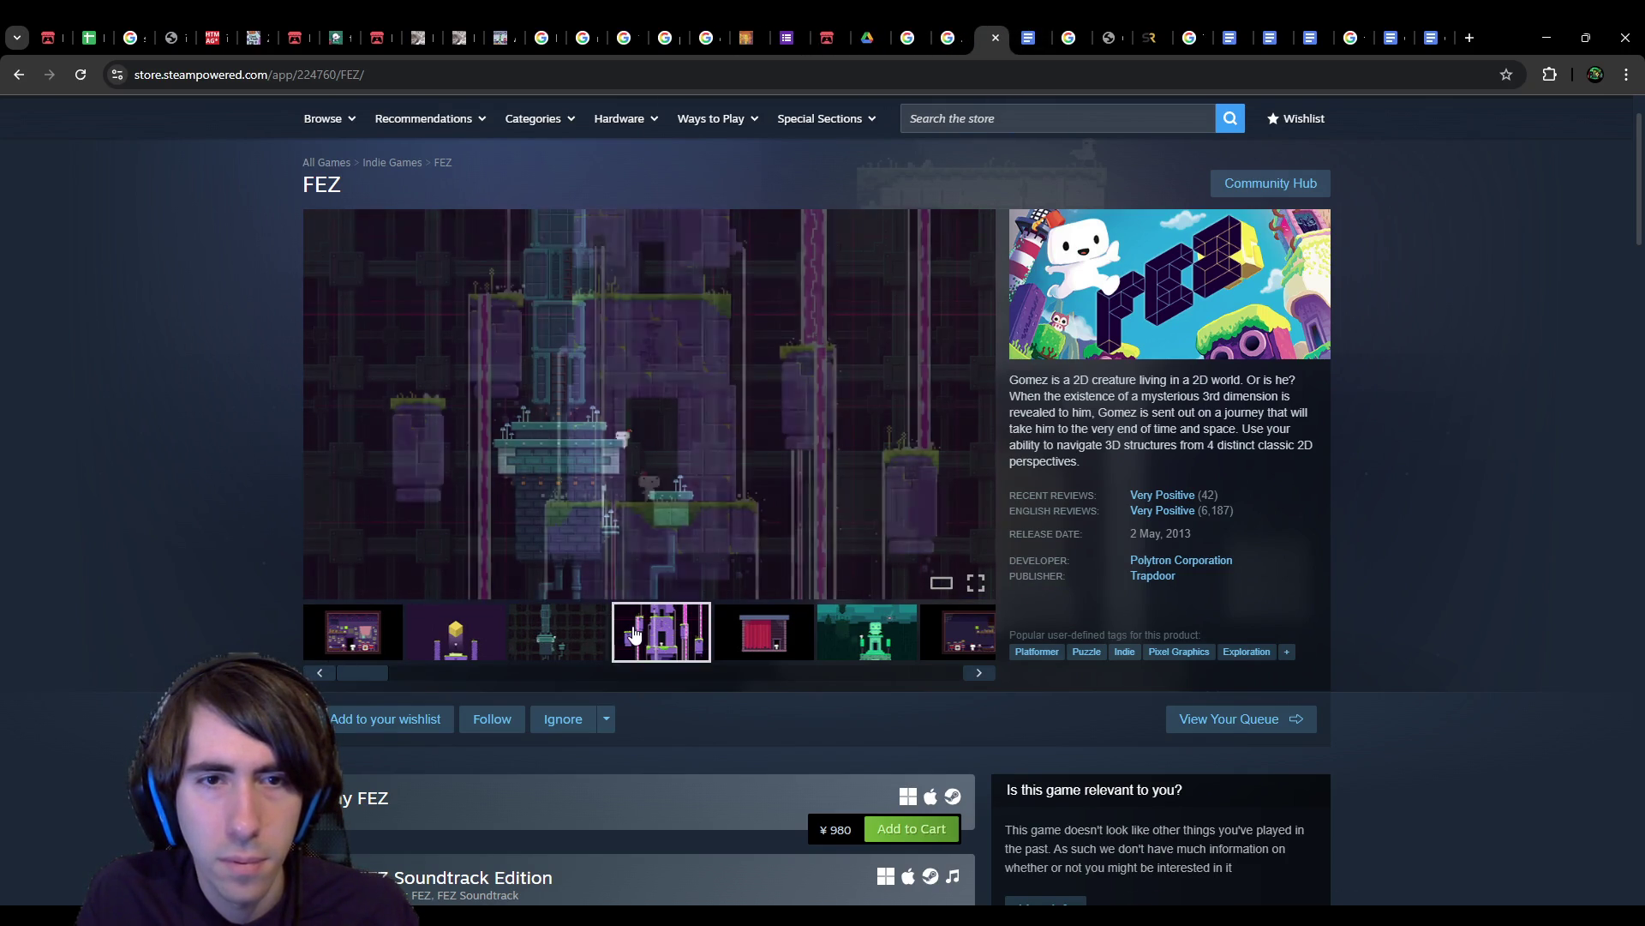
click(750, 639)
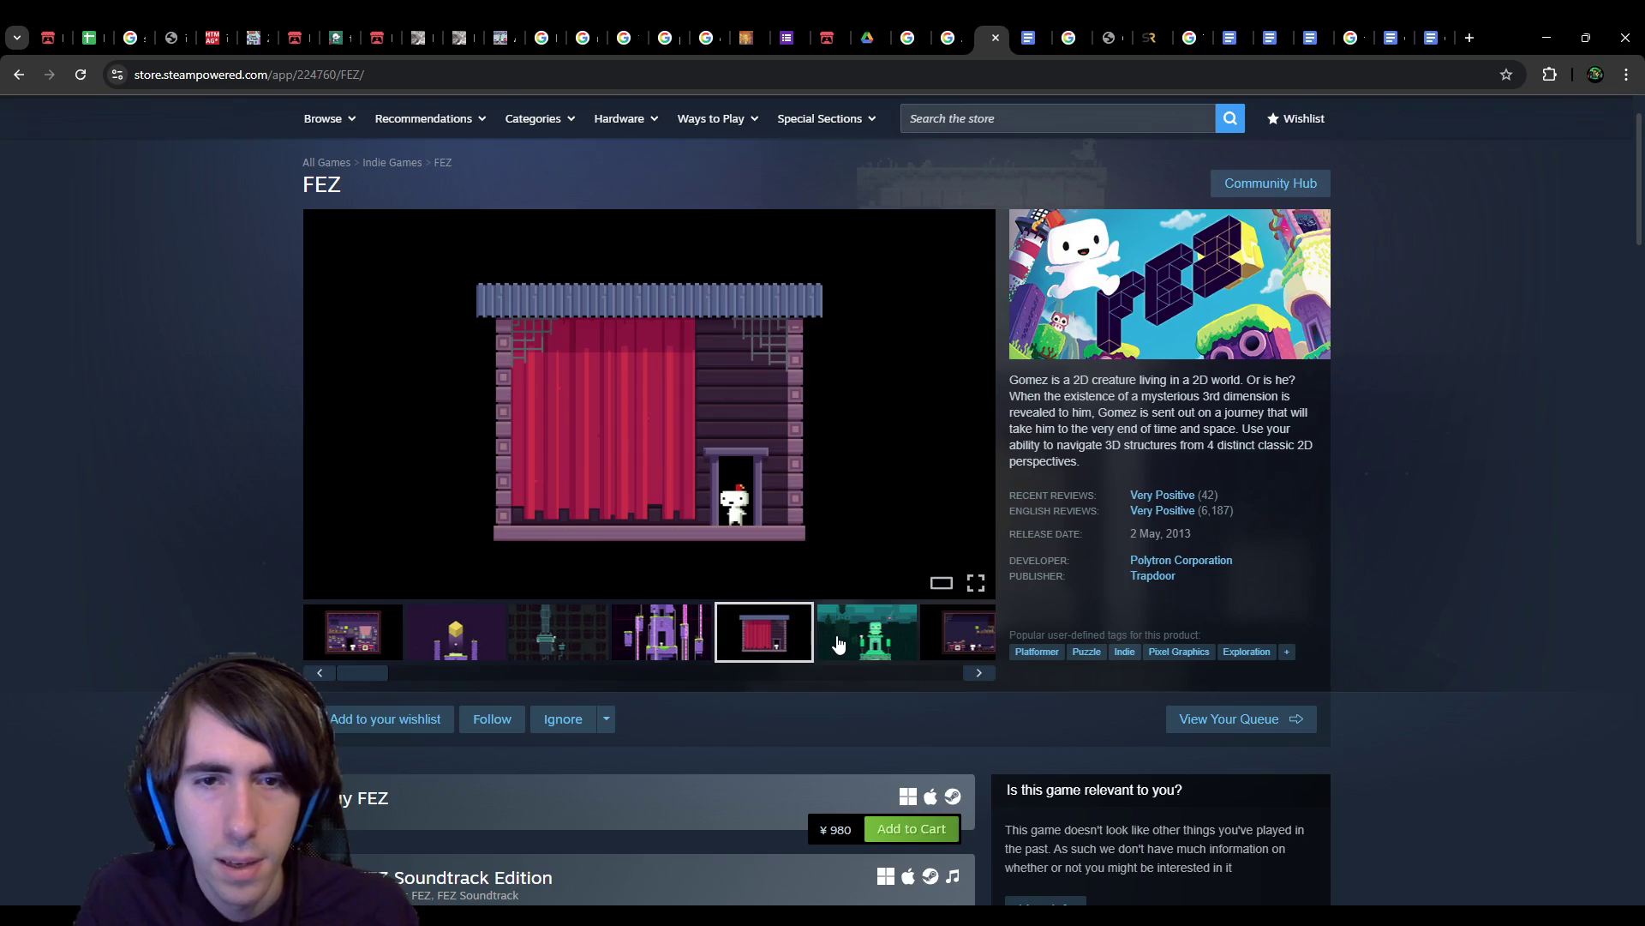
click(839, 643)
click(968, 650)
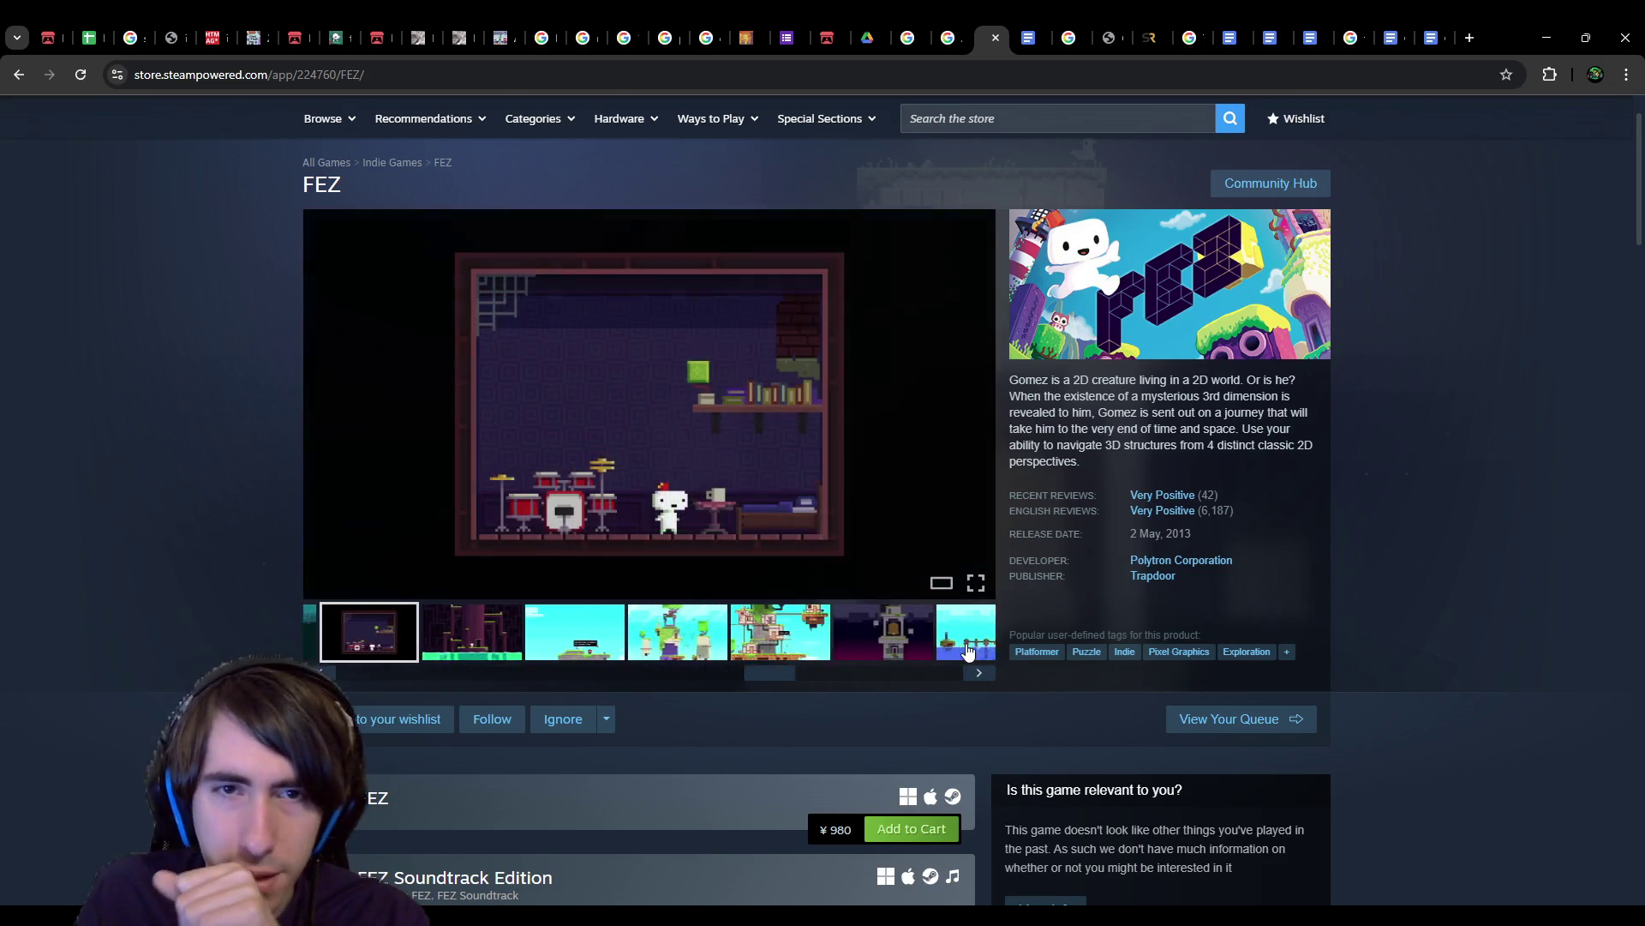
click(540, 639)
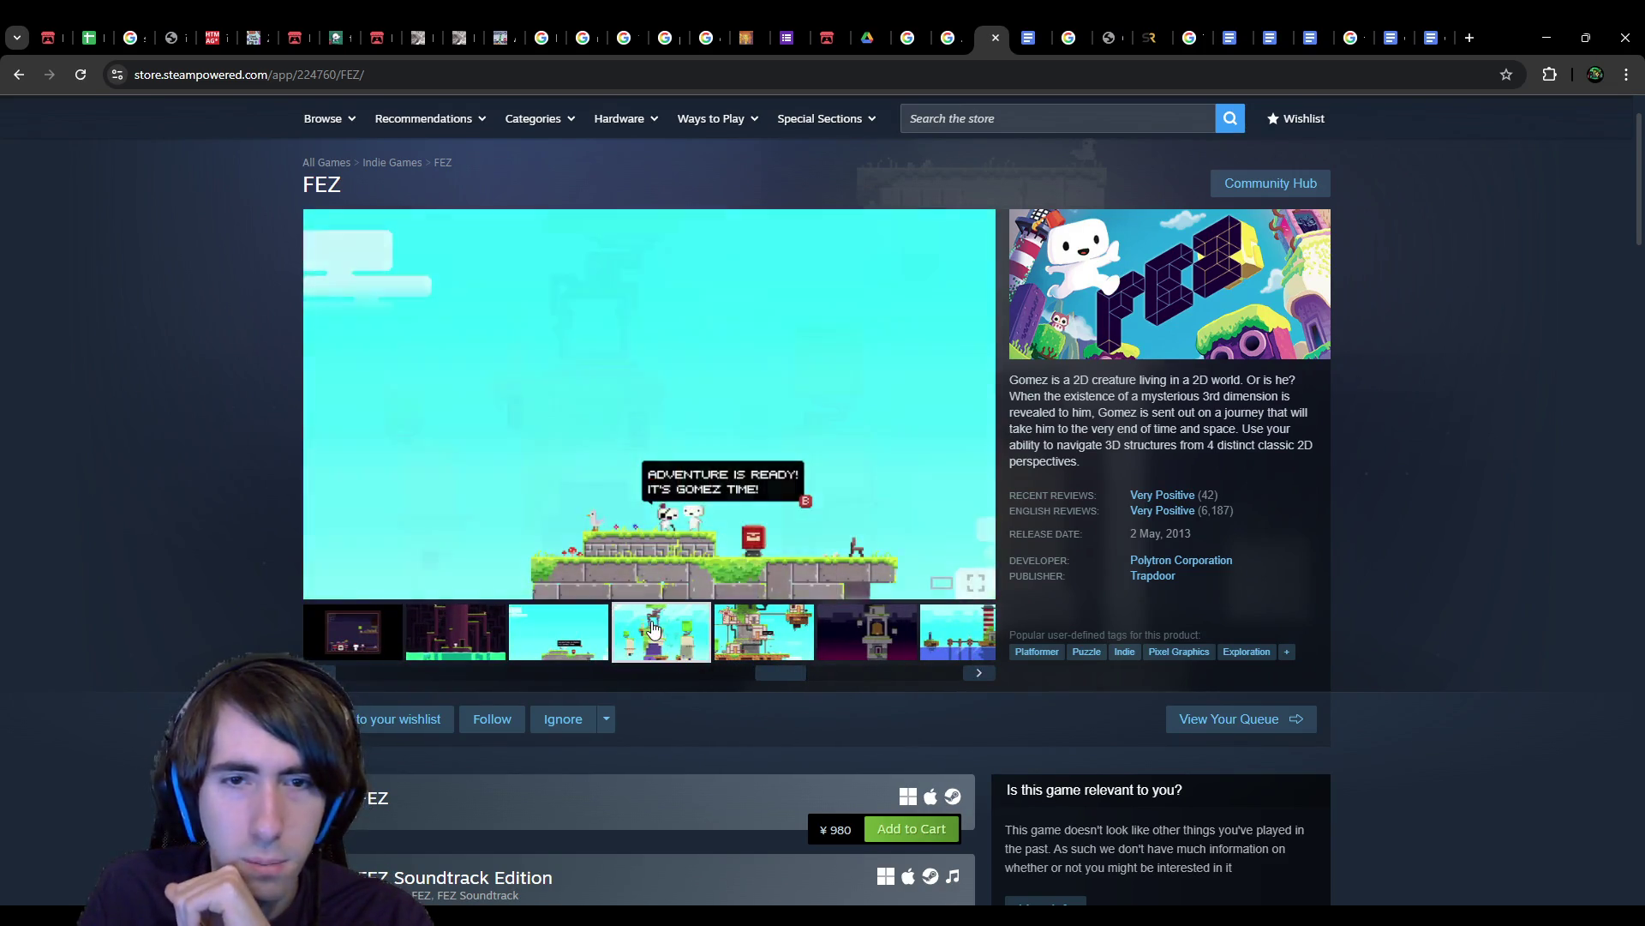
click(737, 647)
click(853, 632)
click(944, 643)
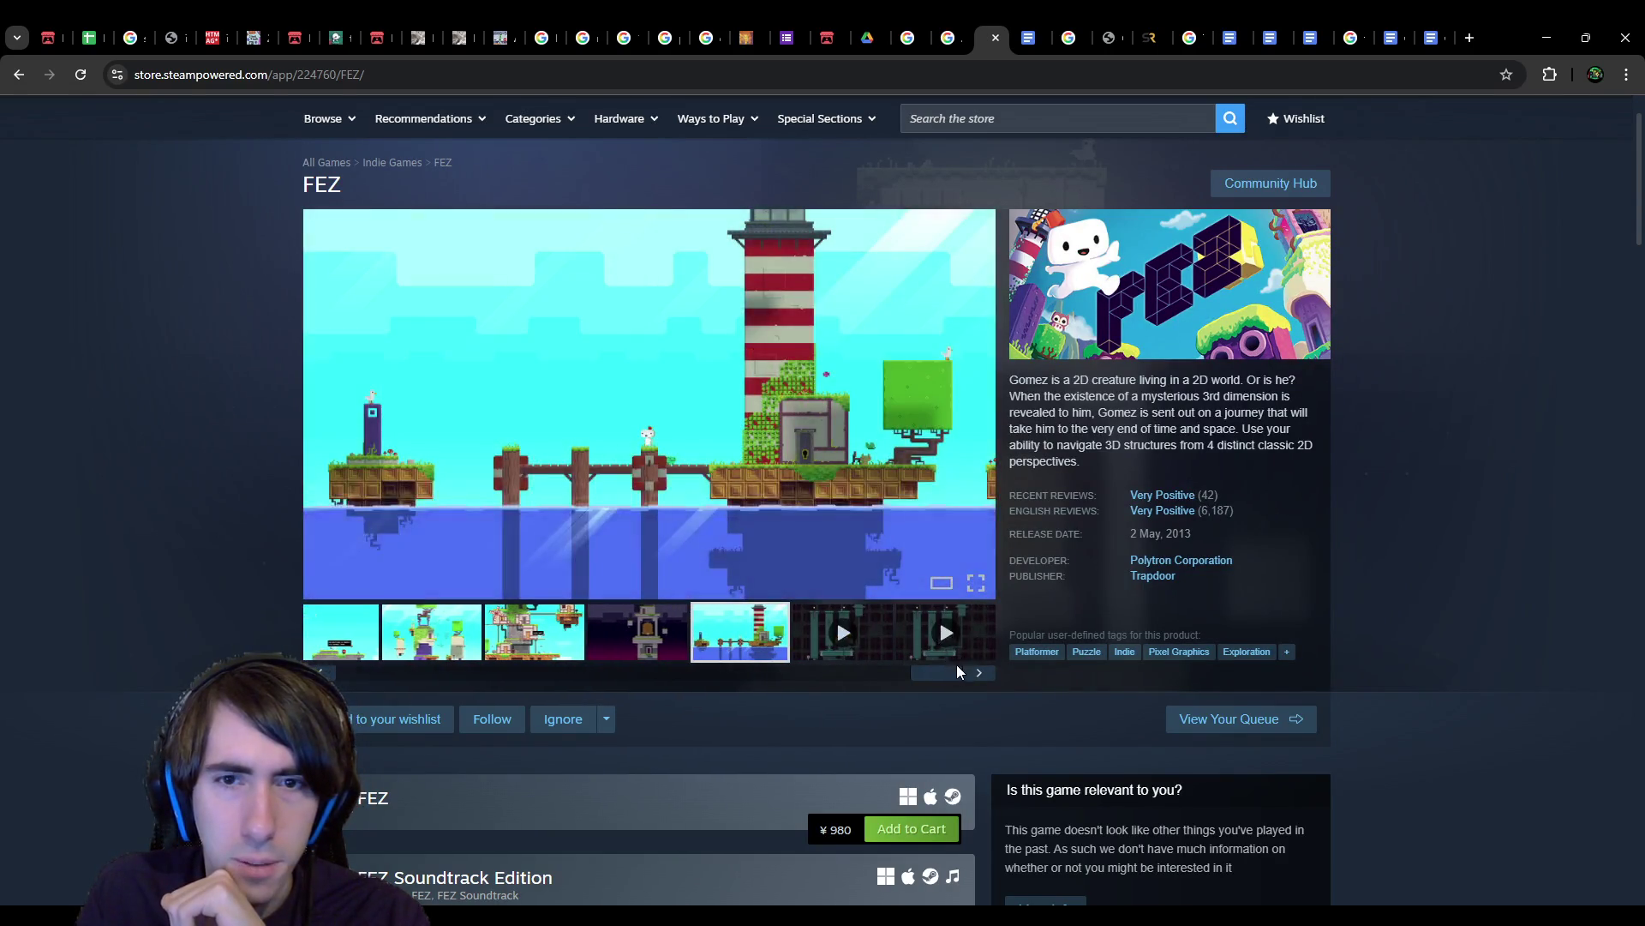
click(992, 40)
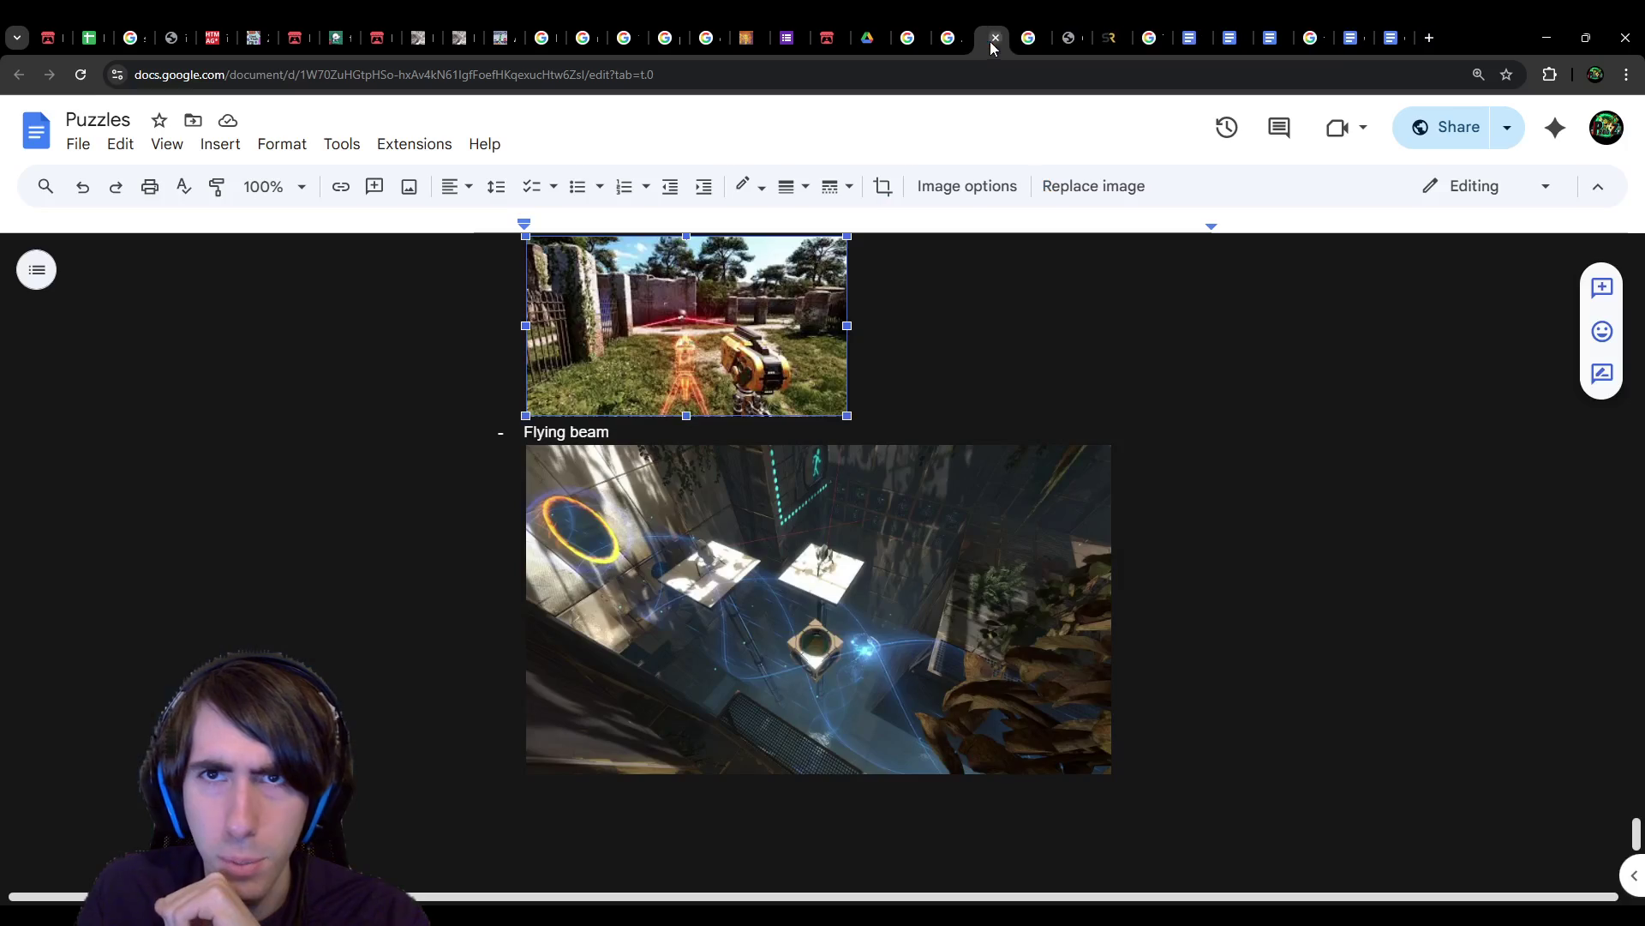
Step: Deselect the laser image and move down to the line below the Flying beam image
scroll(811, 441, up, 6)
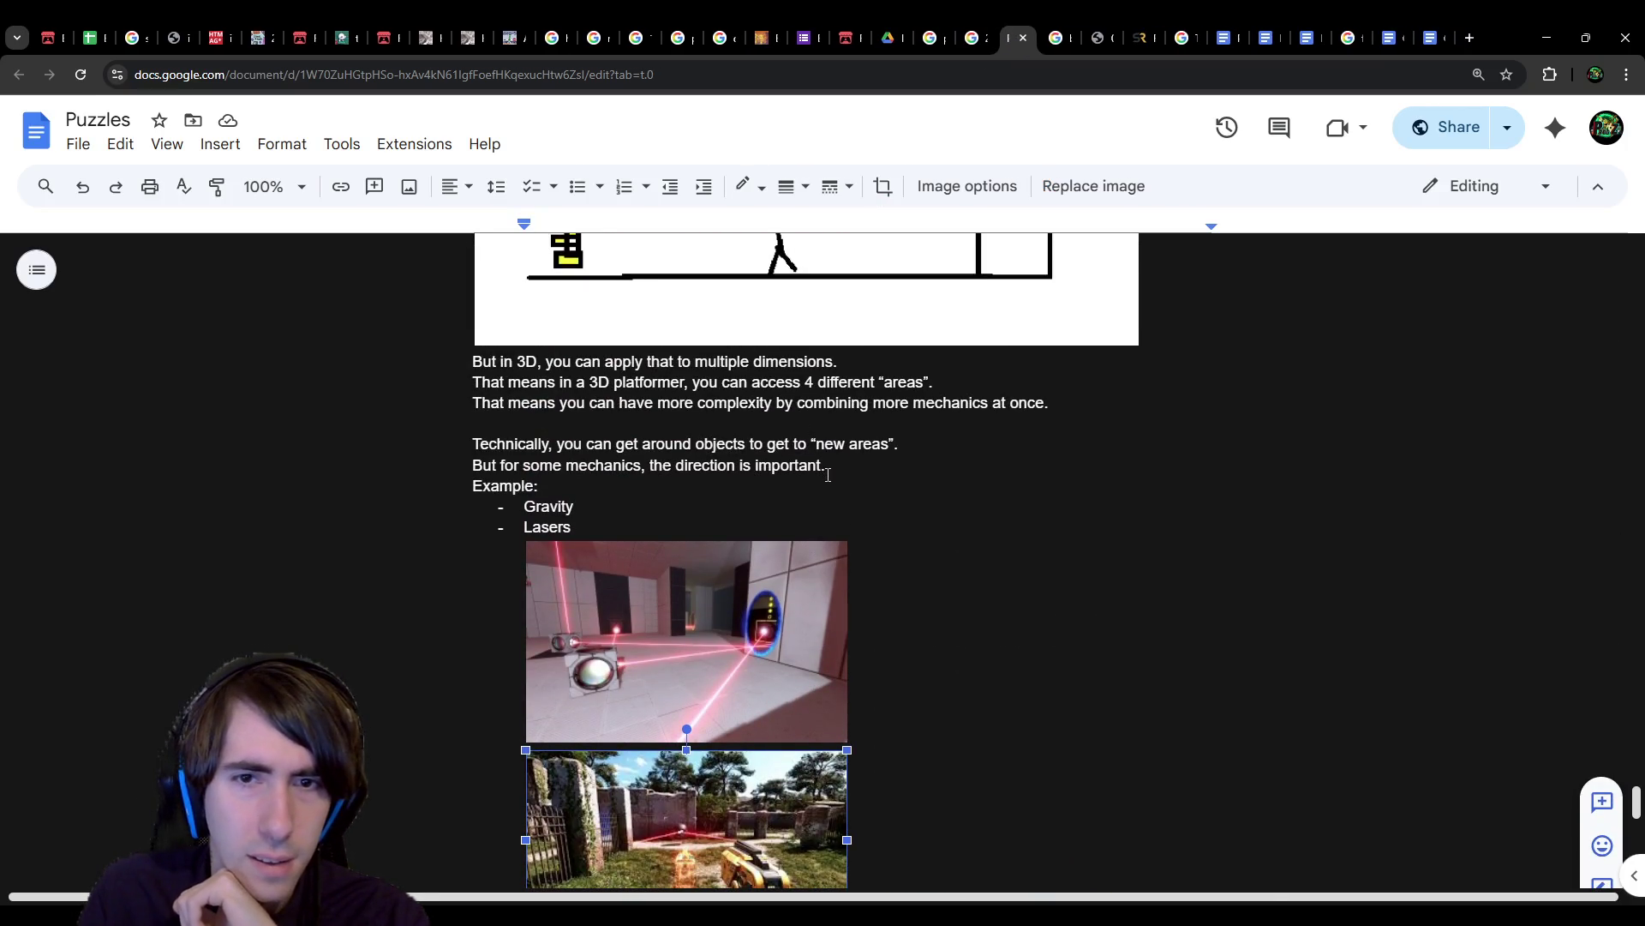
click(825, 465)
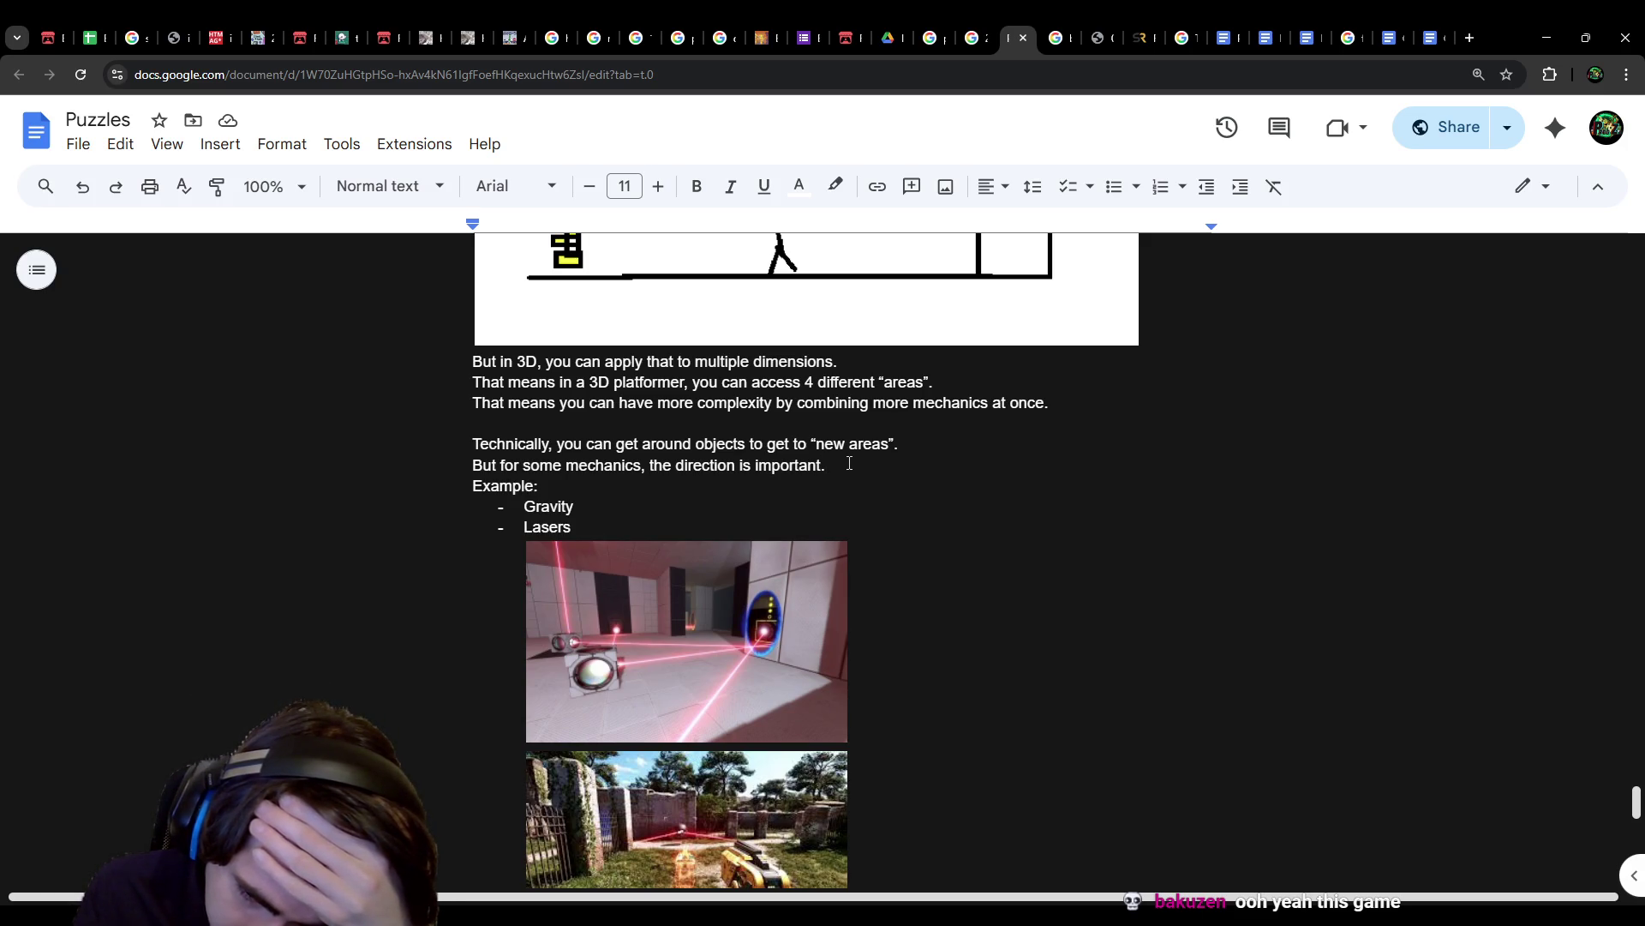
scroll(806, 429, down, 1)
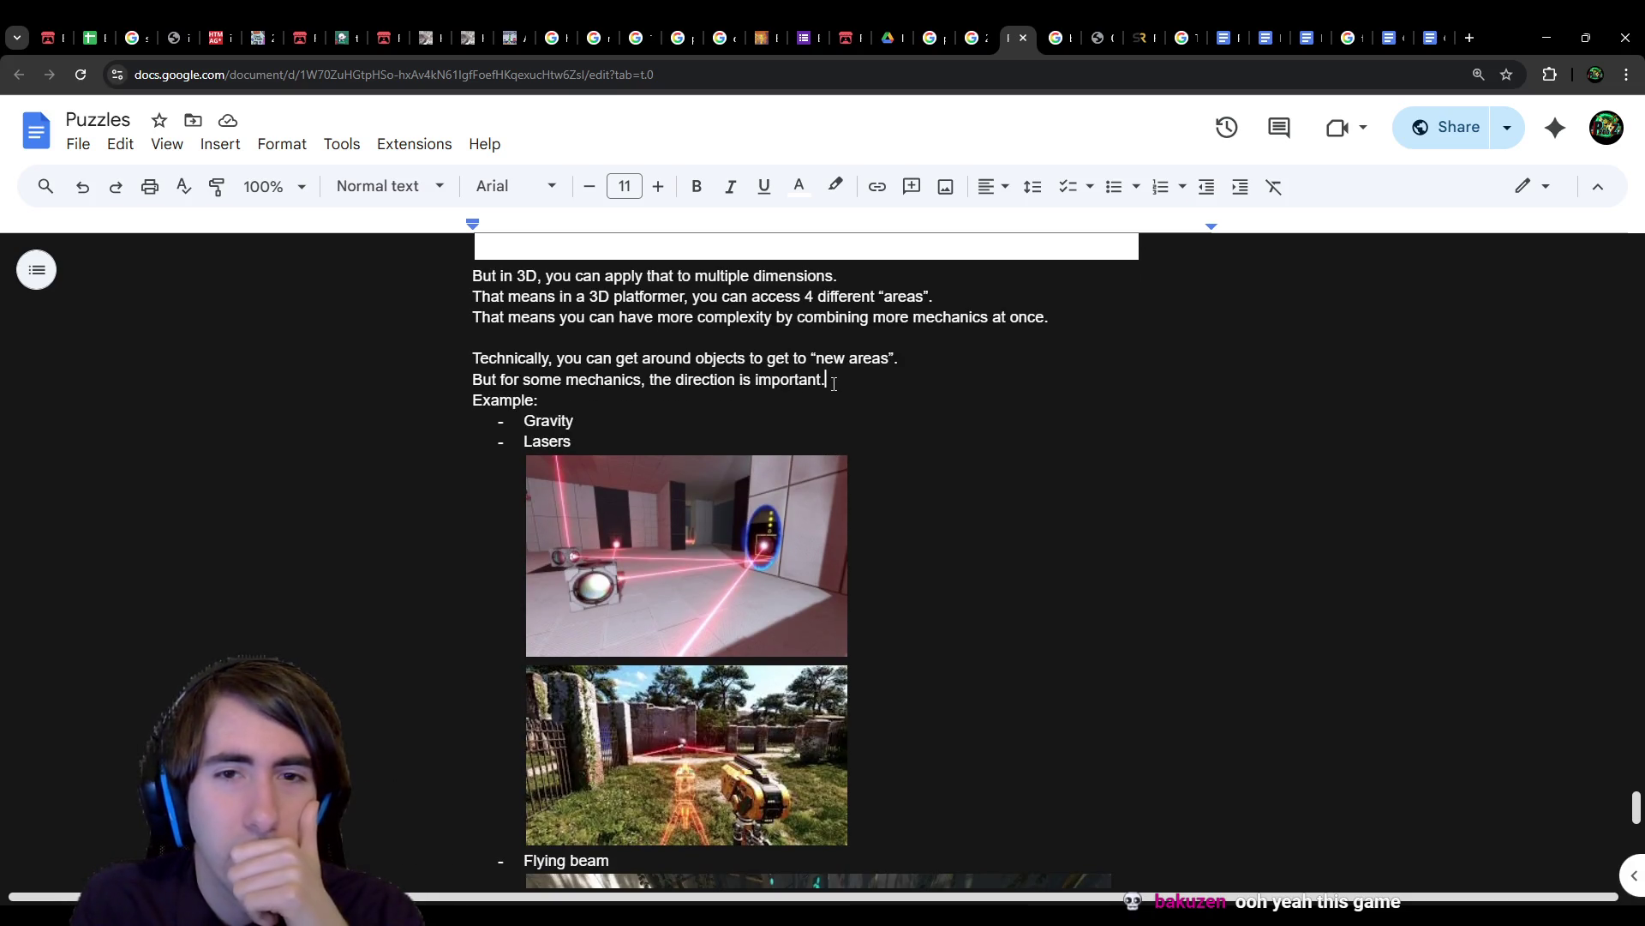
scroll(823, 386, down, 3)
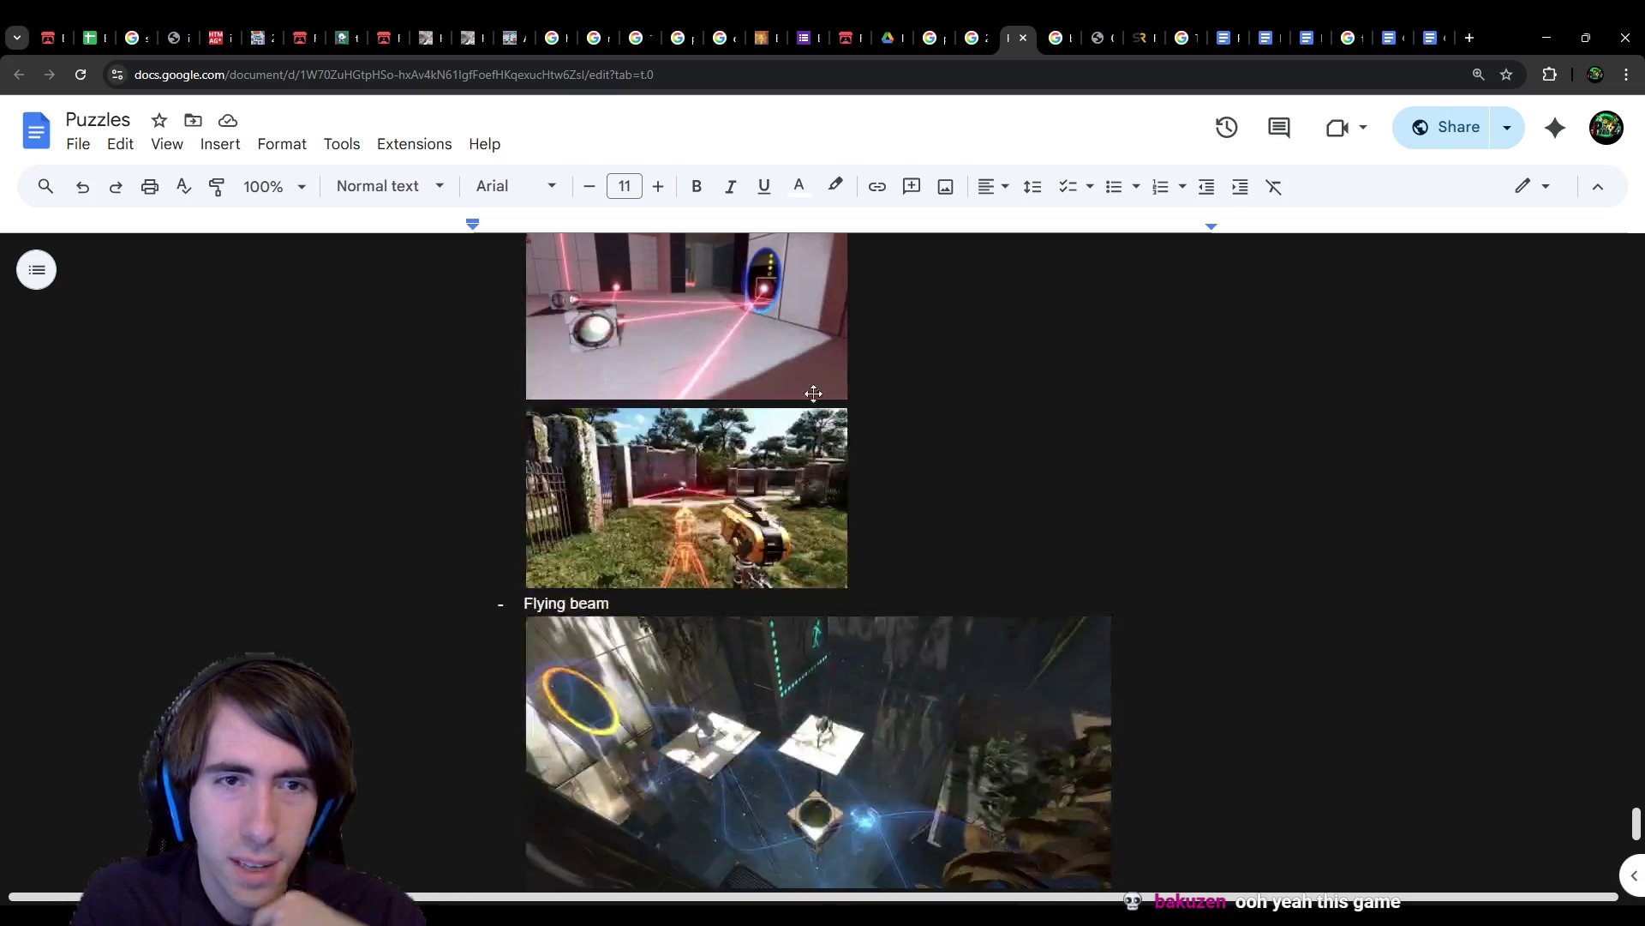
scroll(592, 749, down, 2)
Step: Type 'With Gravity, it makes you go down, but not up.' below the Flying beam image
text(With Gravity, that it seems)
key(ctrl+BackSpace)
key(ctrl+BackSpace)
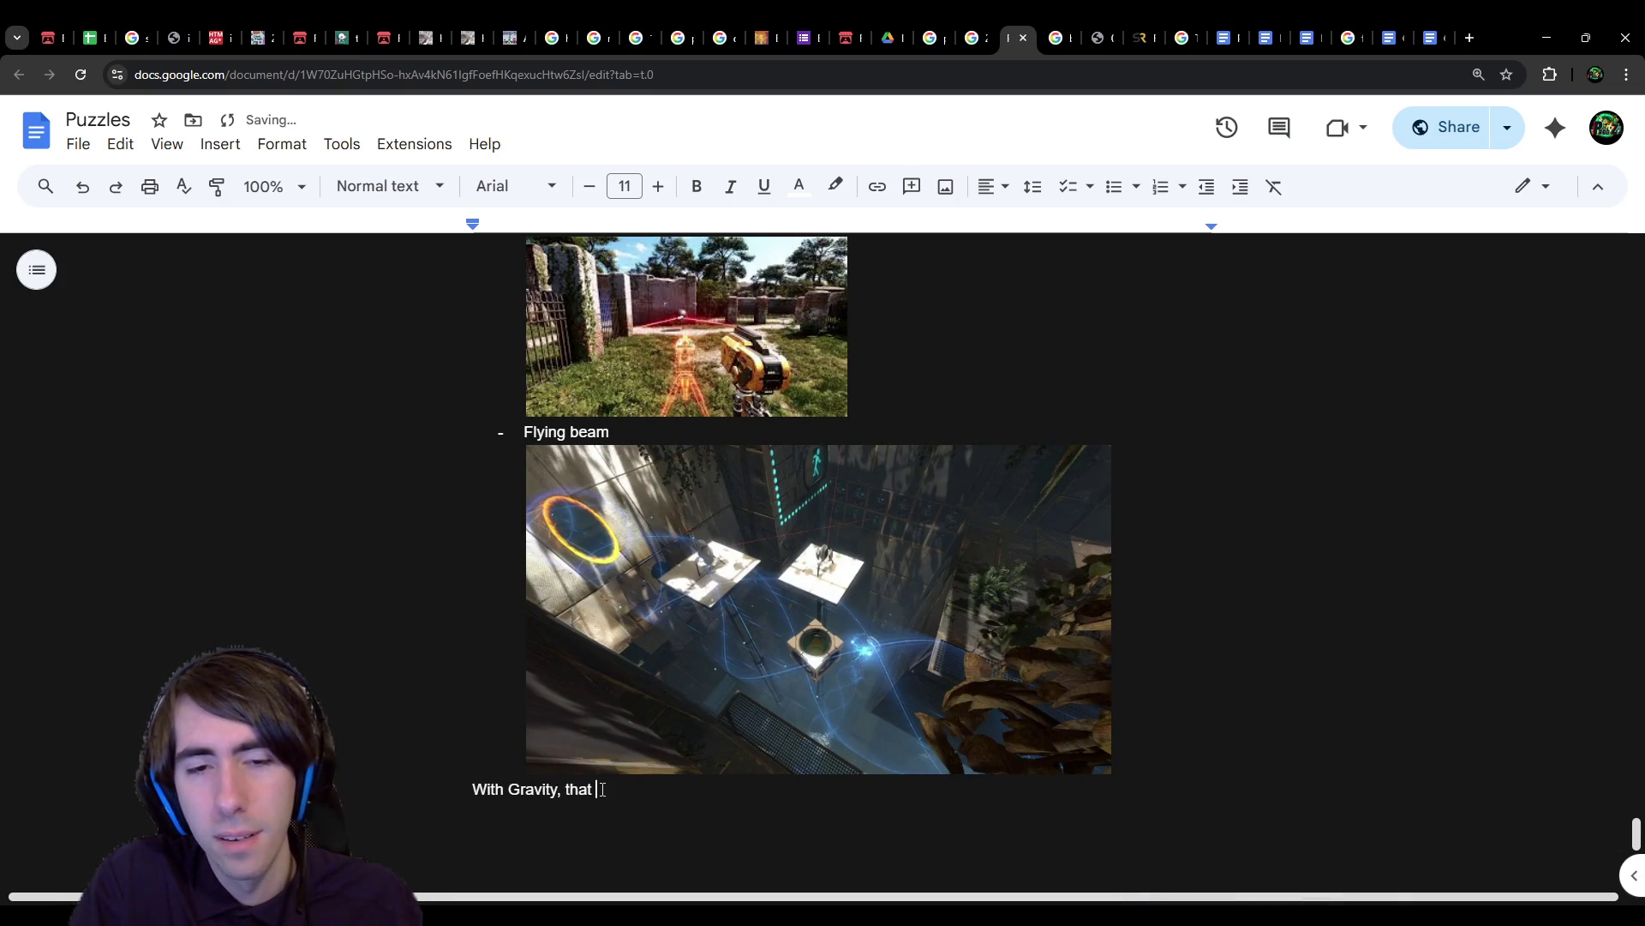
text(means )
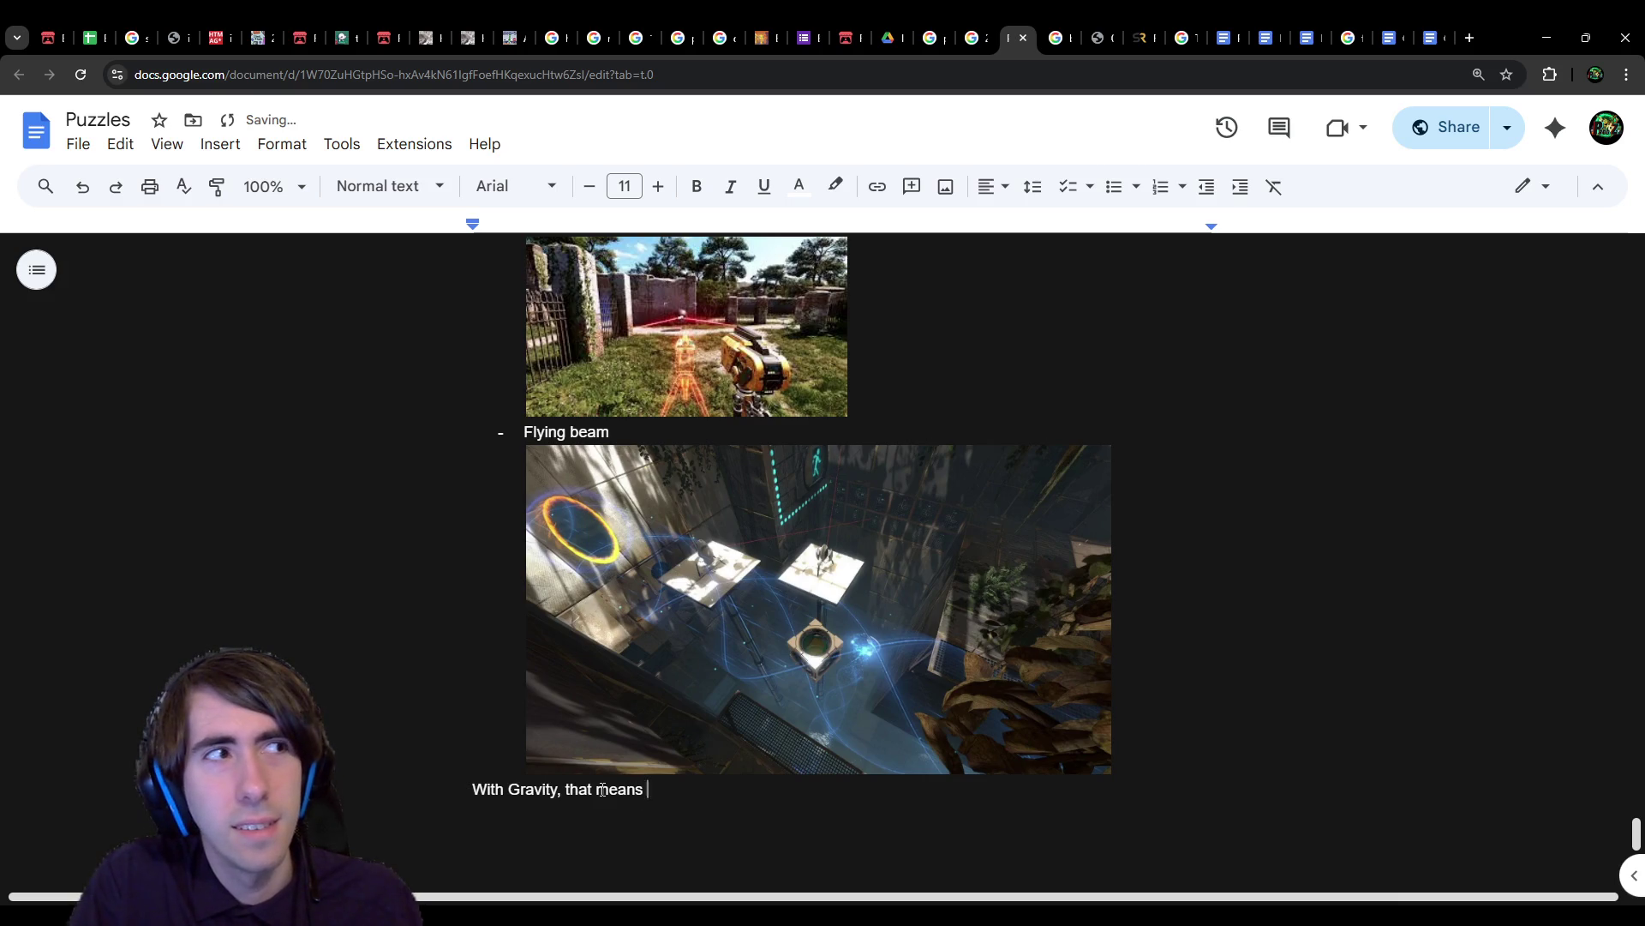
text(f you)
key(ctrl+BackSpace)
key(ctrl+BackSpace)
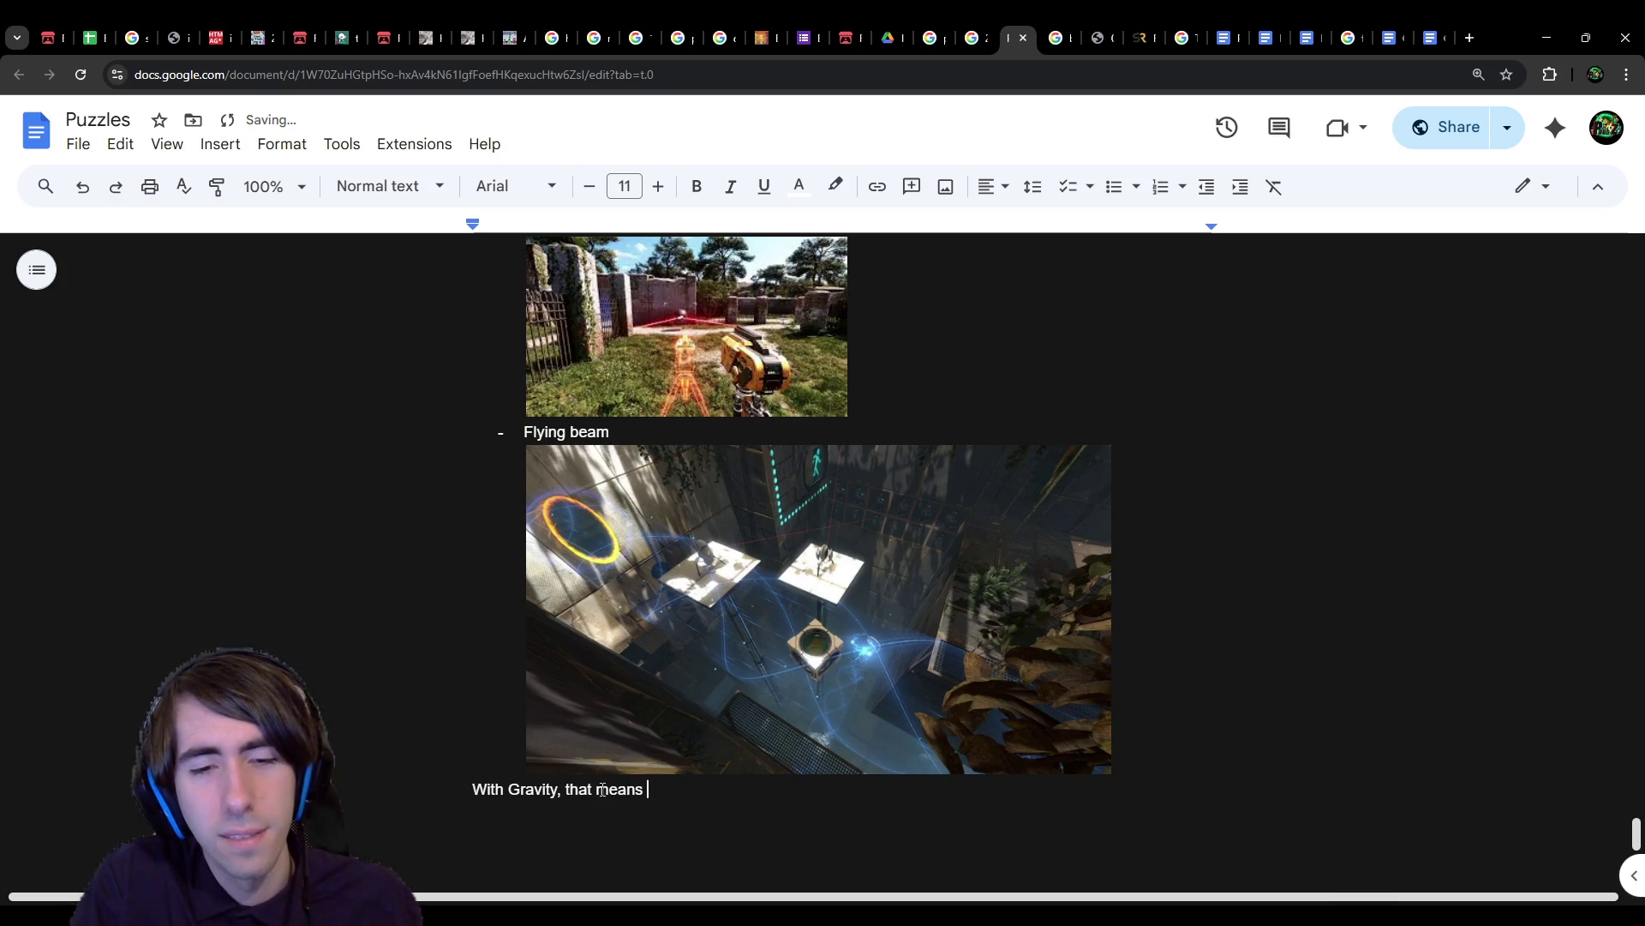
key(ctrl+BackSpace)
key(ctrl+BackSpace)
text(it makes)
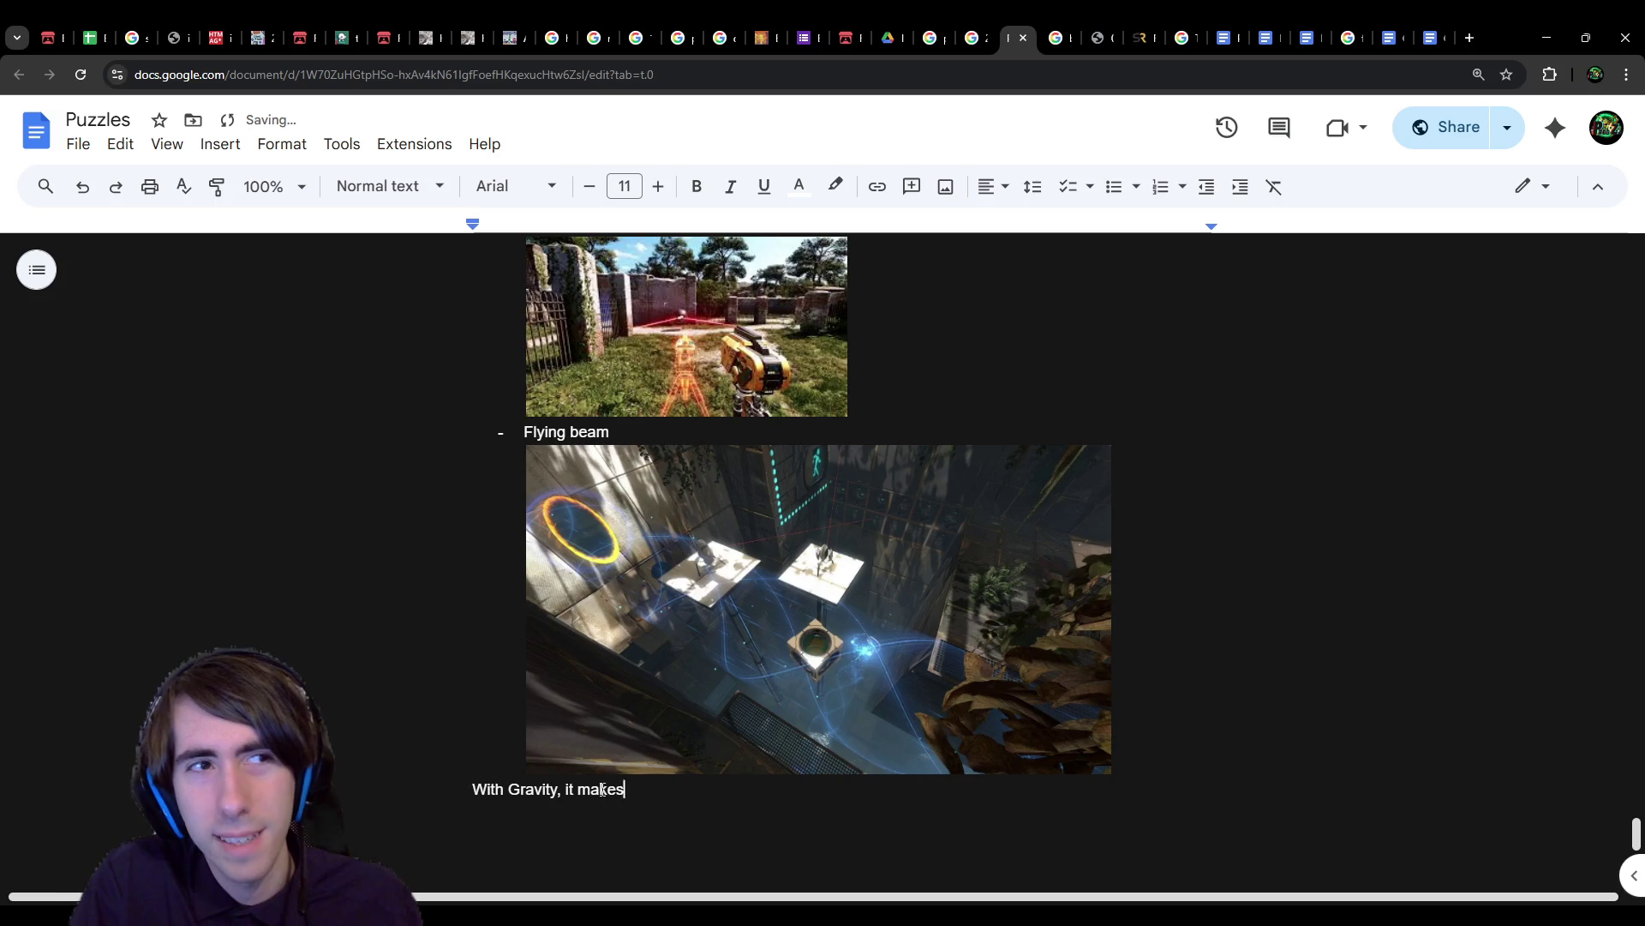
text( you go down)
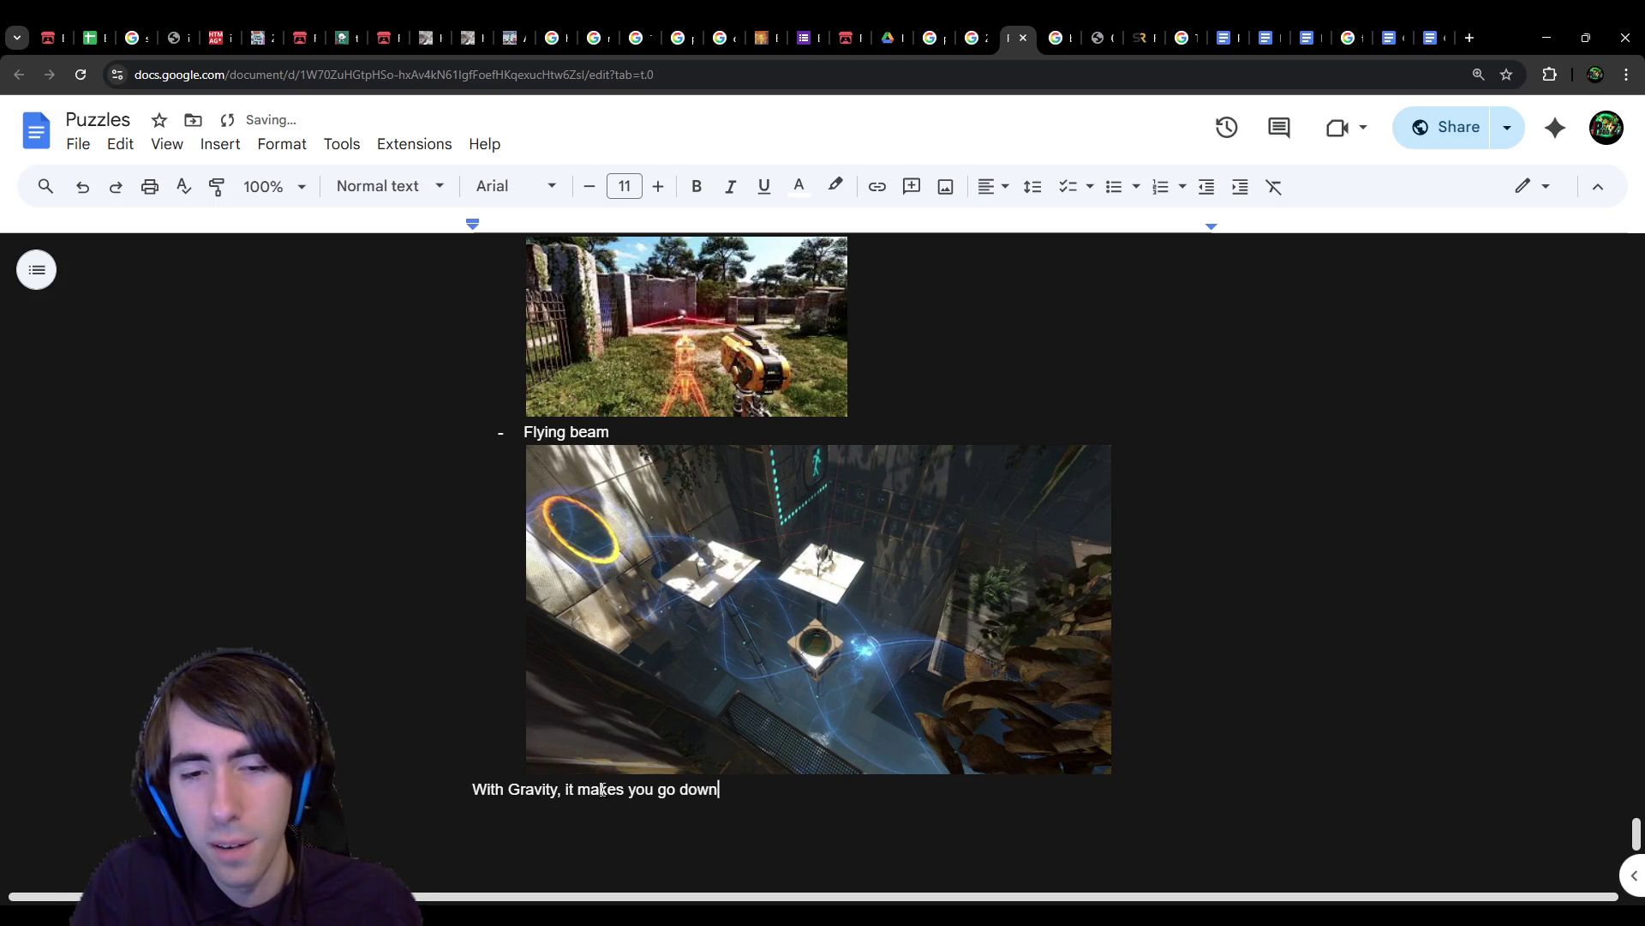
text(, but not up.)
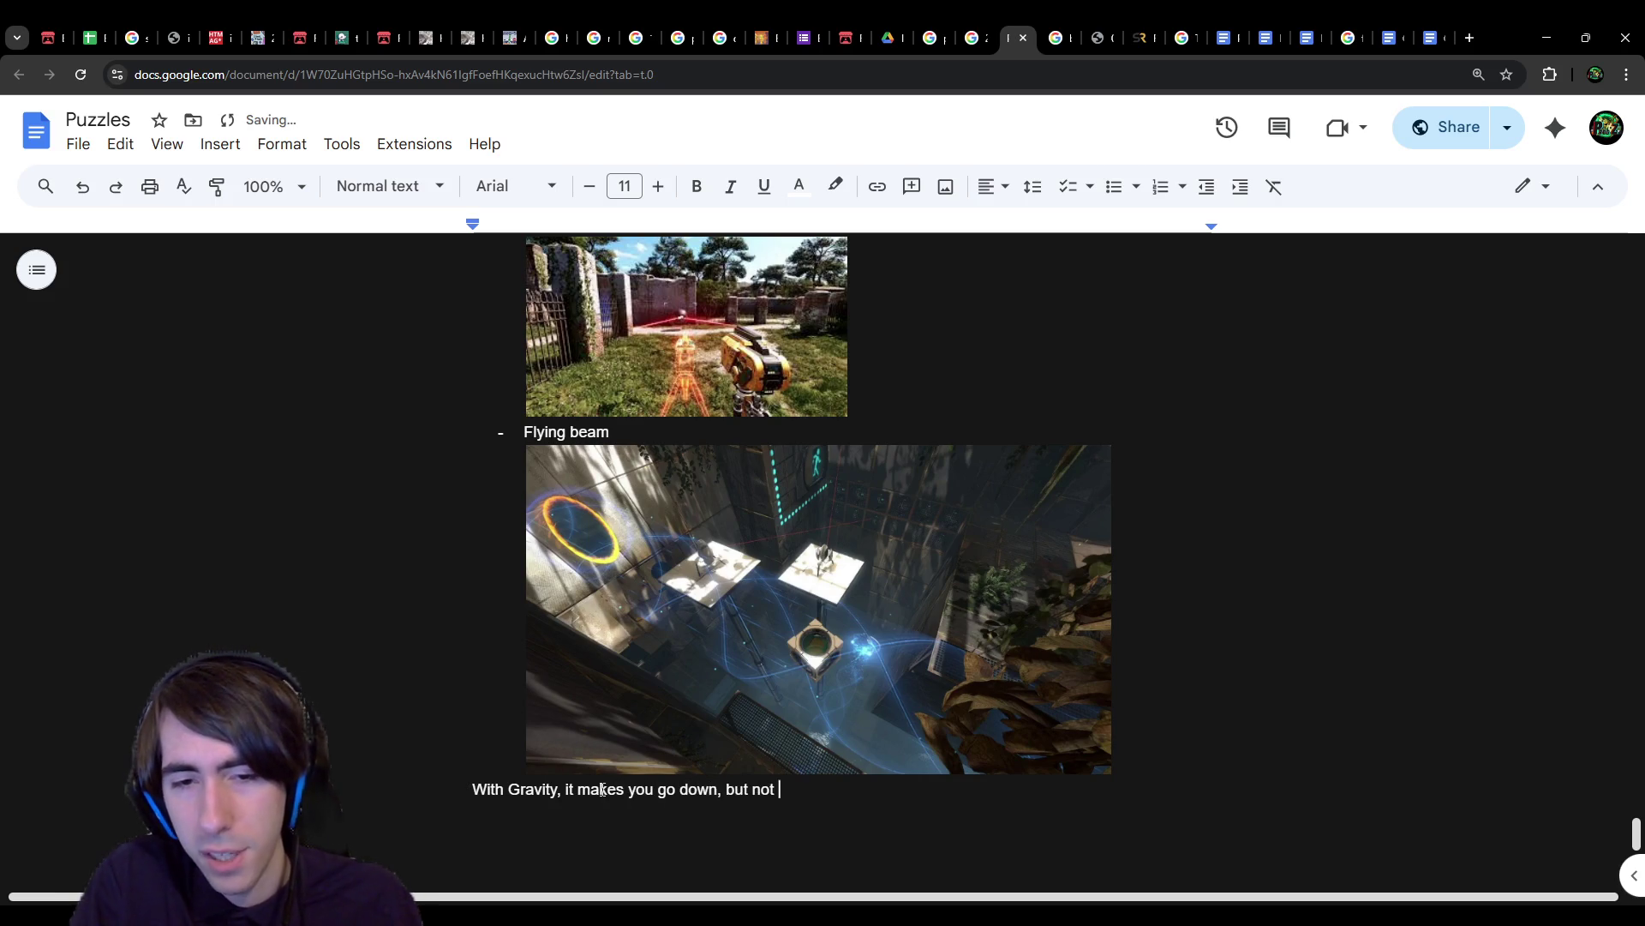
key(Return)
key(BackSpace)
key(shift+Return)
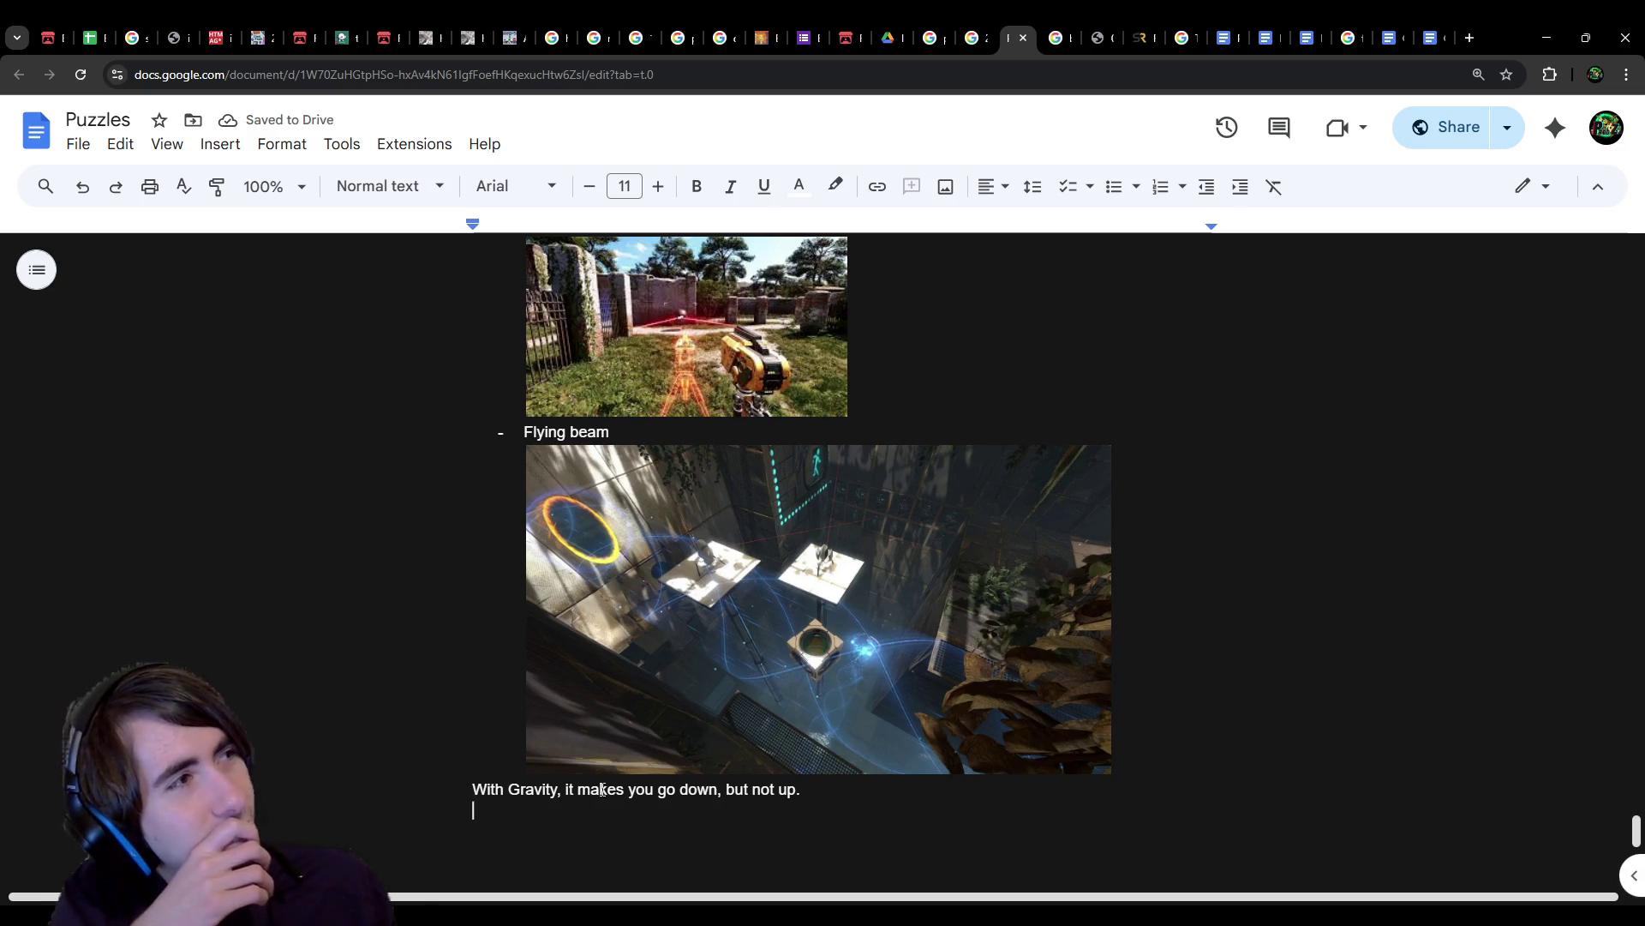
triple_click(603, 790)
Step: Delete the selected Gravity sentence and scroll over the surrounding section
key(BackSpace)
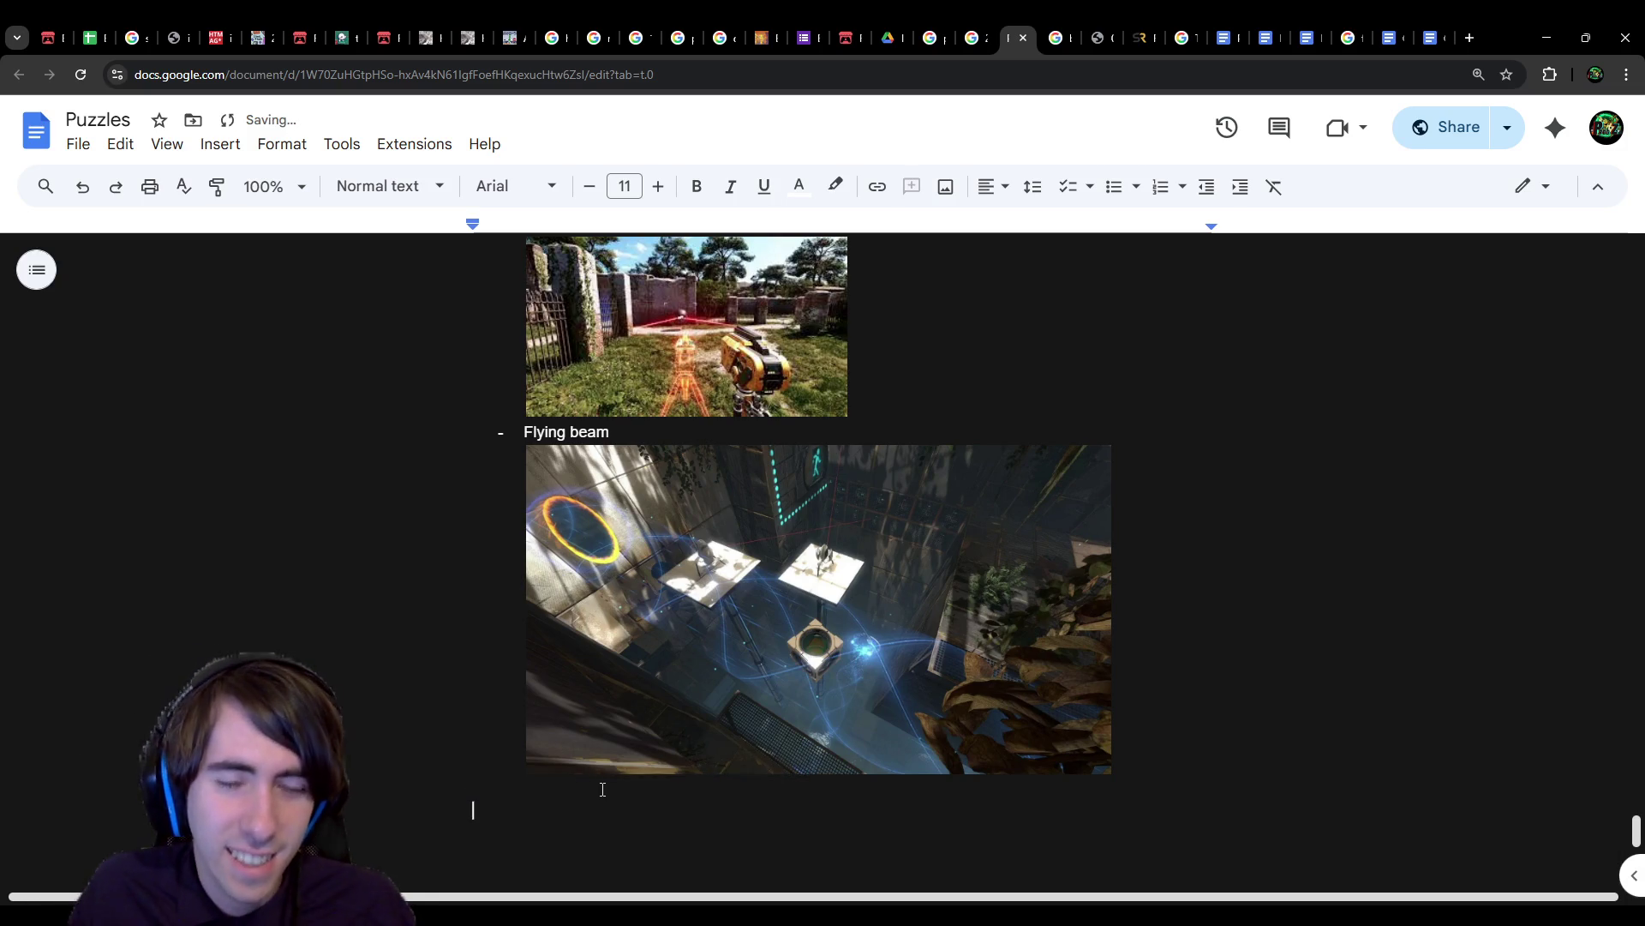
scroll(603, 783, up, 7)
scroll(530, 664, up, 4)
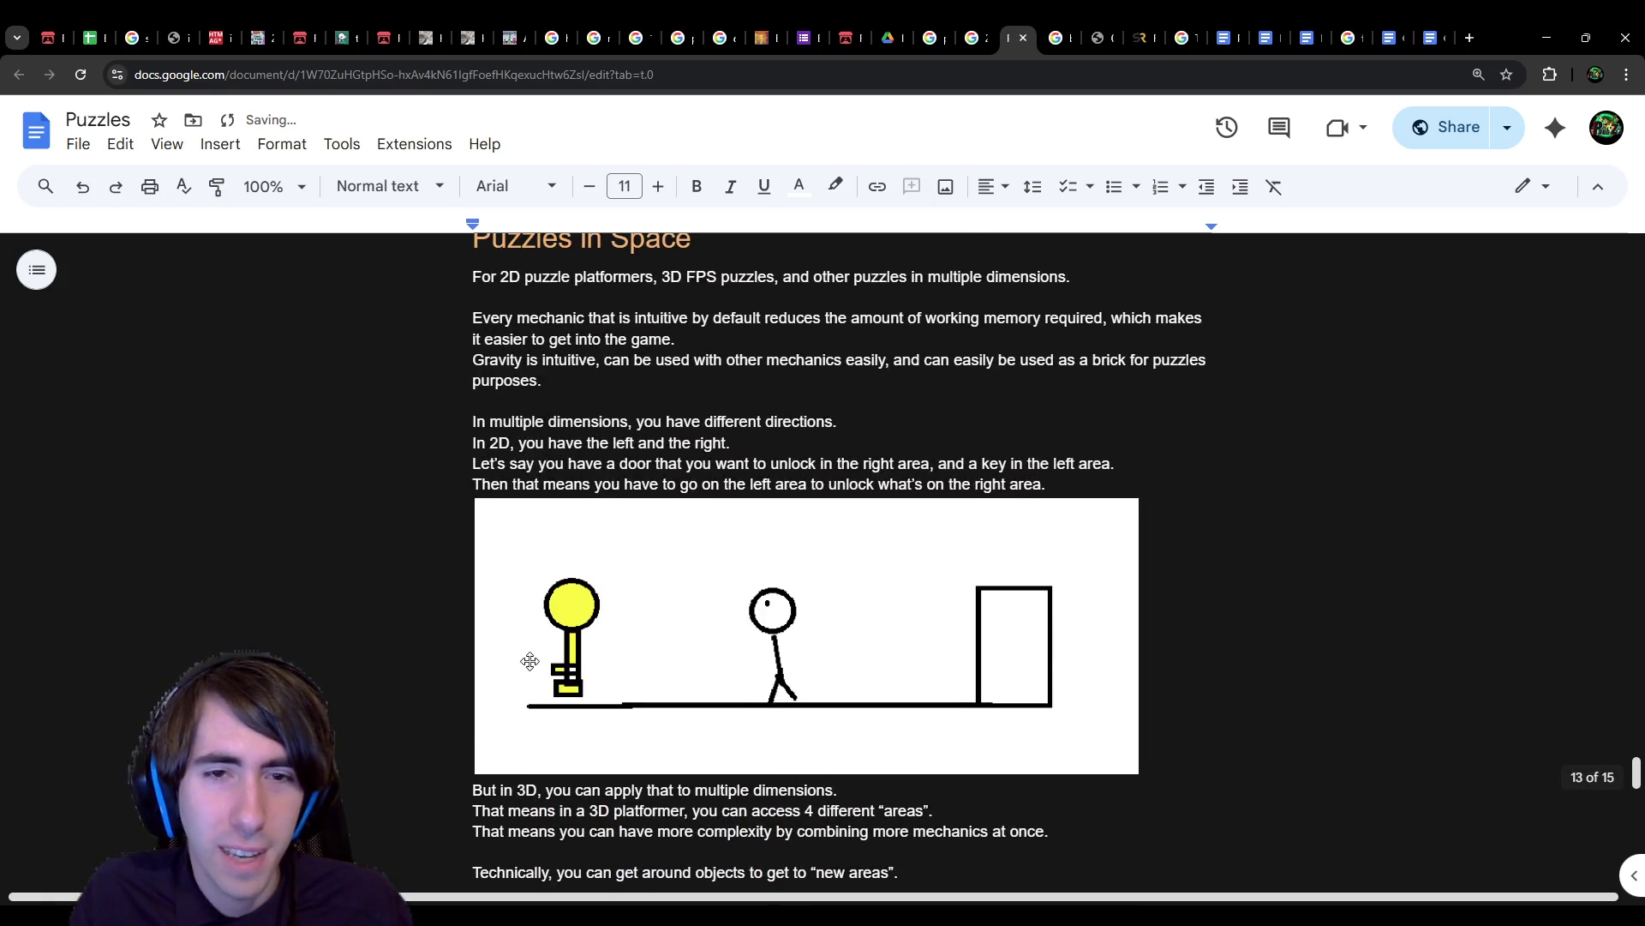
scroll(531, 660, down, 3)
scroll(531, 661, down, 2)
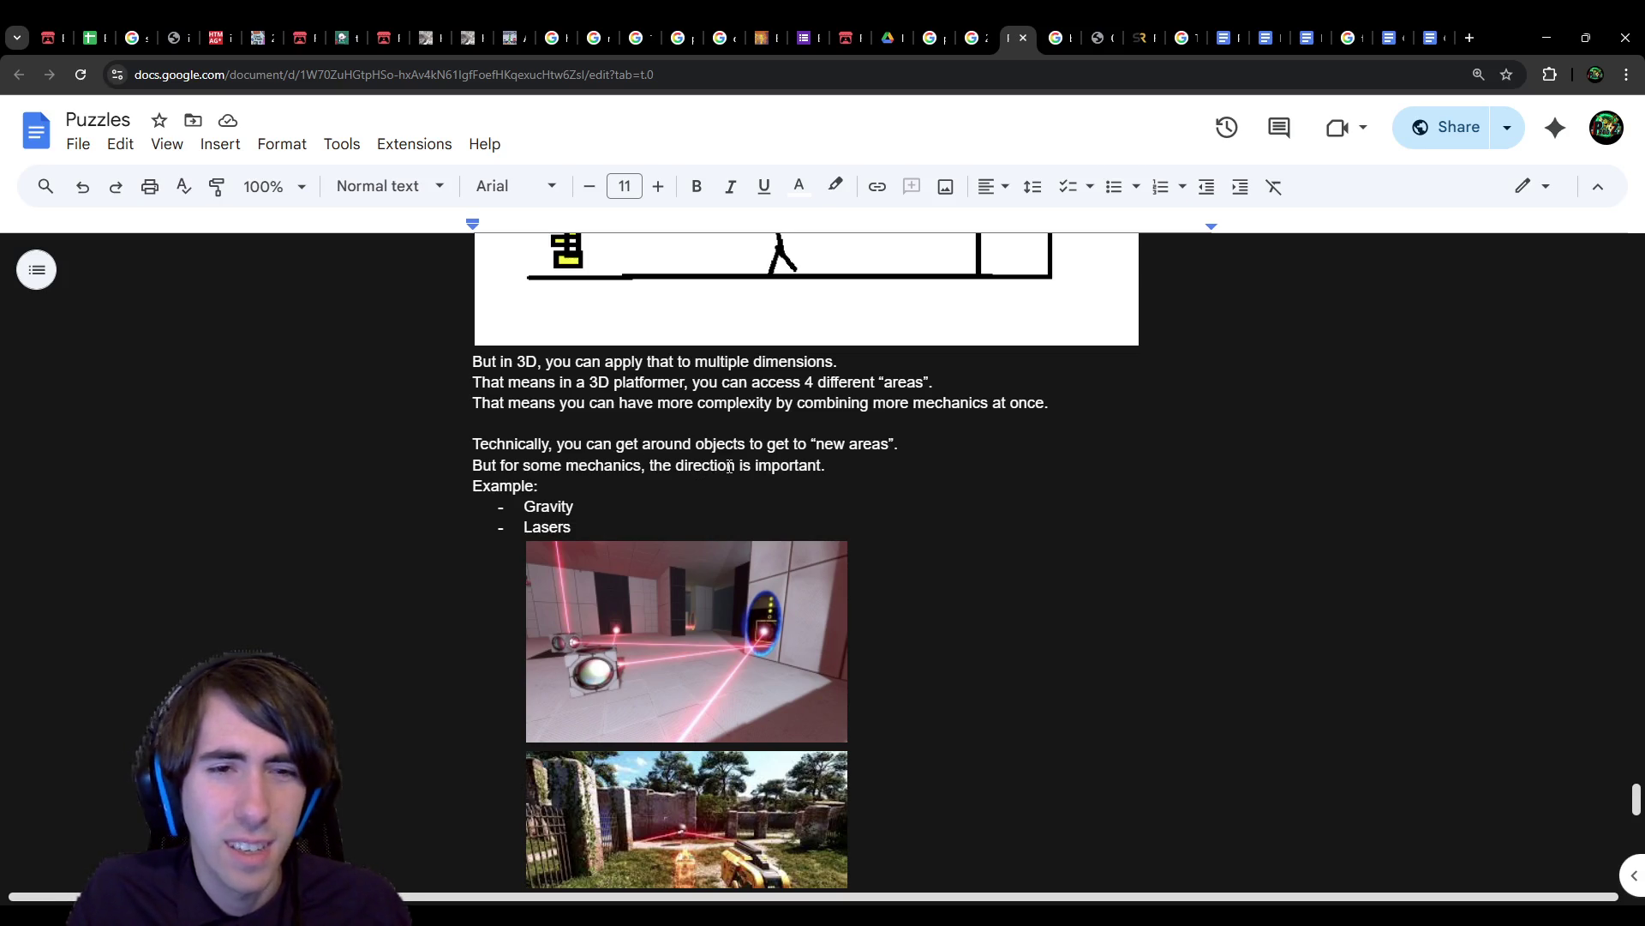
scroll(729, 467, up, 1)
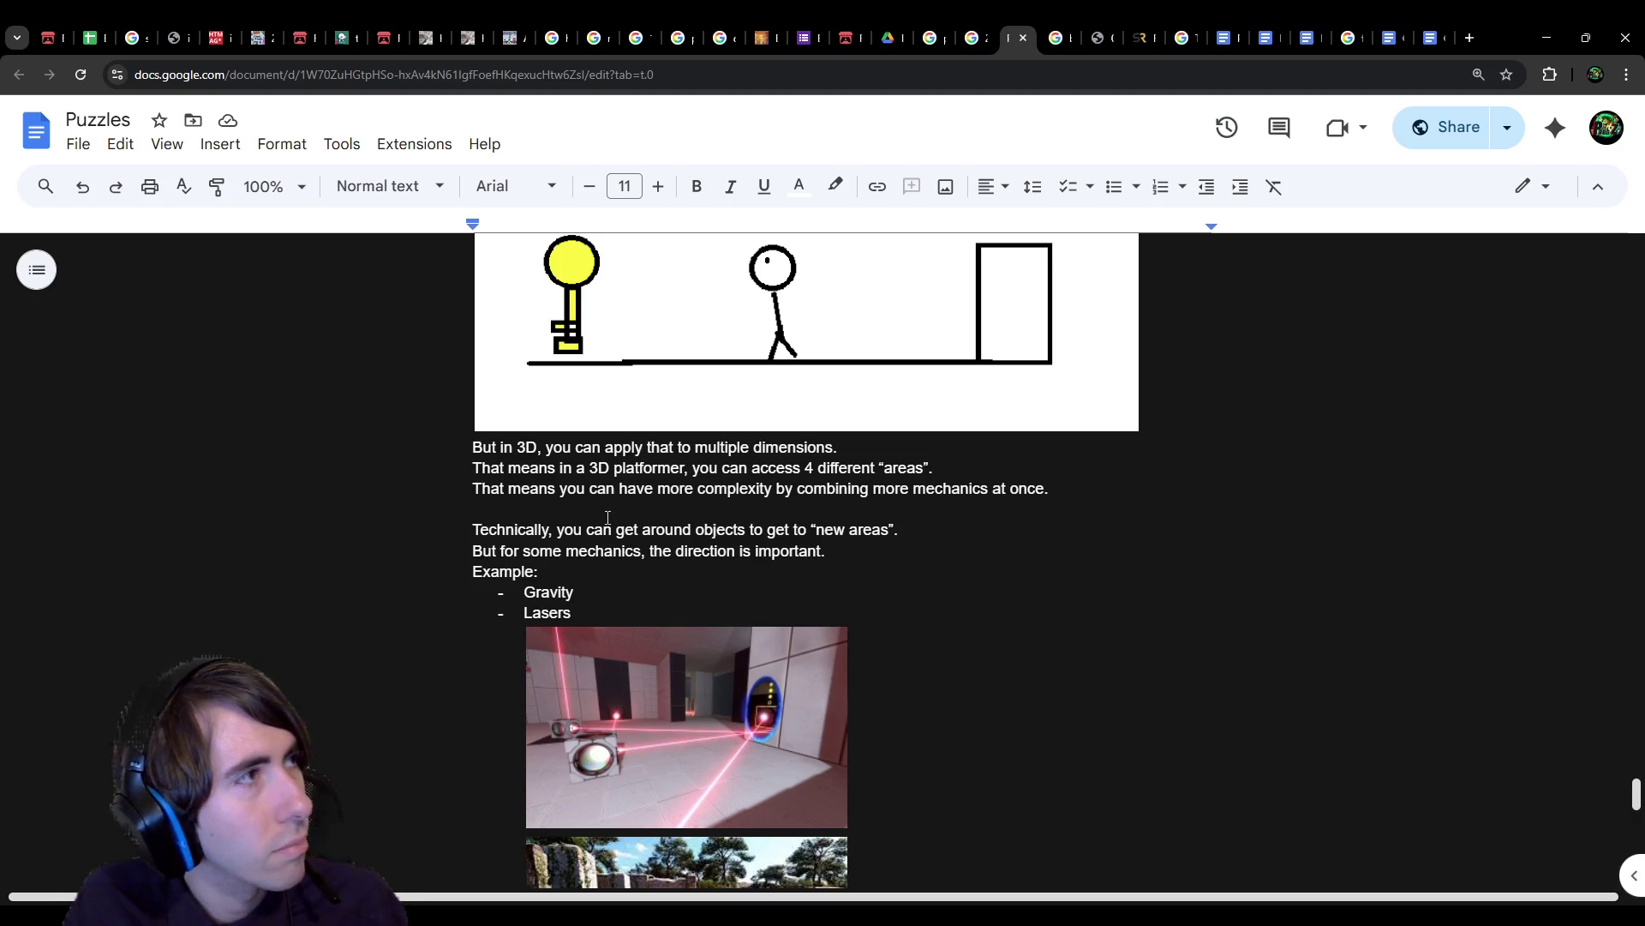
scroll(608, 518, down, 1)
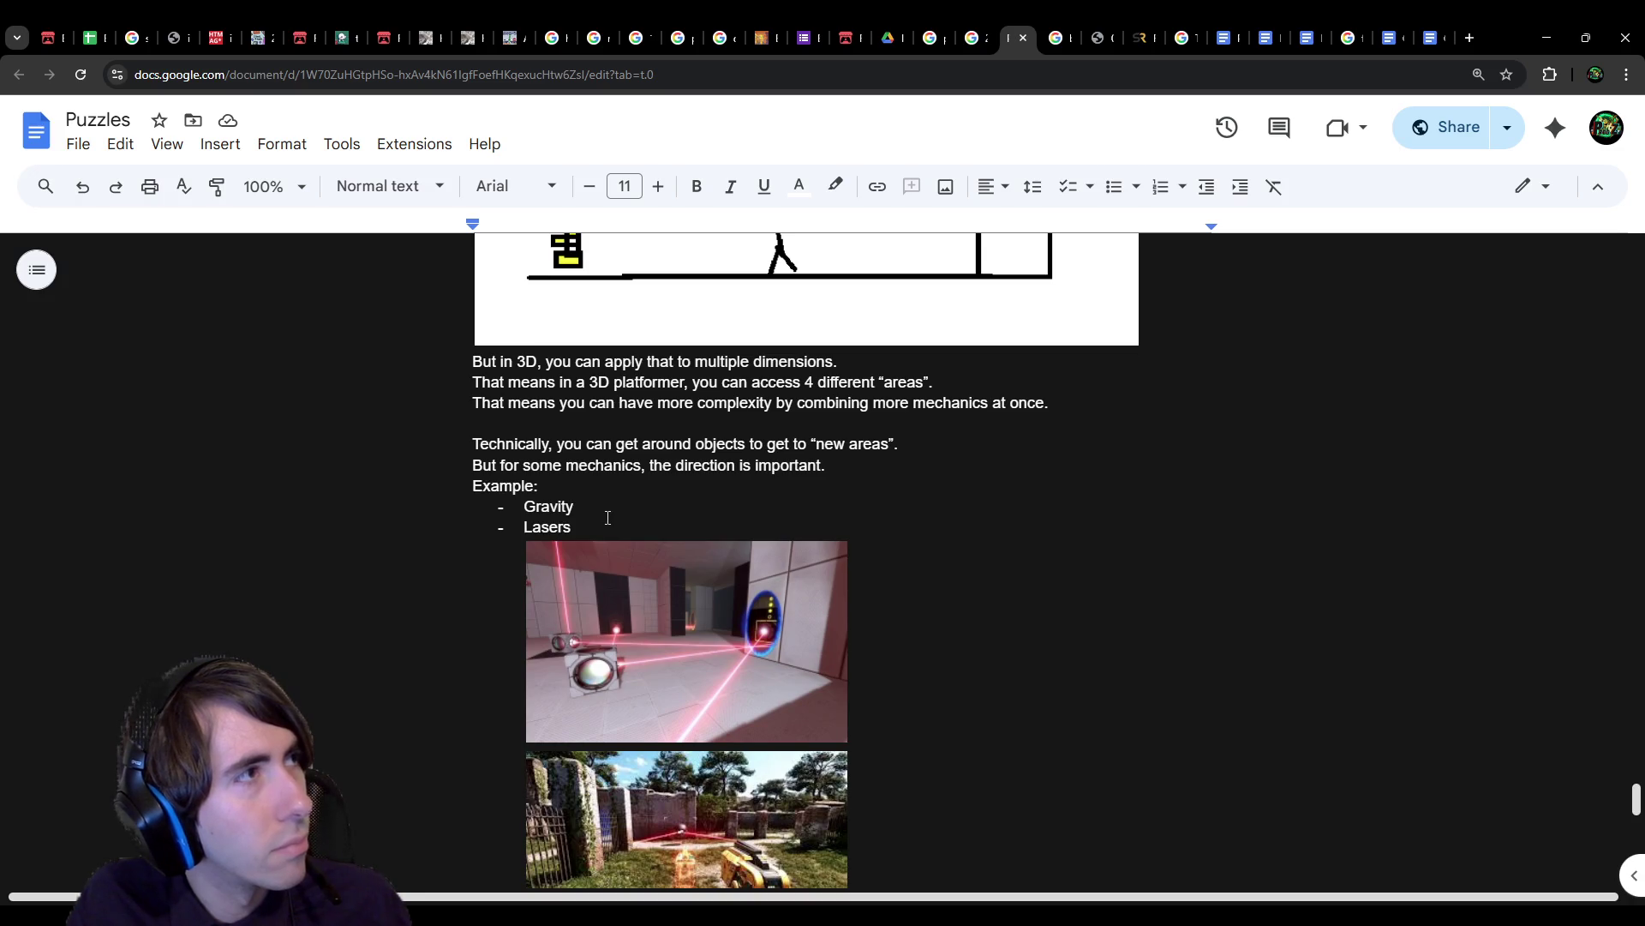
scroll(622, 577, down, 6)
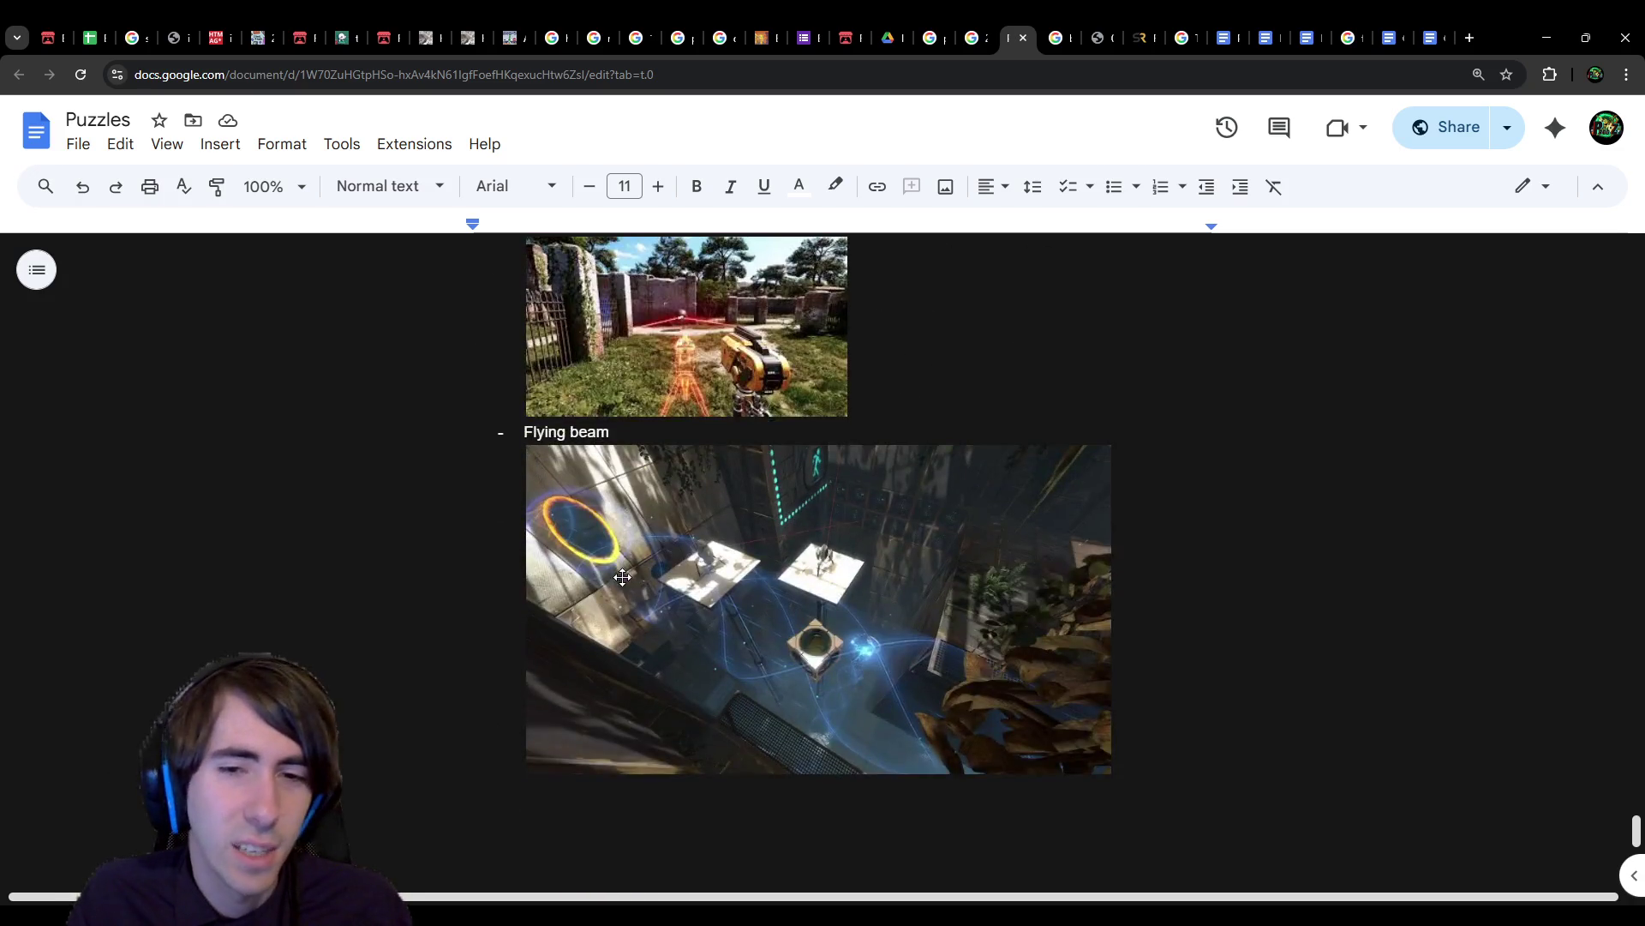
scroll(622, 577, up, 1)
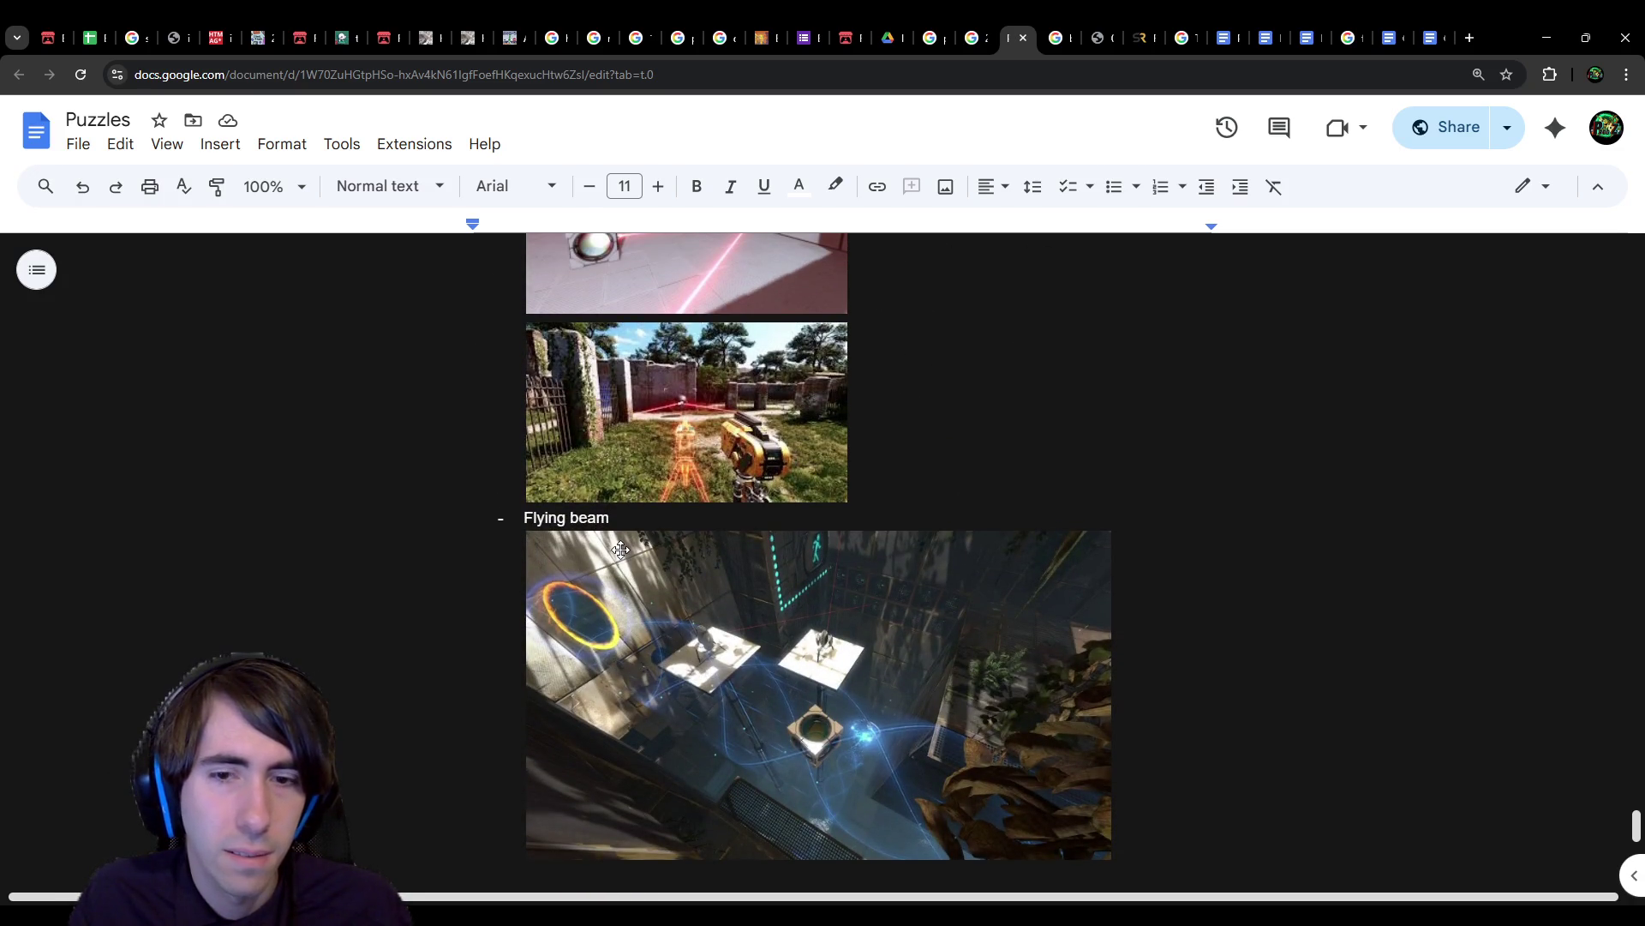
scroll(622, 535, down, 4)
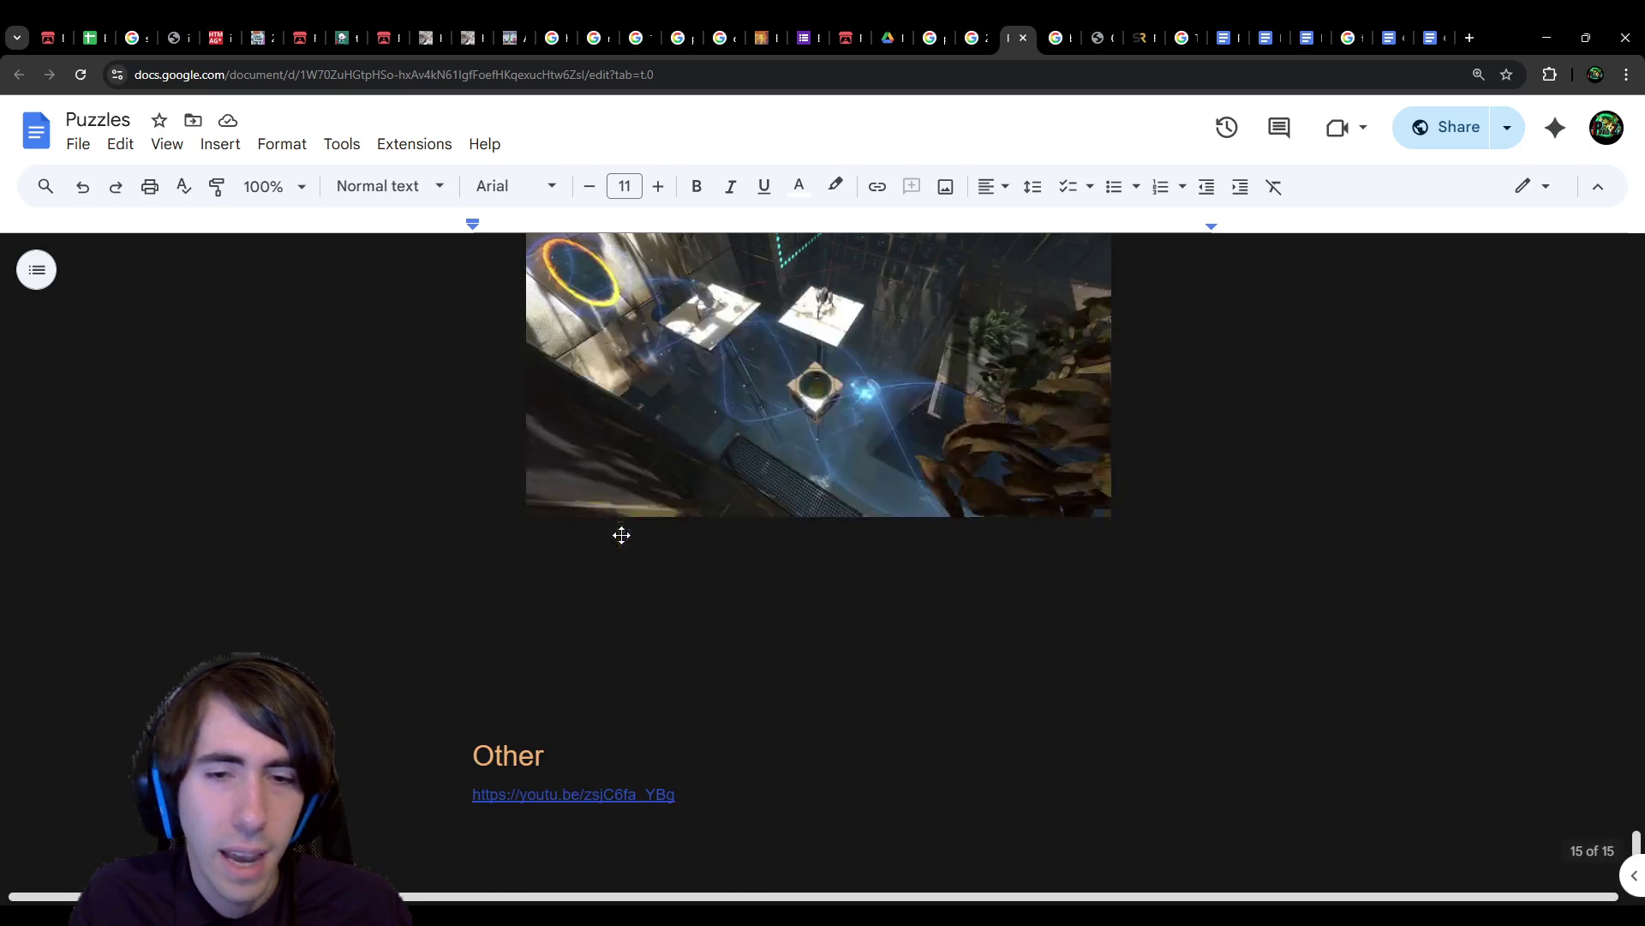
scroll(573, 665, up, 12)
scroll(583, 591, up, 6)
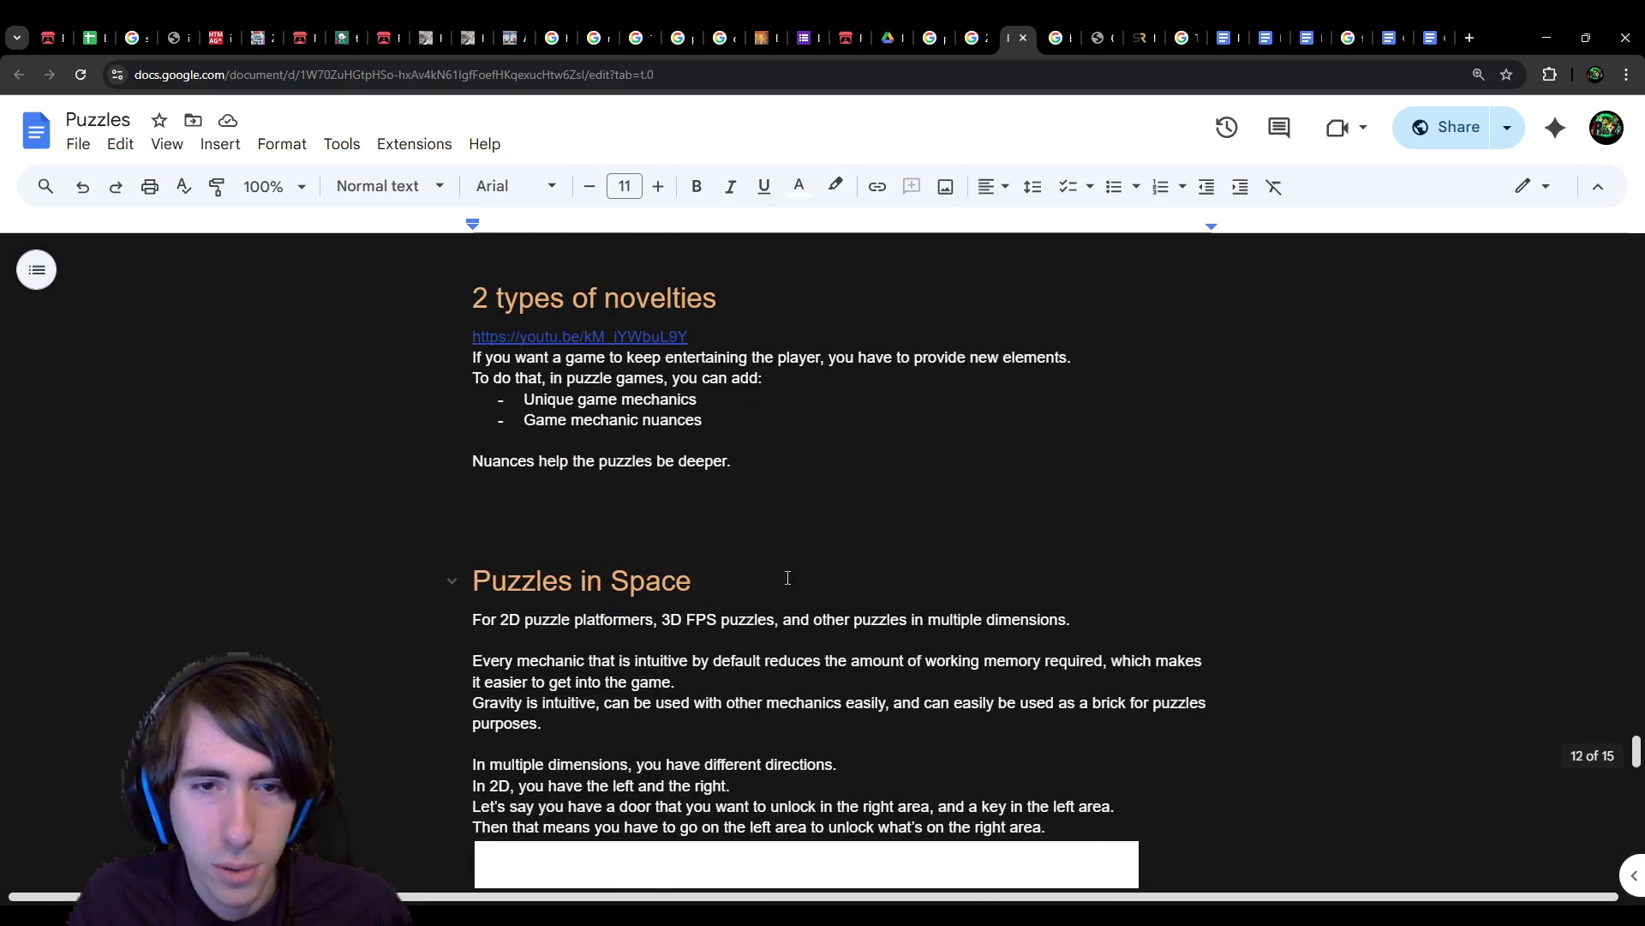
Step: Select the Puzzles in Space heading, then place the cursor on the empty line below the Flying beam image
drag(700, 575, 400, 580)
key(ctrl+c)
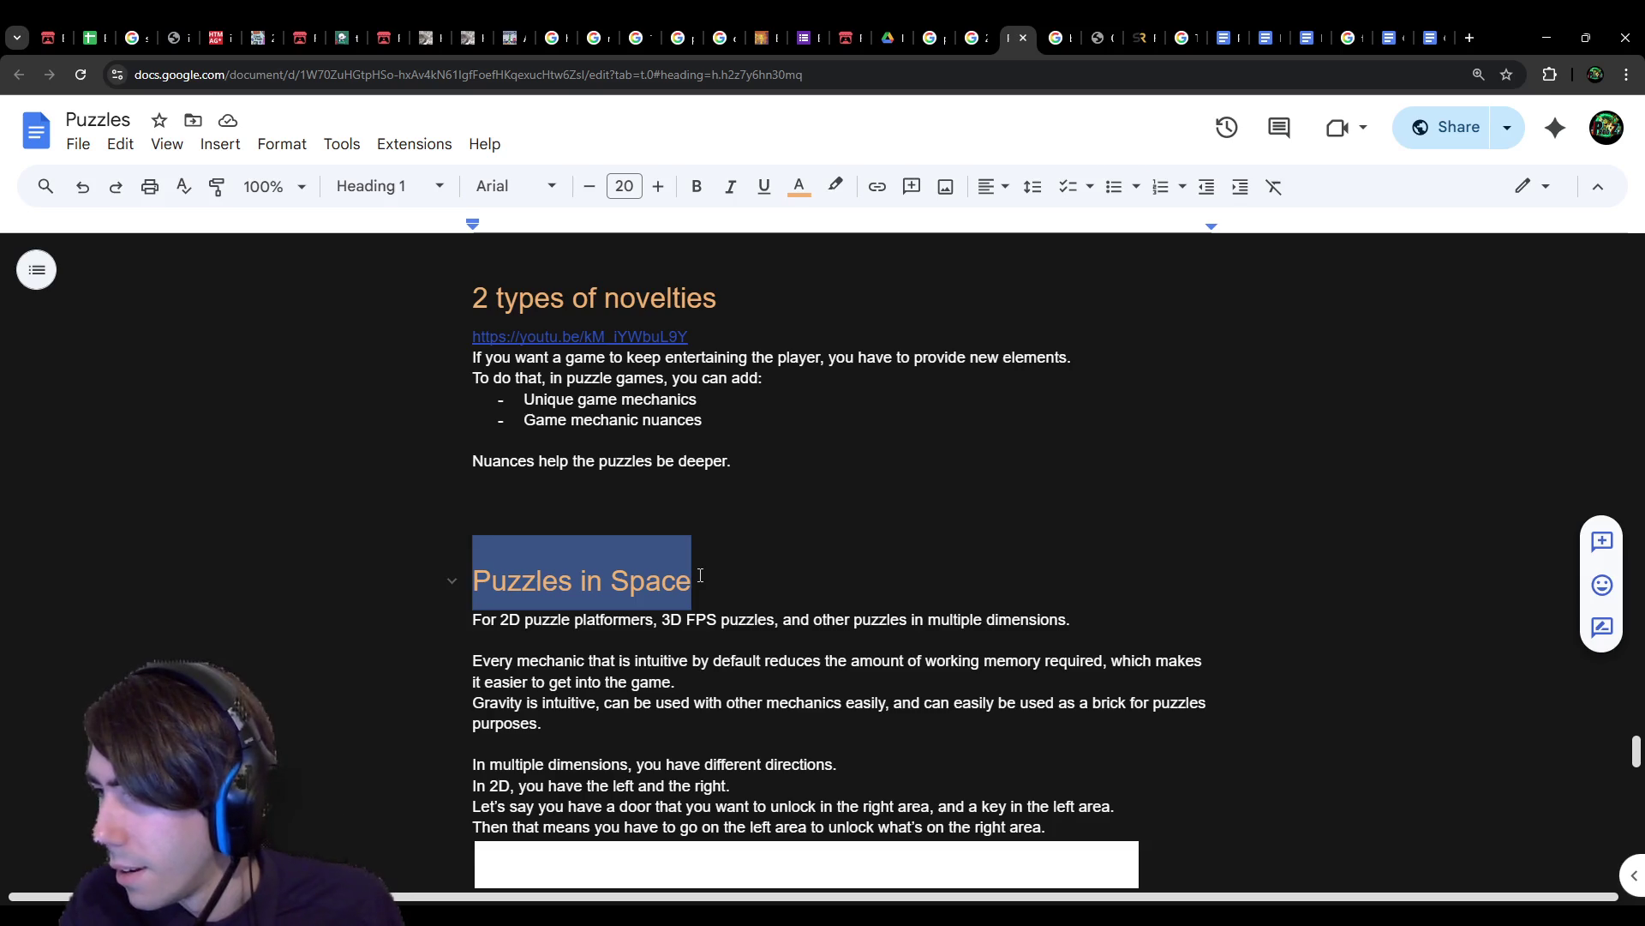
scroll(700, 575, down, 2)
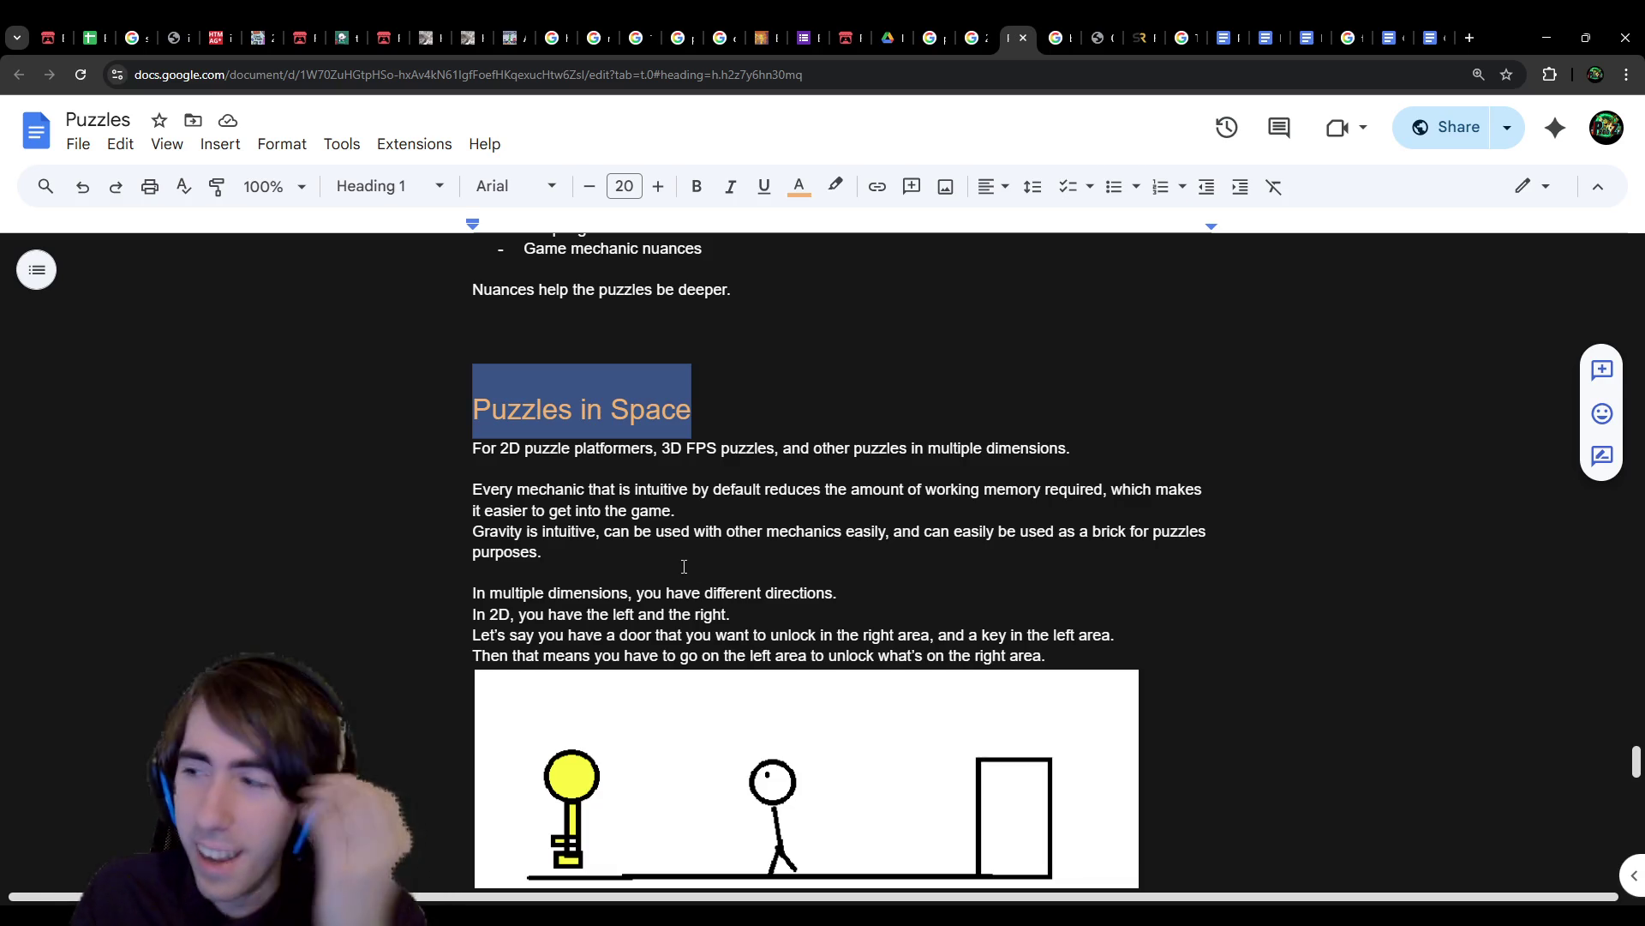
scroll(683, 566, down, 2)
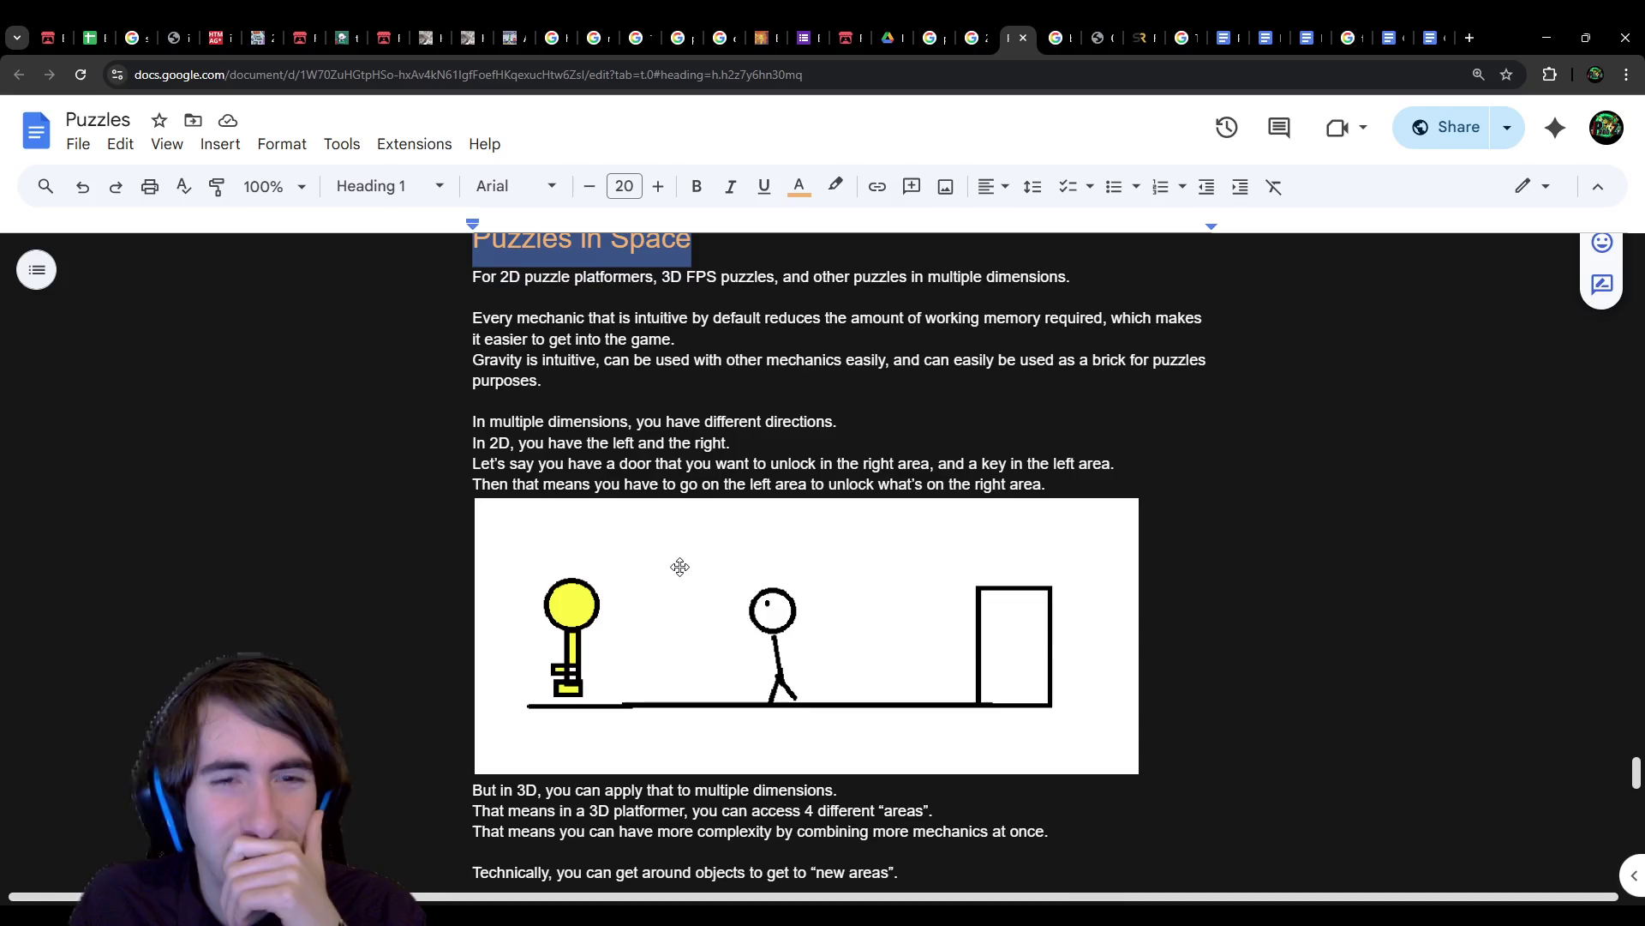
scroll(681, 584, down, 3)
scroll(682, 583, up, 4)
scroll(682, 584, down, 20)
click(575, 474)
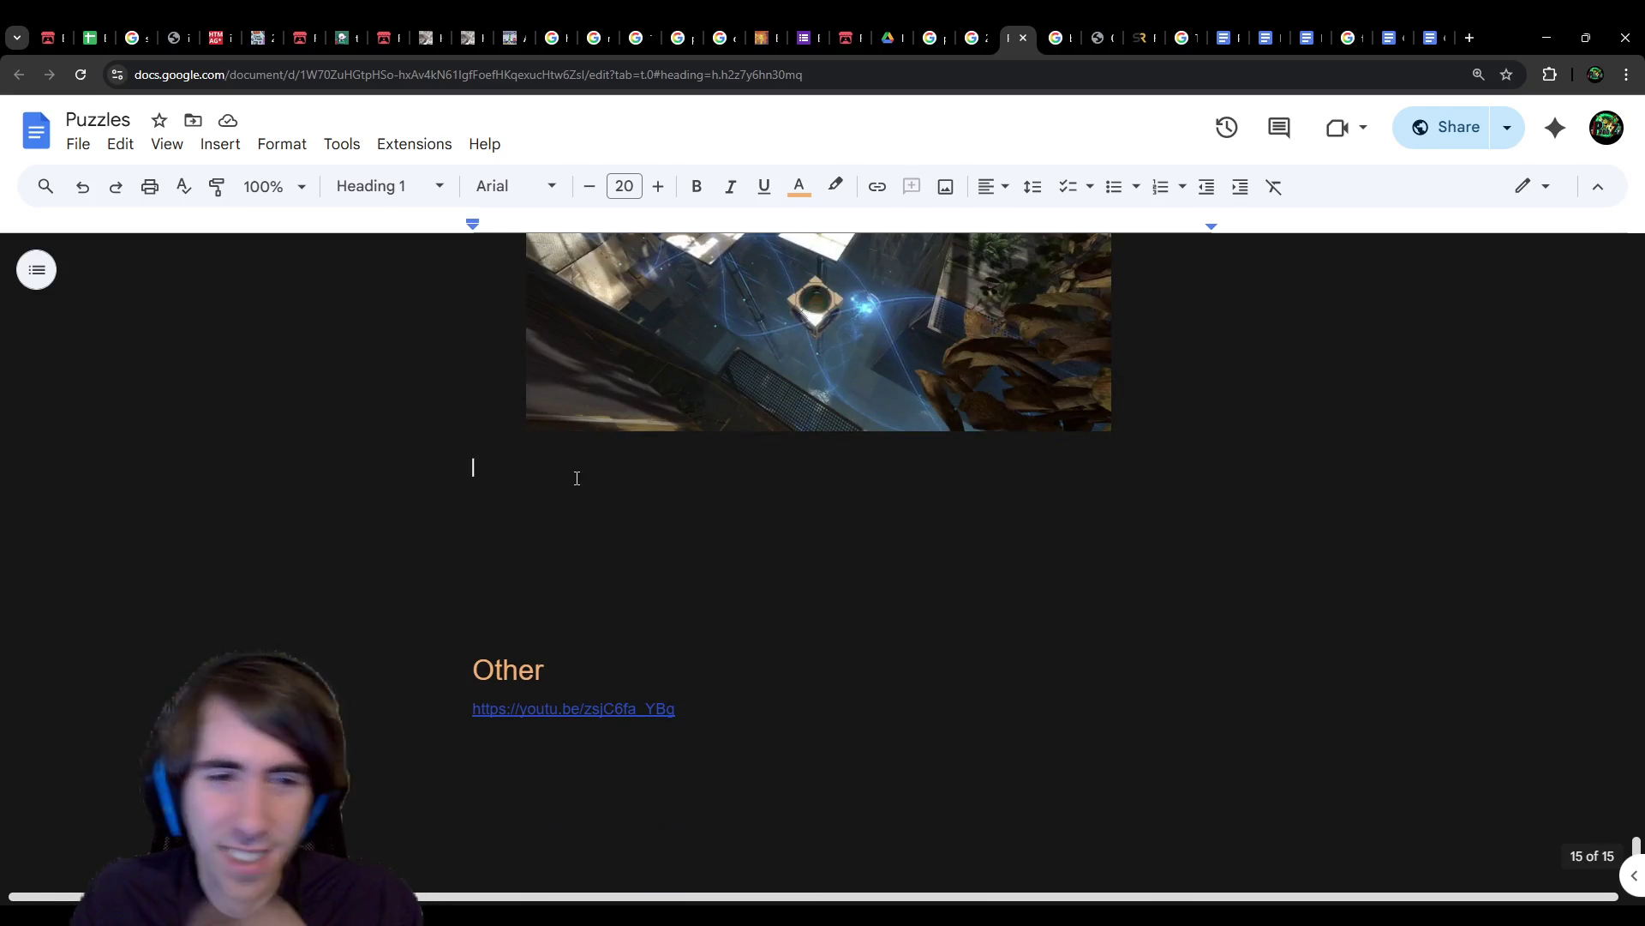
Step: Paste the copied Commutativity heading, definition and 'Example:' line after the Portal screenshot, replacing a wrong paste
key(ctrl+v)
drag(680, 498, 448, 504)
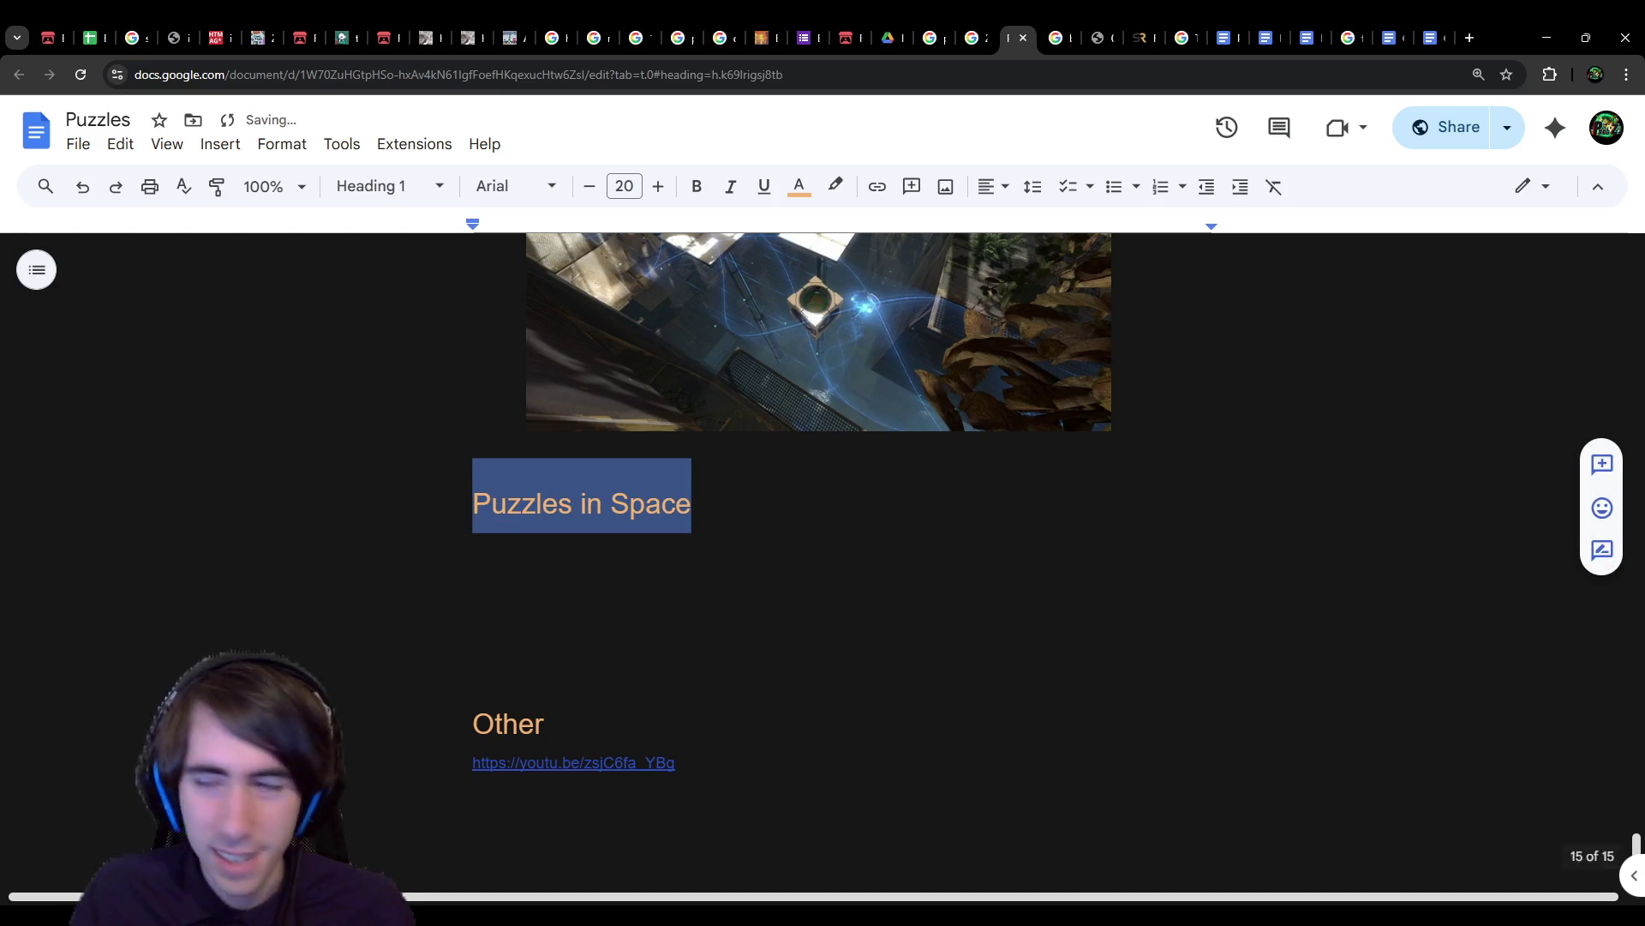
key(ctrl+v)
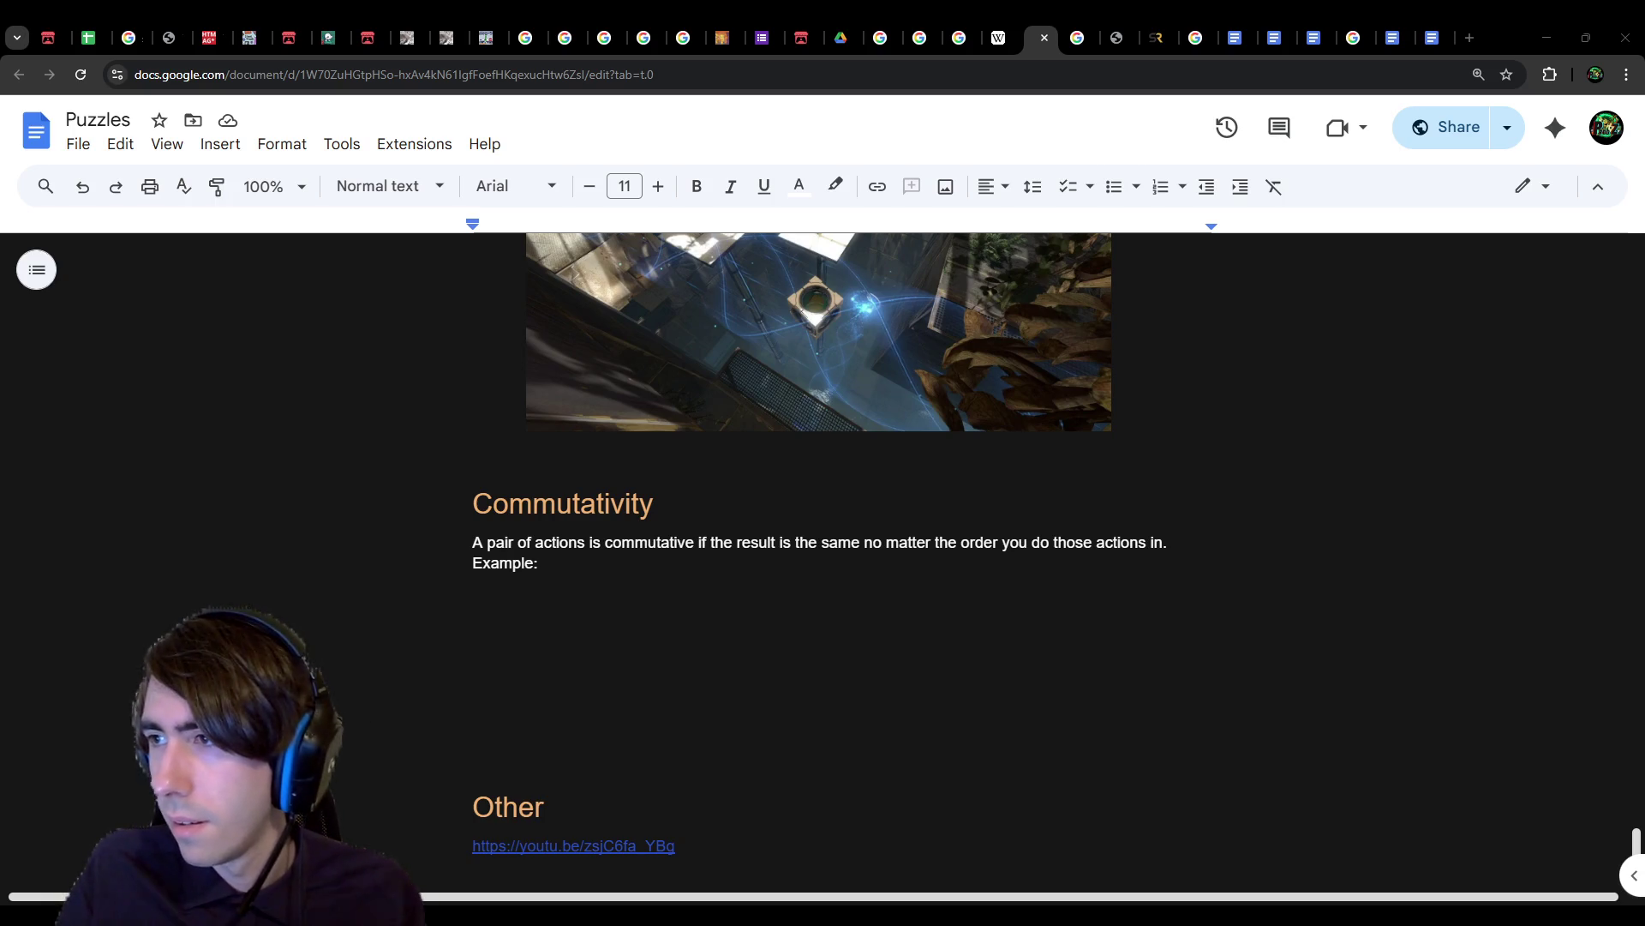
Step: Browse the Google image results for the sudoku search
click(1067, 34)
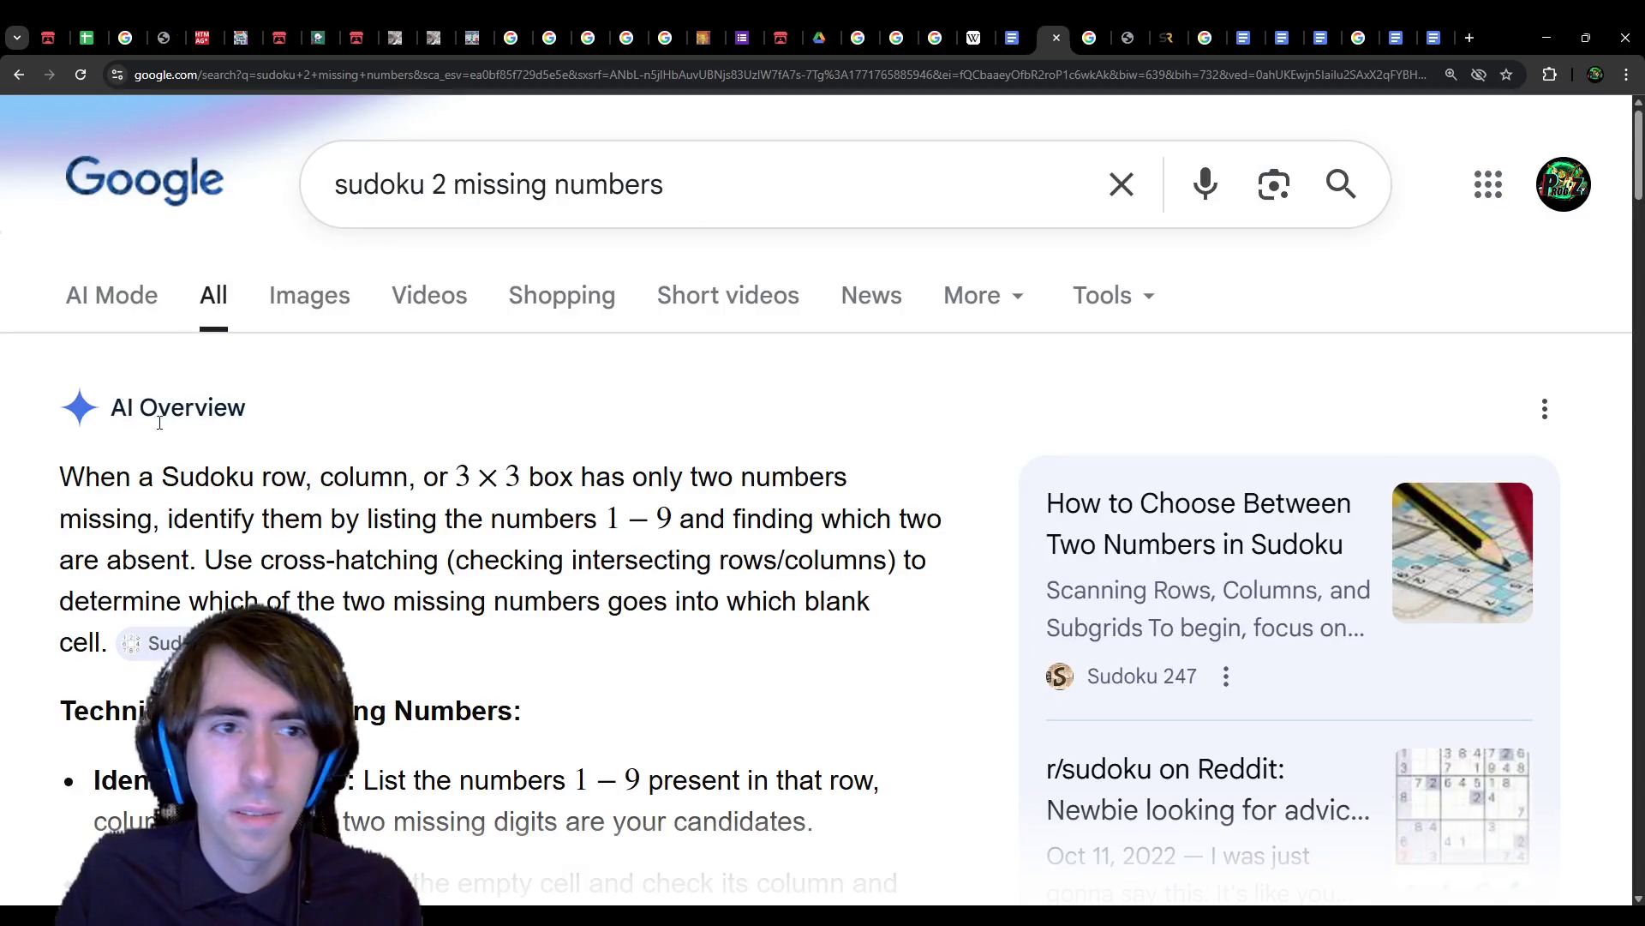
click(297, 294)
scroll(531, 477, down, 5)
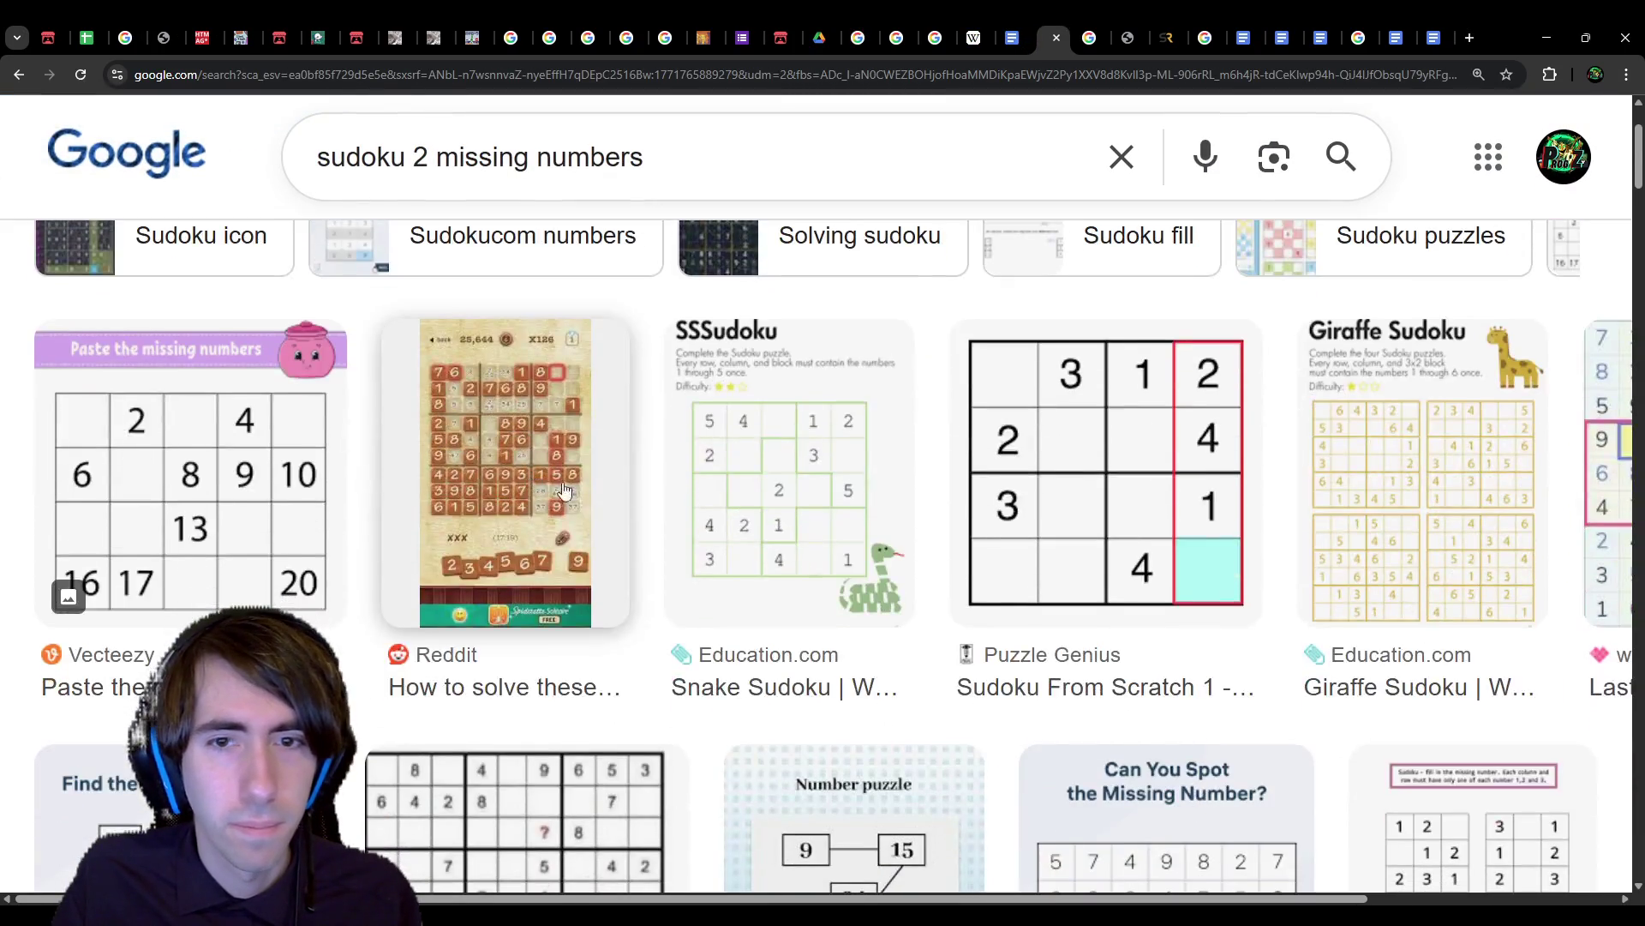
scroll(946, 497, down, 4)
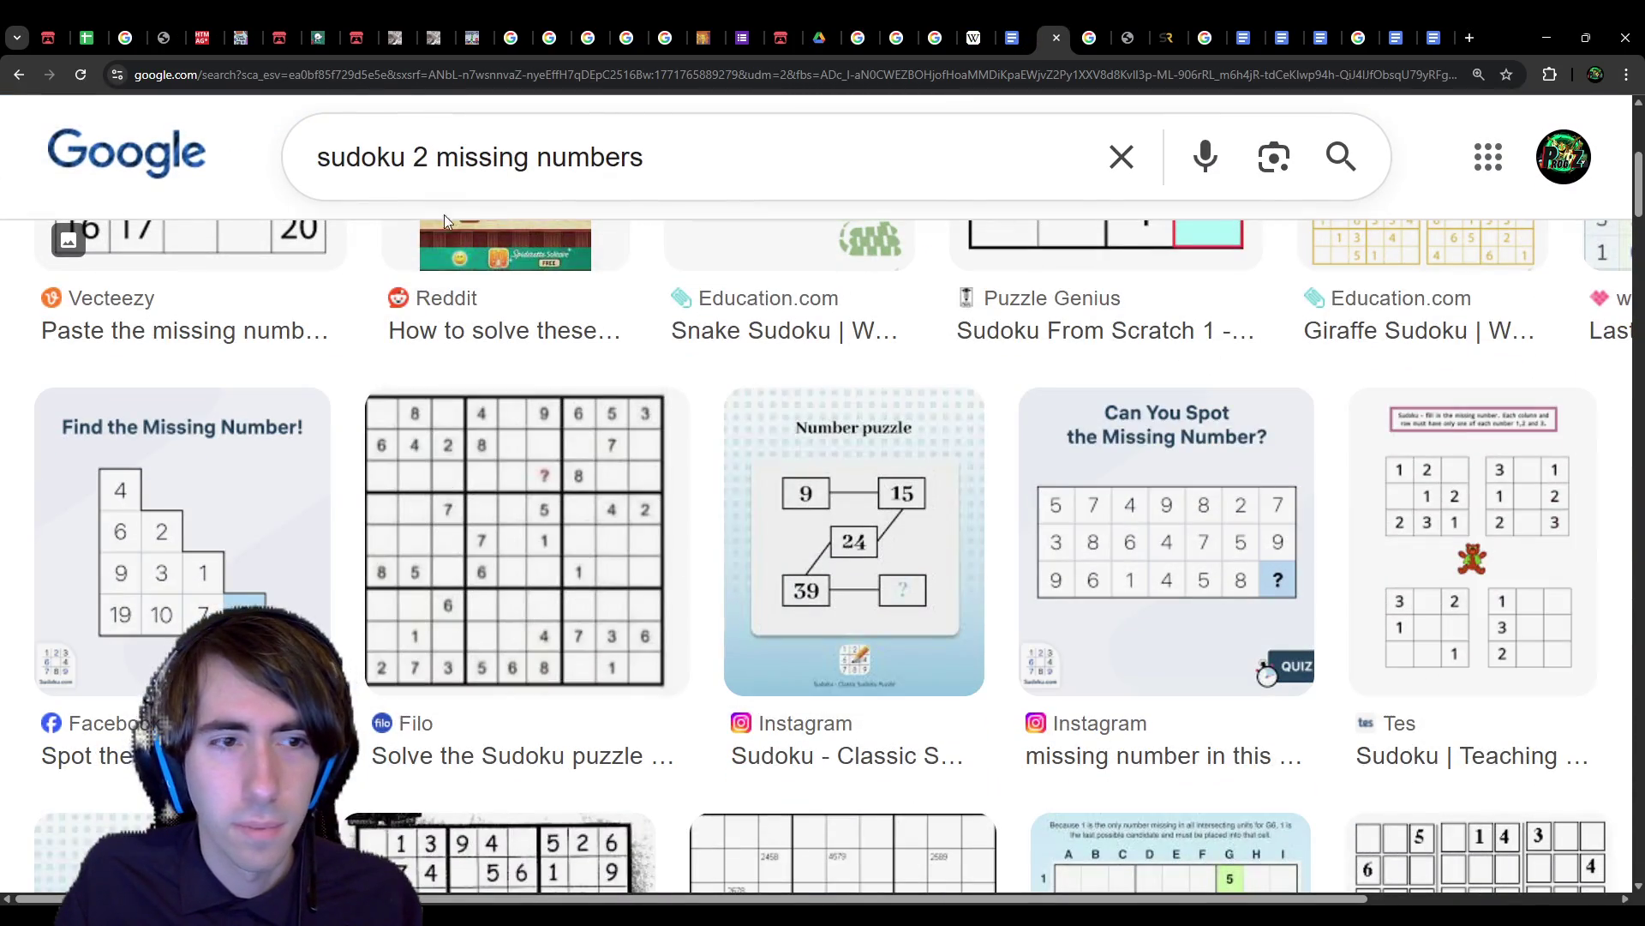
scroll(611, 334, down, 2)
Step: Change the search to 'almost solved' sudoku, dropping 'missing numbers' from the query
click(690, 130)
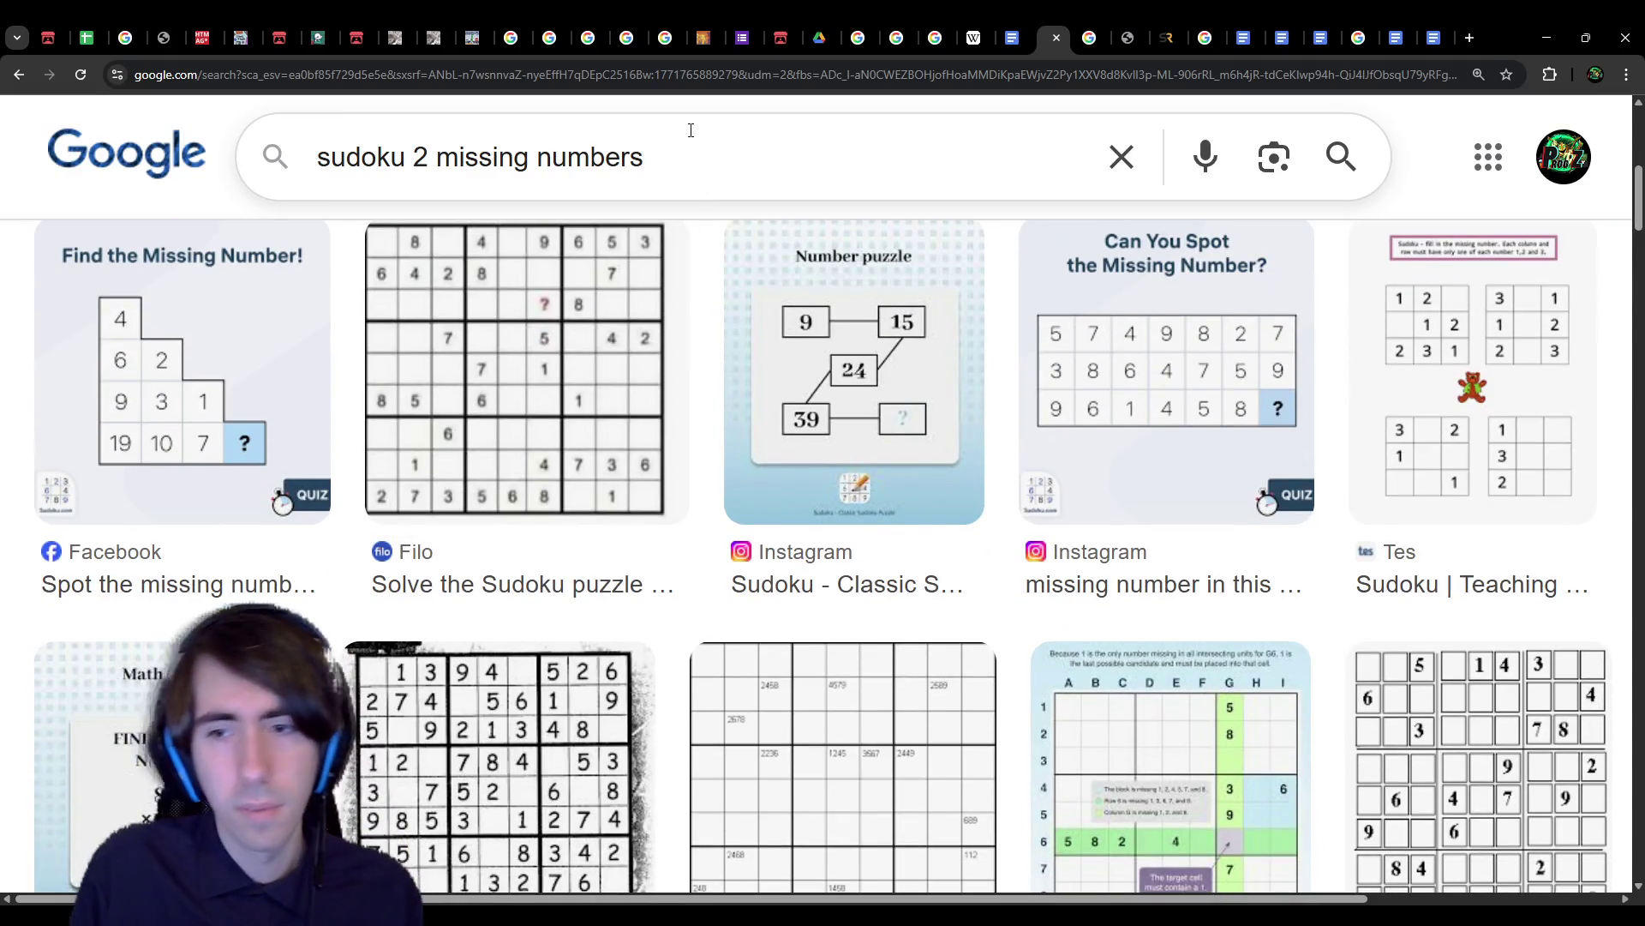
key(ctrl+shift+Left)
key(ctrl+shift+Left)
key(BackSpace)
key(ctrl+Left)
key(ctrl+Left)
text(almost)
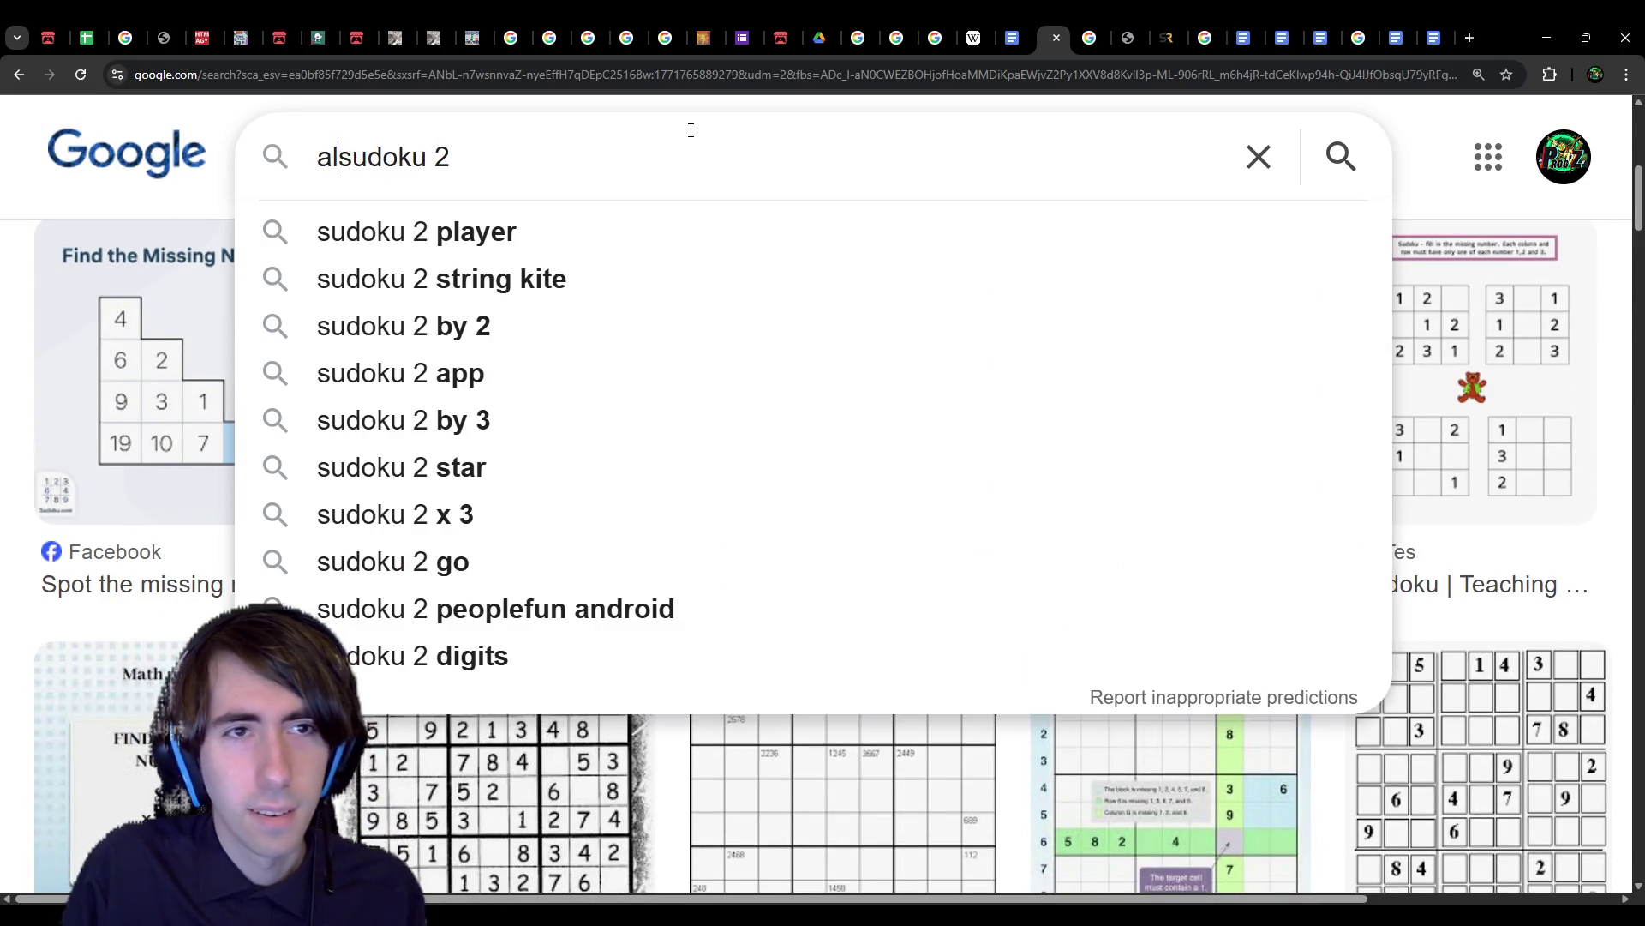
text( solved)
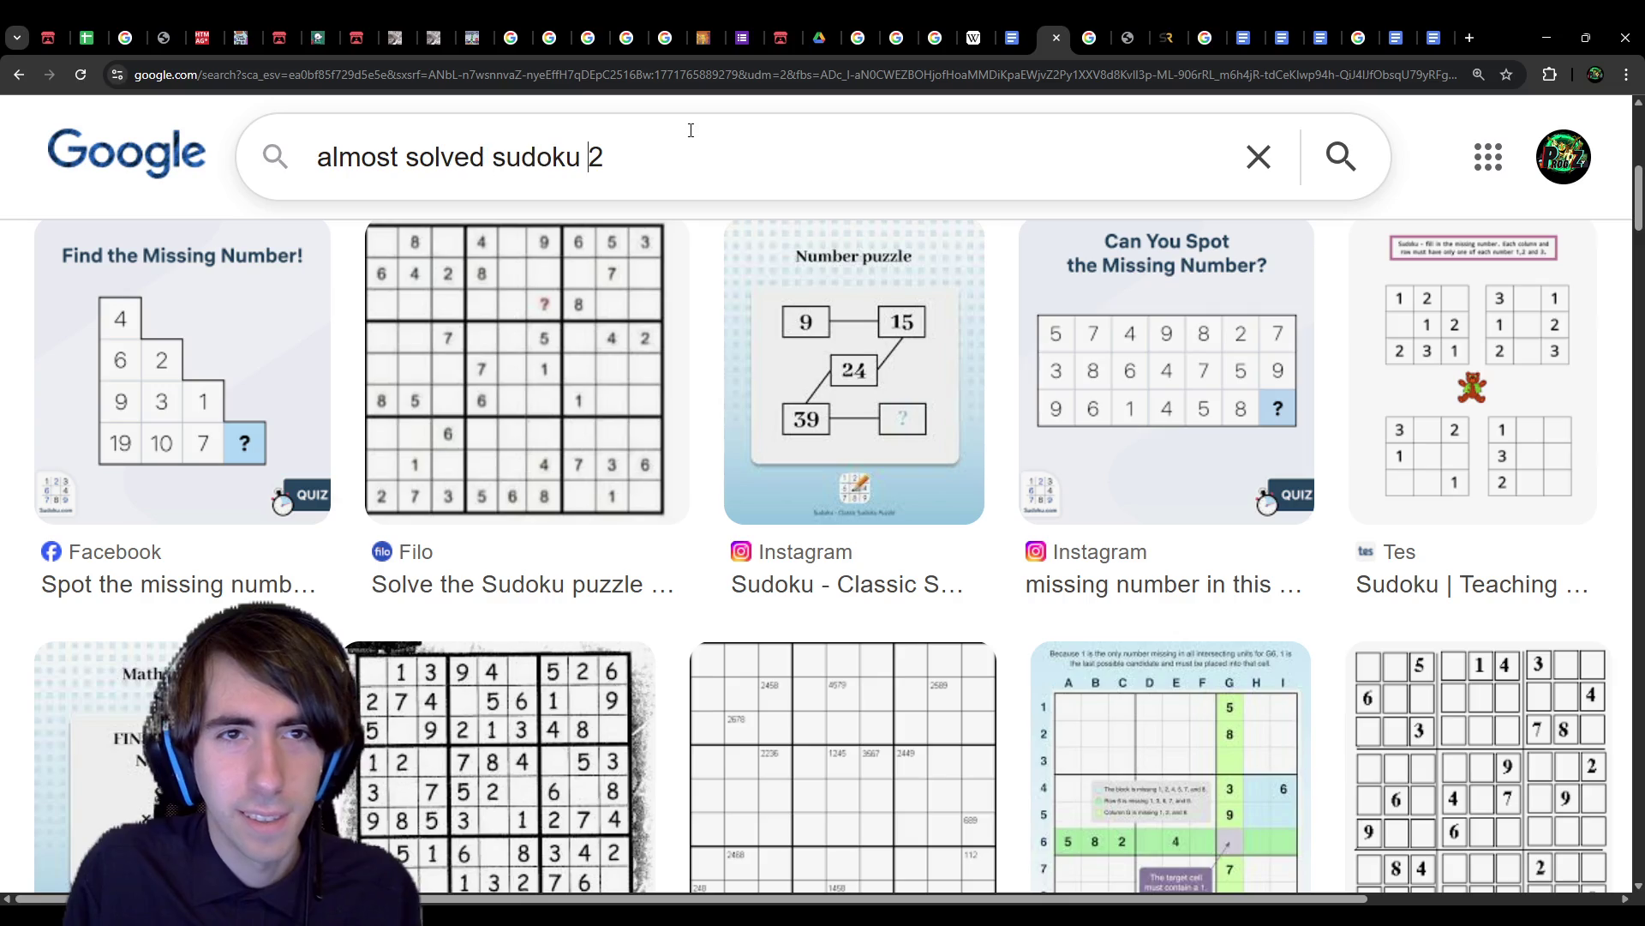
key(End)
key(BackSpace)
key(Return)
Step: Paste an almost-solved sudoku image below 'Example:' in the Puzzles doc
scroll(514, 514, down, 3)
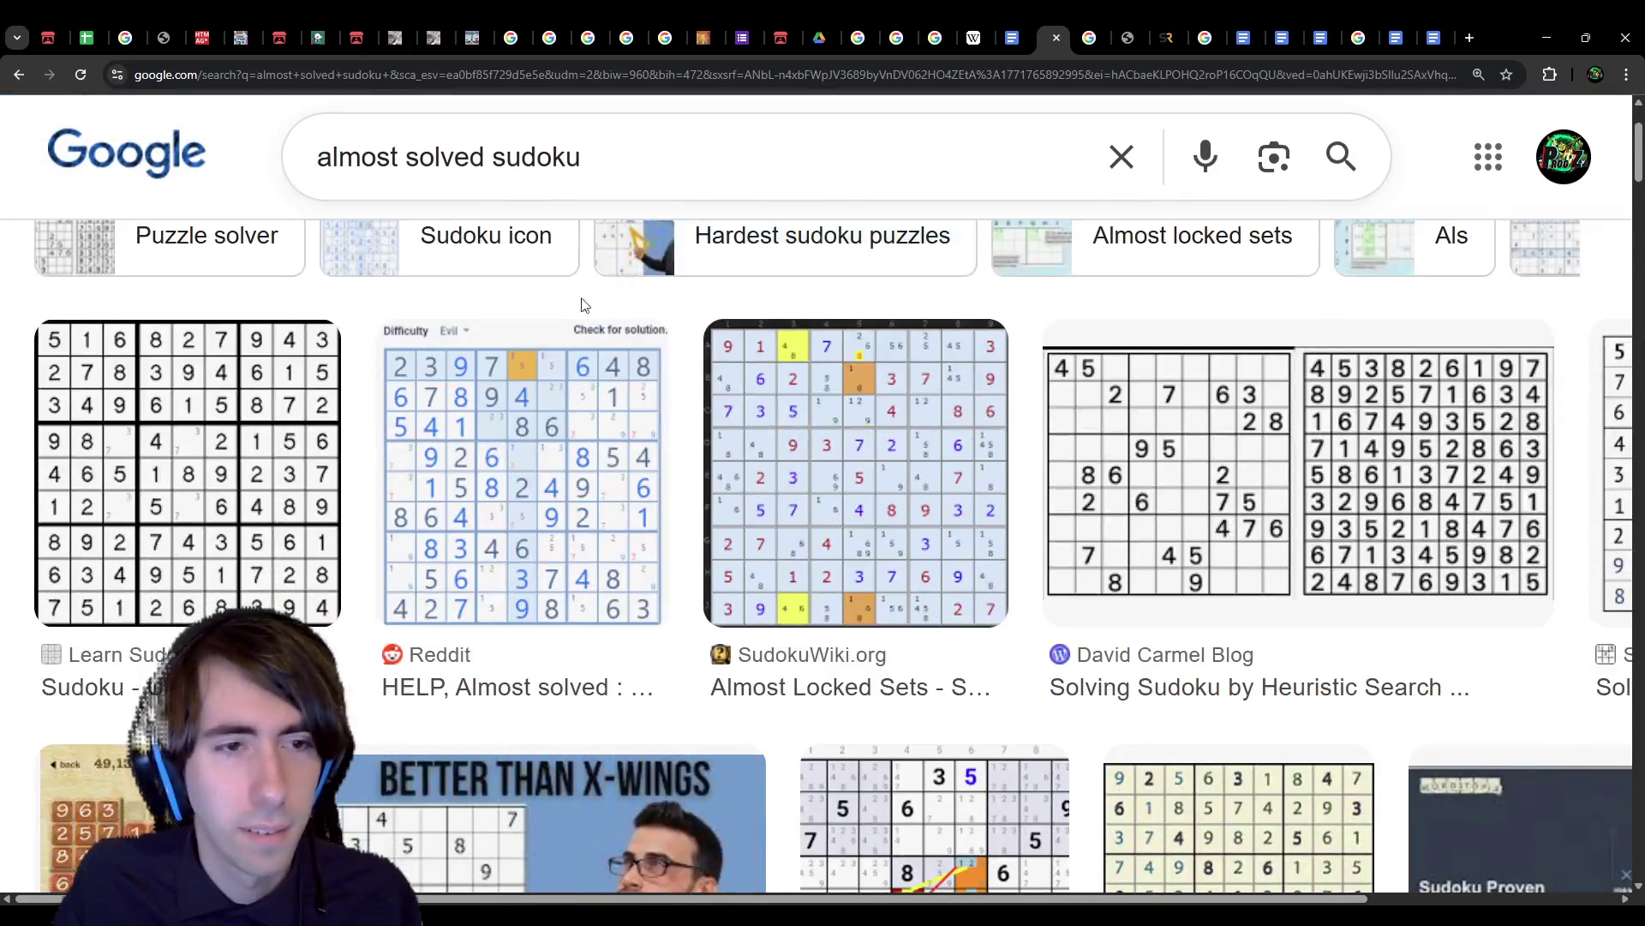
click(205, 471)
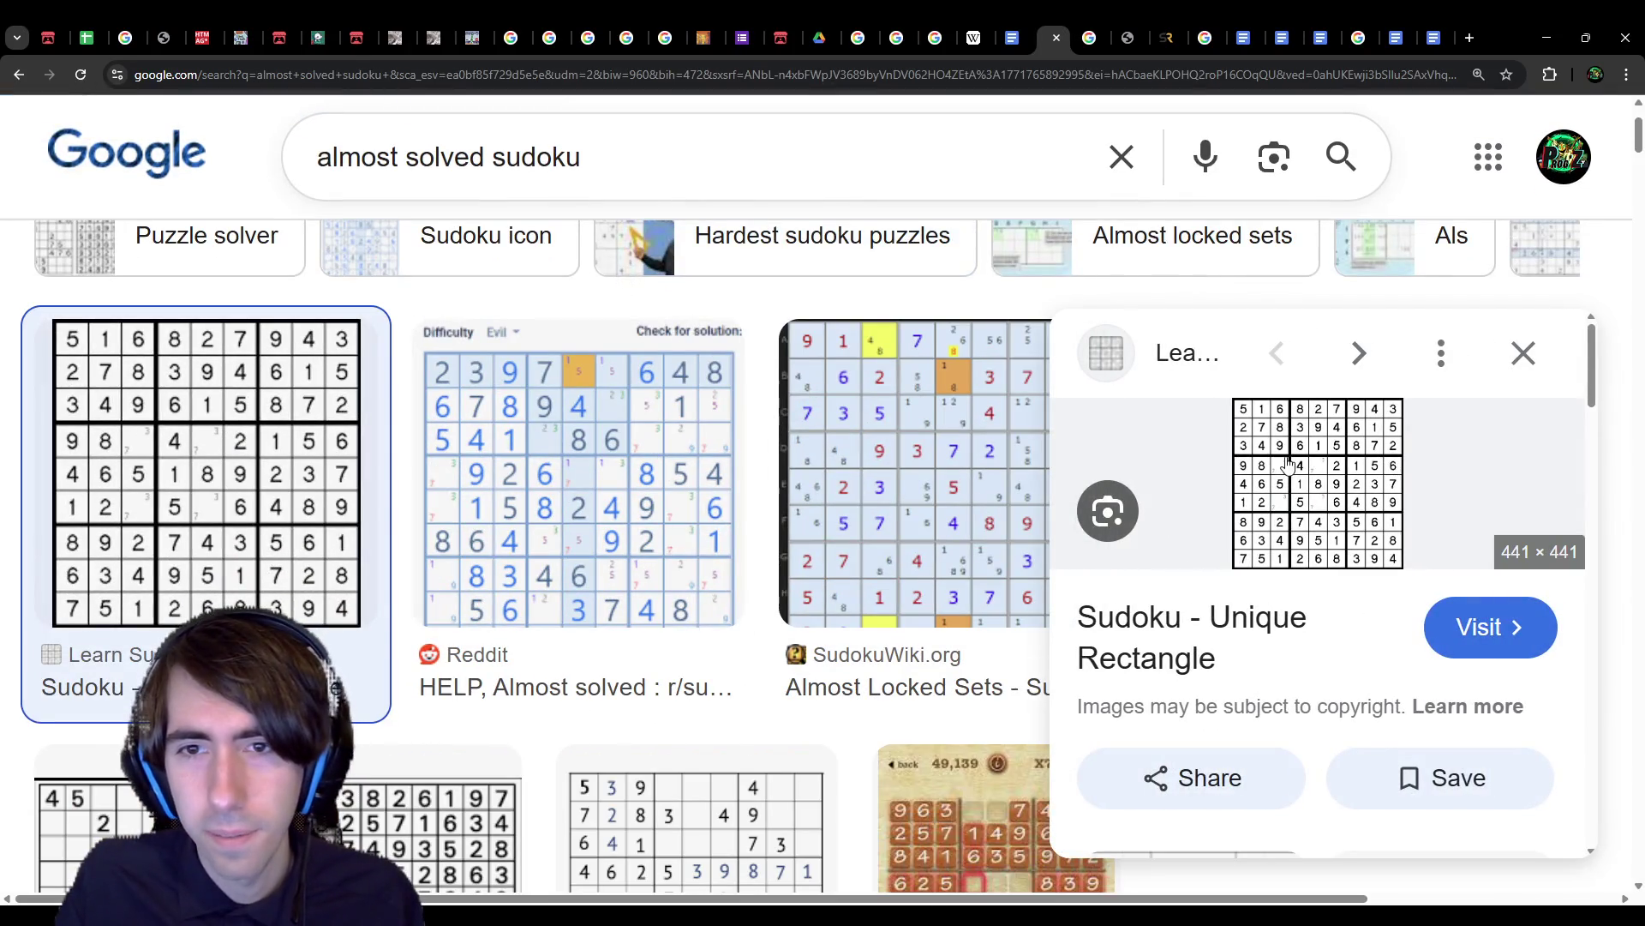
click(1013, 38)
click(739, 583)
key(ctrl+v)
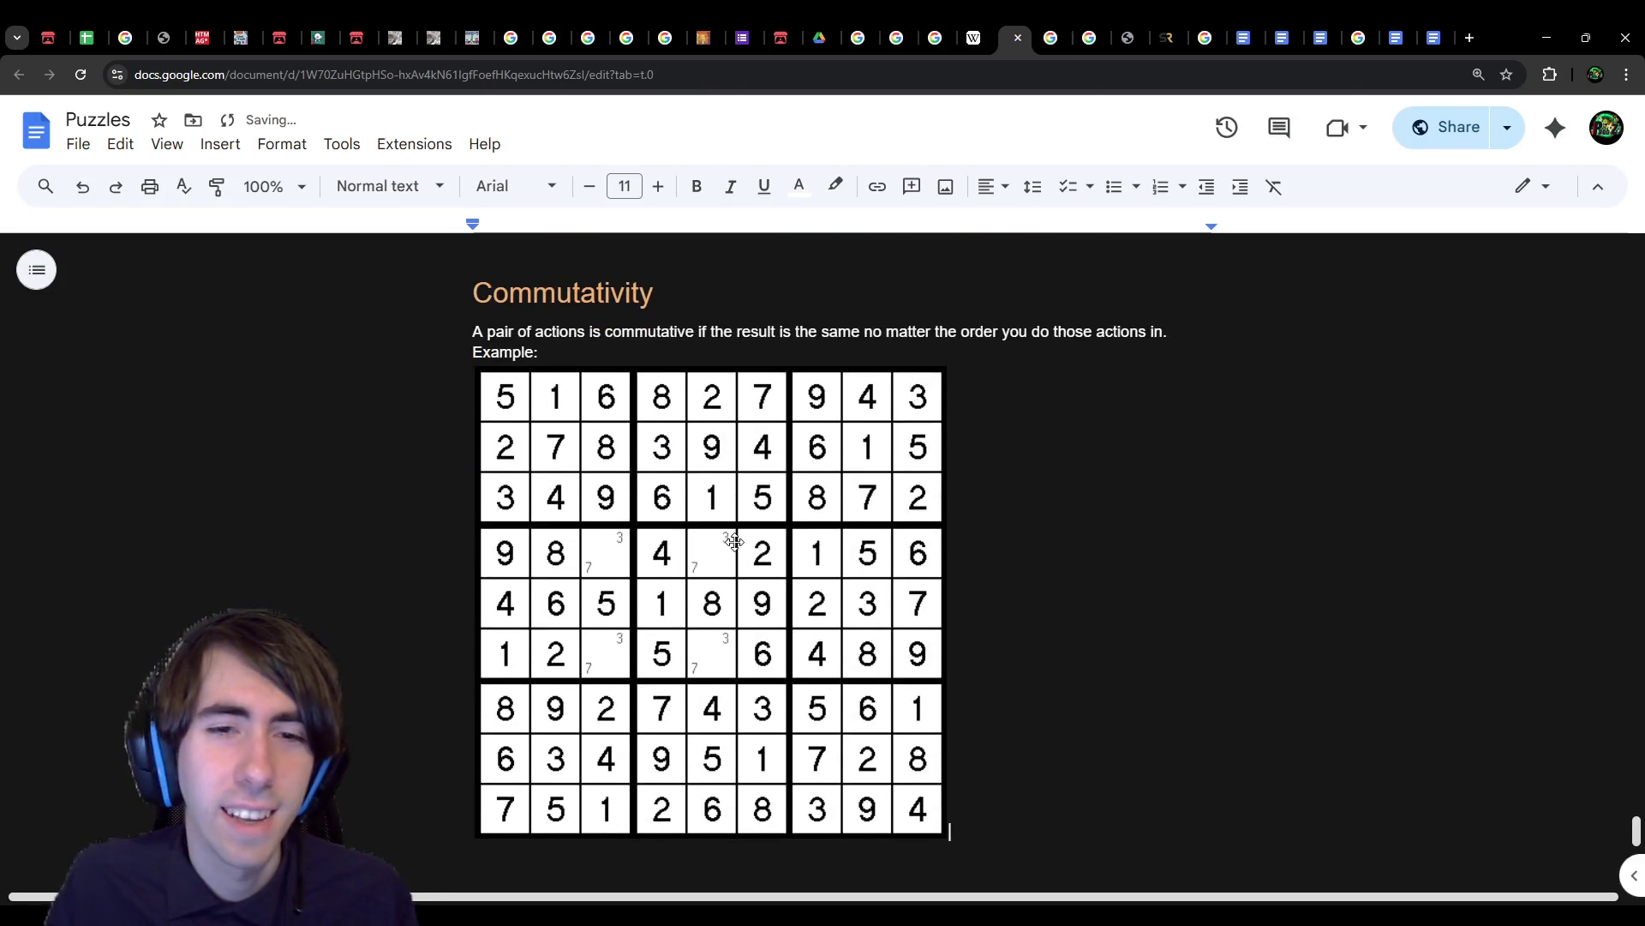
Step: Shrink the sudoku image to half size and draft 'No matter in what order you try to solve a sudoku…'
click(915, 797)
drag(946, 837, 716, 608)
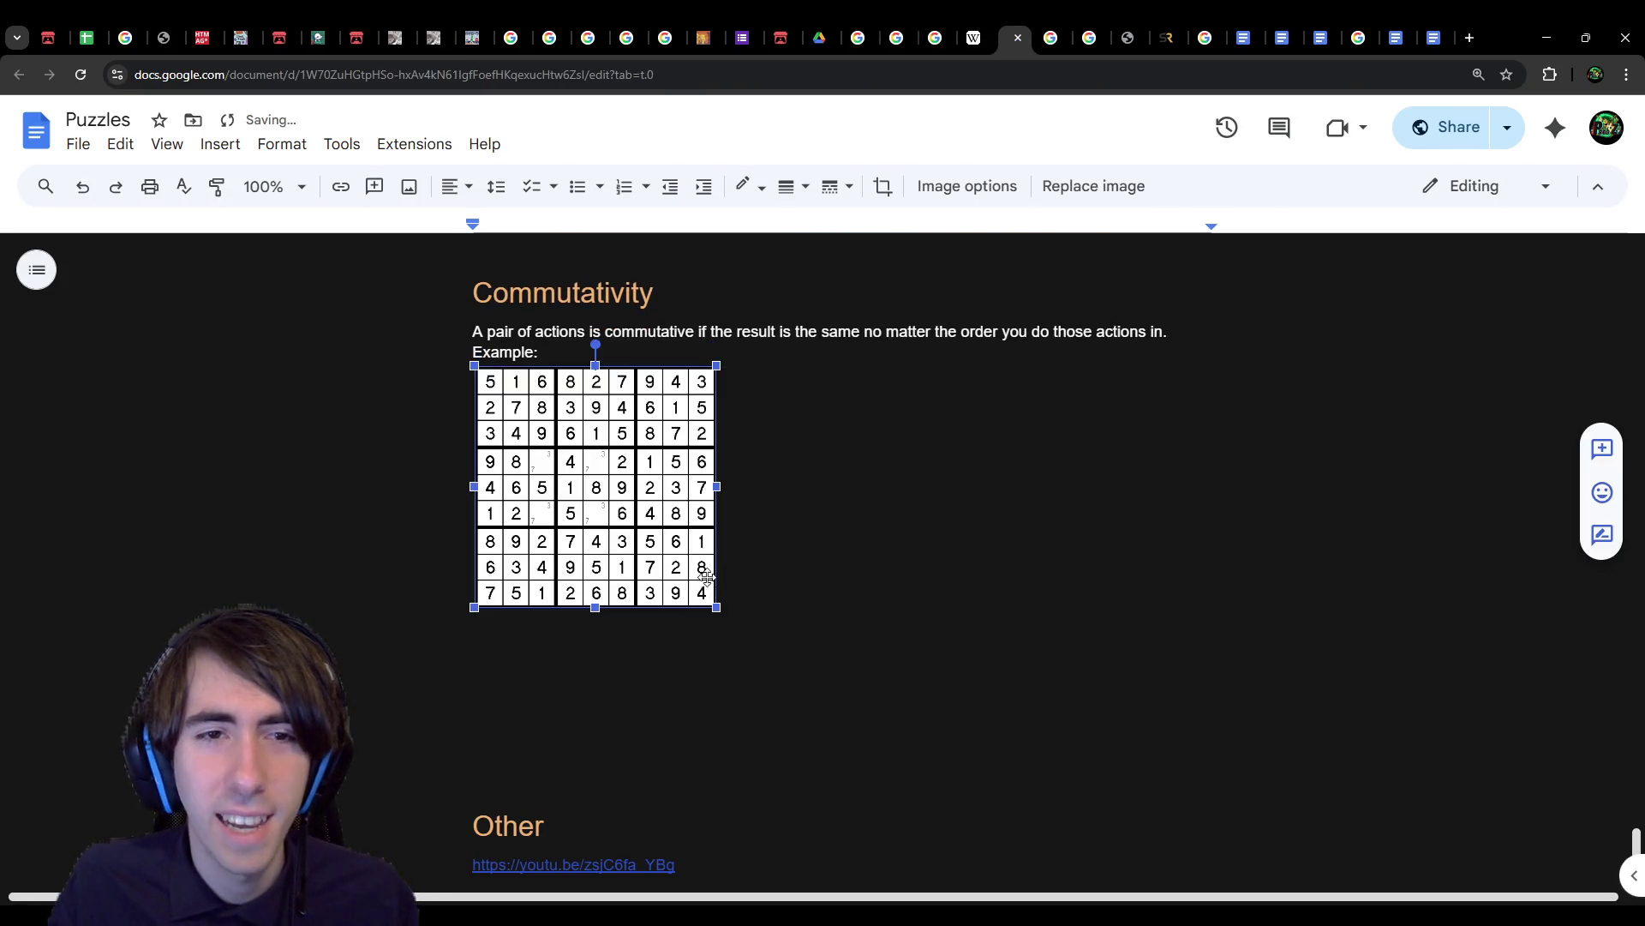
click(660, 346)
key(Return)
text(No matter in what order )
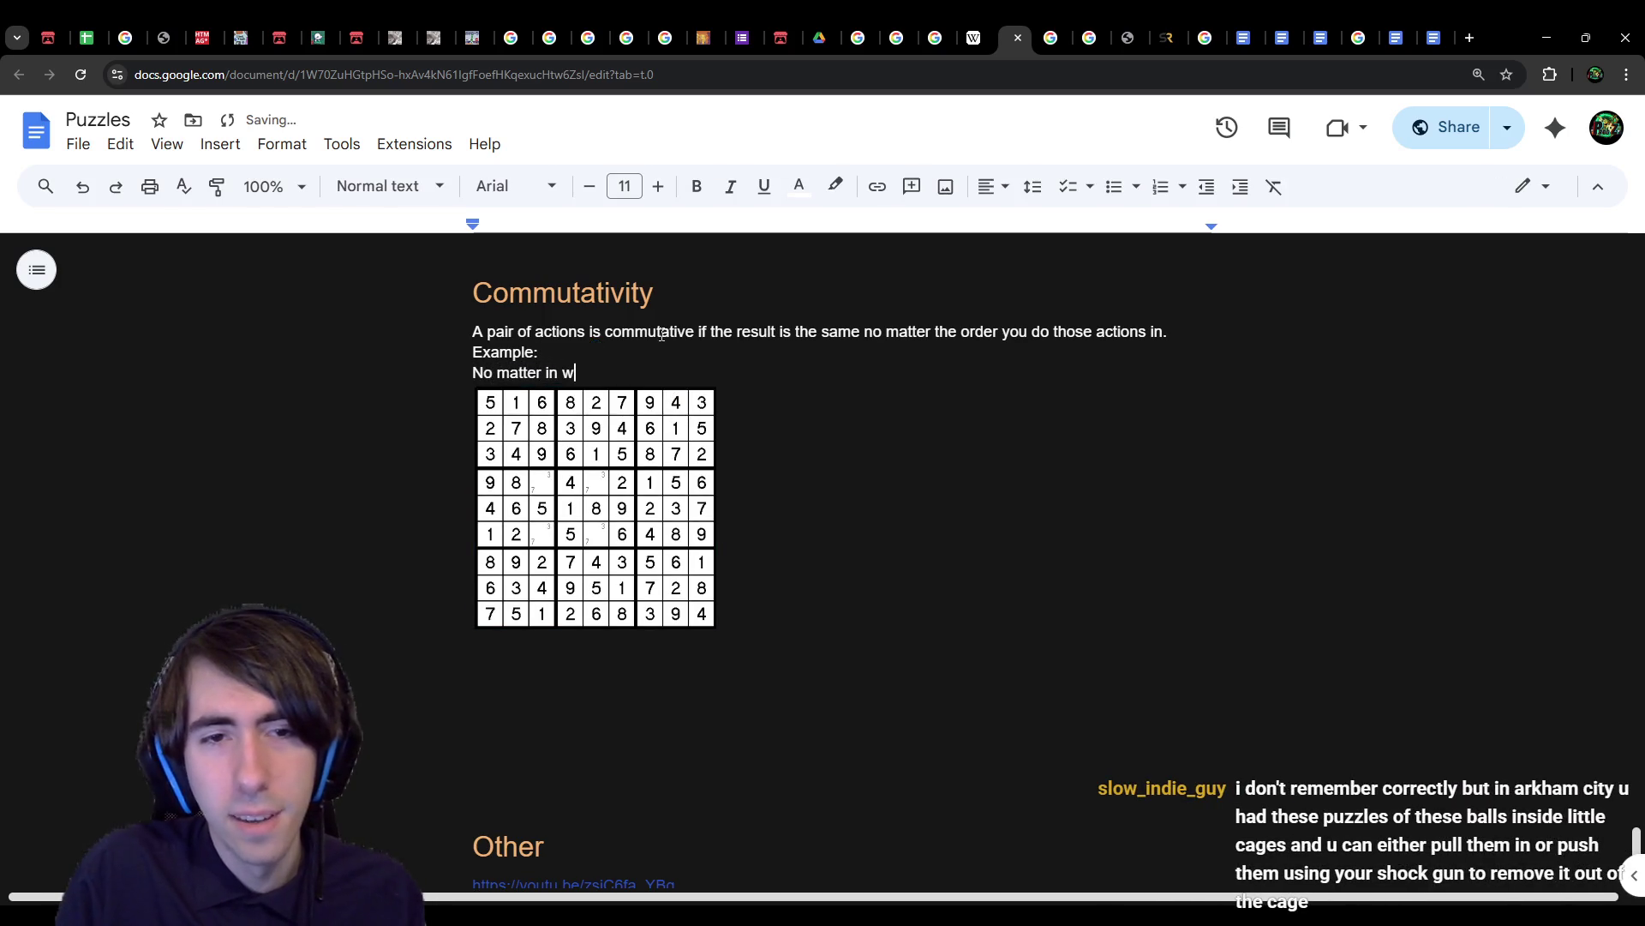
text(you try t)
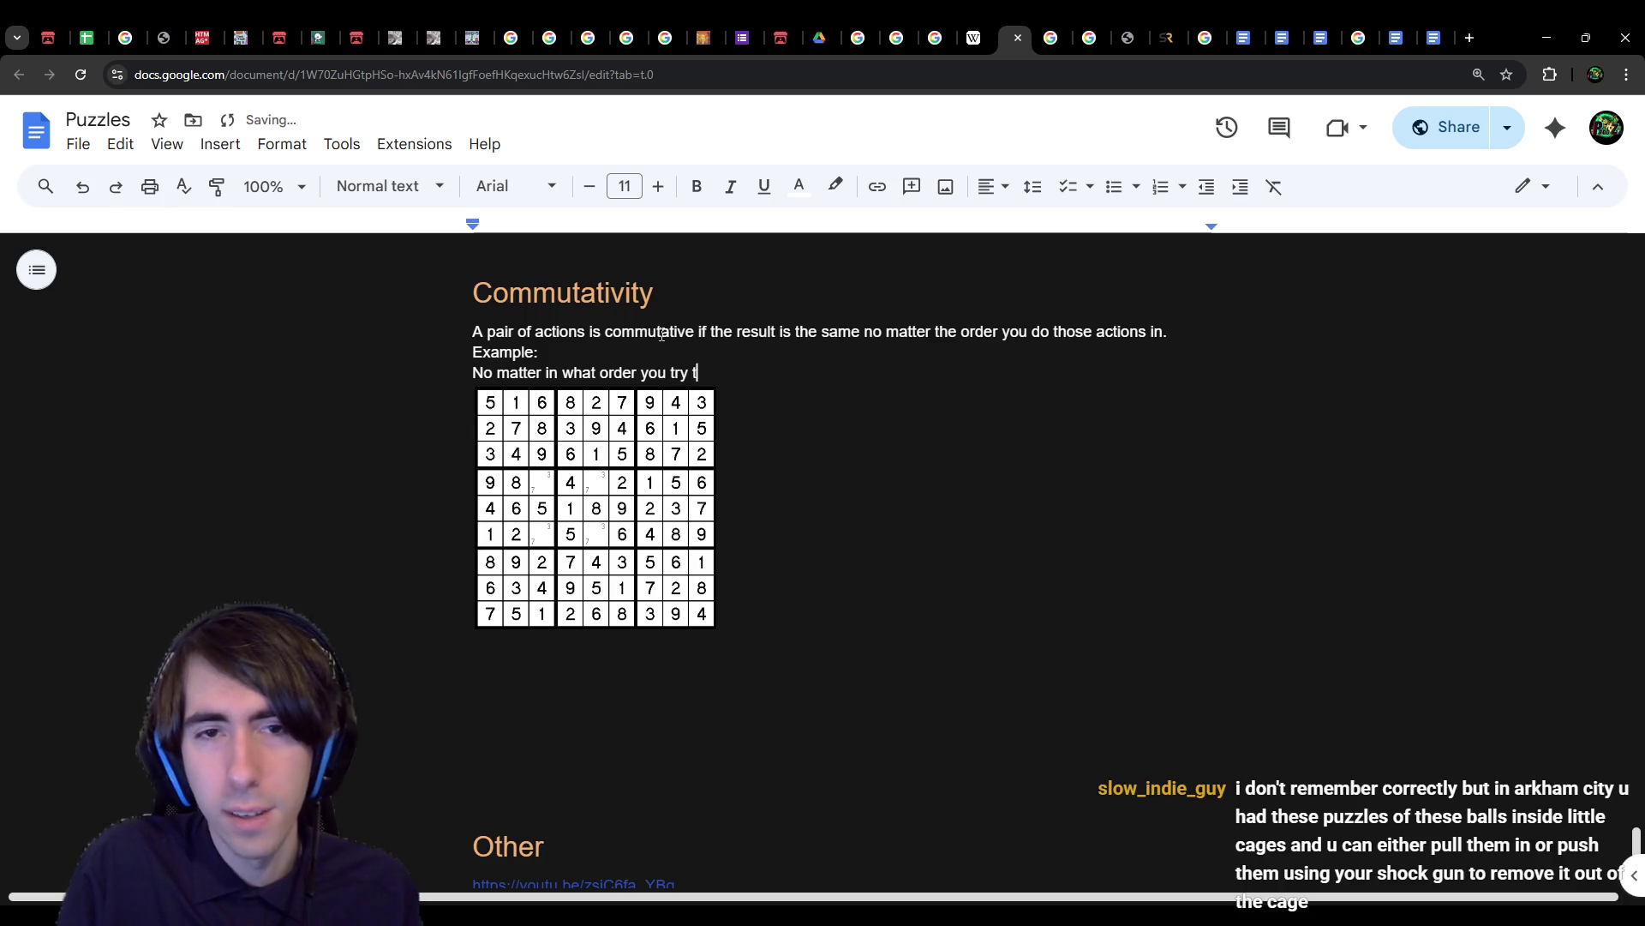
text(o solve a sudoku,)
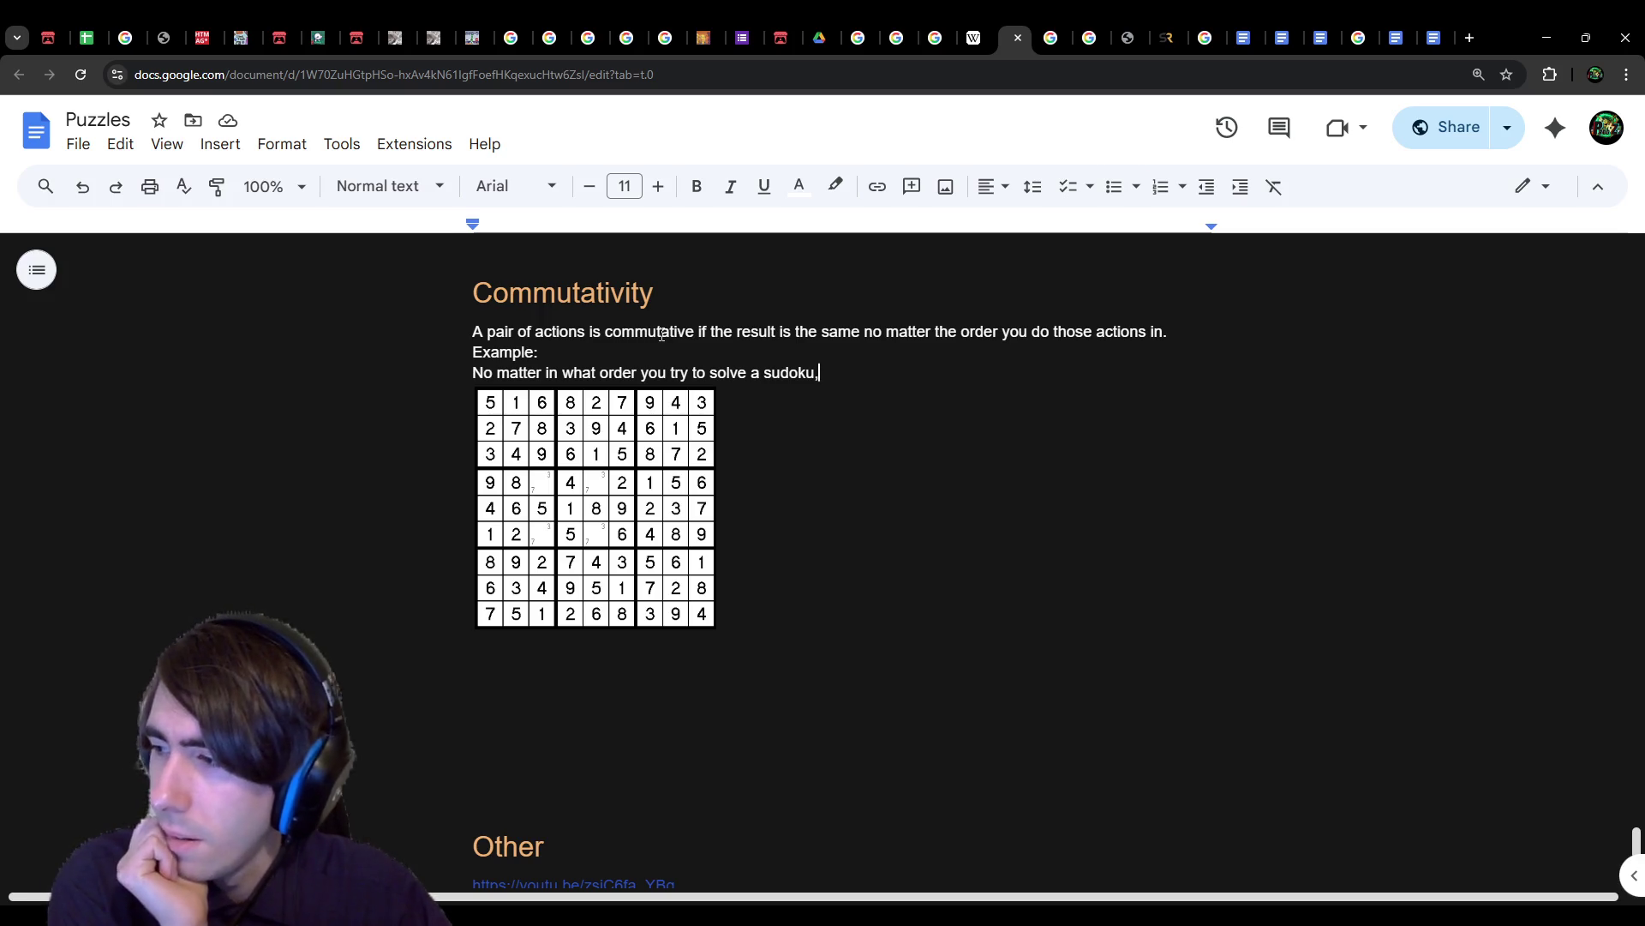
Step: Delete the sudoku image and its draft sentence, leaving an empty line
click(595, 396)
key(Delete)
click(403, 375)
key(BackSpace)
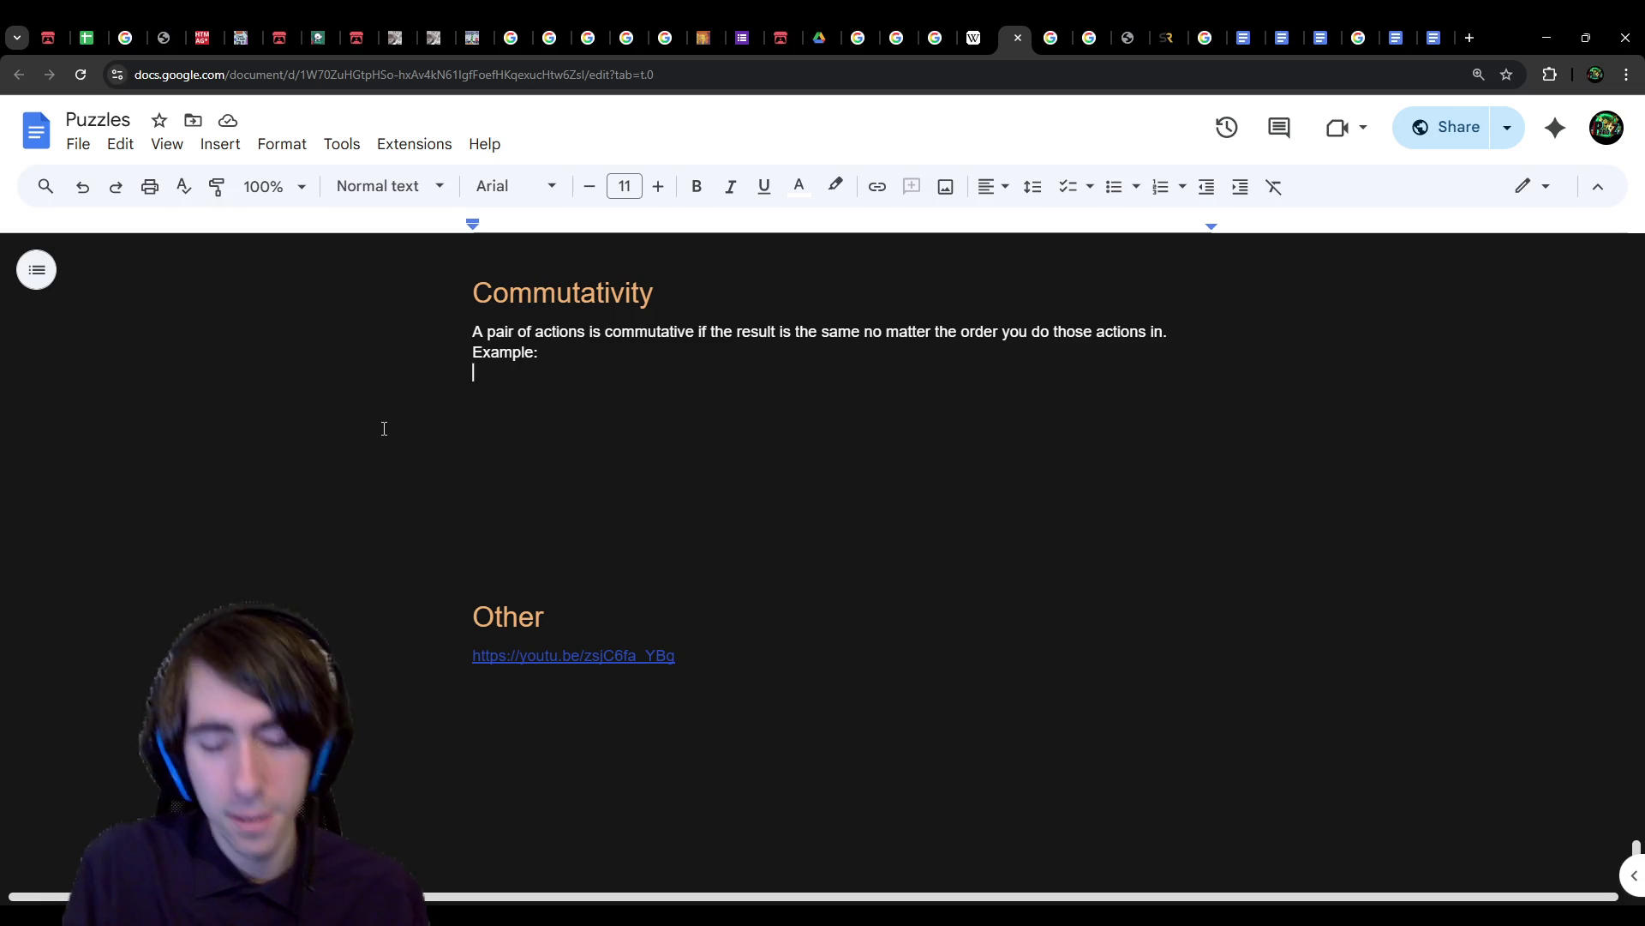
Step: Write 'To unlock a door, you need 2 keys.' plus a line saying key order doesn't matter
text(To open)
key(ctrl+BackSpace)
text(un)
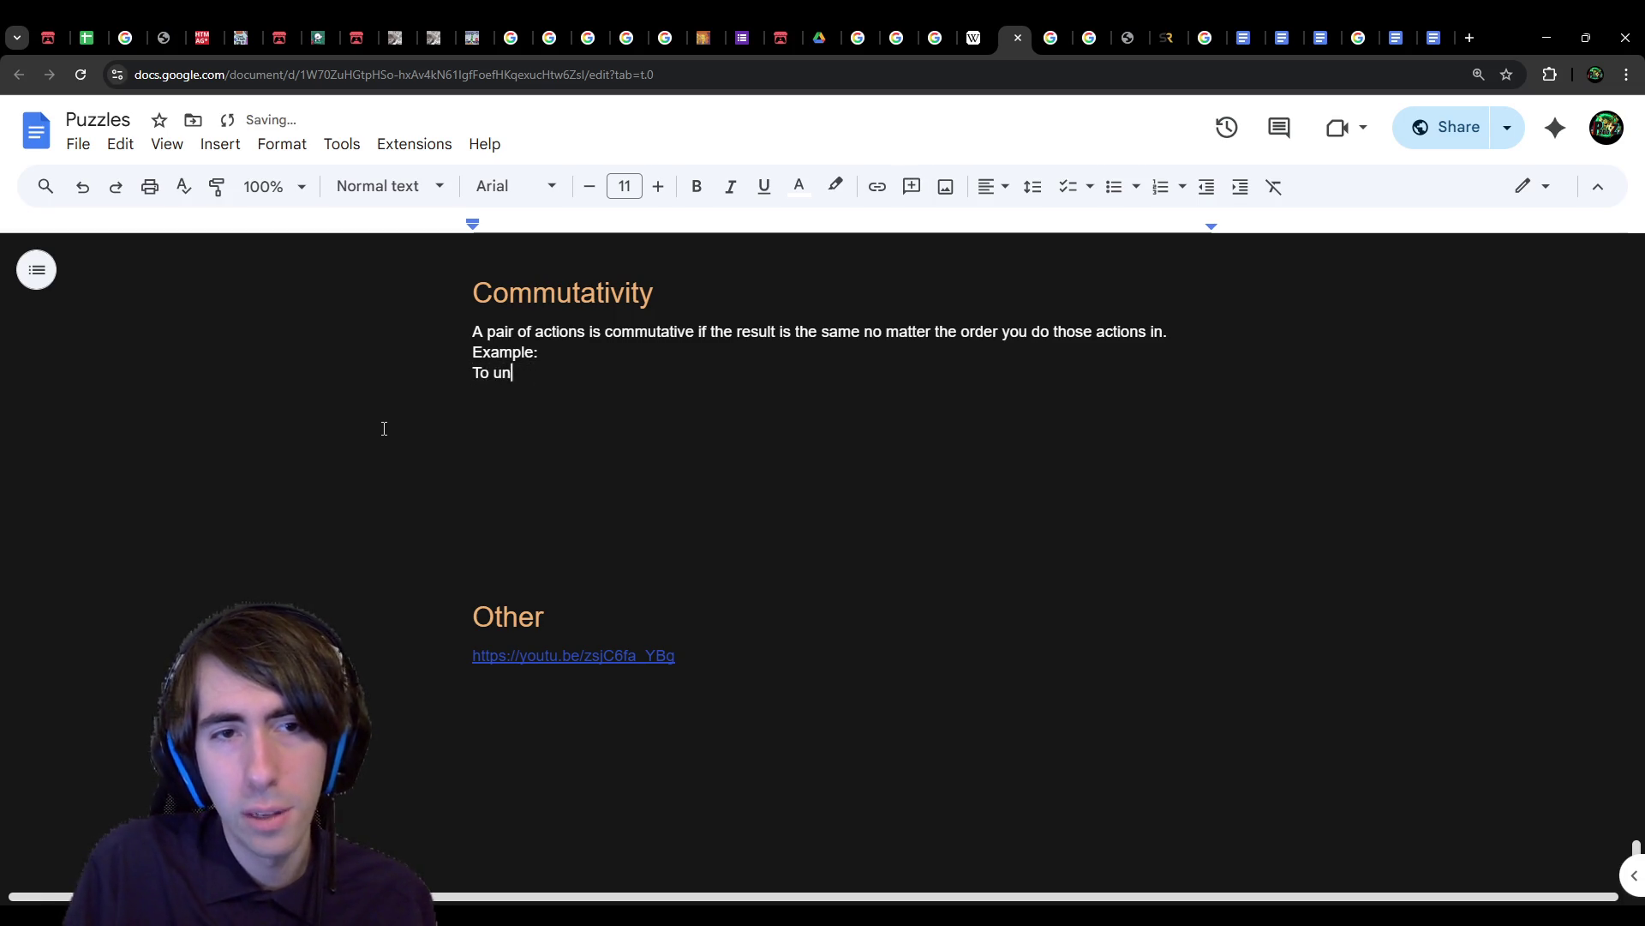
text(lock a door, you need 2 keys)
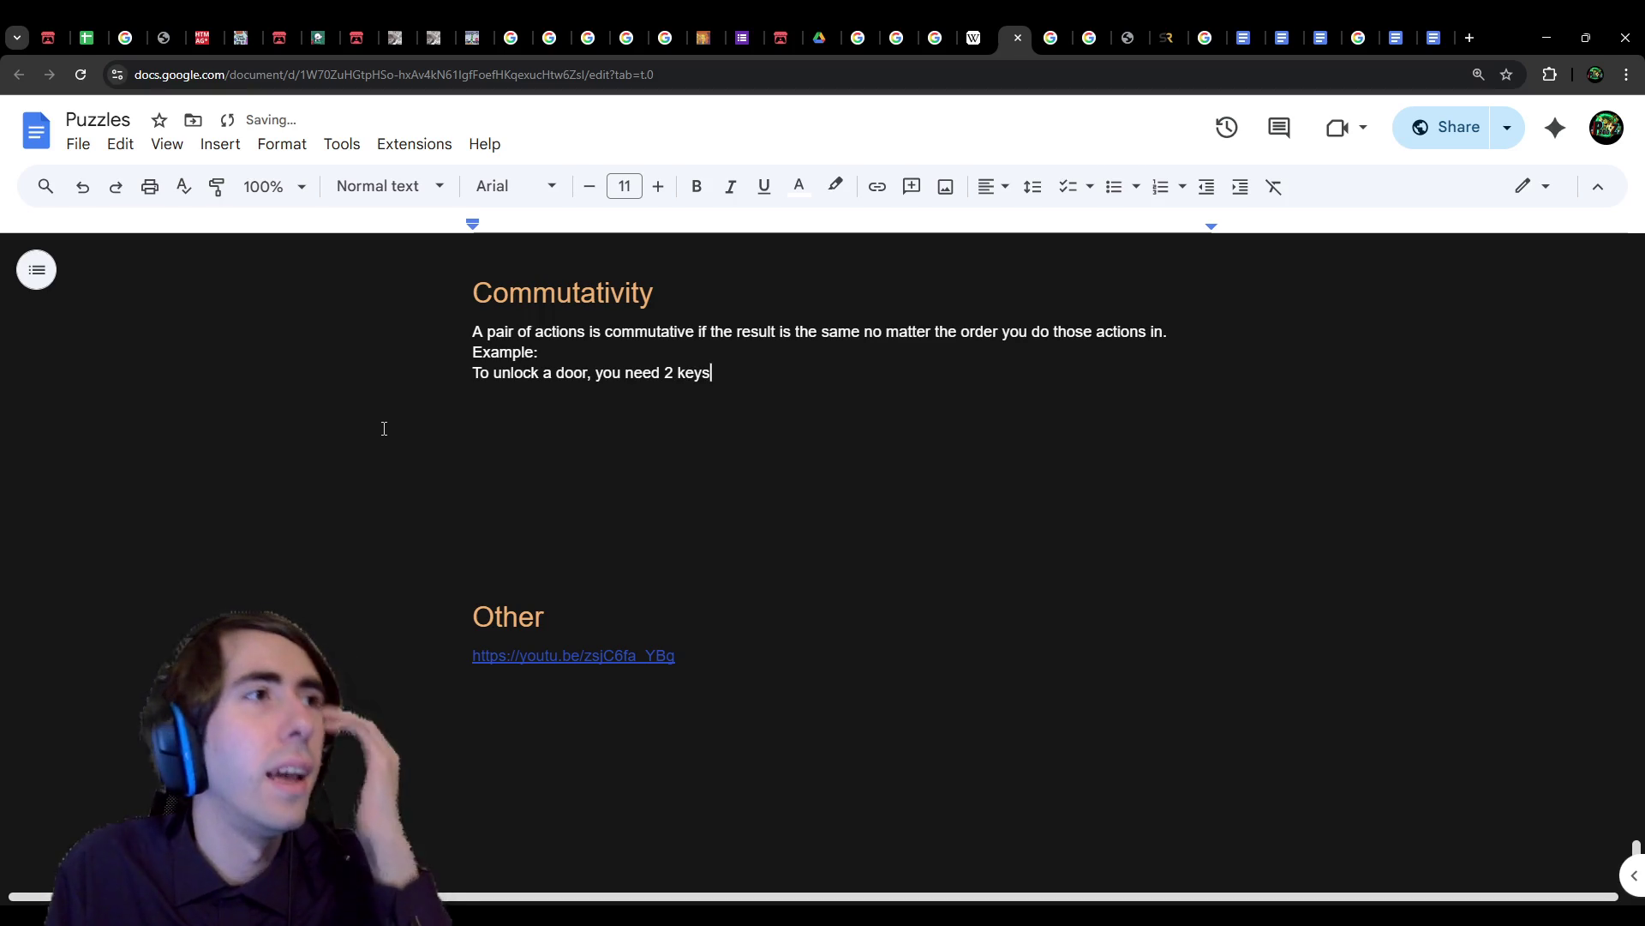
text(.)
key(Return)
text(No matter )
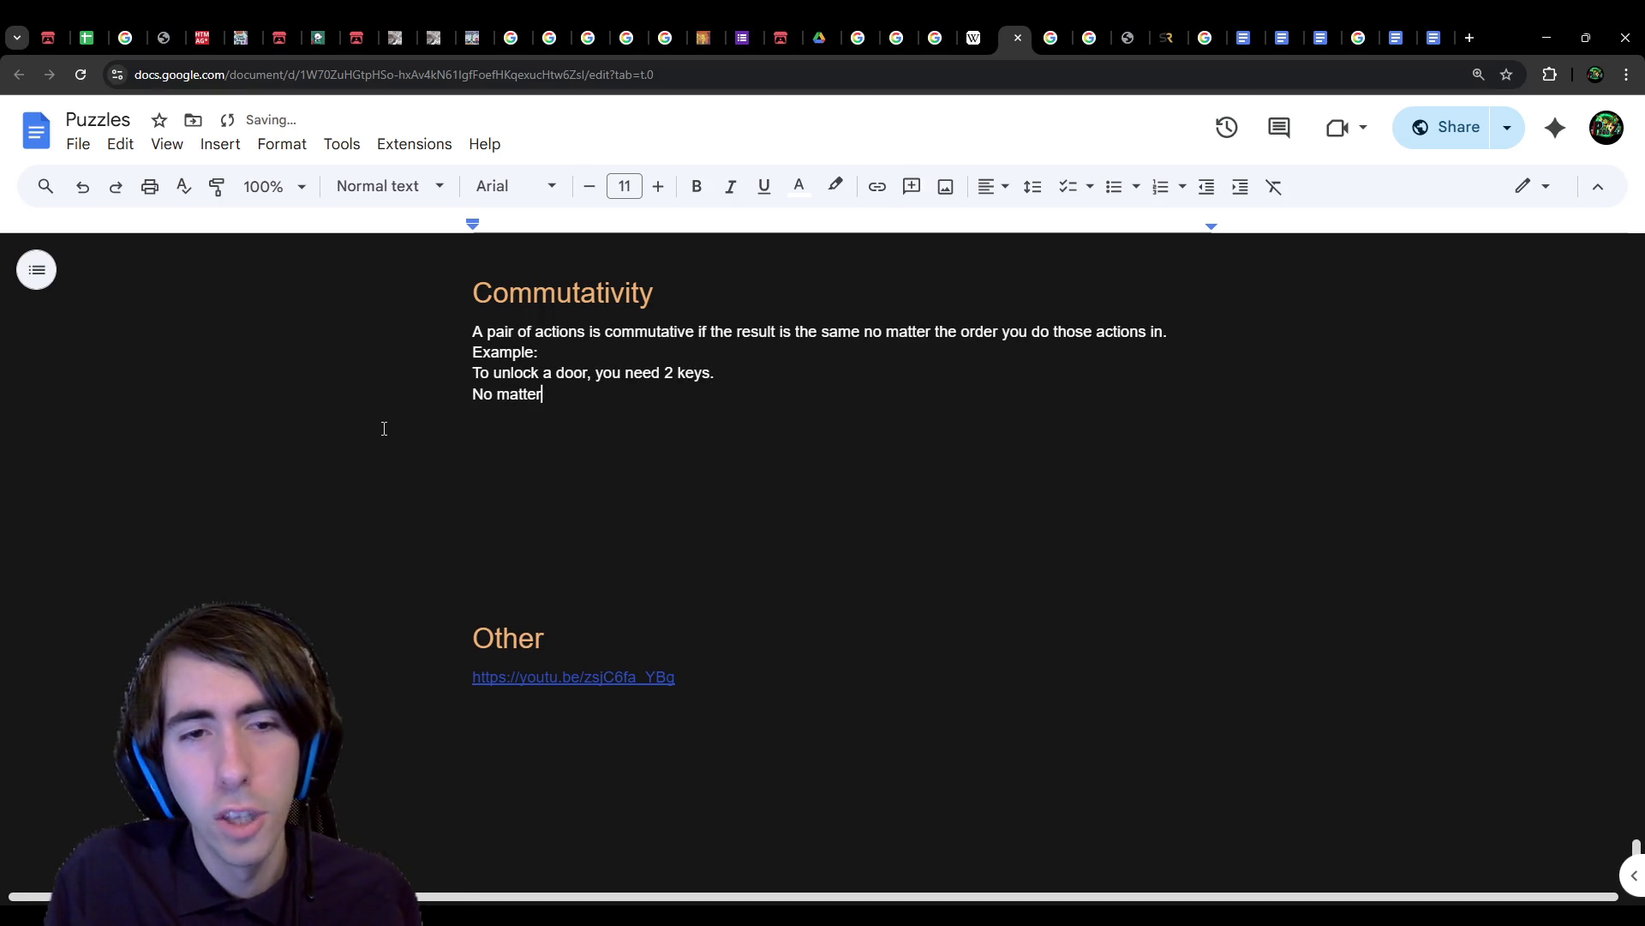
text(the order)
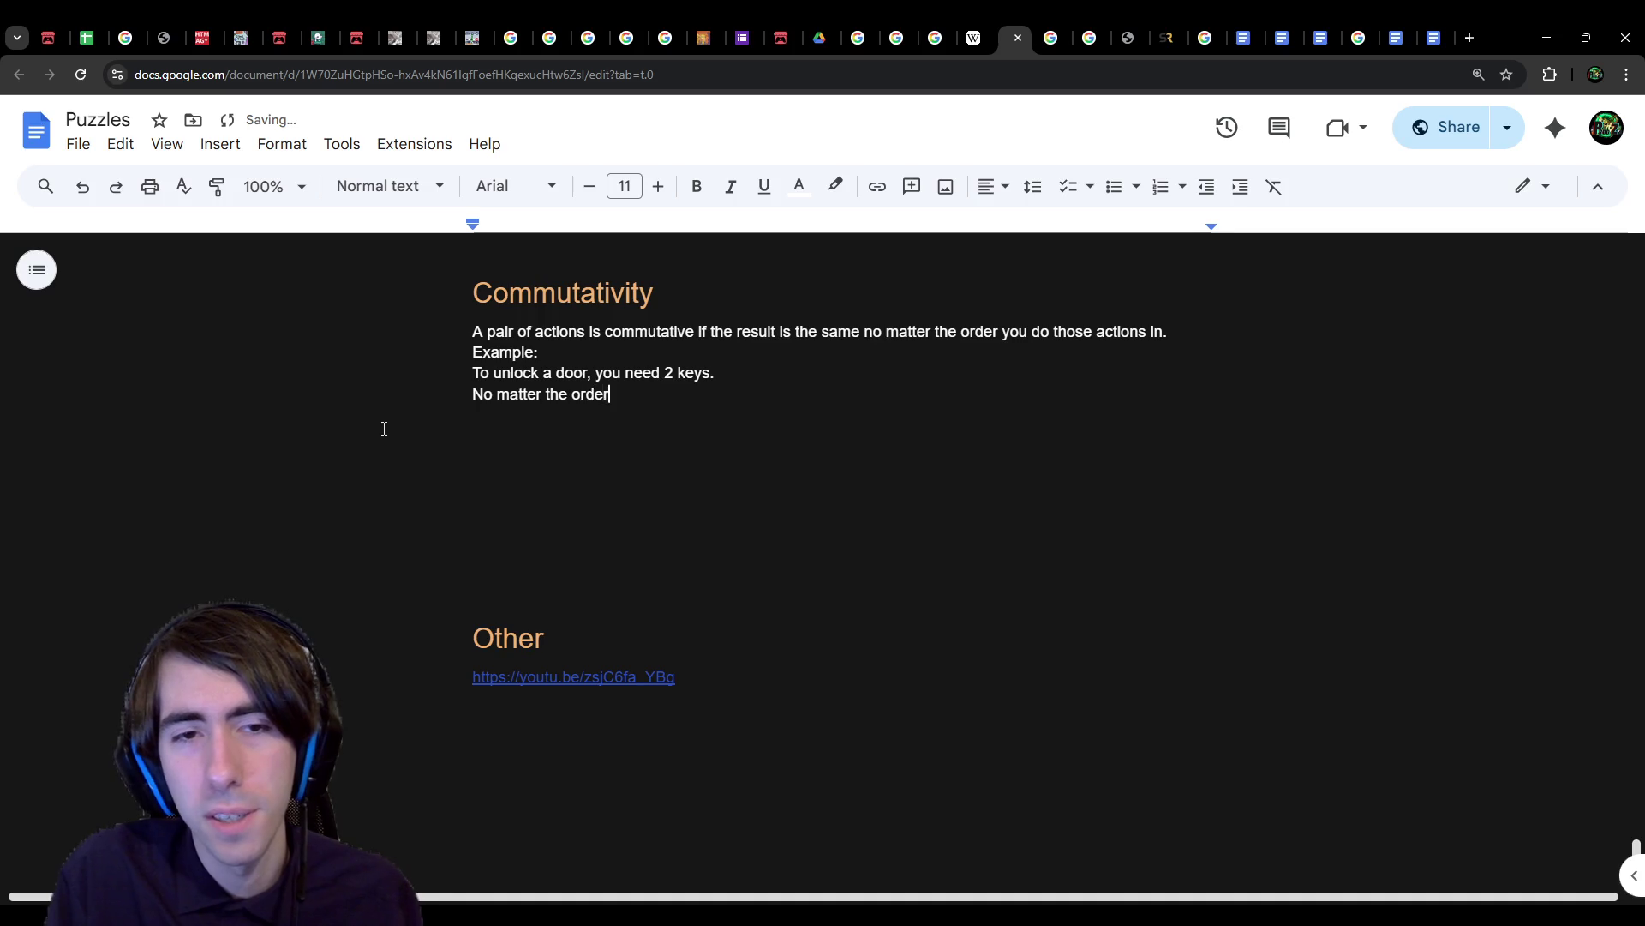
text( you get the ke)
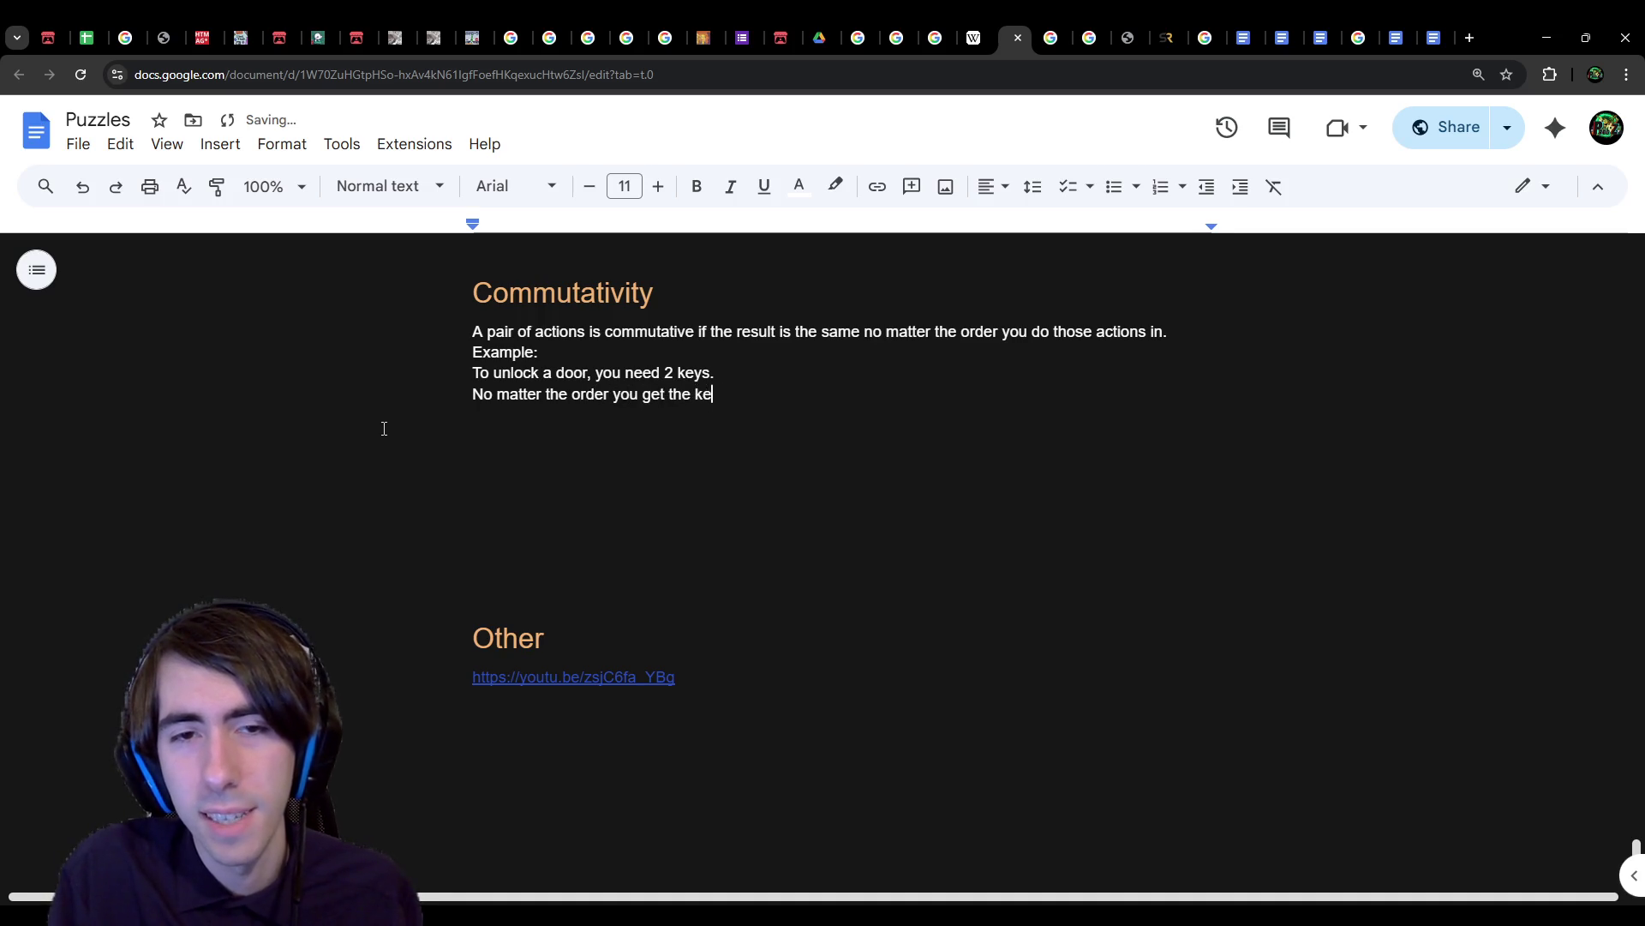
text(ys in, you )
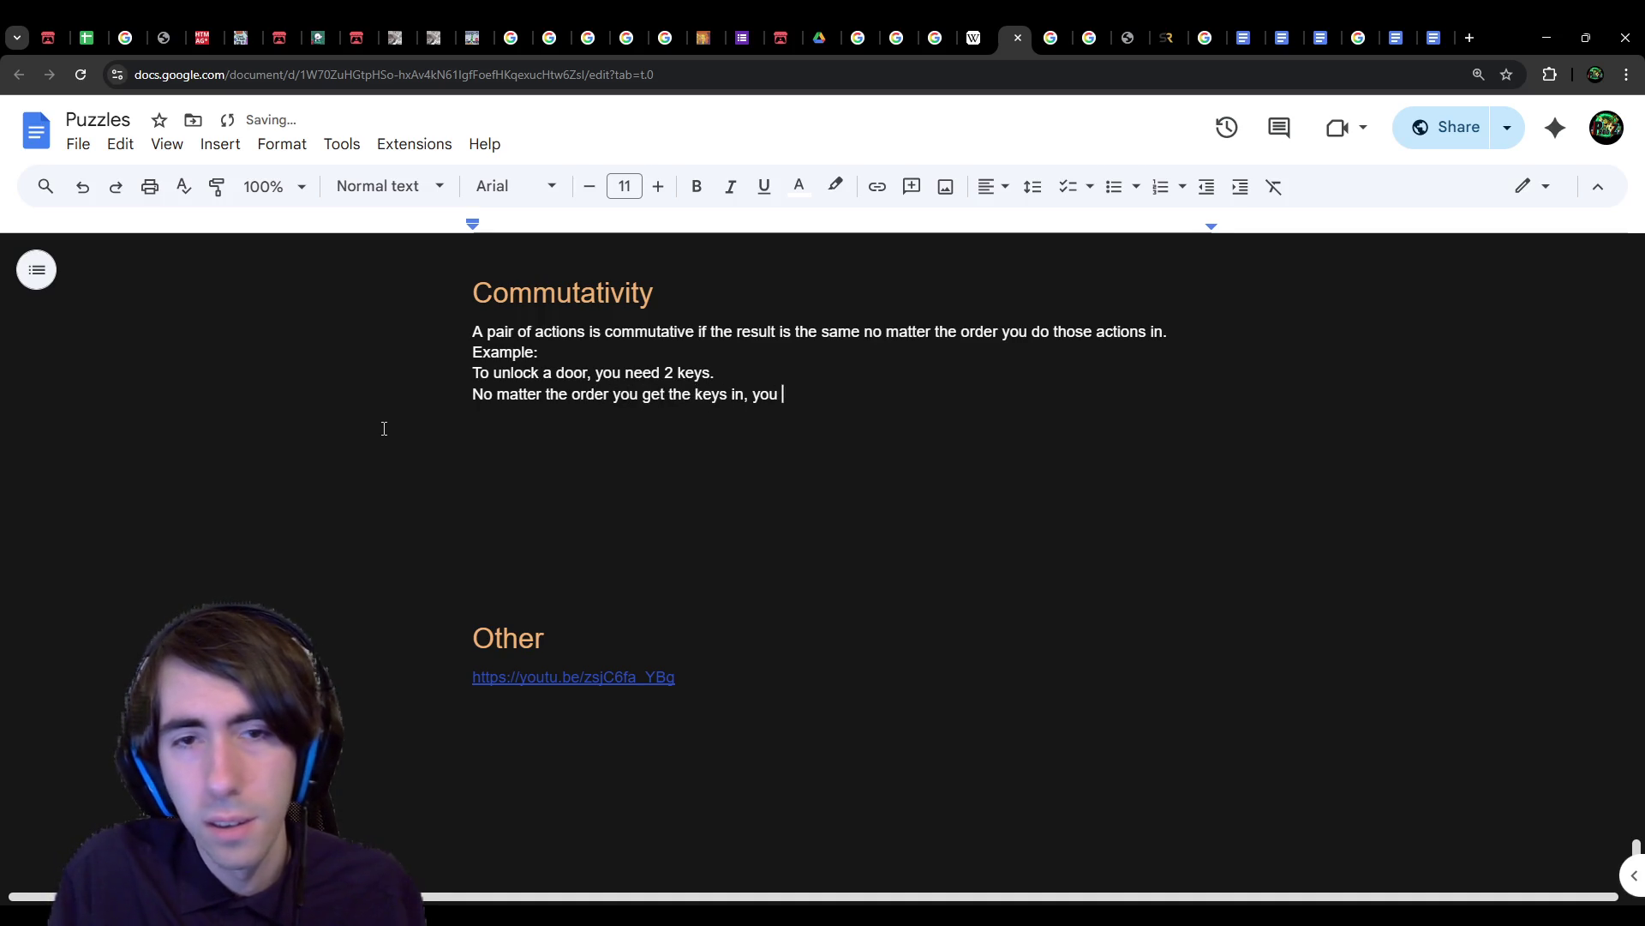
text(can open the order.)
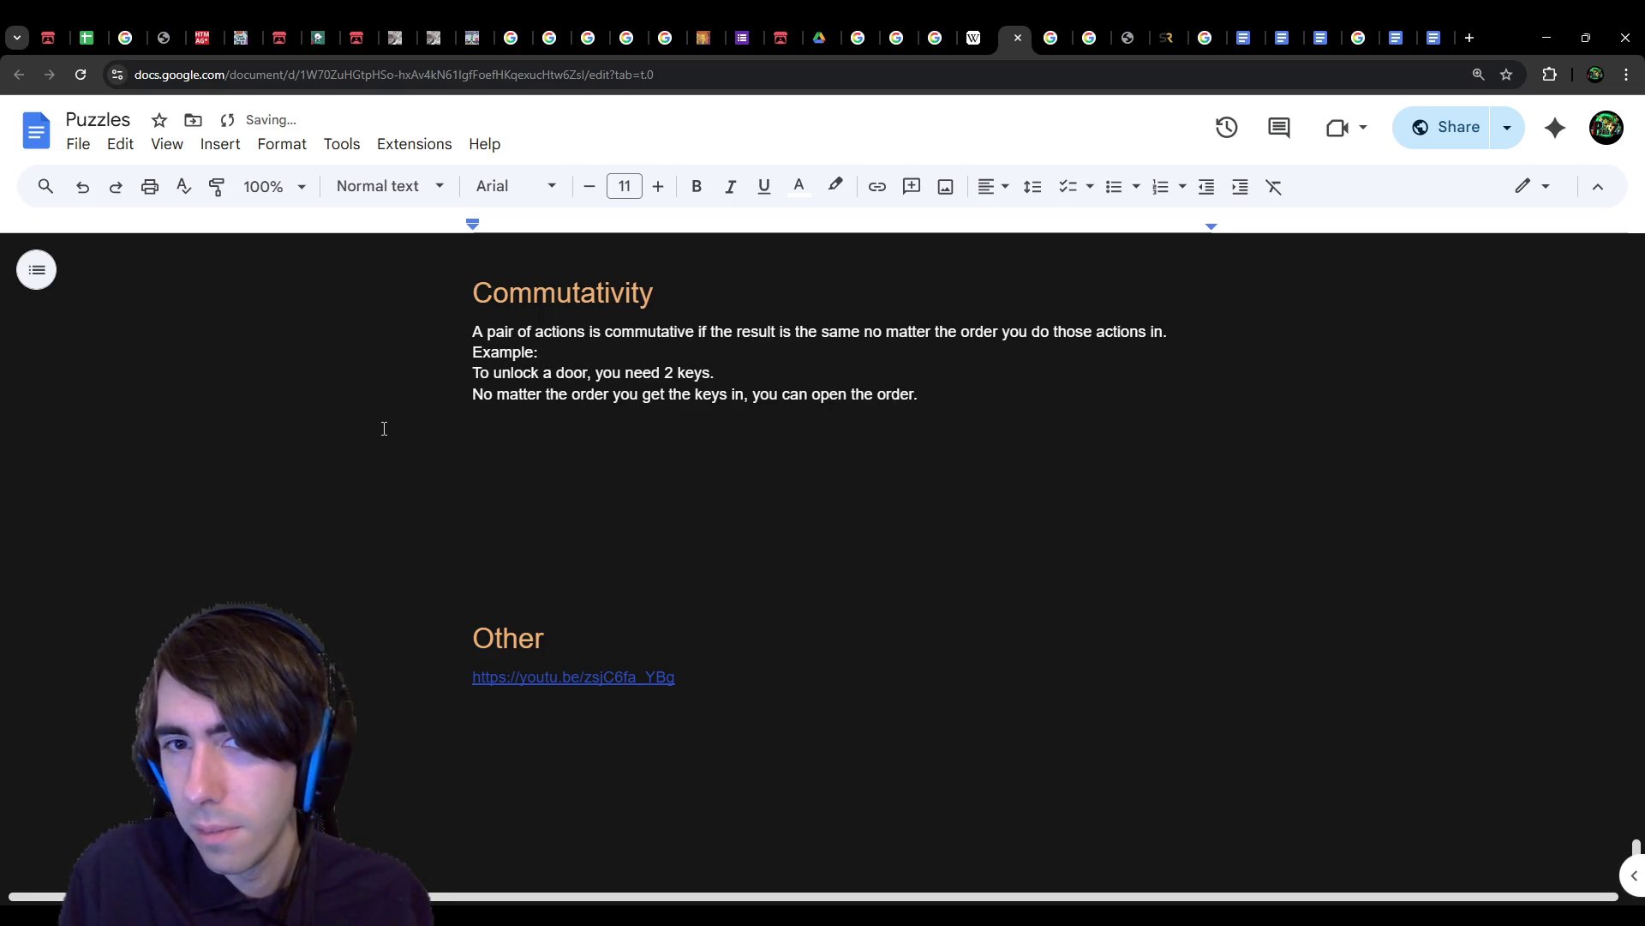
key(Return)
key(BackSpace)
key(BackSpace)
text(at the end.)
key(Return)
key(Return)
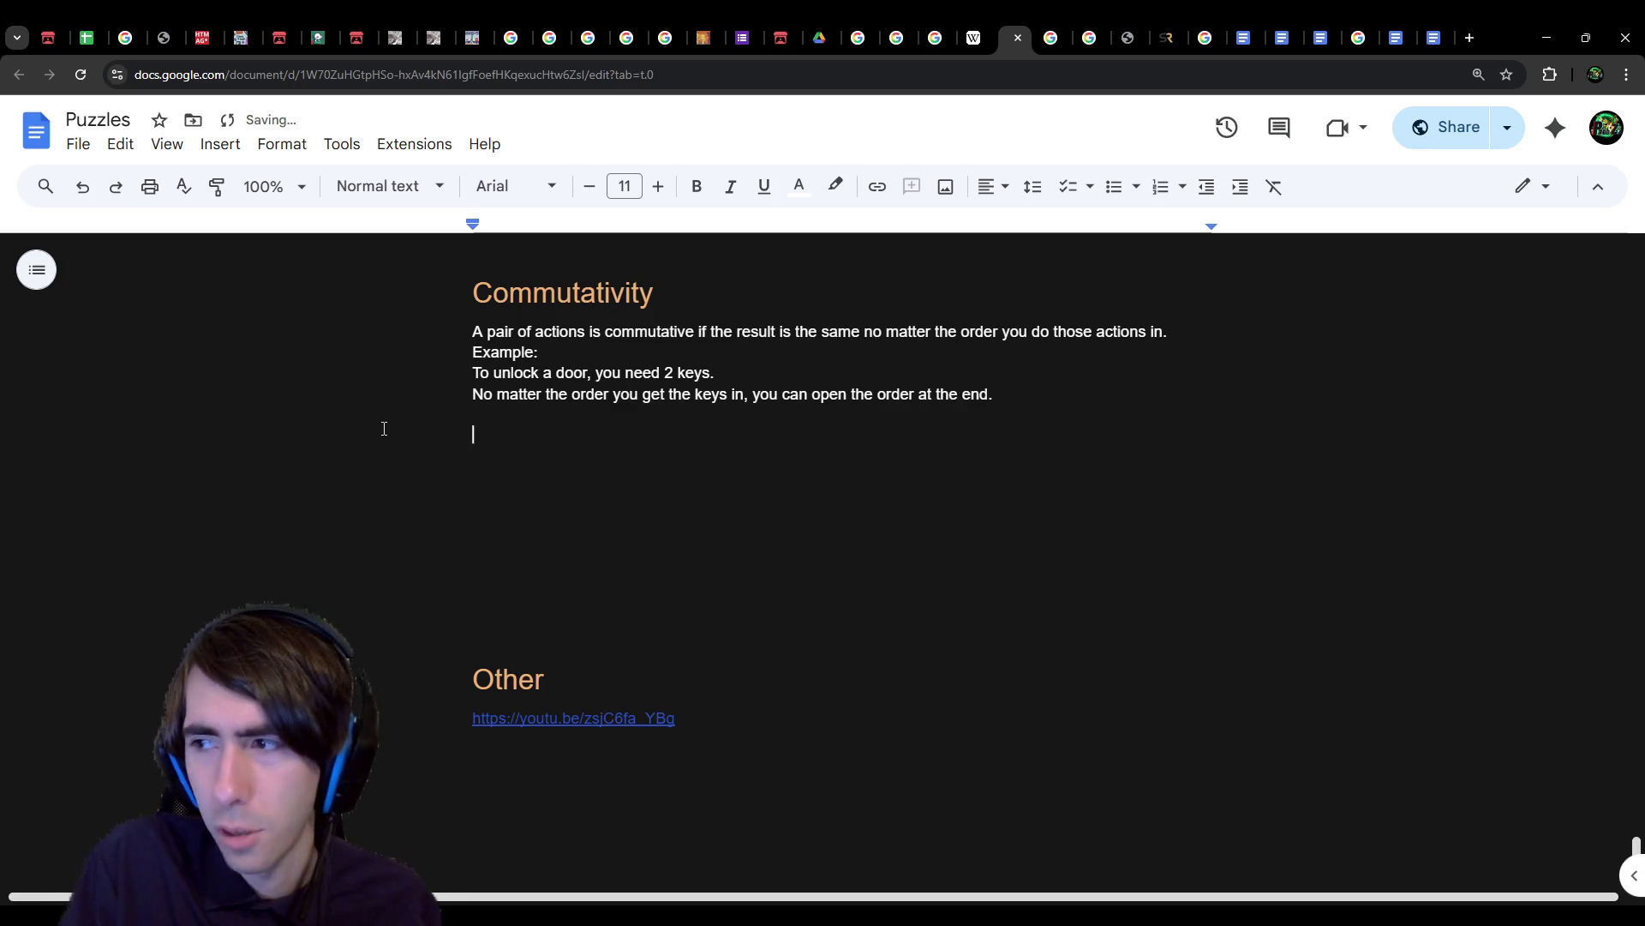
Step: Select both door-and-keys example lines
key(Up)
key(ctrl+shift+Left)
key(ctrl+shift+Left)
key(ctrl+shift+Left)
key(shift+Home)
key(shift+Up)
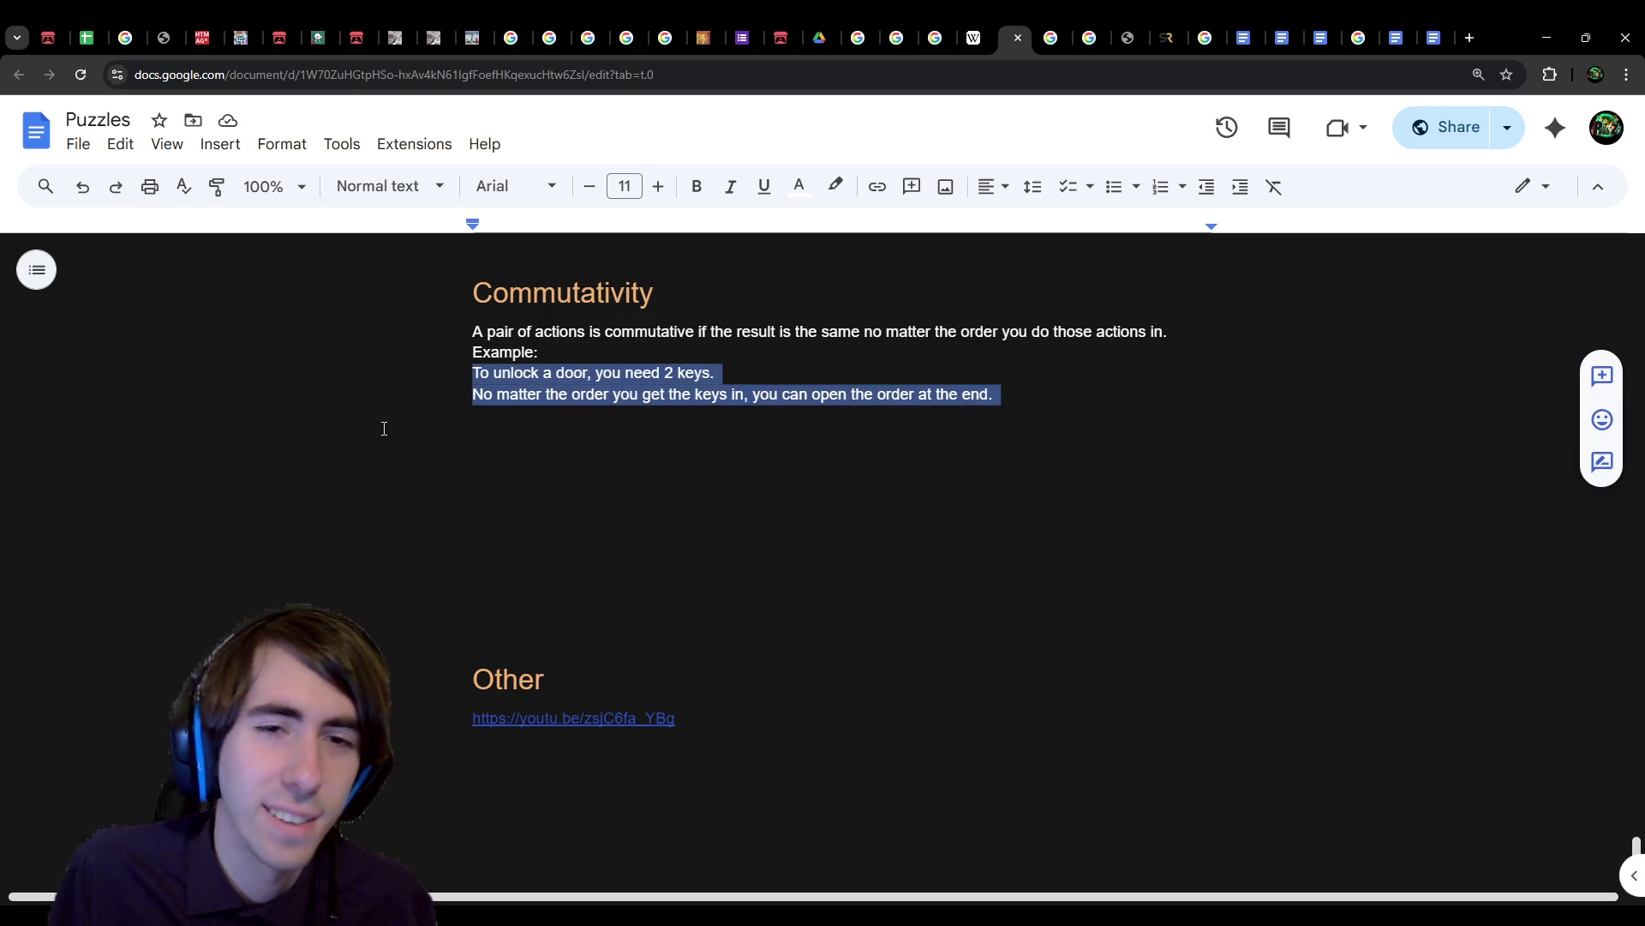
Step: Delete the selected door-and-keys lines and return to the 'puzzle games' search results
key(BackSpace)
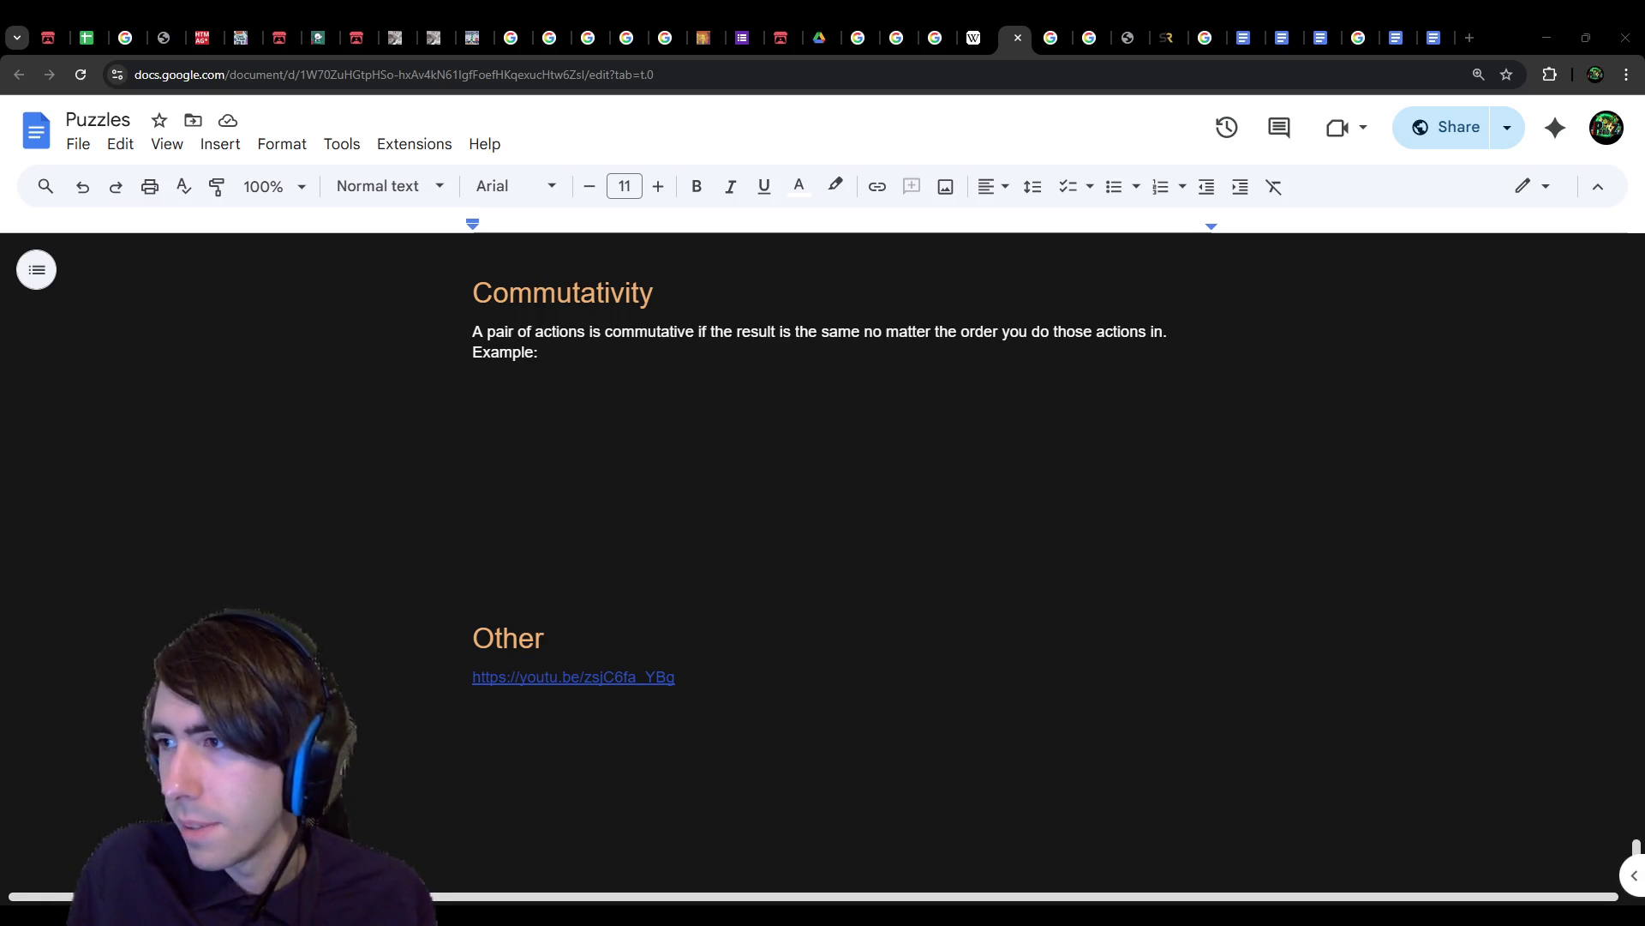
key(ctrl+shift+t)
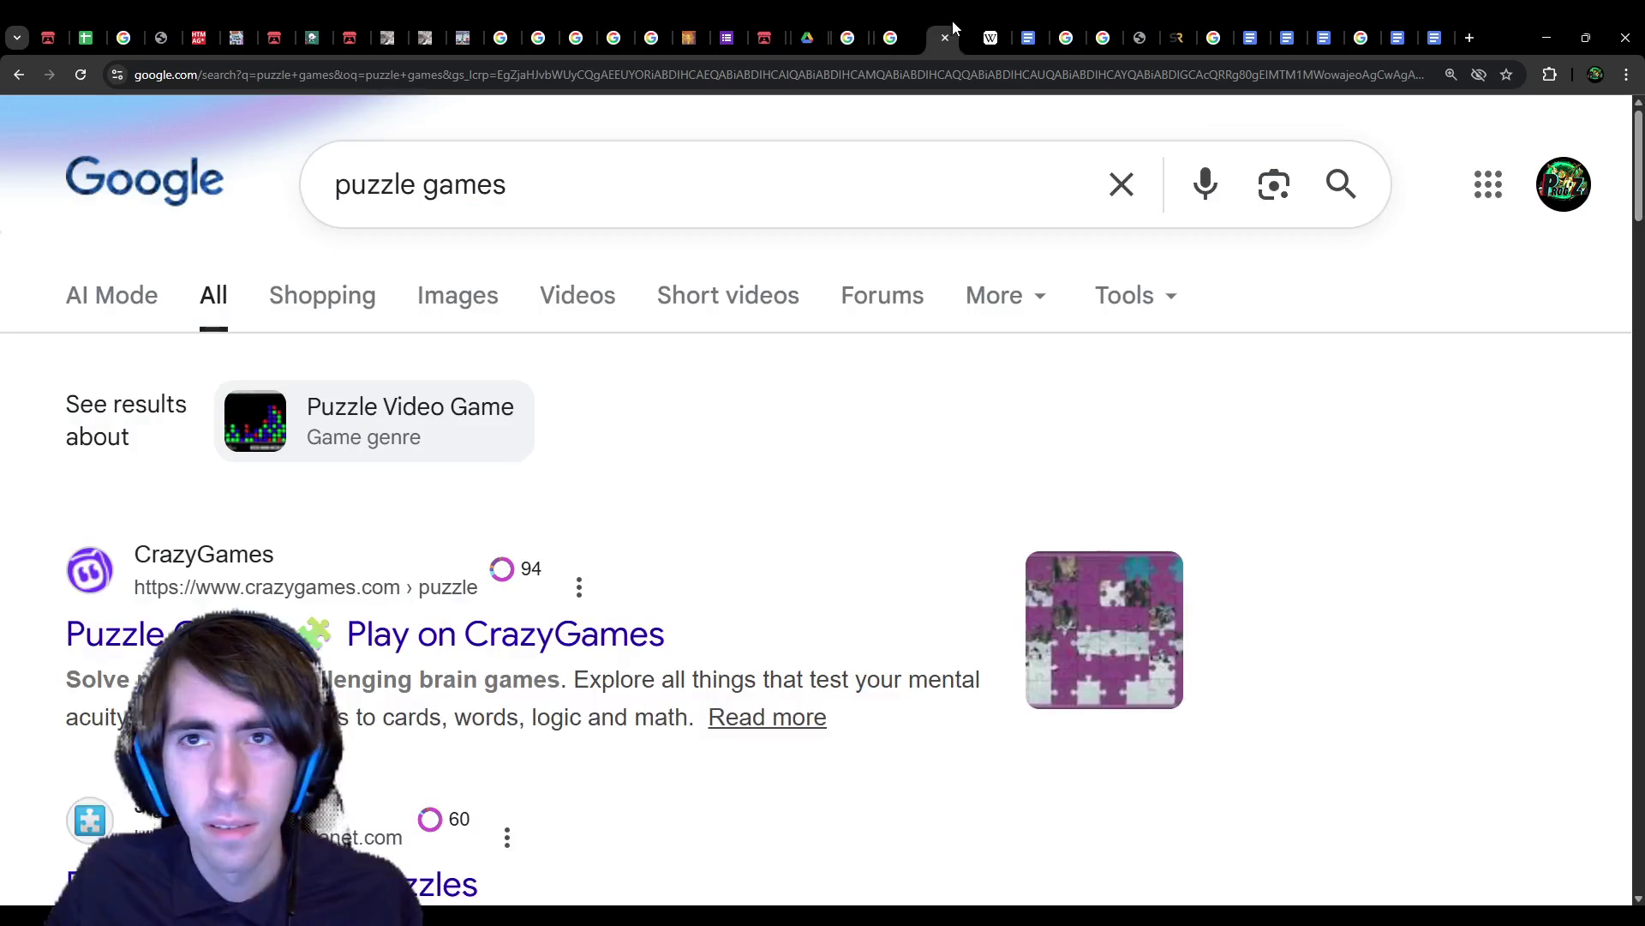
Step: Pick the Vecteezy elephant-and-rhino jigsaw image from 'puzzle games' image results and paste it into the notes
click(433, 287)
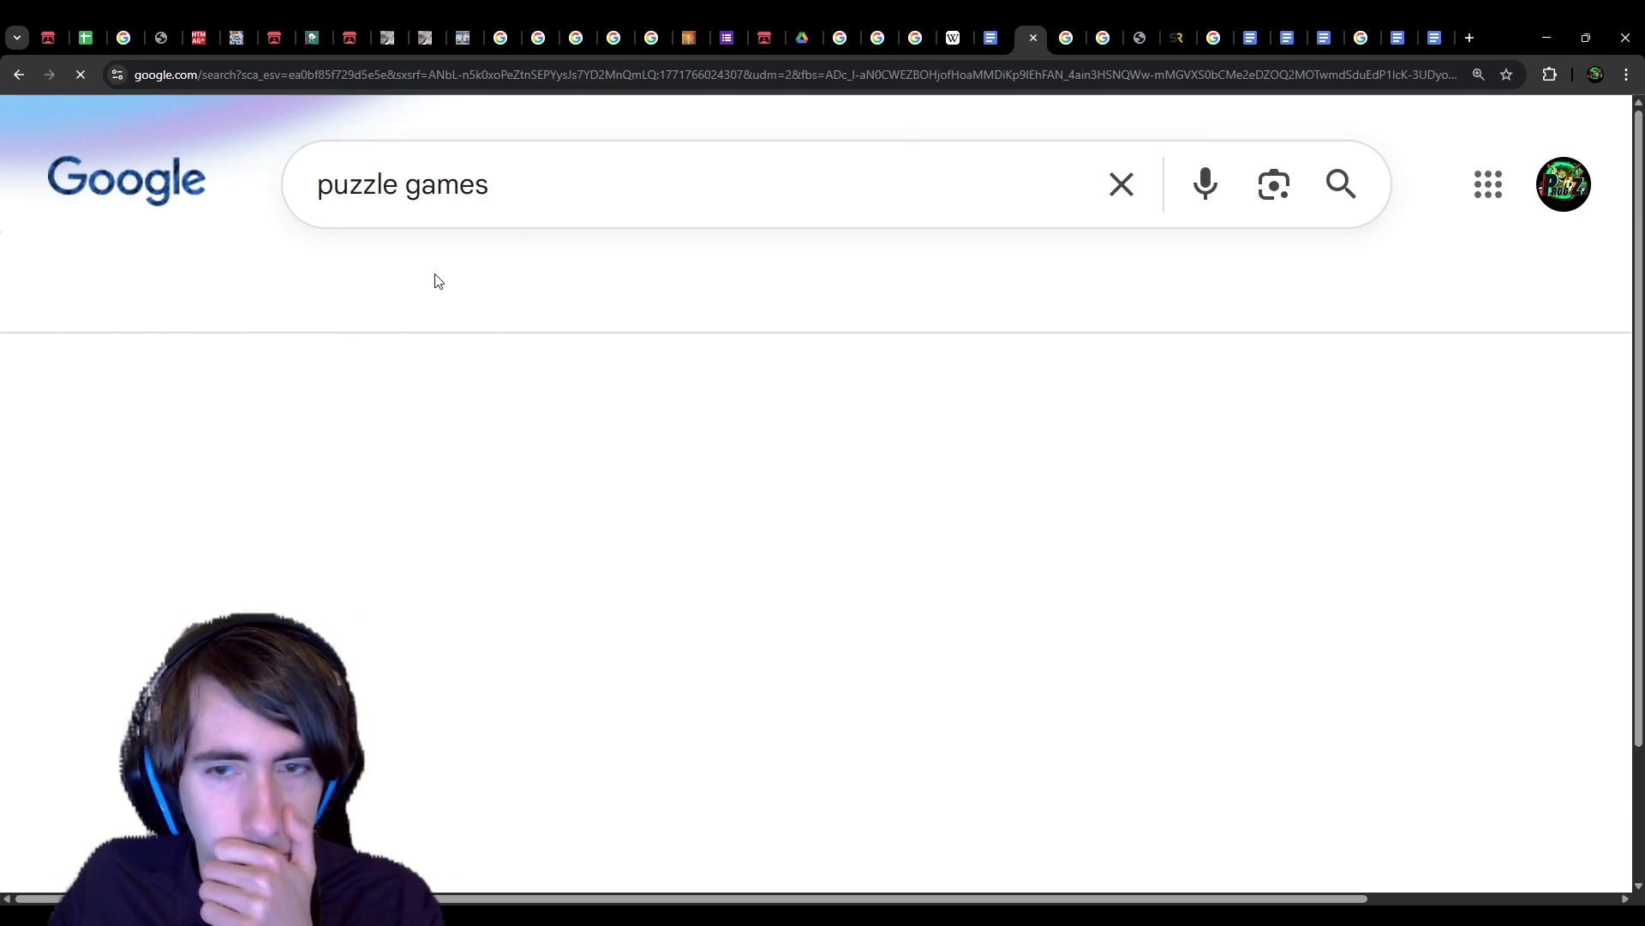
scroll(623, 629, down, 1)
scroll(623, 628, down, 1)
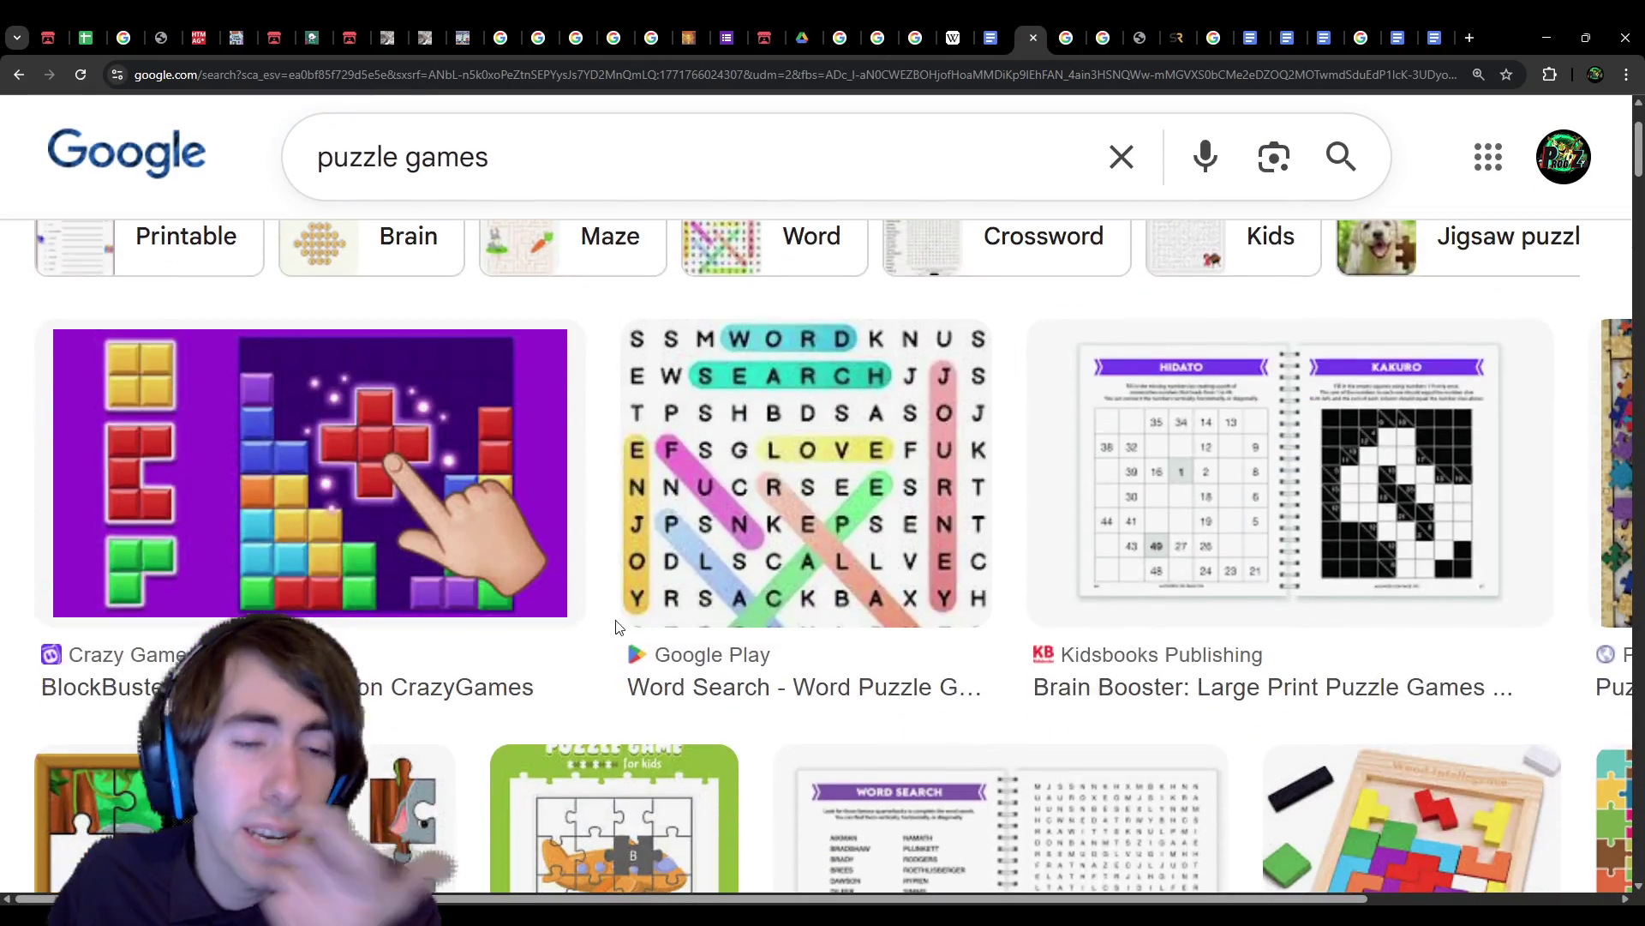
scroll(806, 612, down, 4)
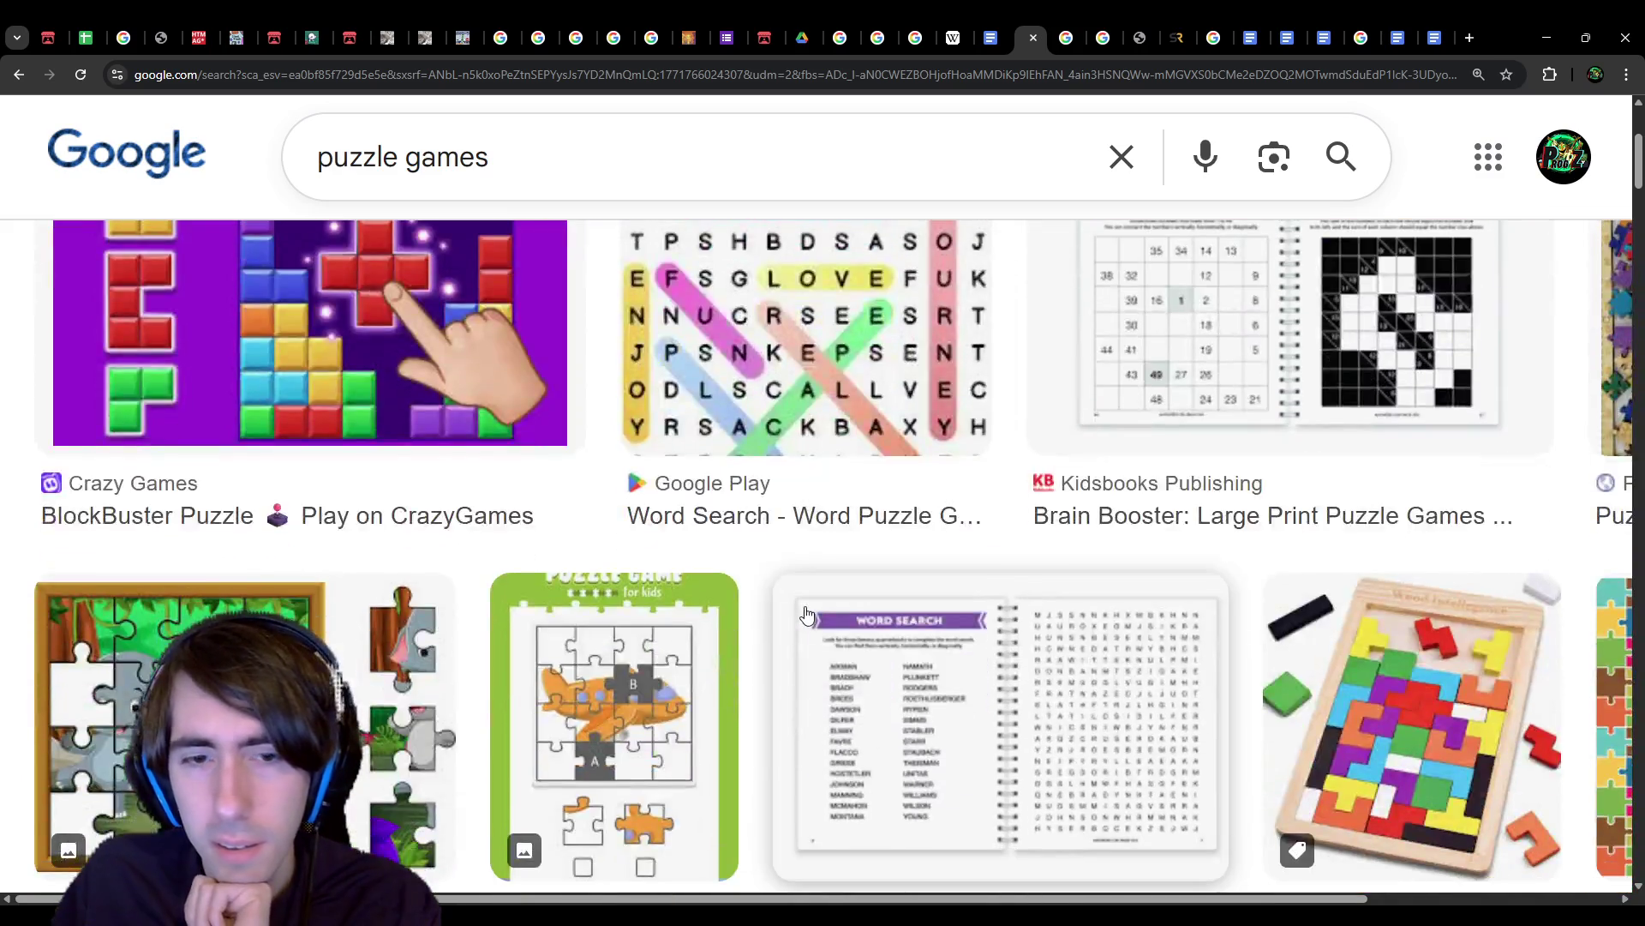
click(215, 480)
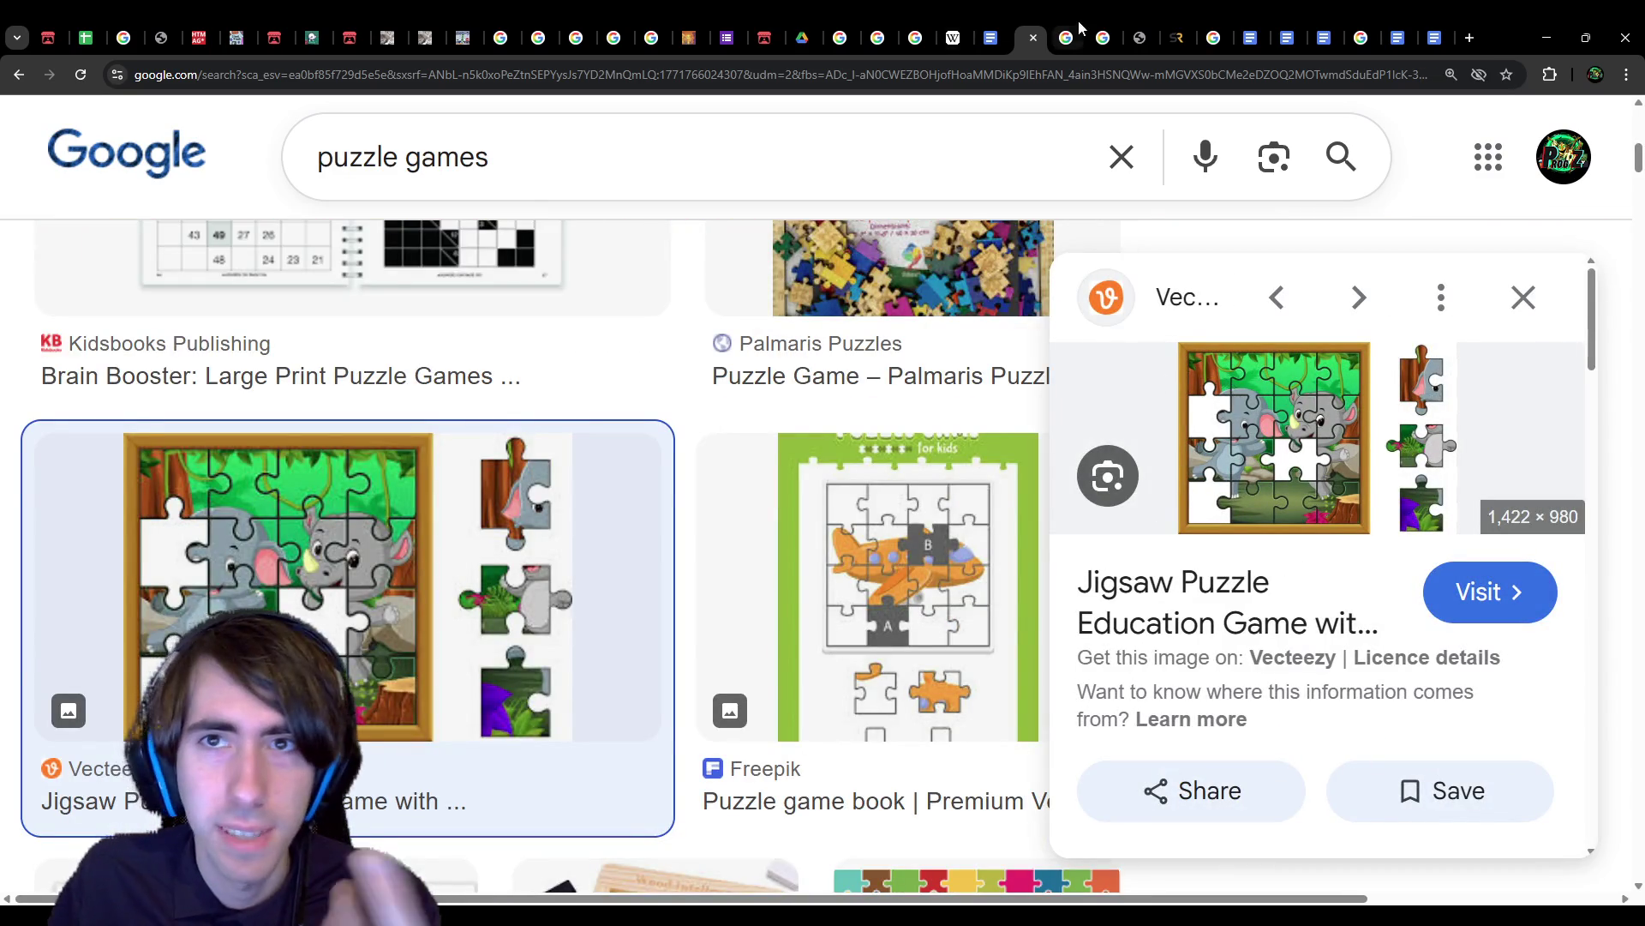
click(1033, 38)
key(ctrl+v)
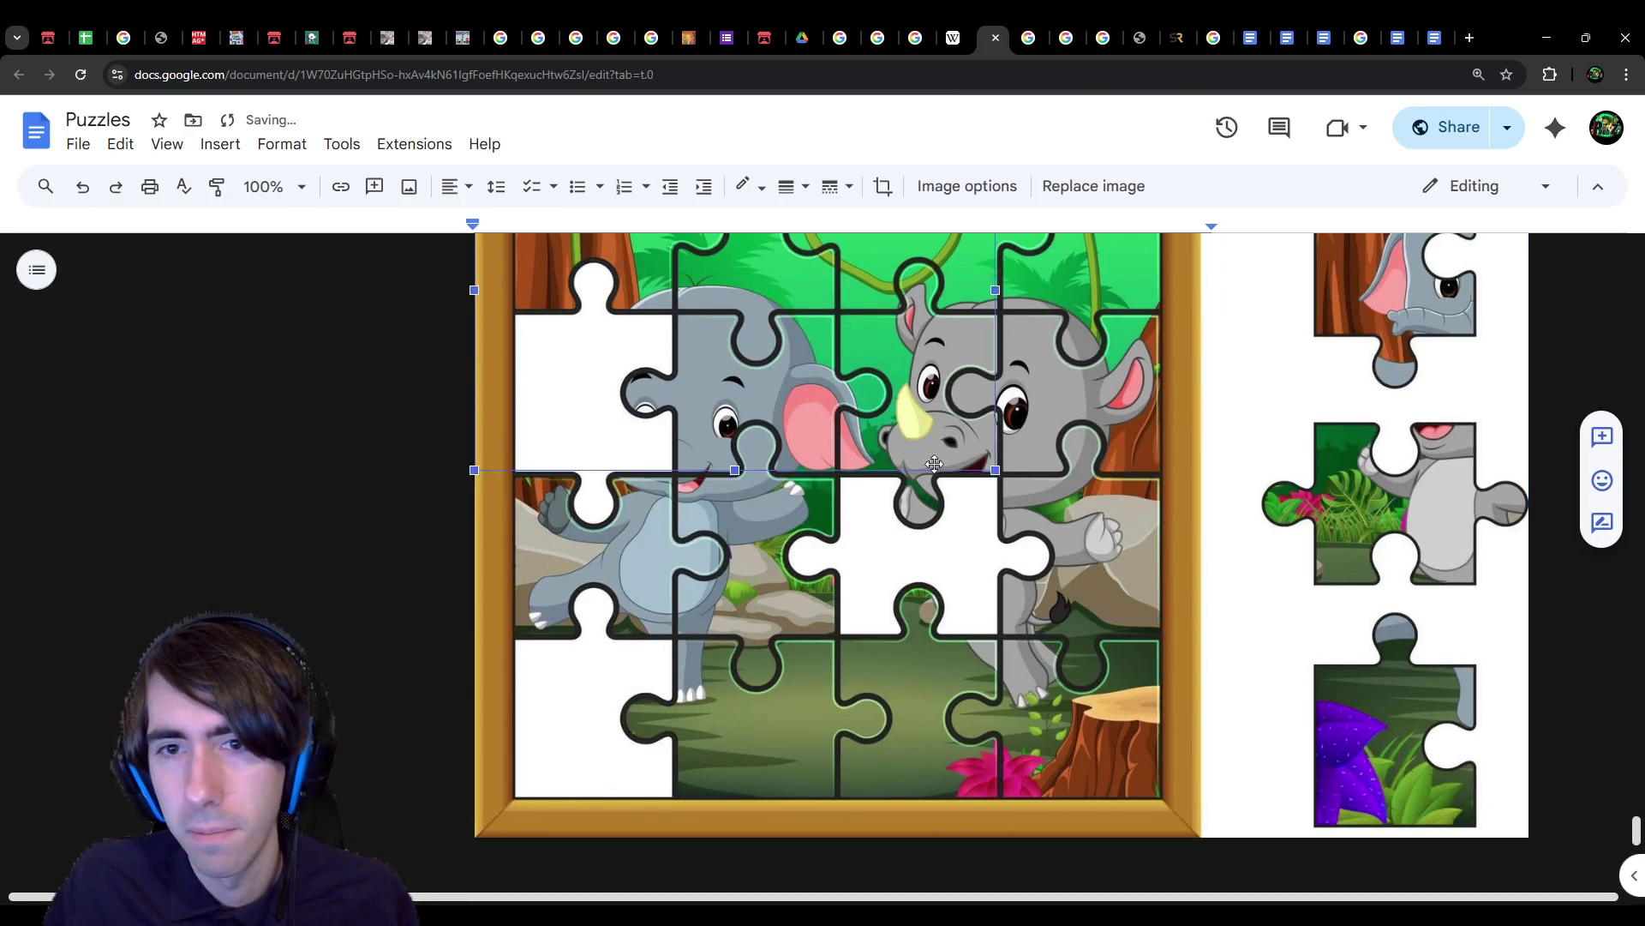
Step: Shrink the jigsaw image and add 'When trying to solve a jigsaw puzzle, it doesn't matter the order…'
drag(1528, 835, 883, 392)
click(639, 447)
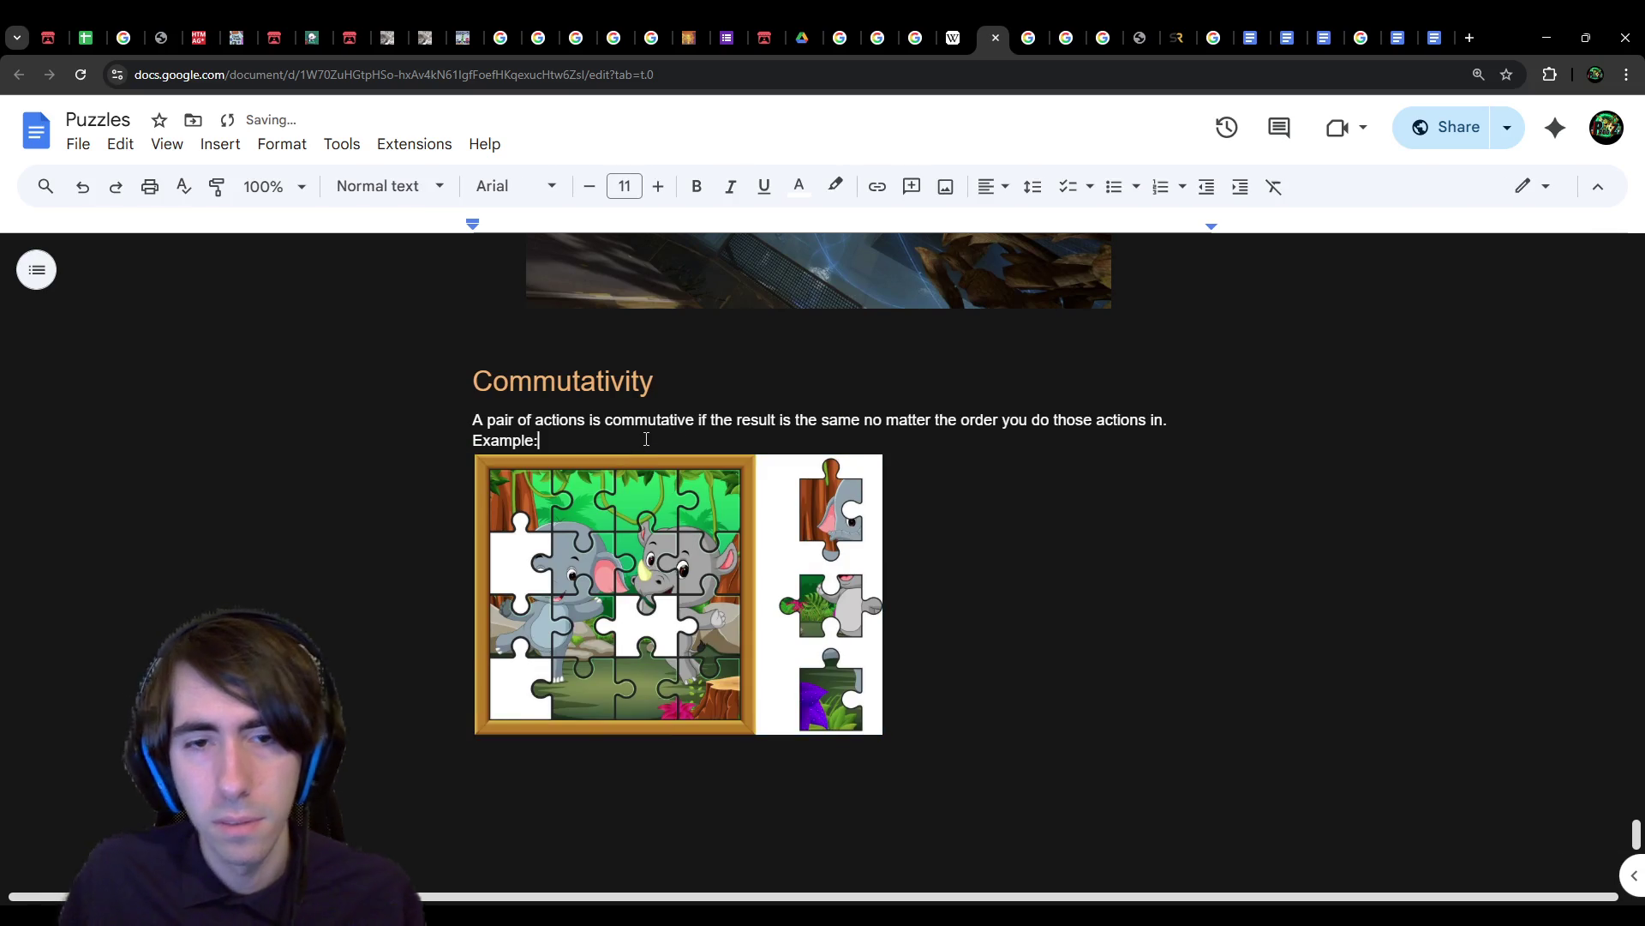
key(Return)
text(T)
key(BackSpace)
text(Wh)
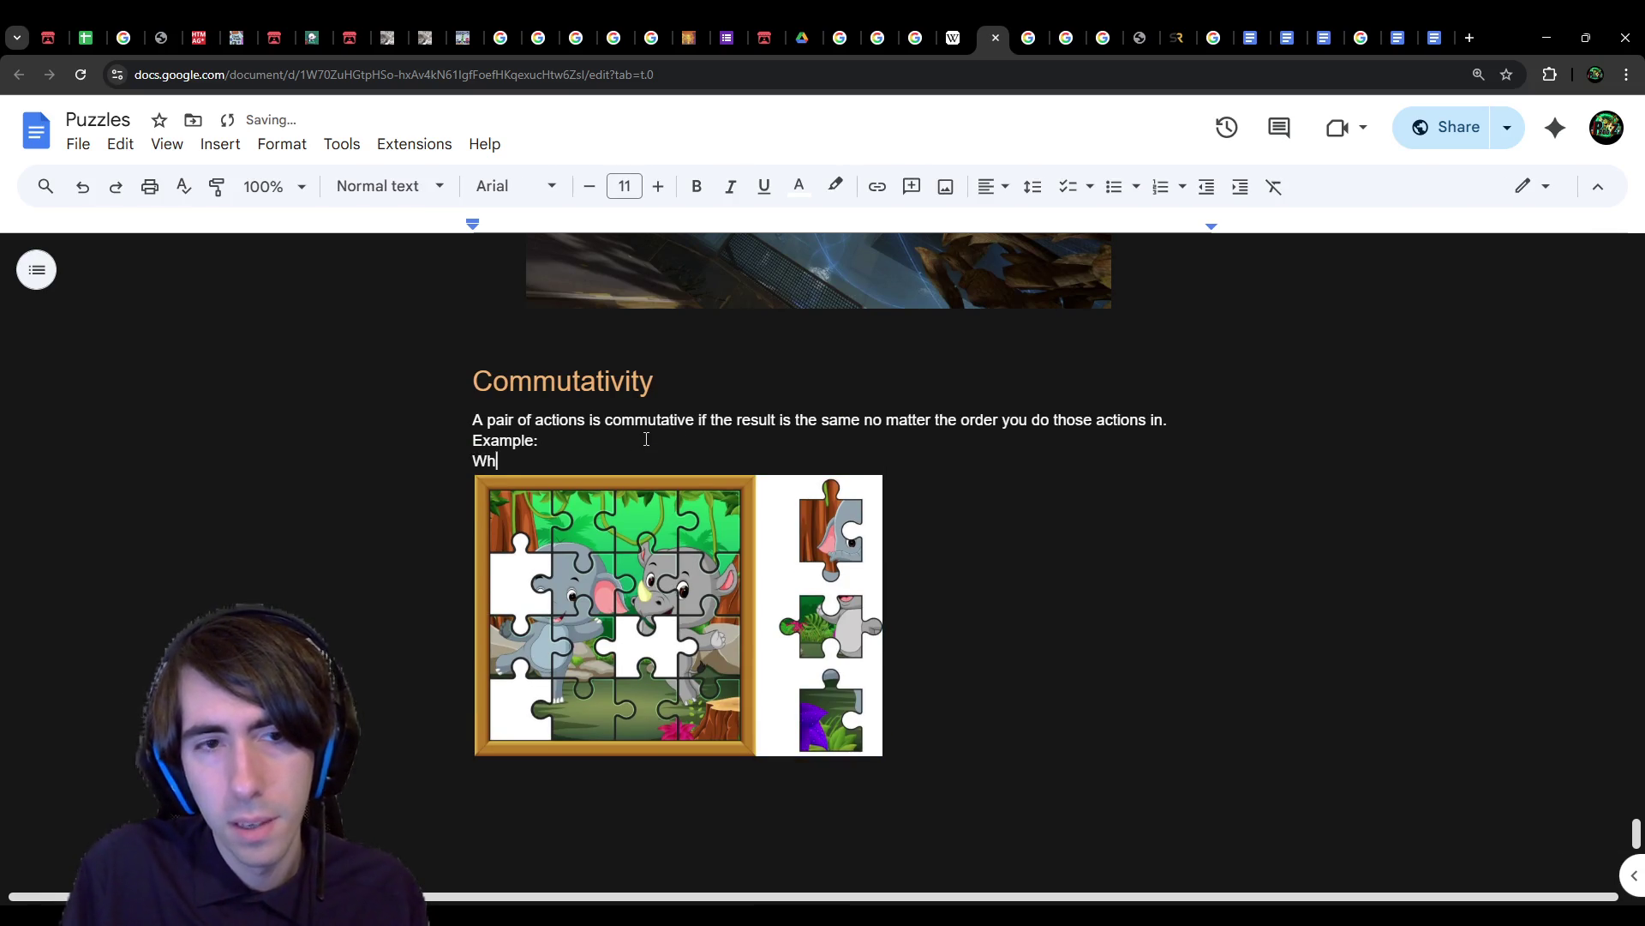
text(en trying to solve )
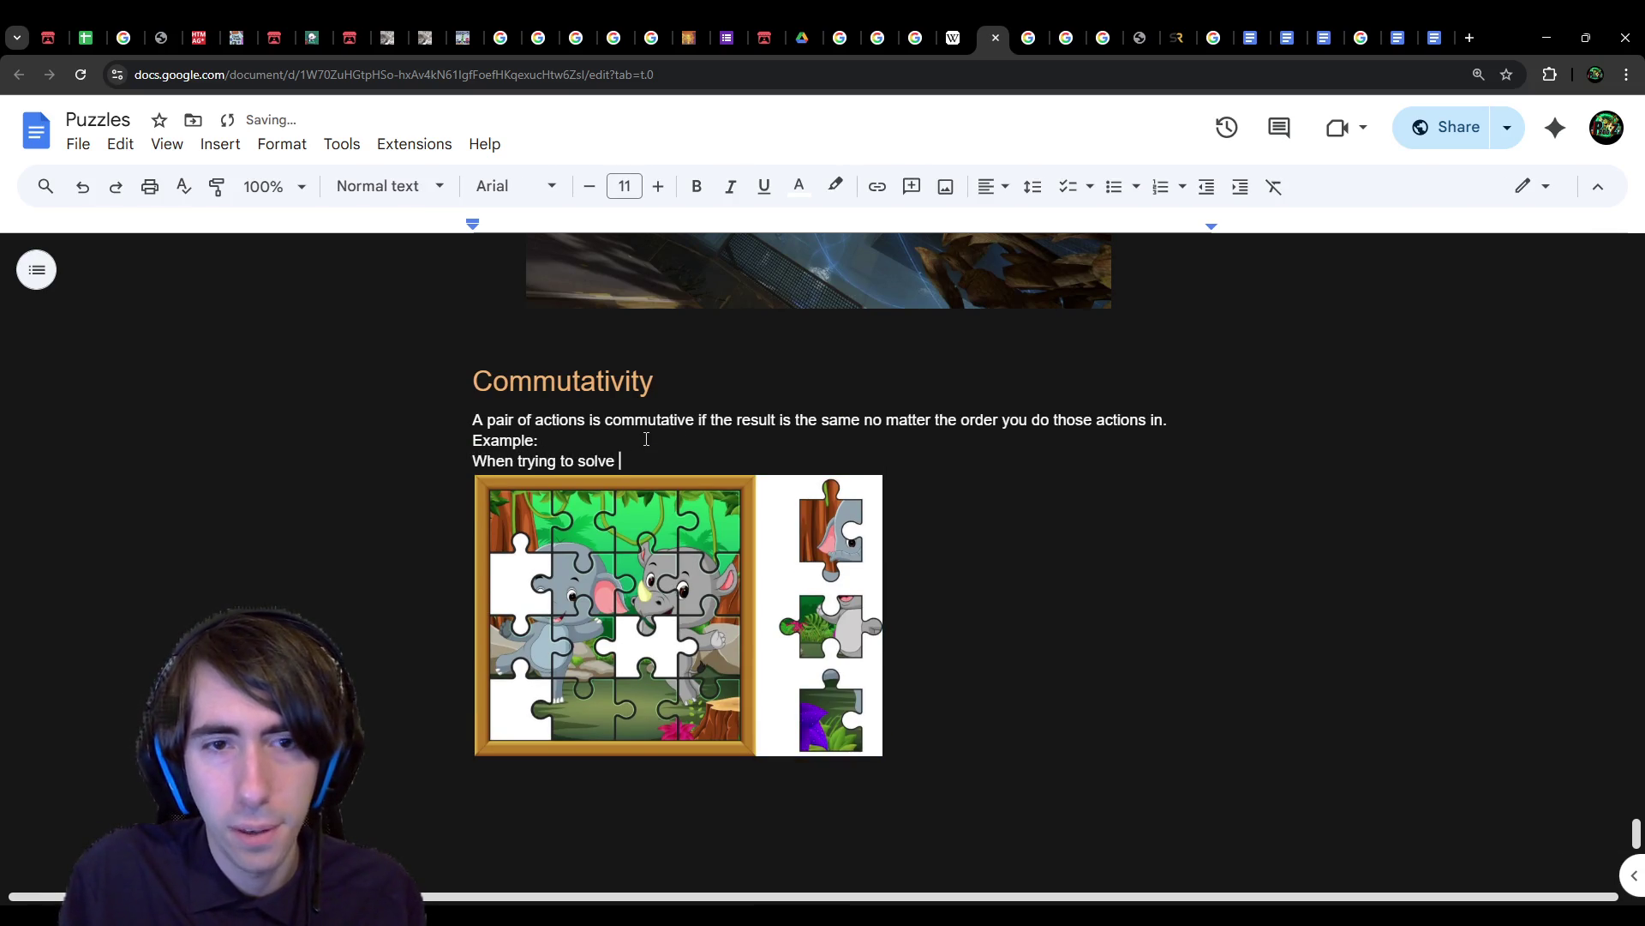
text(a normal)
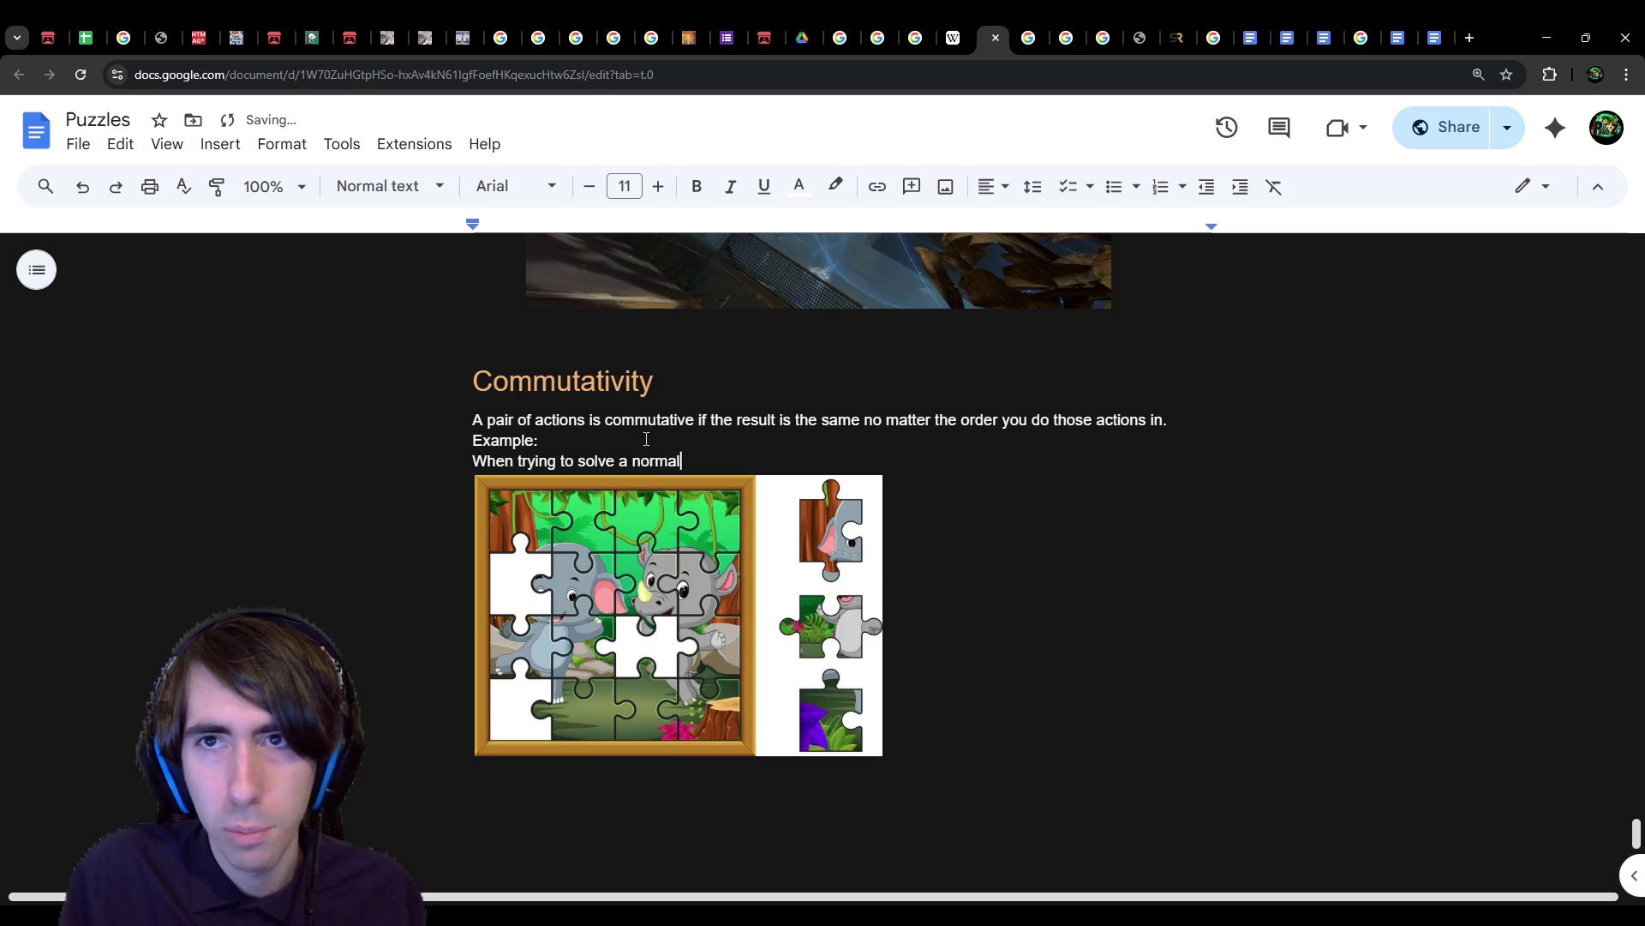
text( puzzle, it doesn’t matter the order in which you put the pieces together, the result is gonna be the same in the end.)
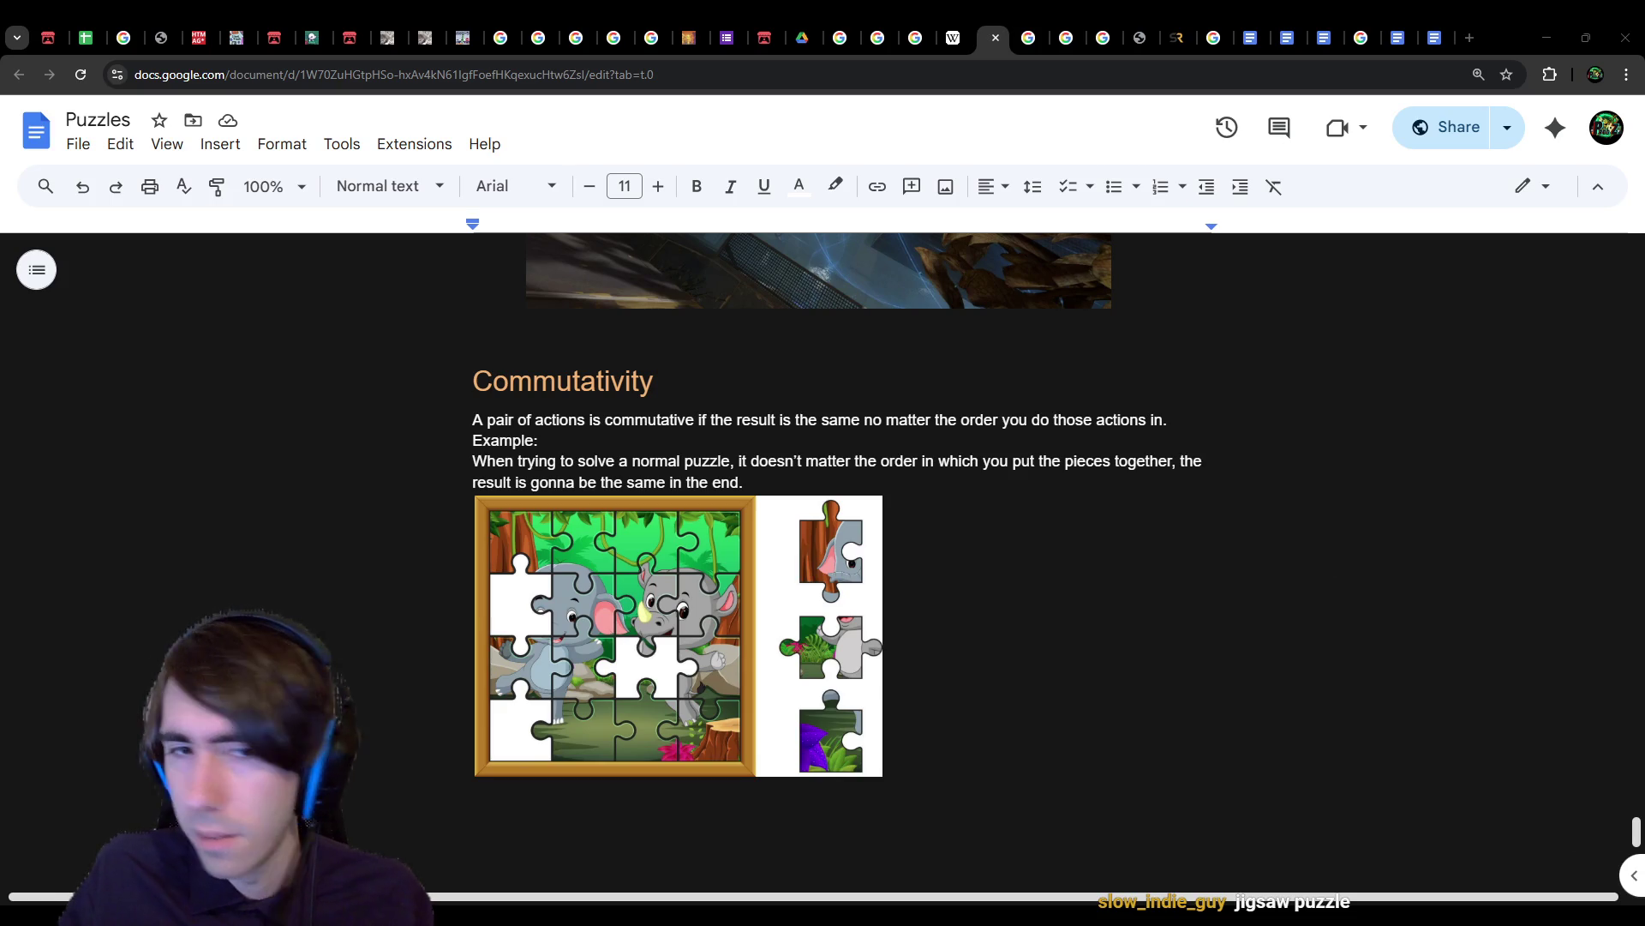
double_click(656, 460)
text(jigsaw)
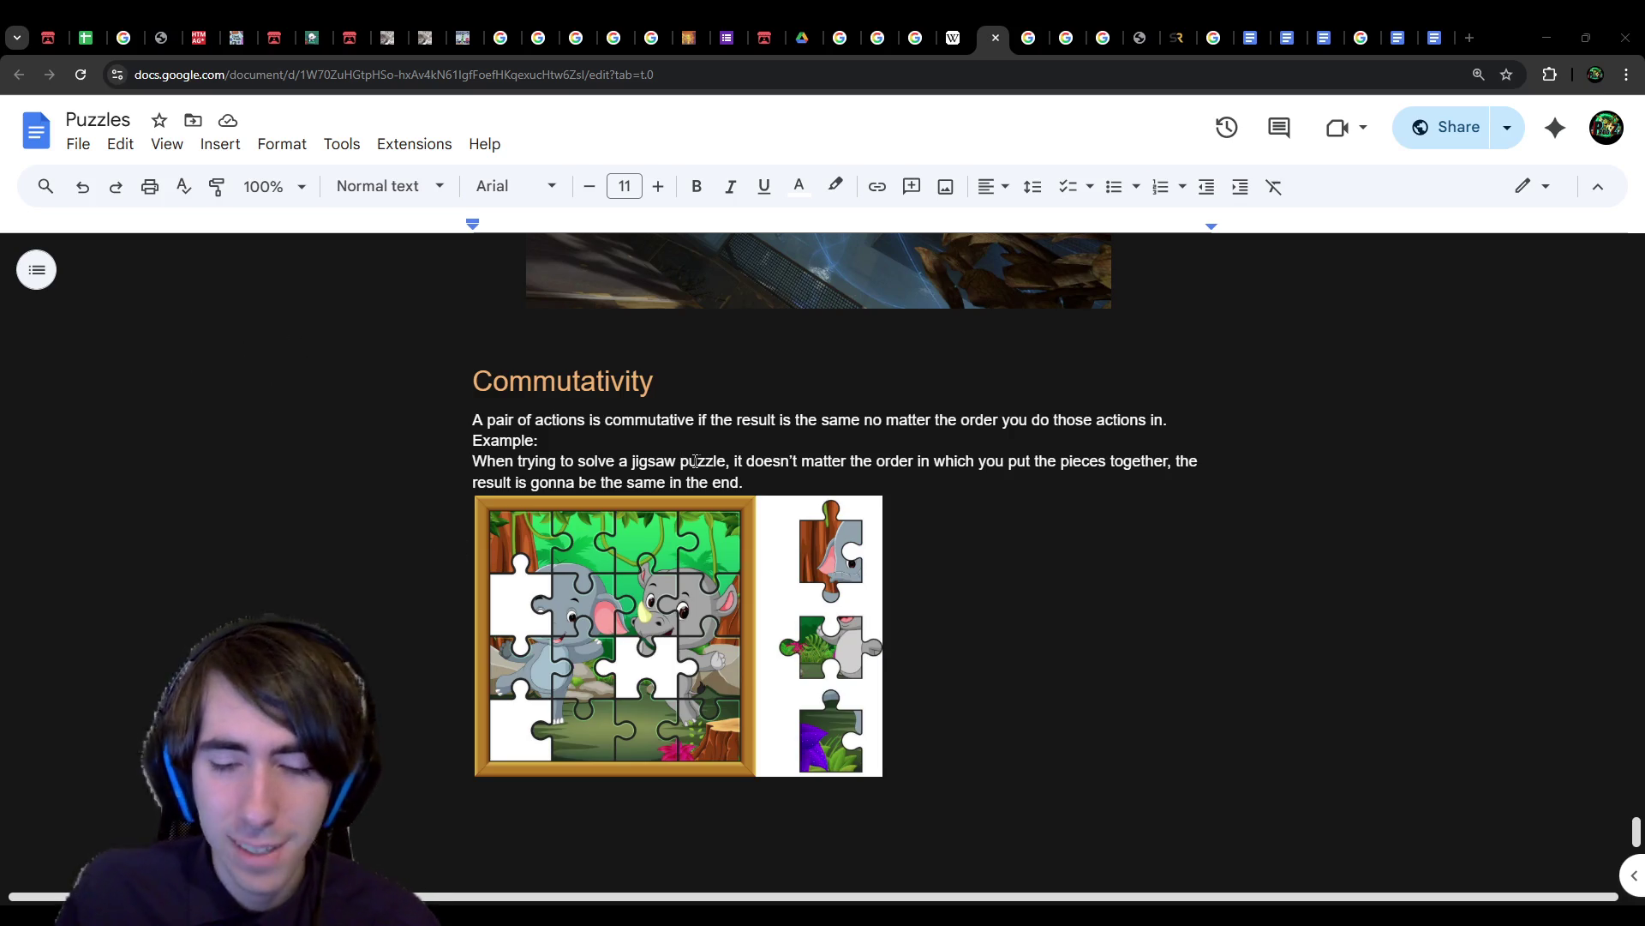
scroll(701, 462, down, 3)
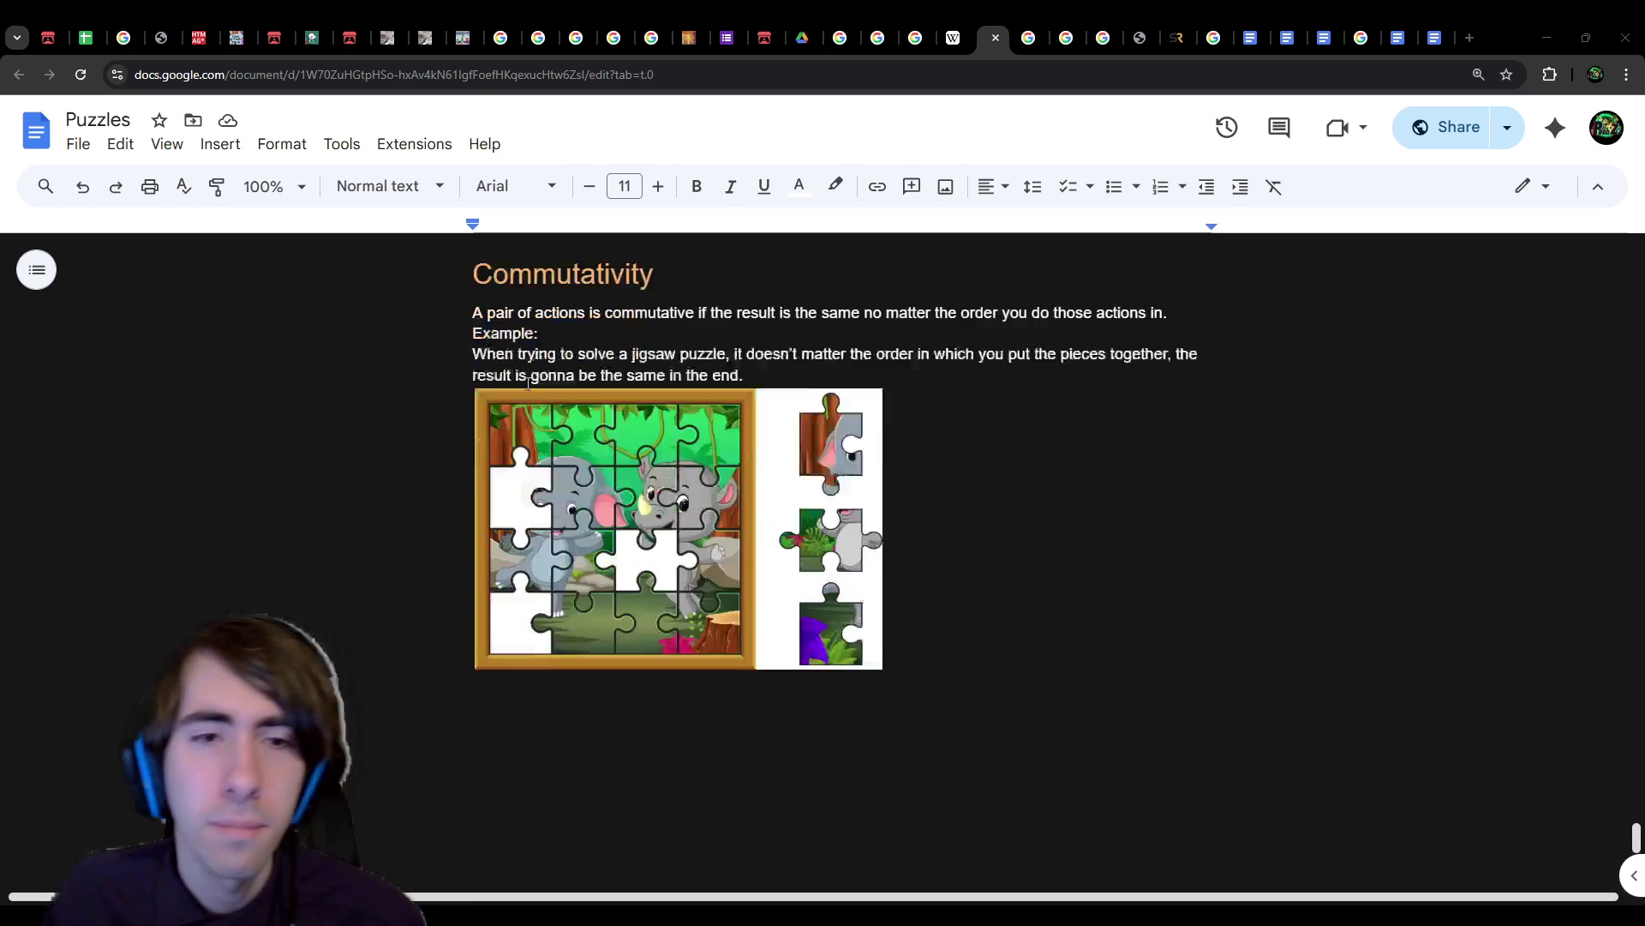
Step: Add 'It is commutative' below the jigsaw sentence and start a 'Tetris' line under the image
click(562, 639)
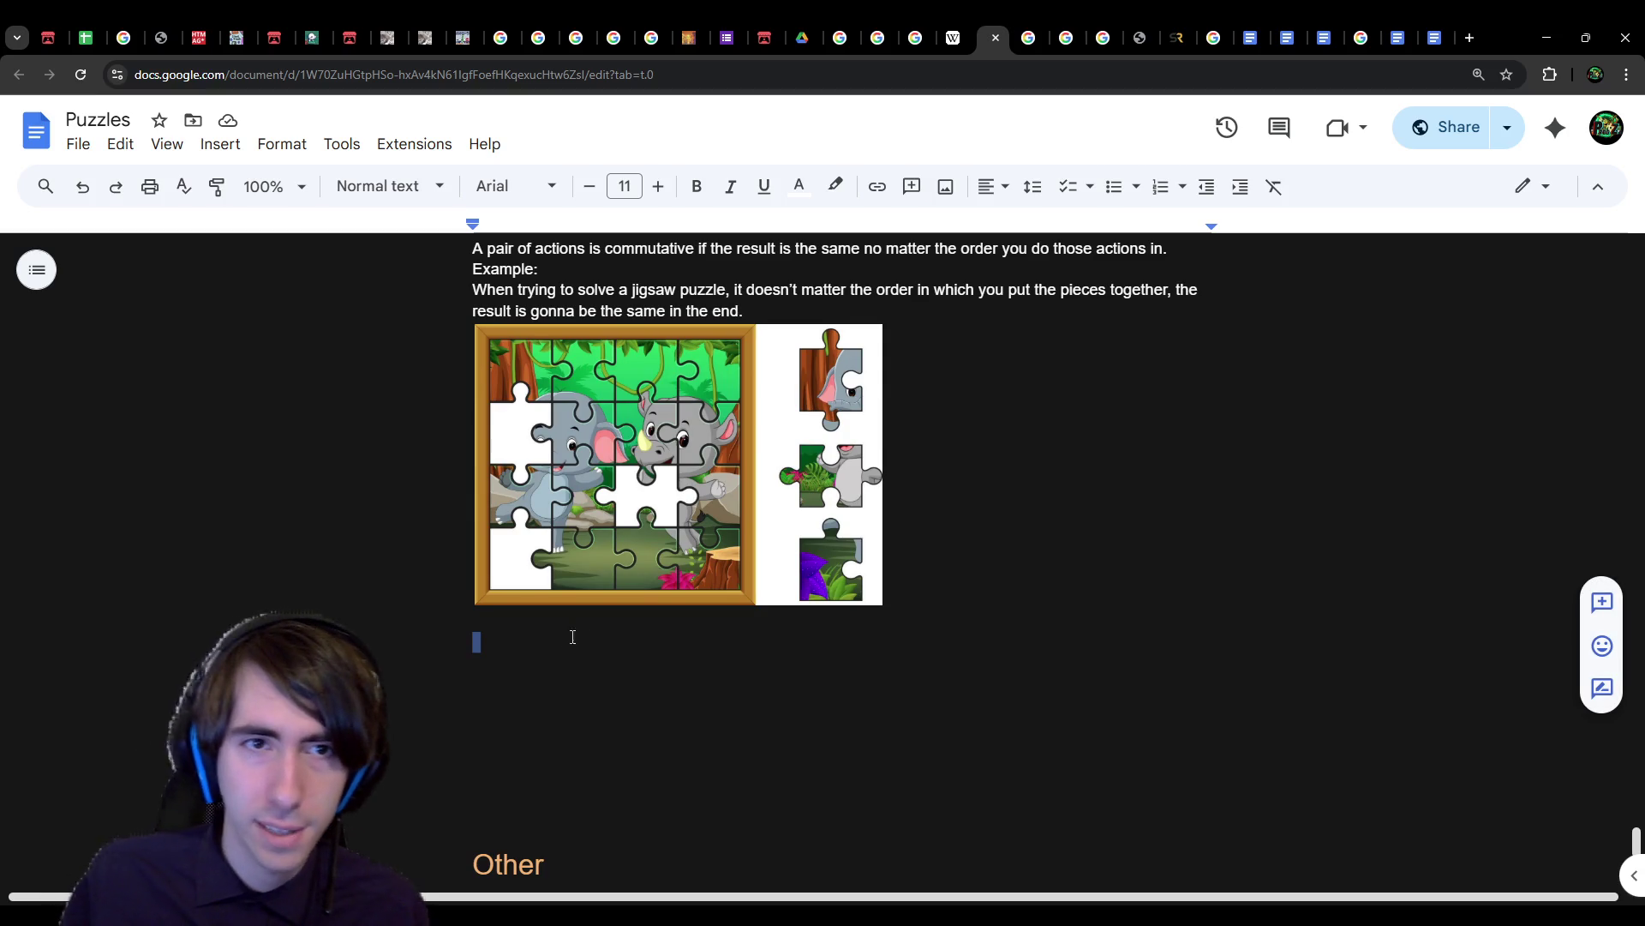
text(Tetris)
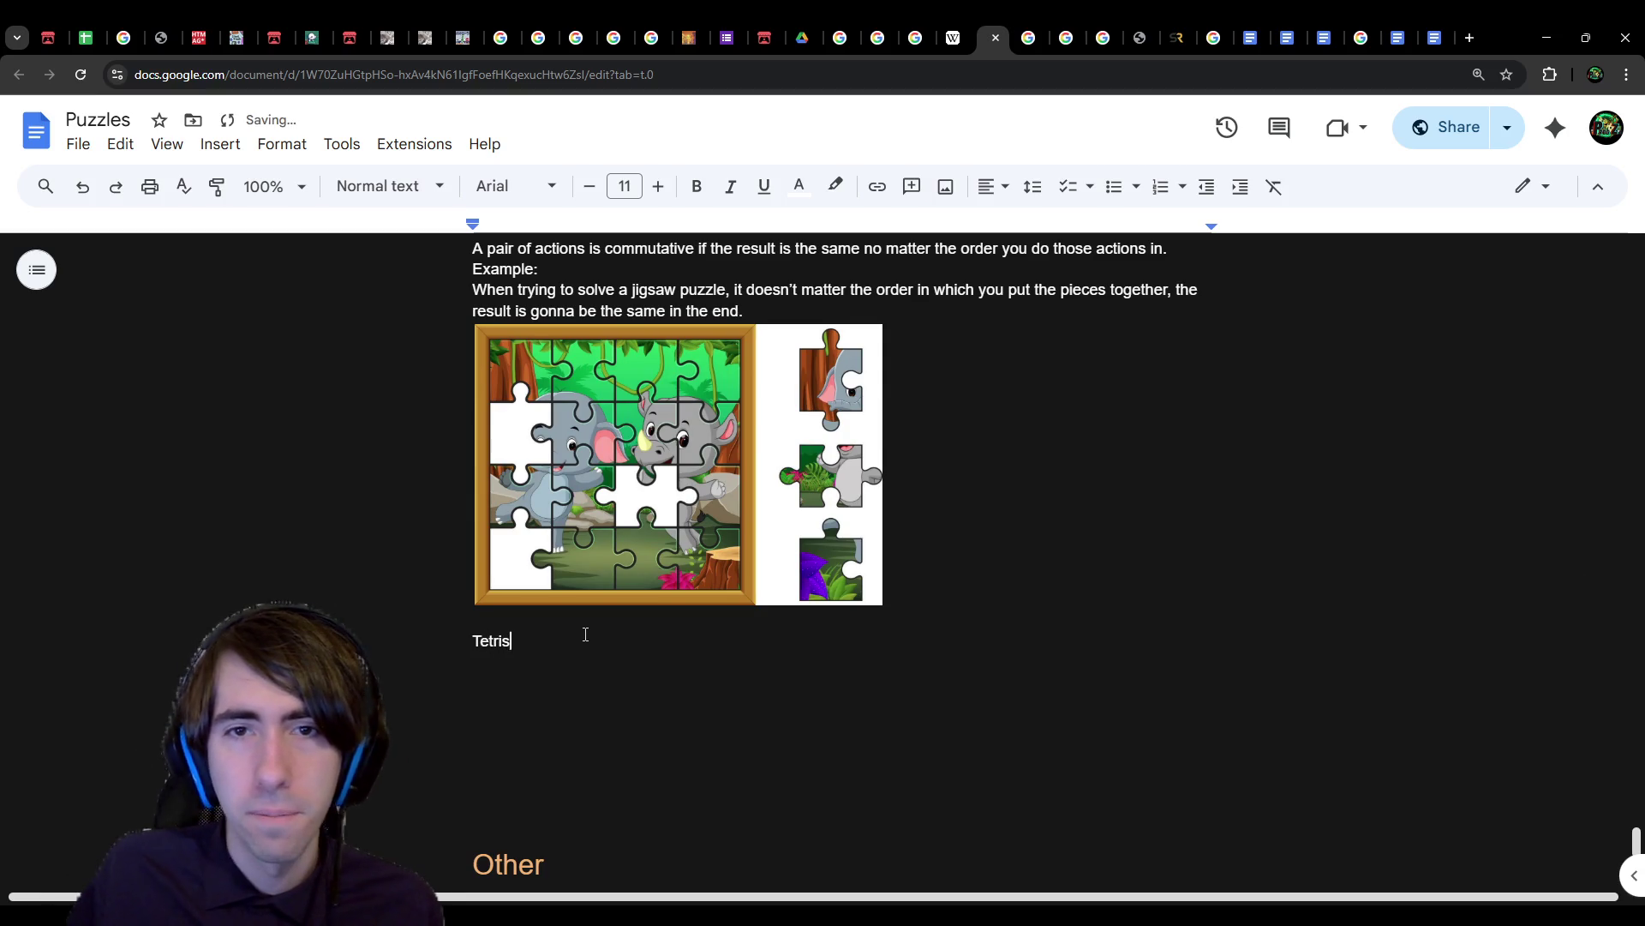
click(821, 308)
key(Return)
text(It )
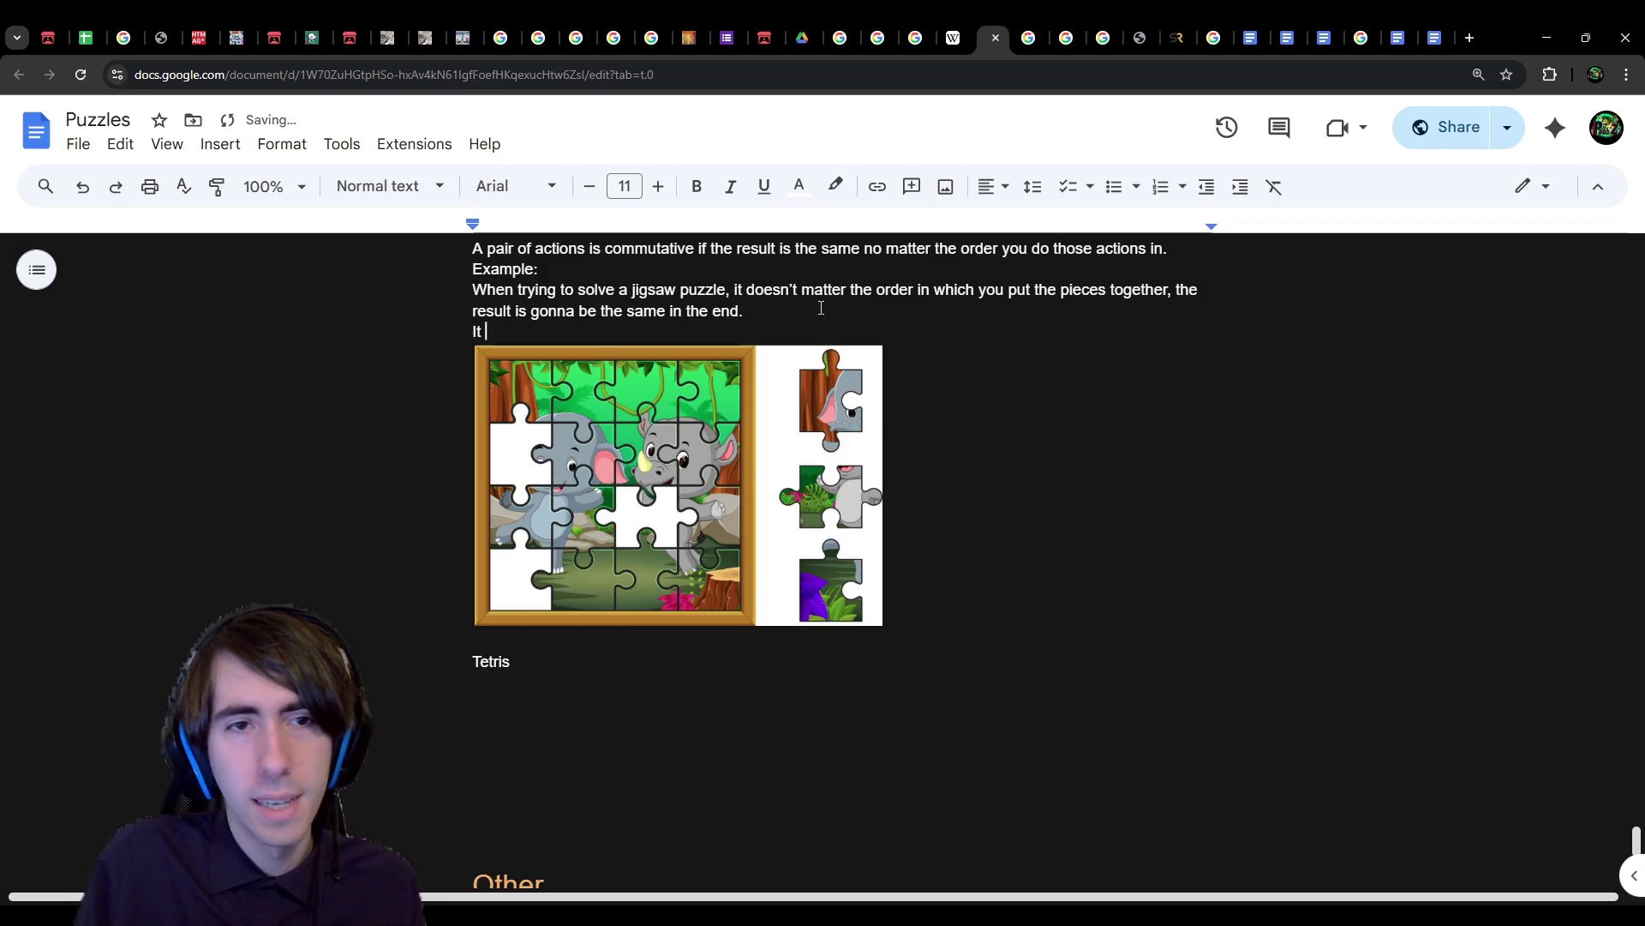
text(is commutative,)
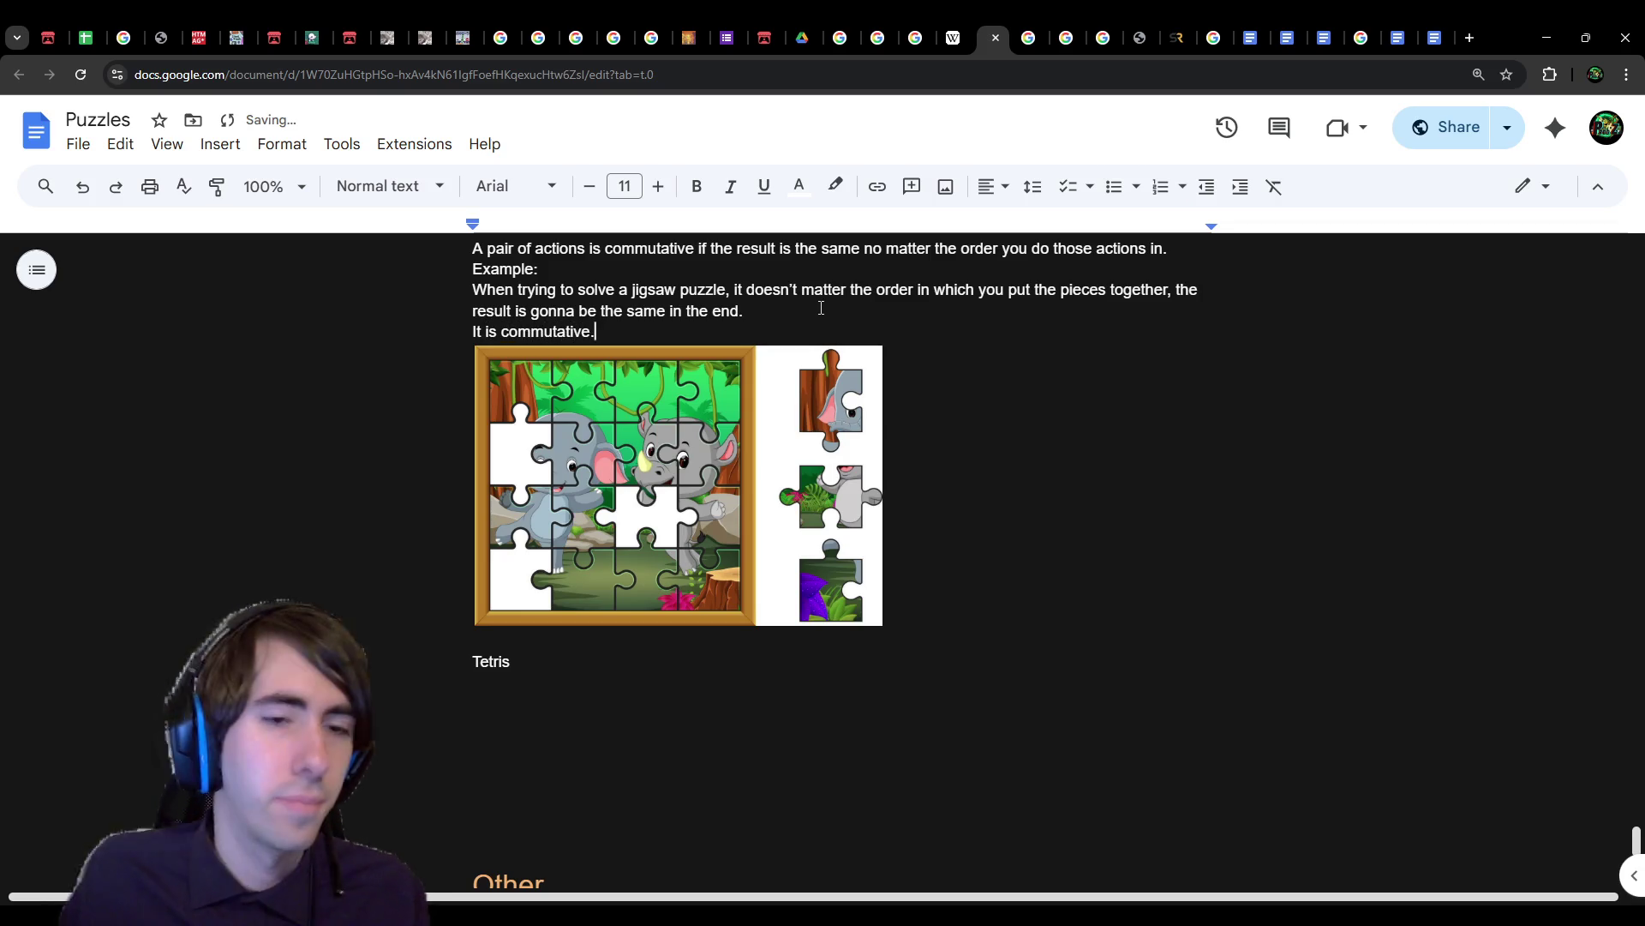
Step: Complete the line as 'Tetris is non commutative with some actions.'
click(617, 665)
text(is non commutative on some )
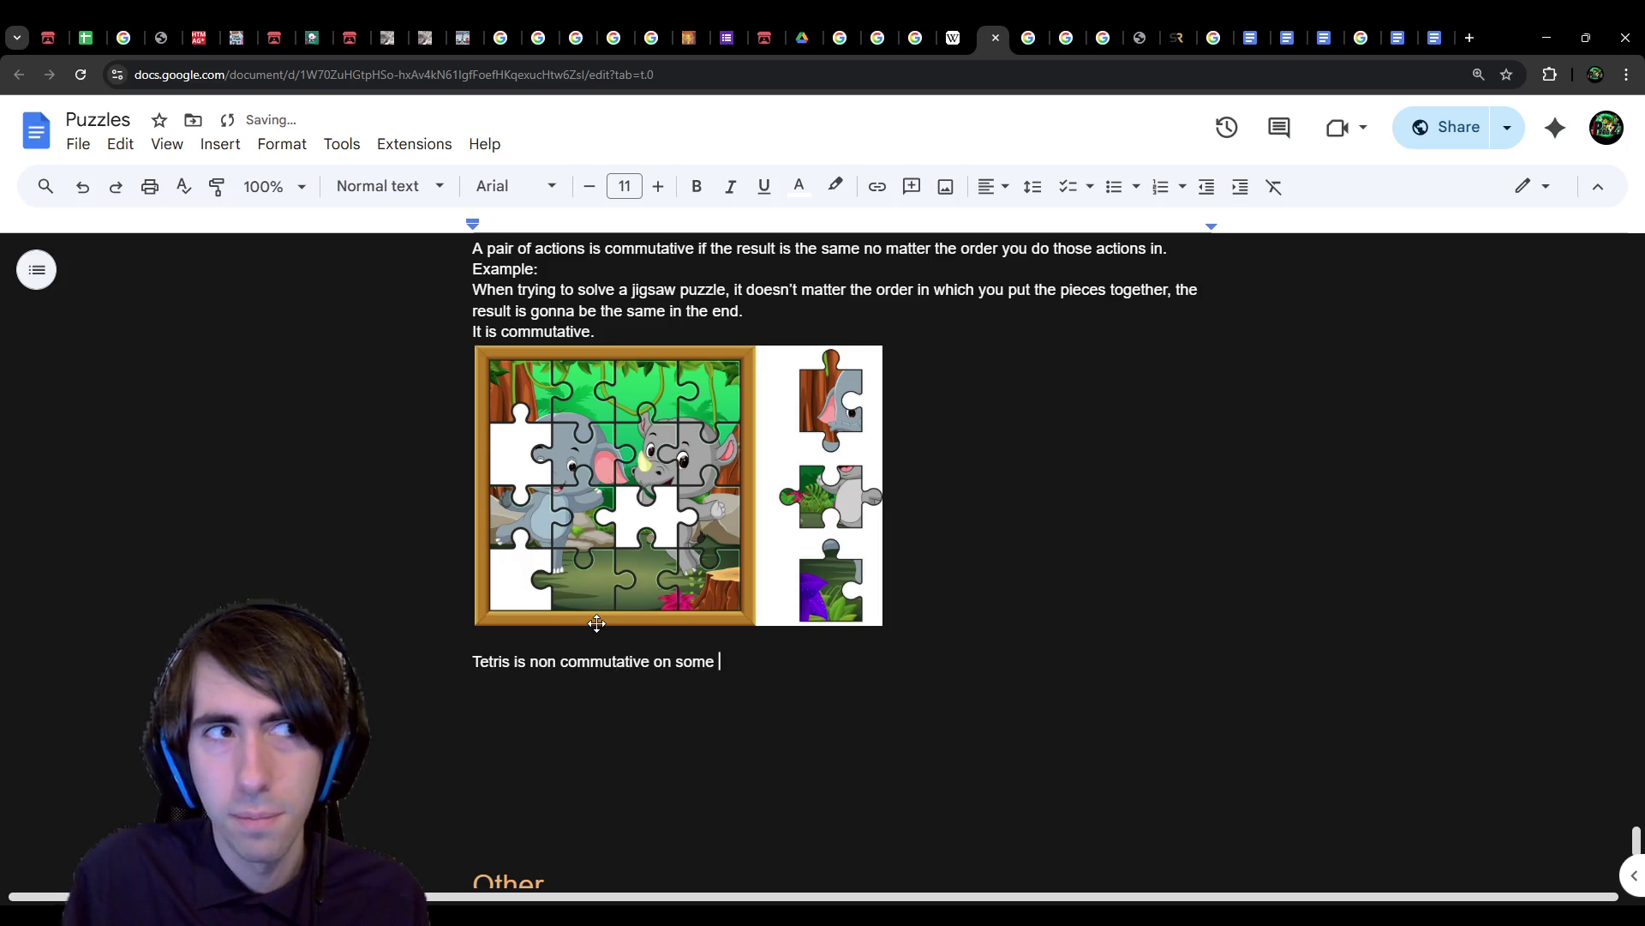
key(BackSpace)
key(BackSpace)
key(BackSpace)
key(BackSpace)
key(BackSpace)
key(BackSpace)
key(BackSpace)
key(BackSpace)
text(with som)
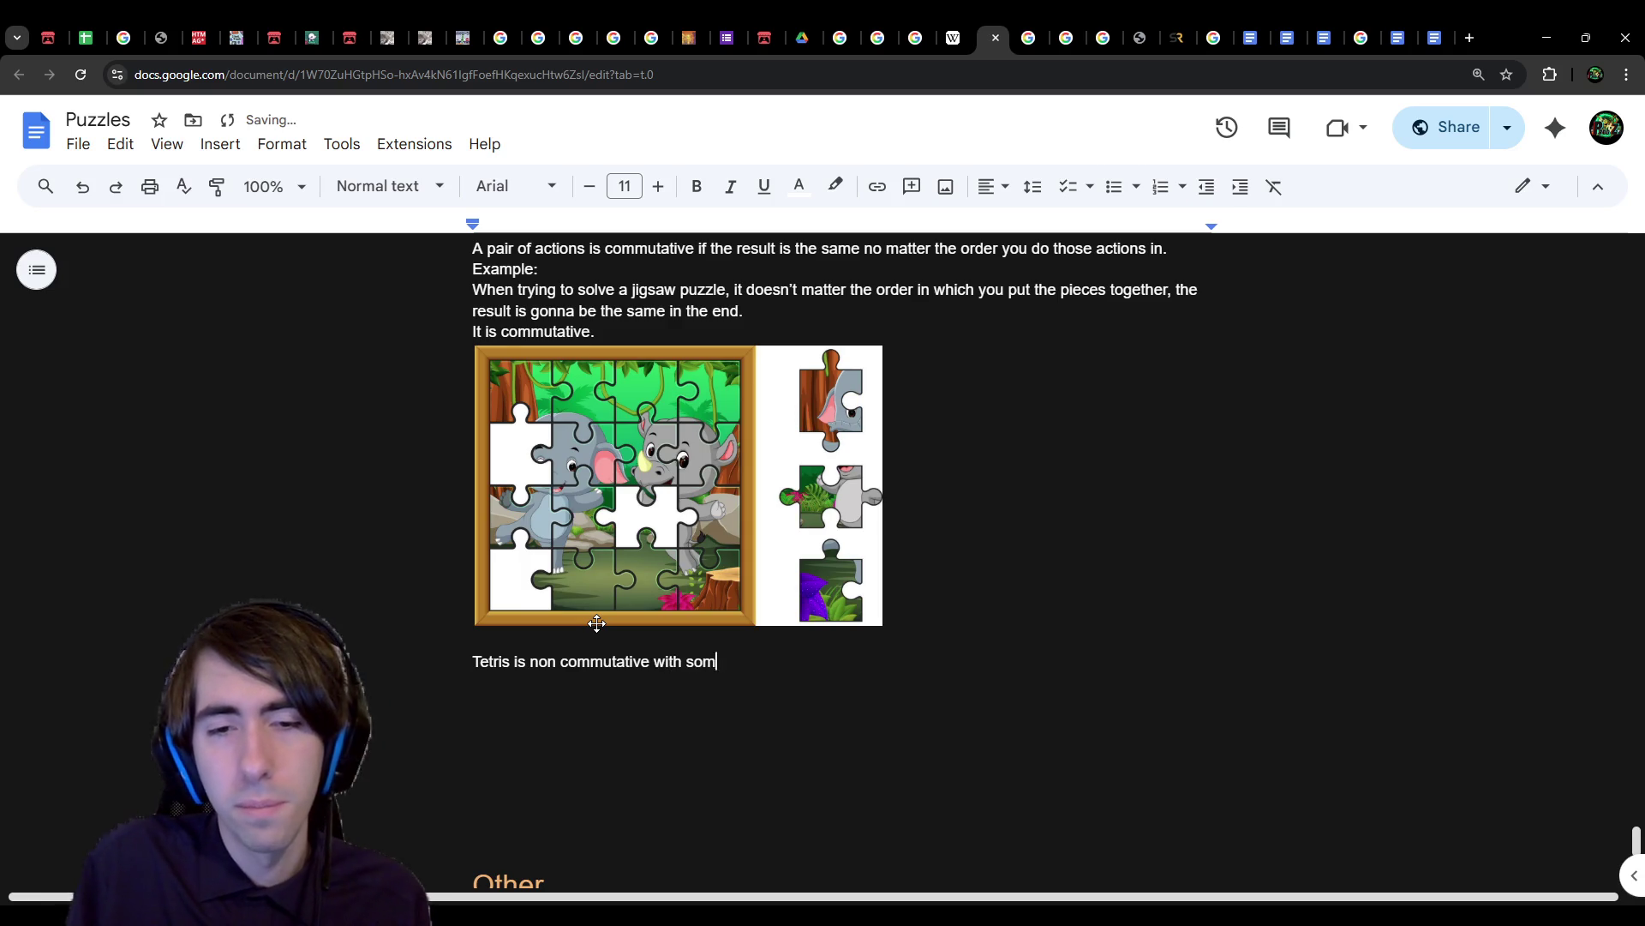
text(e actions.)
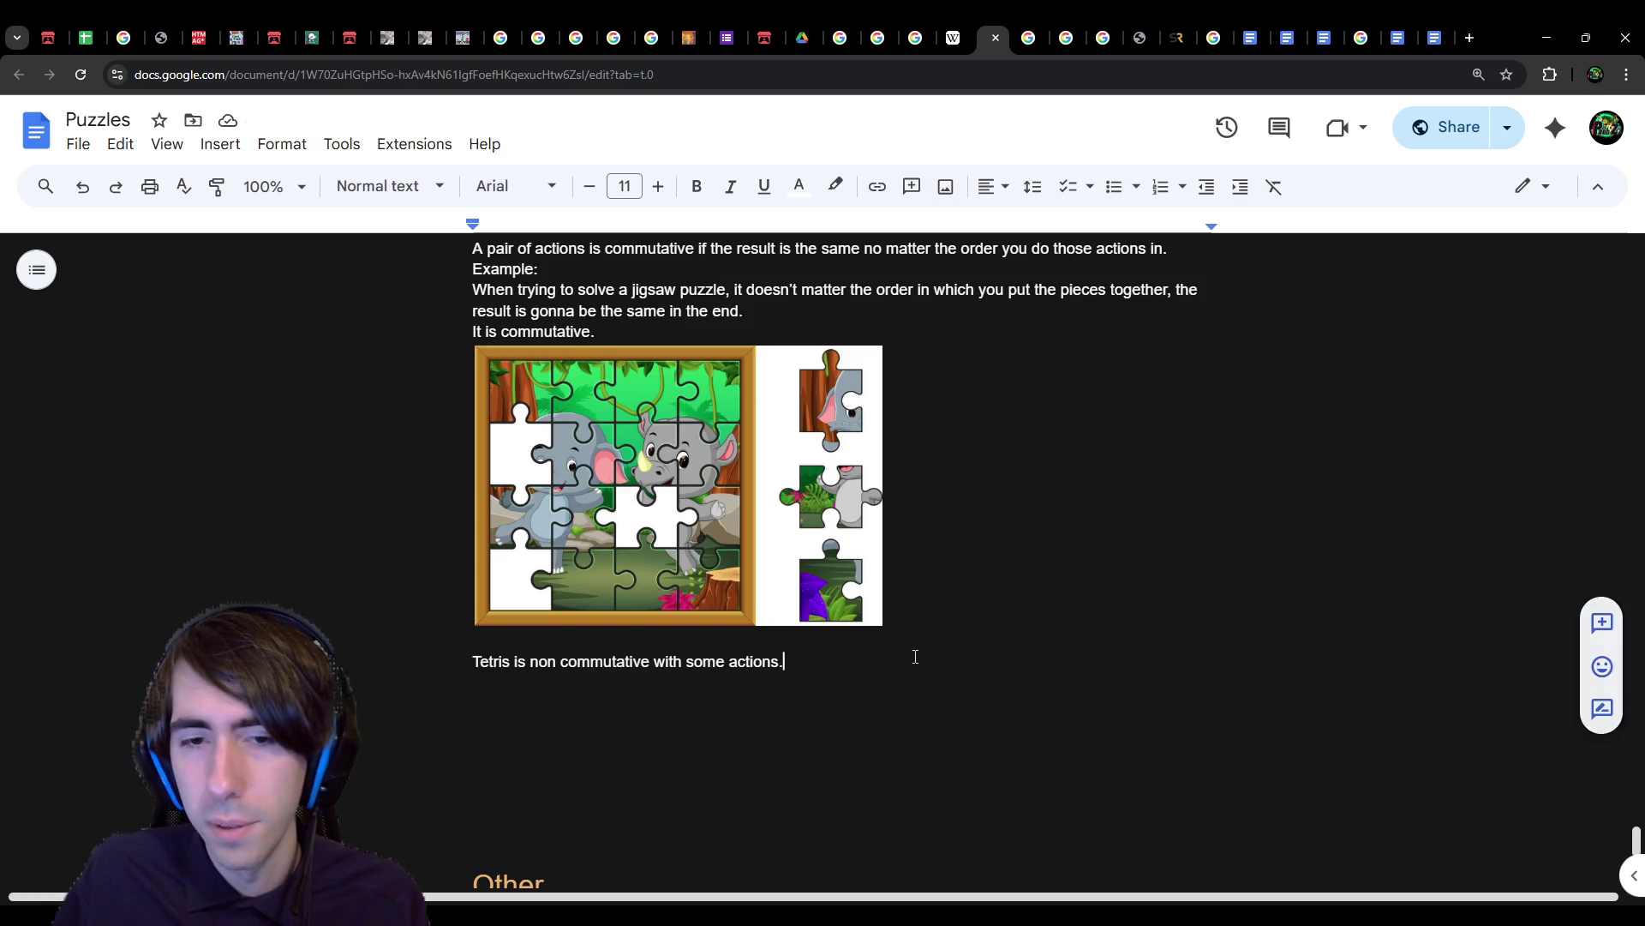
Step: Add 'If you put a piece somewhere, then you can't put the next one at the same place.' and paste the Tetris screenshot
key(Return)
text(If you p)
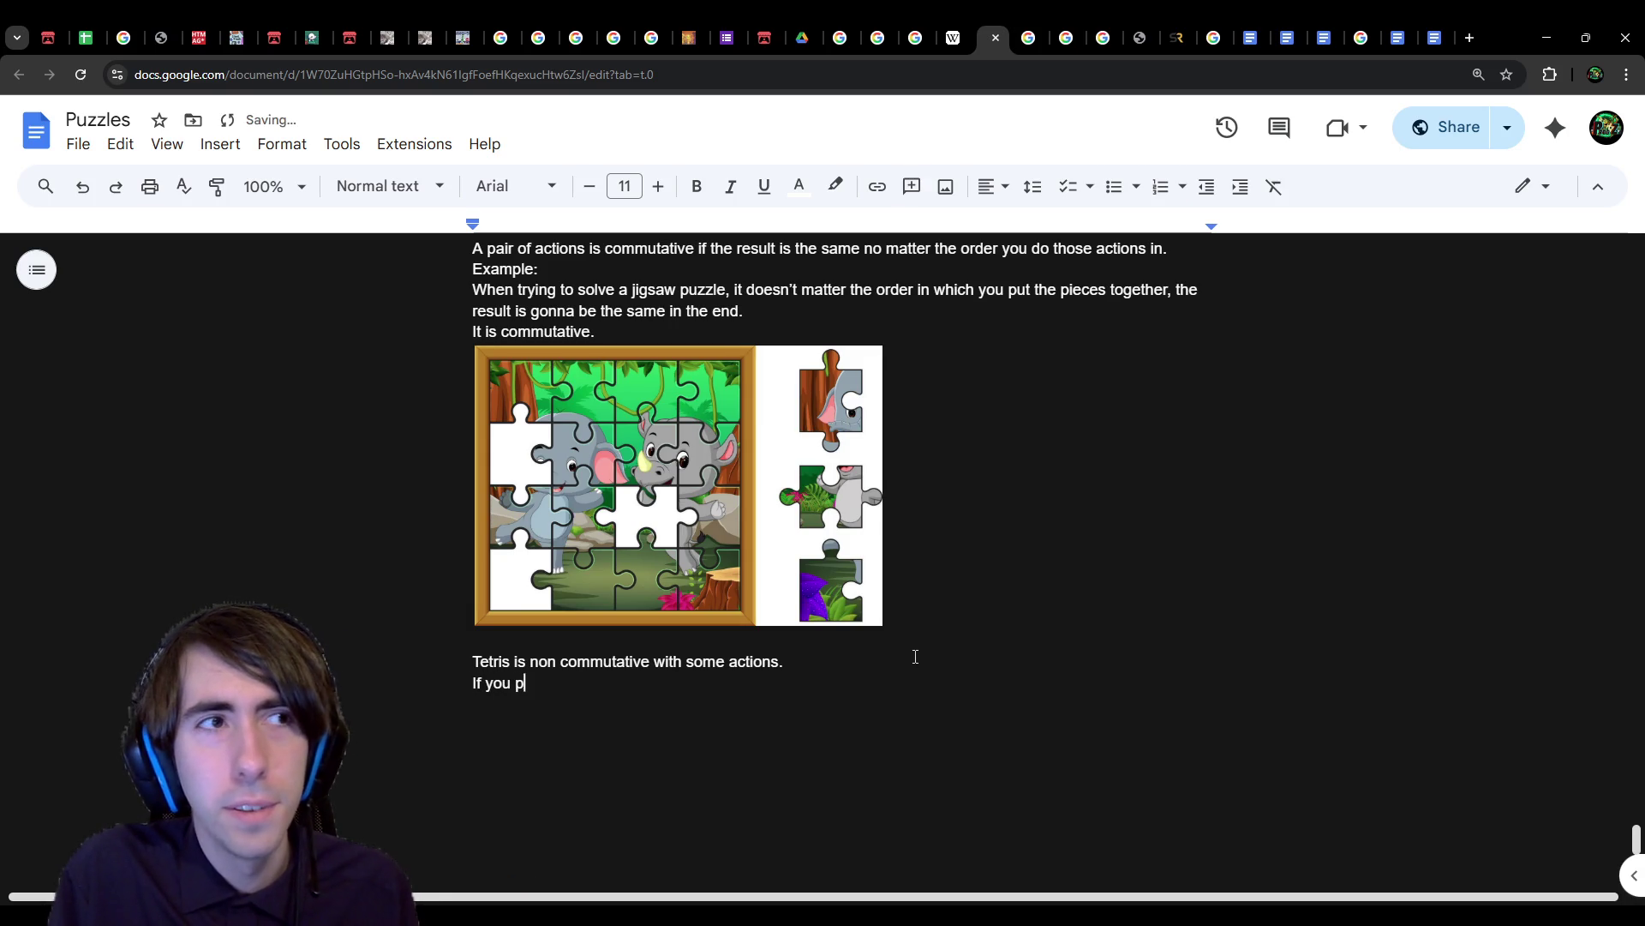
text(ut a piece somewhere, then you can't put the next one at the same place.)
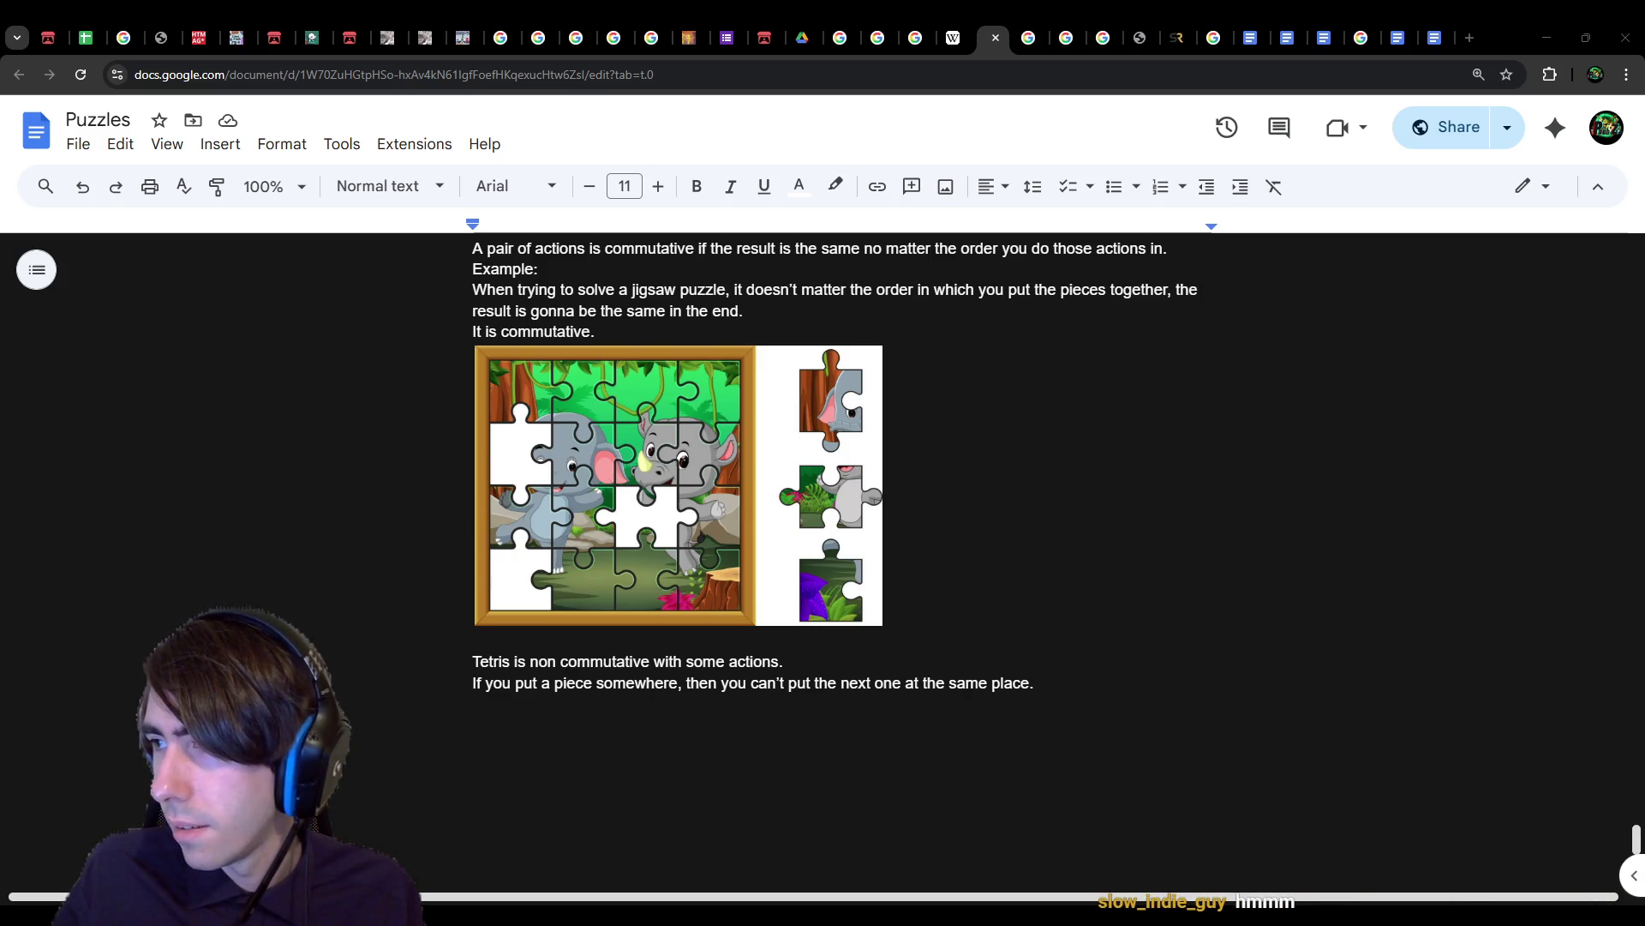
click(701, 701)
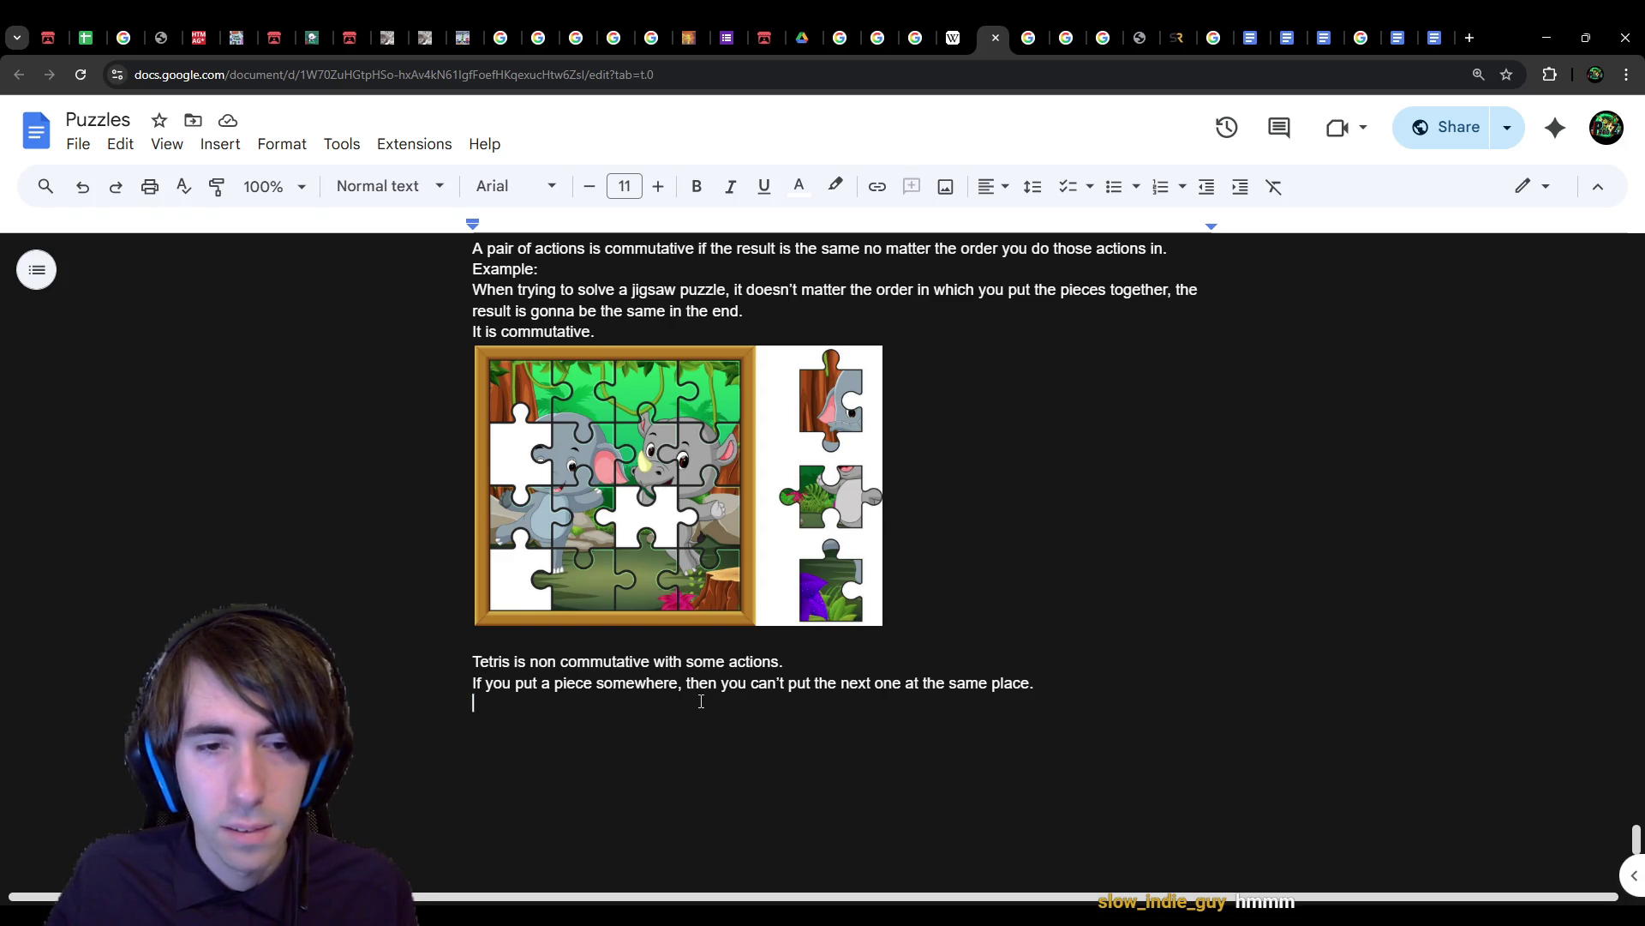
key(ctrl+v)
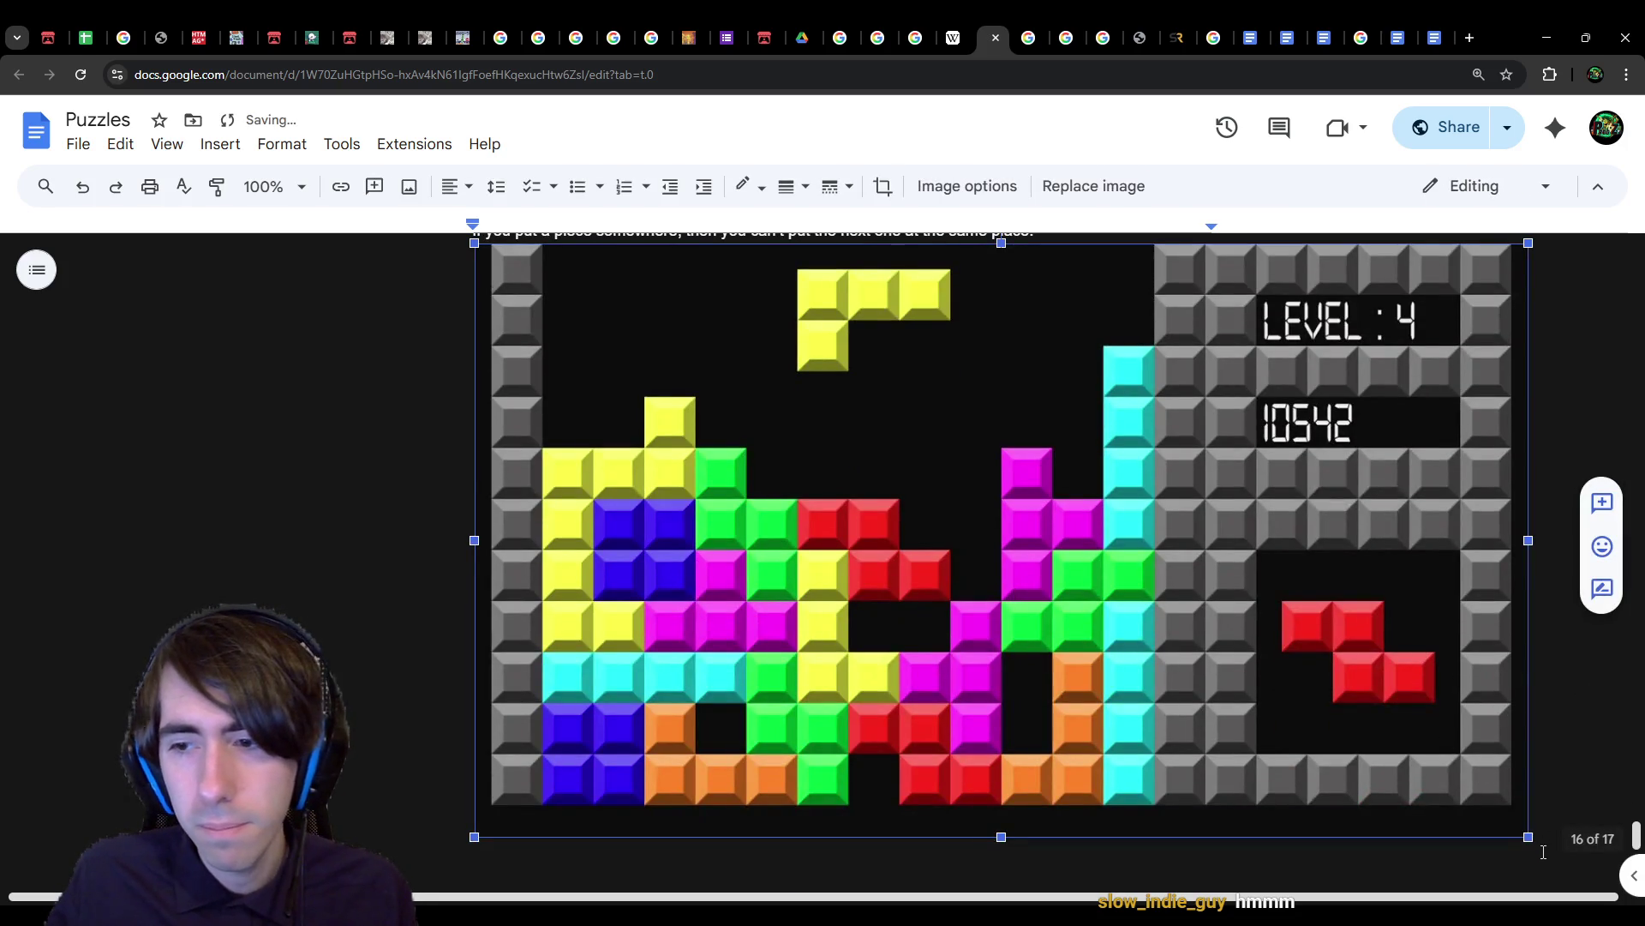
Step: Shrink the Tetris screenshot to about a third and add an empty line below it
drag(1528, 837, 828, 347)
scroll(828, 347, up, 3)
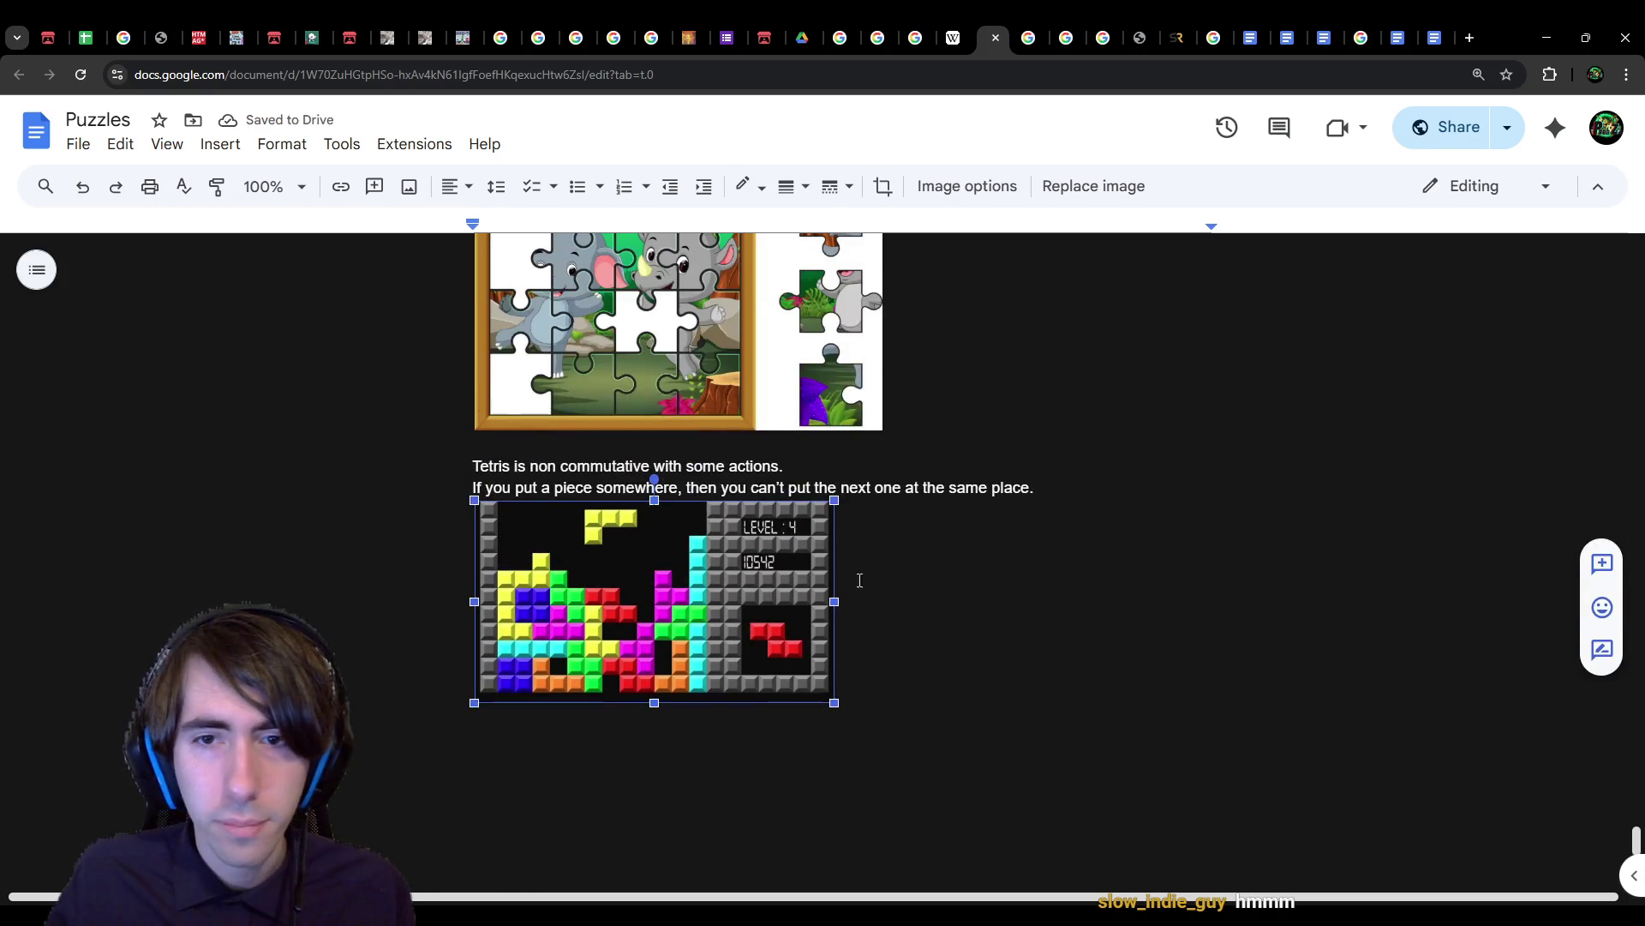
click(838, 696)
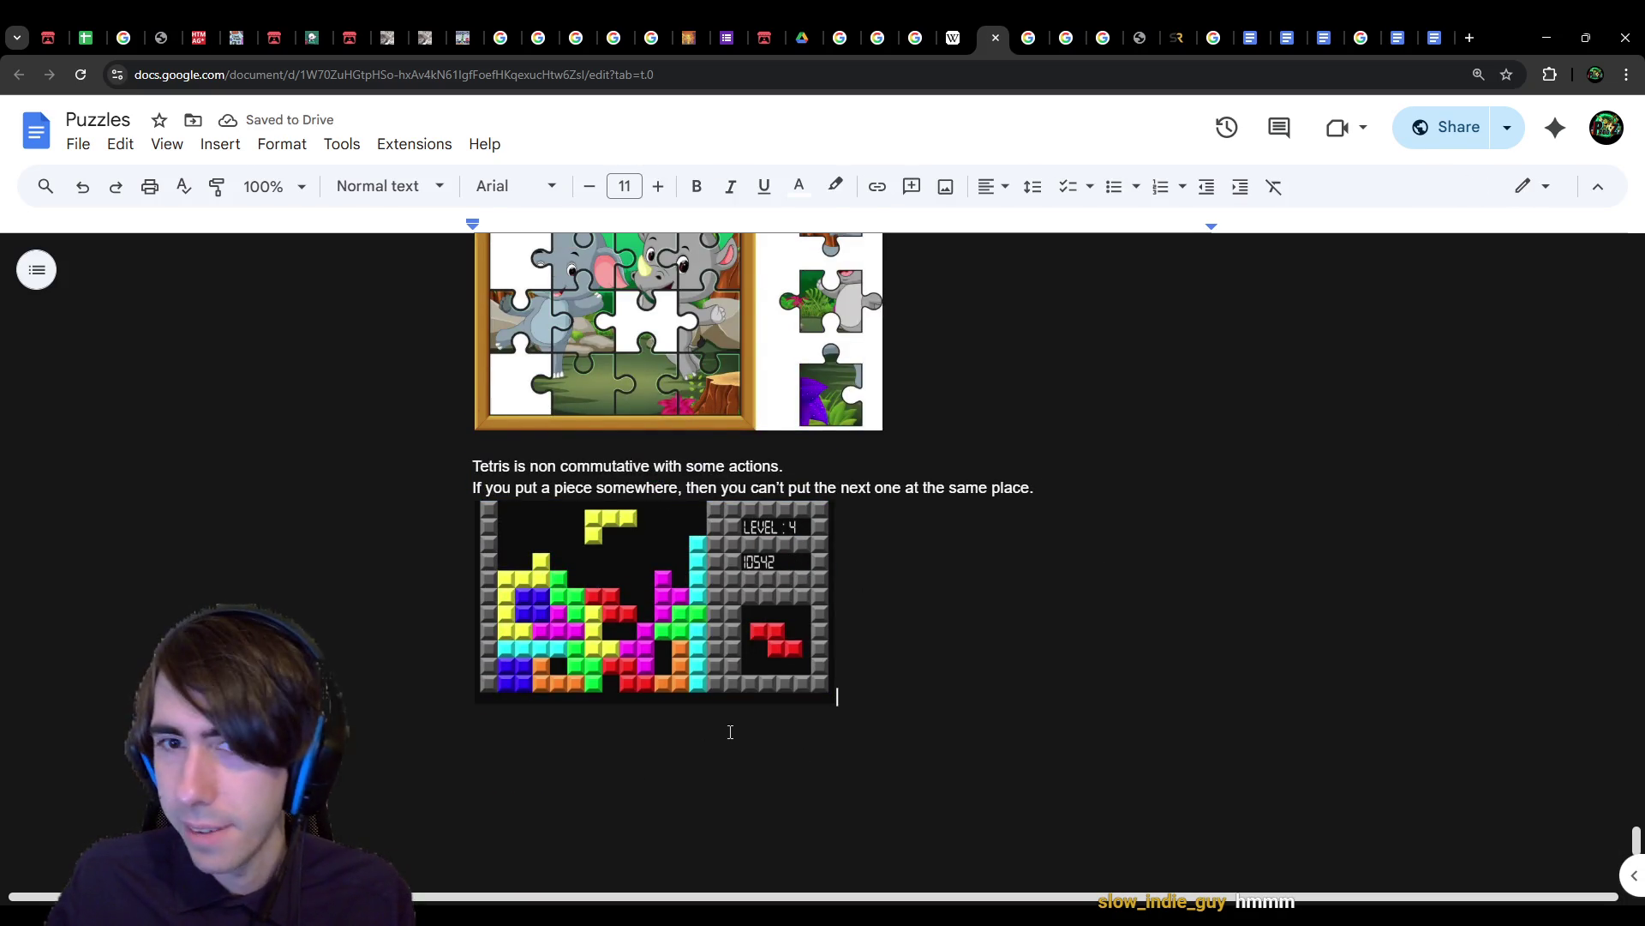
key(Return)
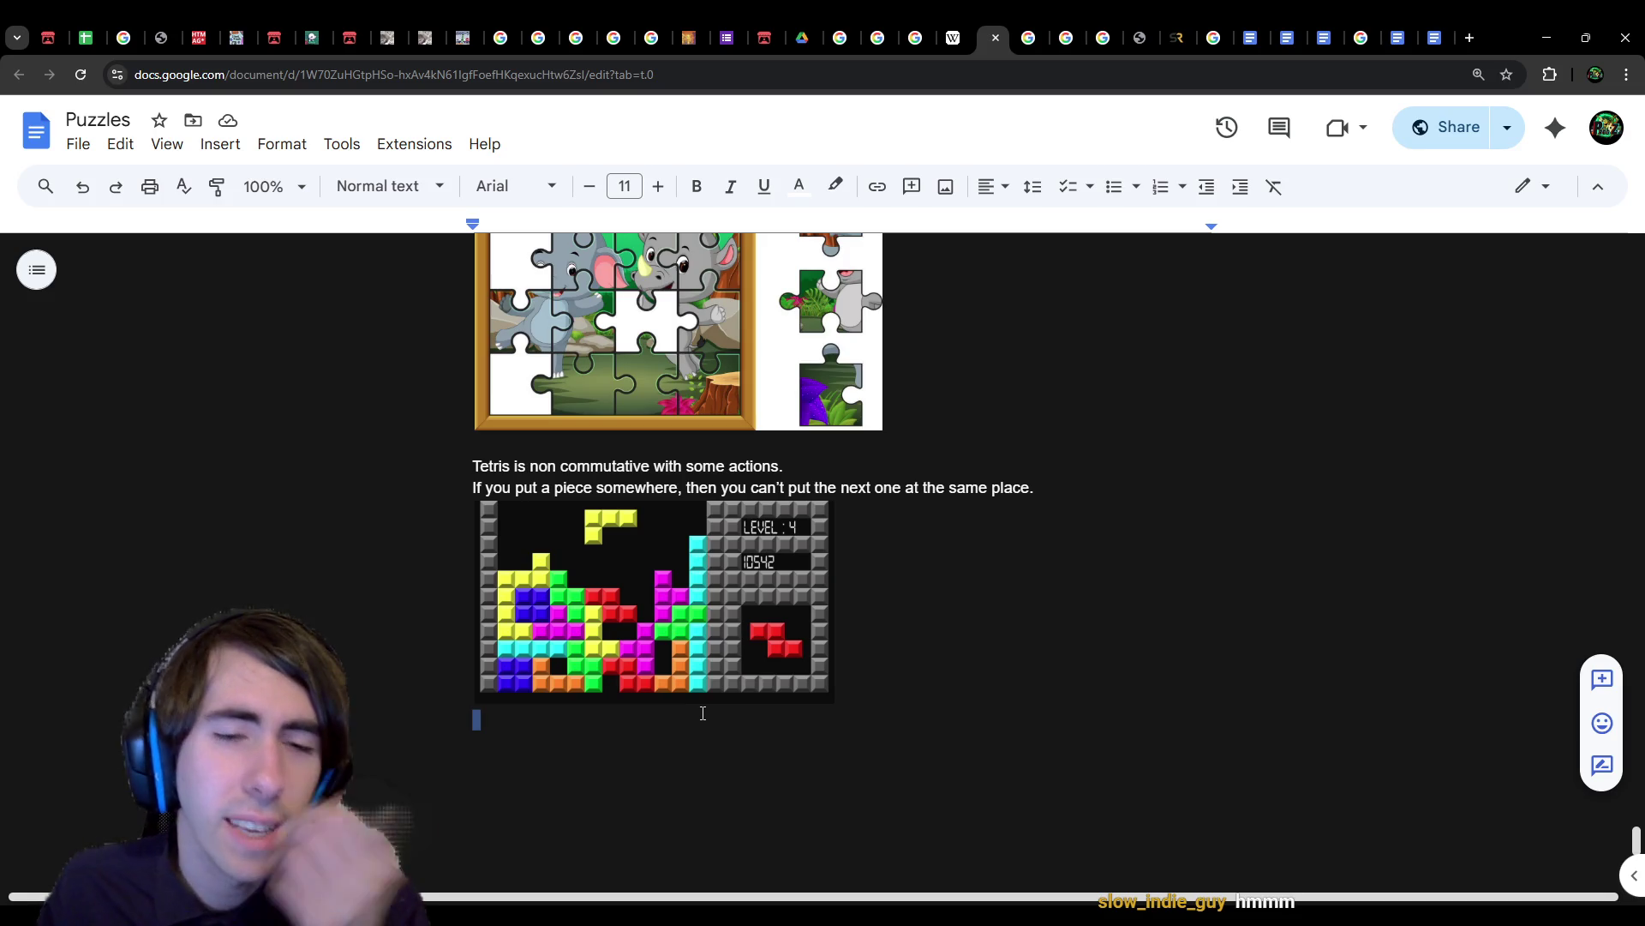
click(709, 714)
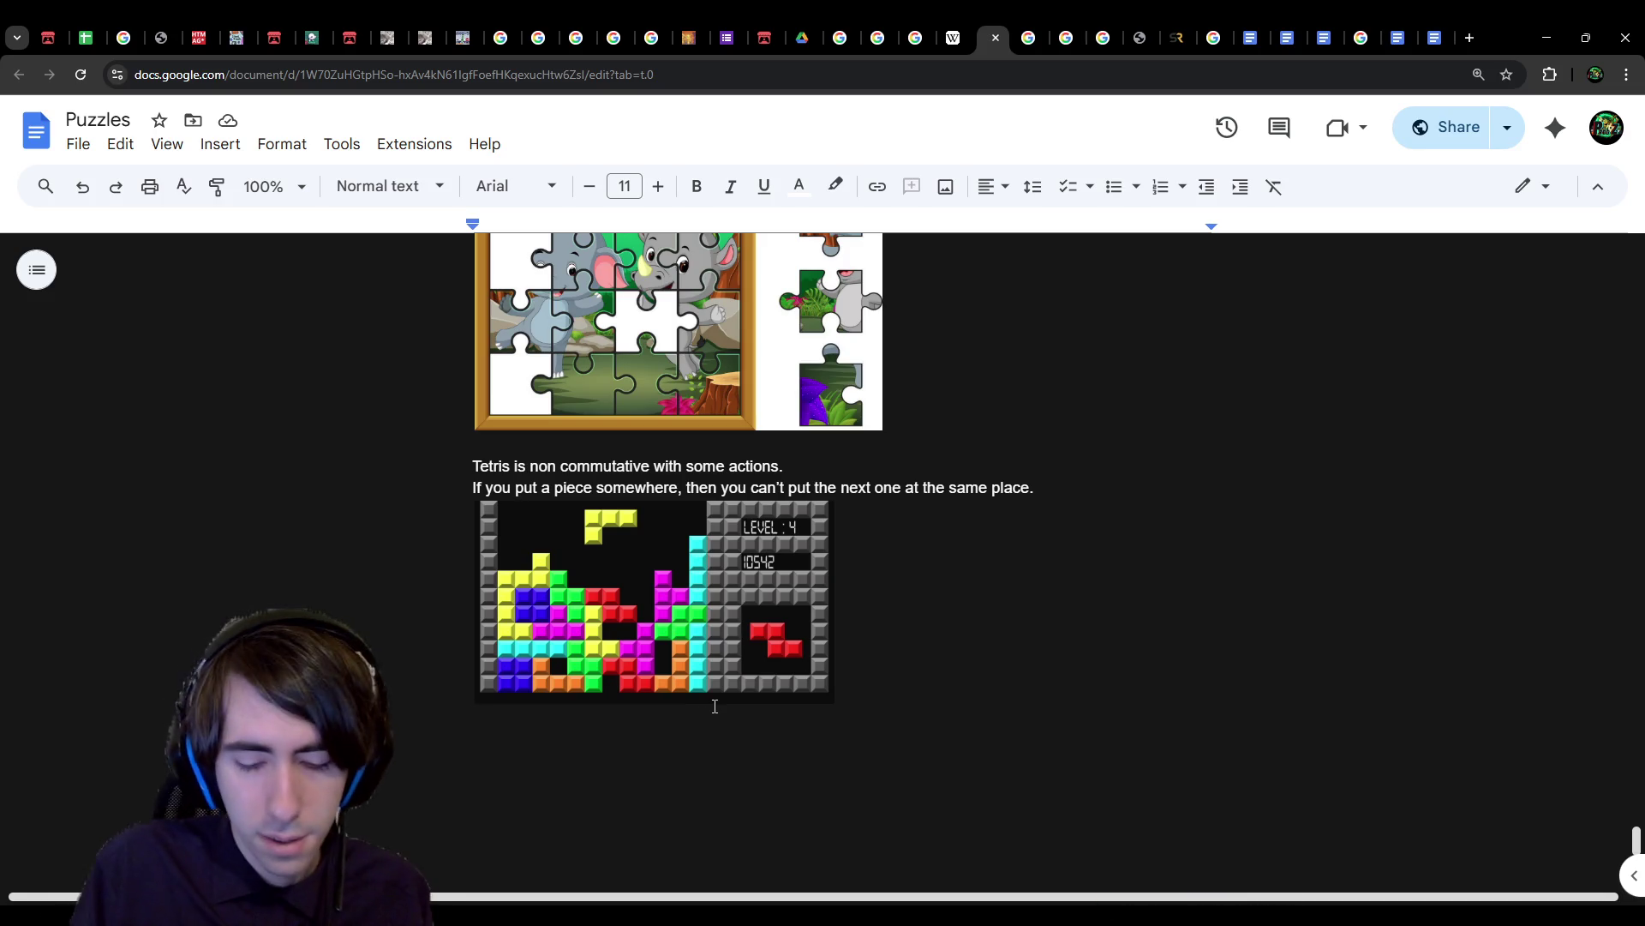
Step: Write 'However, if those pieces are the same, then it doesn't matter which one you place where…'
text(However,)
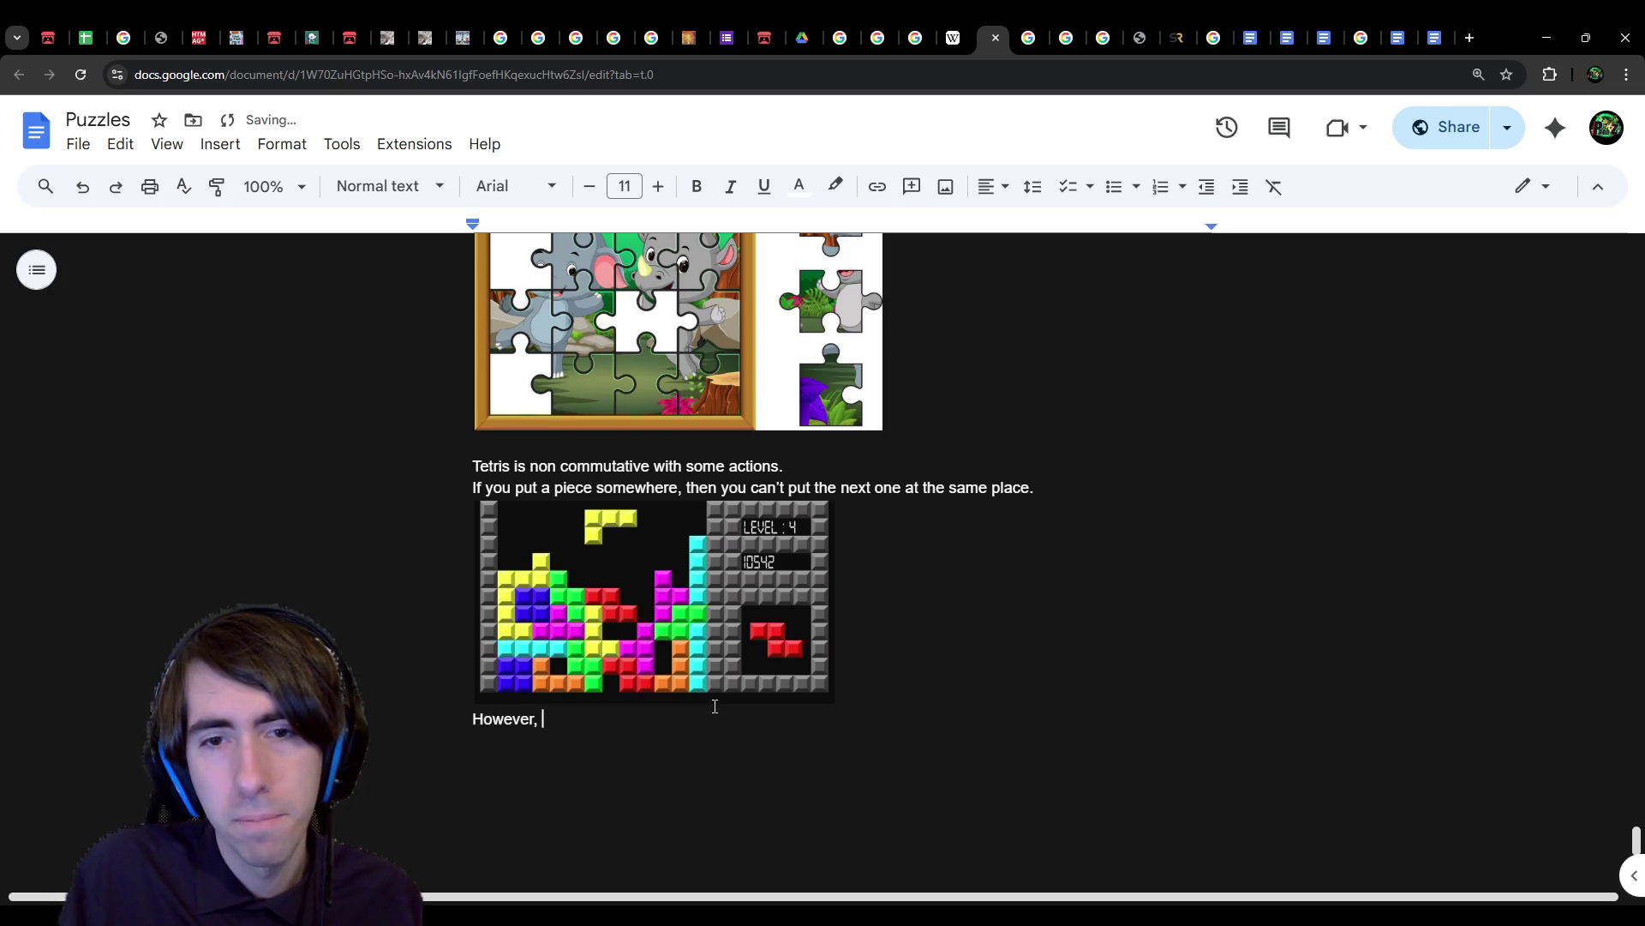
text( if )
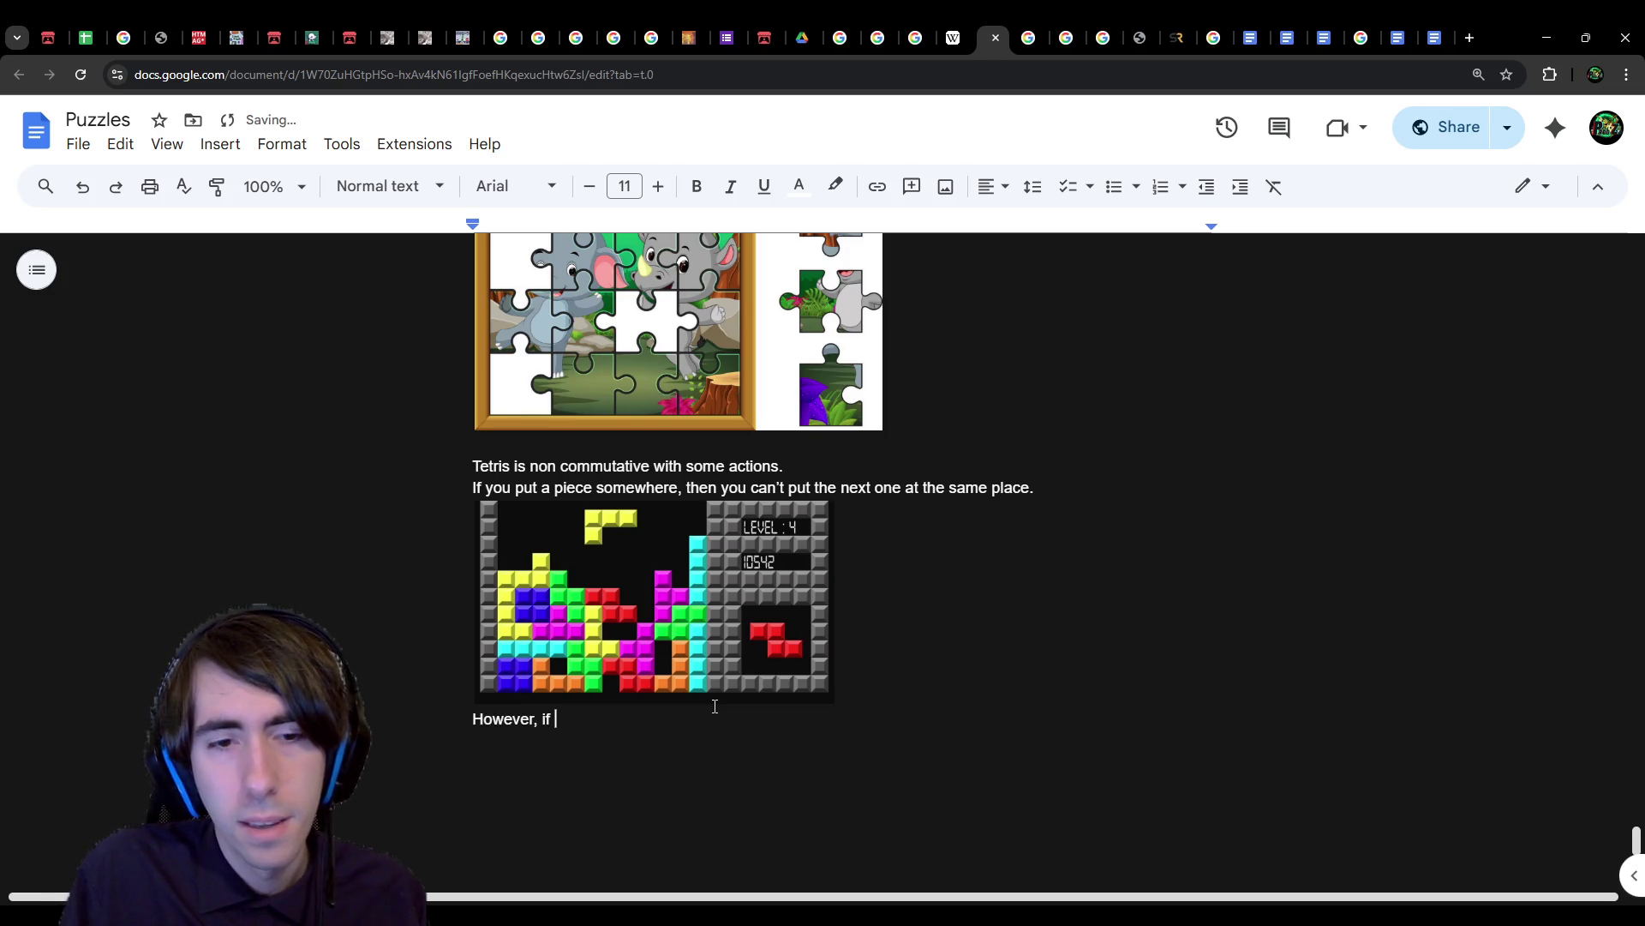
text(you plan to put)
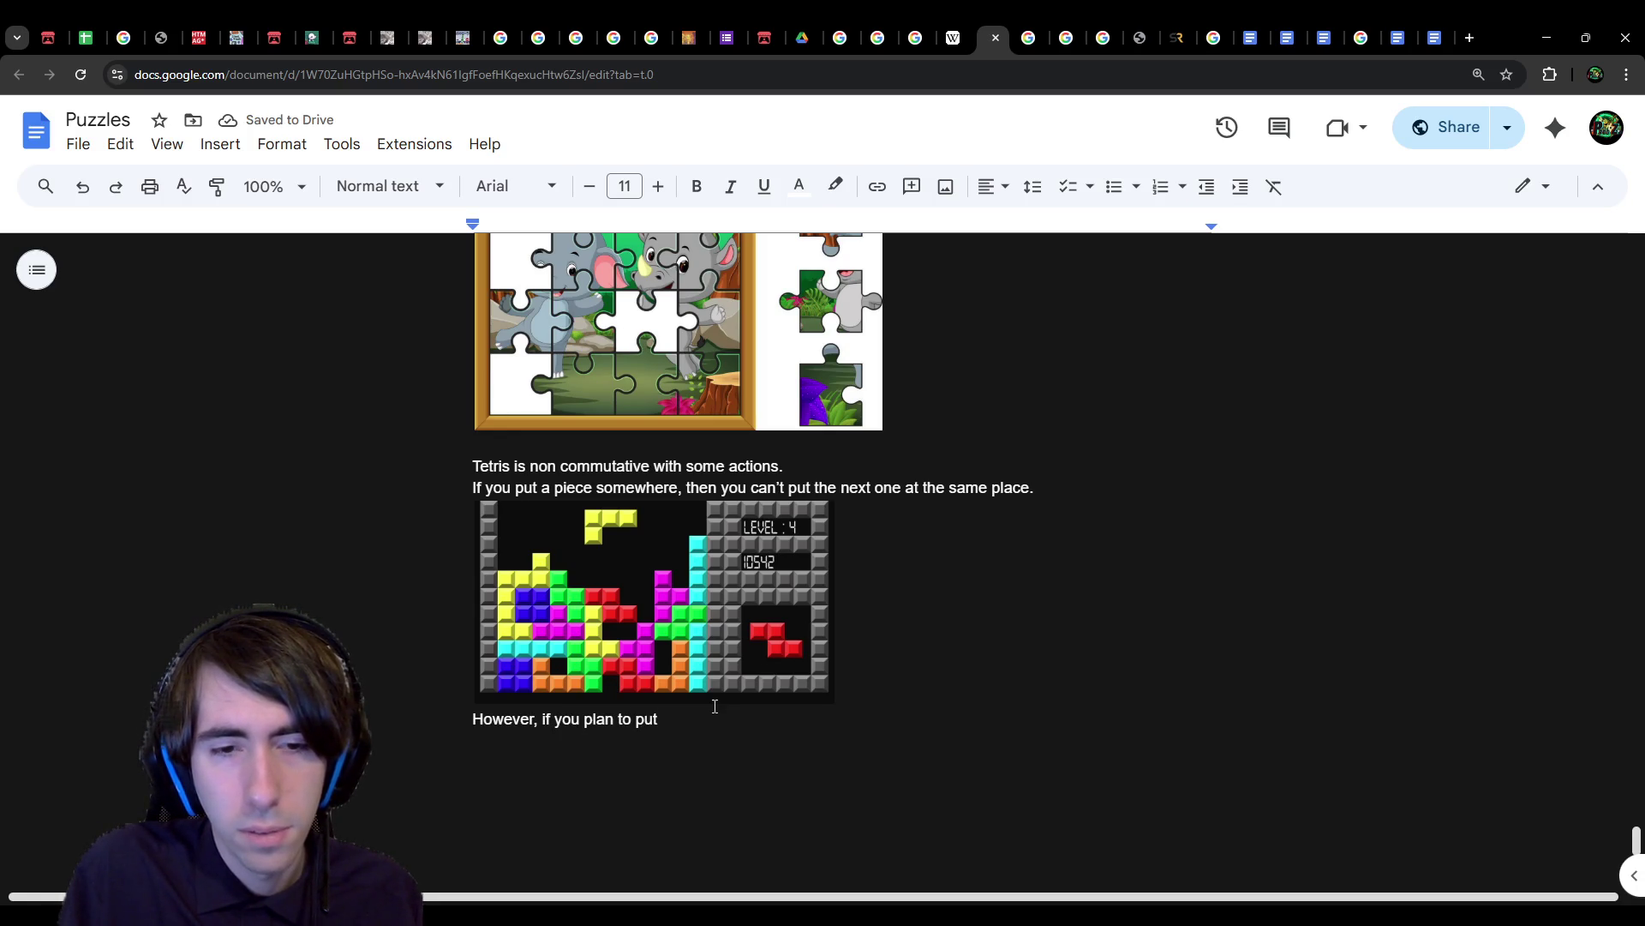
key(ctrl+BackSpace)
key(ctrl+BackSpace)
key(ctrl+BackSpace)
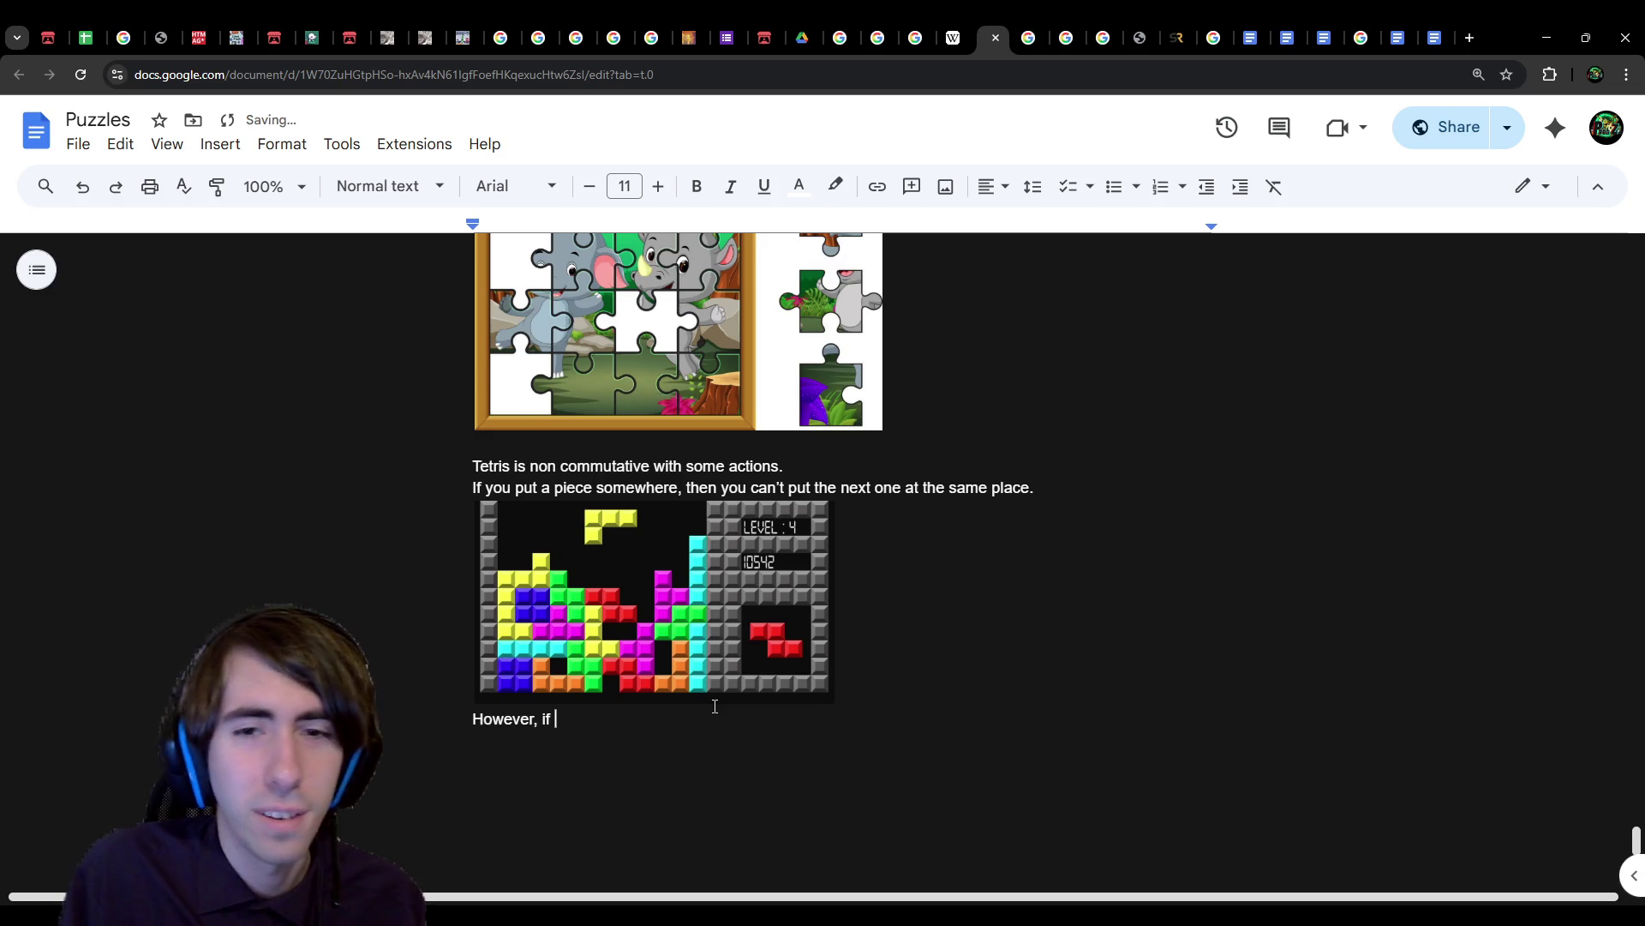
text(those pieces are the same,)
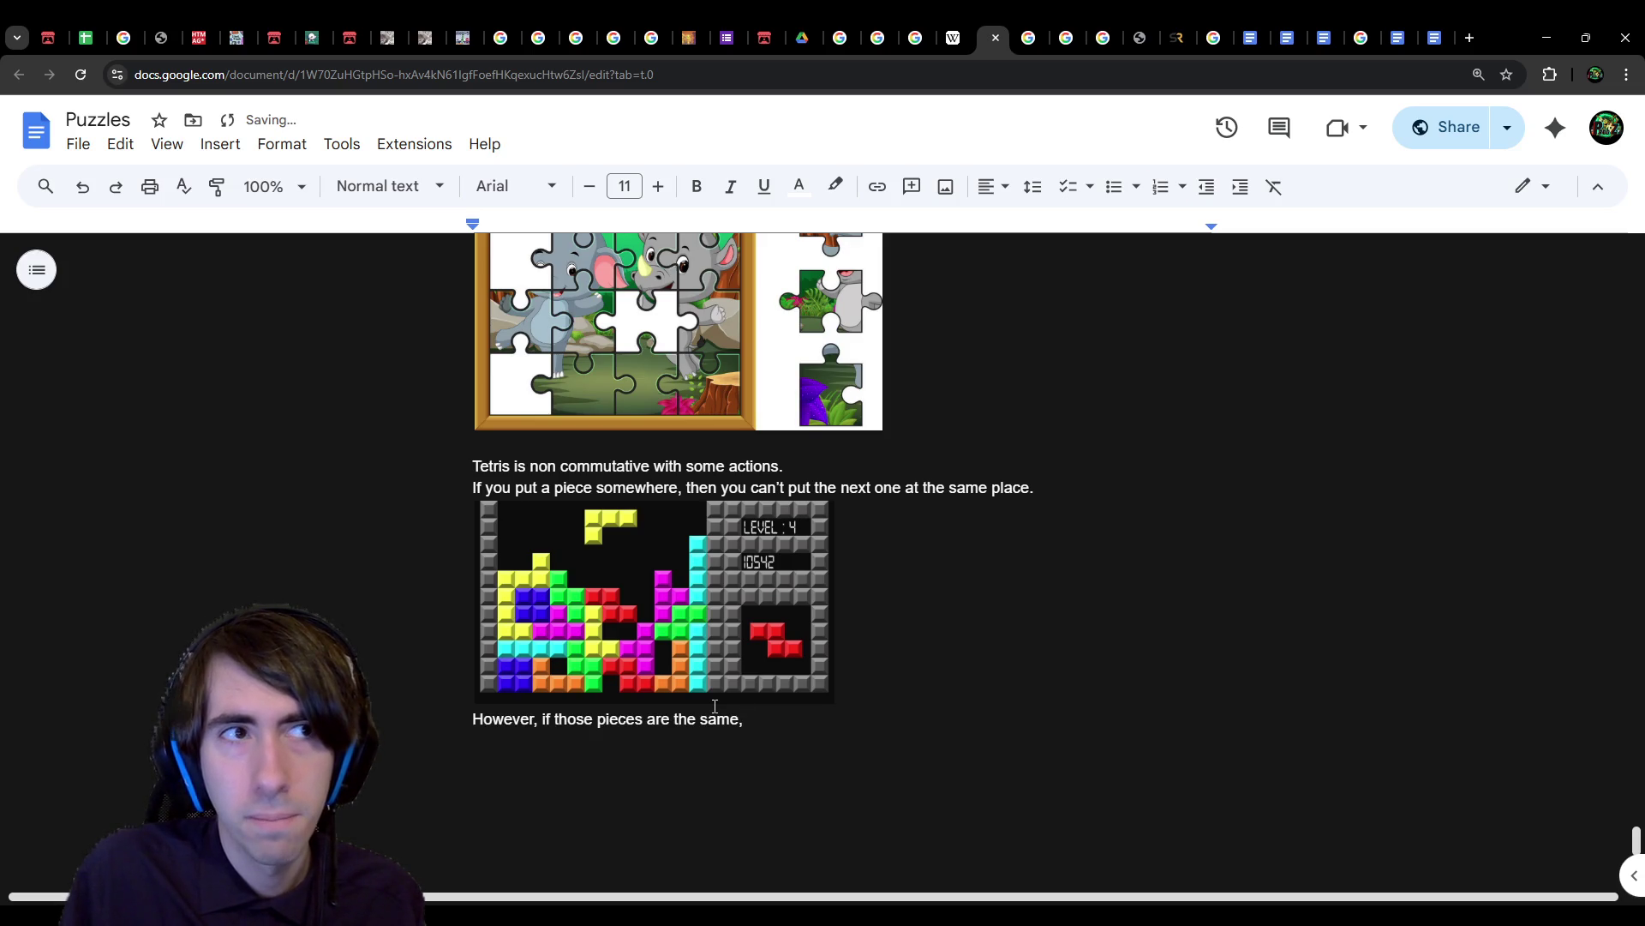
text( and you want to)
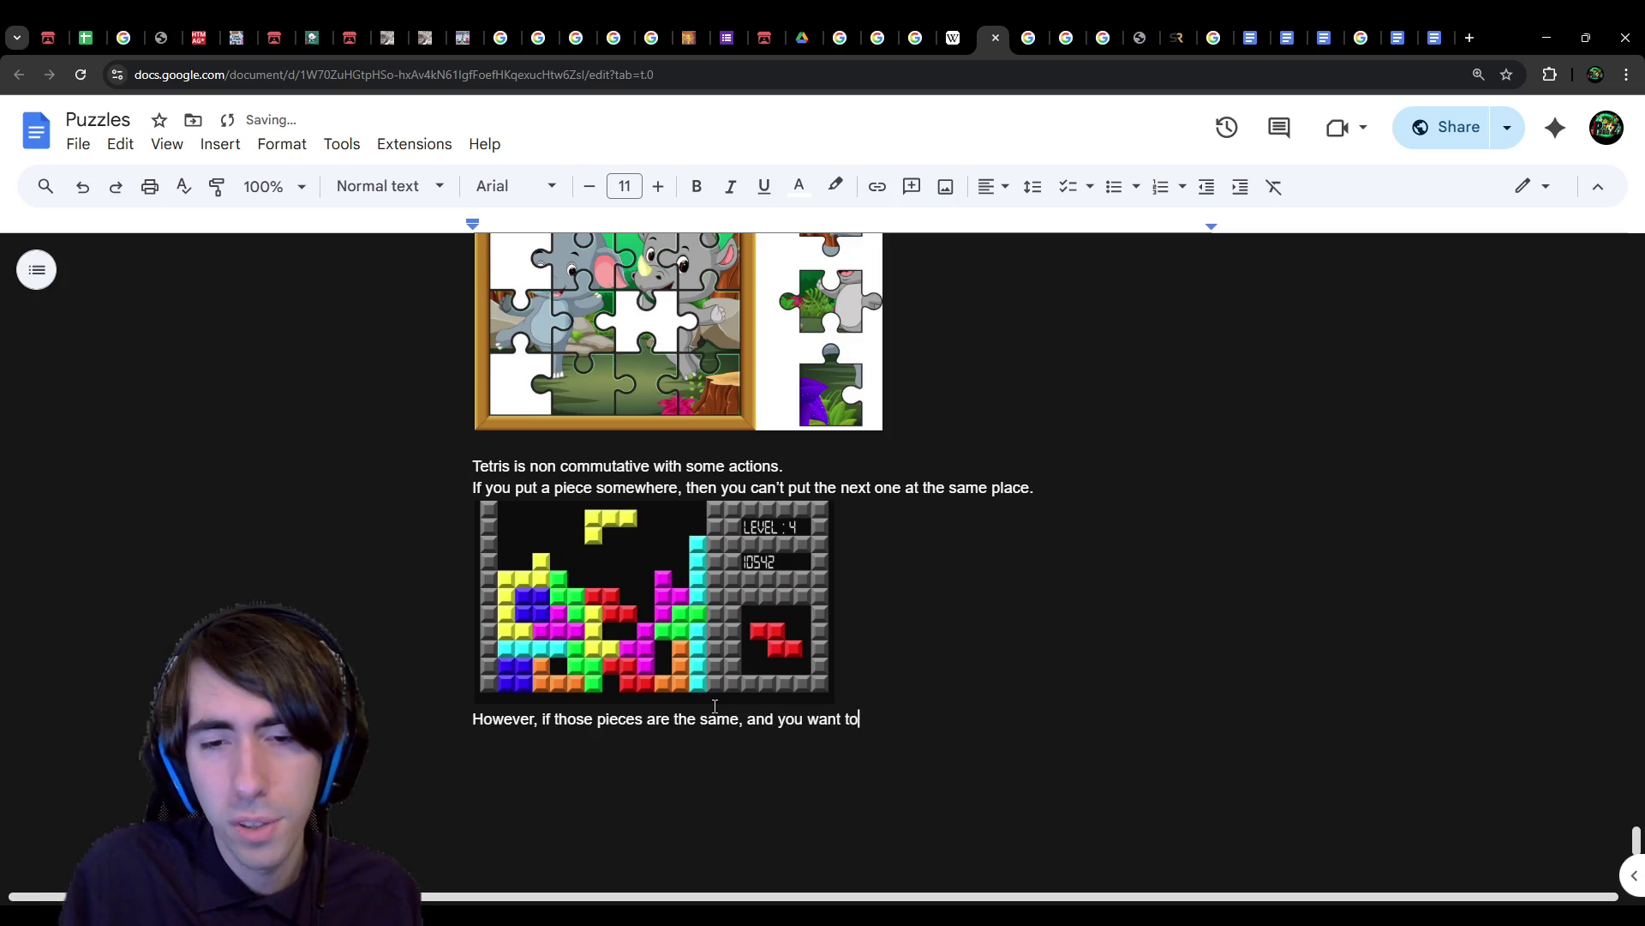
text( put them at dif)
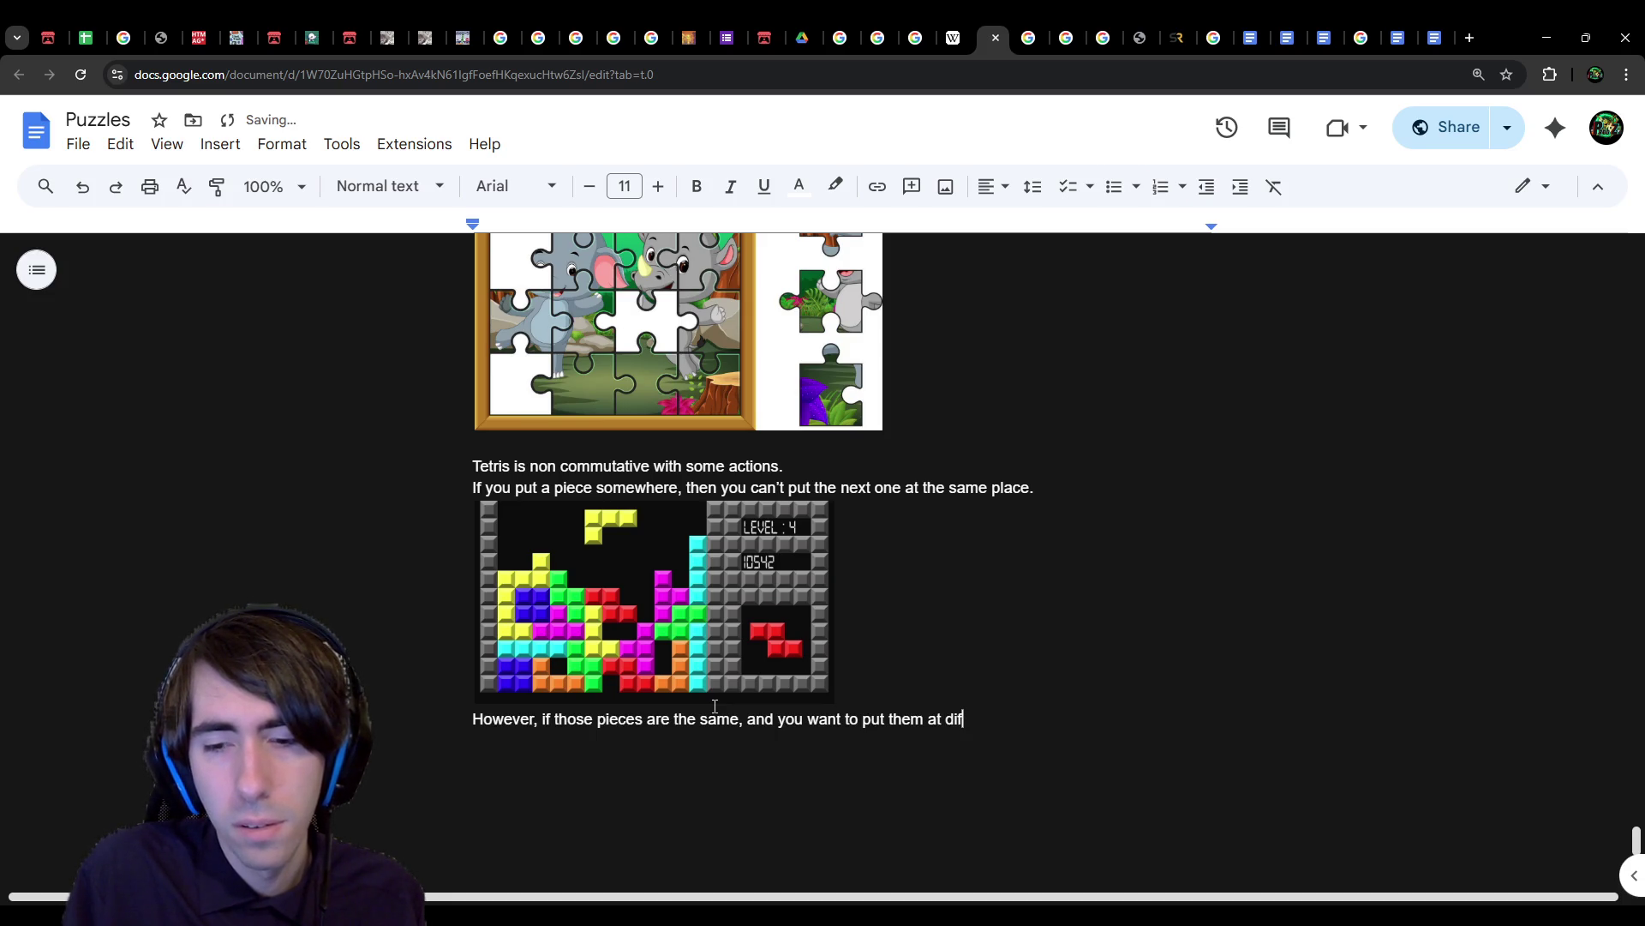
key(BackSpace)
key(BackSpace)
key(BackSpace)
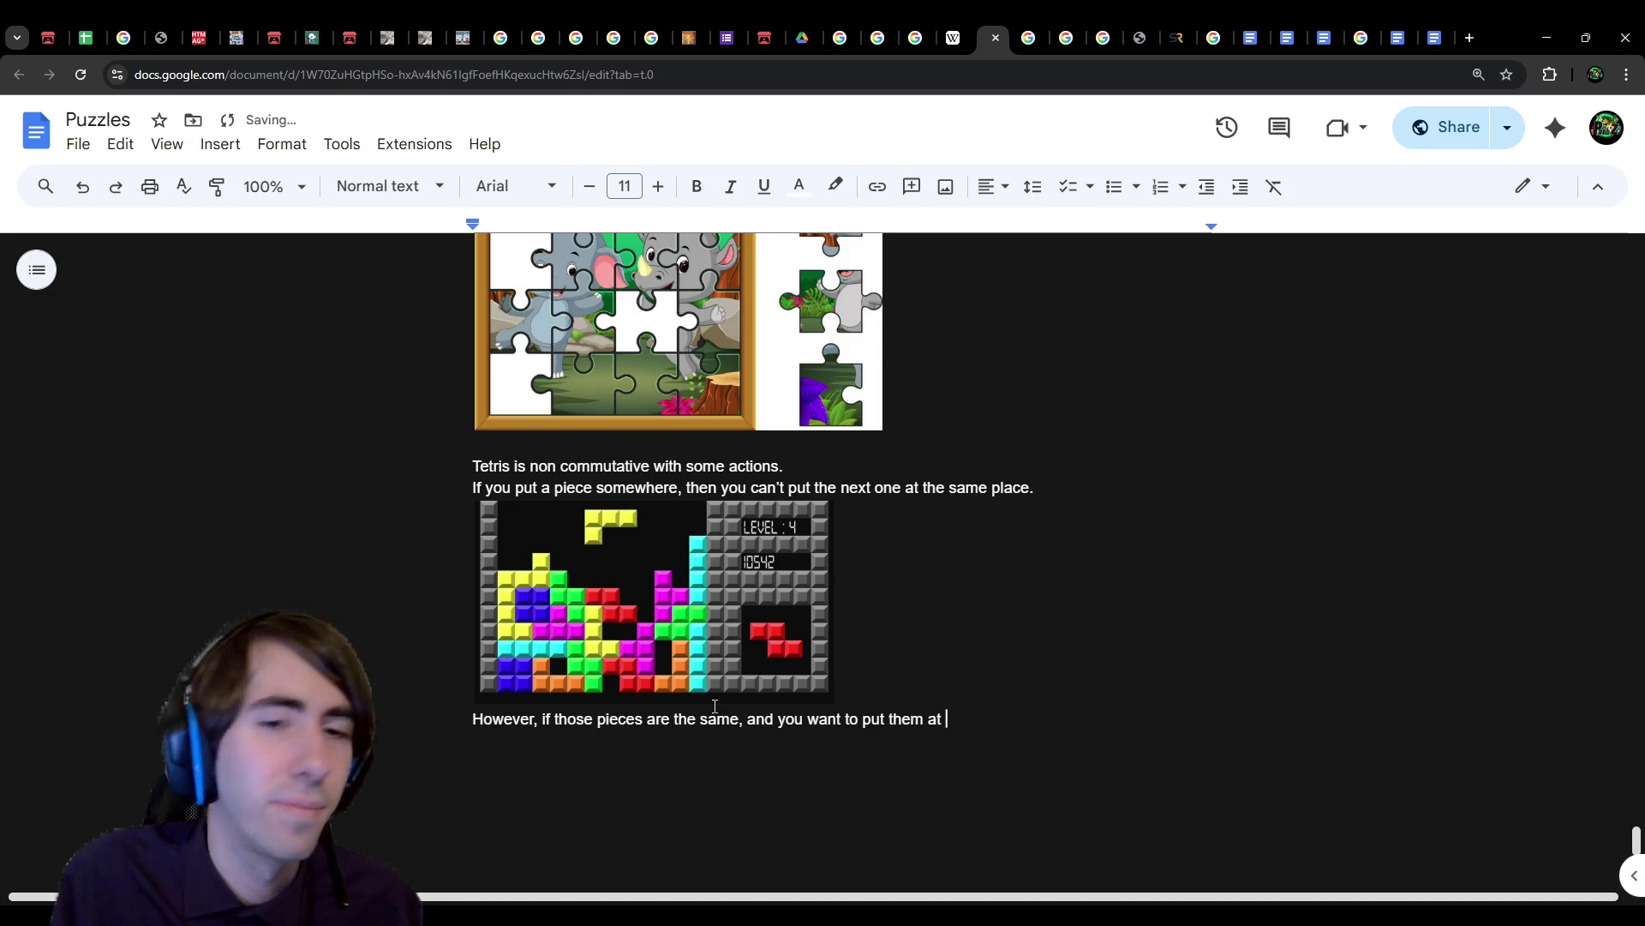
key(ctrl+BackSpace)
key(ctrl+BackSpace)
key(ctrl+BackSpace)
text(and you)
key(ctrl+BackSpace)
key(ctrl+BackSpace)
text(then it doesn't matter)
key(Up)
key(Up)
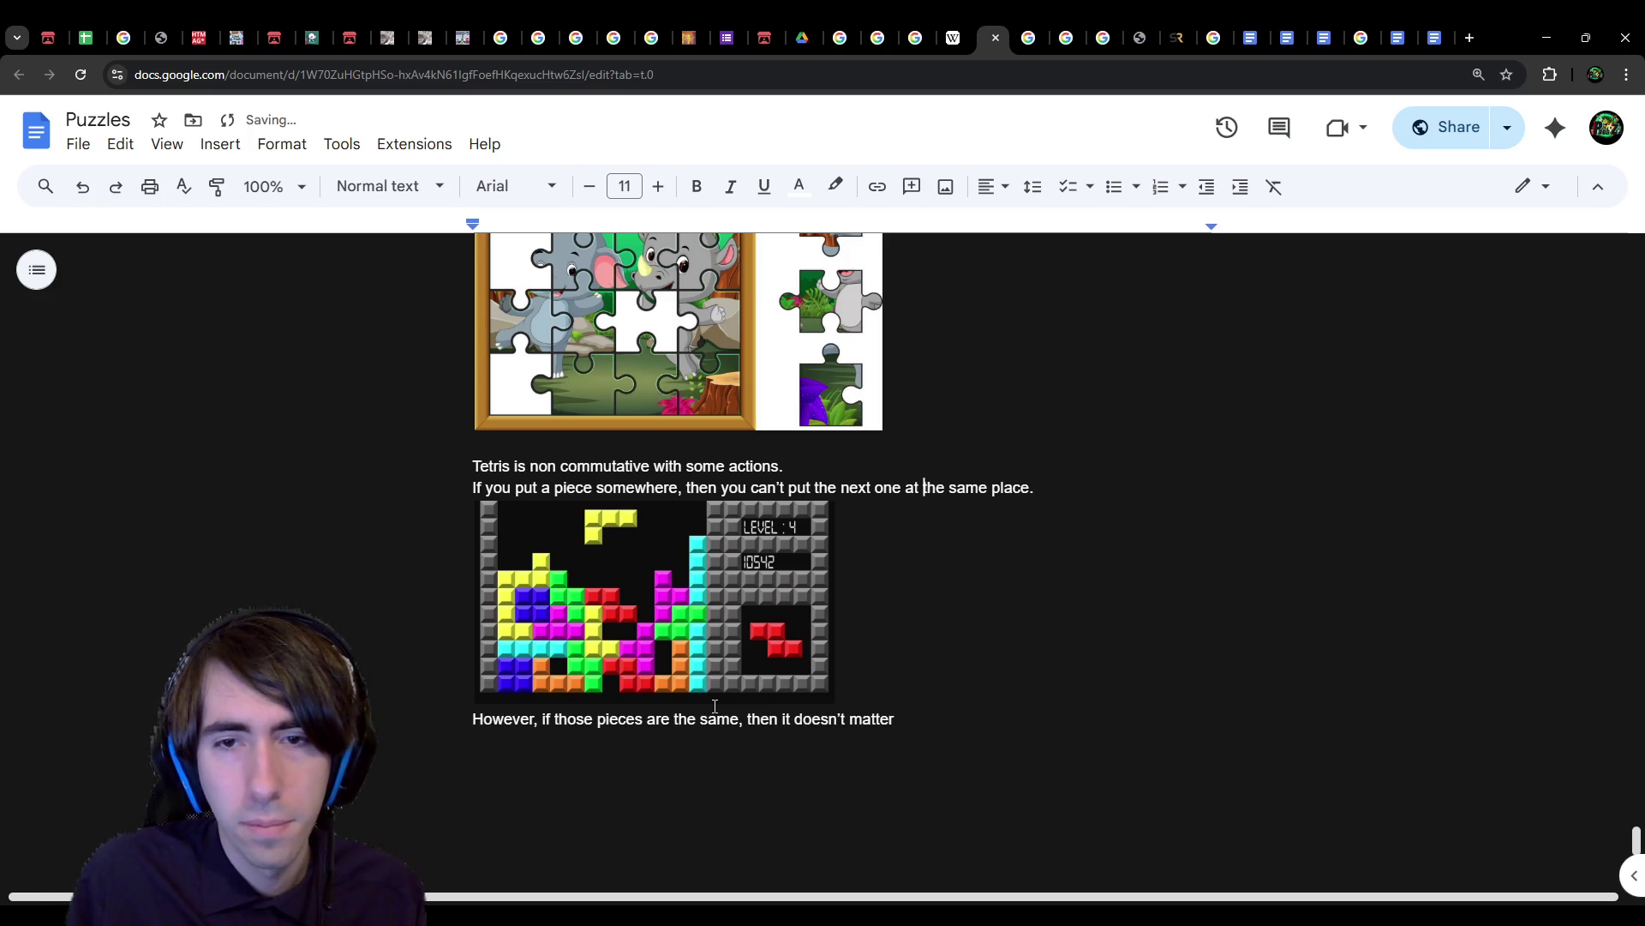
key(ctrl+Right)
key(ctrl+Right)
key(ctrl+Right)
key(ctrl+Left)
key(ctrl+Left)
key(ctrl+Left)
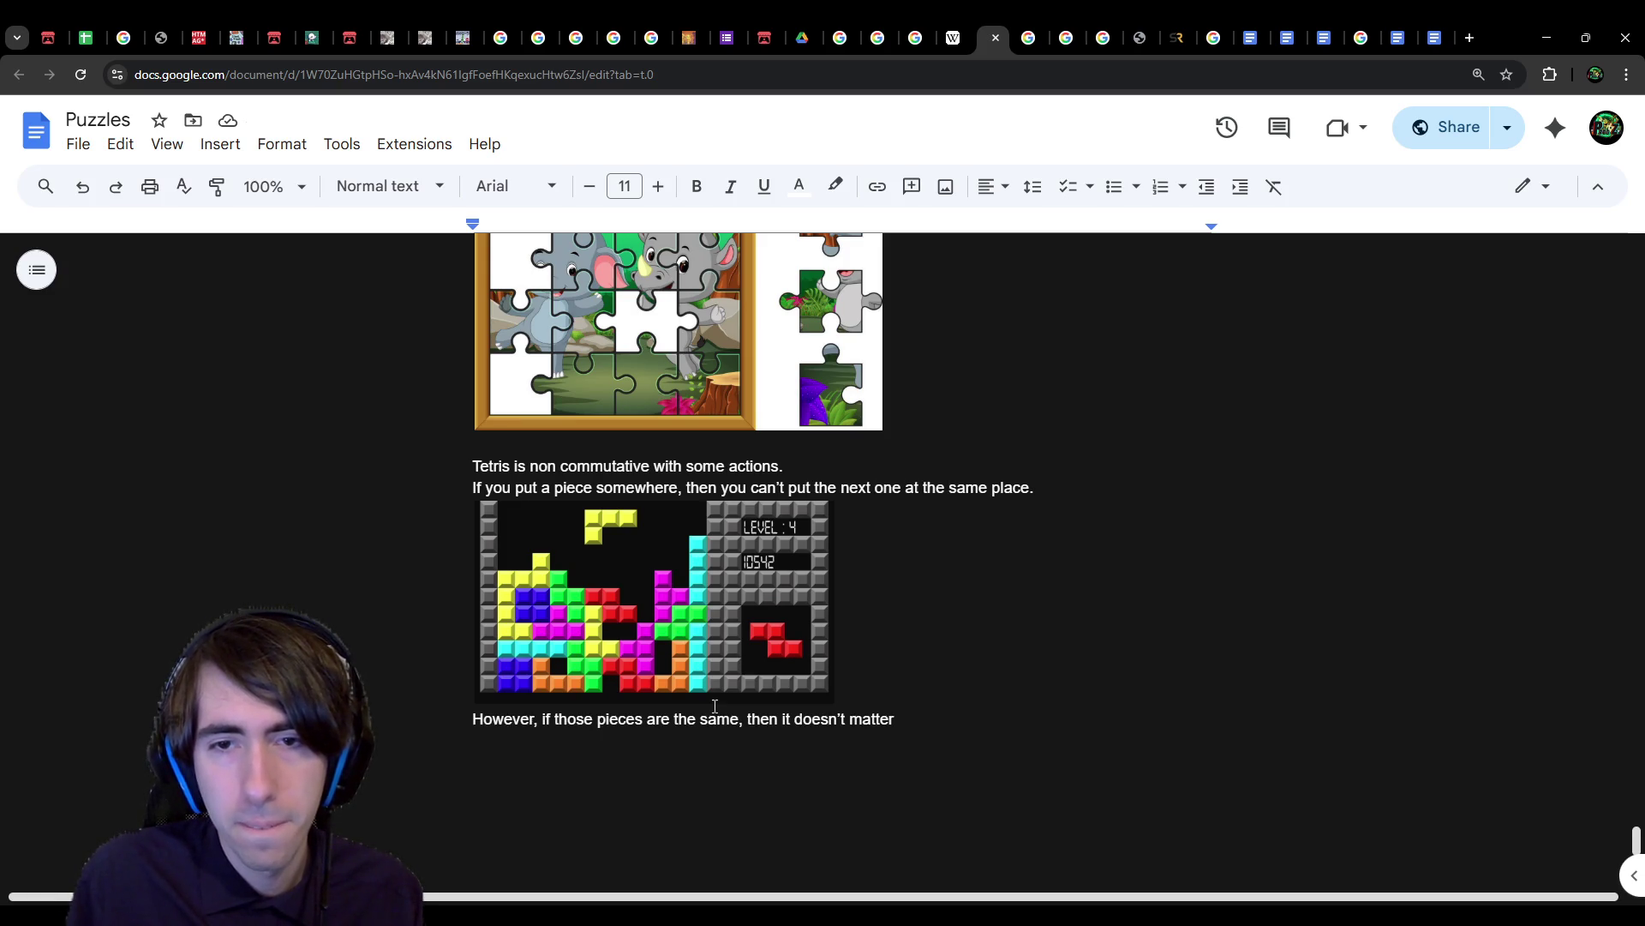
key(Down)
key(Down)
key(Down)
key(Up)
text(which )
text(one you pl)
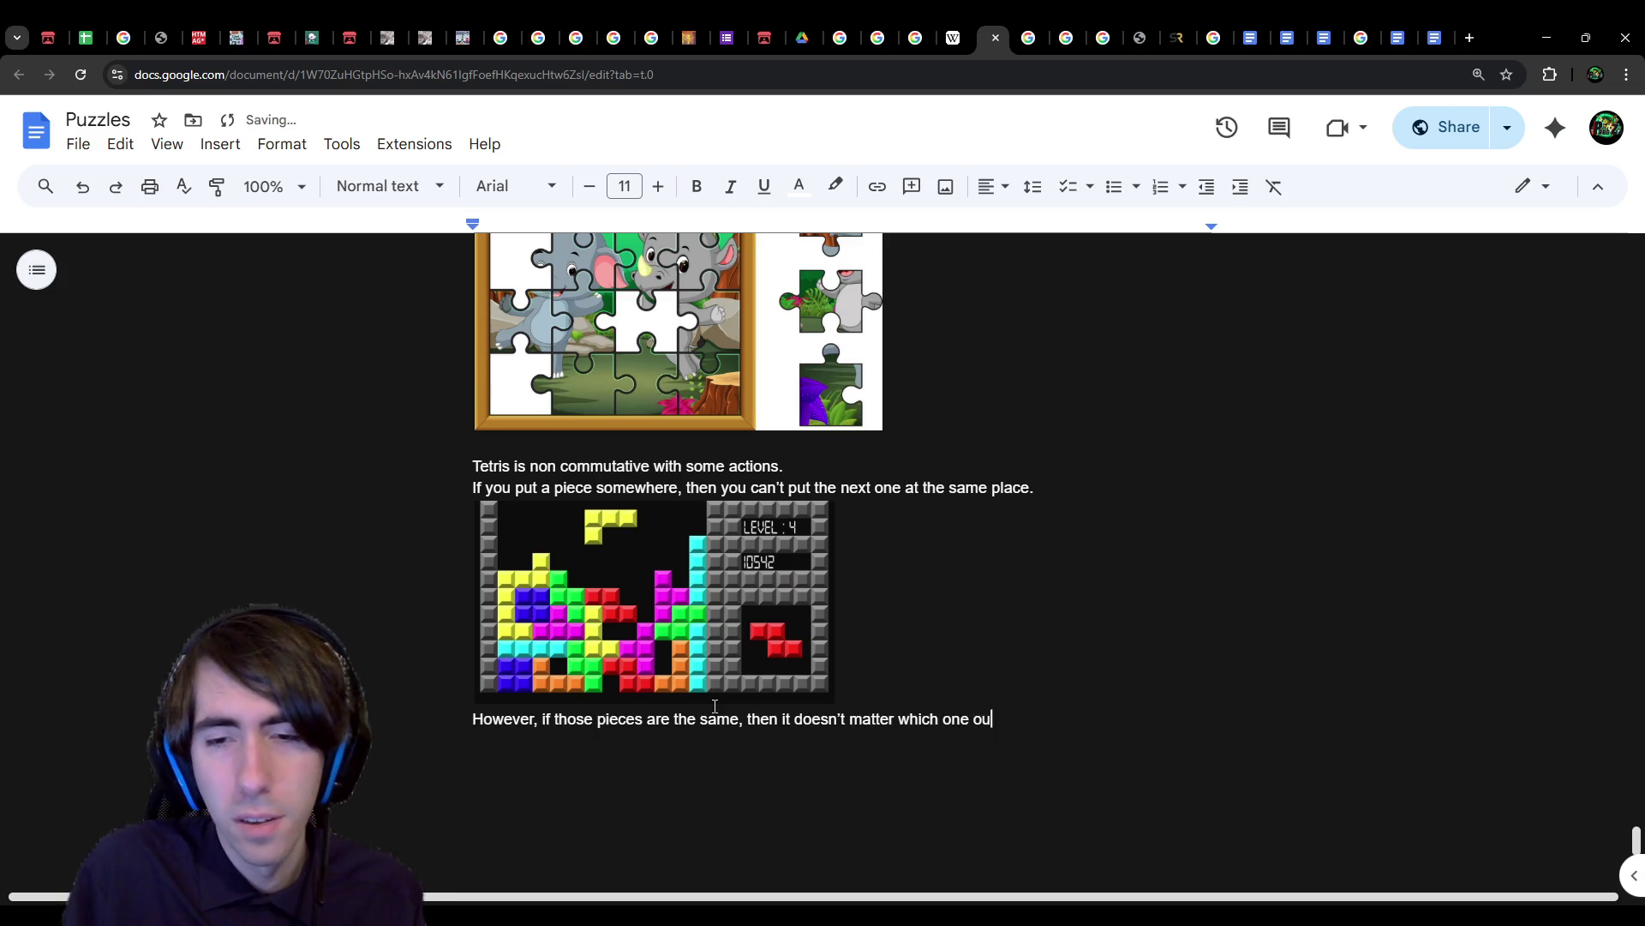
text(where first.)
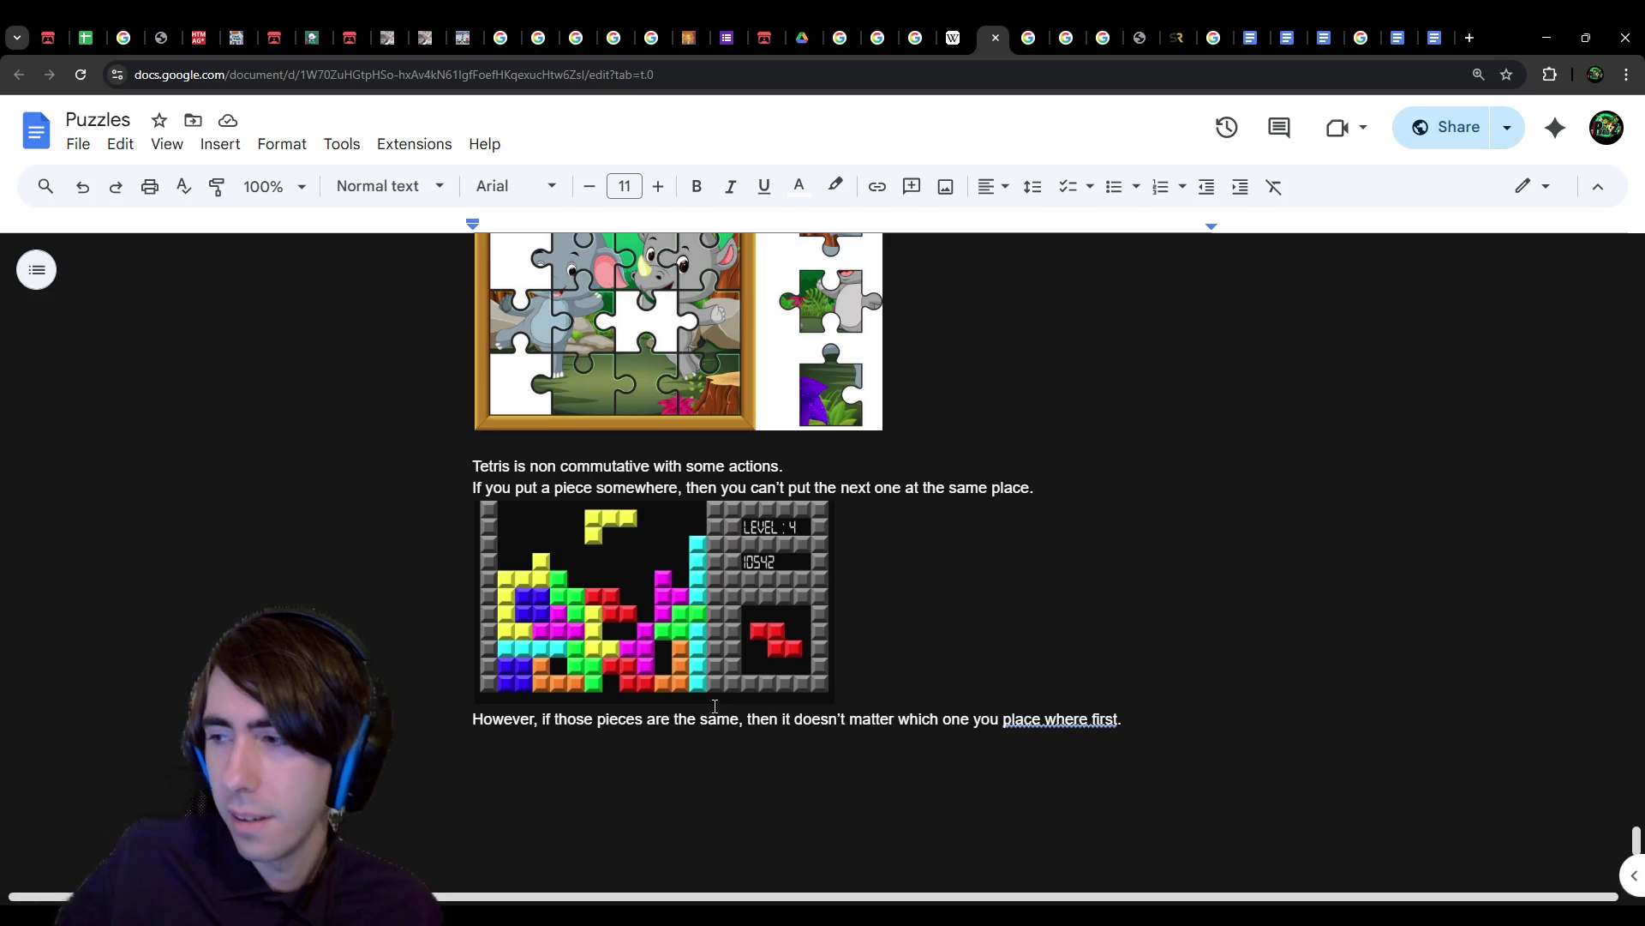
click(1056, 724)
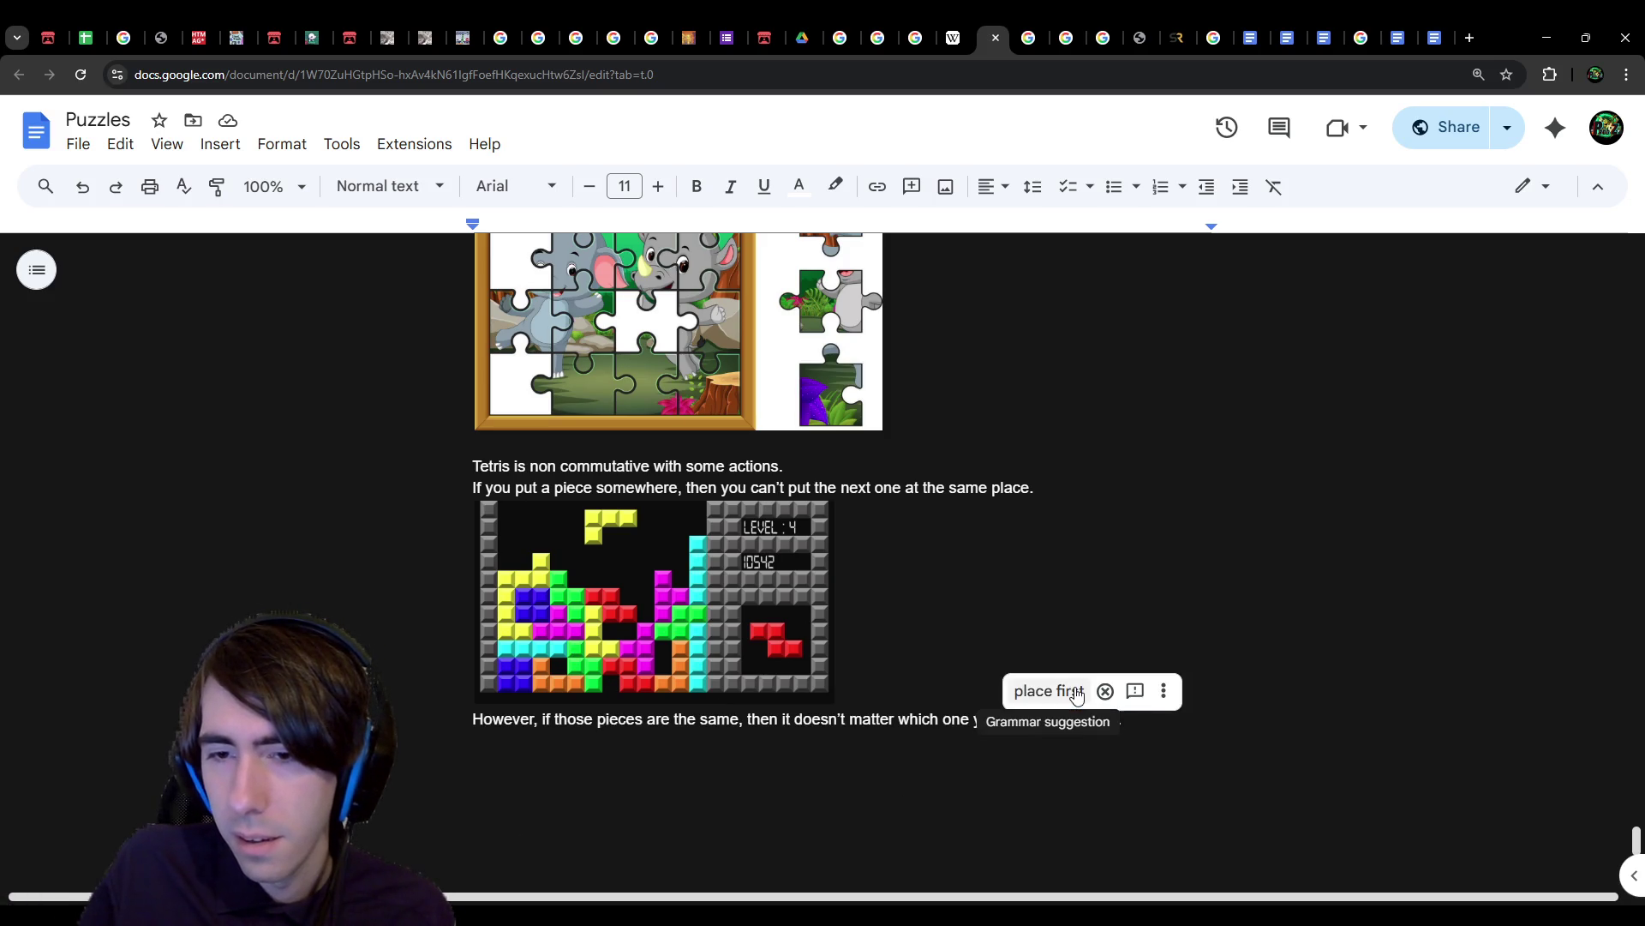
click(1013, 778)
click(1057, 720)
key(Down)
click(1086, 724)
click(1047, 690)
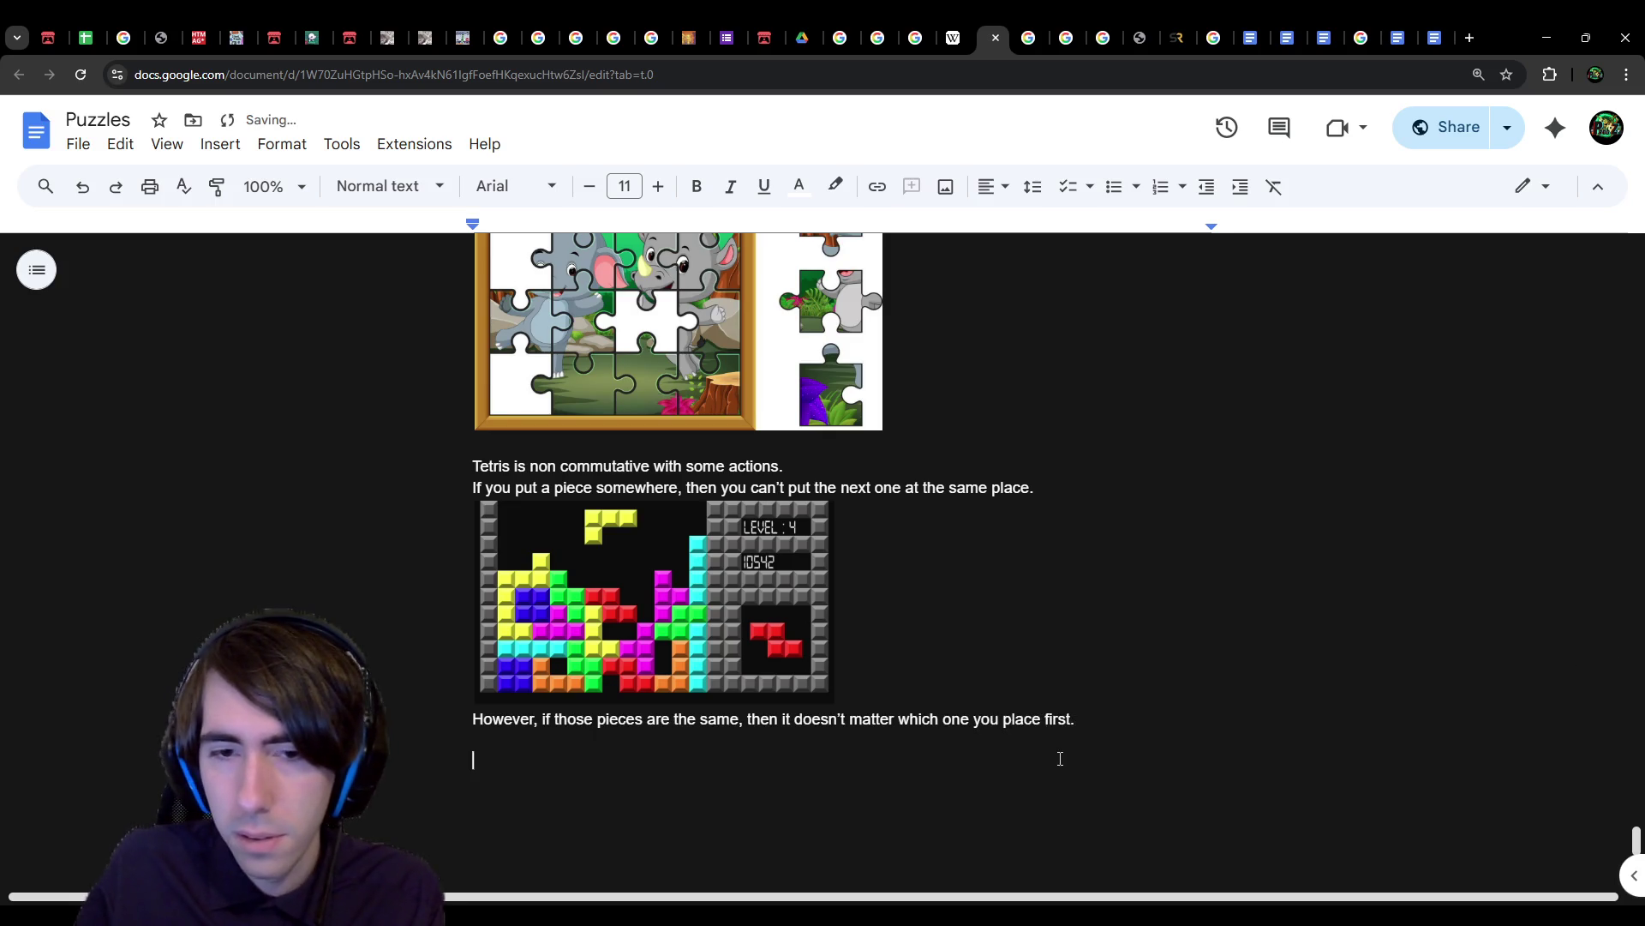
click(1072, 719)
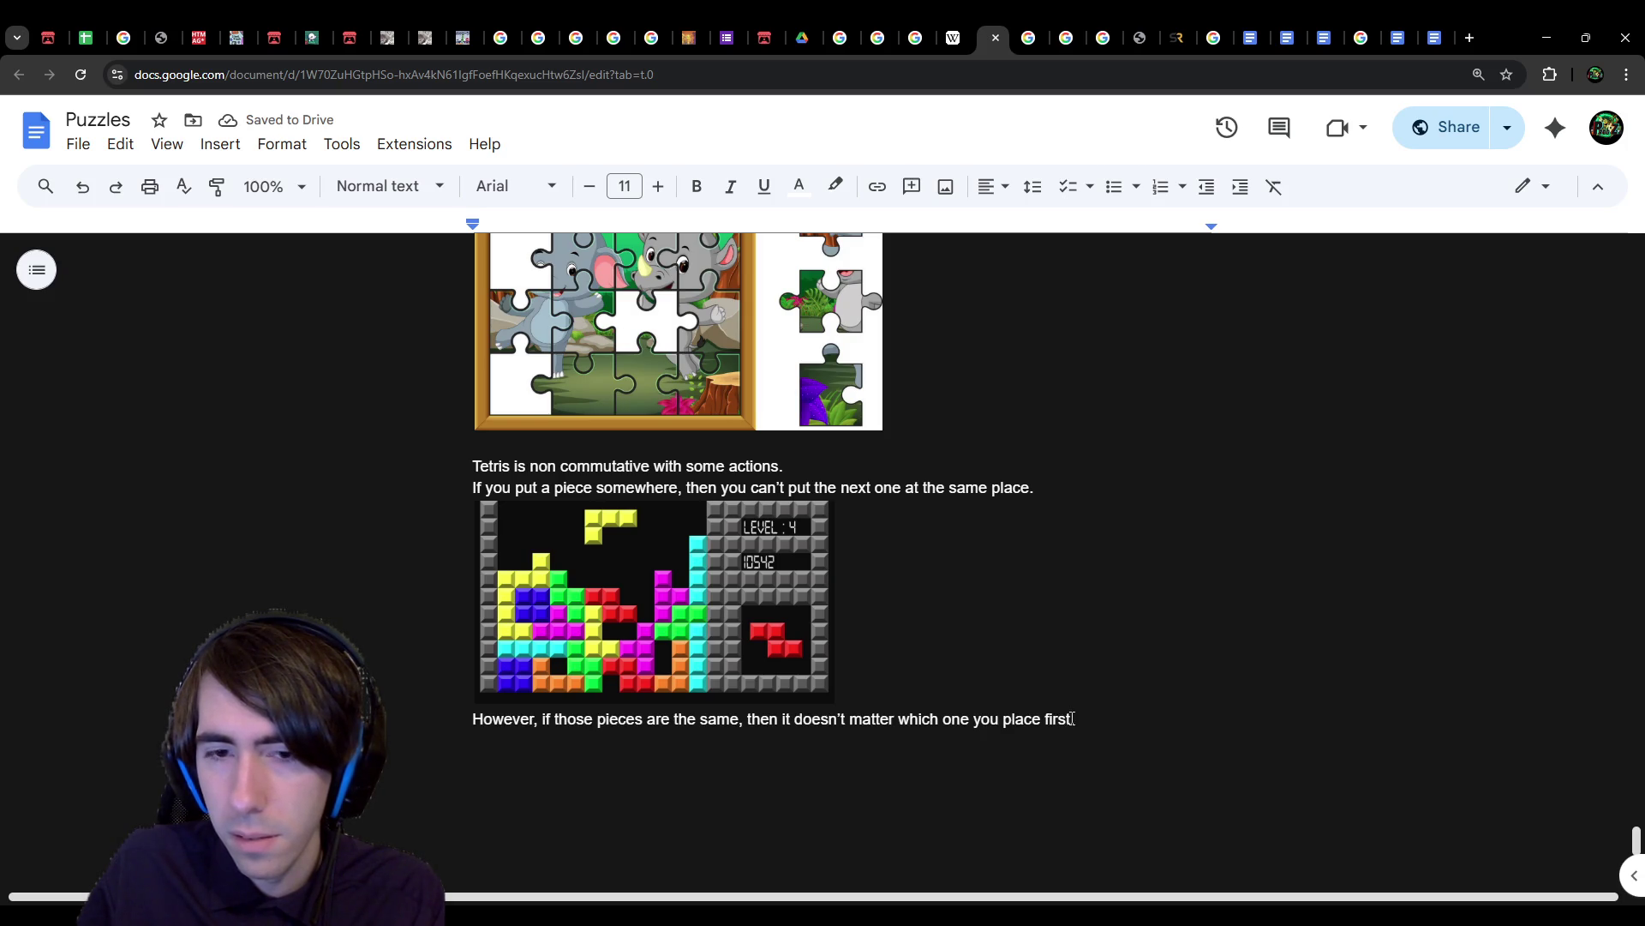
text( at)
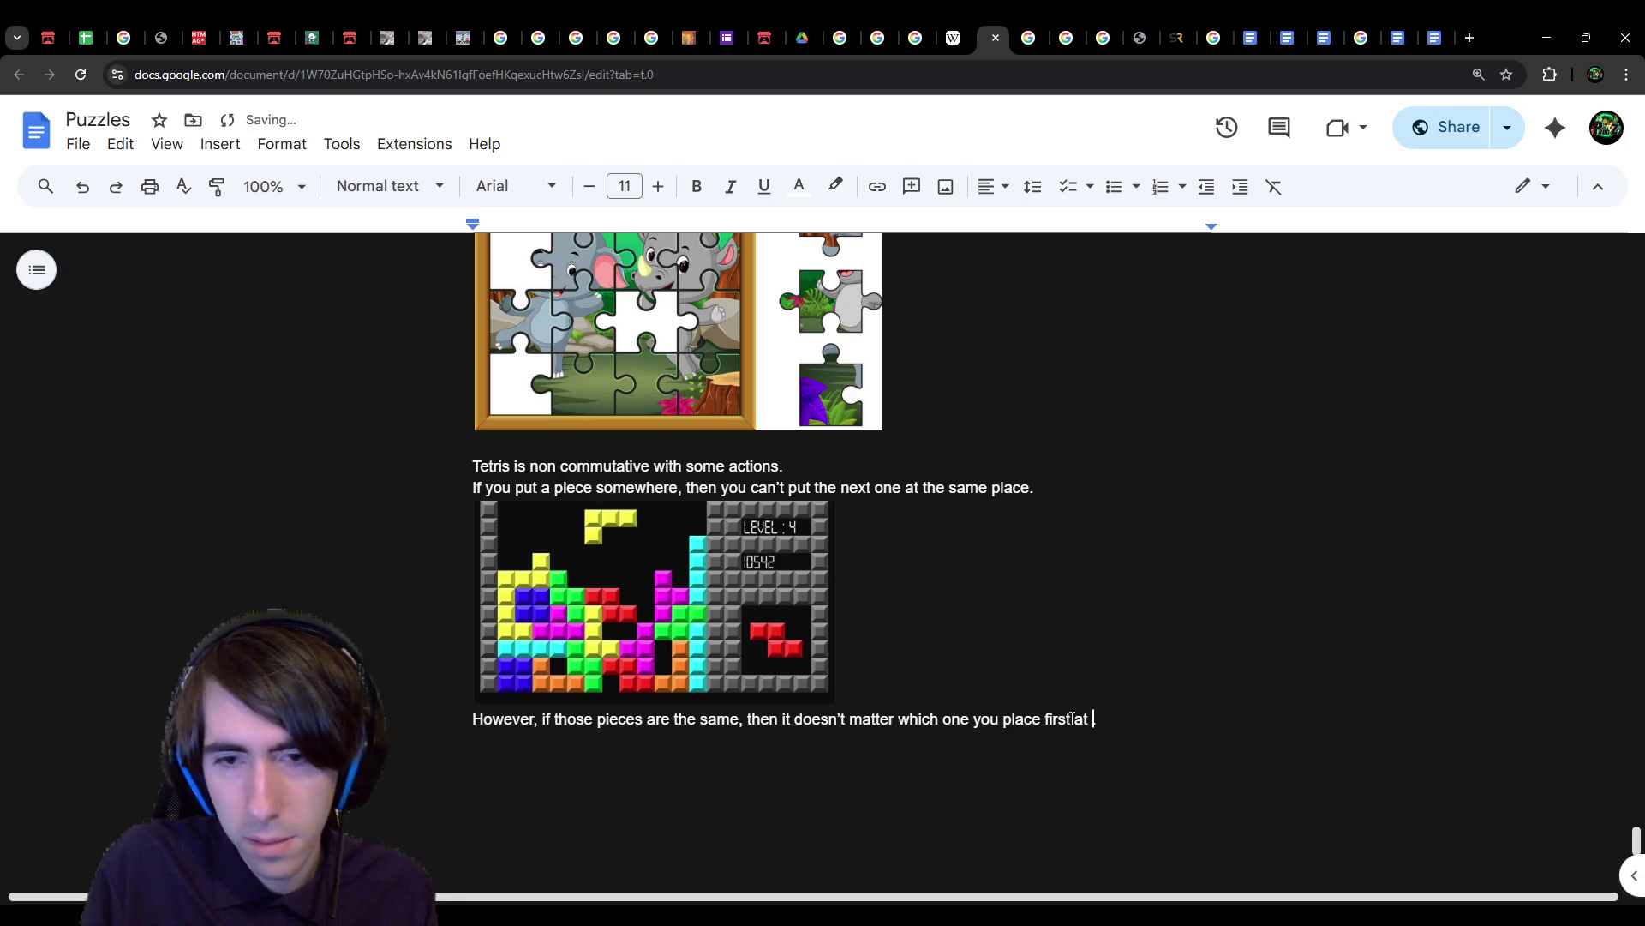
key(BackSpace)
key(BackSpace)
key(BackSpace)
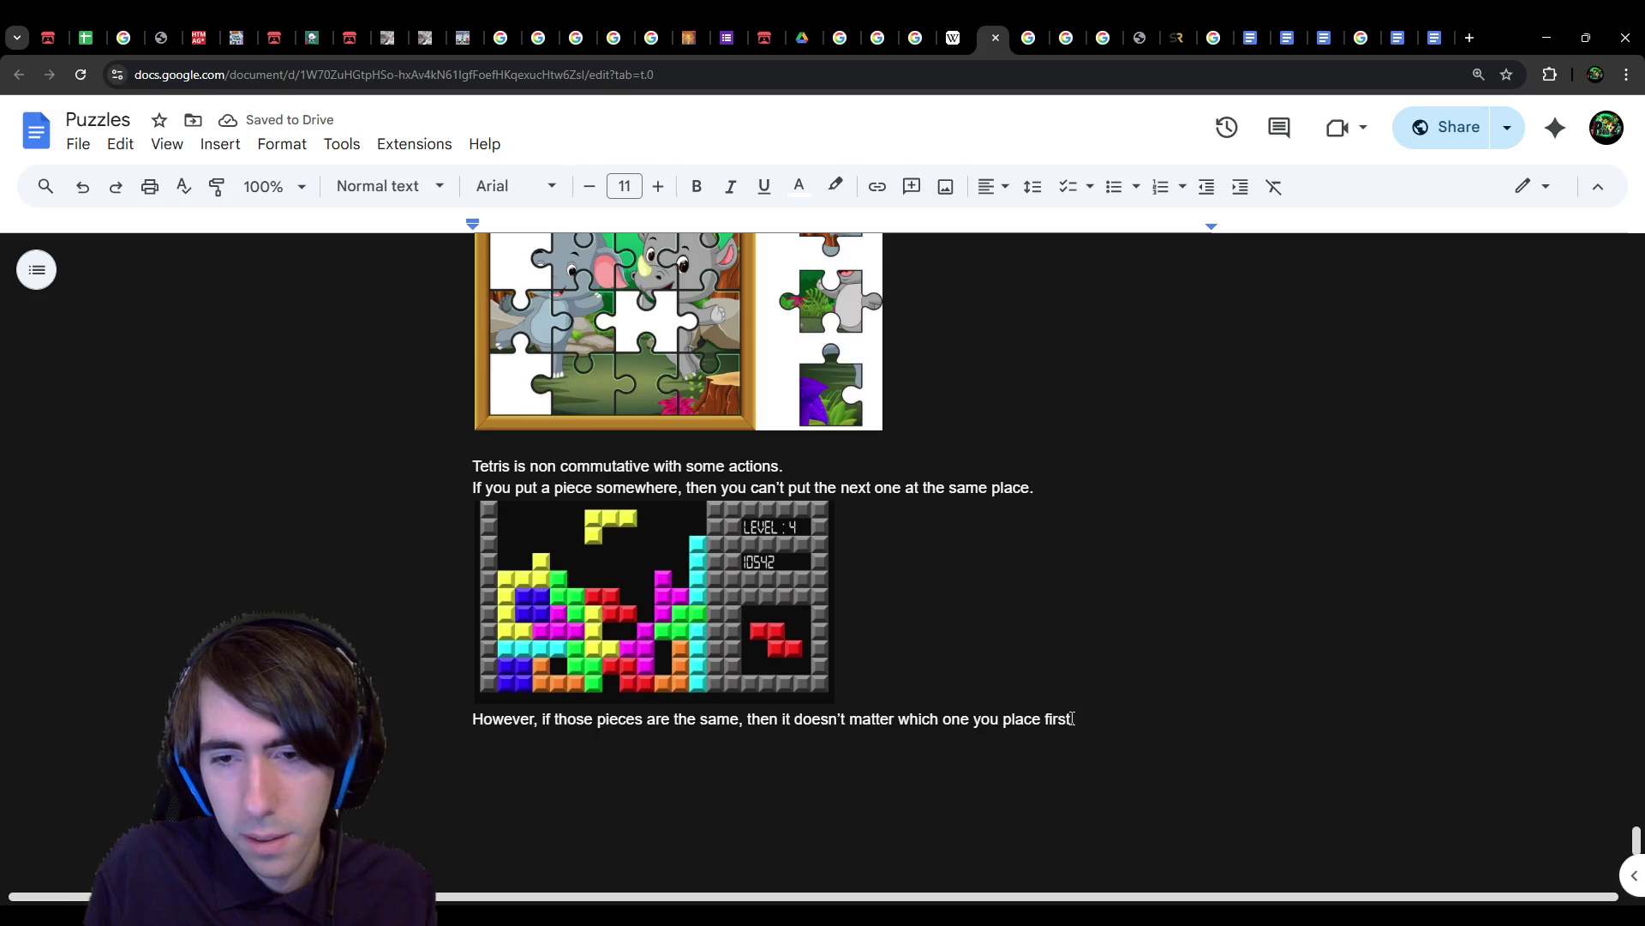
key(ctrl+BackSpace)
text(where.)
key(Return)
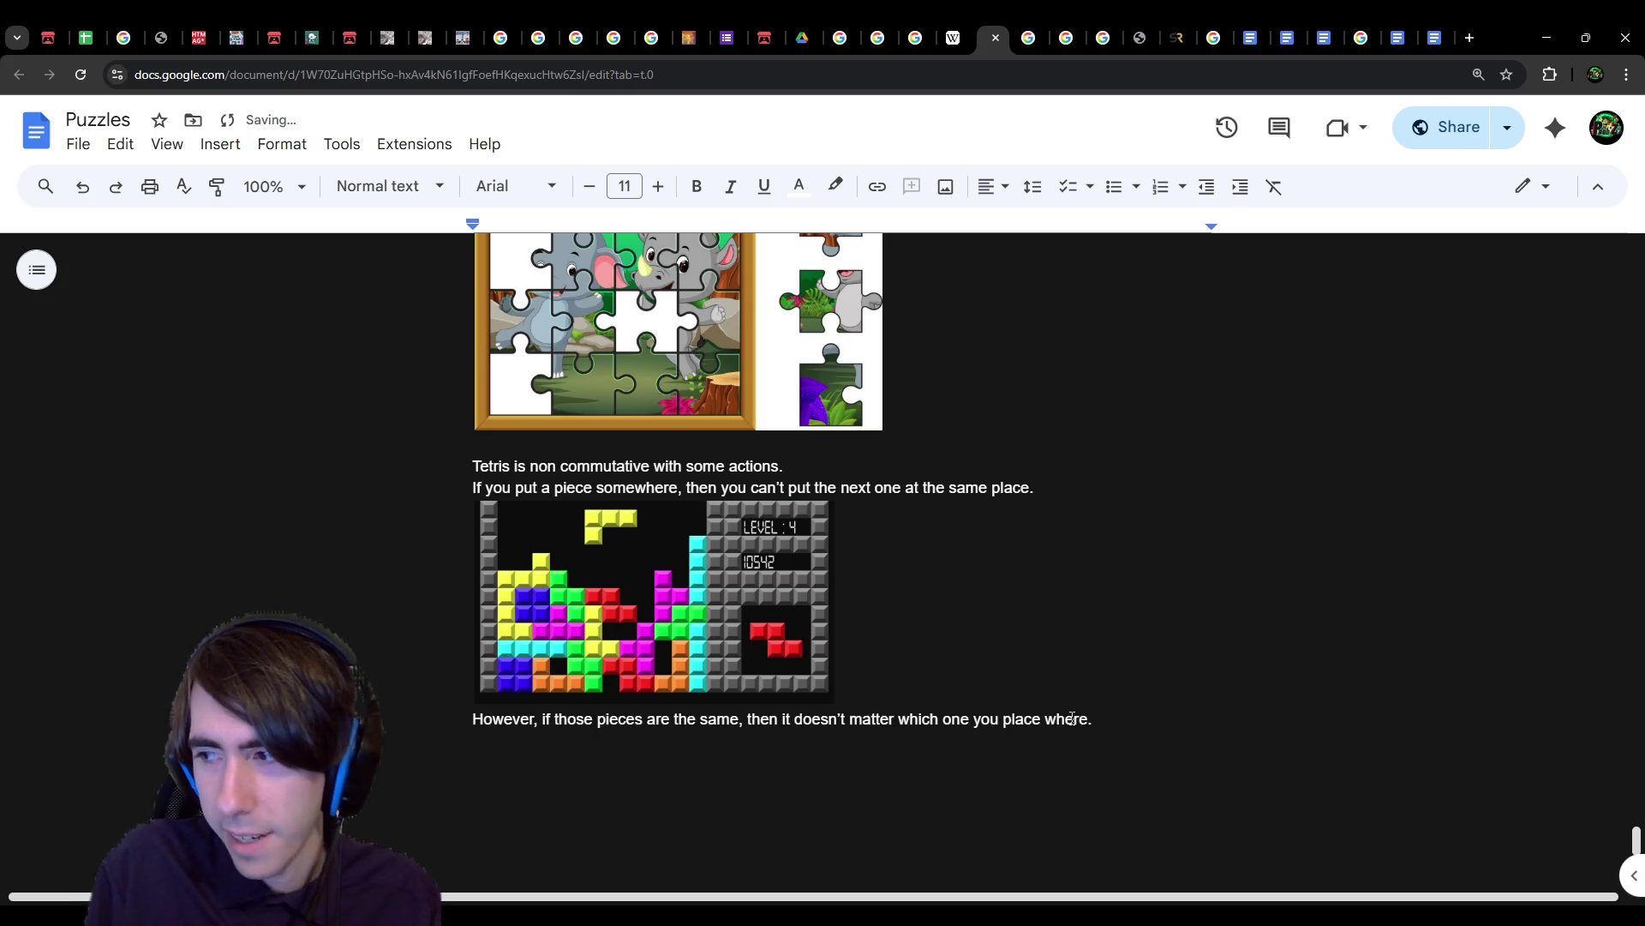
key(Return)
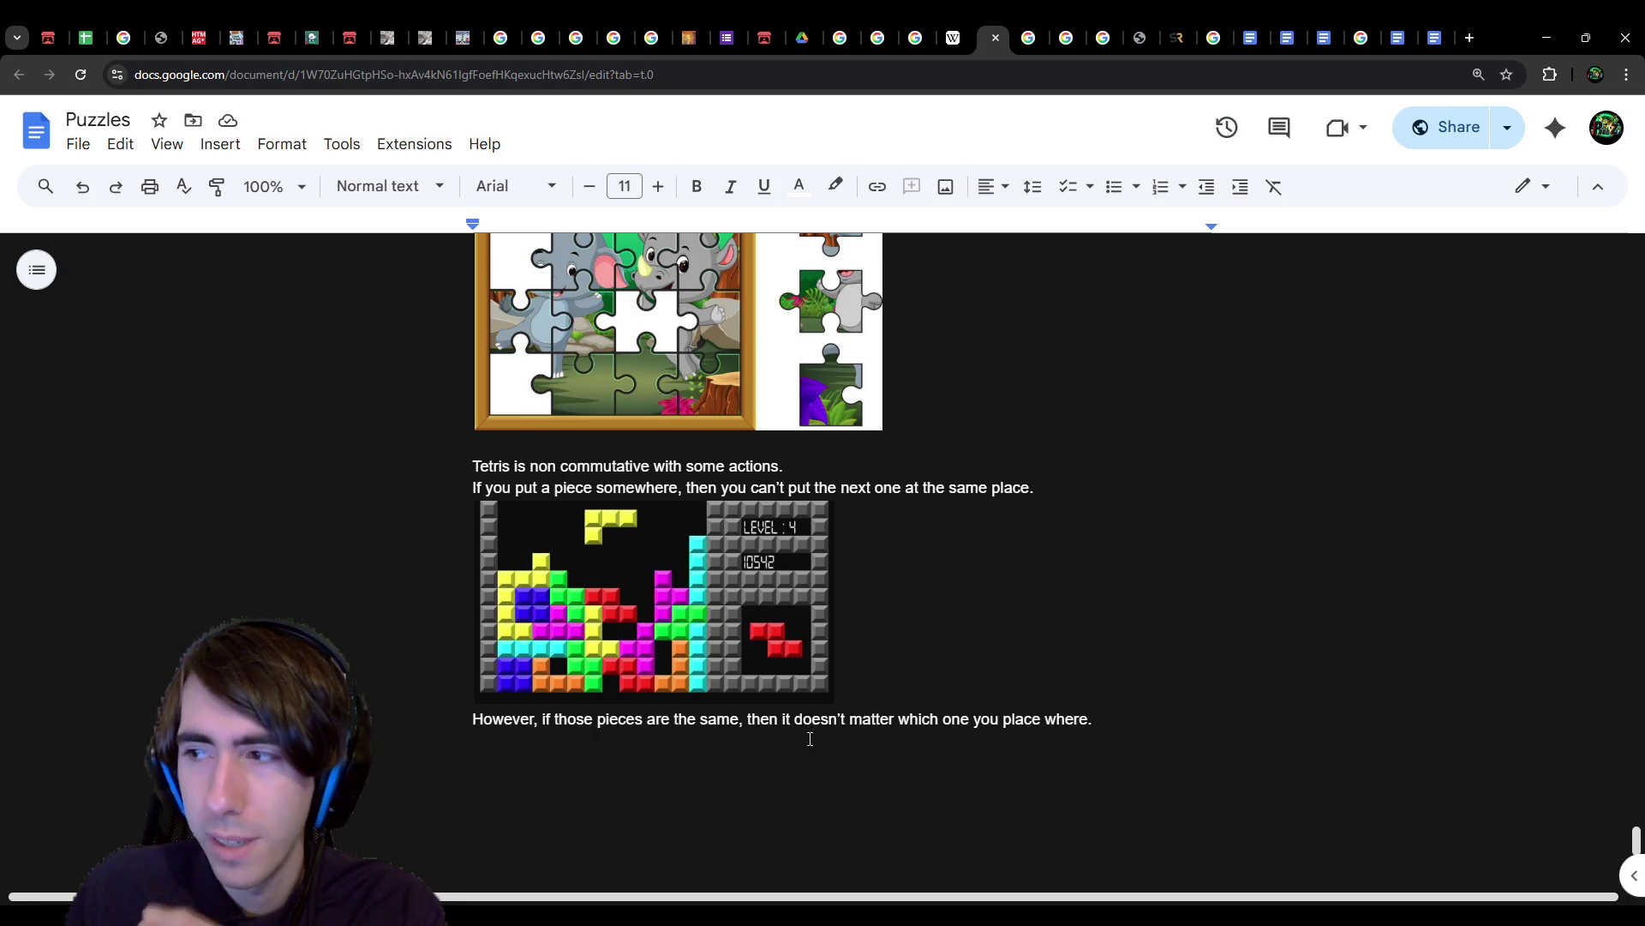
scroll(717, 477, up, 4)
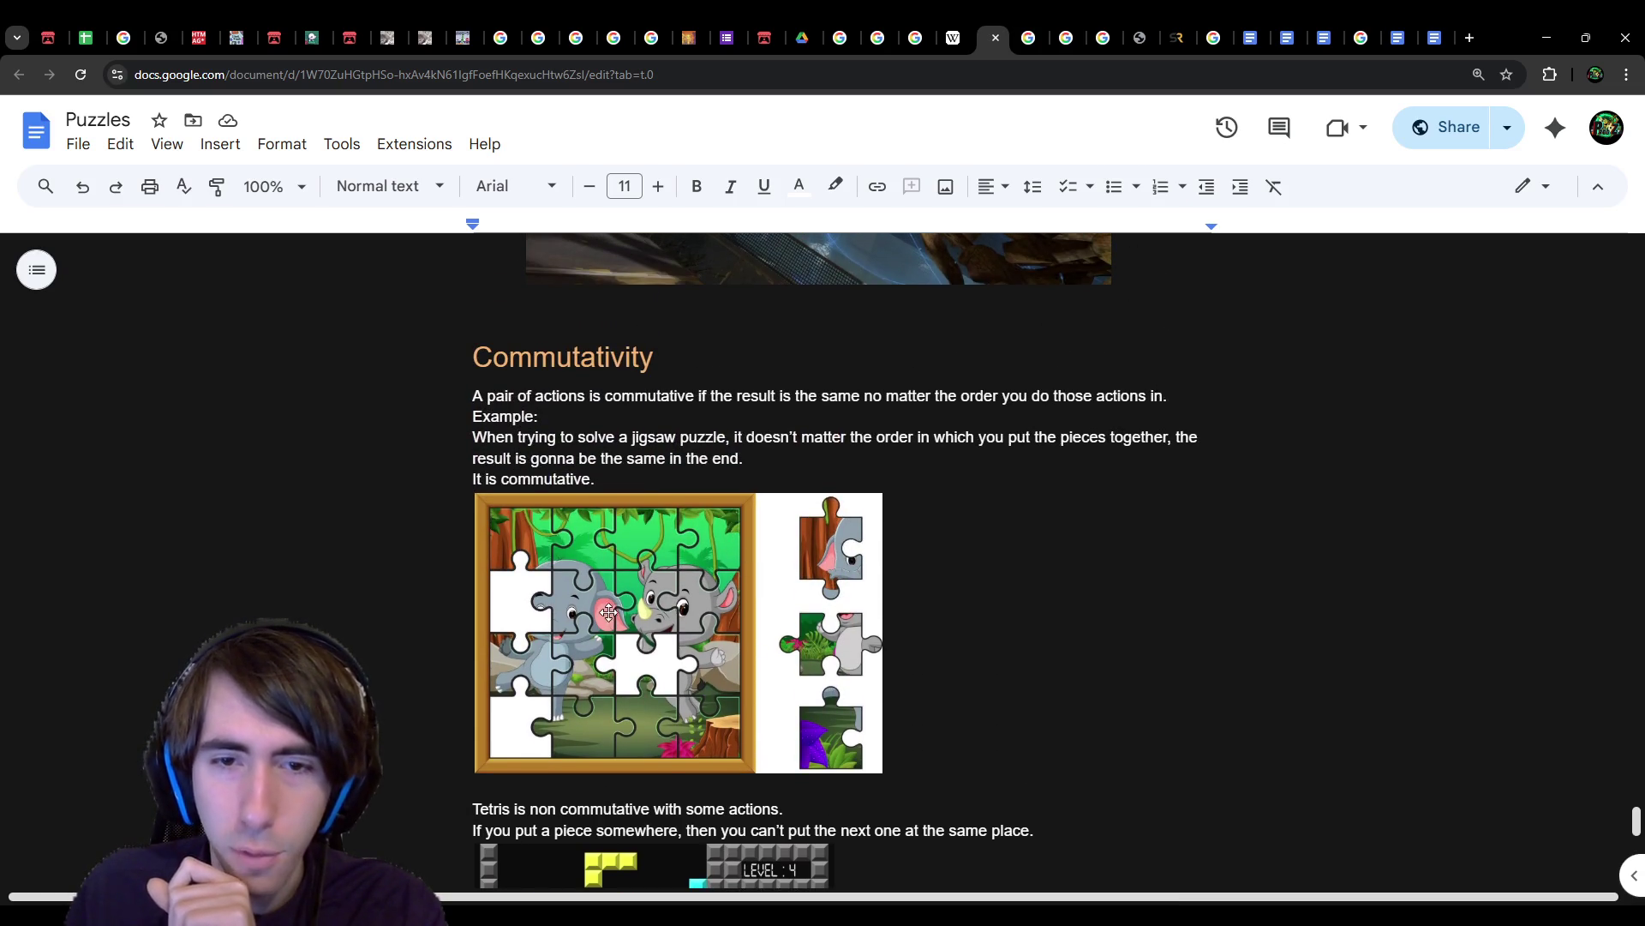
Step: Begin a new line reading 'Where' below the 'However…' Tetris sentence
click(621, 602)
scroll(622, 602, down, 1)
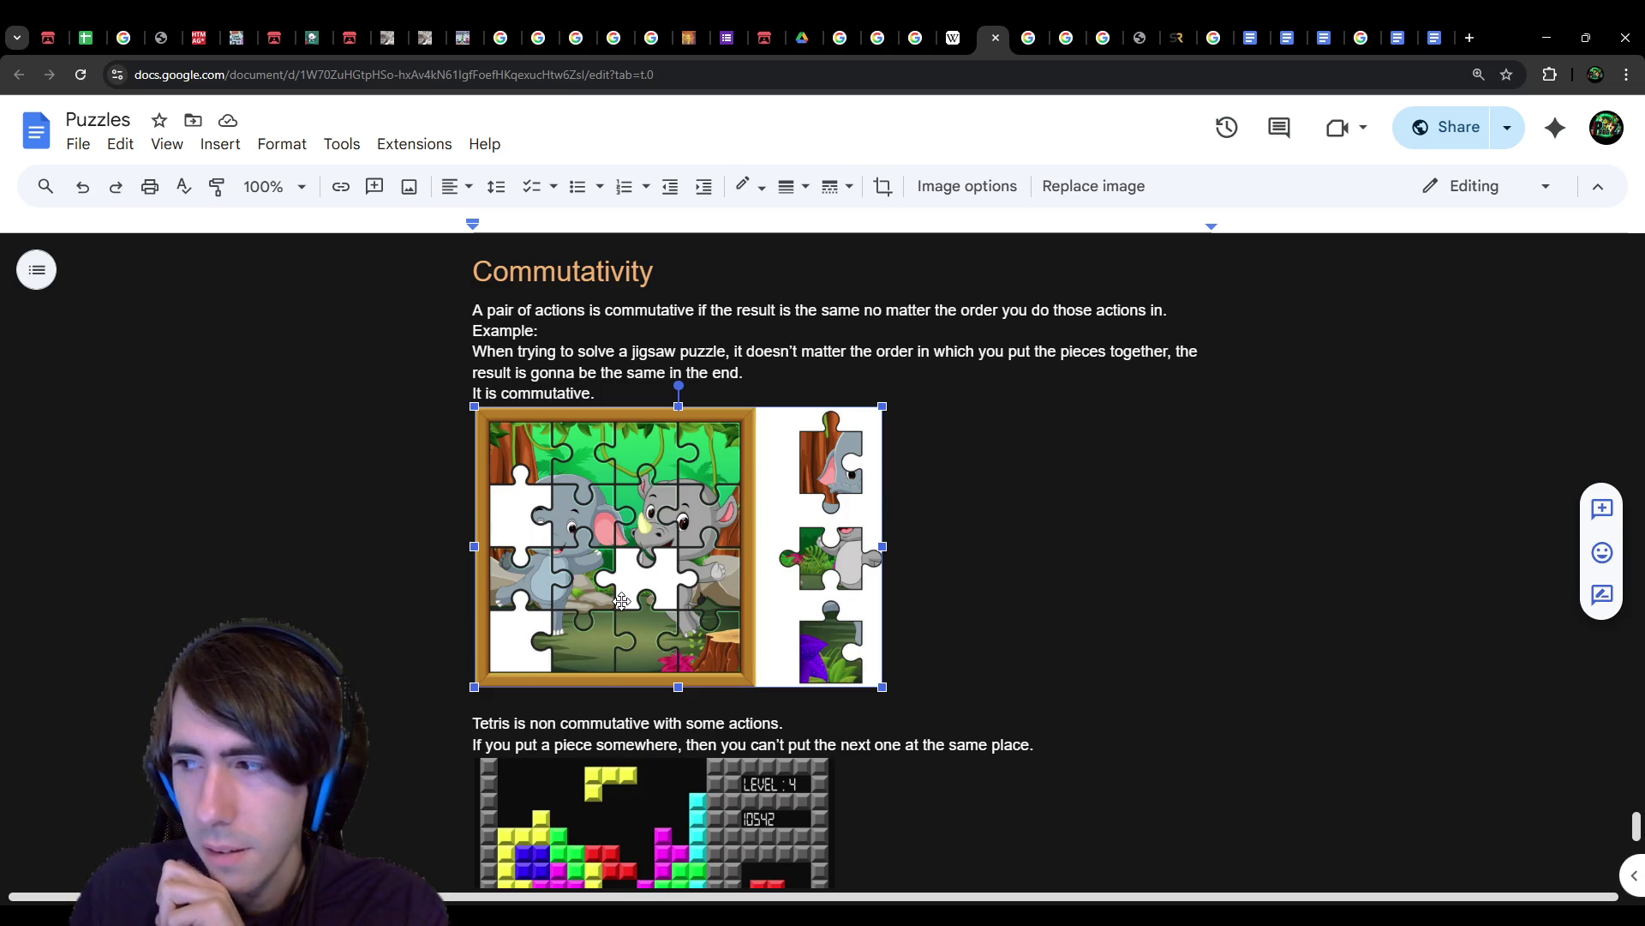
scroll(622, 602, down, 4)
click(643, 658)
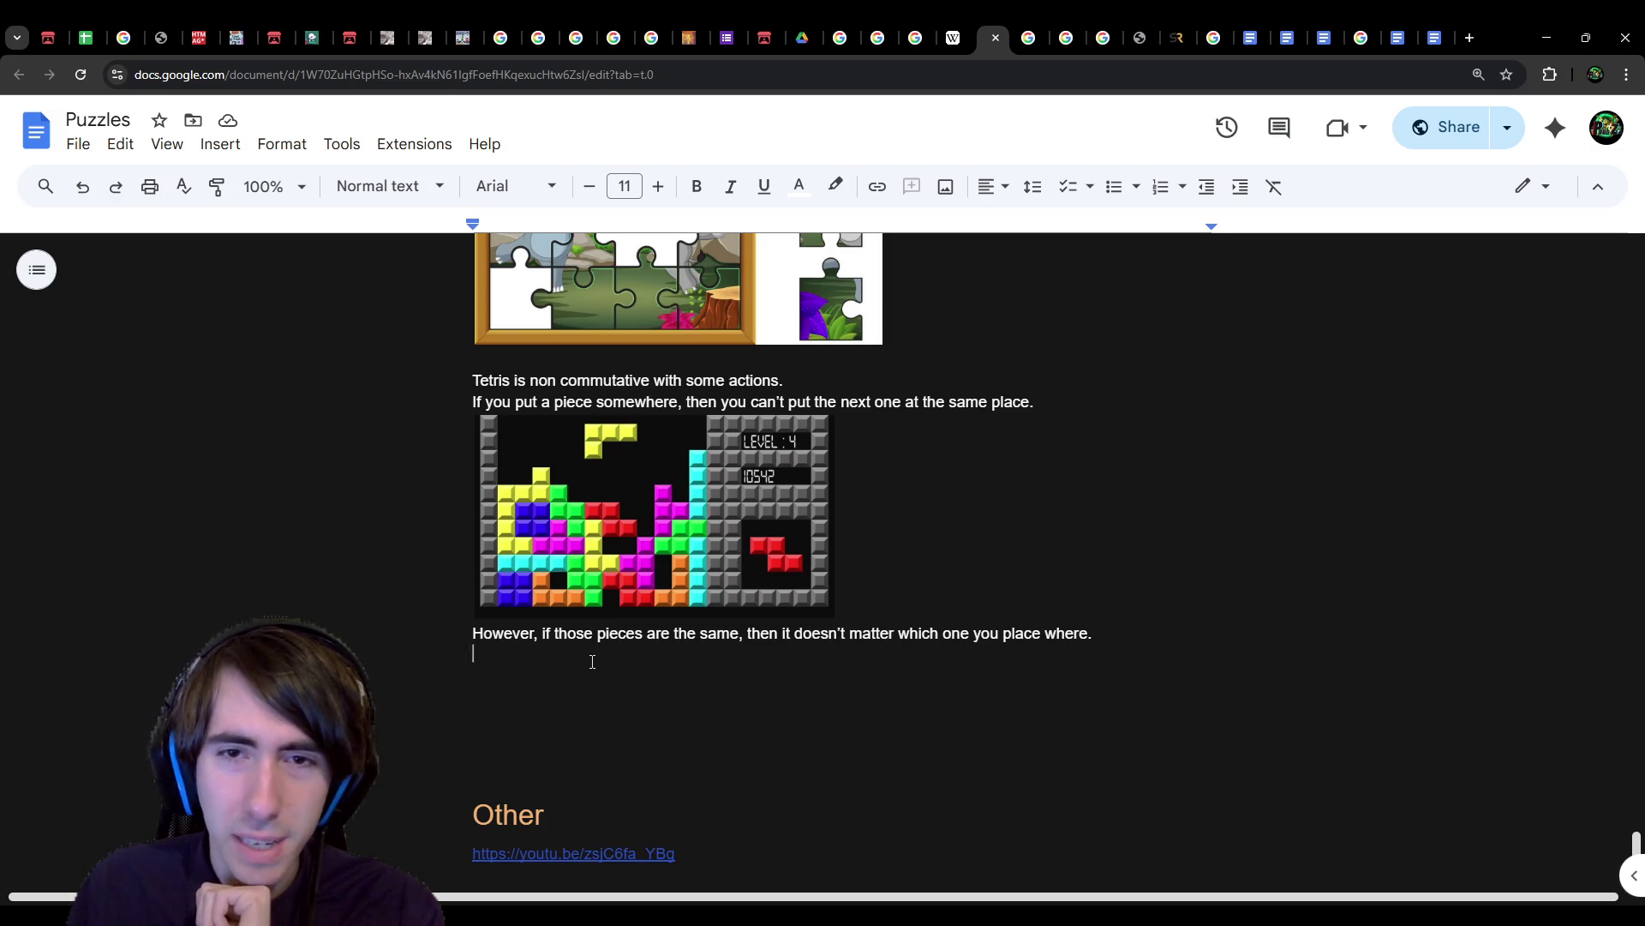
scroll(592, 661, up, 4)
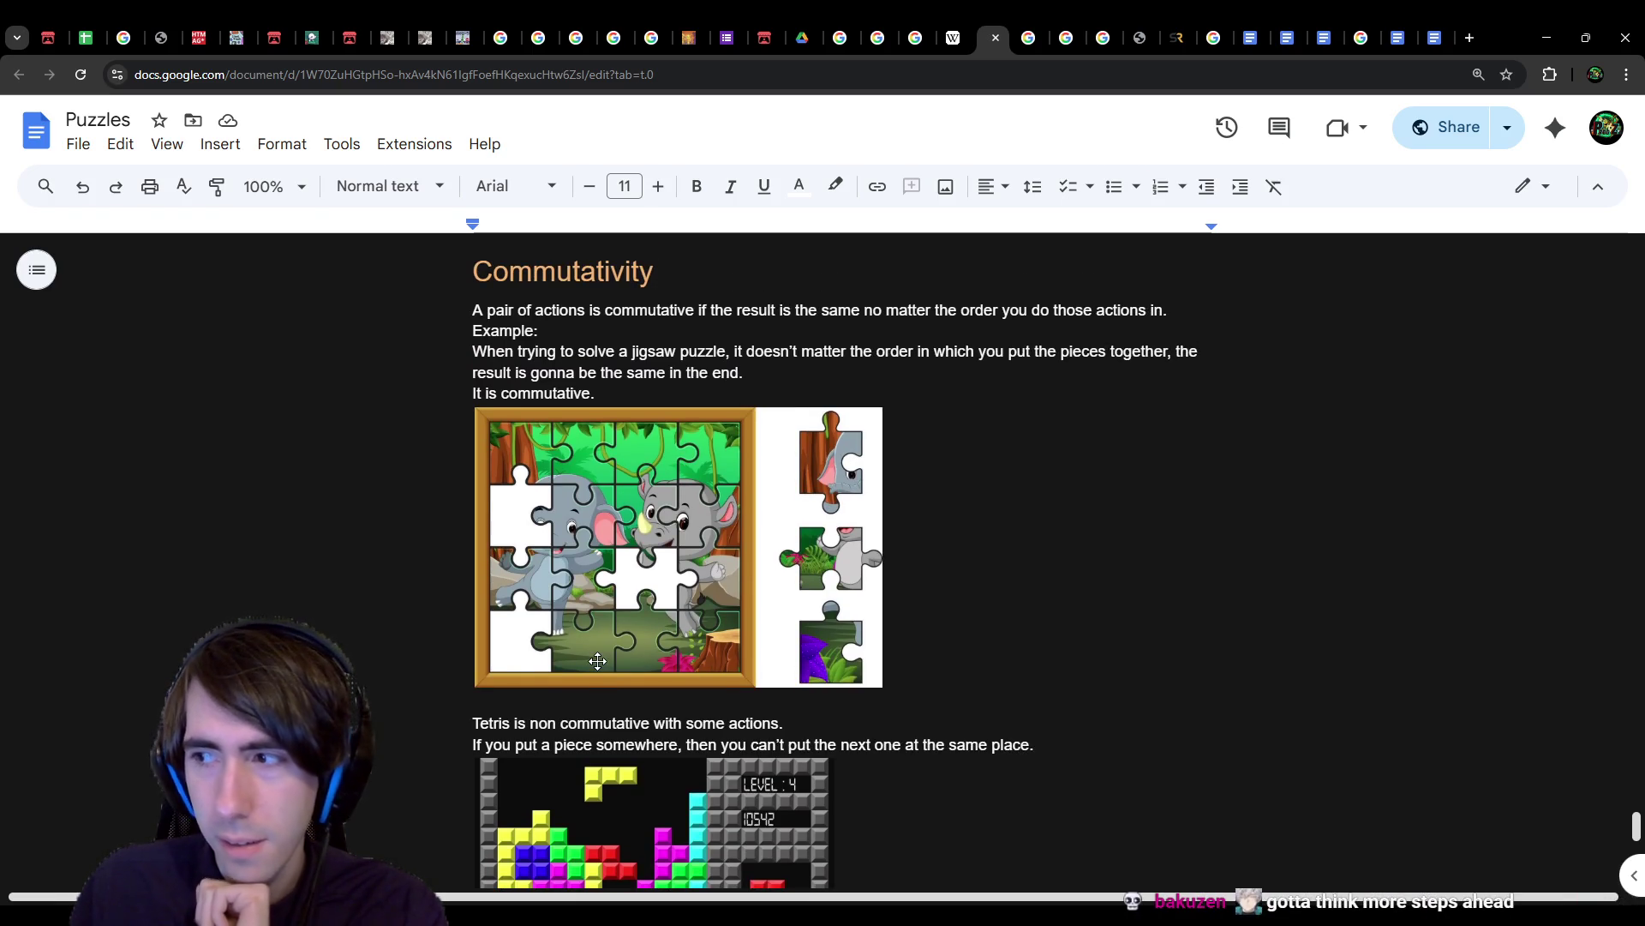
scroll(598, 661, down, 3)
scroll(597, 661, down, 1)
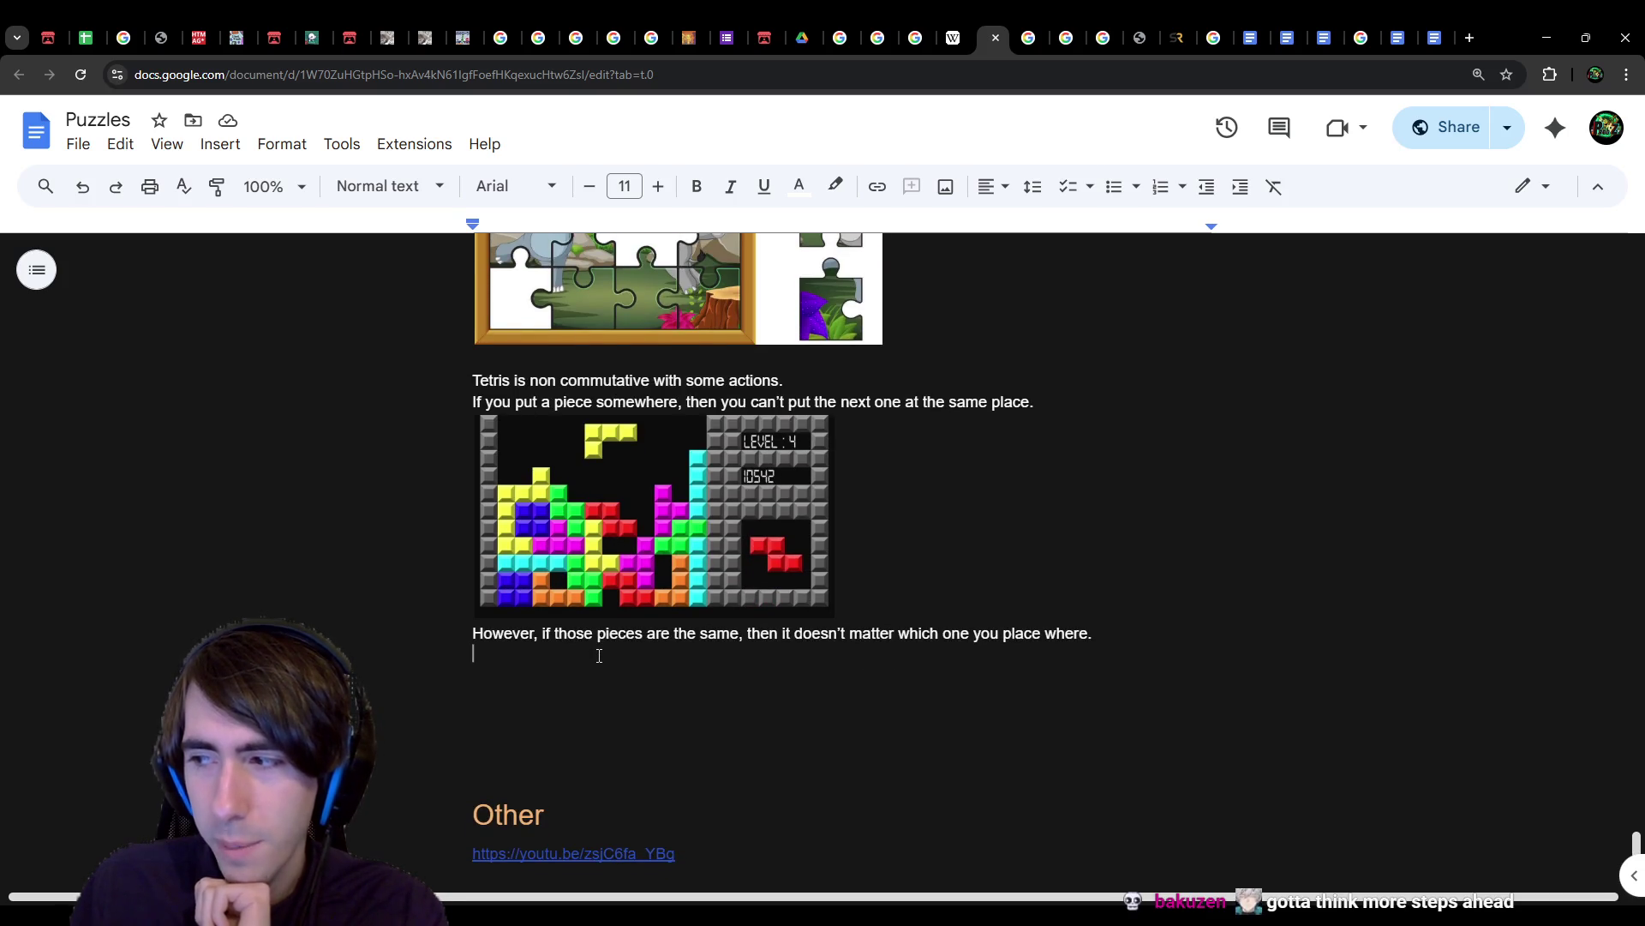
scroll(599, 656, up, 1)
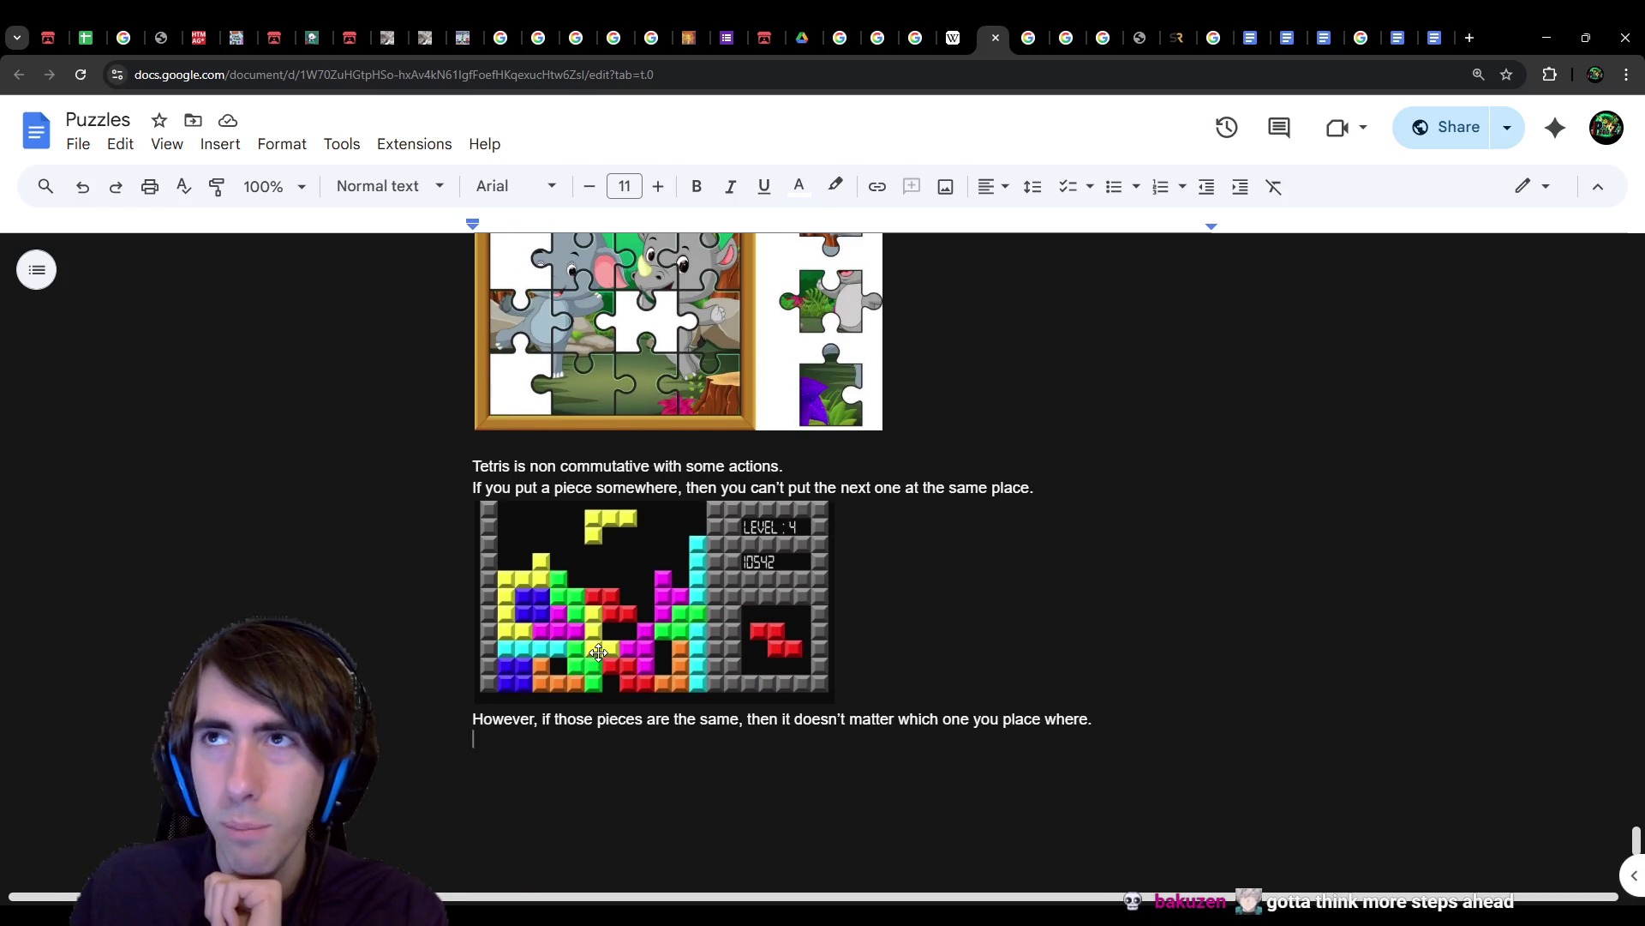
scroll(600, 653, down, 1)
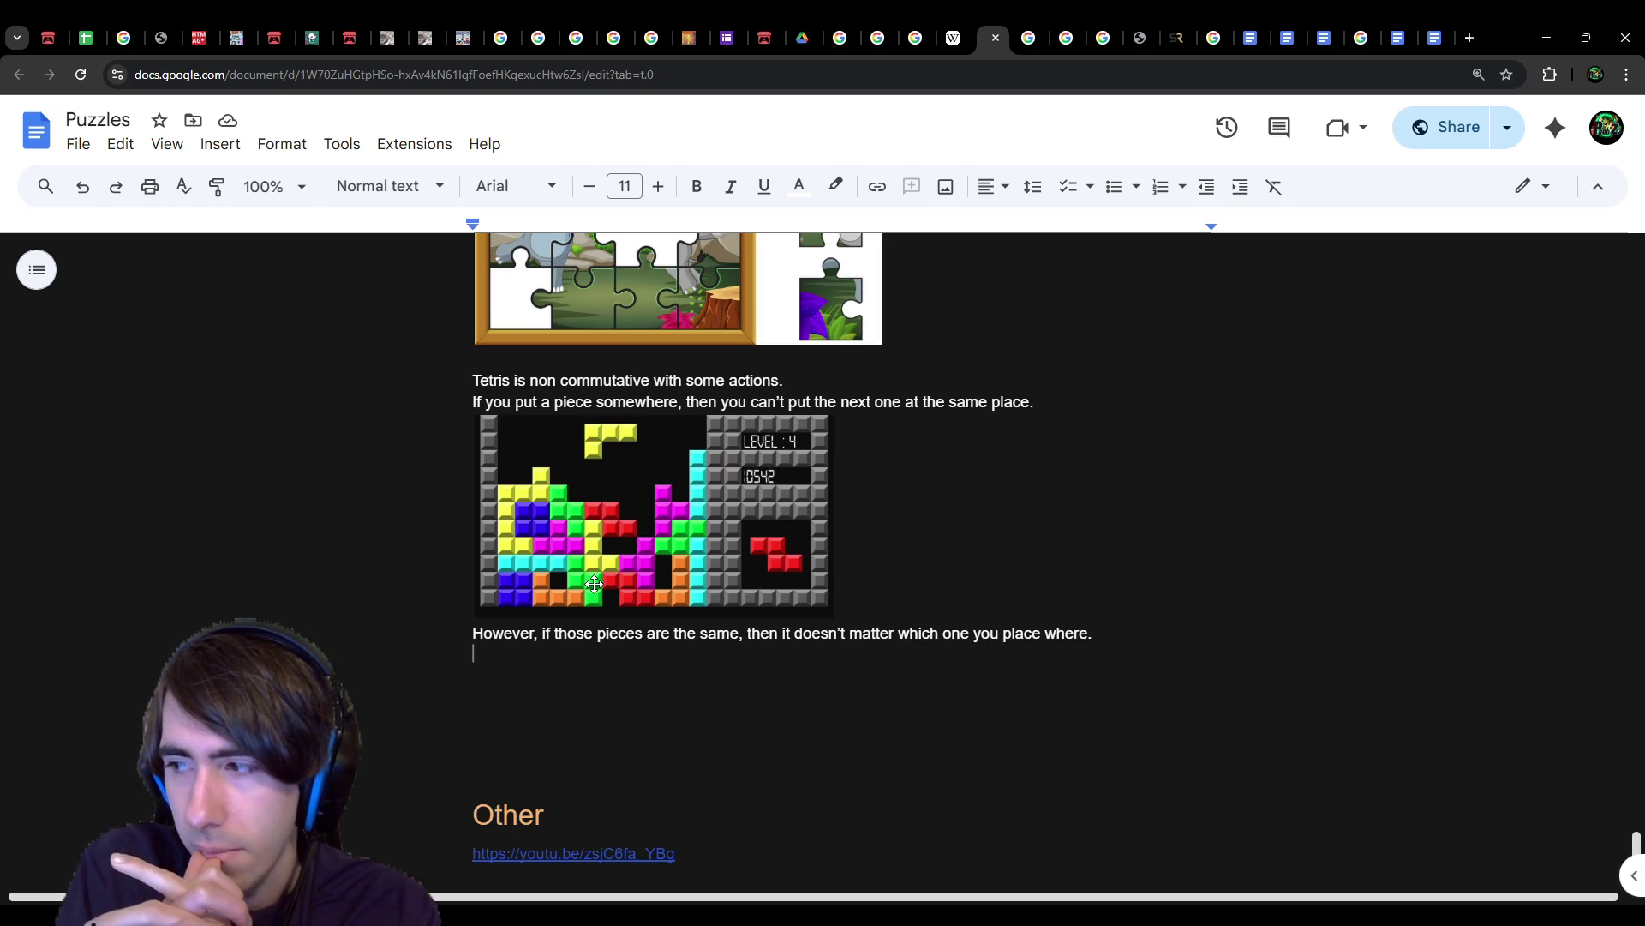
key(Return)
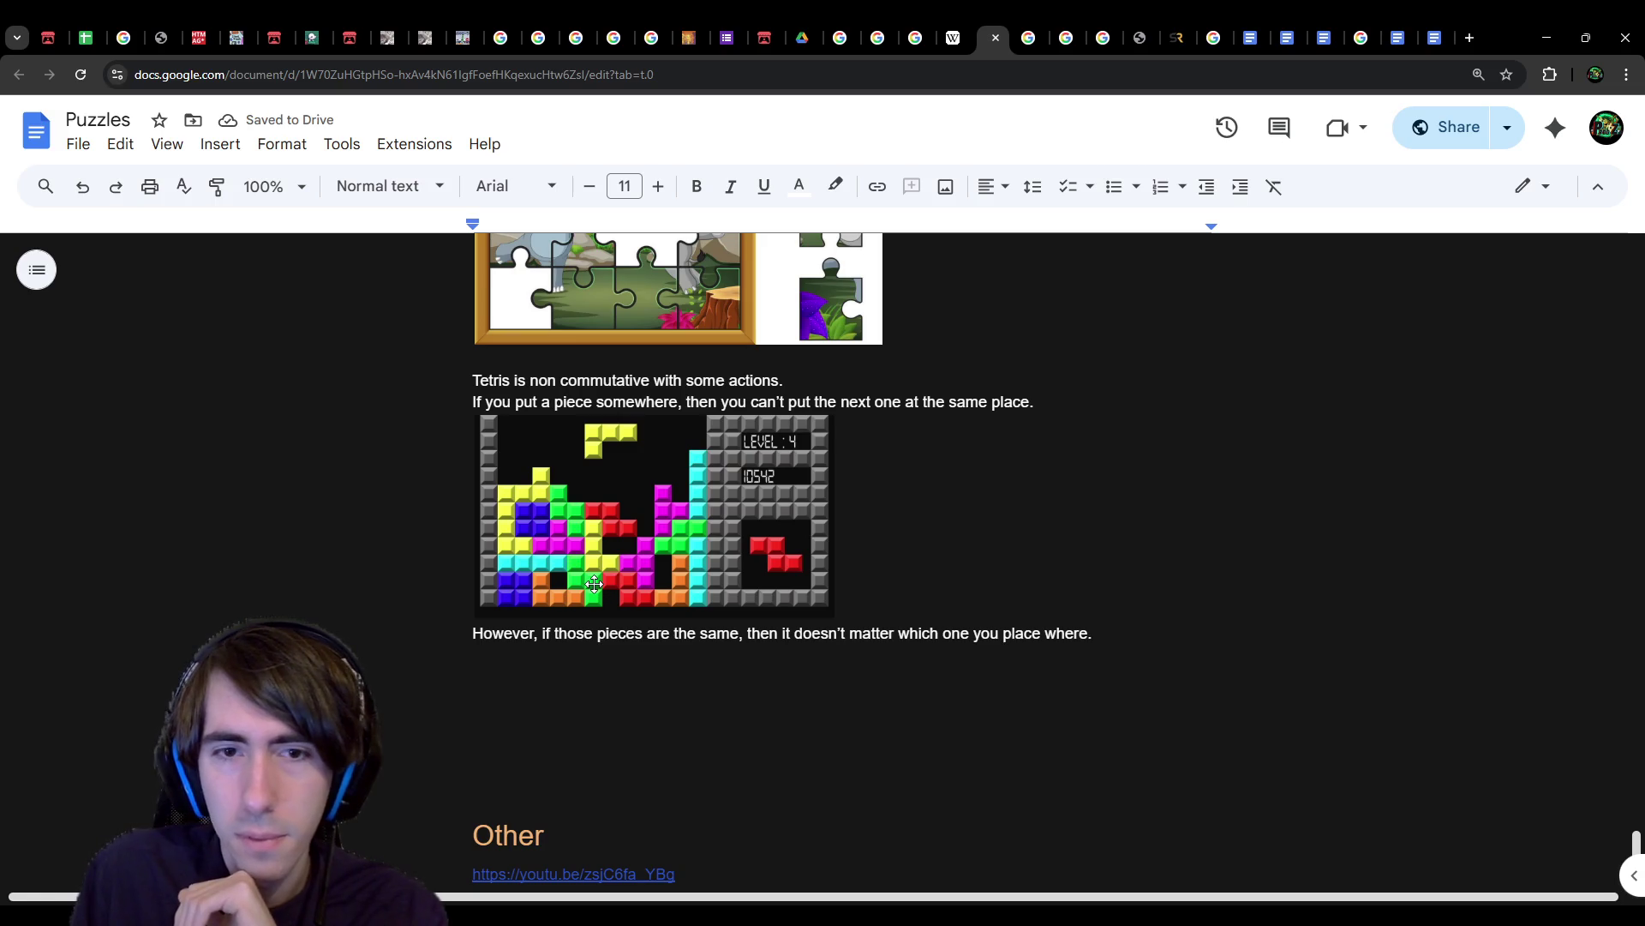
text(Where)
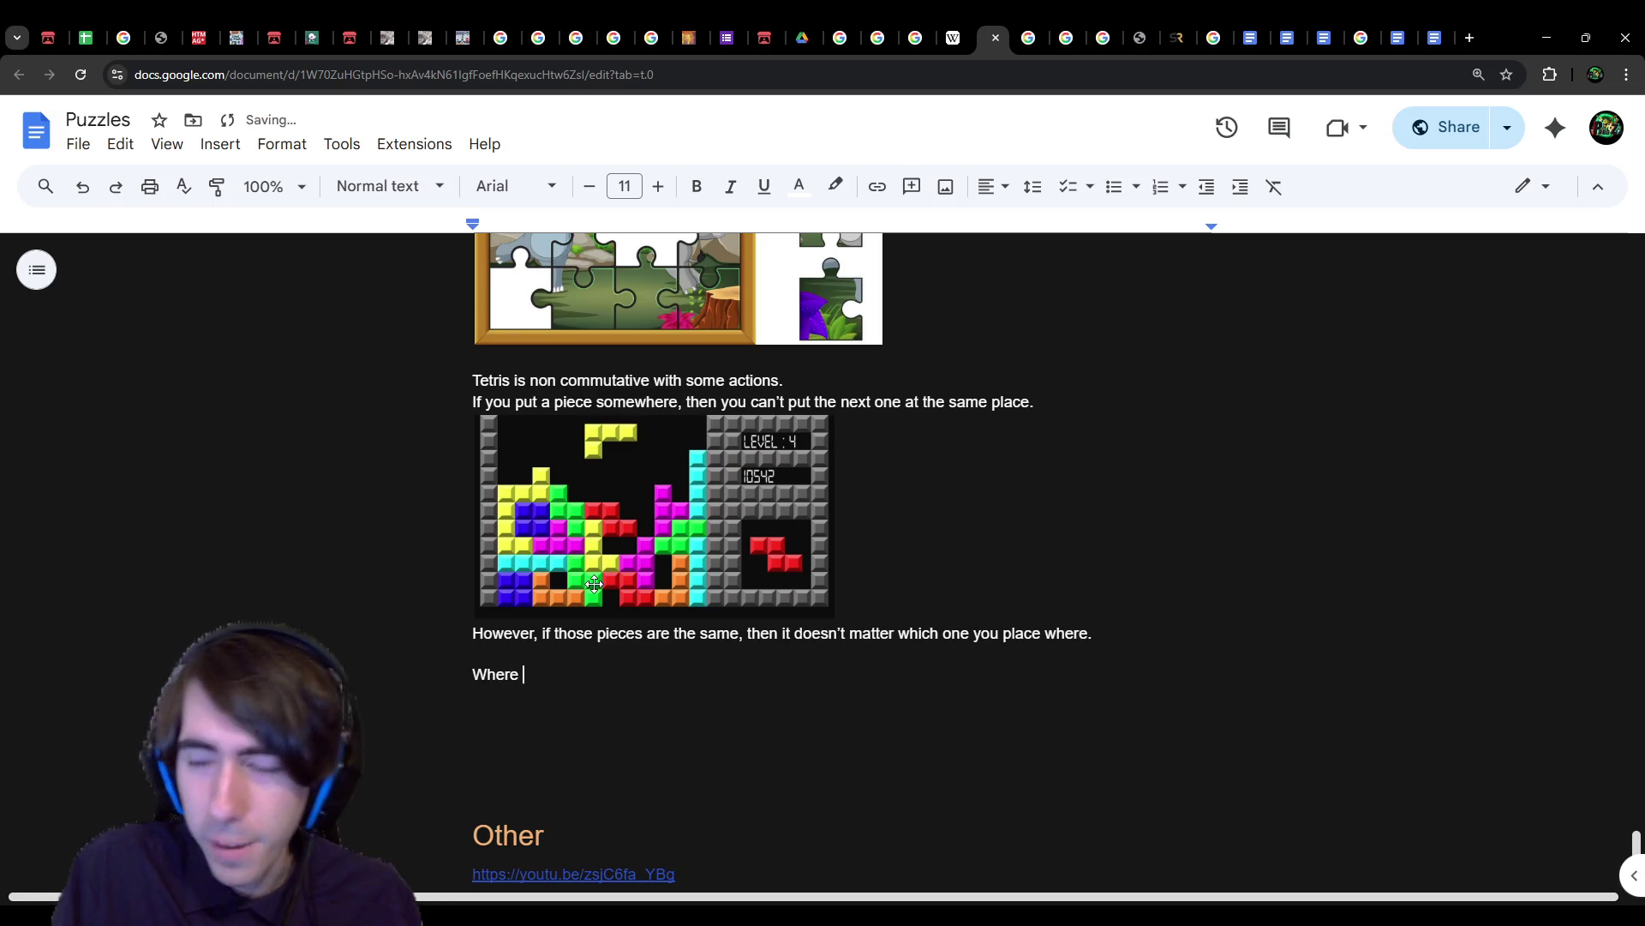
scroll(594, 583, up, 20)
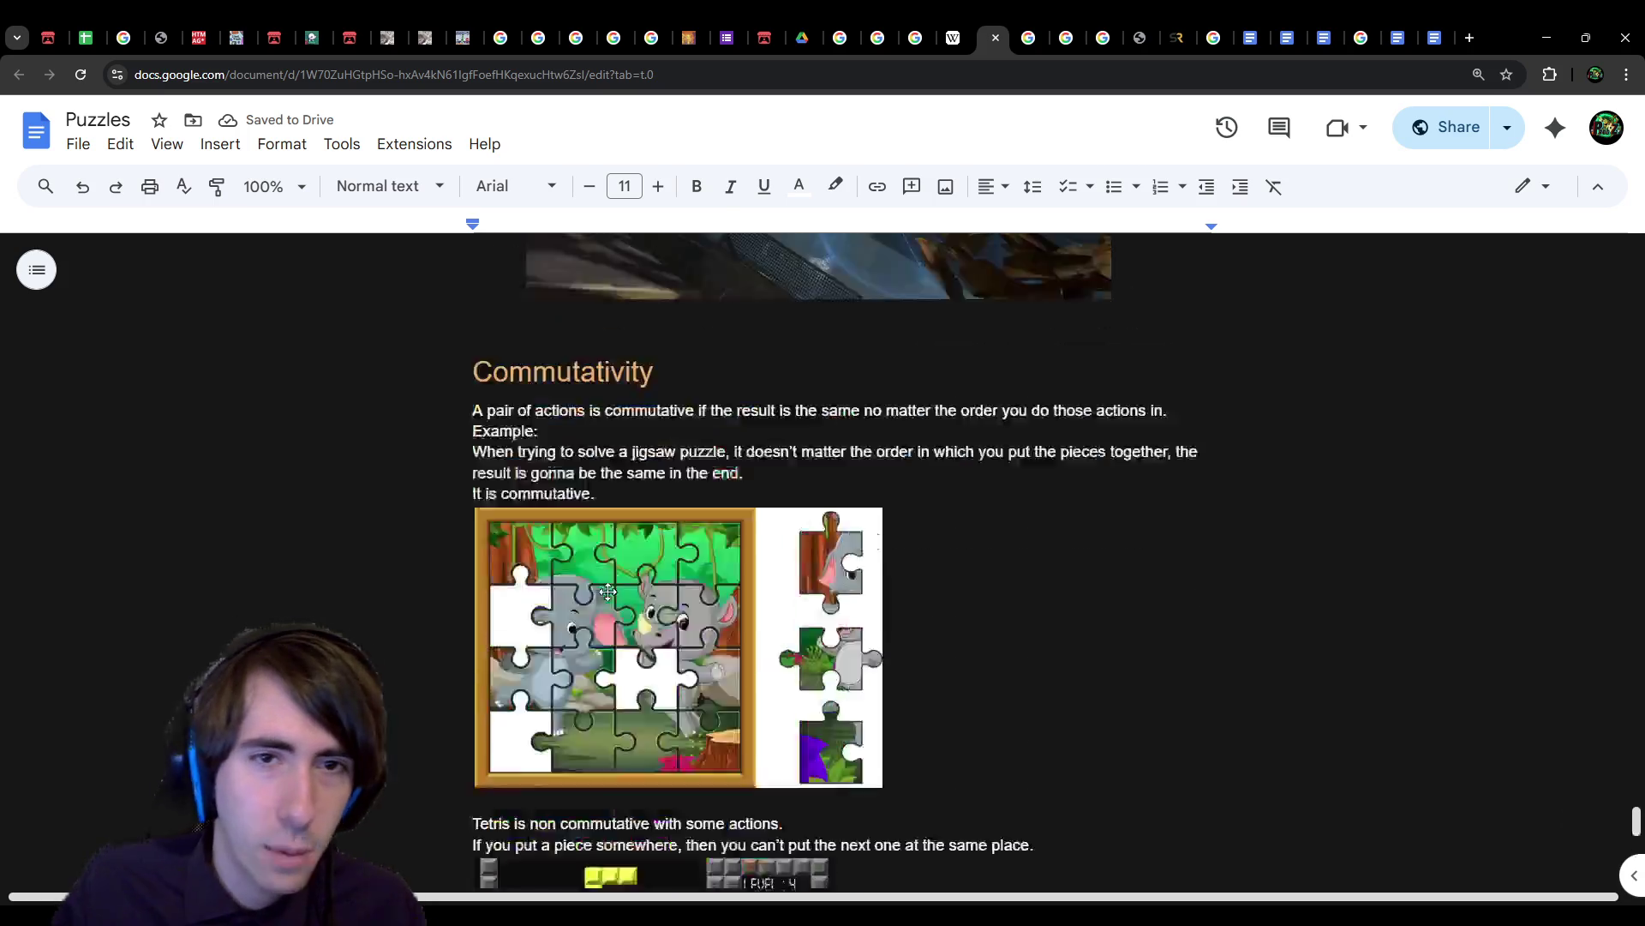
scroll(612, 533, down, 5)
scroll(613, 532, down, 3)
scroll(731, 526, up, 2)
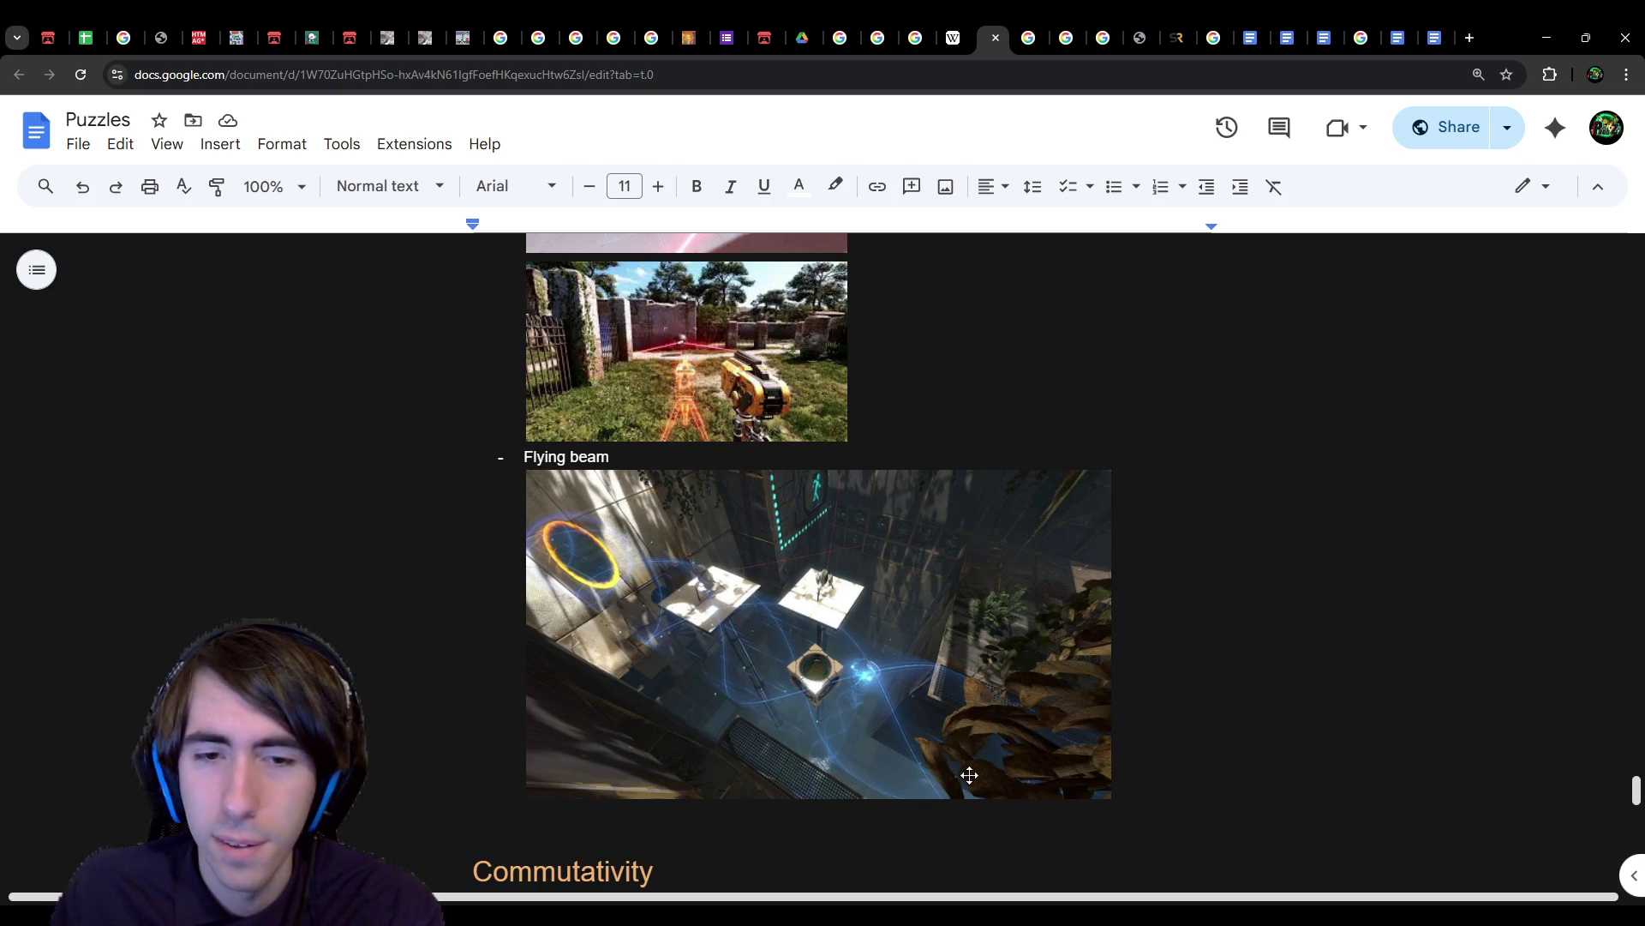
scroll(733, 501, up, 3)
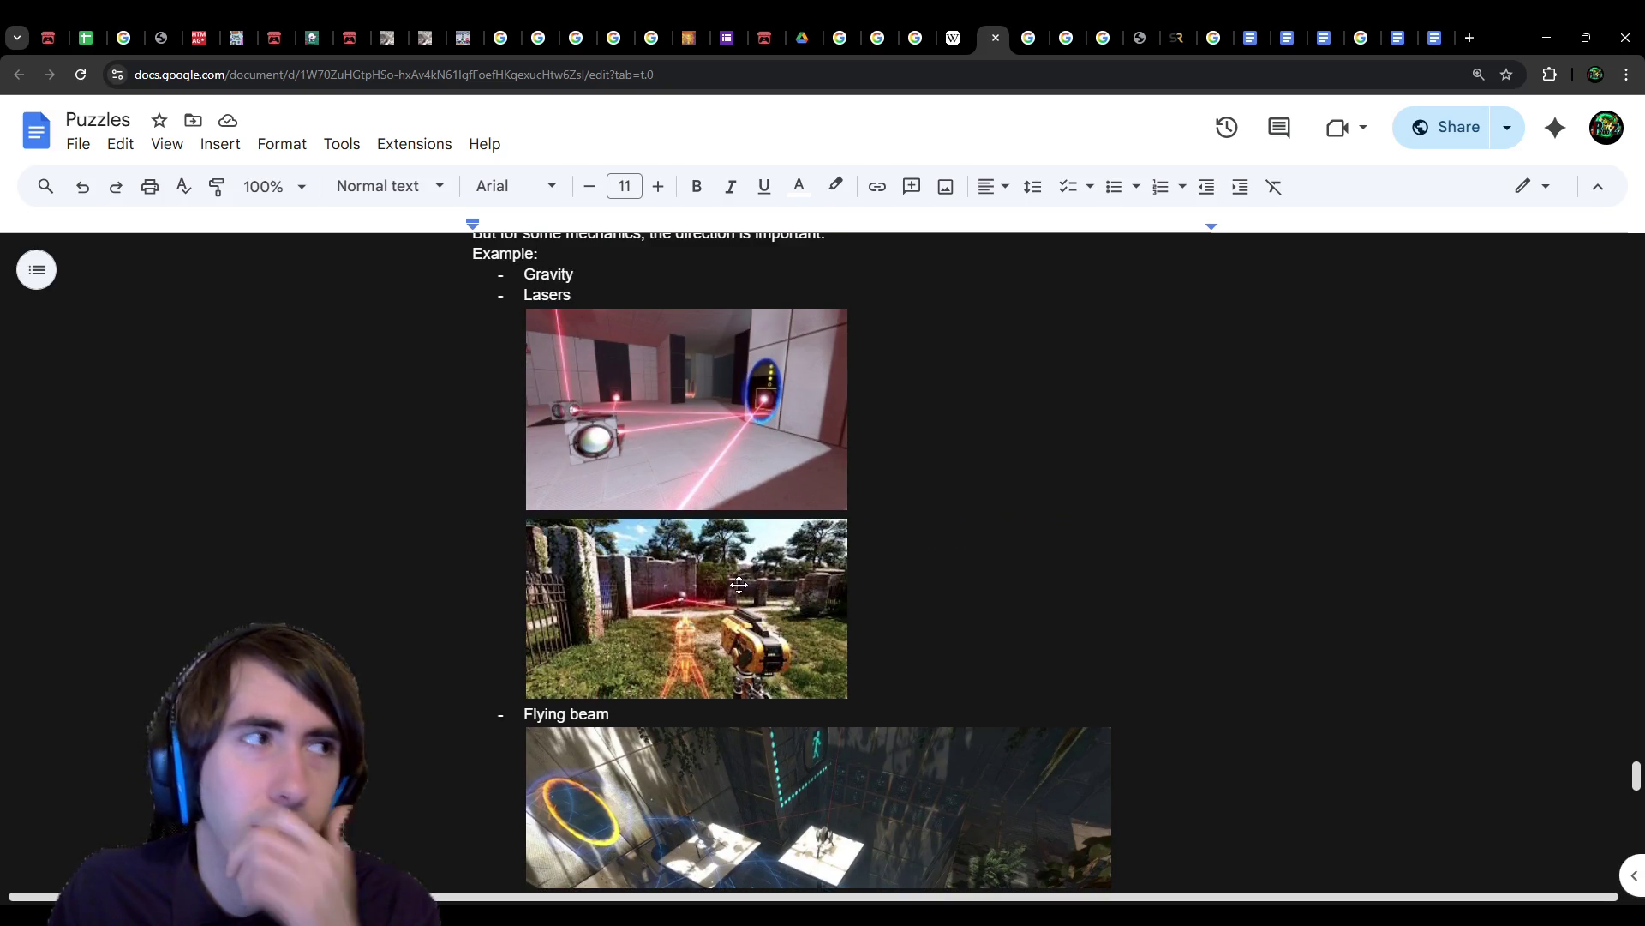
scroll(739, 584, up, 2)
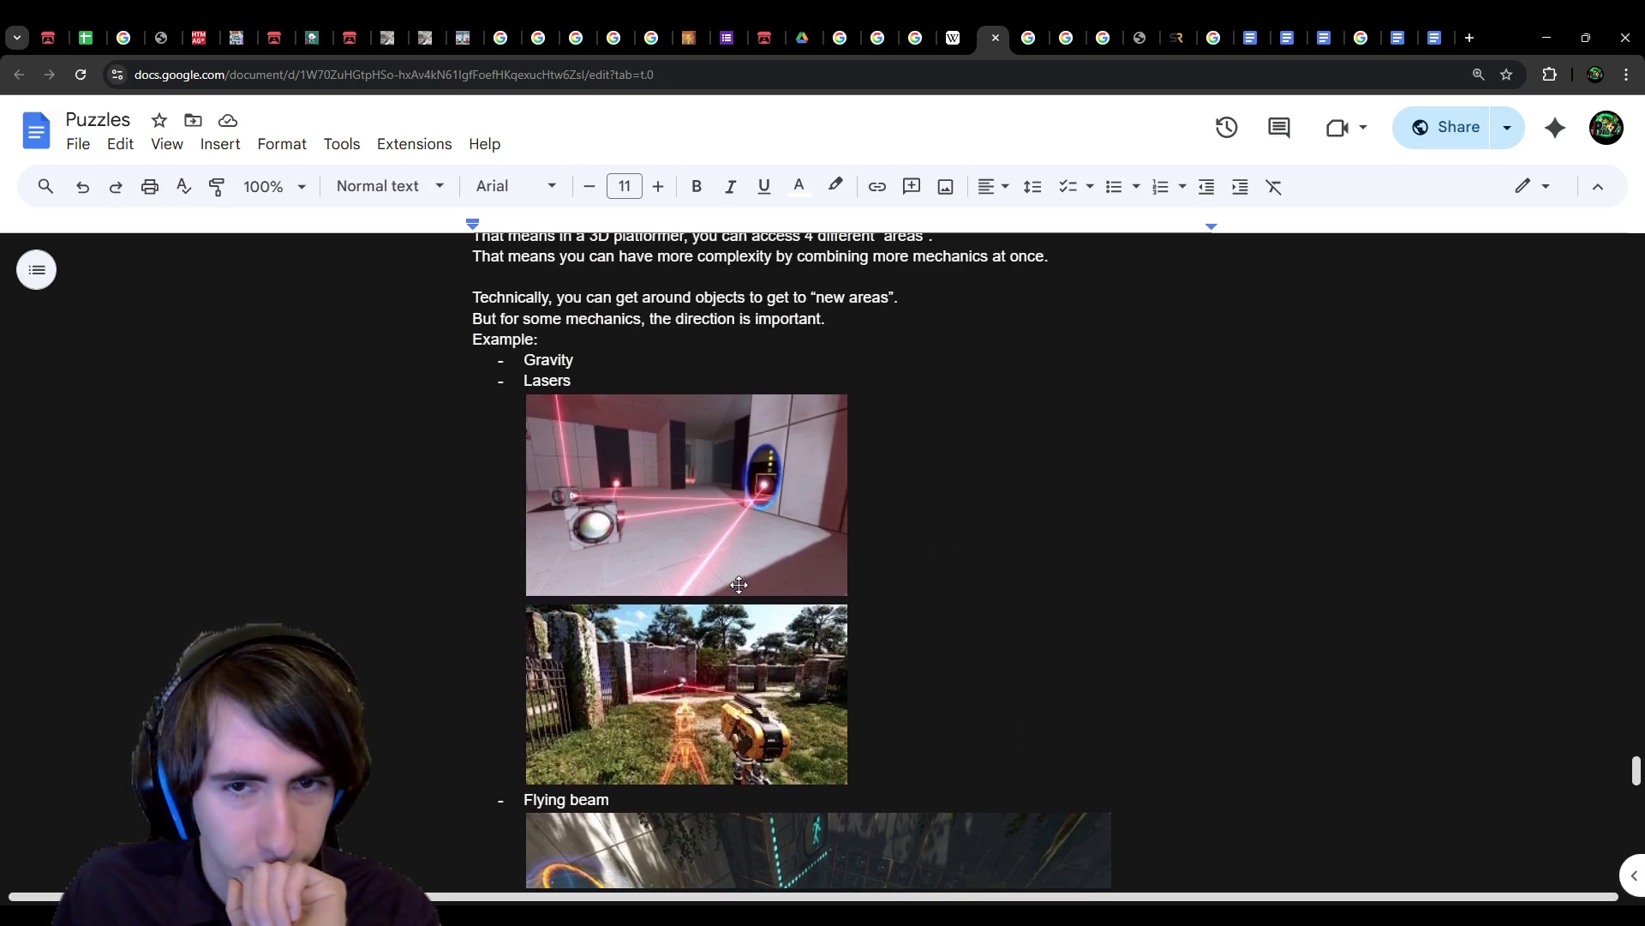
scroll(739, 584, down, 1)
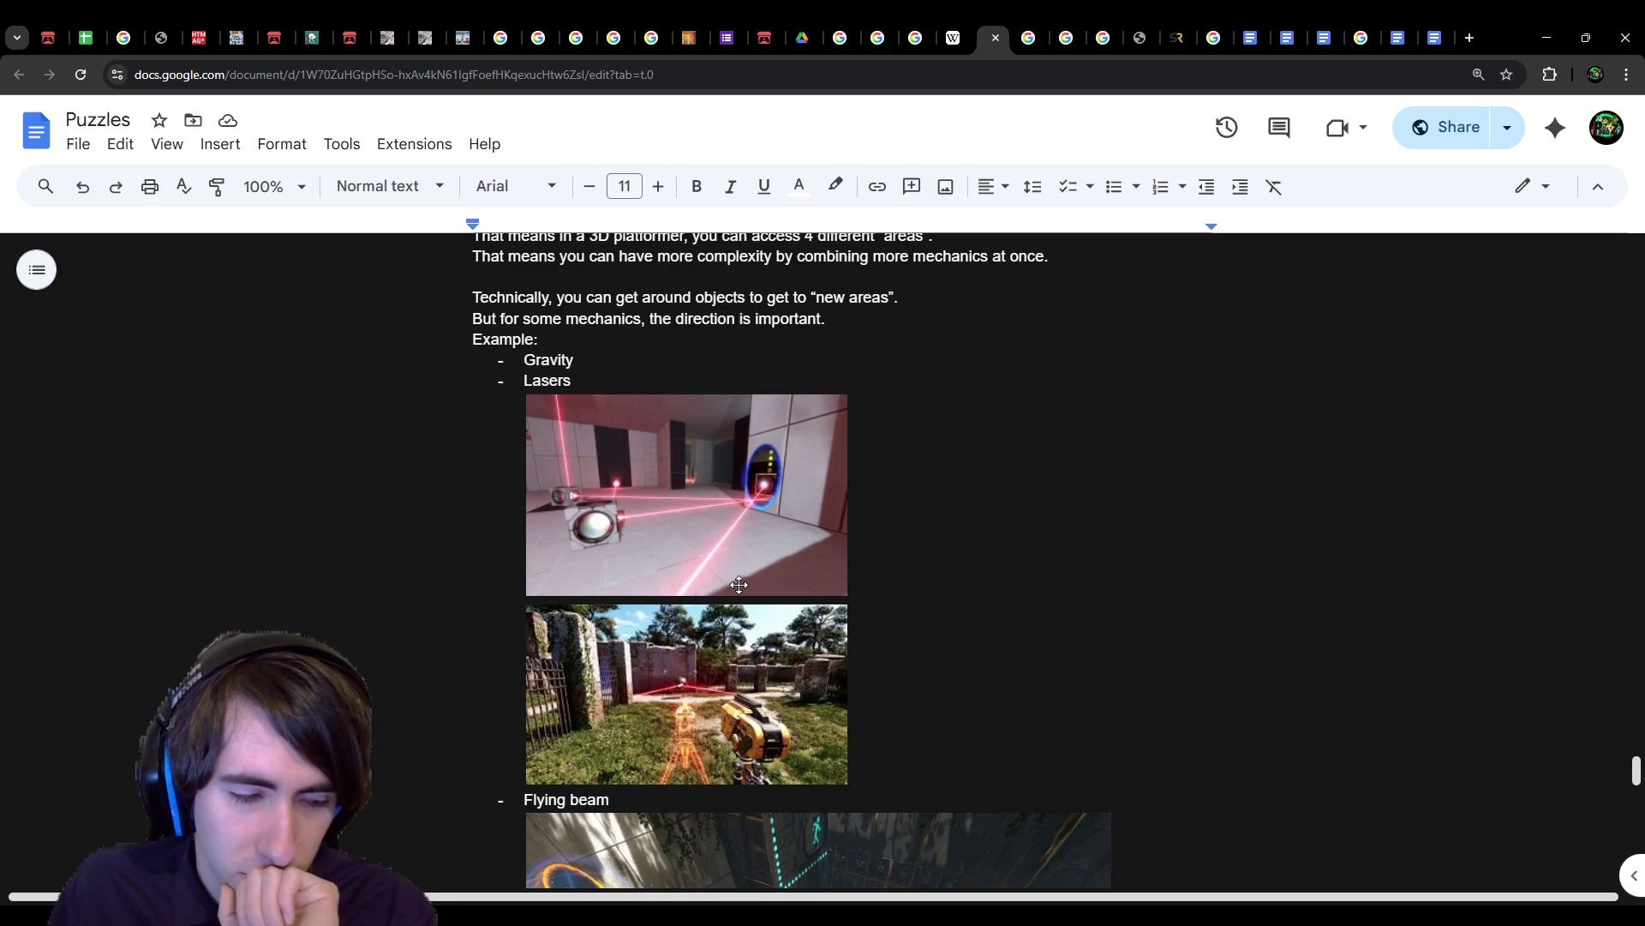
scroll(734, 581, up, 2)
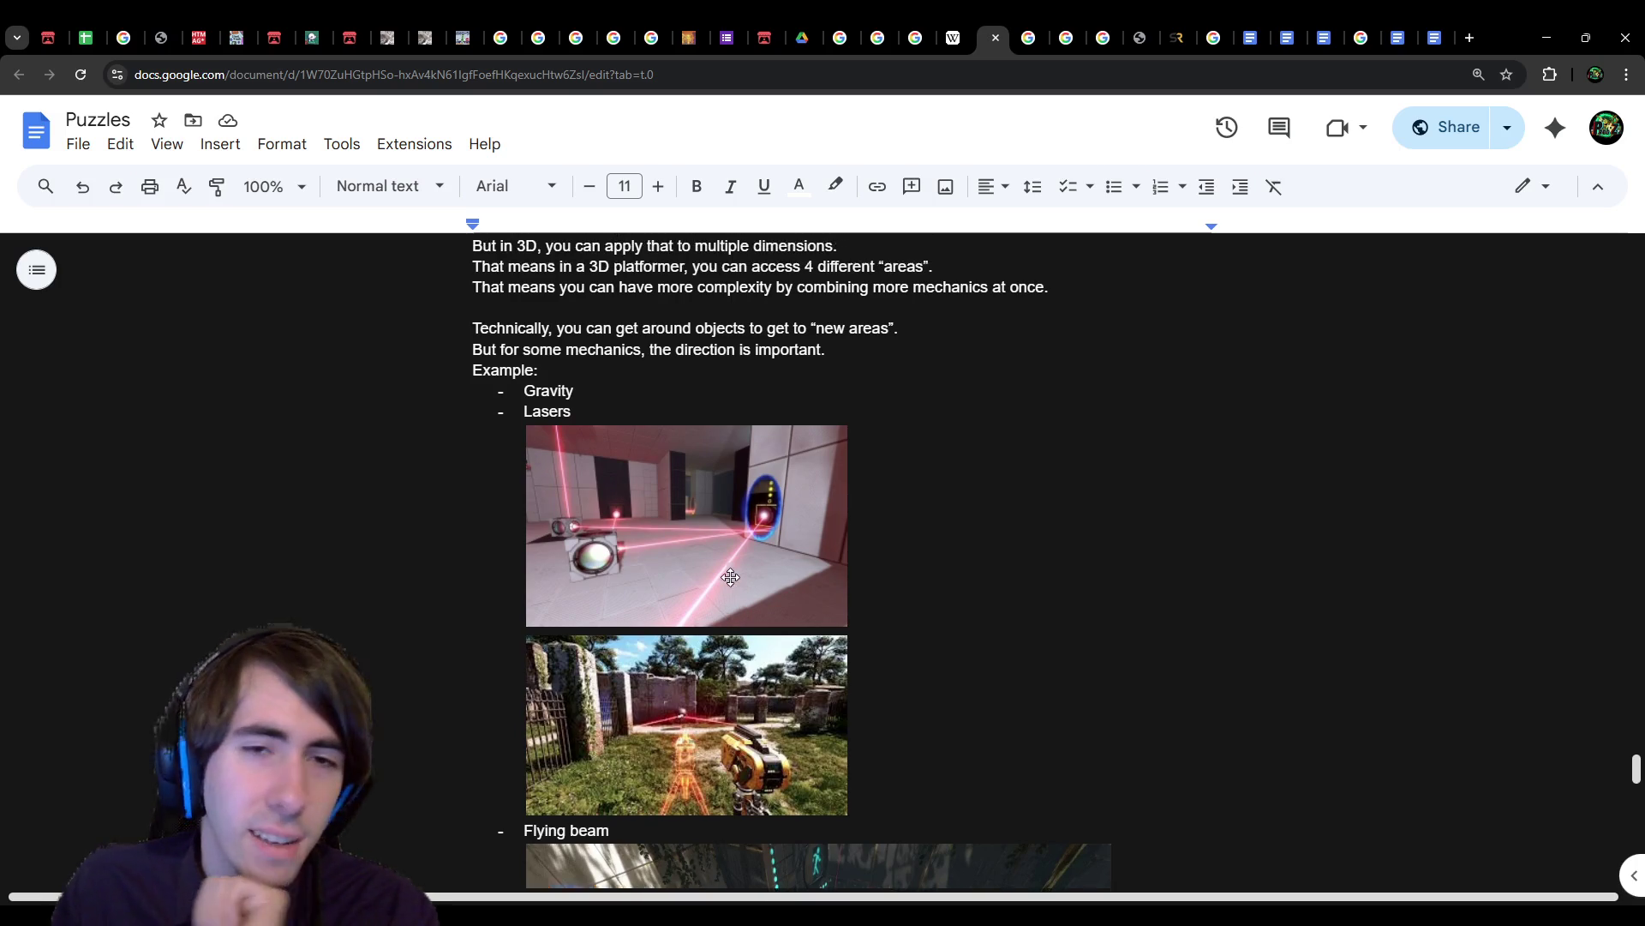
scroll(743, 679, down, 4)
scroll(743, 678, down, 2)
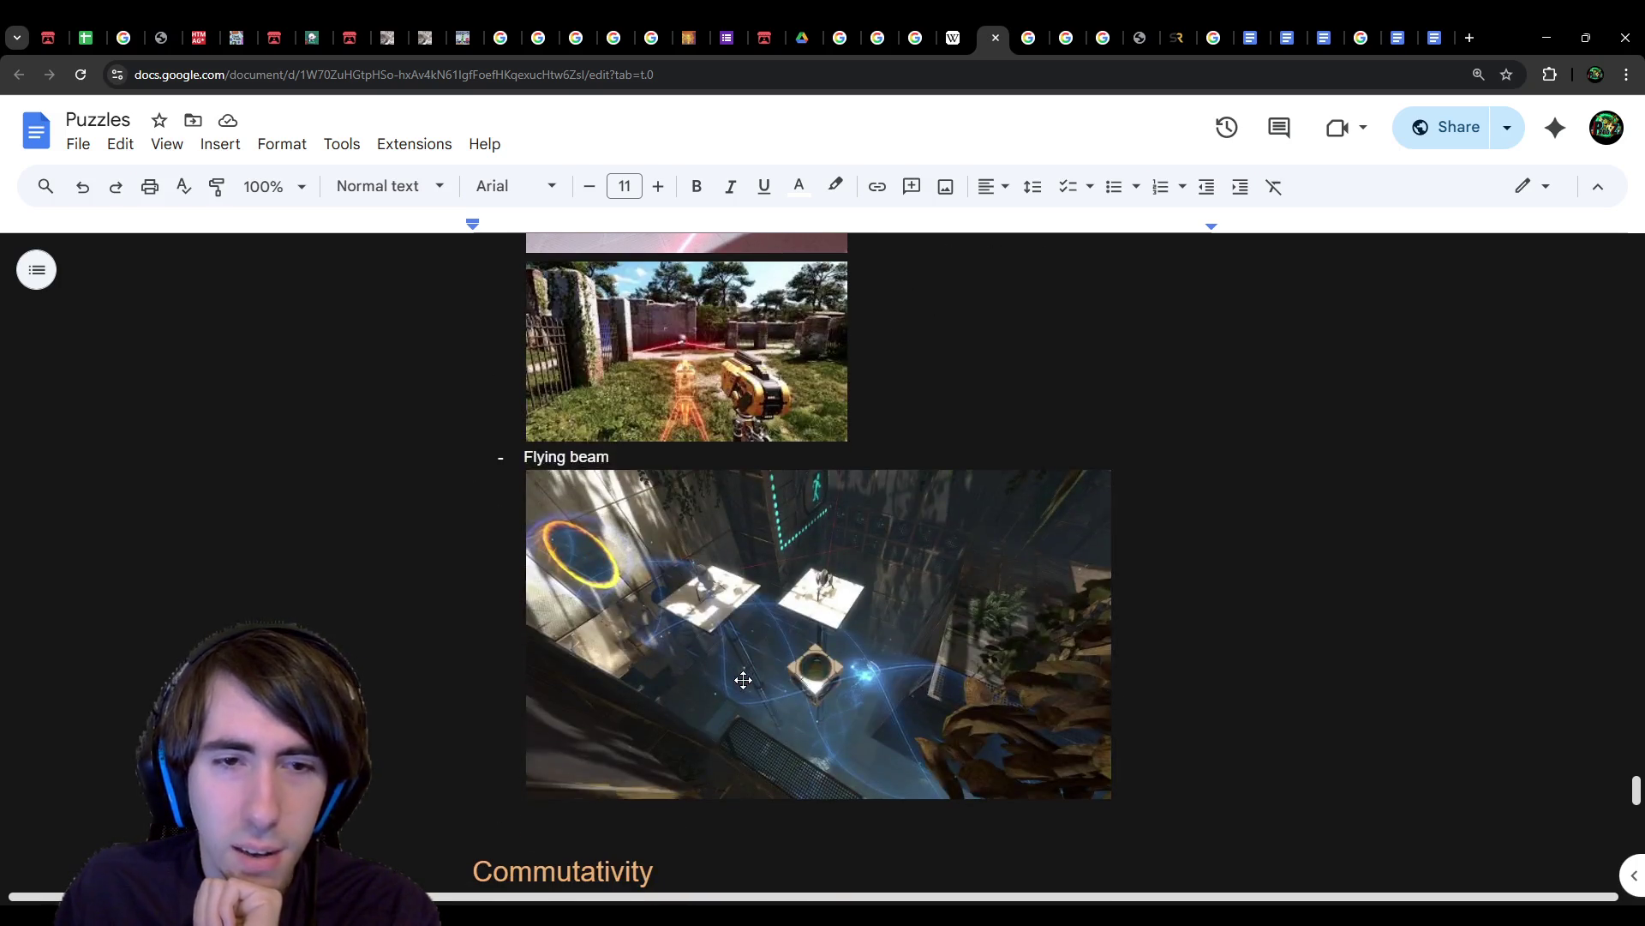
scroll(790, 731, up, 2)
scroll(793, 731, down, 3)
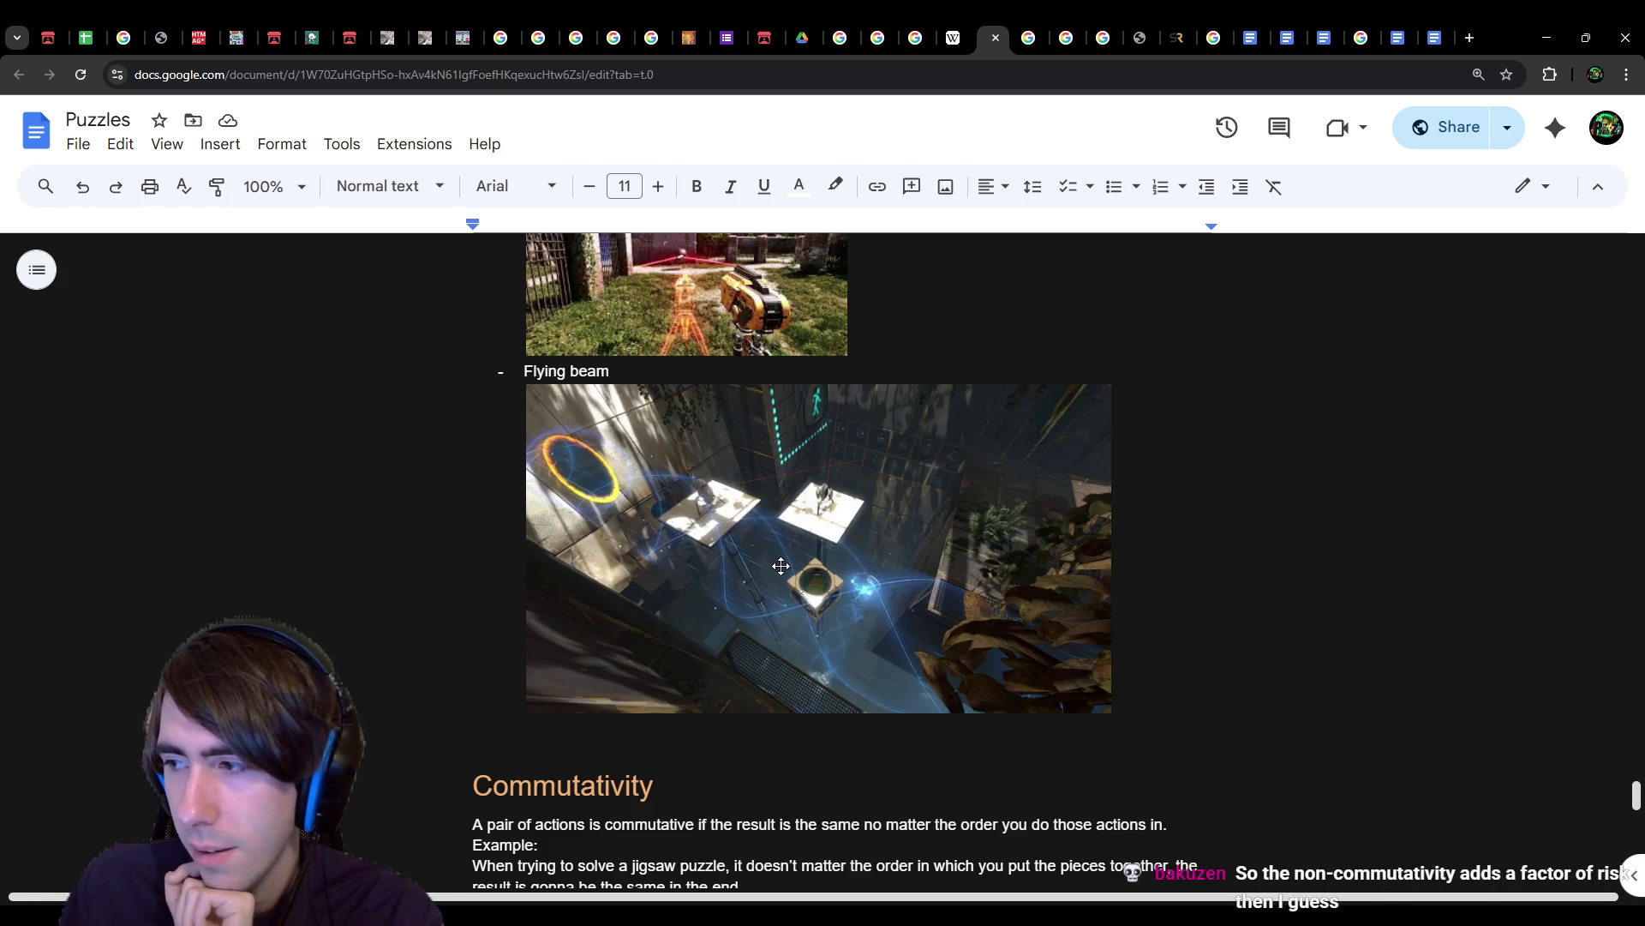
scroll(743, 669, down, 1)
Step: Append ' / Order Is Important' to the Commutativity heading, then place the cursor below the 'Where' line
click(745, 666)
text(/ Order Is Important)
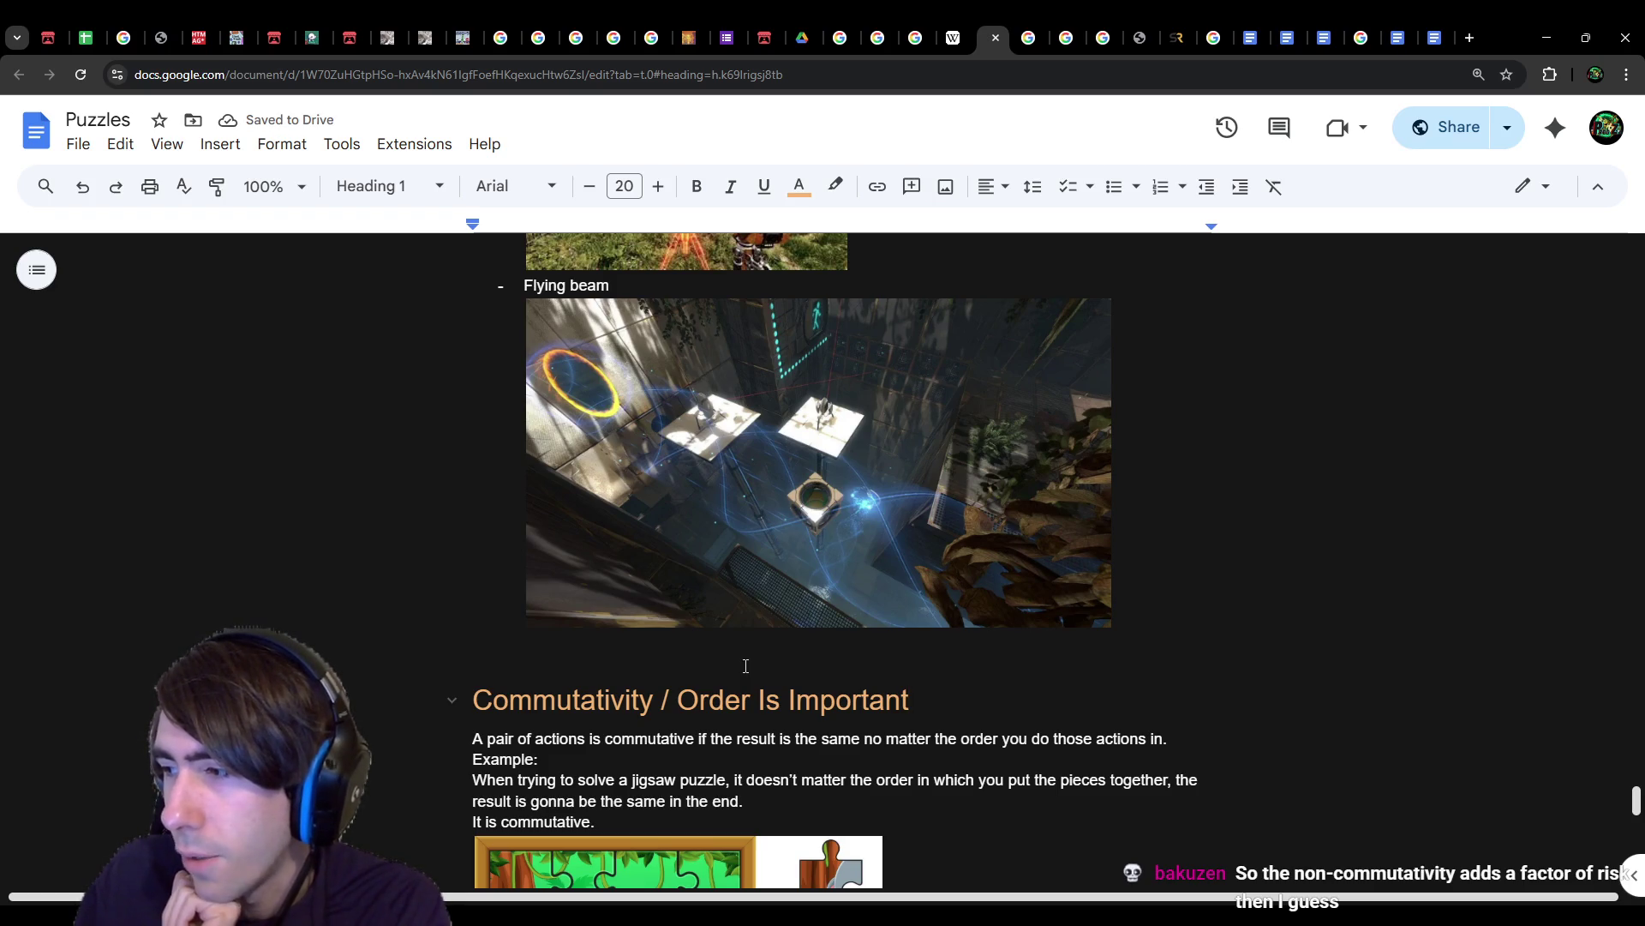
scroll(745, 666, down, 2)
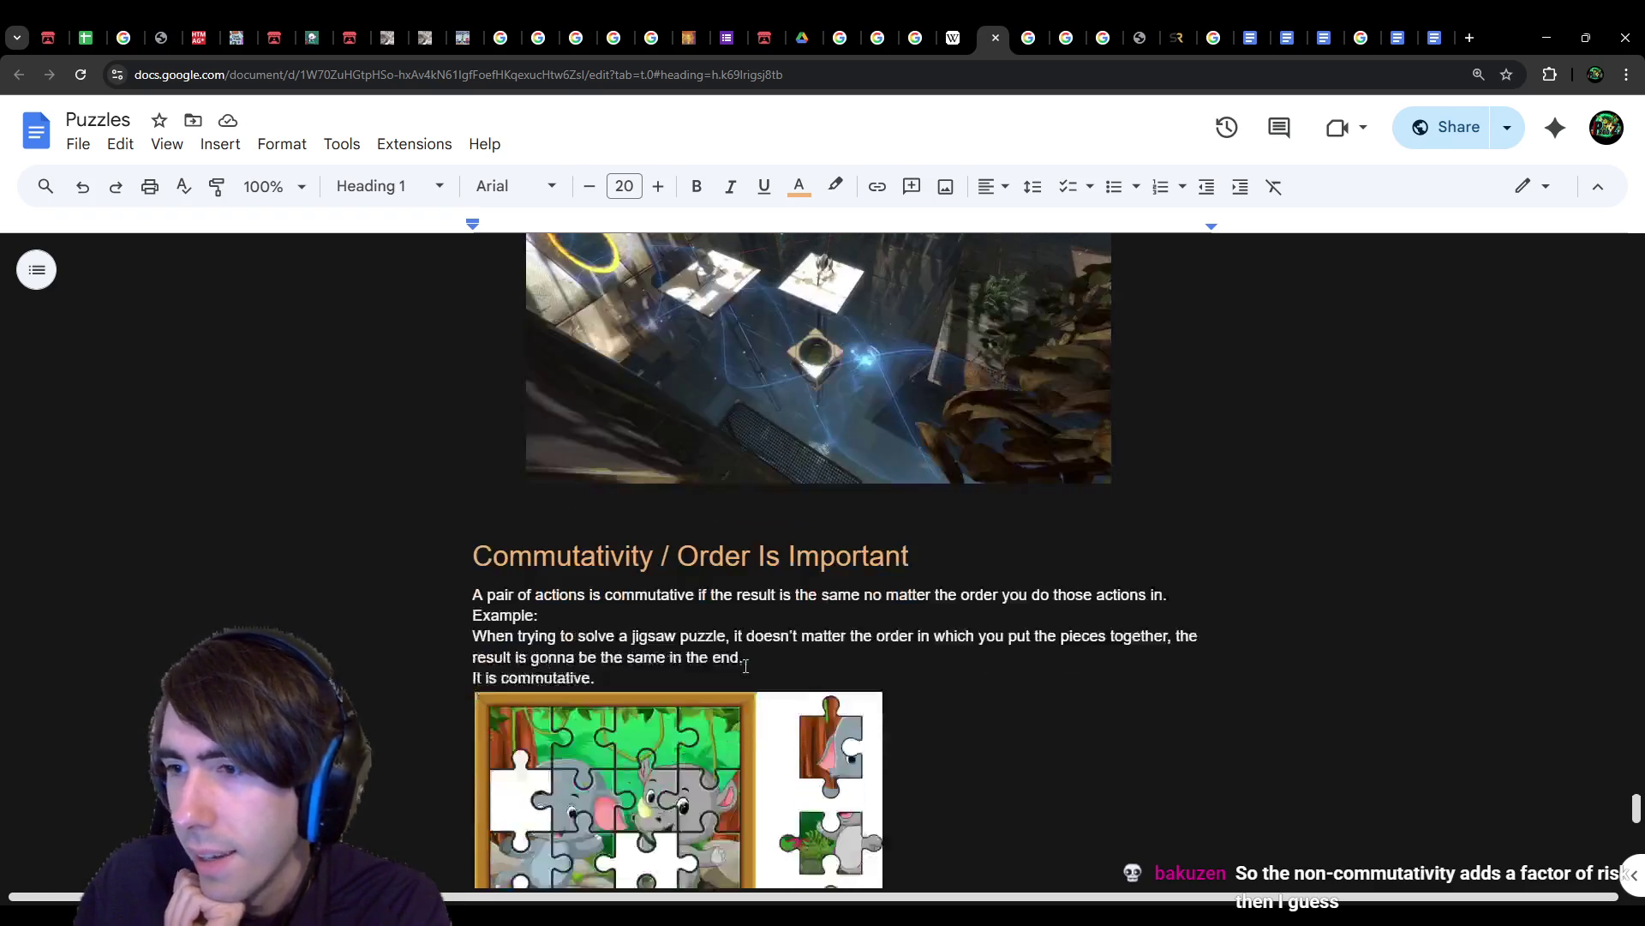
scroll(744, 664, down, 1)
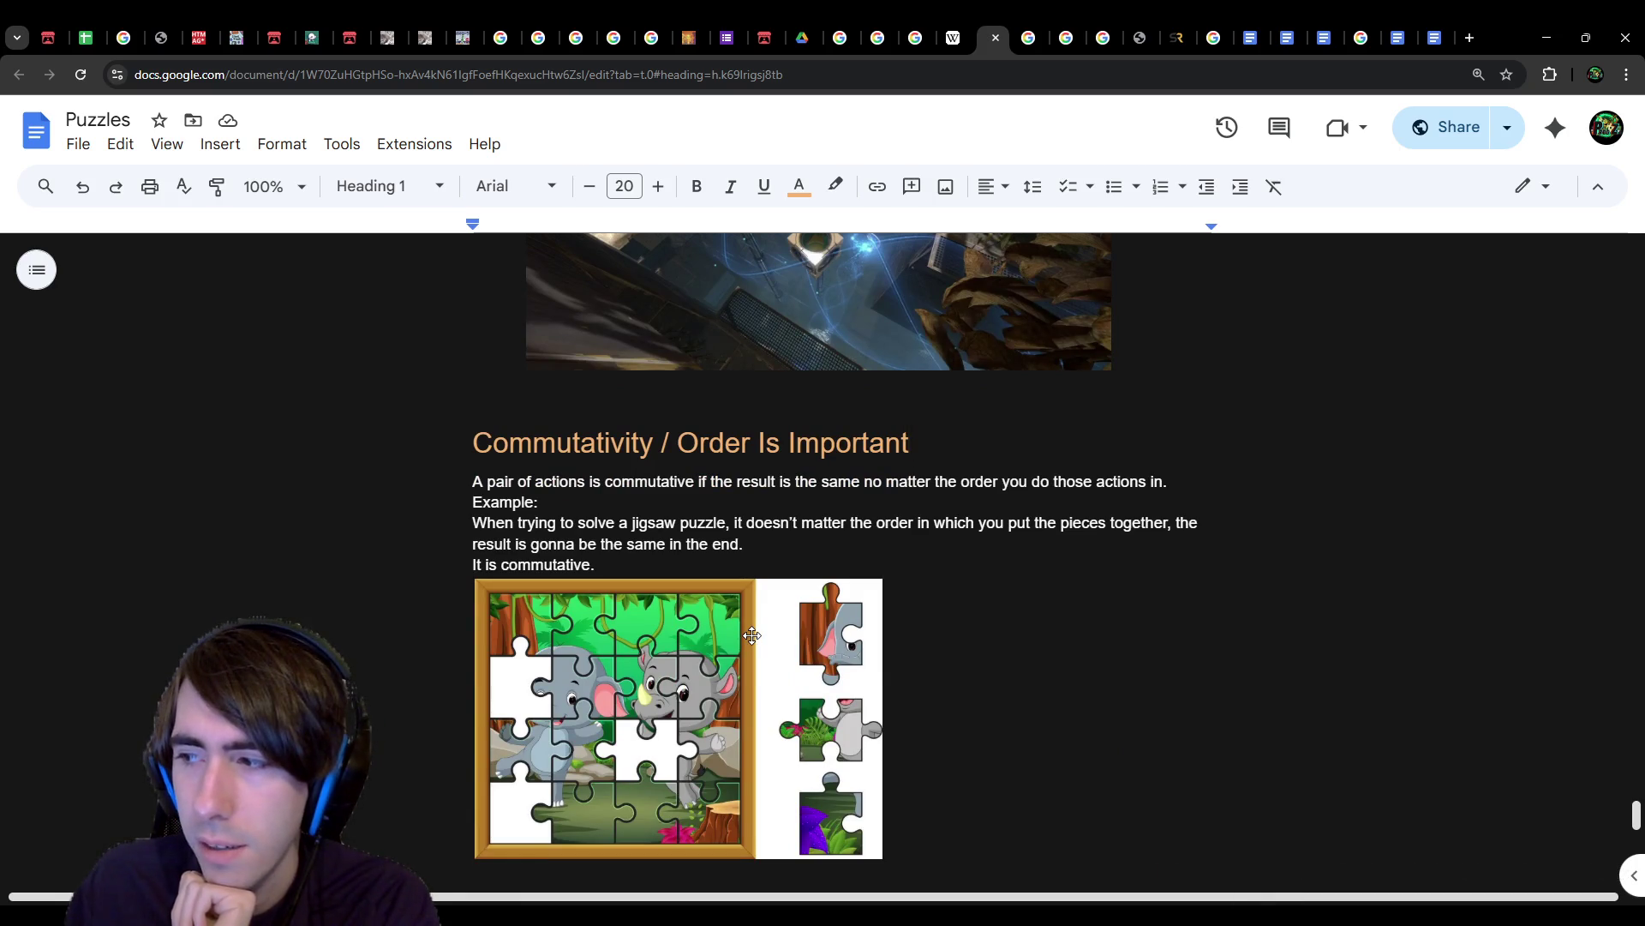
scroll(752, 634, down, 5)
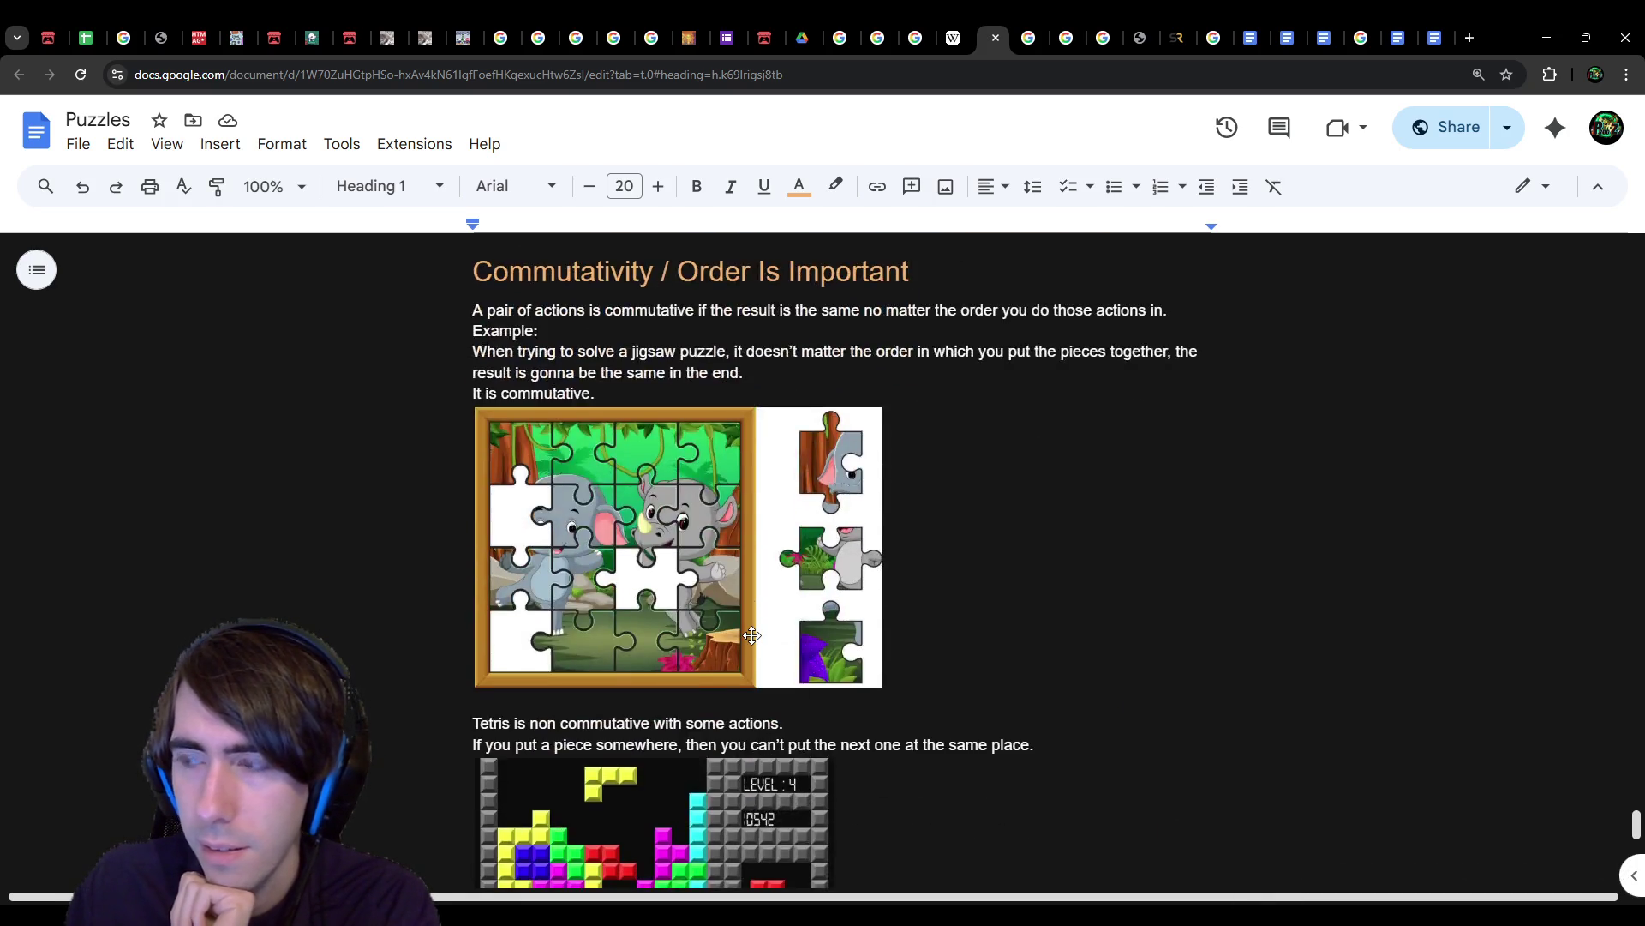
scroll(752, 634, down, 2)
click(680, 586)
click(670, 608)
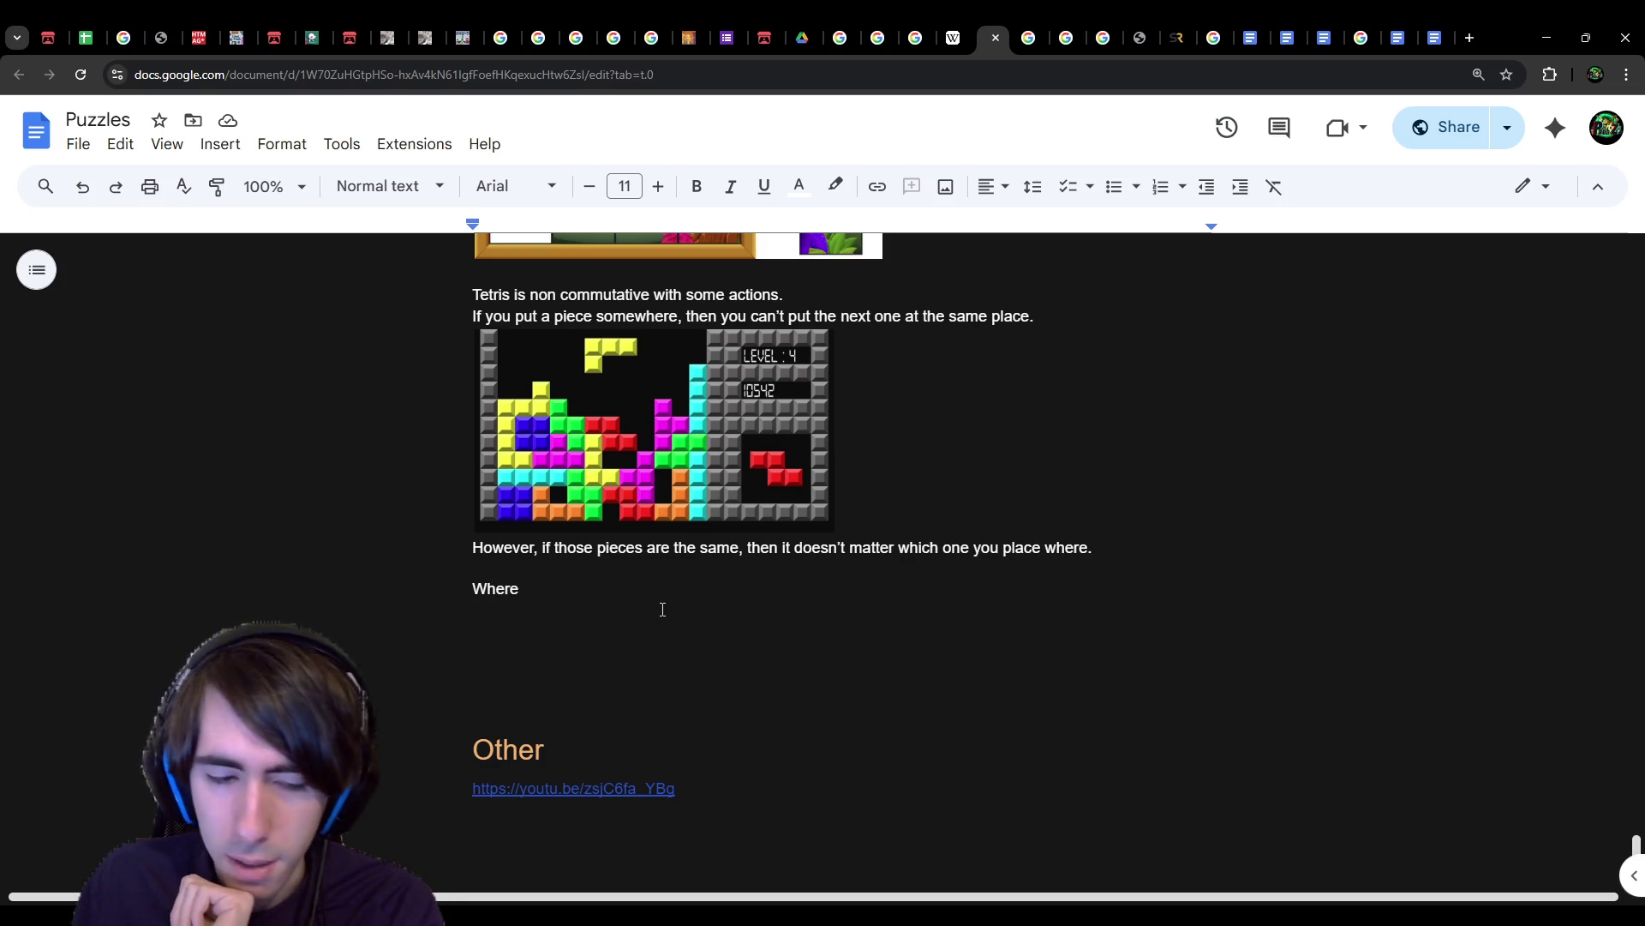
Step: Clear the 'Where' line, leaving an empty line below the Tetris sentences
drag(621, 605, 415, 562)
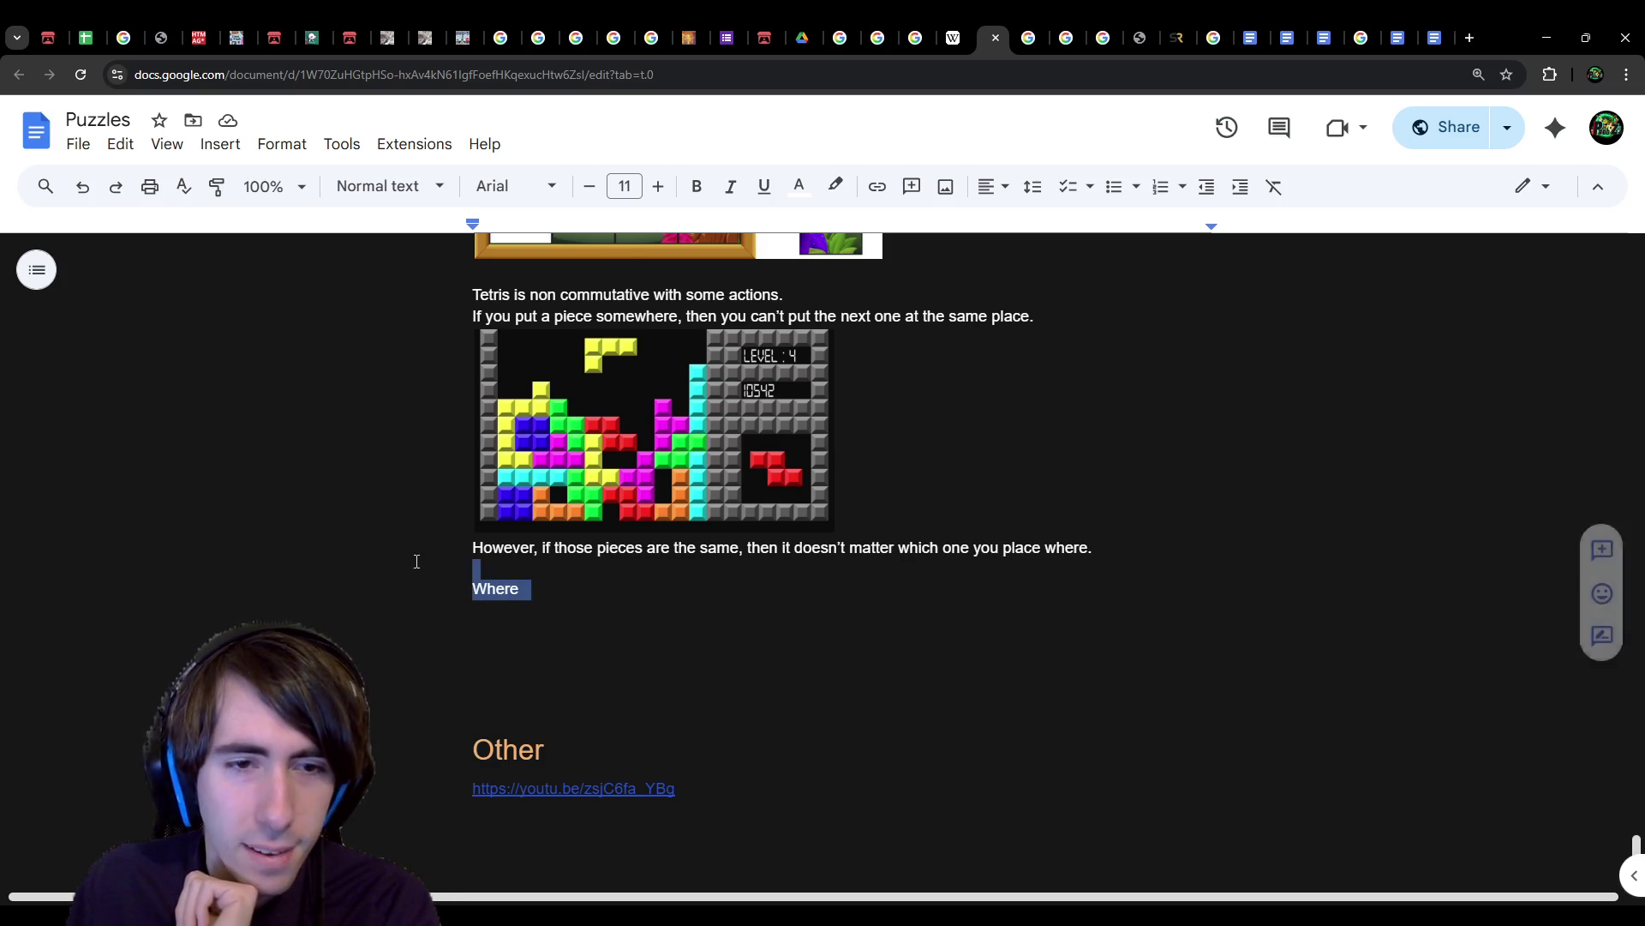
scroll(549, 614, up, 2)
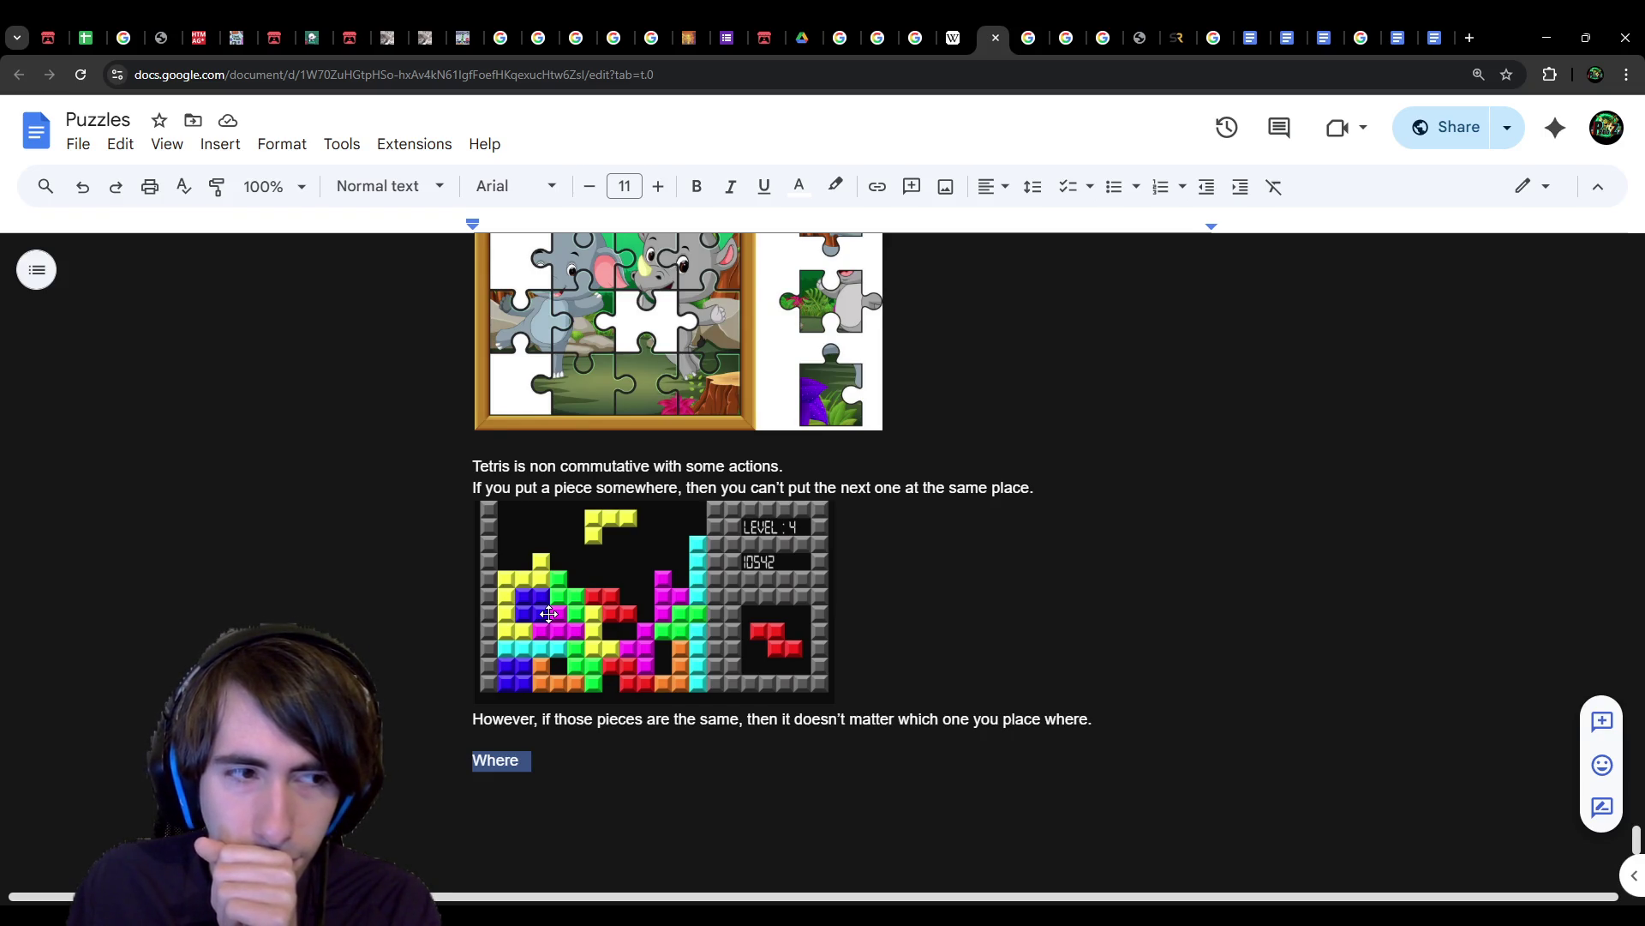
scroll(550, 613, down, 1)
text(Let's)
key(BackSpace)
key(BackSpace)
key(BackSpace)
key(Return)
key(Return)
key(Return)
key(Up)
key(Up)
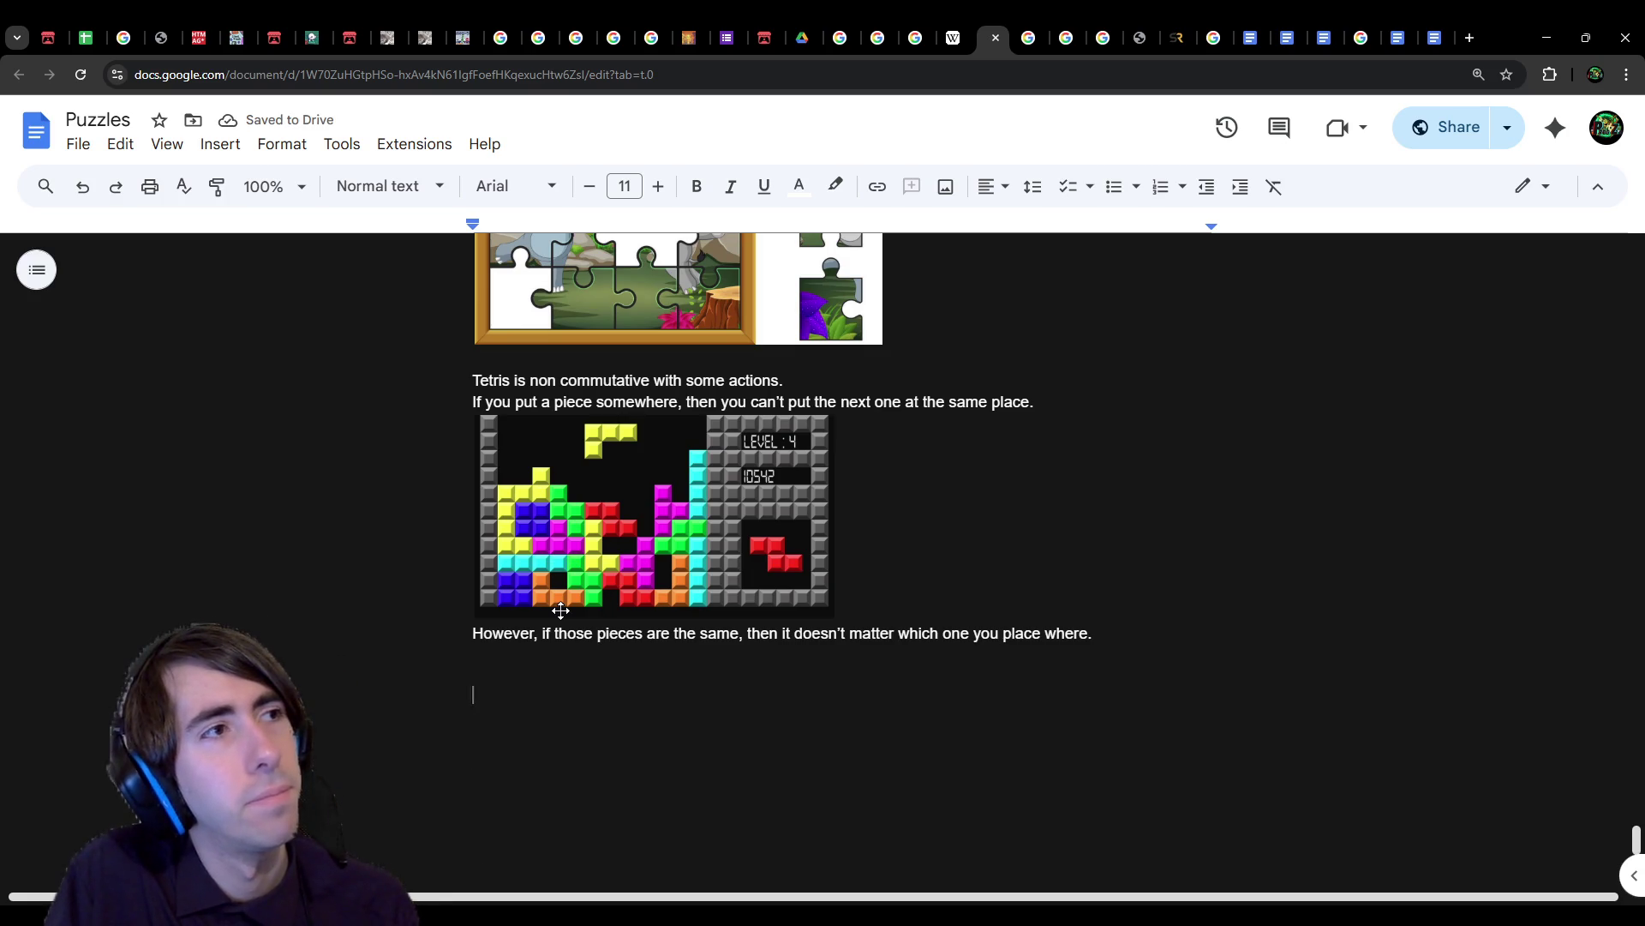
Step: Write 'Let's say you can represent the state of a puzzle easily. For example, with chess, with the chess board.'
text(Let's say you can represent the state of a puzzle with)
key(BackSpace)
key(BackSpace)
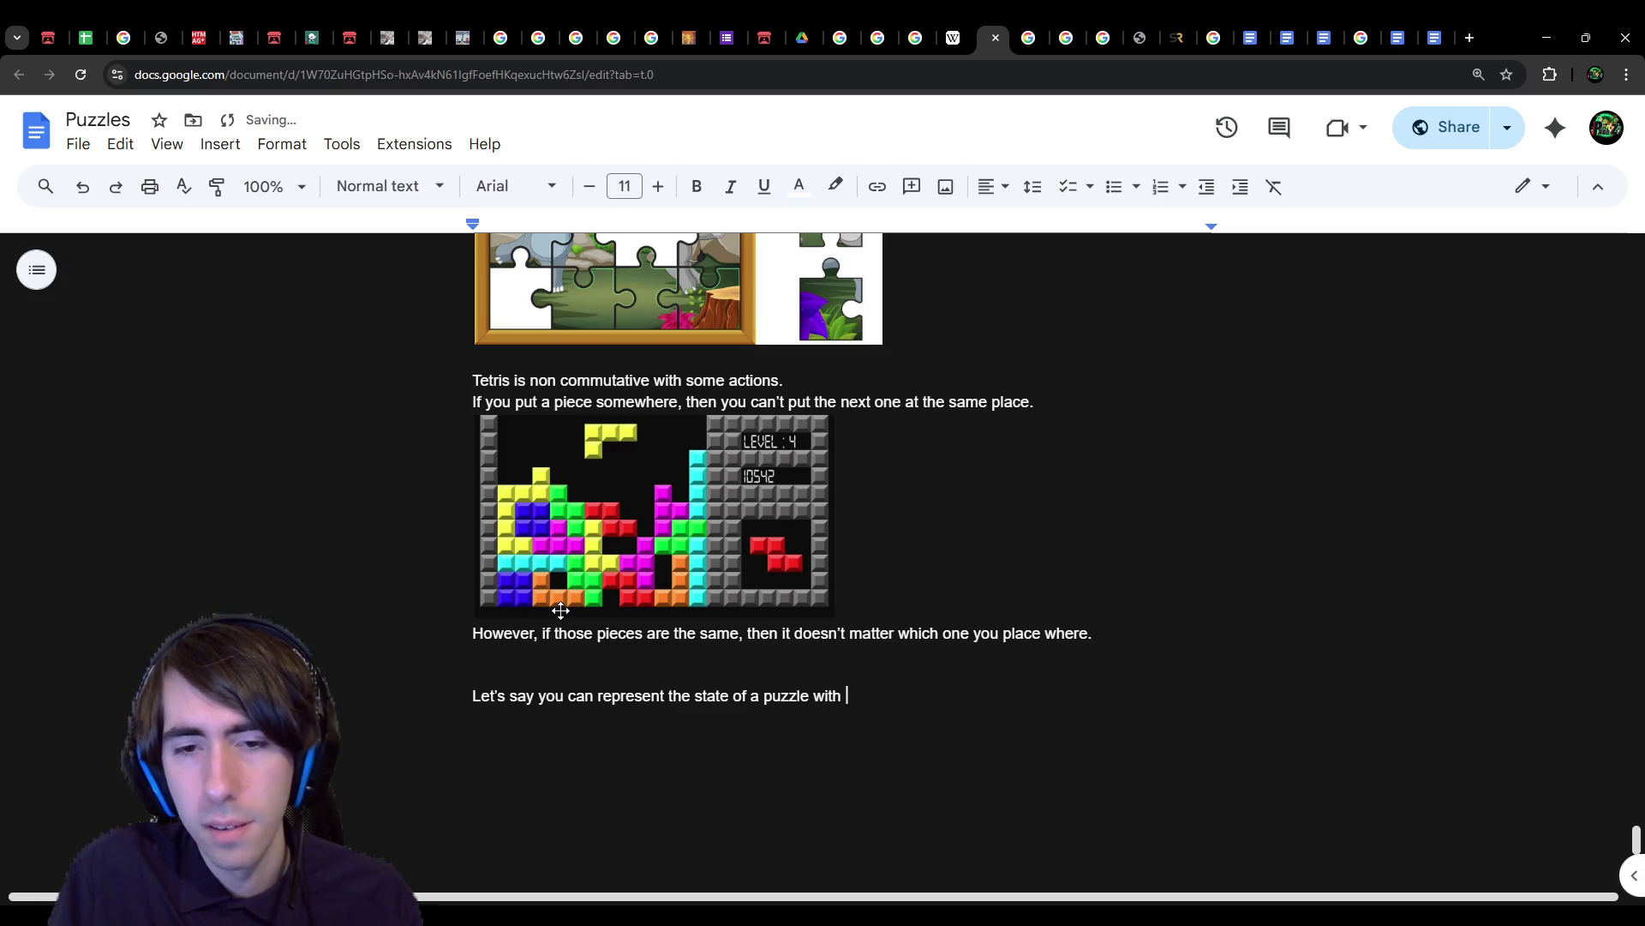
key(BackSpace)
key(BackSpace)
key(BackSpace)
text(.)
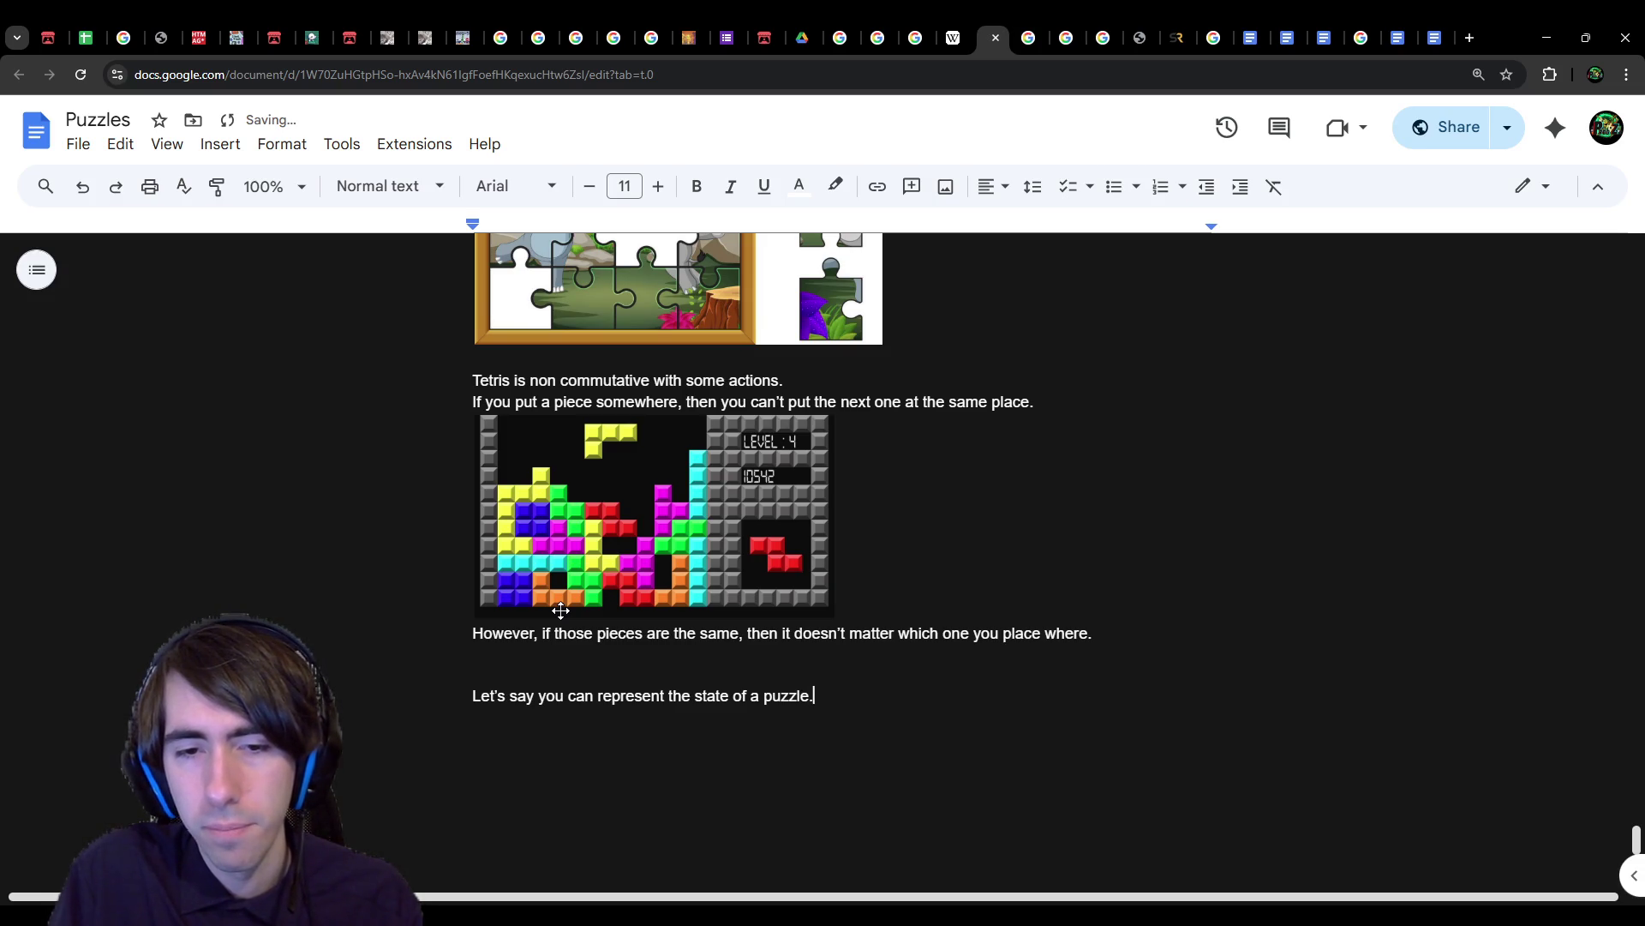
text(easily)
text( For example, with chess, with th)
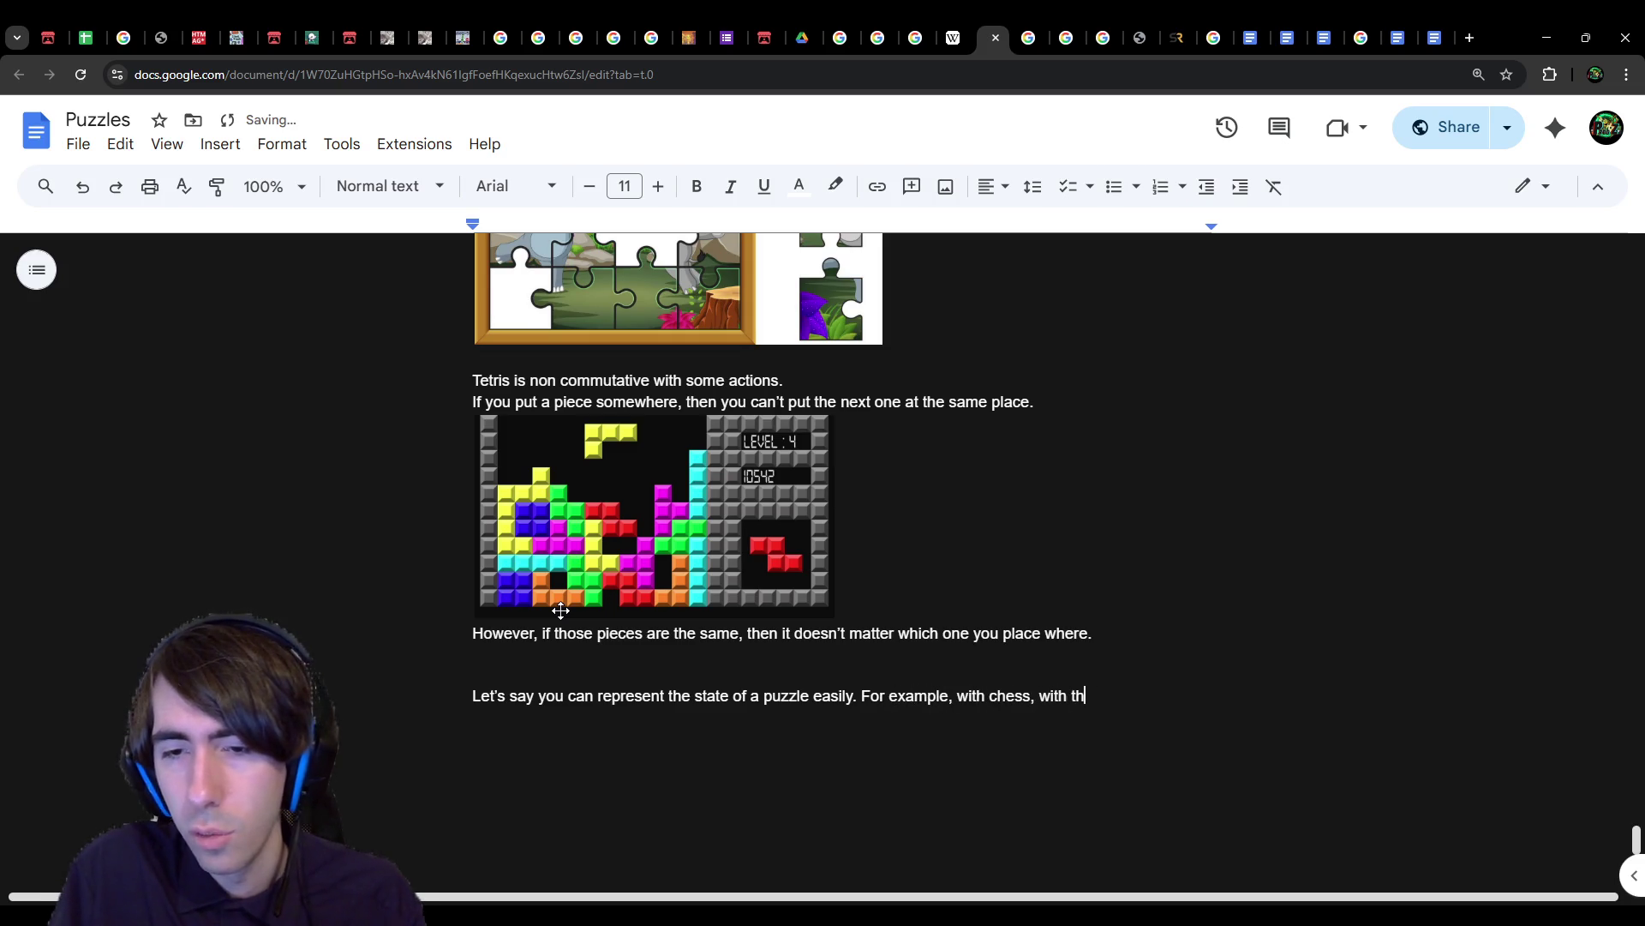
text(e chess board.)
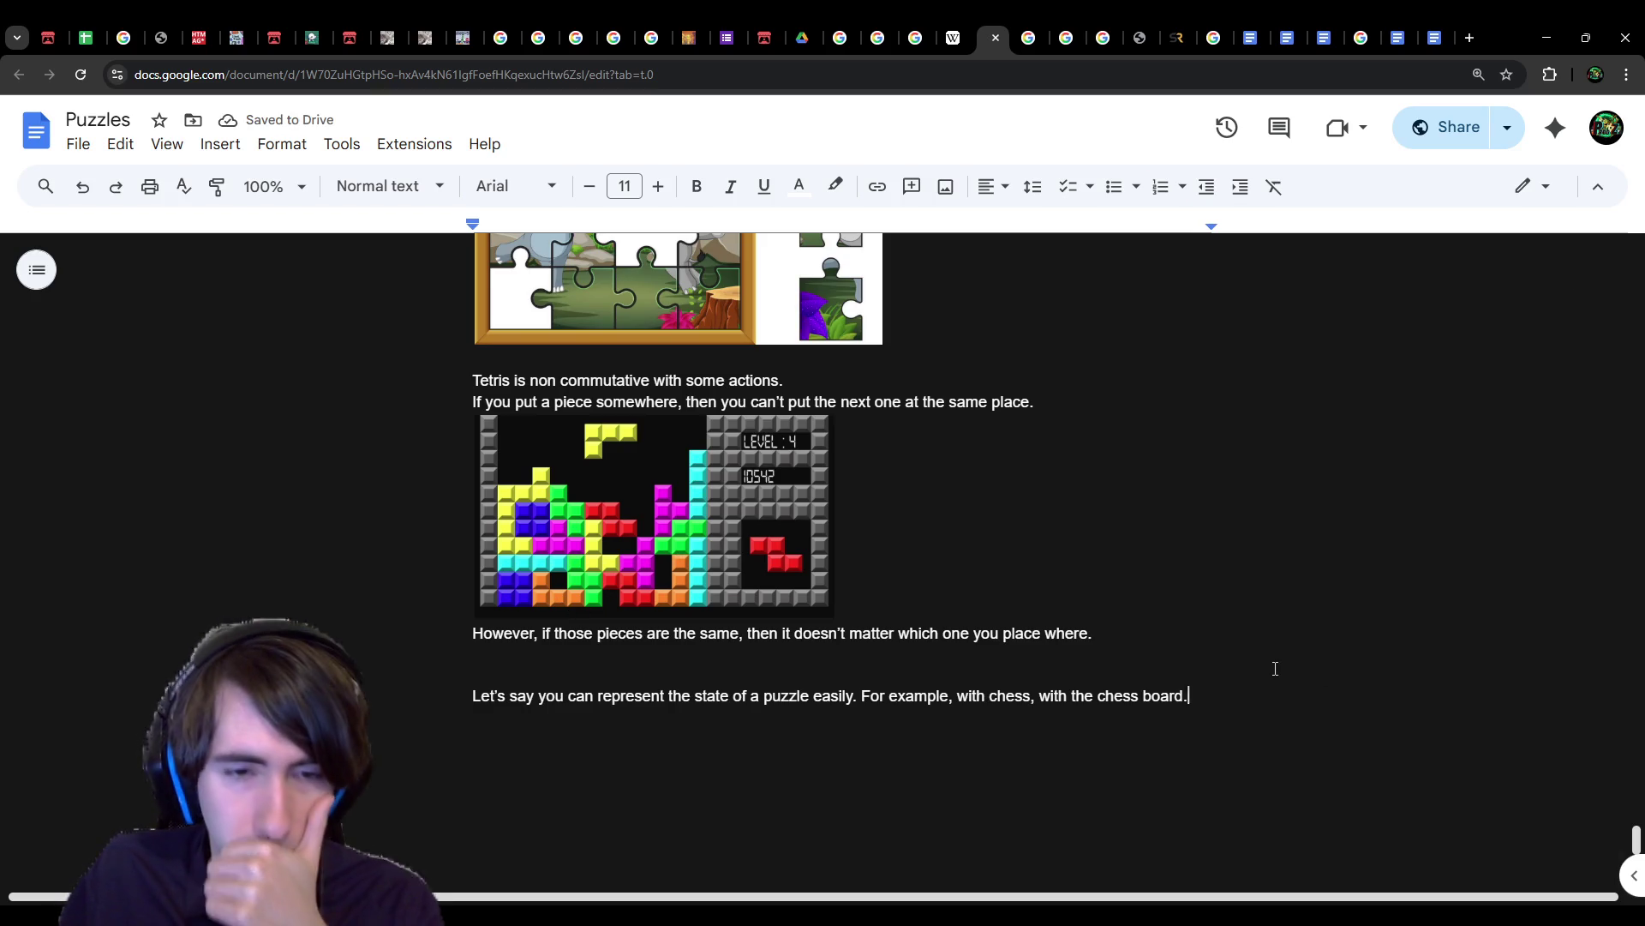
mouse_move(1229, 695)
mouse_down()
mouse_move(853, 695)
mouse_move(868, 695)
mouse_up()
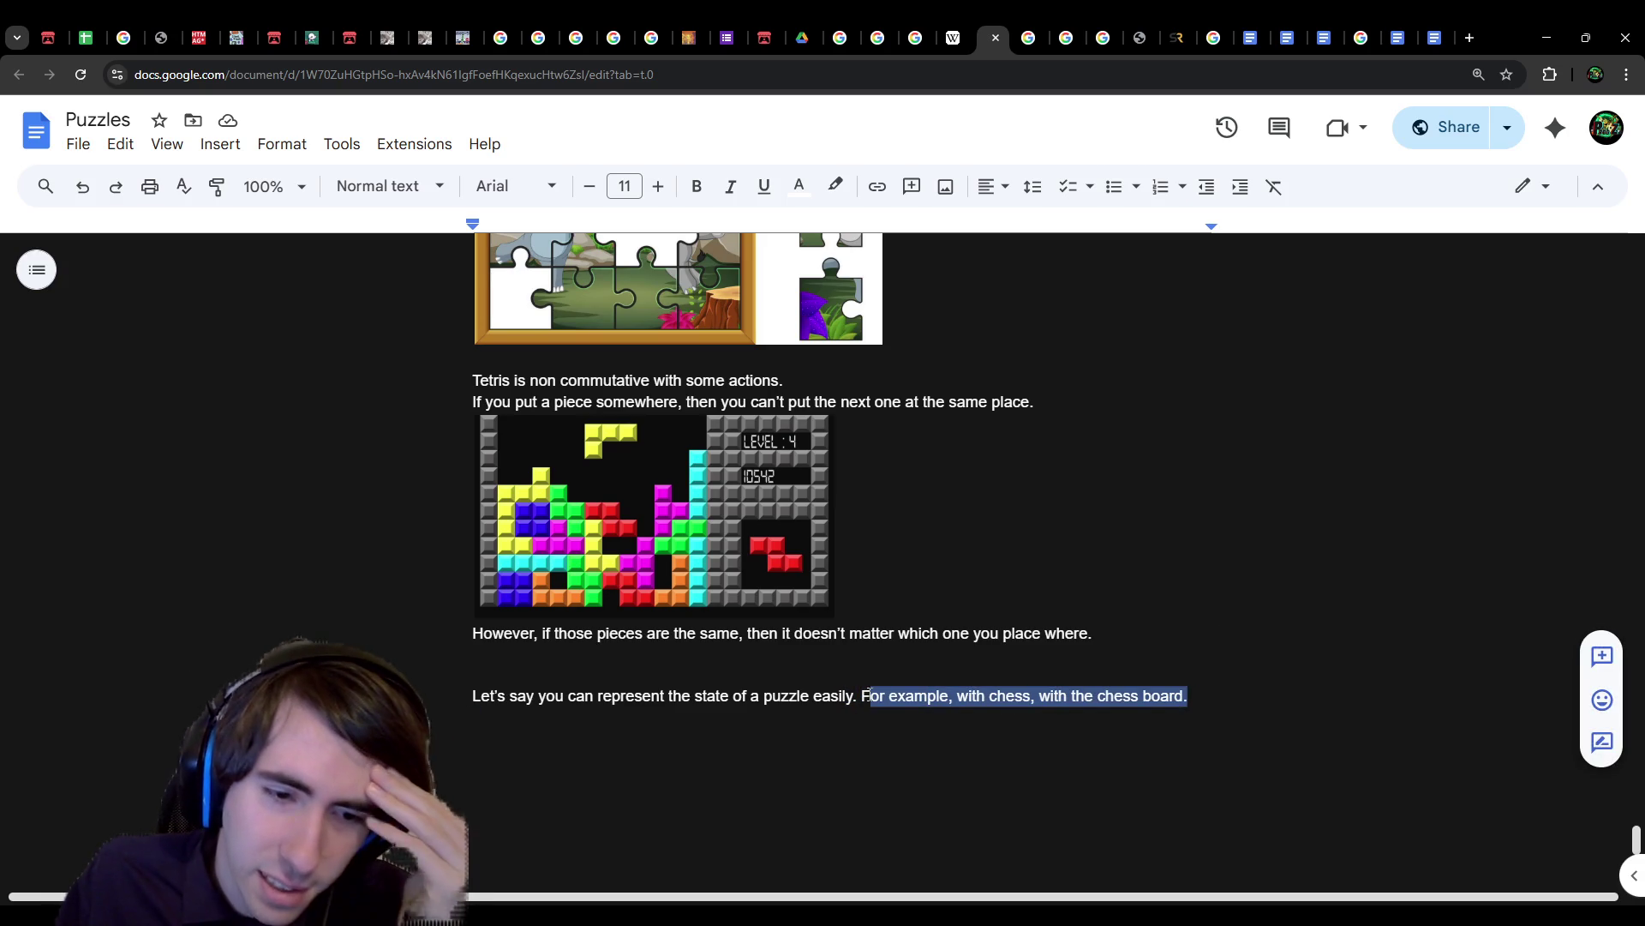
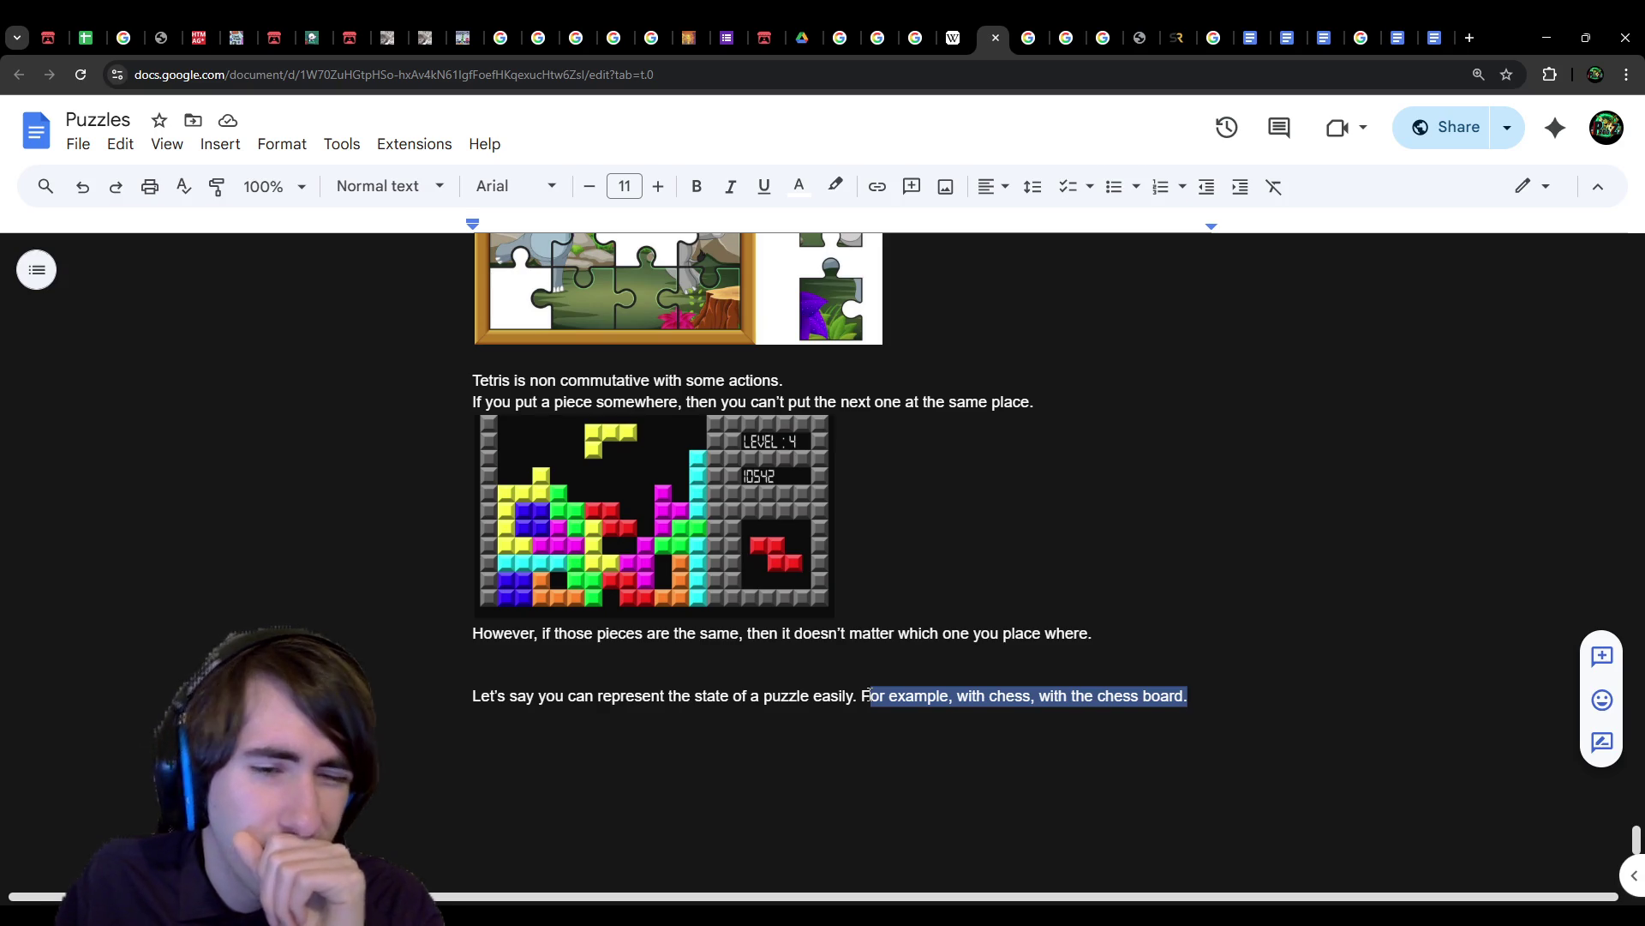
Step: Remove 'For example, with chess, with the chess board.' and the leftover space after 'easily.'
click(940, 726)
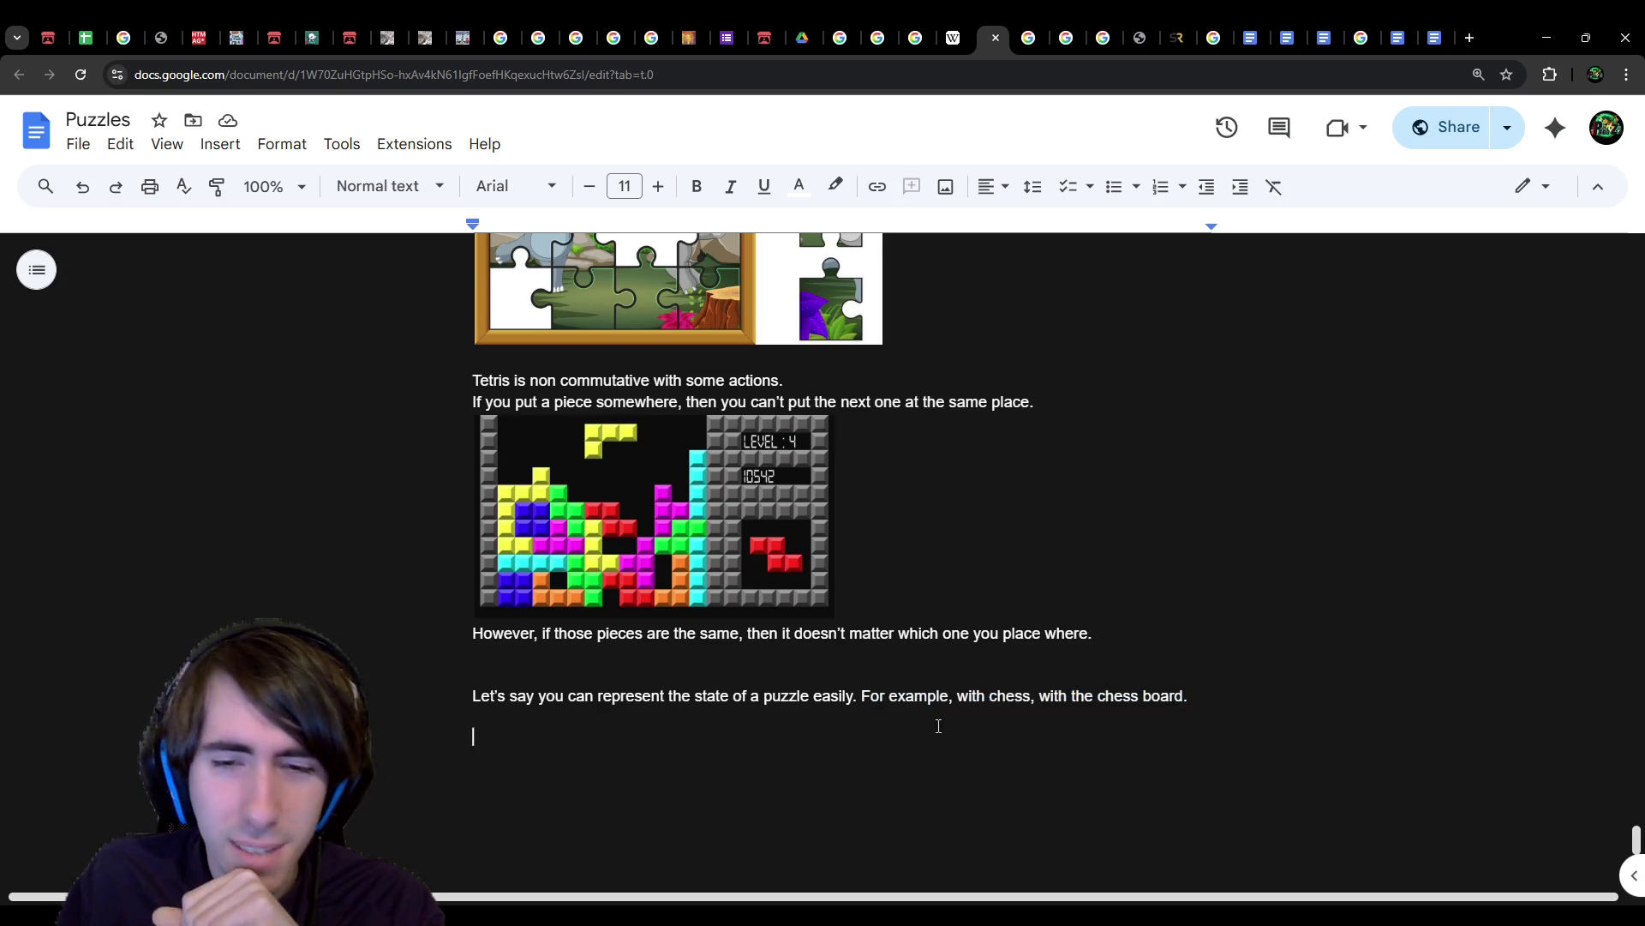
shift+click(864, 702)
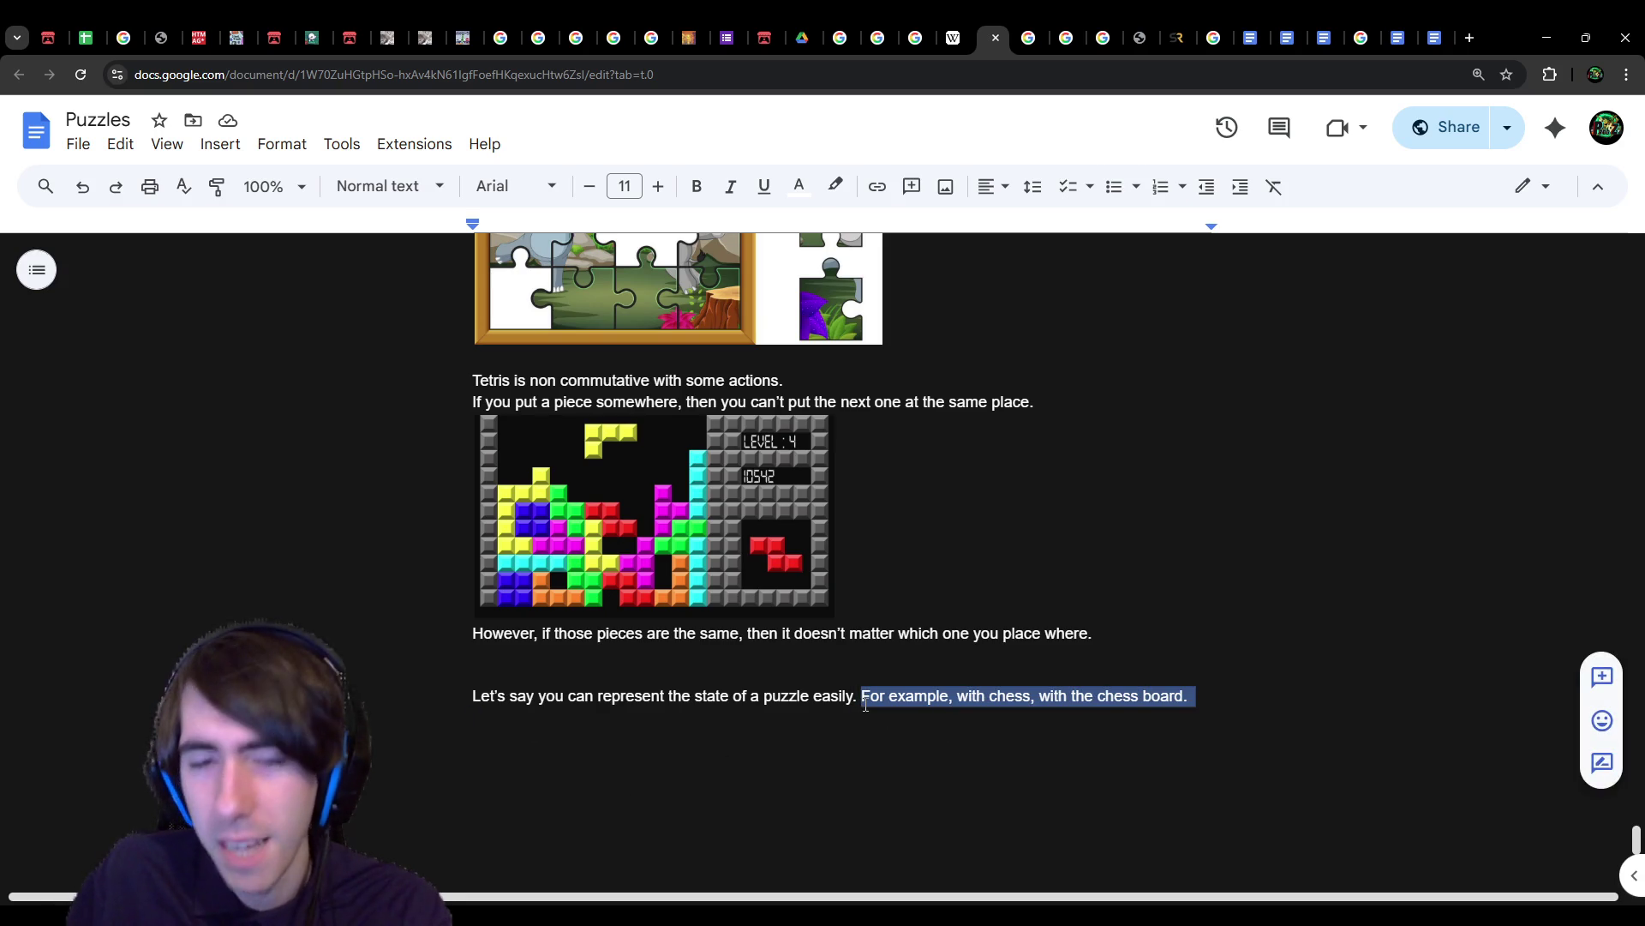
key(Delete)
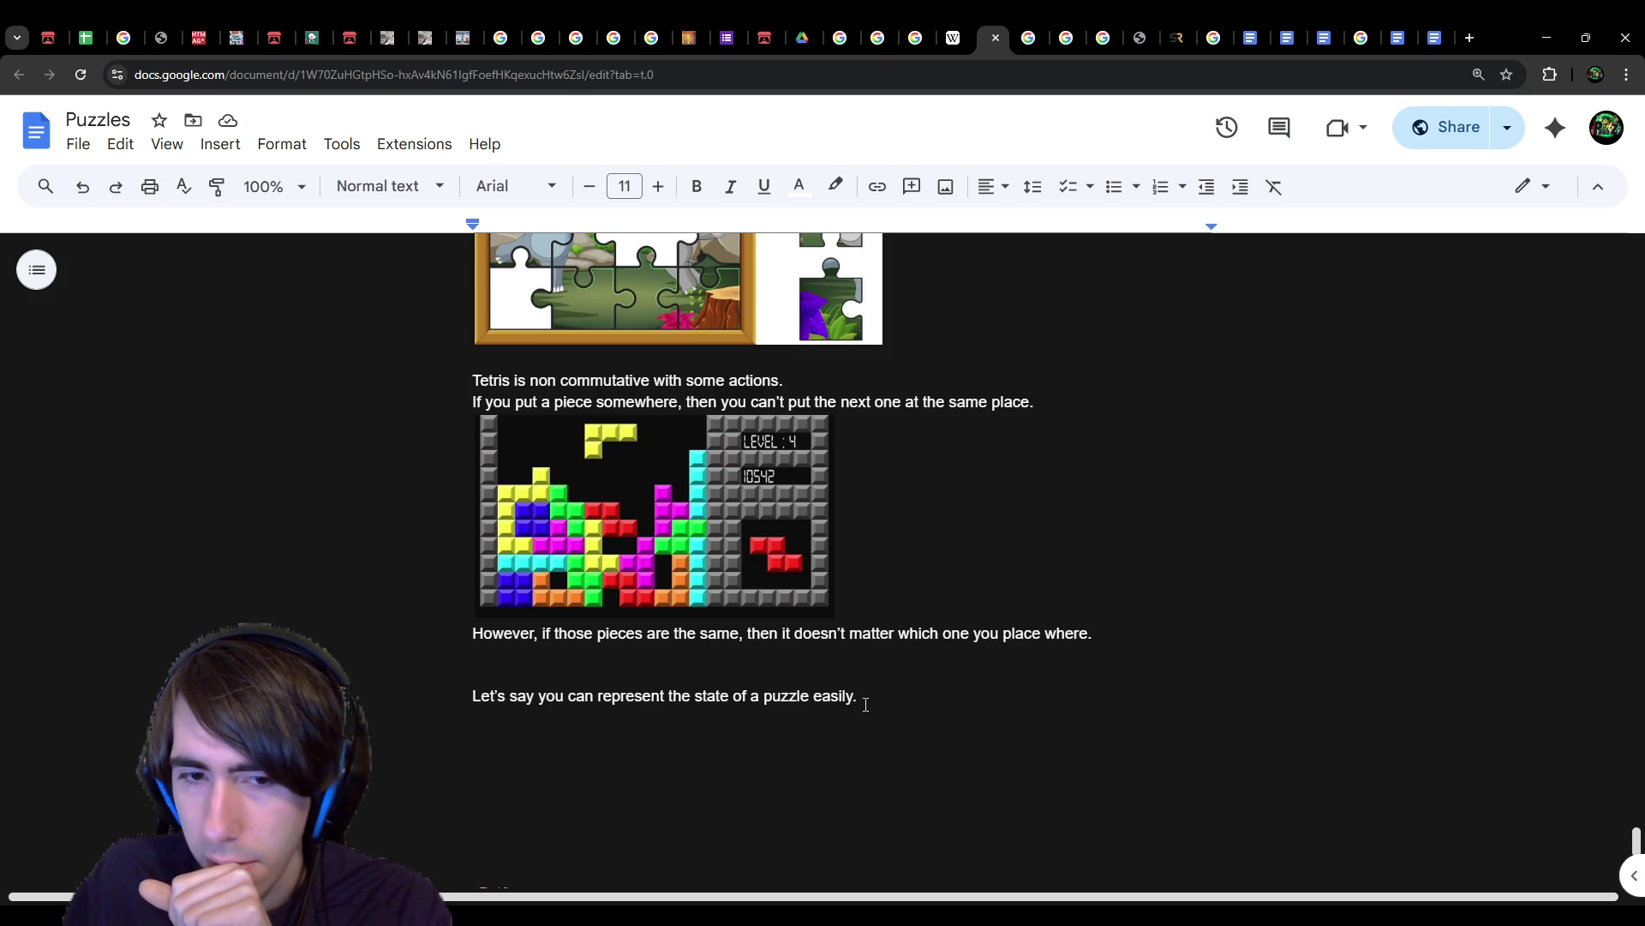
key(BackSpace)
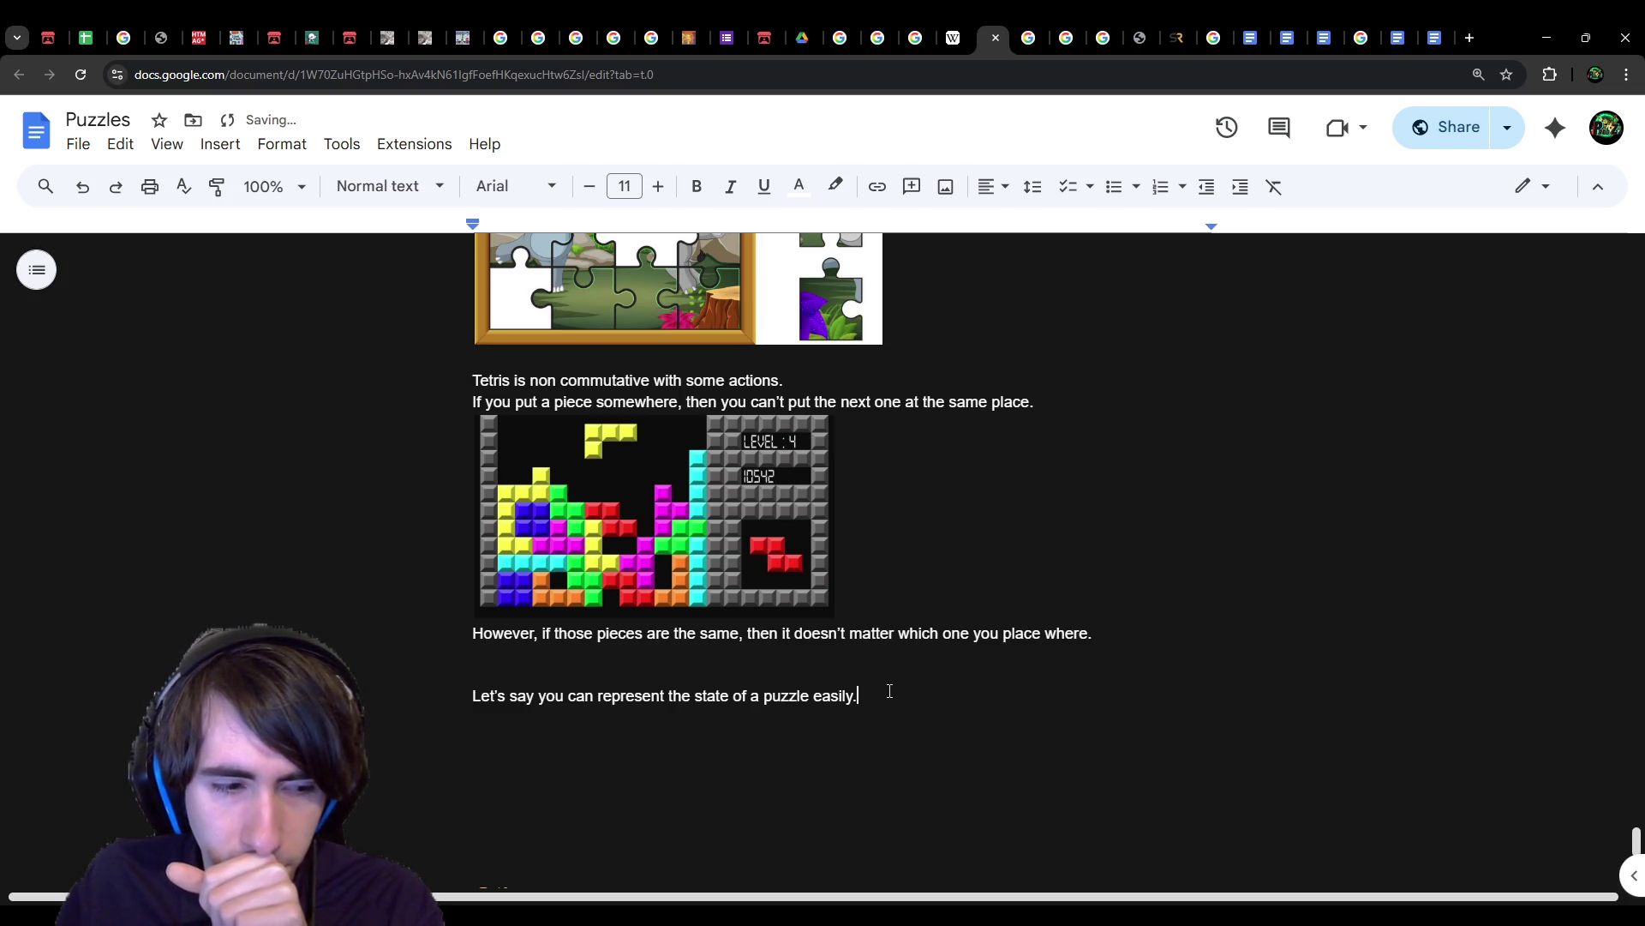
drag(890, 691, 480, 692)
click(566, 696)
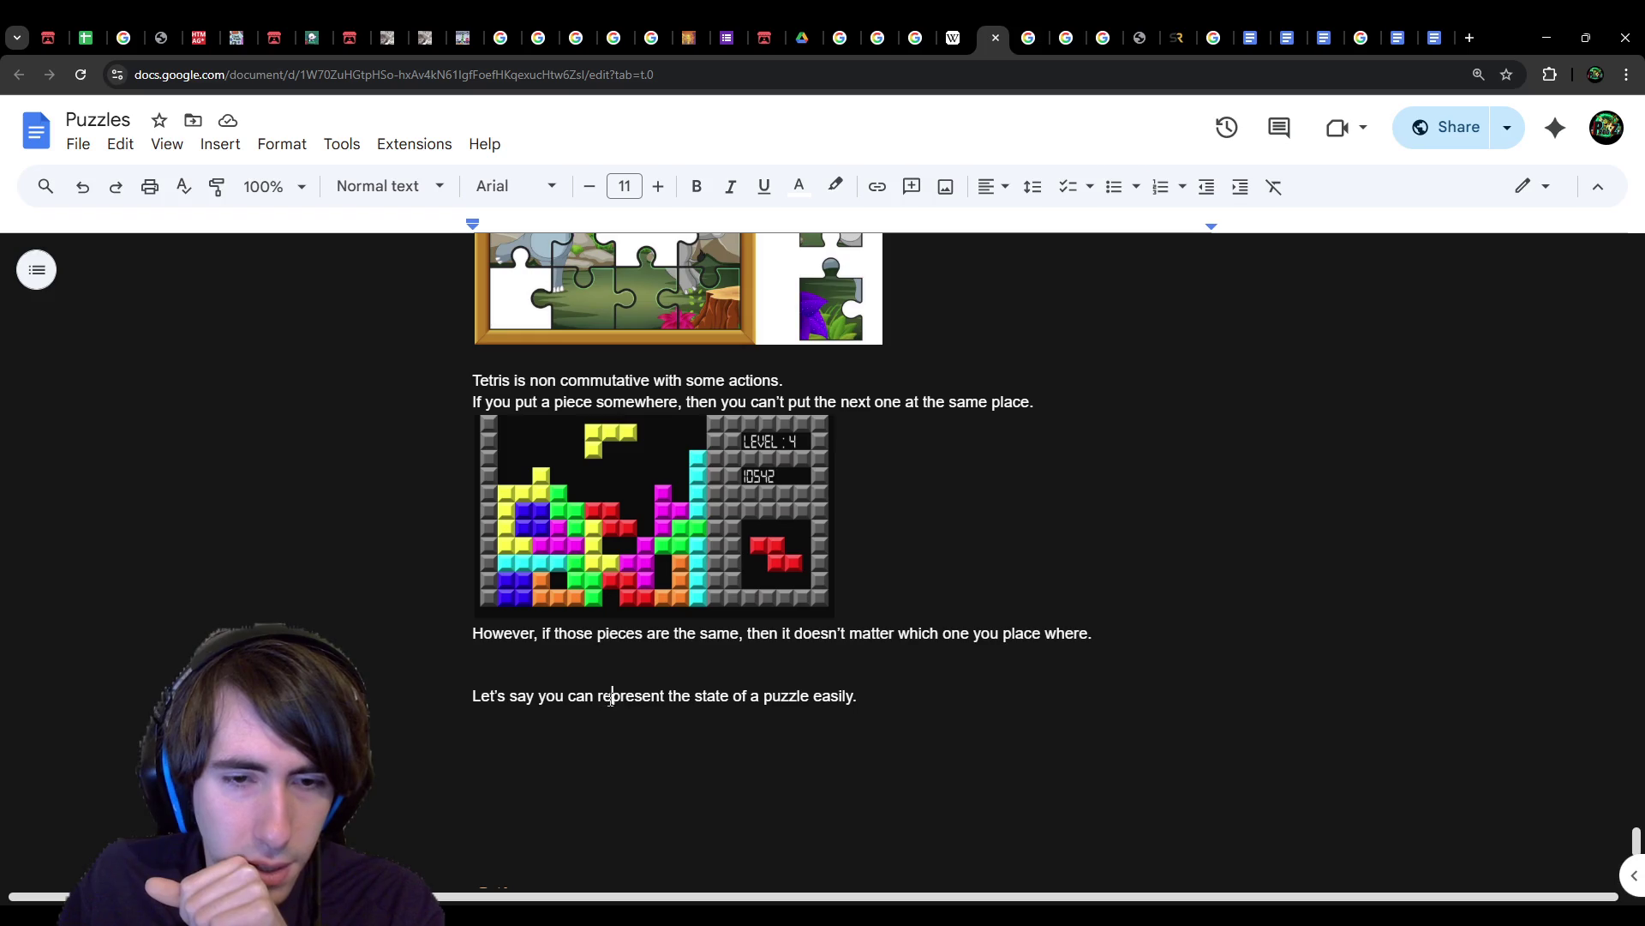
Step: Reword the sentence to 'take a "screenshot" of what's in the game at a given time.'
double_click(600, 696)
text(take a "screenshot")
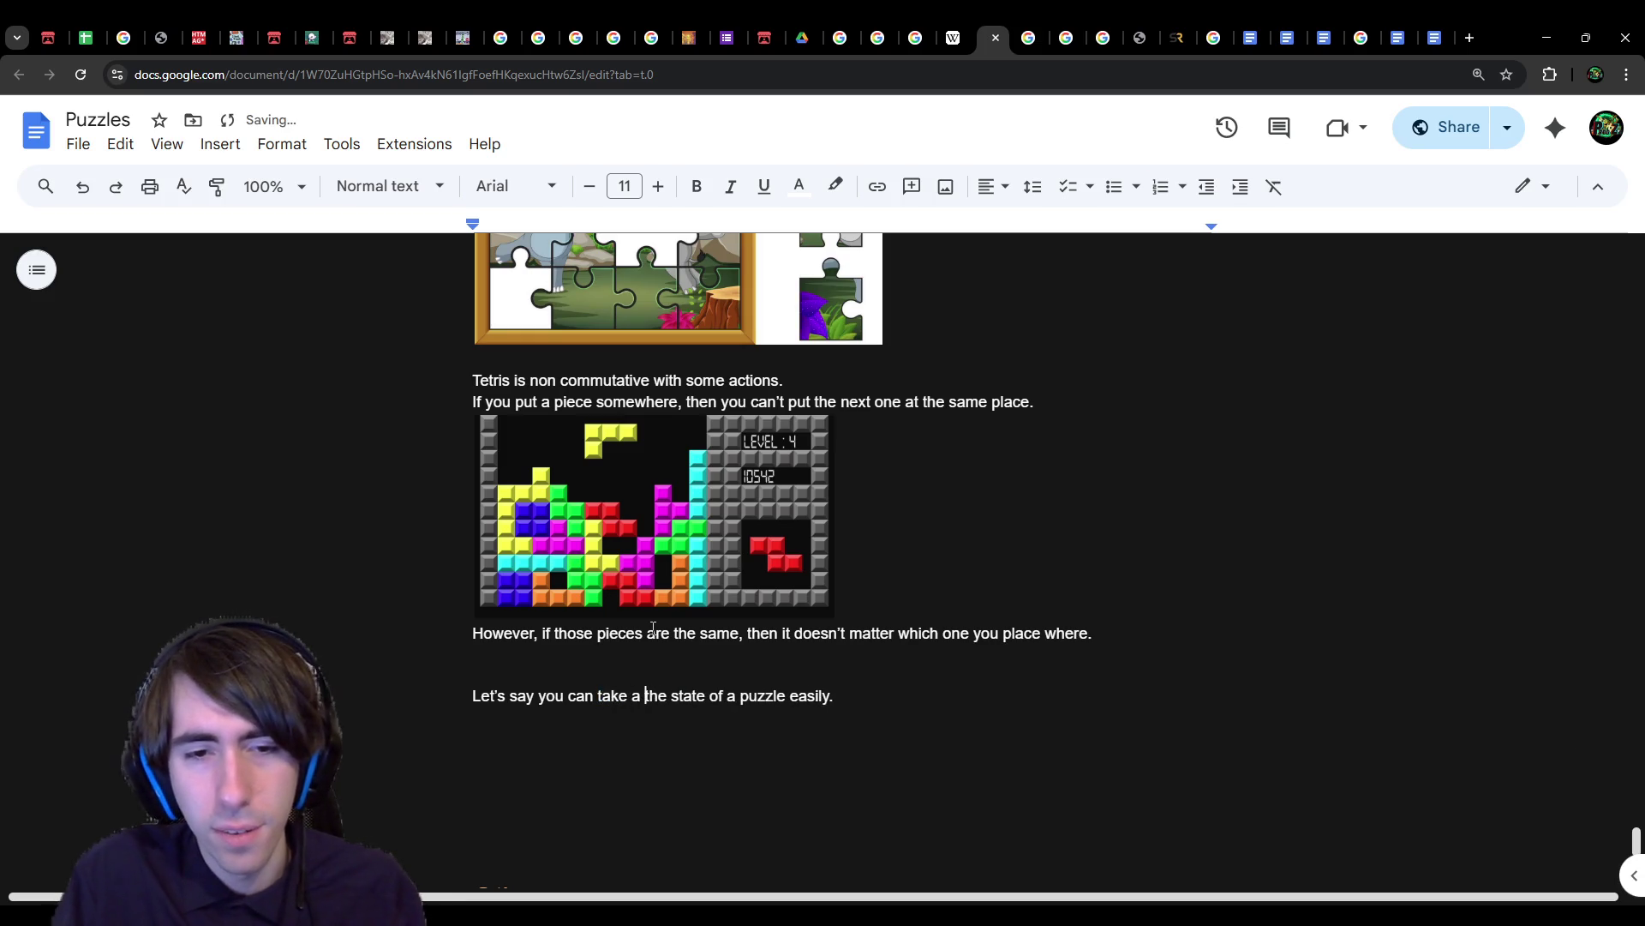
text( of the)
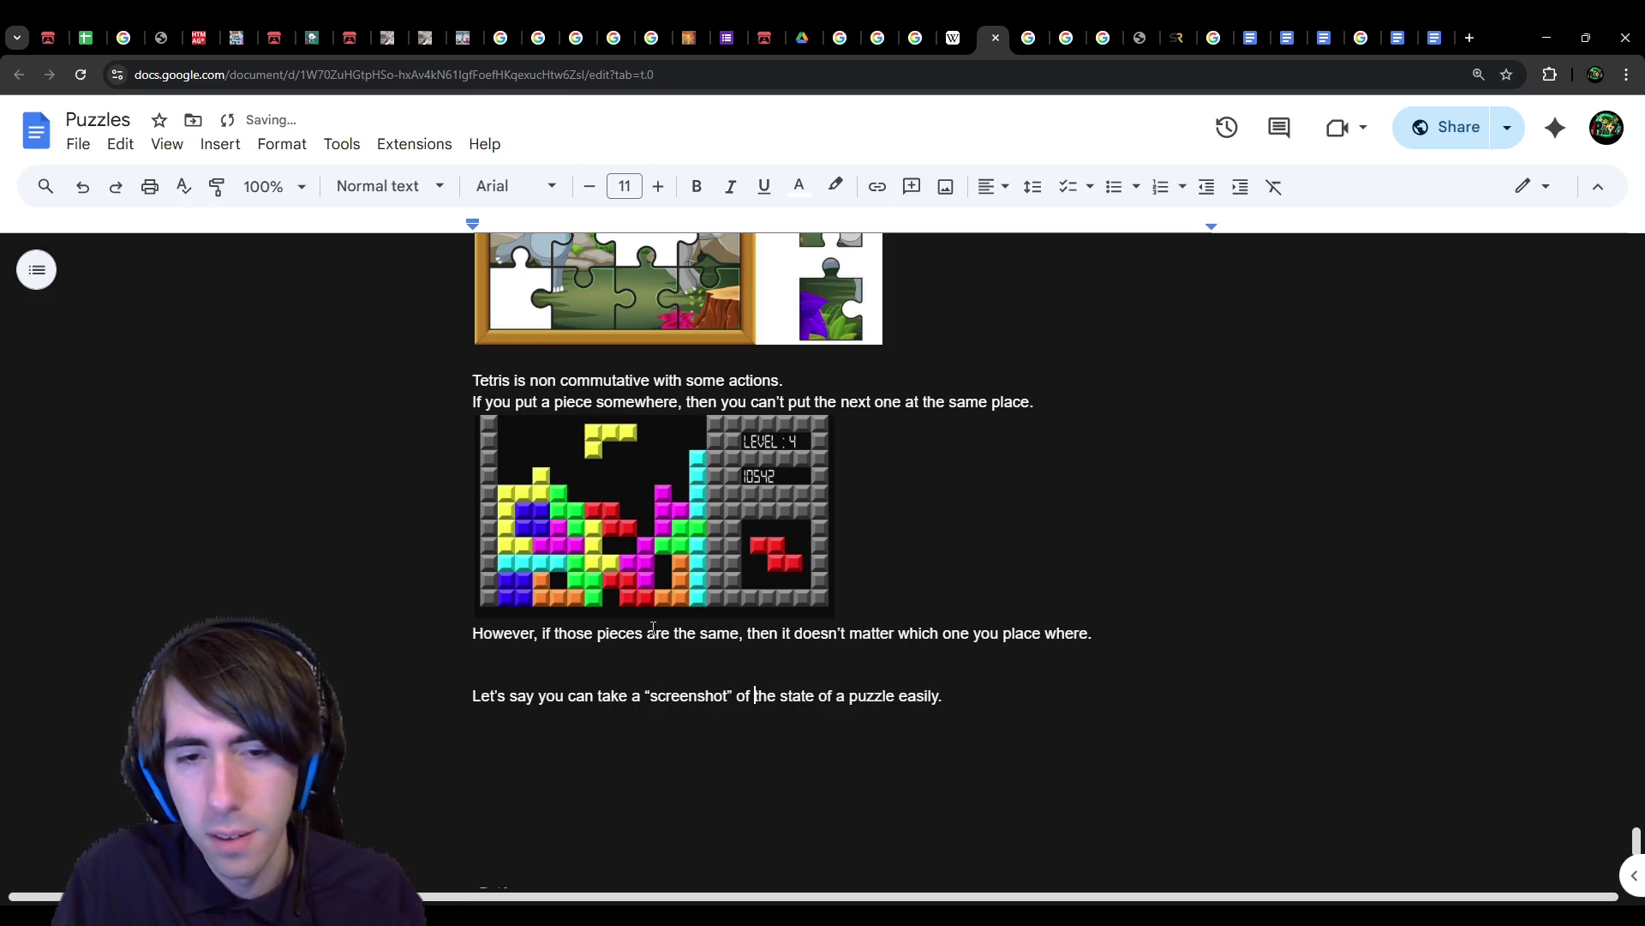
key(BackSpace)
key(BackSpace)
key(BackSpace)
text(what's in the gam)
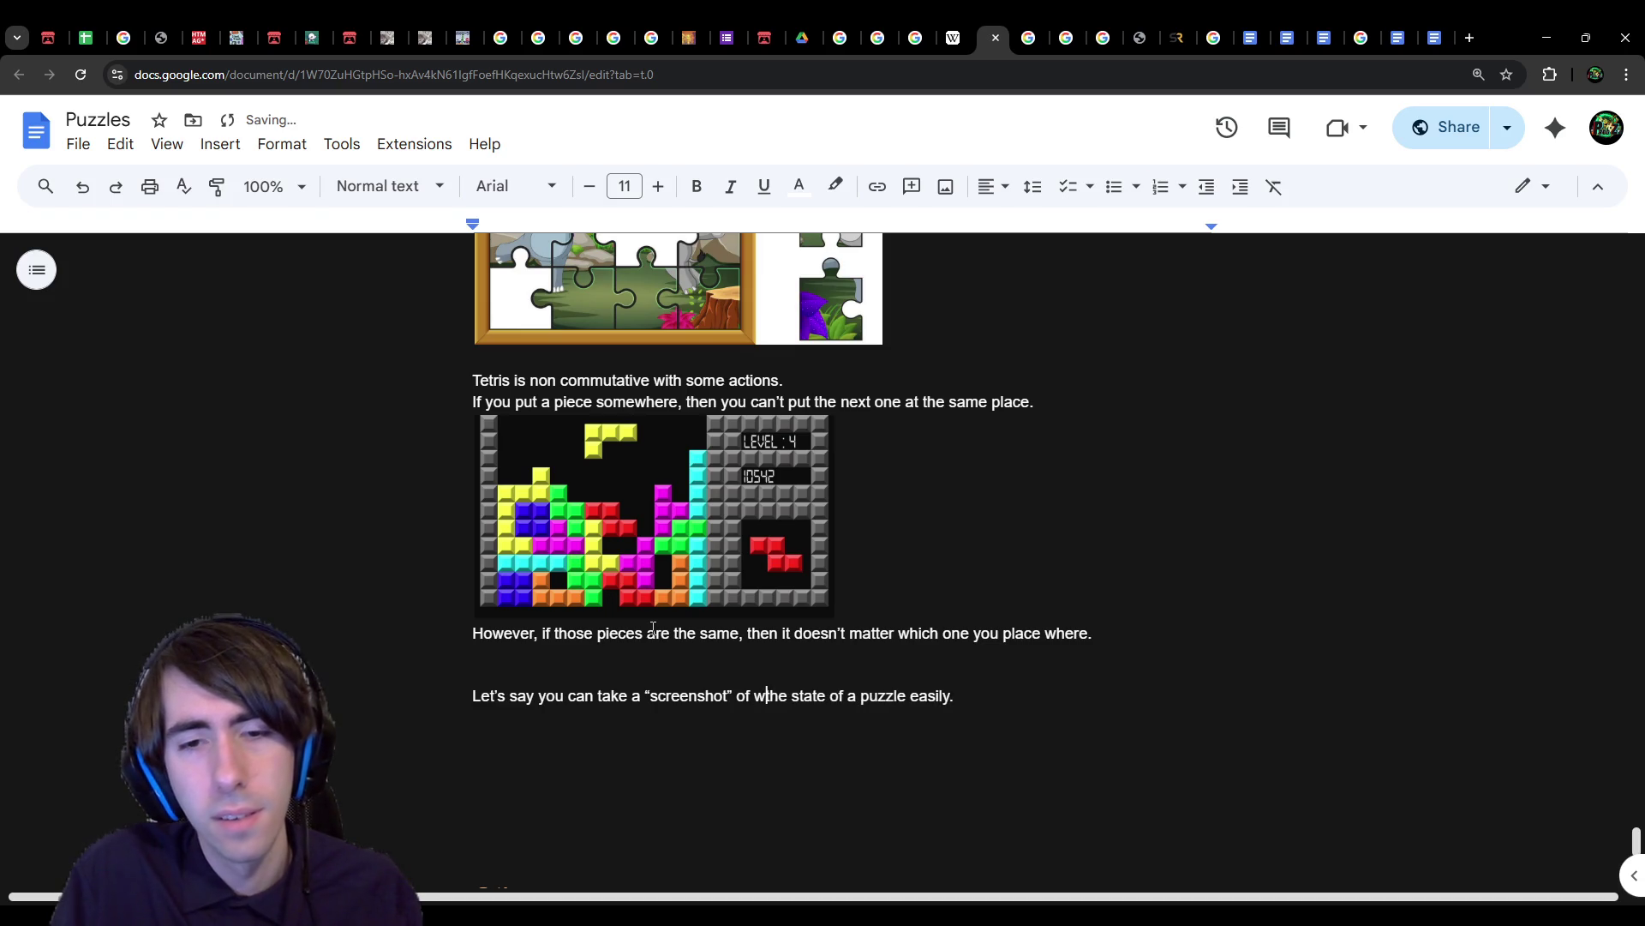
text(e game)
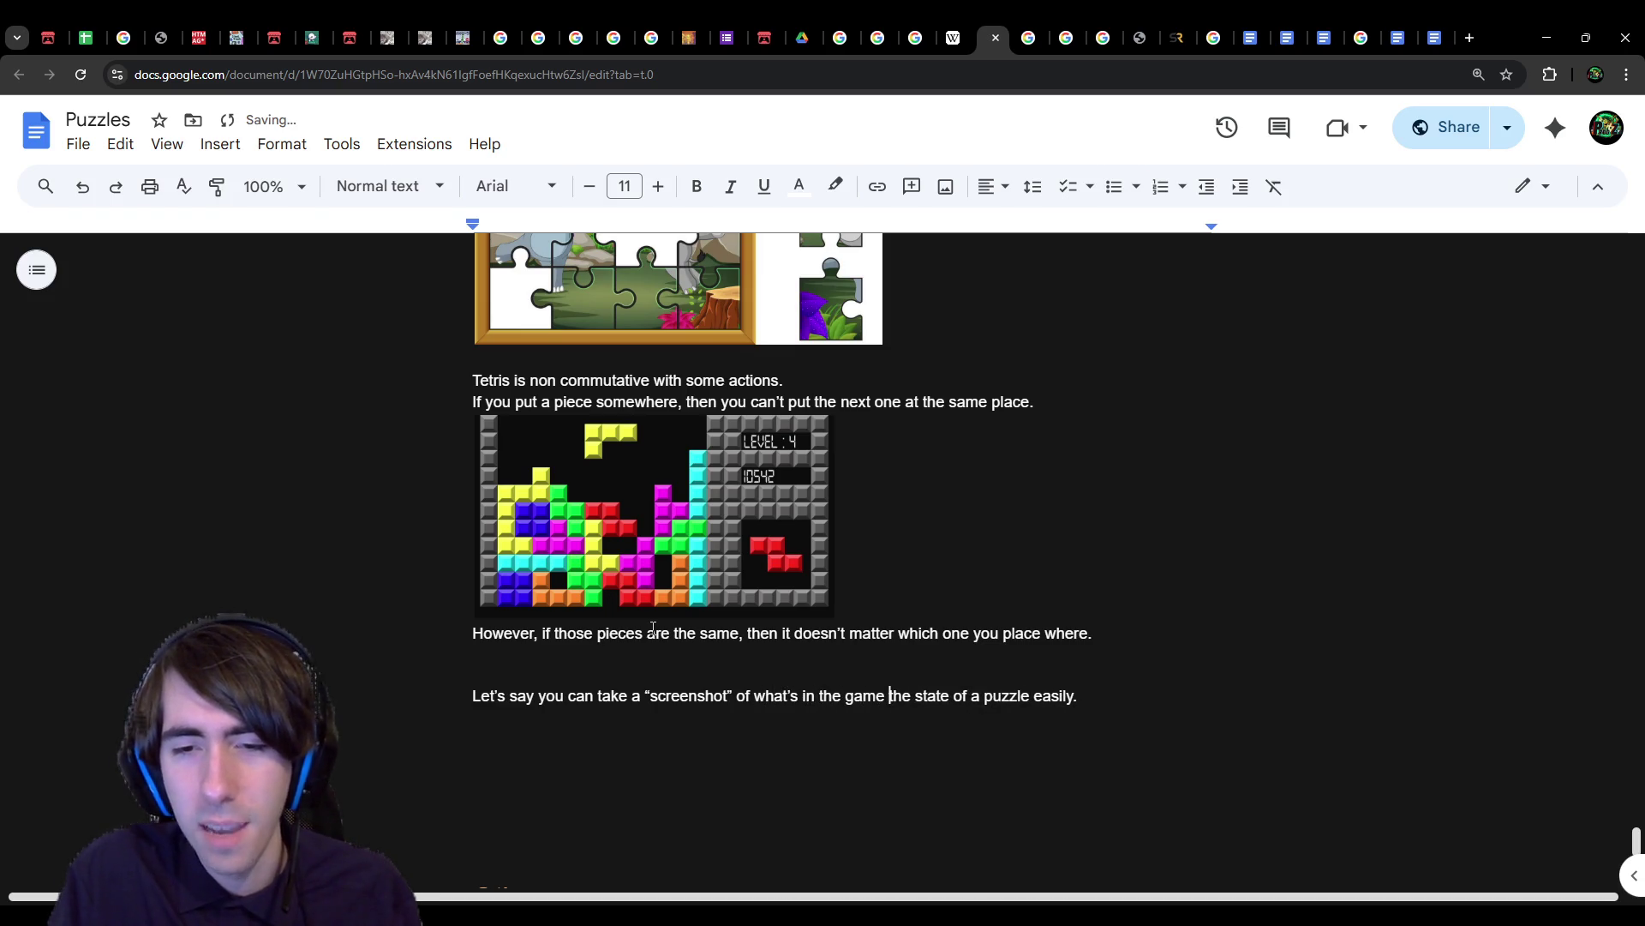
key(ctrl+shift+Right)
key(ctrl+shift+Right)
key(ctrl+shift+Right)
text(at)
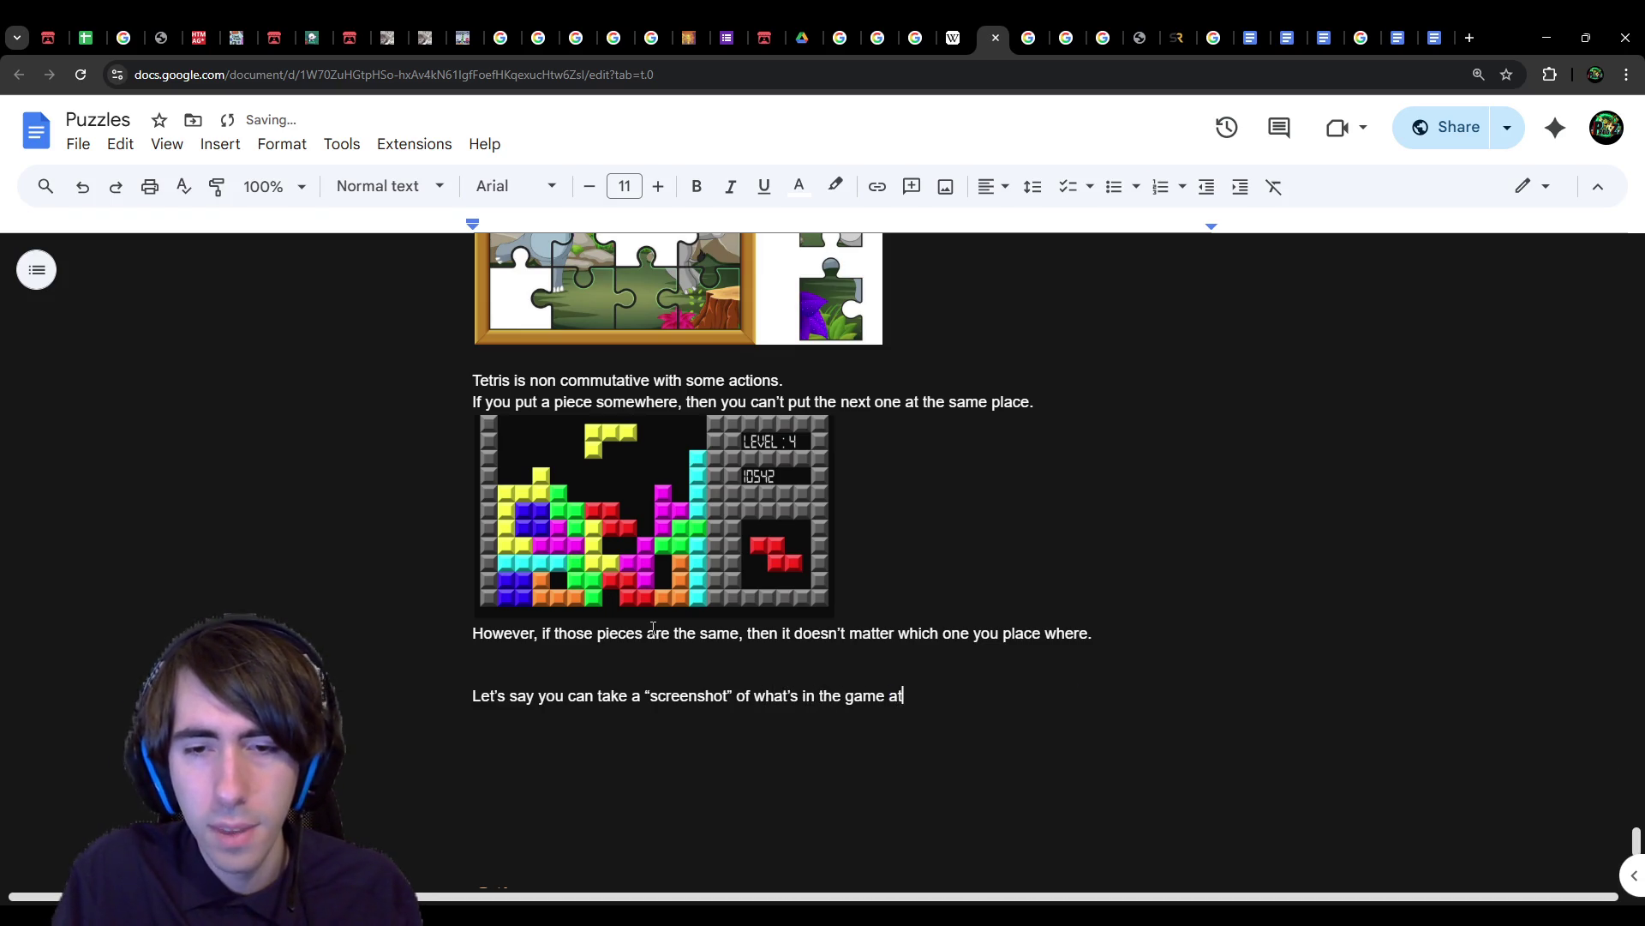
text( a given time.)
key(Return)
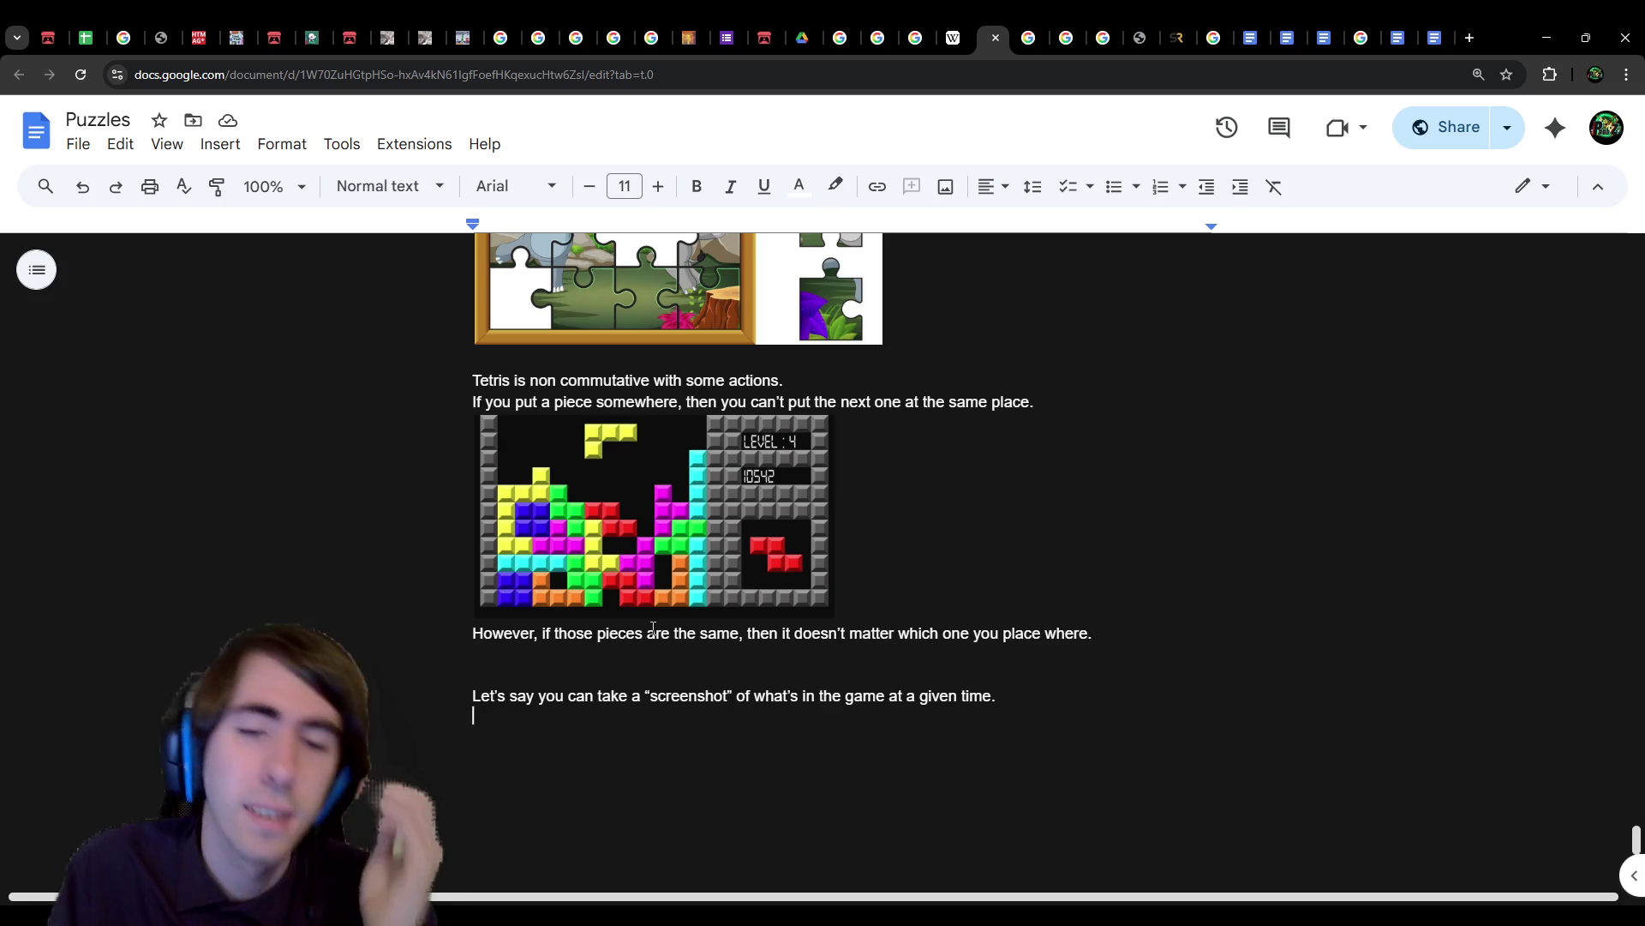
Step: Drop the unfinished 'This screenshot represent' line and change 'what's in the game' to 'the state of the game'
text(This s)
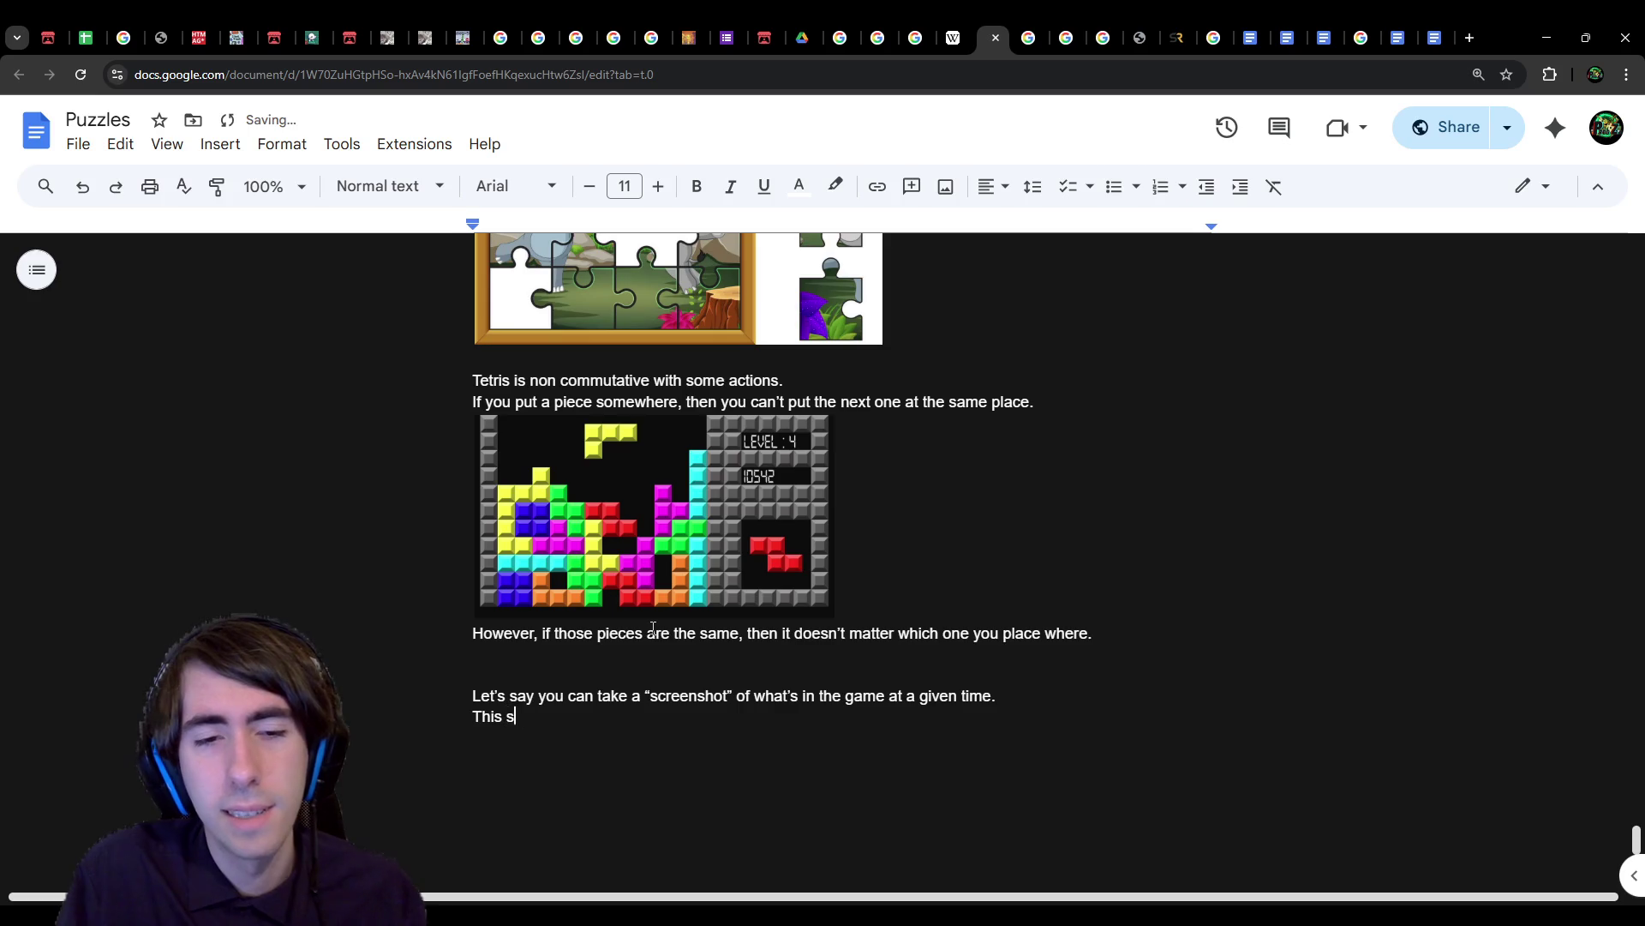
text(creenshot represent)
key(ctrl+BackSpace)
key(ctrl+BackSpace)
key(ctrl+BackSpace)
key(BackSpace)
key(ctrl+Left)
key(ctrl+Left)
key(ctrl+Left)
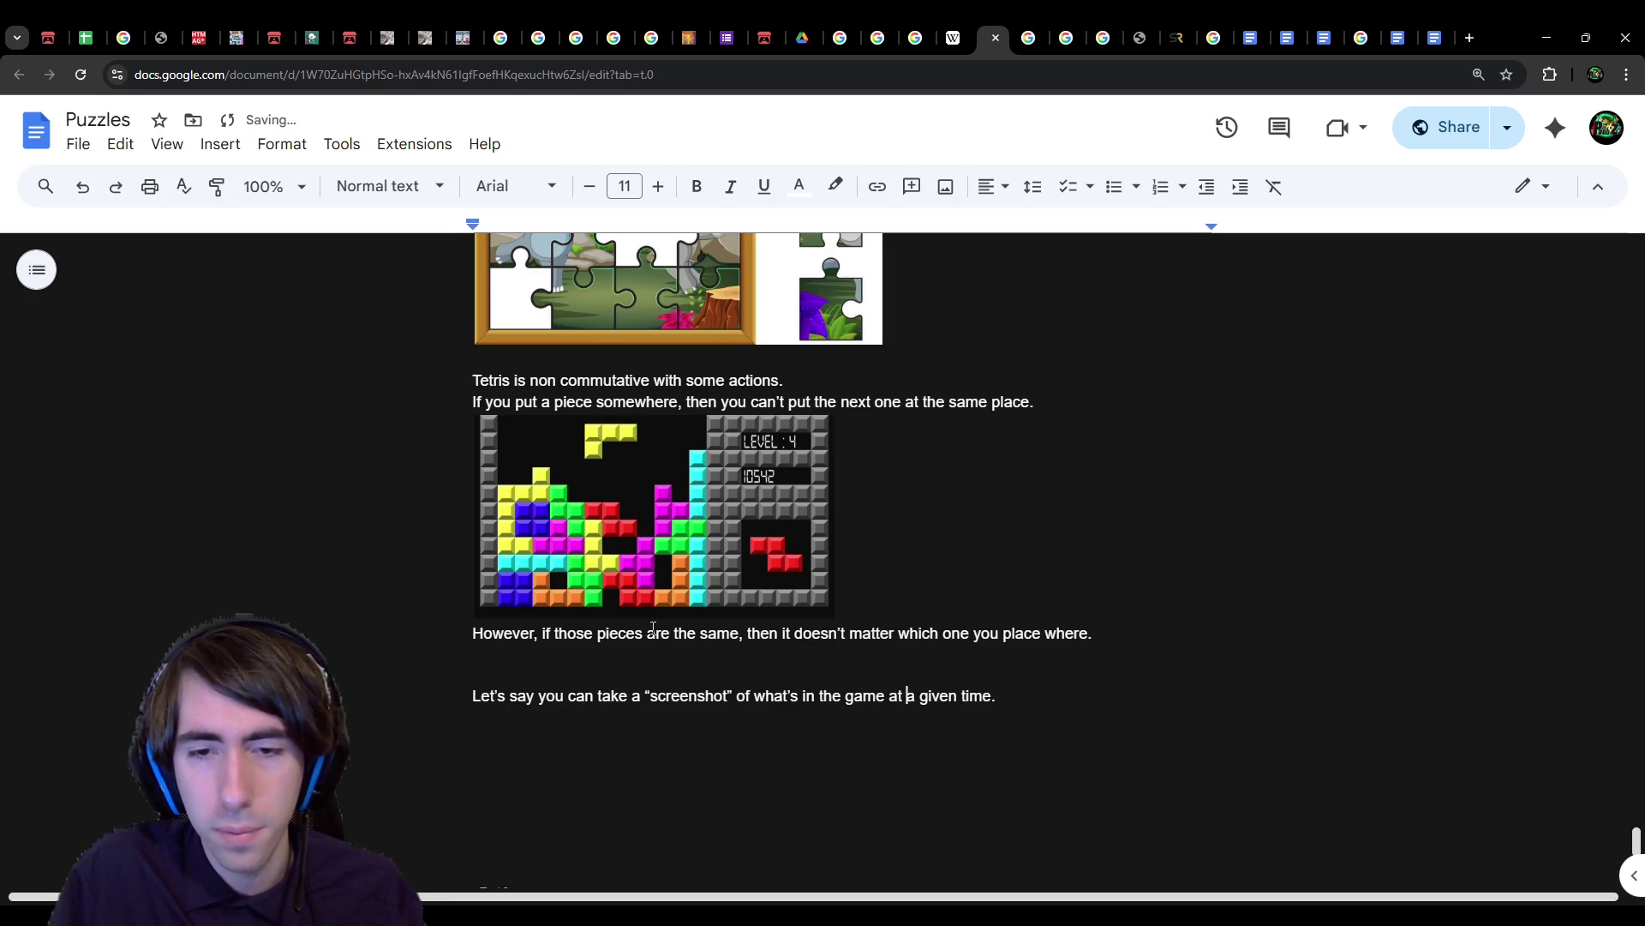
key(ctrl+shift+Left)
key(ctrl+shift+Left)
key(ctrl+shift+Left)
text(the state of)
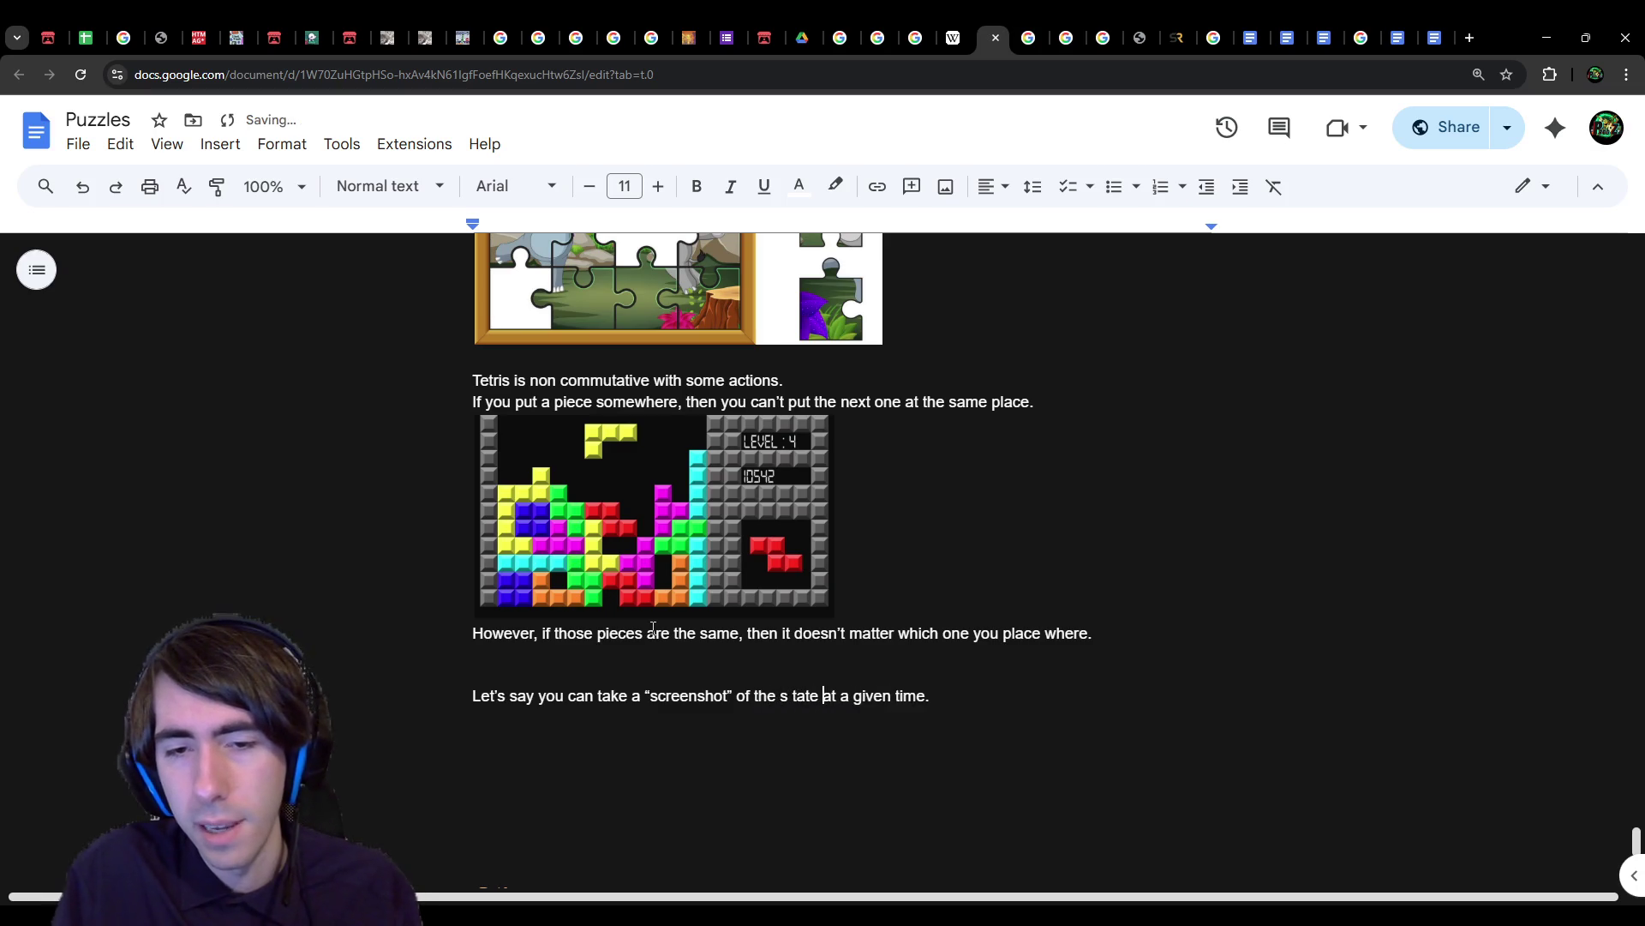
text( the game)
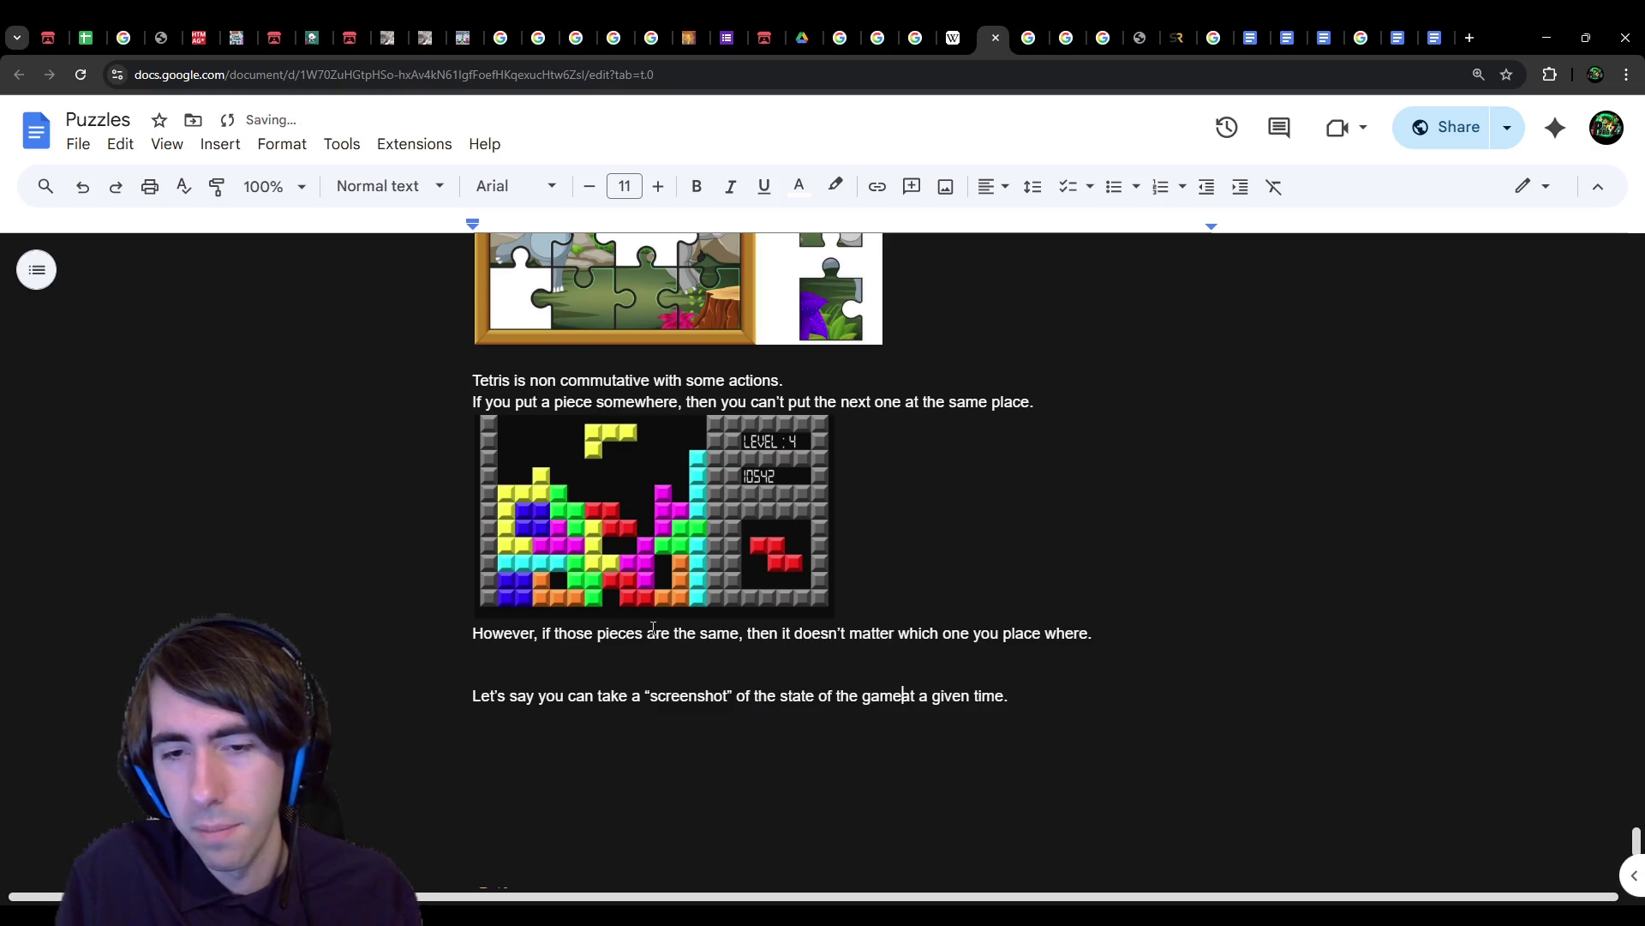
key(End)
key(Return)
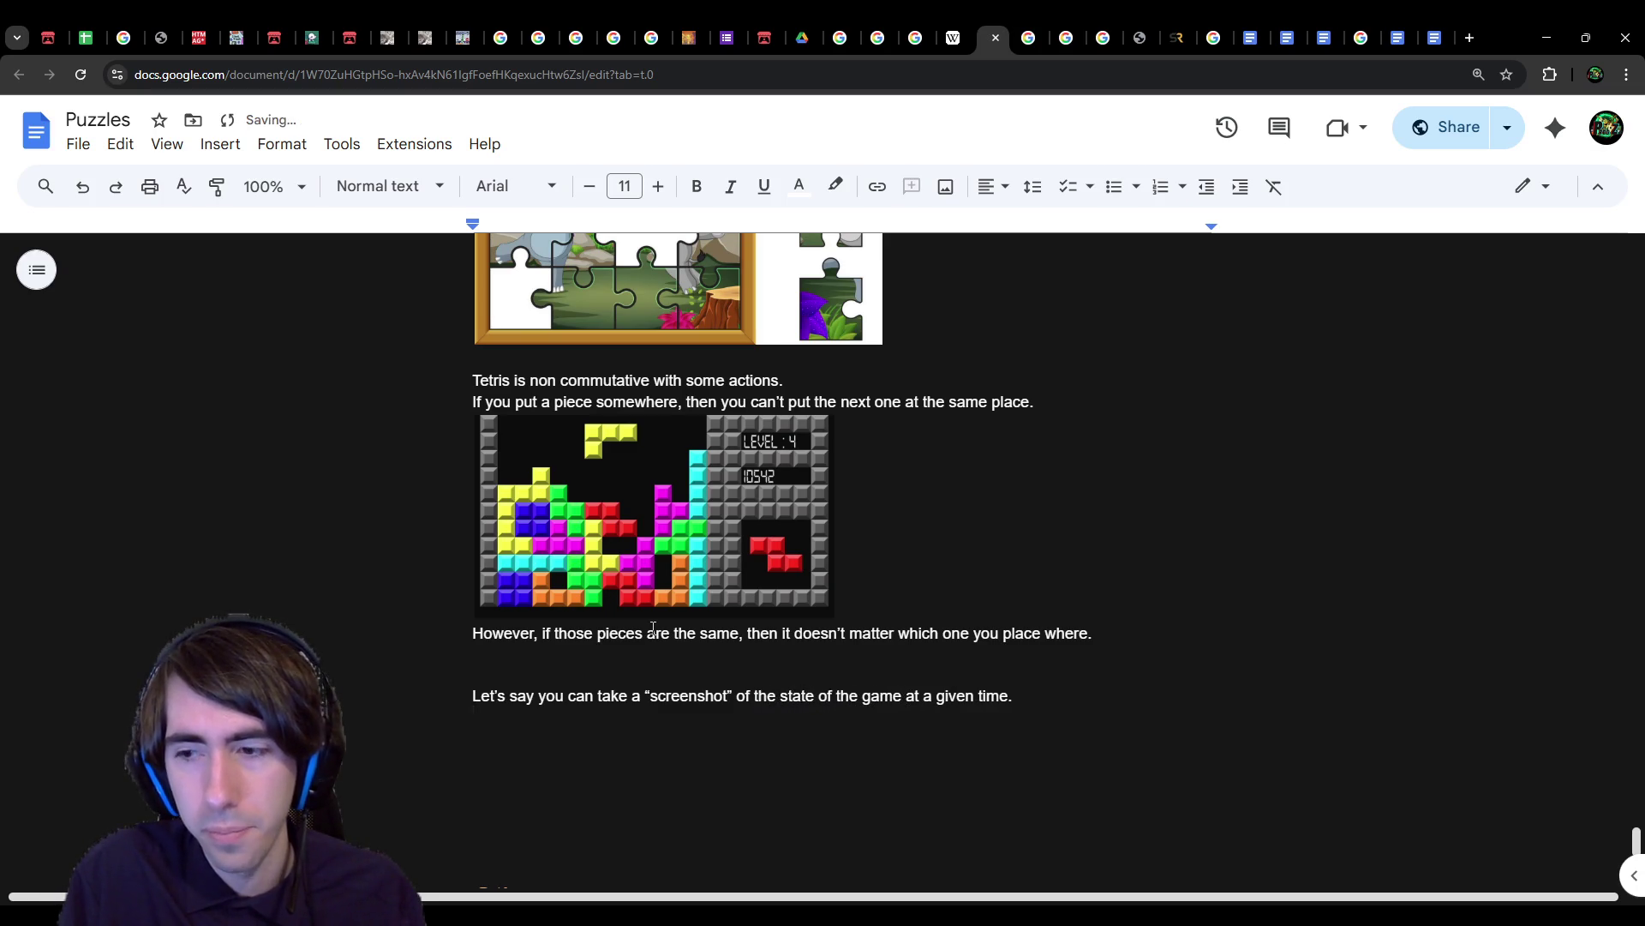
Step: Add the sentence 'Every time you do an action, the state of the game changes.'
text(Every time )
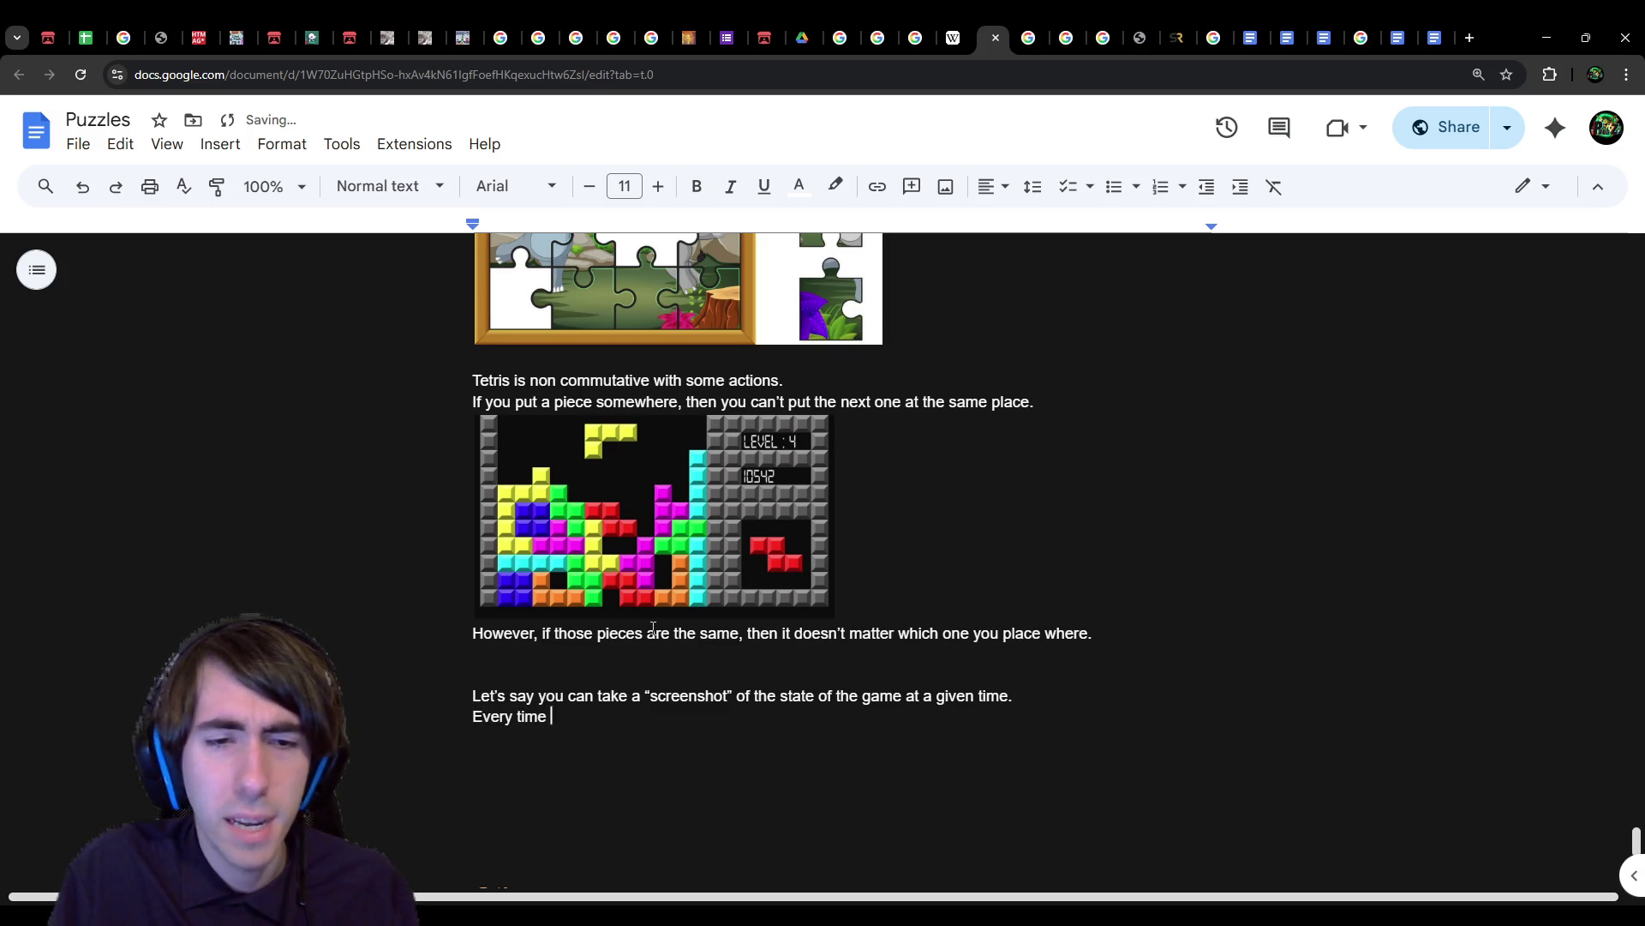
text(you do an action,)
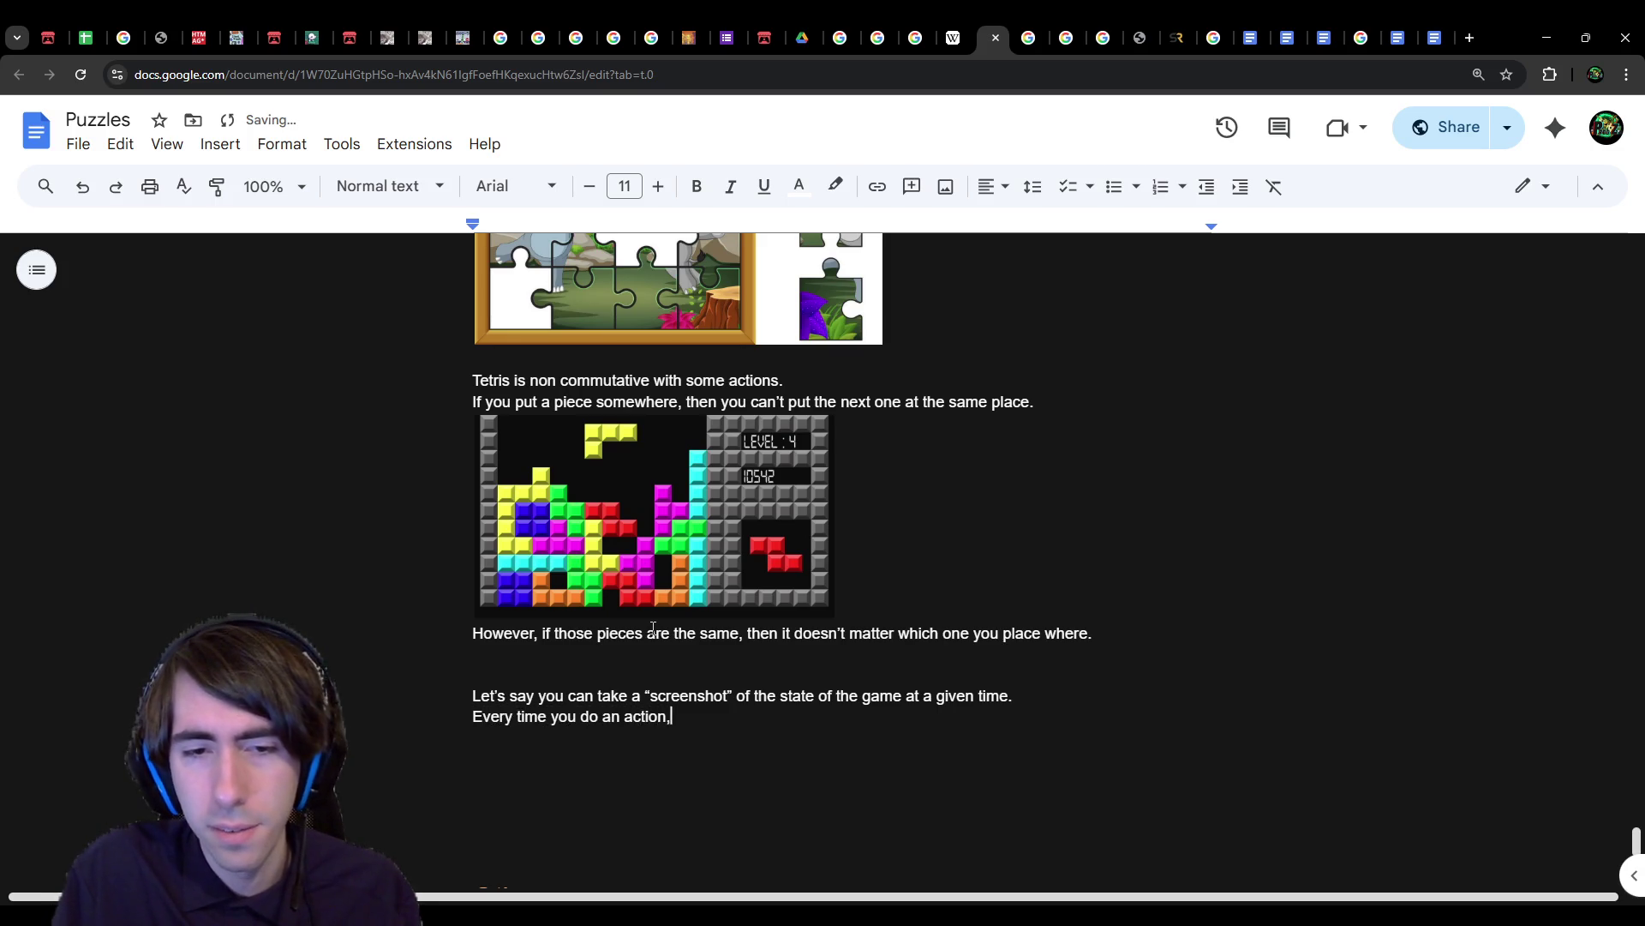
text( that)
key(BackSpace)
key(BackSpace)
text(e )
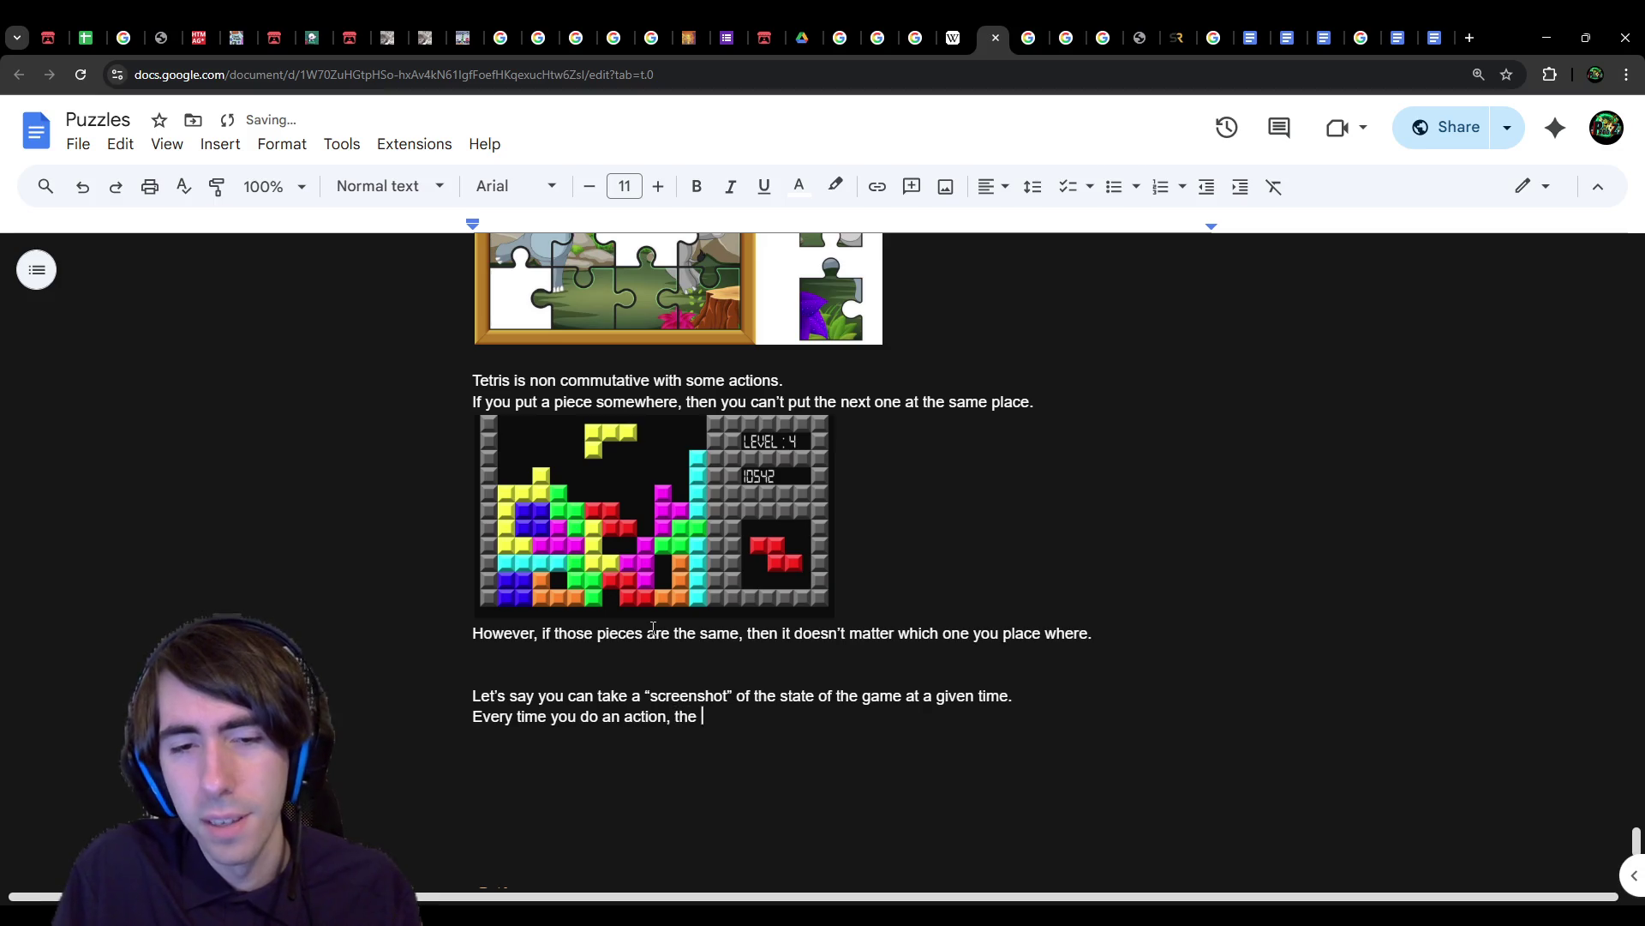
text(state of)
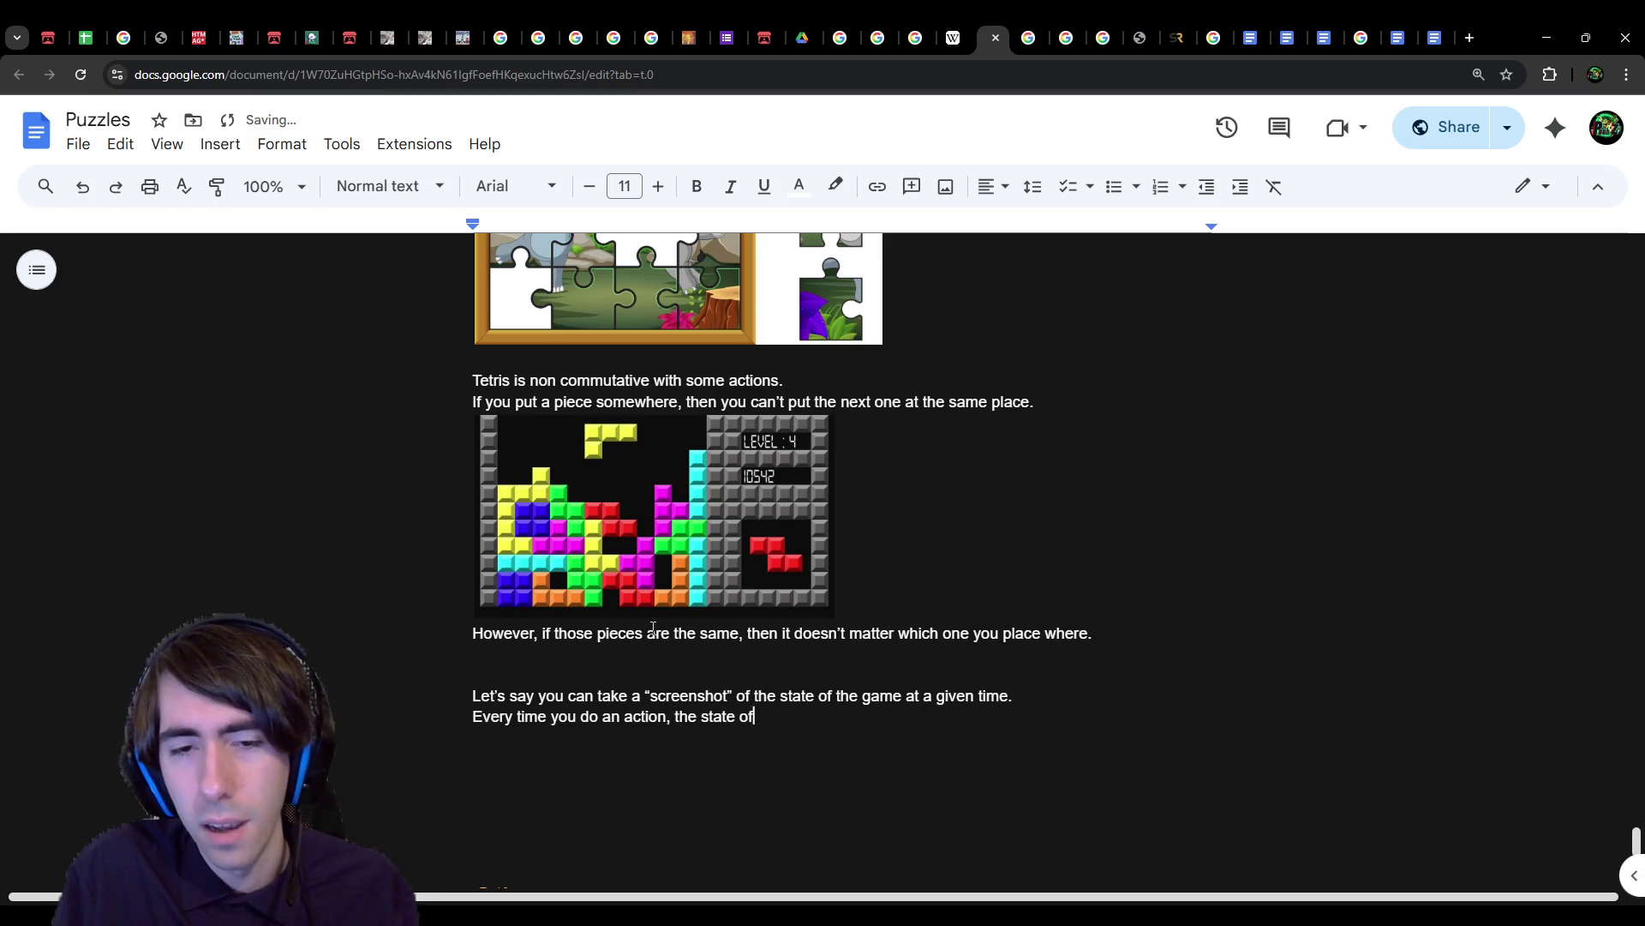
text( the game changes.)
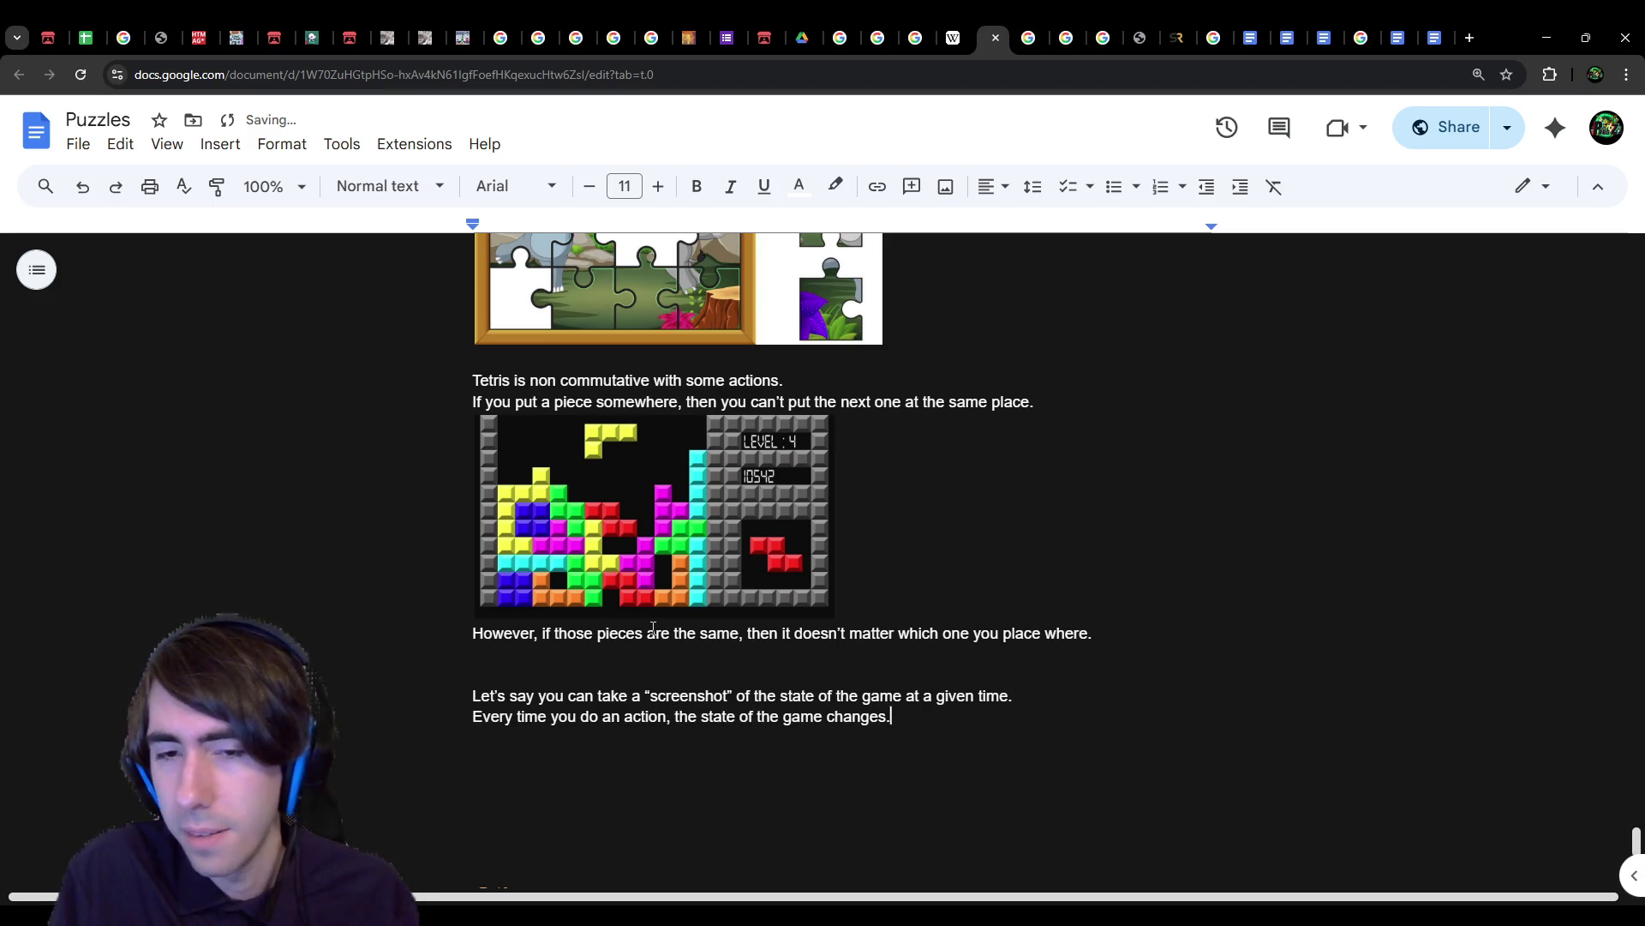
key(Return)
Step: Start 'Example: The state ... is different when you fall down a platform, because you don't have access to the same'
text(Example: )
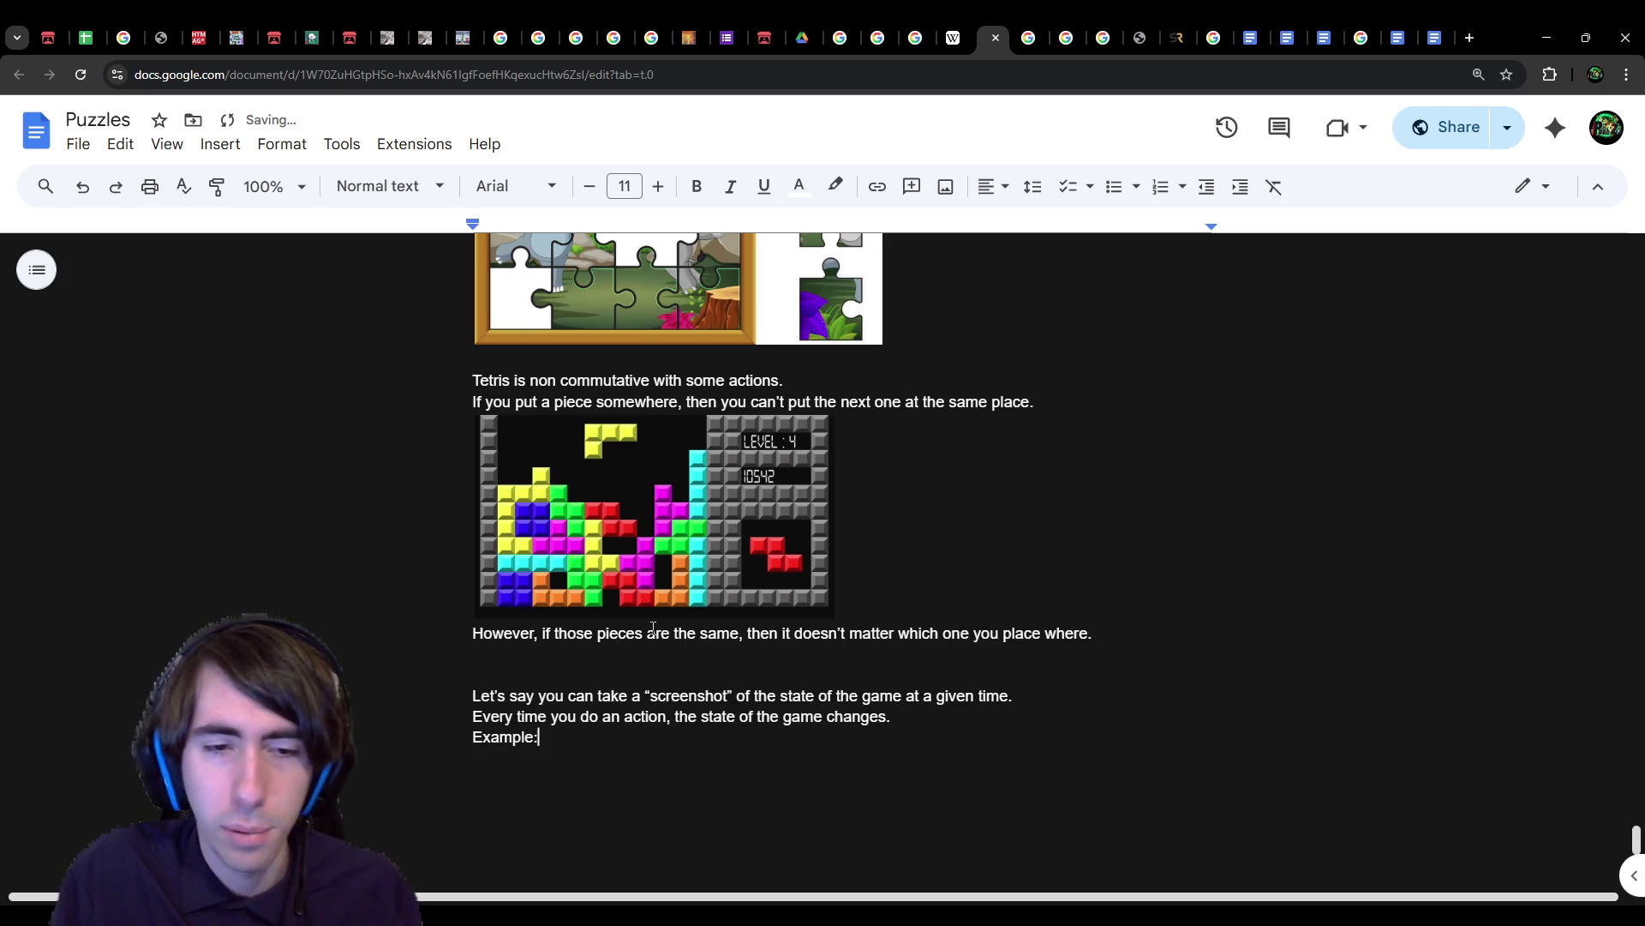
text(The state in which the game is )
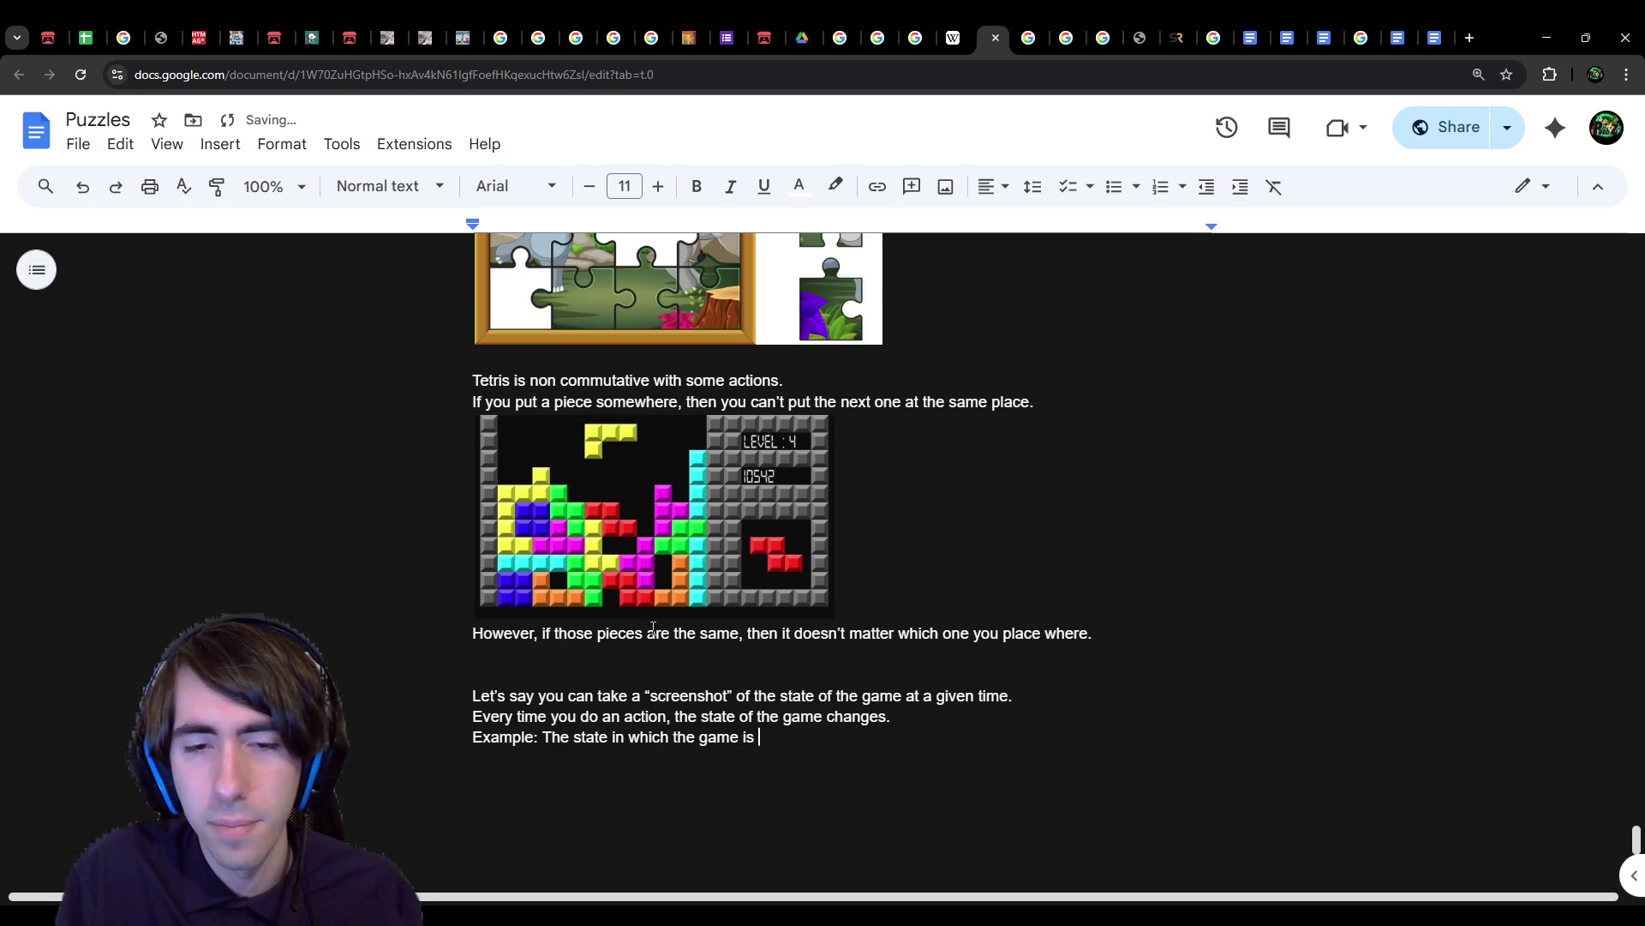
text(is different)
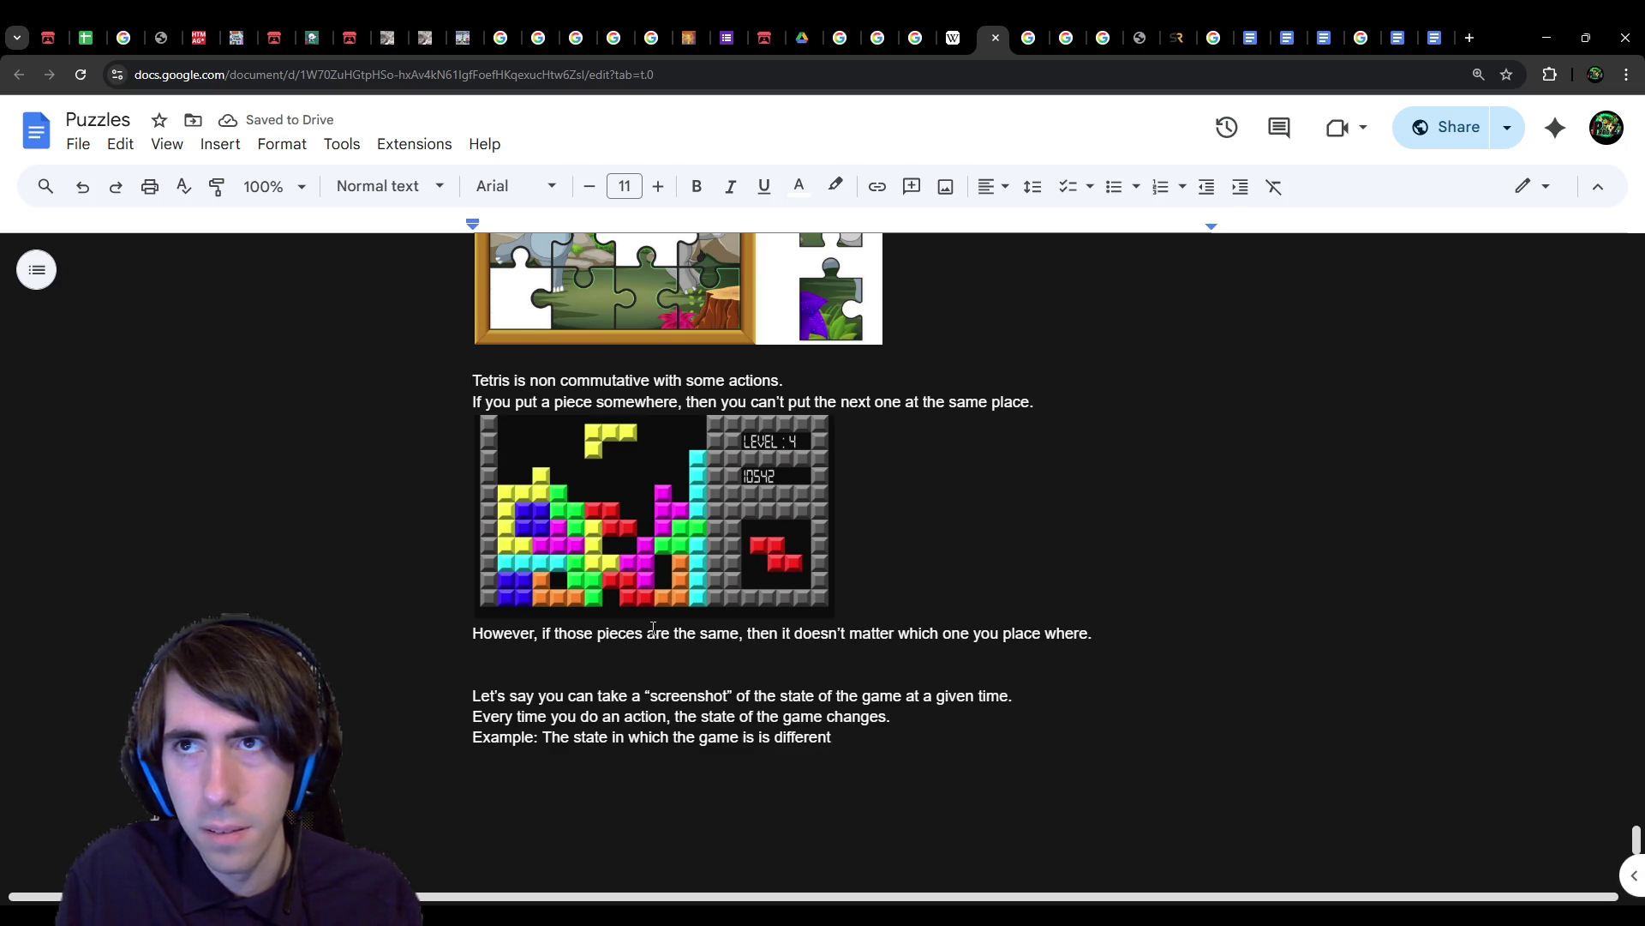
text( when y)
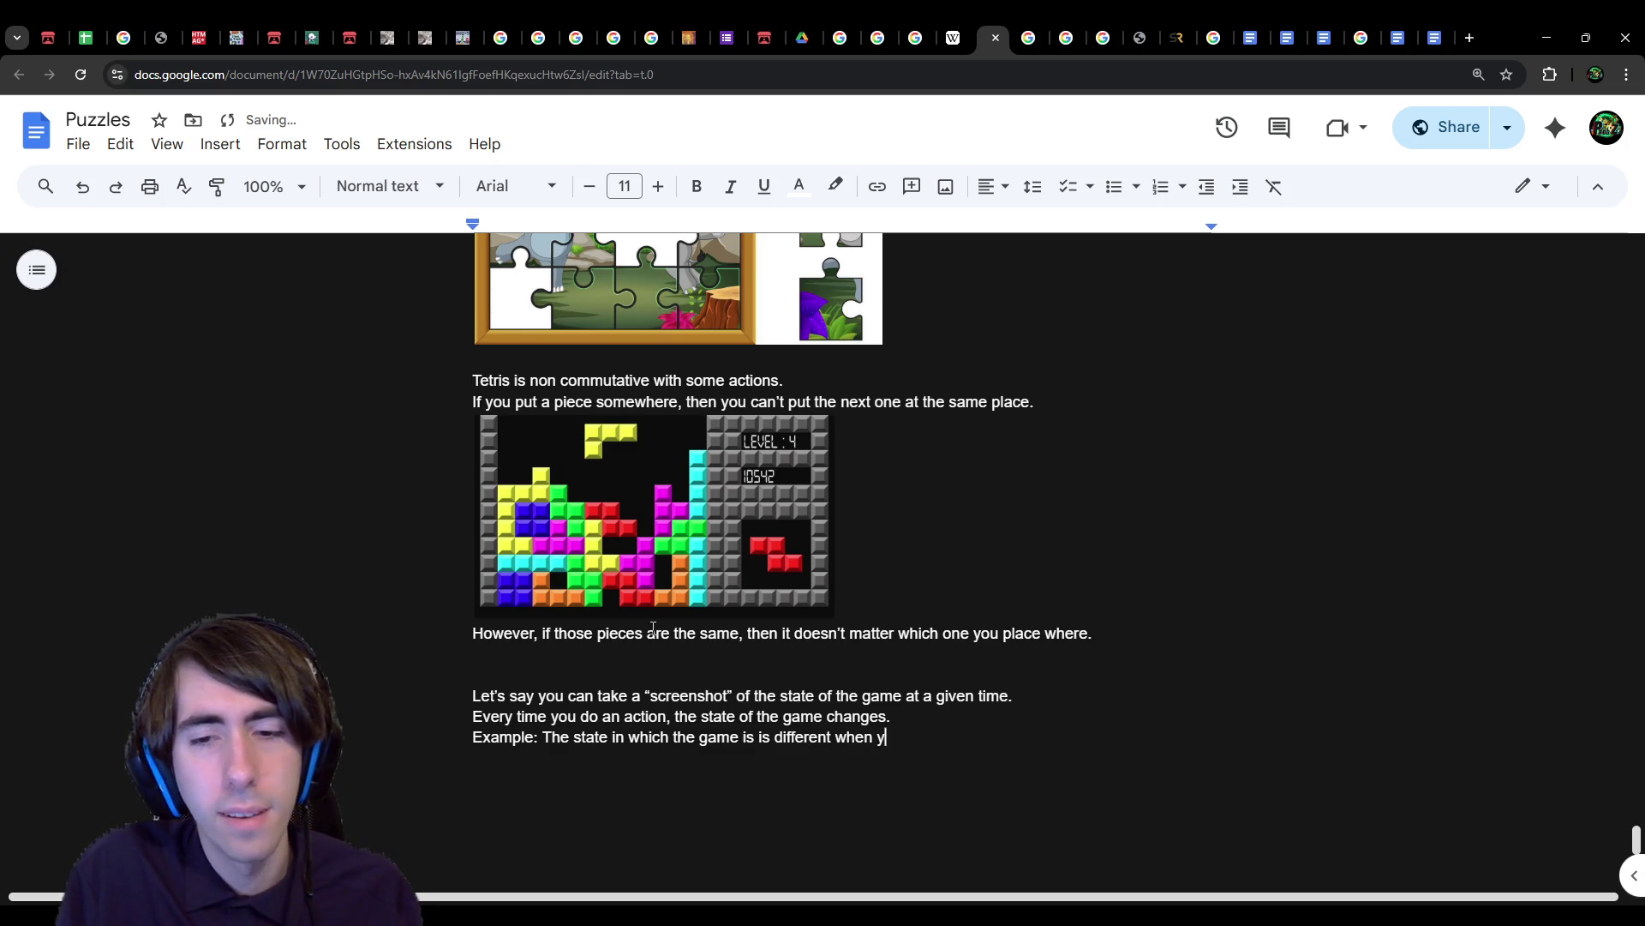
text(ou fa)
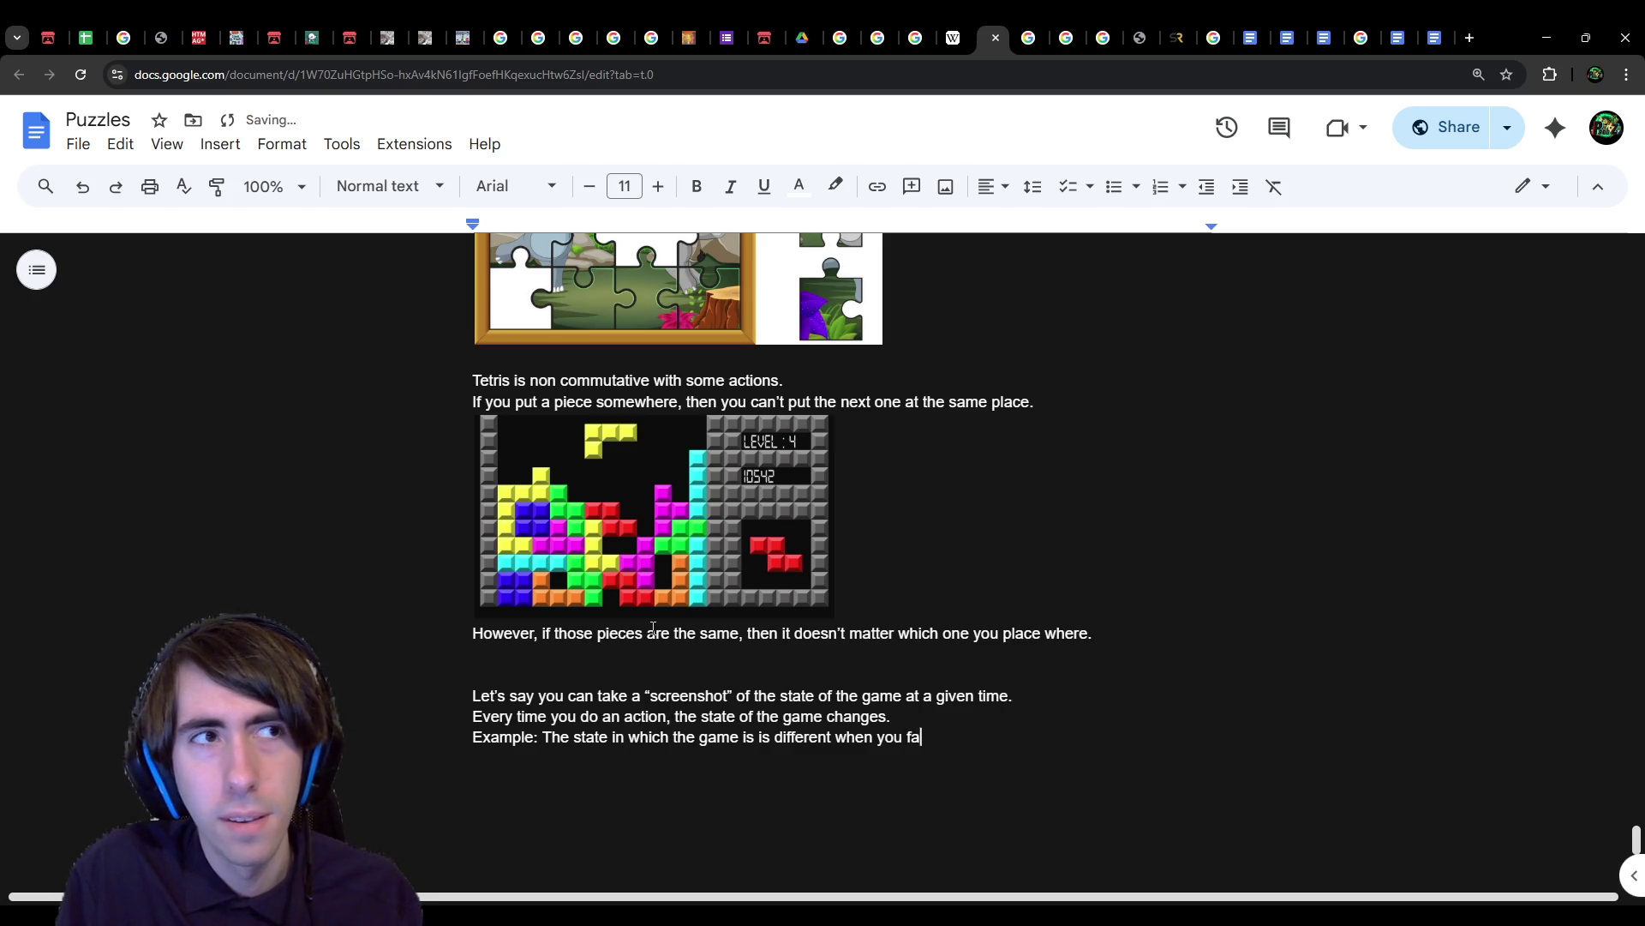
text(ll)
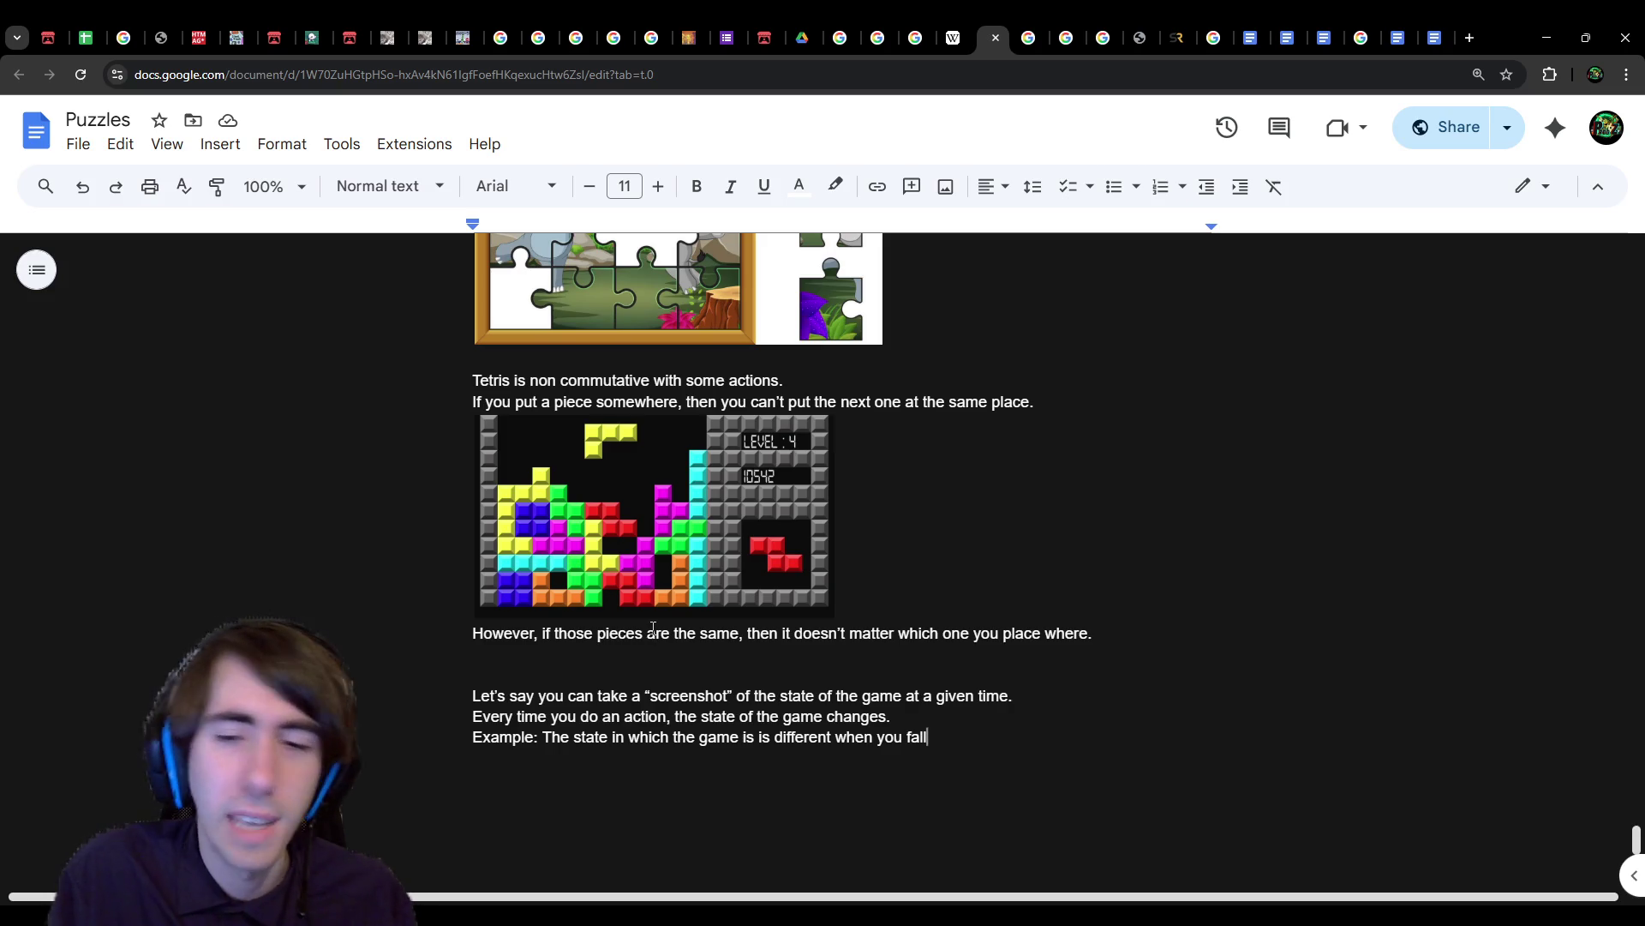
text( down )
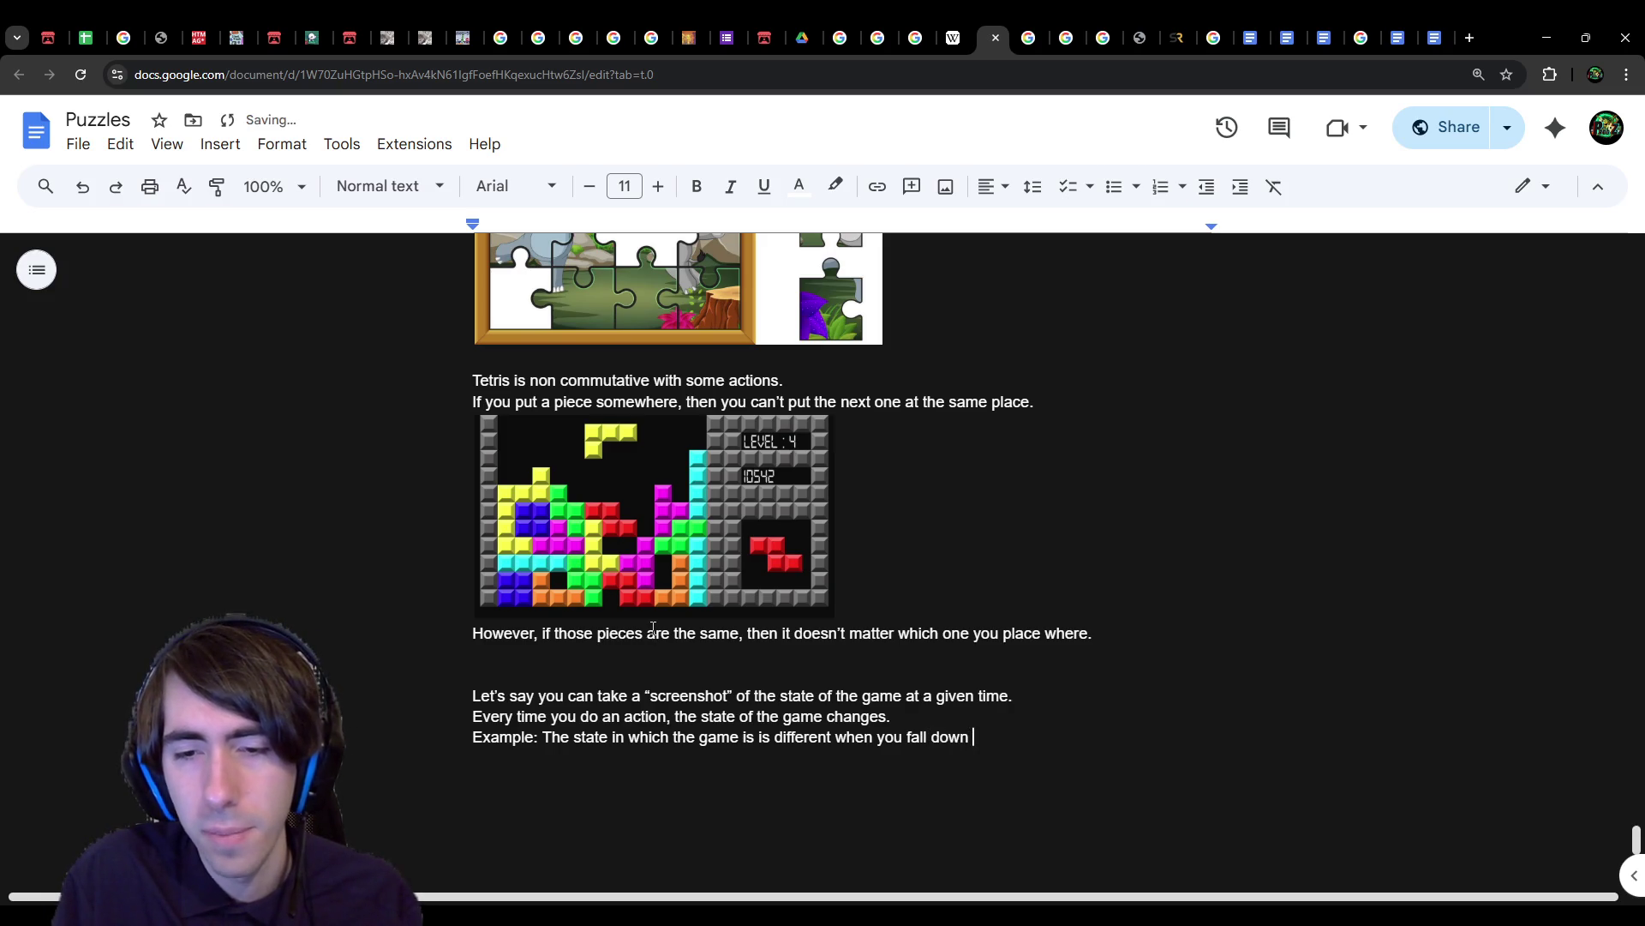
text(a platformer)
key(BackSpace)
key(BackSpace)
key(BackSpace)
text(former)
key(BackSpace)
key(BackSpace)
text(, bec)
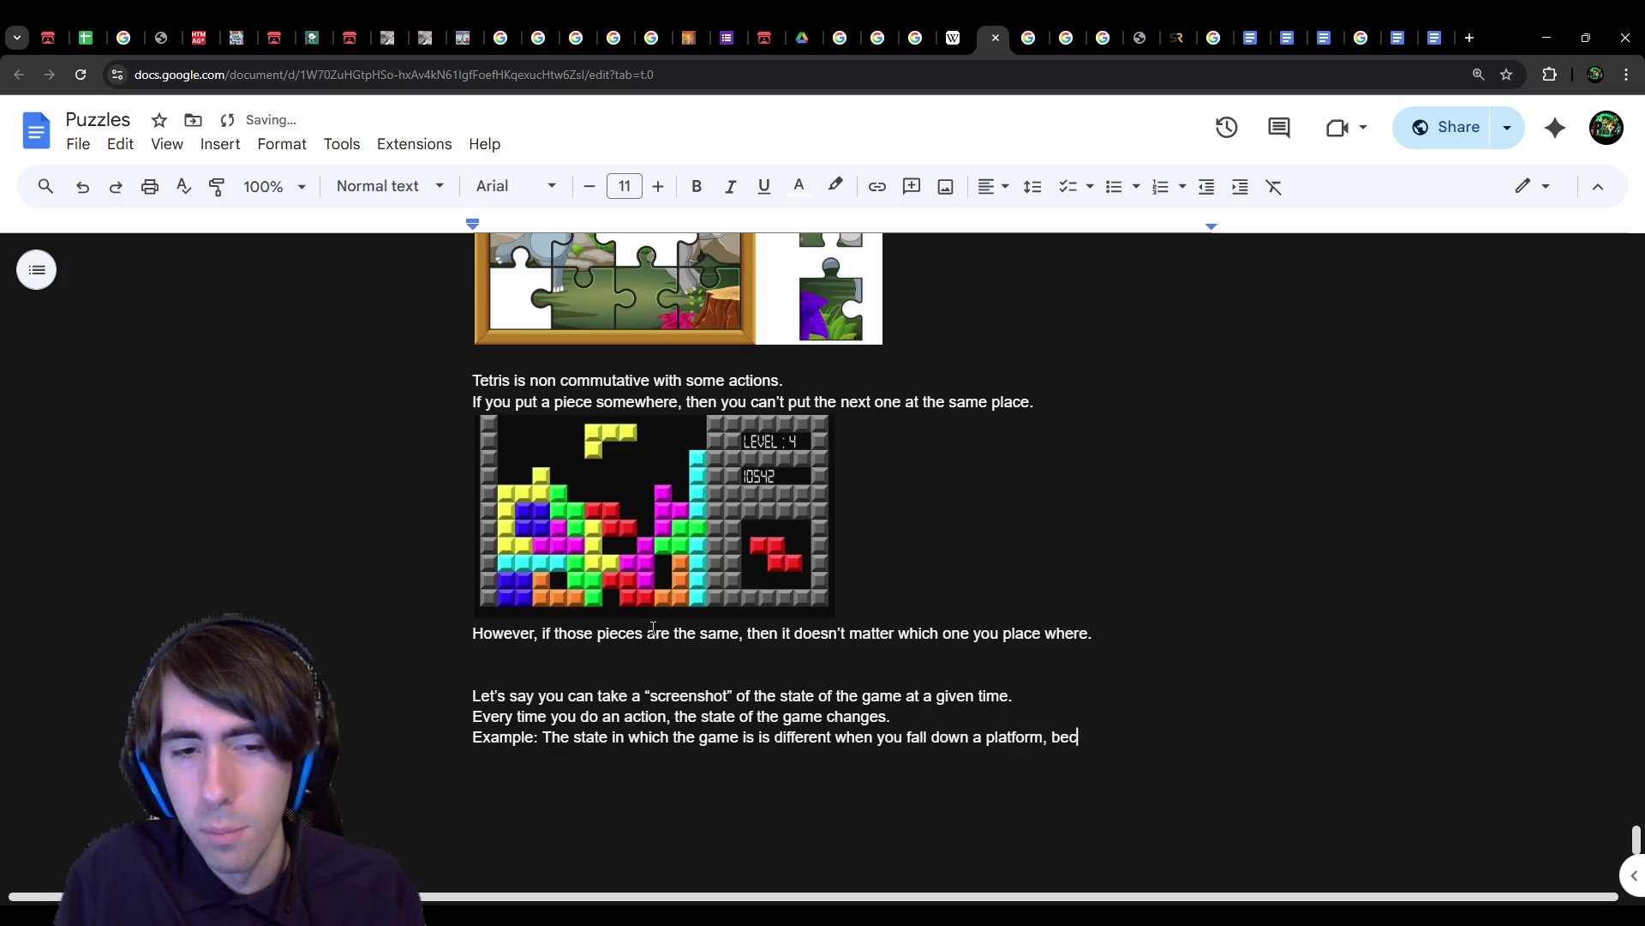
text(ause you don't have ac)
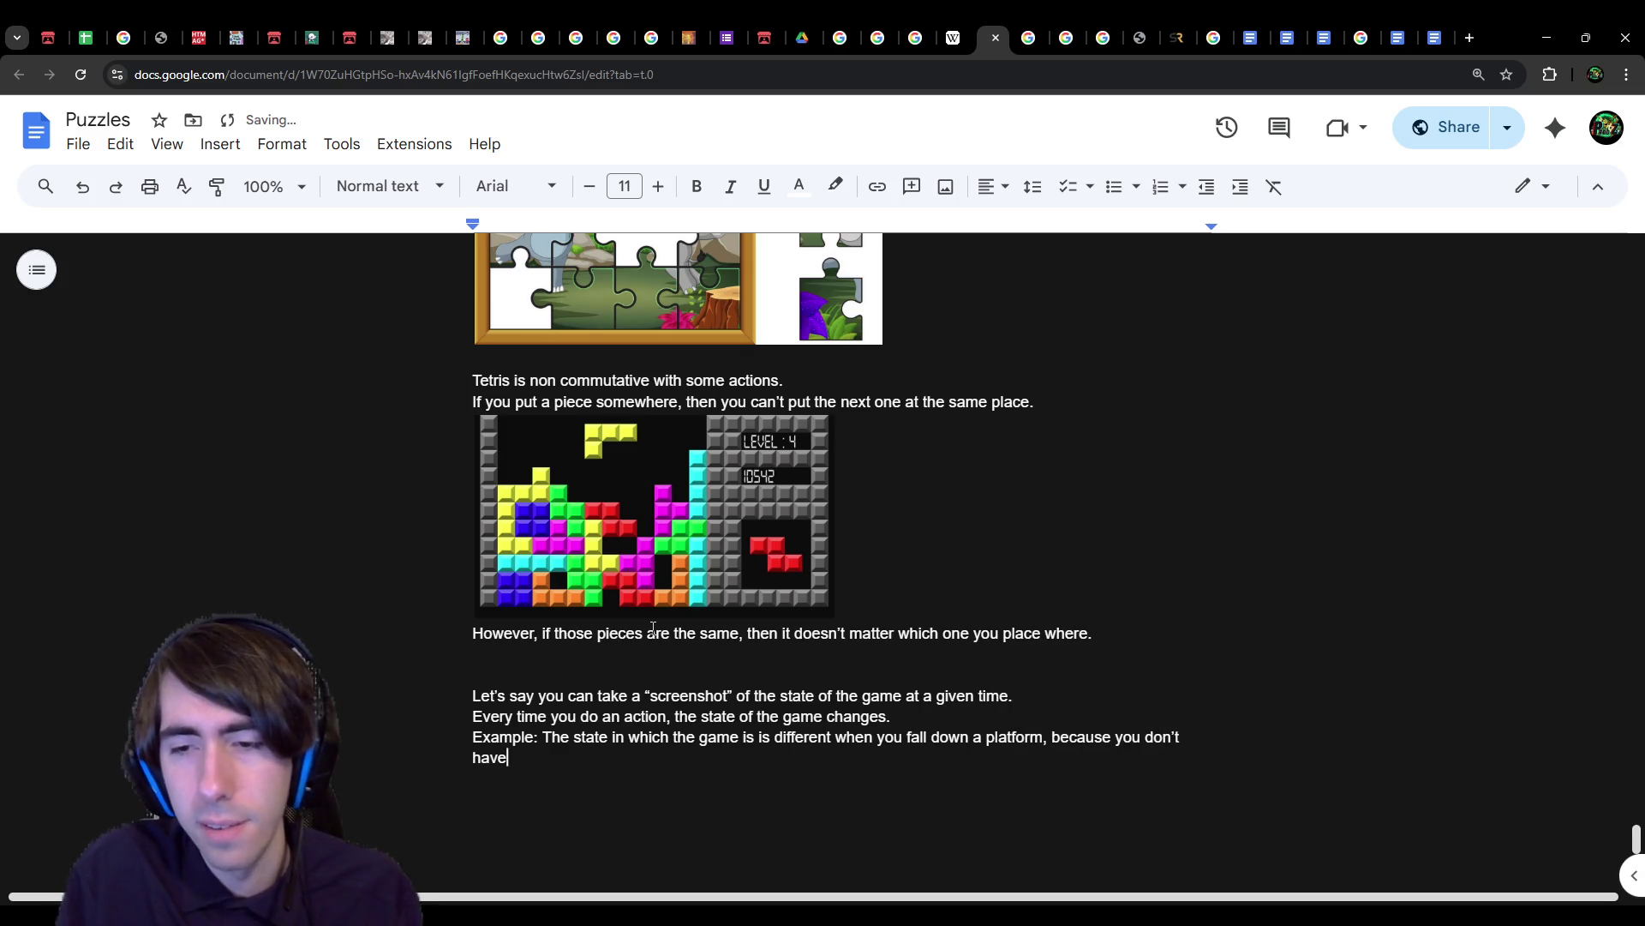
text(cess to )
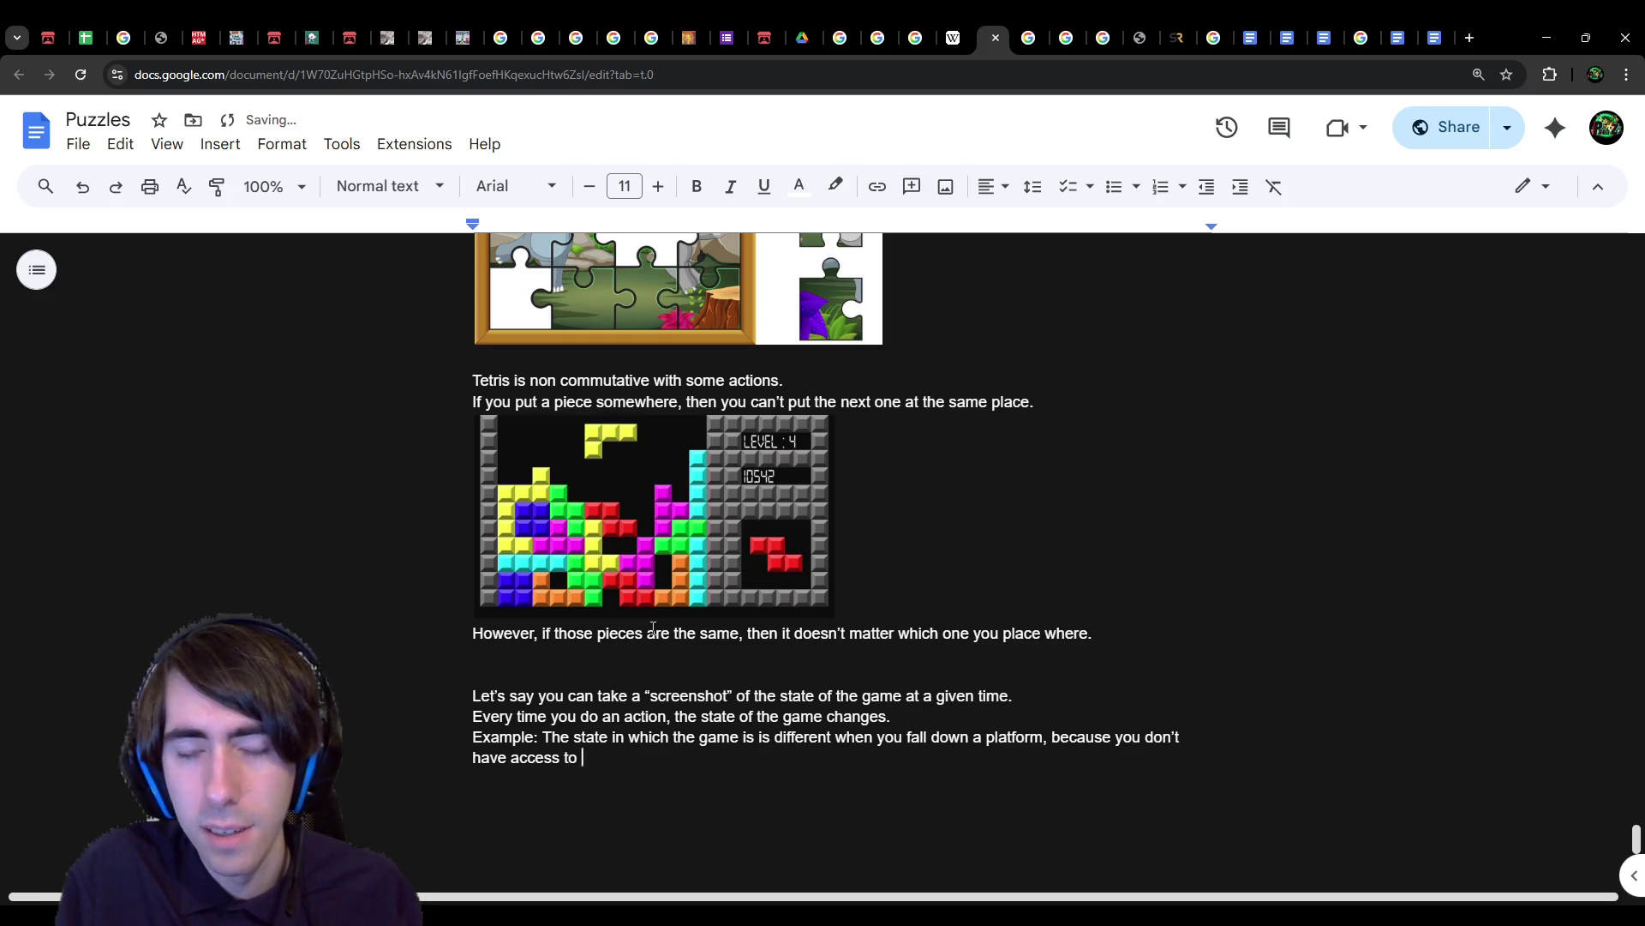
text(the same)
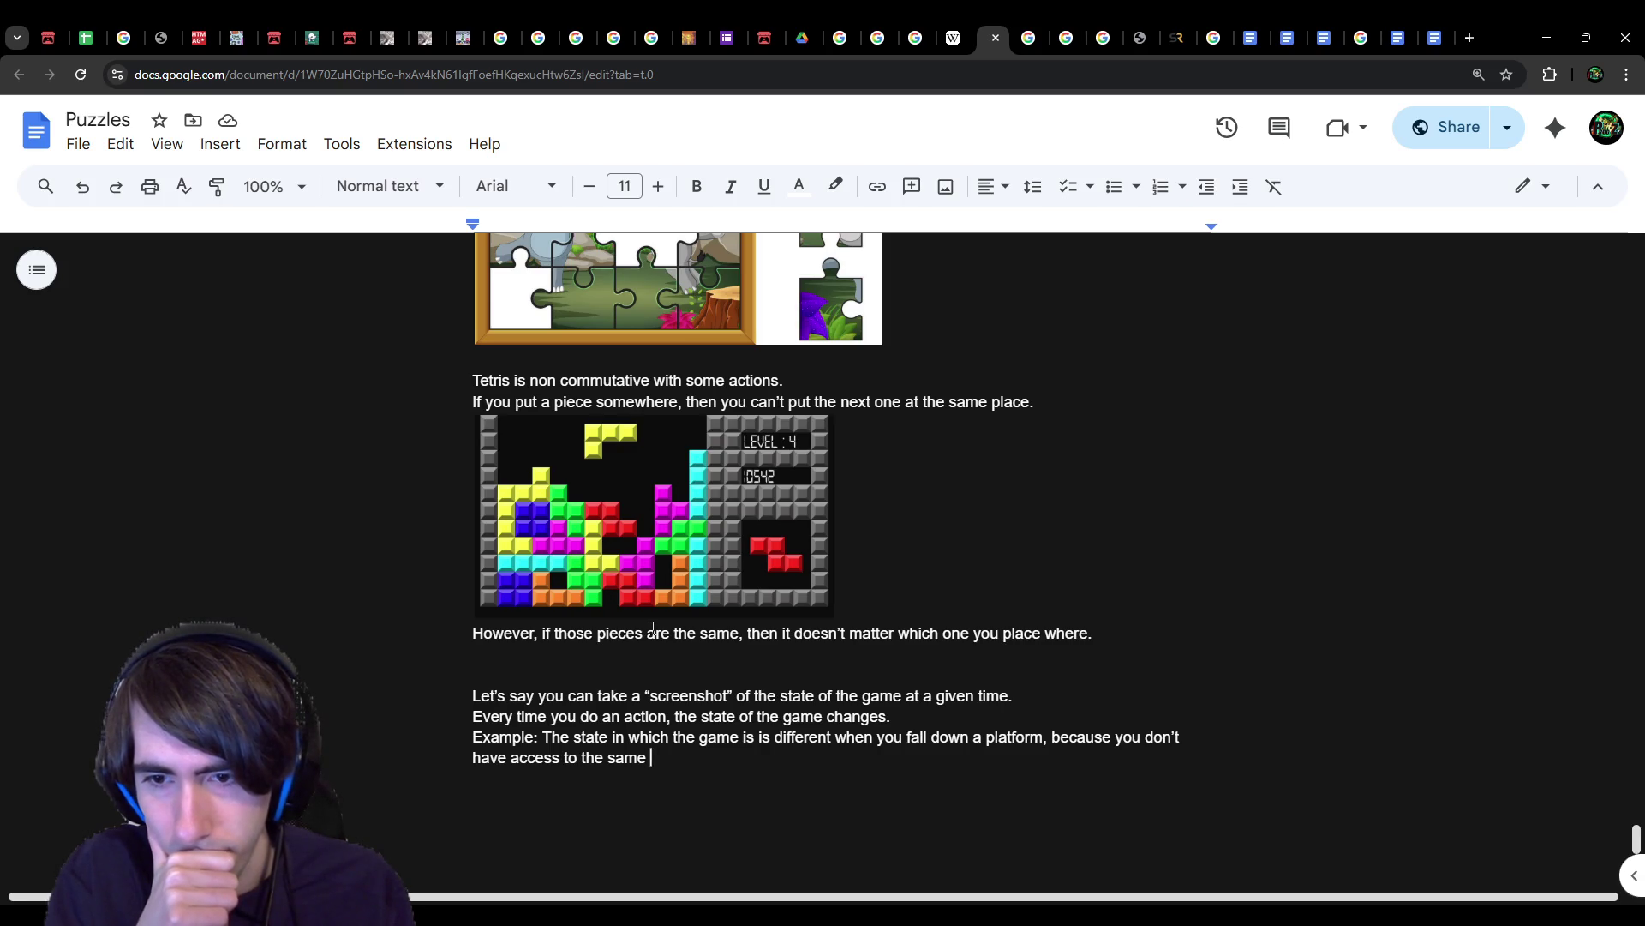
Step: Finish the example: same actions unavailable, so returning needs different states through a series of actions
text(actio)
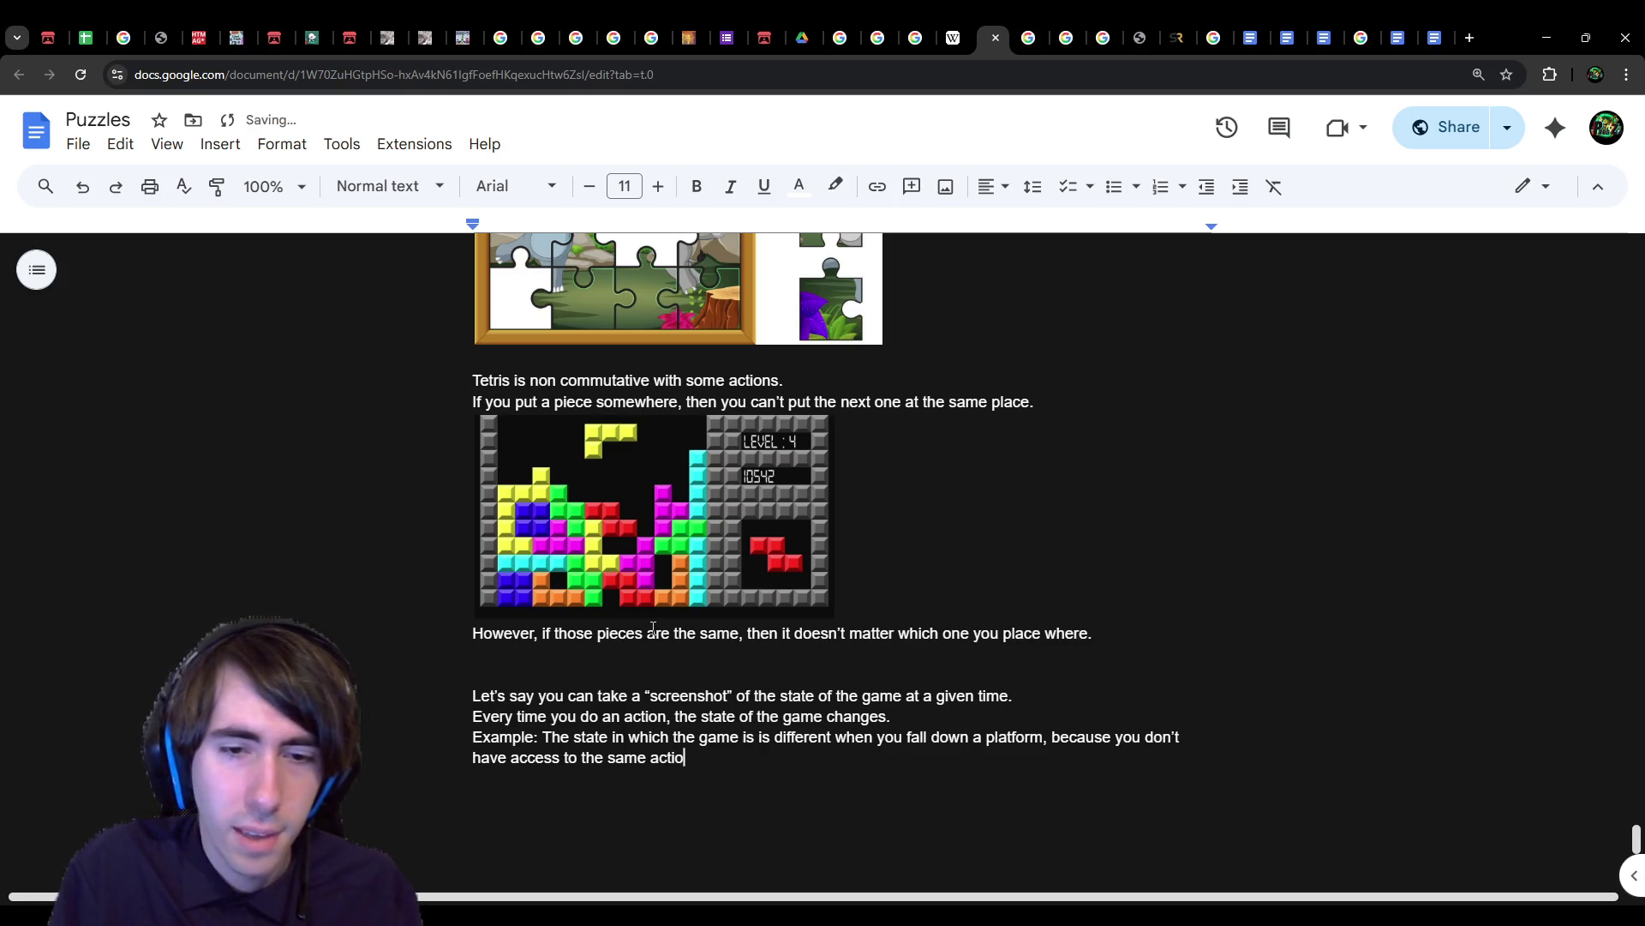
text(ns right away (e.g. )
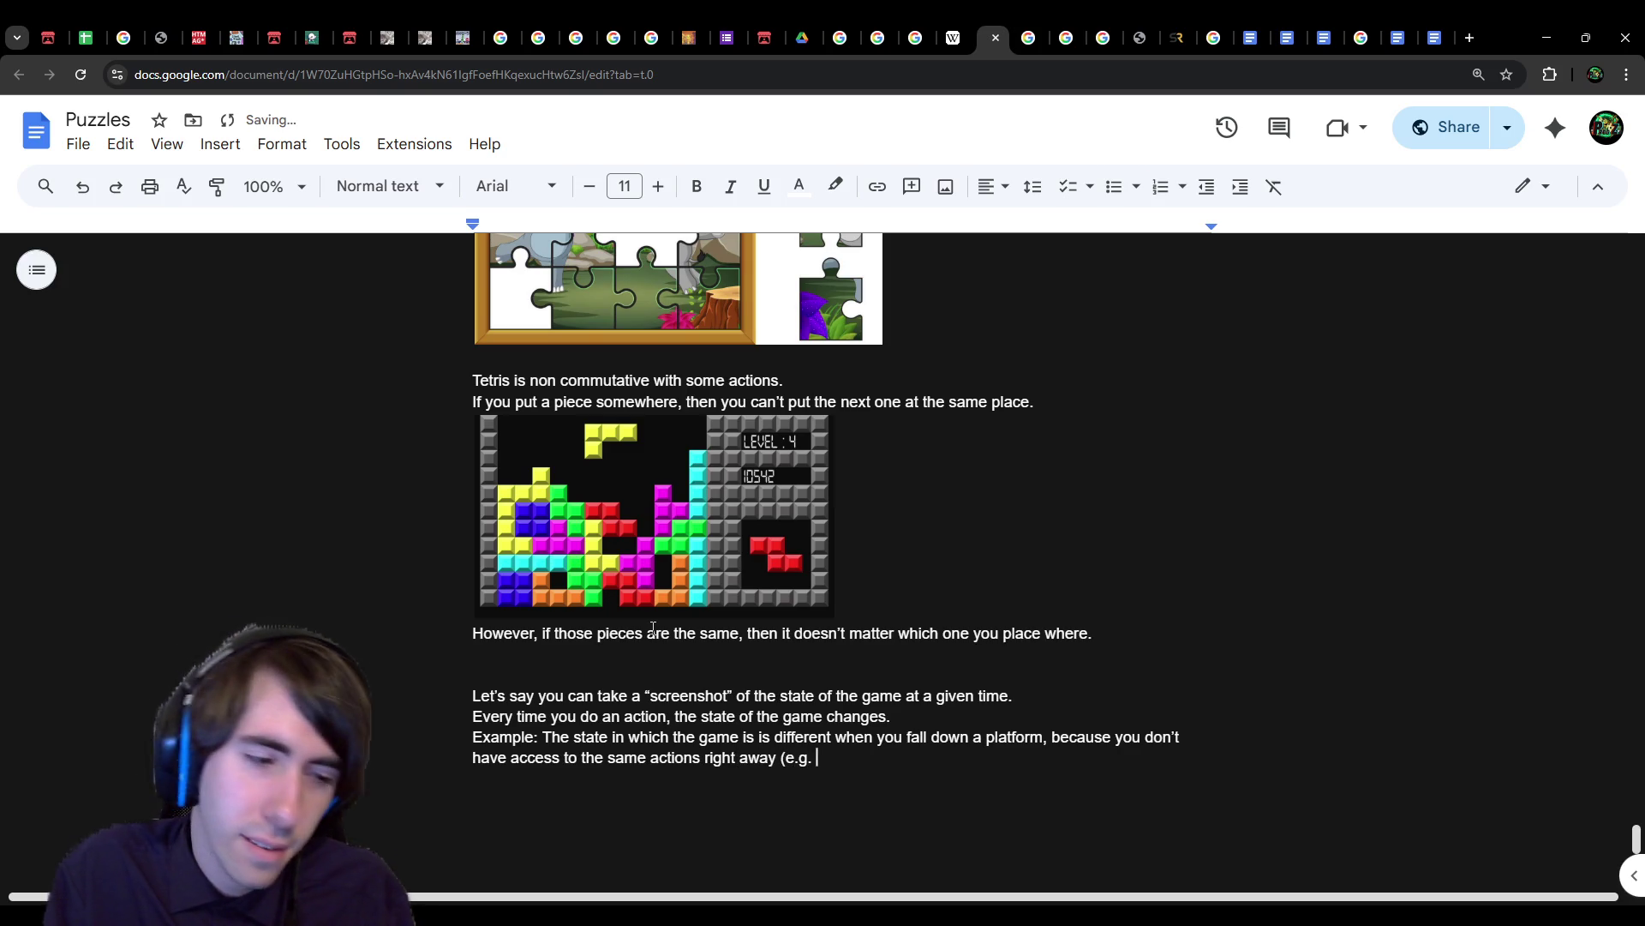
text(pres)
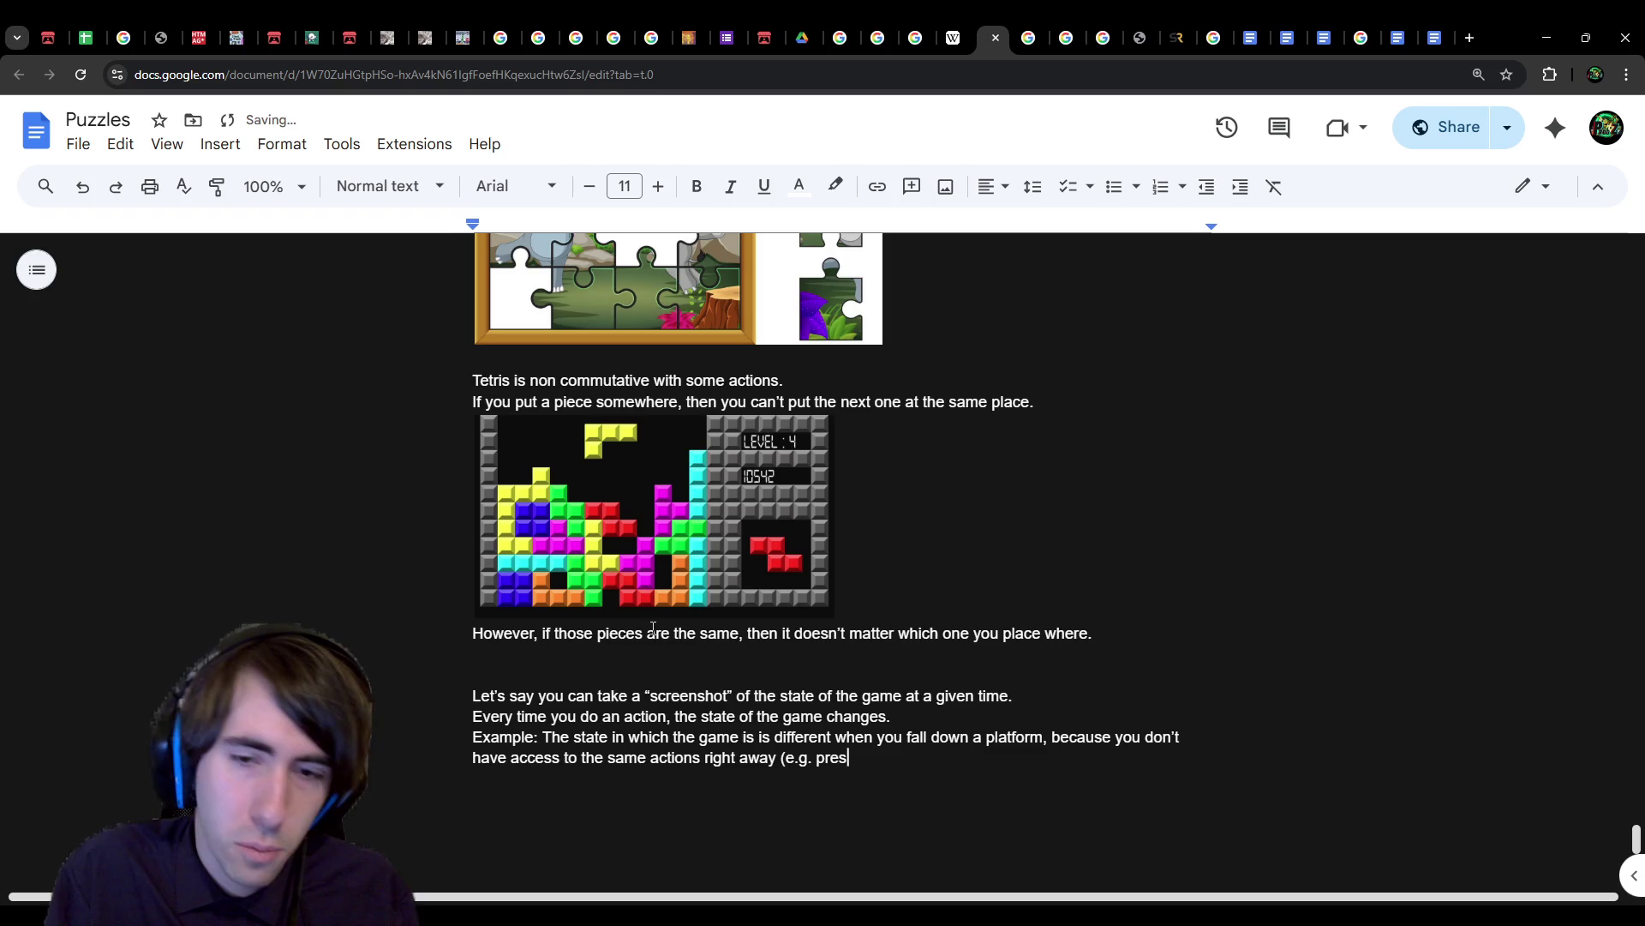
text(s a button that was )
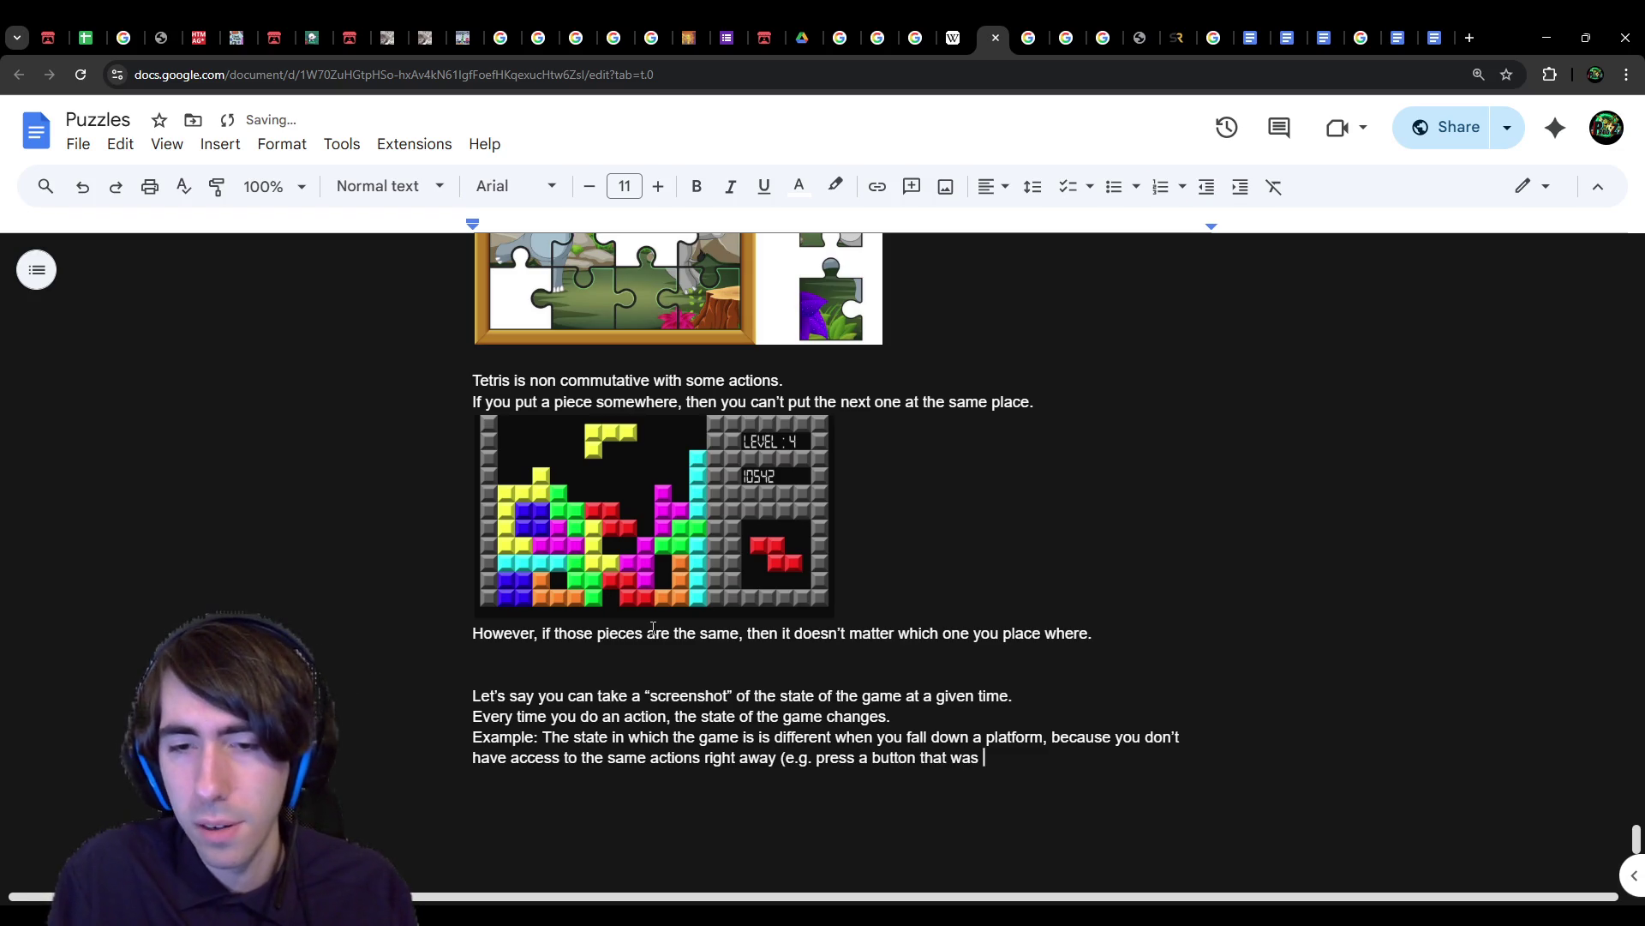
text(close), and need)
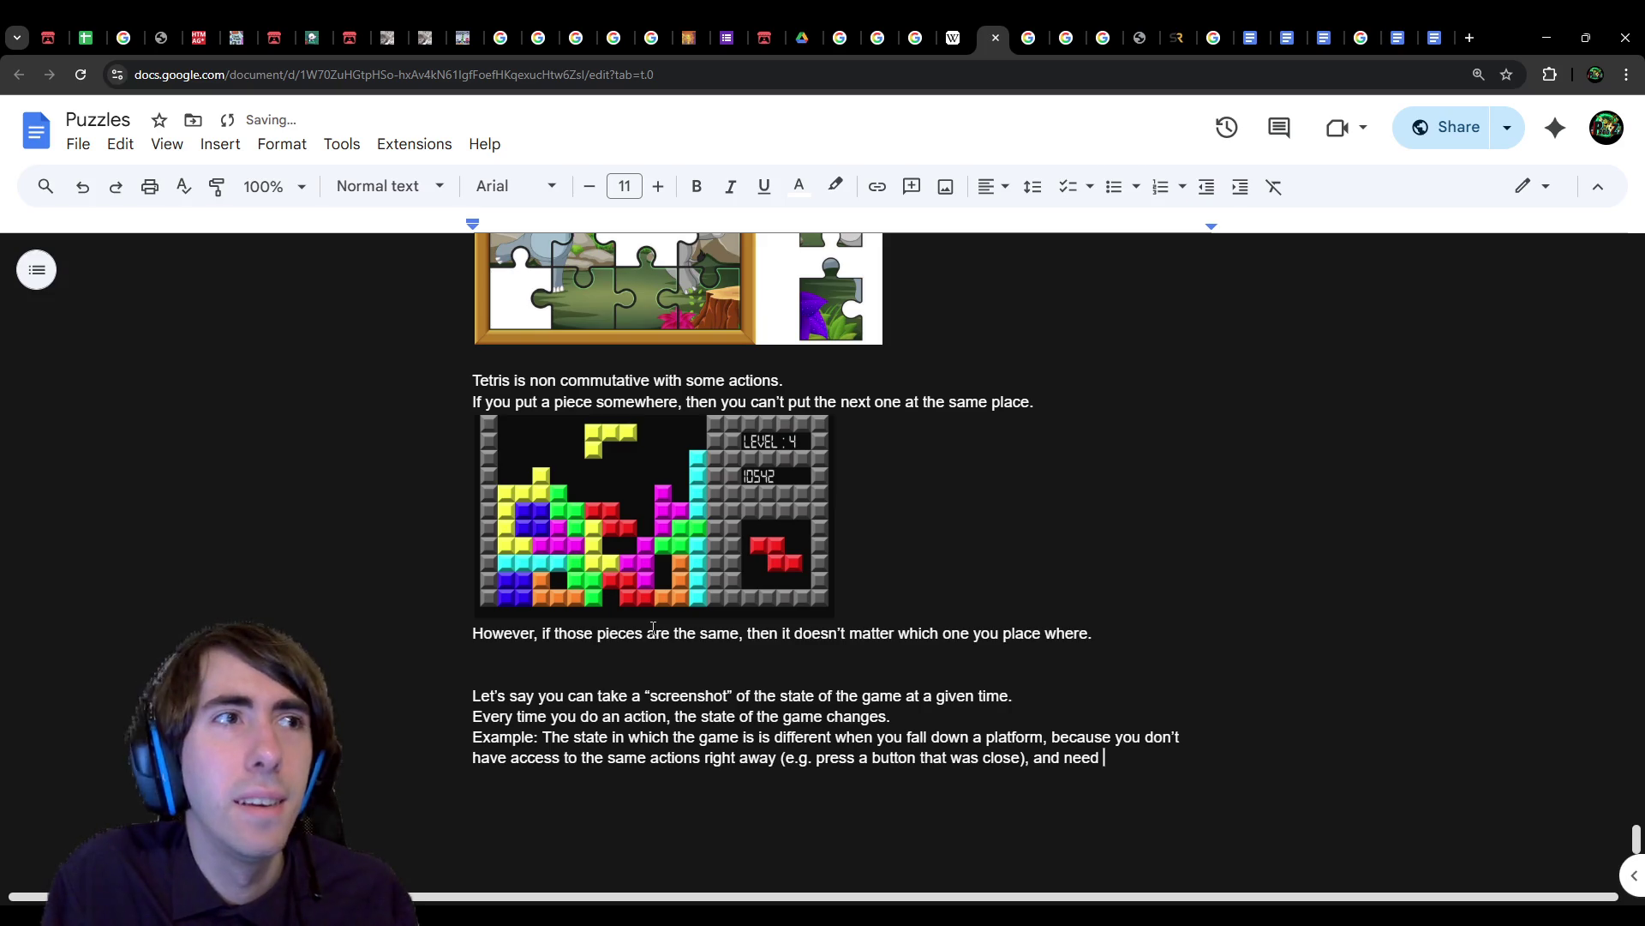
key(BackSpace)
key(BackSpace)
key(BackSpace)
text(and to get)
text( back to the)
text(place, )
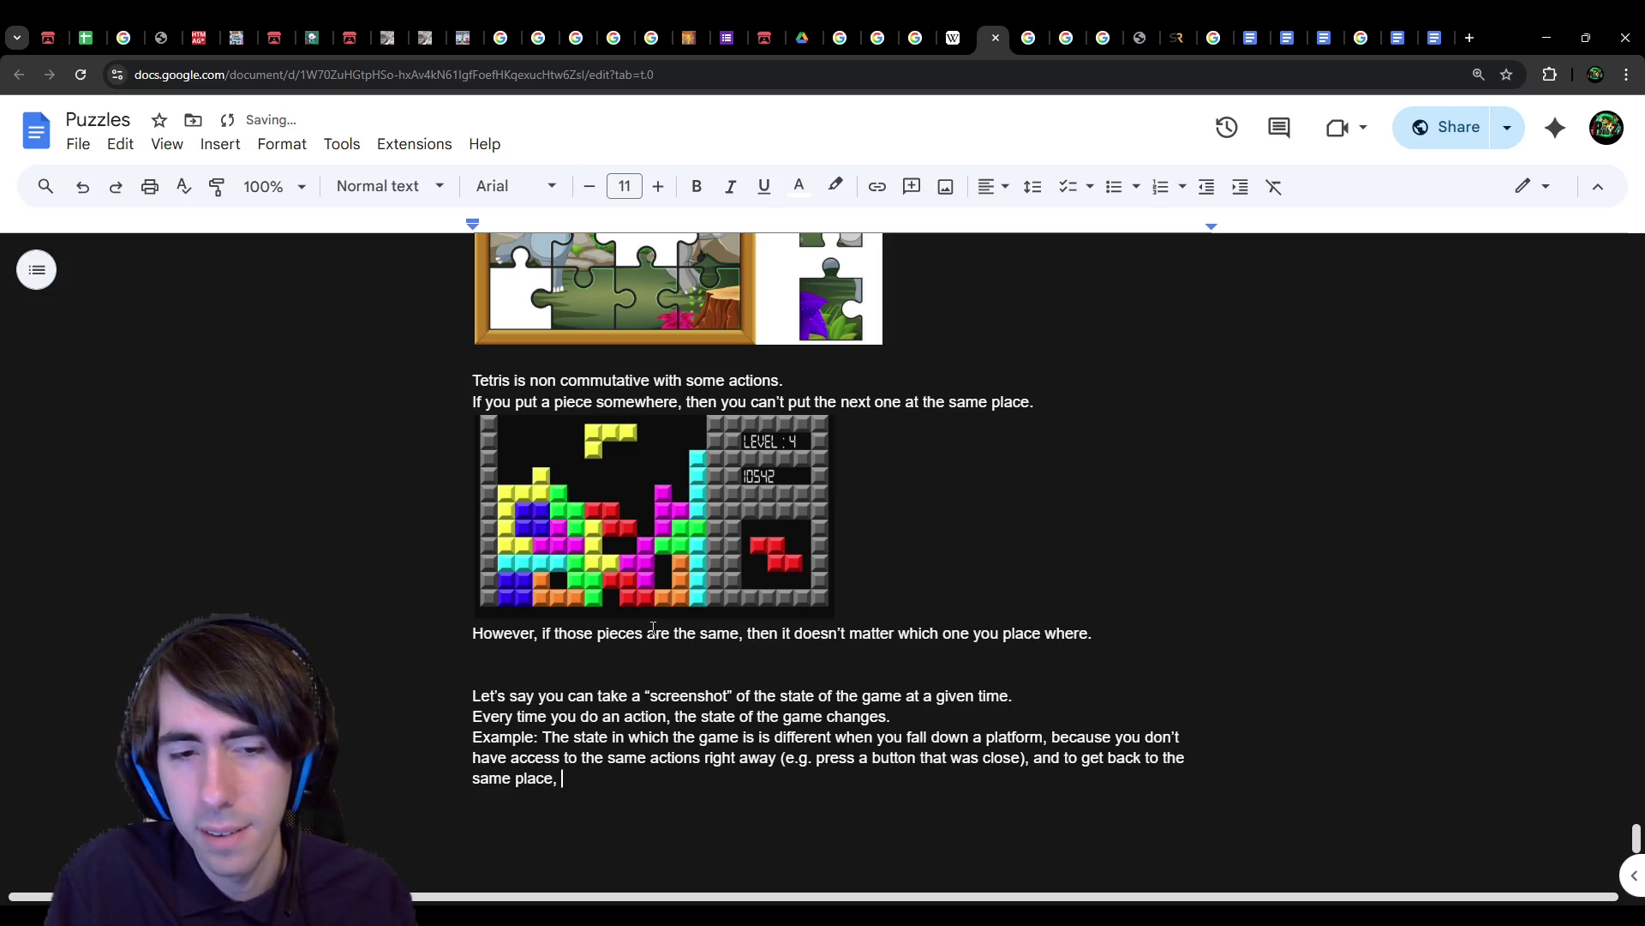
text(you need )
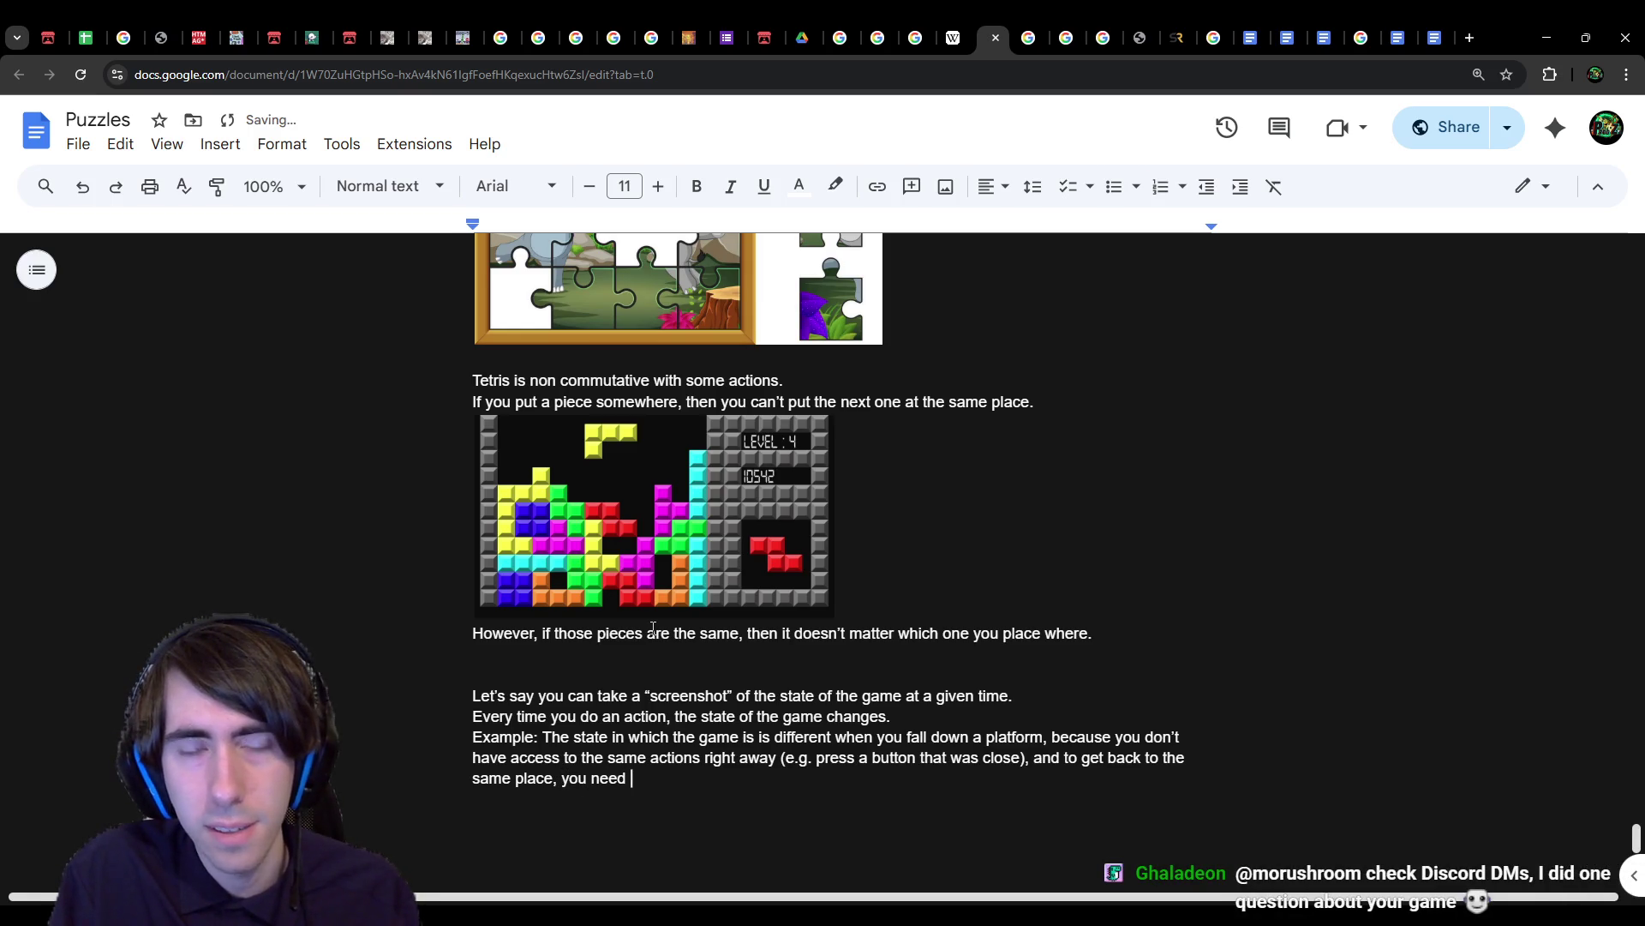
text(to go thro)
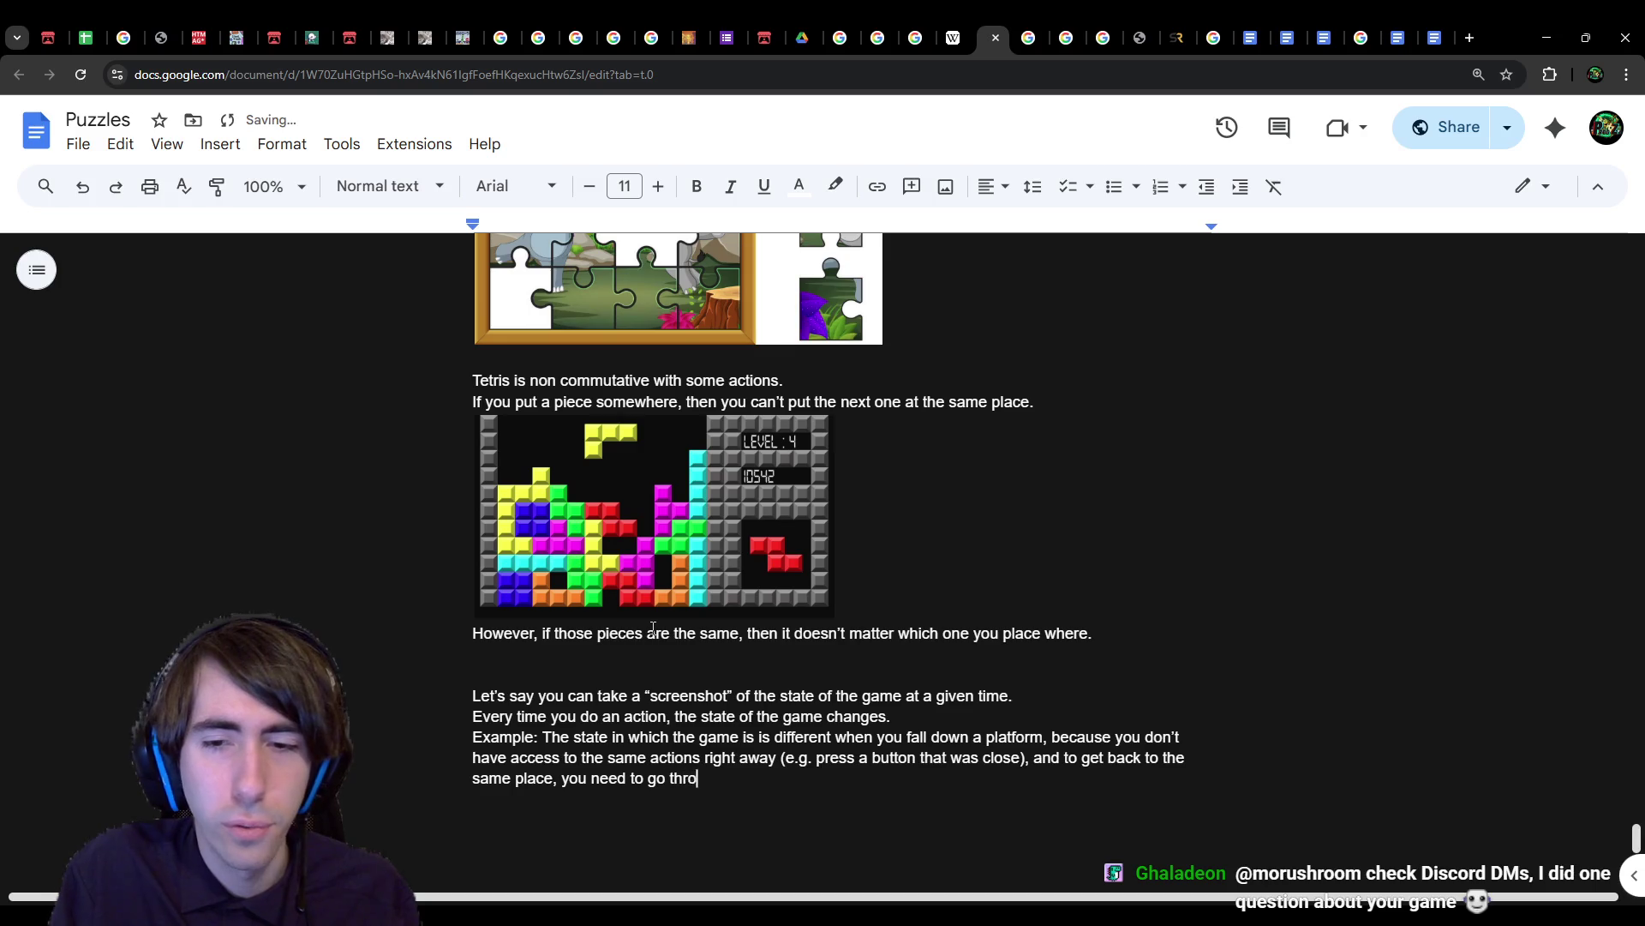
text(ugh different )
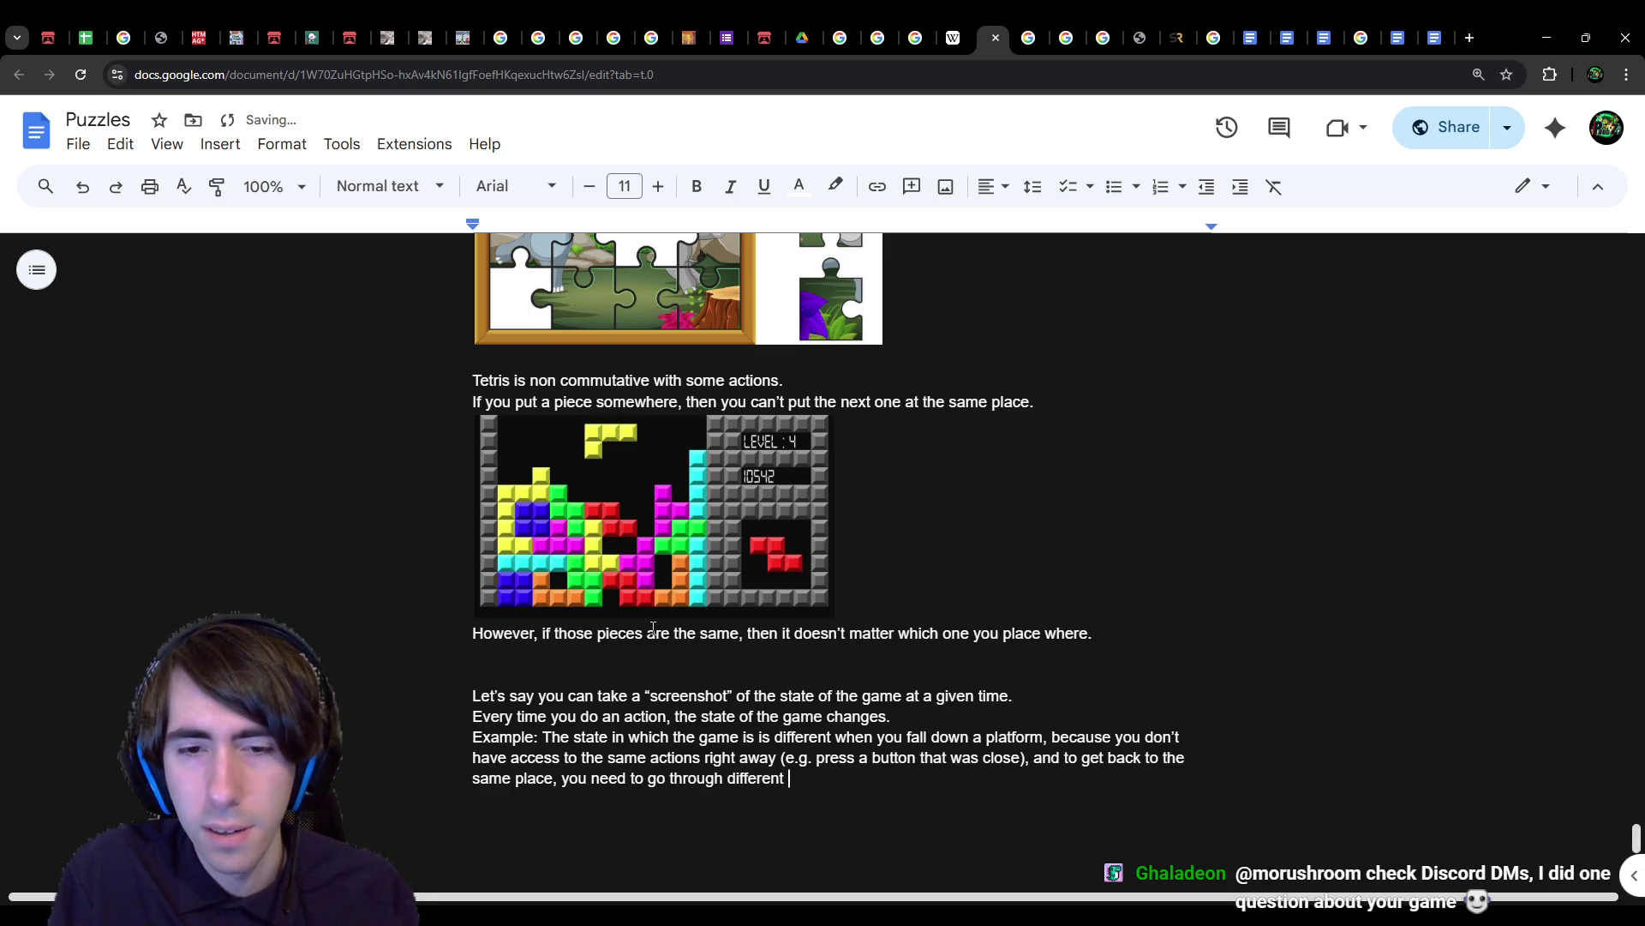
text(states th)
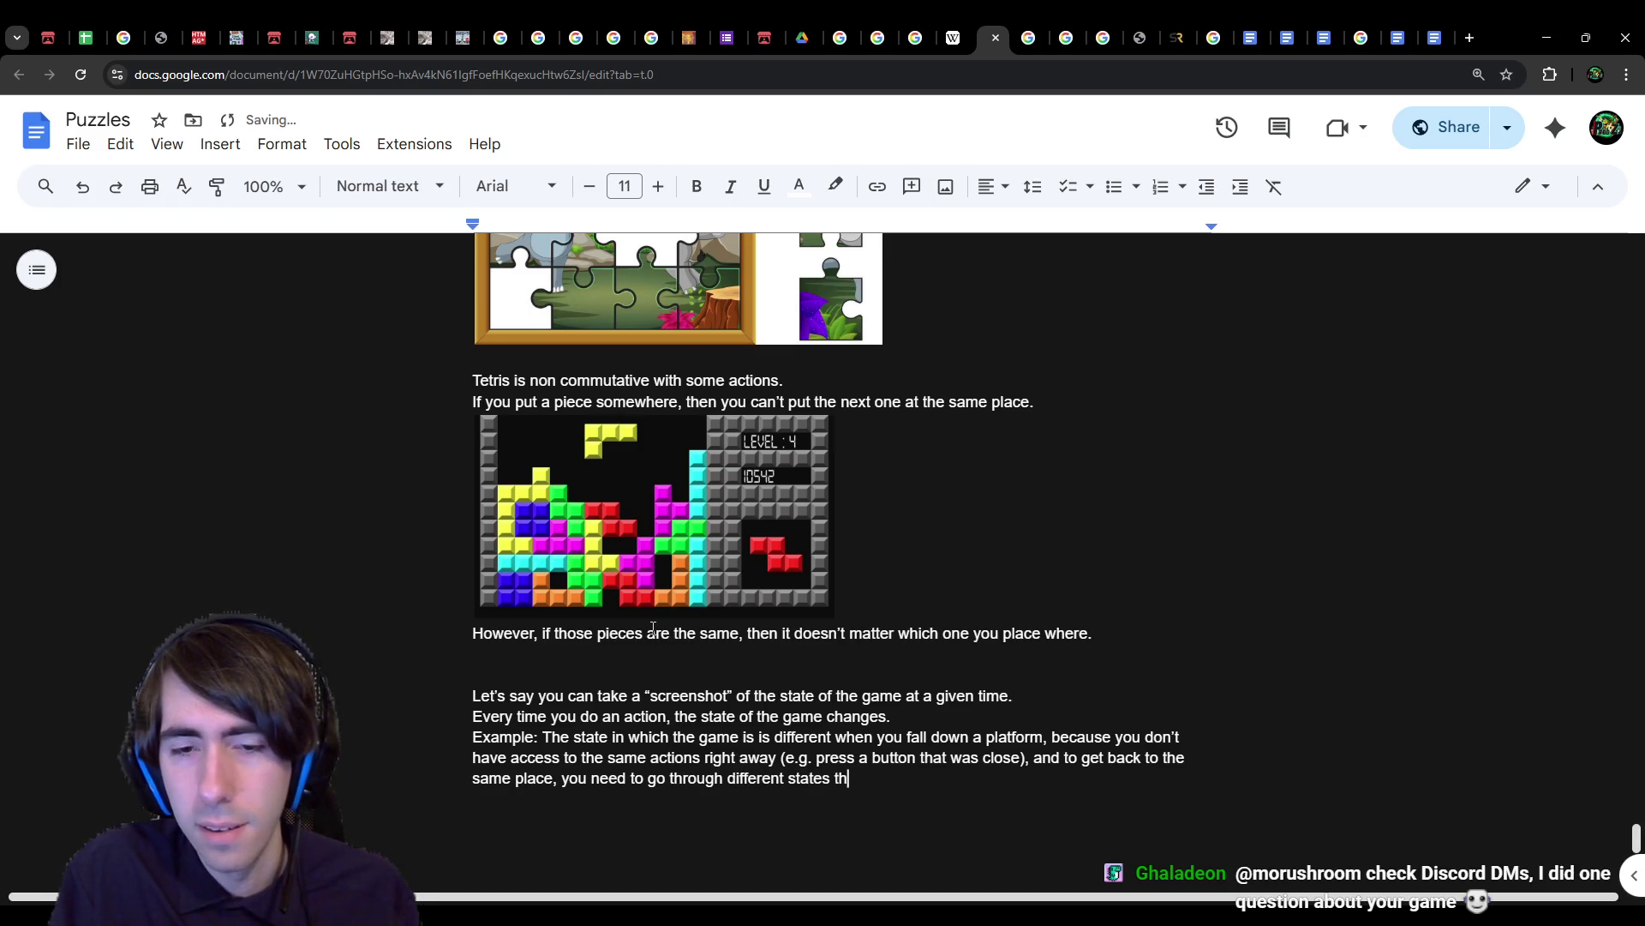
text(rough a di)
text(fferent)
key(ctrl+BackSpace)
key(ctrl+BackSpace)
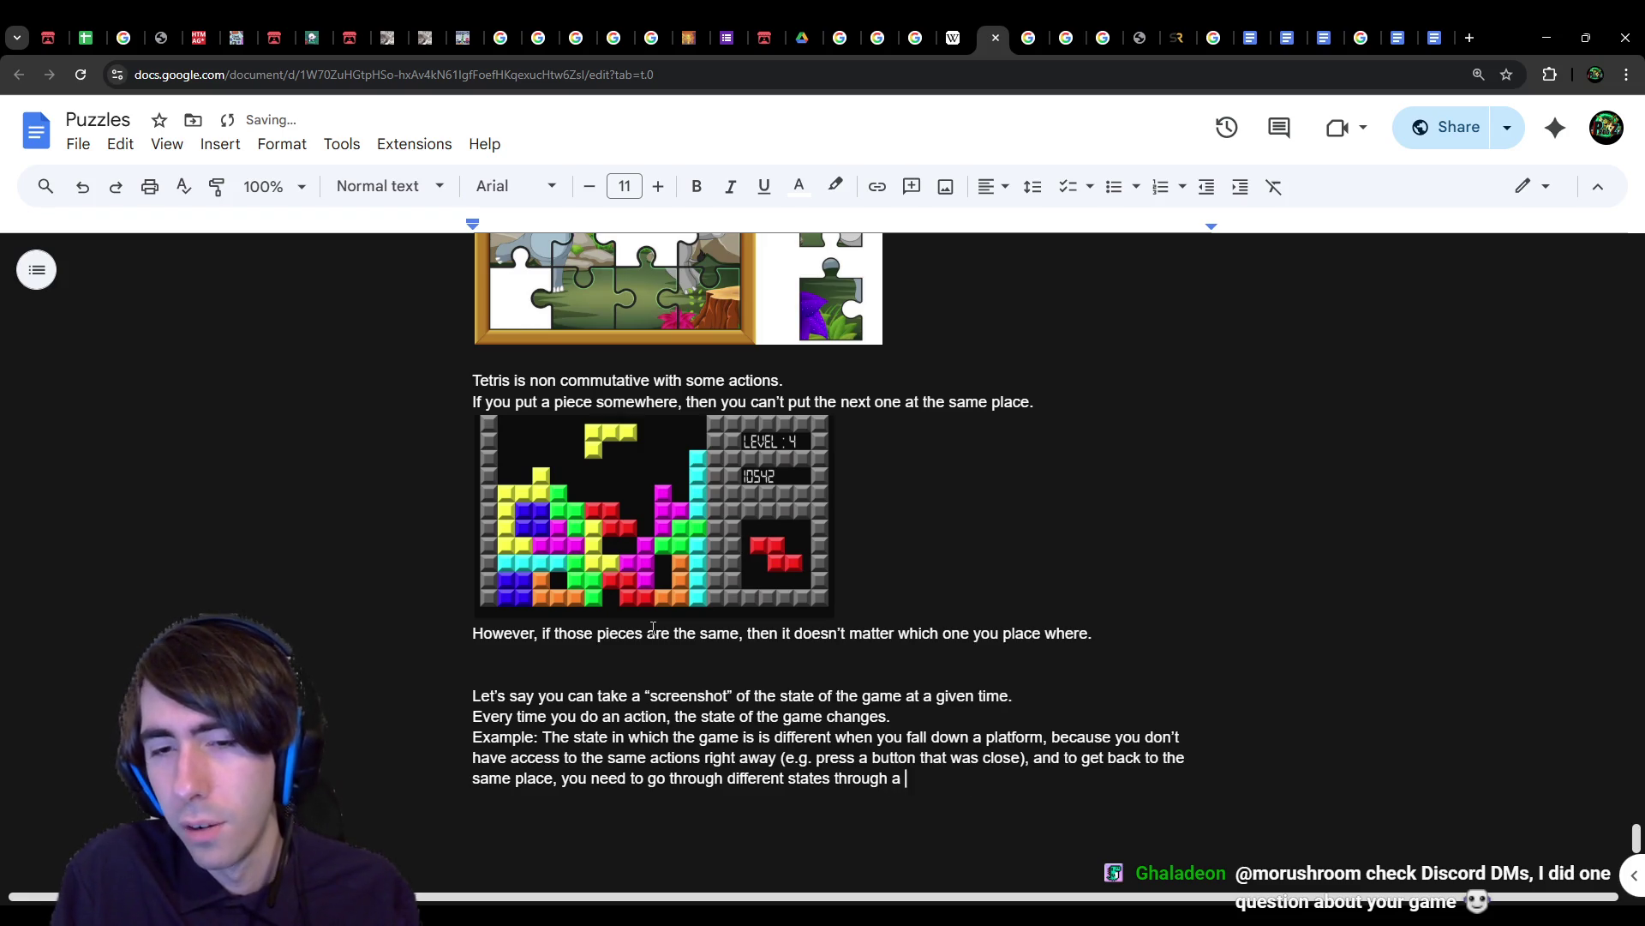
text(ctions.)
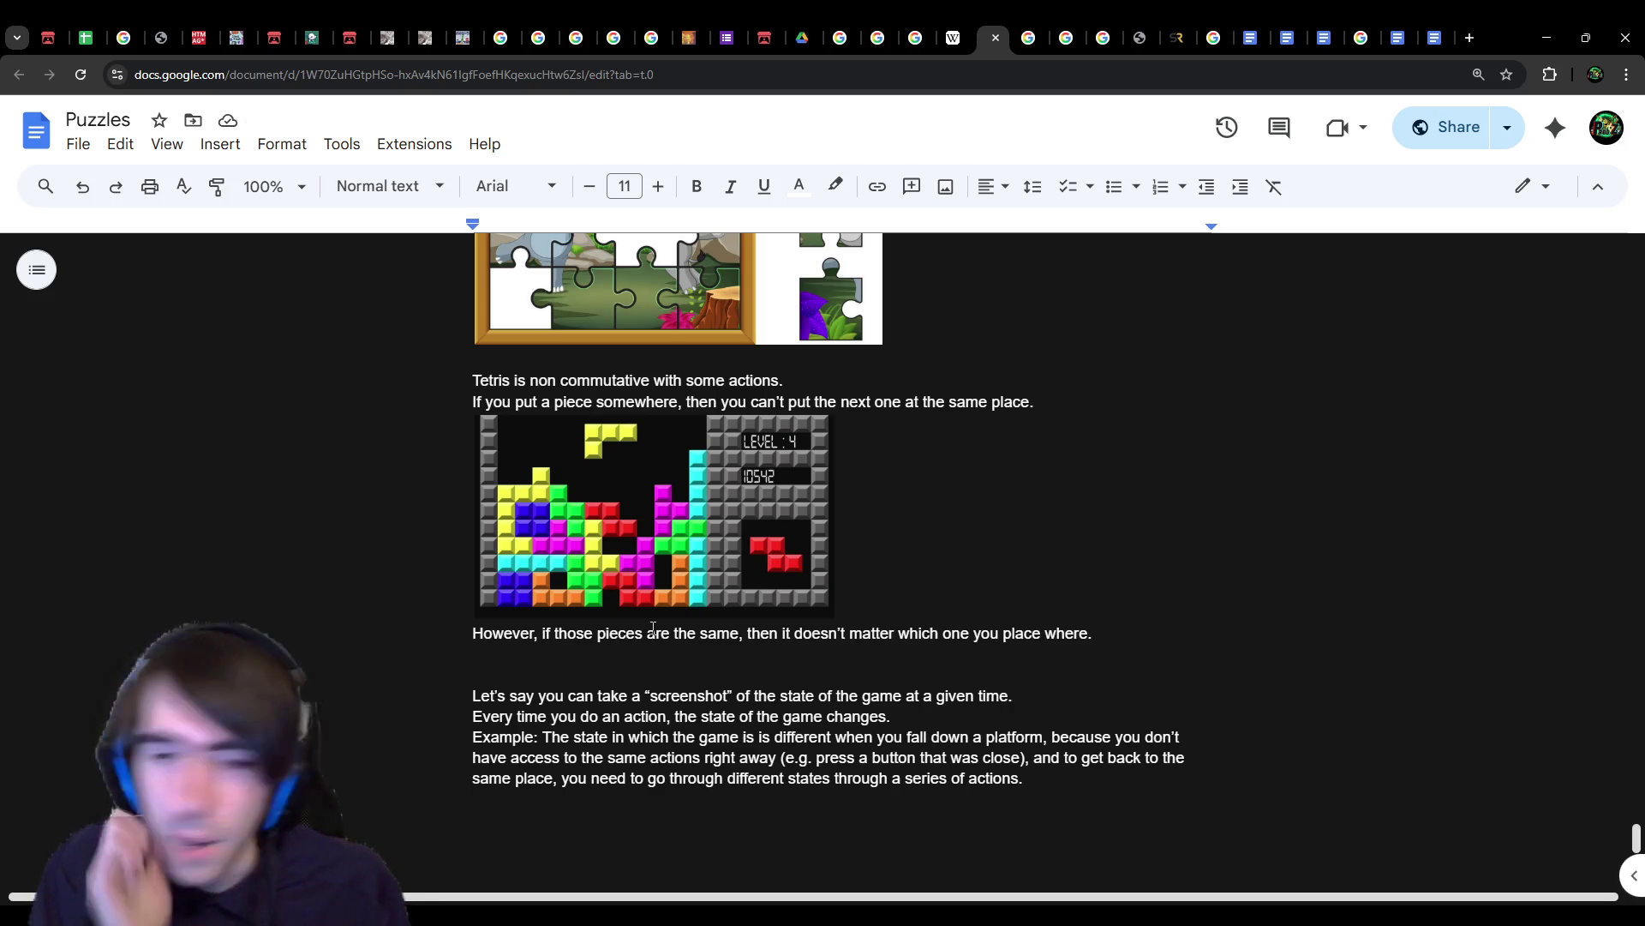
key(Return)
key(Return)
key(Return)
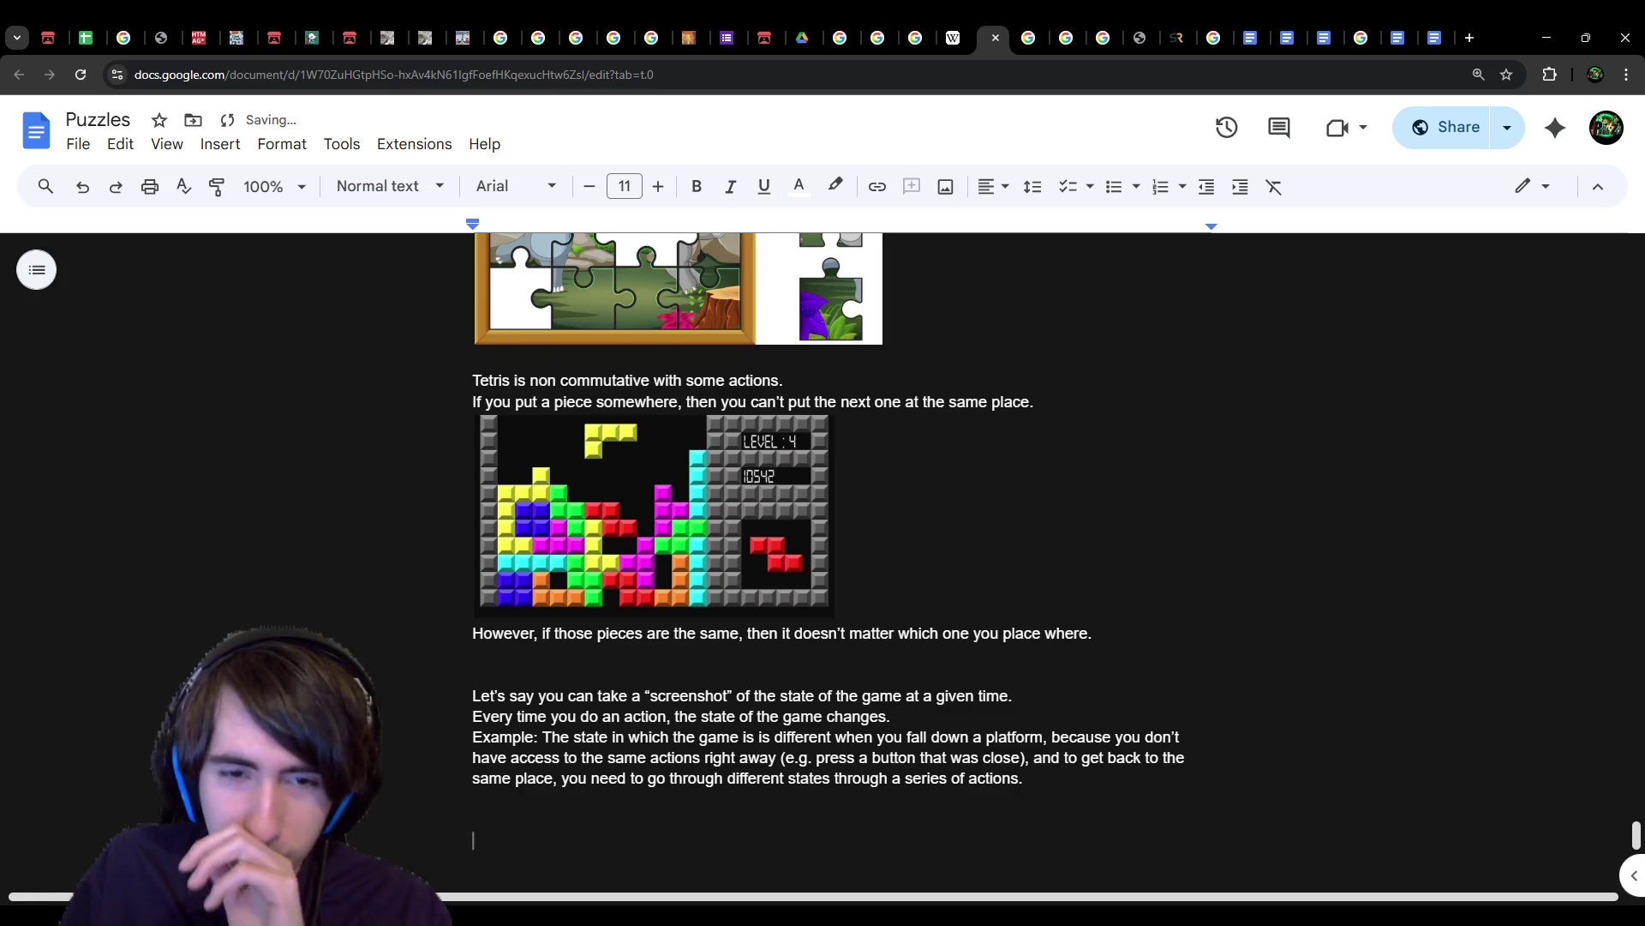
scroll(432, 707, down, 1)
click(582, 726)
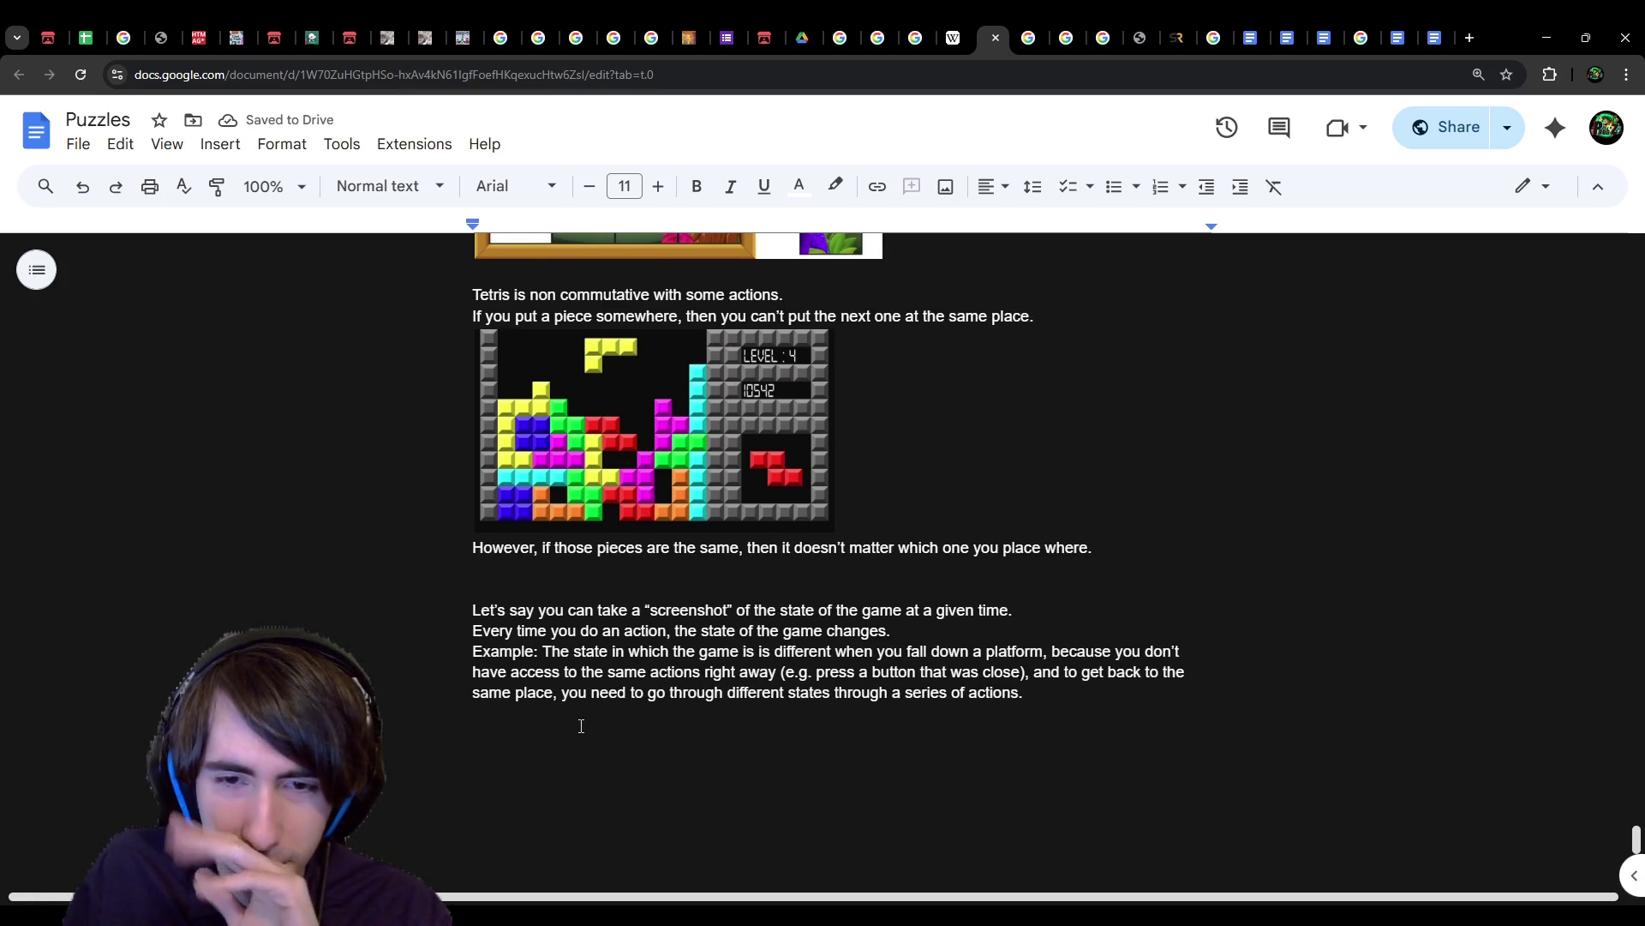
mouse_move(866, 742)
mouse_down()
mouse_move(745, 633)
mouse_move(290, 605)
mouse_up()
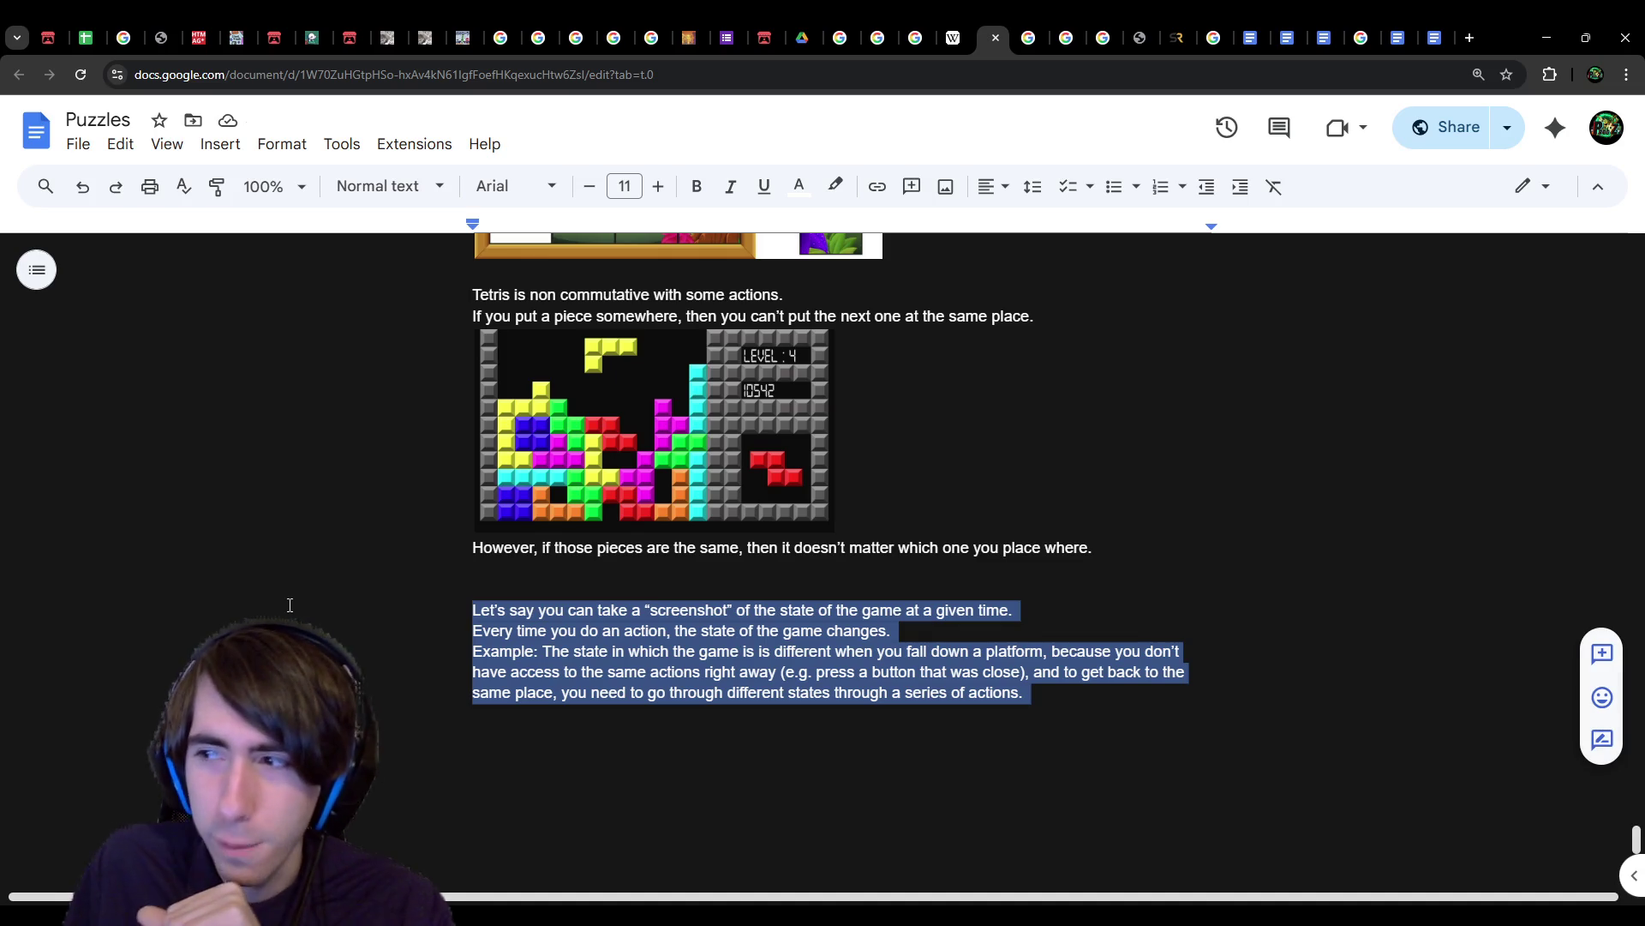
click(502, 737)
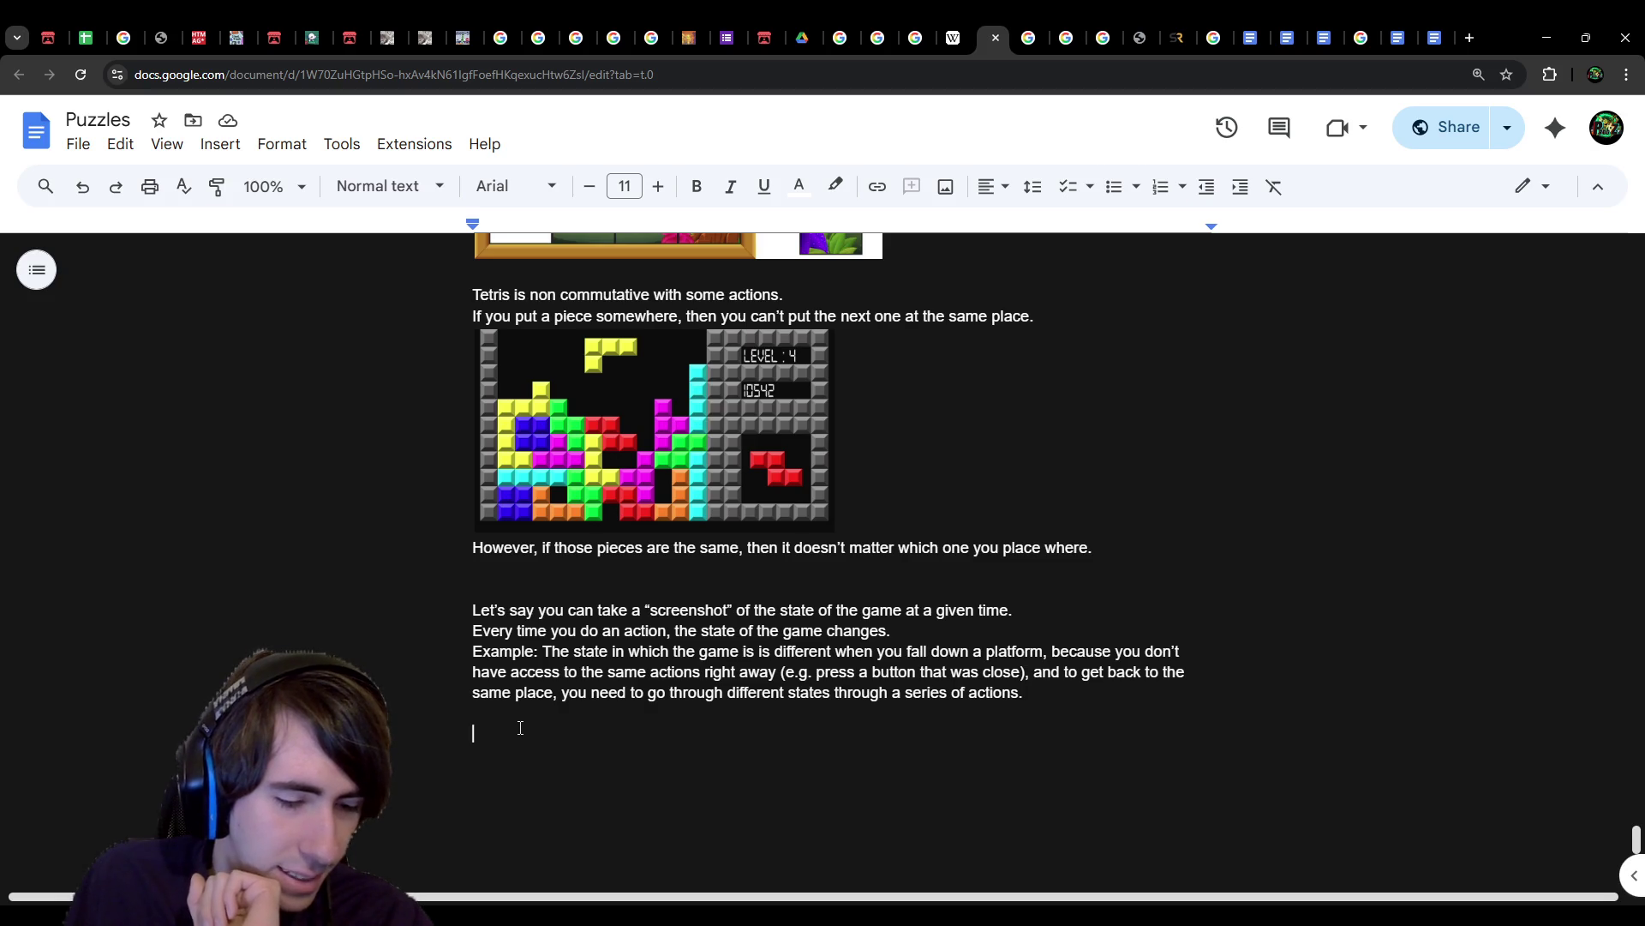
scroll(990, 794, down, 1)
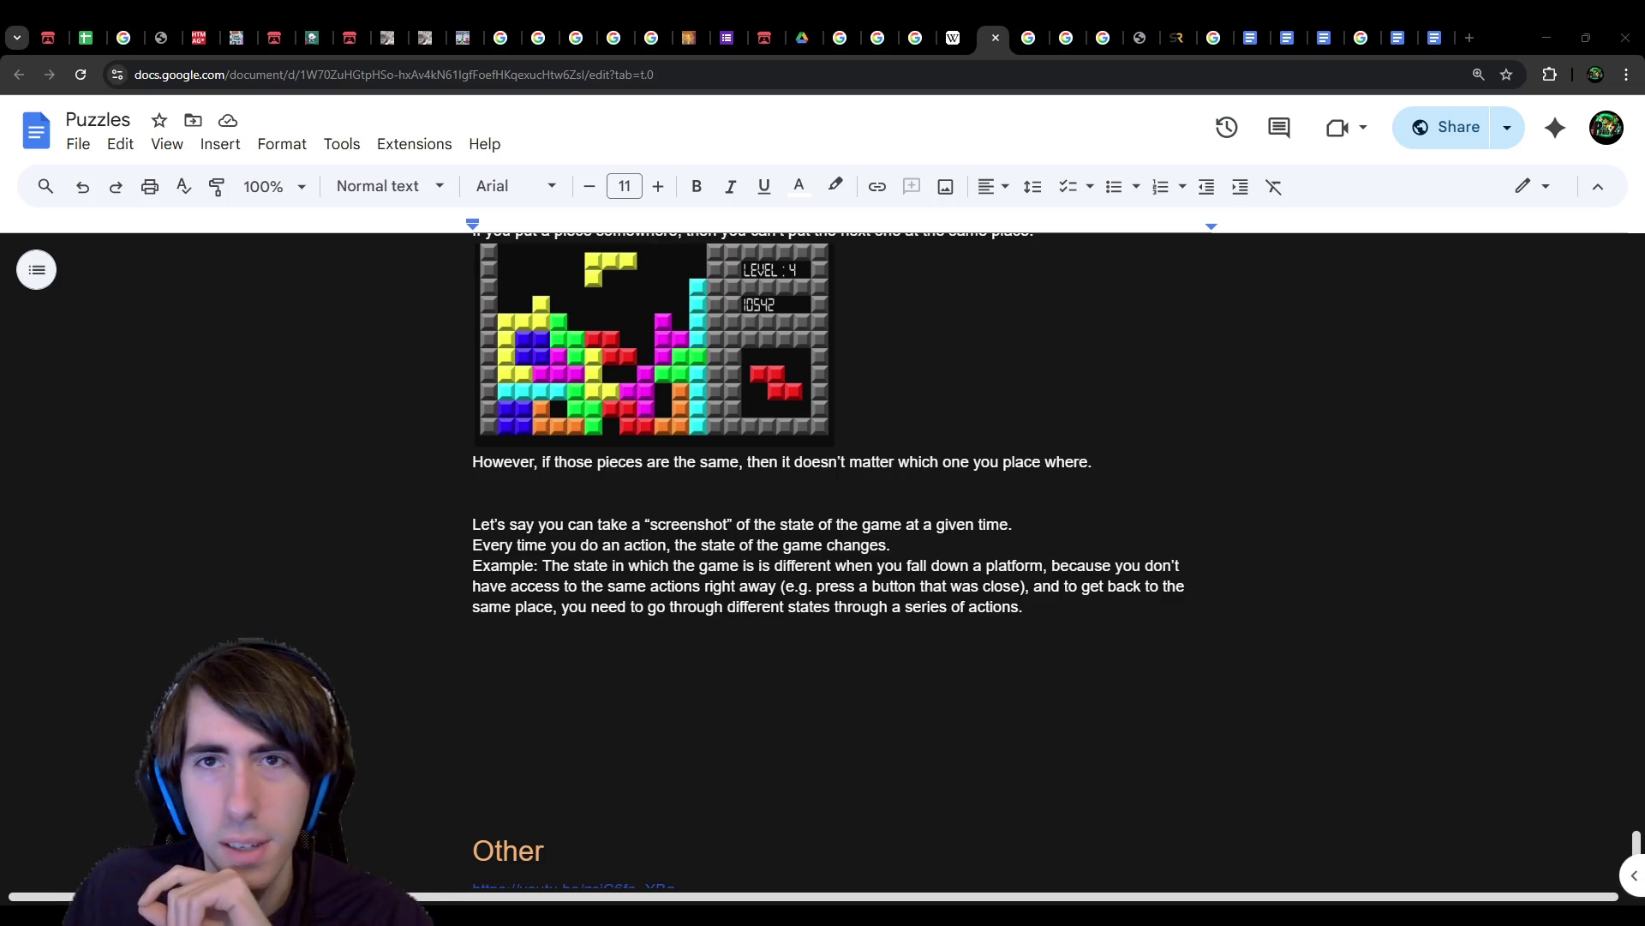
click(802, 37)
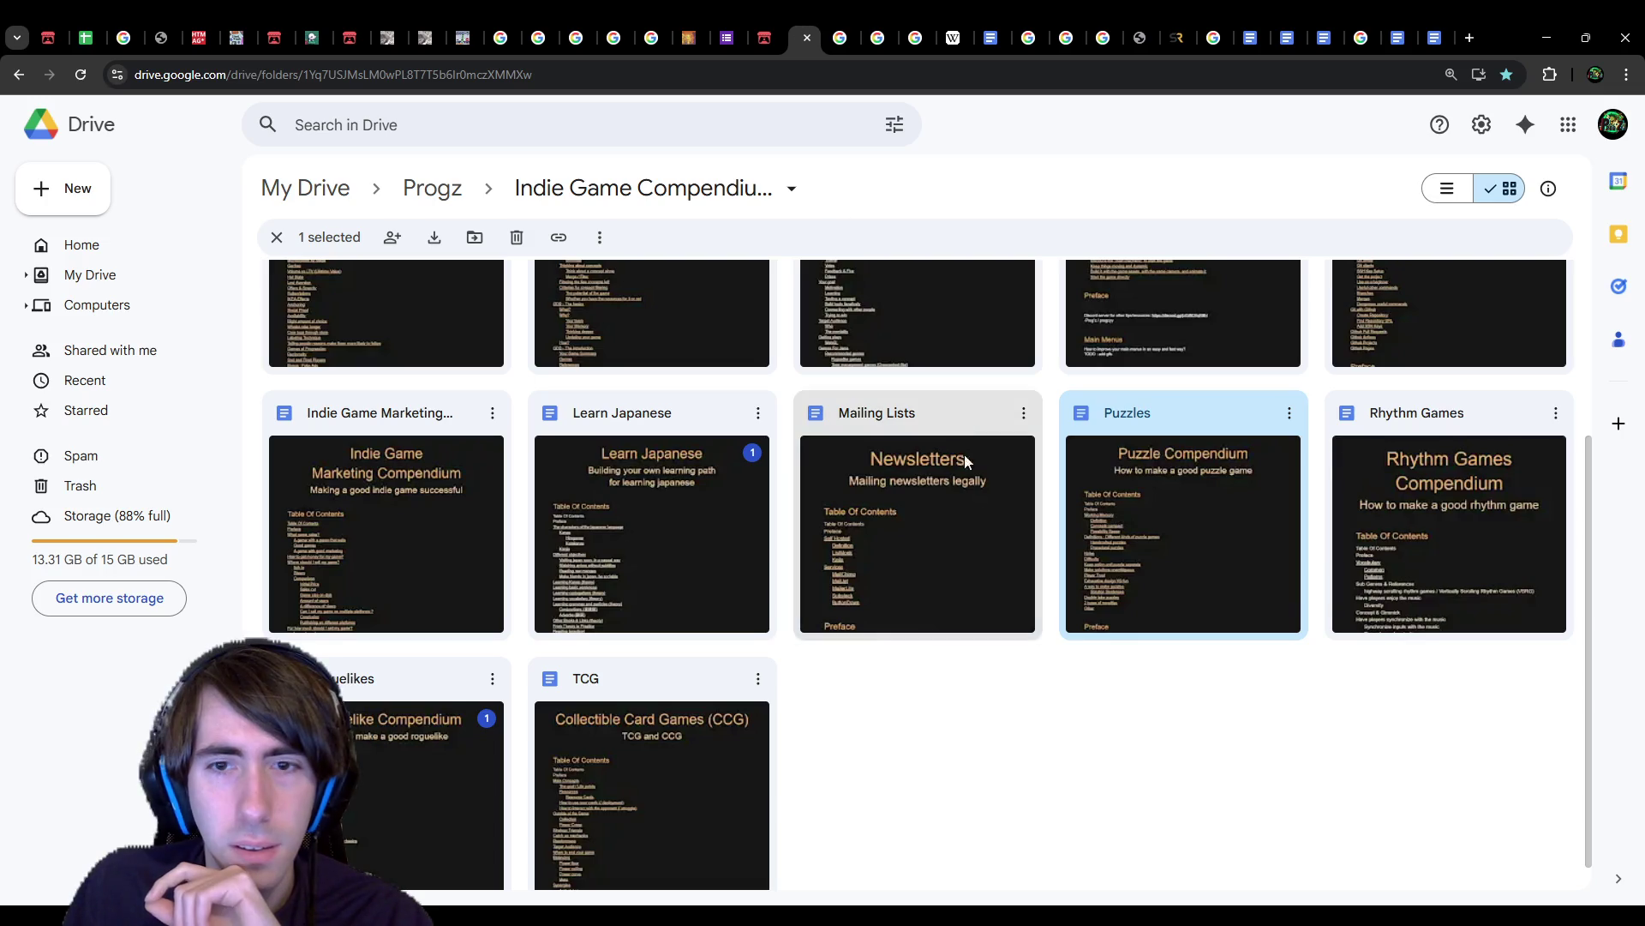
Step: Create a new draw.io diagram in the current Drive folder, shared like the folder
right_click(1120, 716)
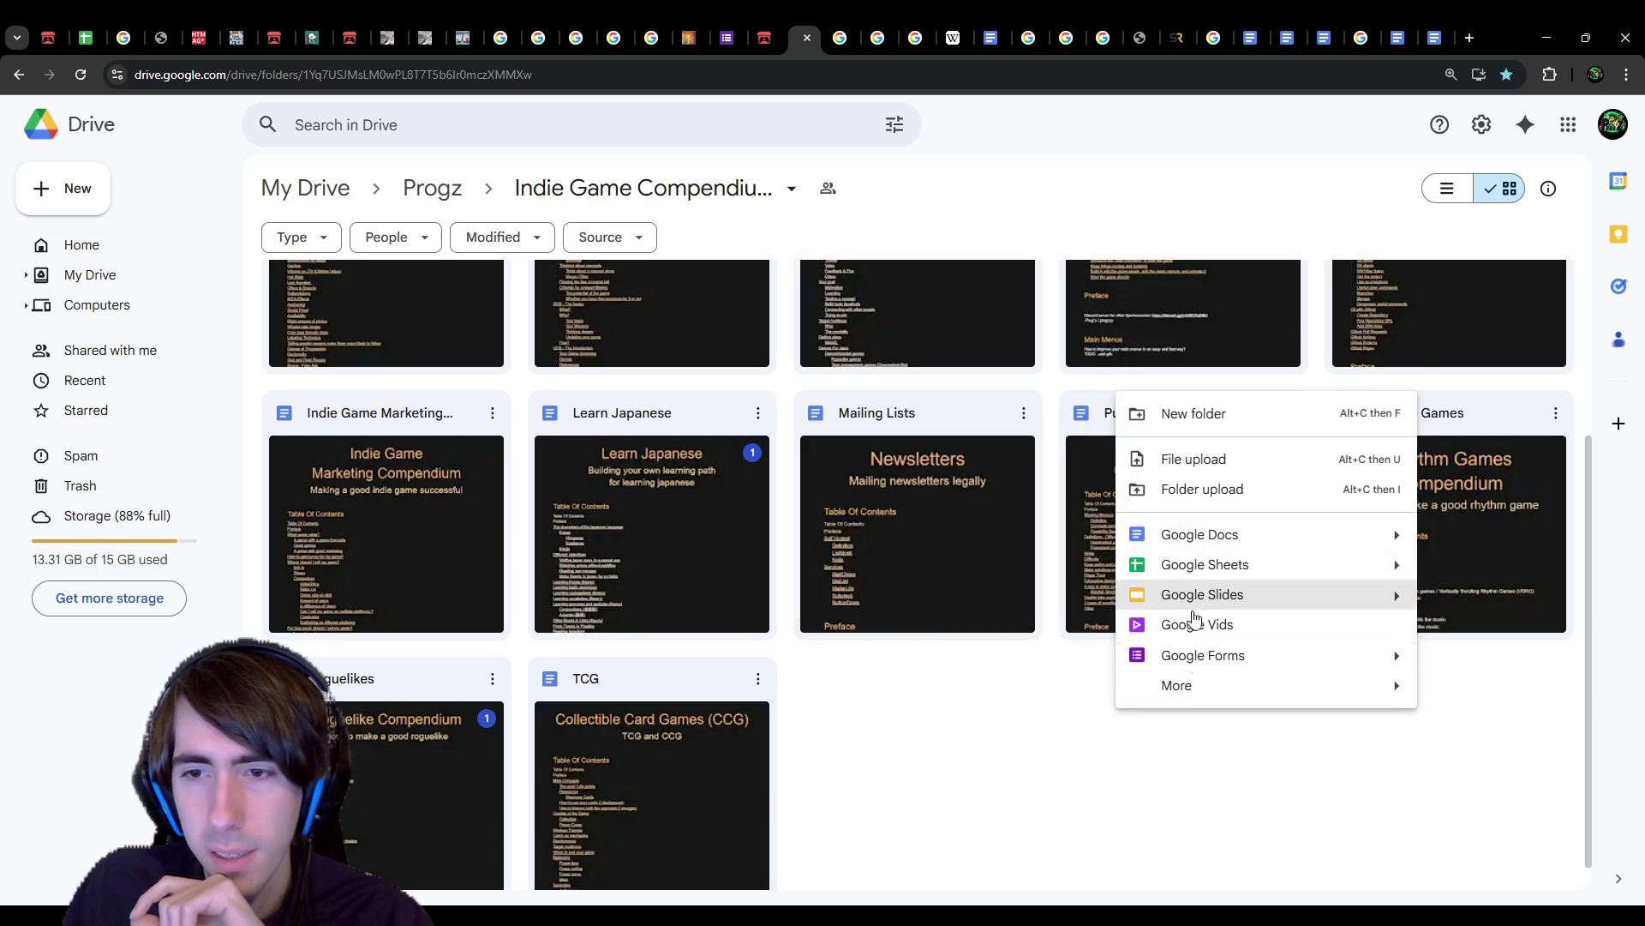
mouse_move(1200, 685)
click(954, 572)
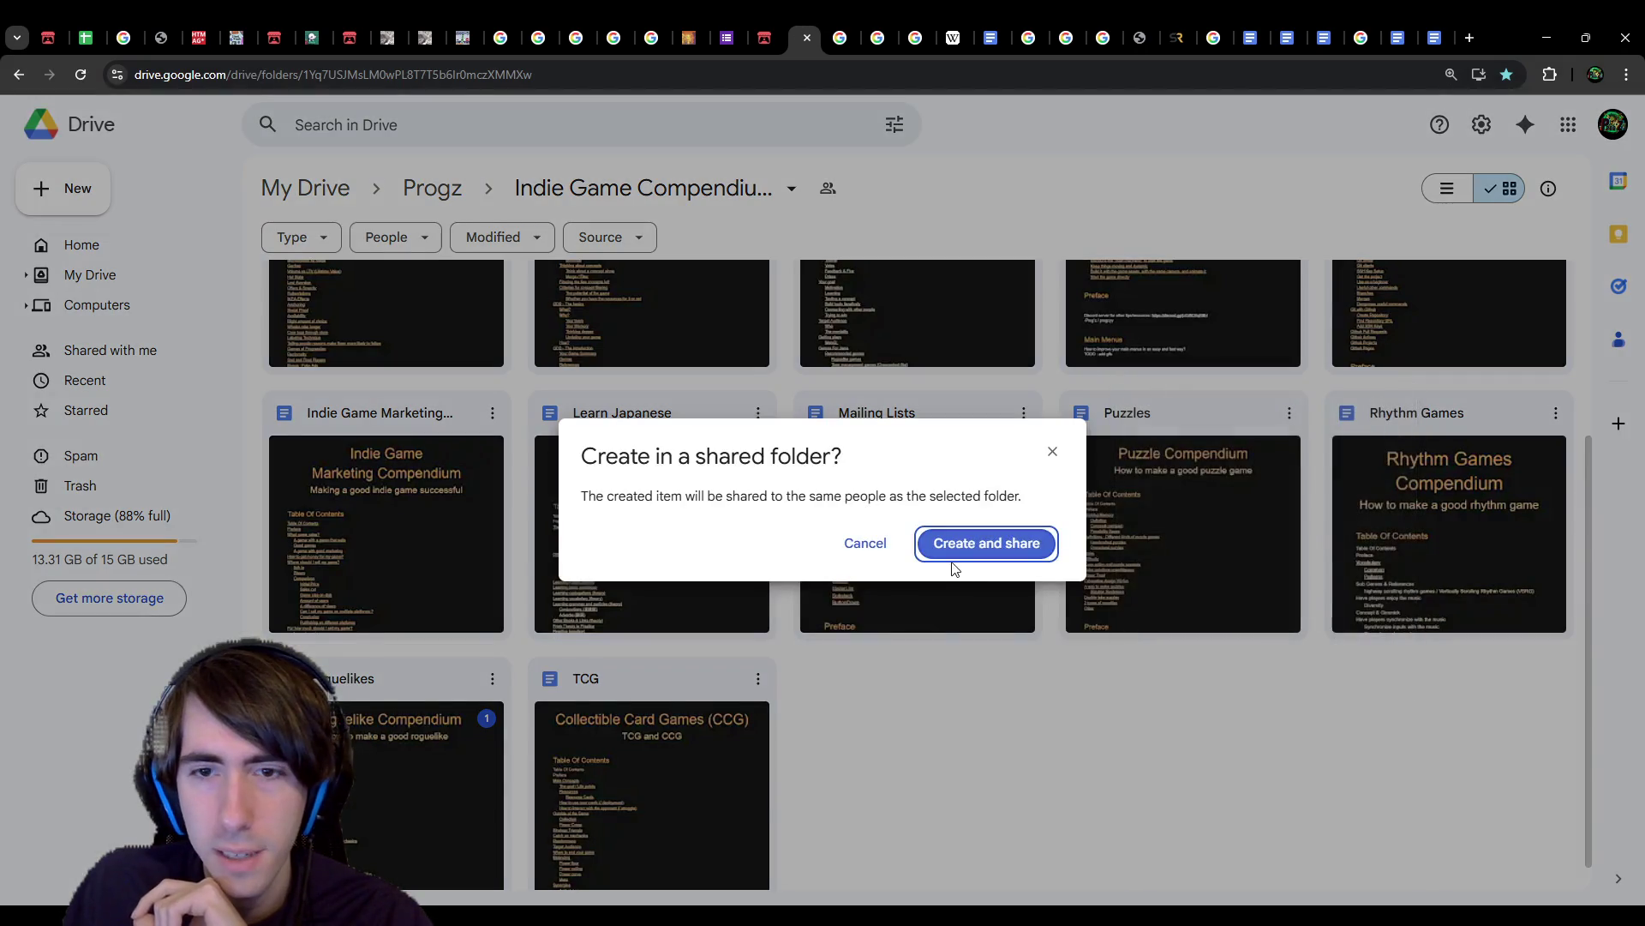
click(955, 550)
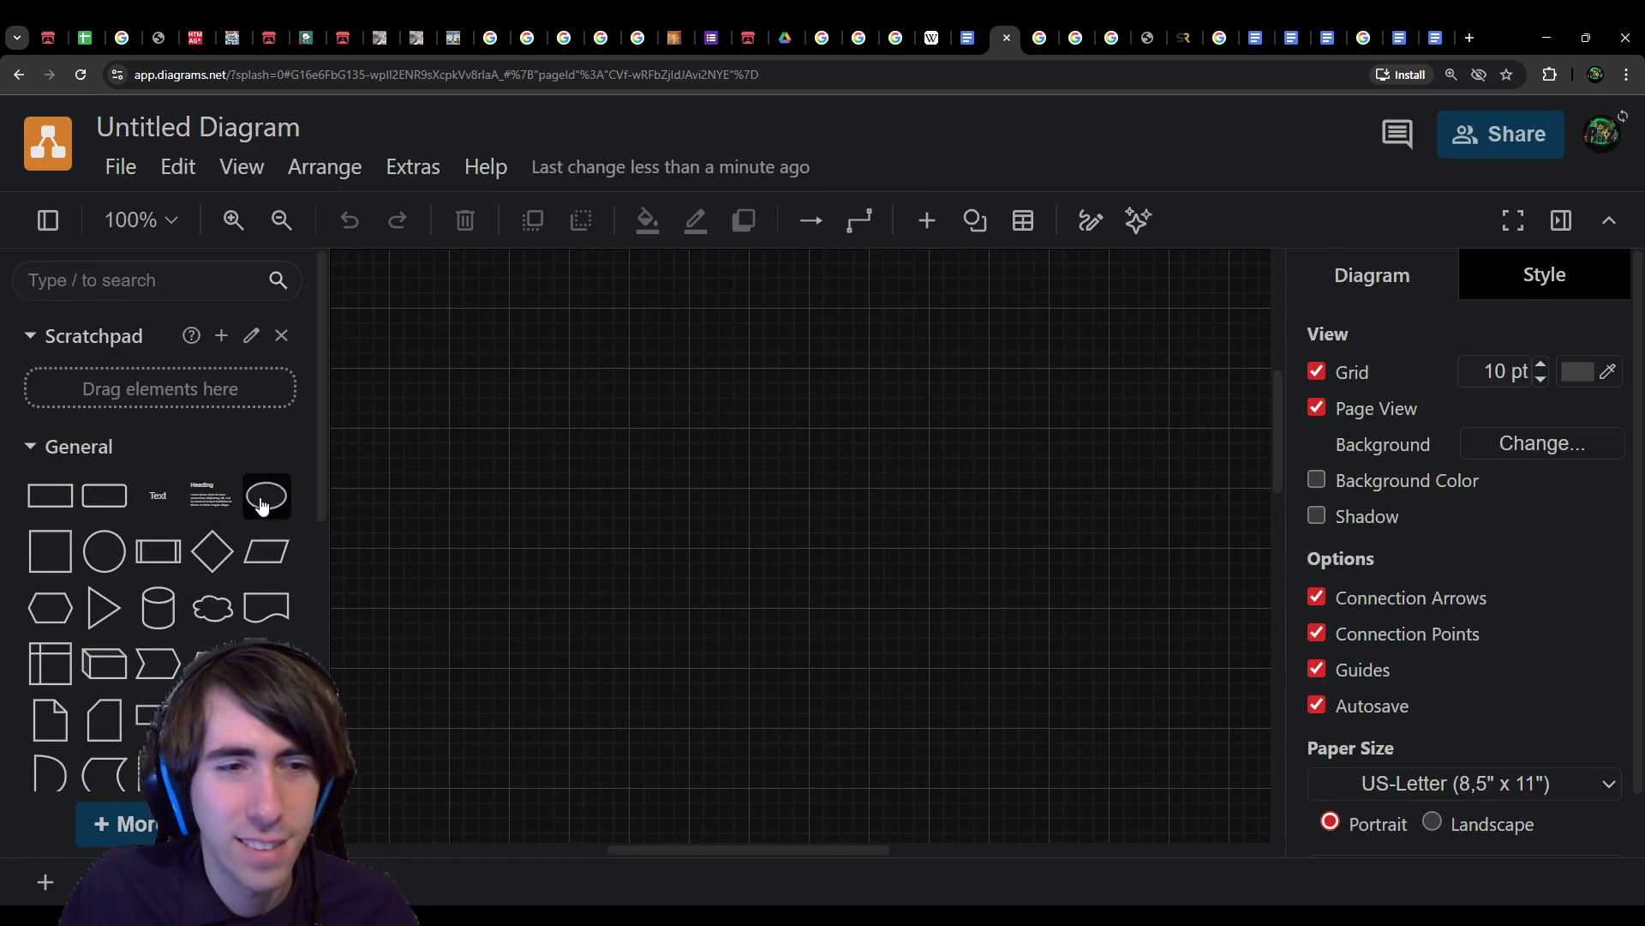
Step: Add an ellipse labelled 'Starting State' on the left of the canvas
click(264, 496)
drag(754, 540, 606, 507)
text(Starting State)
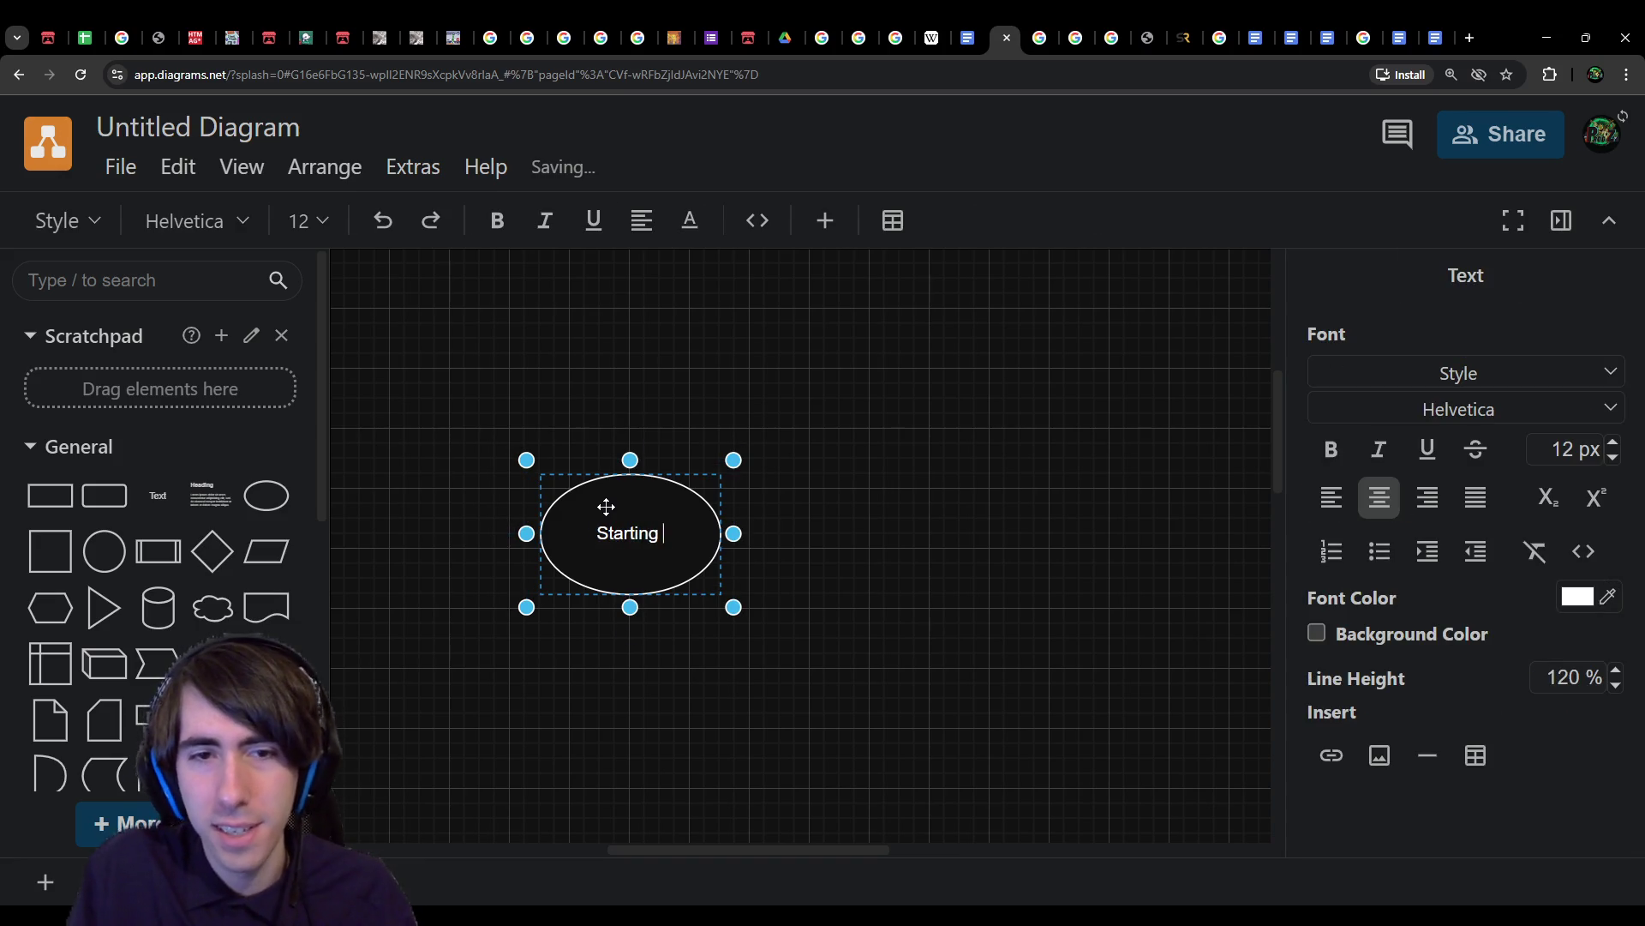
click(836, 630)
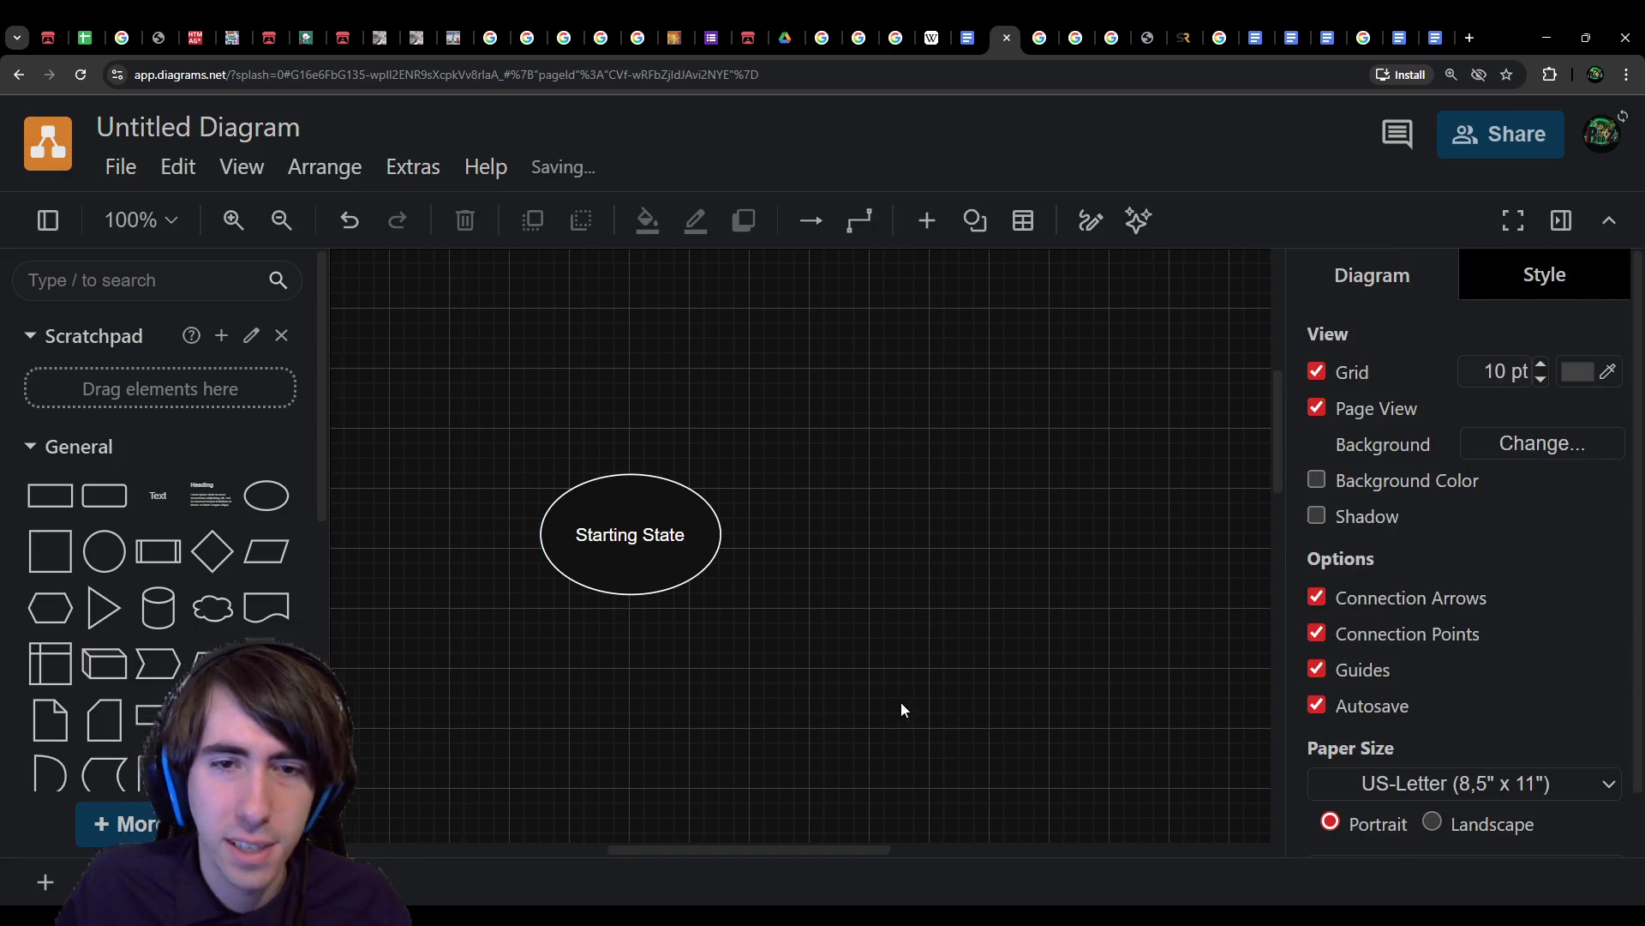
Step: Add a second ellipse to its right labelled 'Get Key A' and move it upward
mouse_move(257, 518)
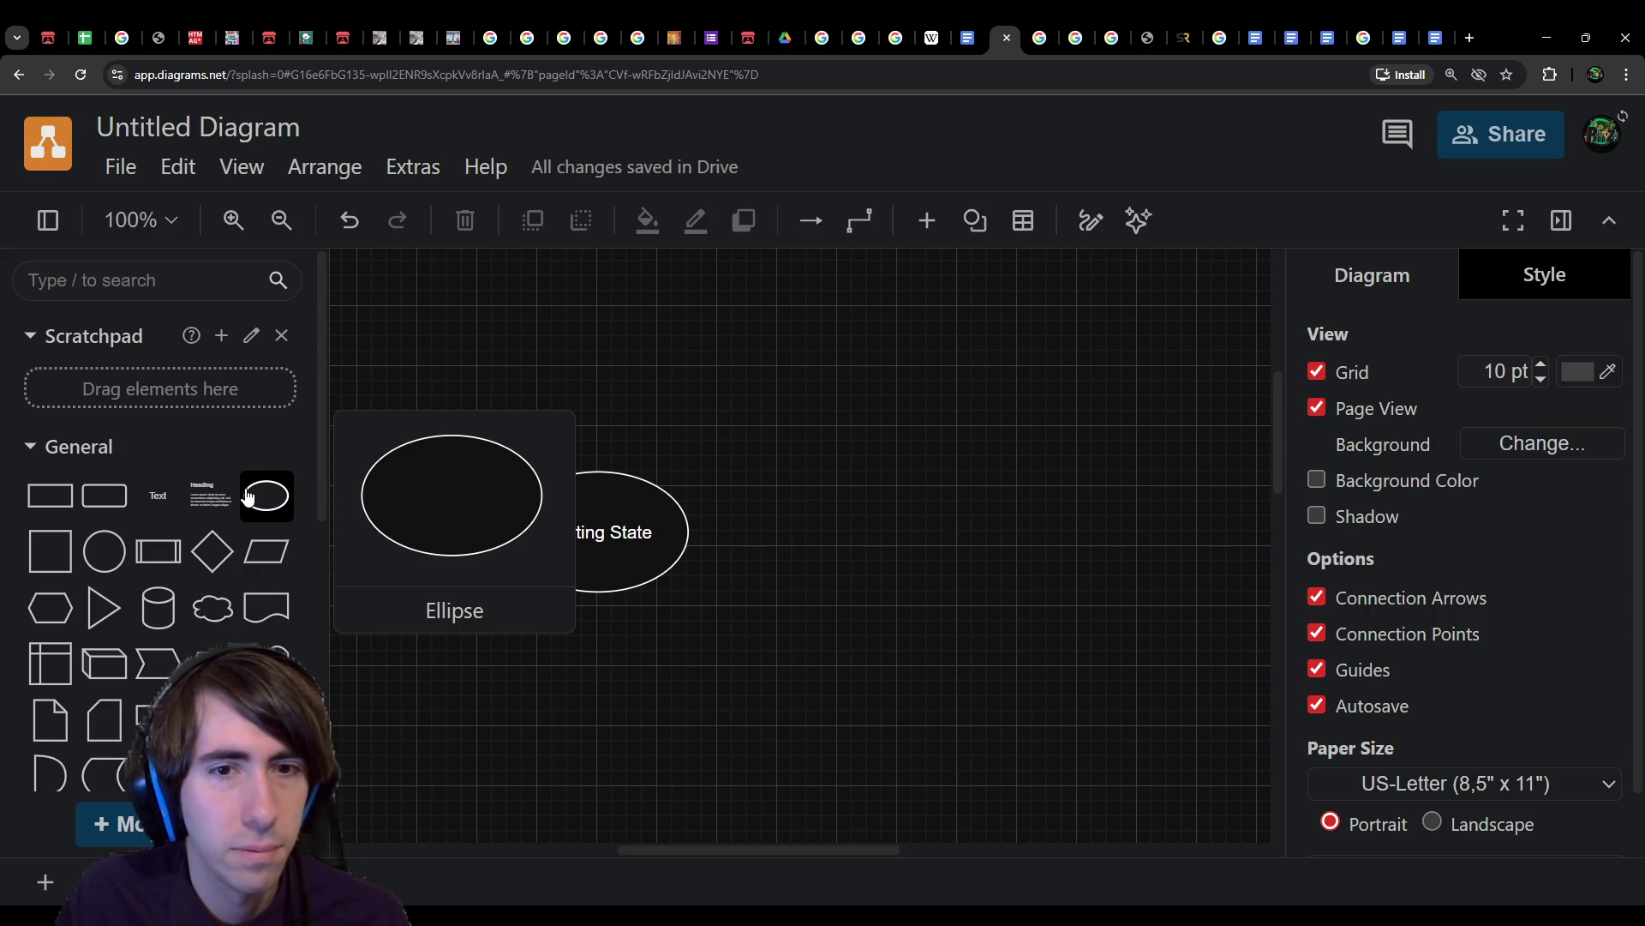
click(247, 498)
drag(757, 540, 824, 531)
double_click(823, 531)
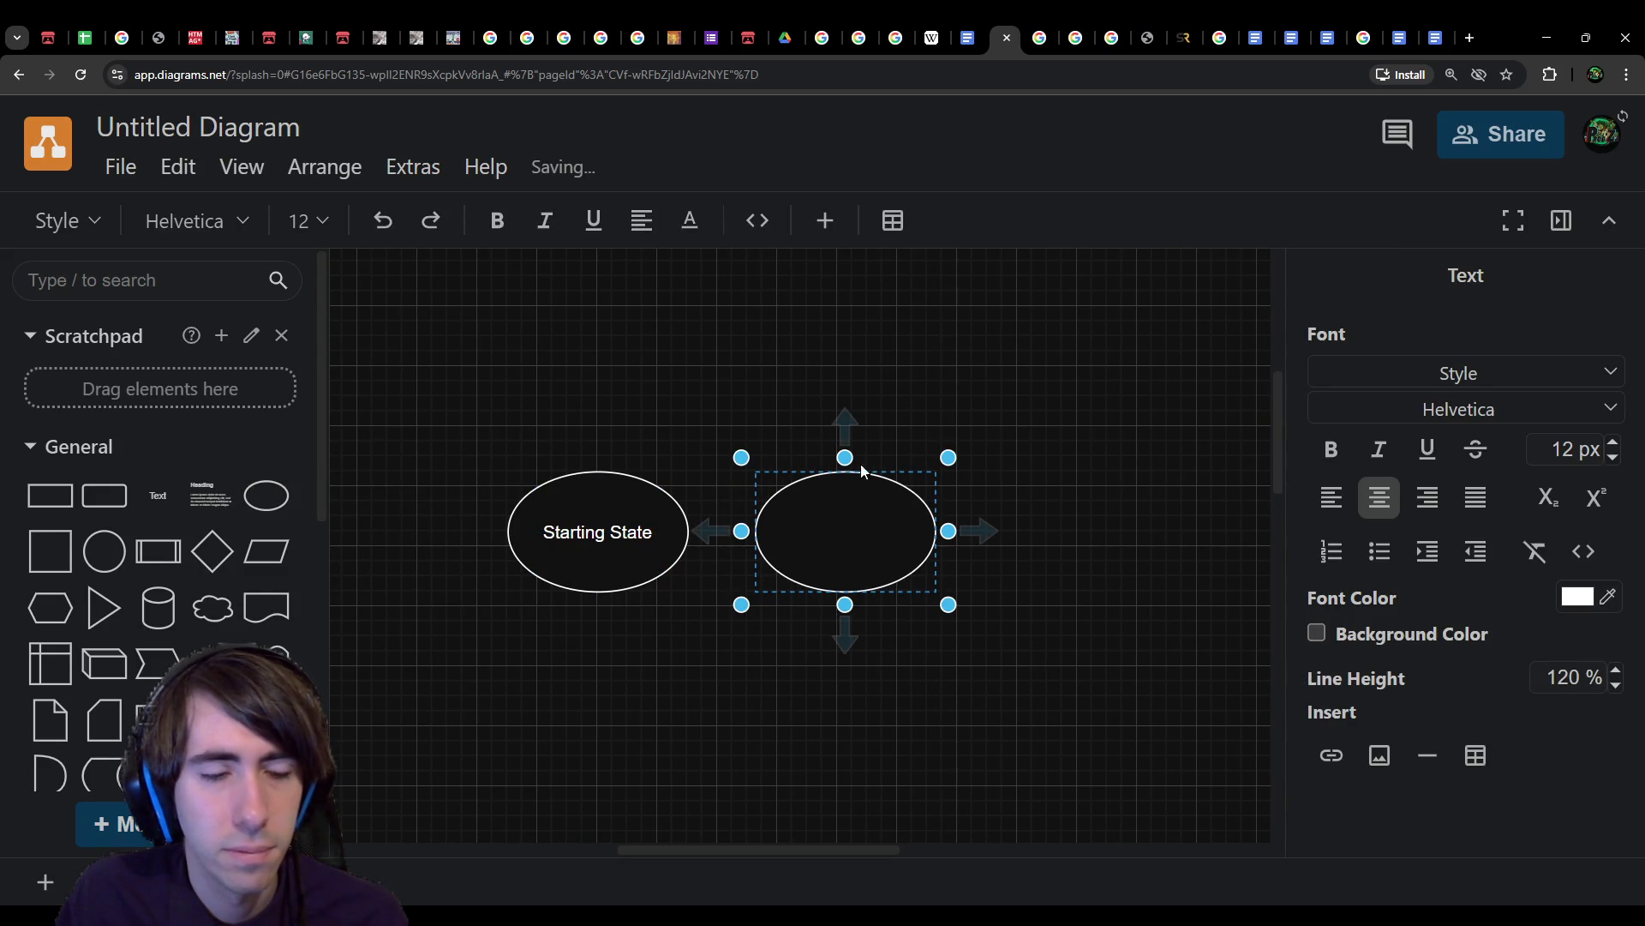
text(Get )
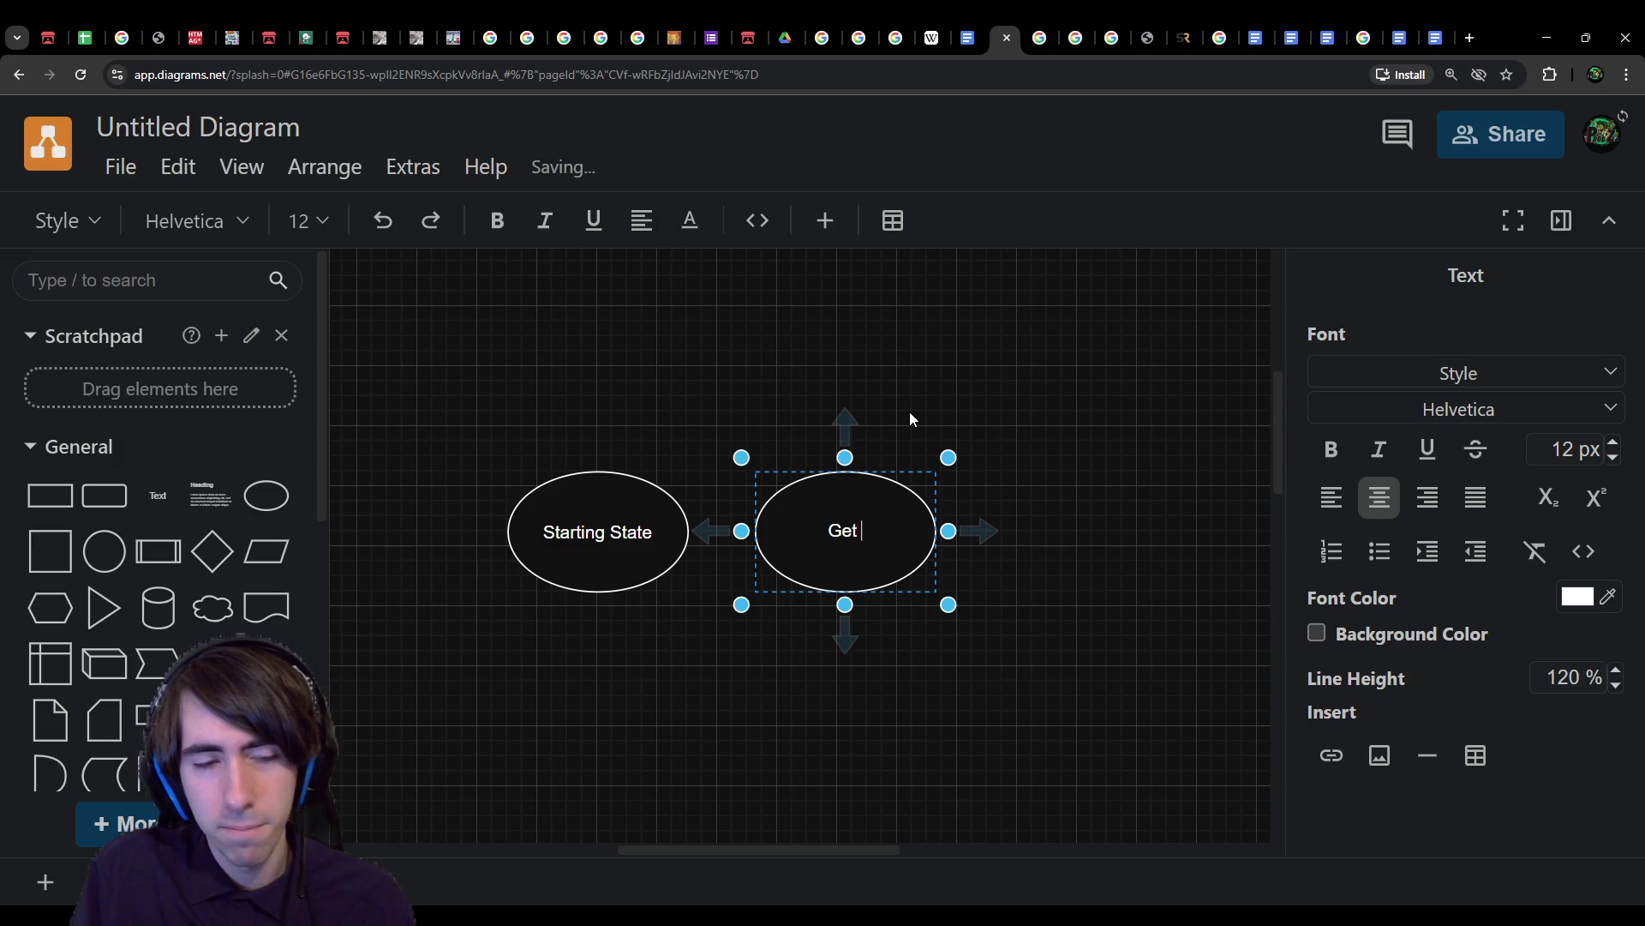
text(Key)
key(ctrl+BackSpace)
key(ctrl+BackSpace)
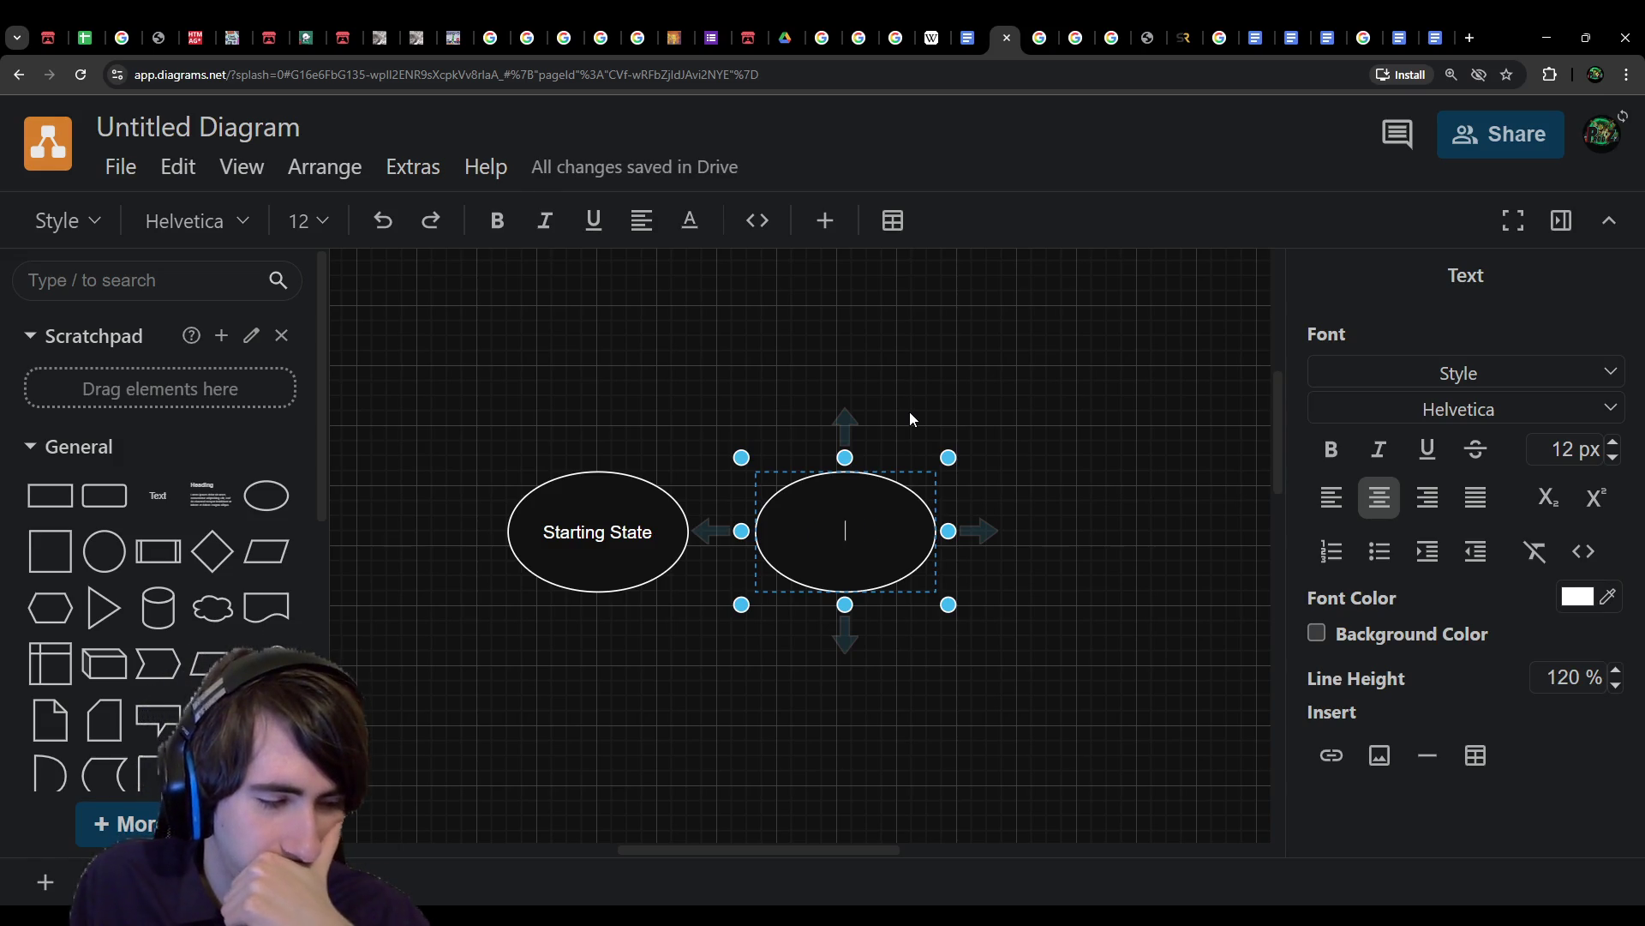
text(G)
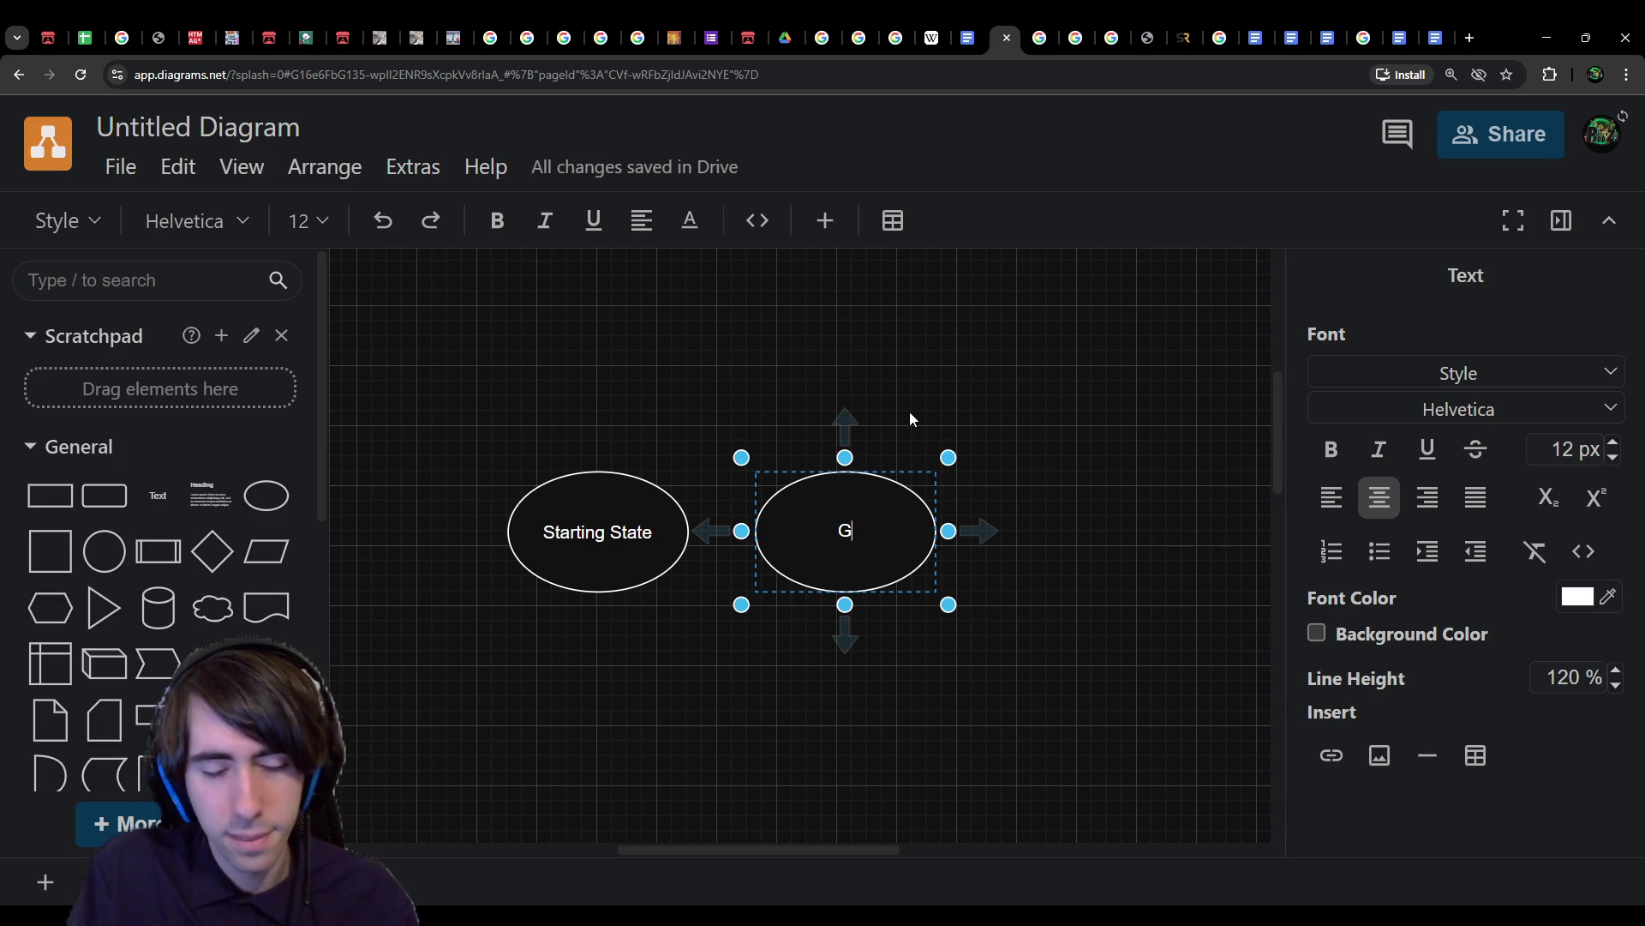
text(et Key A)
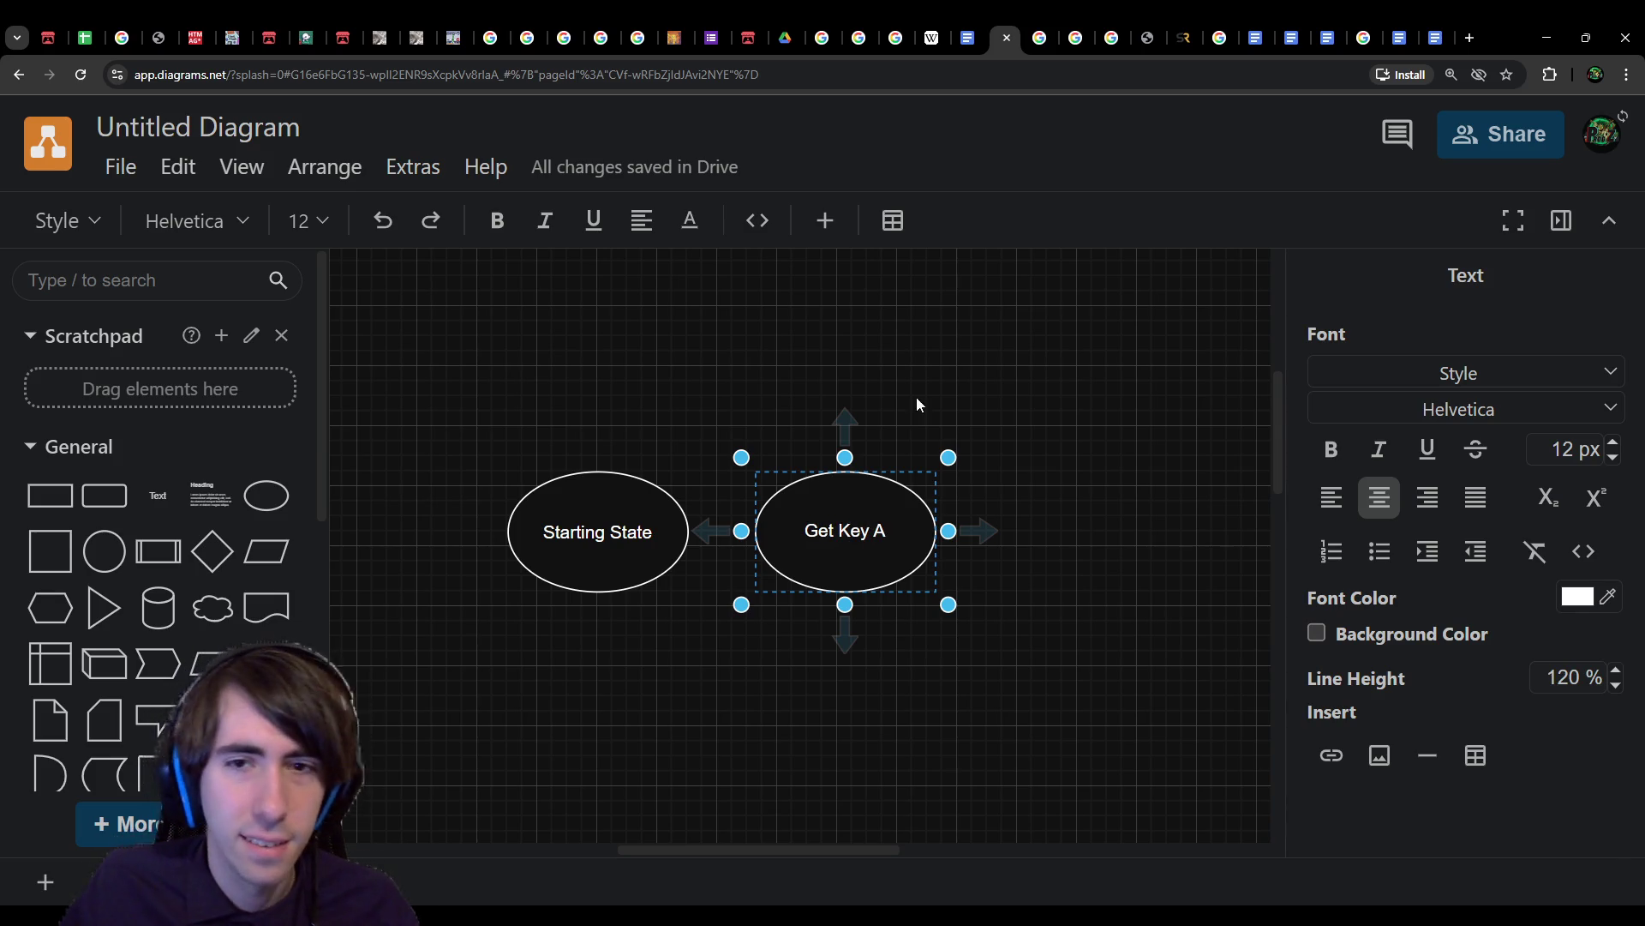
click(914, 407)
drag(845, 496, 848, 392)
Step: Duplicate the 'Get Key A' ellipse and relabel the upper one 'State with 1st key'
key(ctrl+v)
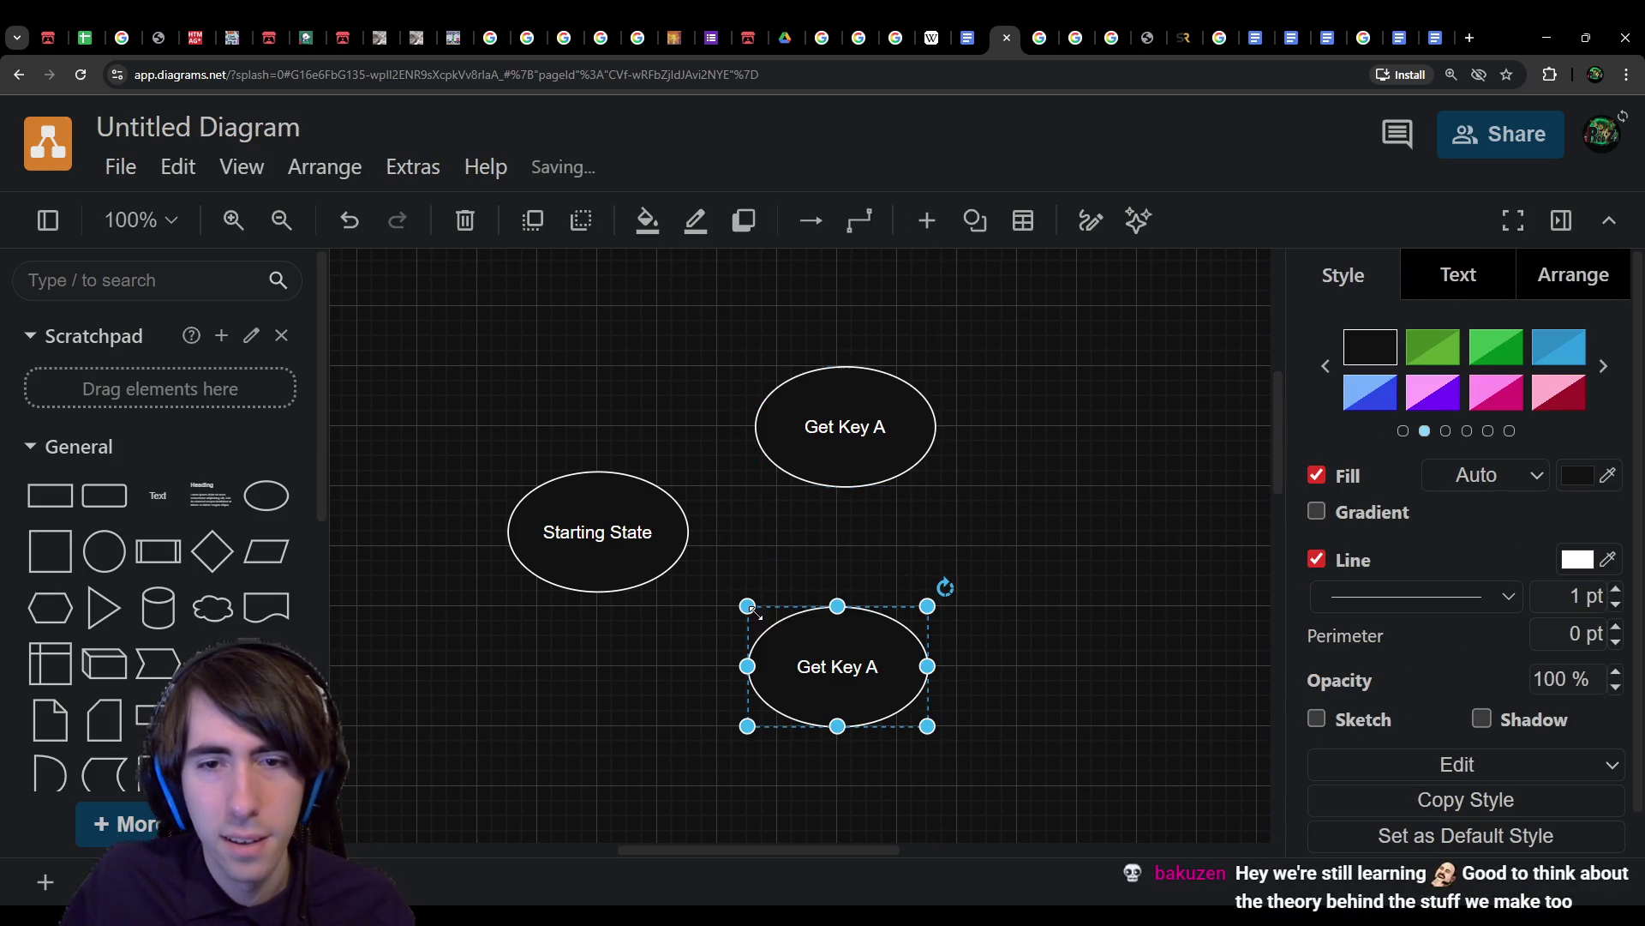
click(748, 445)
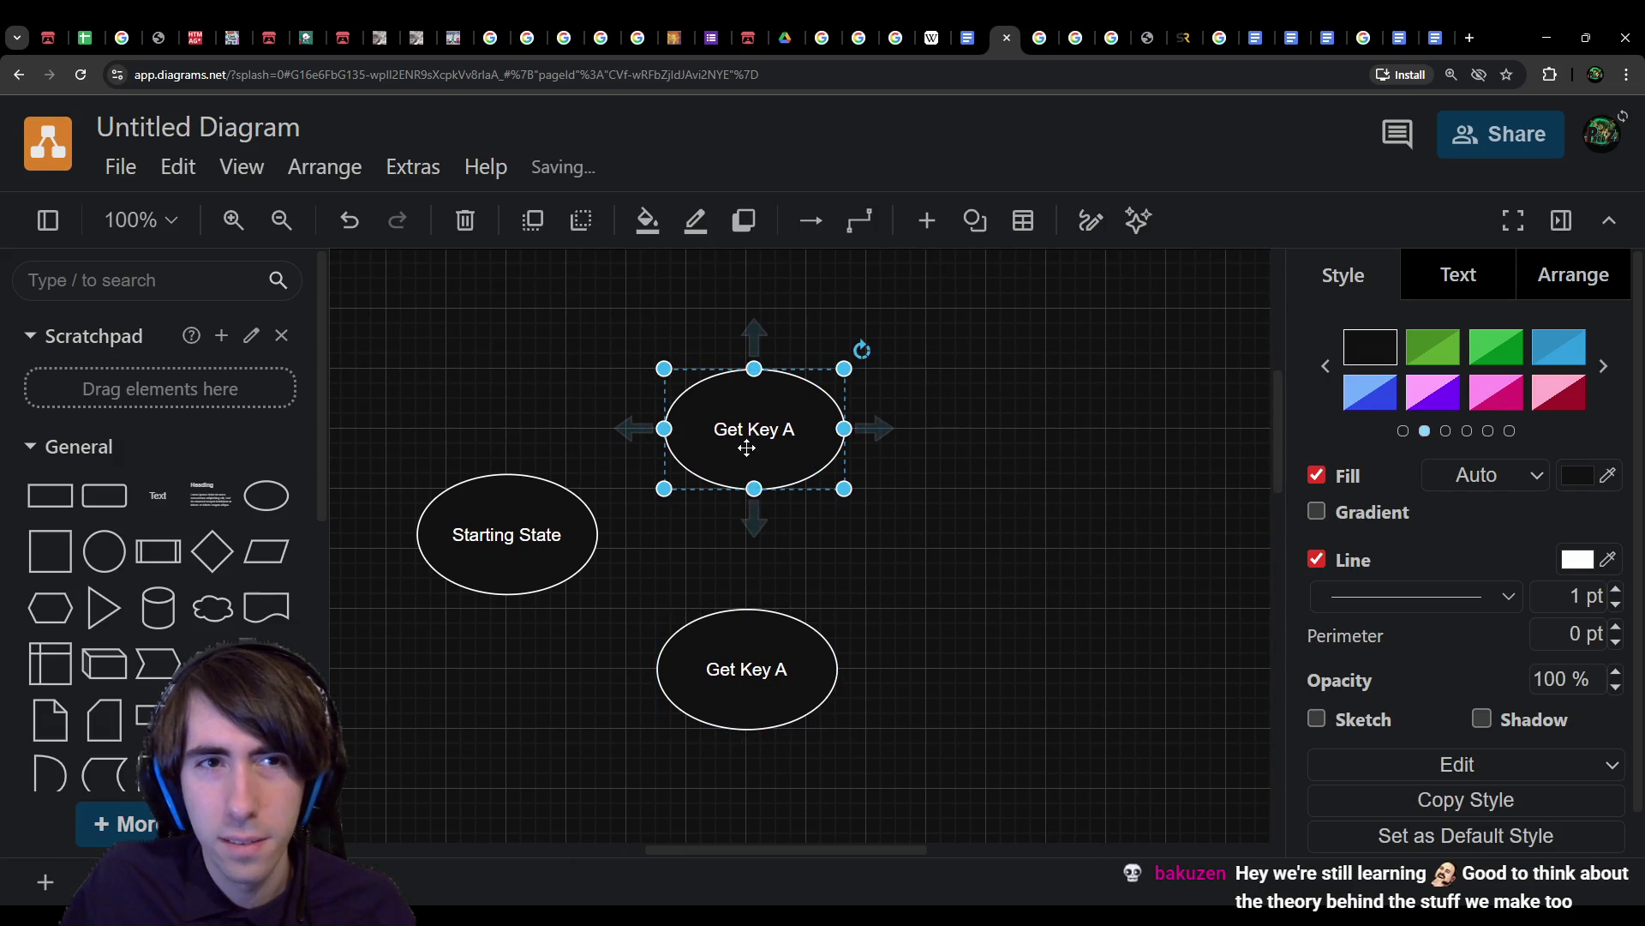
double_click(756, 441)
text(State )
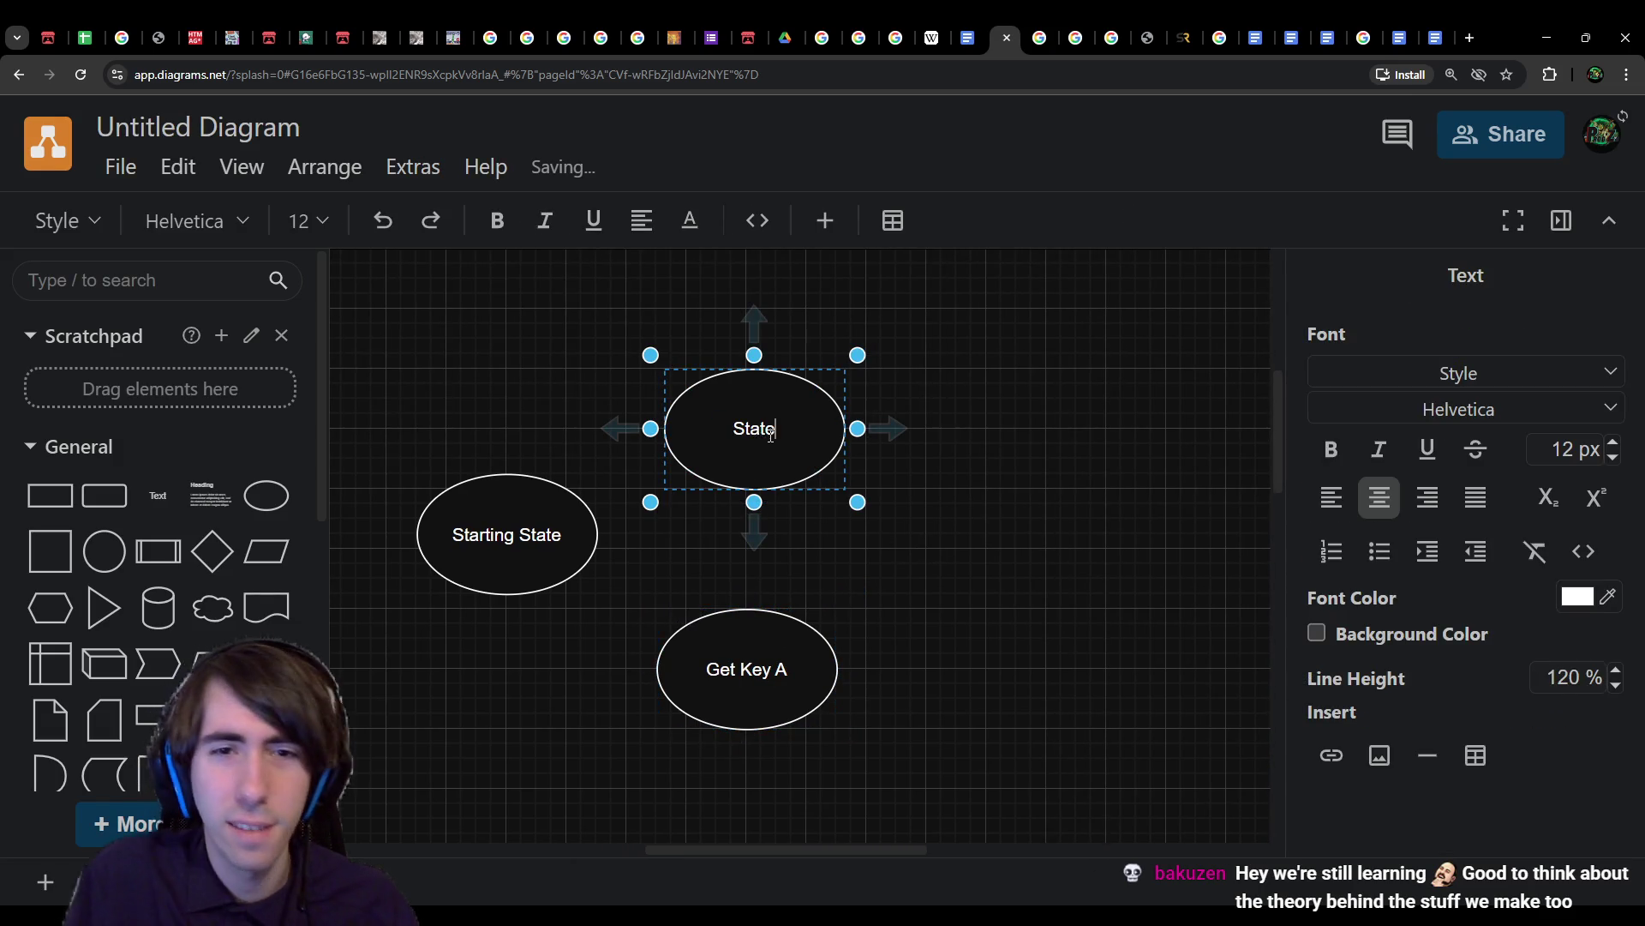
text(of the w)
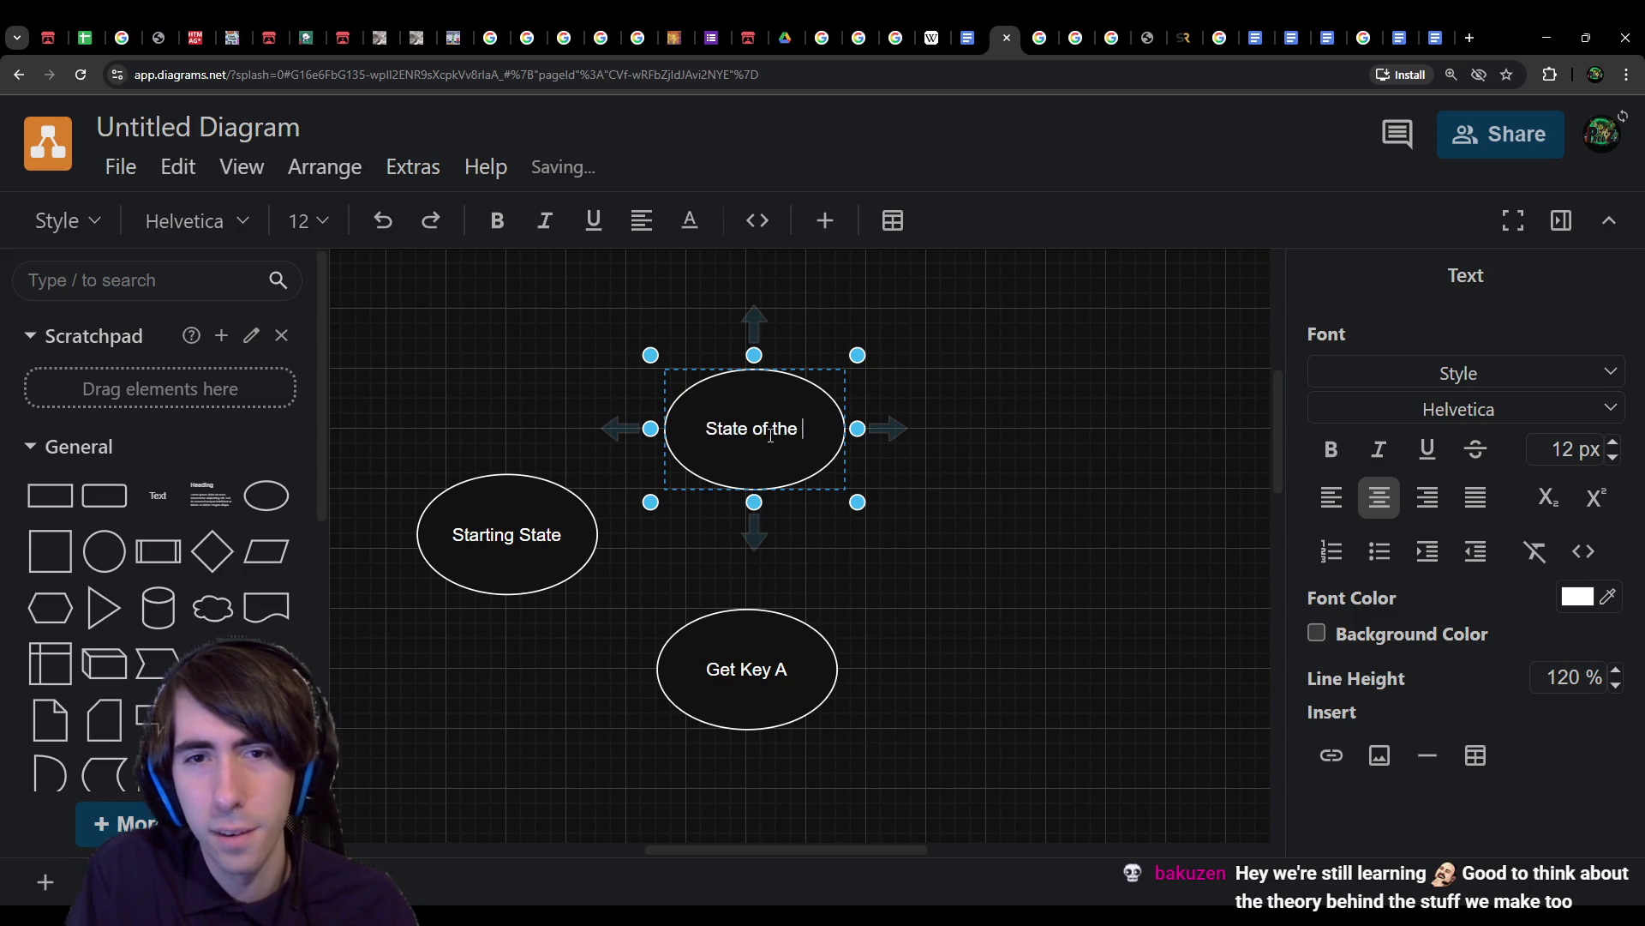
key(BackSpace)
key(BackSpace)
key(BackSpace)
text(with )
text(key)
double_click(756, 629)
click(808, 411)
double_click(808, 411)
text(1st)
Step: Relabel the lower ellipse 'State with 2nd key'
click(747, 662)
text(State with 2nd )
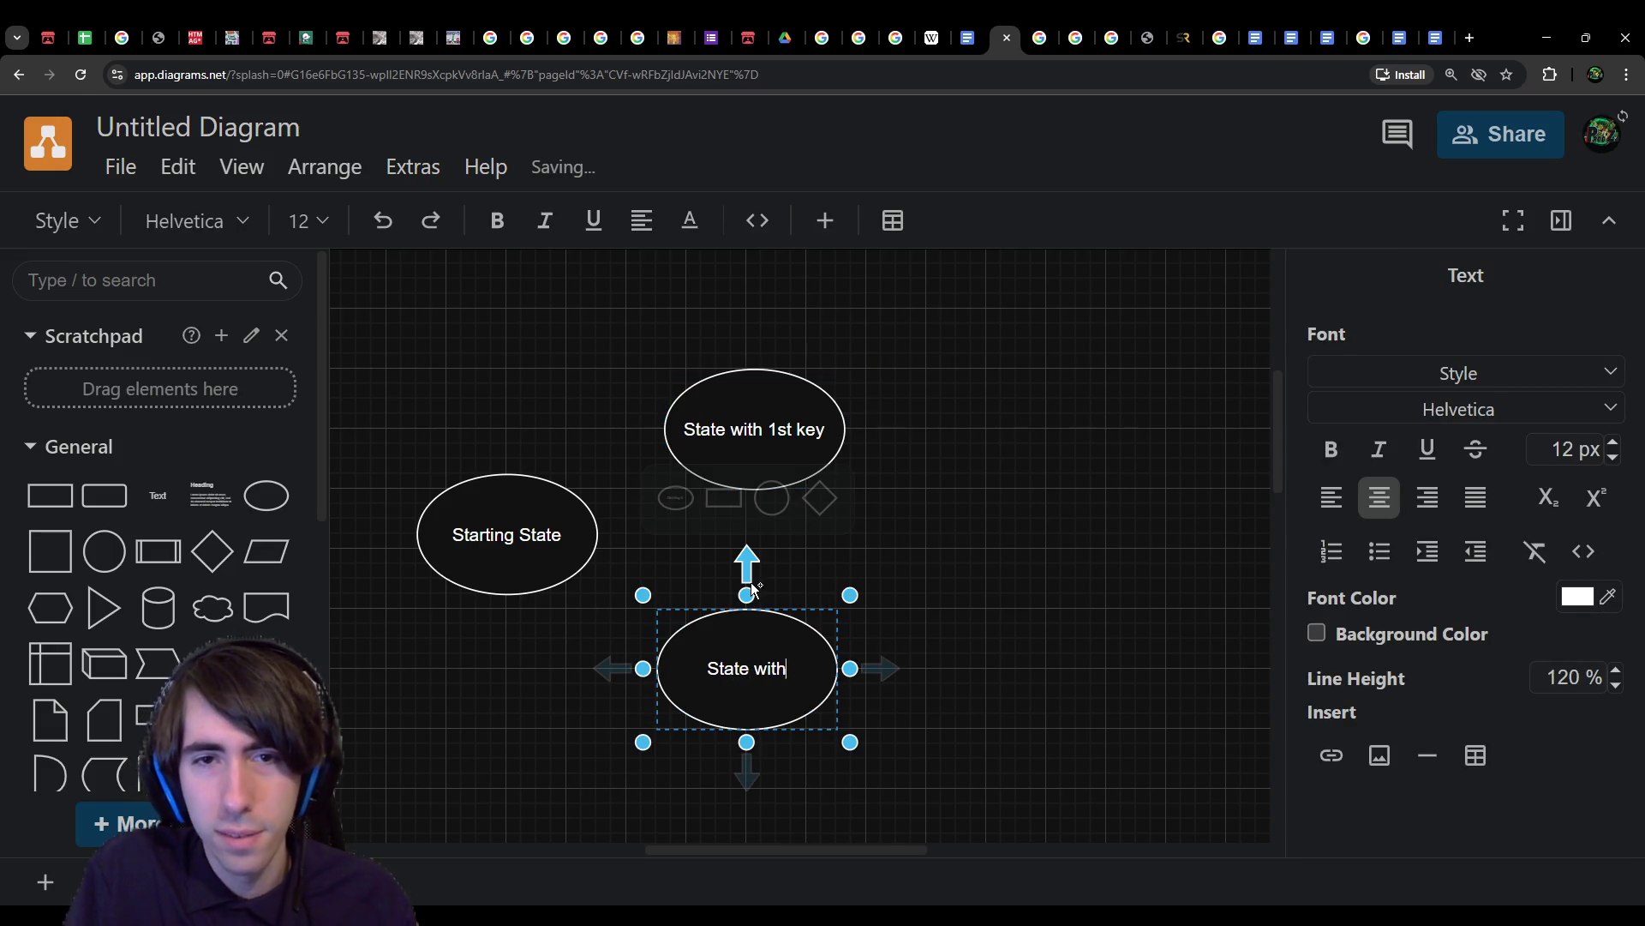
text(ky)
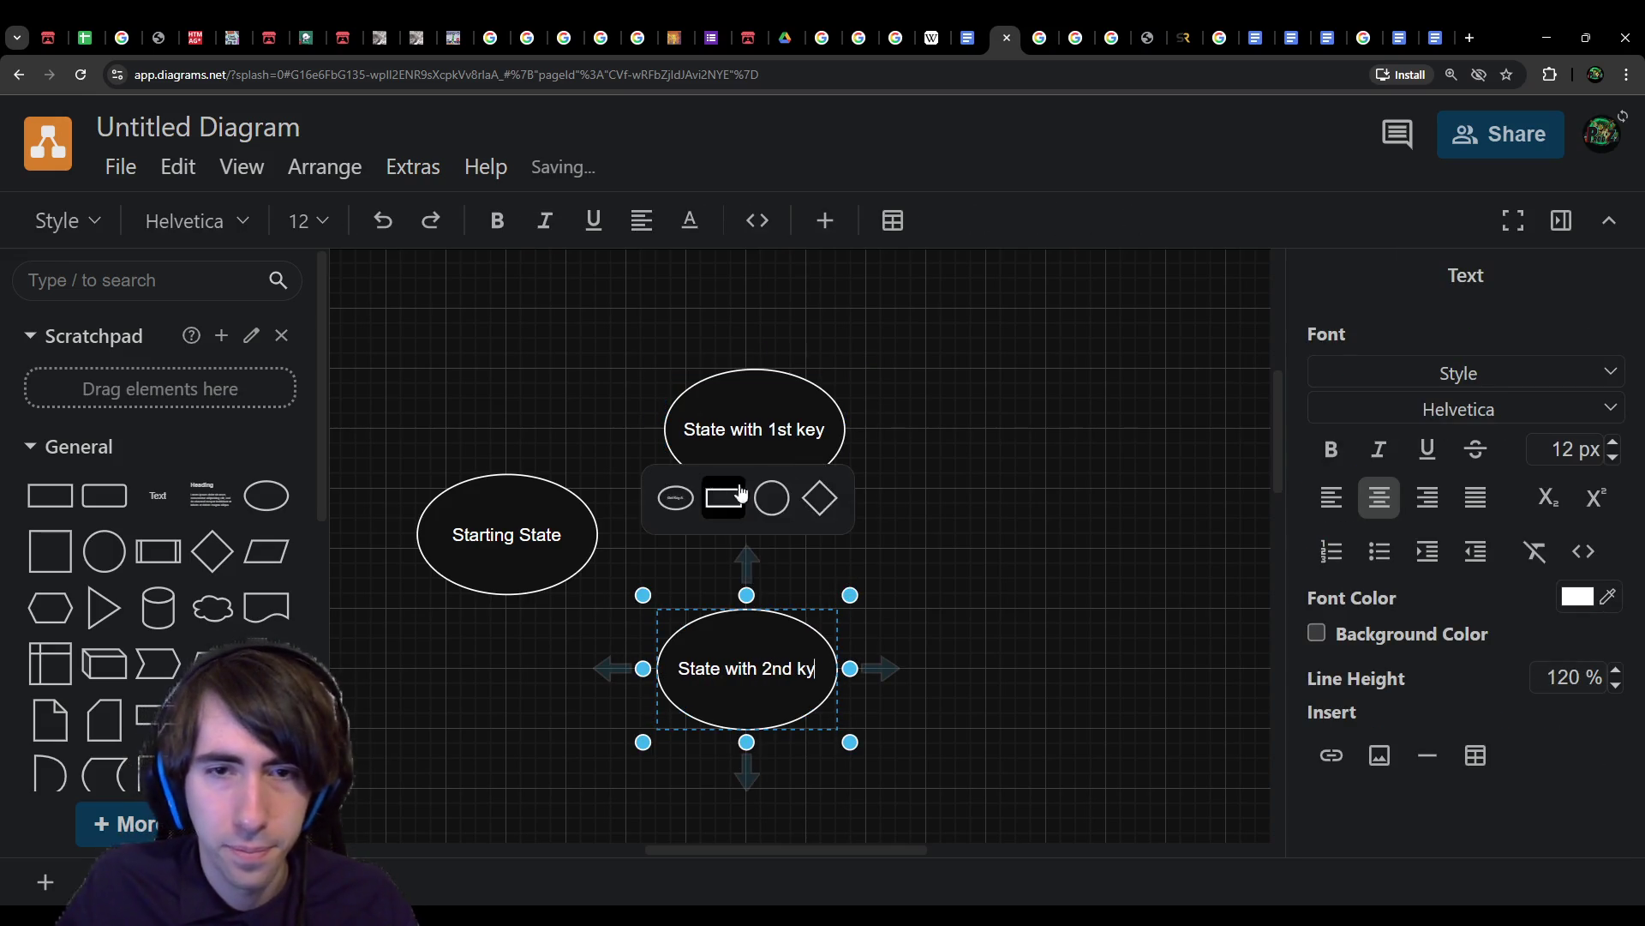
key(BackSpace)
text(ey)
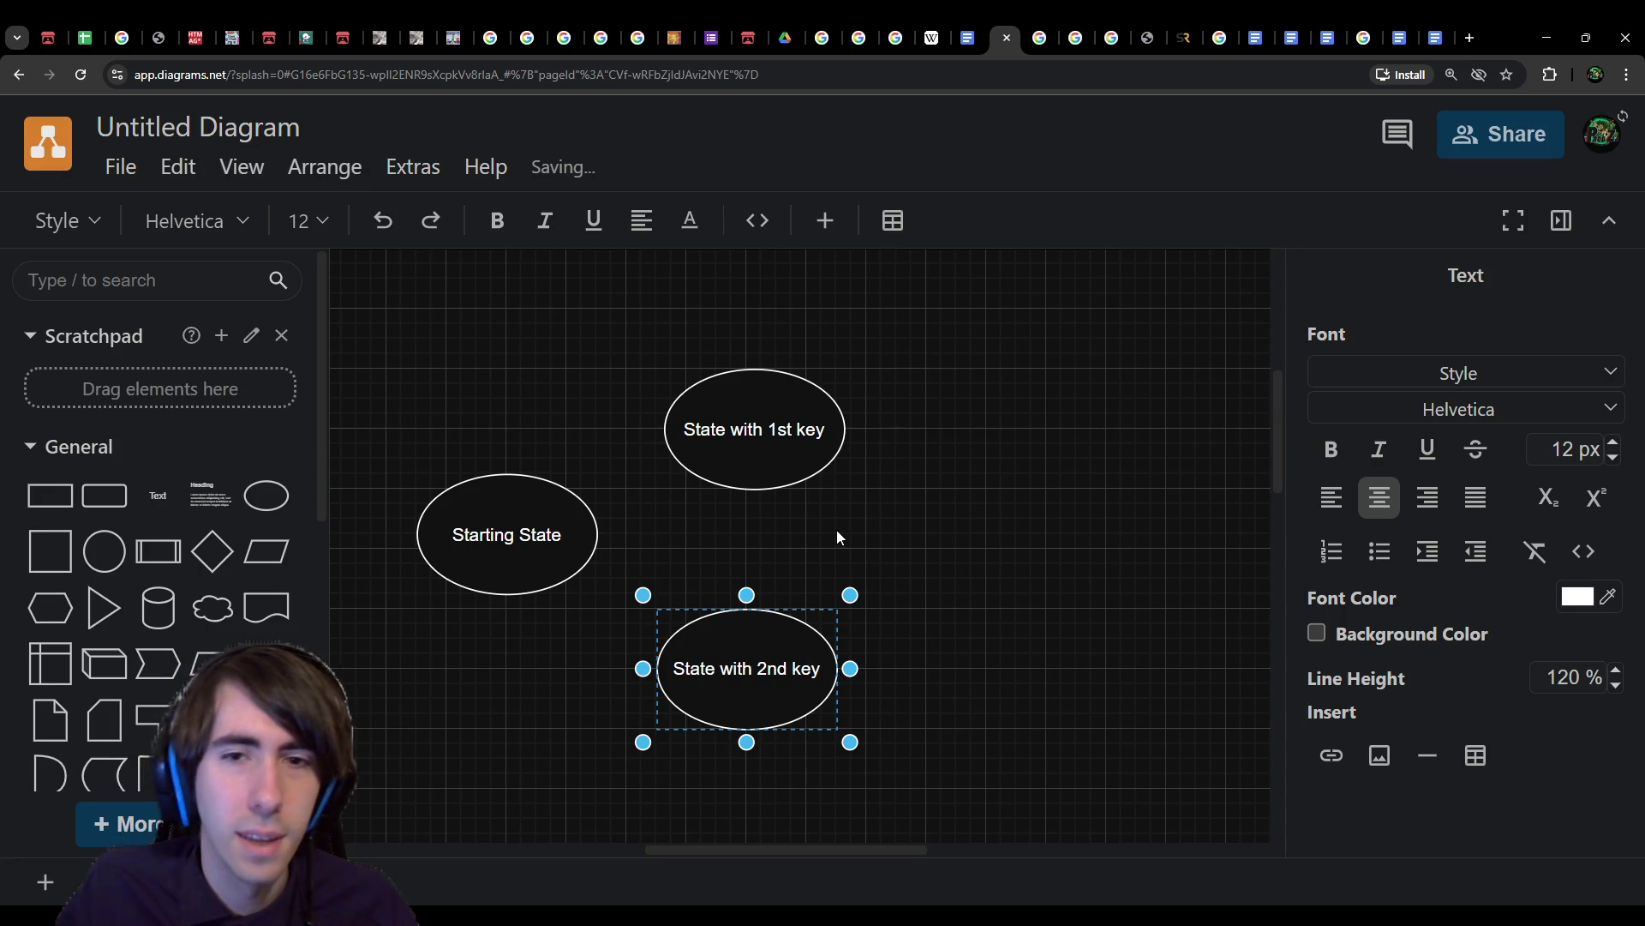
click(591, 491)
Step: Draw arrows from Starting State to both key-state ellipses
click(559, 518)
drag(624, 533, 661, 429)
drag(625, 532, 657, 668)
Step: Label the arrows from Starting State 'take key 1' and 'take key 2'
click(630, 500)
text(ta)
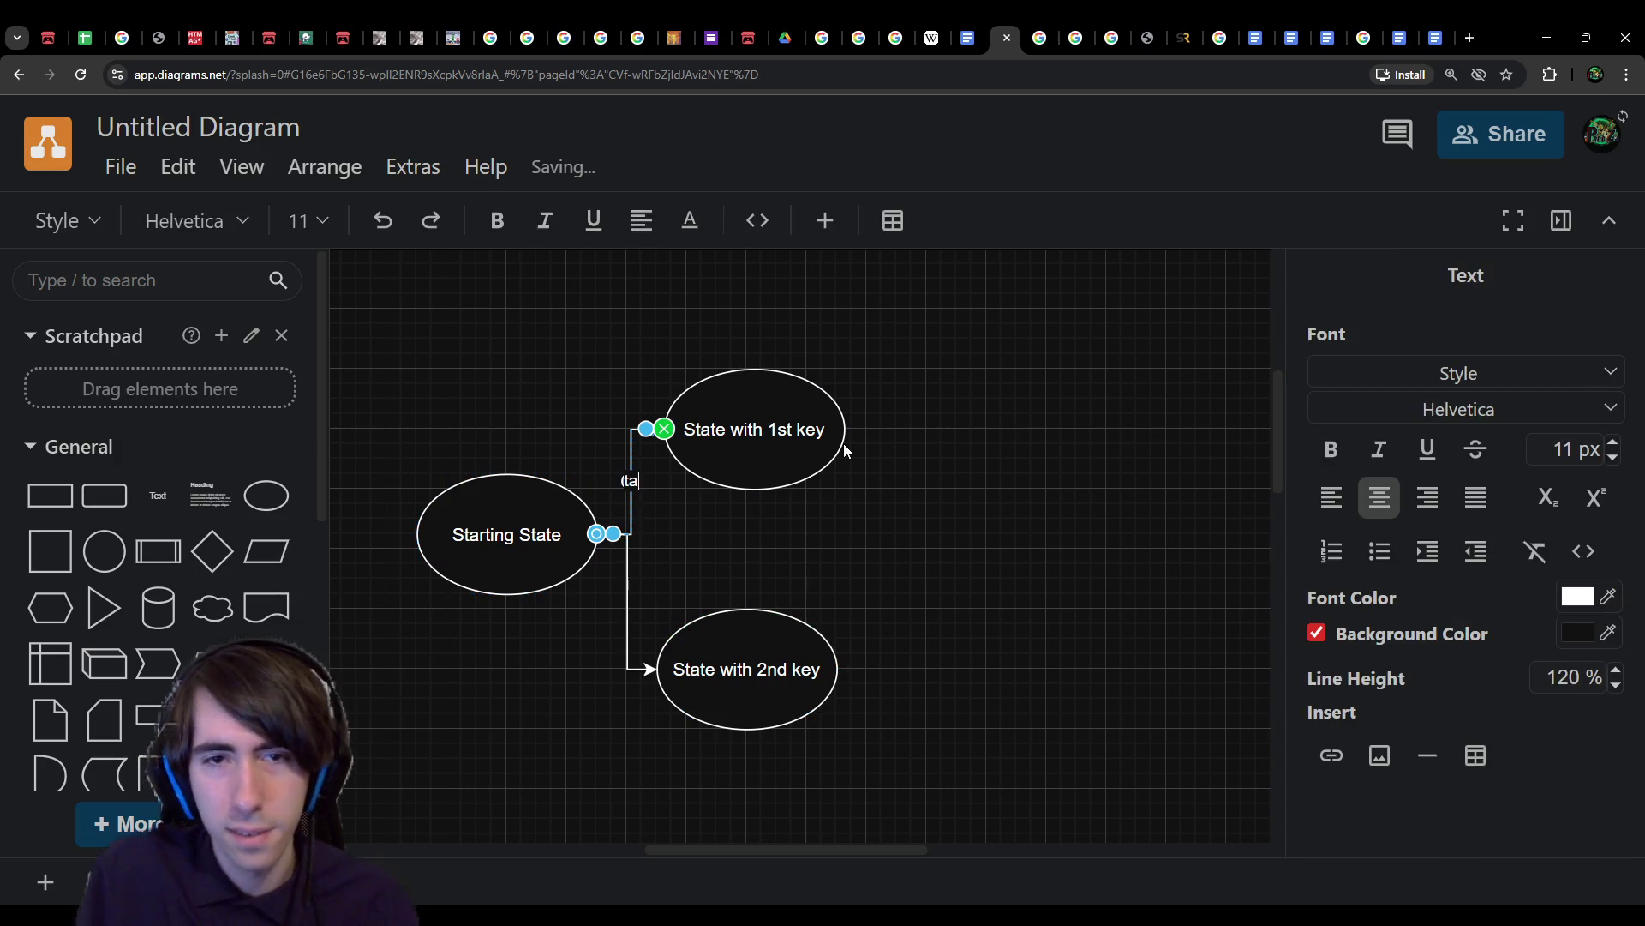
text(ke key 1)
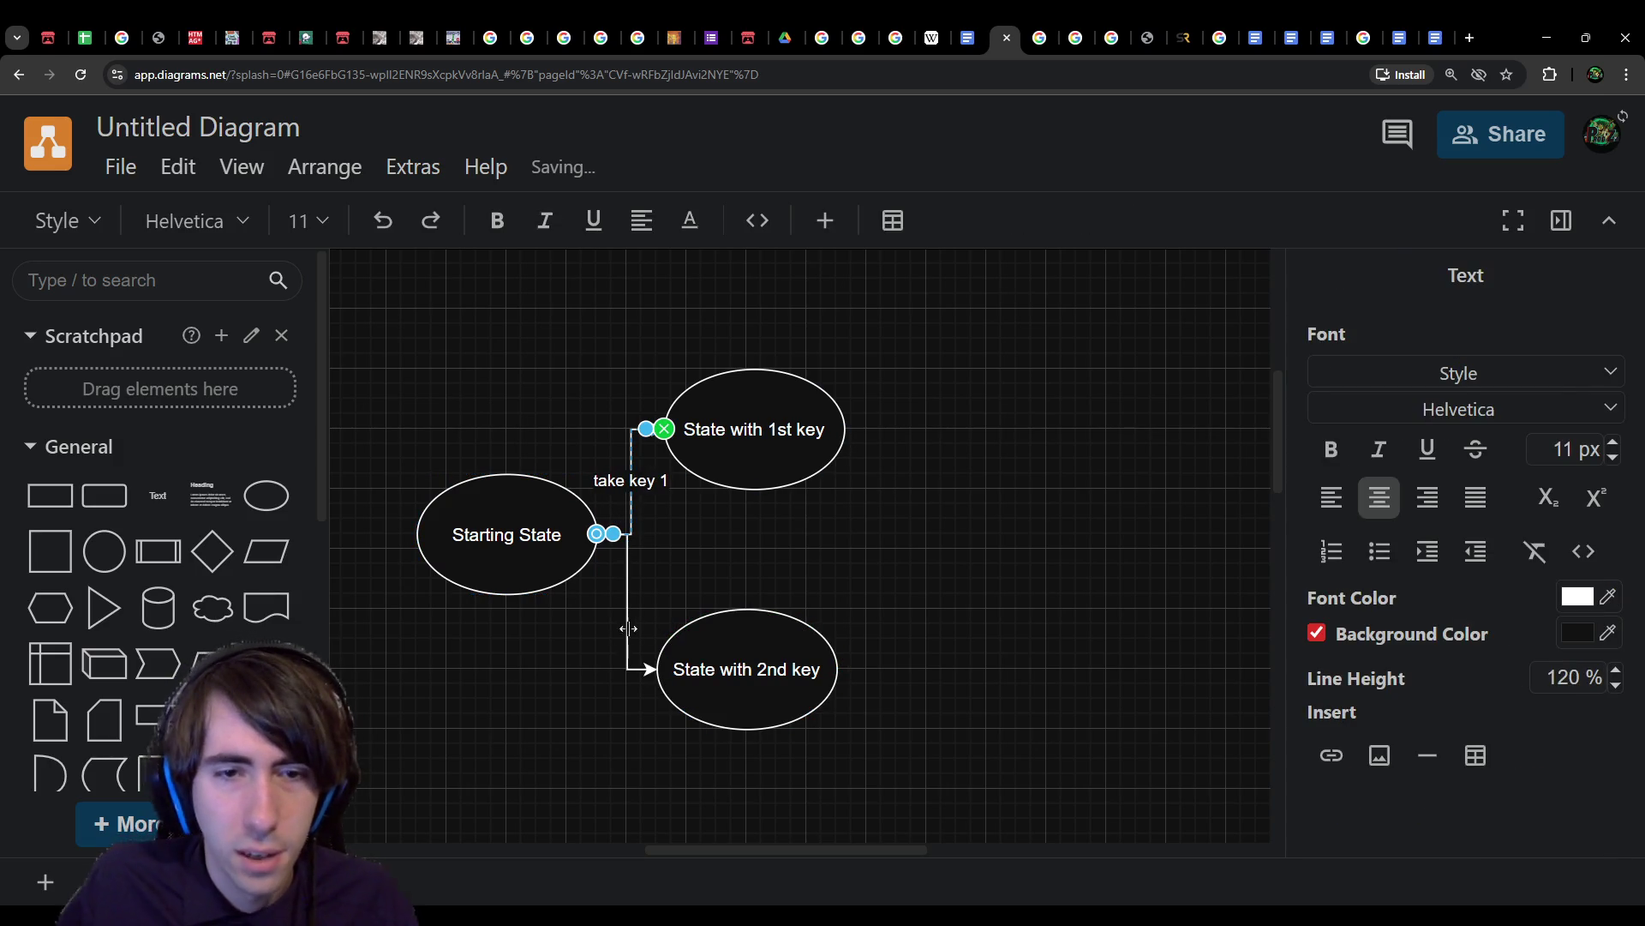
click(629, 611)
text(take key 2)
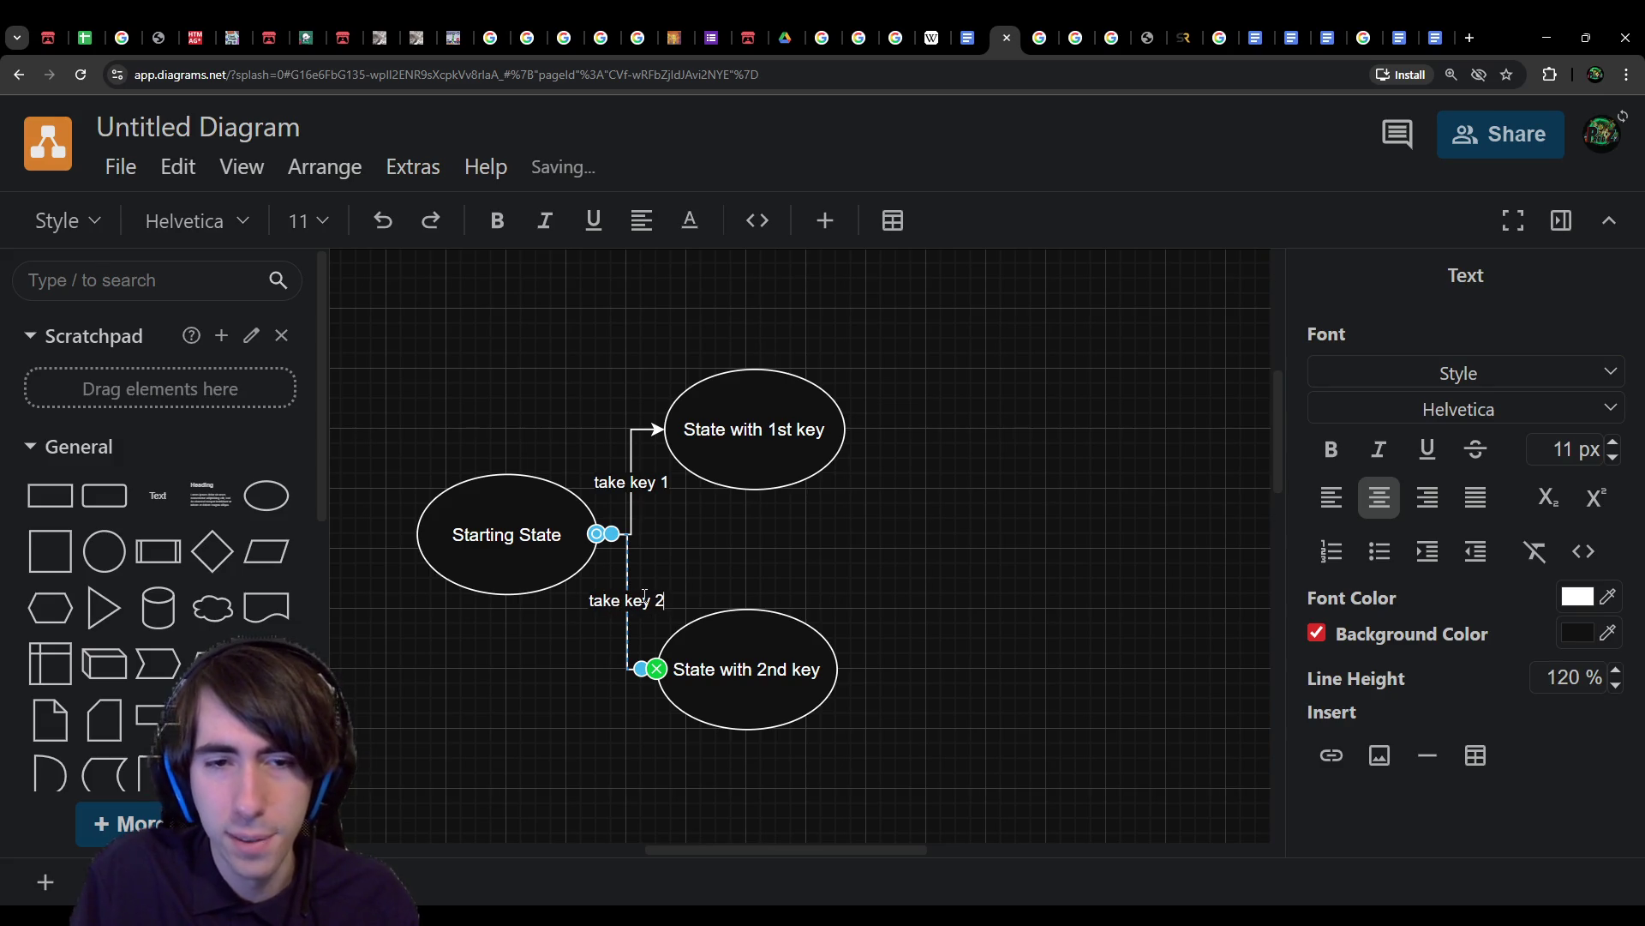
click(977, 549)
Step: Copy the lower ellipse and label the copy 'State with 2 keys'
click(735, 677)
key(ctrl+c)
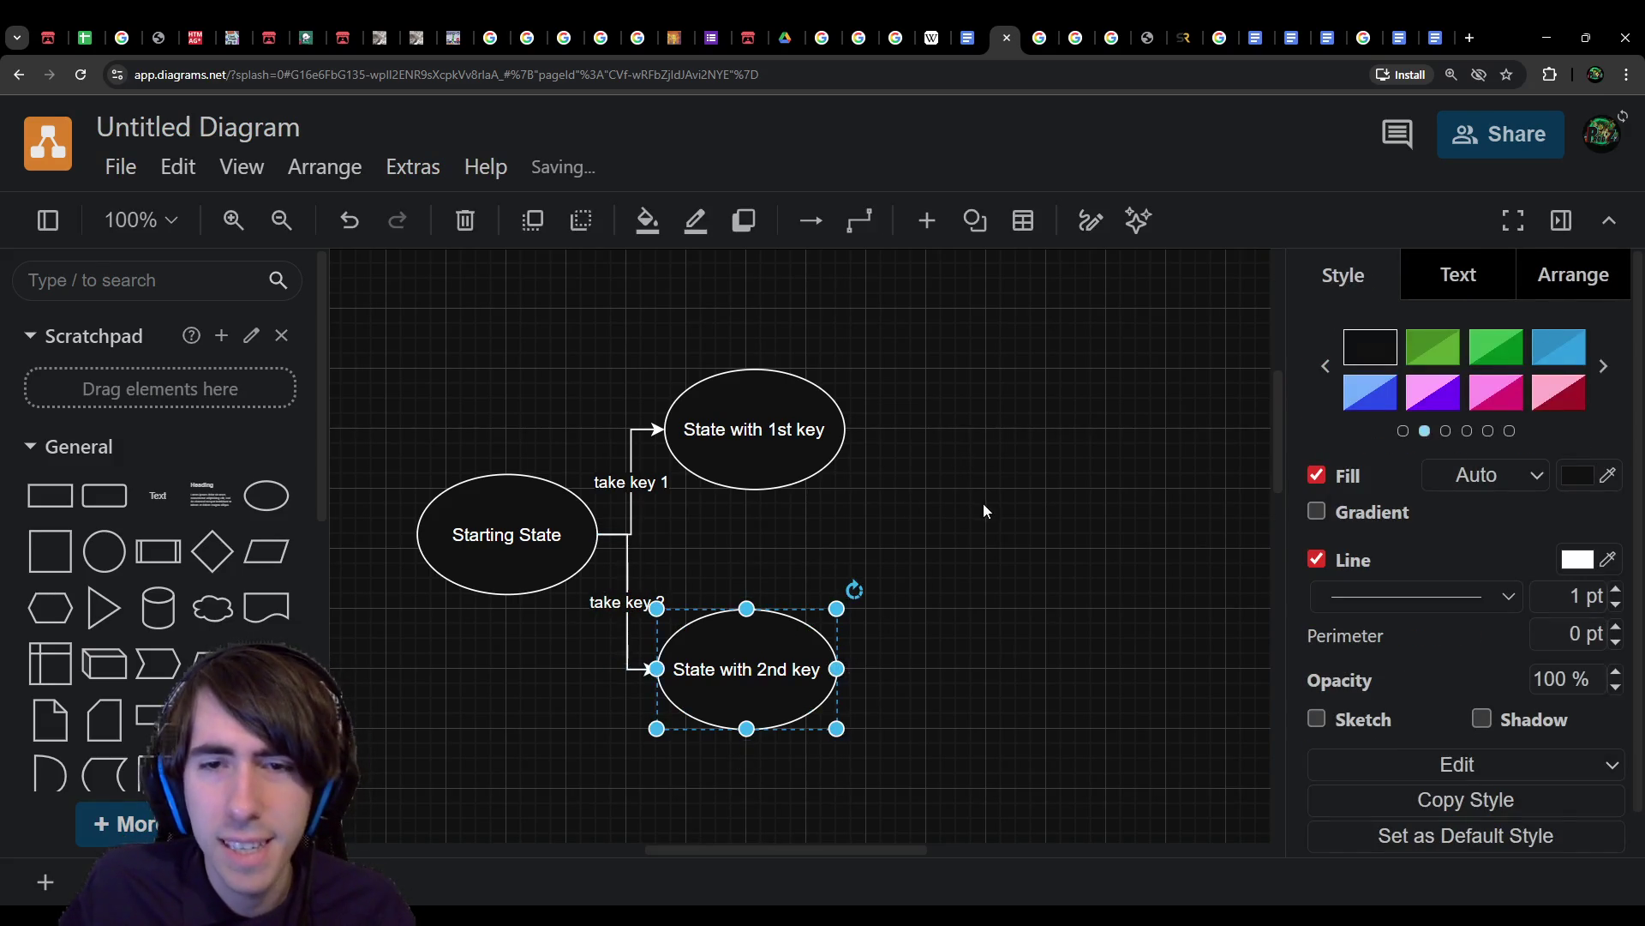
key(ctrl+v)
double_click(1113, 517)
text(State with 2 keys)
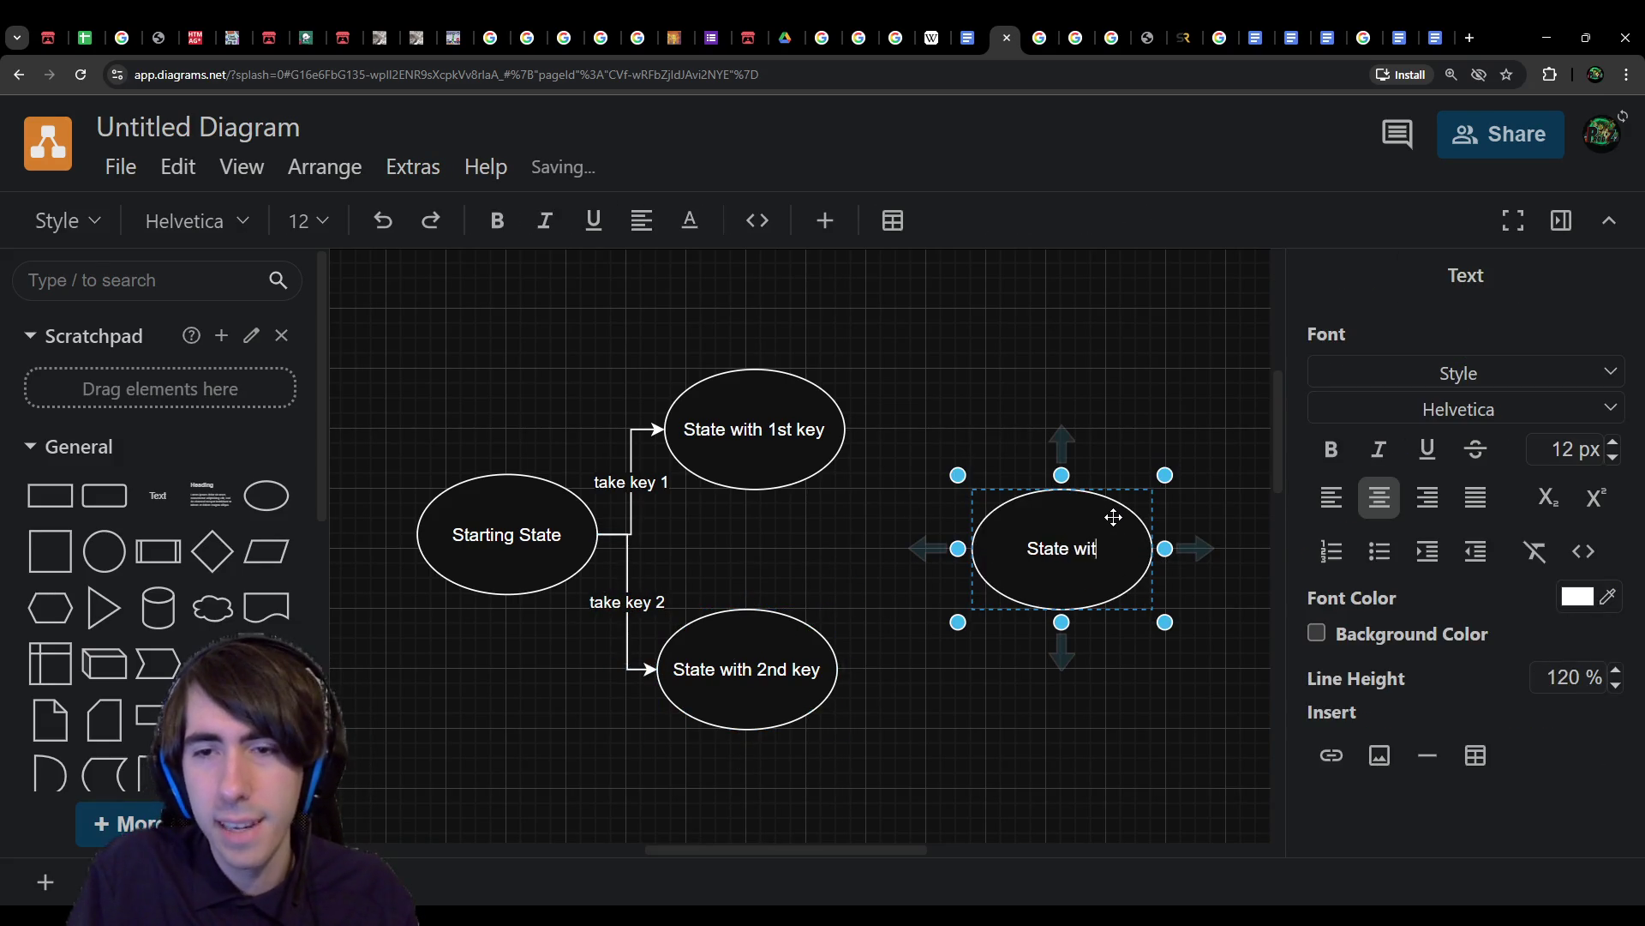
click(839, 433)
Step: Connect both key states to 'State with 2 keys' with arrows labelled 'take key 2' and 'take key 1'
mouse_move(871, 429)
mouse_down()
mouse_move(1009, 551)
mouse_move(986, 548)
mouse_up()
click(829, 677)
drag(867, 668, 977, 552)
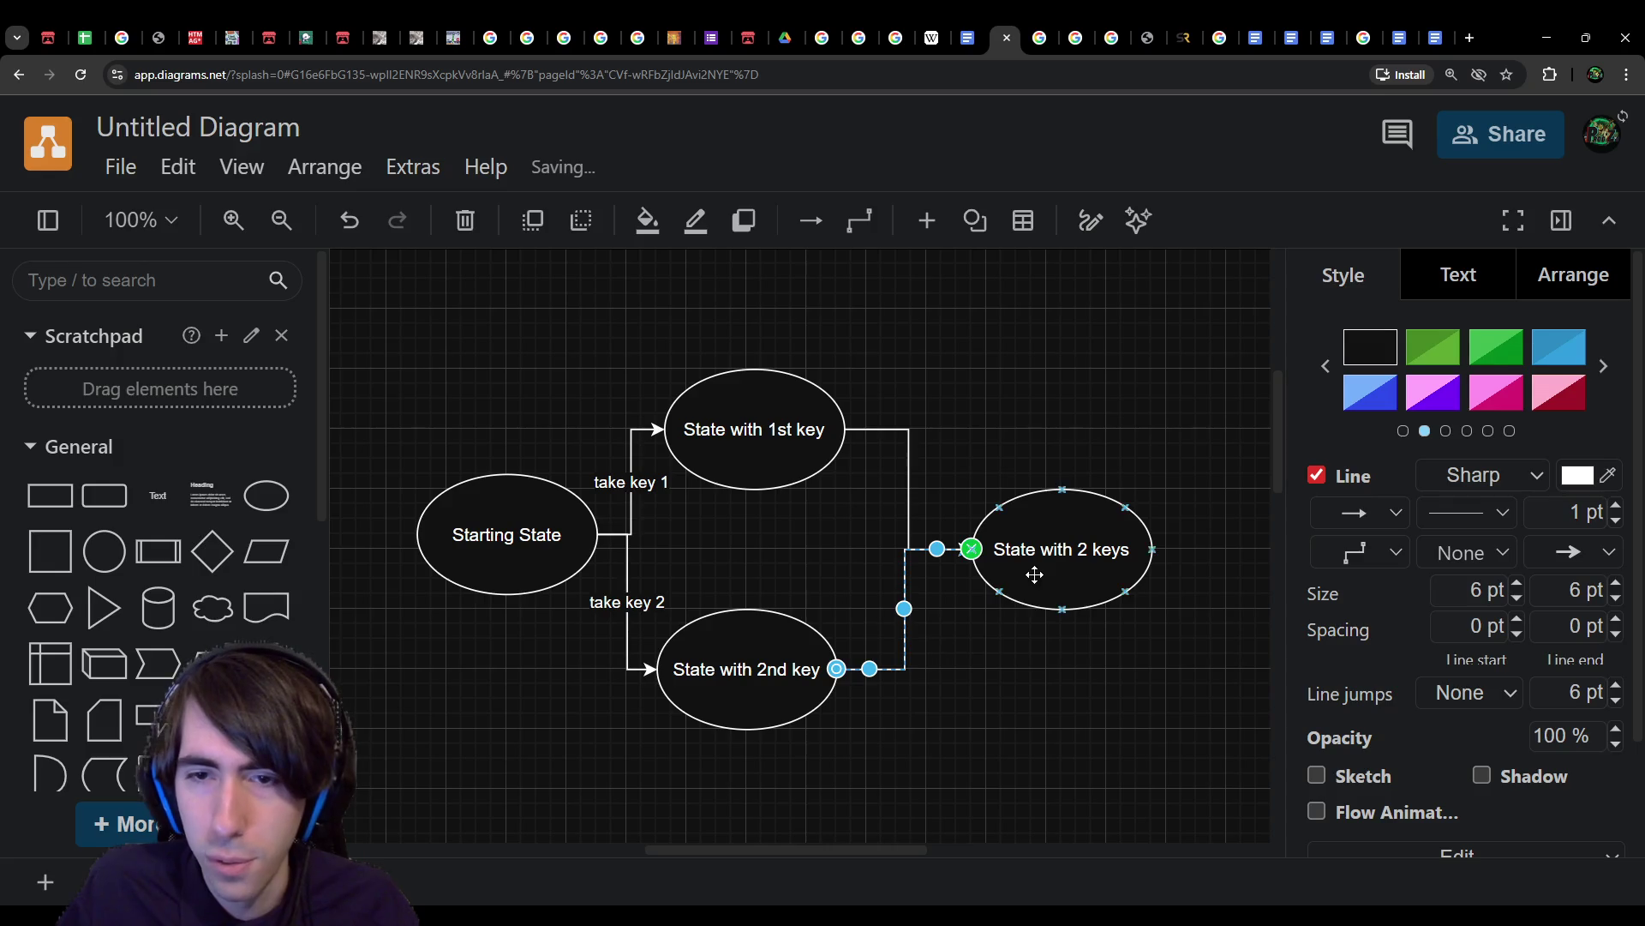
click(1032, 569)
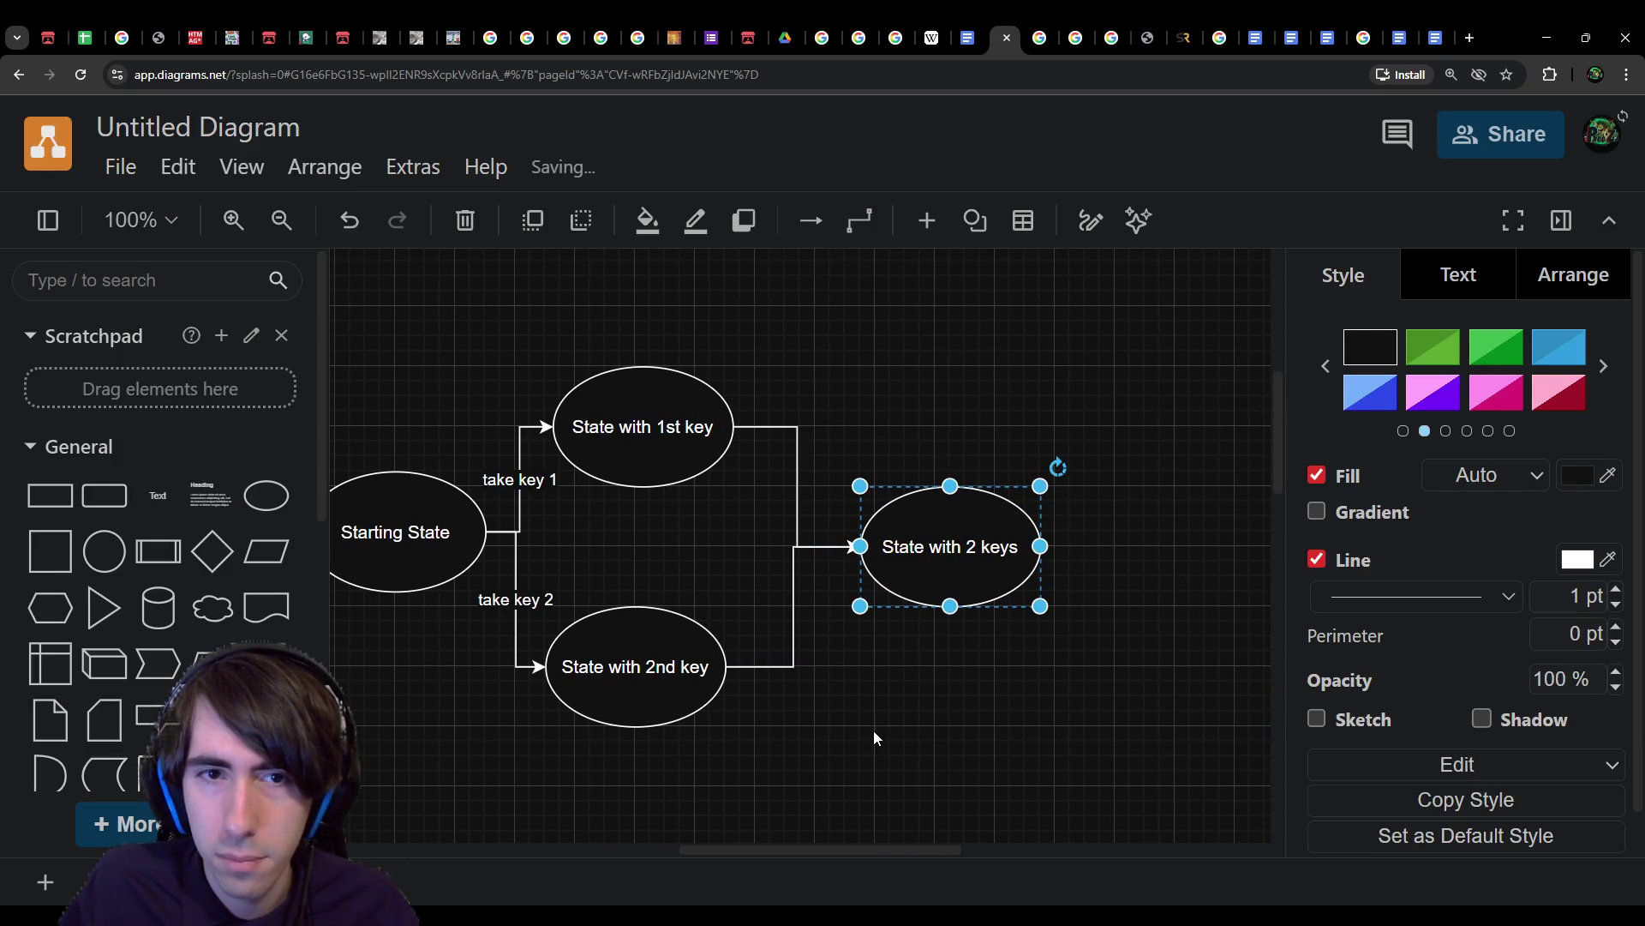
click(947, 739)
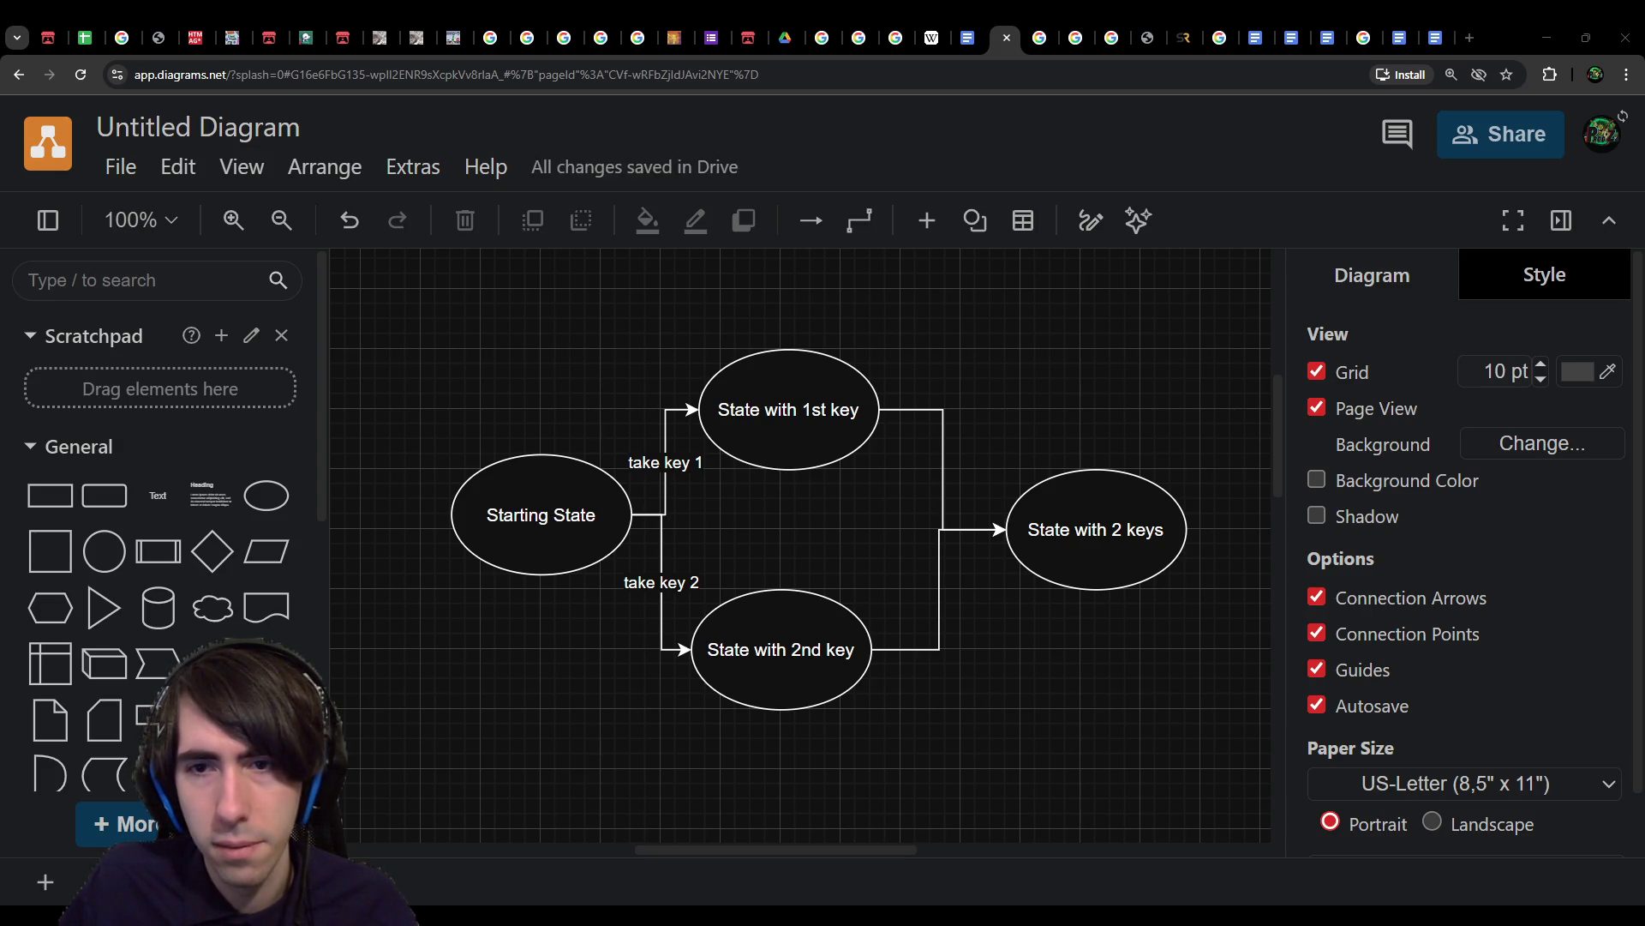
click(944, 497)
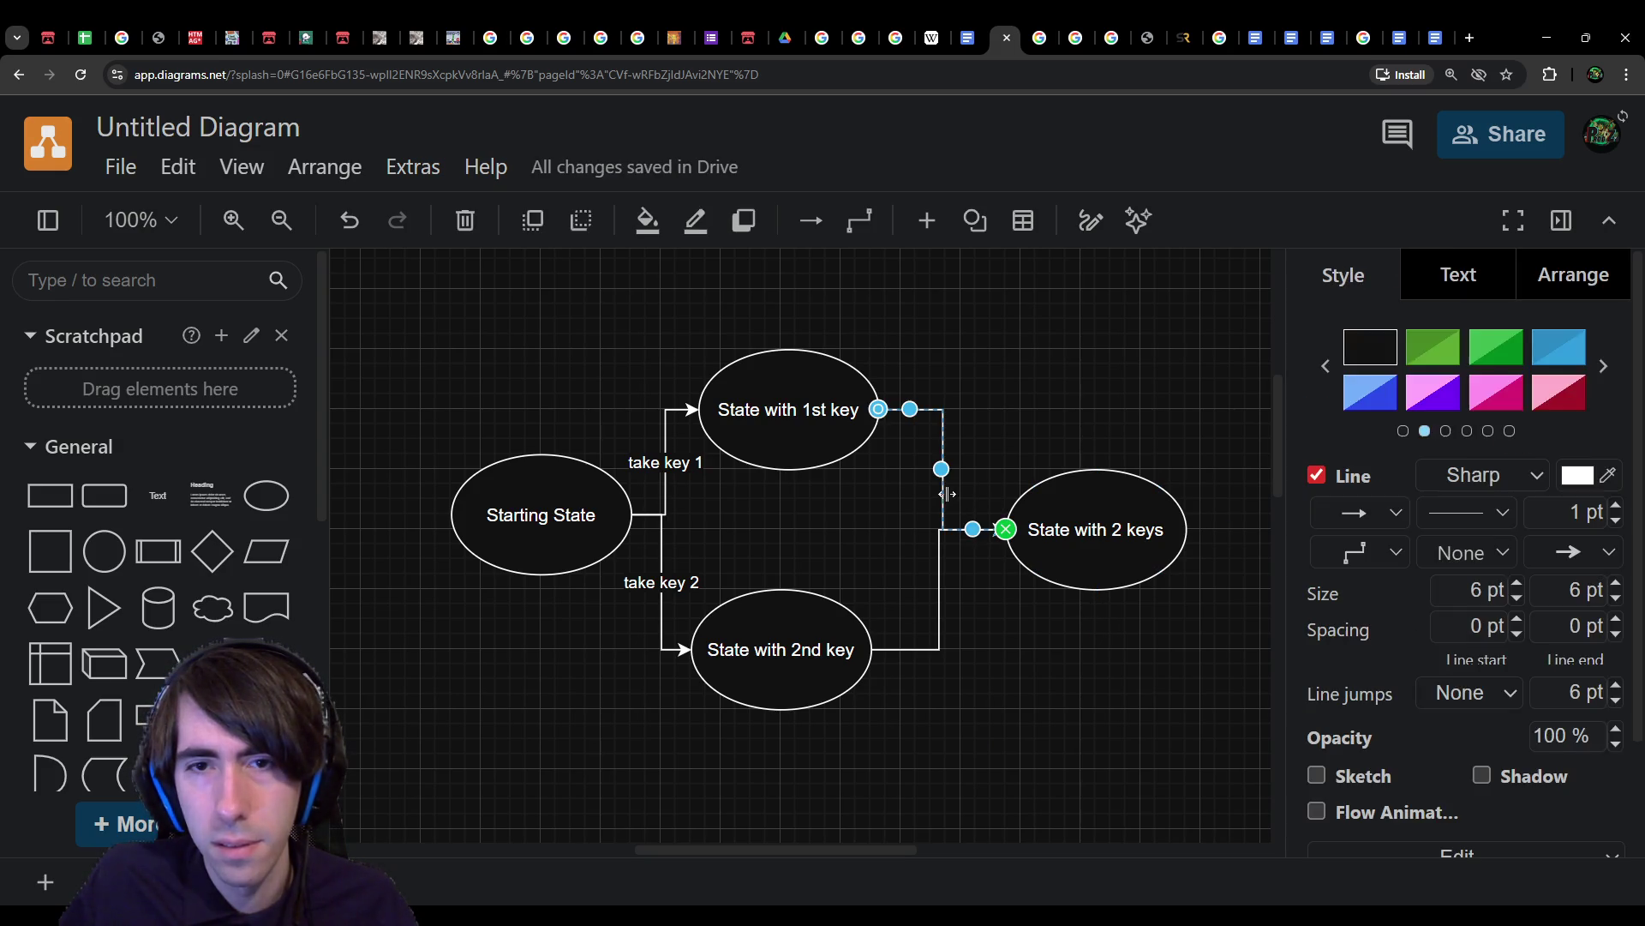
text(take key 2)
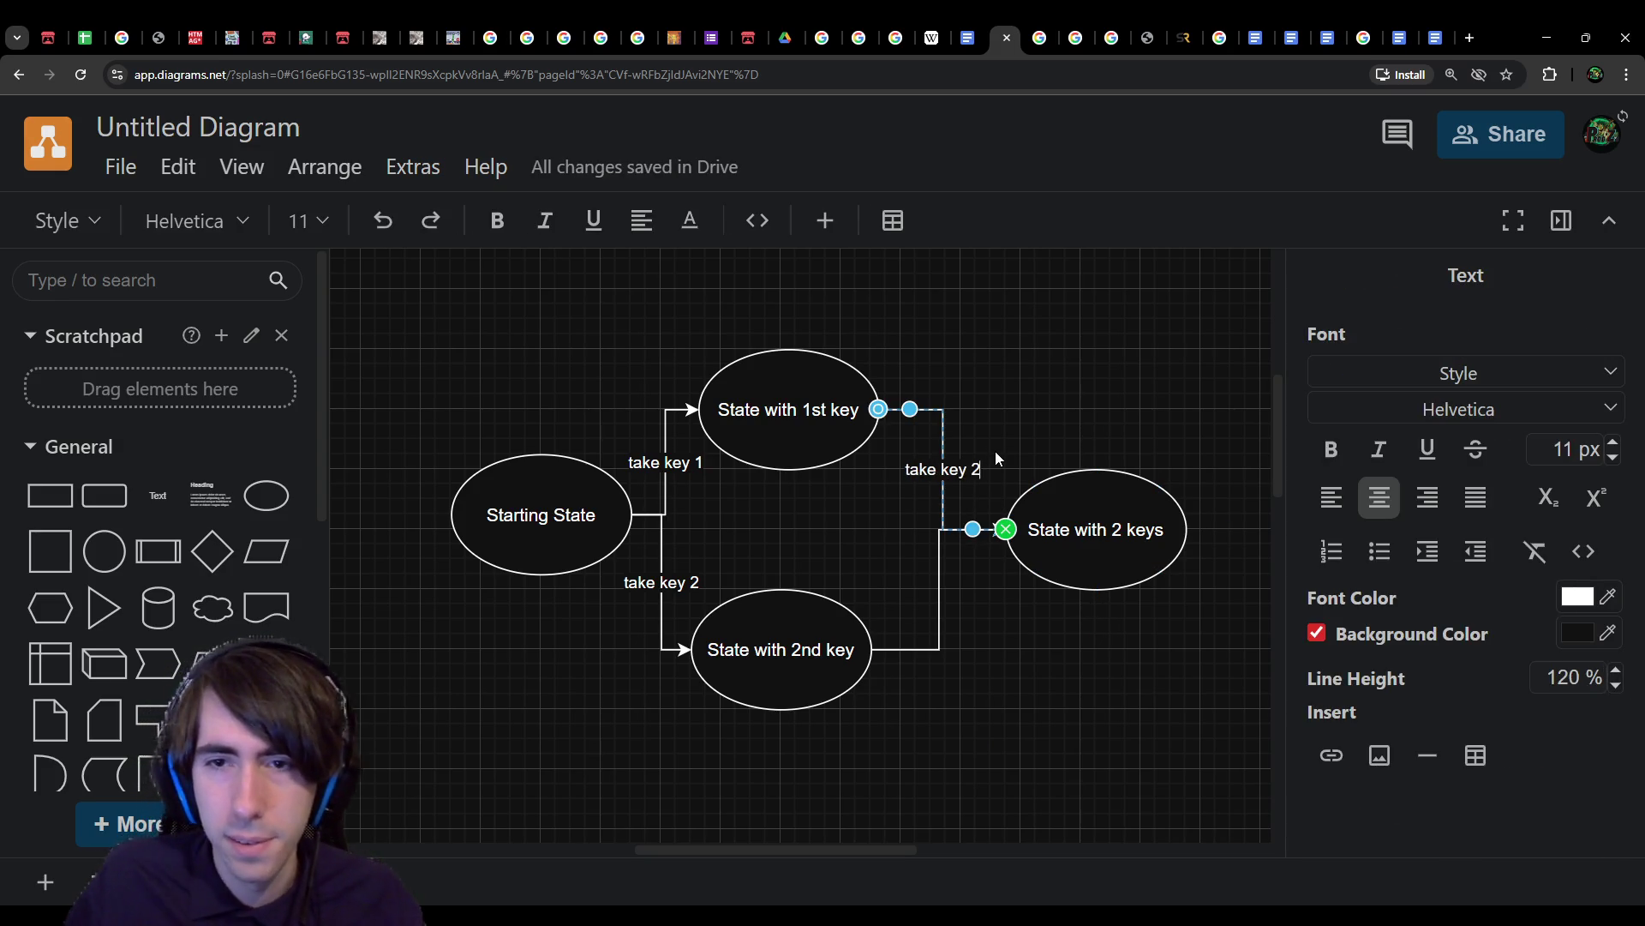
click(939, 587)
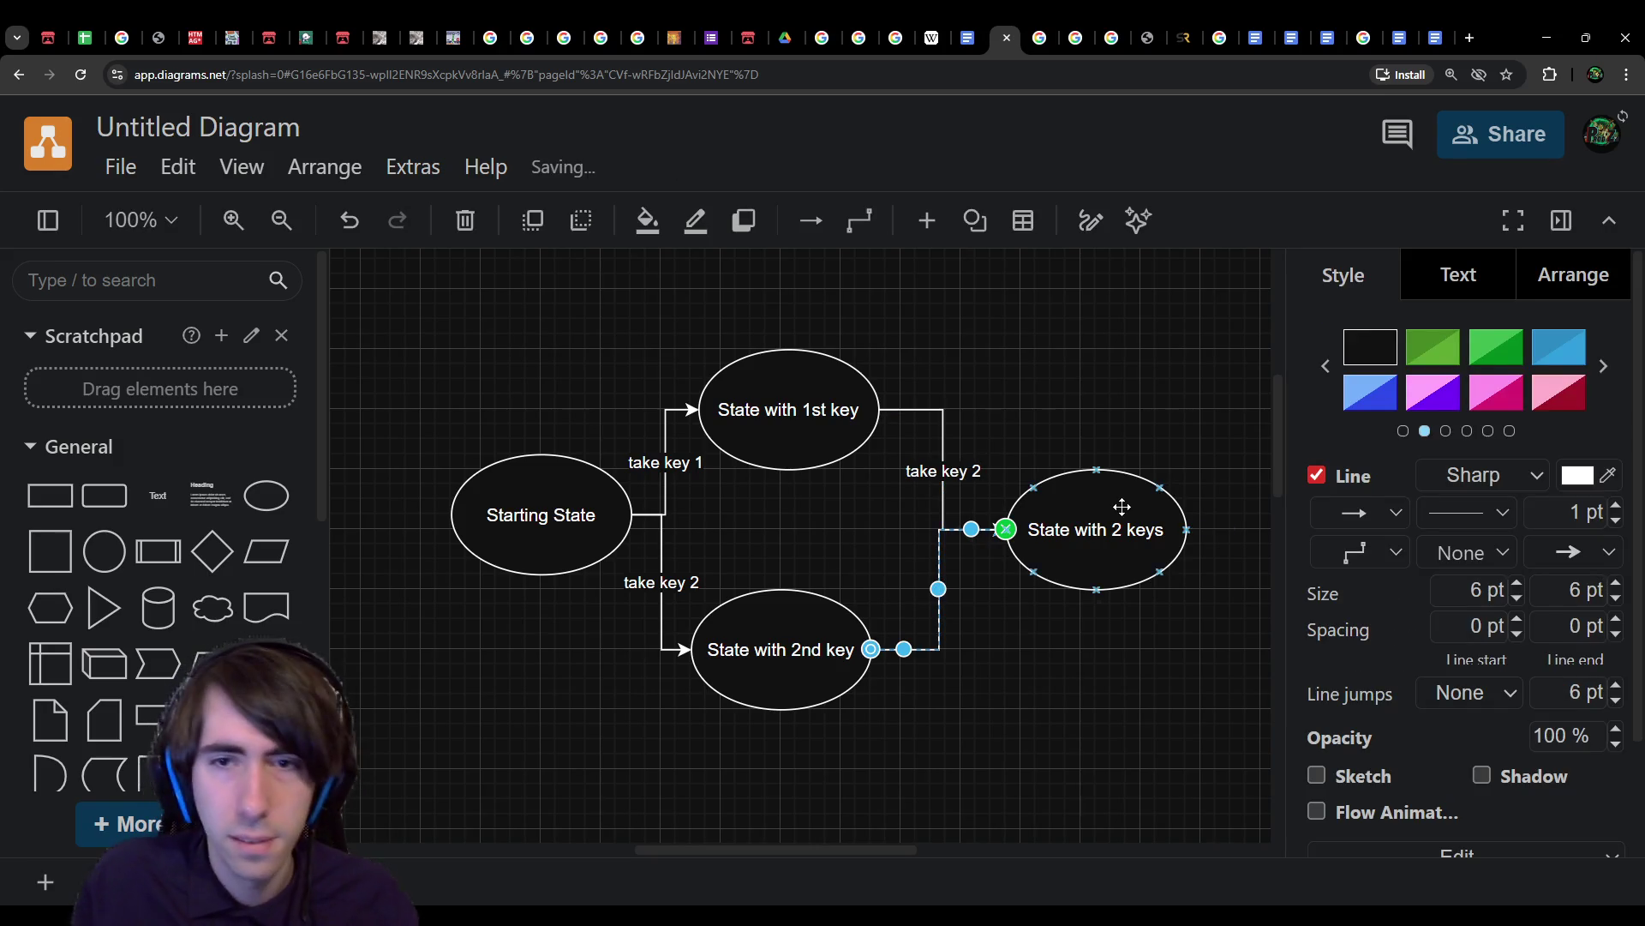
text(take key 1)
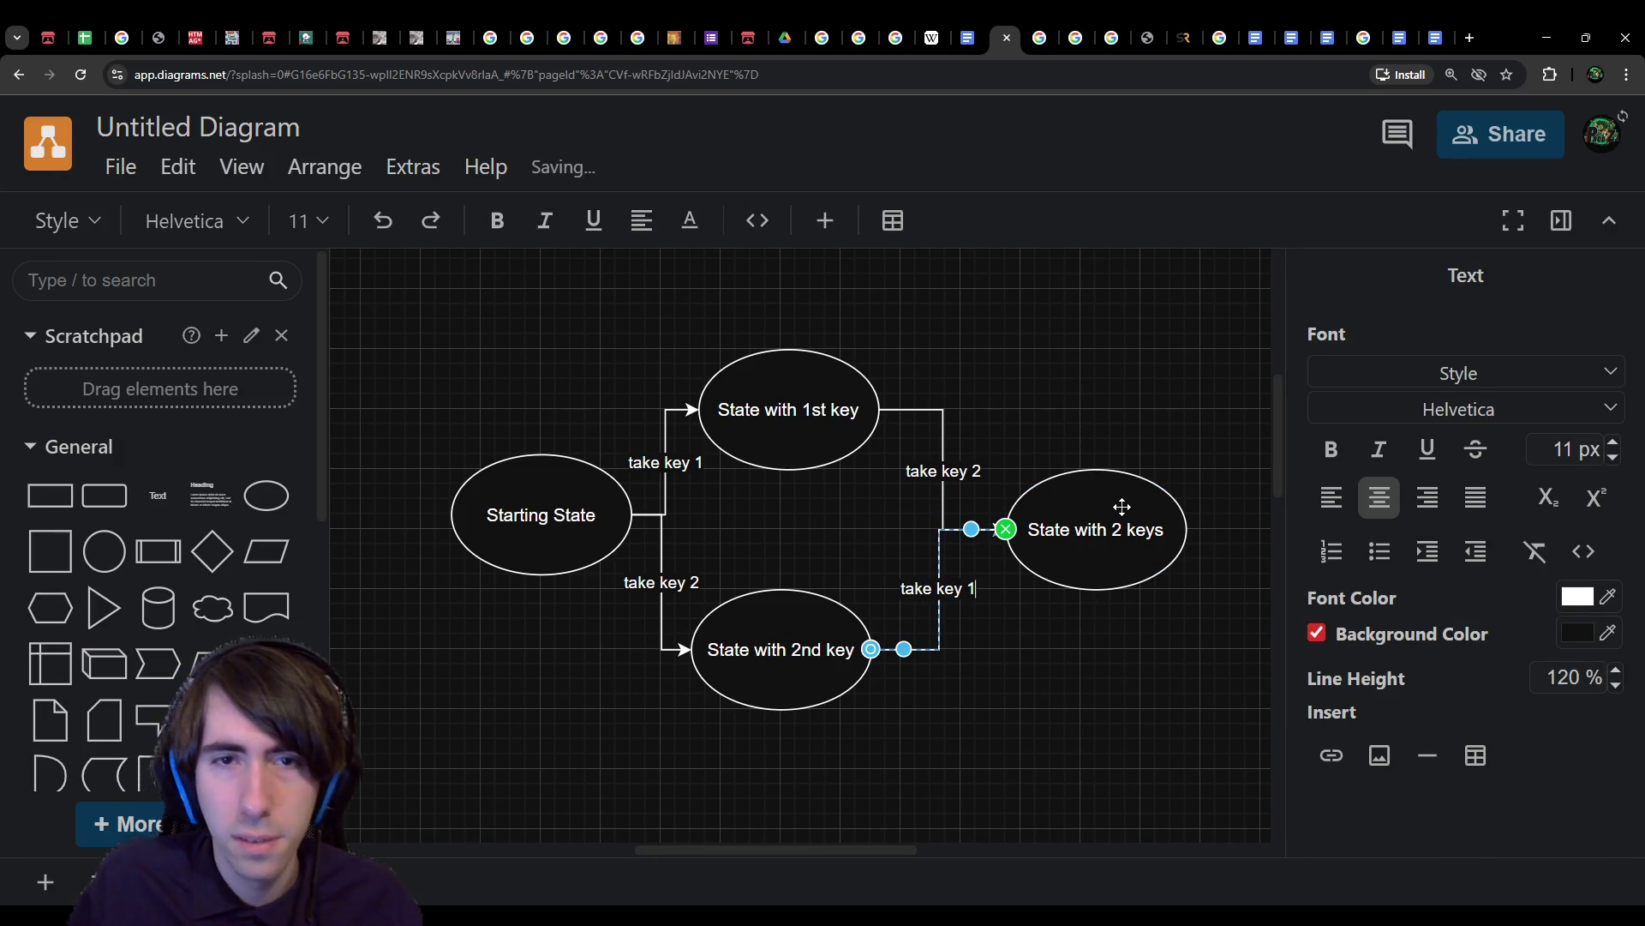
double_click(786, 398)
Step: Rename the top ellipse 'State where Player has the key 1'
double_click(779, 386)
click(768, 409)
text(where Player has )
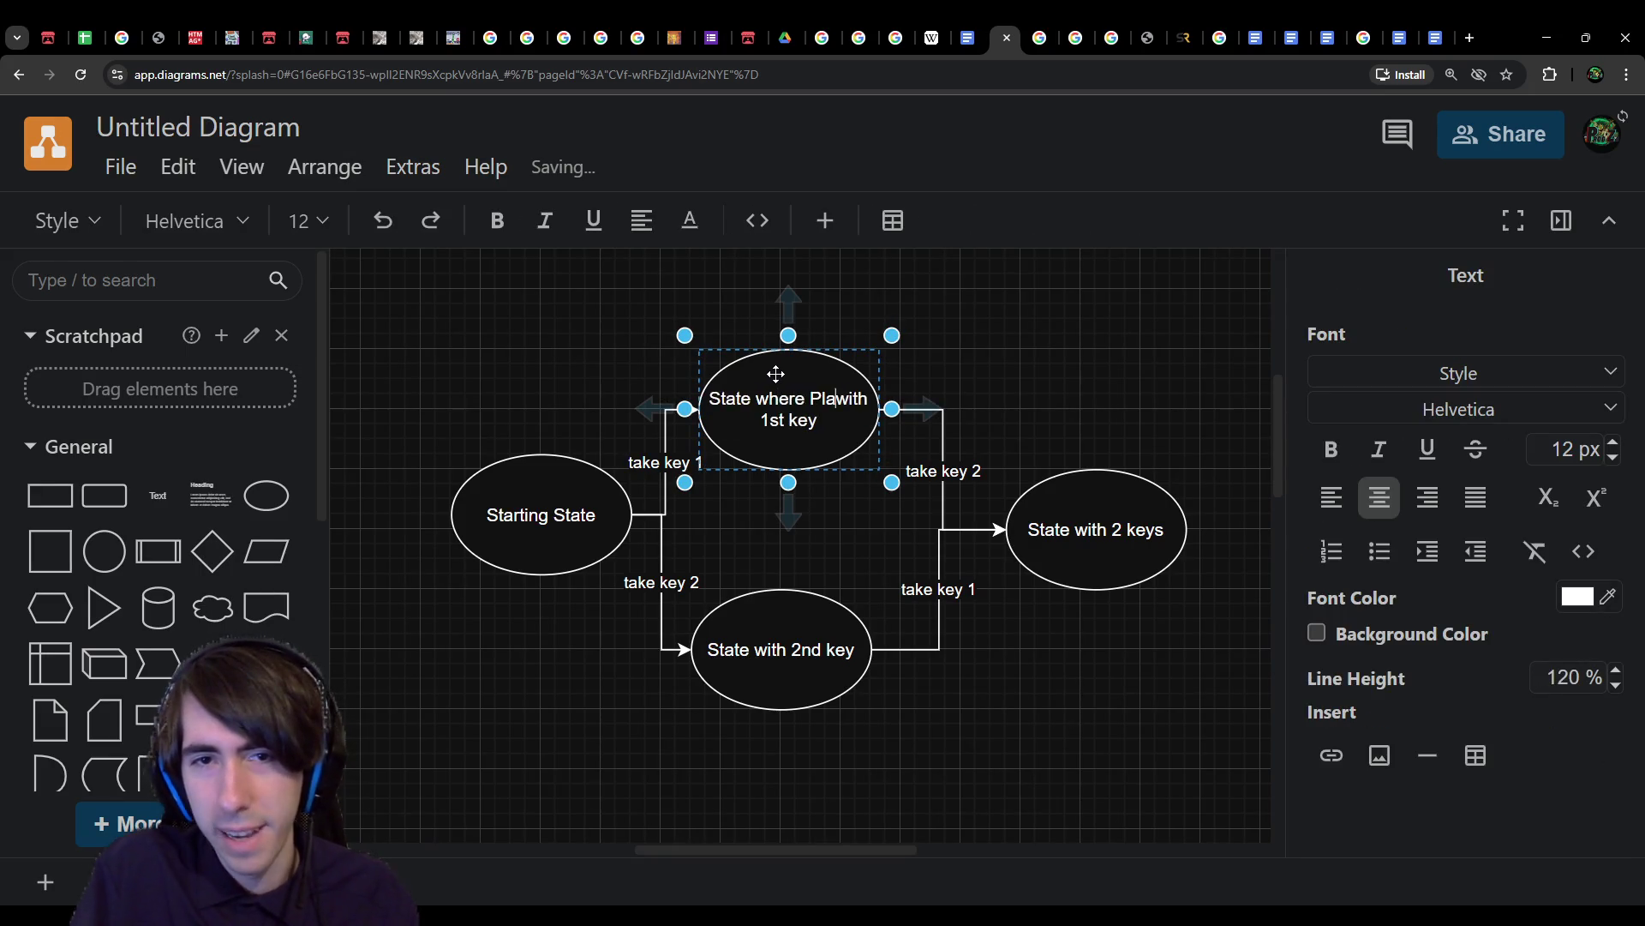
text(the)
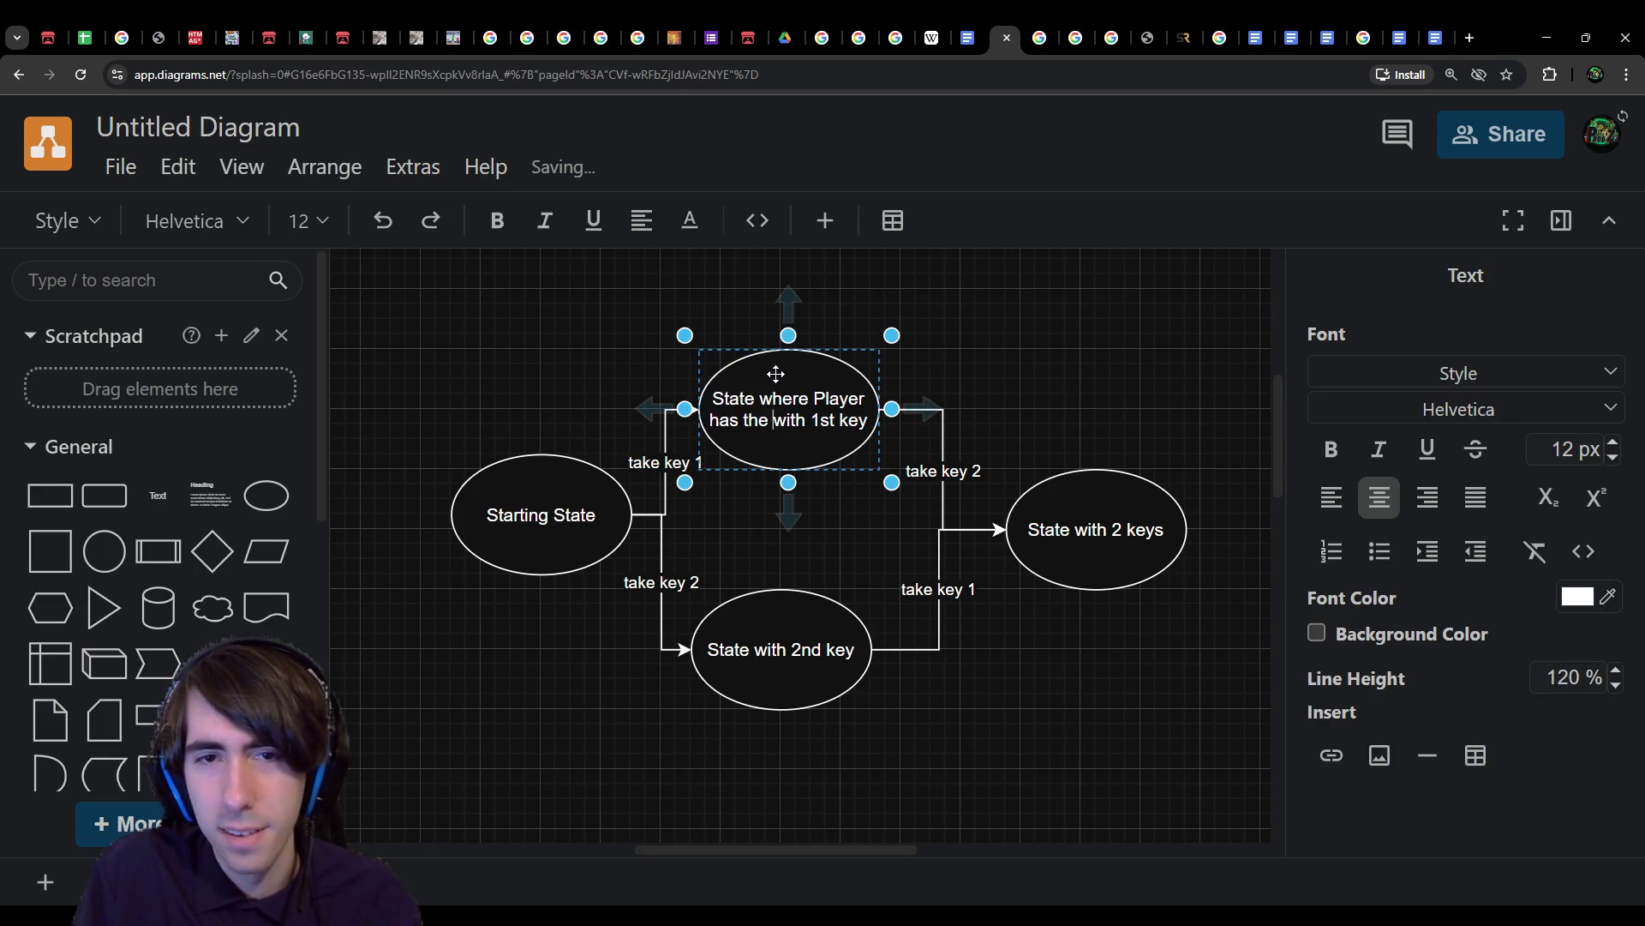
key(Delete)
key(Delete)
key(Delete)
key(Delete)
key(Delete)
key(Delete)
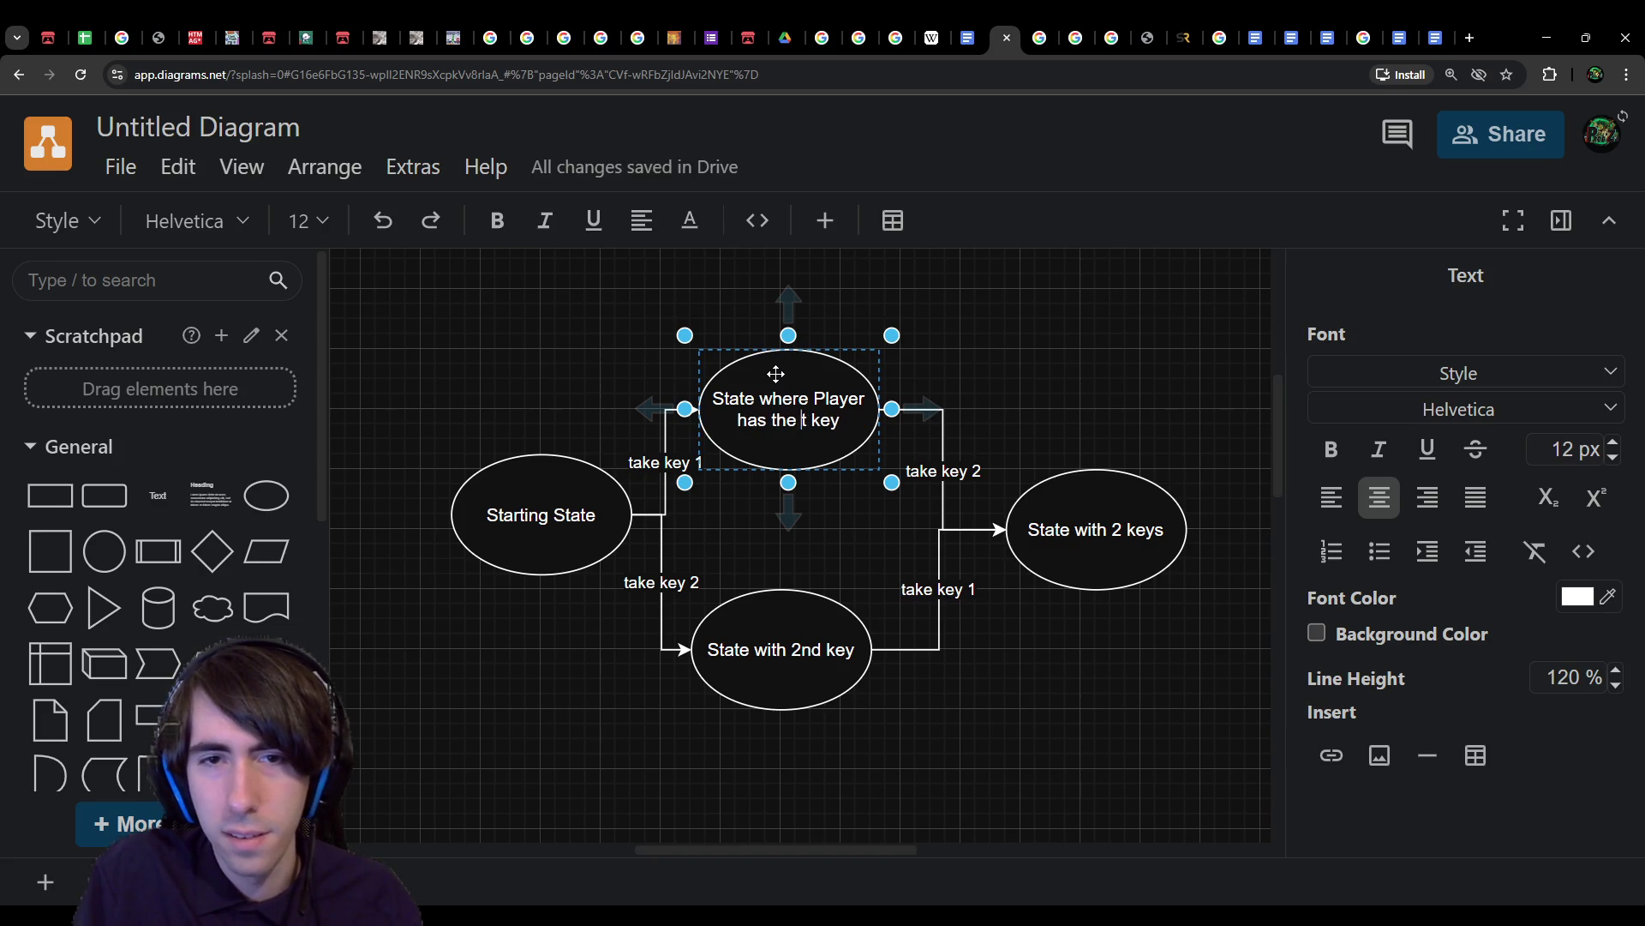
text(1)
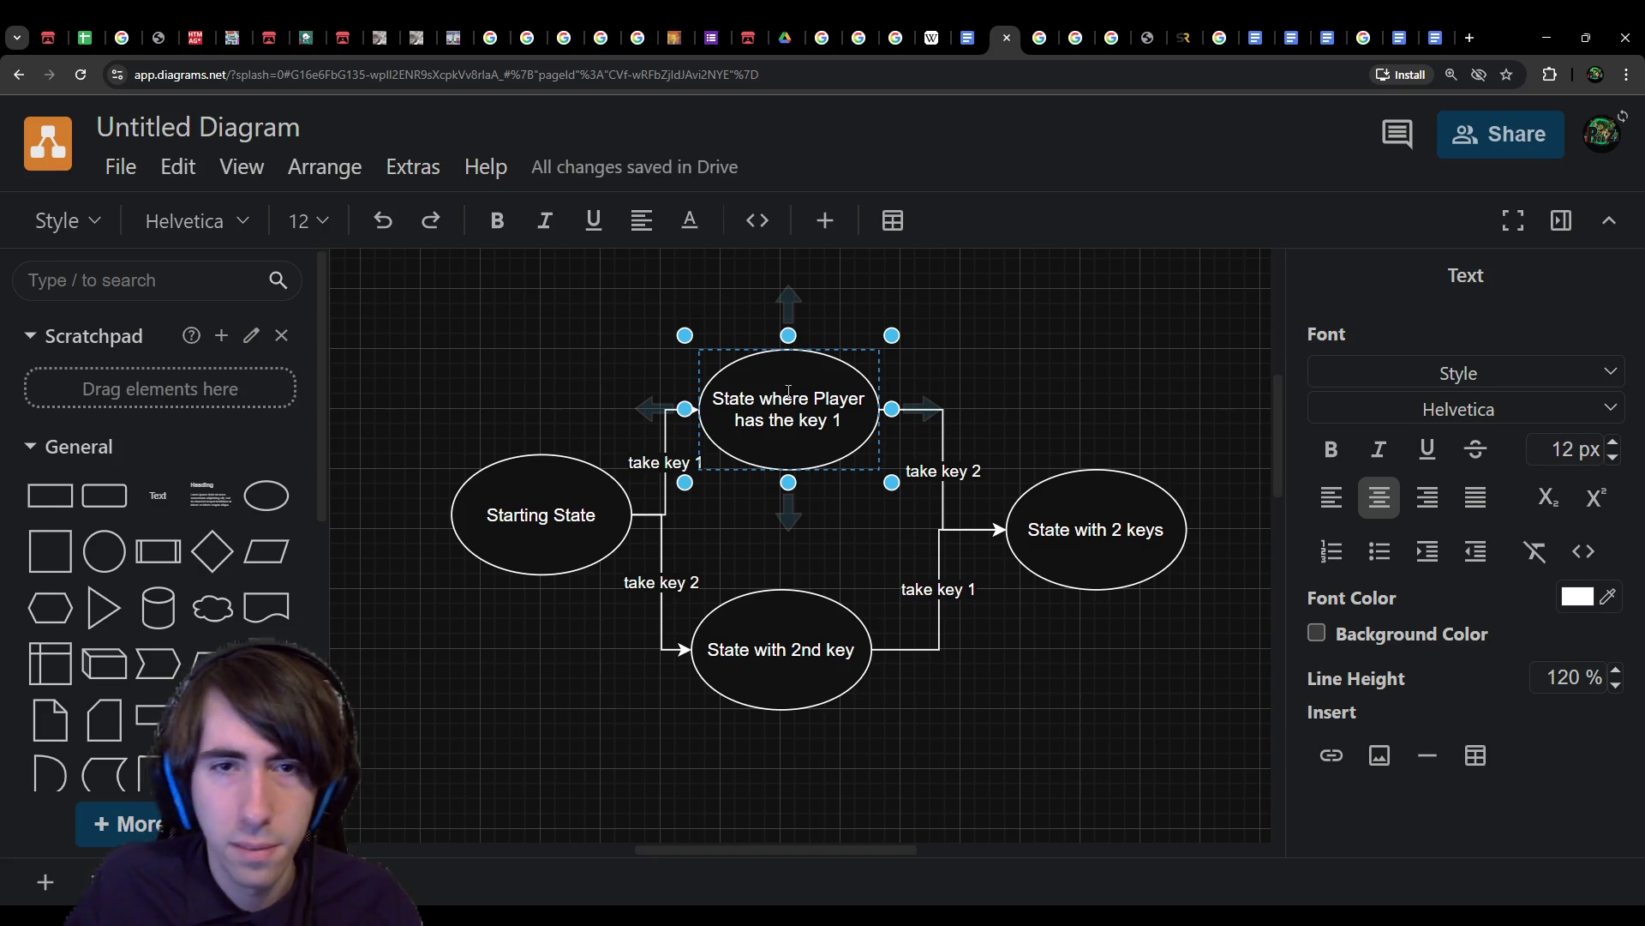
Step: Reuse that label on the bottom ellipse as 'State where Player has the key 2'
triple_click(784, 399)
key(ctrl+c)
double_click(785, 673)
key(ctrl+v)
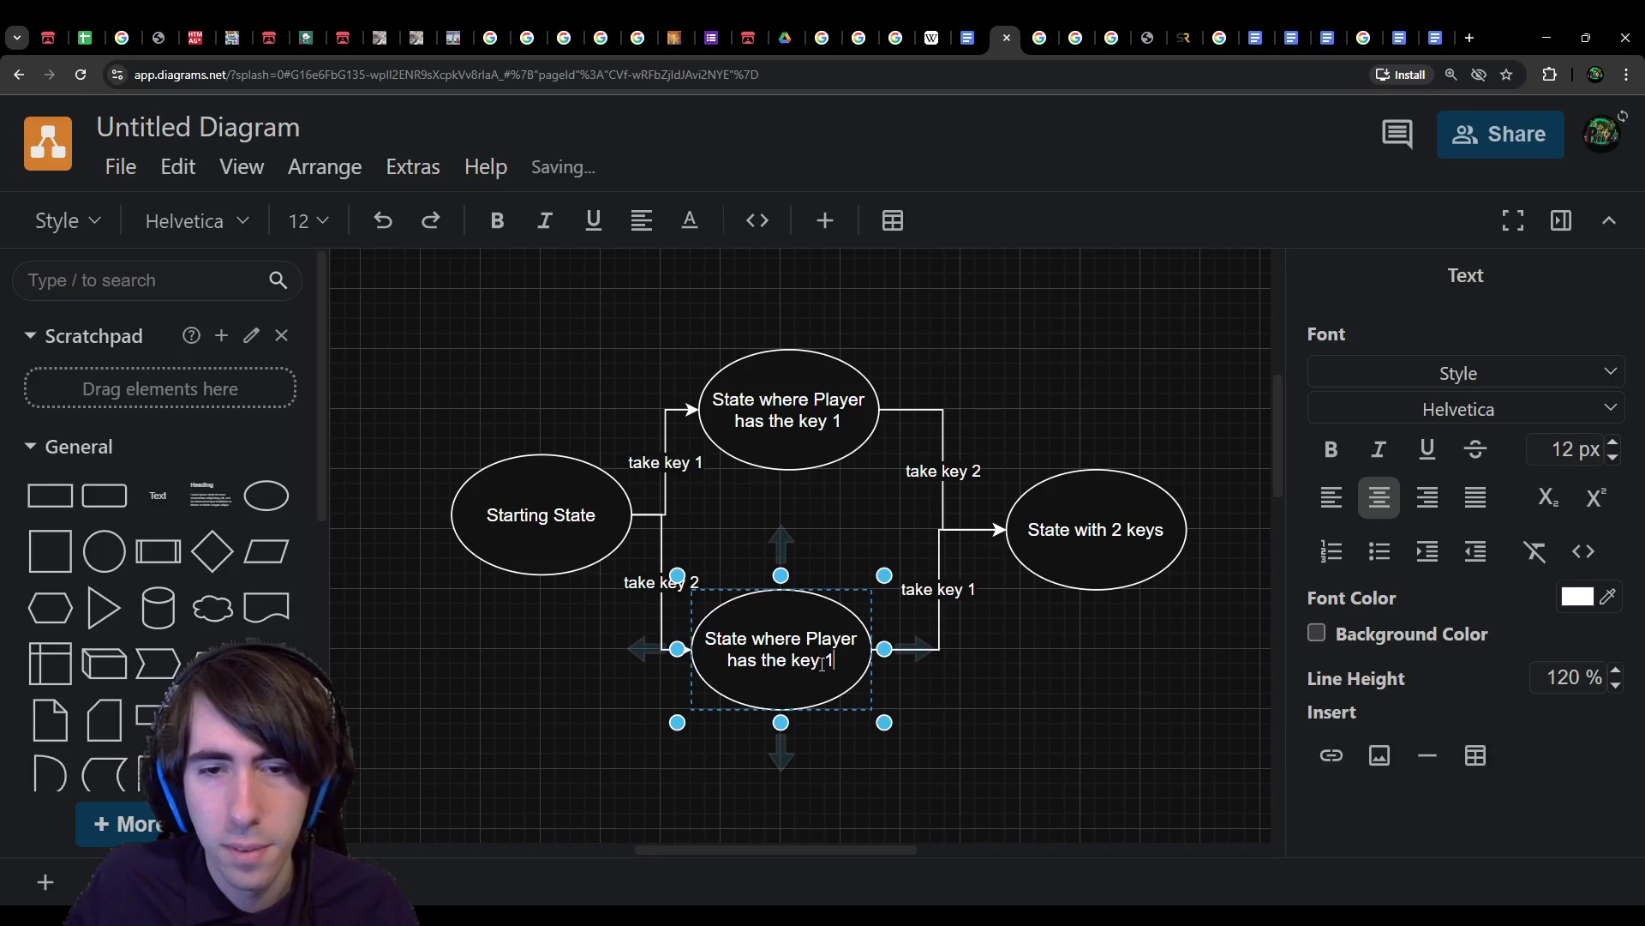
key(BackSpace)
text(2)
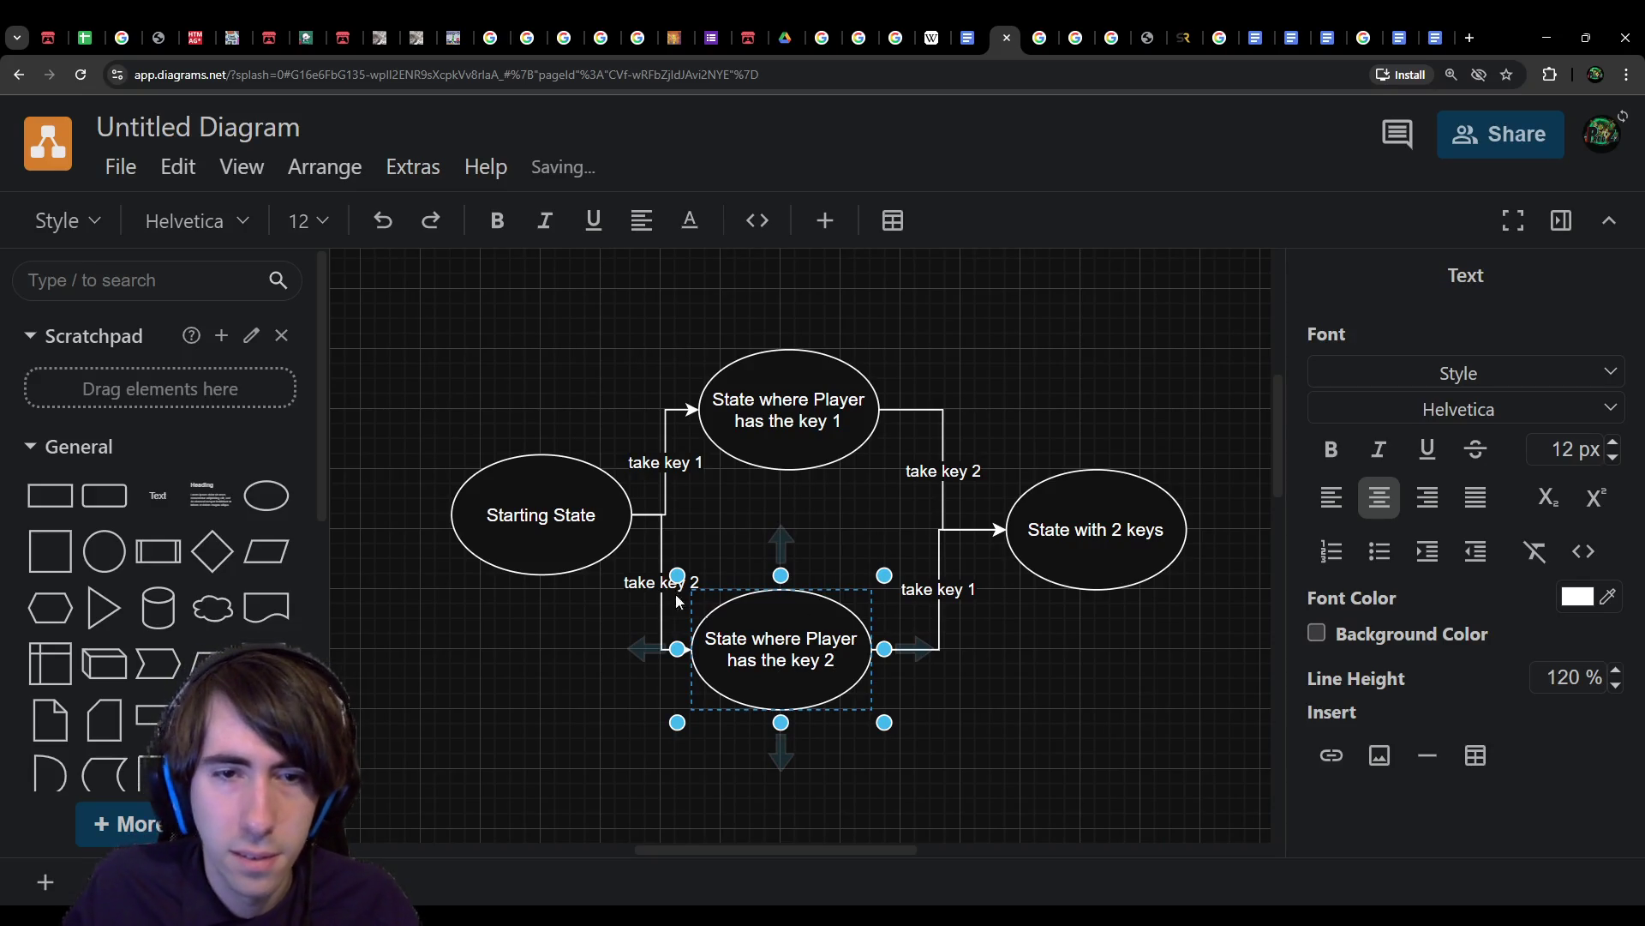
key(Escape)
click(834, 538)
Step: Relabel the right ellipse 'State where Player has the two keys'
click(943, 589)
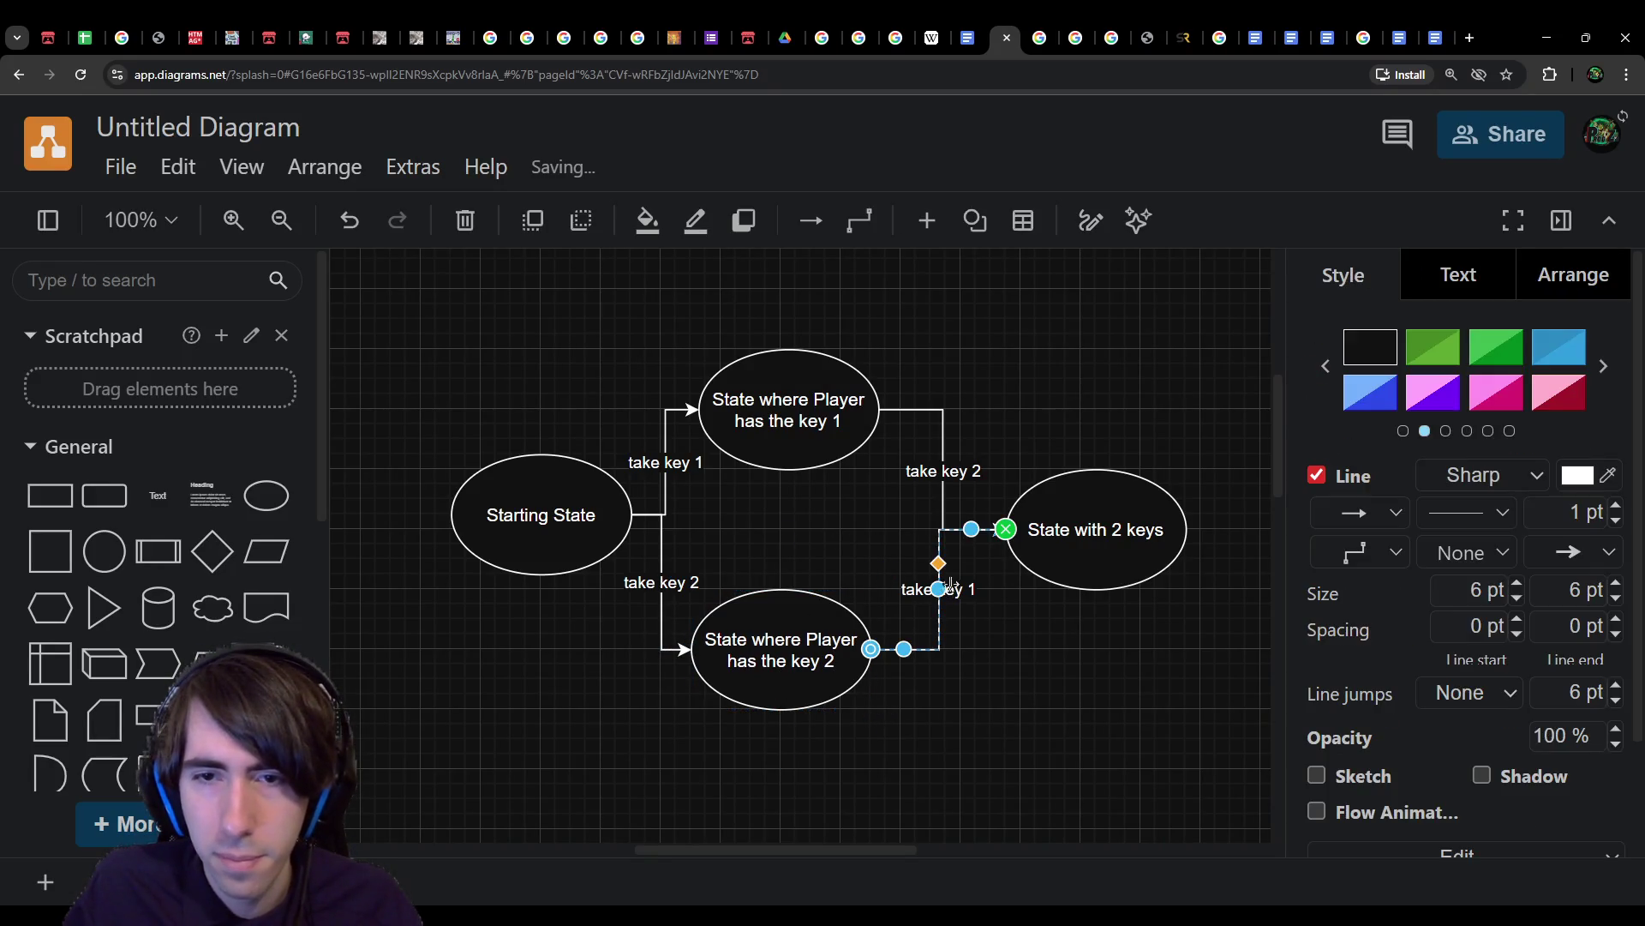
click(1039, 442)
double_click(1091, 504)
click(1077, 522)
key(ctrl+a)
key(ctrl+v)
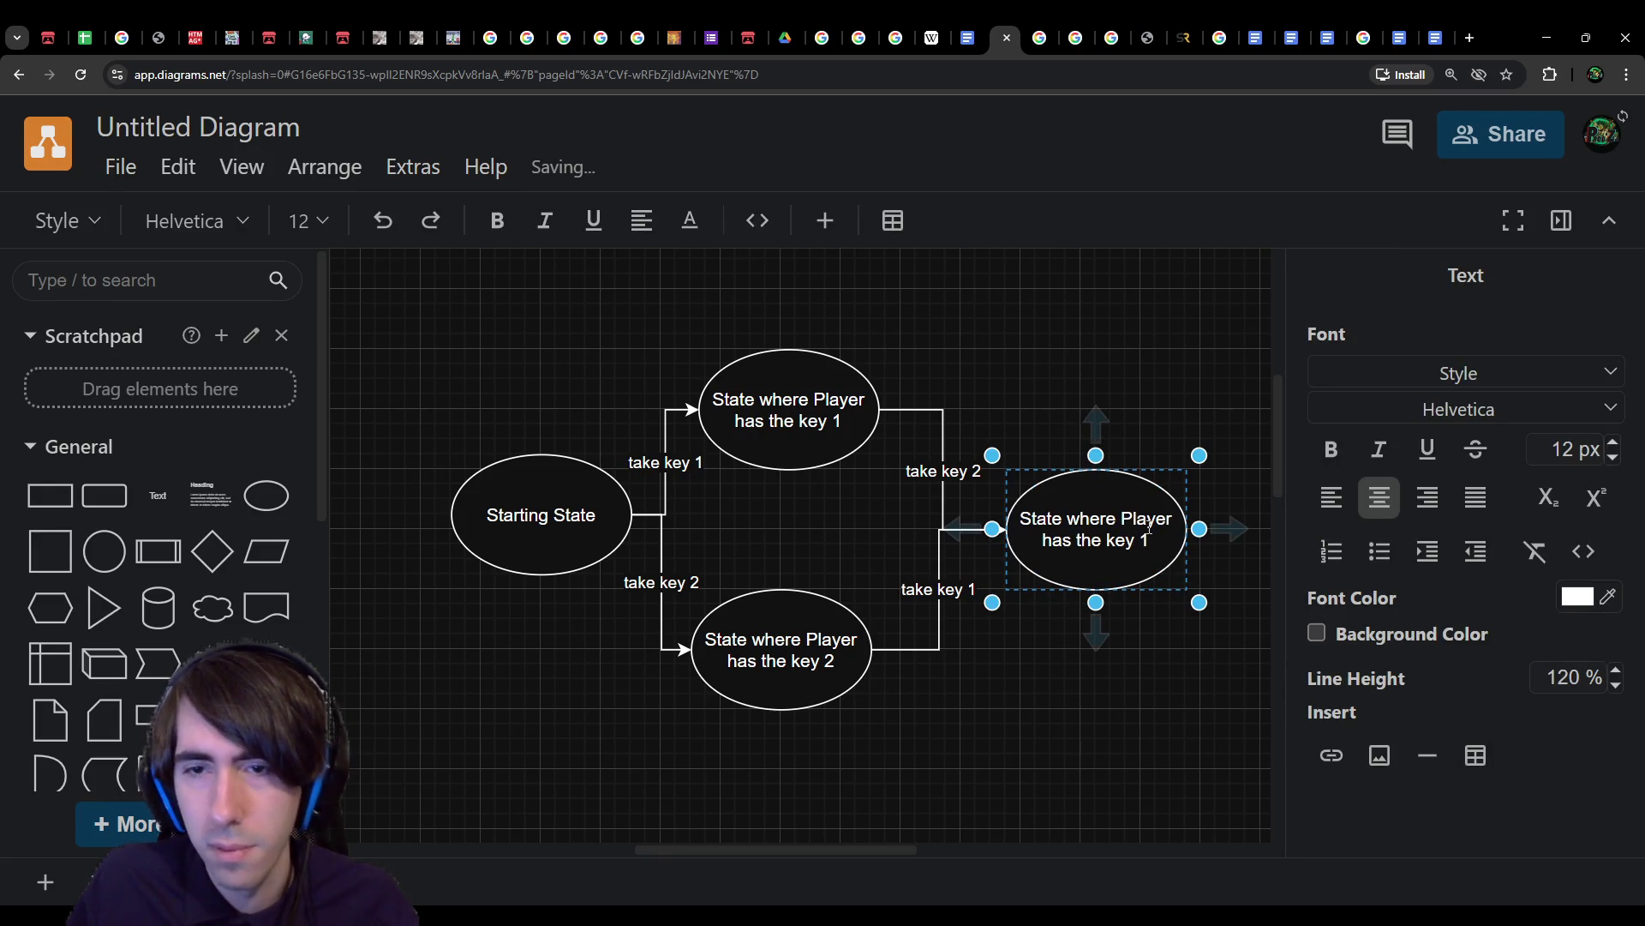
key(BackSpace)
key(BackSpace)
key(BackSpace)
text(two keys)
click(1077, 251)
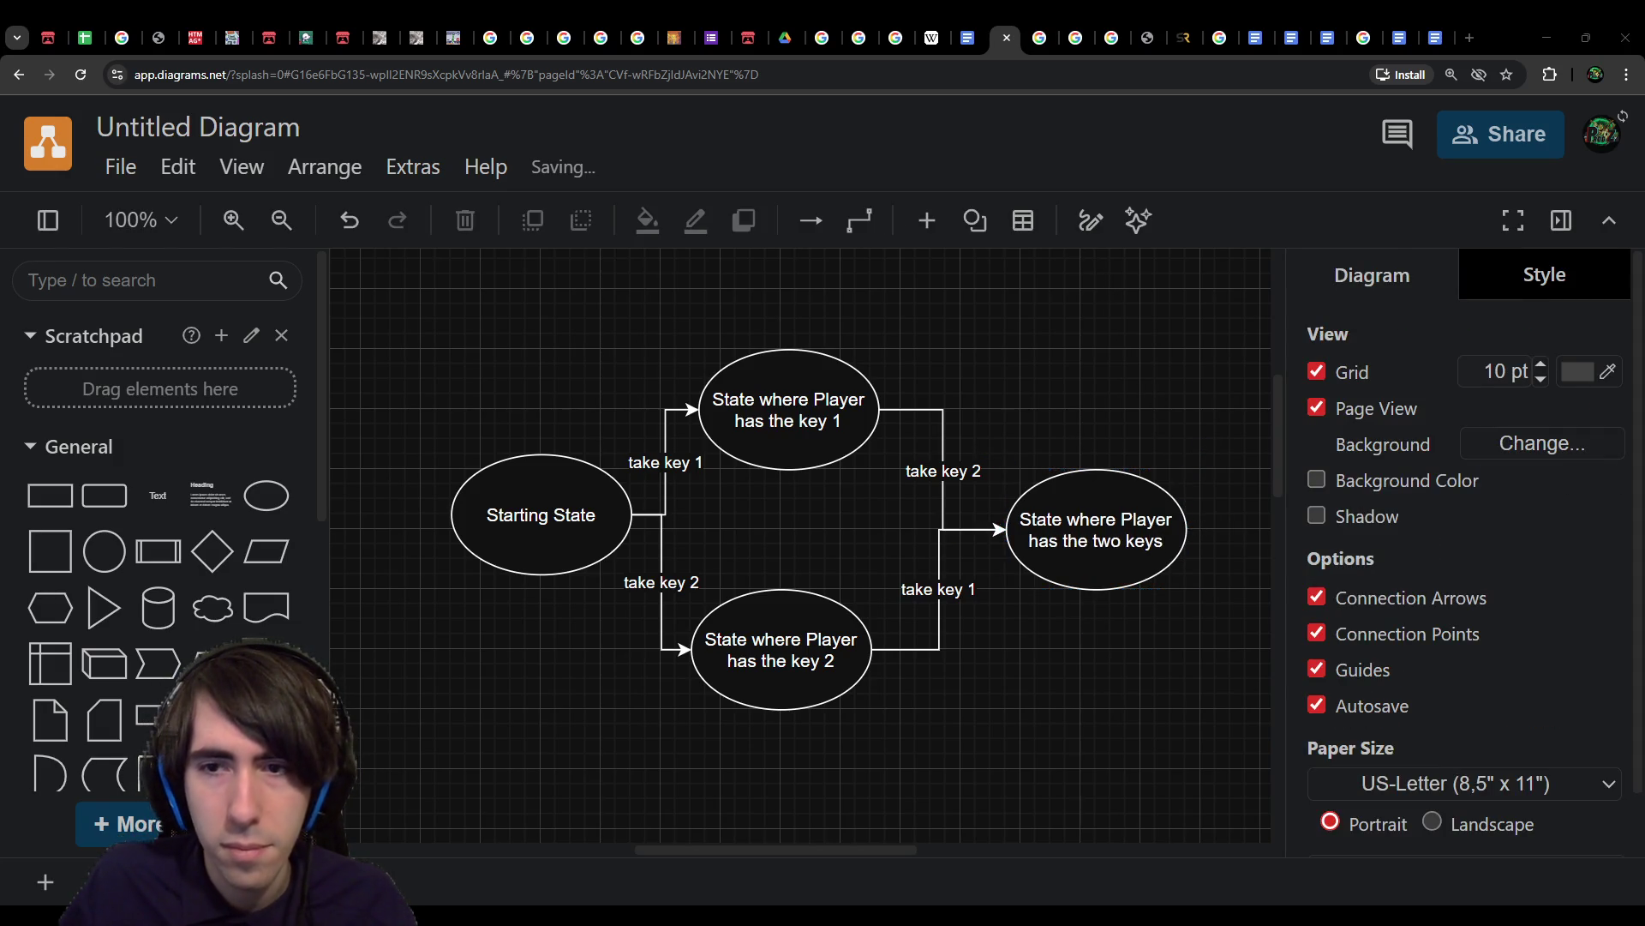
Step: Paste the state diagram into the Puzzles doc, shrink it, and caption it 'Commutative'
click(971, 37)
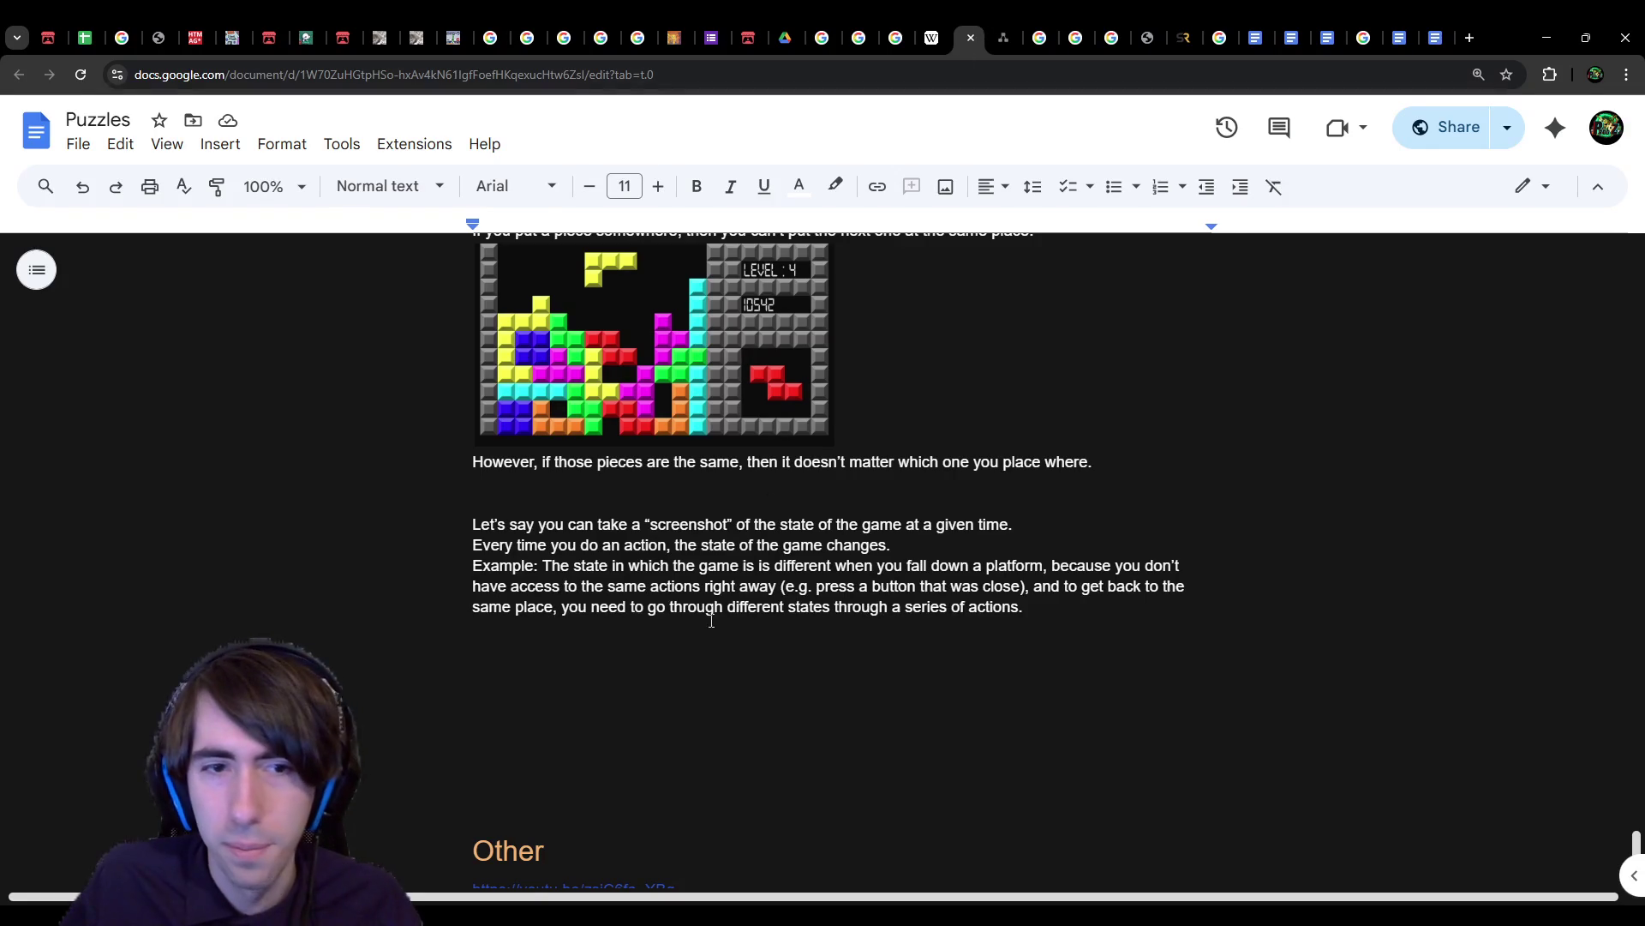
key(ctrl+v)
click(1438, 805)
drag(1494, 834, 954, 503)
click(999, 503)
scroll(1021, 491, up, 1)
key(Return)
text(Commutative)
key(Return)
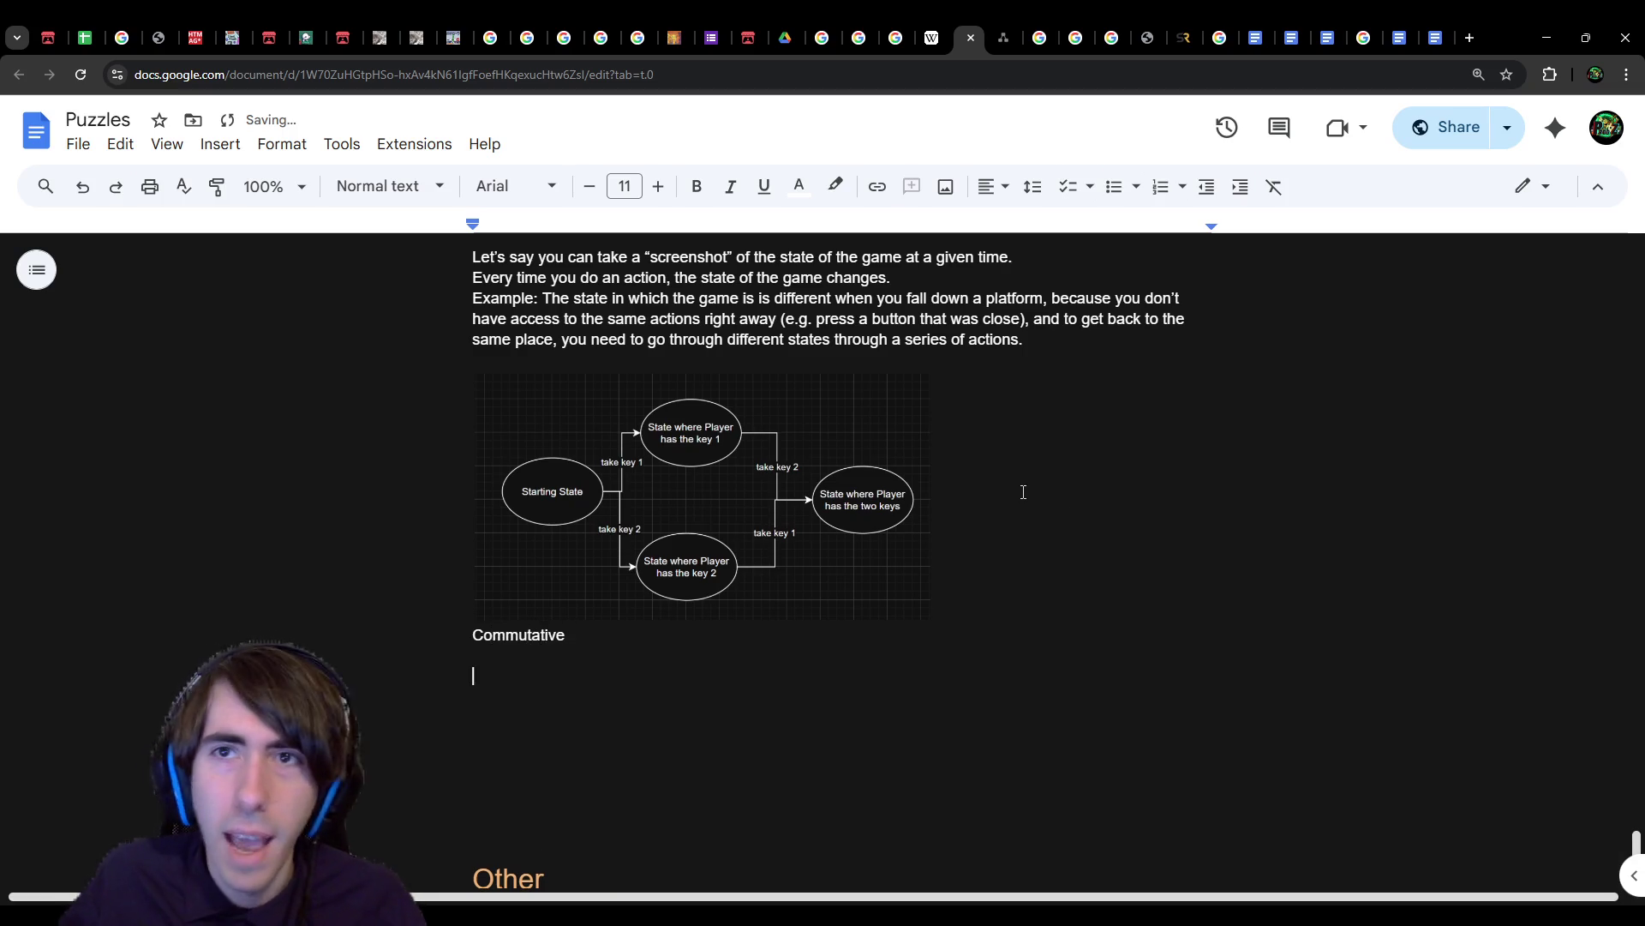
click(1004, 26)
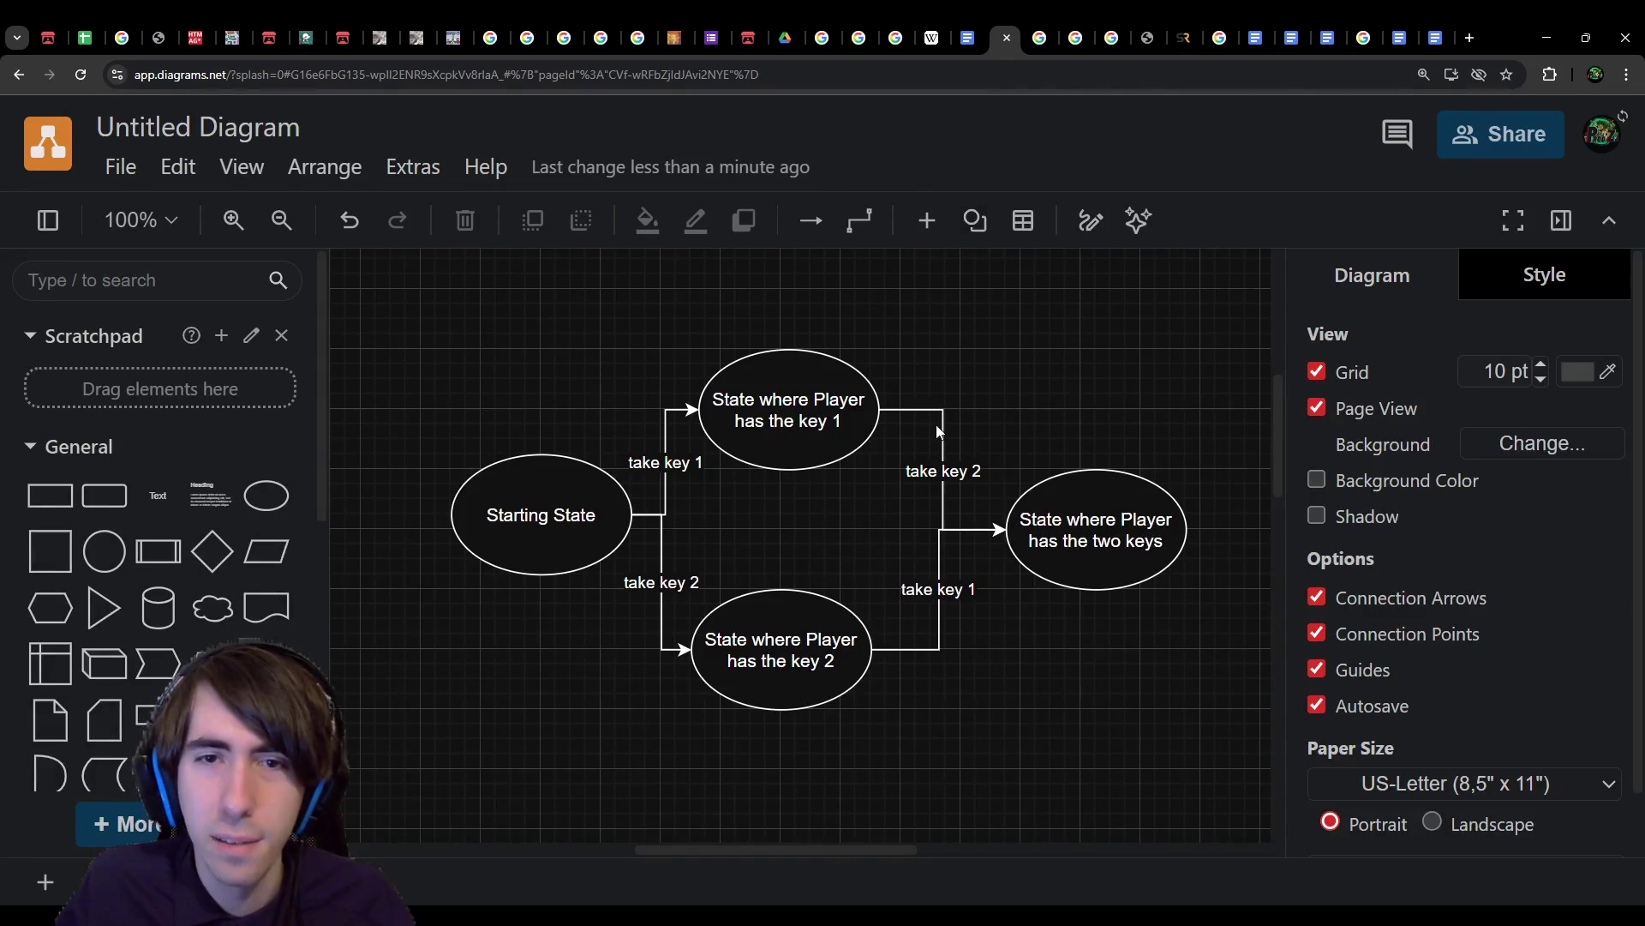
Step: Append ', but is now blocked by a trap' to the key 1 ellipse's label
click(806, 454)
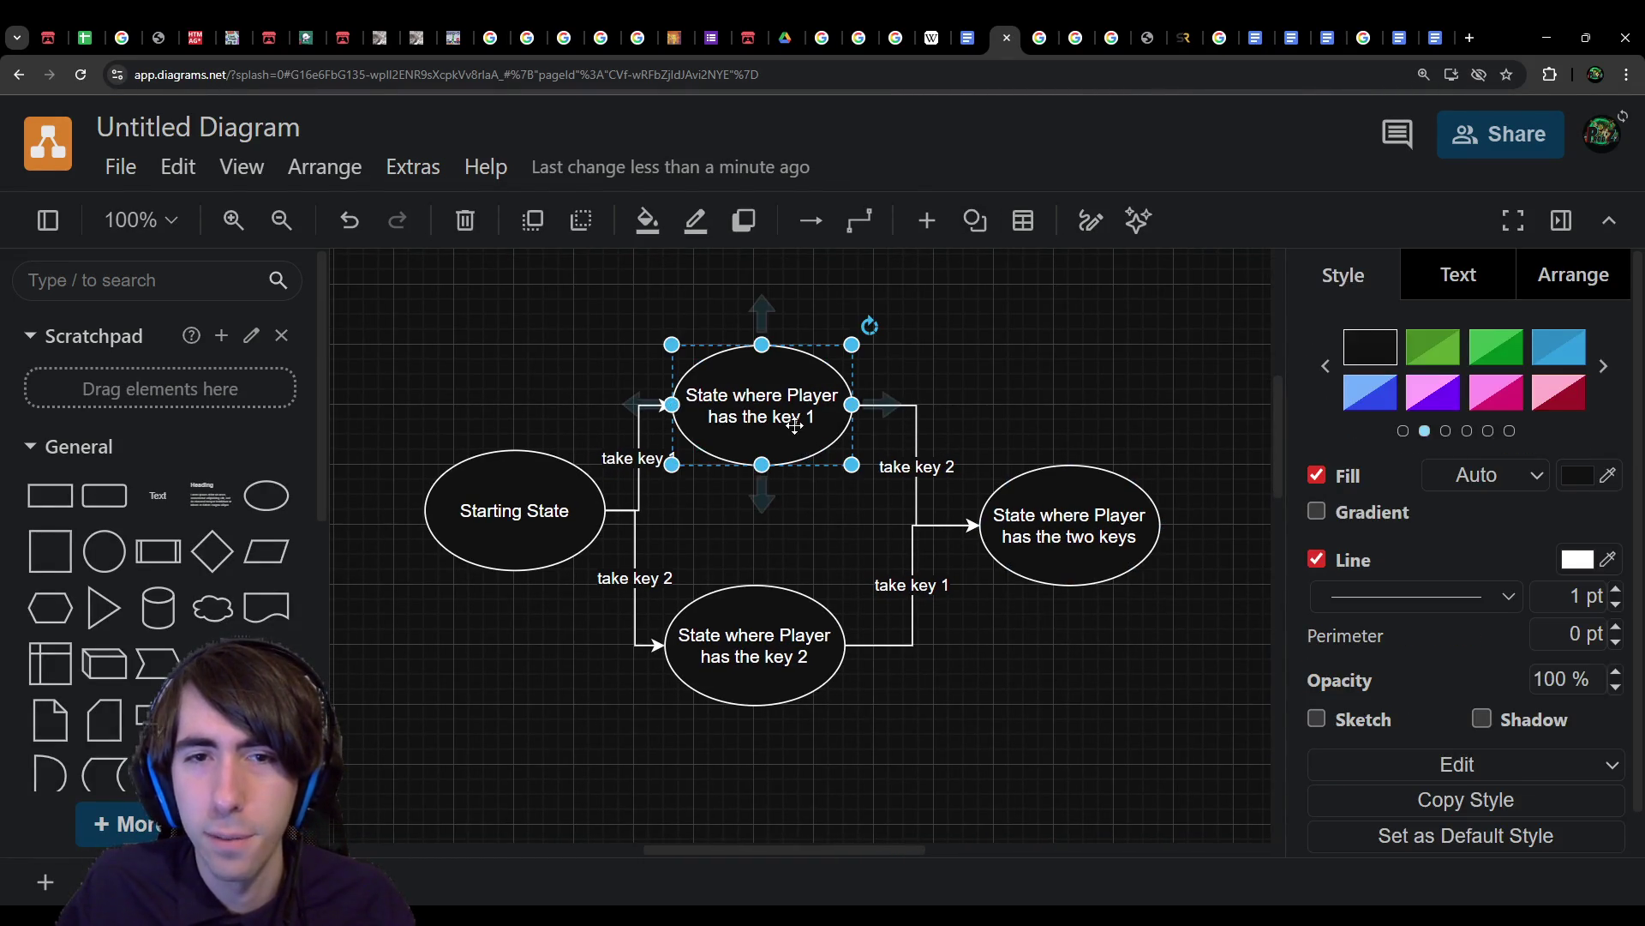
double_click(795, 426)
click(823, 425)
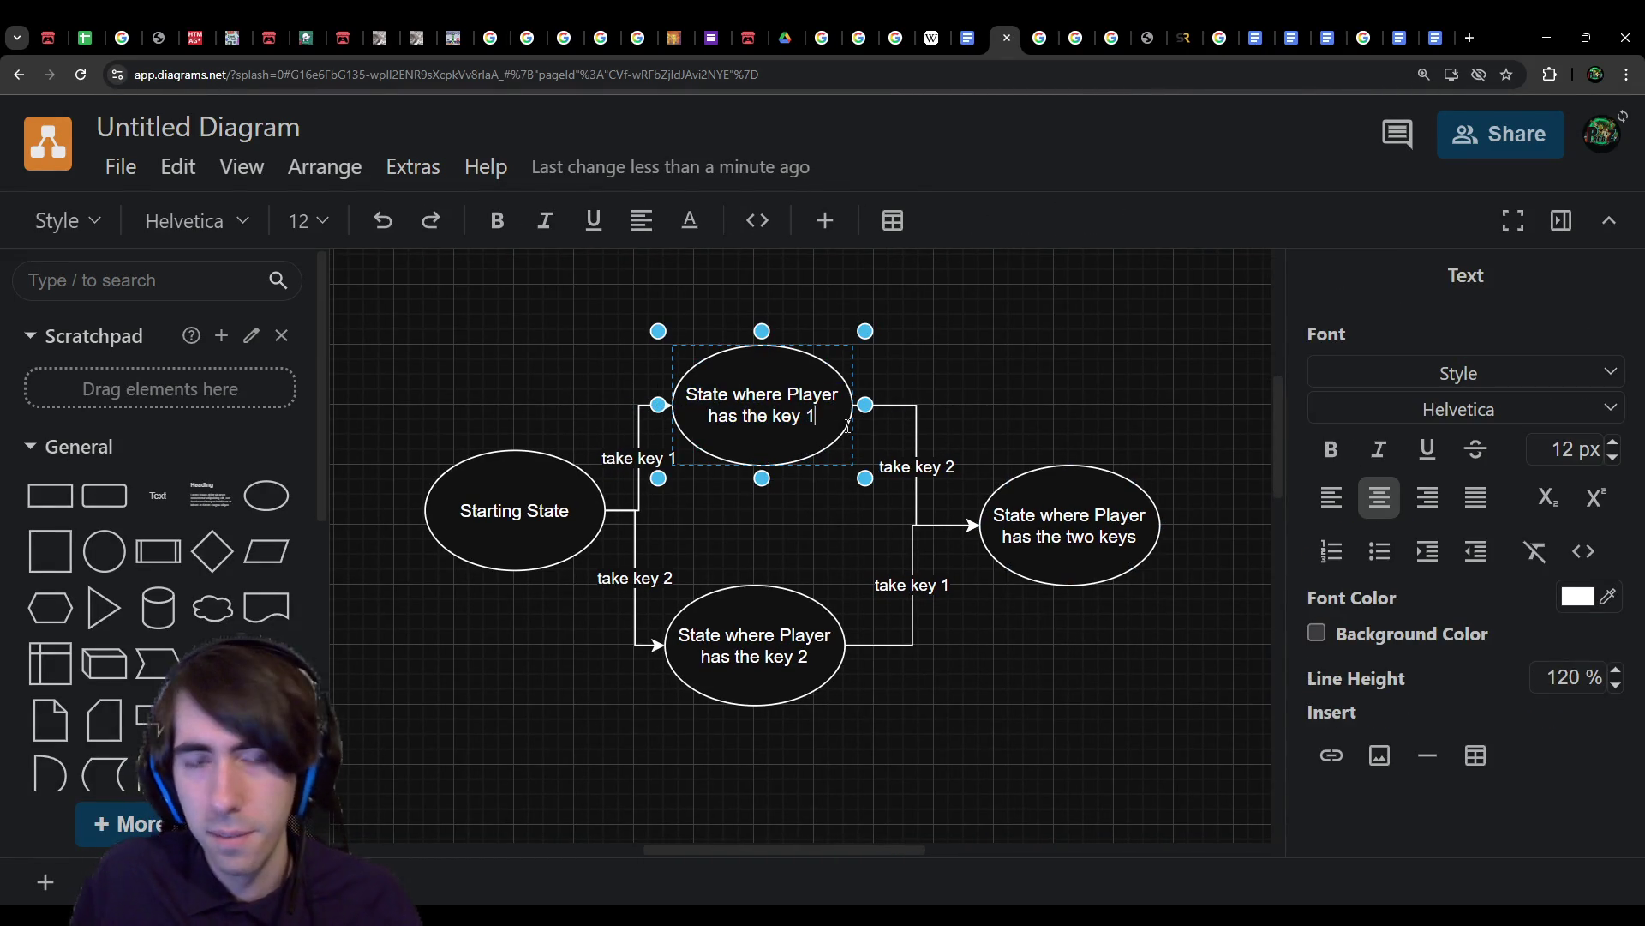
text(,)
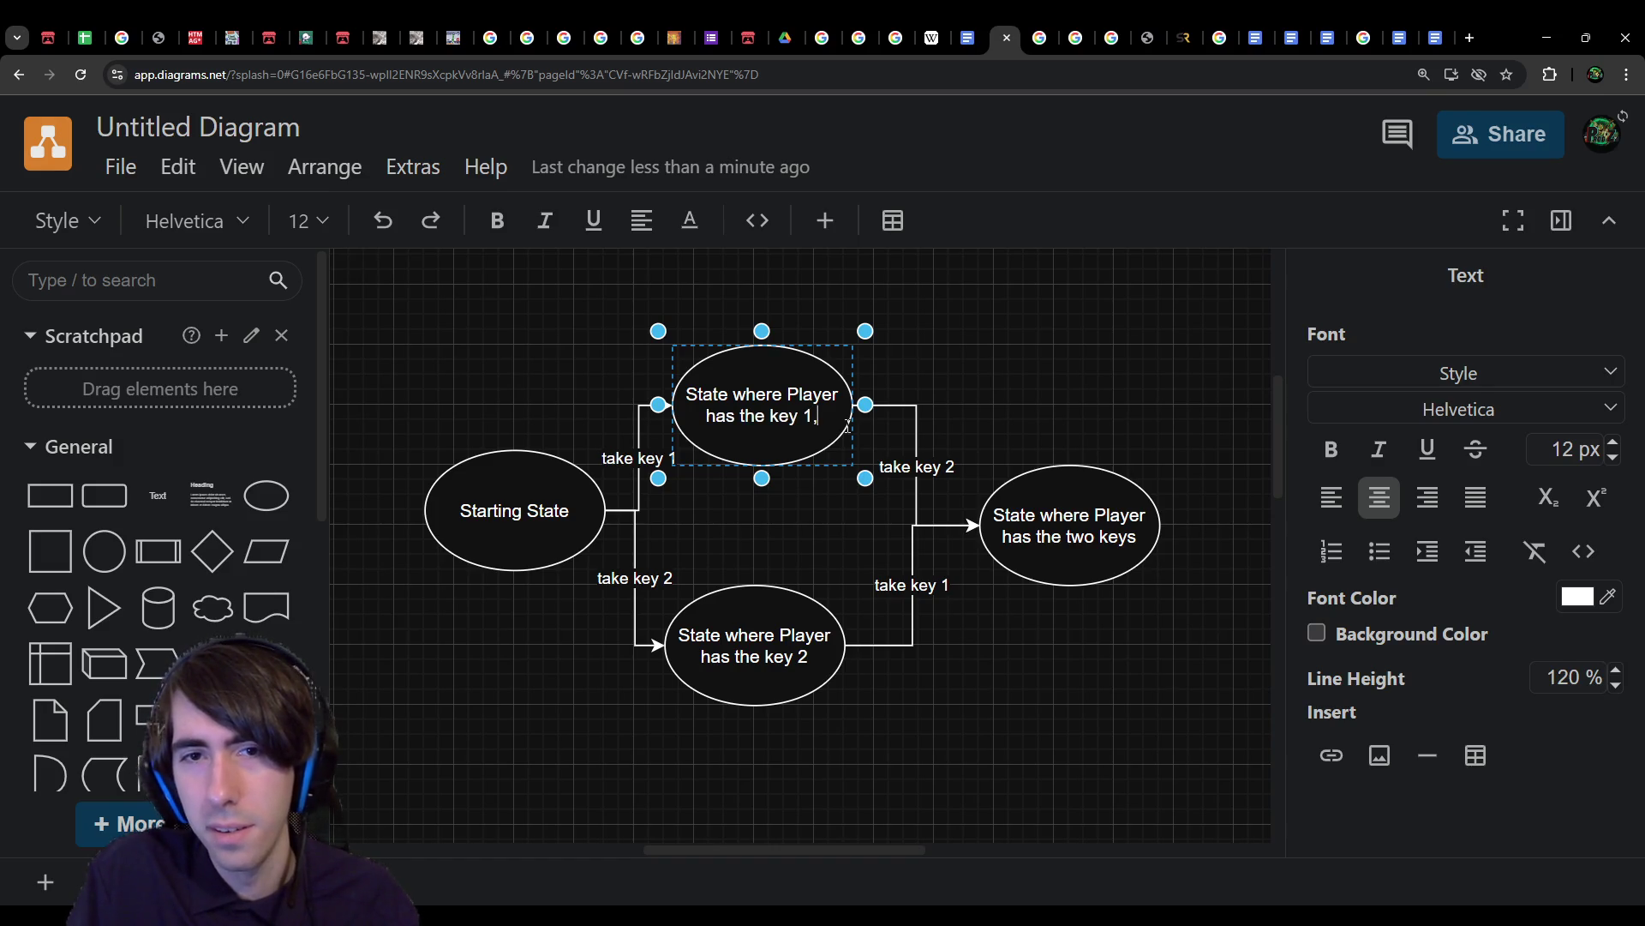
text( but is now blocked by )
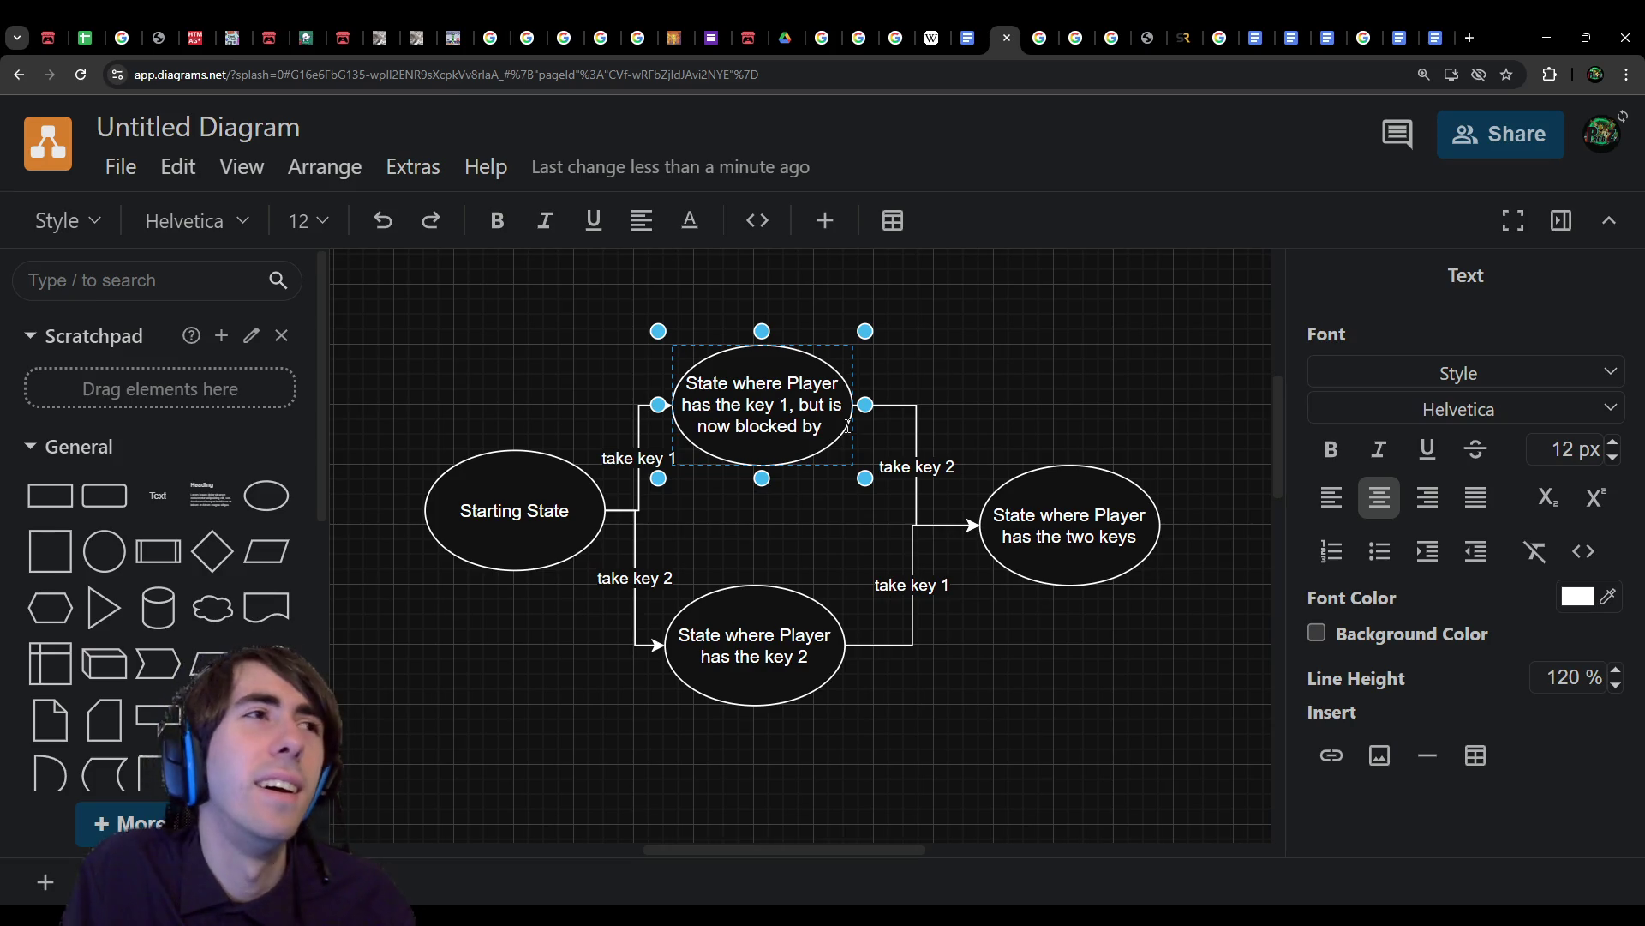
text(a trap)
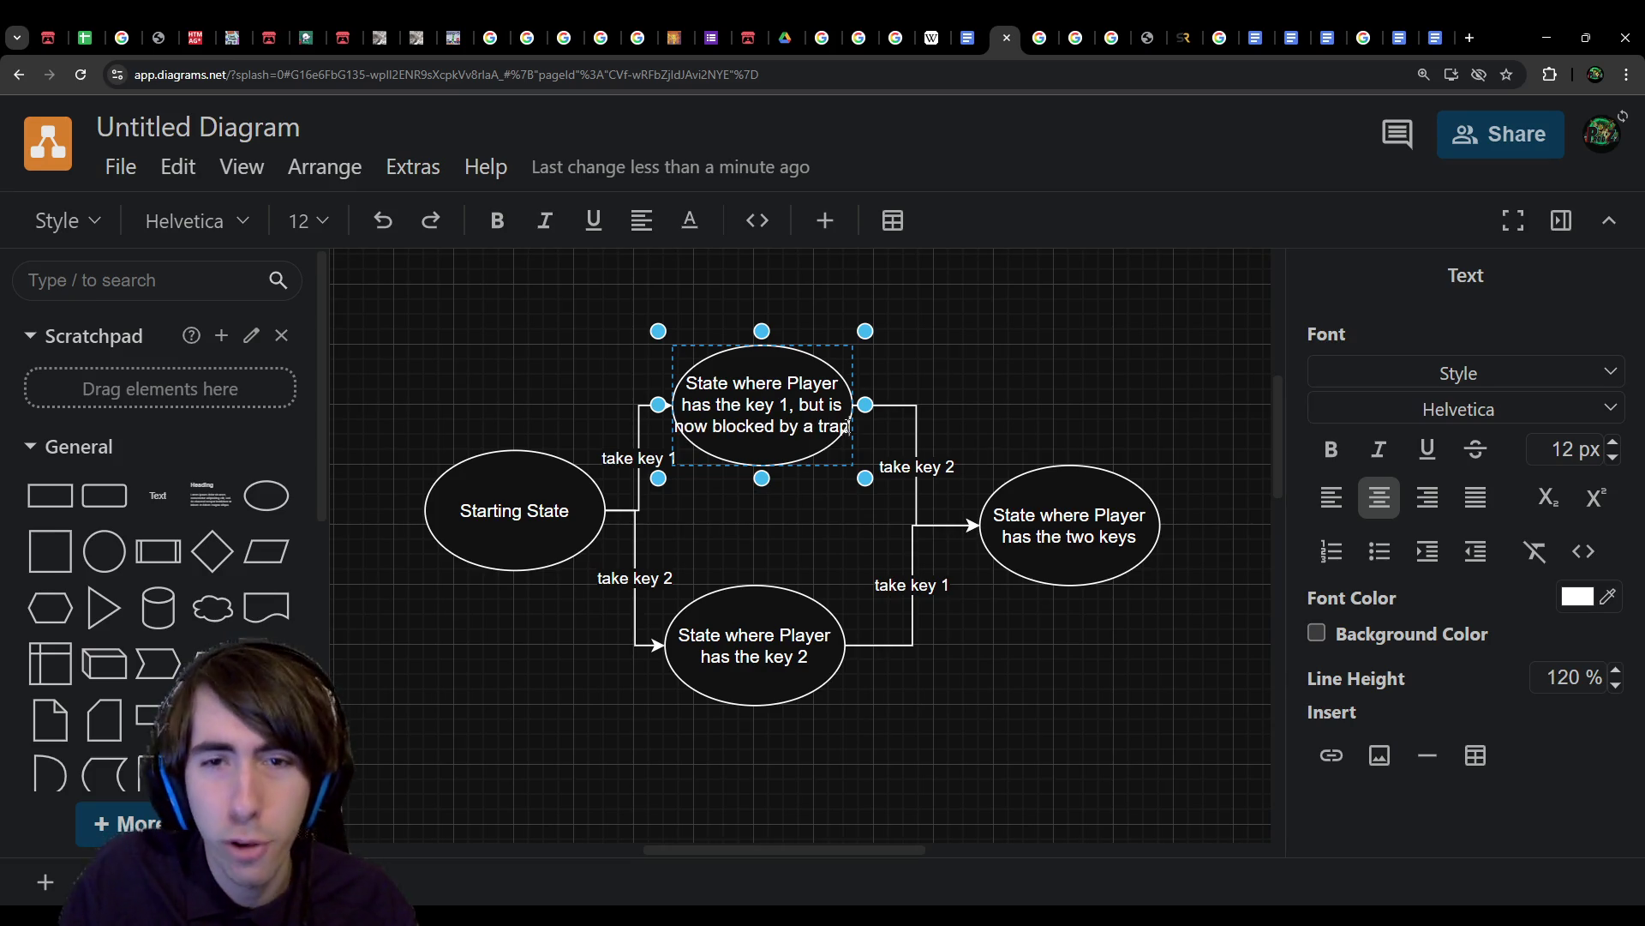
Step: Remove the take key 2 arrow from the trapped state and widen its ellipse to fit the text
click(906, 405)
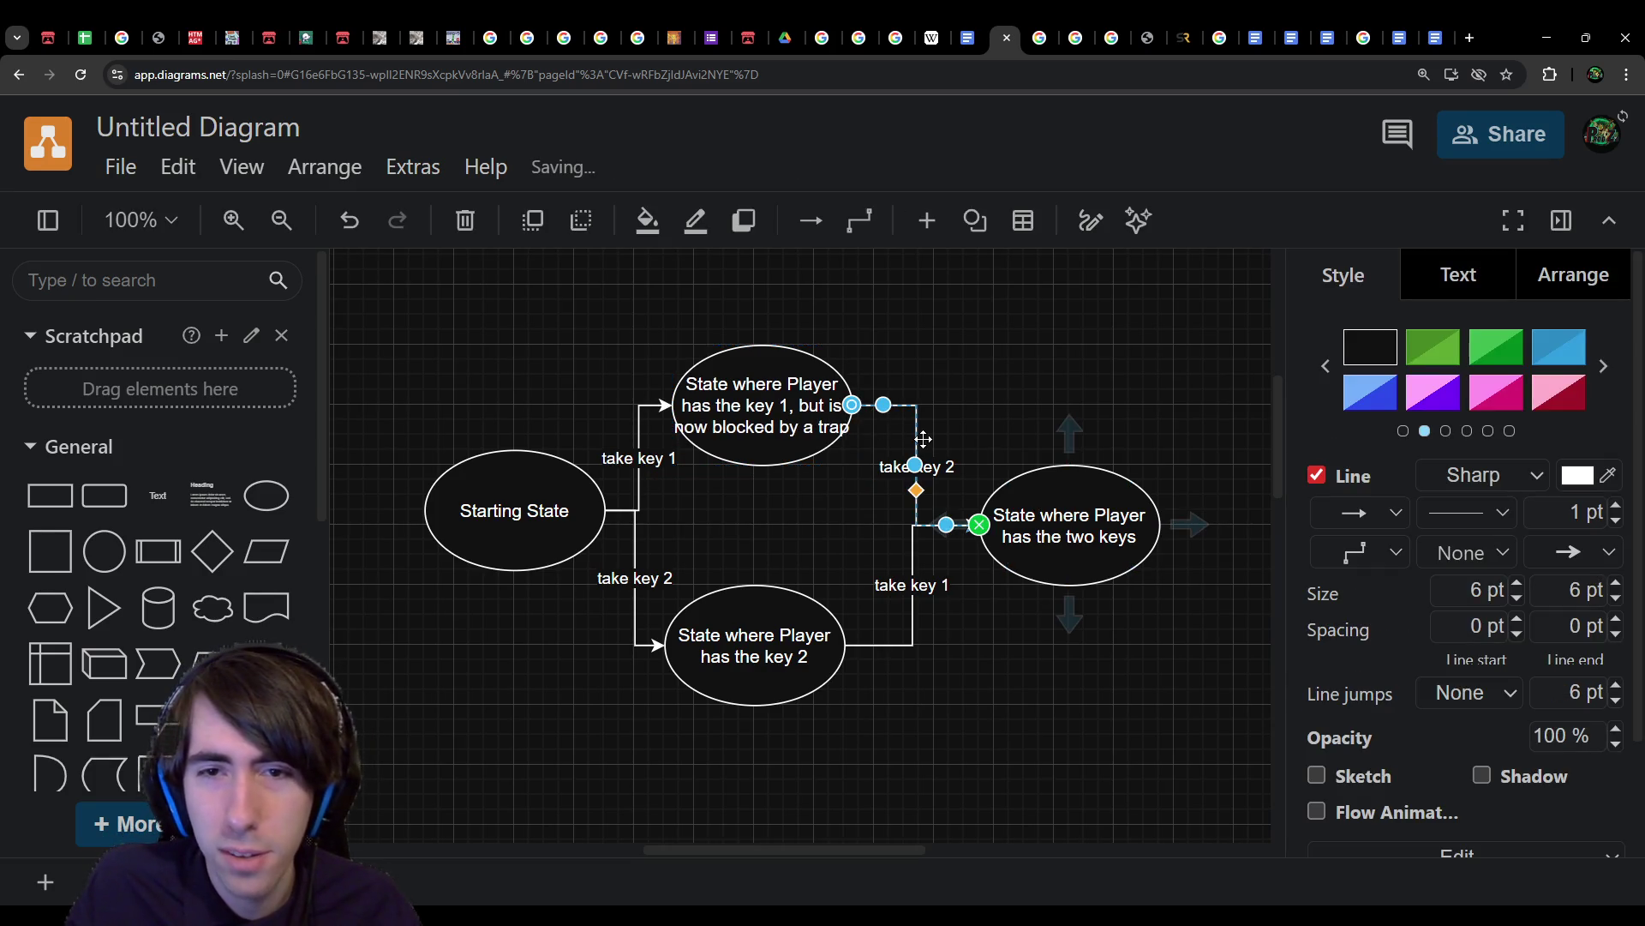
click(867, 437)
click(845, 428)
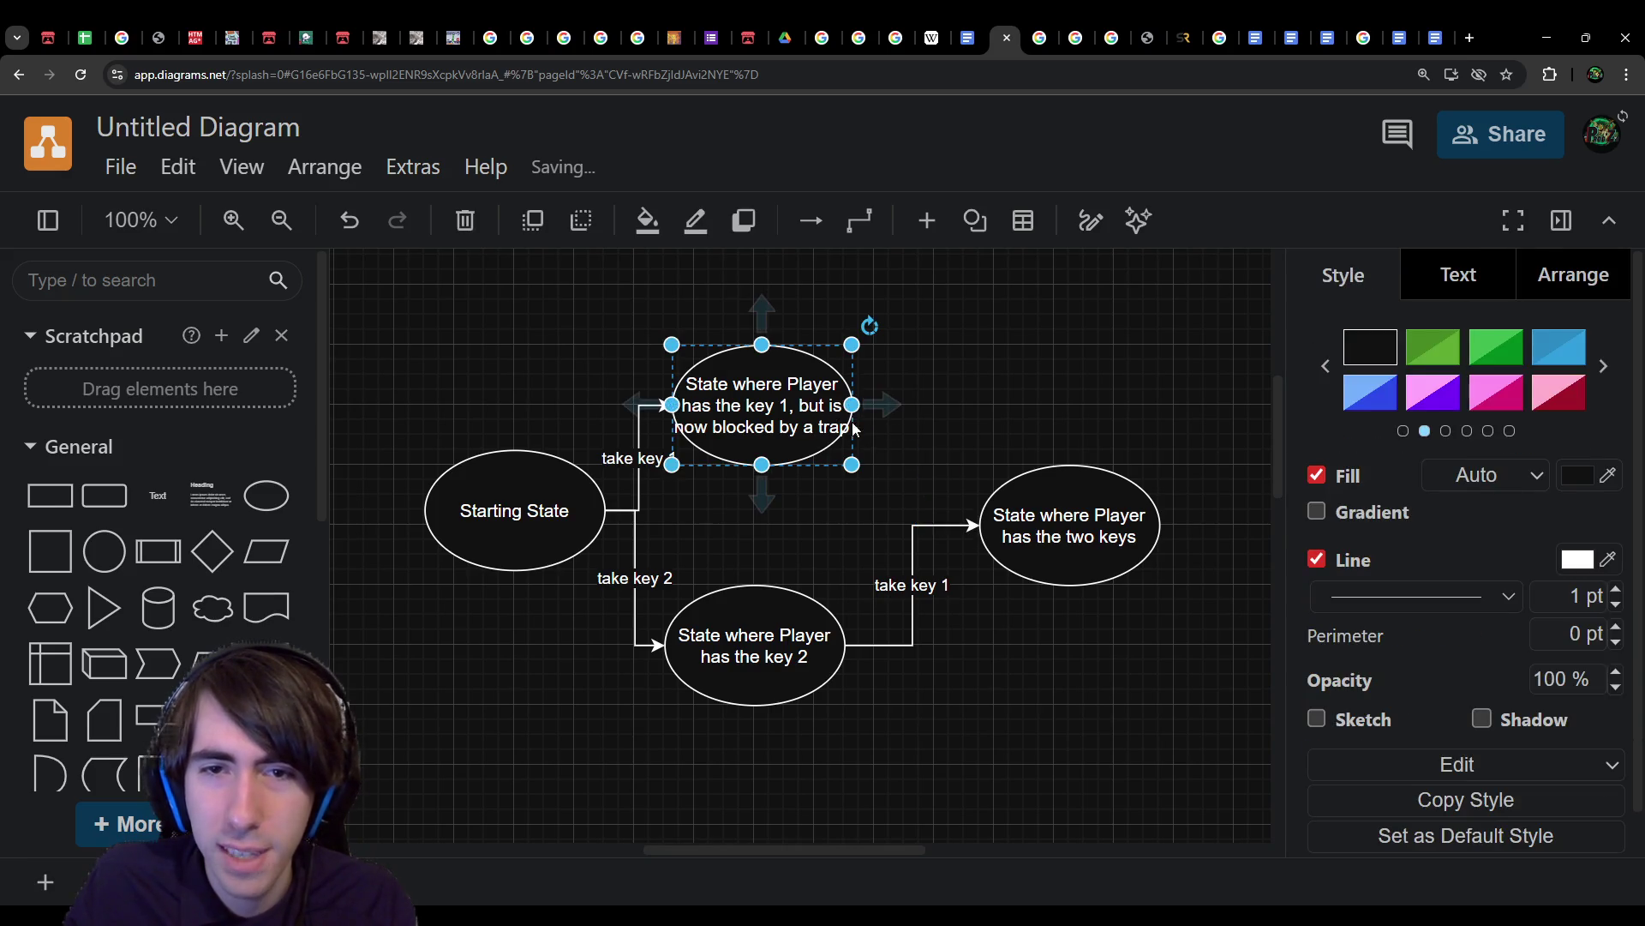
drag(853, 404, 900, 416)
Step: Select the two keys state, the key 2 state, and the trapped state with its arrows
click(1002, 519)
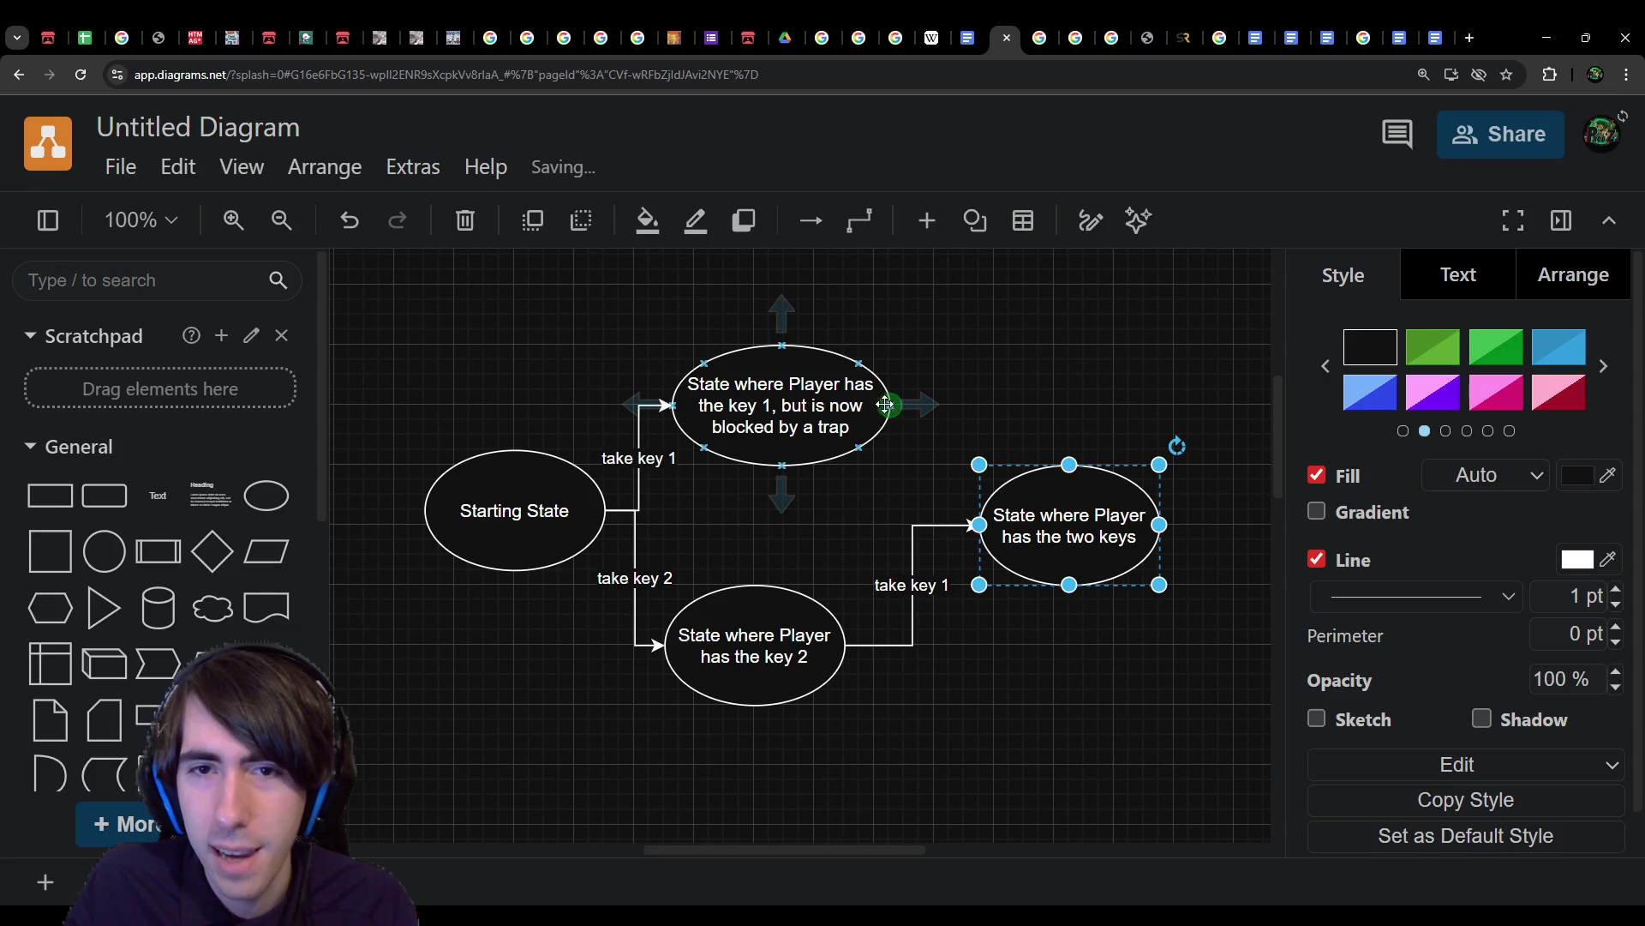
click(811, 639)
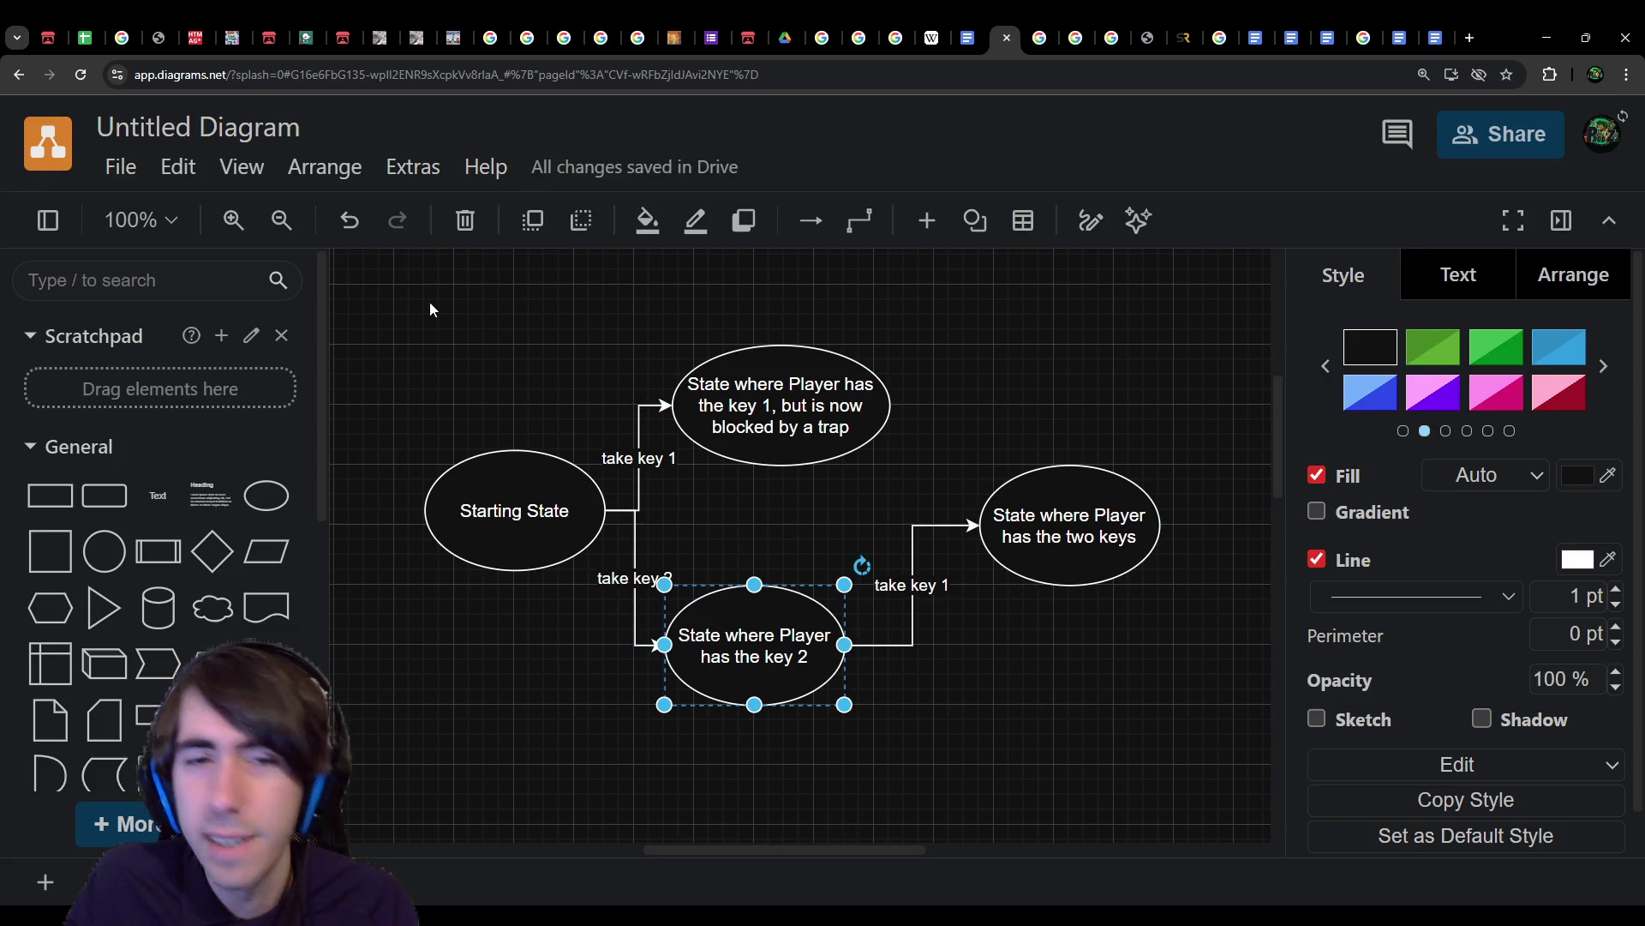
mouse_move(430, 304)
mouse_down()
mouse_move(852, 752)
mouse_move(1157, 764)
mouse_move(1080, 797)
mouse_up()
click(1157, 764)
click(1095, 623)
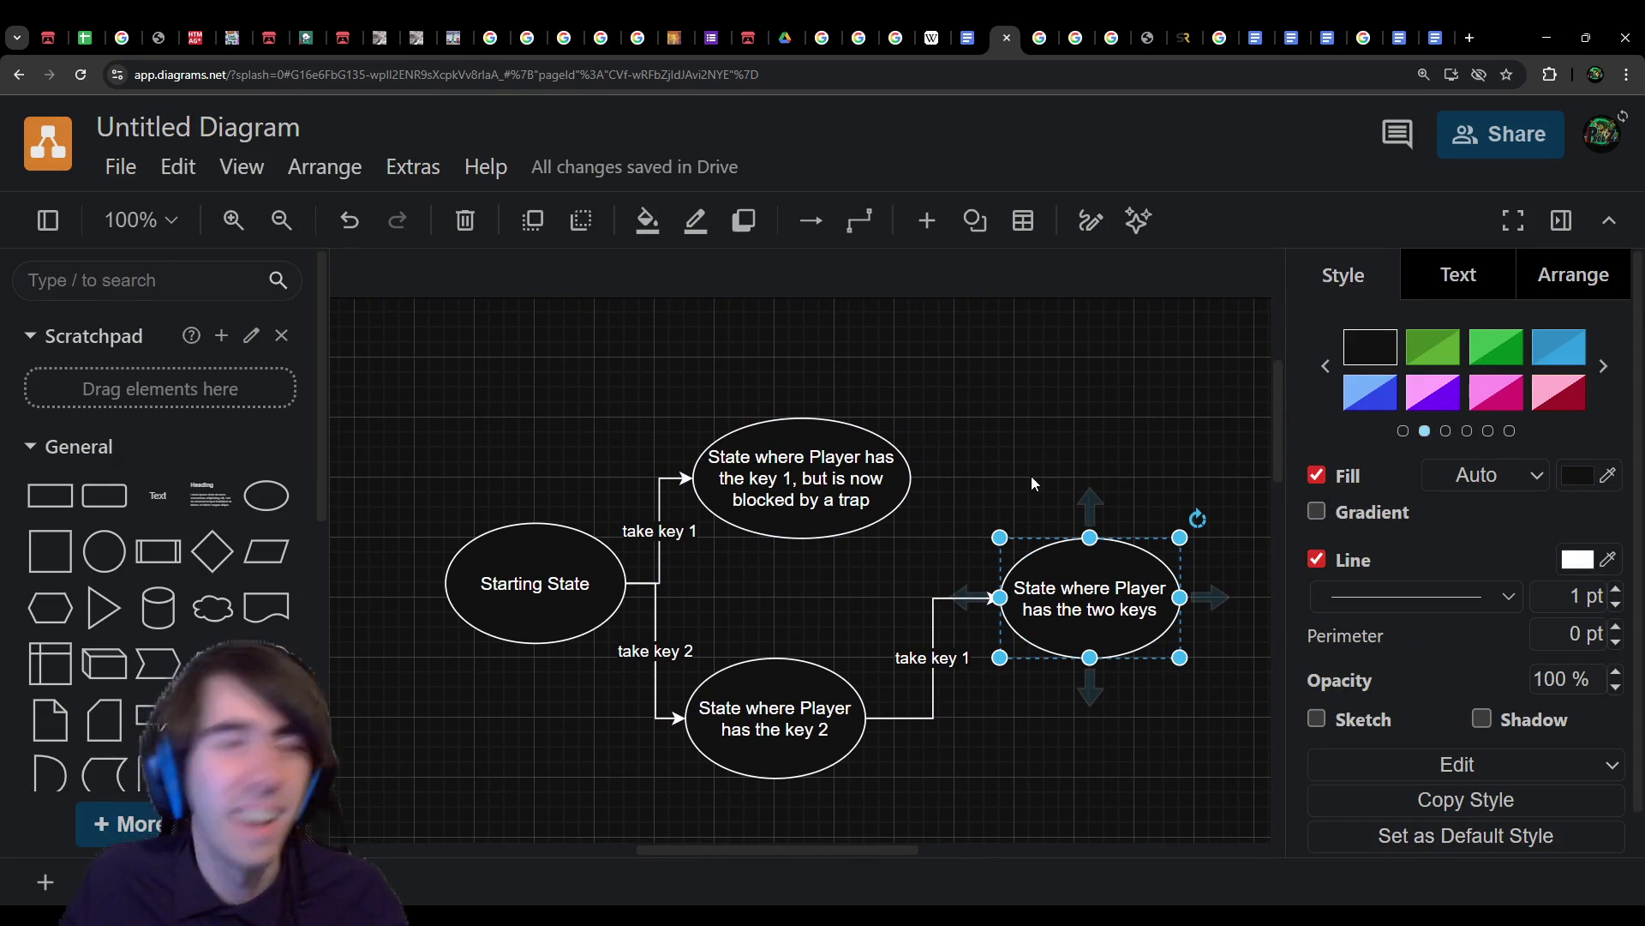
Step: Recheck the end of the trapped state's label, then draw a new arrow out of it
click(895, 513)
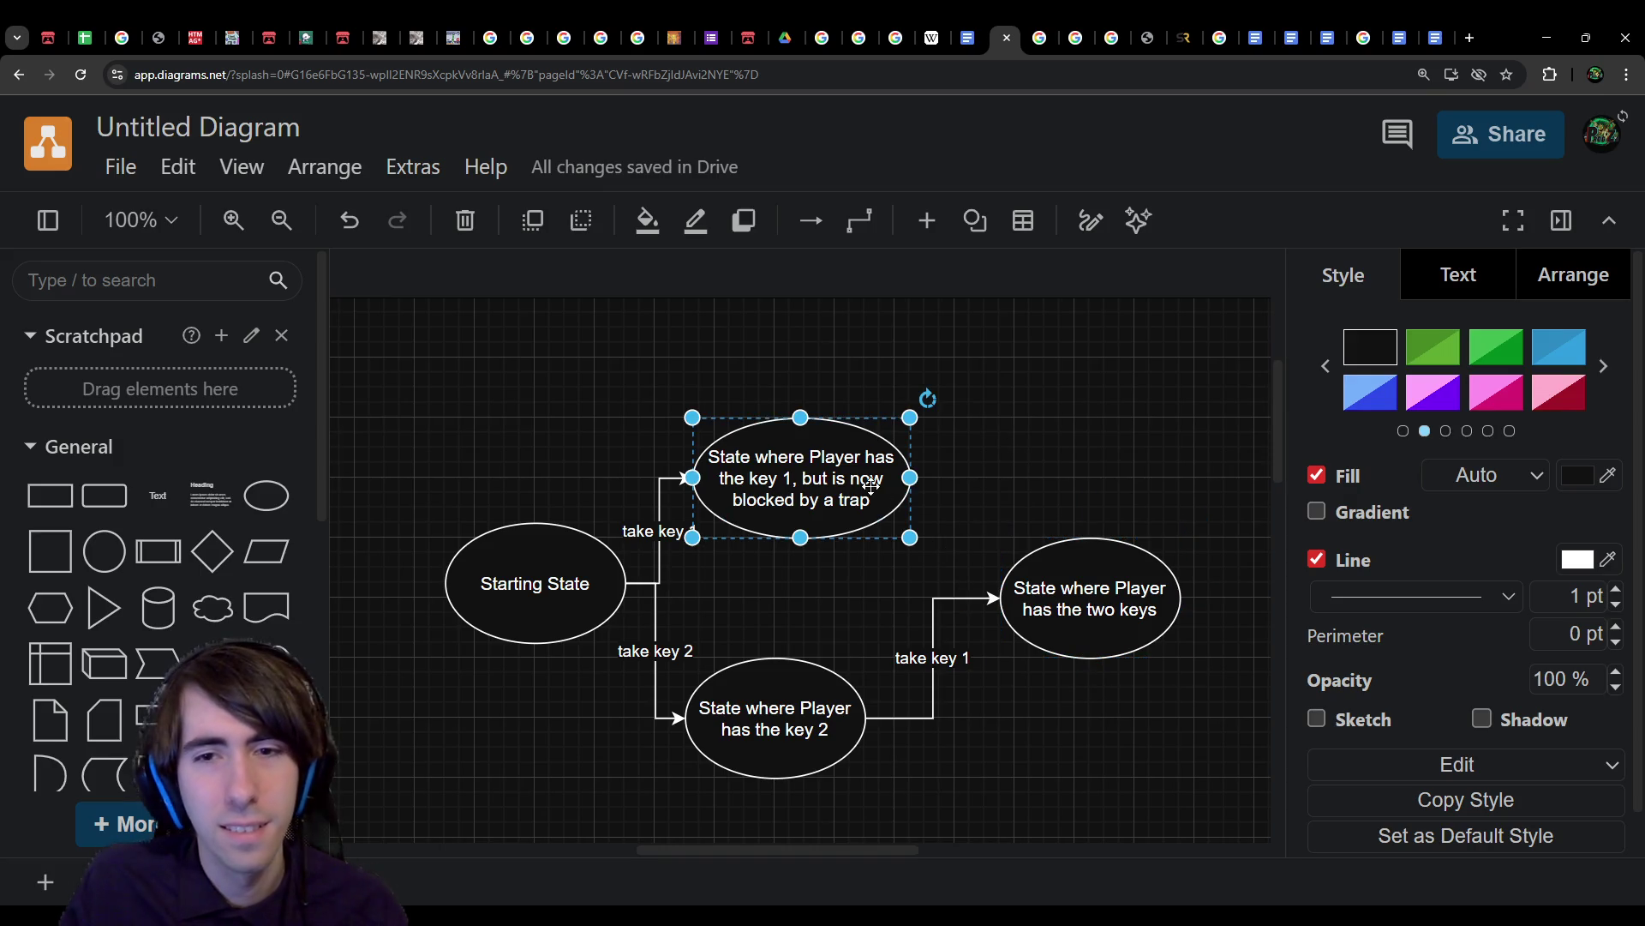
double_click(853, 495)
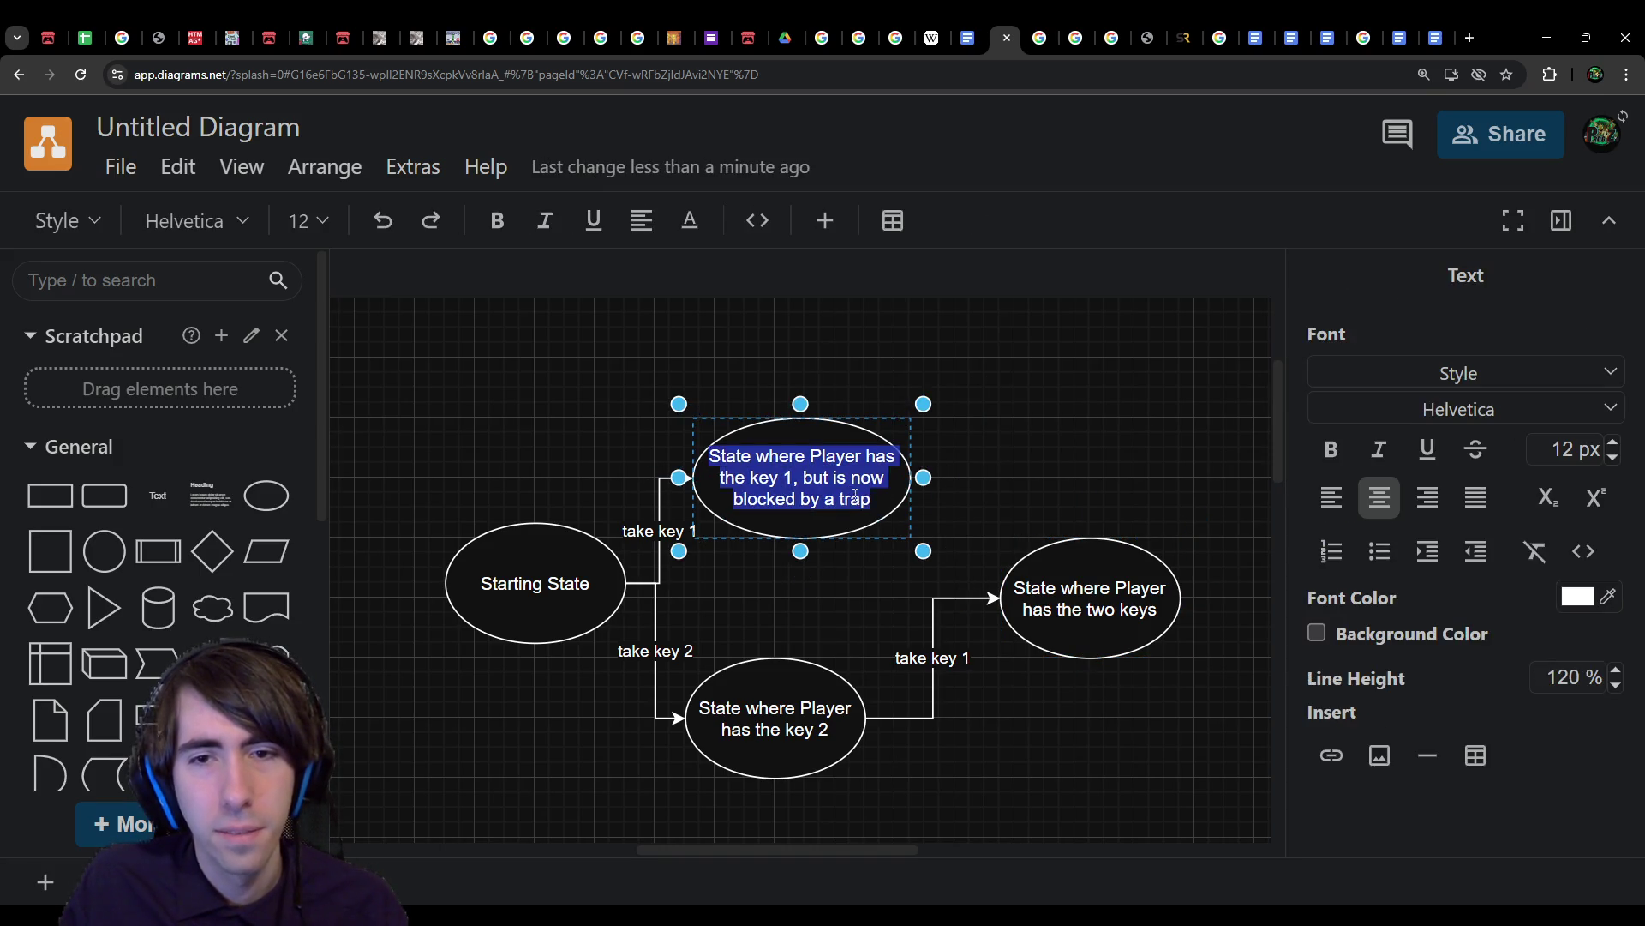
click(871, 497)
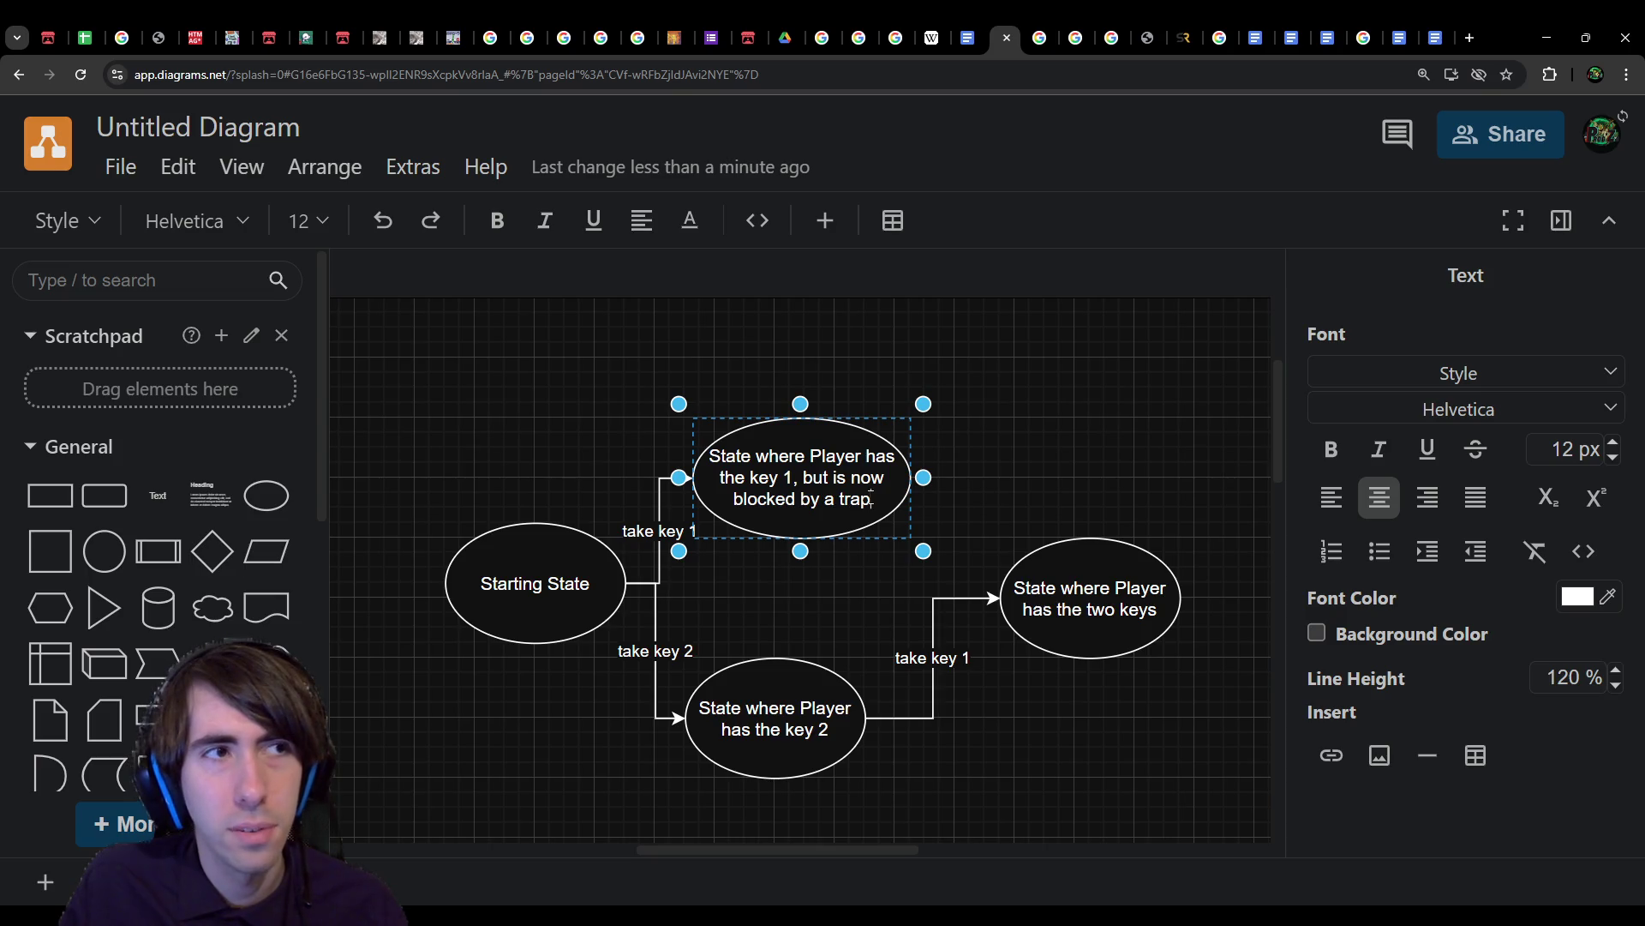
click(914, 483)
click(900, 450)
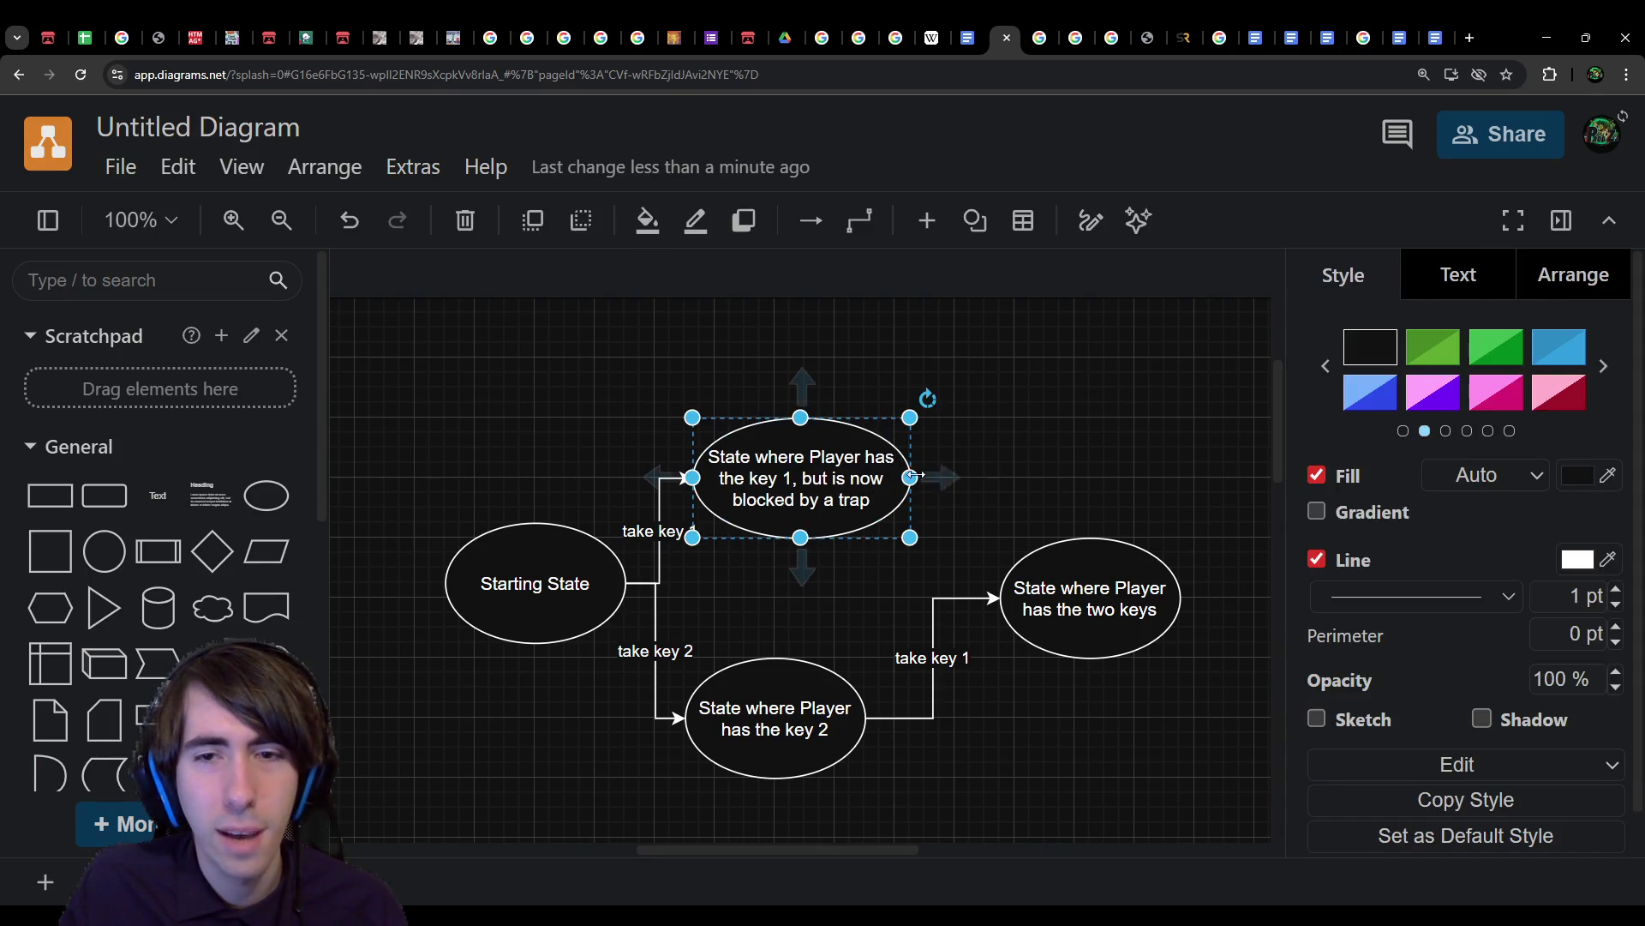
mouse_move(943, 477)
mouse_down()
mouse_move(428, 524)
mouse_move(444, 582)
mouse_up()
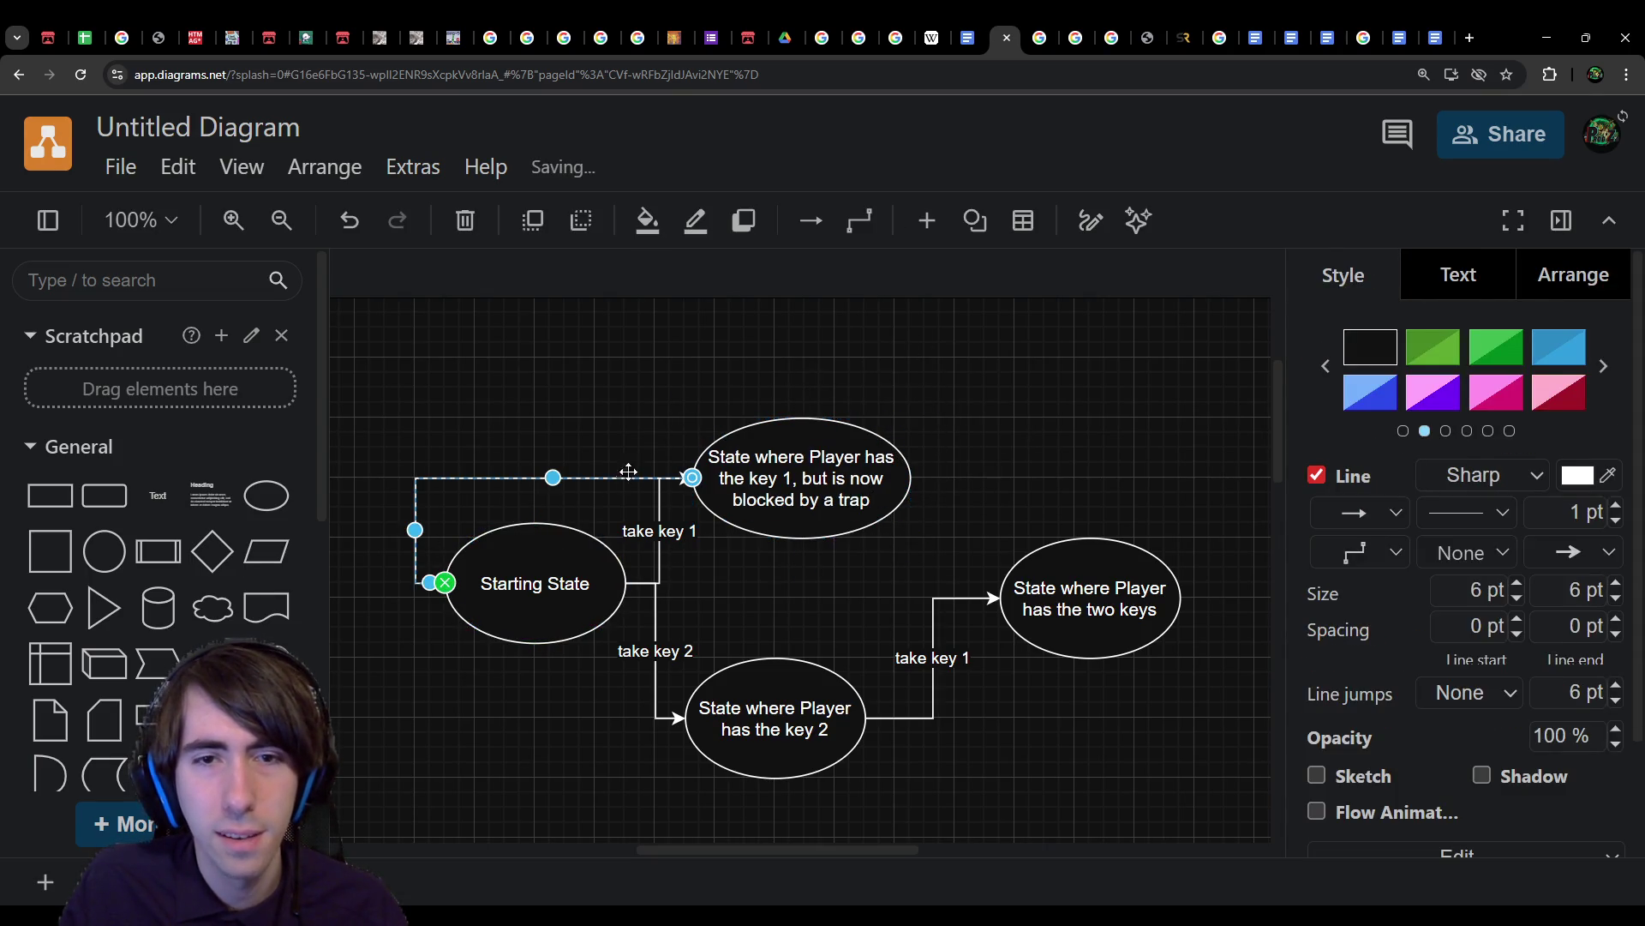
Step: Connect the new arrow from the trapped state's right side back to Starting State, routed over the top
drag(552, 474, 612, 370)
drag(800, 417, 910, 478)
mouse_move(802, 417)
mouse_down()
mouse_move(883, 446)
mouse_move(970, 417)
mouse_up()
Step: Label the return arrow 'let go off key 1 to get unstuck'
double_click(848, 355)
text(let)
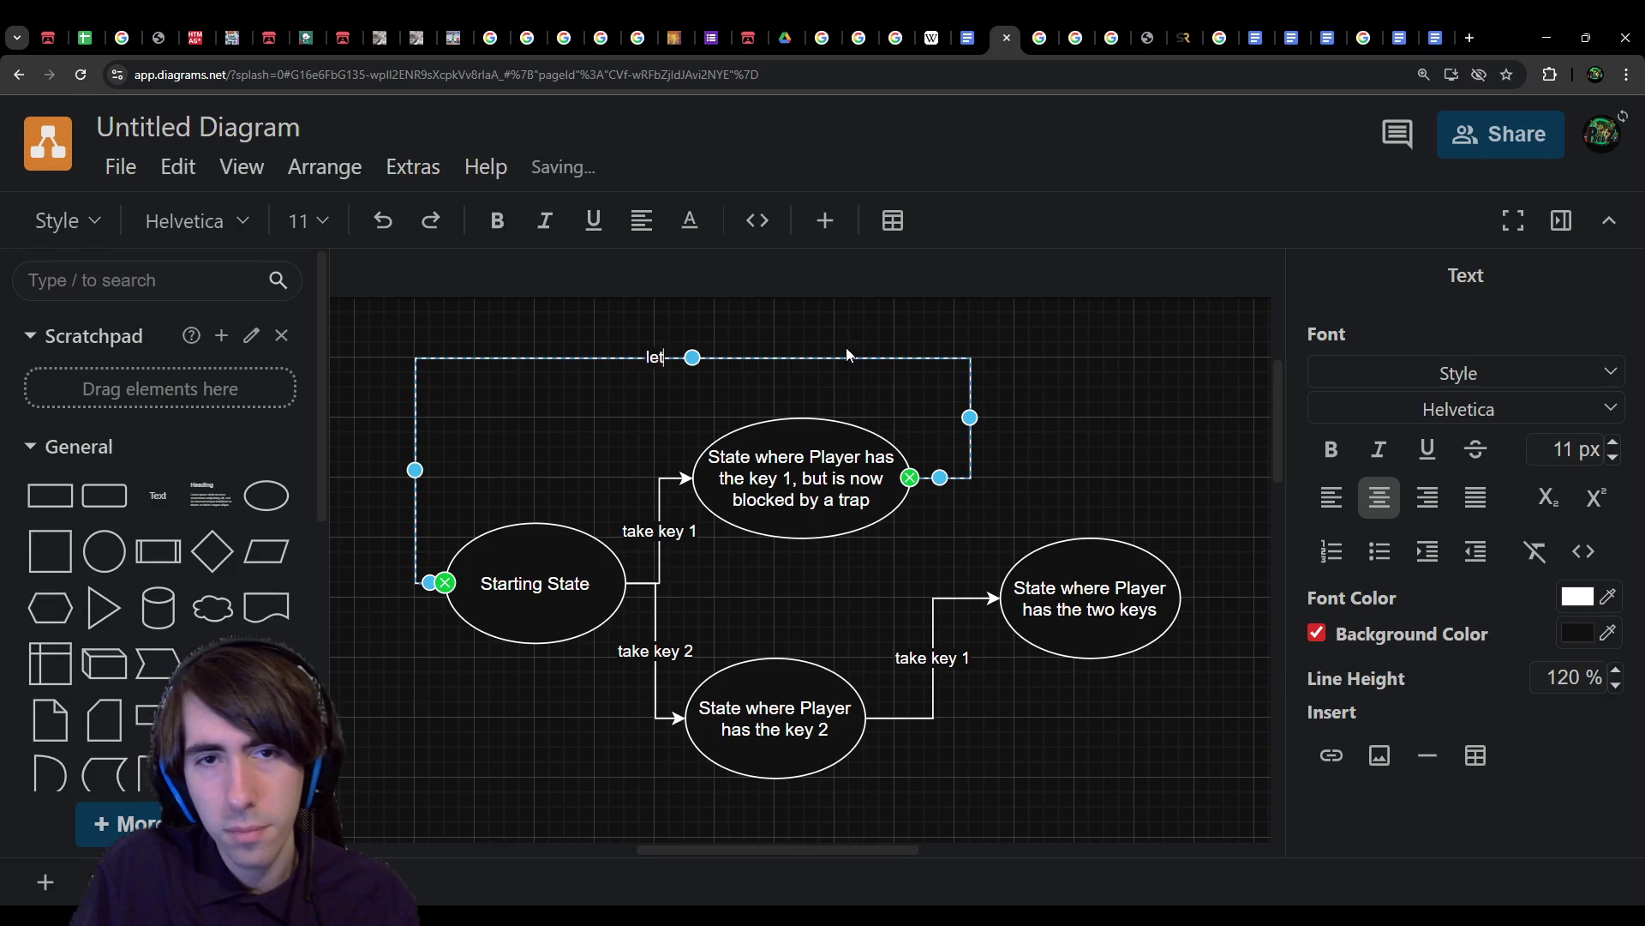
text( go off the key)
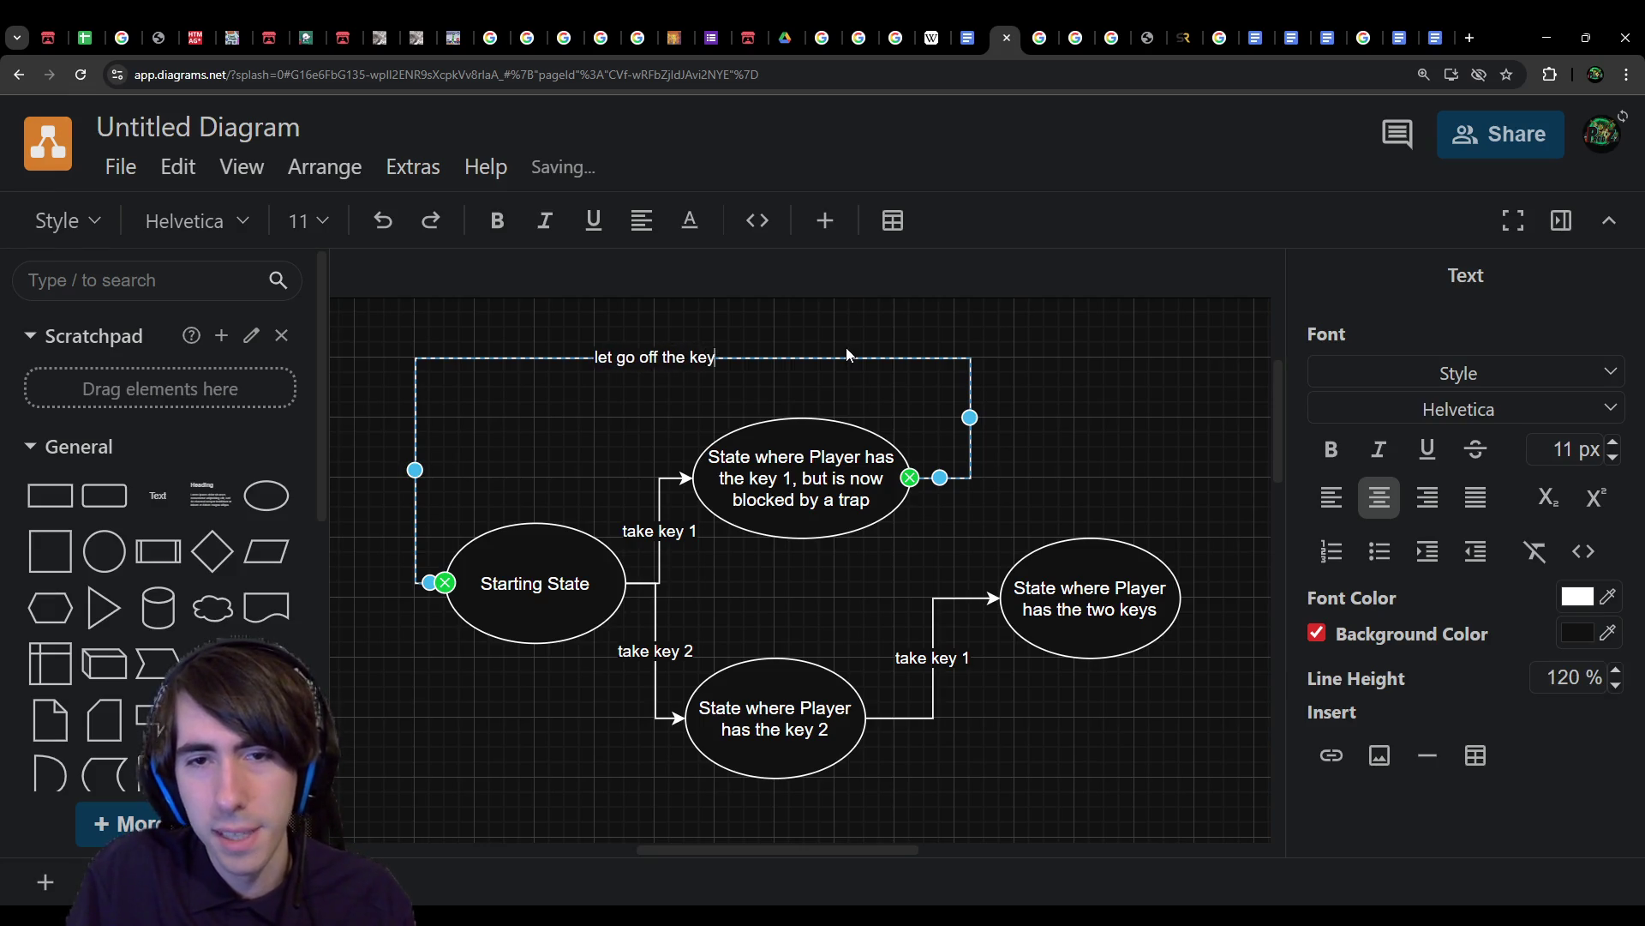
key(BackSpace)
key(BackSpace)
key(BackSpace)
key(BackSpace)
key(BackSpace)
key(BackSpace)
text(key 1 to get unstuck)
click(1149, 415)
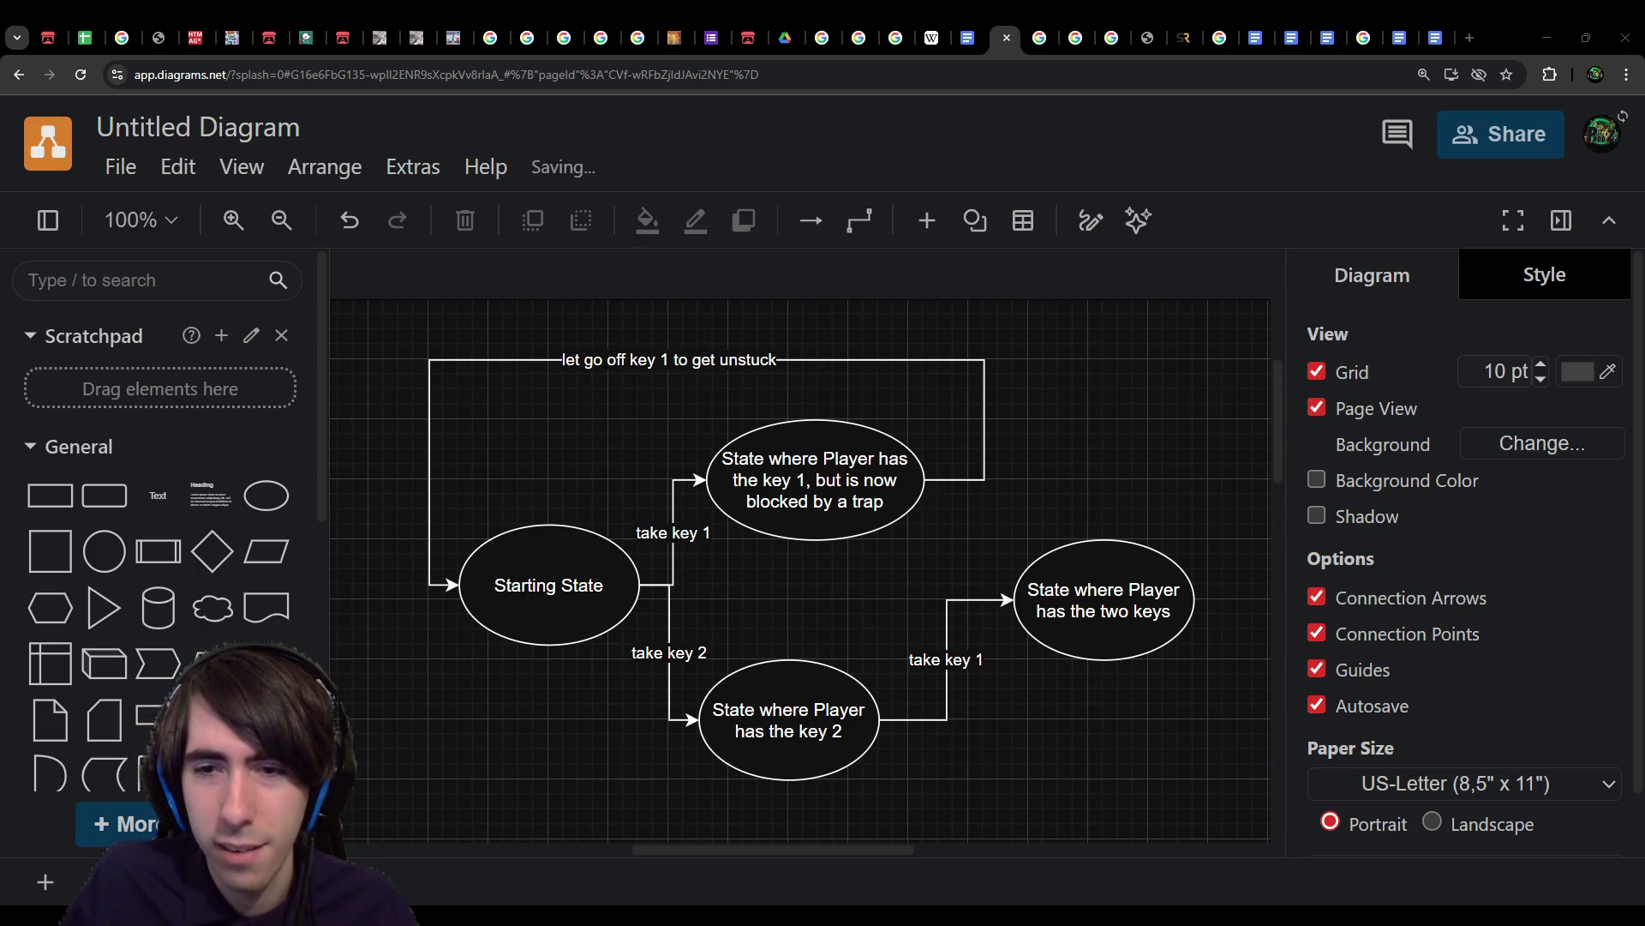
Step: Select the two keys state, then the Starting State ellipse
click(1090, 615)
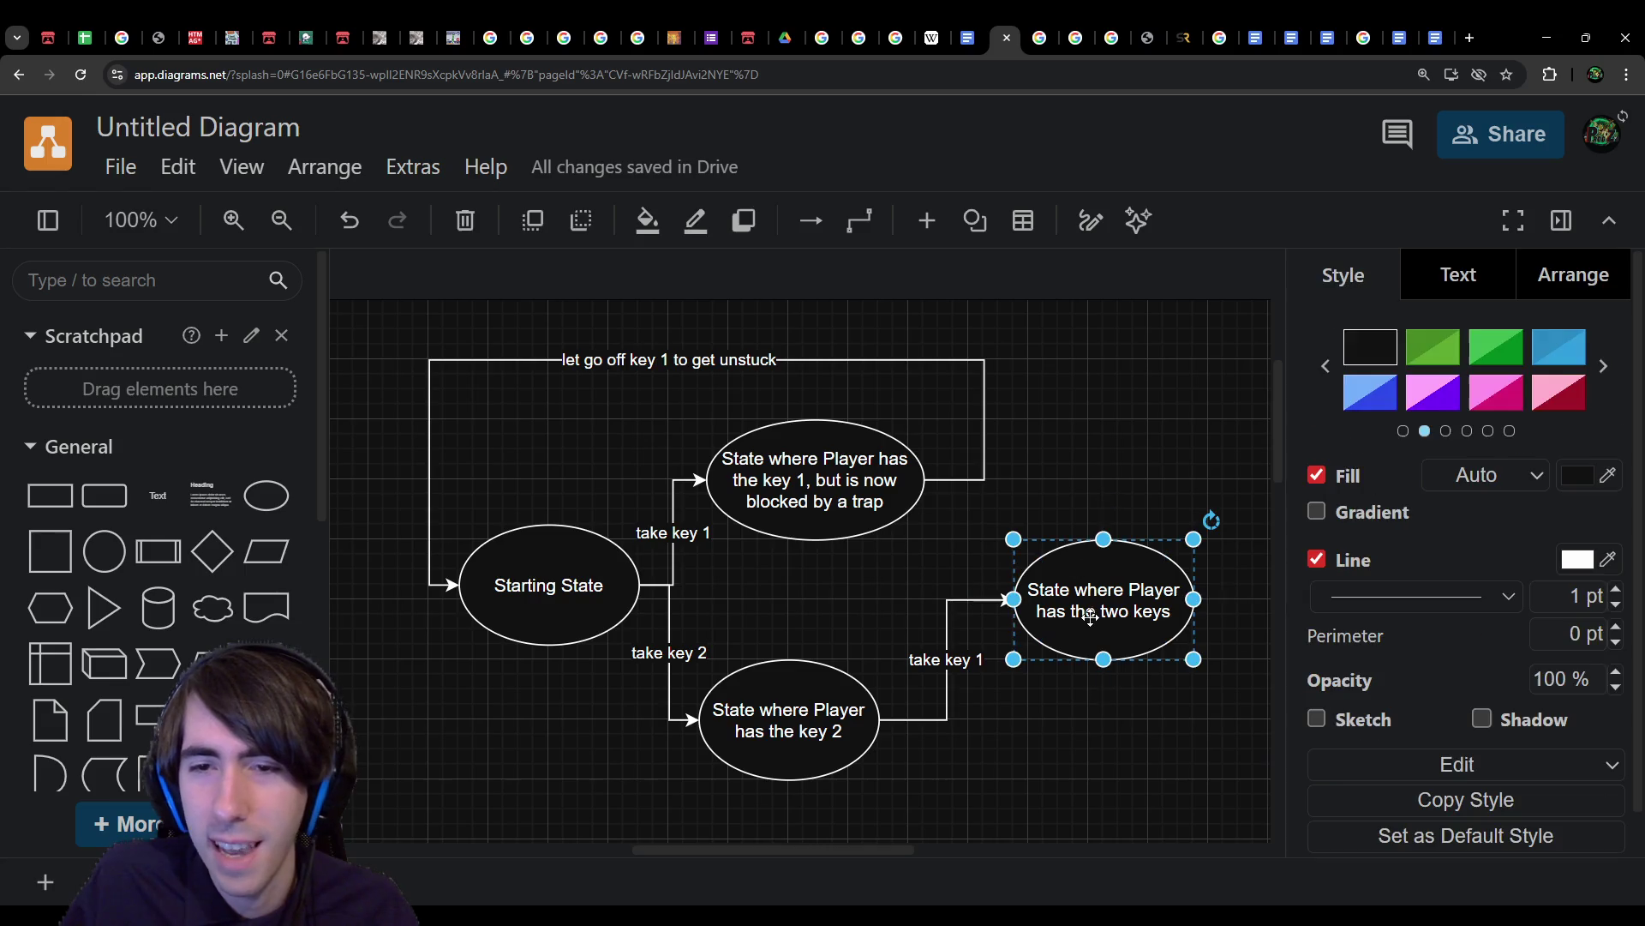
mouse_move(985, 599)
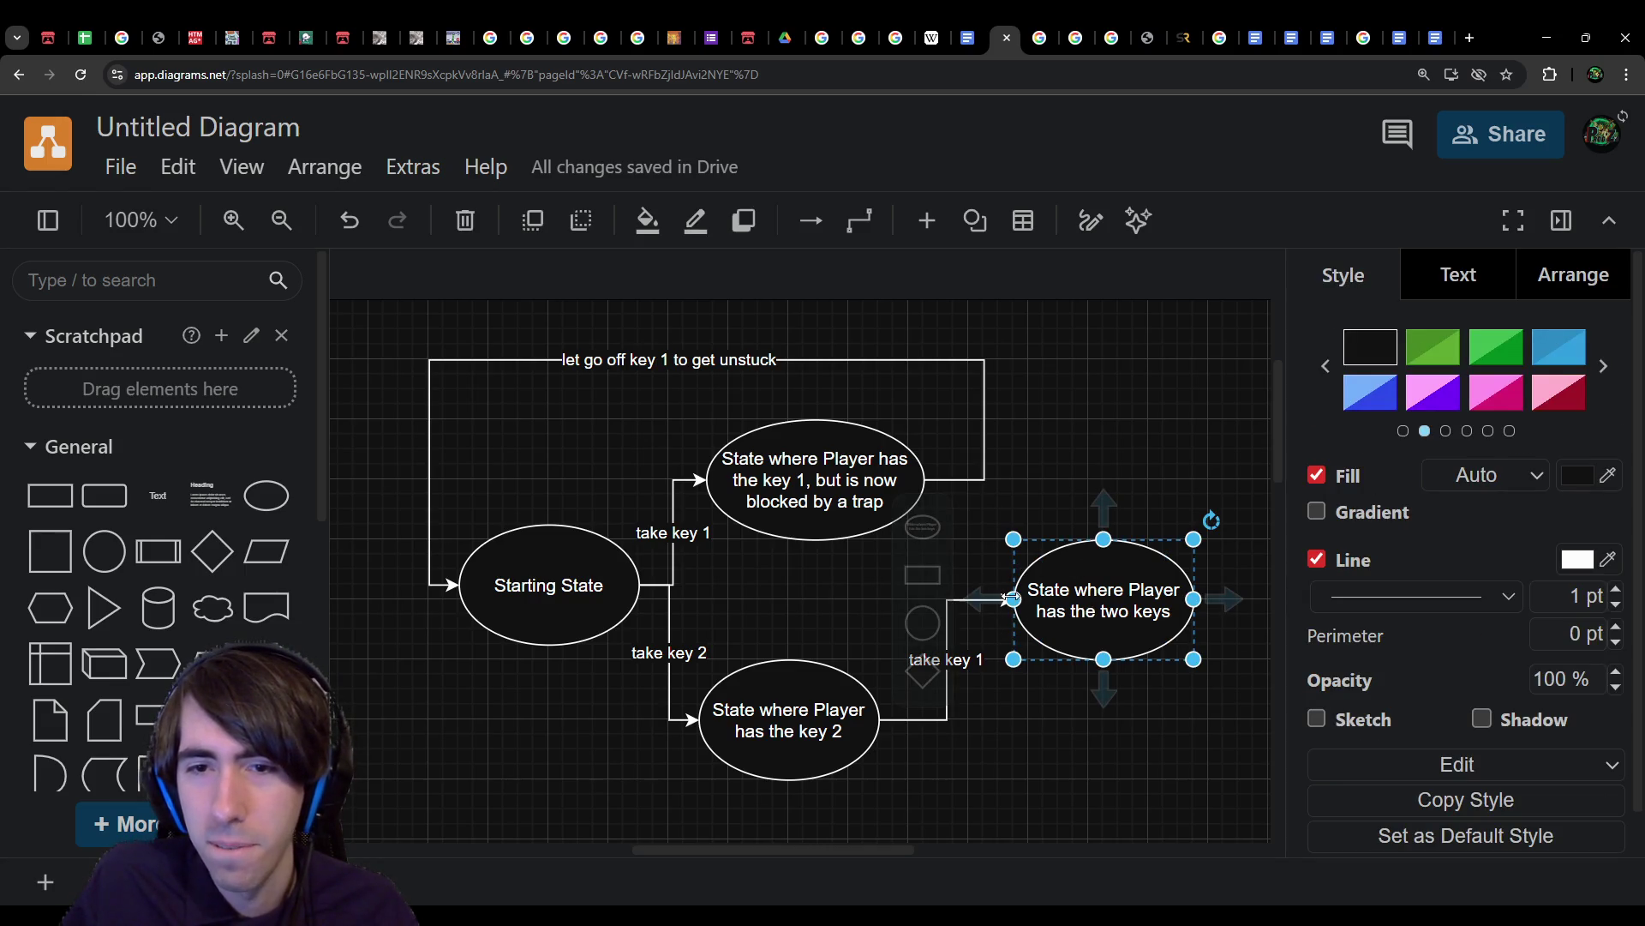
click(566, 572)
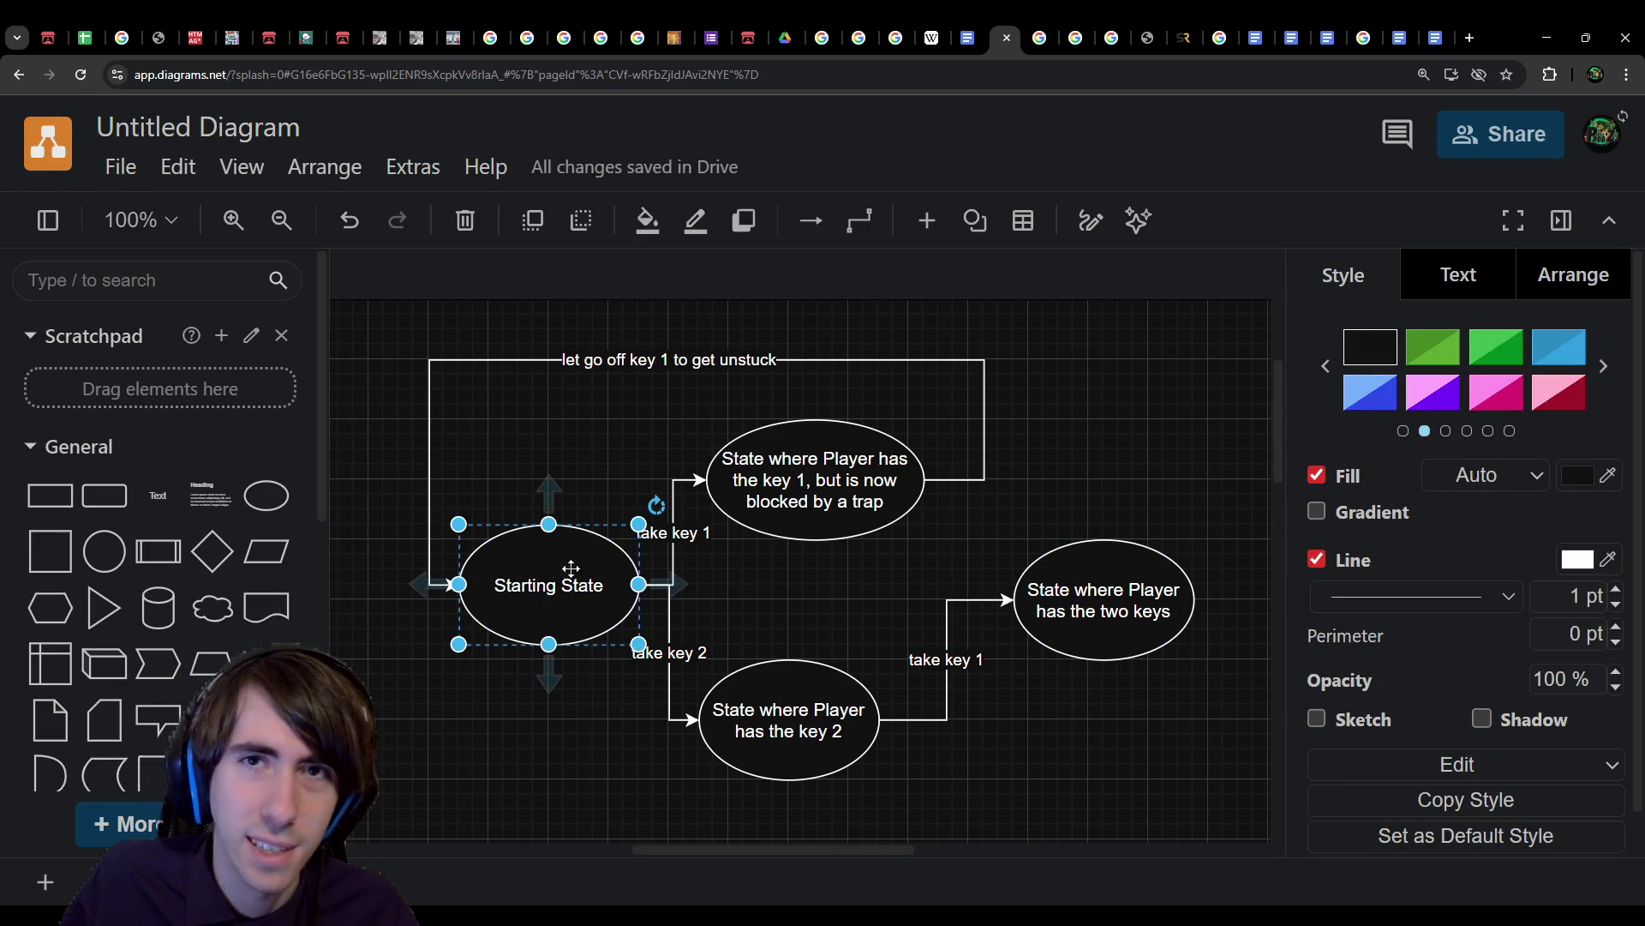
Step: Shrink the revised trap diagram in the Puzzles document to about half size
click(981, 28)
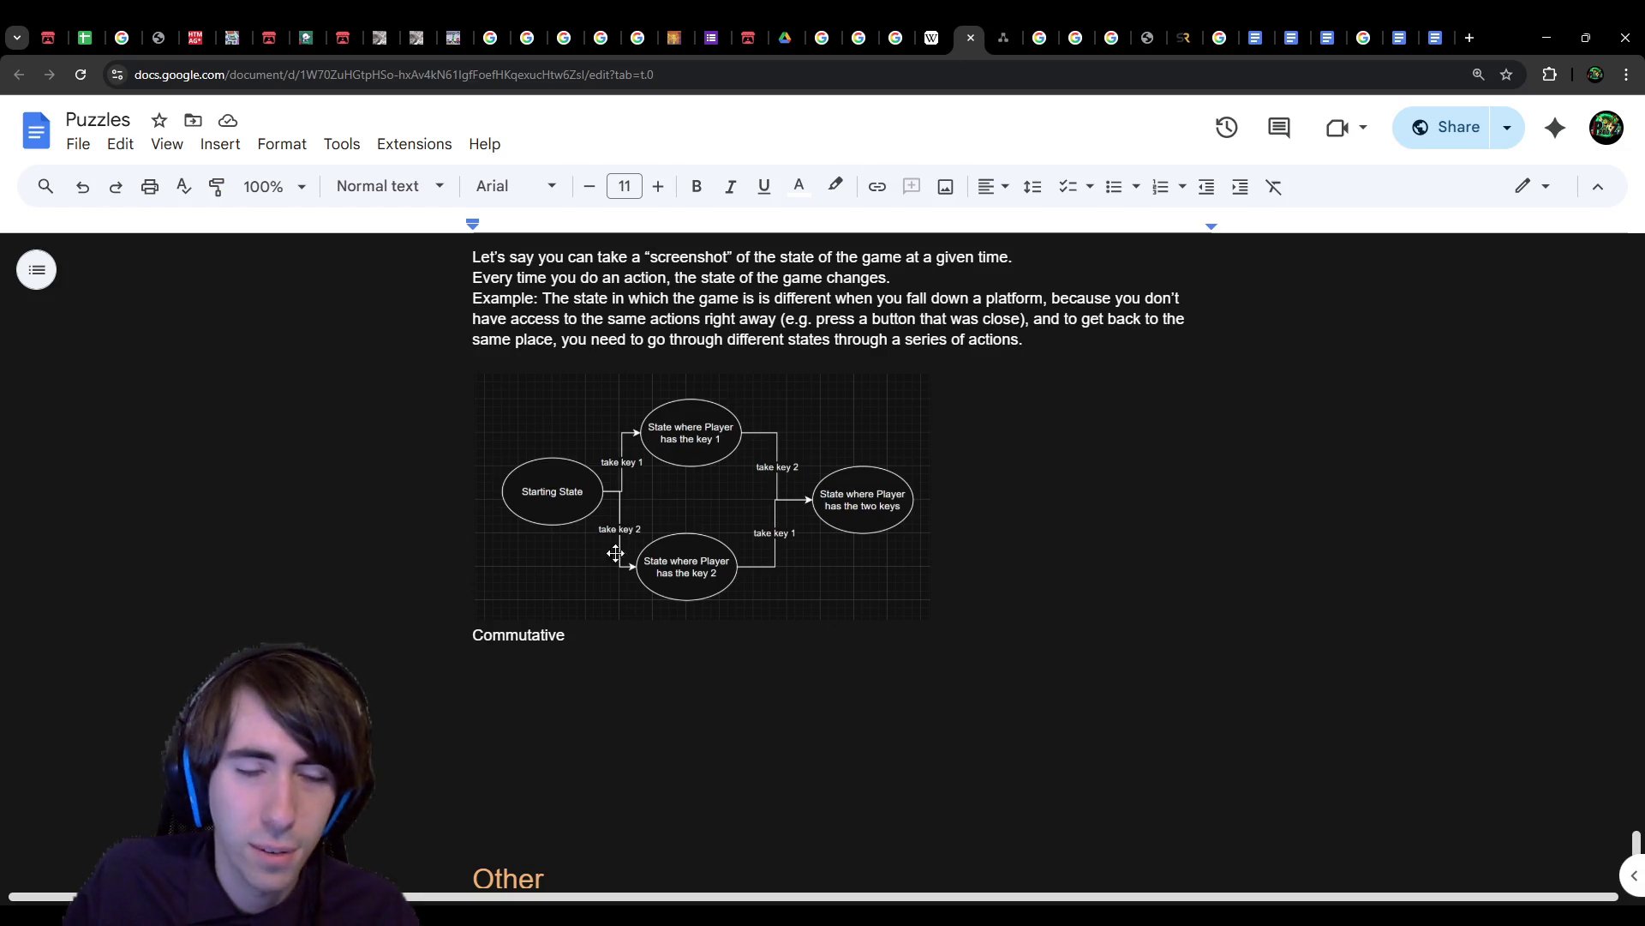
drag(1504, 840, 972, 494)
scroll(988, 617, up, 3)
scroll(990, 629, down, 1)
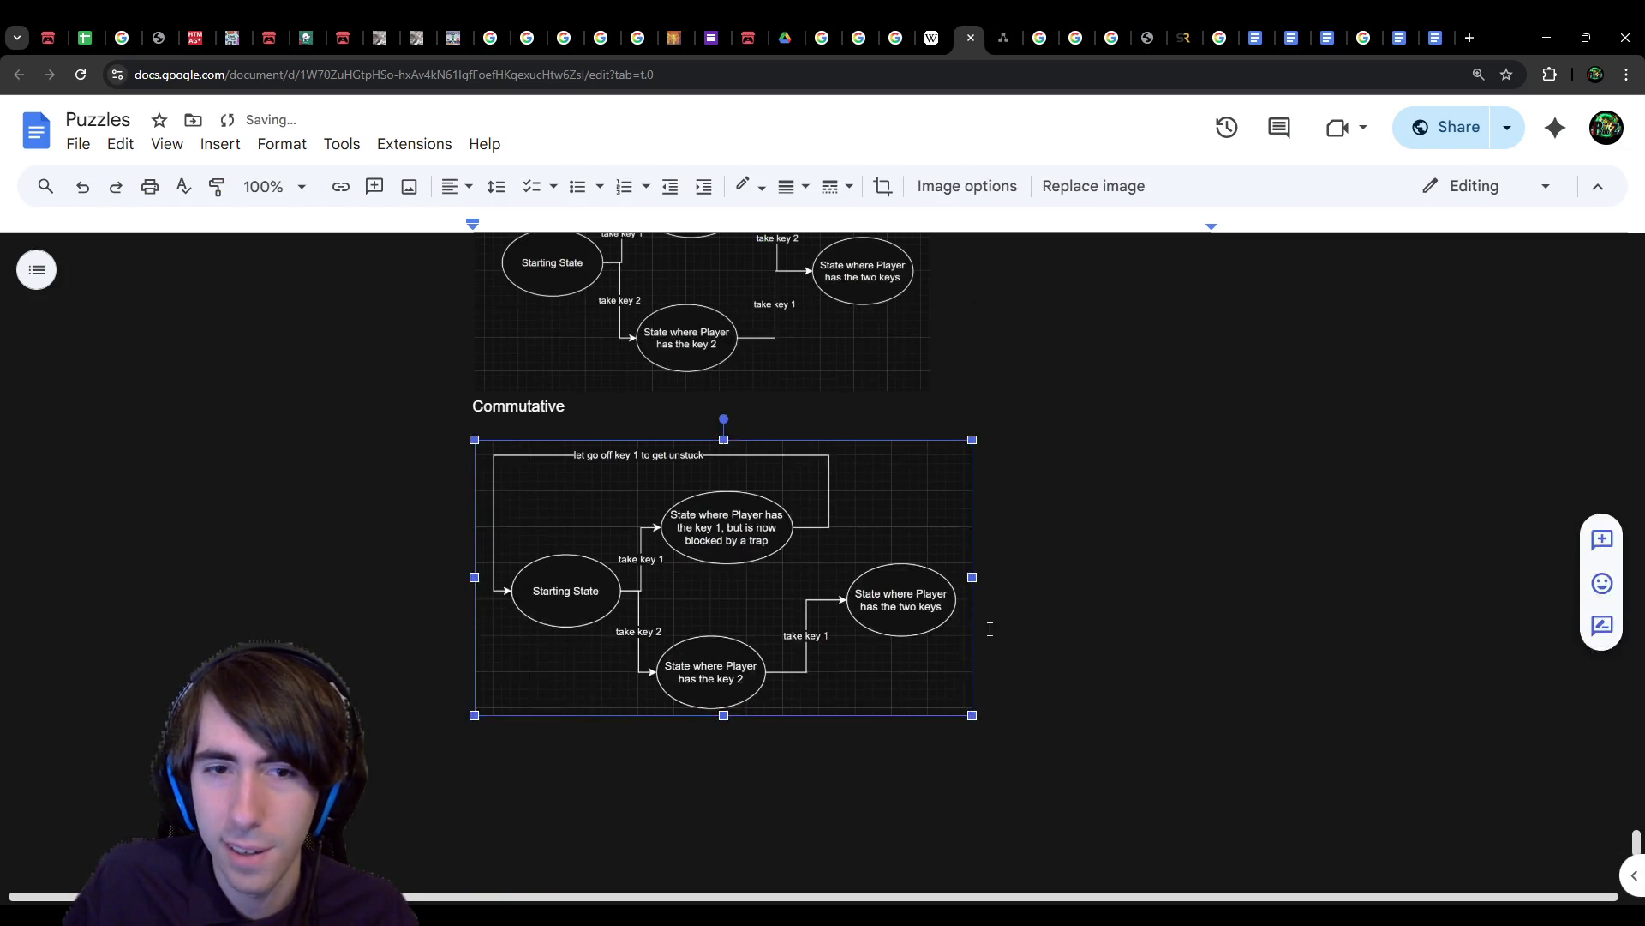
Step: Caption it 'Non commutative for the final result' on the line below
click(990, 629)
text(Non commutative )
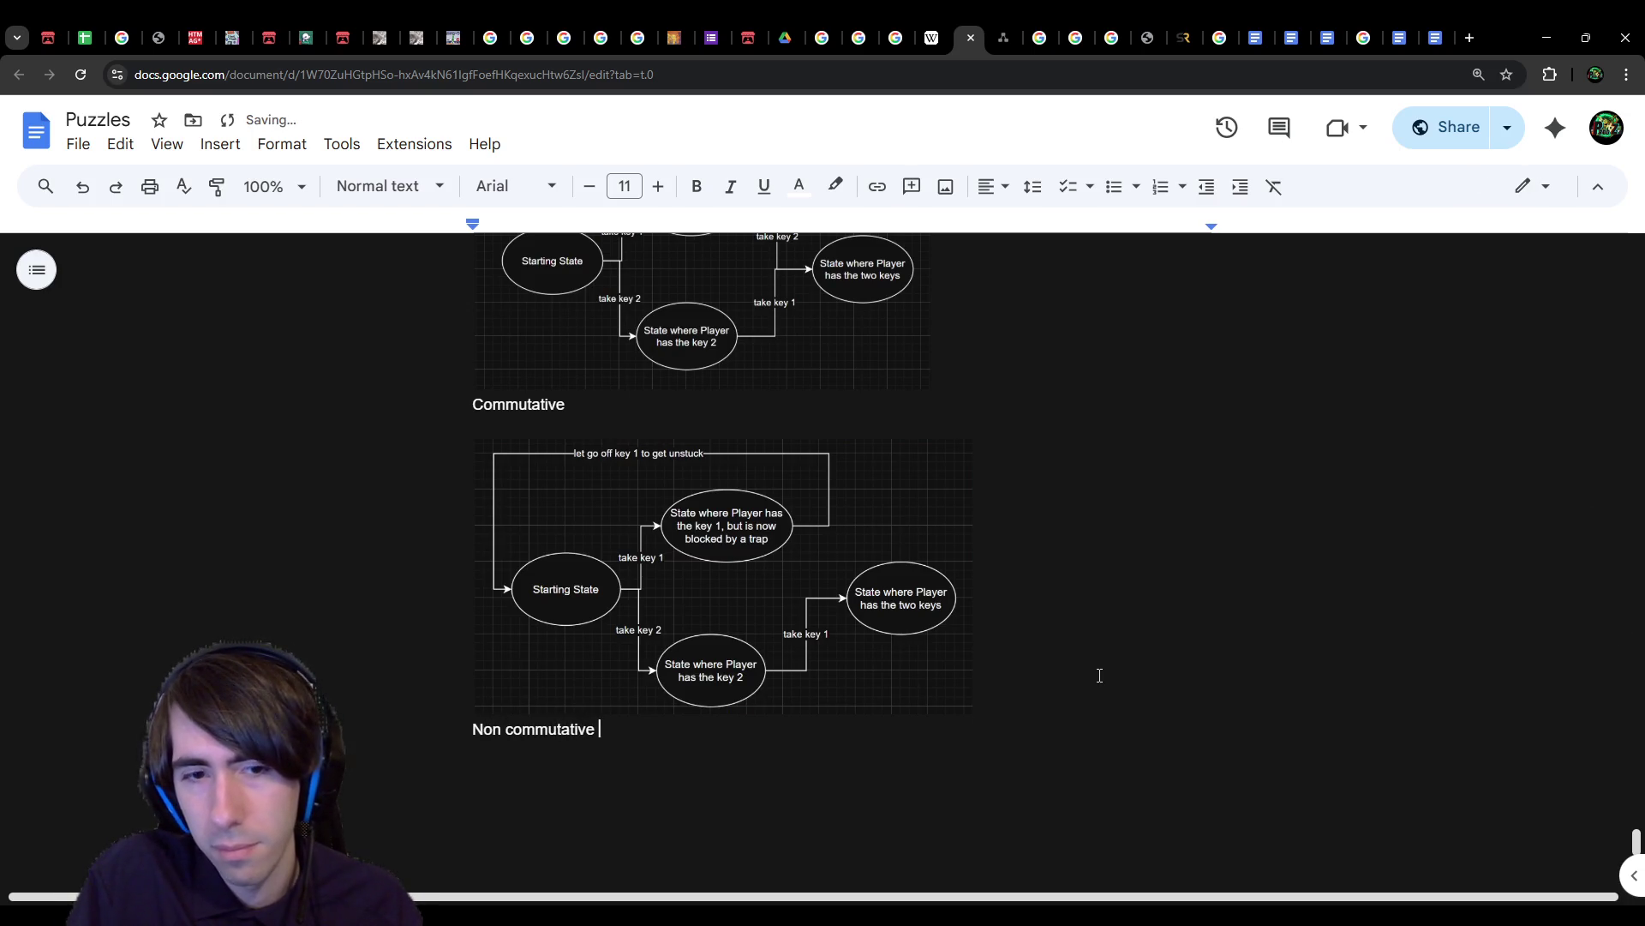
text(for the final result)
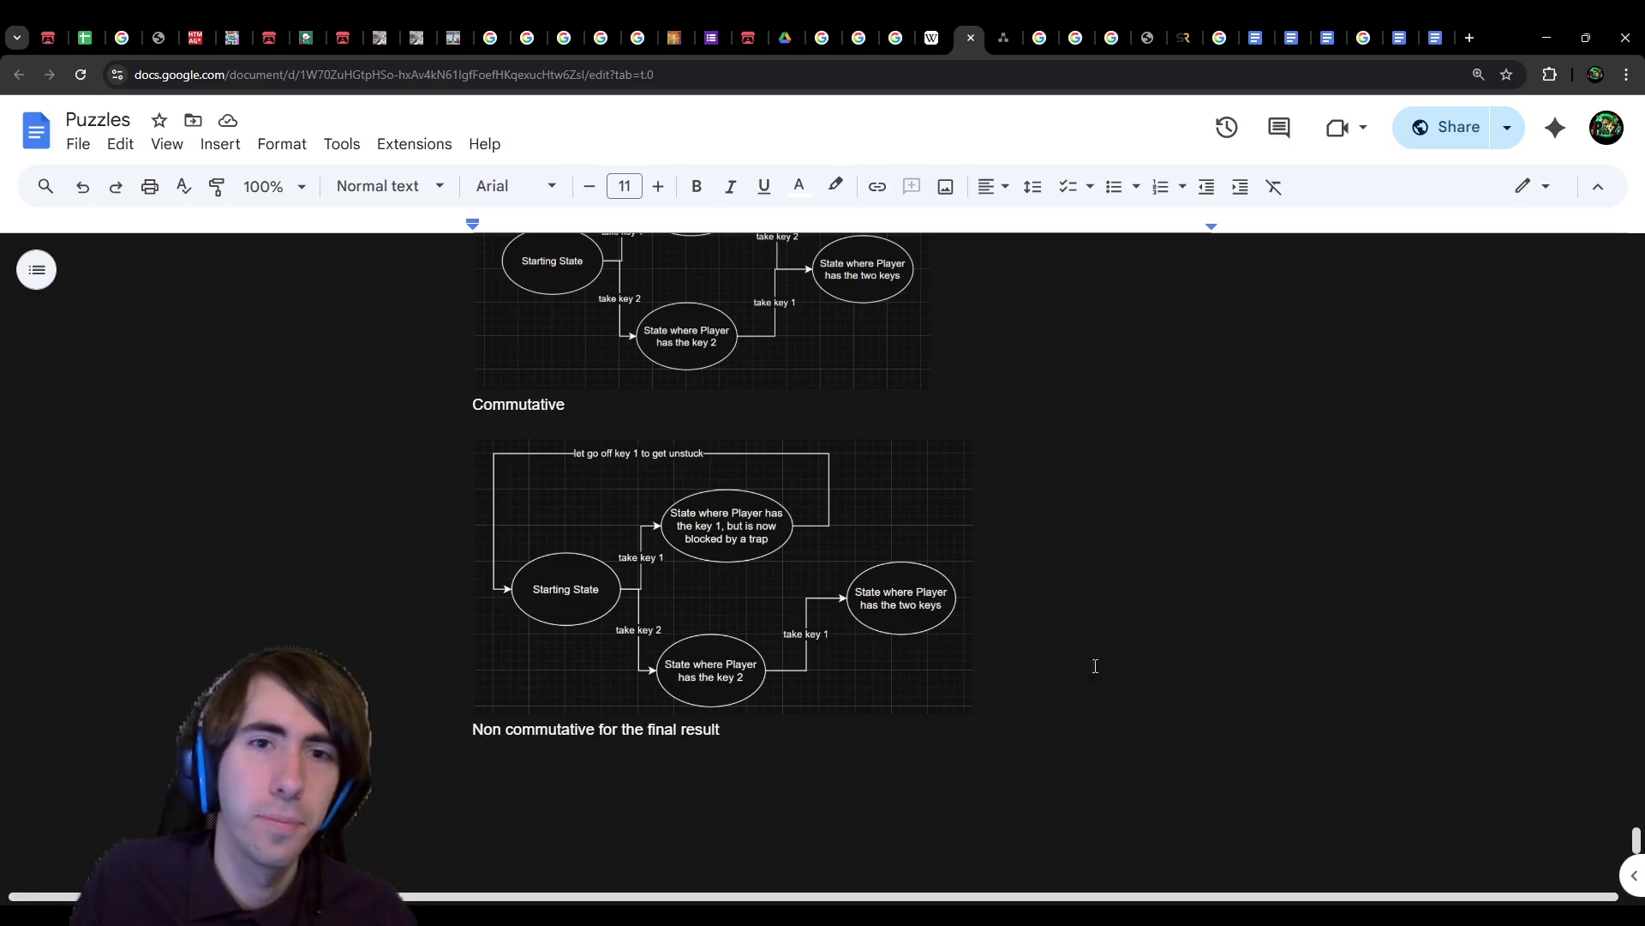
scroll(1122, 643, up, 6)
scroll(1150, 617, down, 5)
scroll(1151, 623, down, 1)
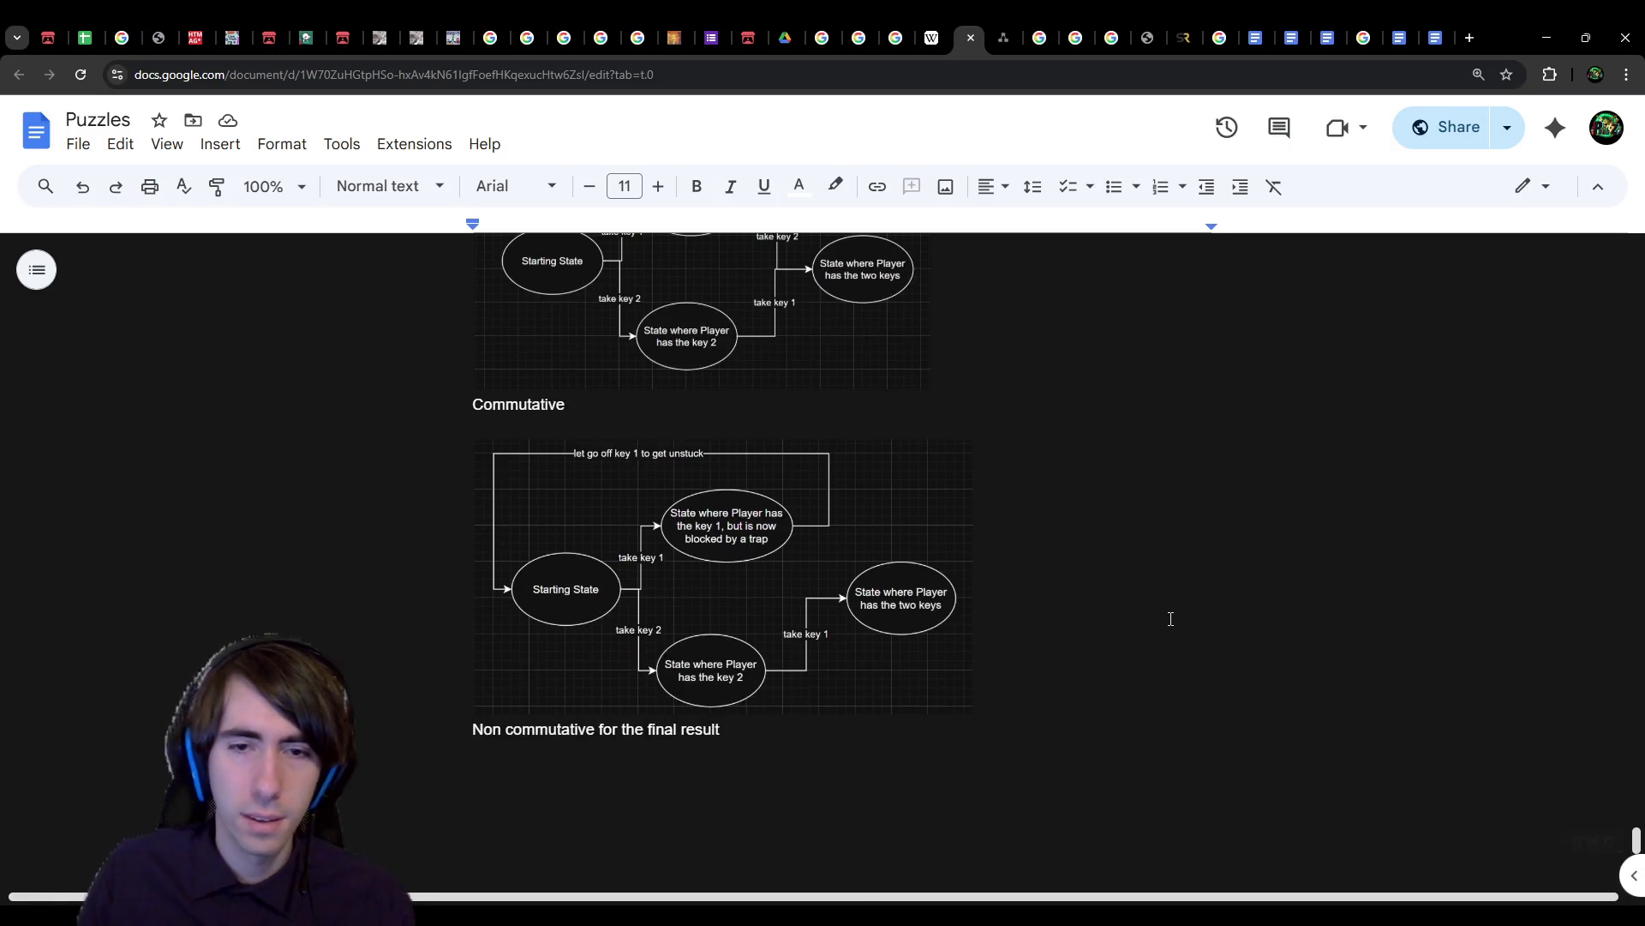
Step: Write 'The problem comes down to a graph problem.' and begin a line on the fewest outcomes leading to the solution
text(The problem comes down to )
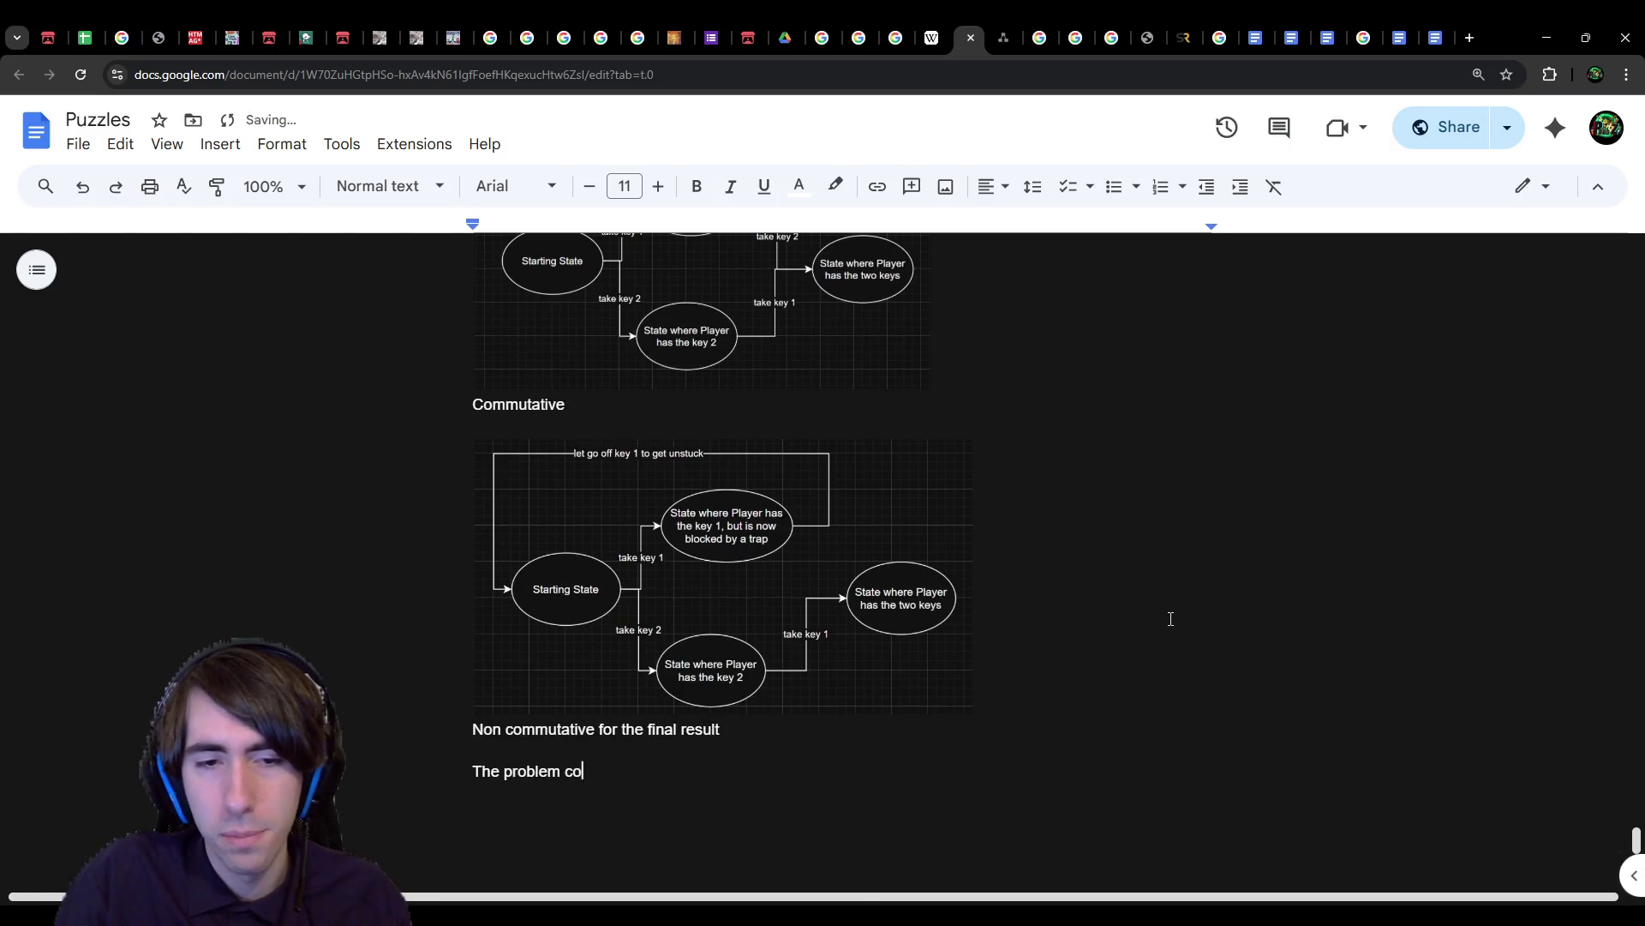
text(a grap)
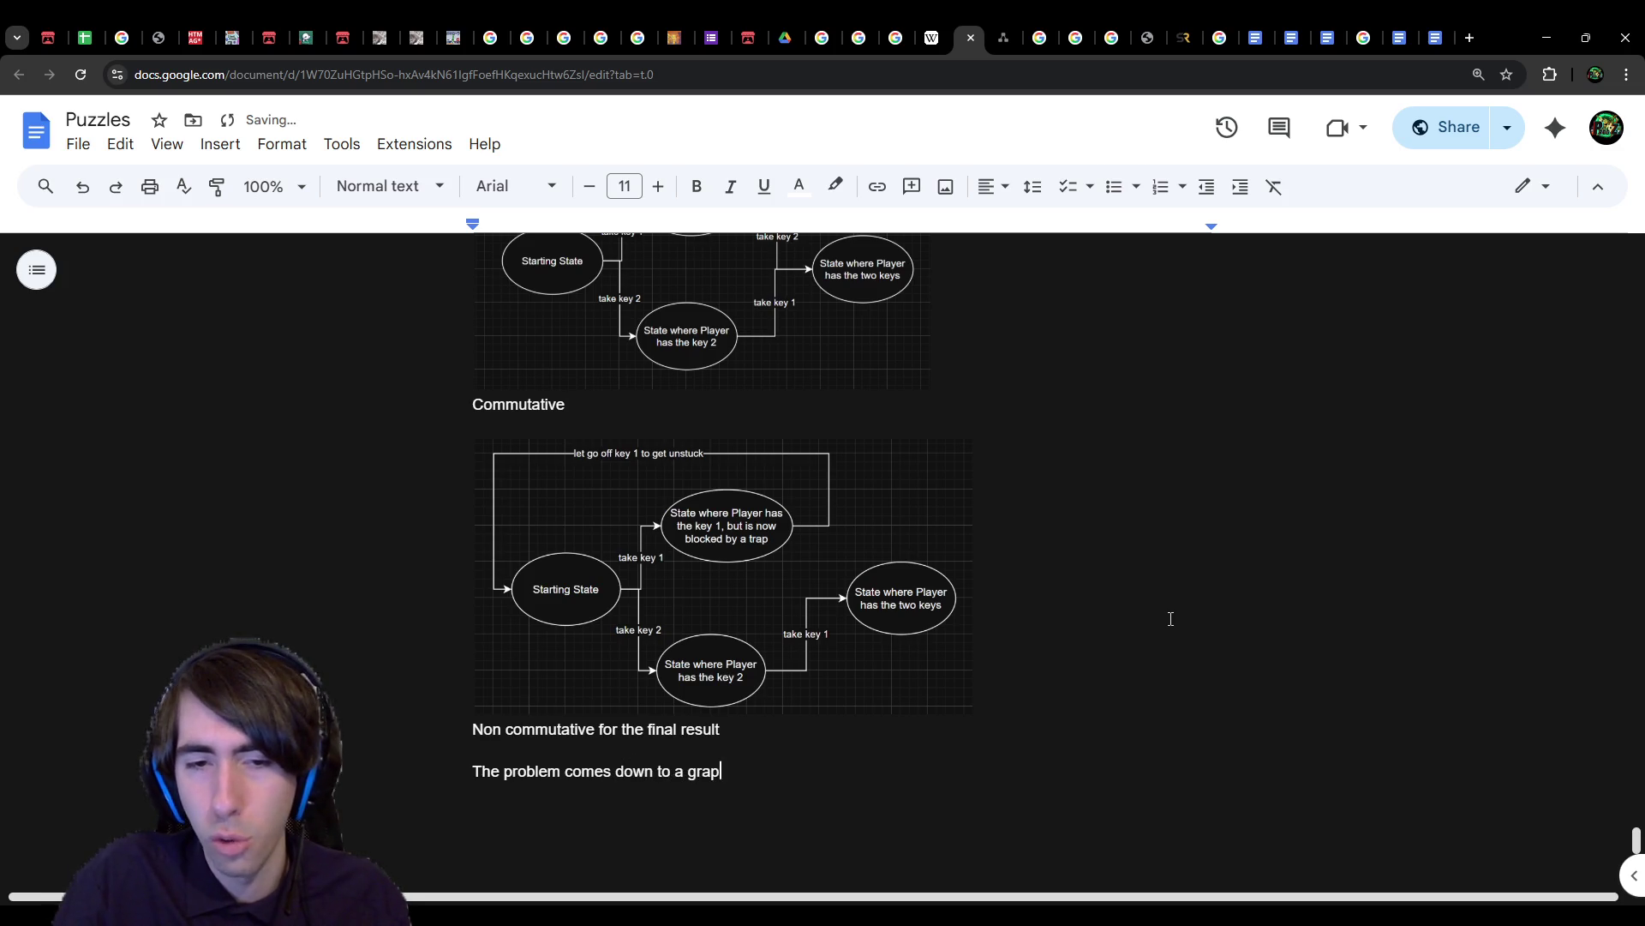
text(h problem.)
key(Return)
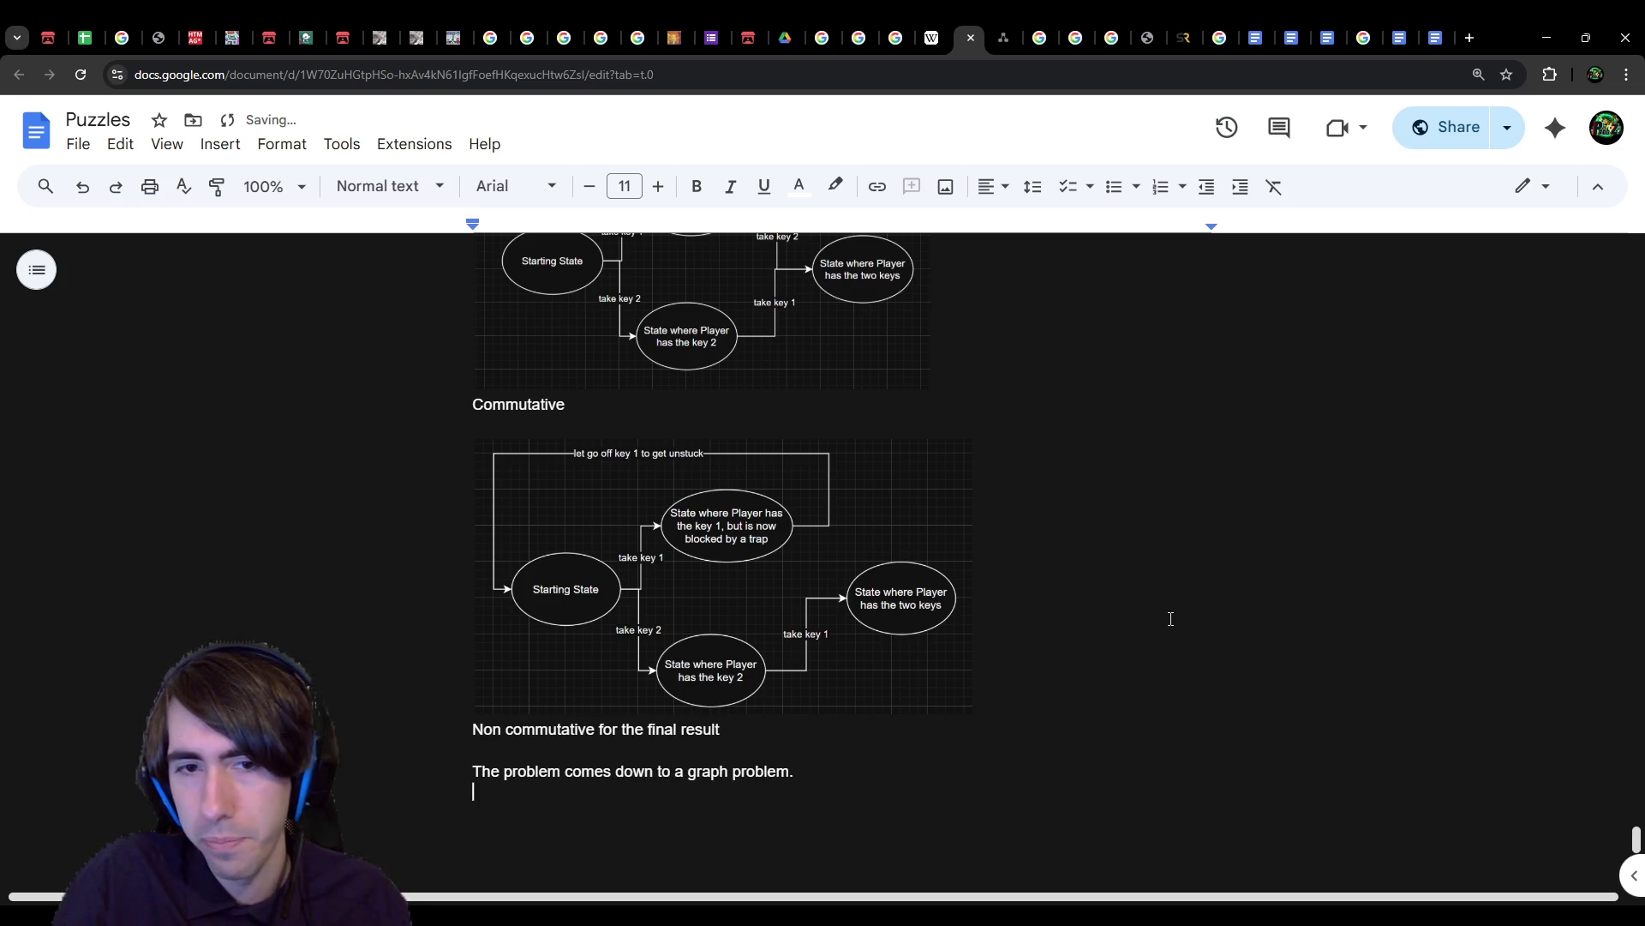
text(The fes)
key(BackSpace)
key(BackSpace)
text(west outcomes)
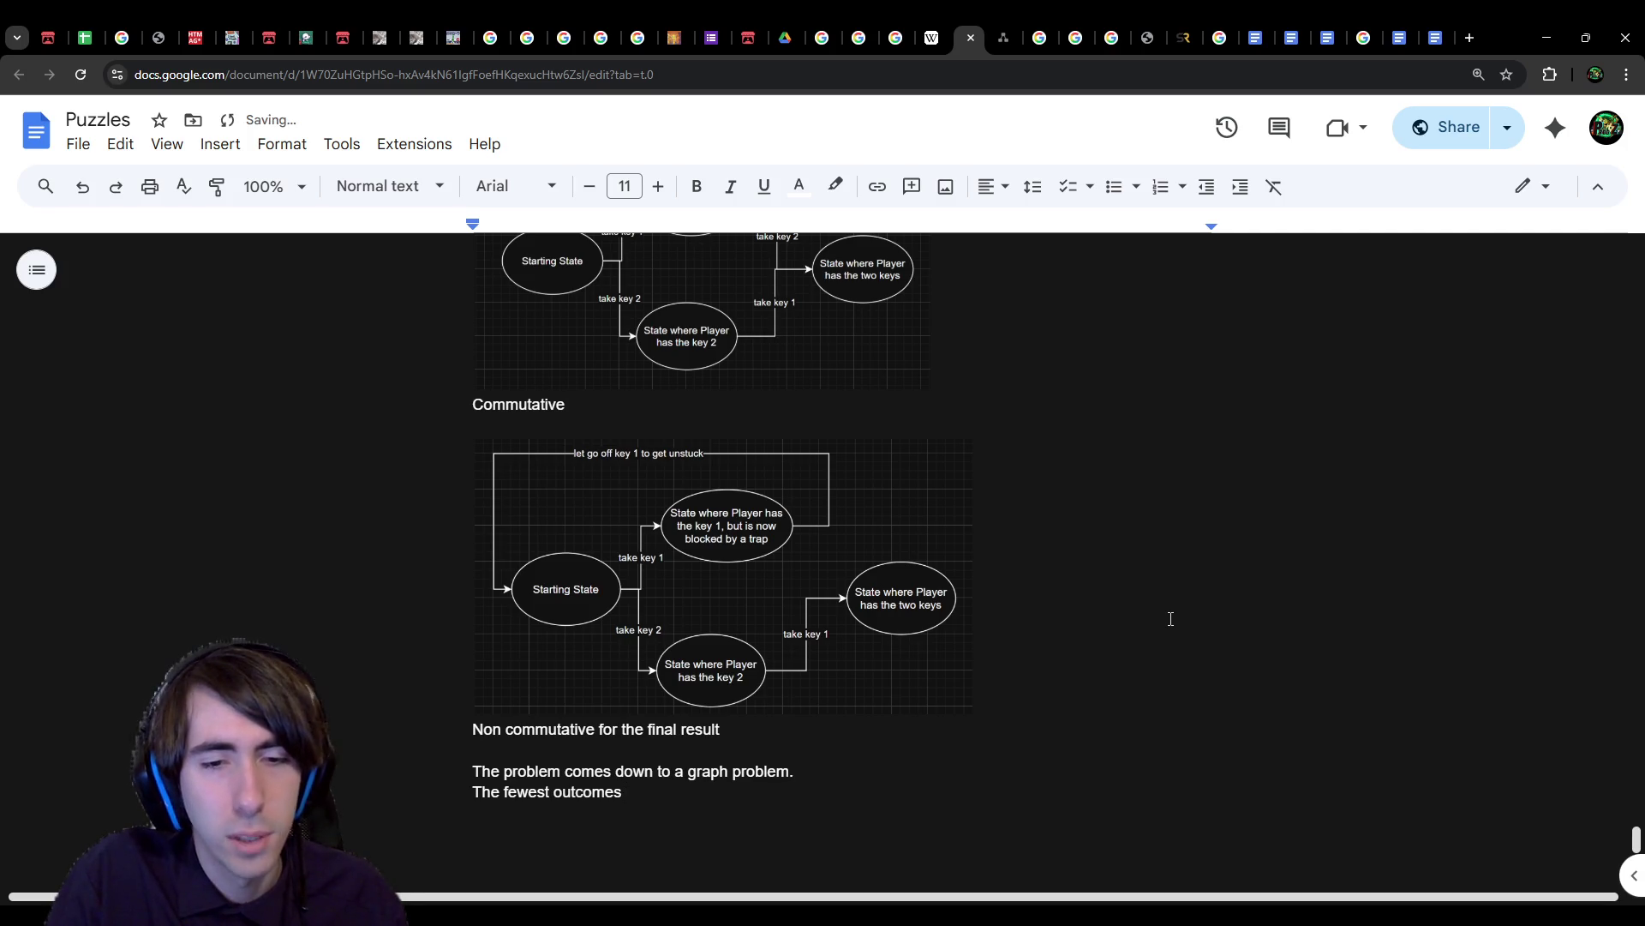
text( eading t)
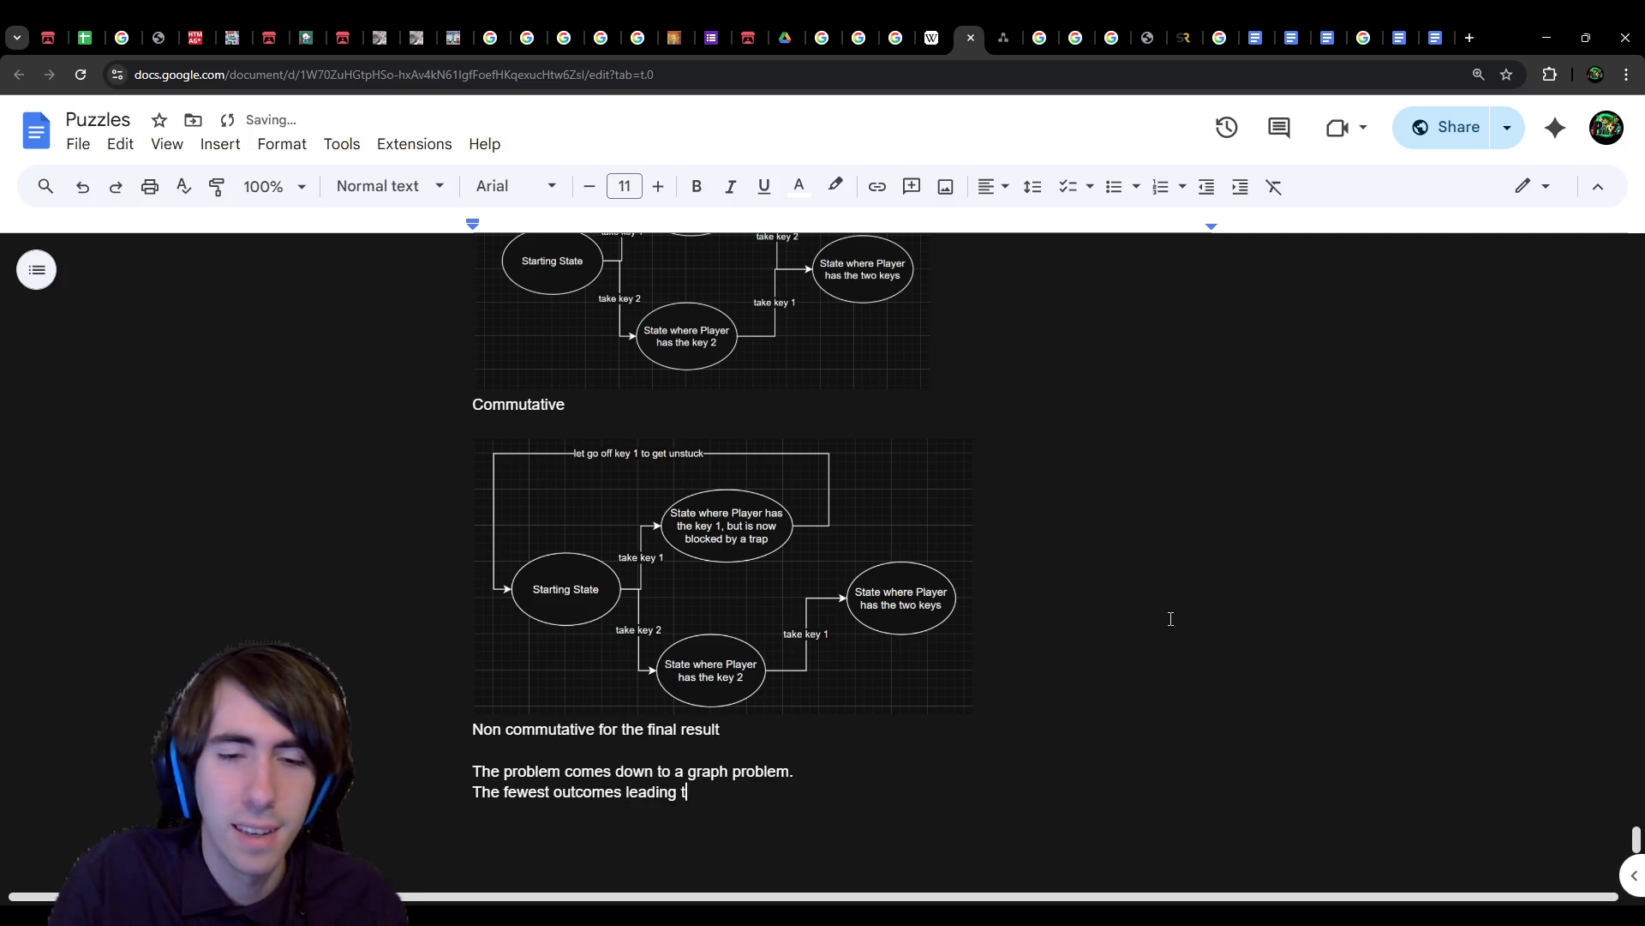
text(o tholution)
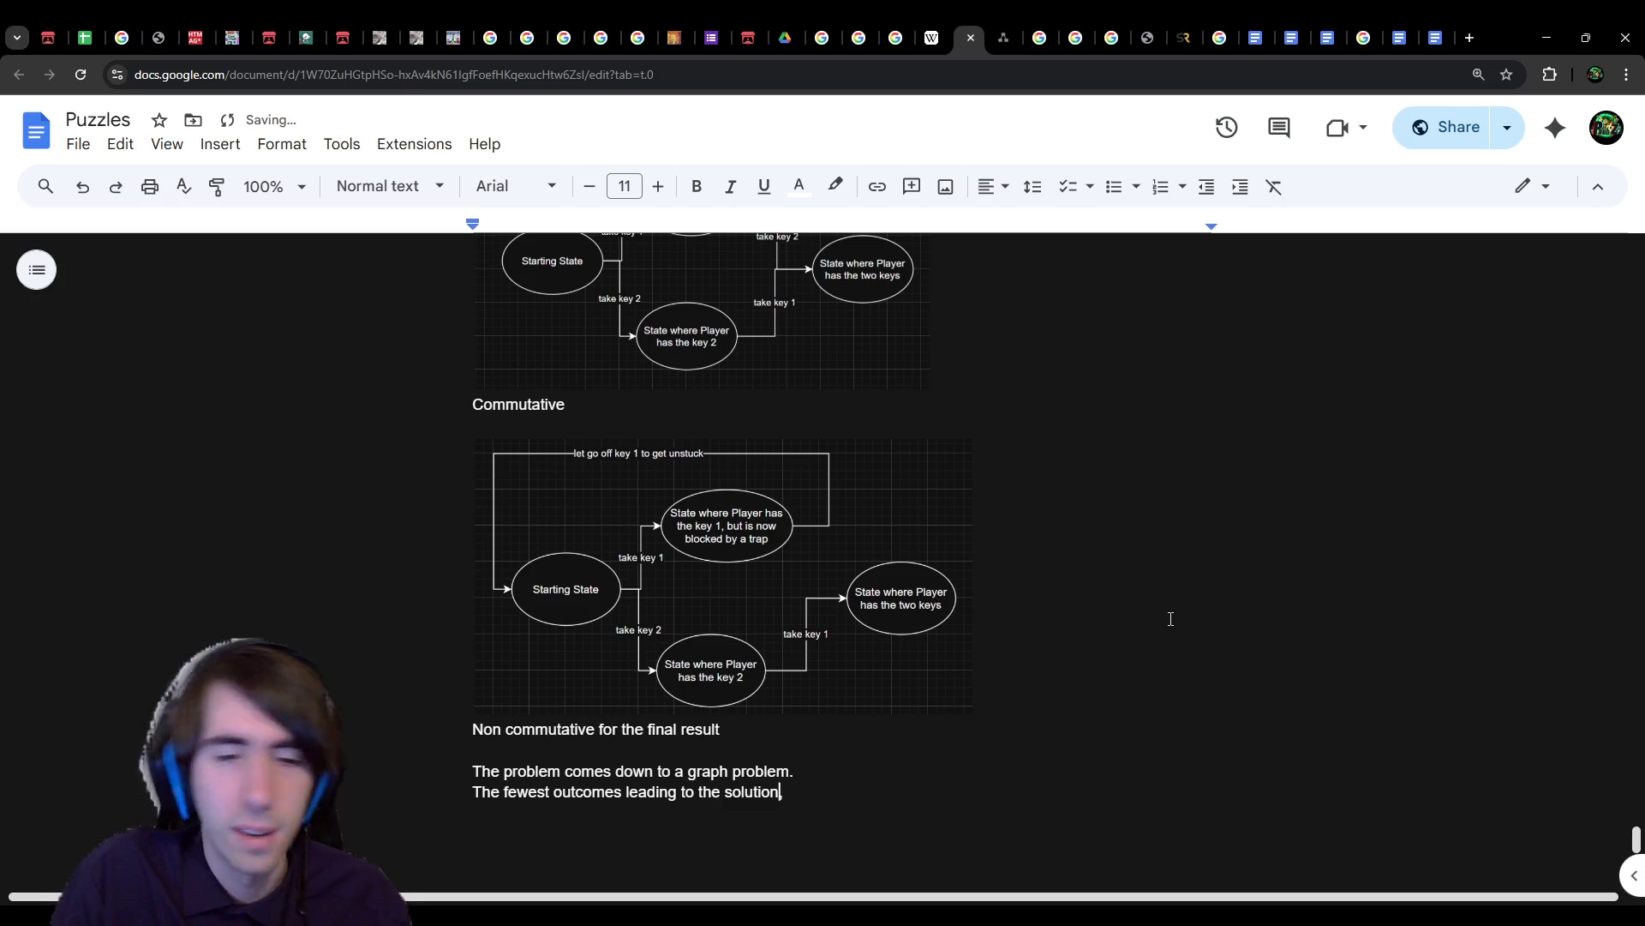
text(the)
key(ctrl+Right)
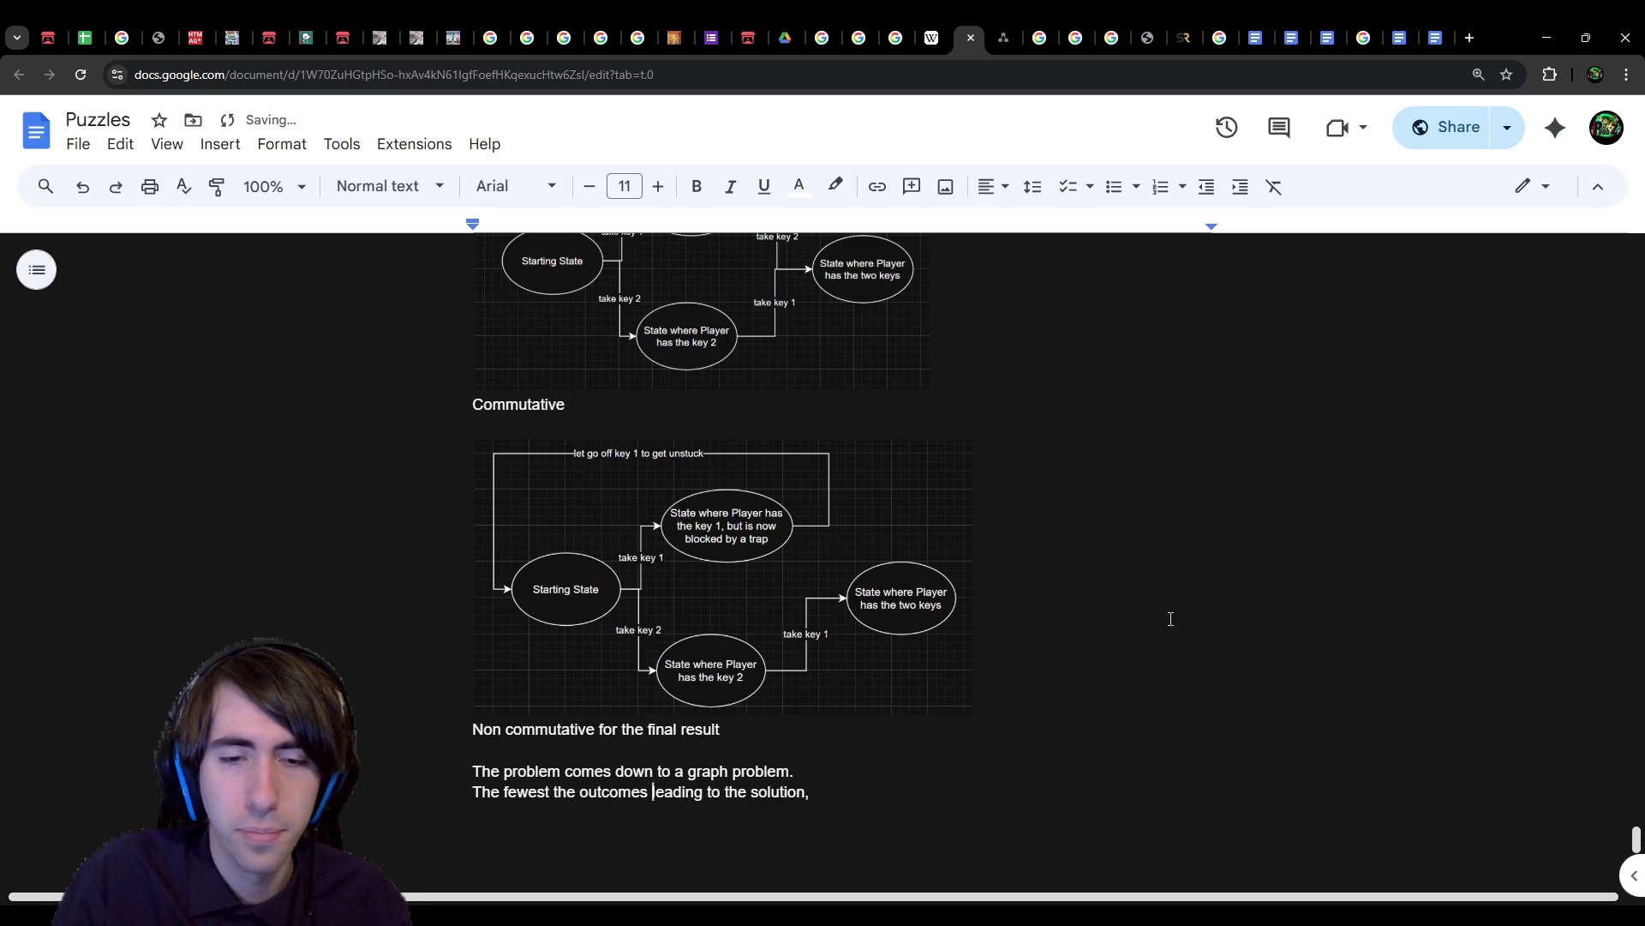
text(are)
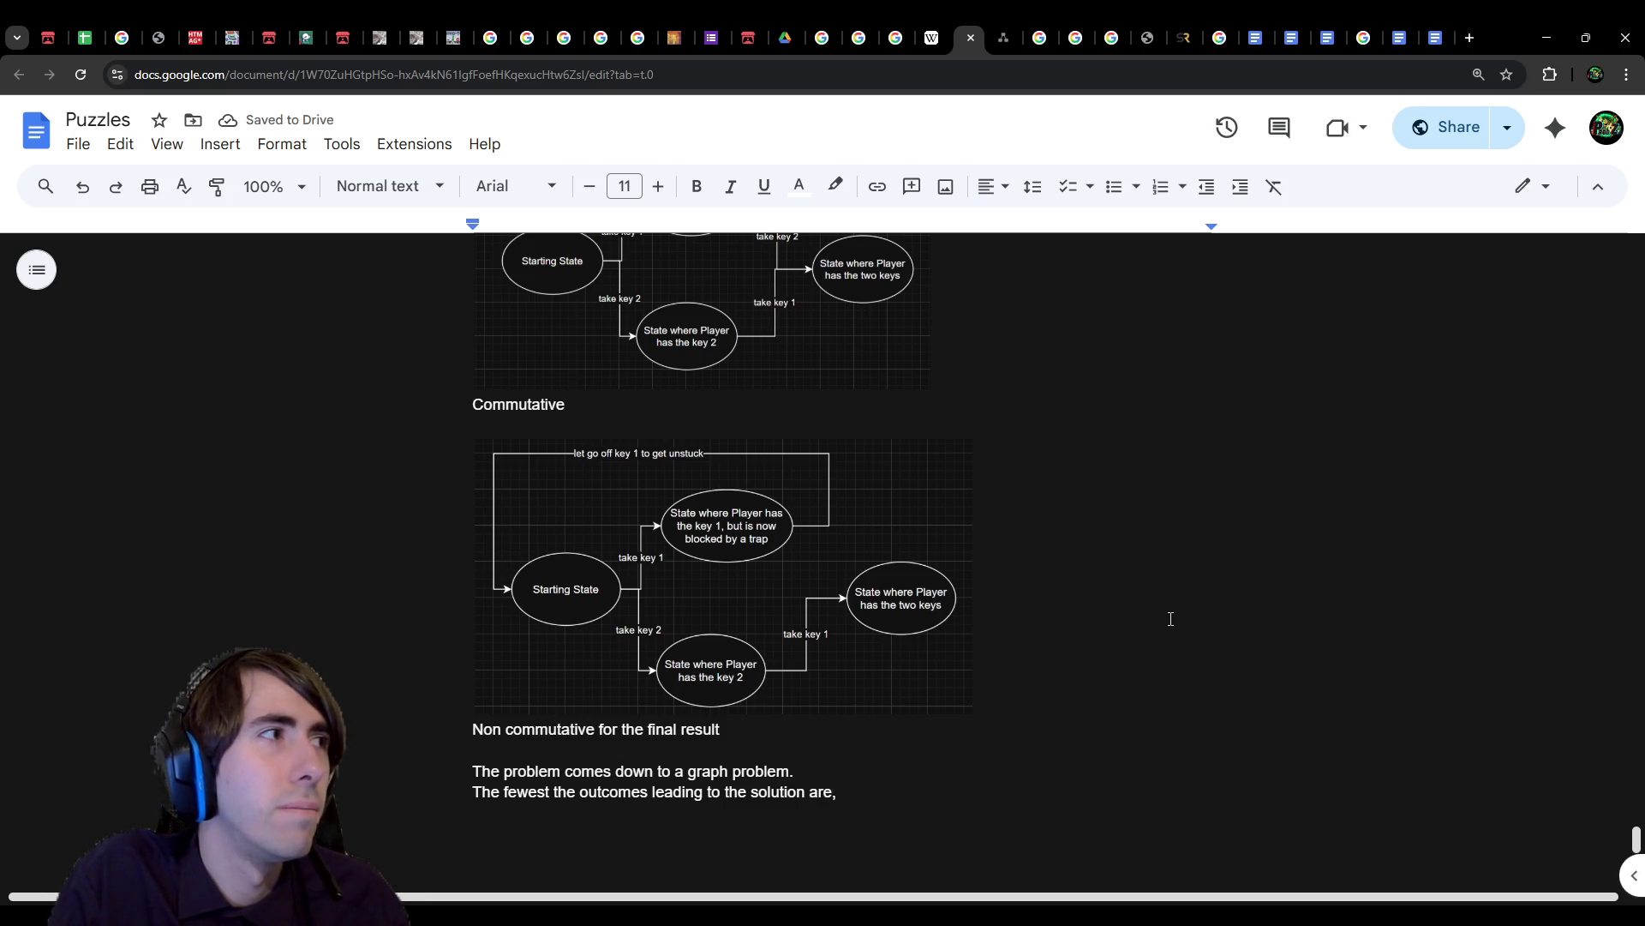
key(ctrl+shift+Left)
key(ctrl+shift+Left)
key(ctrl+shift+Left)
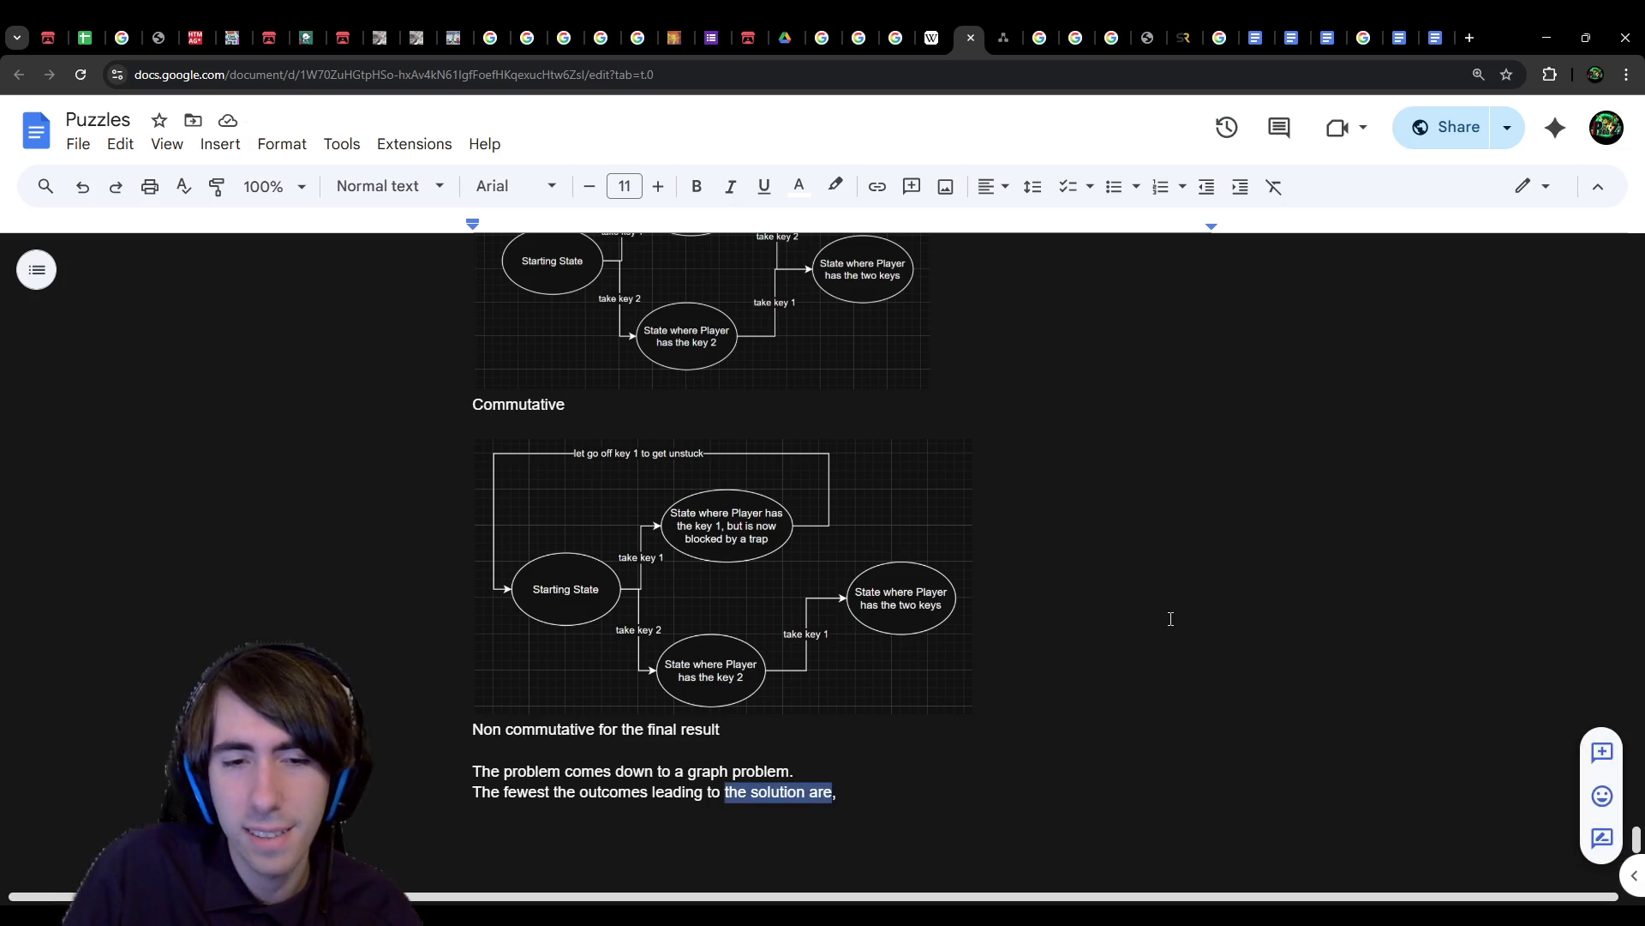
Step: Rework the draft line about looping paths into 'The longest the solution'
text(ghi)
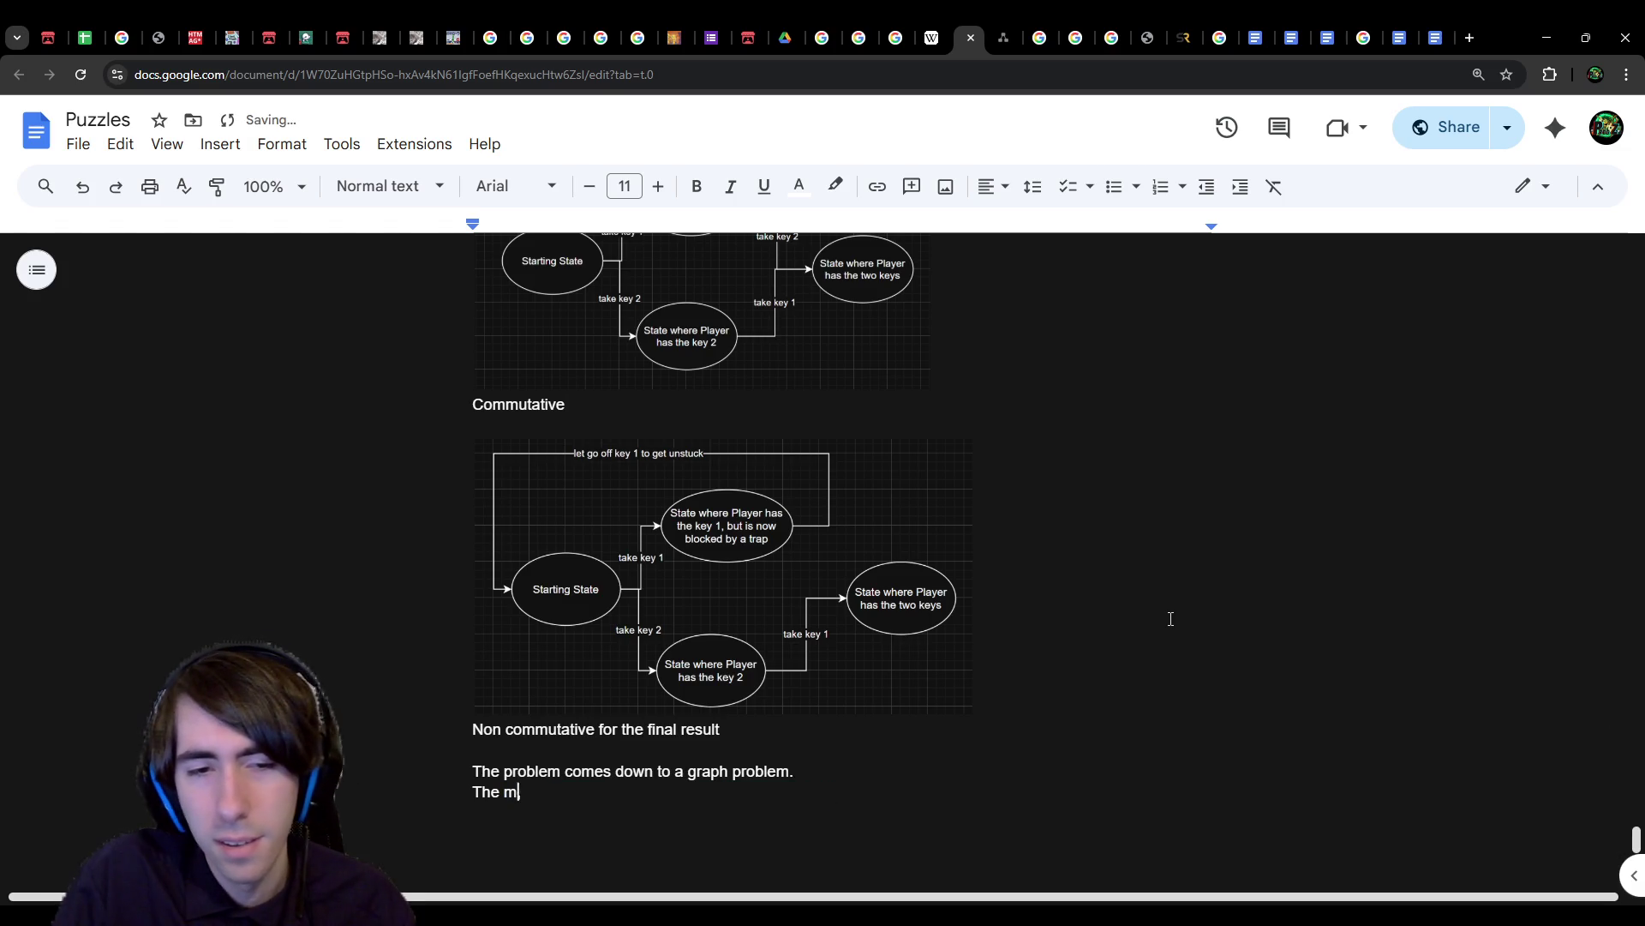
key(BackSpace)
text(highest the paths)
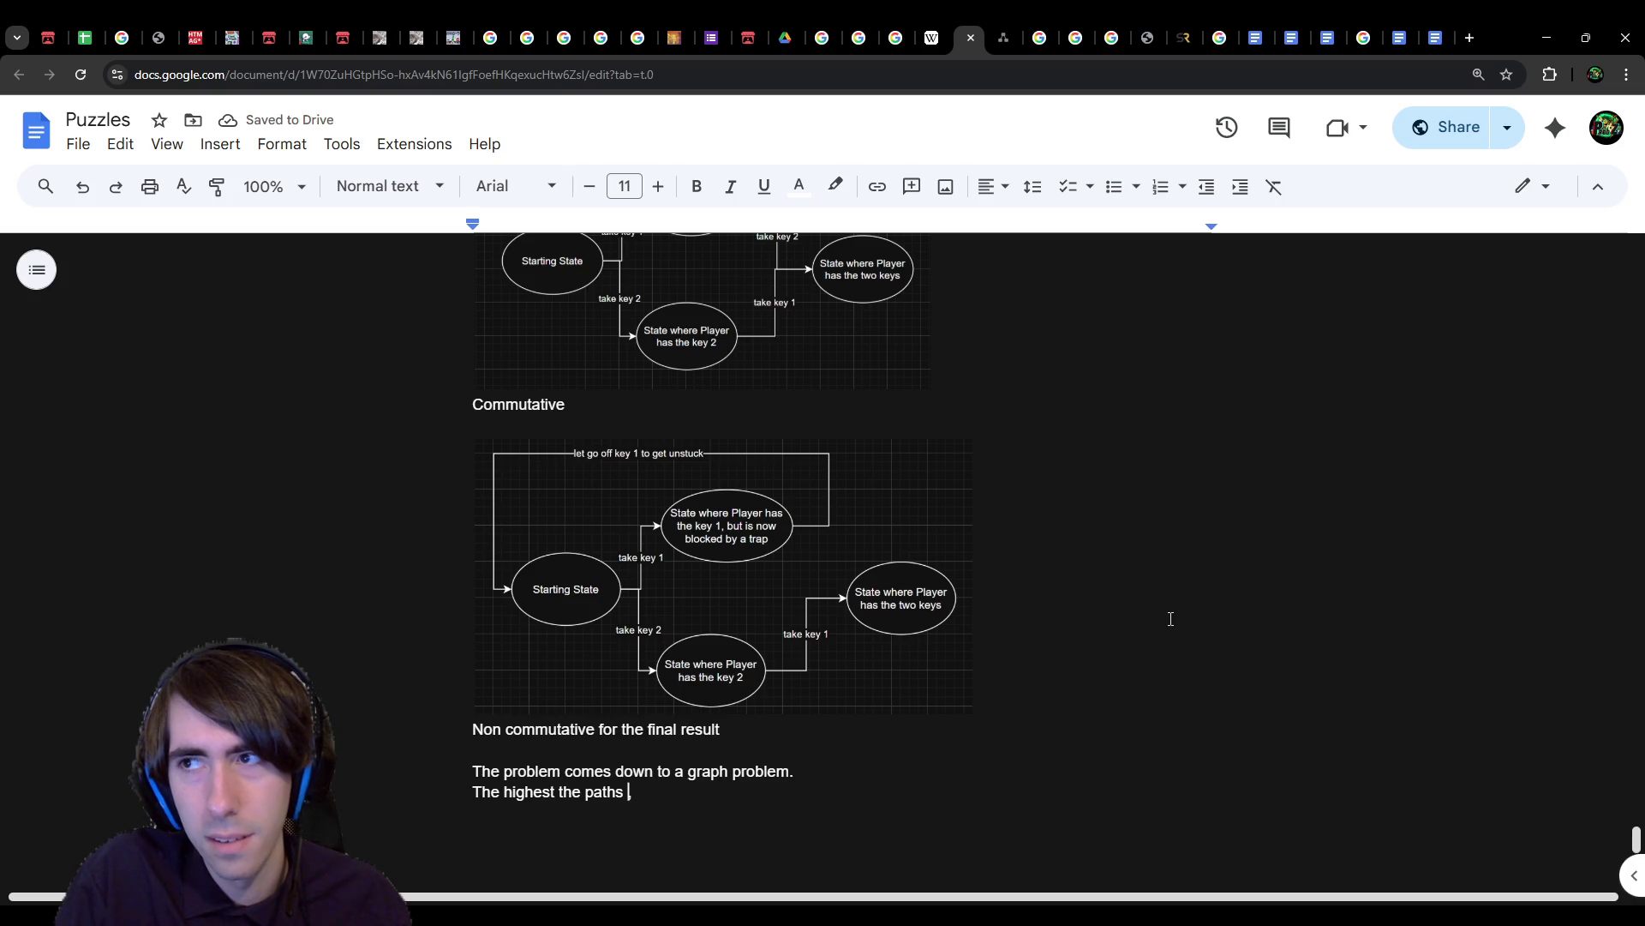
text(lo)
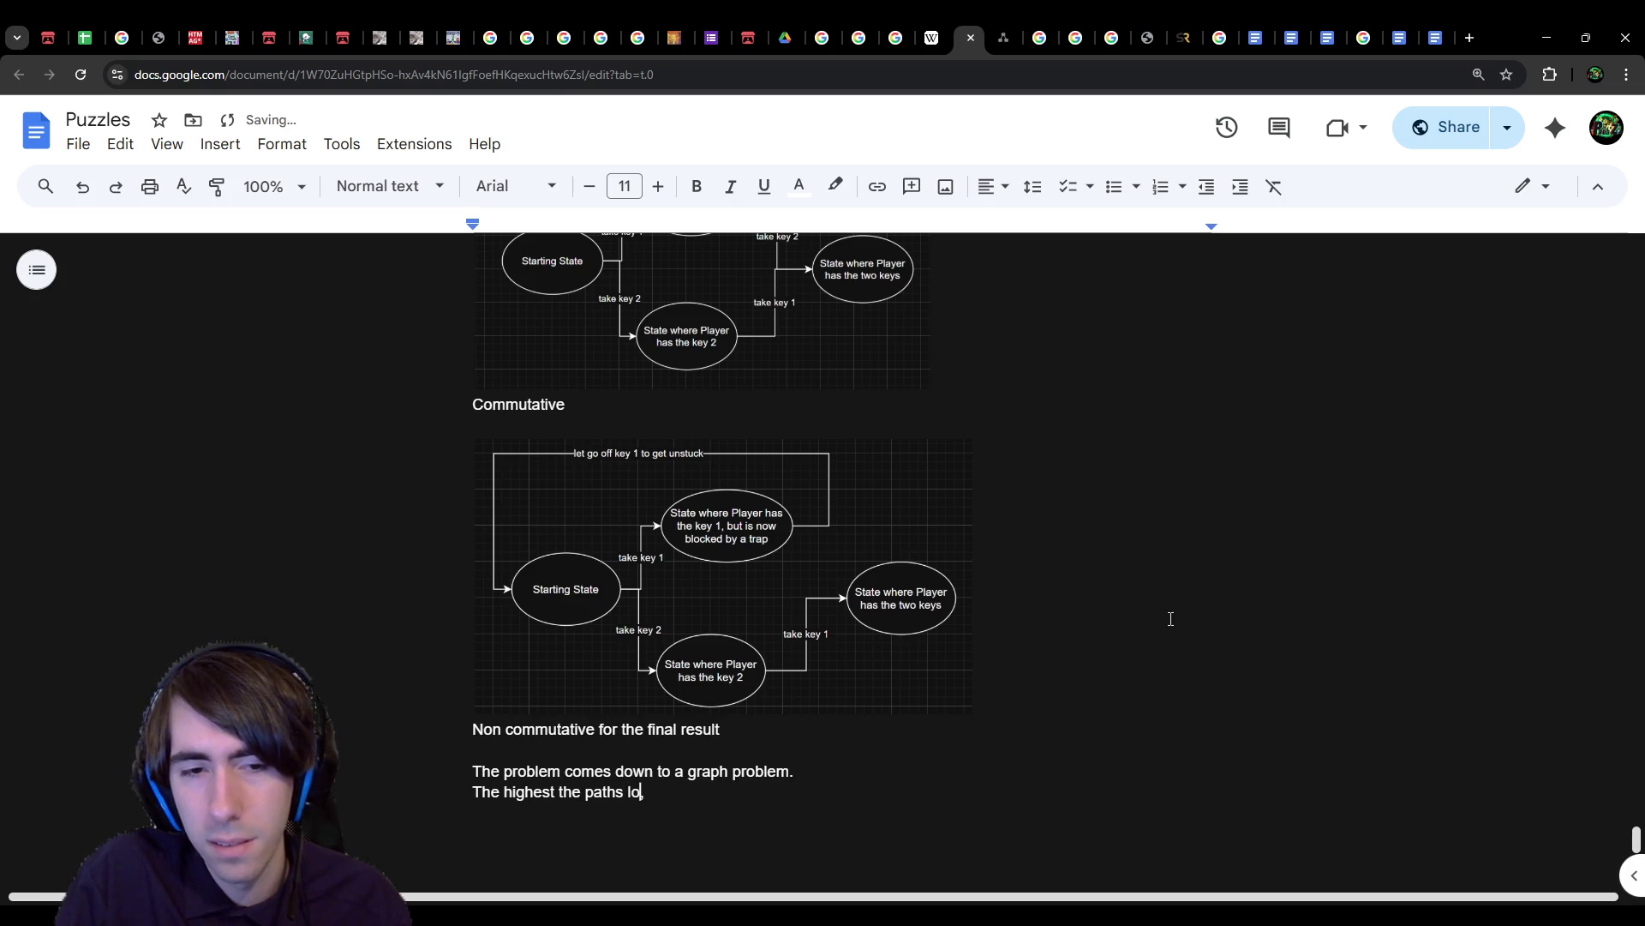
text(oping are )
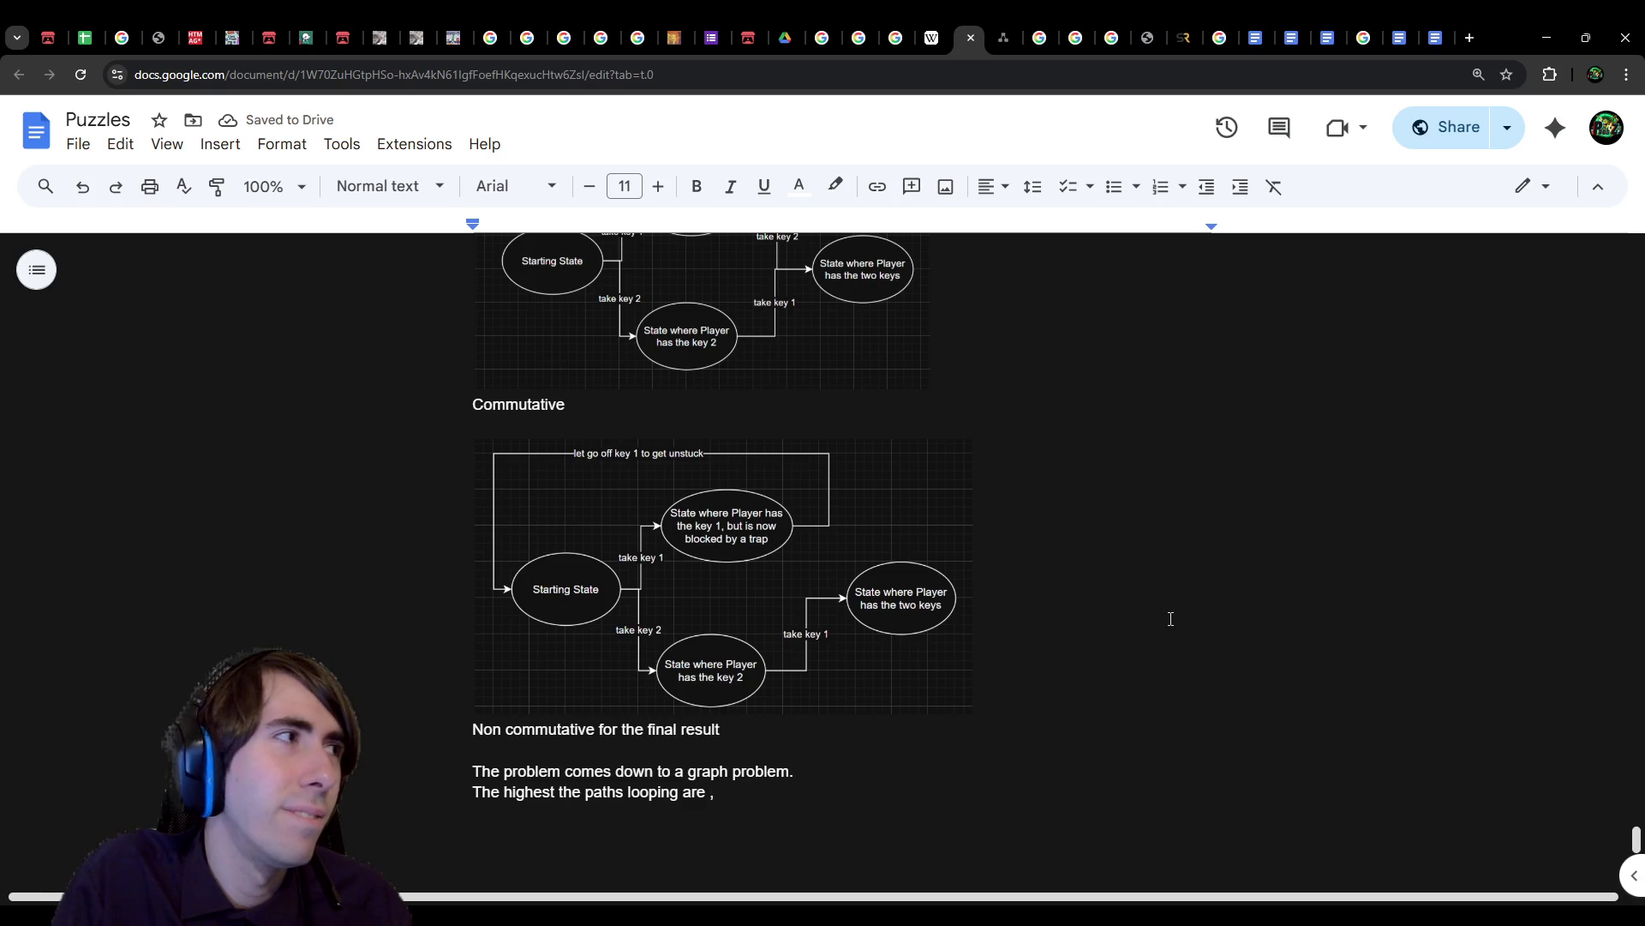
text(,)
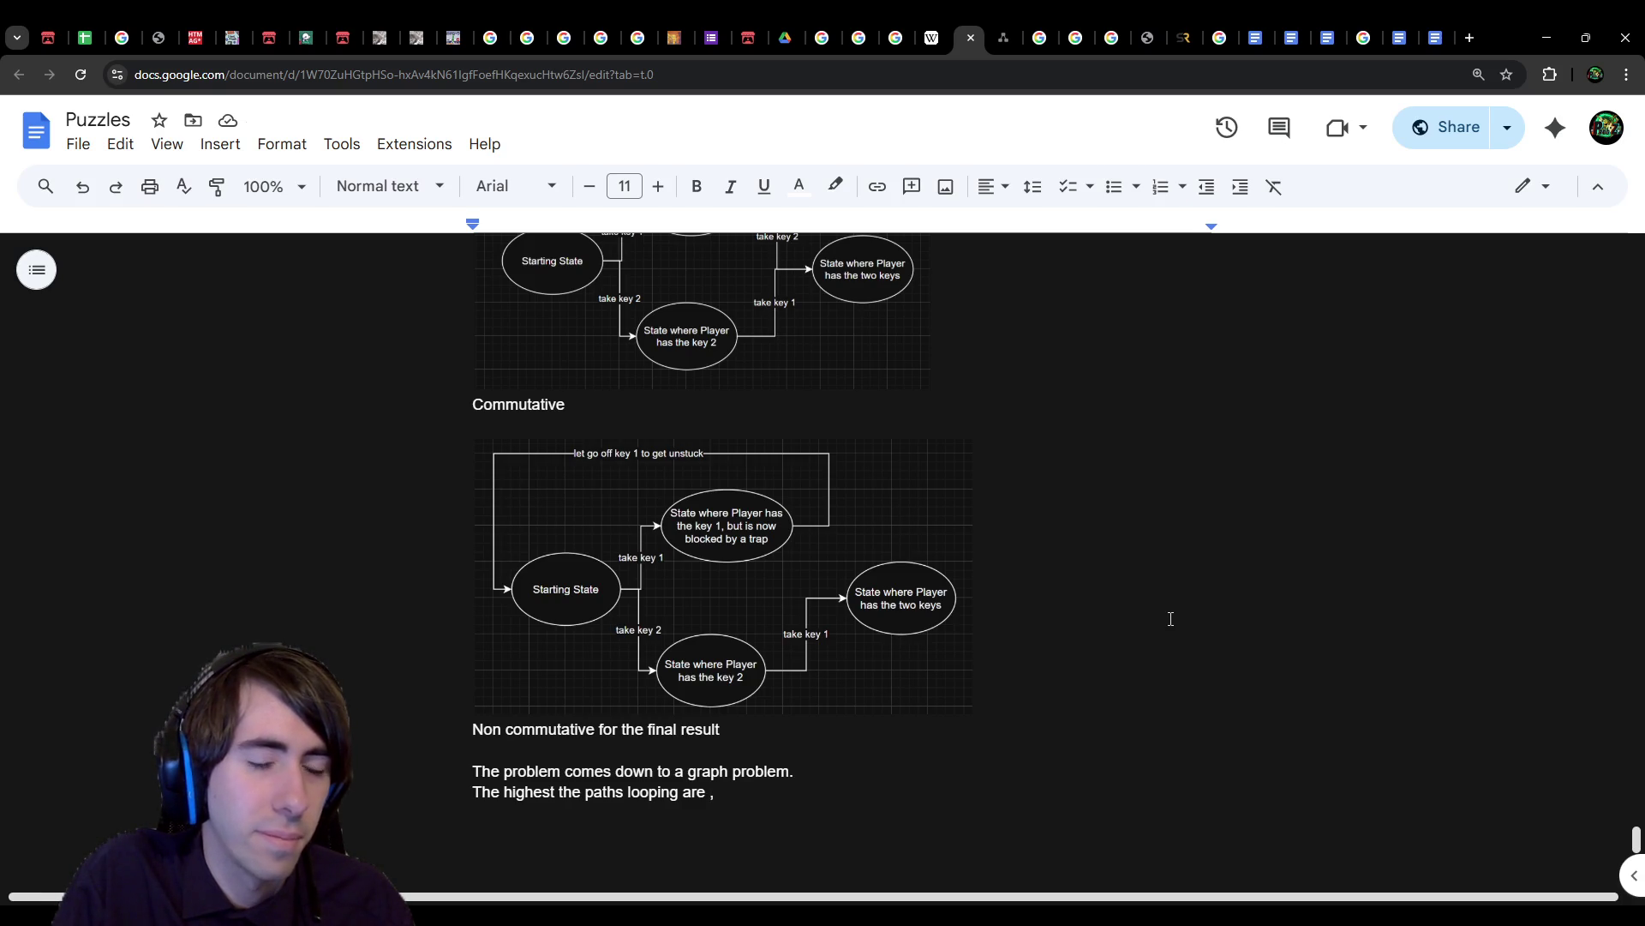
key(BackSpace)
key(BackSpace)
key(BackSpace)
text(or)
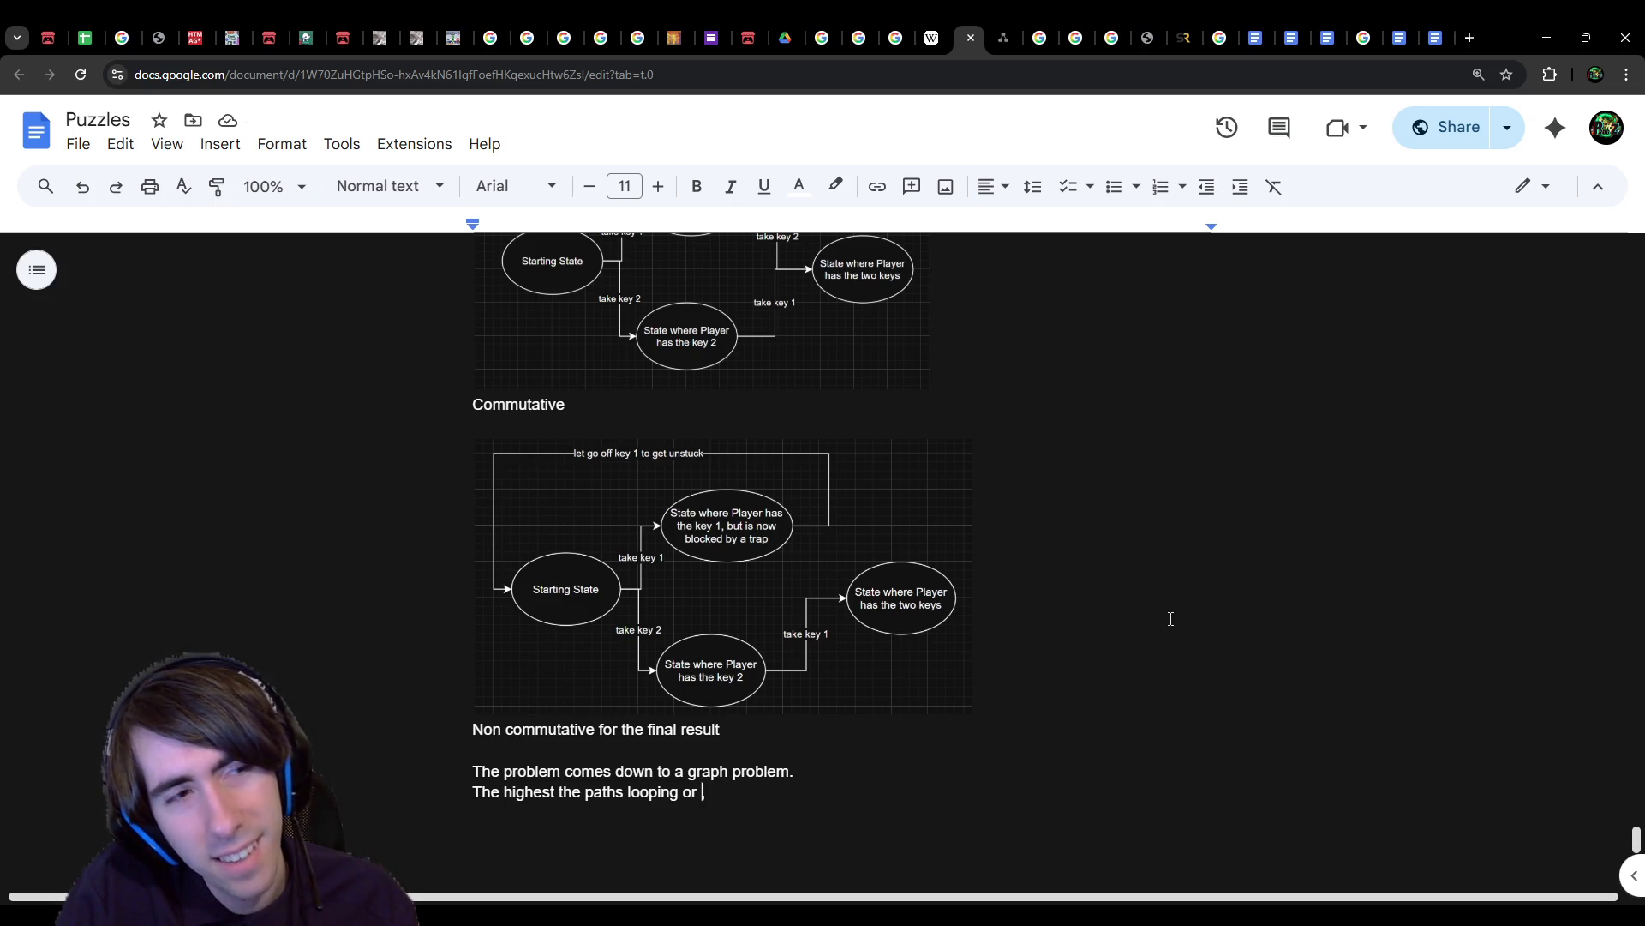
key(ctrl+BackSpace)
key(ctrl+BackSpace)
key(ctrl+BackSpace)
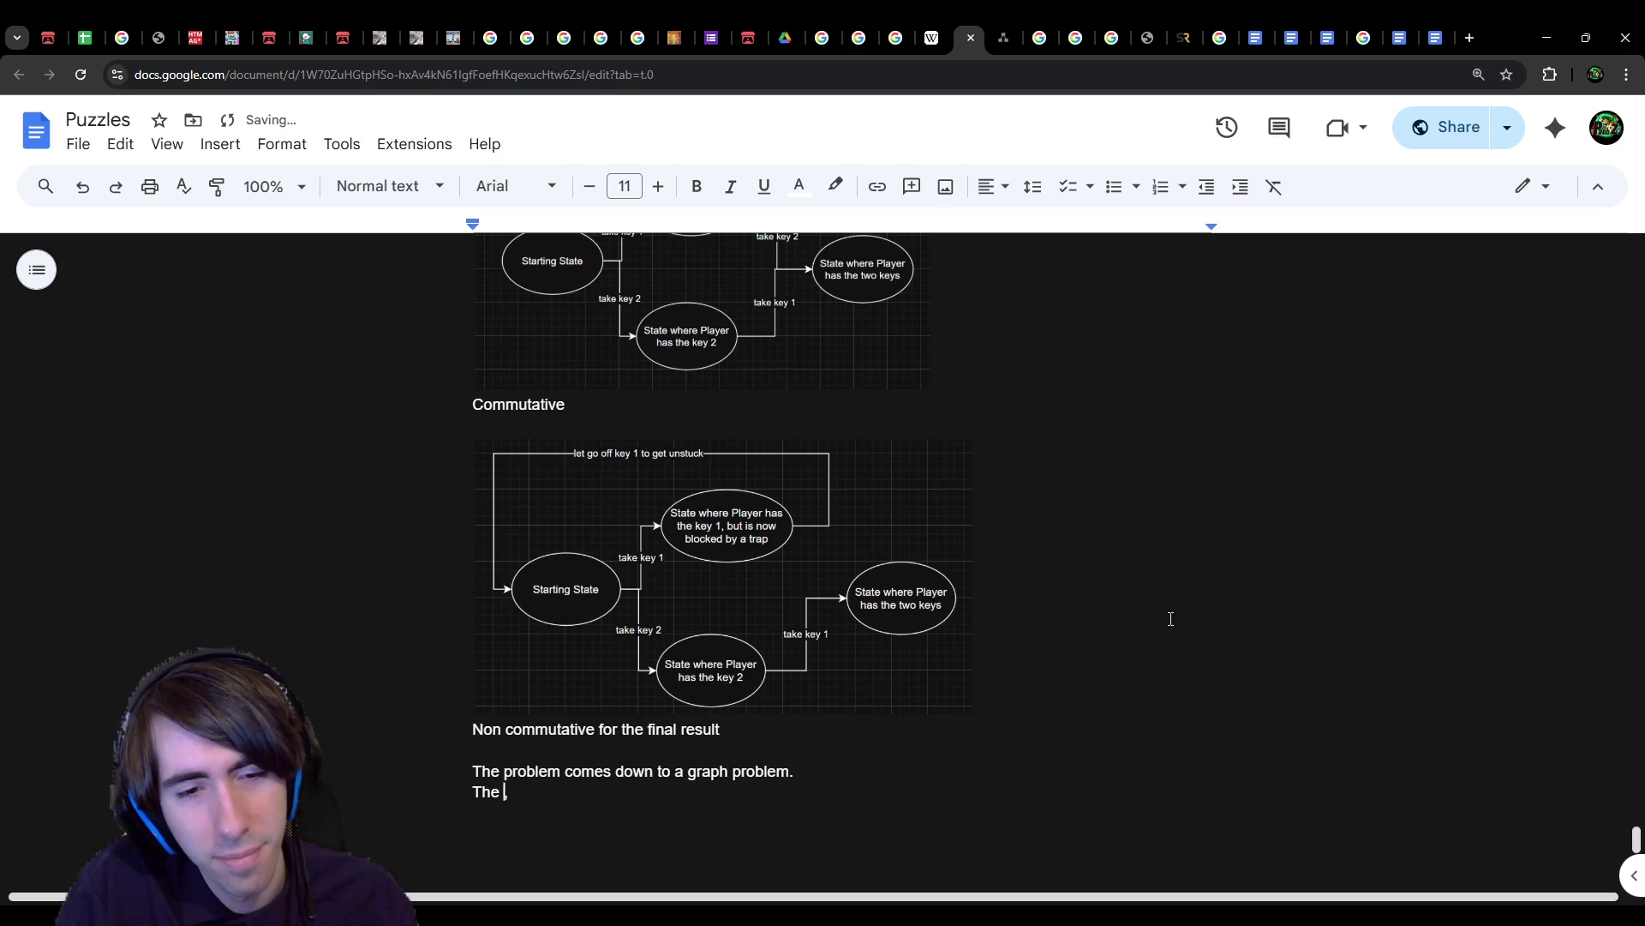
text(lo)
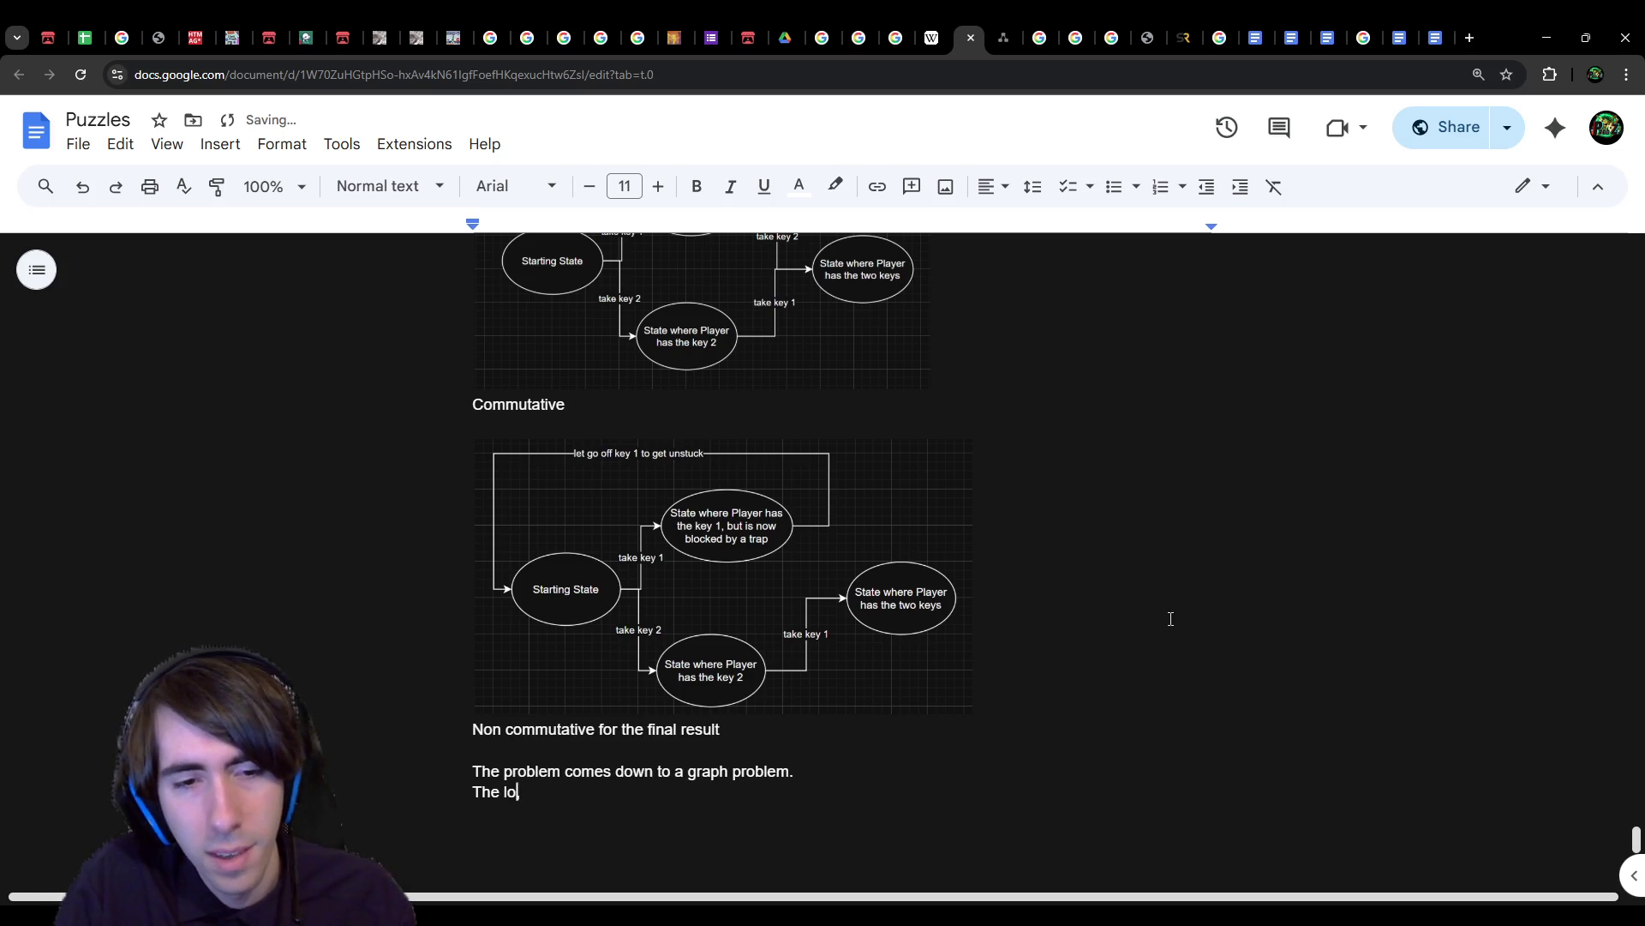
text(ngest the solution)
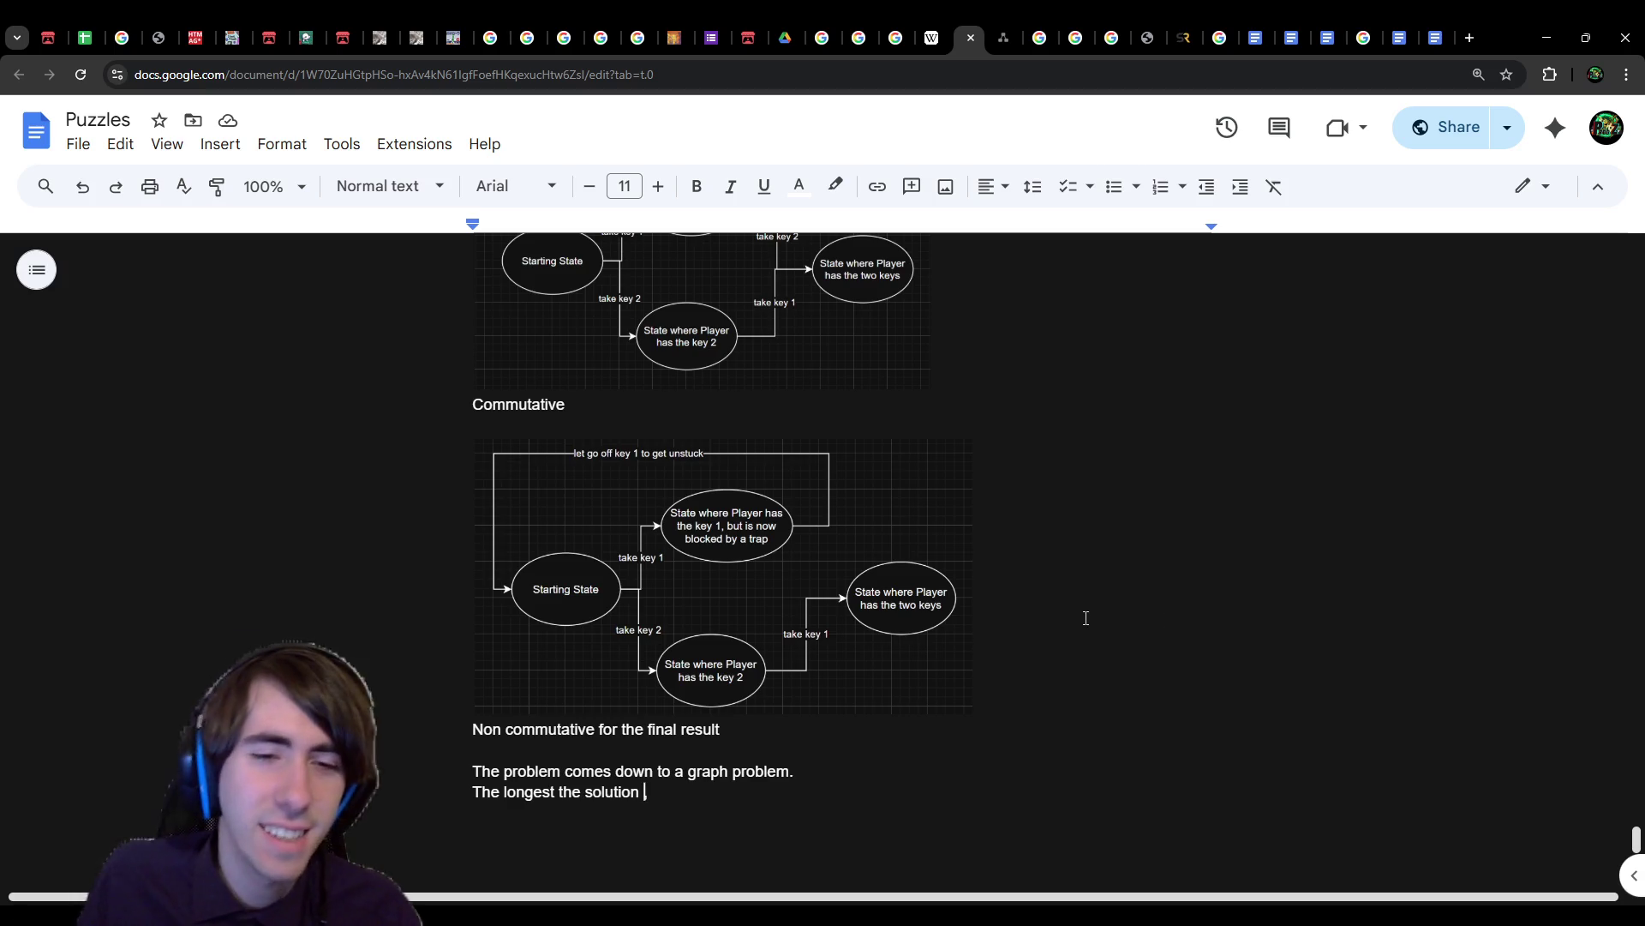
Step: Add space below the Non commutative caption, start a commutative-actions line, then discard it
click(739, 754)
key(Return)
key(Return)
key(Return)
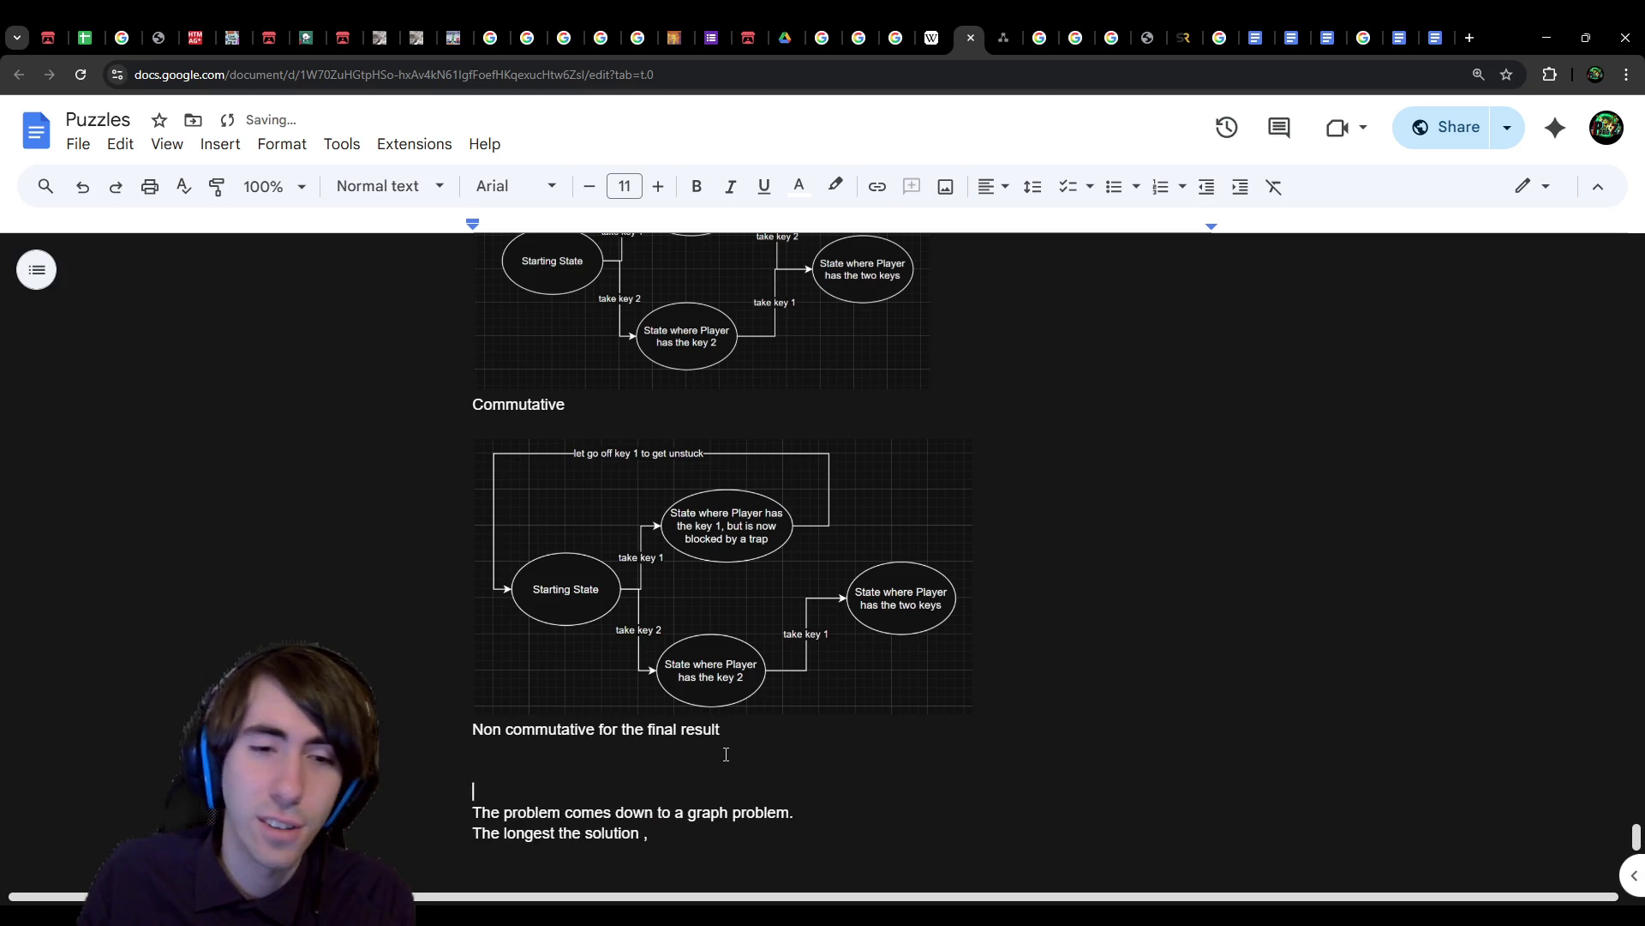
key(Up)
scroll(729, 712, up, 3)
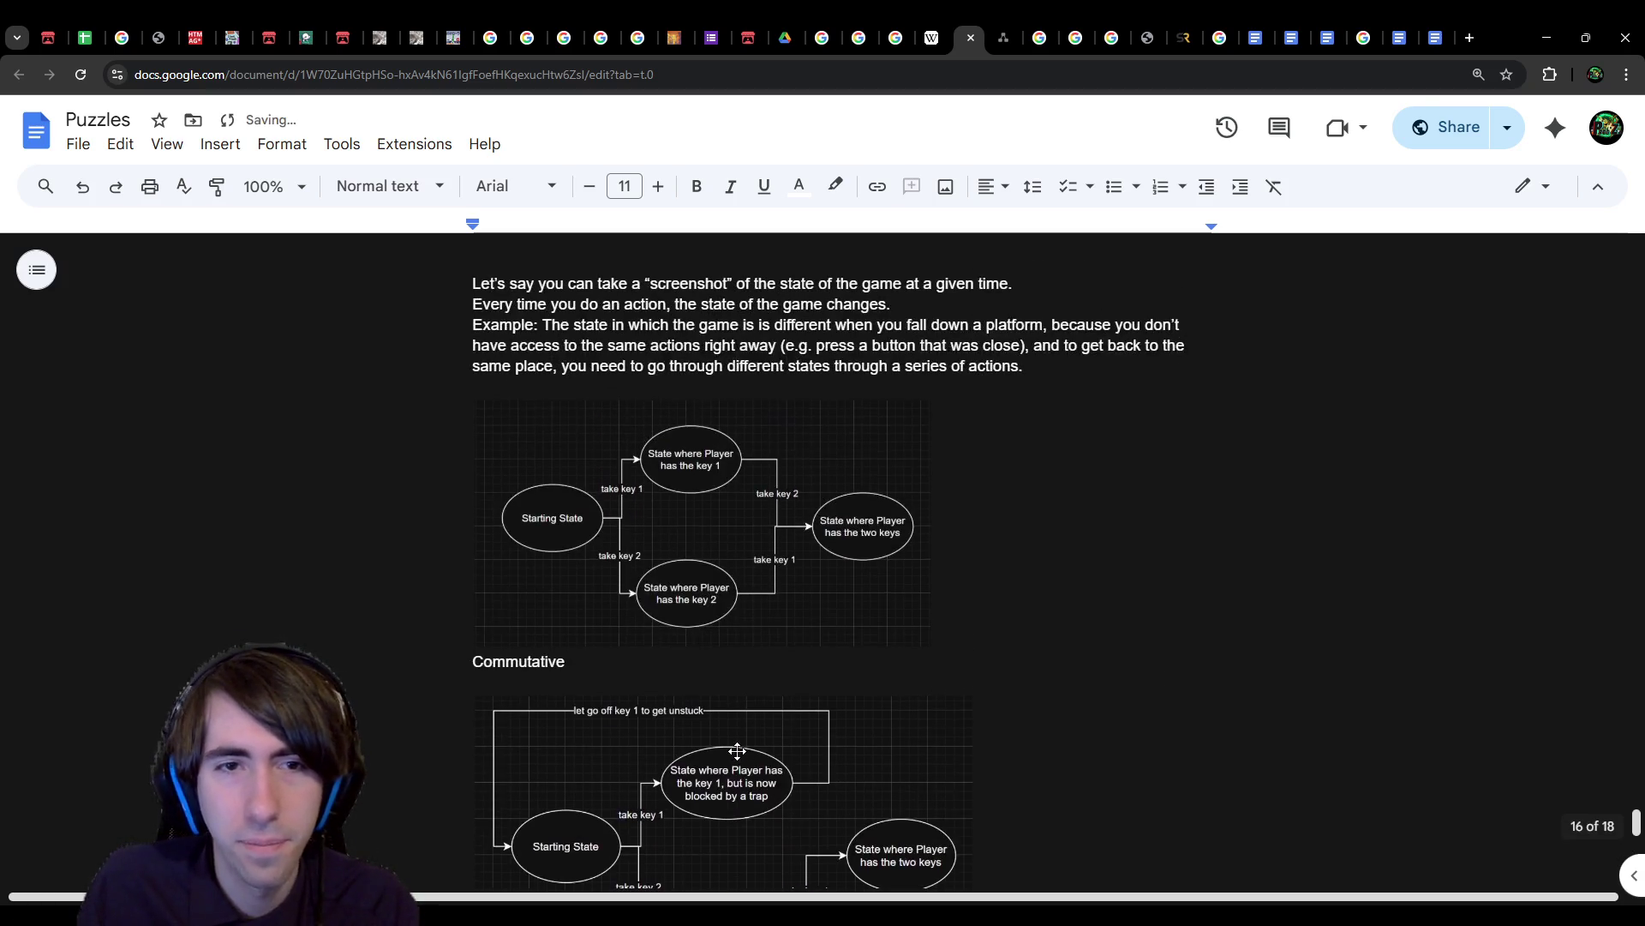
scroll(718, 672, down, 2)
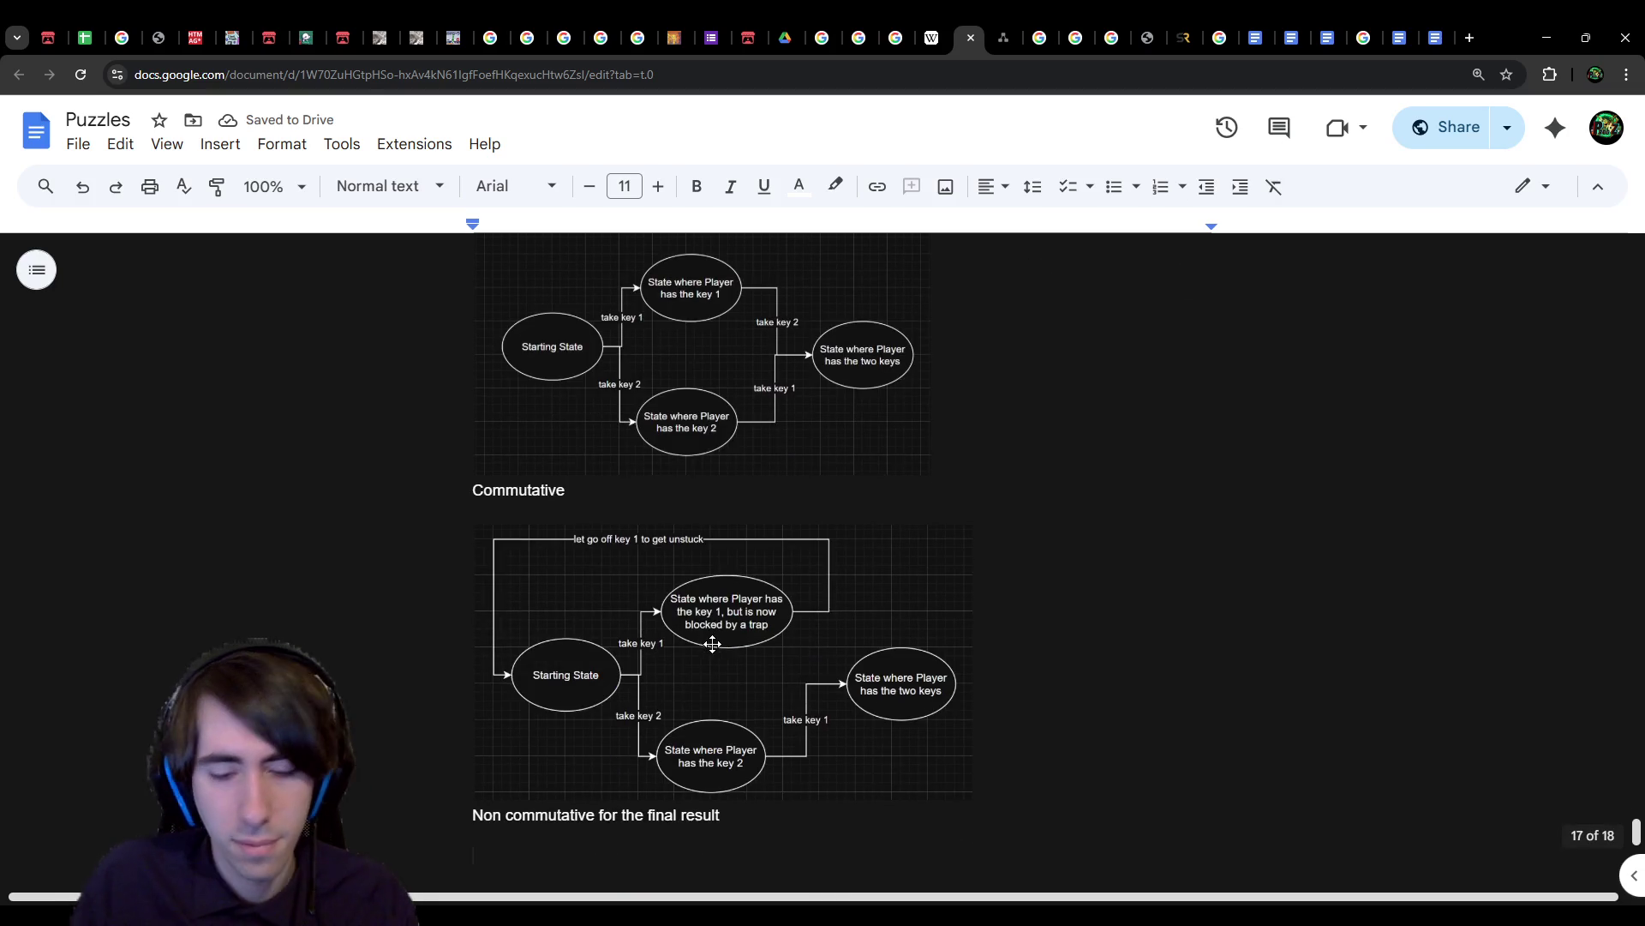
text(If)
text(actions are )
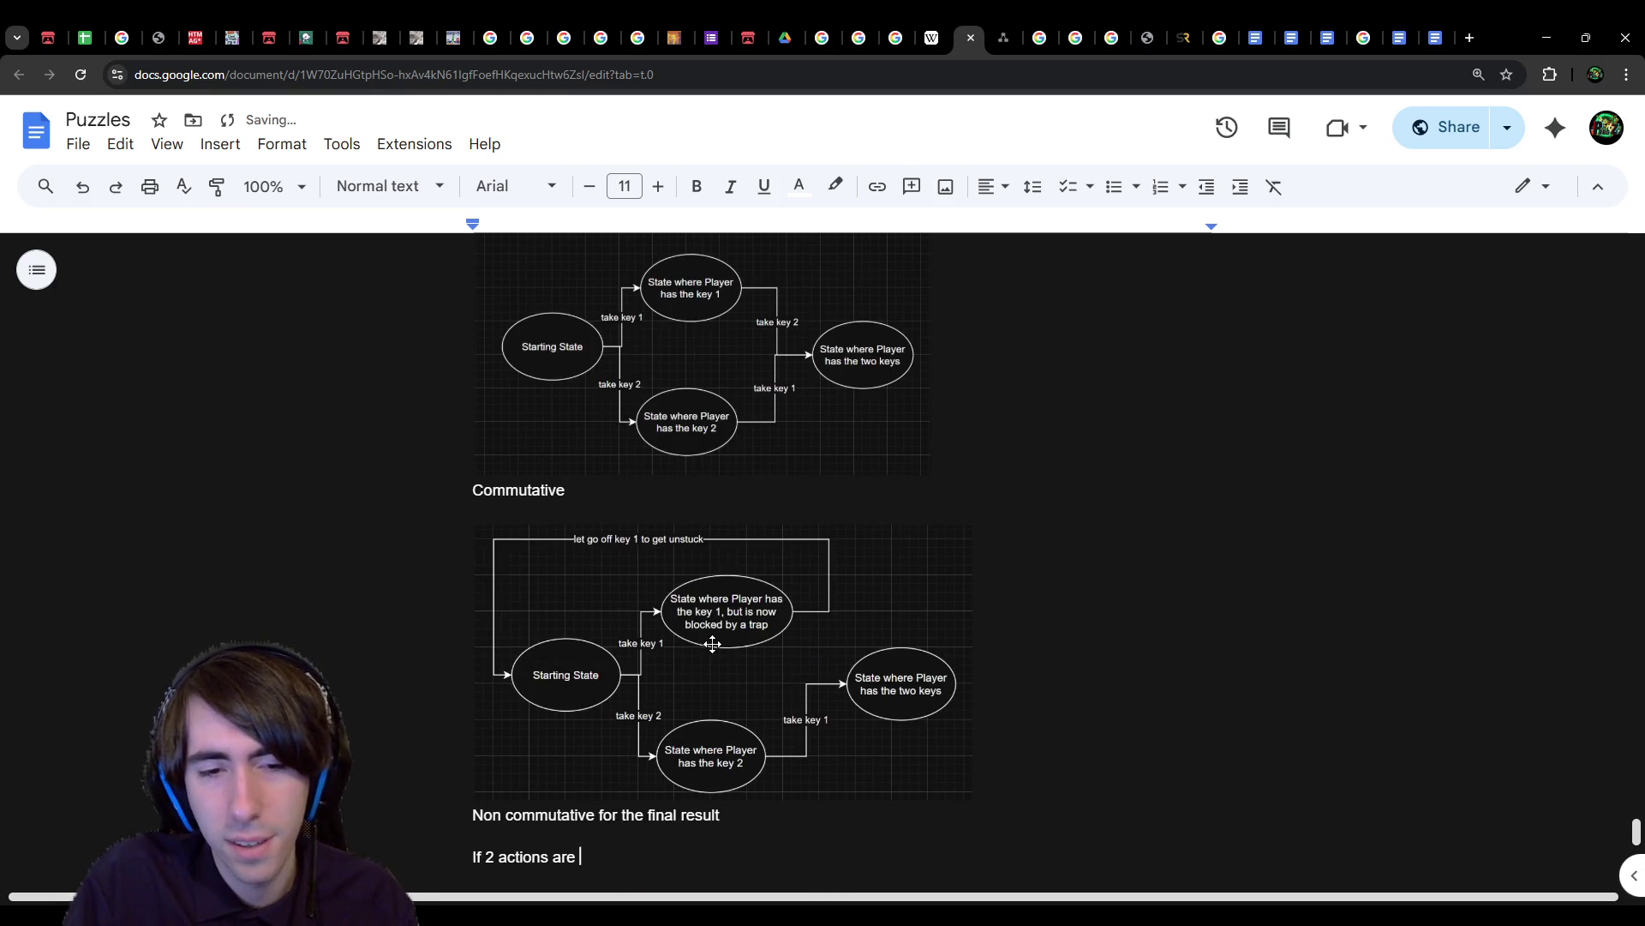
text(commutativ)
key(ctrl+BackSpace)
key(ctrl+BackSpace)
key(ctrl+BackSpace)
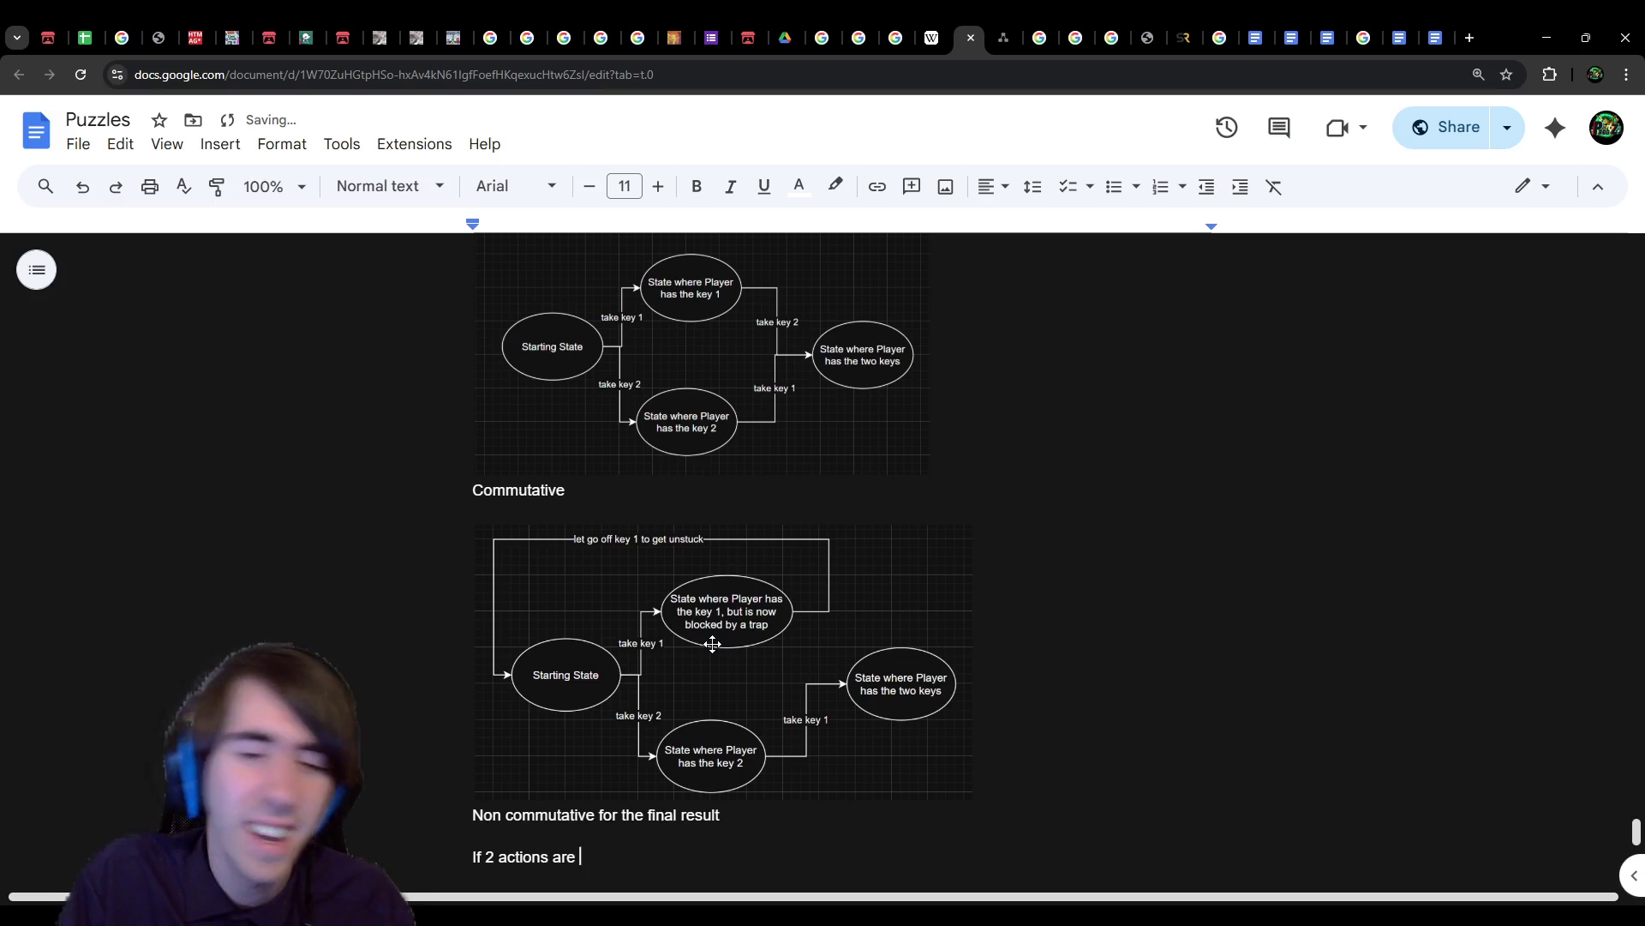
key(Return)
key(ctrl+v)
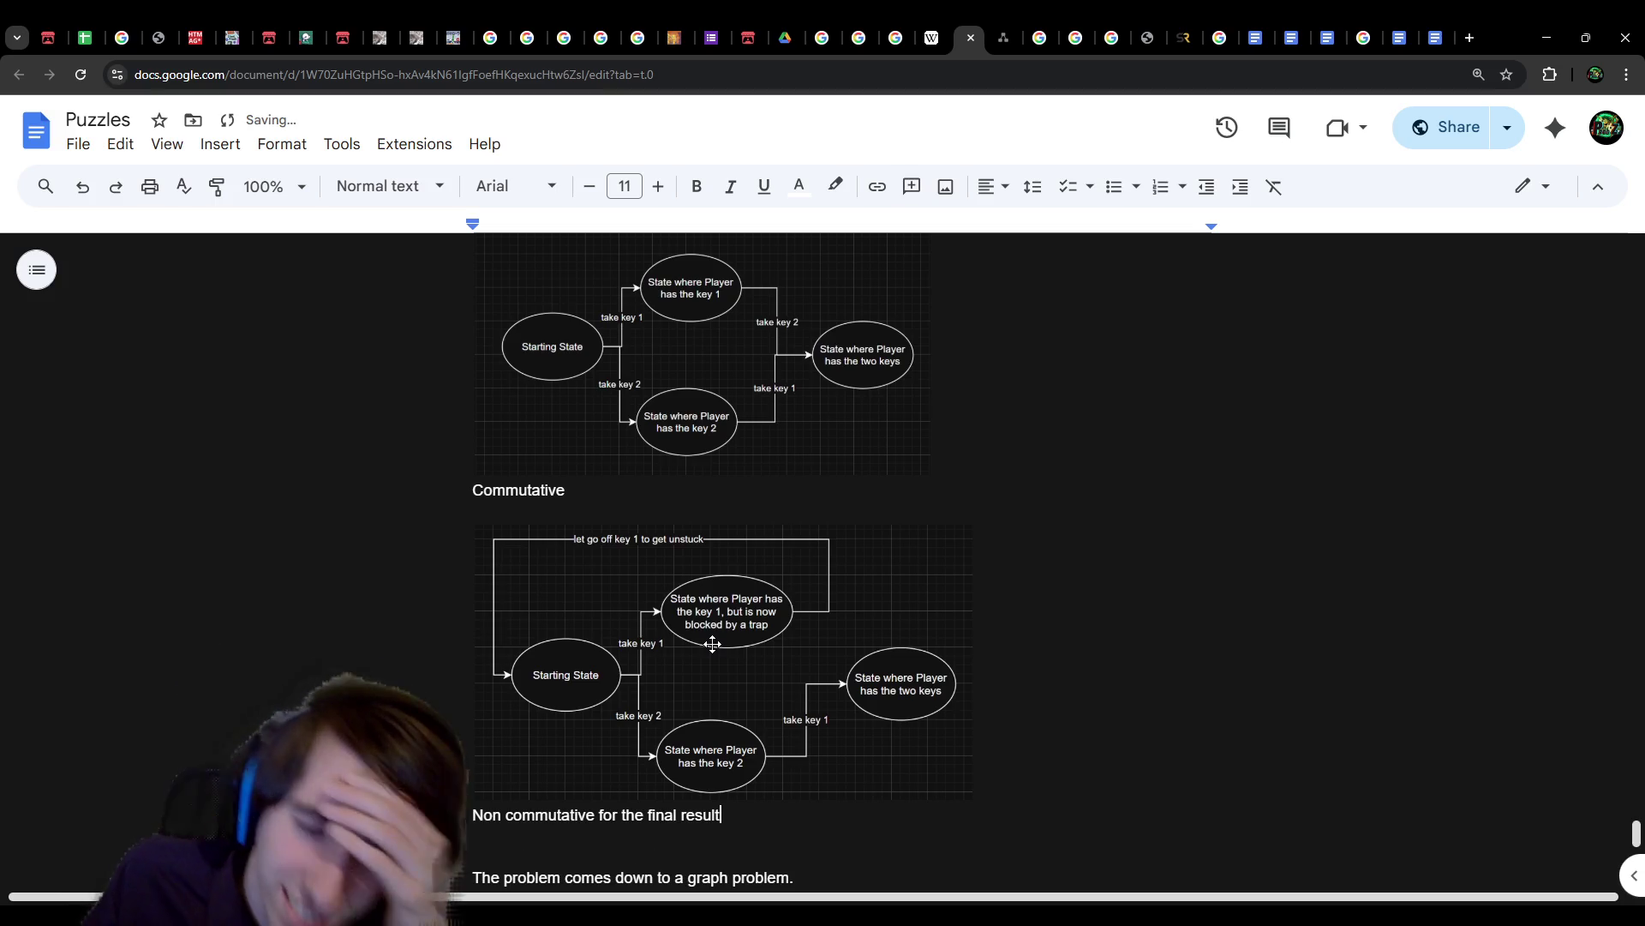
scroll(690, 830, down, 1)
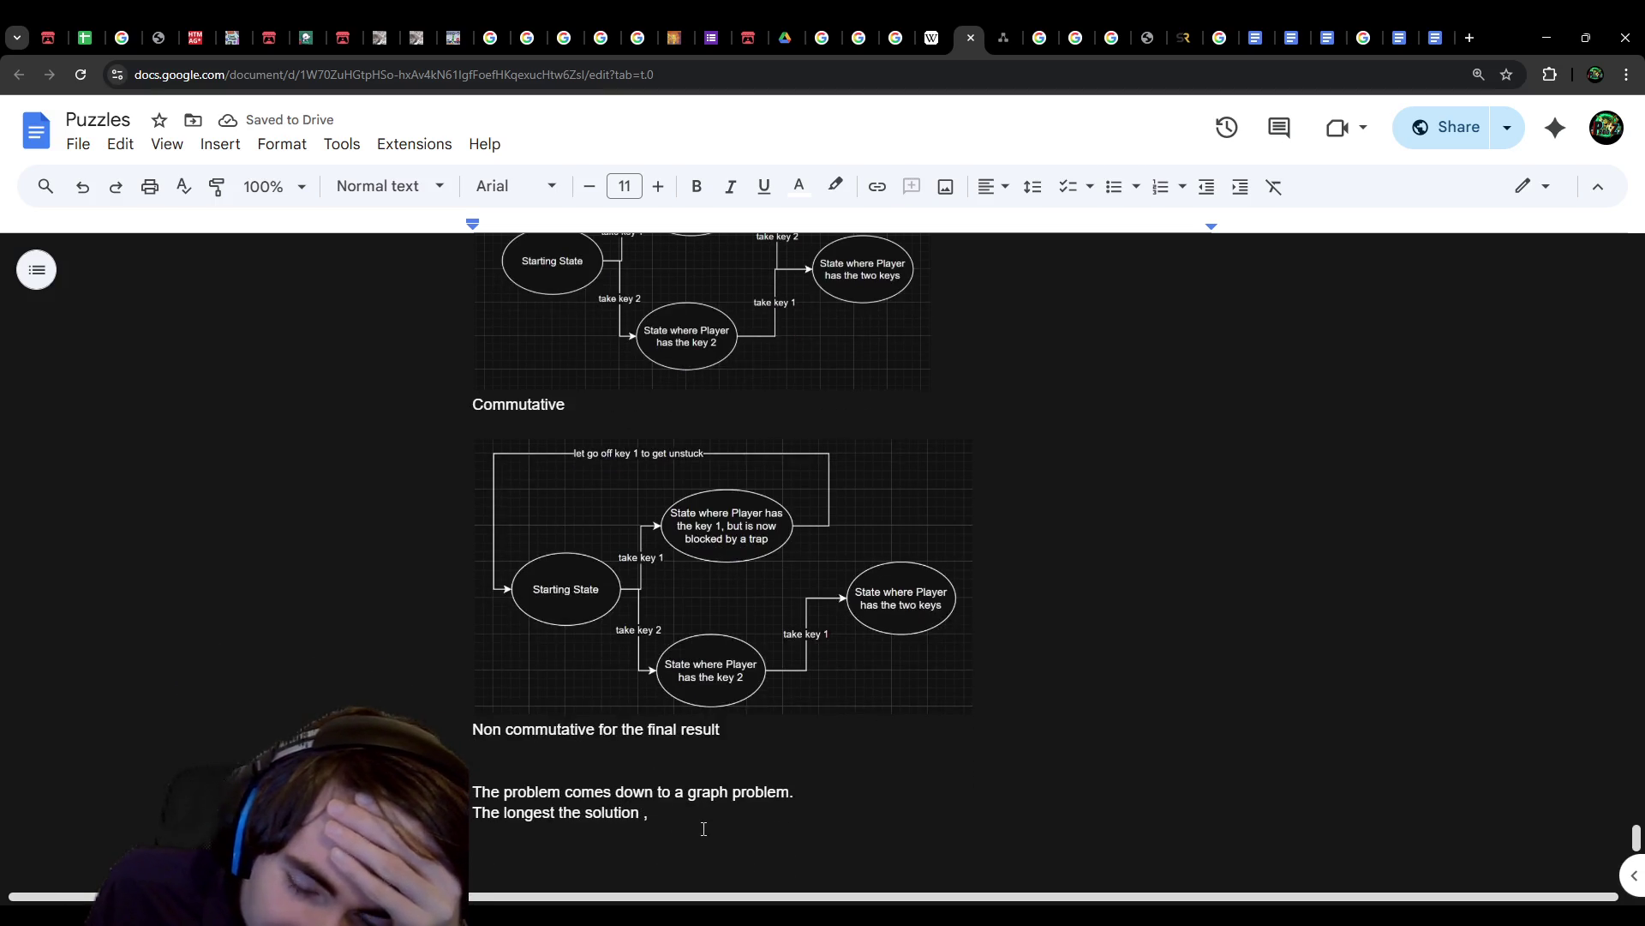
key(Up)
key(Up)
key(Up)
key(End)
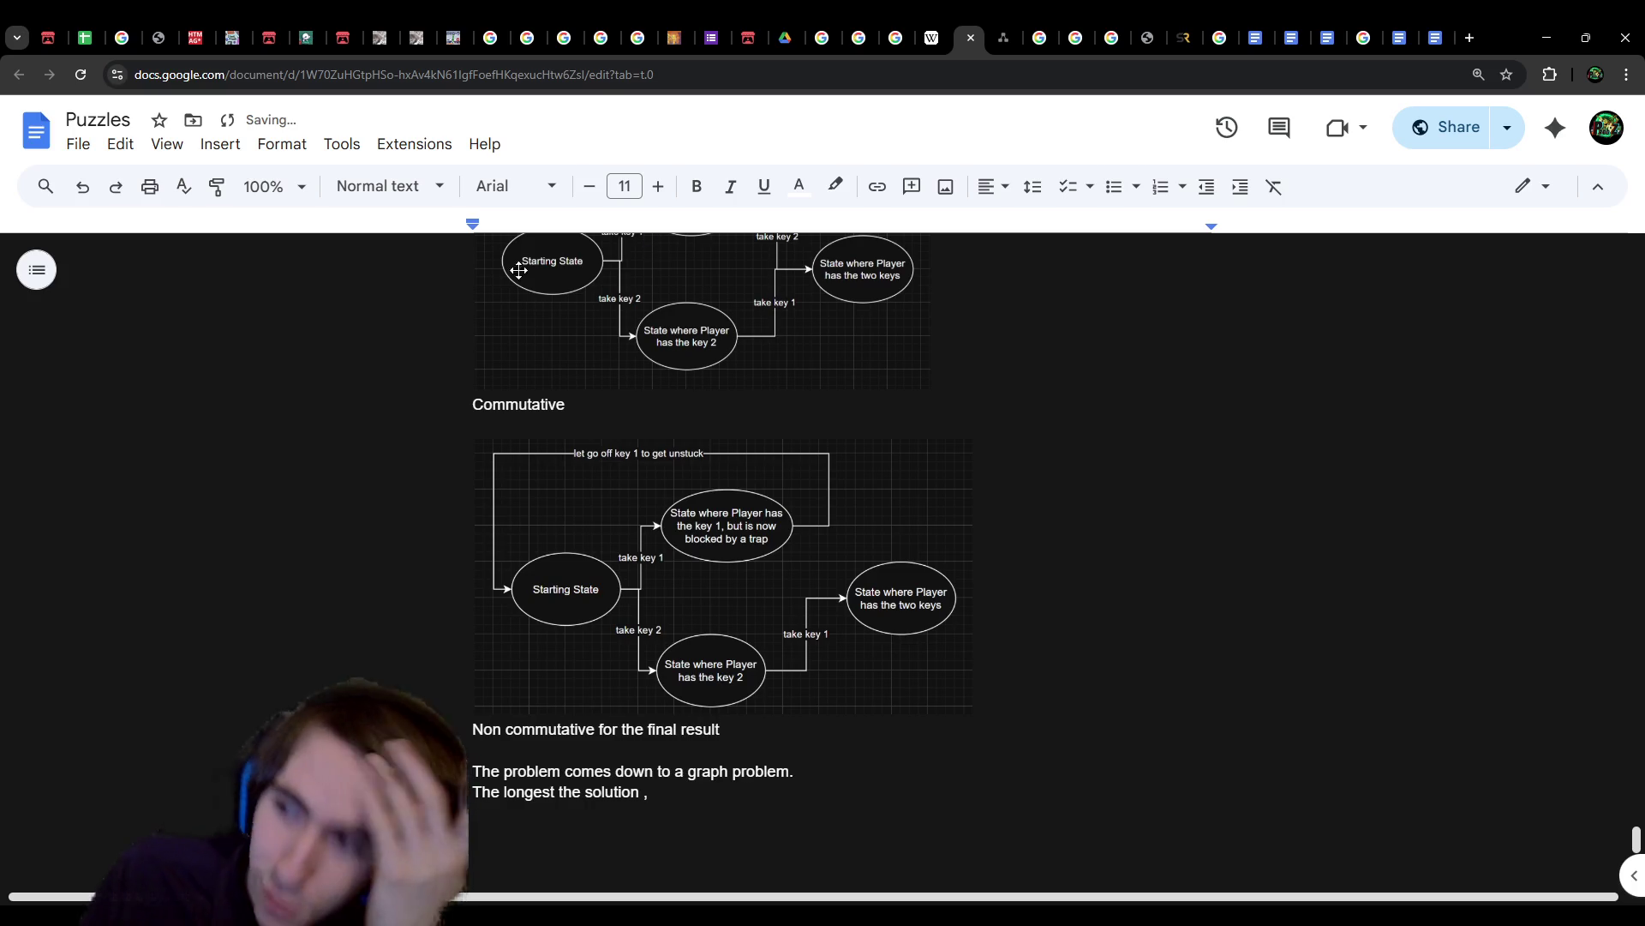
Step: Replace the unfinished line with 'If you have only one path to the solution… harder to find.'
triple_click(737, 789)
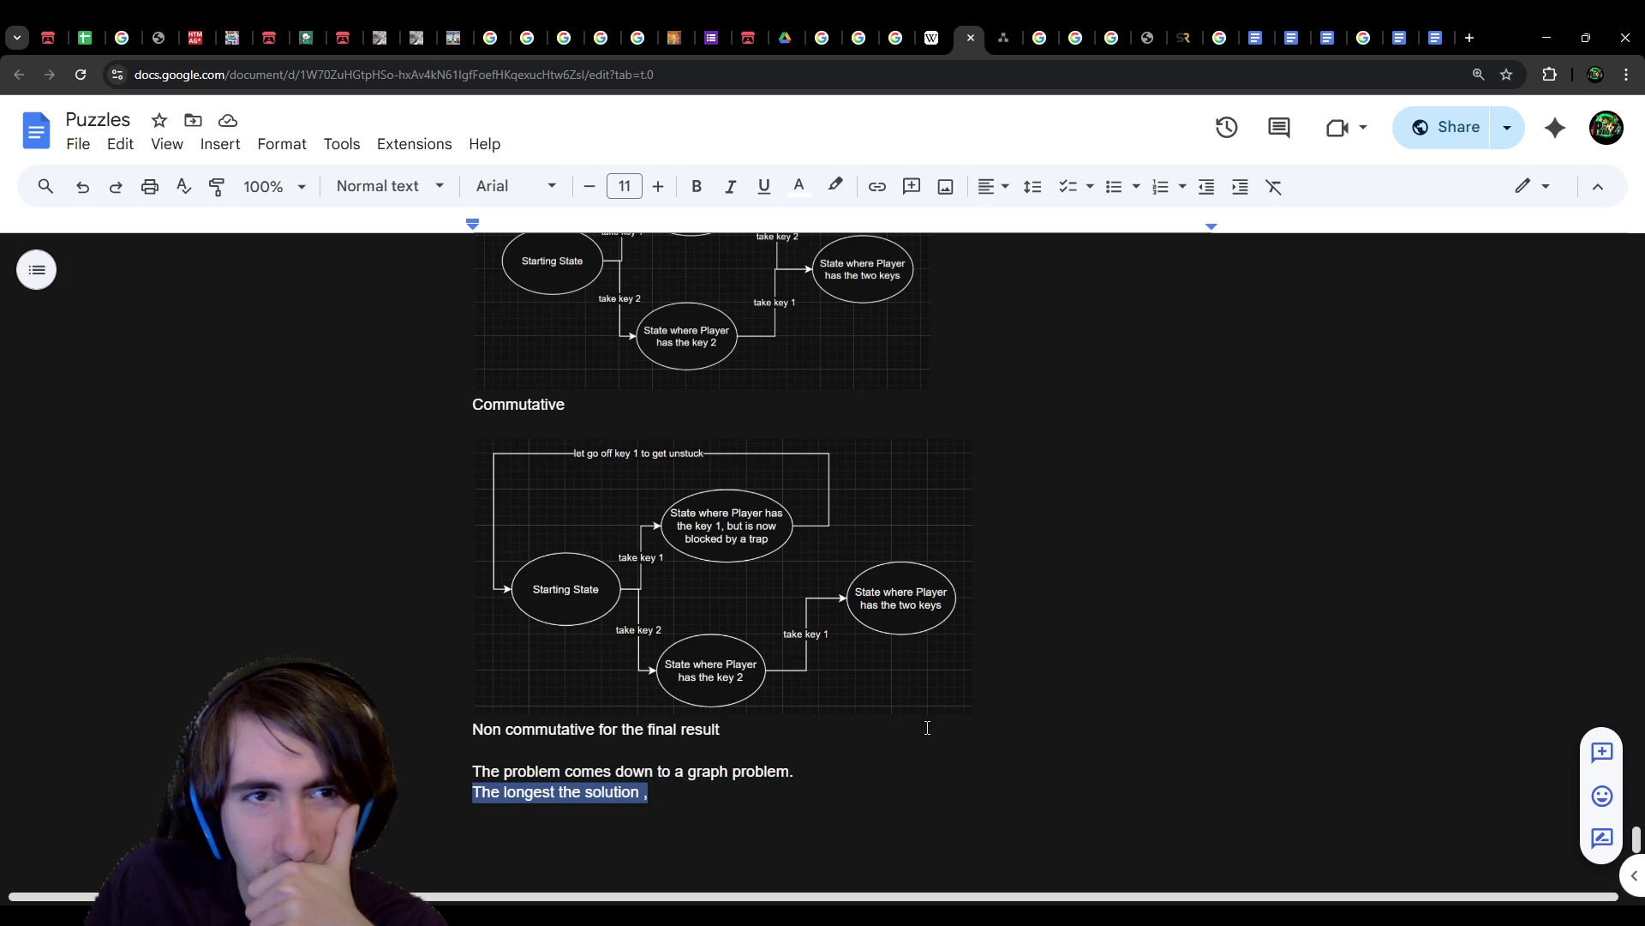
text(If you)
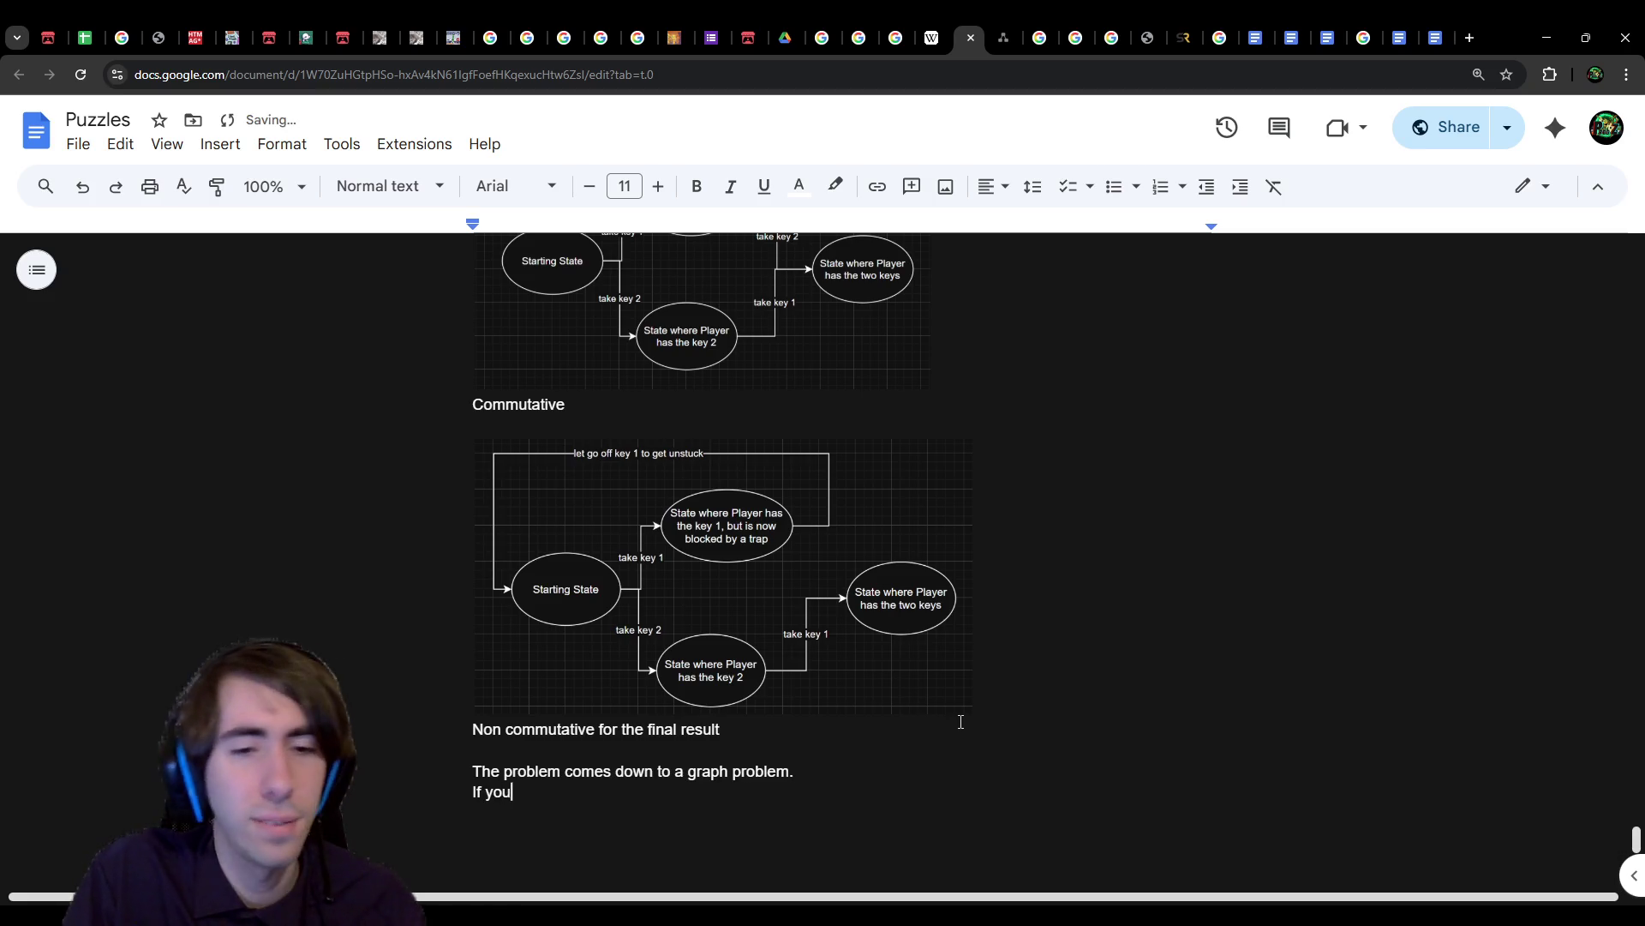
text( have only one p)
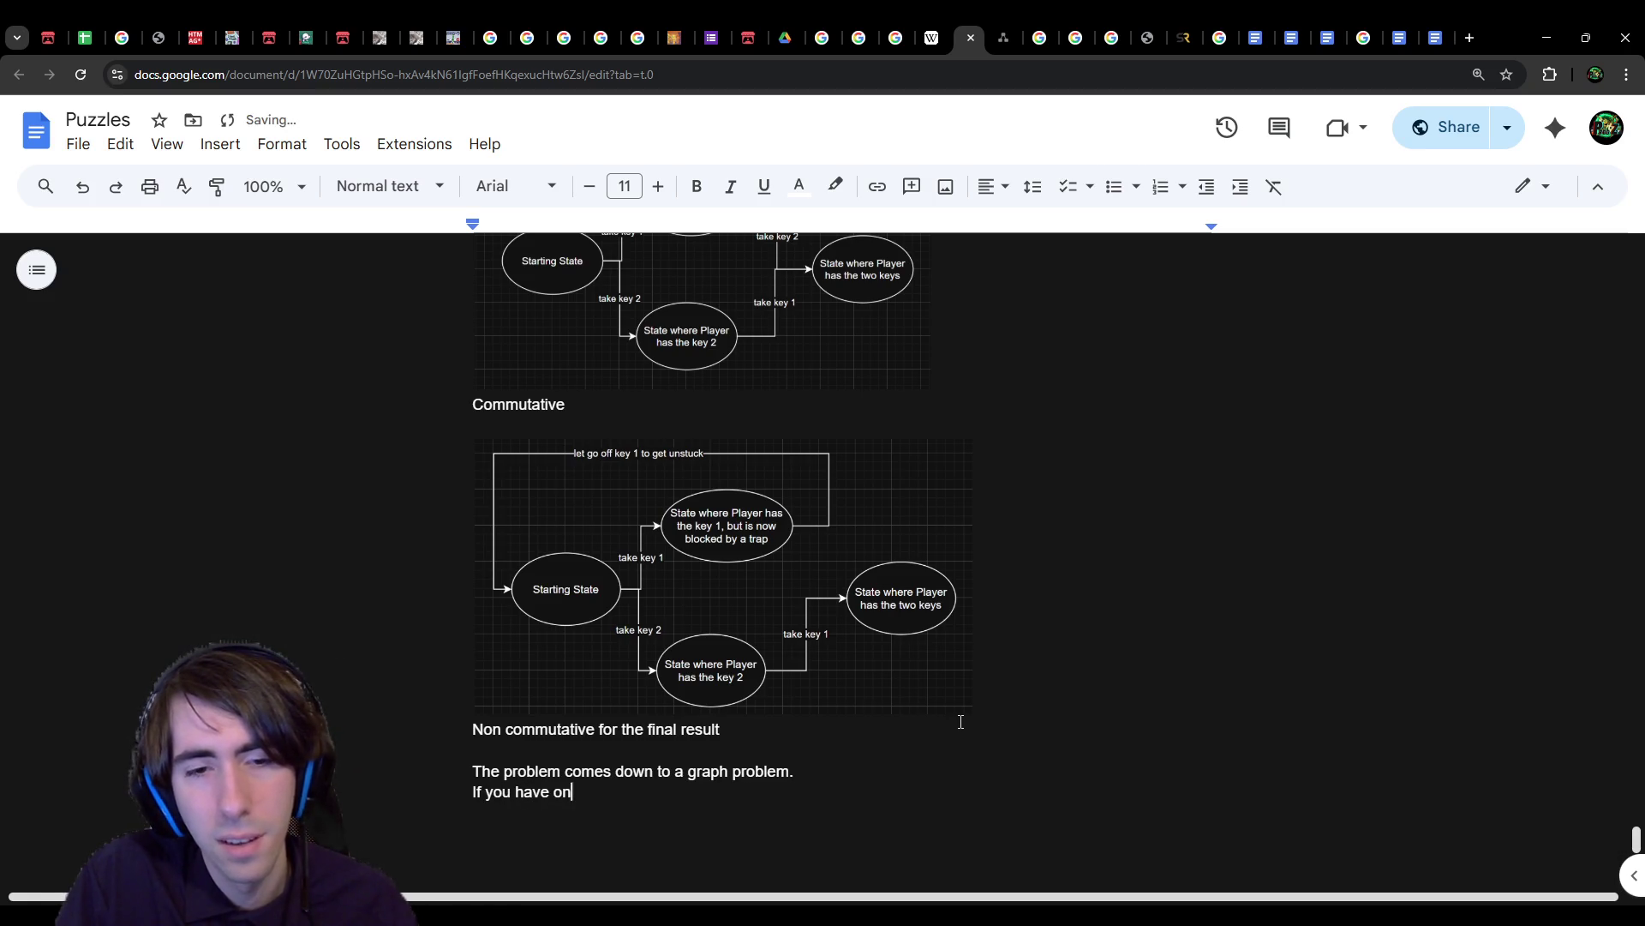
text(ath )
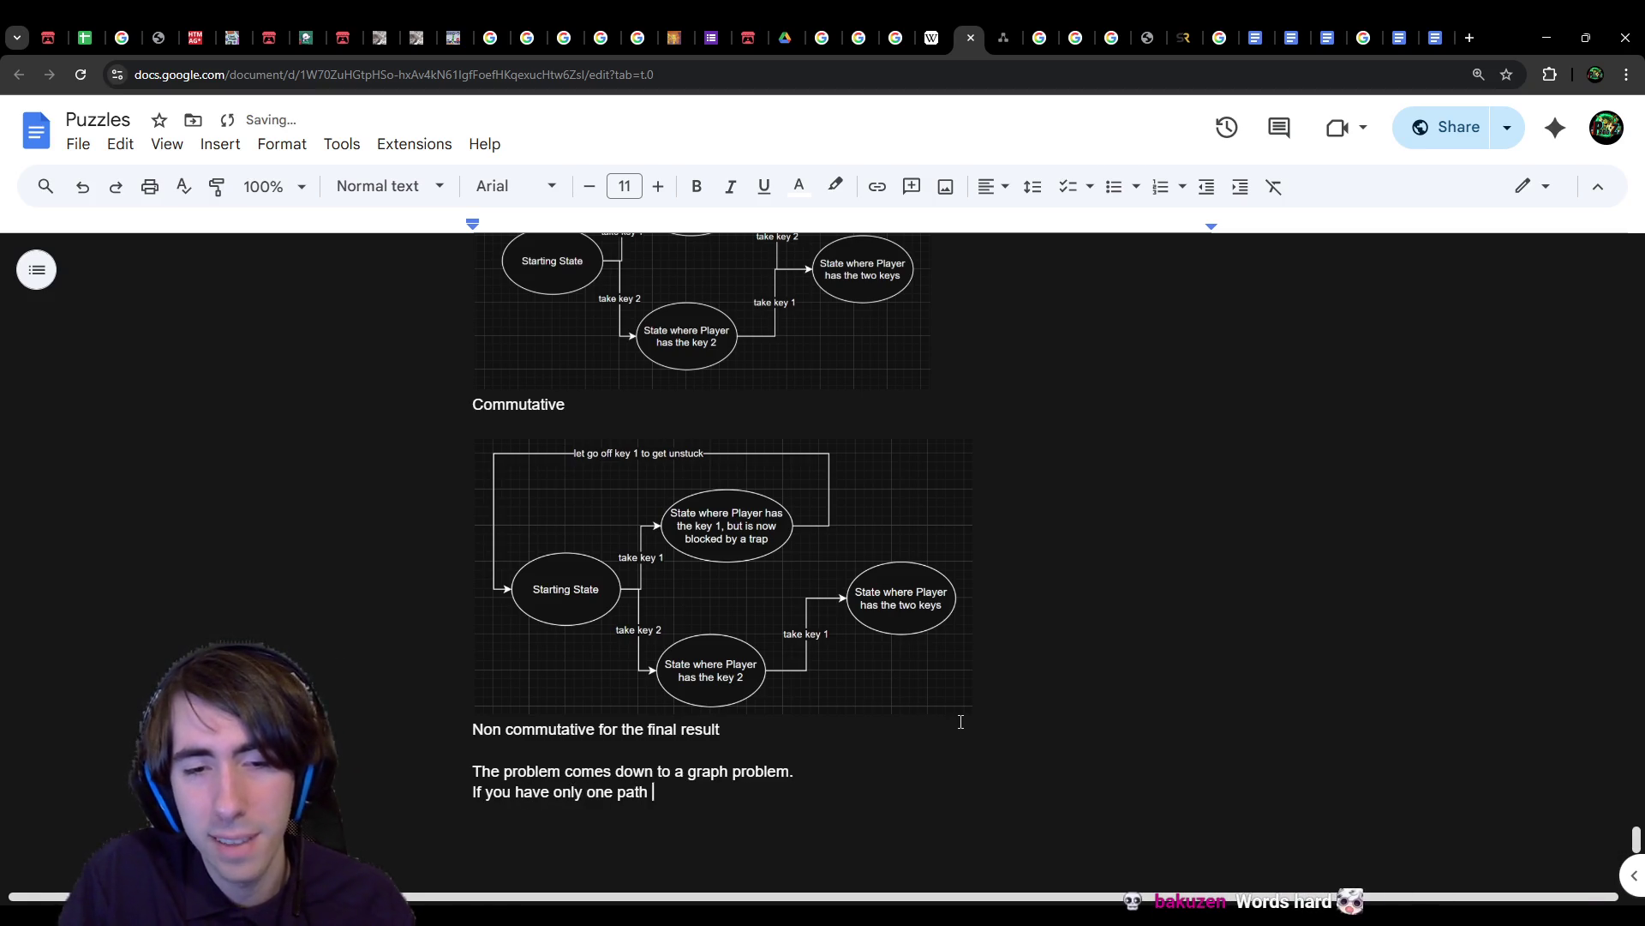
text(to the solution, )
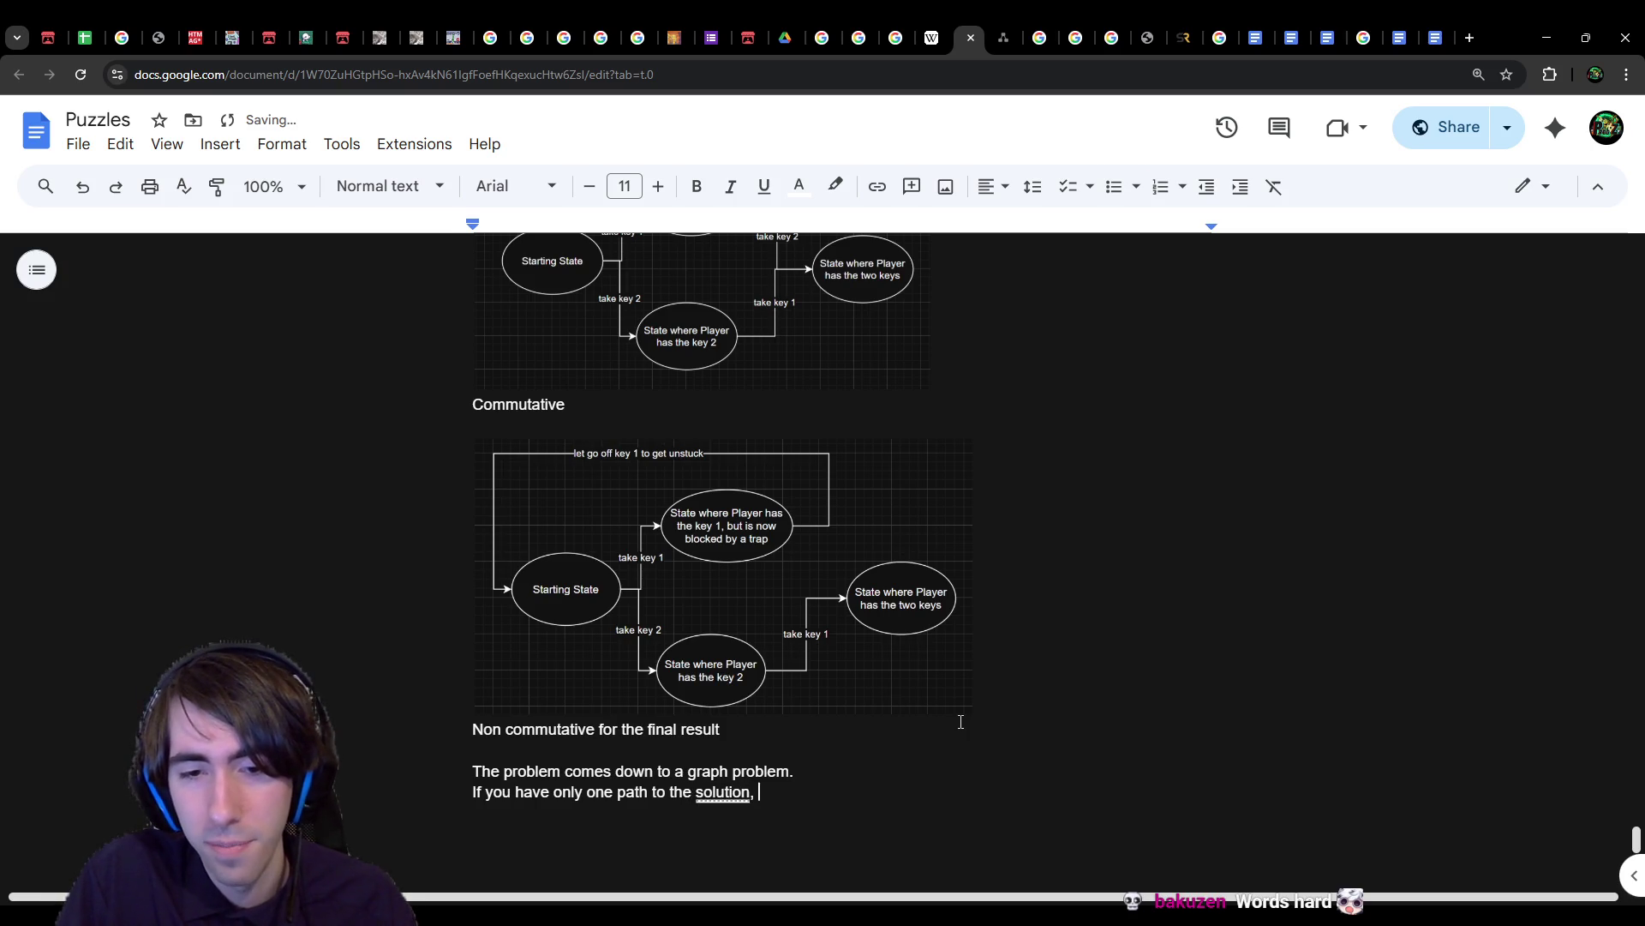
text(but a lot looping are)
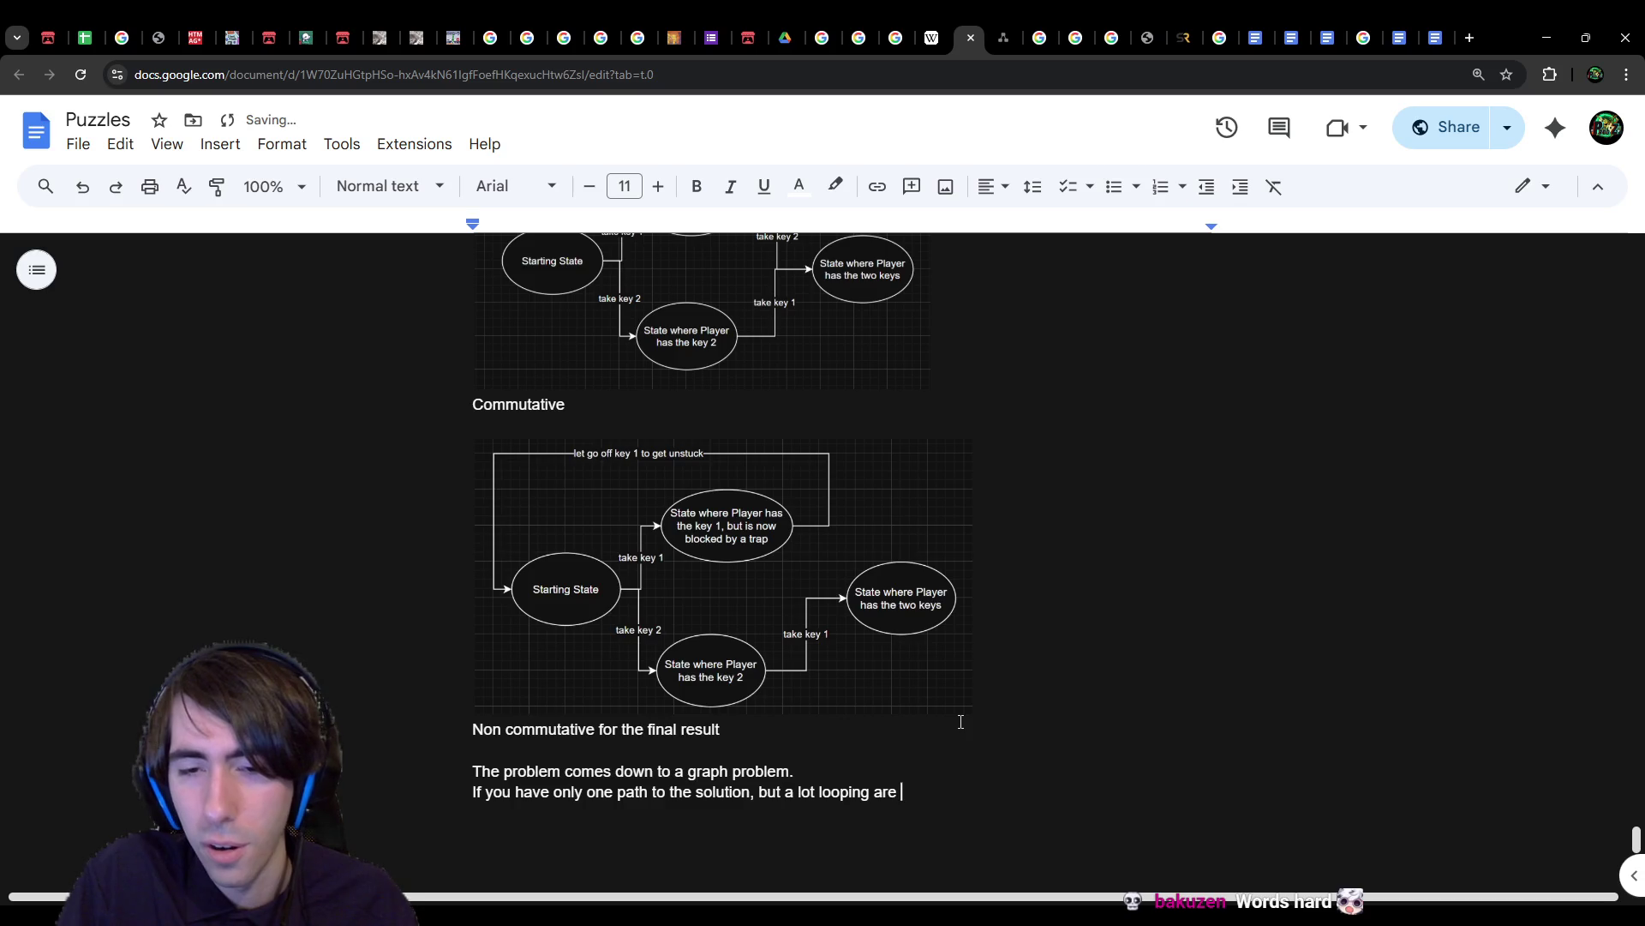
key(BackSpace)
key(BackSpace)
key(BackSpace)
text(or leading to a game over, then )
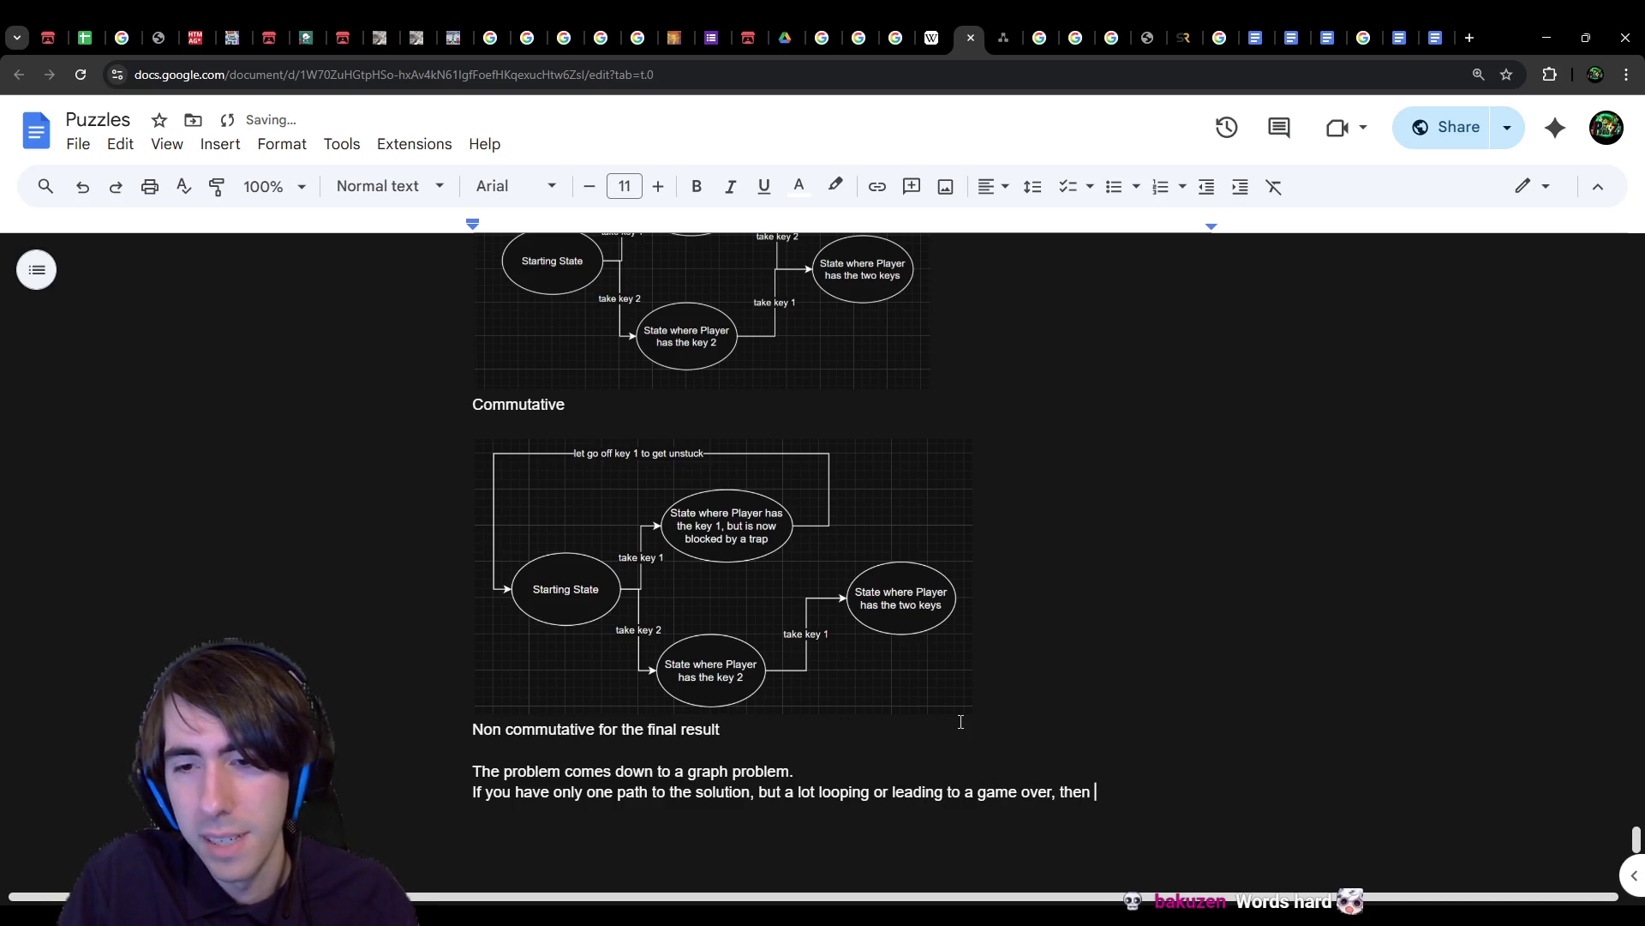
text(the solution is gonna be harder to fi)
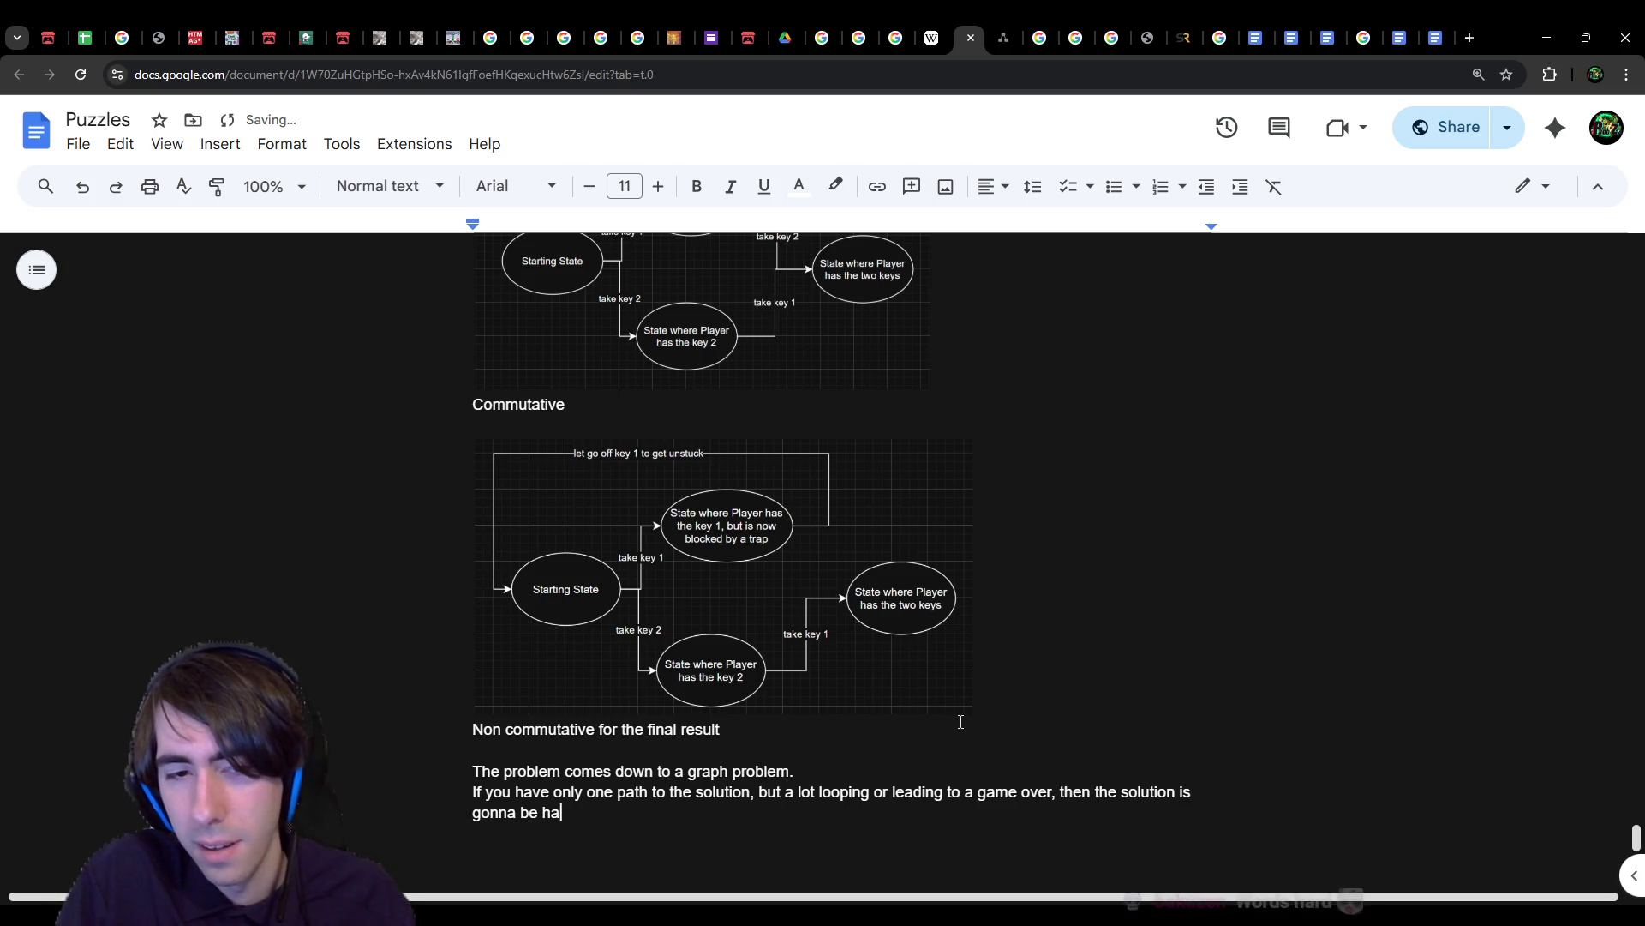
text(nd.)
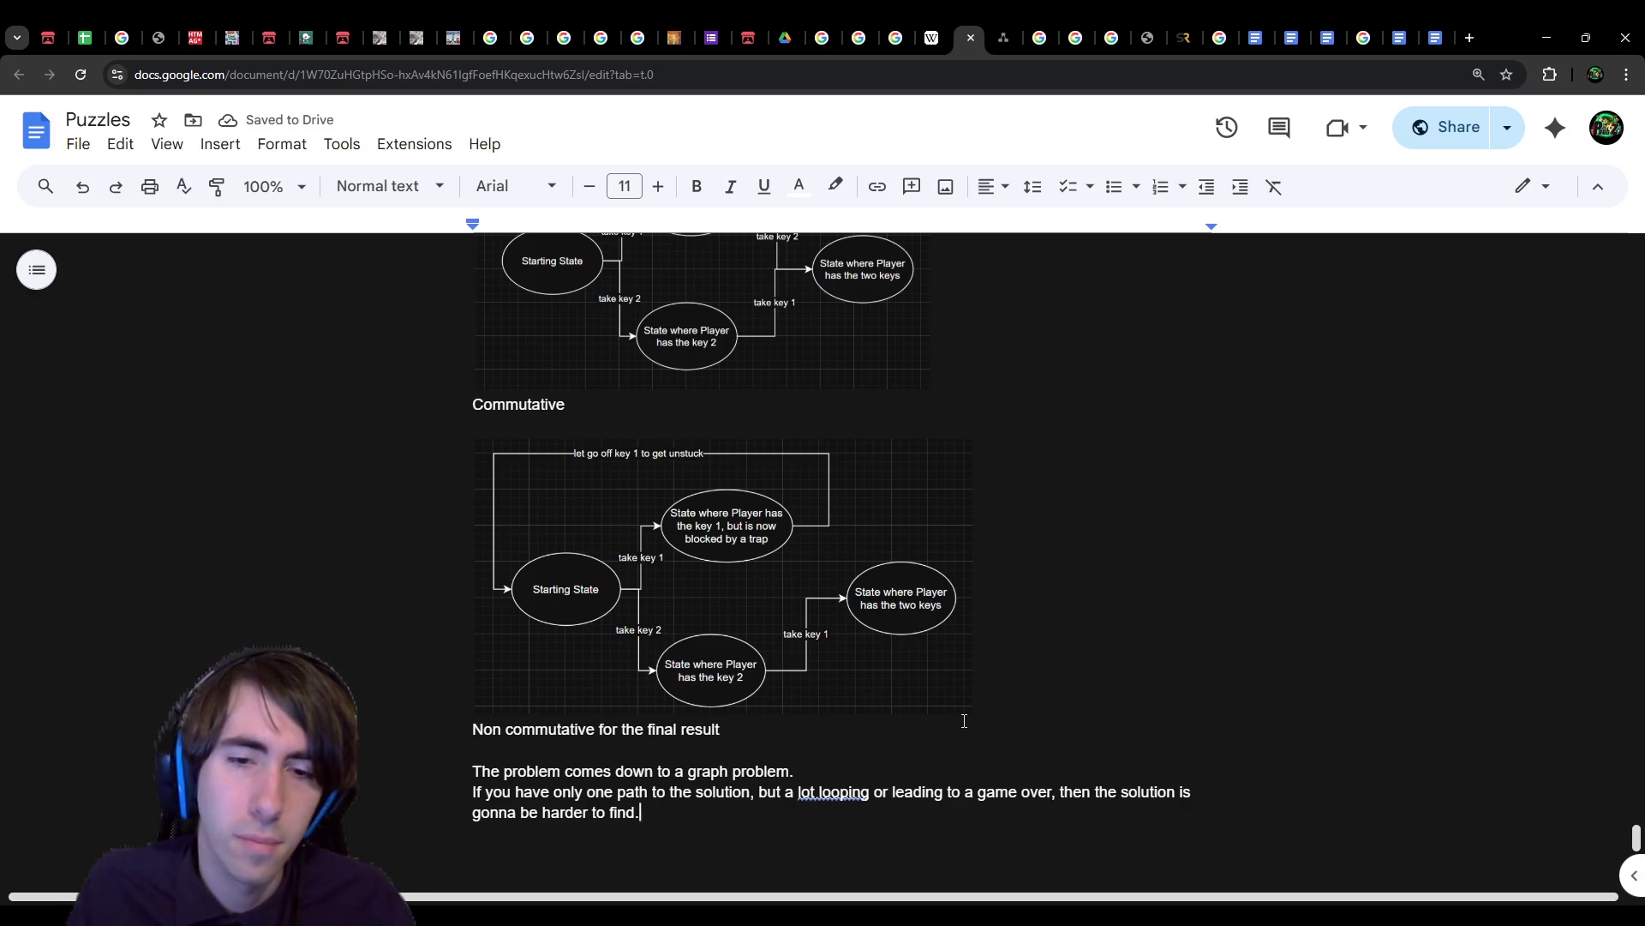
key(Return)
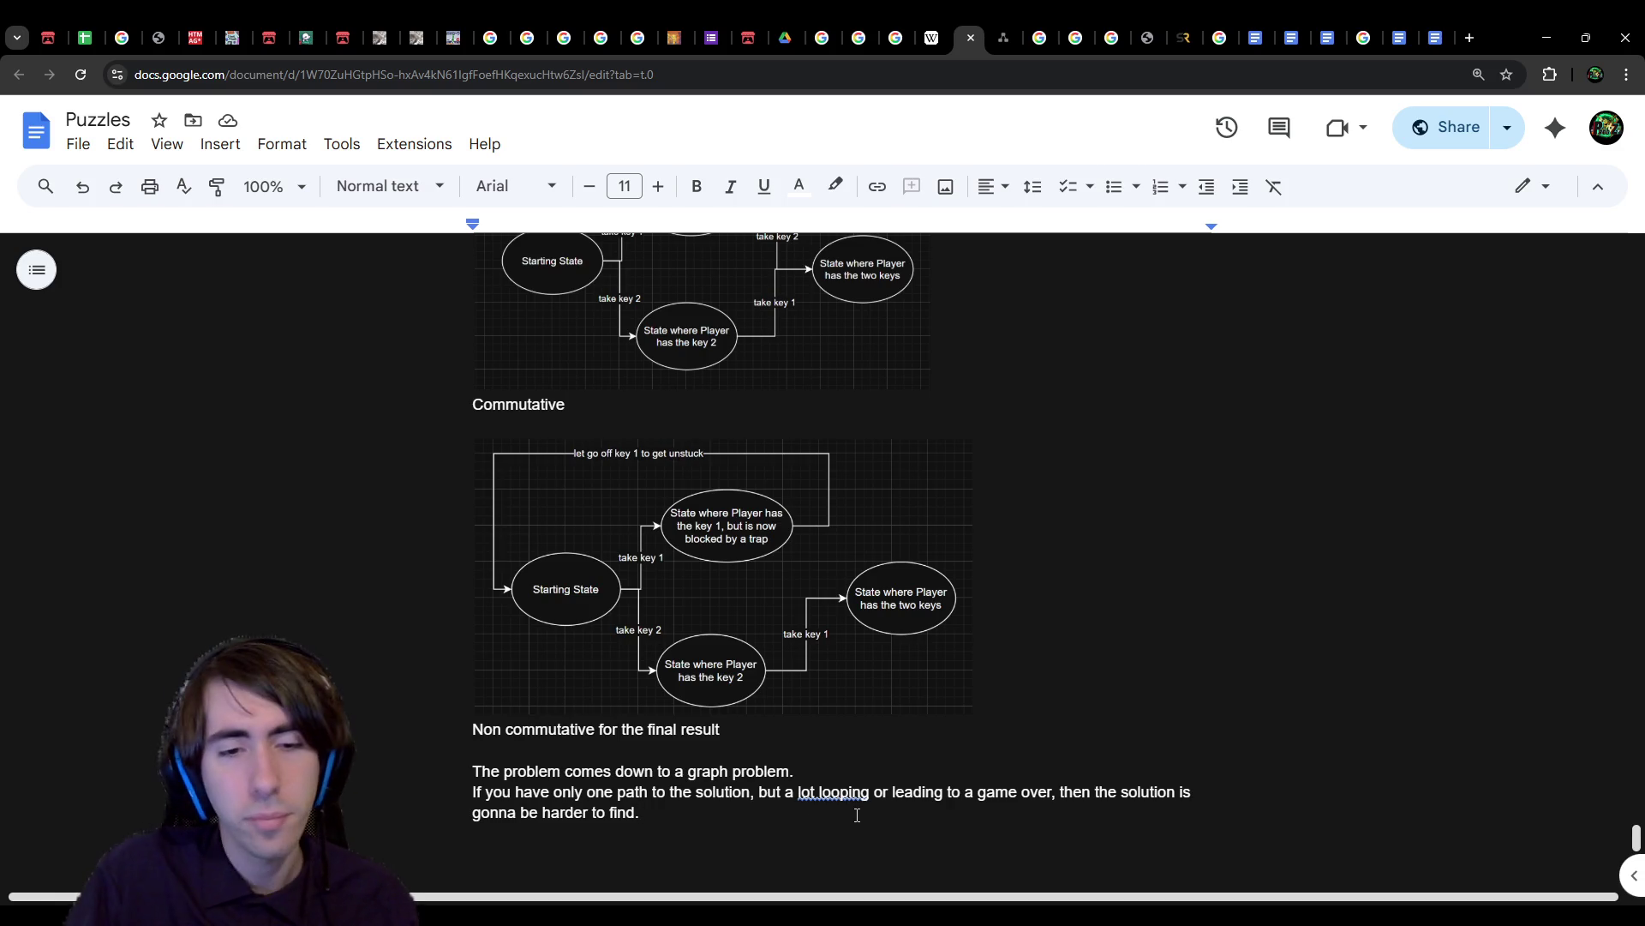
text(If a)
key(BackSpace)
key(BackSpace)
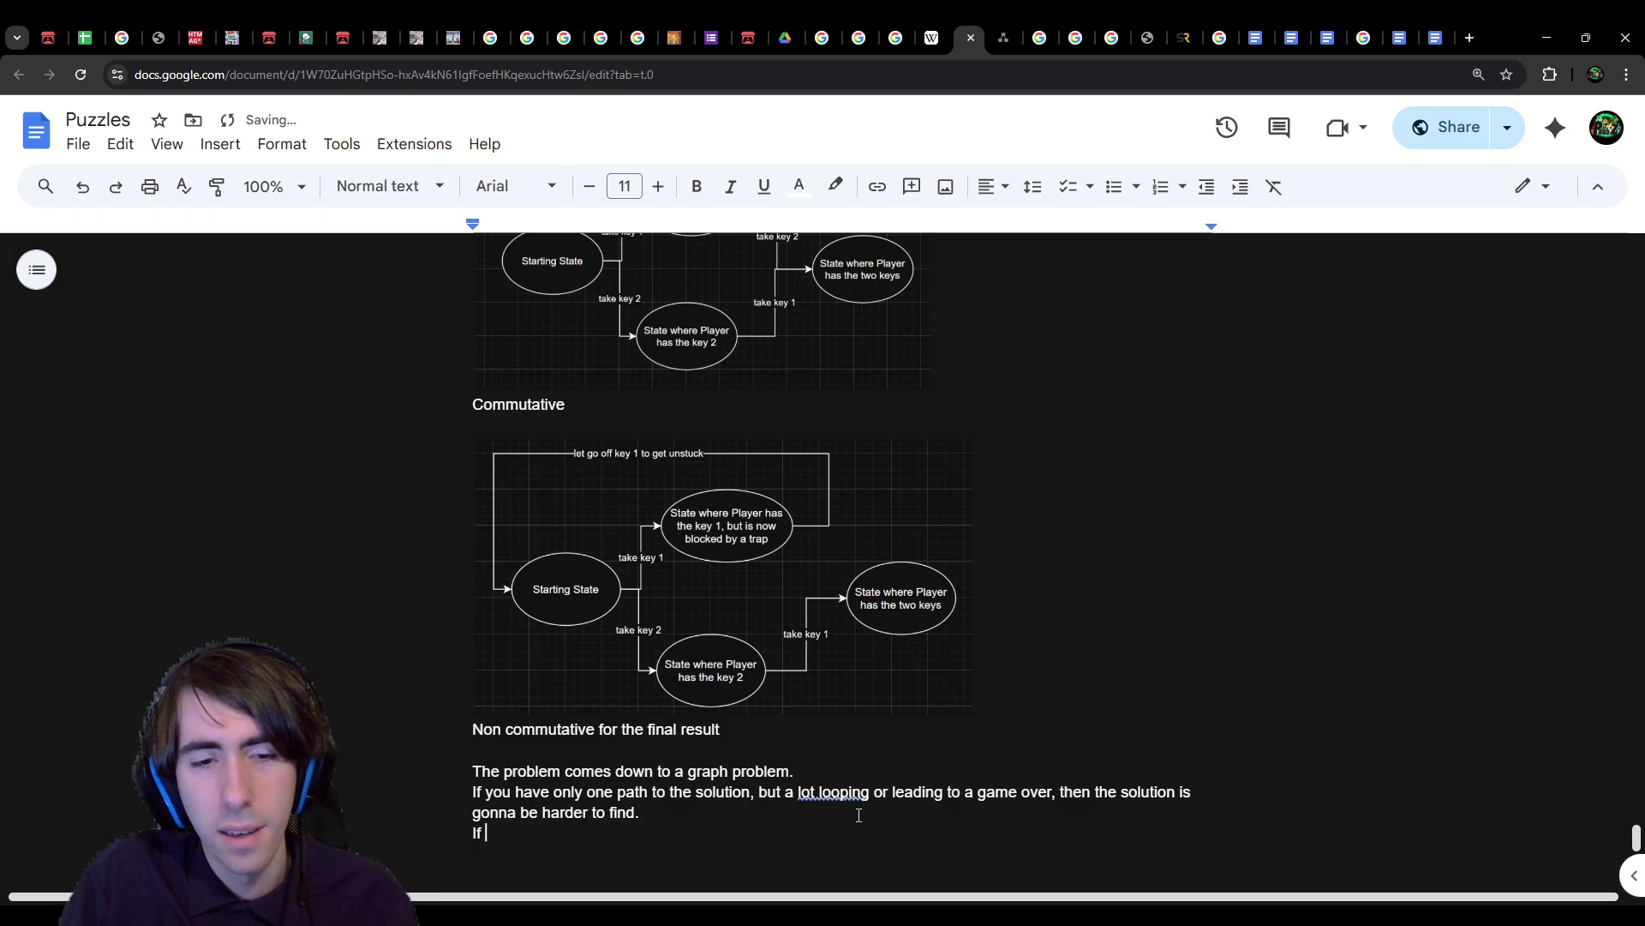
text(dif)
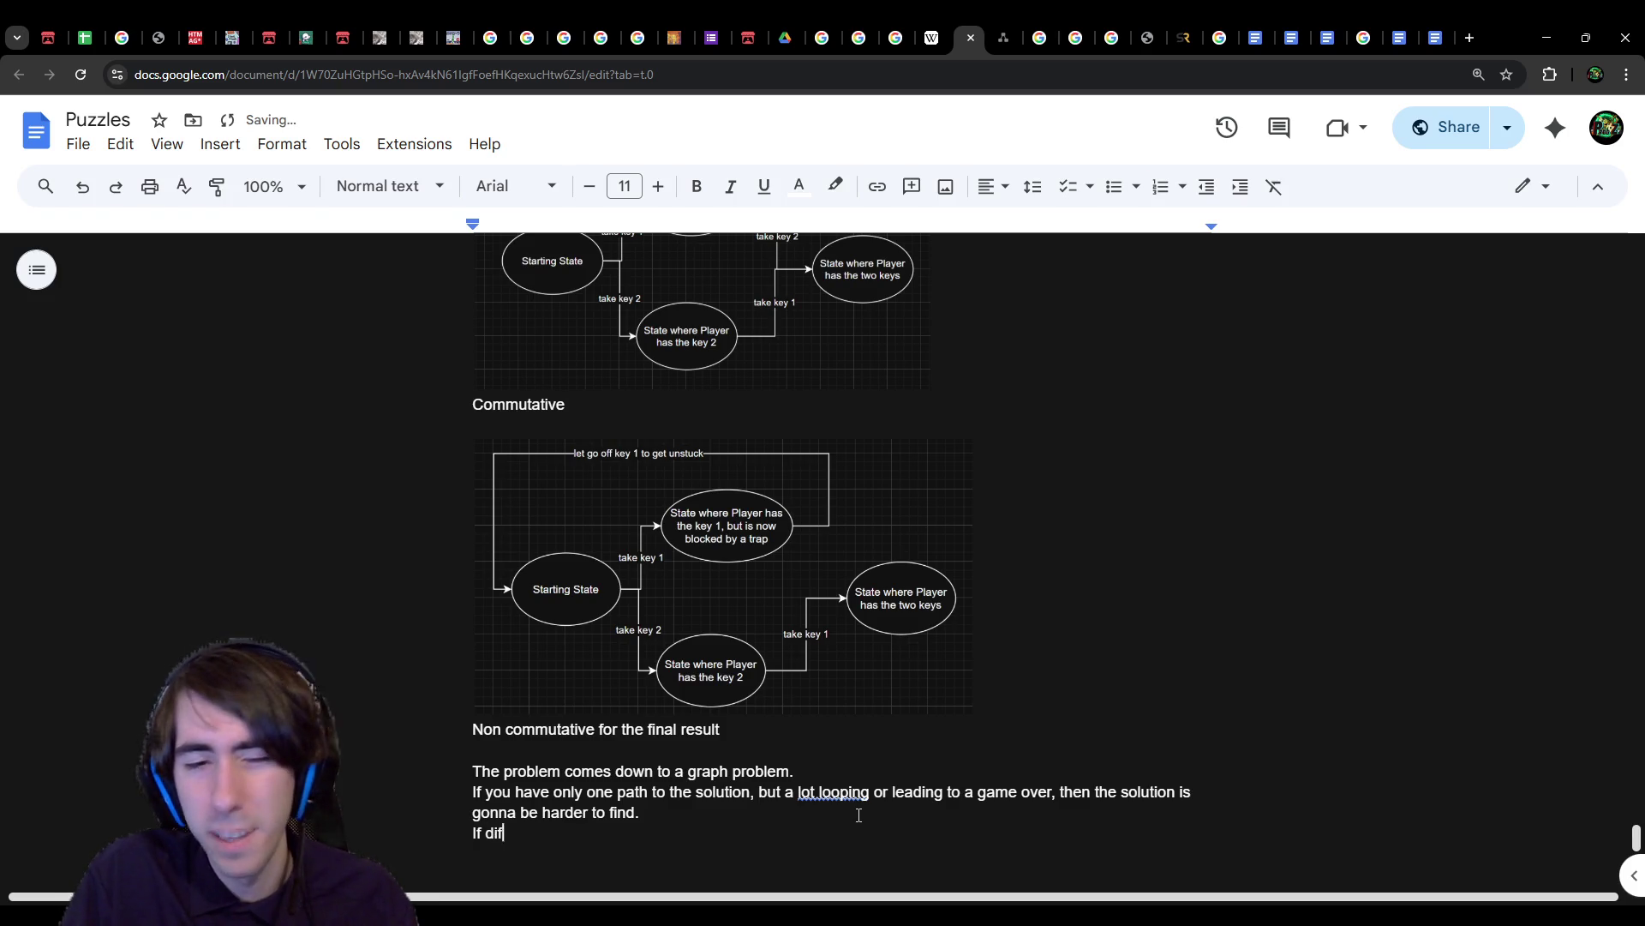
text(ferent actions are )
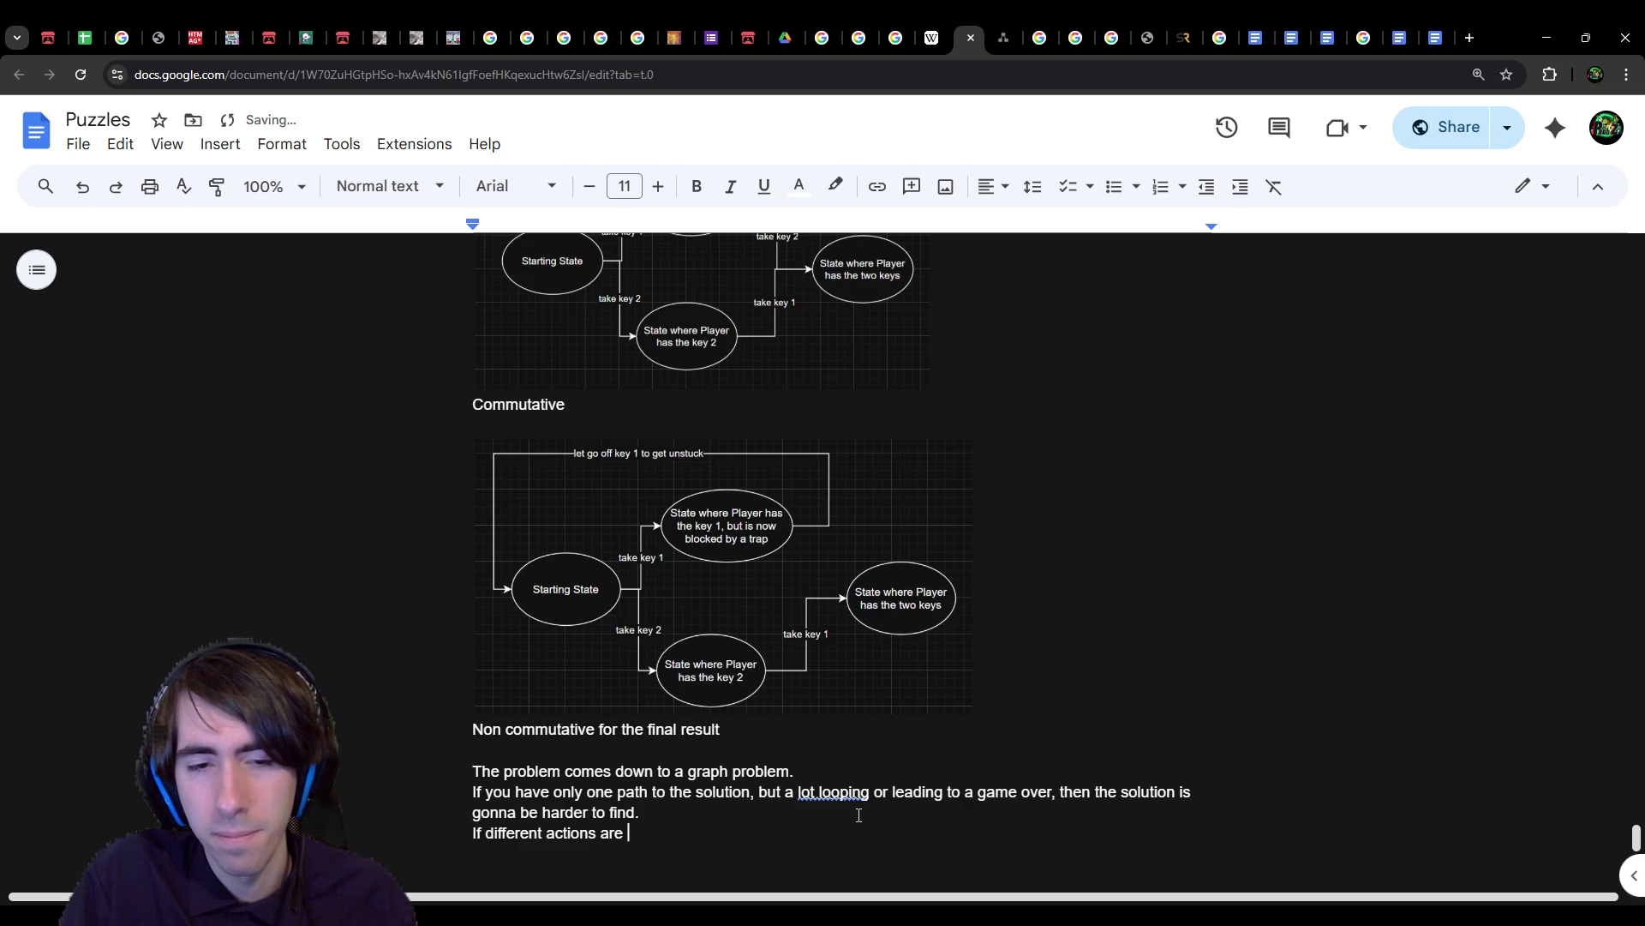
text(comm)
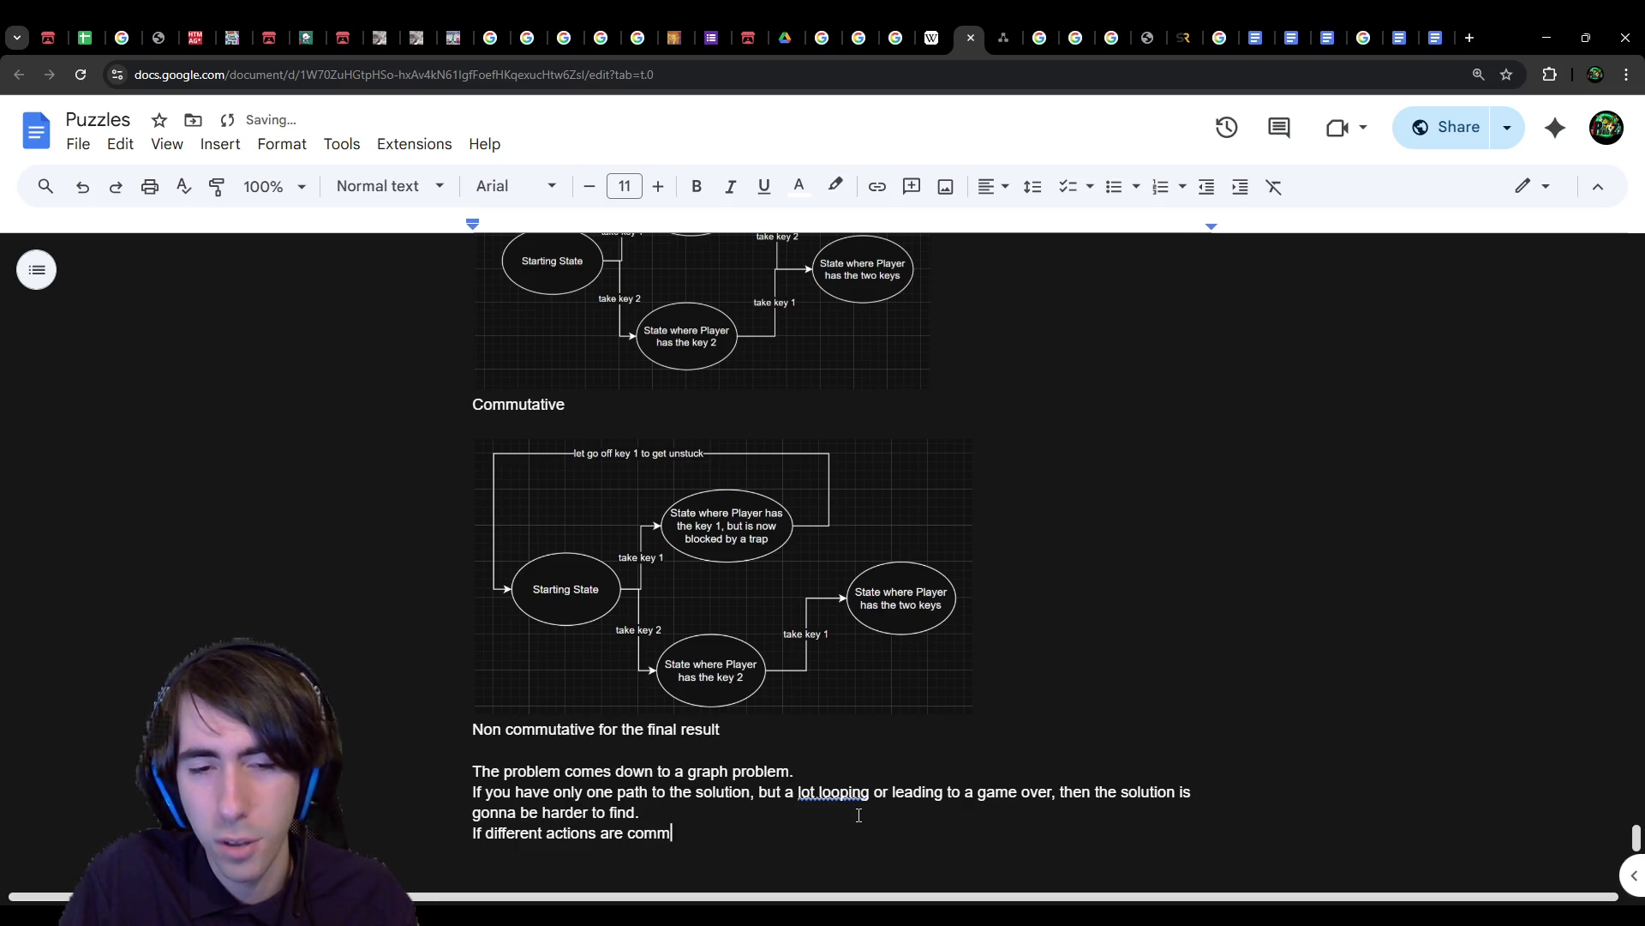
text(utative,)
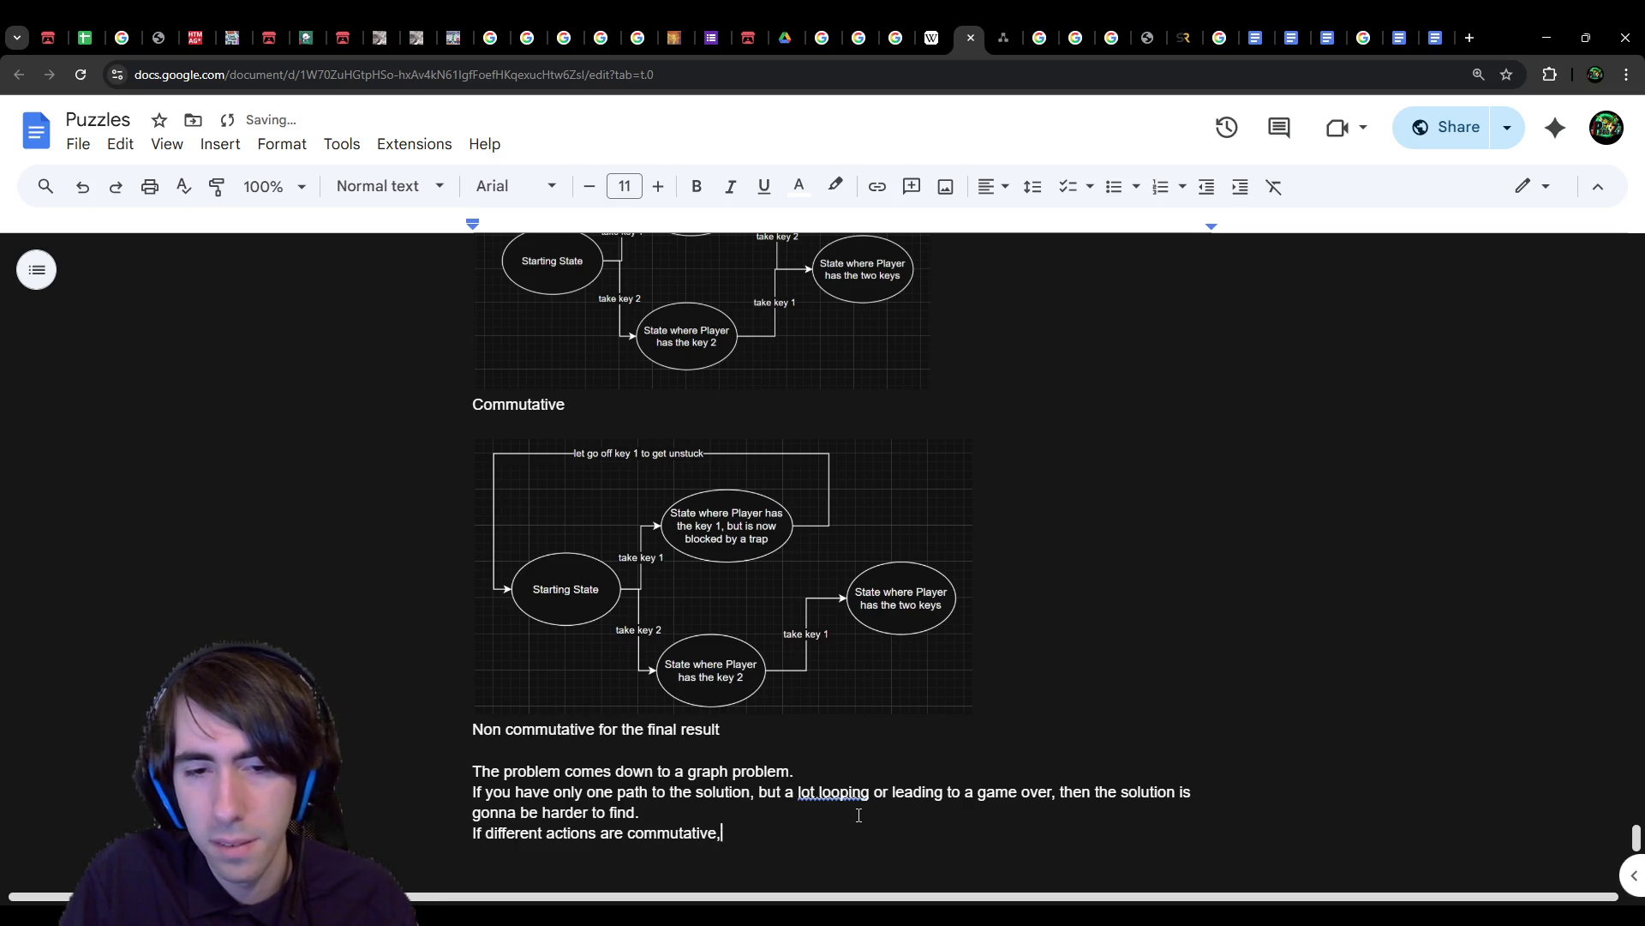
text( then the player can)
key(BackSpace)
key(BackSpace)
key(BackSpace)
key(BackSpace)
key(BackSpace)
key(BackSpace)
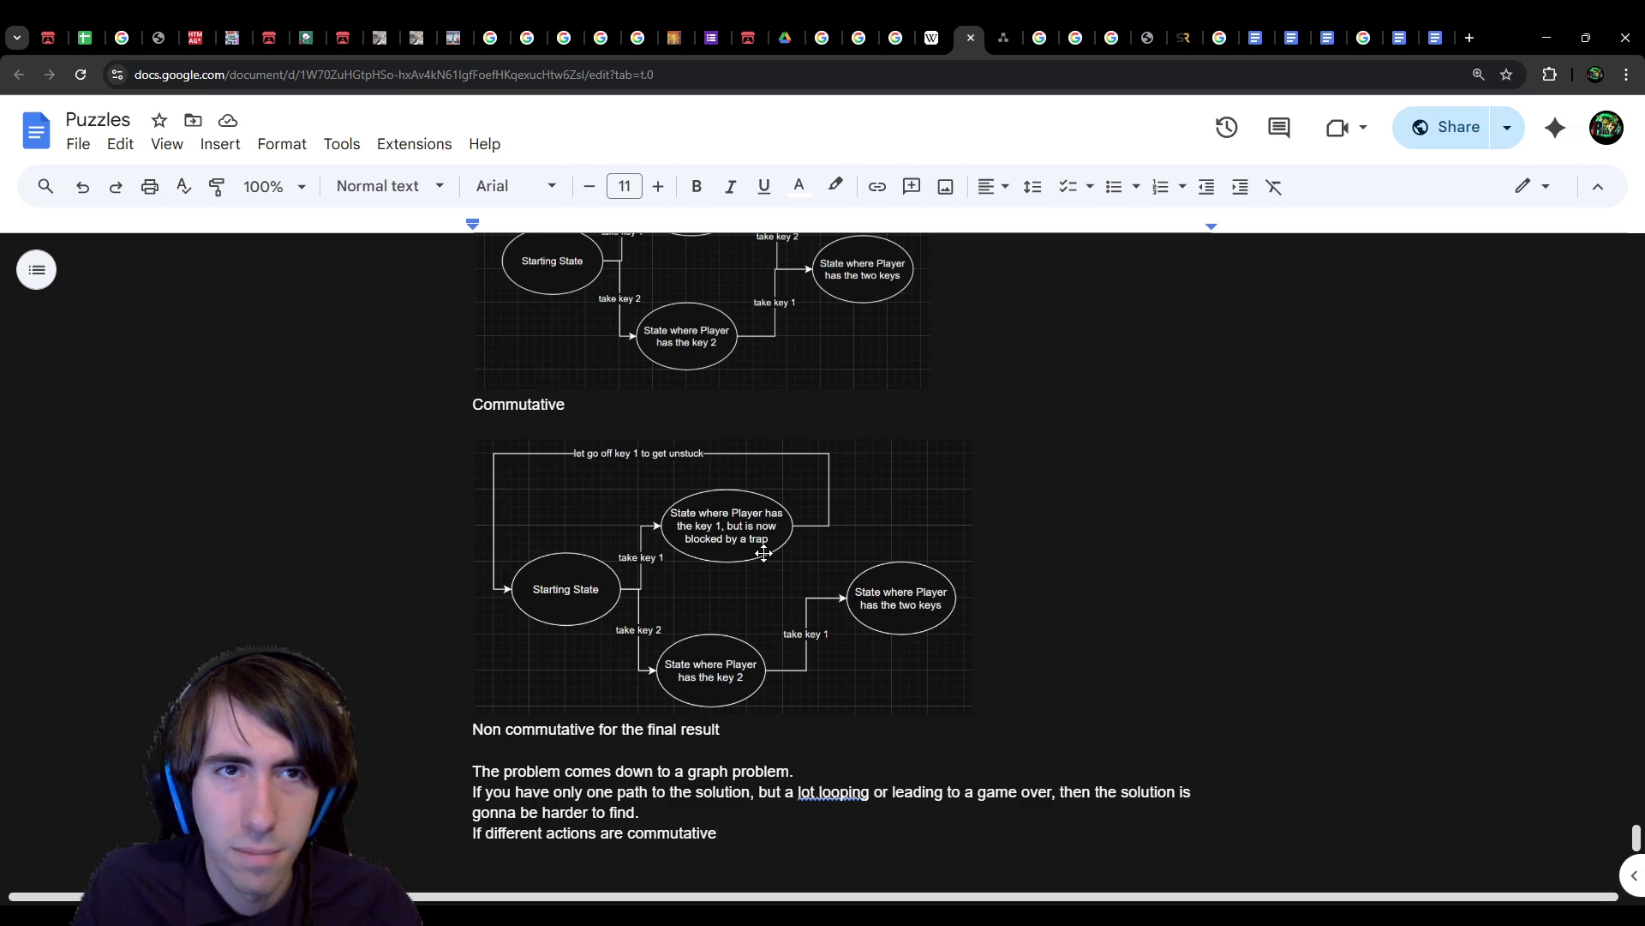
click(764, 552)
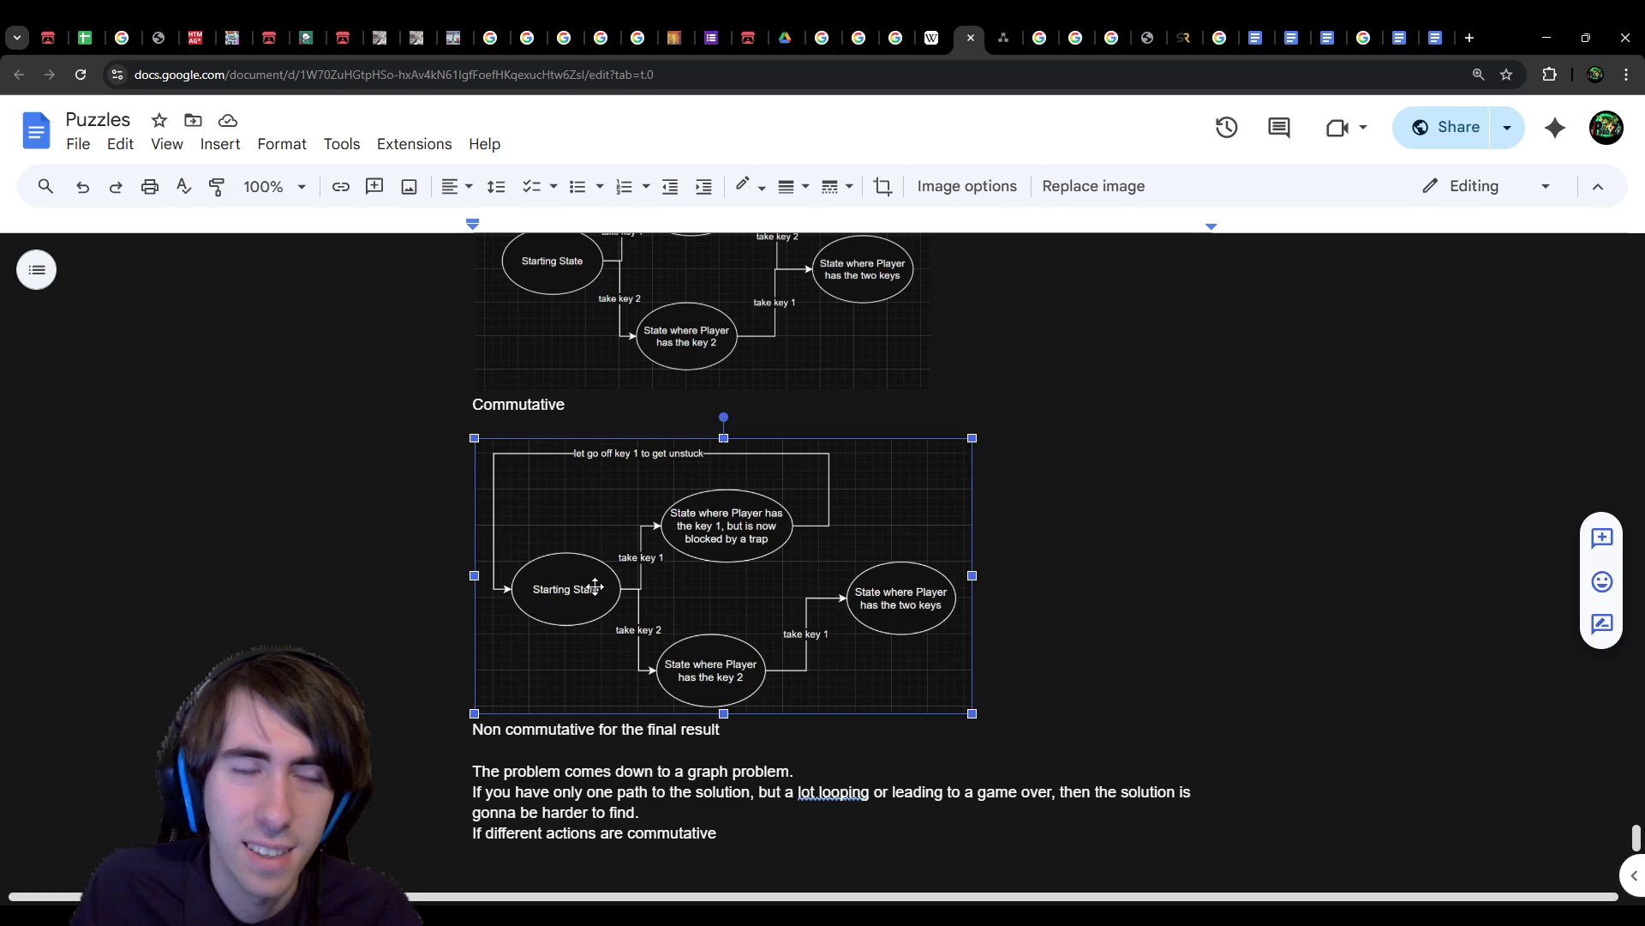
drag(718, 833, 367, 827)
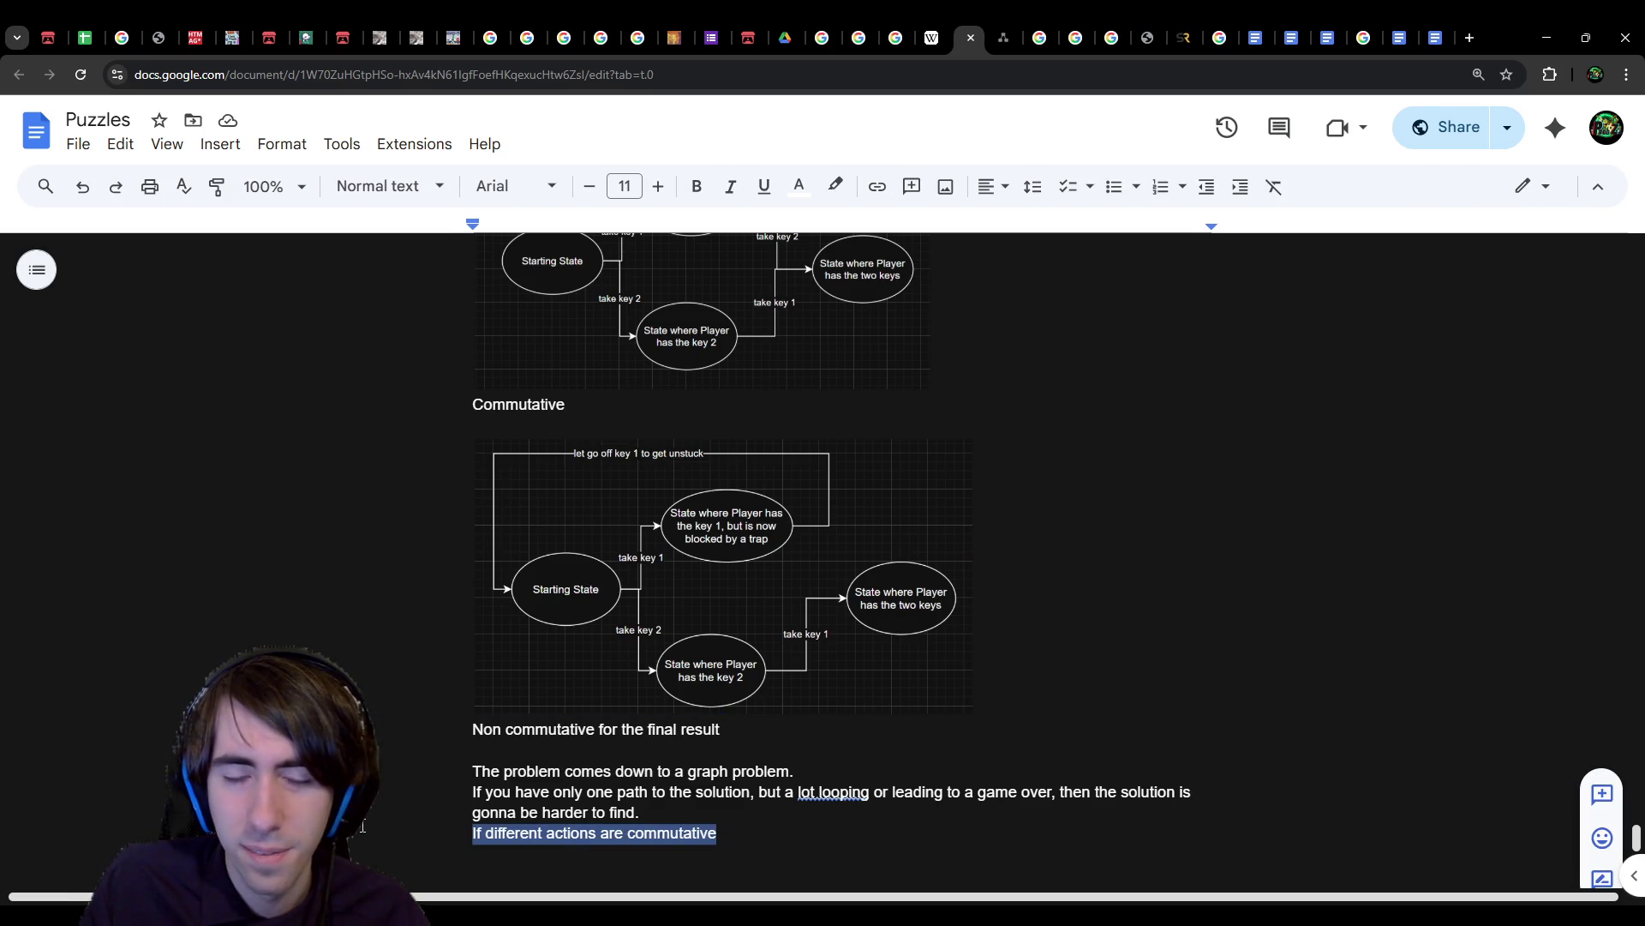
scroll(411, 806, up, 2)
scroll(463, 754, down, 1)
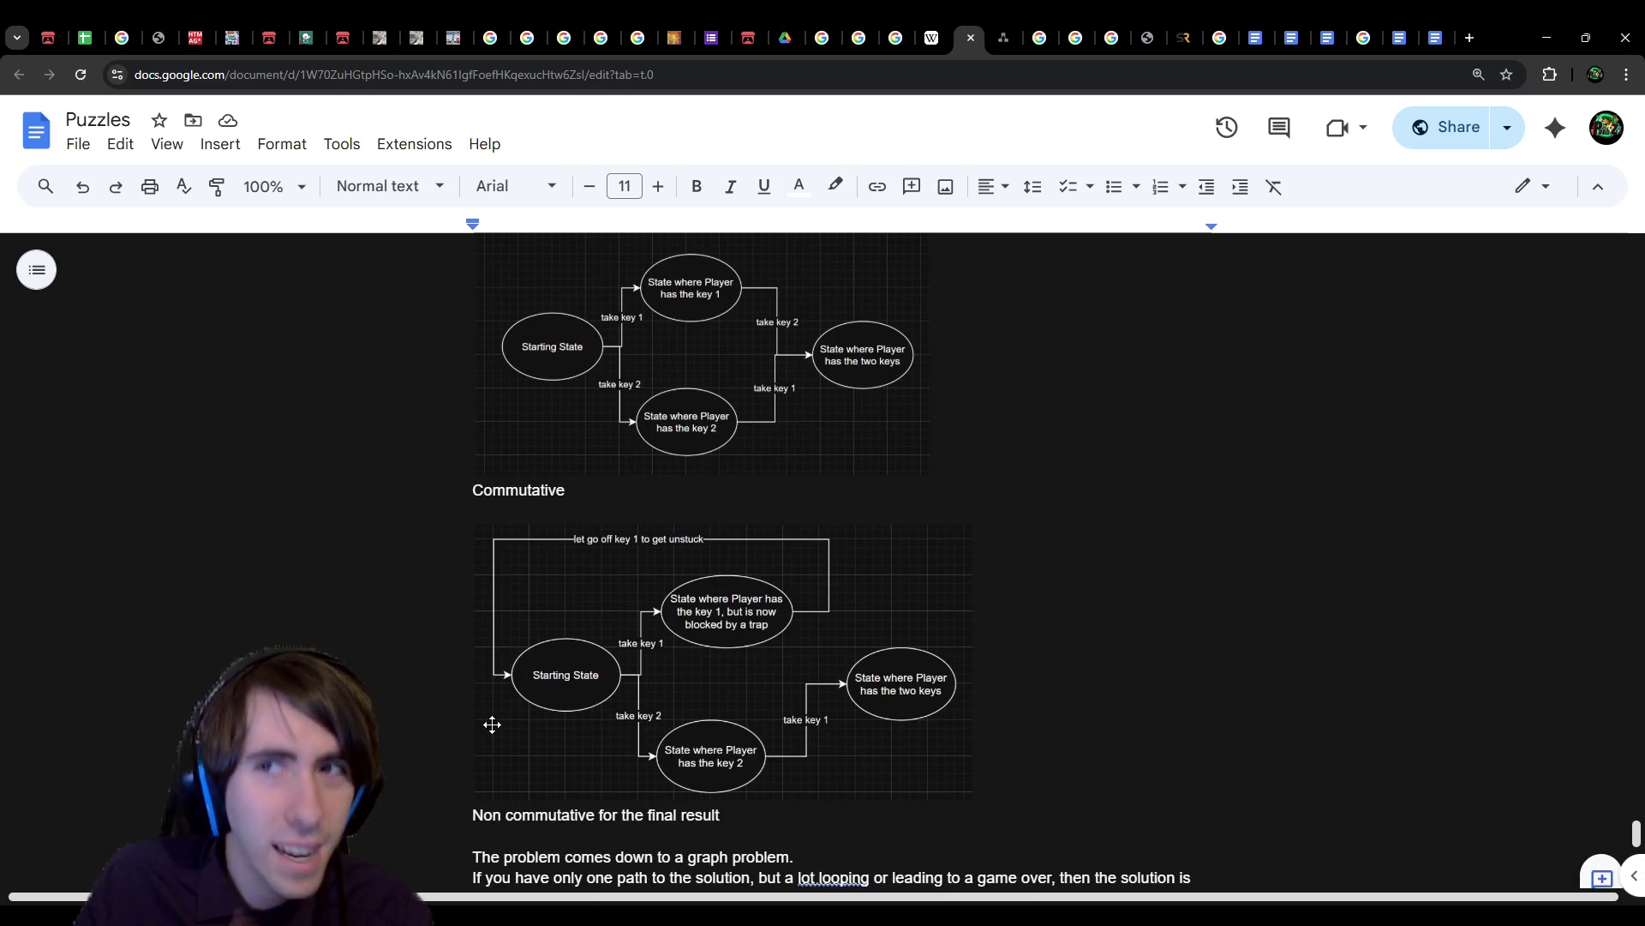
scroll(491, 725, down, 2)
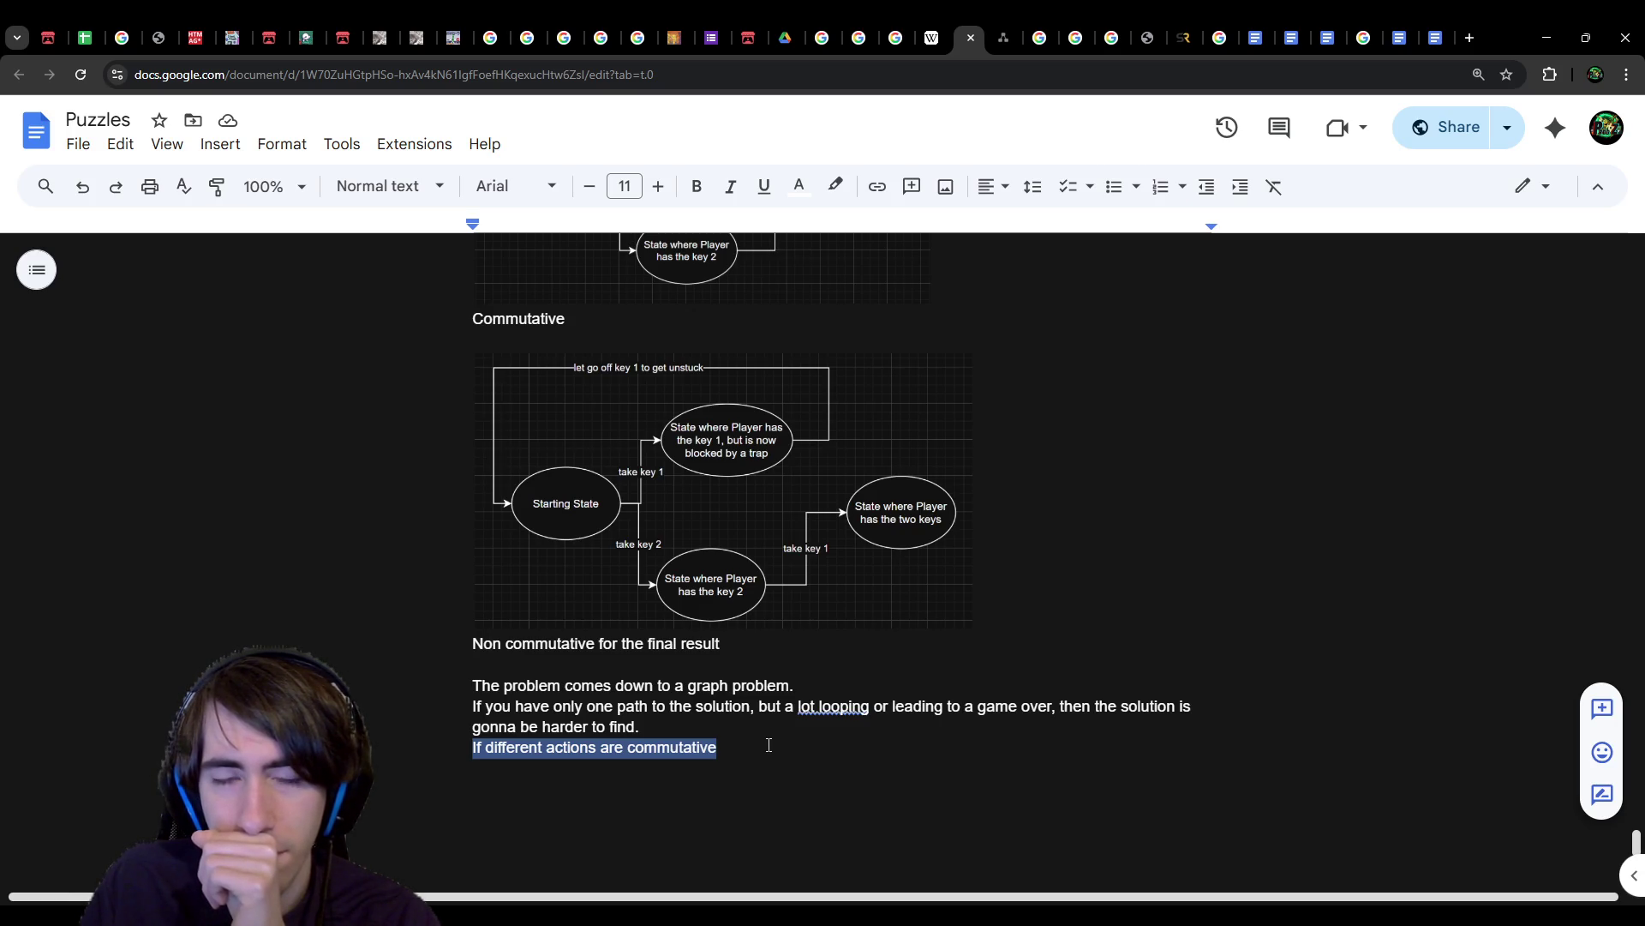
click(767, 739)
mouse_move(779, 746)
mouse_down()
mouse_move(455, 729)
mouse_move(400, 751)
mouse_up()
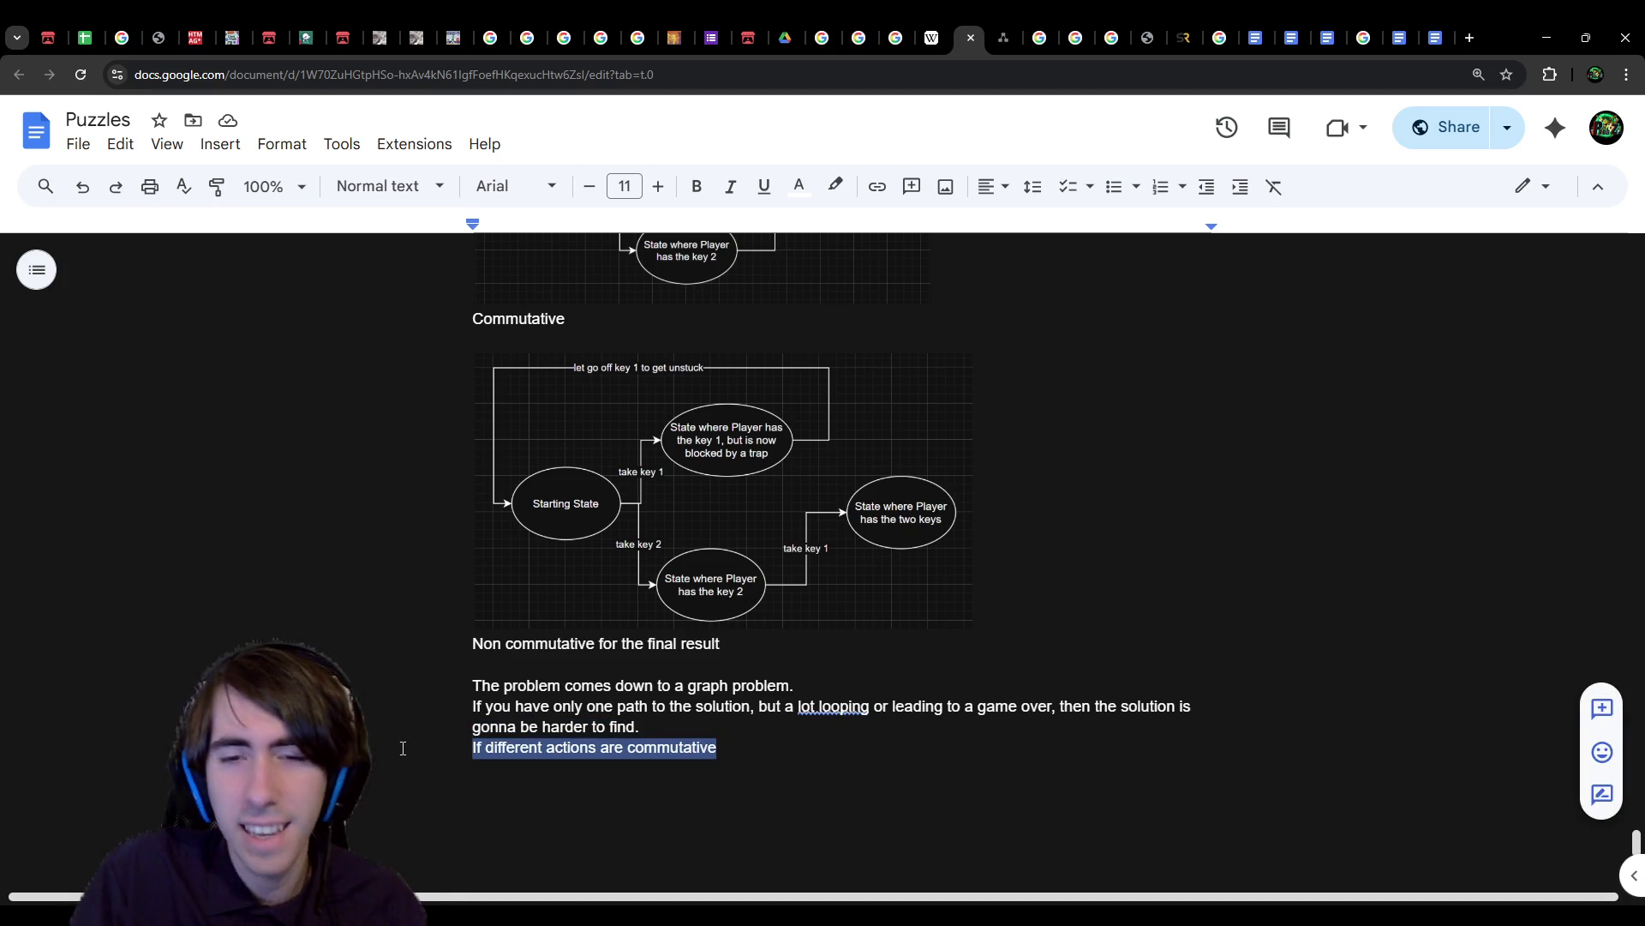
Step: Type 'The more states you have, the more complex the puzzle becomes.' with empty lines below
text(The more states you have, )
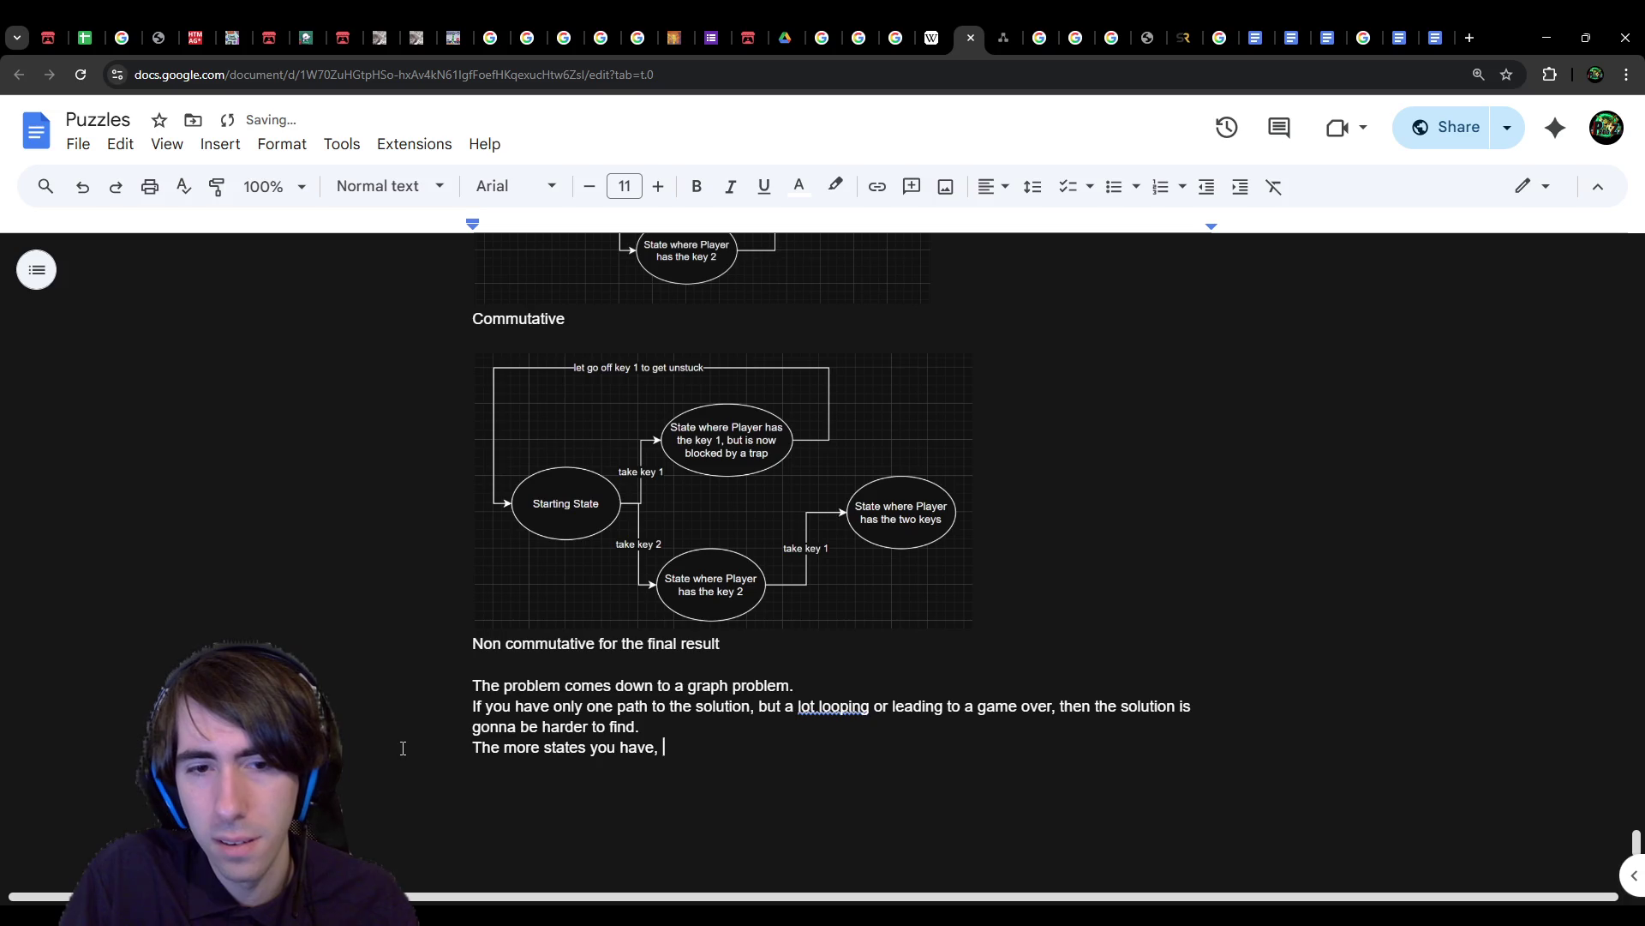
text(the more complex he)
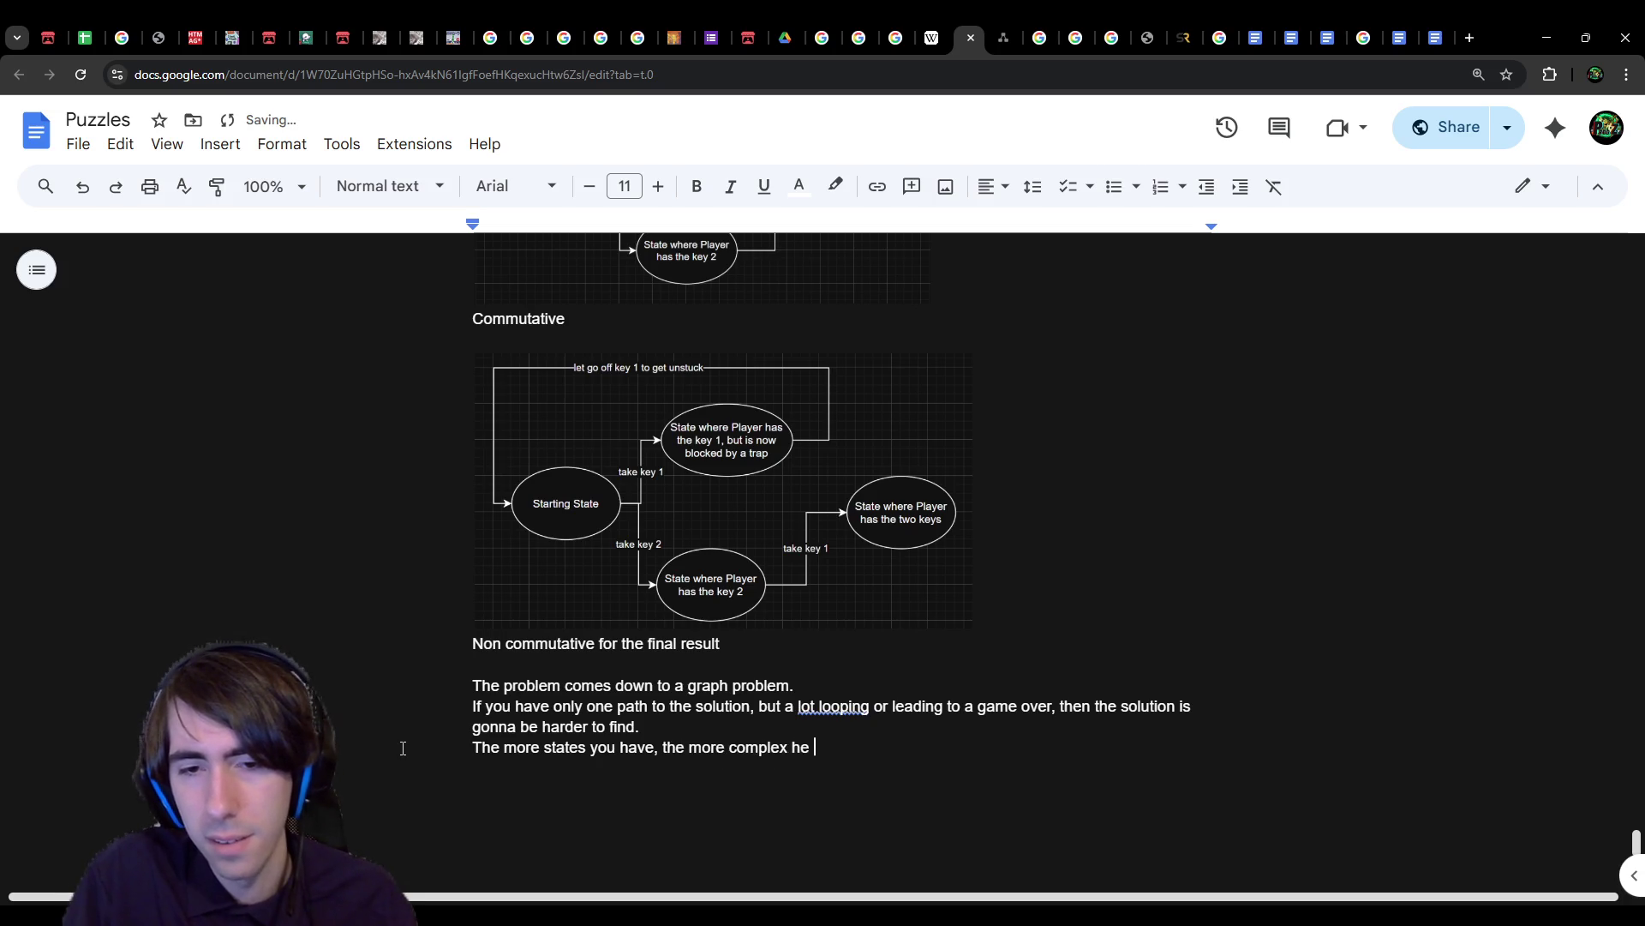
key(BackSpace)
text(the )
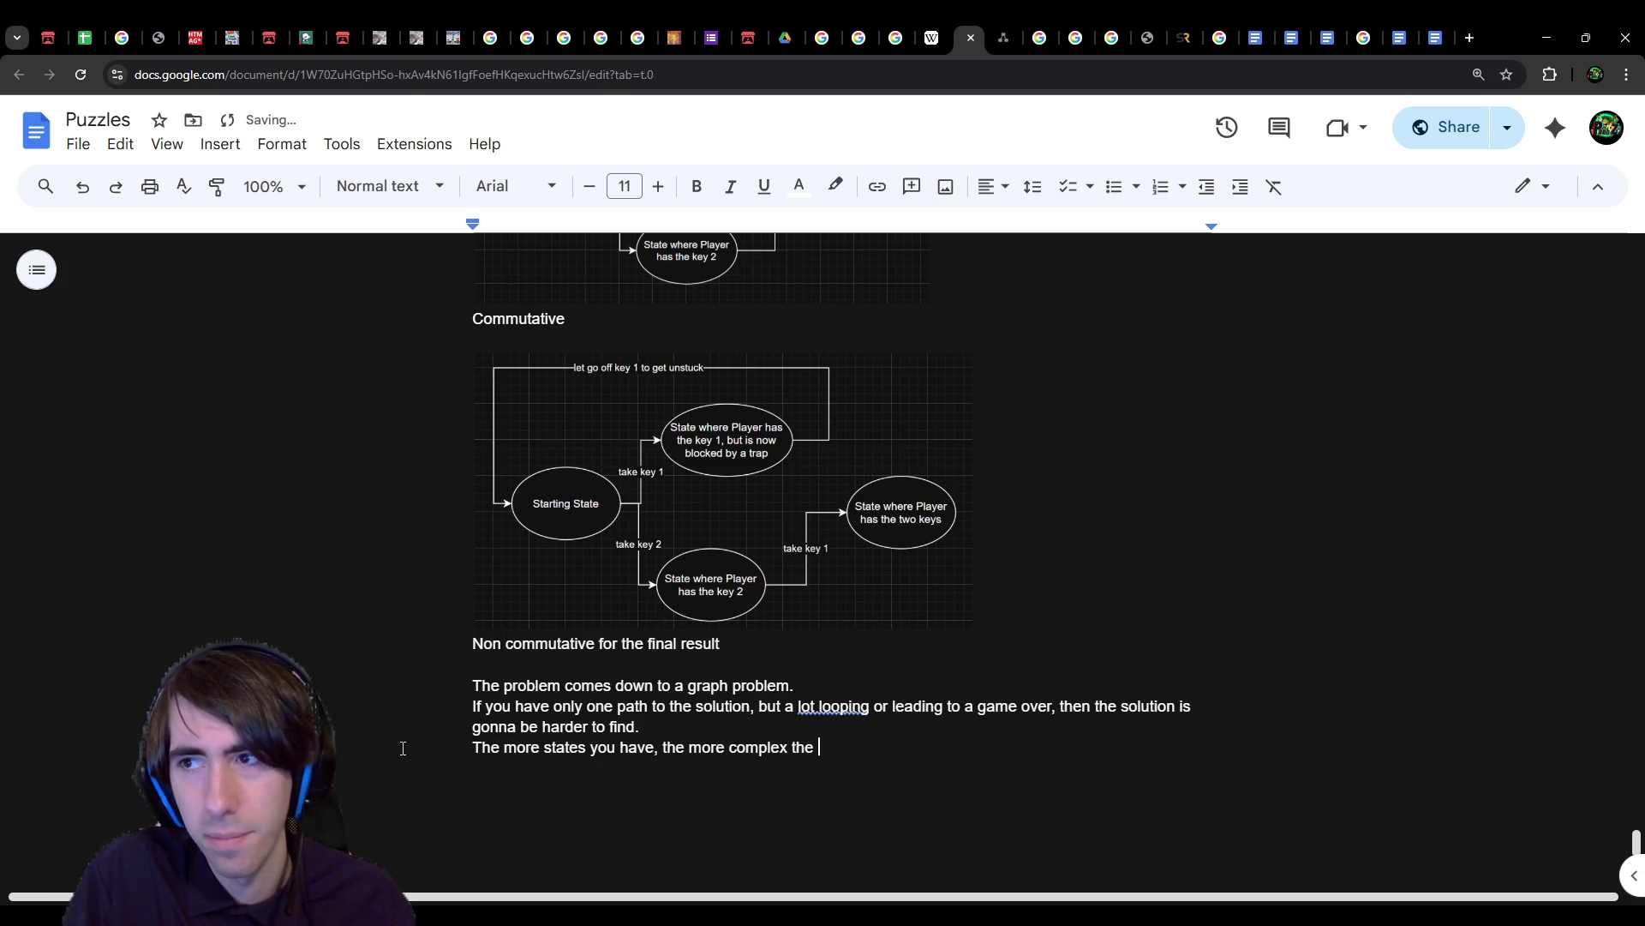
text(puzzl)
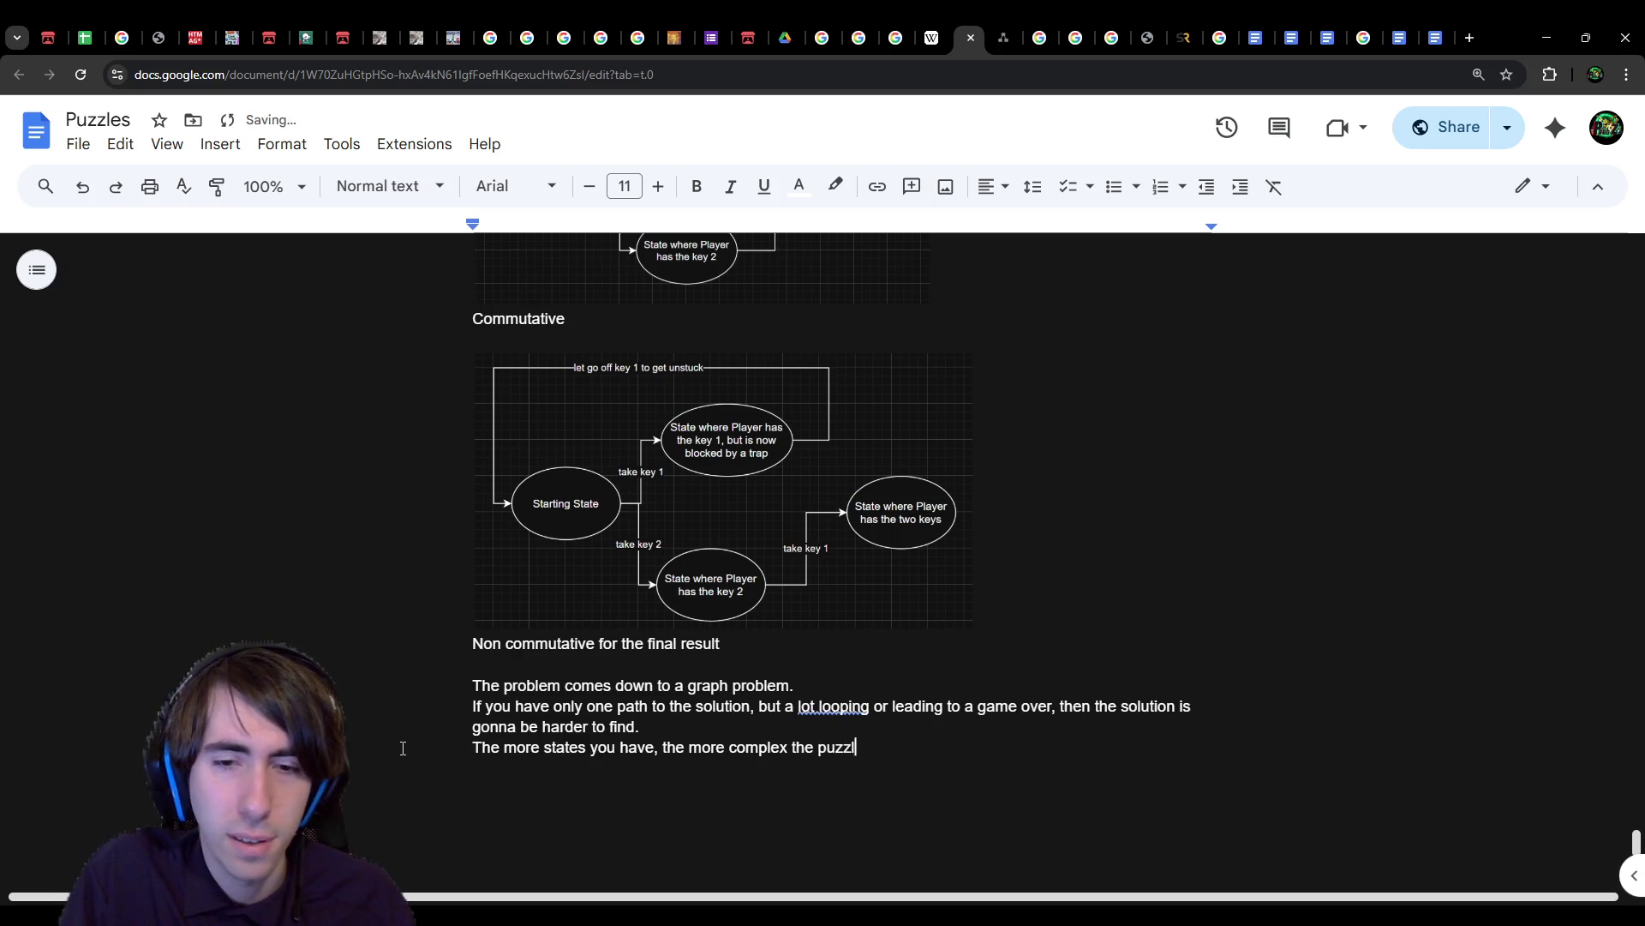
text(e becomes.)
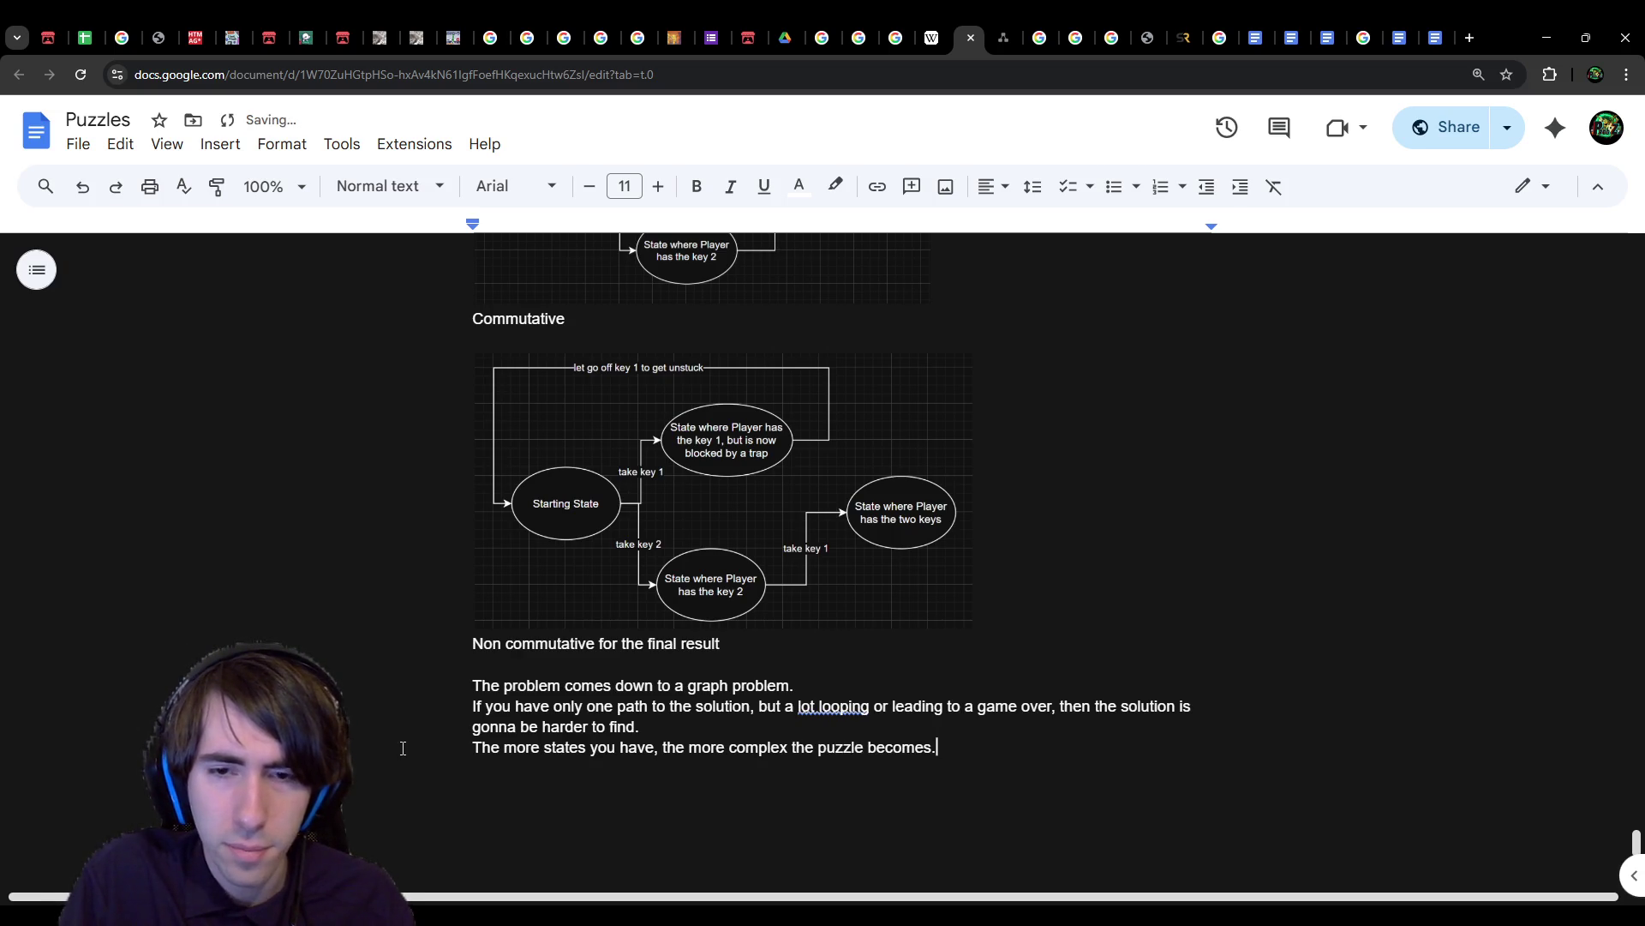
key(Return)
key(Up)
key(Down)
key(Return)
key(BackSpace)
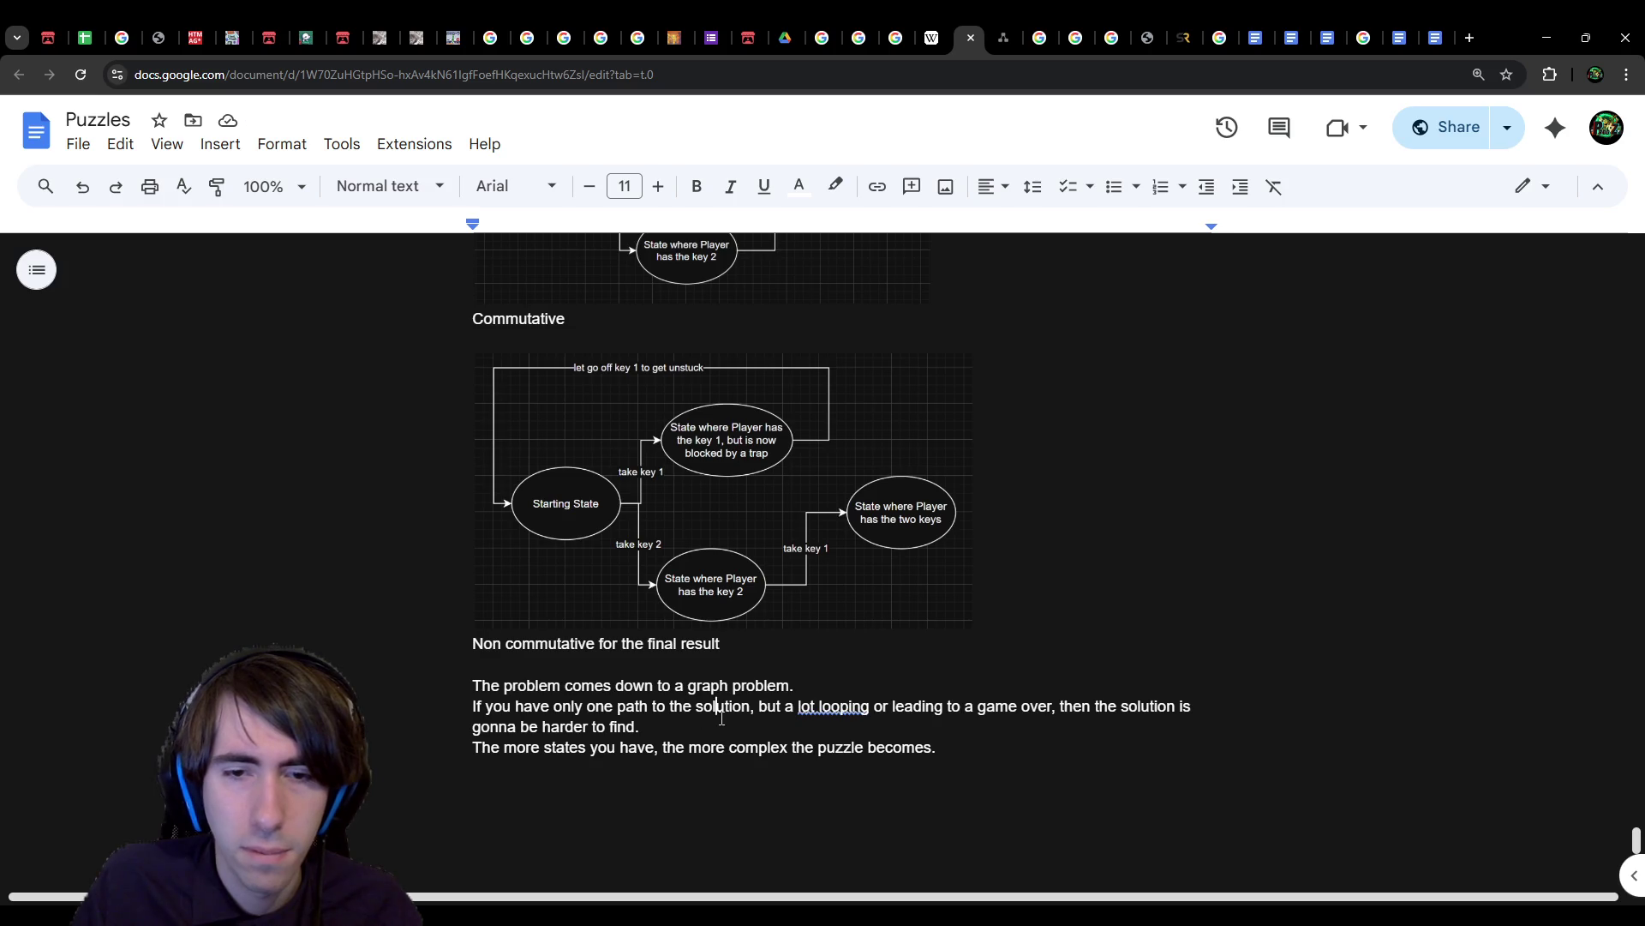
Step: Delete the 'If you have only one path…' paragraph
mouse_move(725, 718)
mouse_down()
mouse_move(473, 686)
mouse_move(473, 706)
mouse_up()
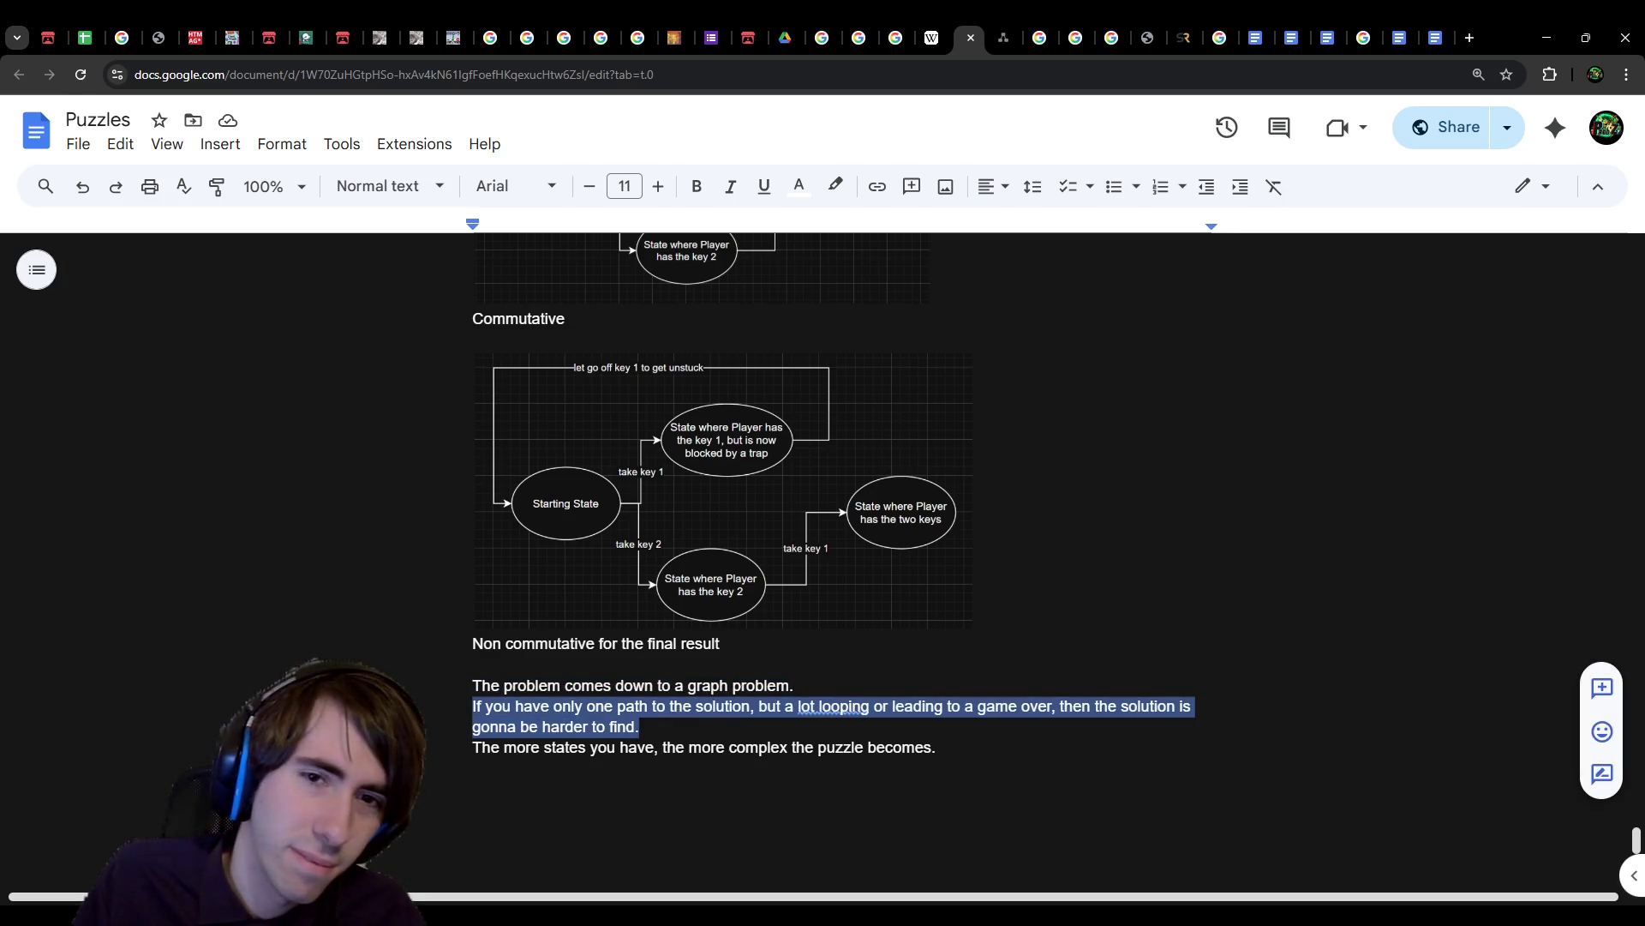
click(711, 711)
drag(640, 725, 394, 718)
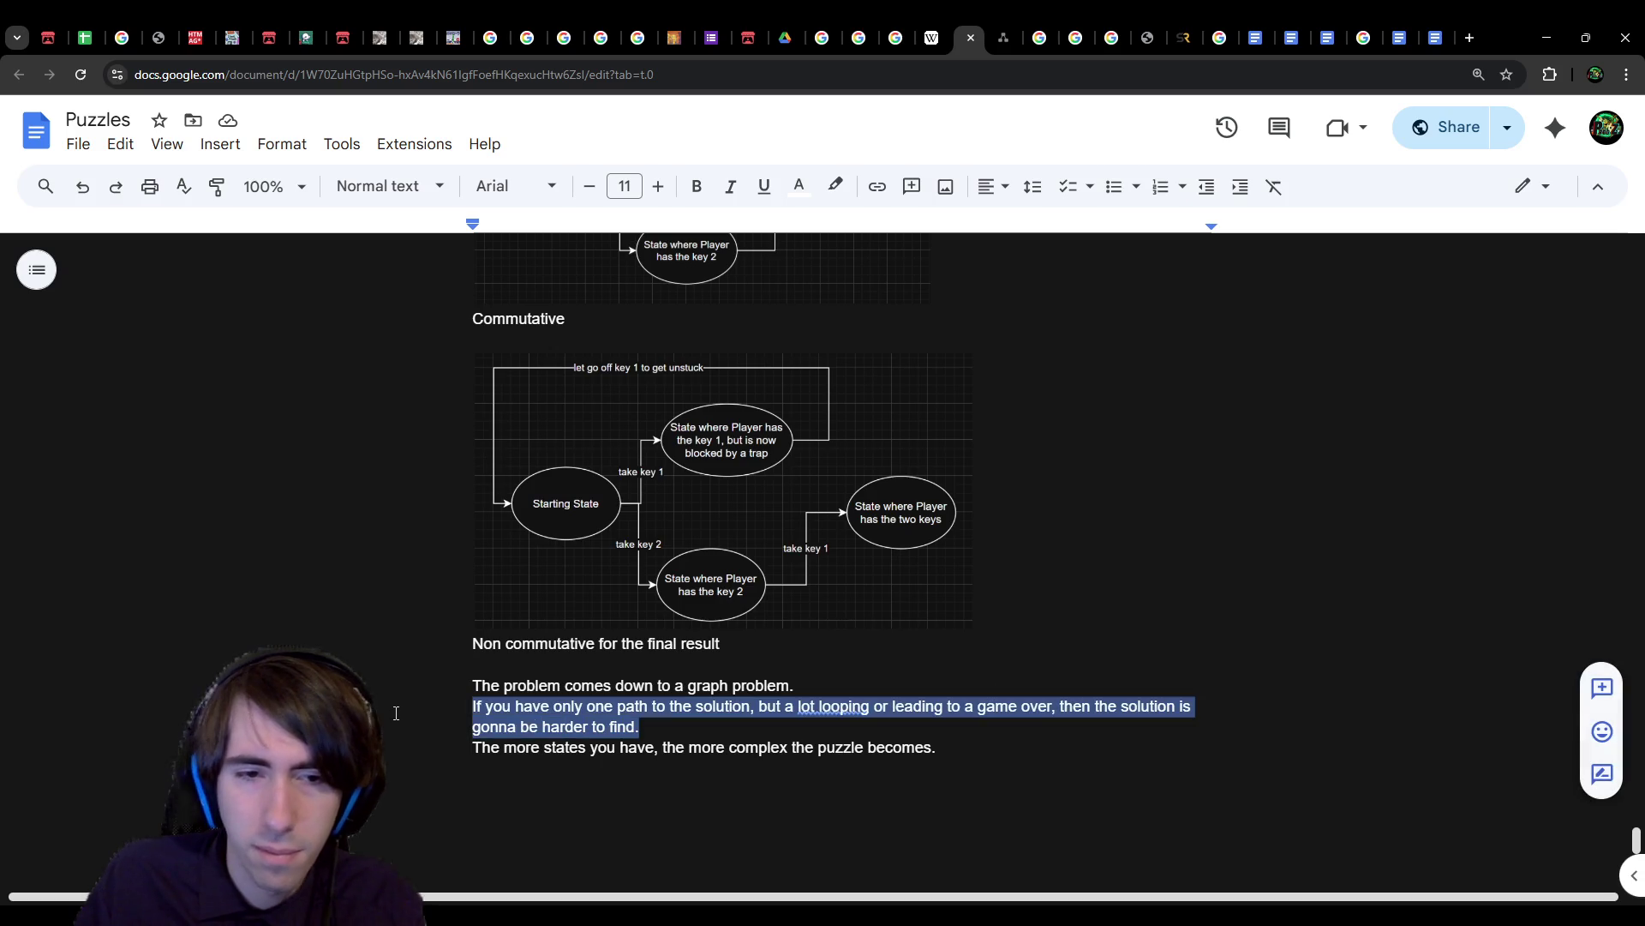
key(BackSpace)
key(BackSpace)
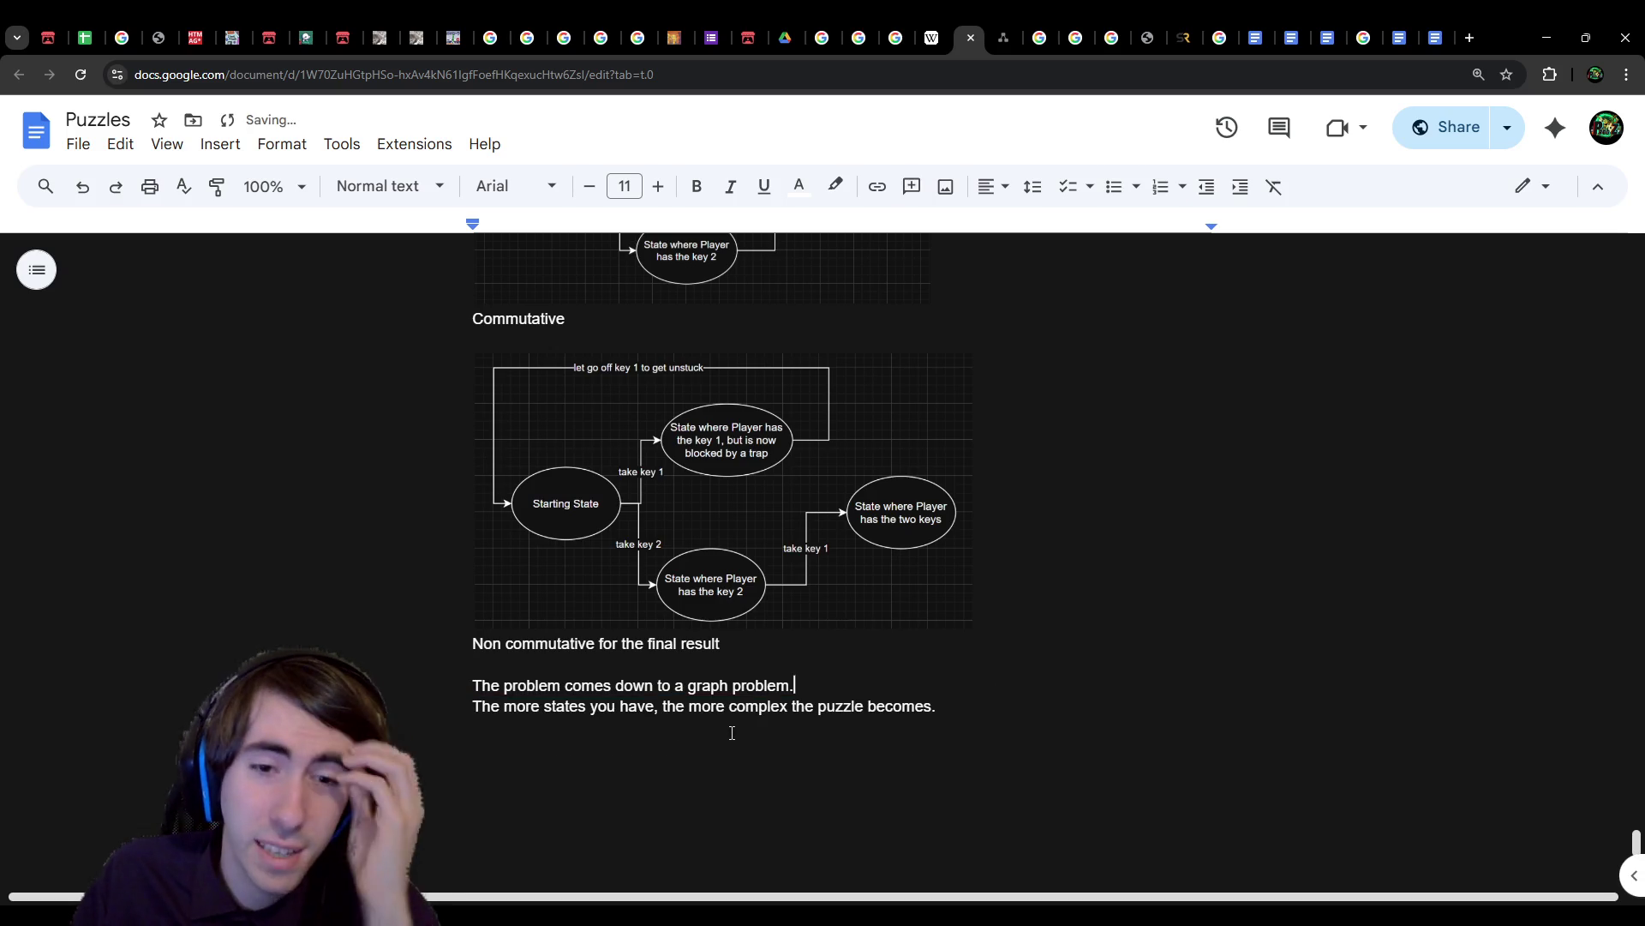
click(732, 733)
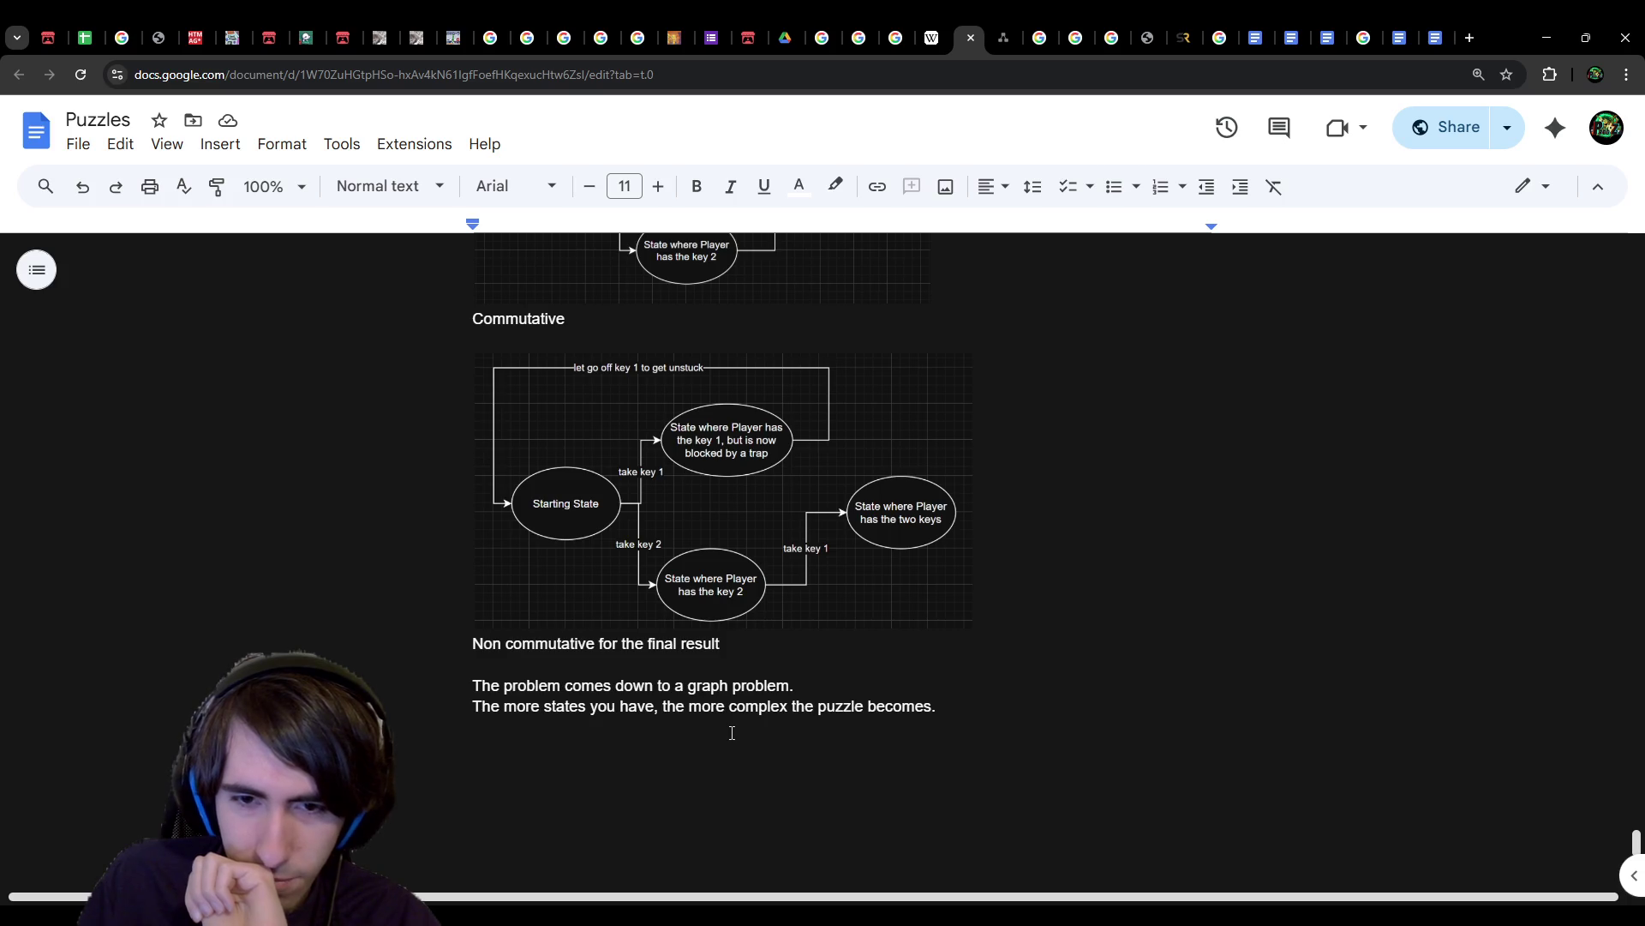
Step: Type 'Non commutativity leads to more different states. so it increases the complexity by nature.'
scroll(731, 733, up, 1)
text(Non commutia)
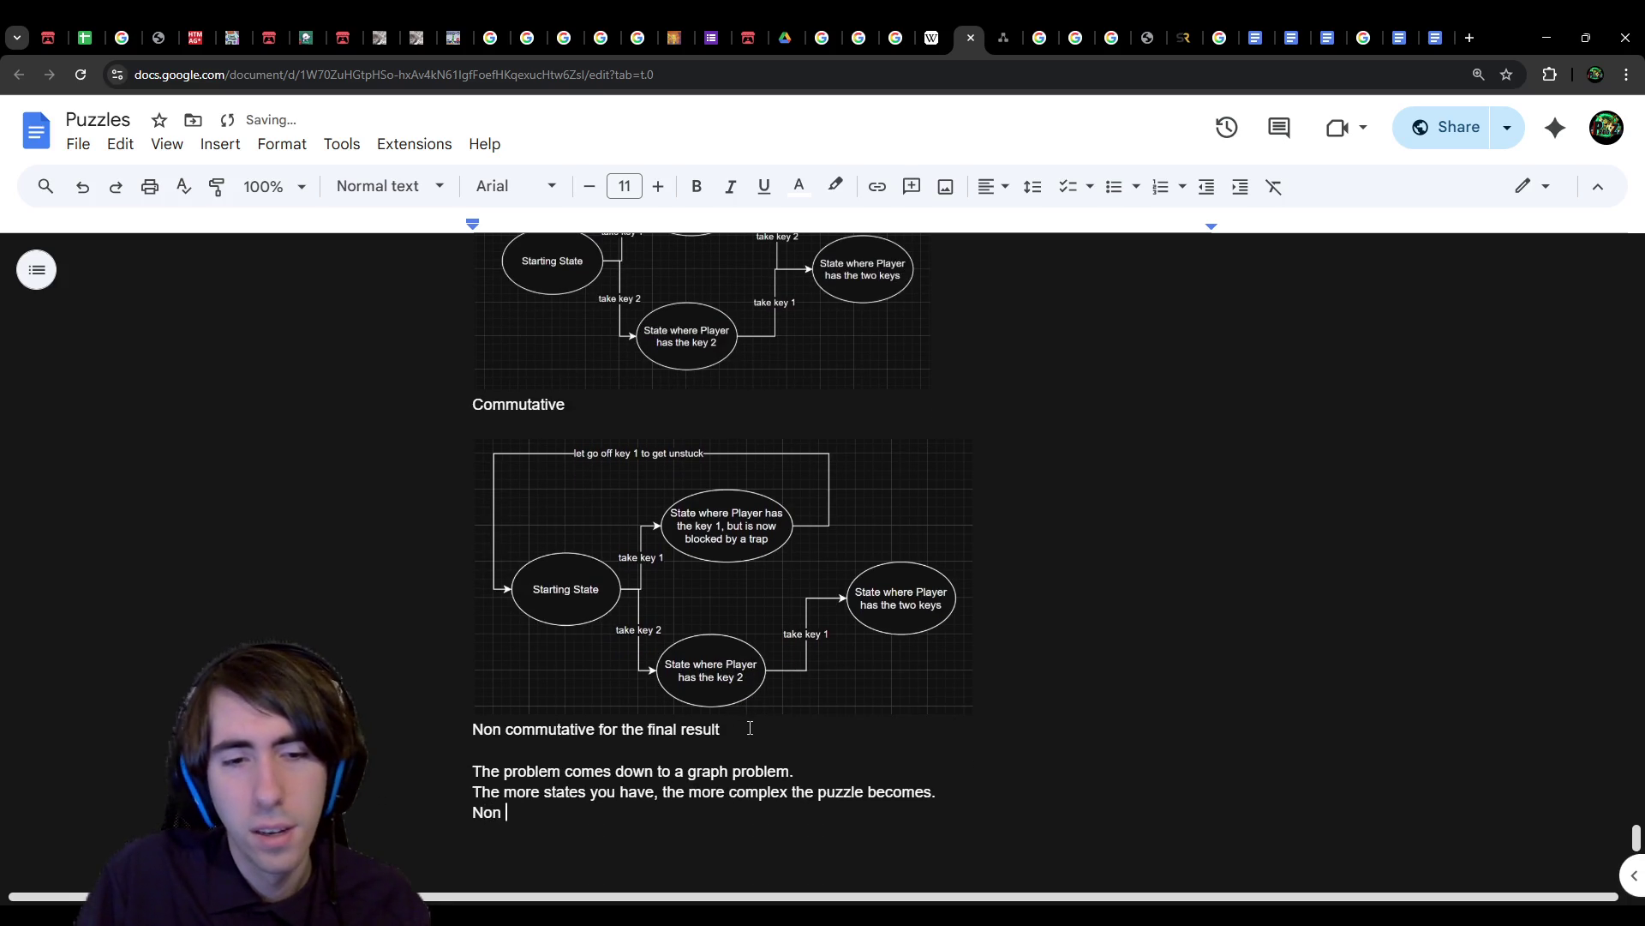
key(BackSpace)
key(BackSpace)
text(a)
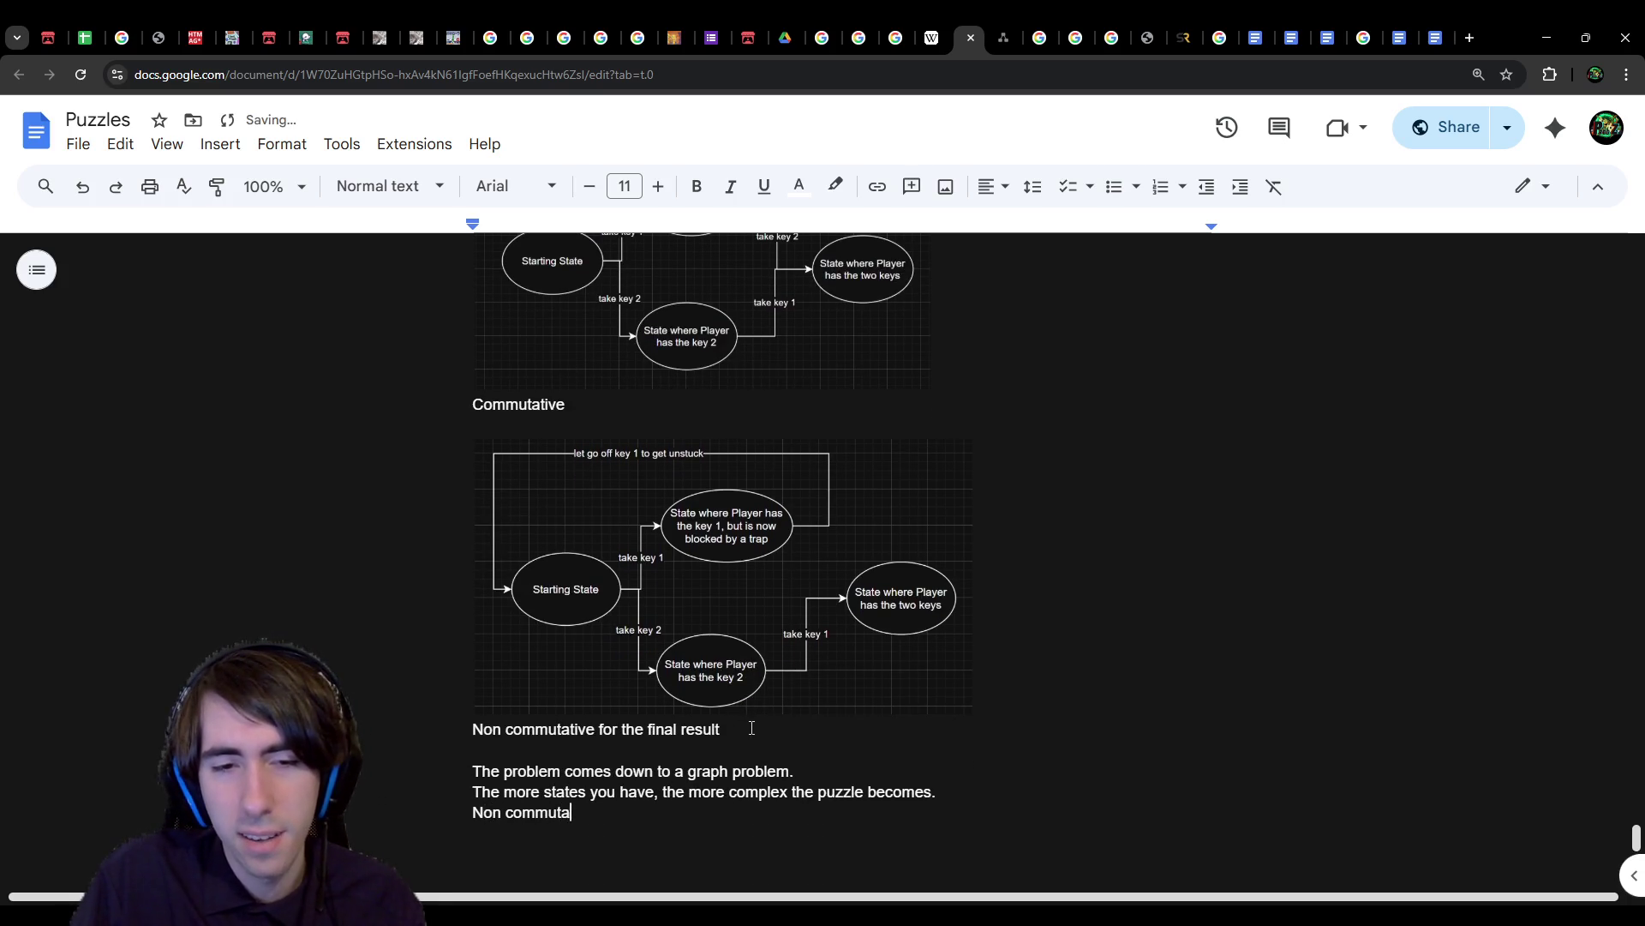
text(tivity leads to more )
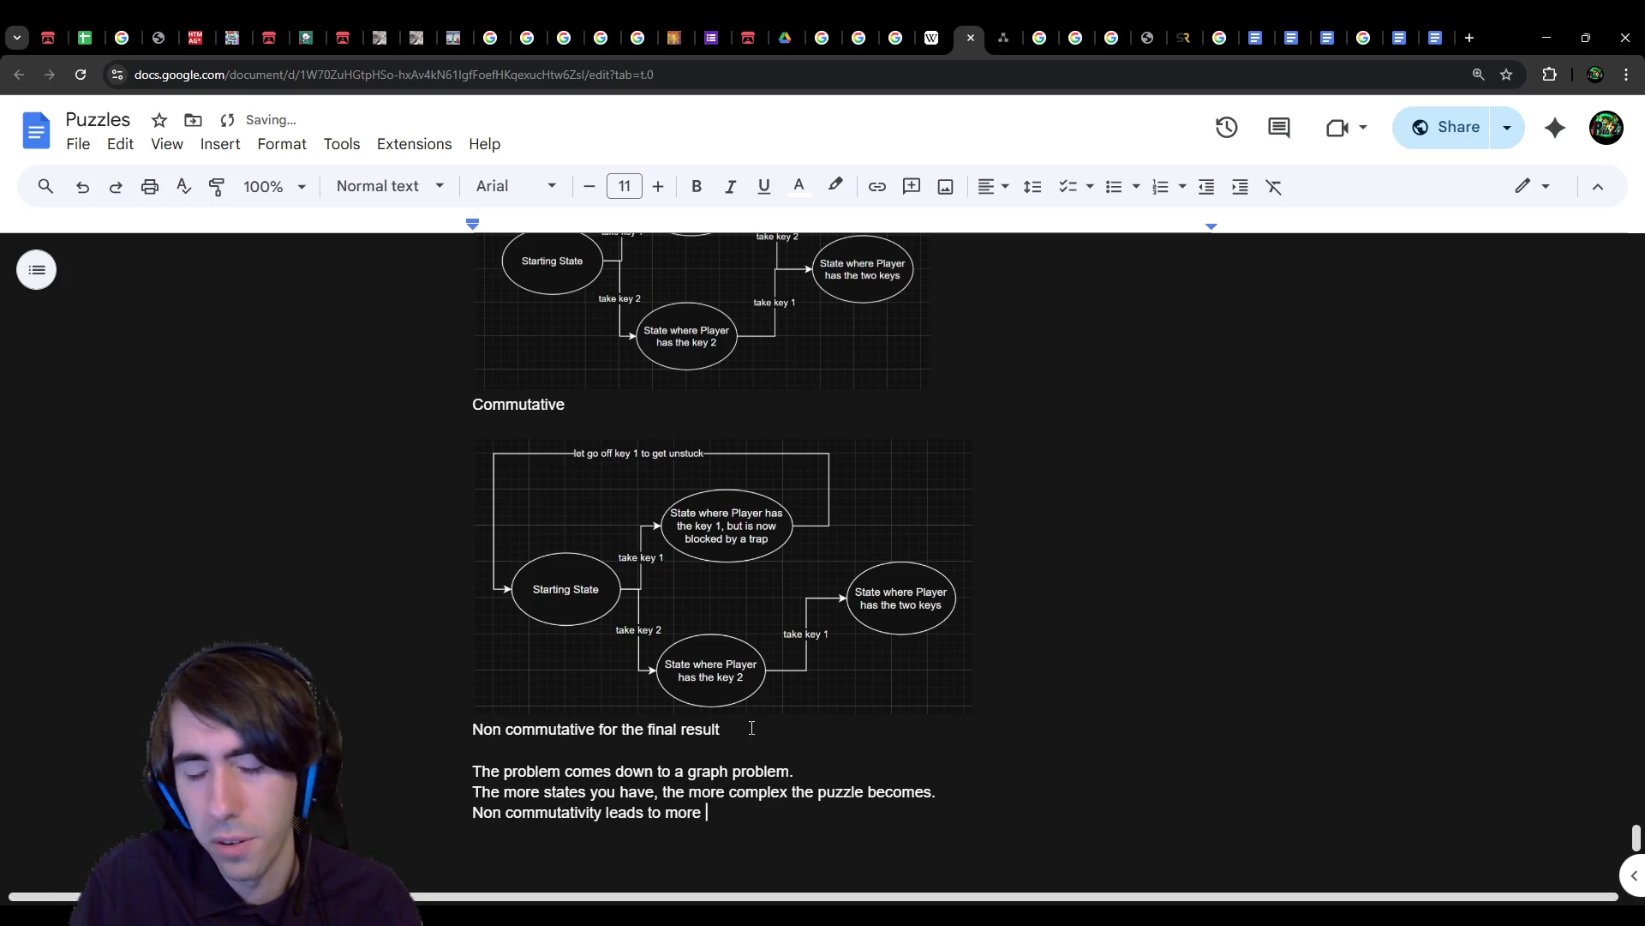
text(different state)
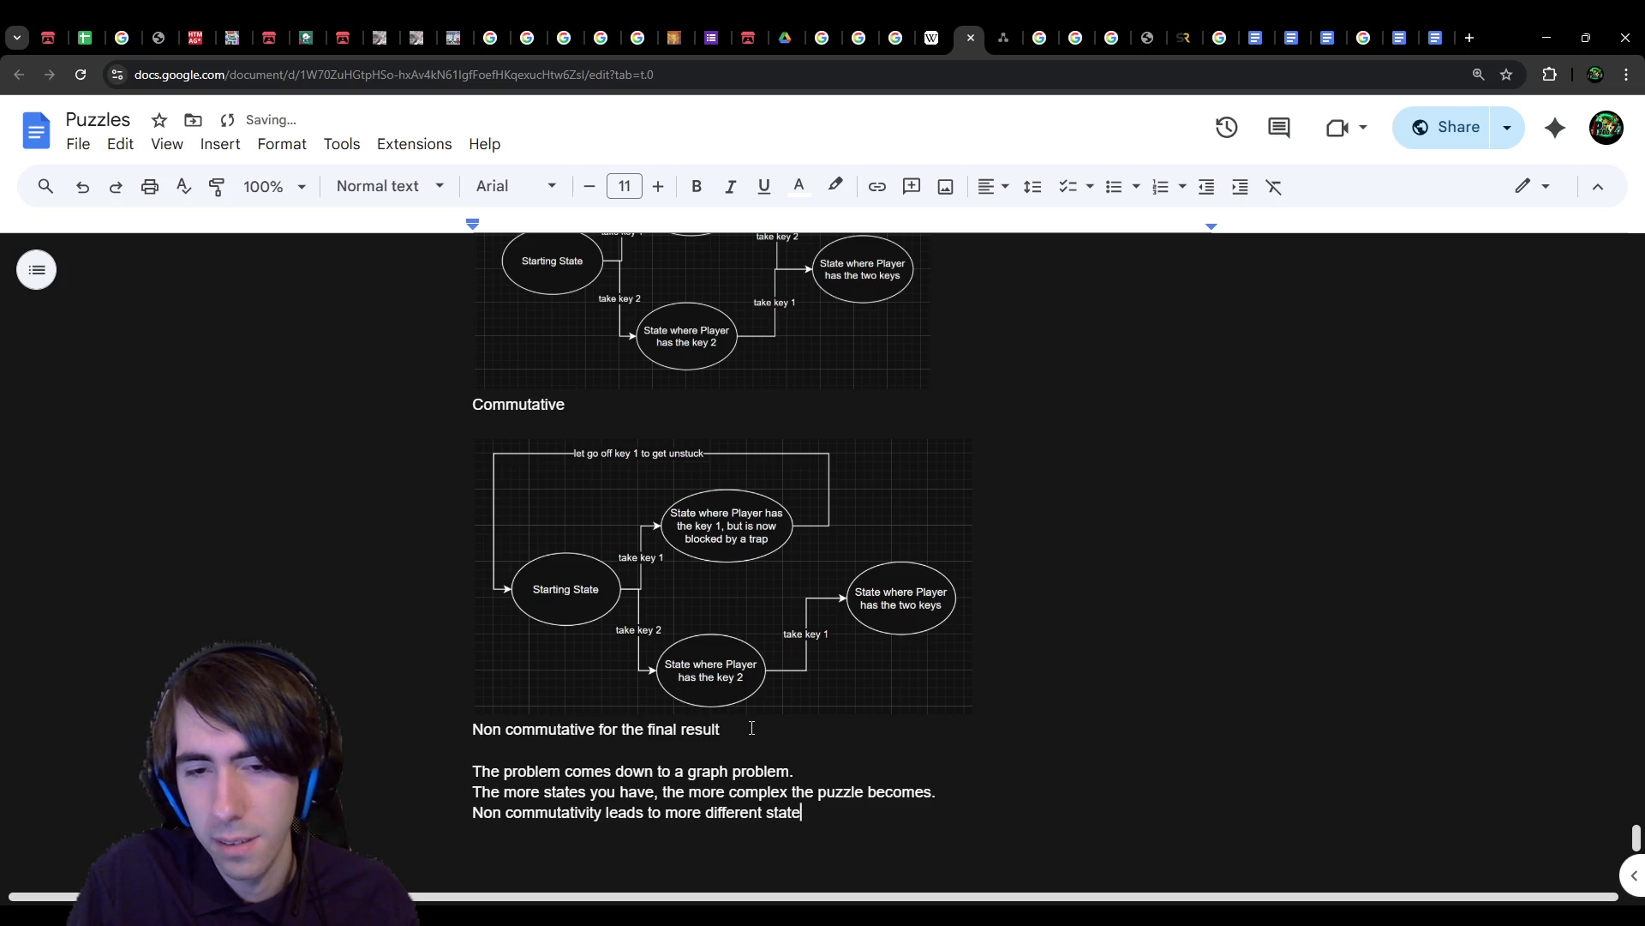
text(s. so it increases the complexity )
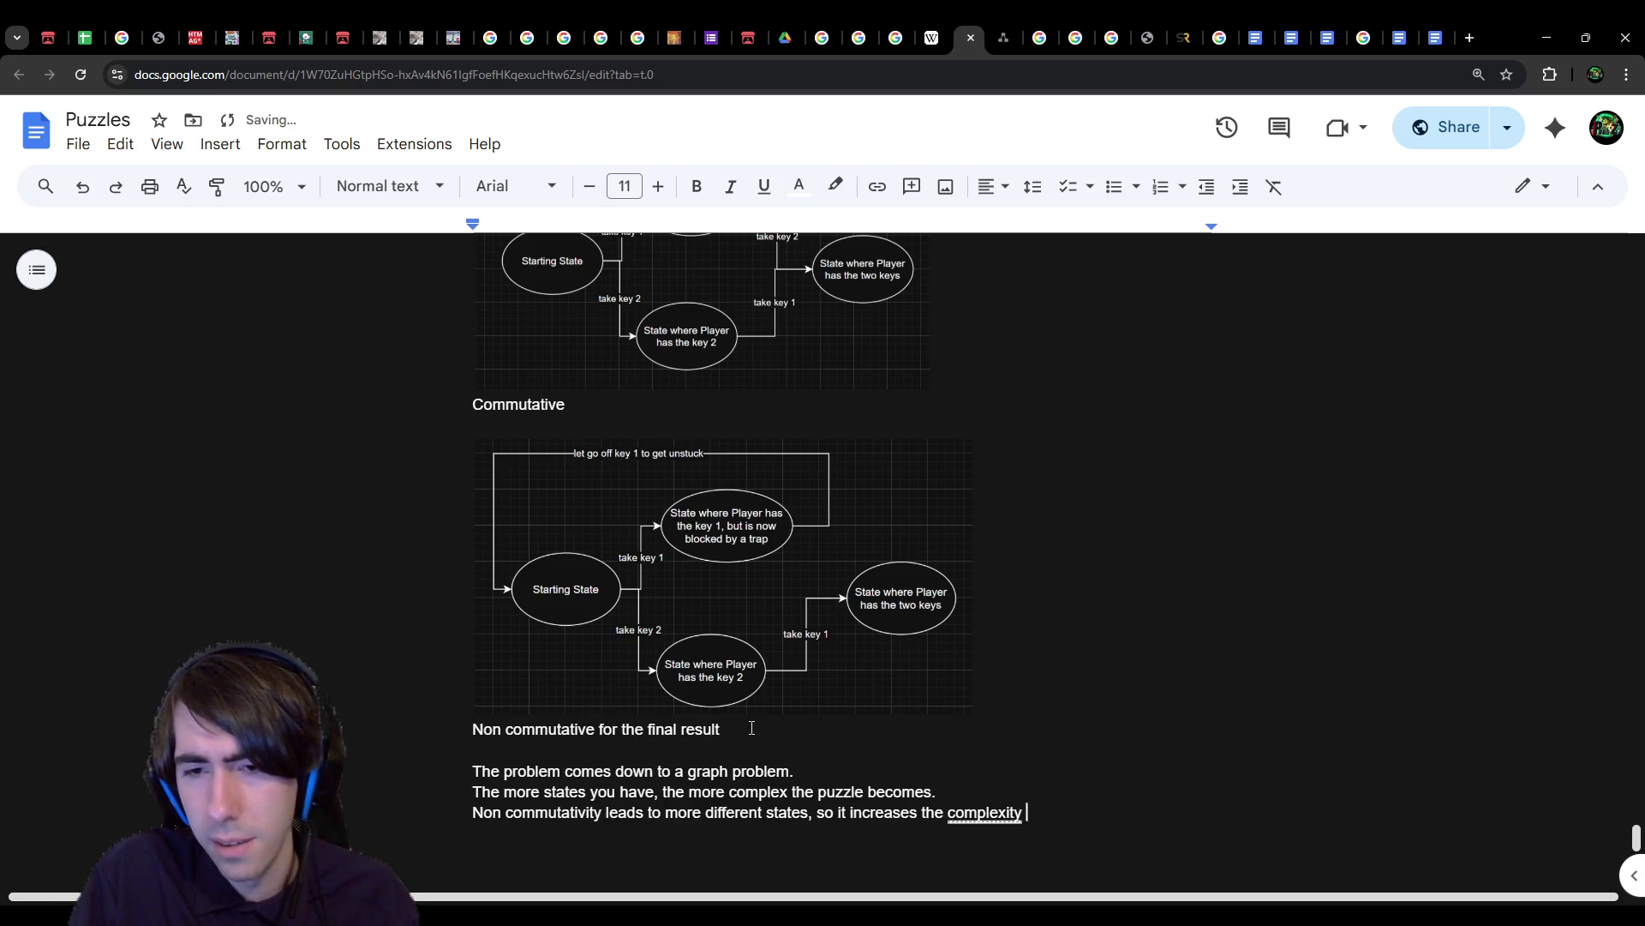
text(by nature.)
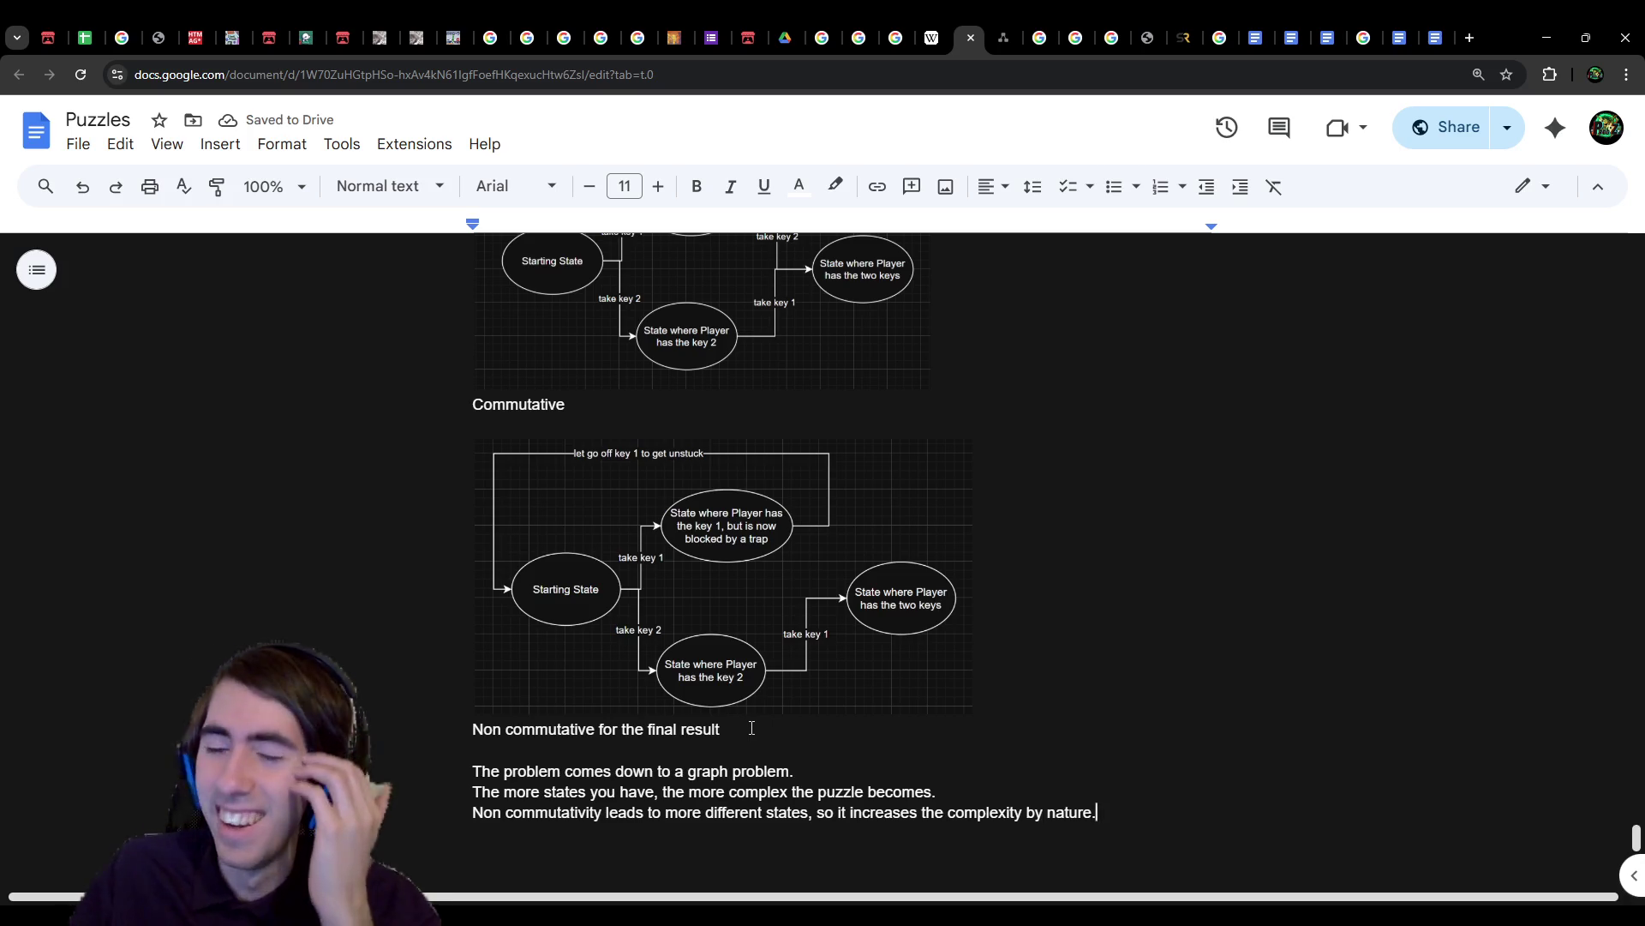
Step: Select the three closing paragraphs, then select the first diagram image
scroll(1094, 797, down, 1)
mouse_move(1094, 797)
mouse_down()
mouse_move(462, 706)
mouse_move(453, 675)
mouse_up()
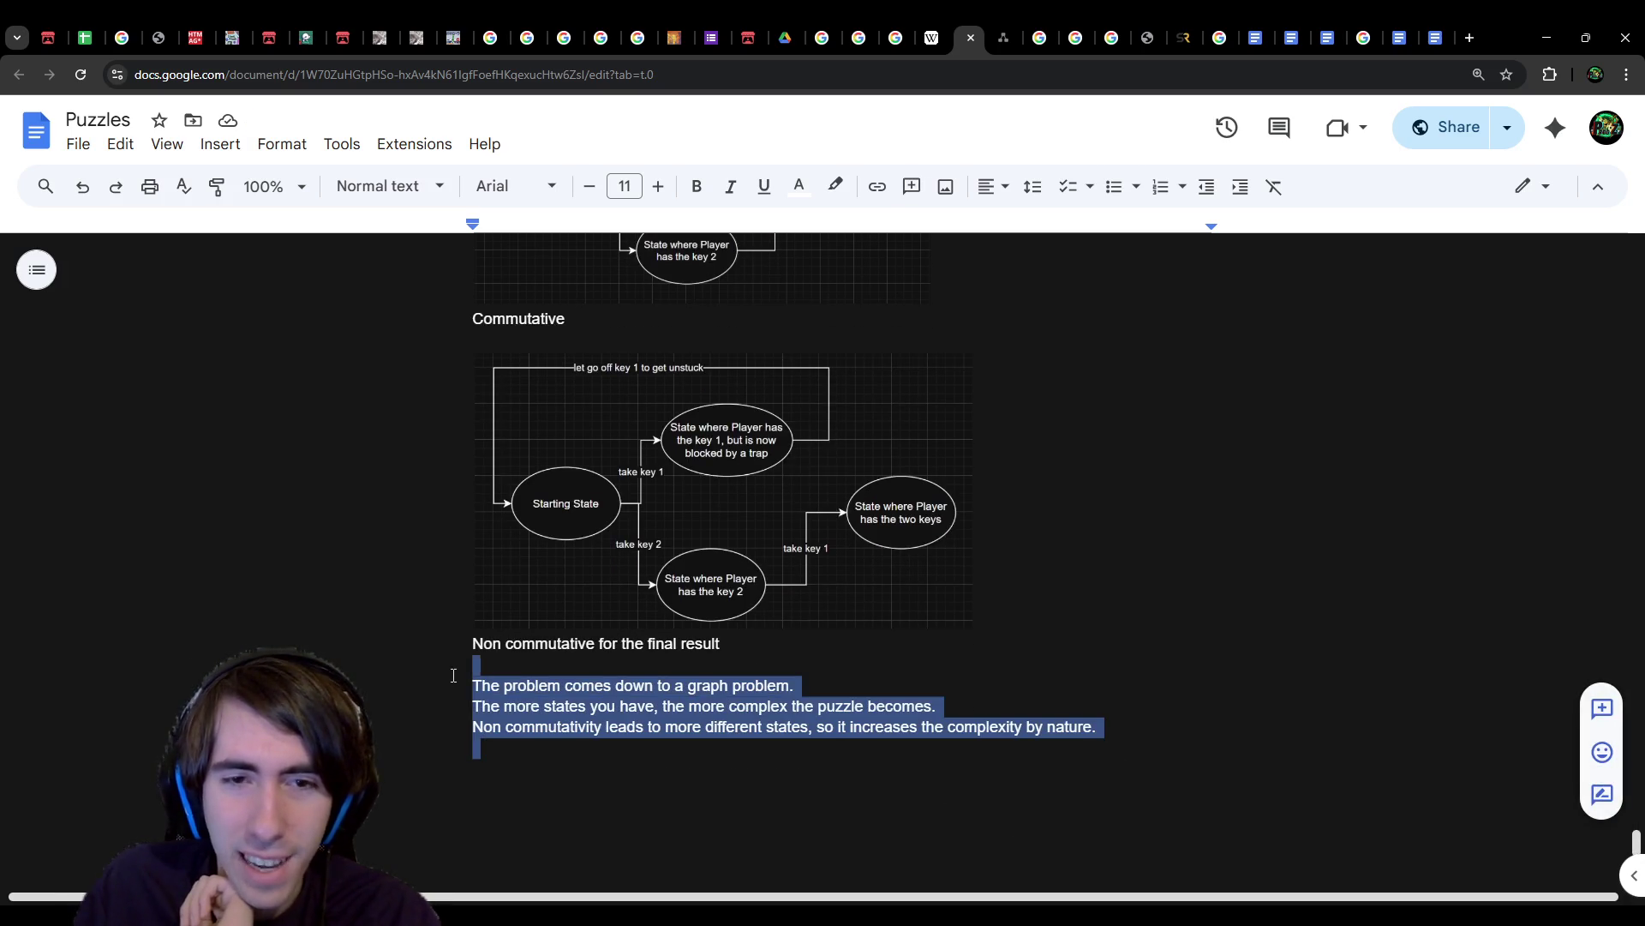
scroll(477, 705, up, 4)
scroll(475, 705, down, 3)
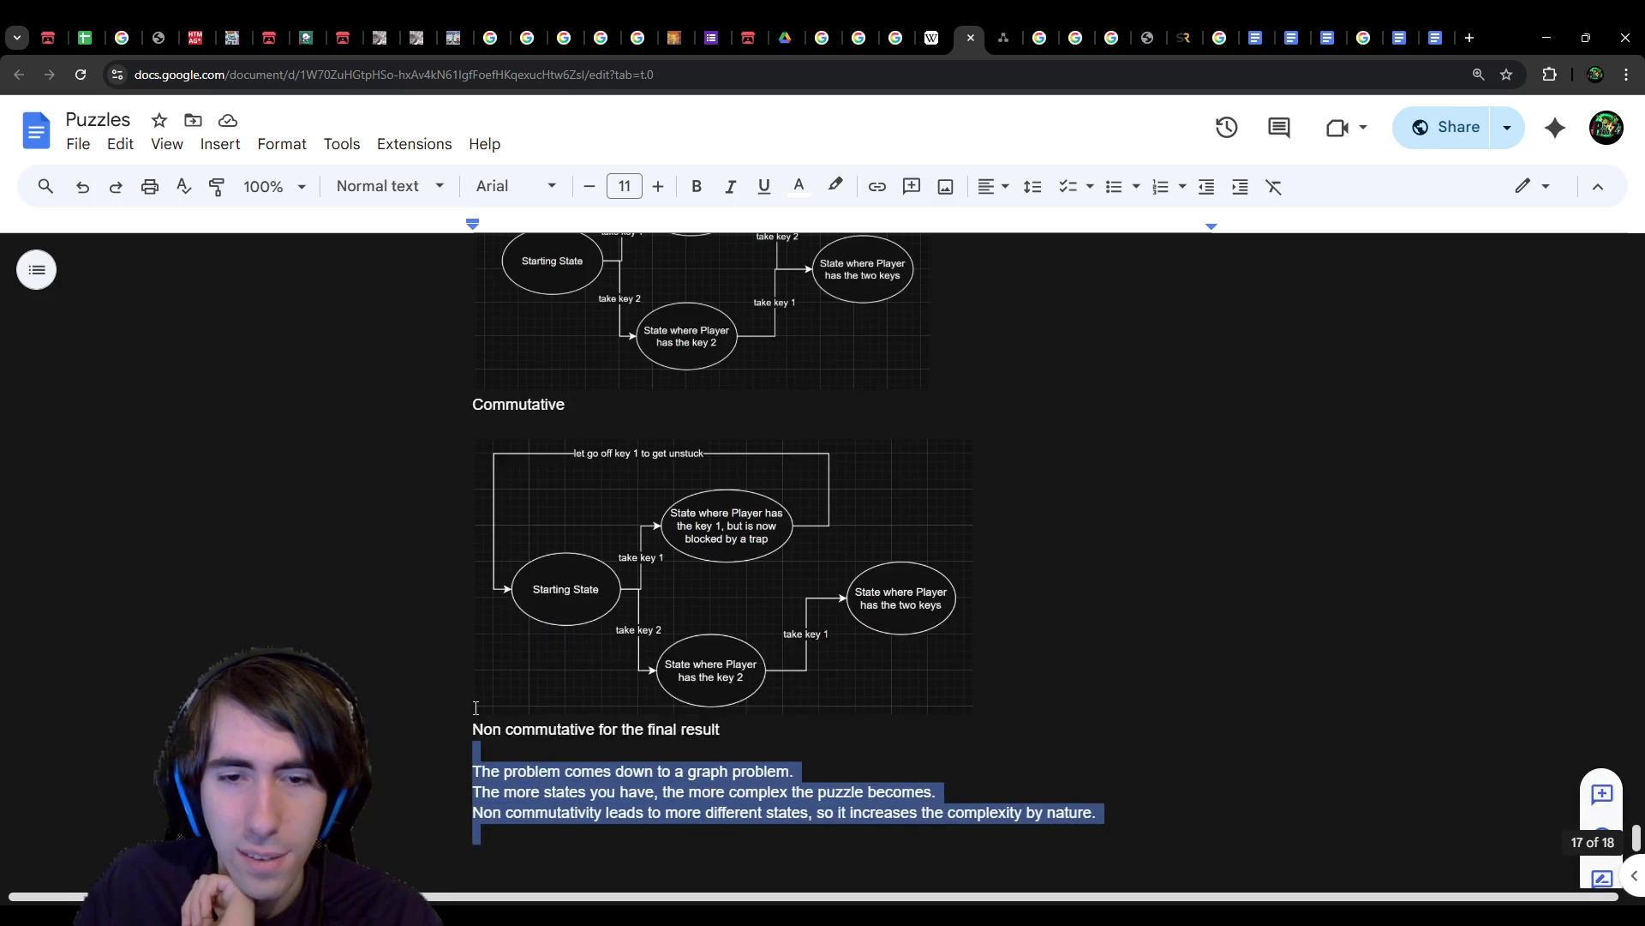
scroll(475, 708, down, 1)
click(550, 782)
key(shift+Up)
key(shift+Up)
key(shift+Up)
scroll(680, 466, up, 3)
click(676, 444)
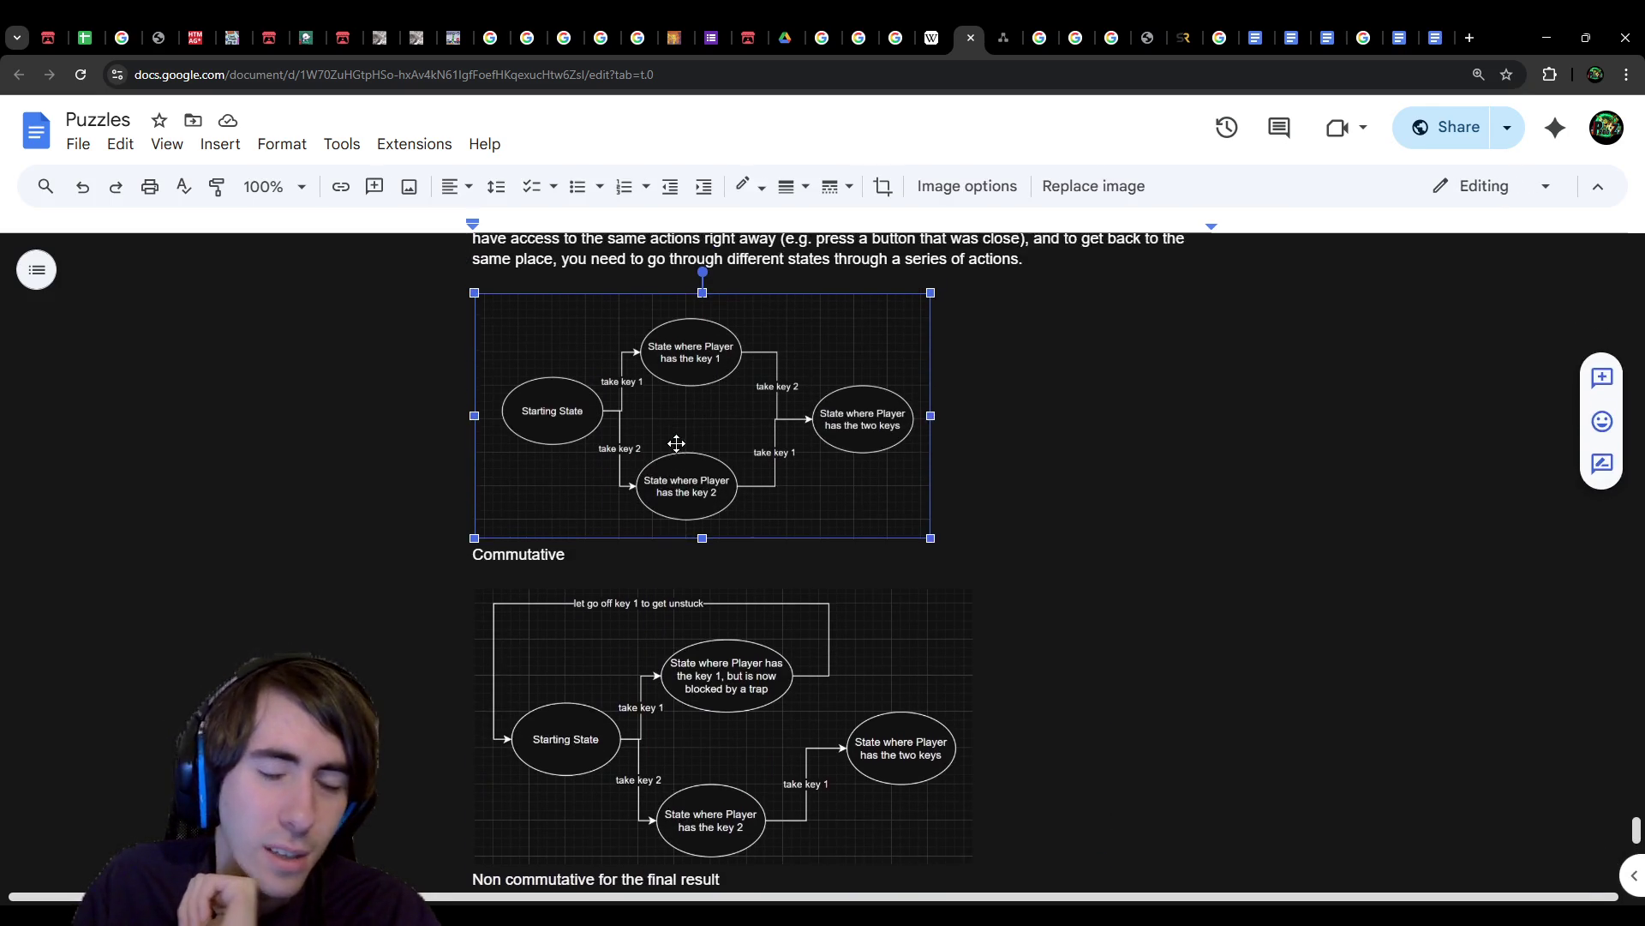
click(684, 616)
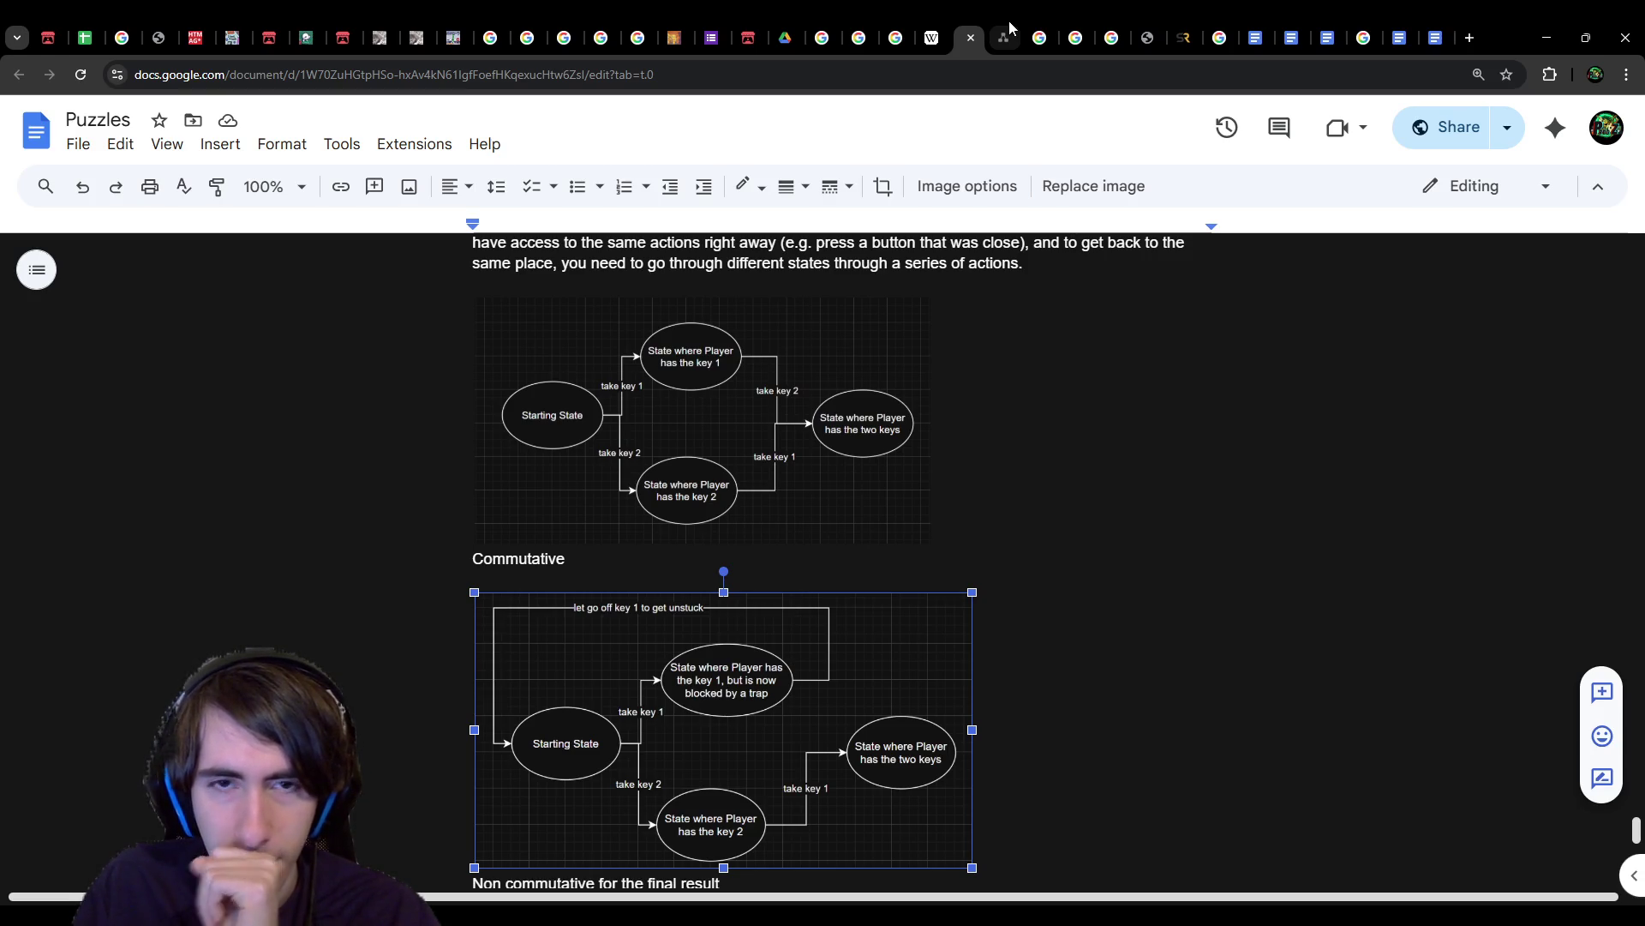
scroll(980, 526, down, 2)
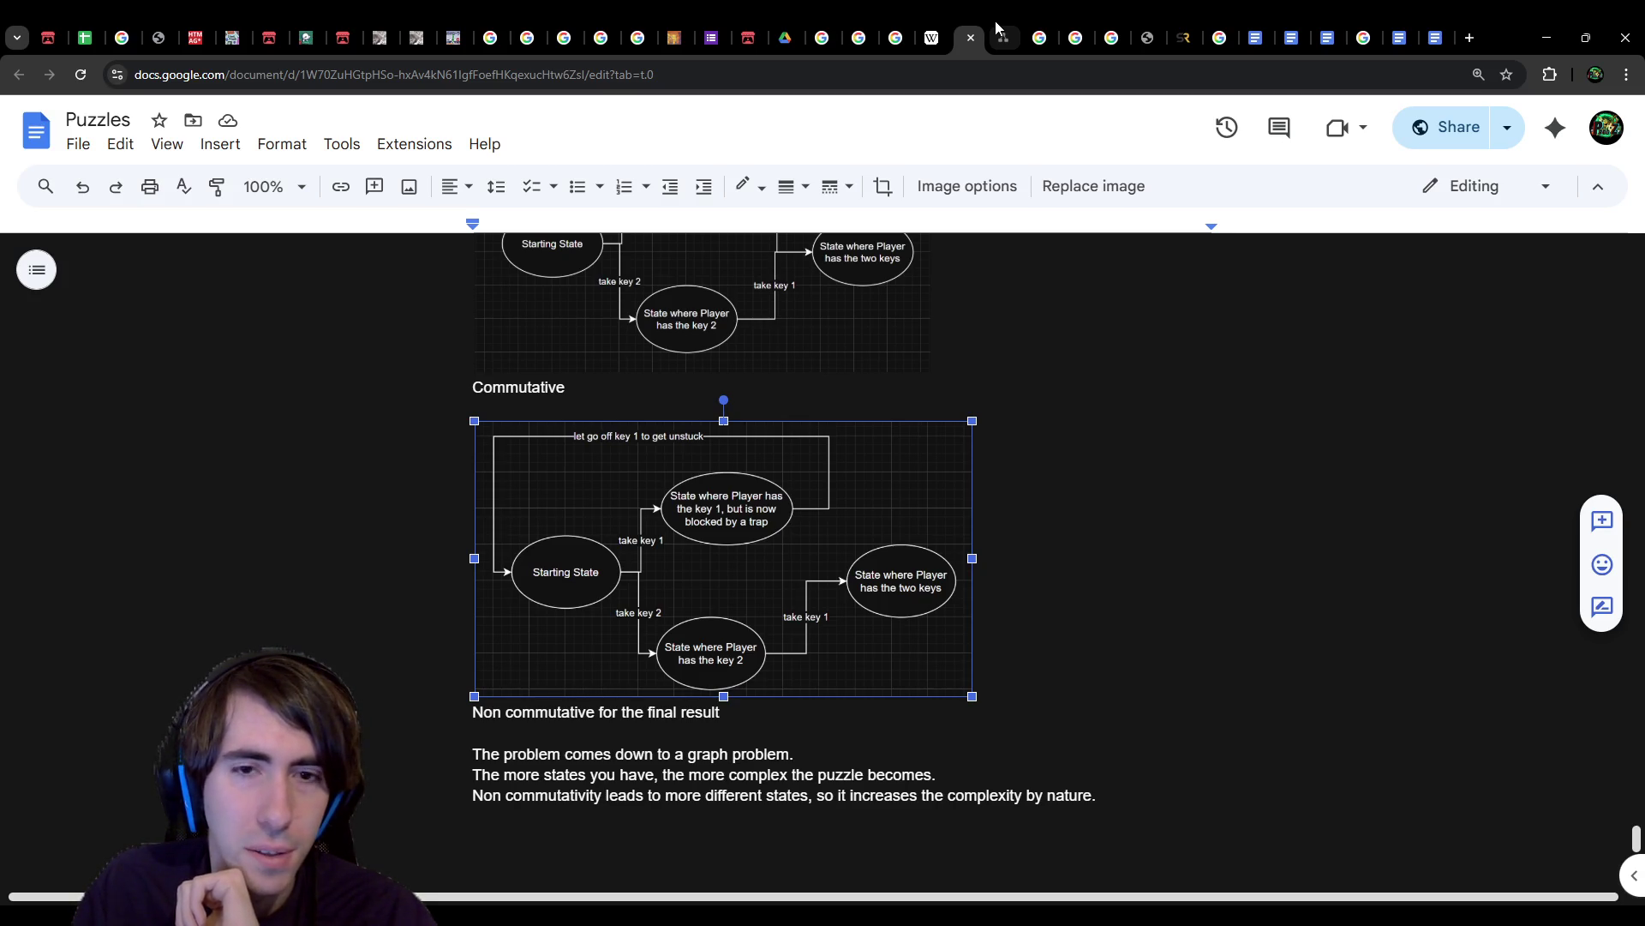
Step: Duplicate the trapped-state ellipse and relabel the copy to end 'and is not trapped'
click(995, 21)
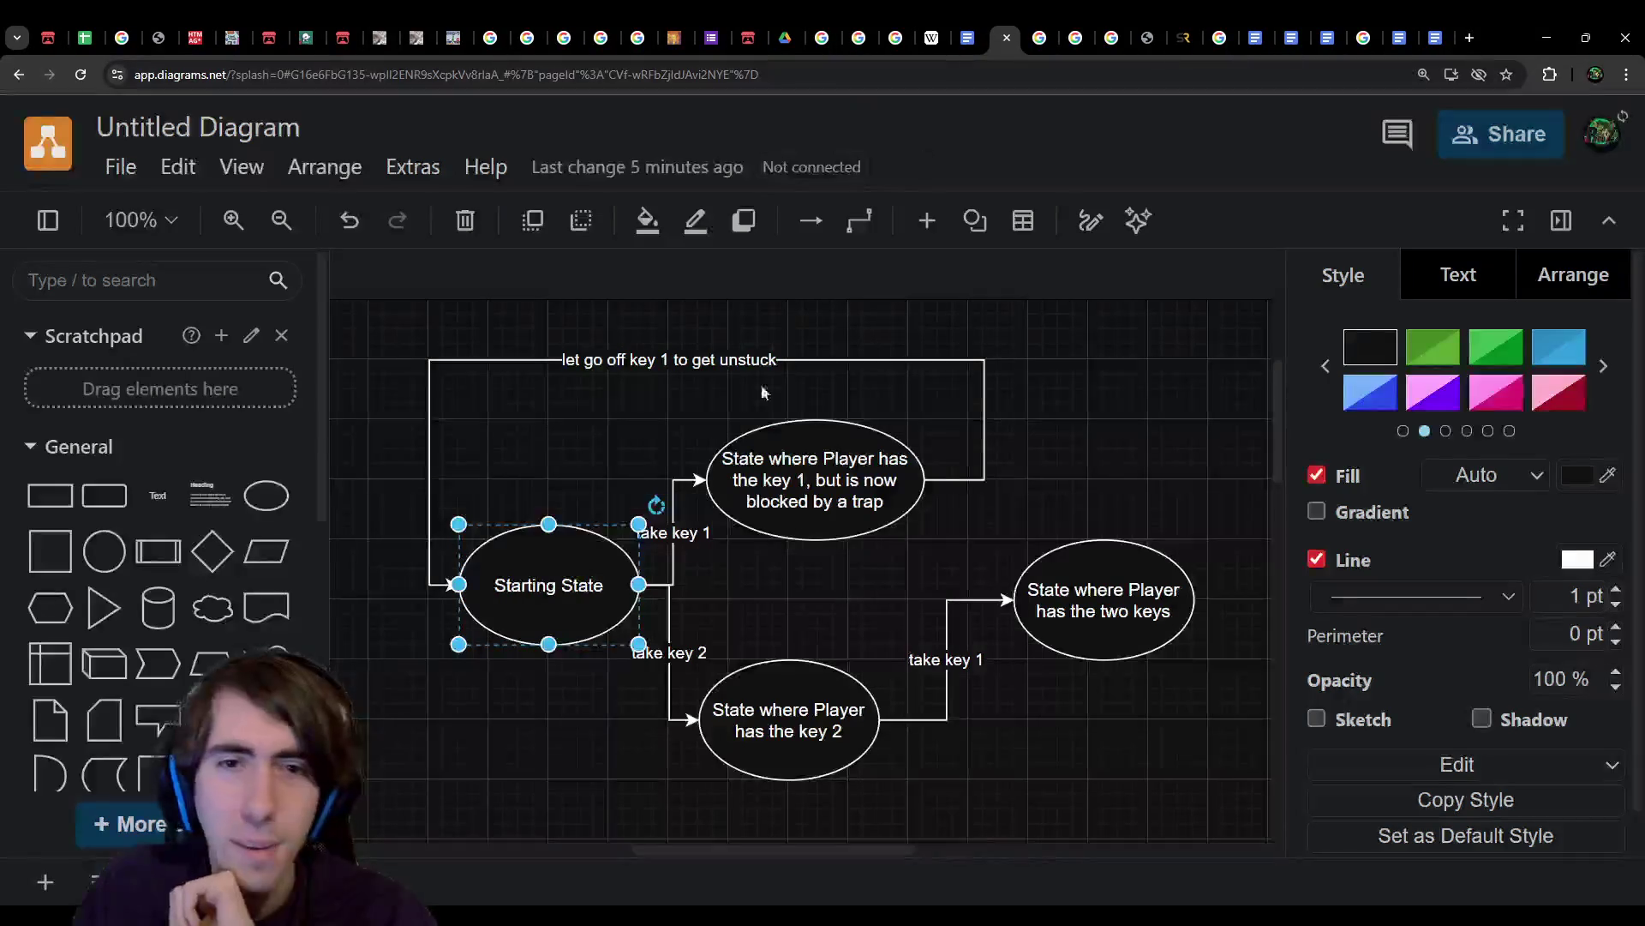
click(797, 475)
key(ctrl+c)
scroll(588, 669, down, 3)
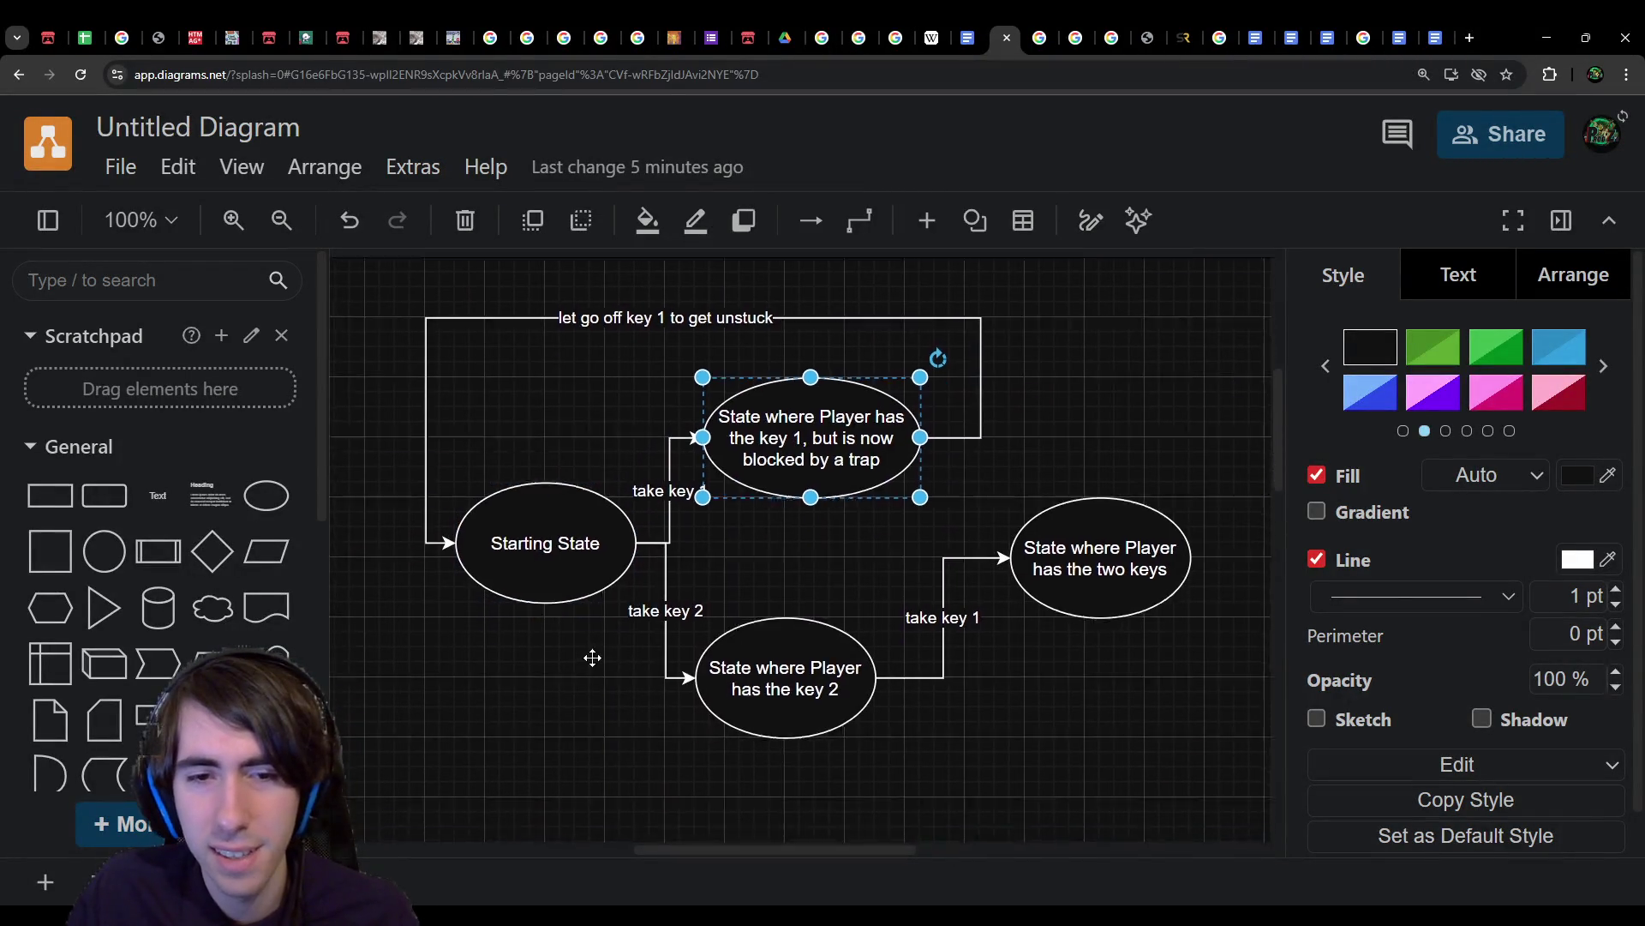
click(617, 723)
key(ctrl+v)
drag(767, 750, 795, 734)
double_click(795, 734)
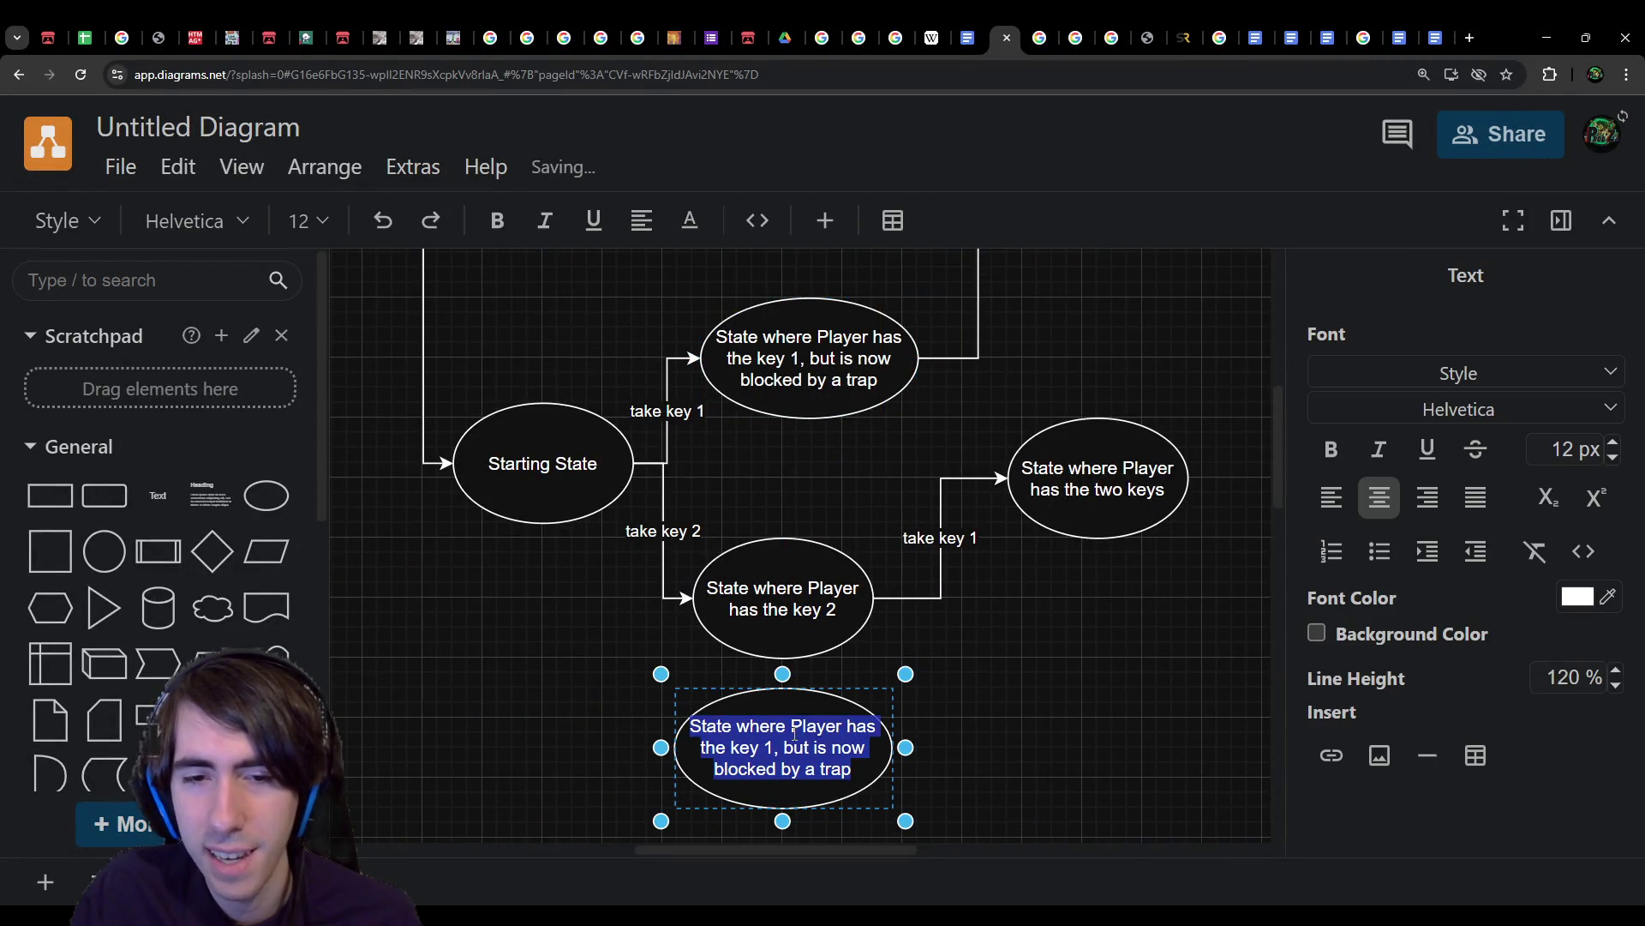
key(ctrl+shift+Left)
key(ctrl+shift+Left)
key(ctrl+shift+Left)
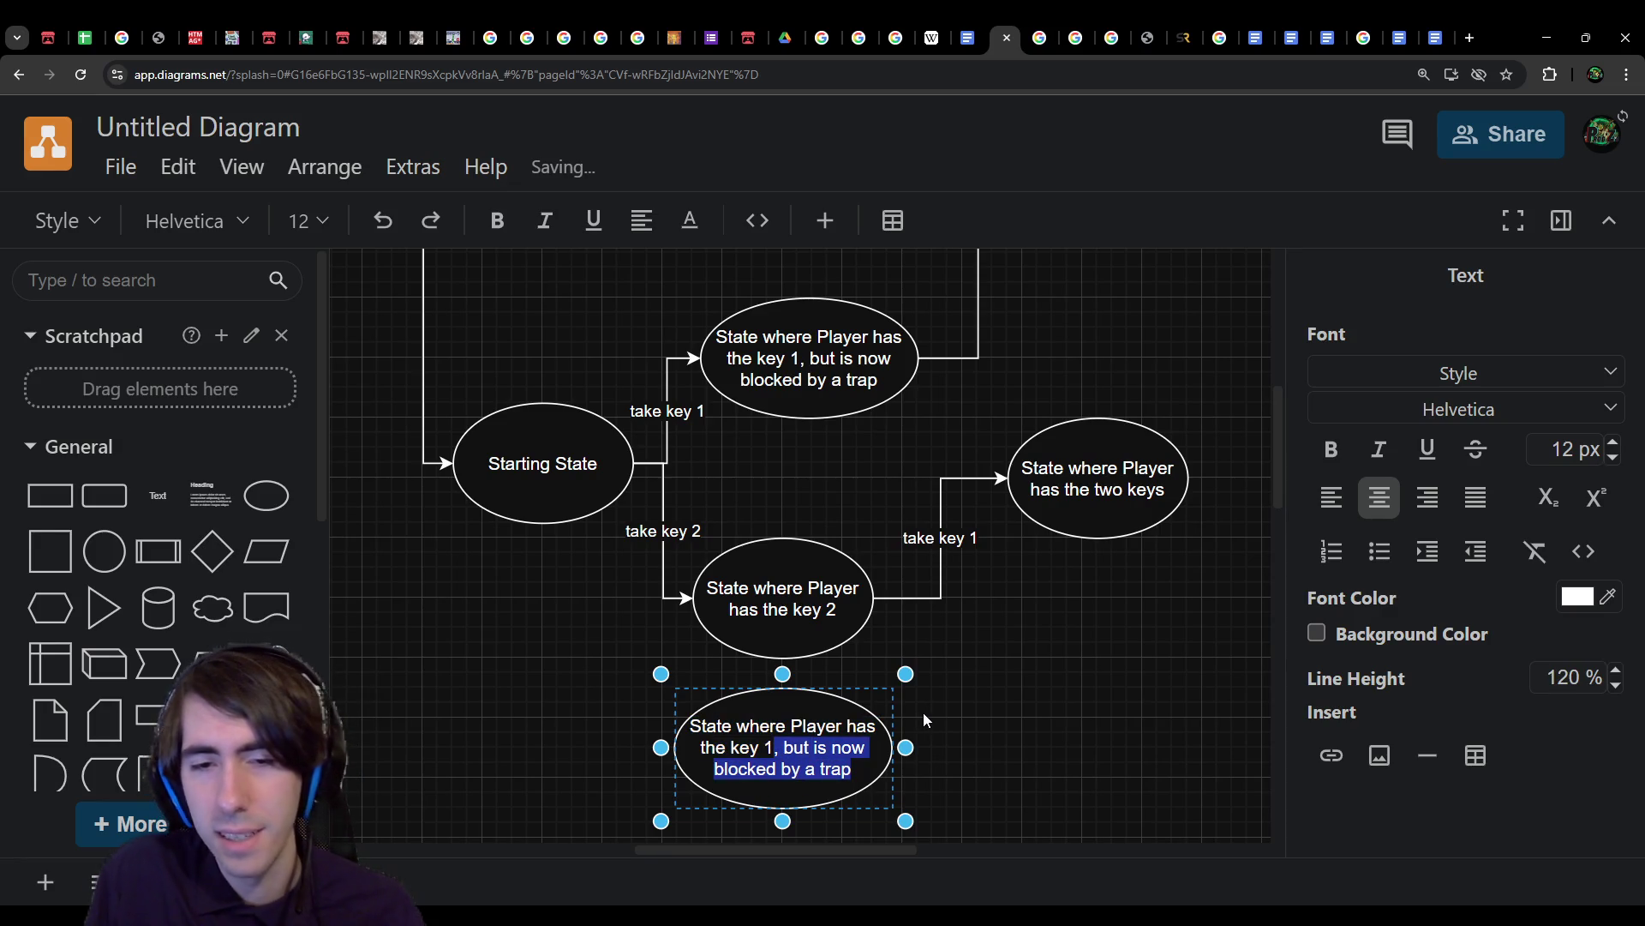
text(and is)
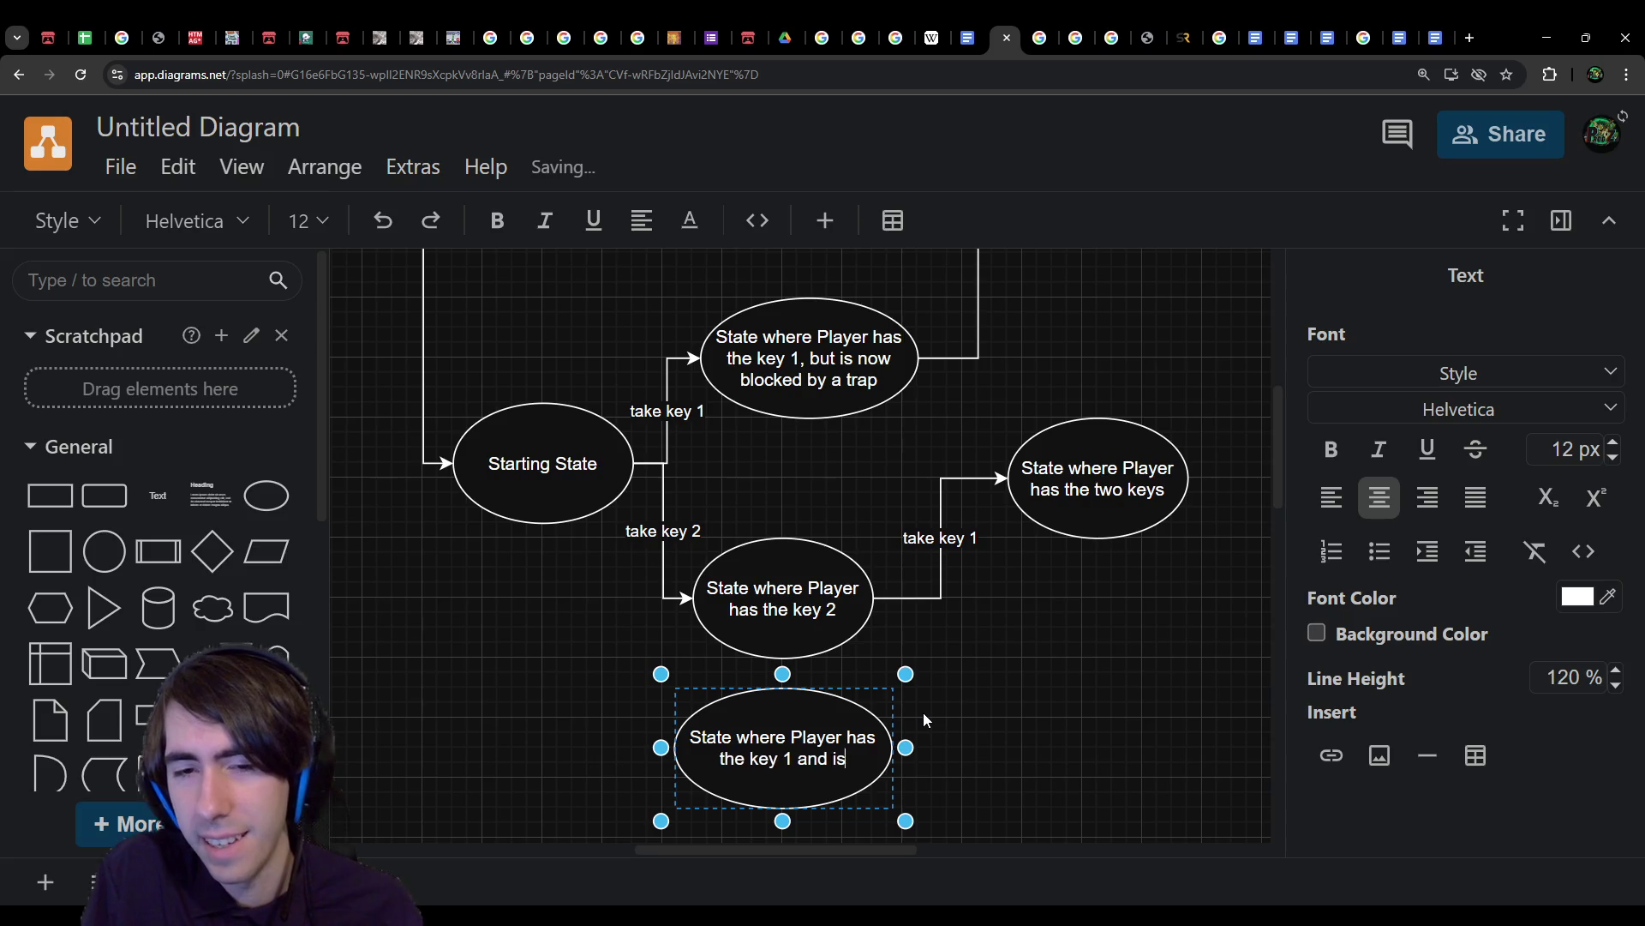
text( not trapped)
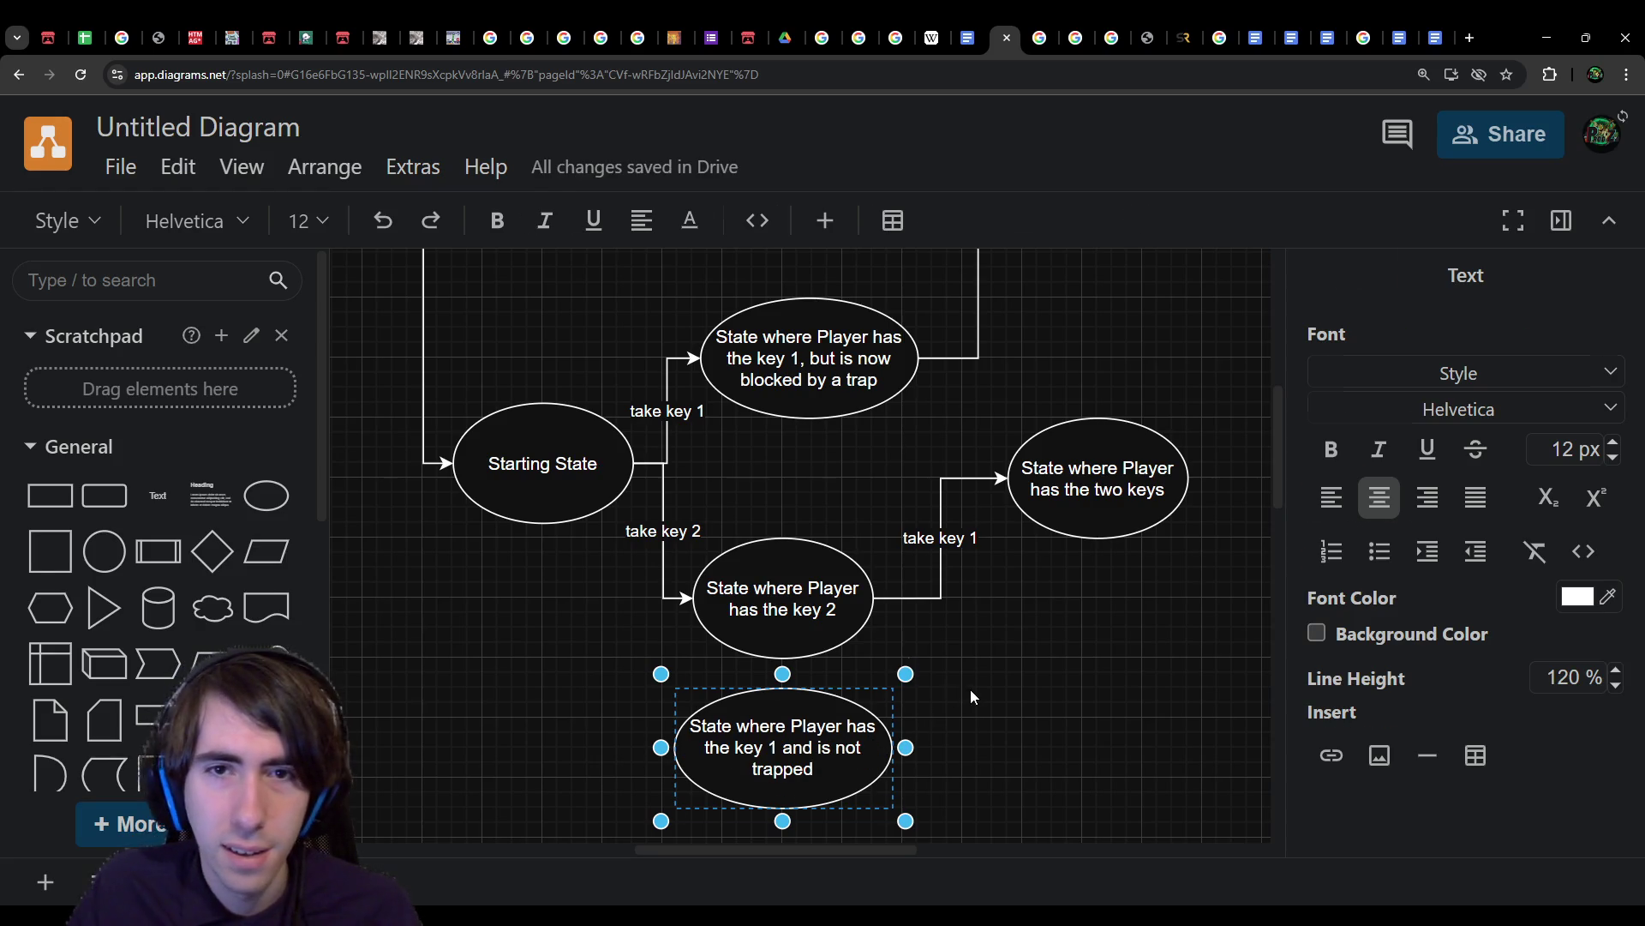
click(1008, 700)
Step: Move the not-trapped state above the trapped one and reconnect the let-go-of-key-1 loop edge to it
scroll(1009, 699, down, 2)
mouse_move(895, 801)
mouse_down()
mouse_move(887, 467)
mouse_move(931, 458)
mouse_move(887, 436)
mouse_up()
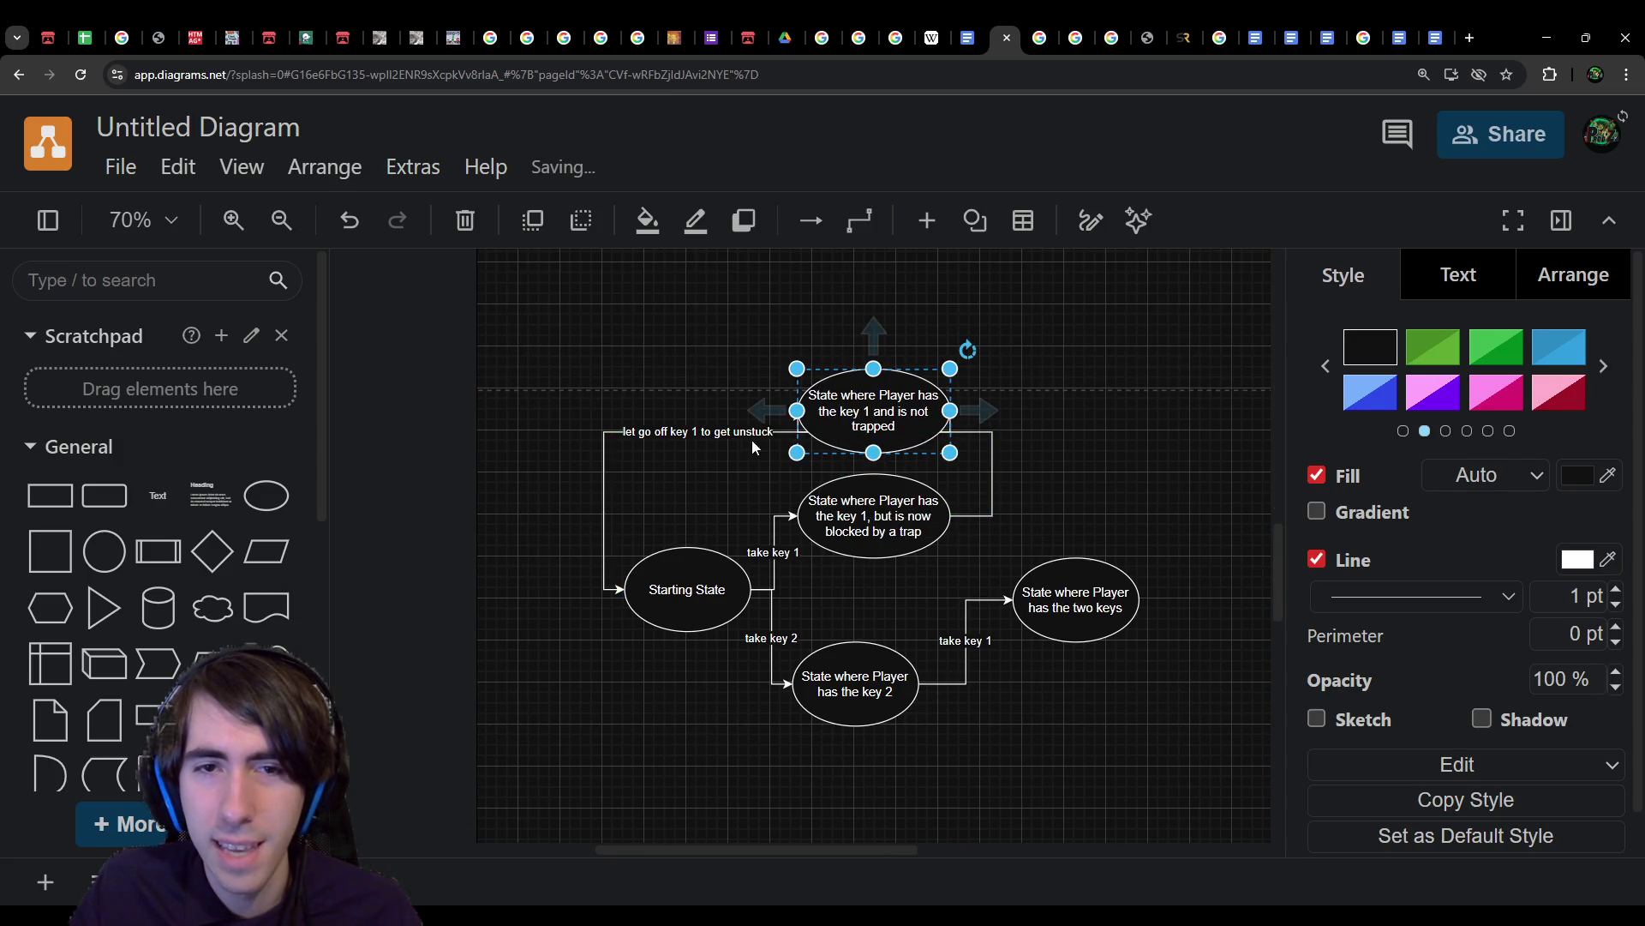
click(744, 433)
drag(776, 429, 797, 335)
mouse_move(949, 372)
mouse_down()
mouse_move(992, 377)
mouse_move(948, 407)
mouse_move(948, 514)
mouse_up()
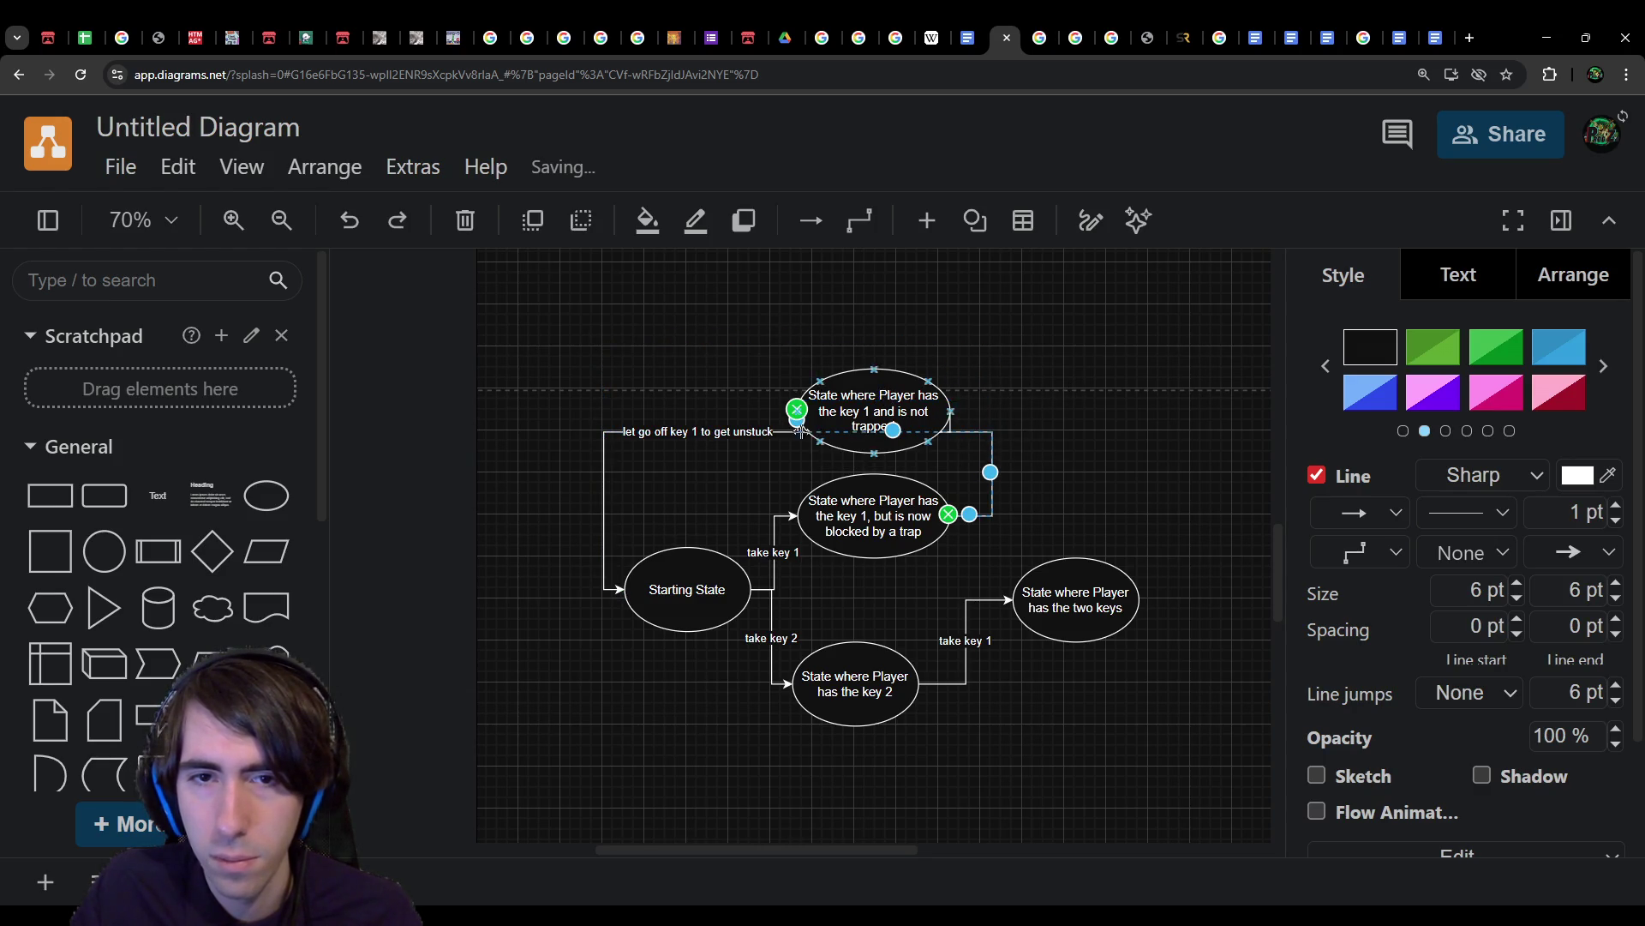
drag(761, 429, 758, 347)
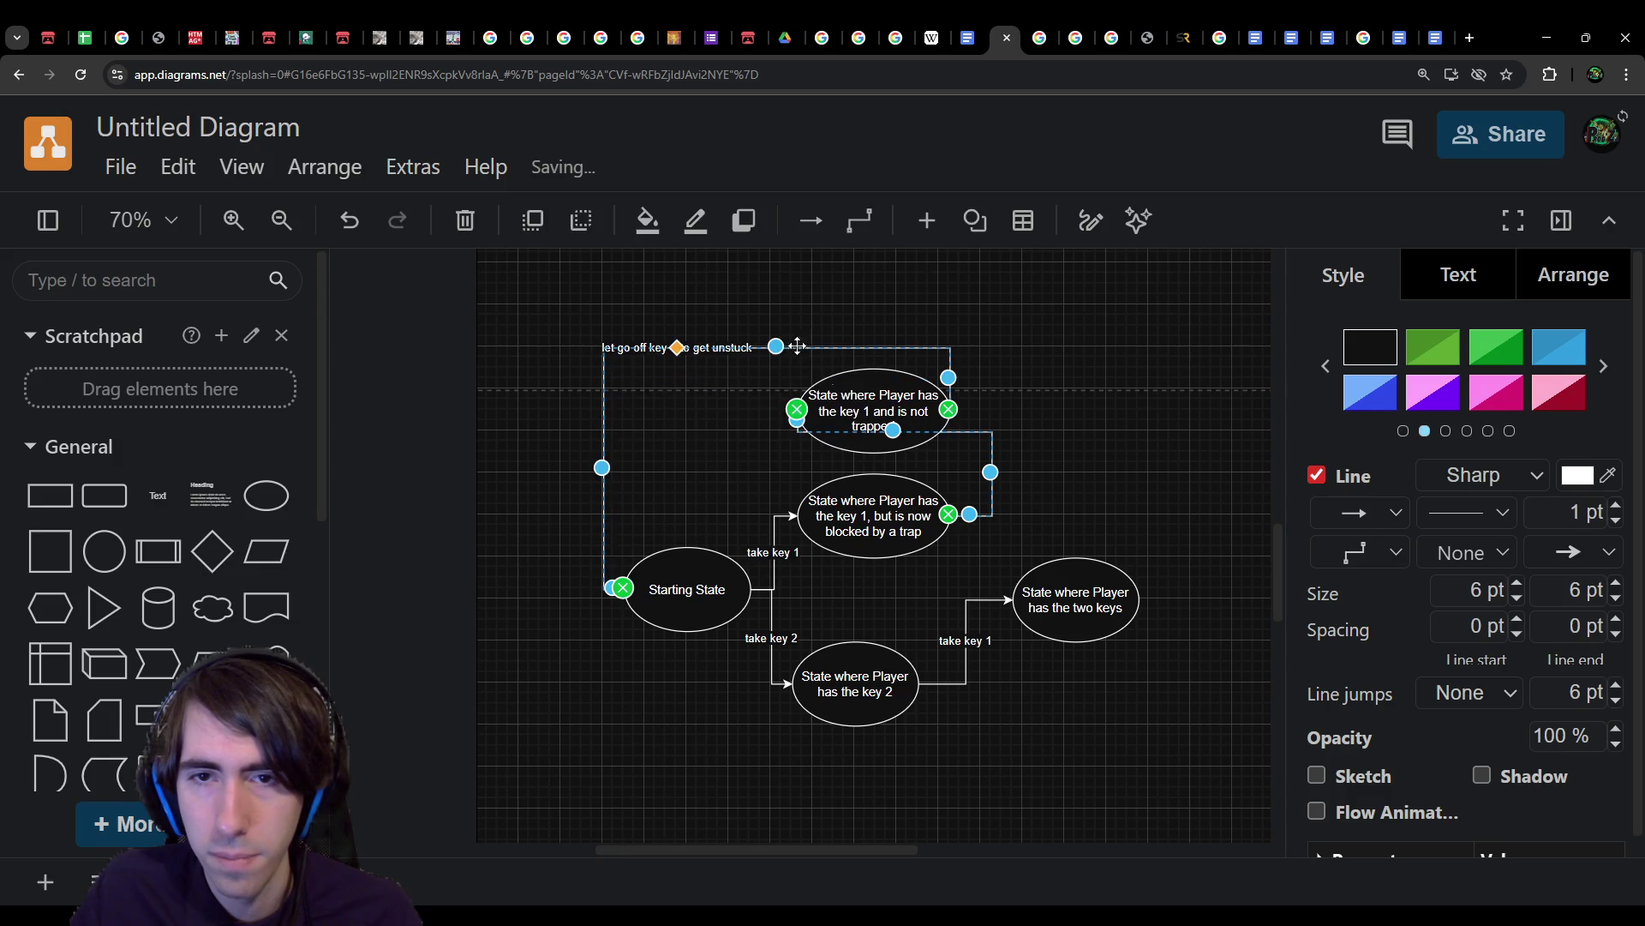
click(965, 445)
key(ctrl+z)
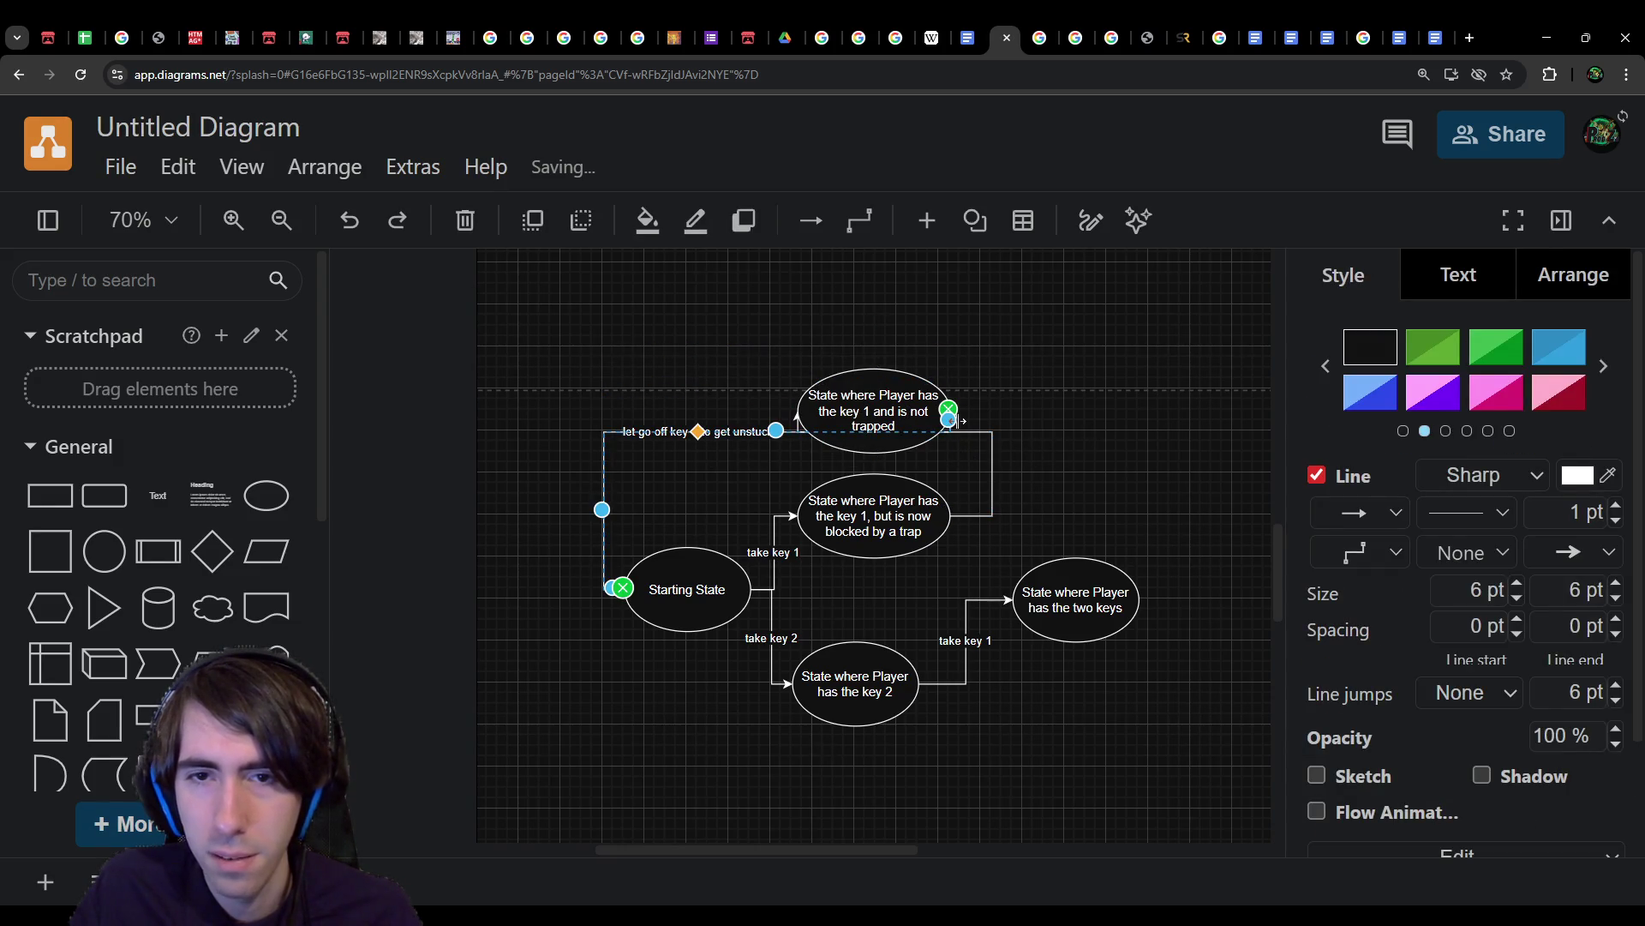
click(1040, 428)
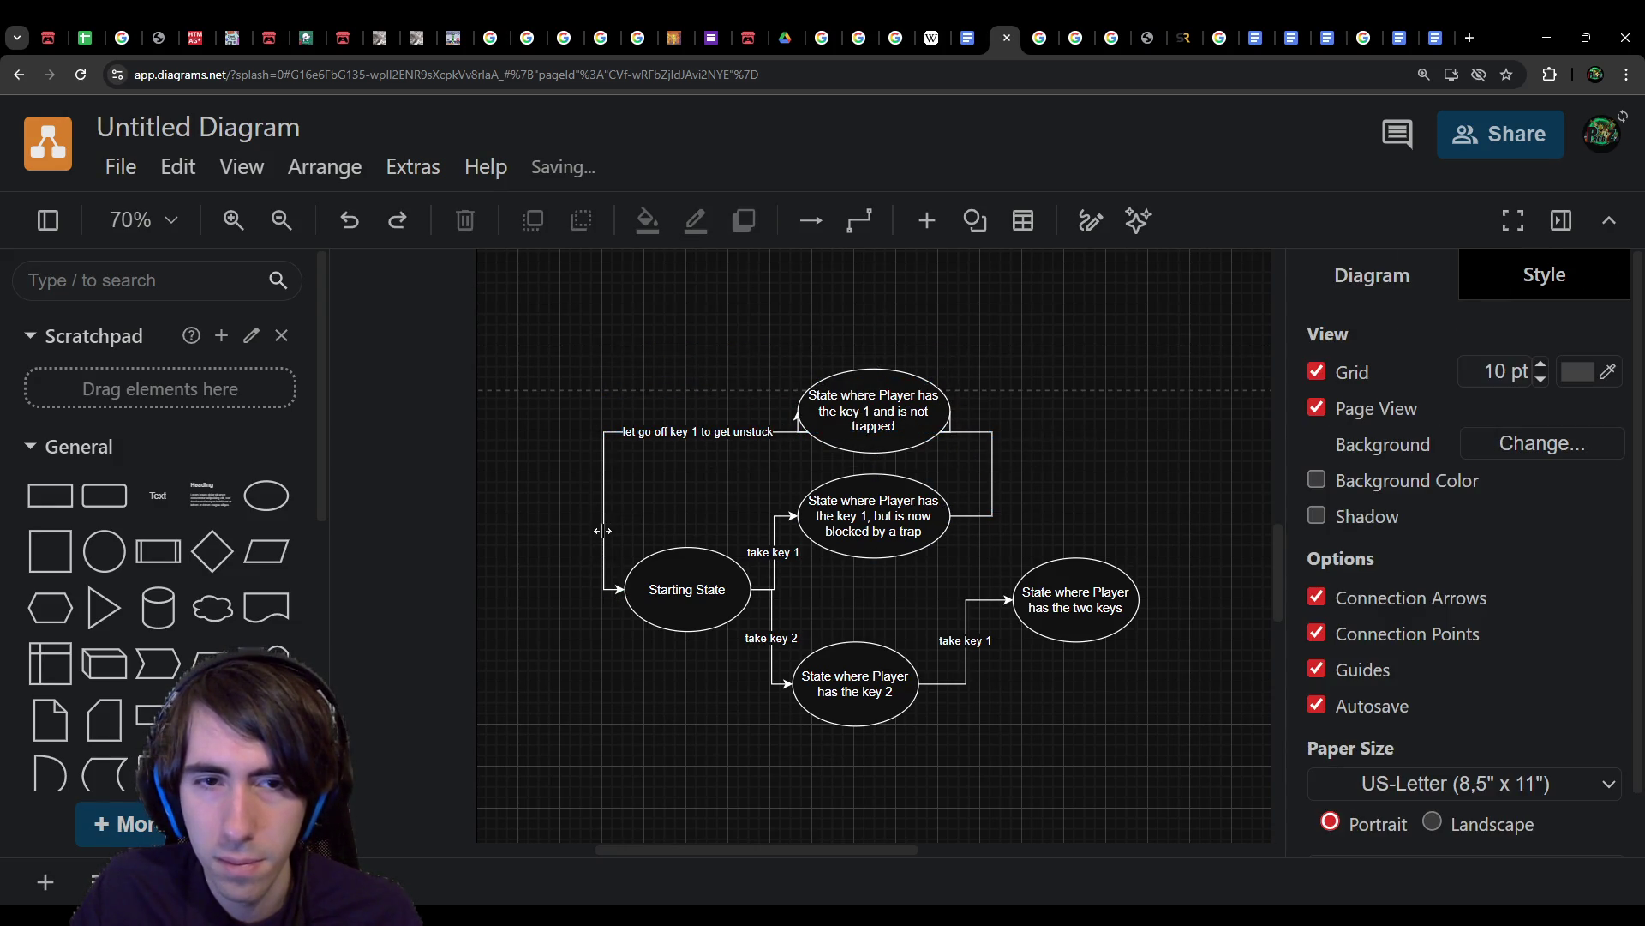
click(610, 588)
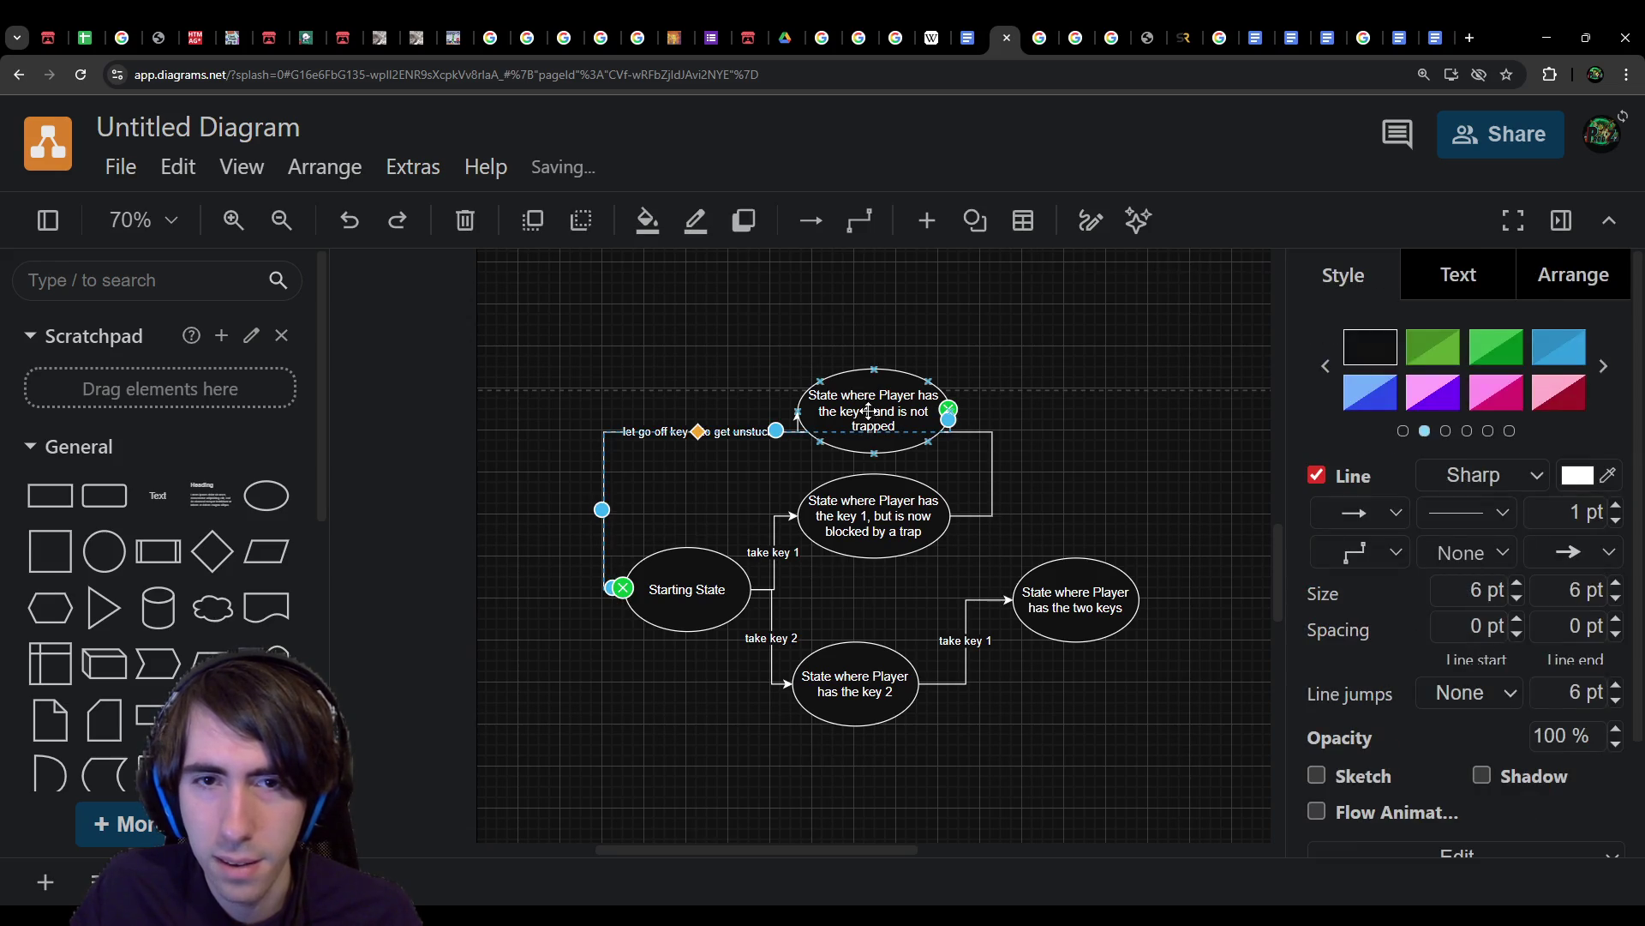
drag(776, 431, 776, 347)
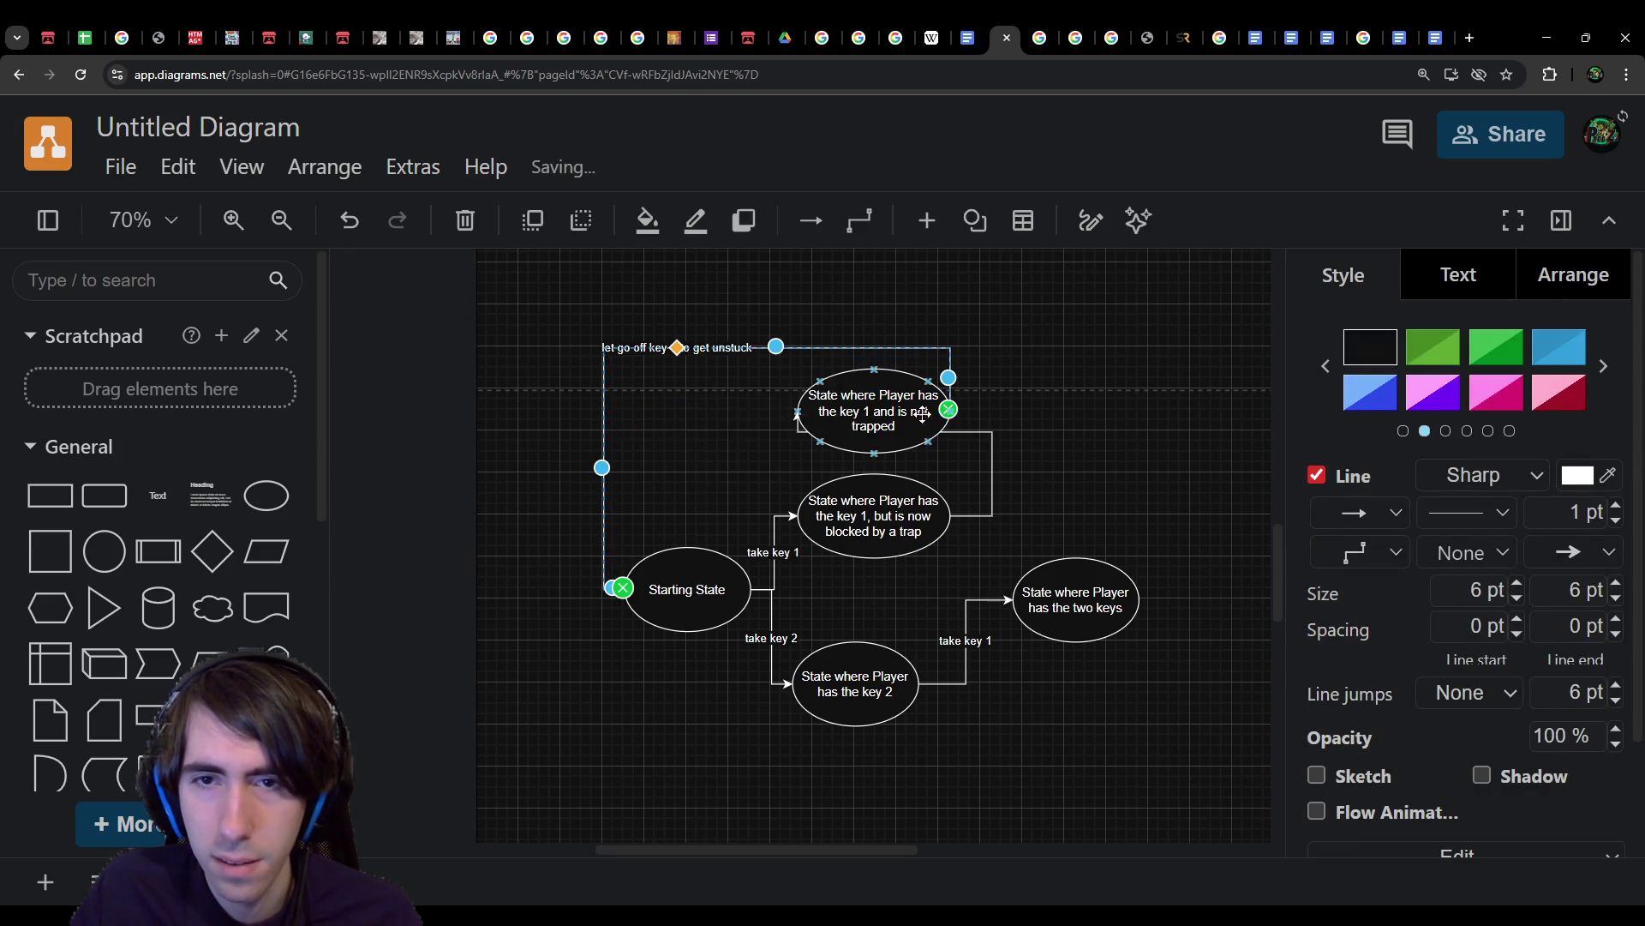
mouse_move(948, 378)
mouse_down()
mouse_move(947, 433)
mouse_move(948, 410)
mouse_move(862, 398)
mouse_move(872, 307)
mouse_up()
Step: Try repositioning the not-trapped state, then undo back to the duplicated trapped-key state
click(892, 424)
scroll(1020, 639, up, 5)
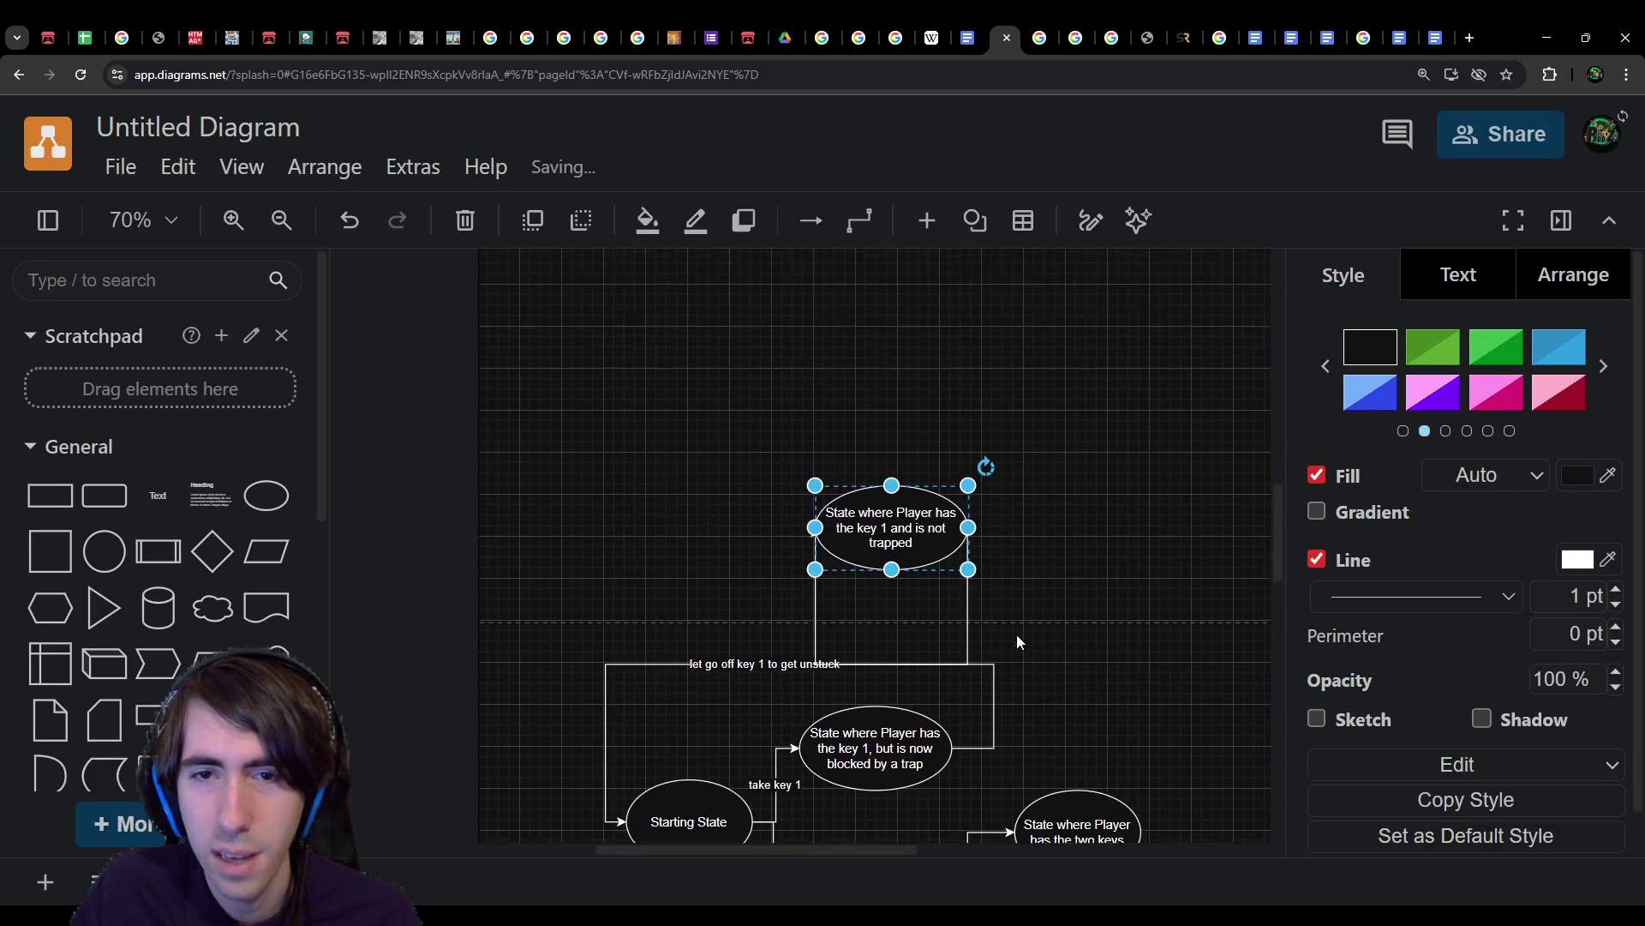
scroll(983, 668, down, 3)
drag(889, 446, 875, 538)
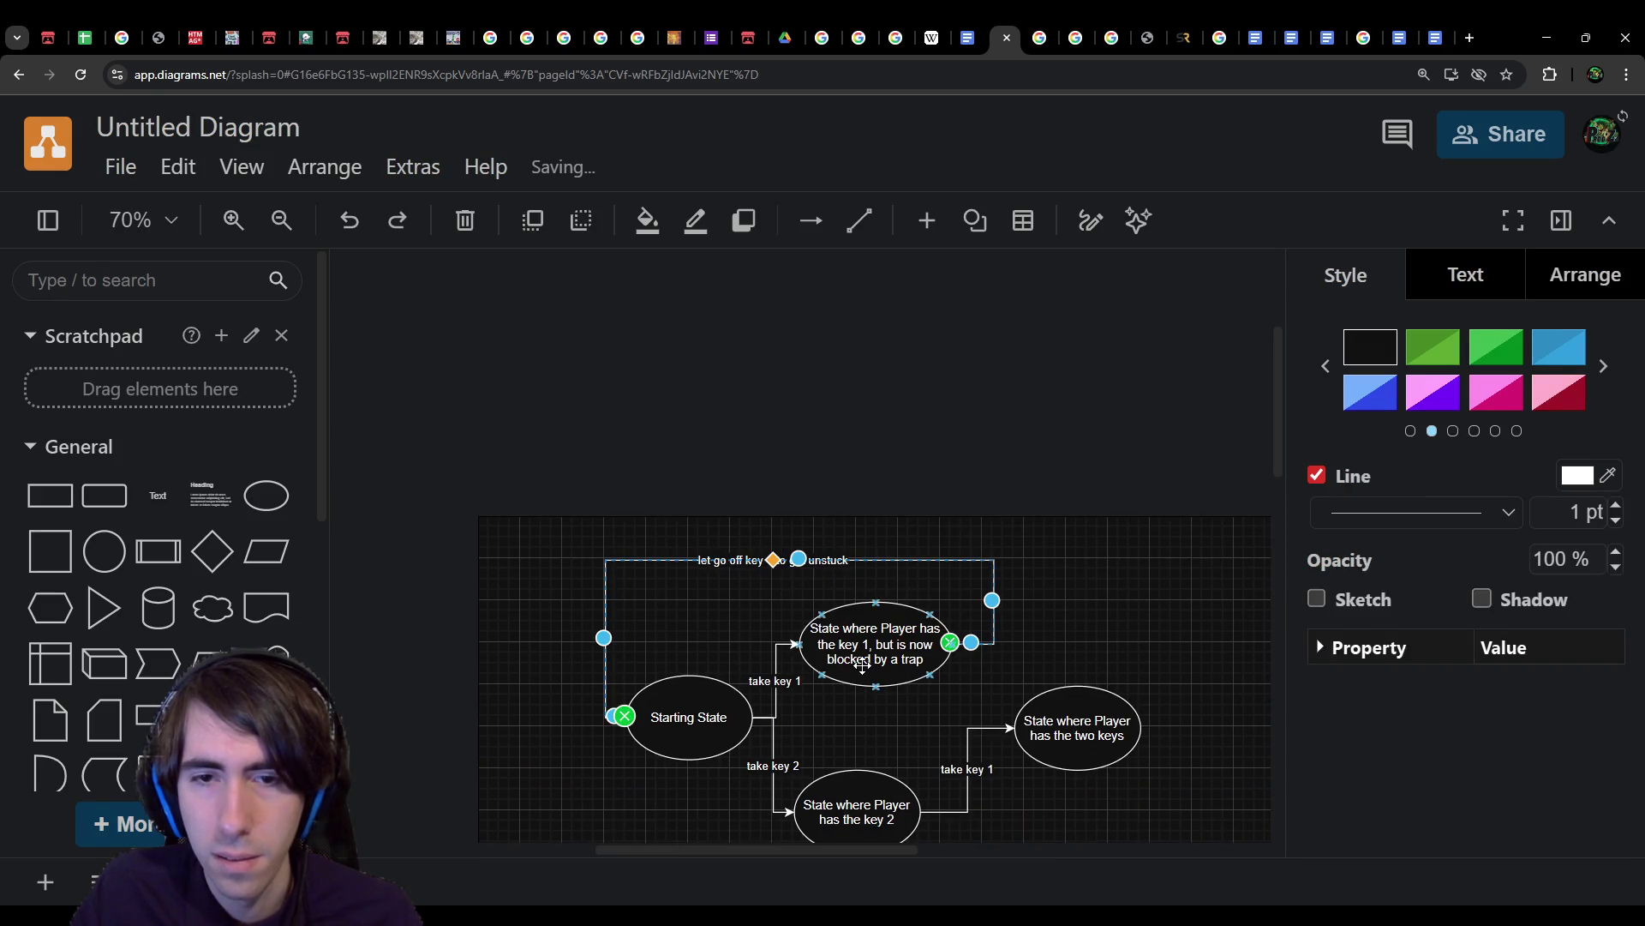
key(ctrl+z)
scroll(883, 681, down, 1)
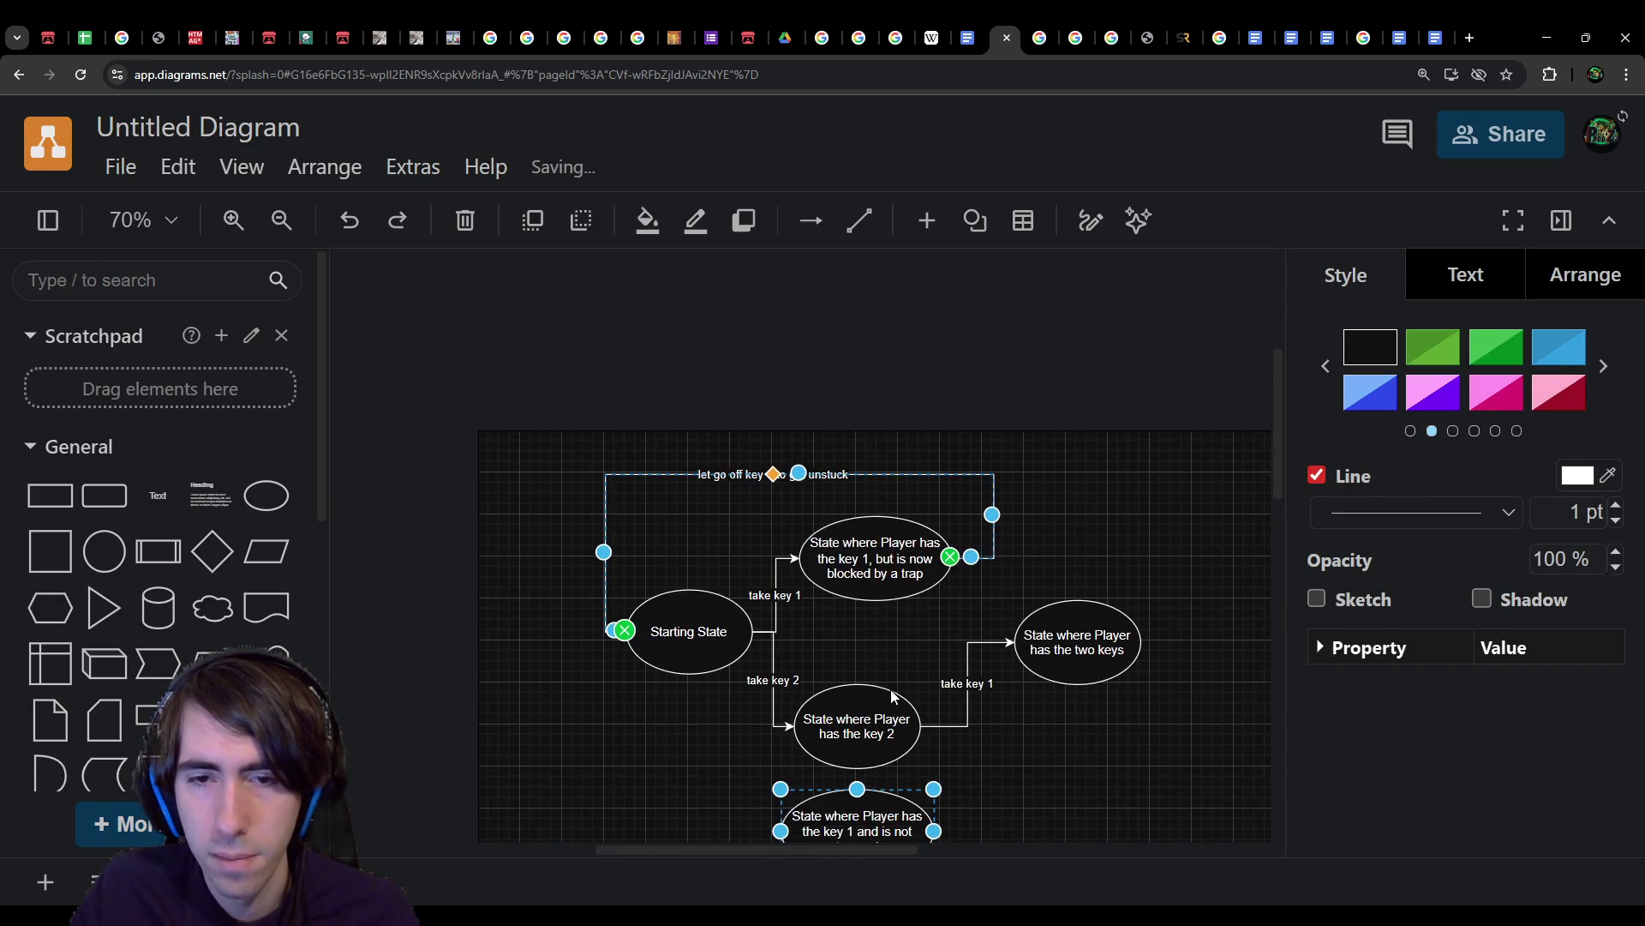
key(ctrl+shift+z)
mouse_move(891, 689)
mouse_down()
mouse_move(890, 792)
mouse_move(866, 407)
mouse_move(985, 296)
mouse_move(872, 357)
mouse_move(840, 755)
mouse_move(917, 806)
mouse_move(901, 800)
mouse_up()
click(1082, 542)
click(1003, 542)
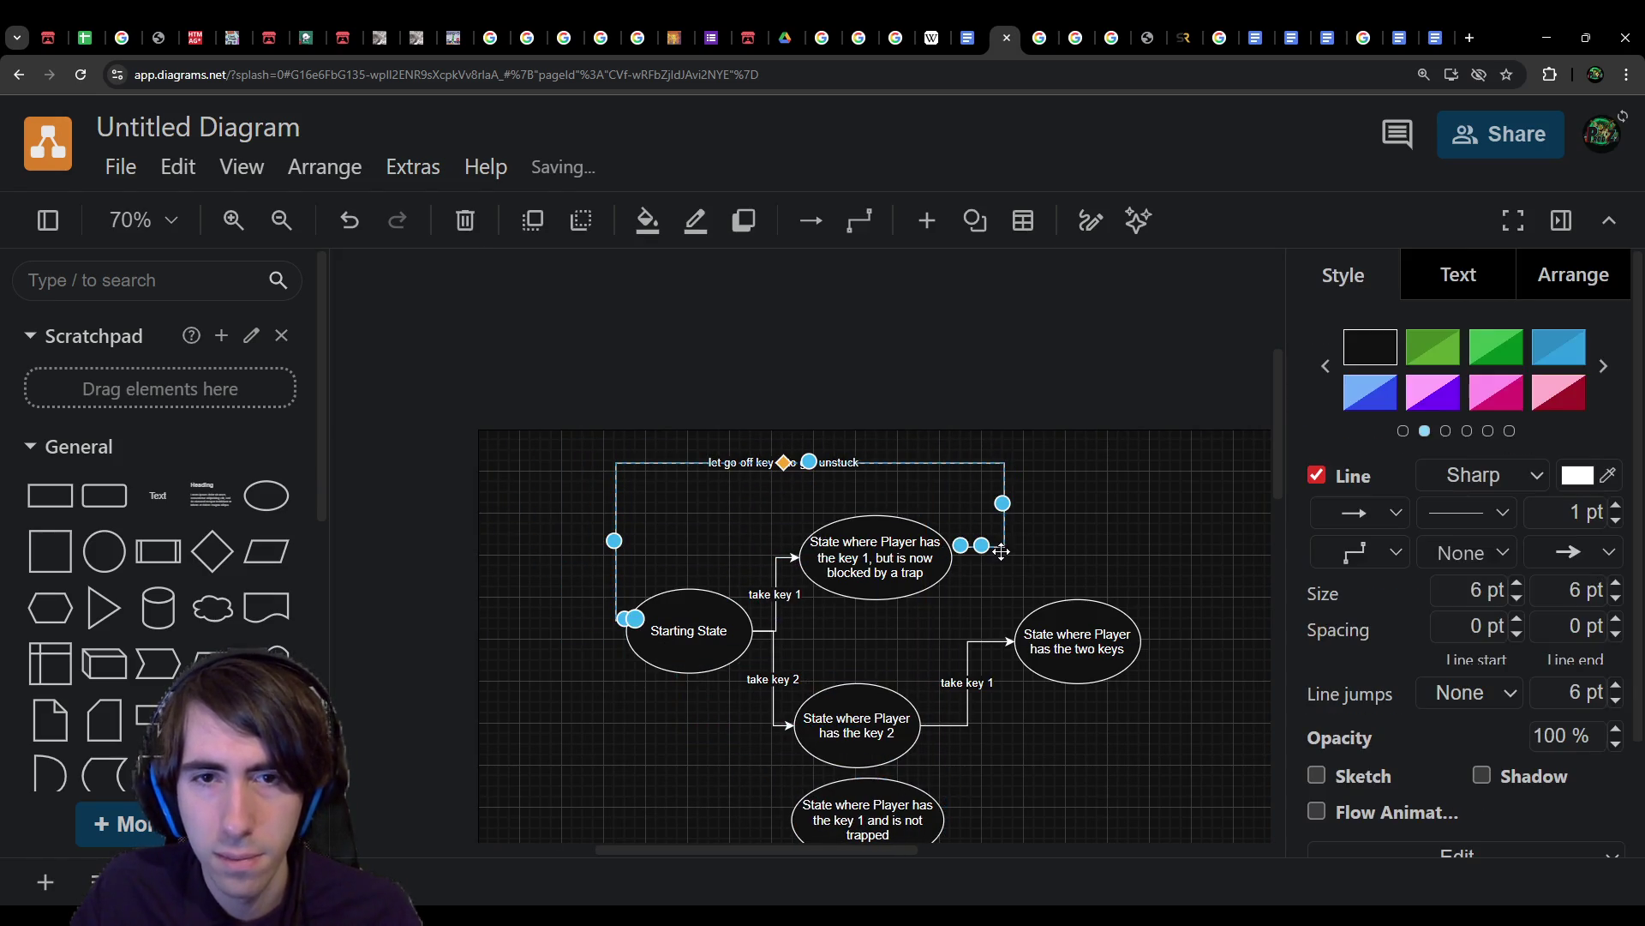
key(ctrl+z)
key(ctrl+z)
key(ctrl+z)
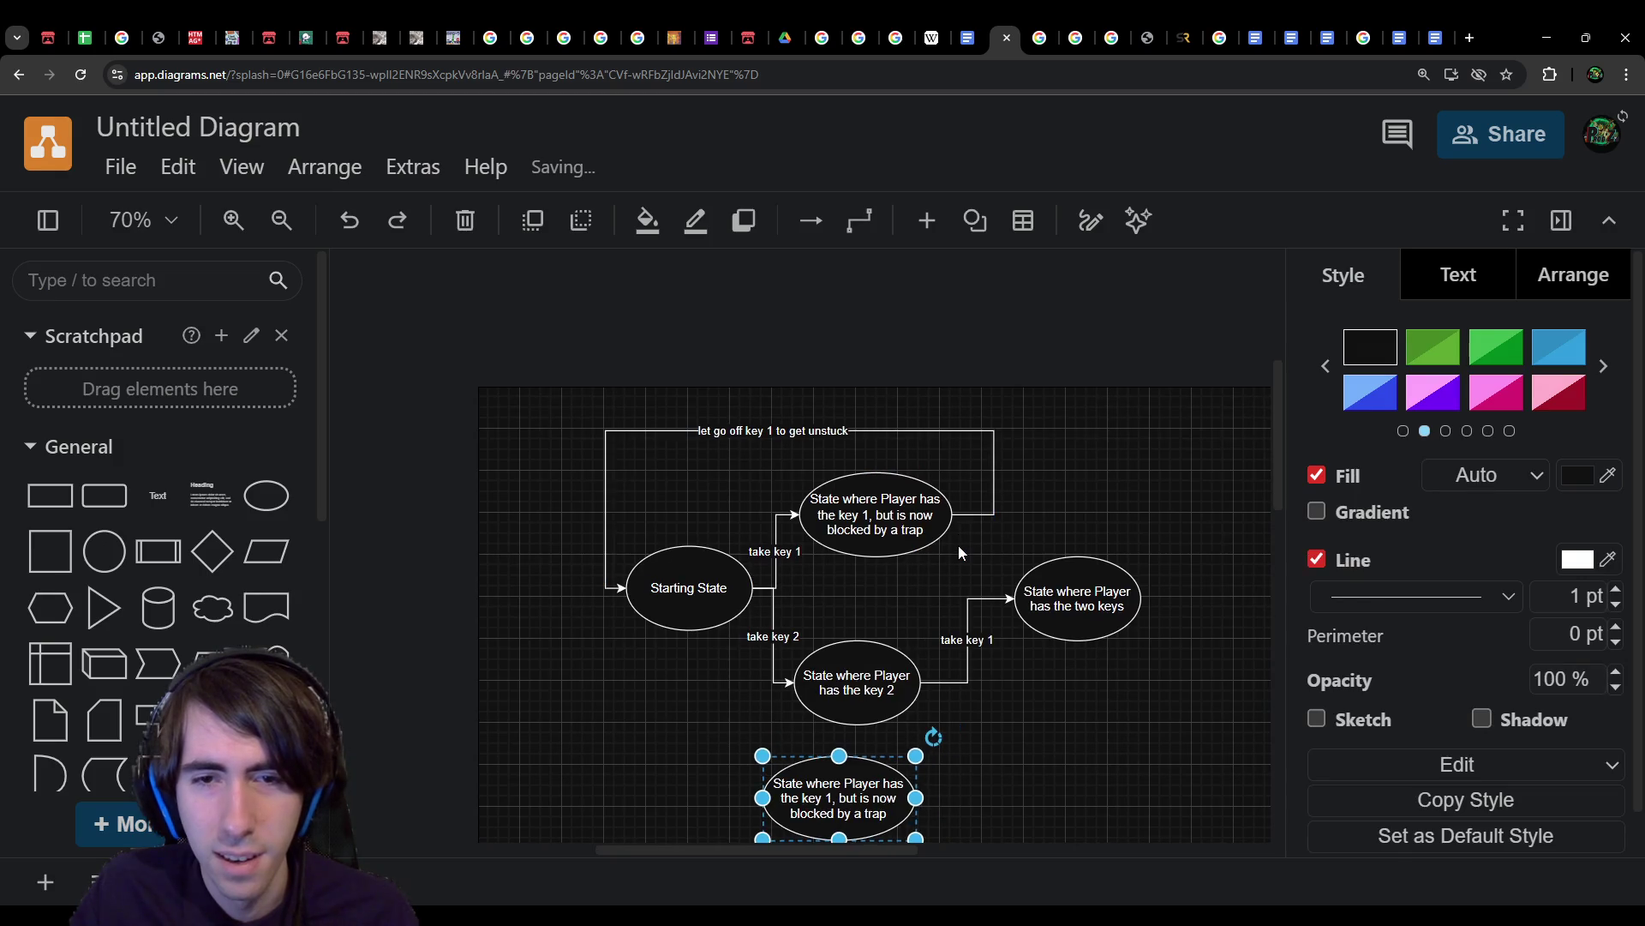
key(ctrl+shift+z)
key(ctrl+shift+z)
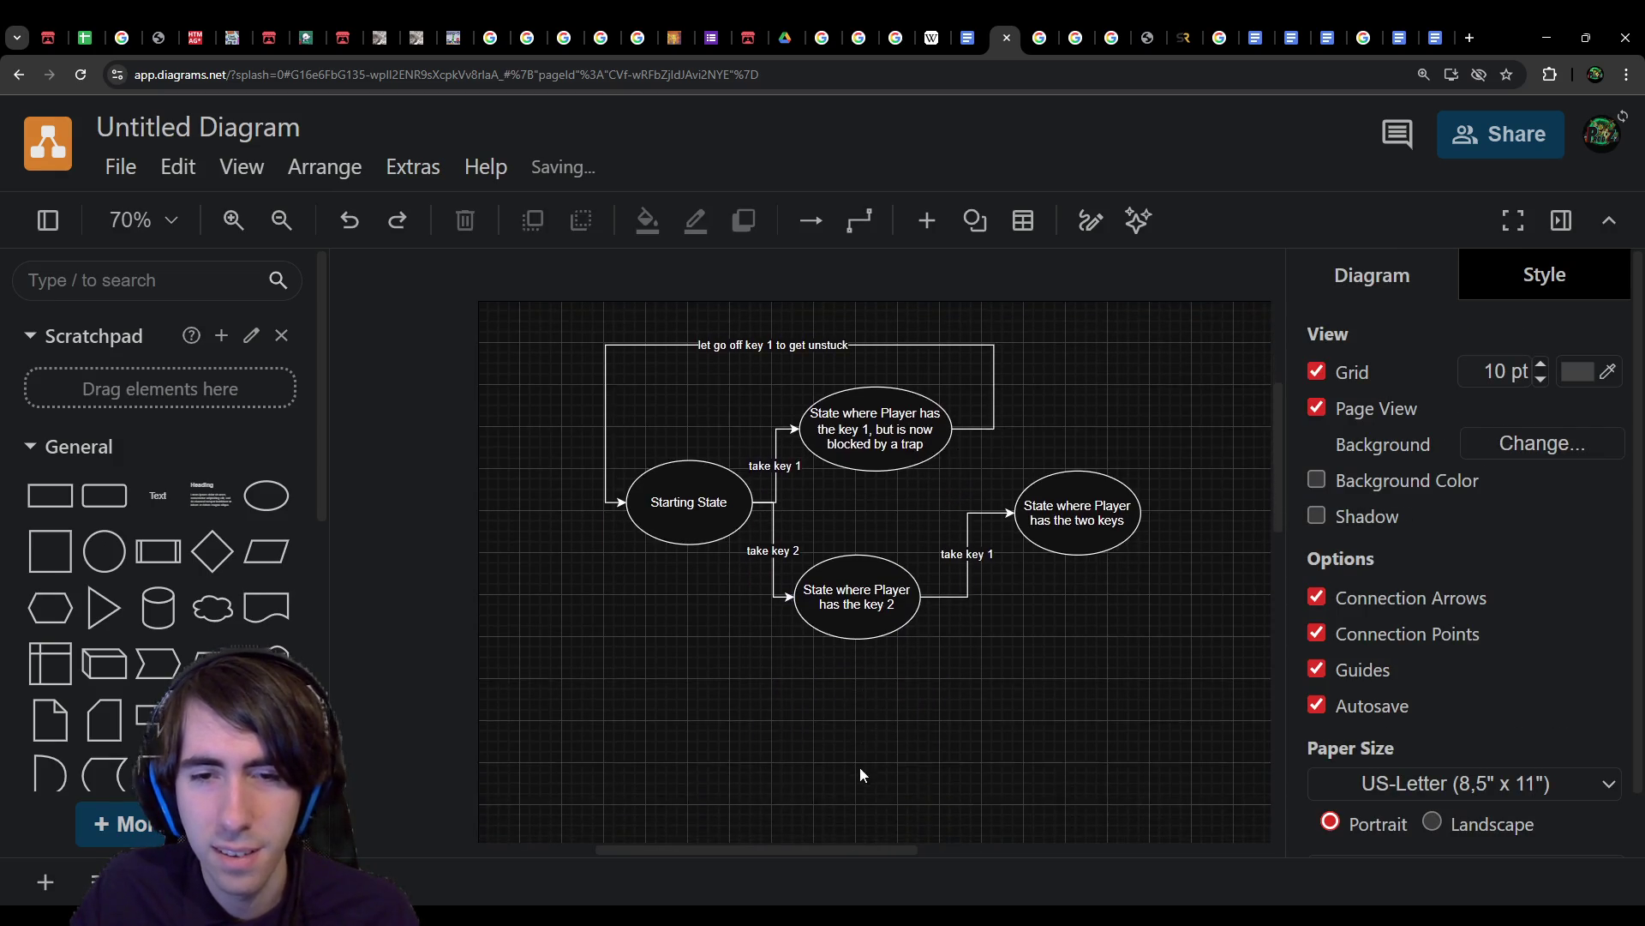
Step: Place the duplicate trapped-key state at the diagram's top and return to the Puzzles document
mouse_move(881, 656)
mouse_down()
mouse_move(823, 654)
mouse_move(577, 536)
mouse_move(980, 447)
mouse_move(840, 273)
mouse_move(865, 274)
mouse_up()
scroll(884, 659, down, 2)
scroll(883, 659, up, 3)
scroll(883, 660, down, 2)
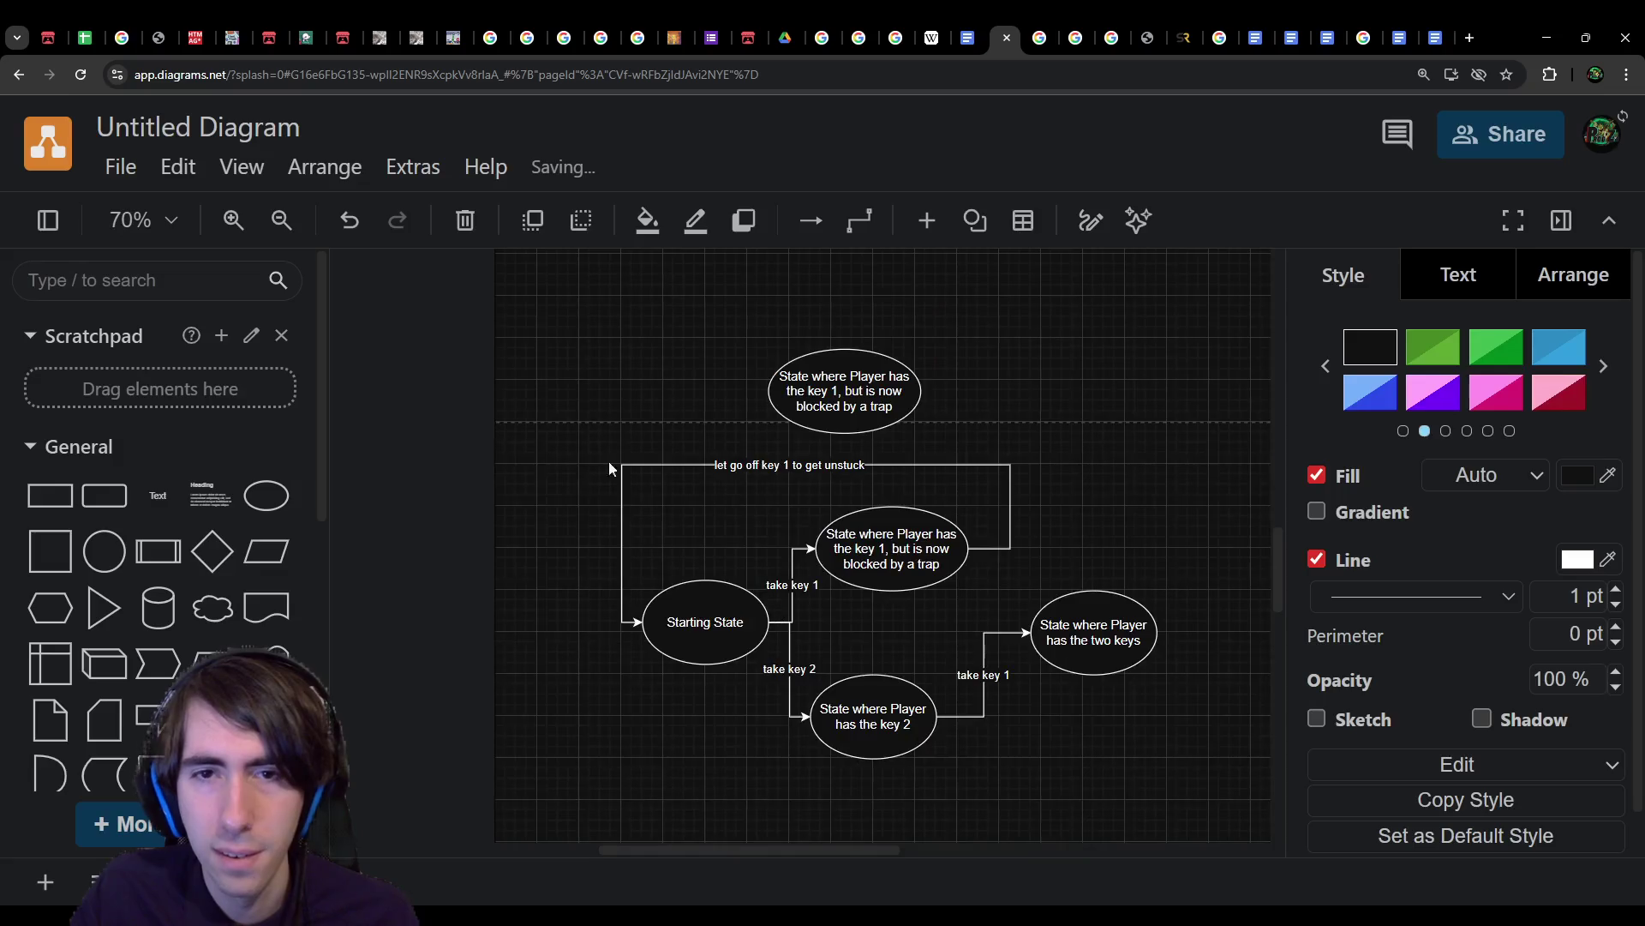
click(504, 379)
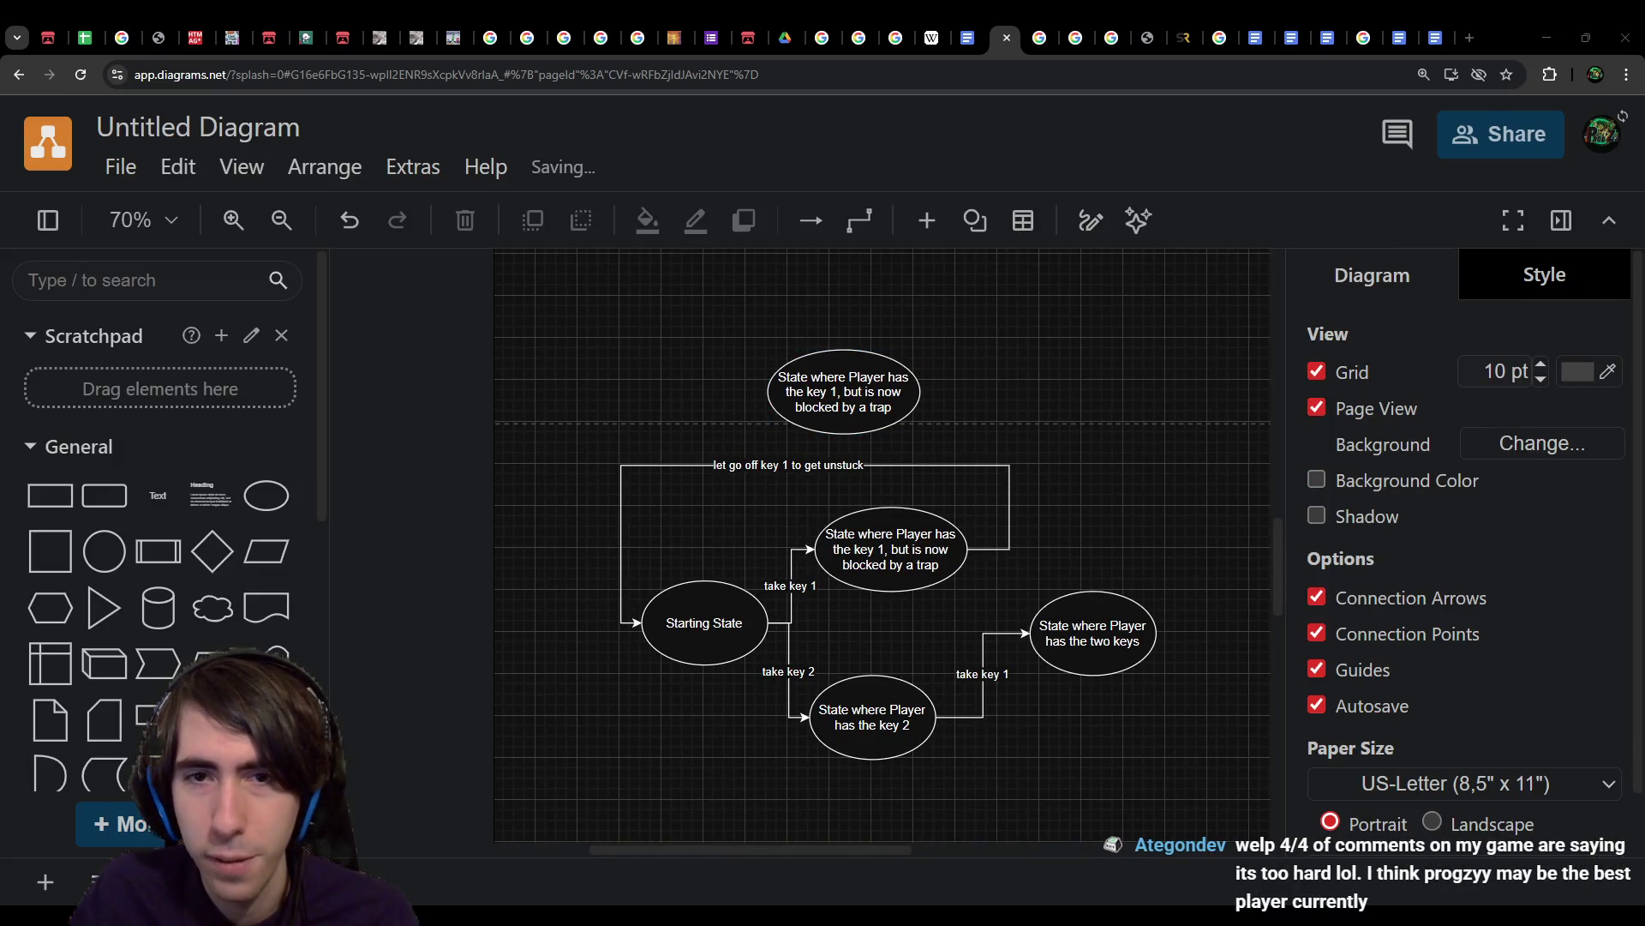
click(968, 38)
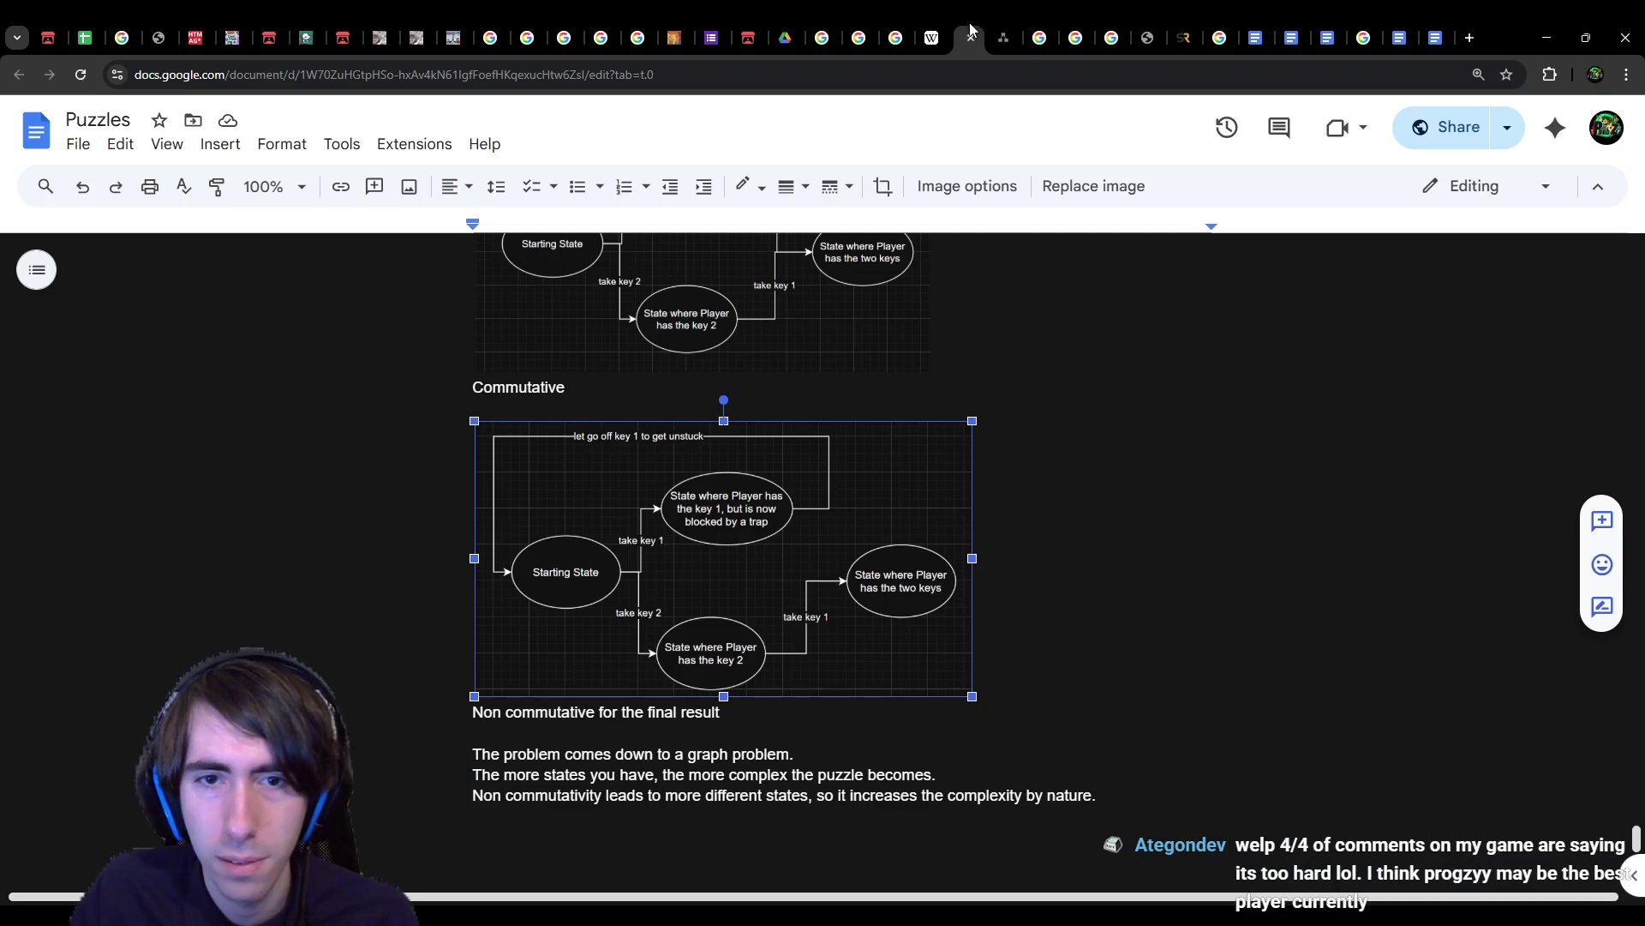
Step: Refresh the embedded trap diagram and shrink the image back to its earlier width
key(ctrl+v)
click(792, 490)
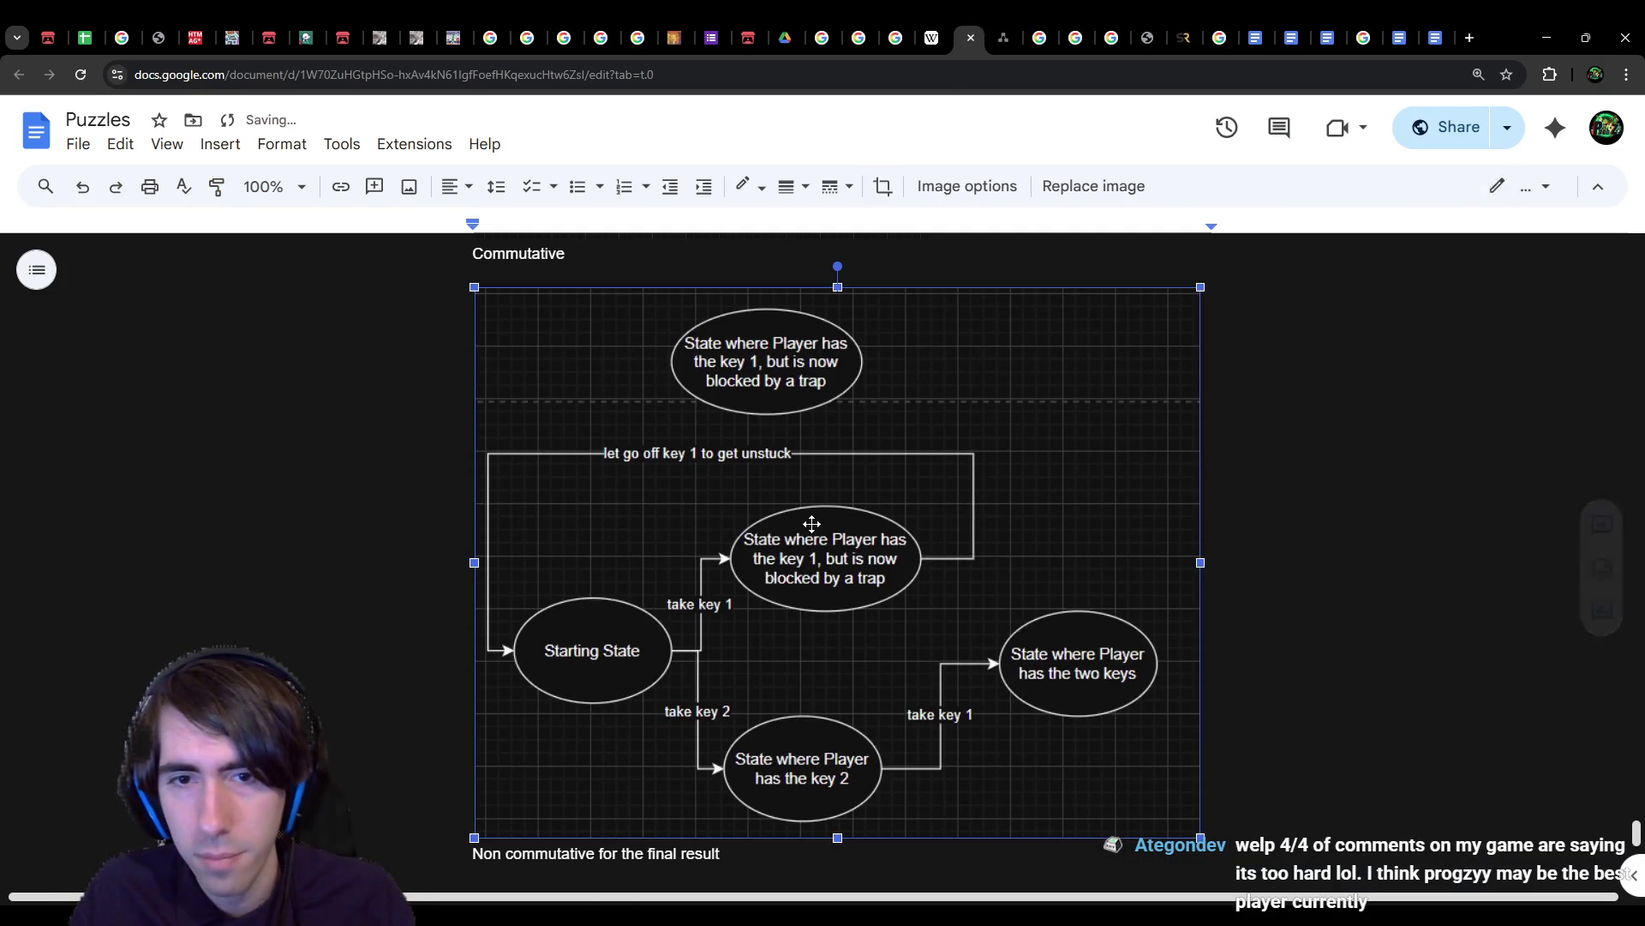
mouse_move(1197, 833)
mouse_down()
mouse_move(909, 592)
mouse_move(865, 585)
mouse_up()
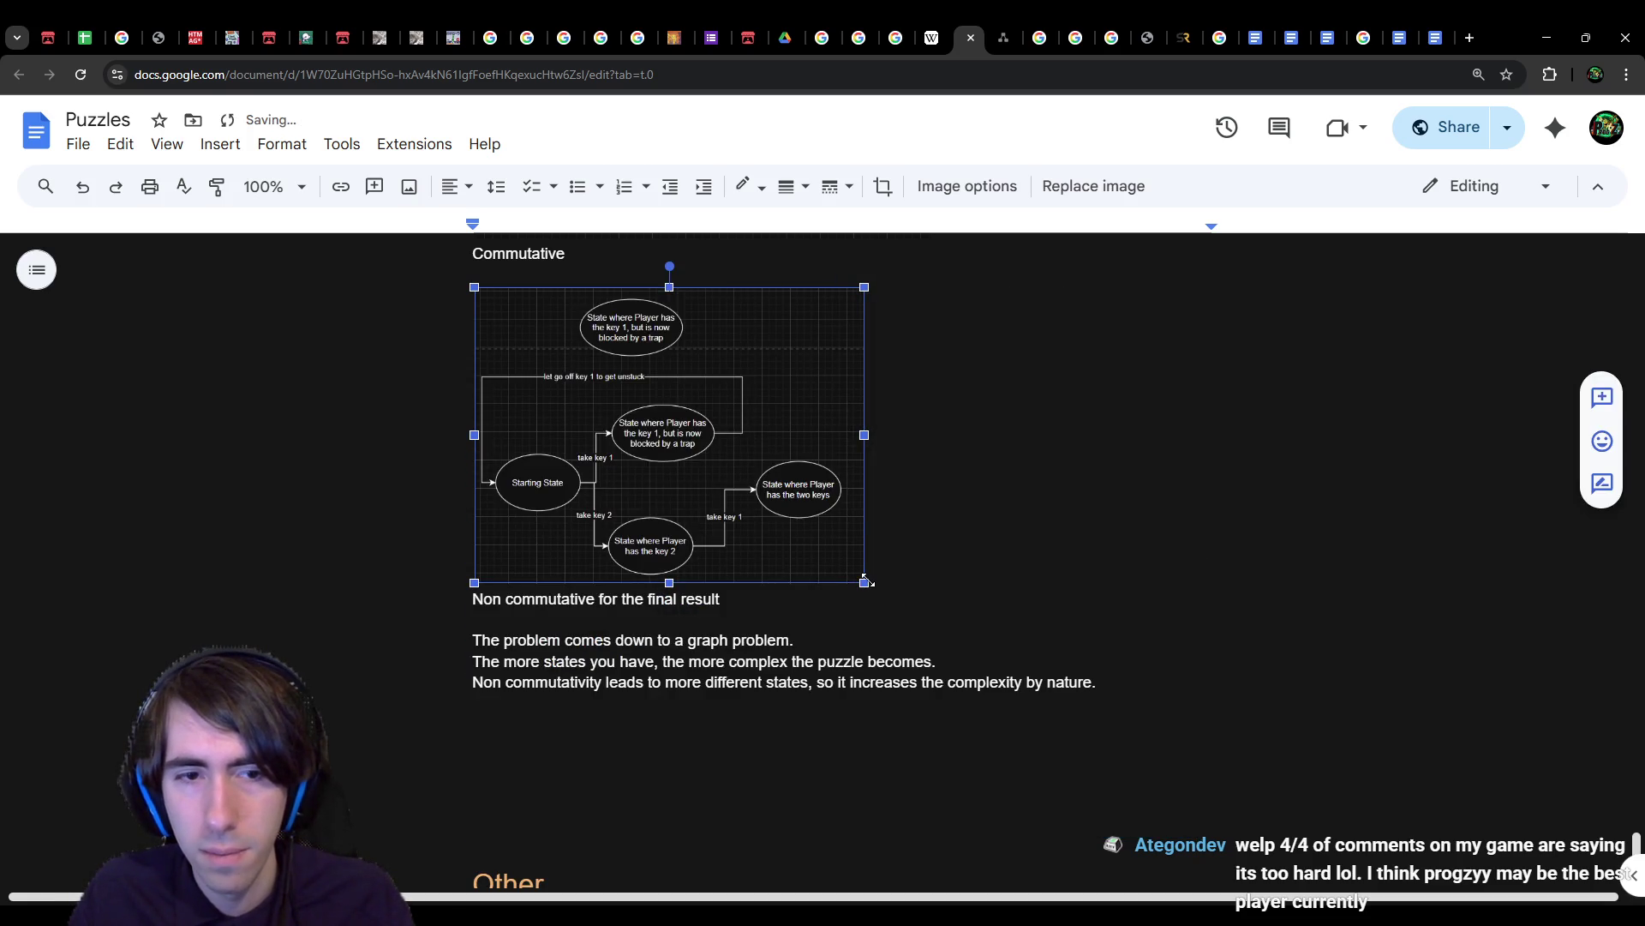
click(871, 710)
scroll(872, 727, up, 1)
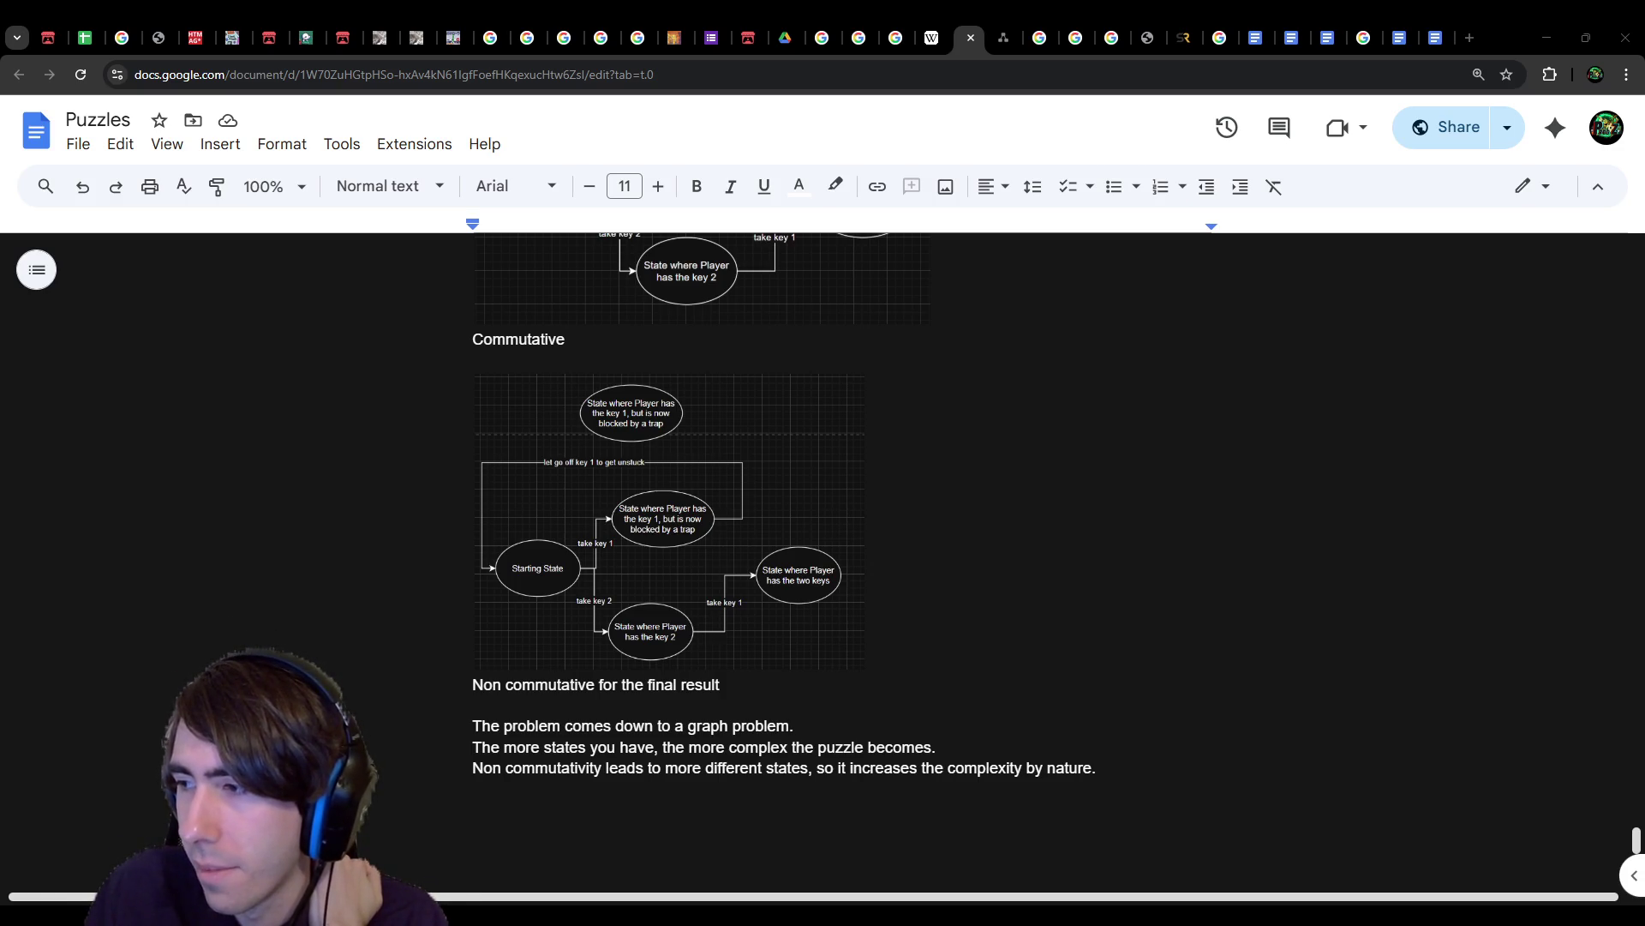
right_click(953, 802)
click(881, 799)
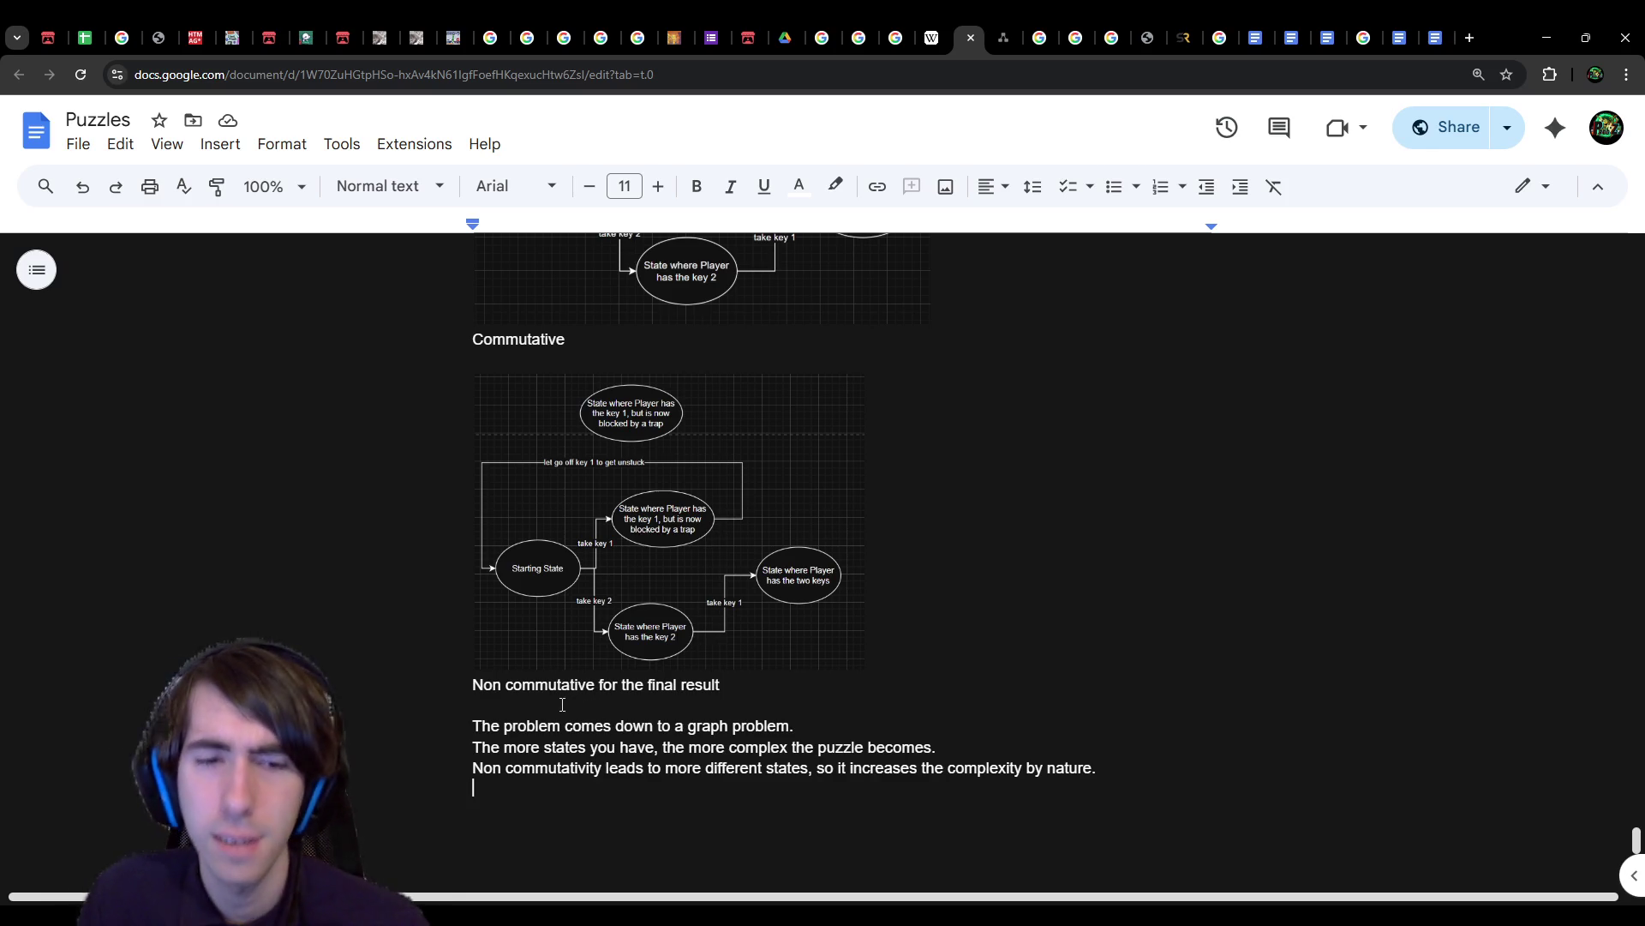
scroll(613, 737, down, 1)
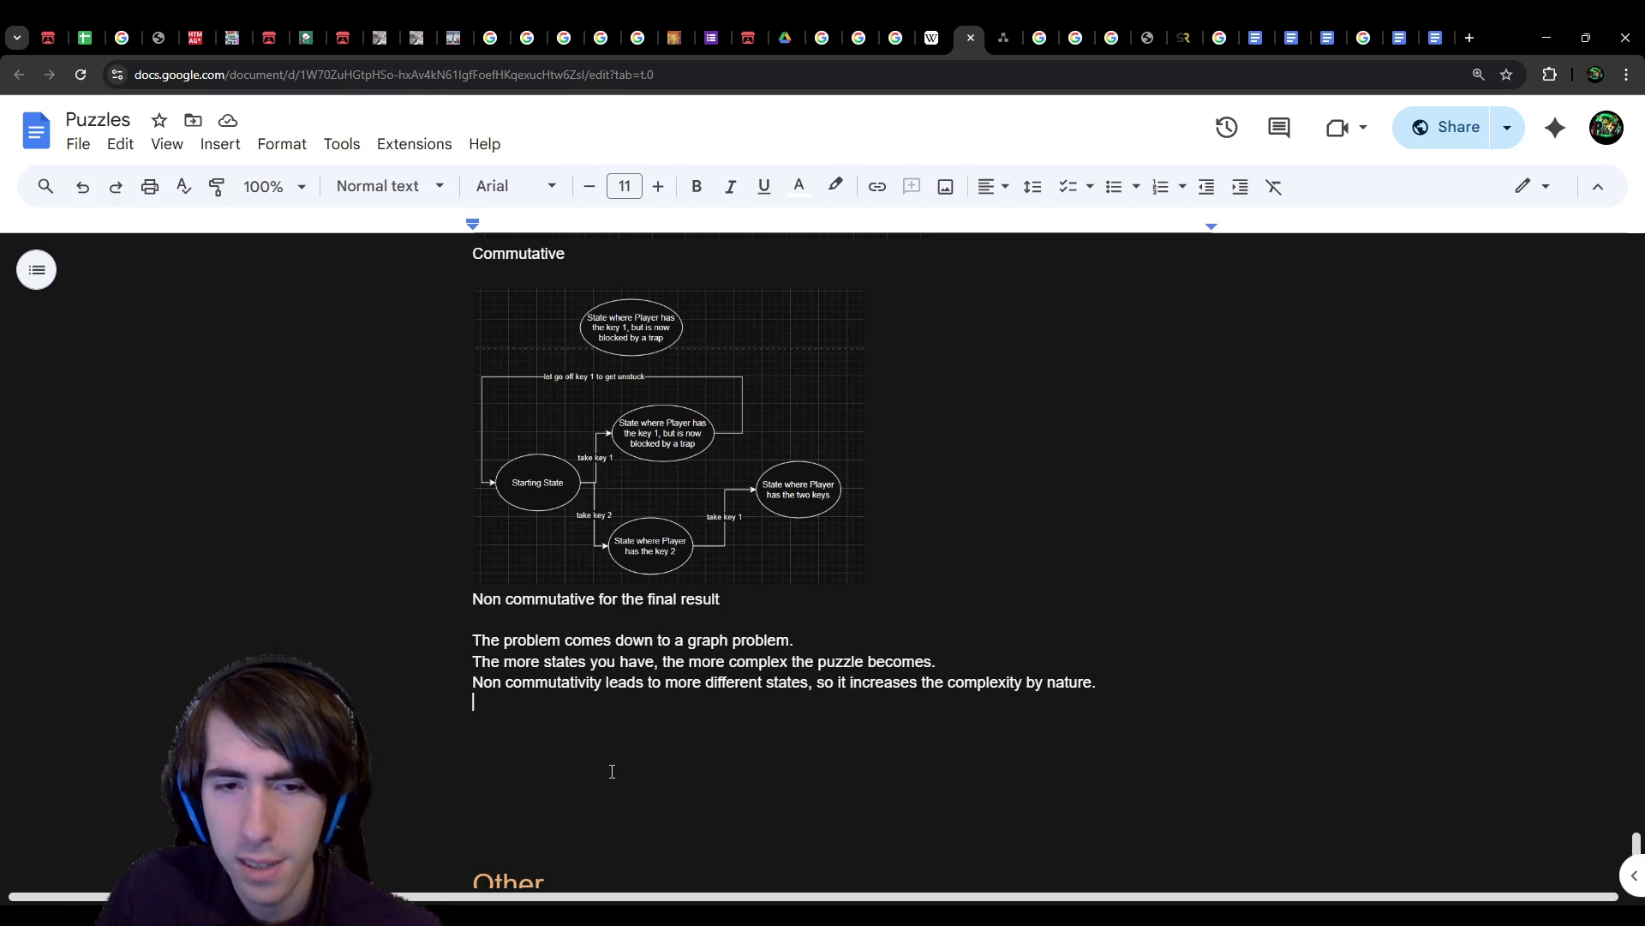
click(814, 683)
text(even if some)
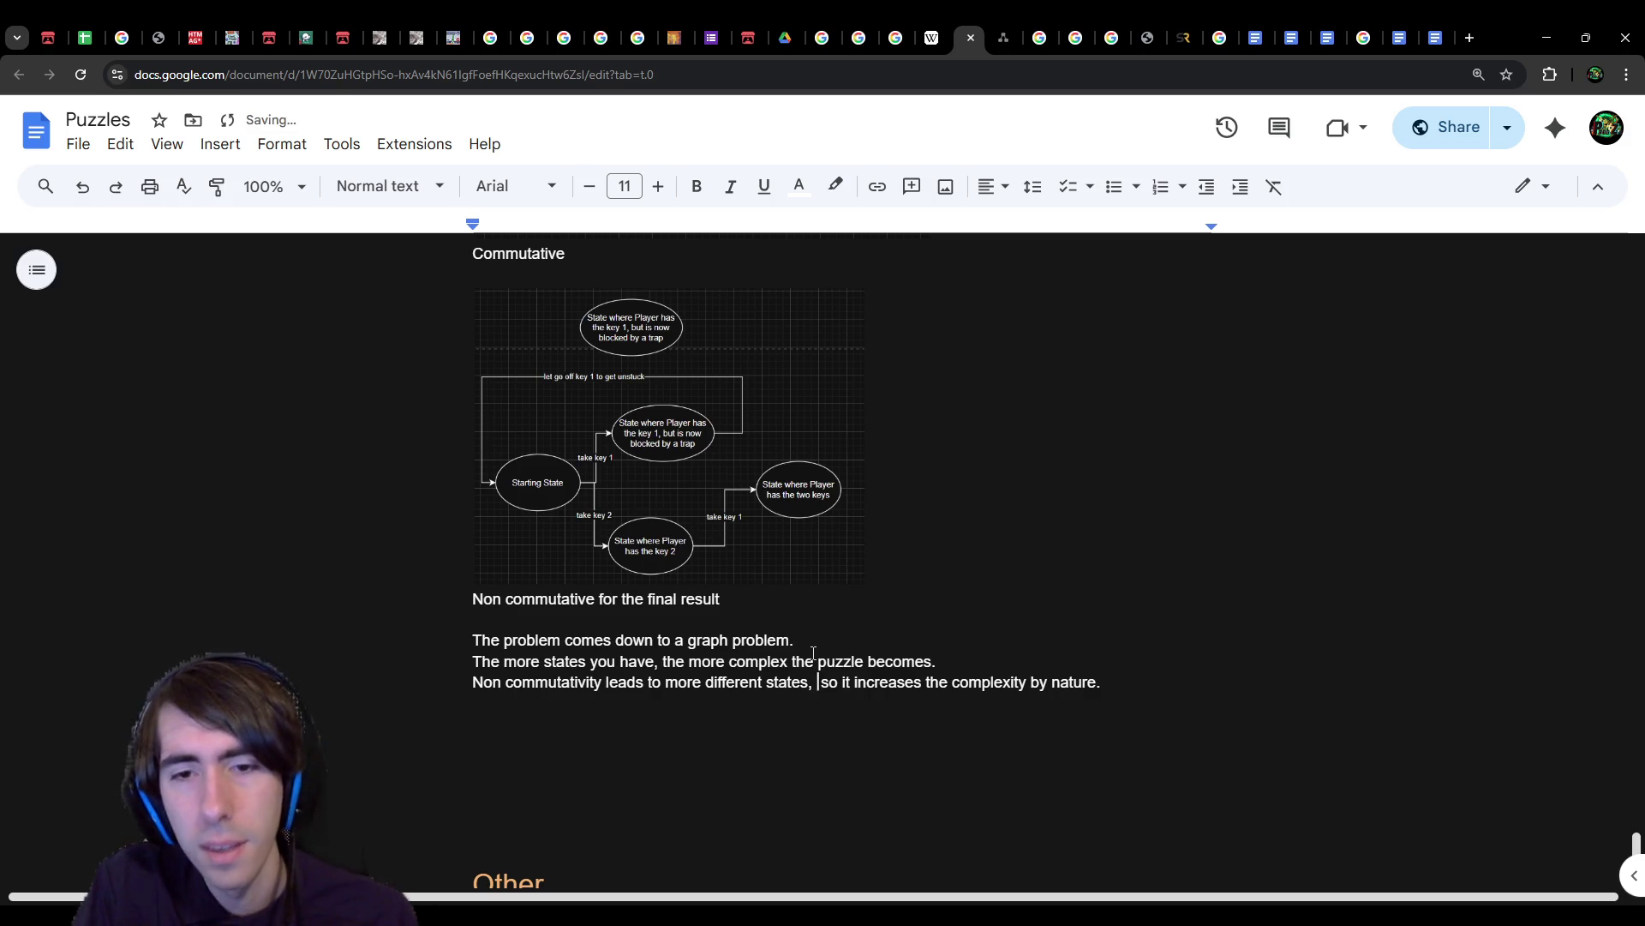
text( are)
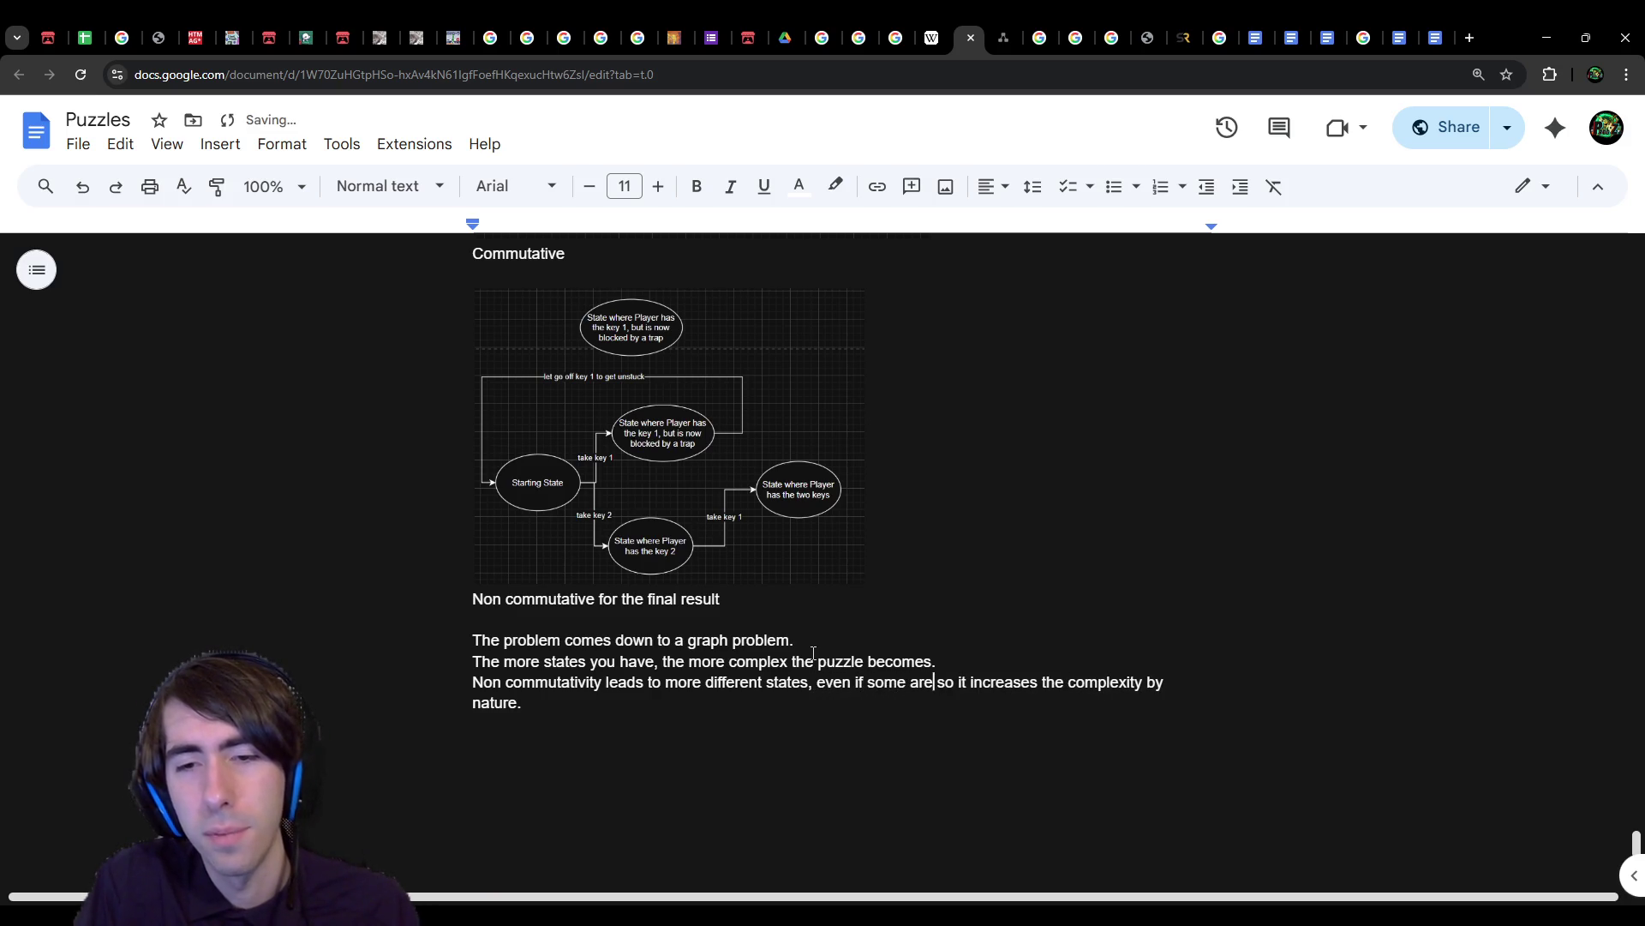
key(BackSpace)
key(BackSpace)
key(BackSpace)
key(Down)
key(Up)
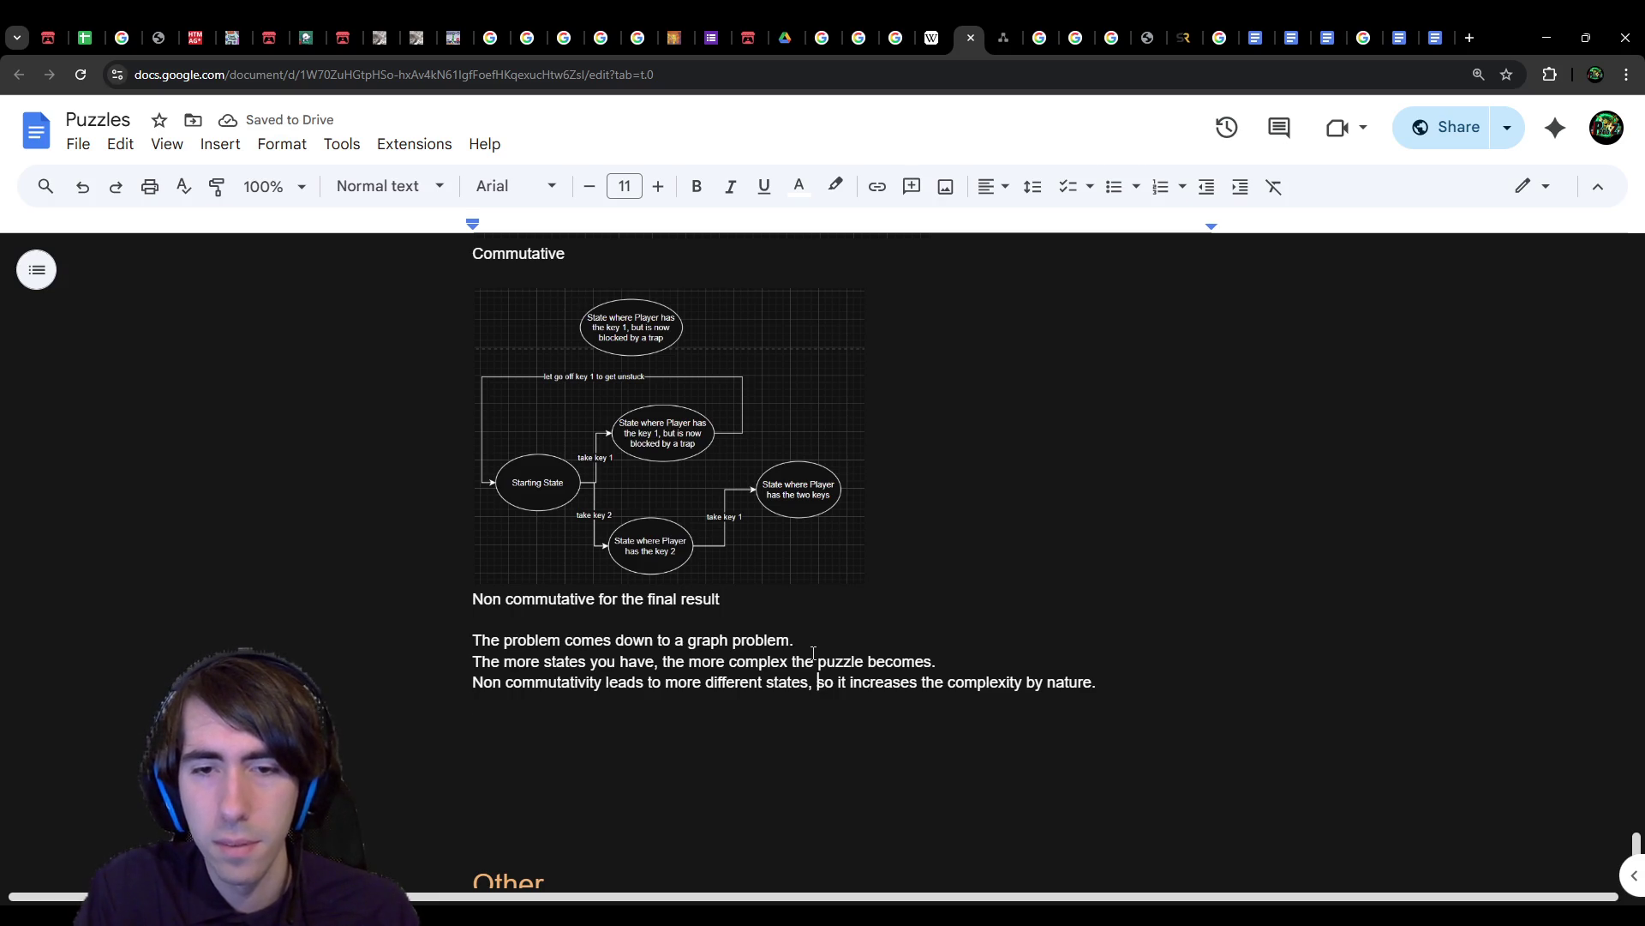
key(Down)
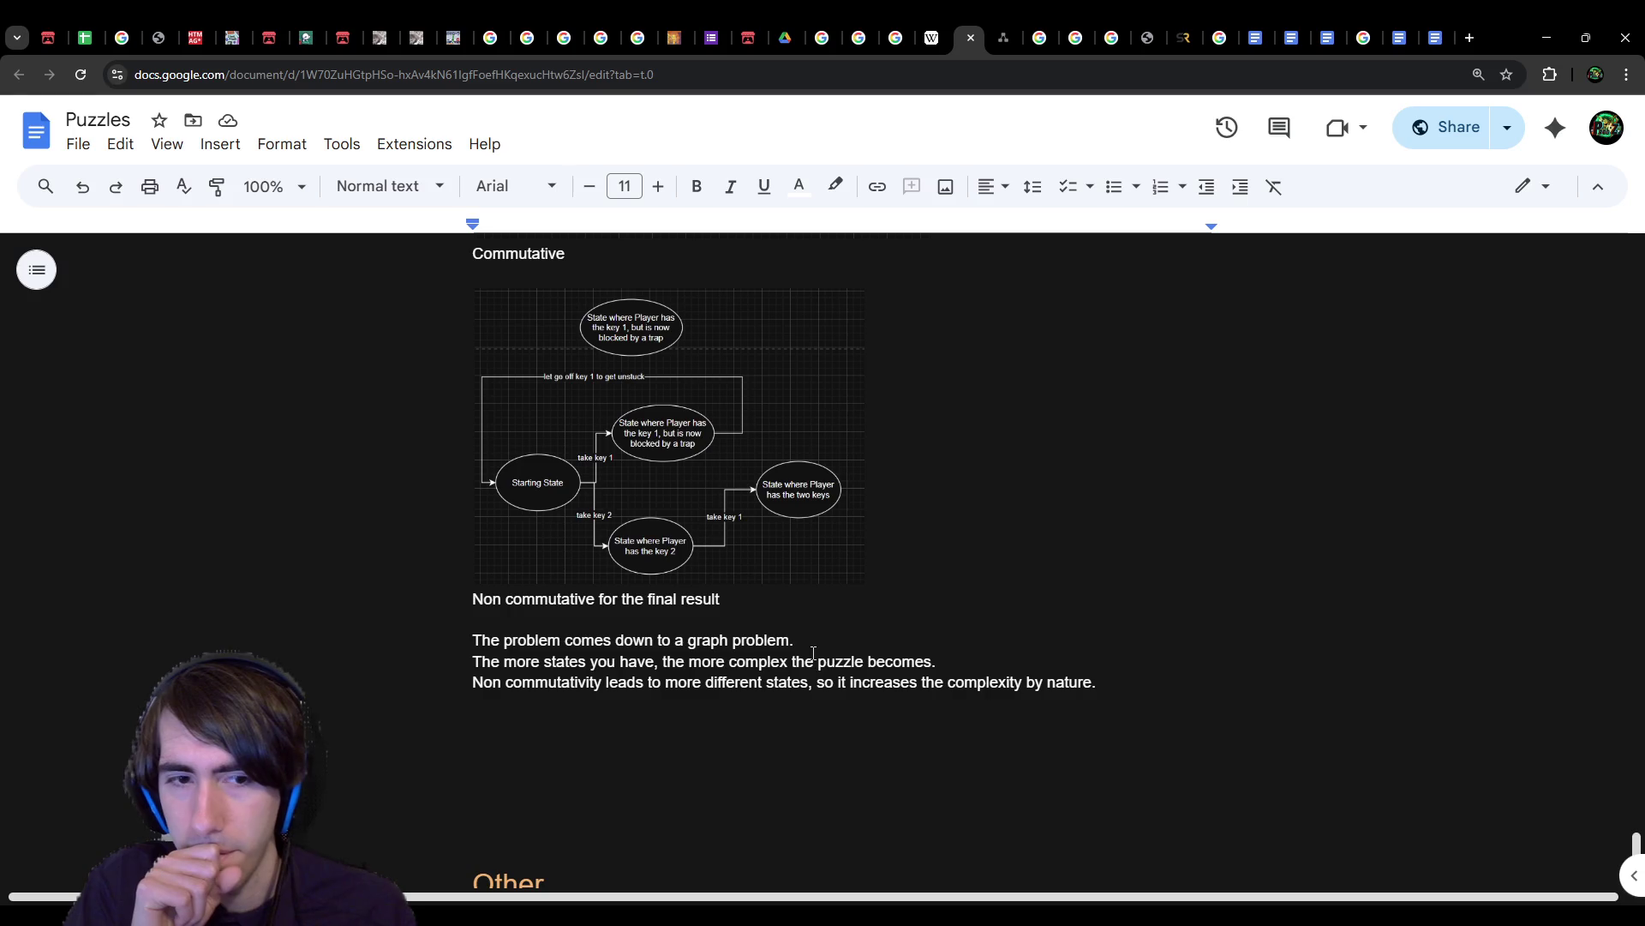
Step: Write that some states might not be accessible in the game, present only in the player's mind
text(Some states might not actually be accessible in the game, and might only be present in the representation)
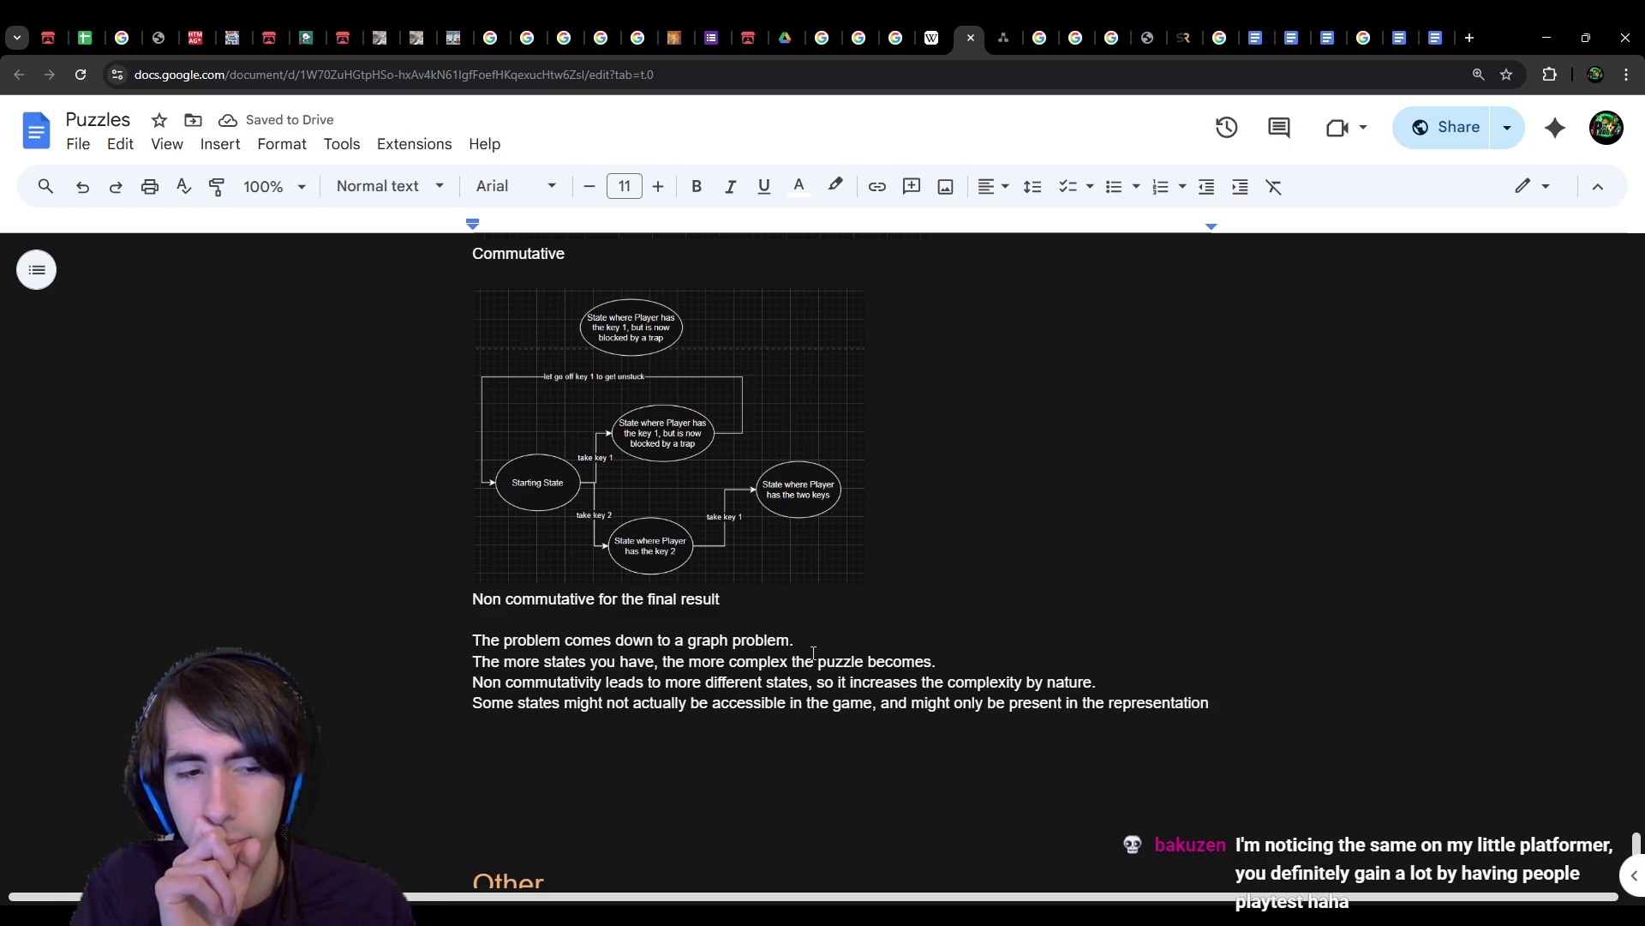
key(ctrl+BackSpace)
text(player's mind)
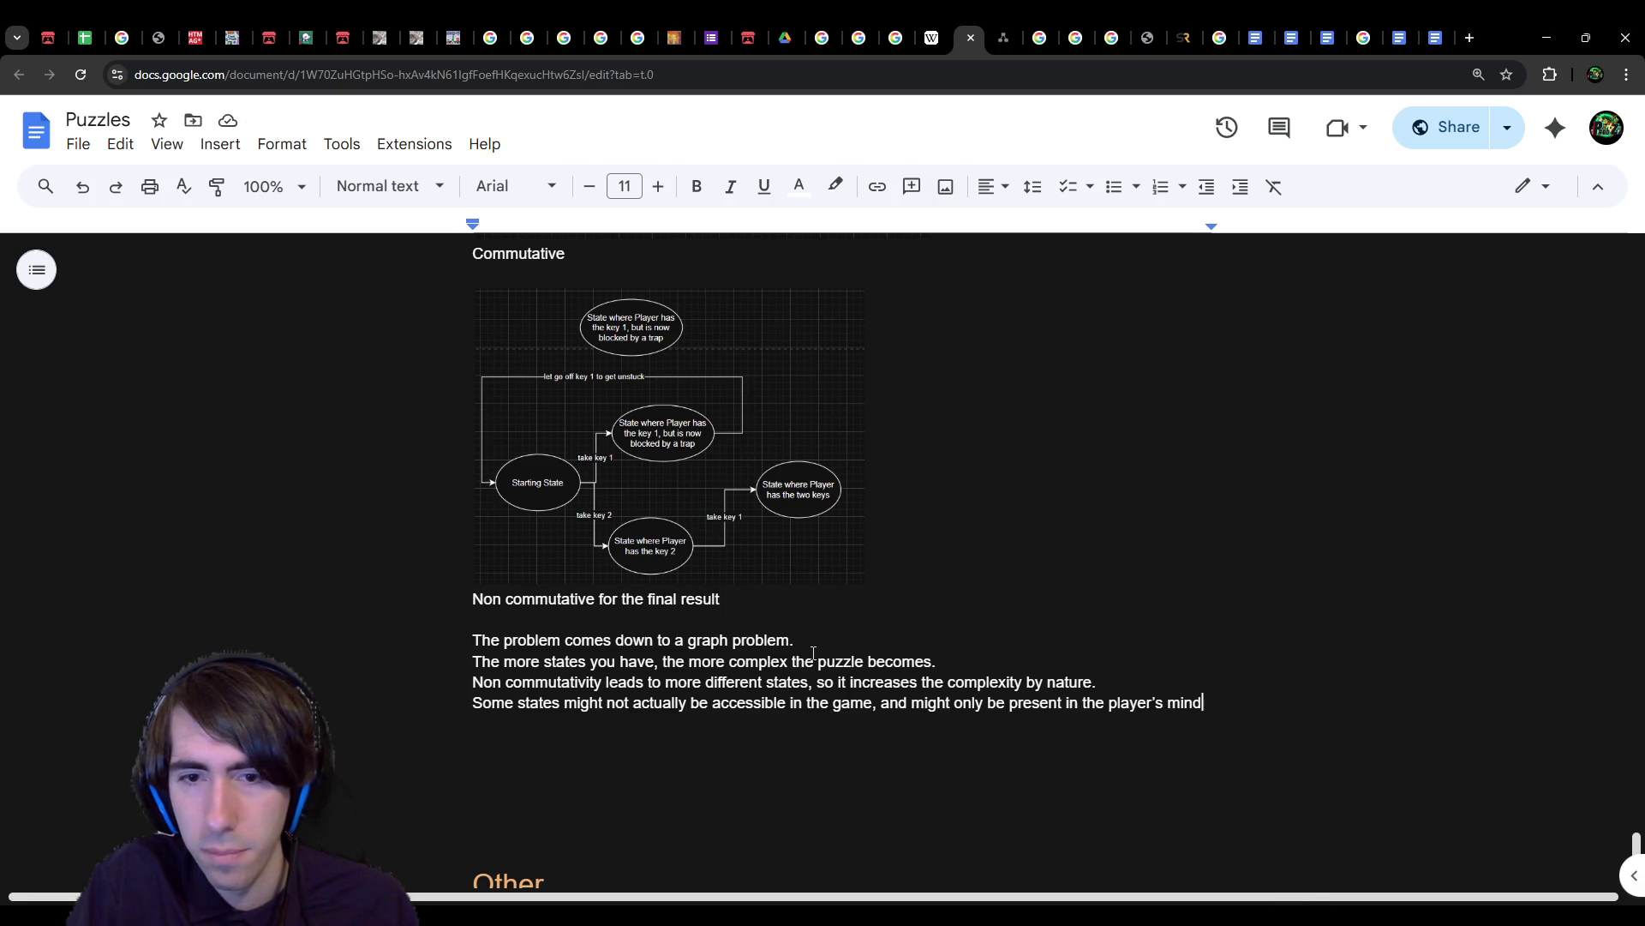
Step: On a new line, write 'However, complexity can be defined by the amount of working memory required'
text(.)
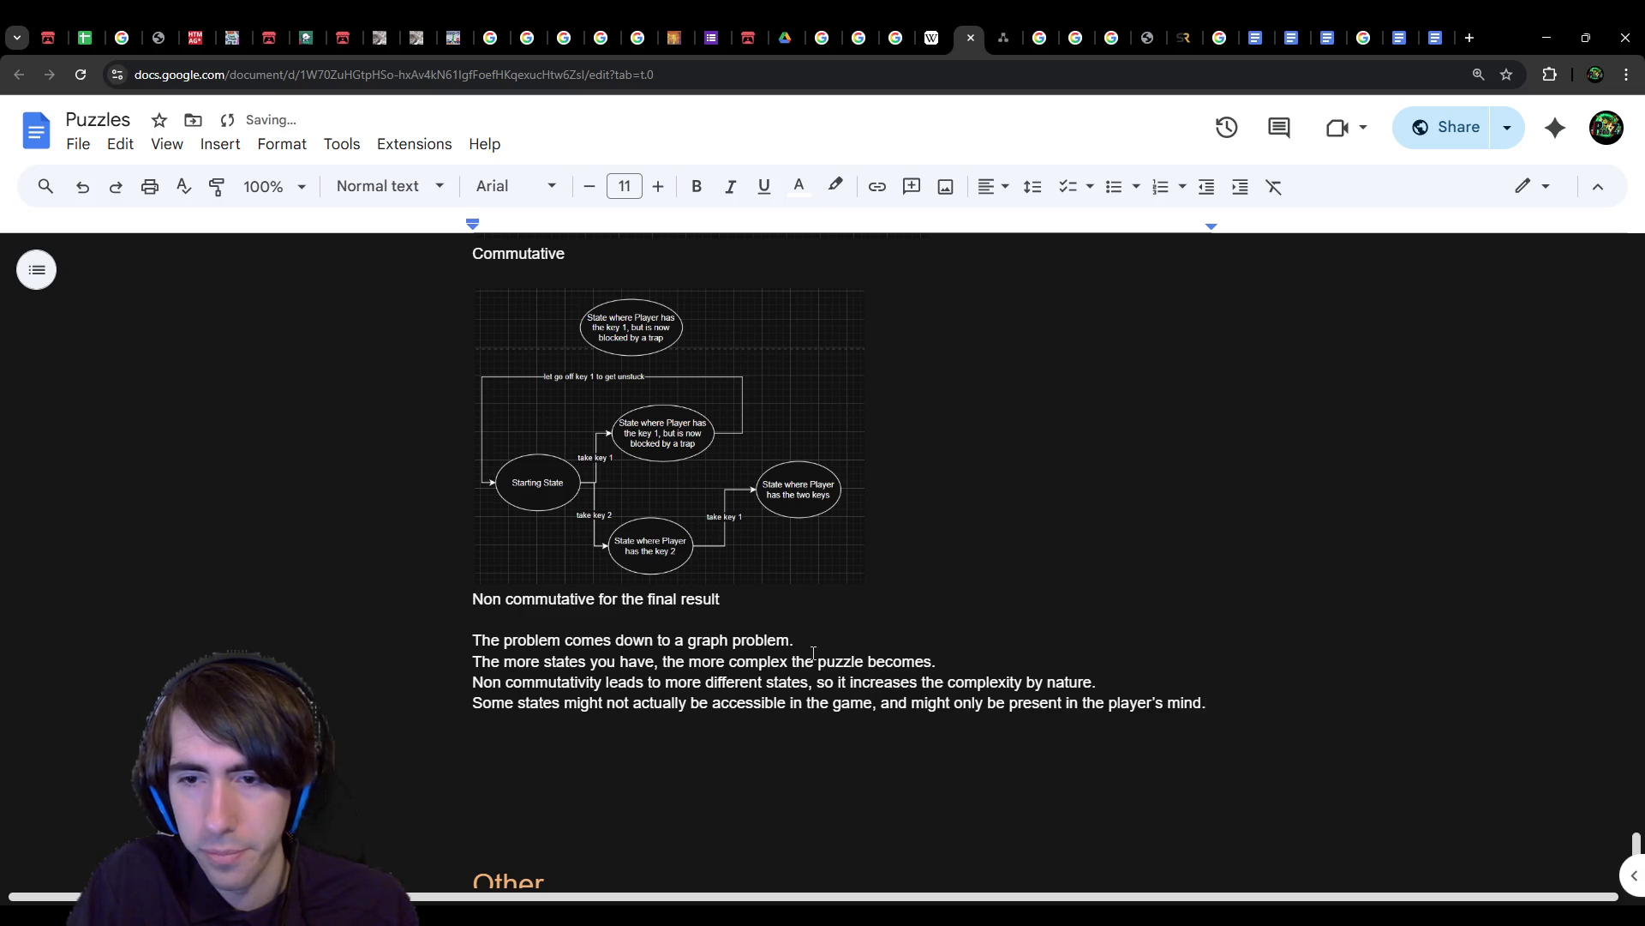
key(Return)
text(However)
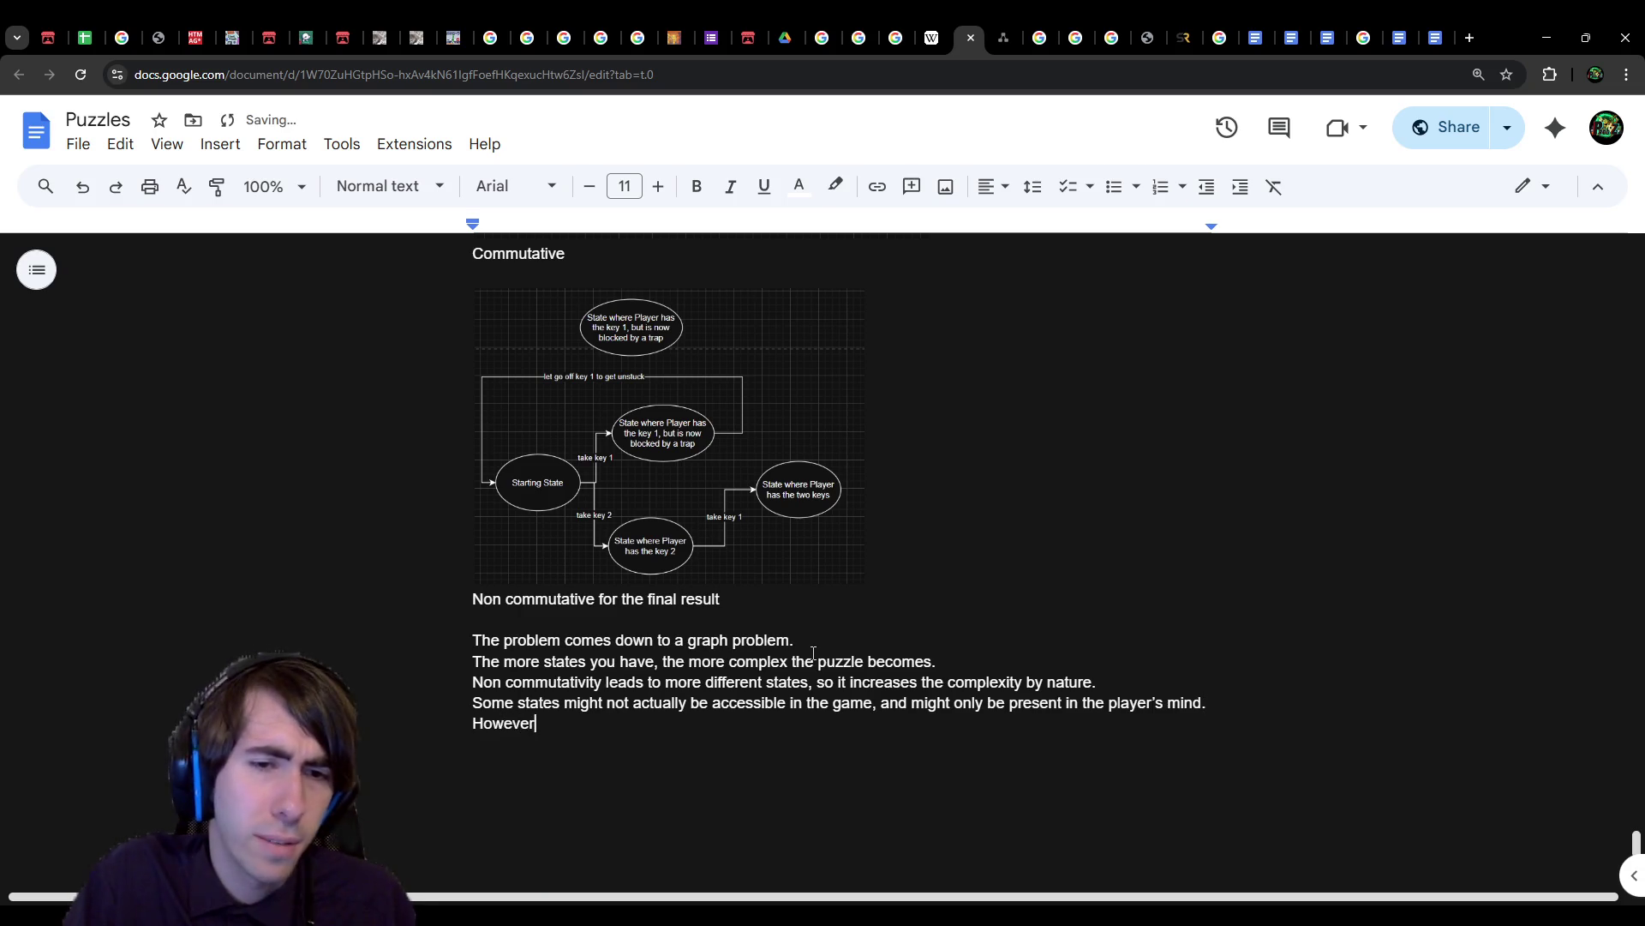
text( we're to)
key(ctrl+BackSpace)
key(ctrl+BackSpace)
key(ctrl+BackSpace)
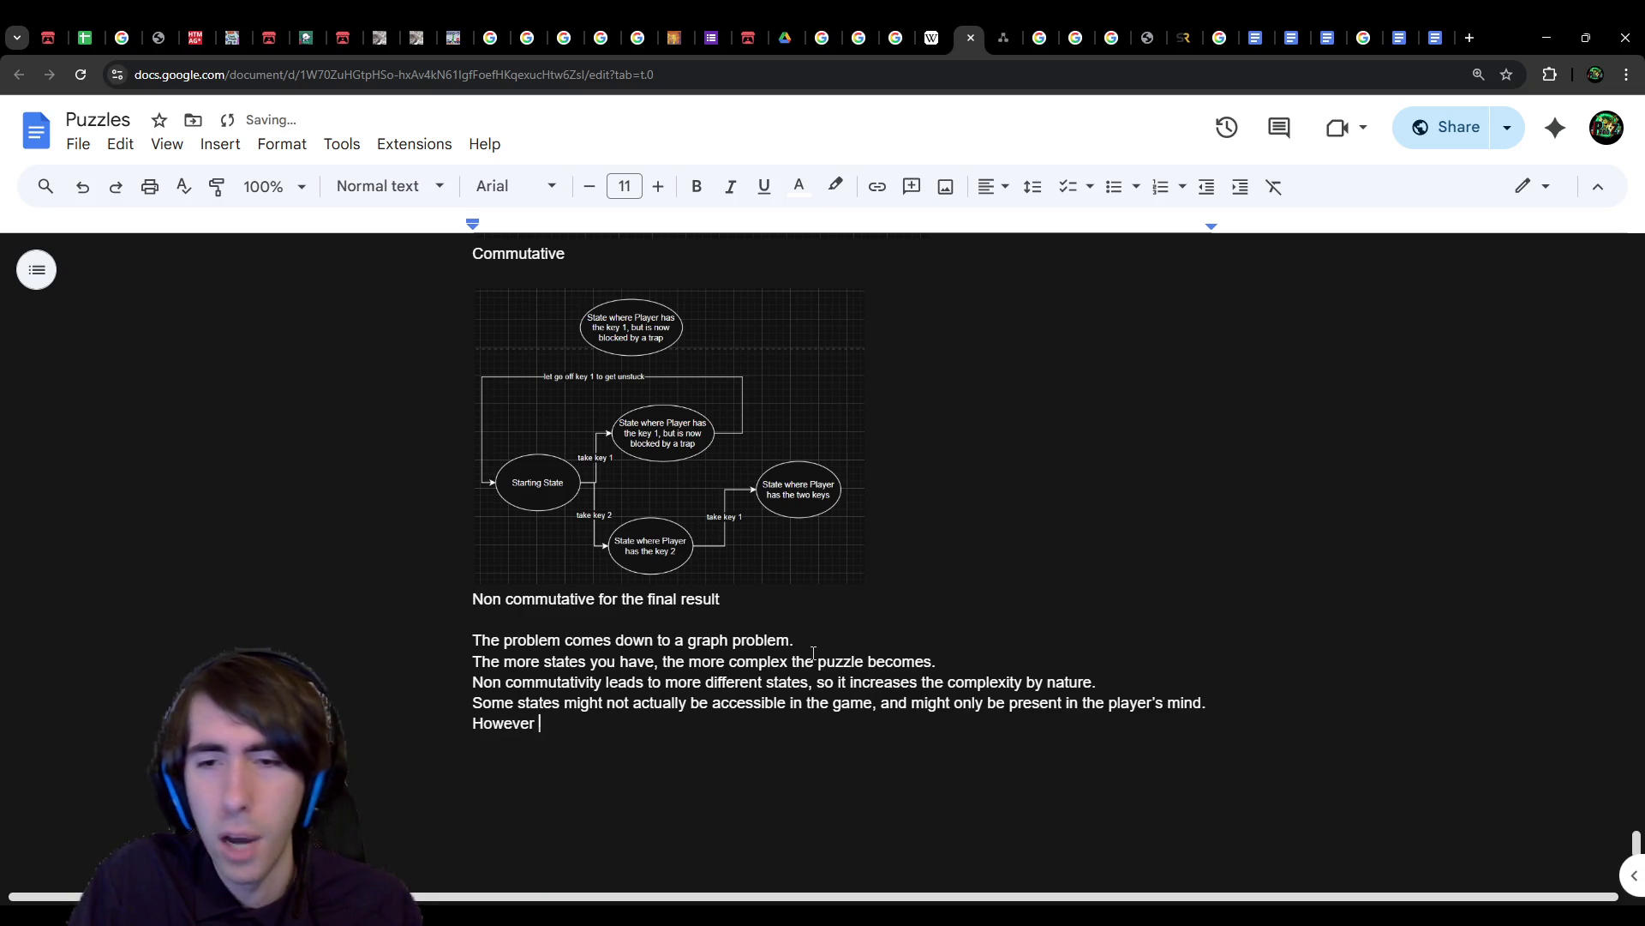
text(this is about)
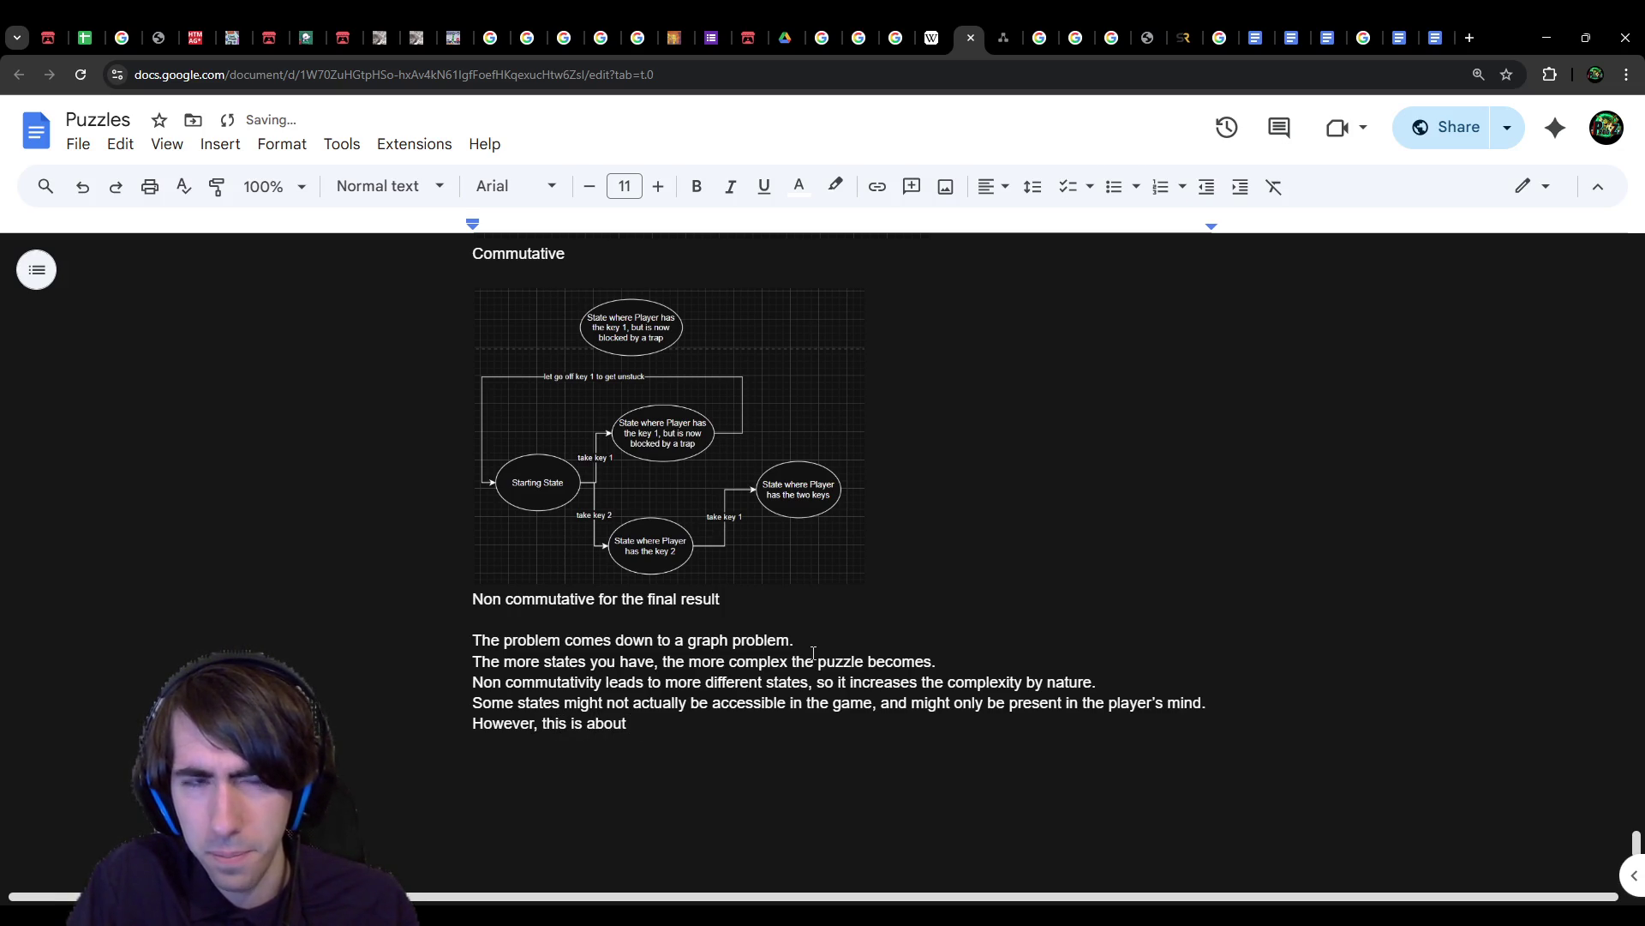
key(ctrl+BackSpace)
key(ctrl+BackSpace)
key(ctrl+BackSpace)
text(since this is about the working)
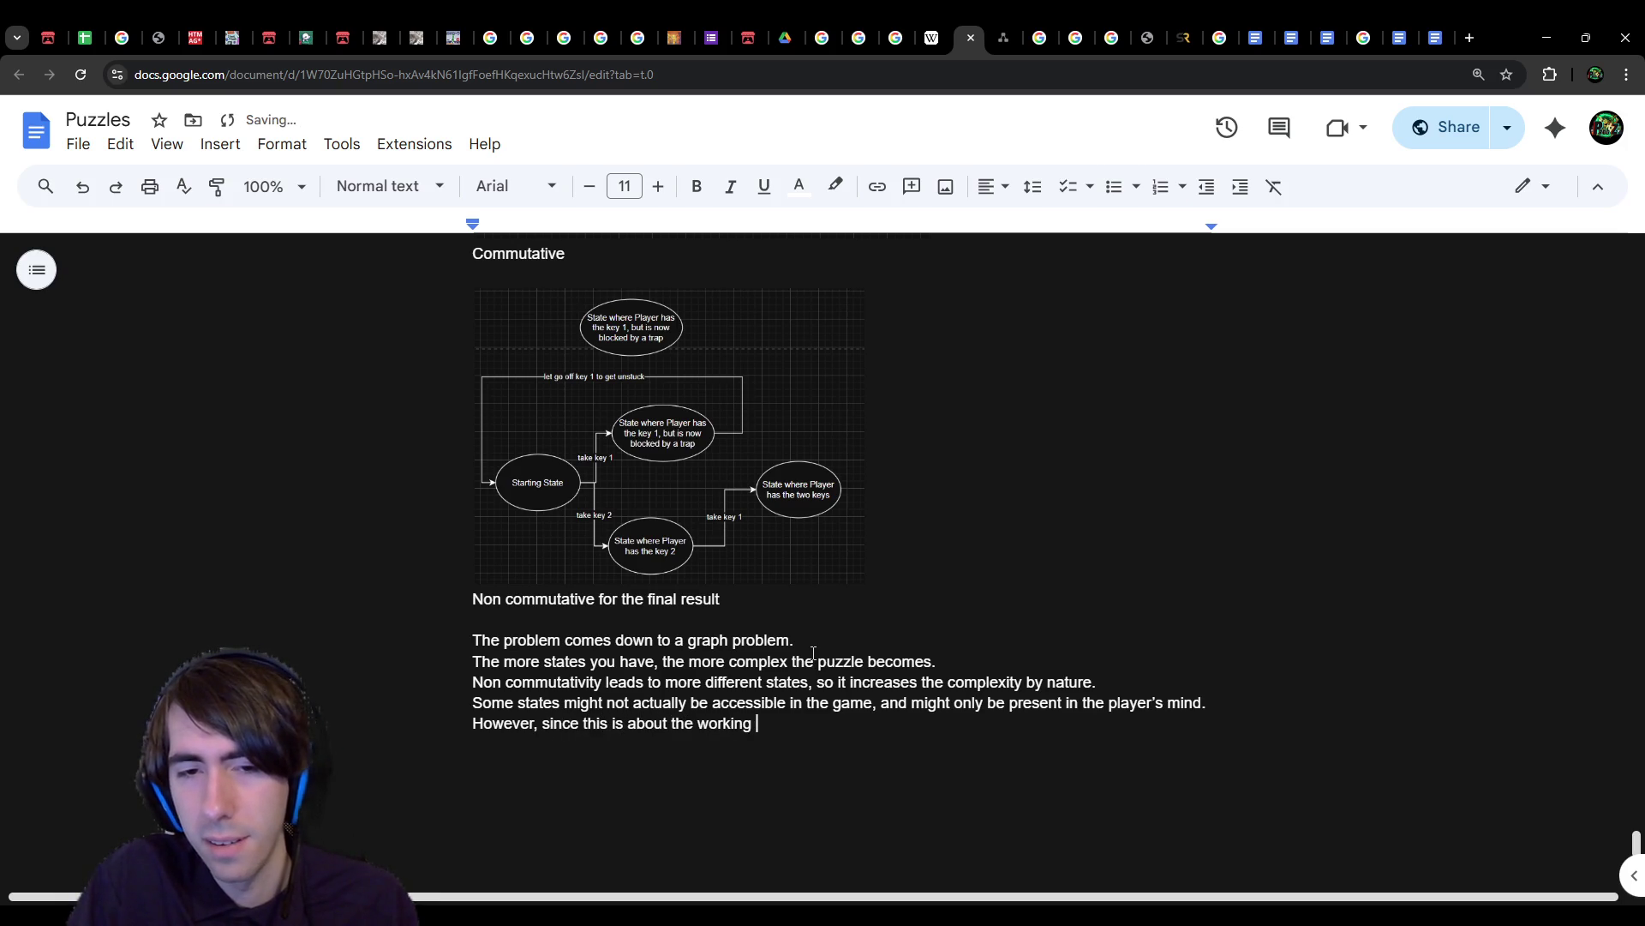
key(ctrl+BackSpace)
text(player's w)
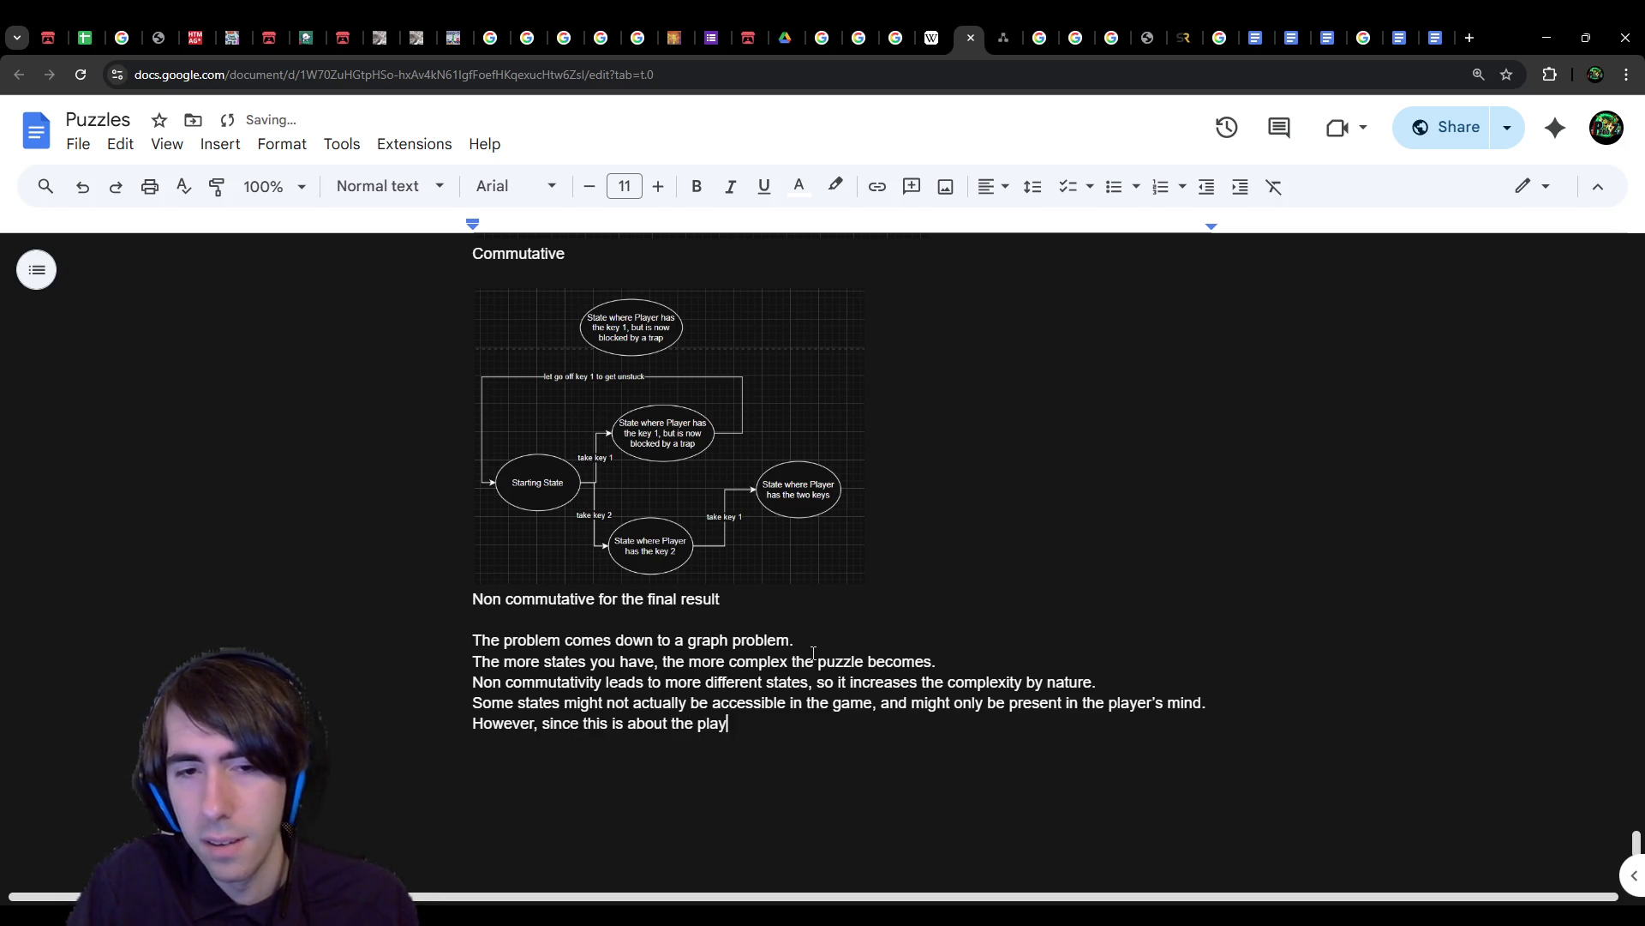
text(orking memory,)
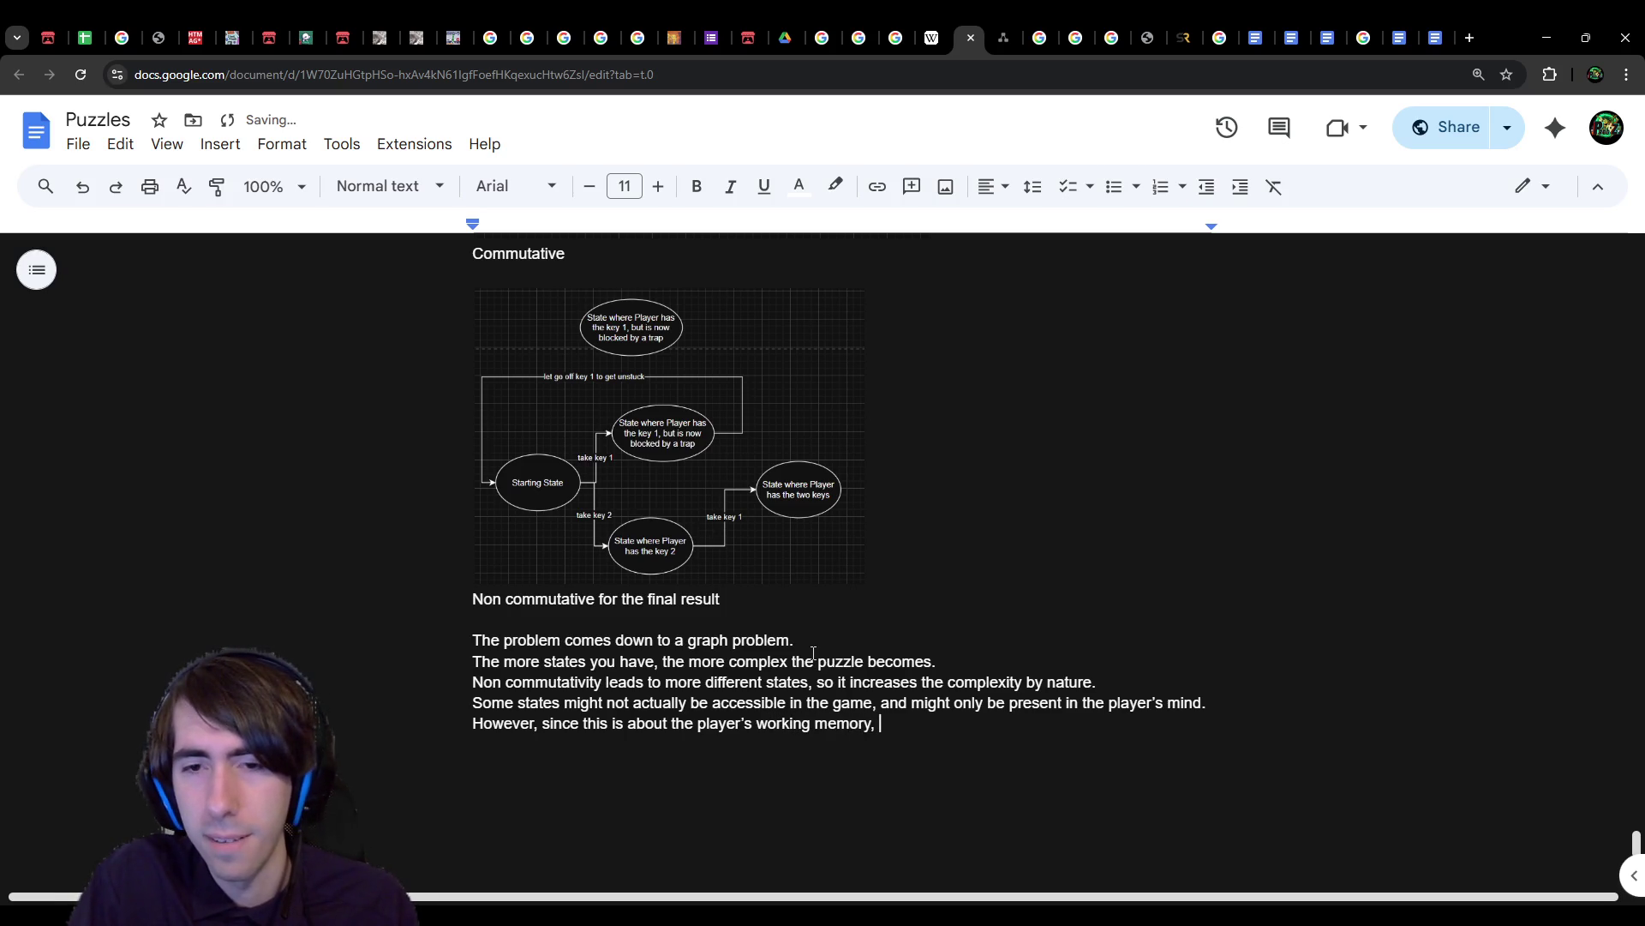
key(ctrl+BackSpace)
key(ctrl+BackSpace)
key(ctrl+BackSpace)
text(complexity can )
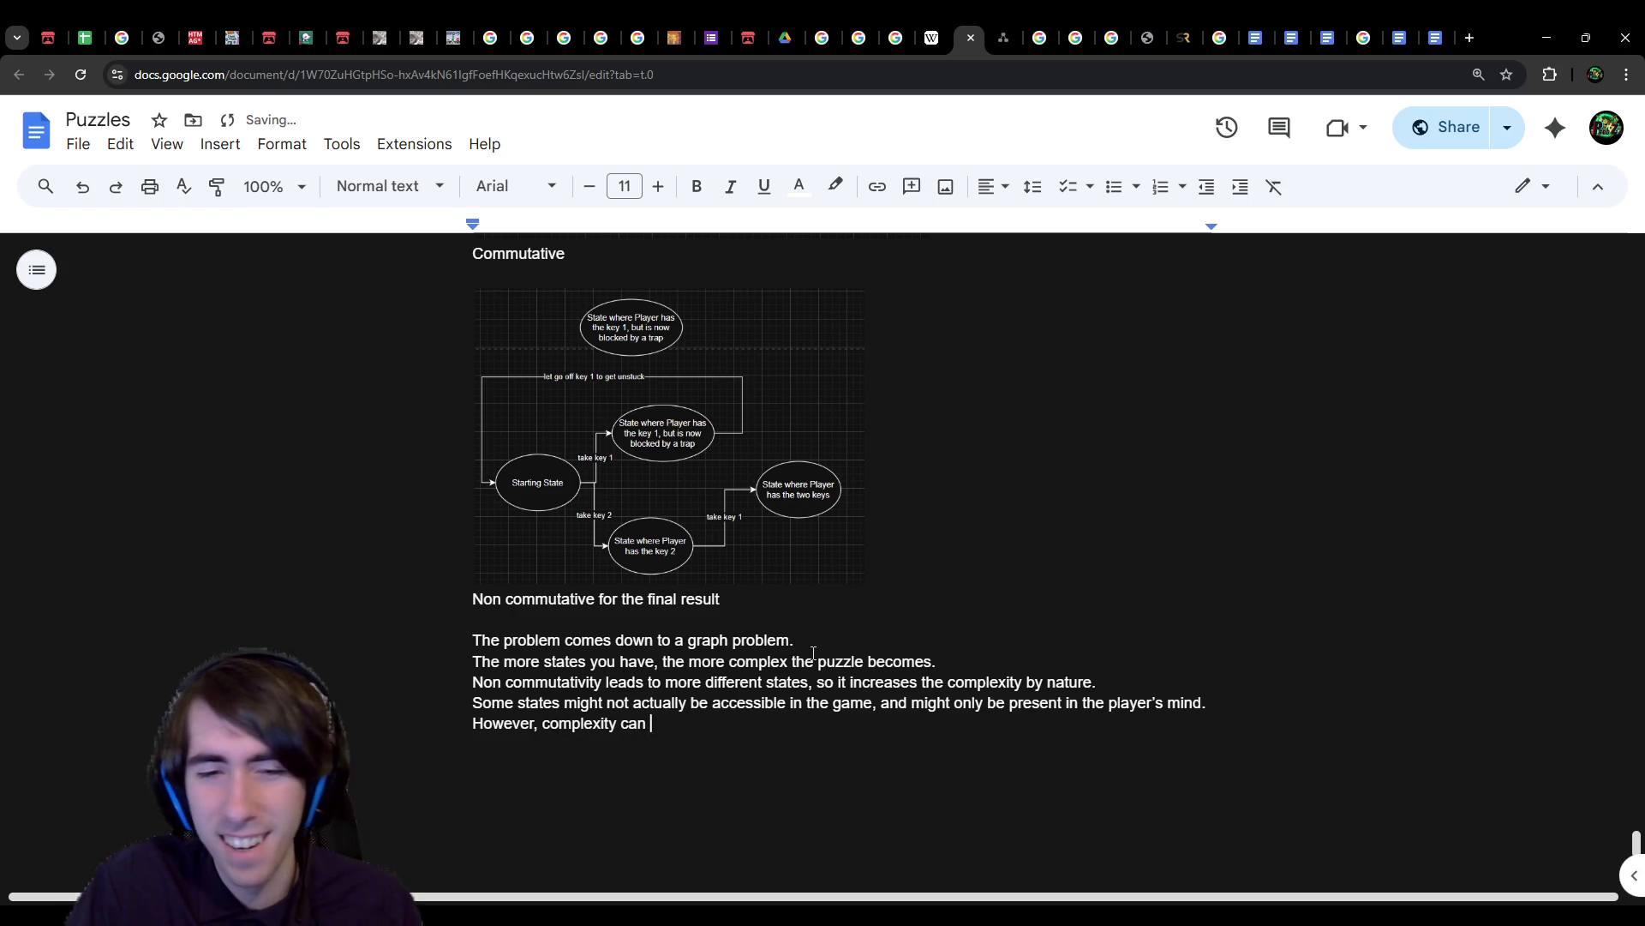
text(be defined by the )
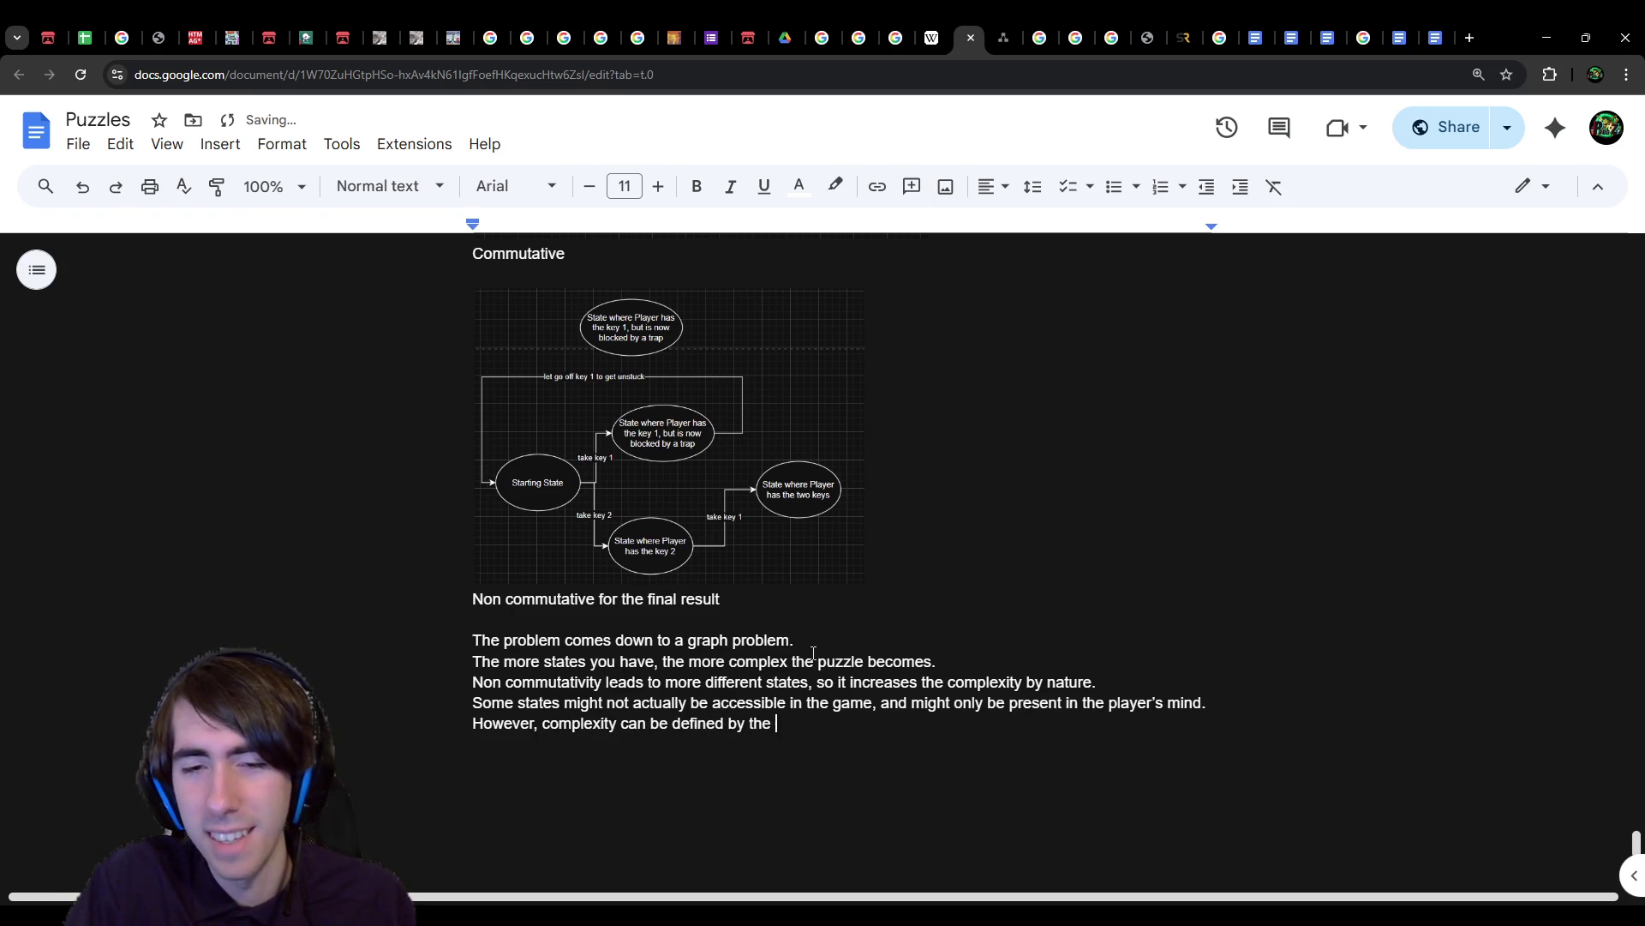
text(amount of )
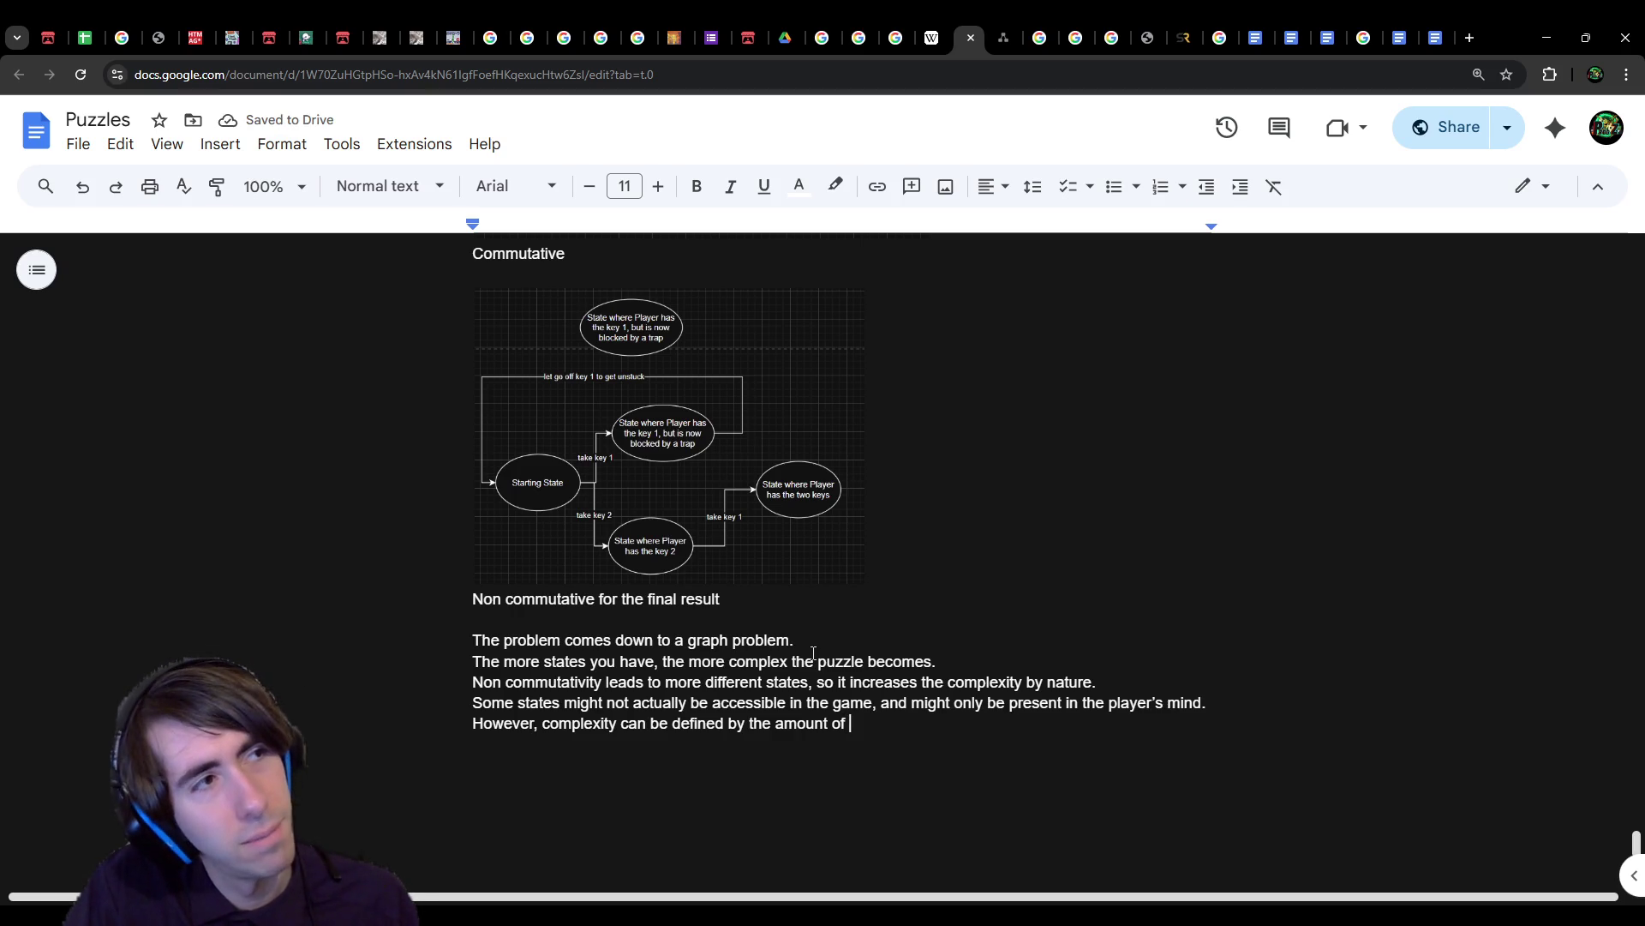
text(working)
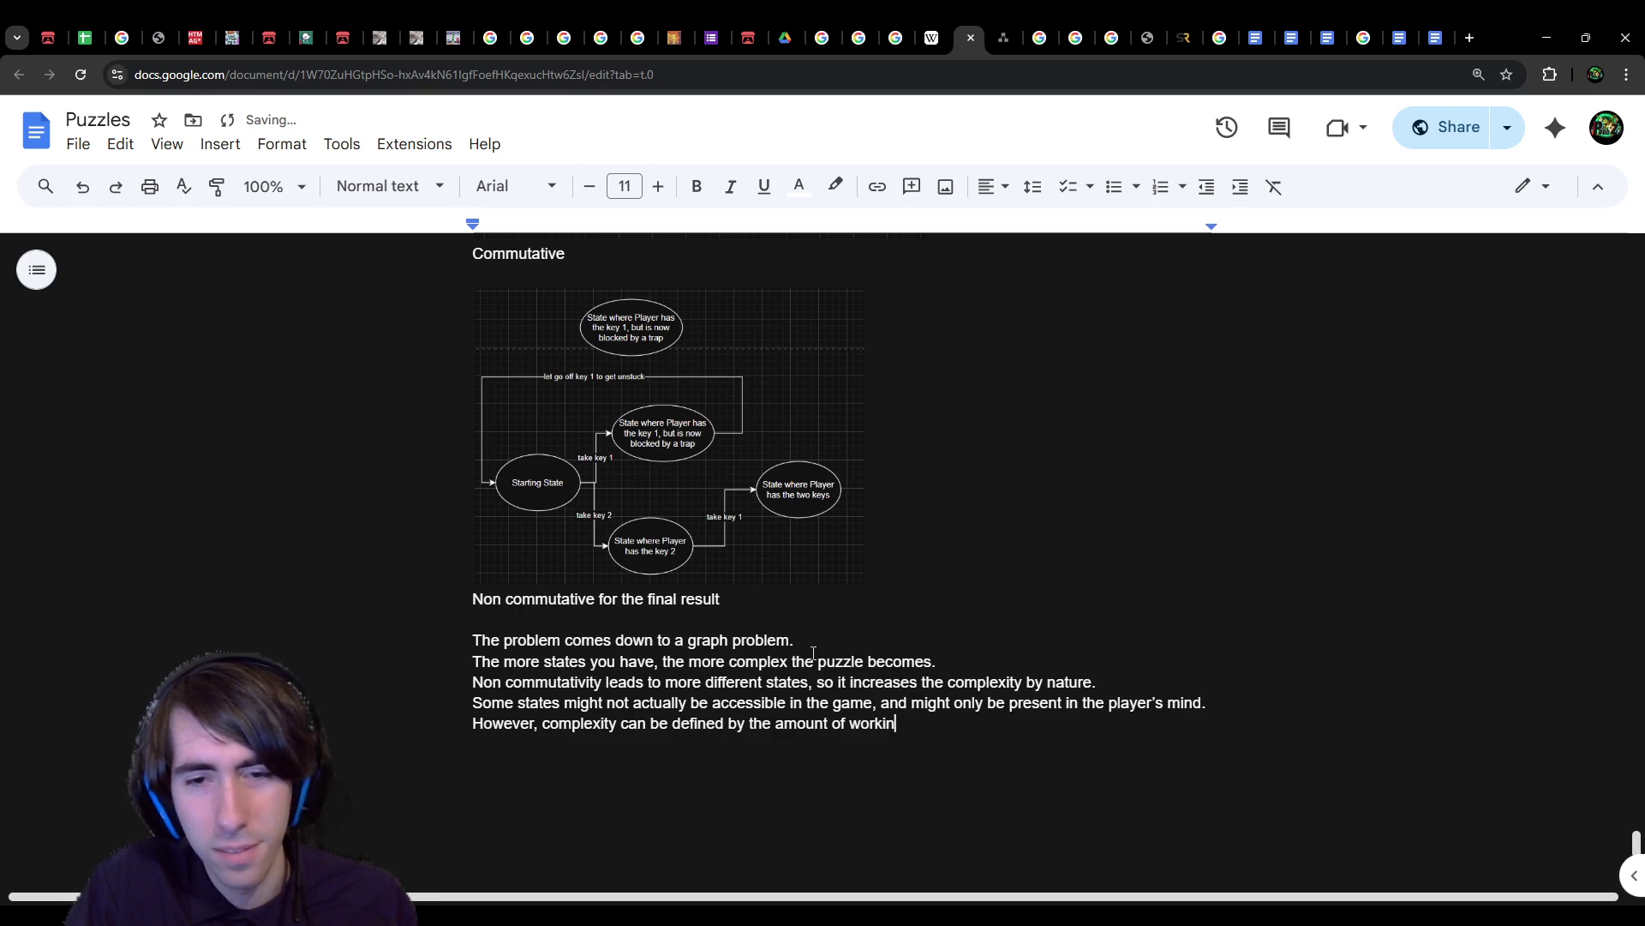
key(ctrl+Left)
key(ctrl+Left)
key(ctrl+Left)
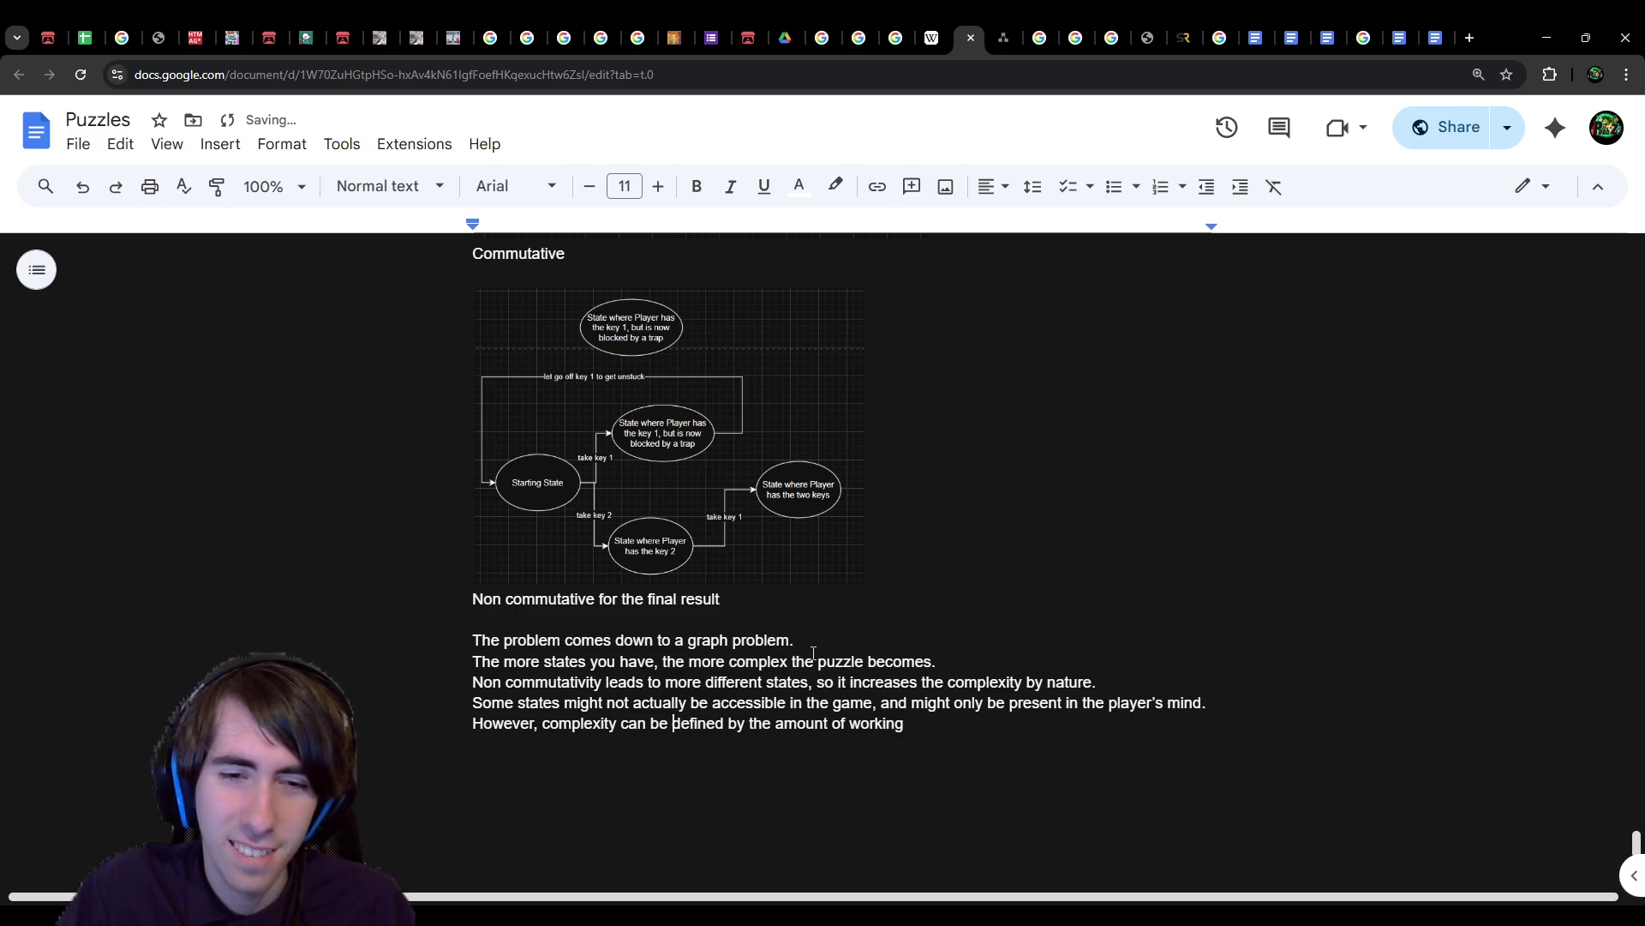
key(ctrl+Right)
key(ctrl+Right)
key(ctrl+Right)
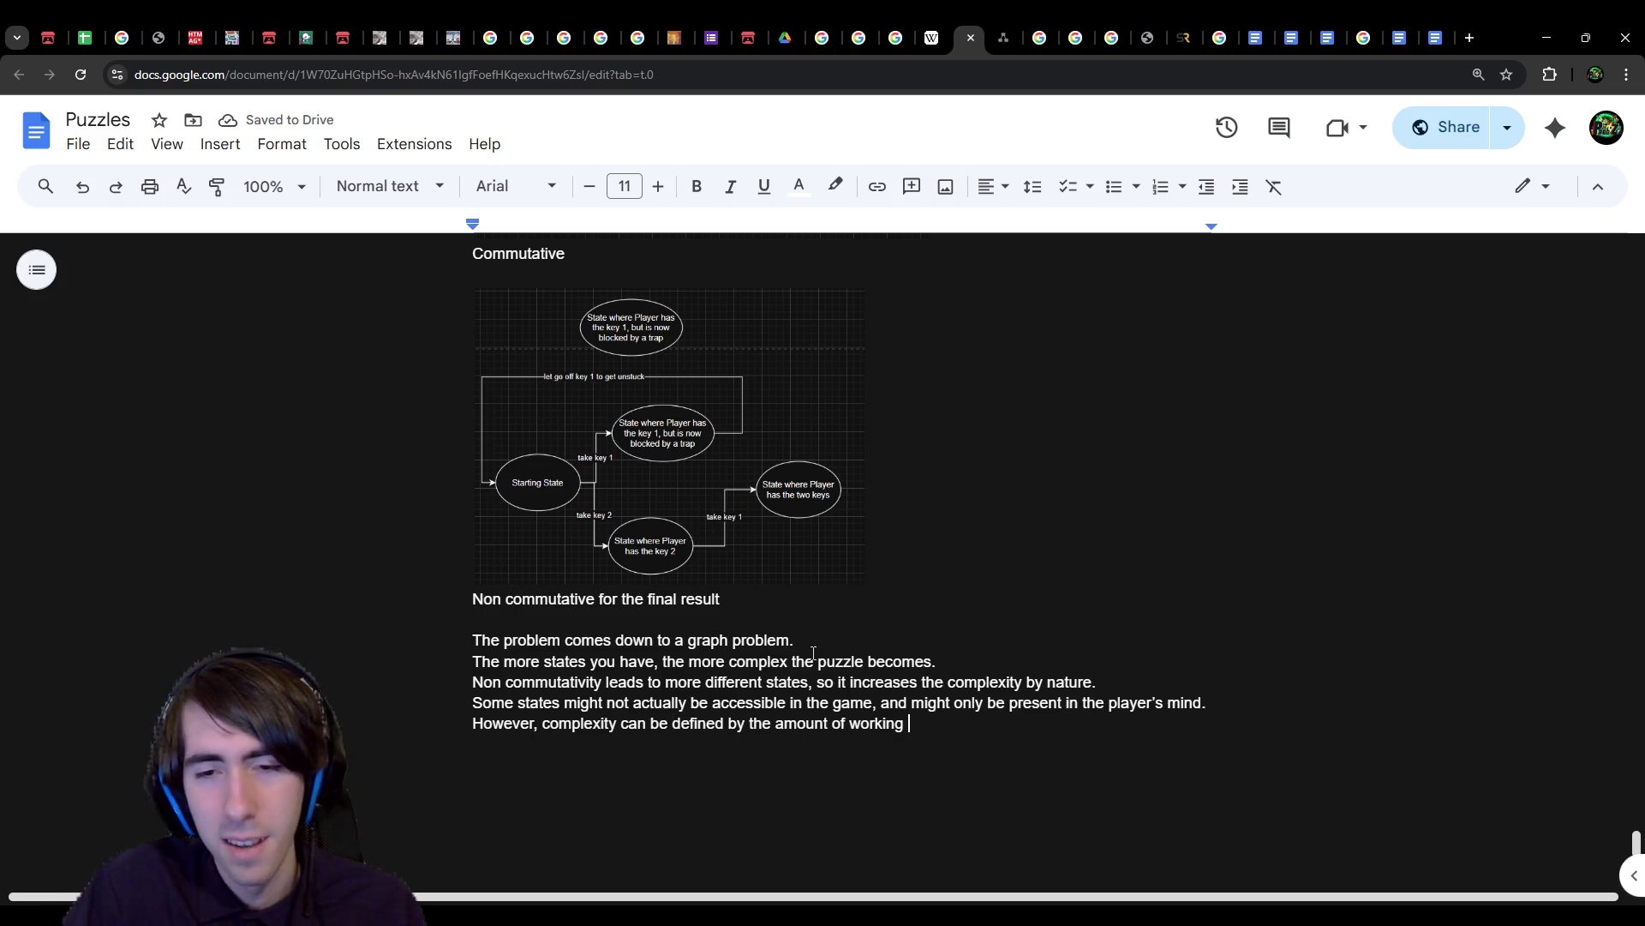
text(memory required)
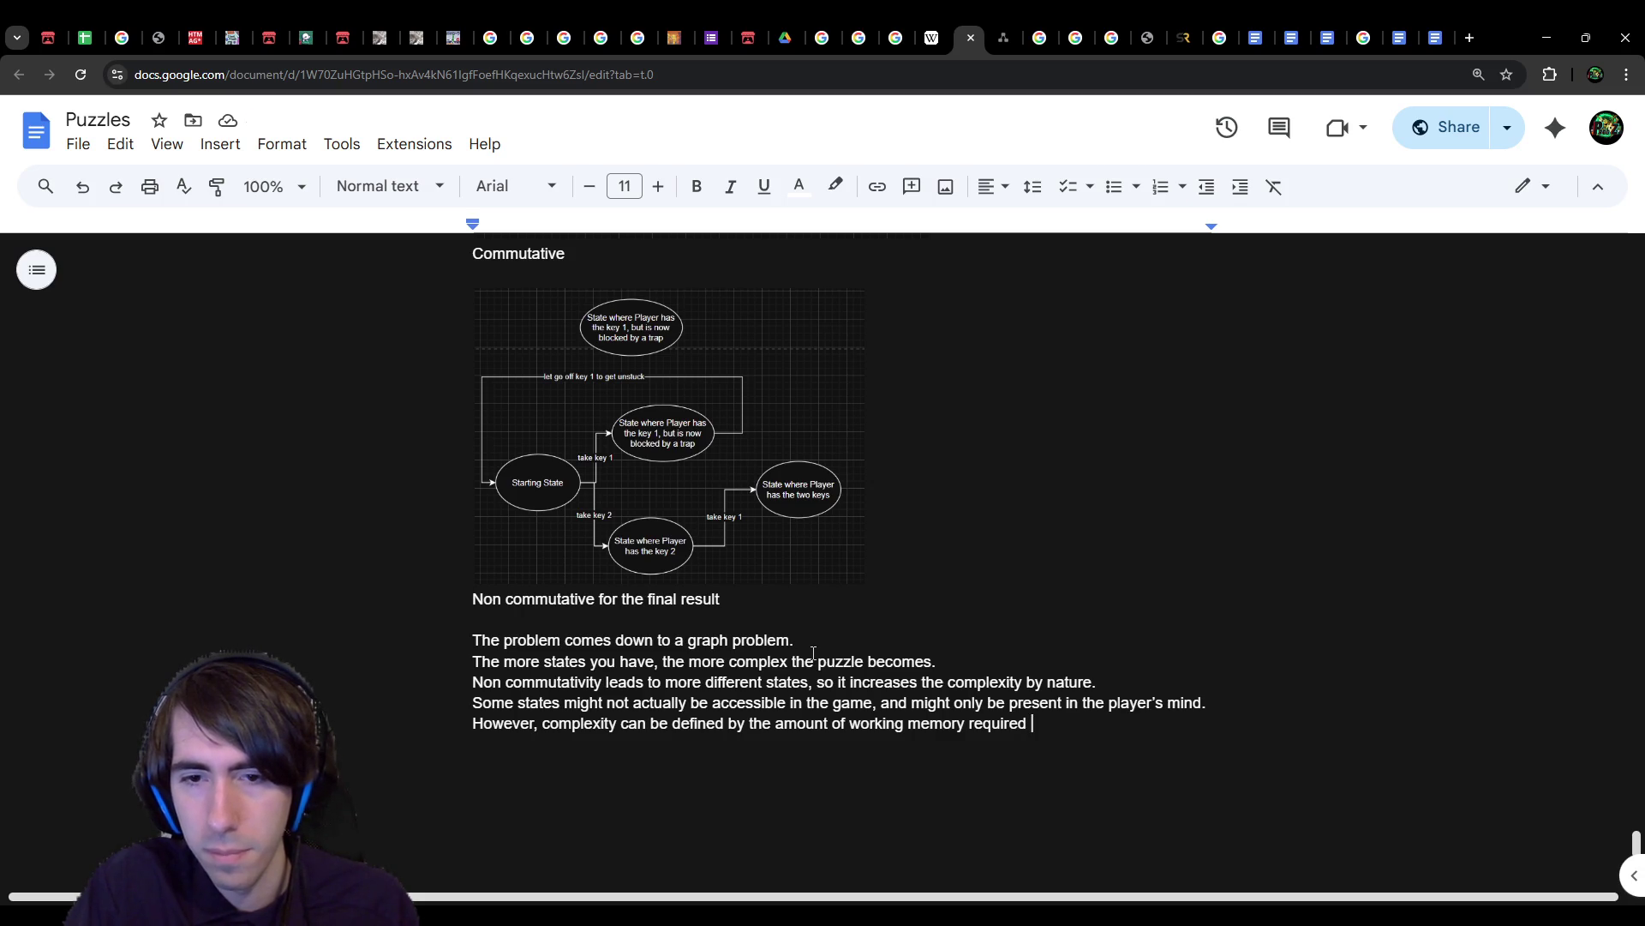
key(BackSpace)
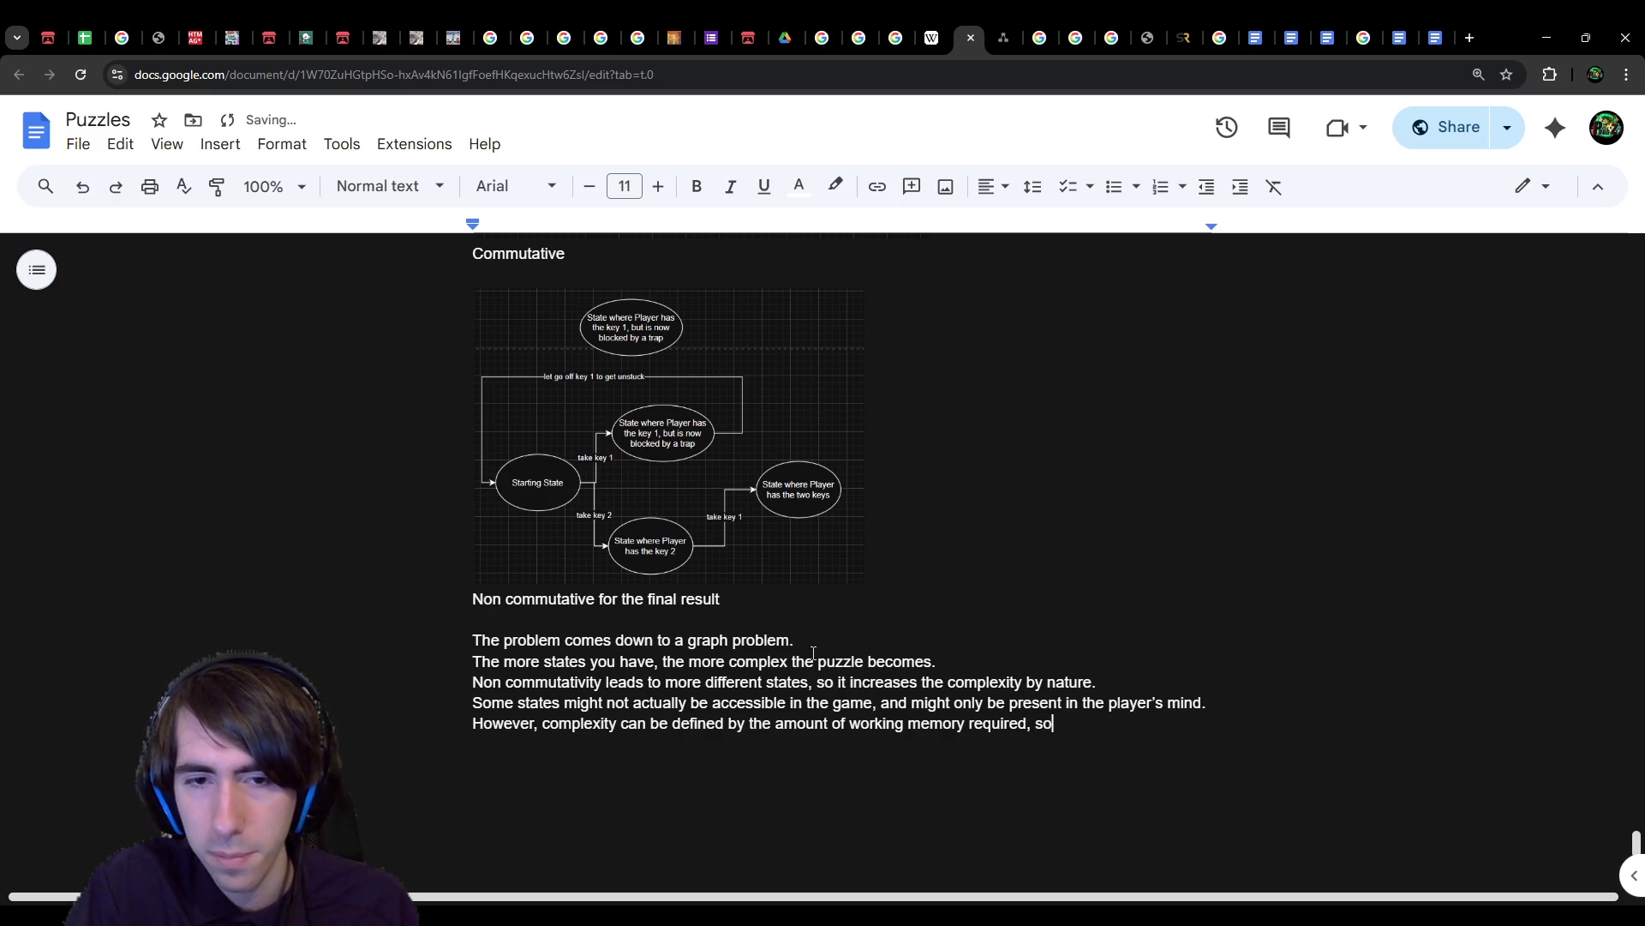
Step: Continue with 'those "impossible states" still increase the complexity by increasing the working memory of the player.'
text( those )
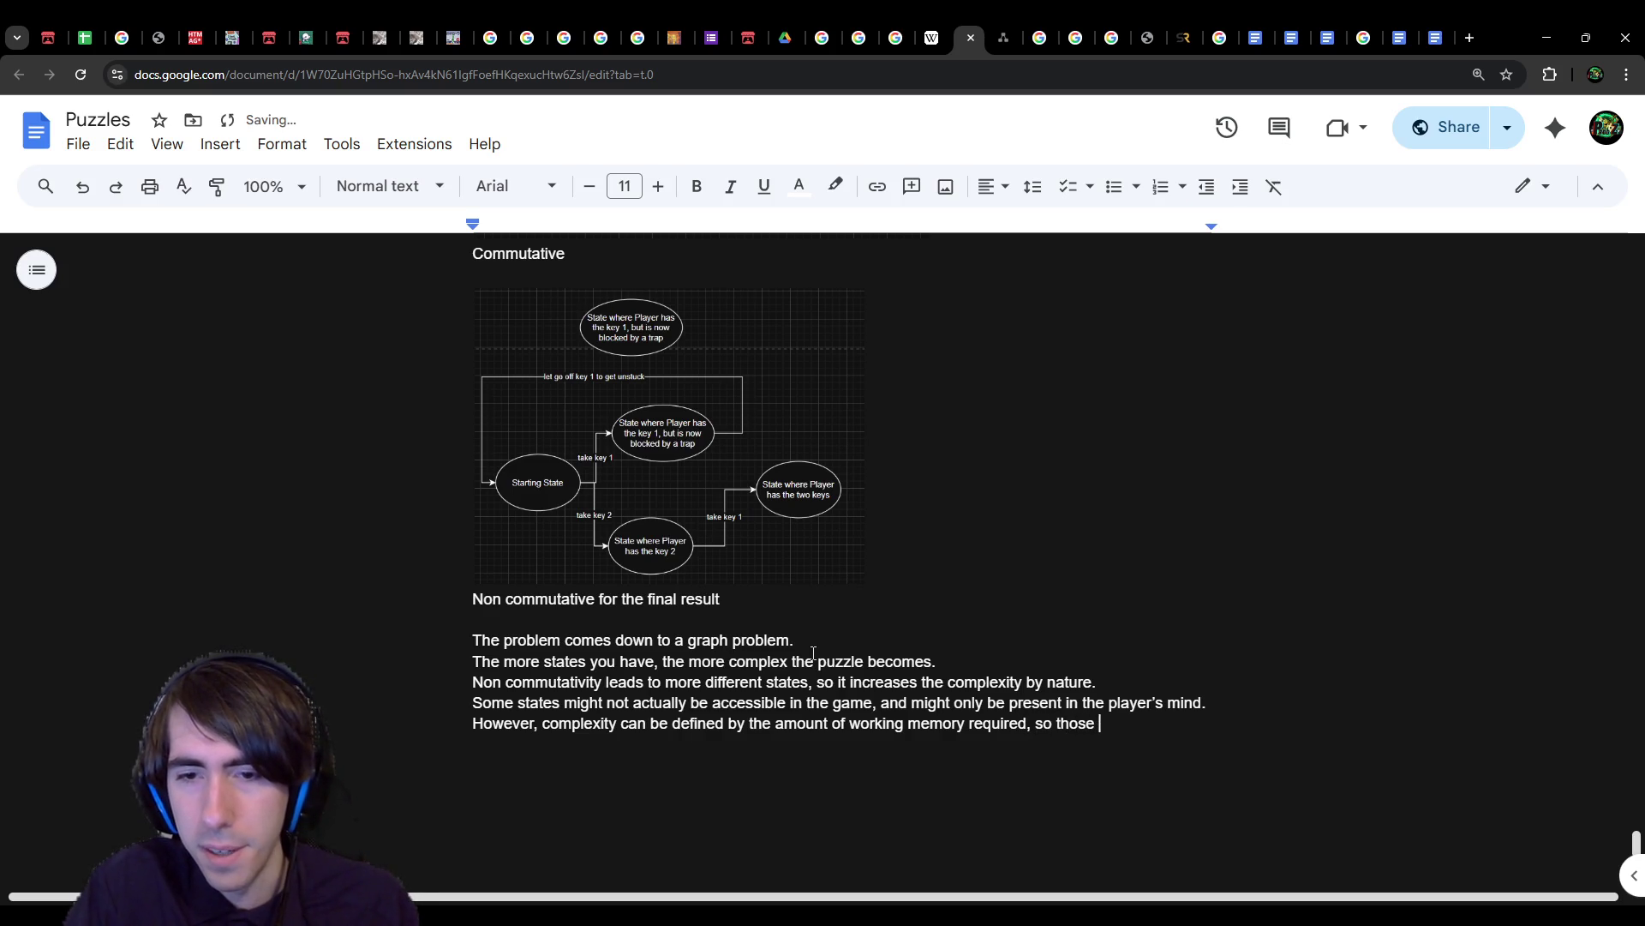
text("unccessib)
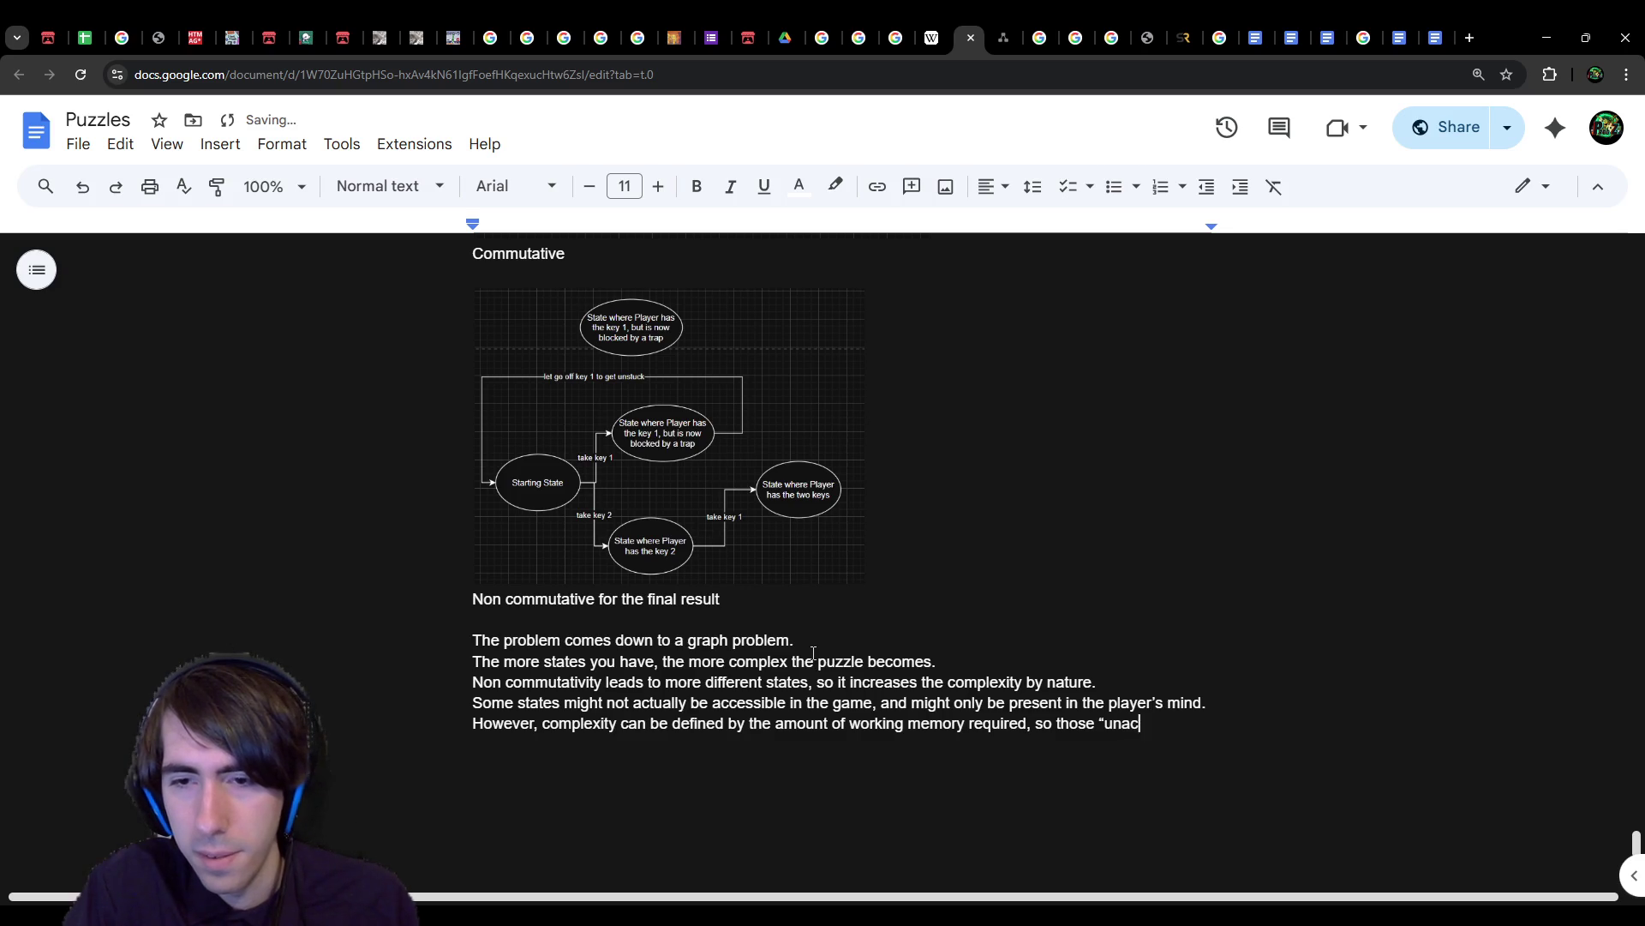
text(sta)
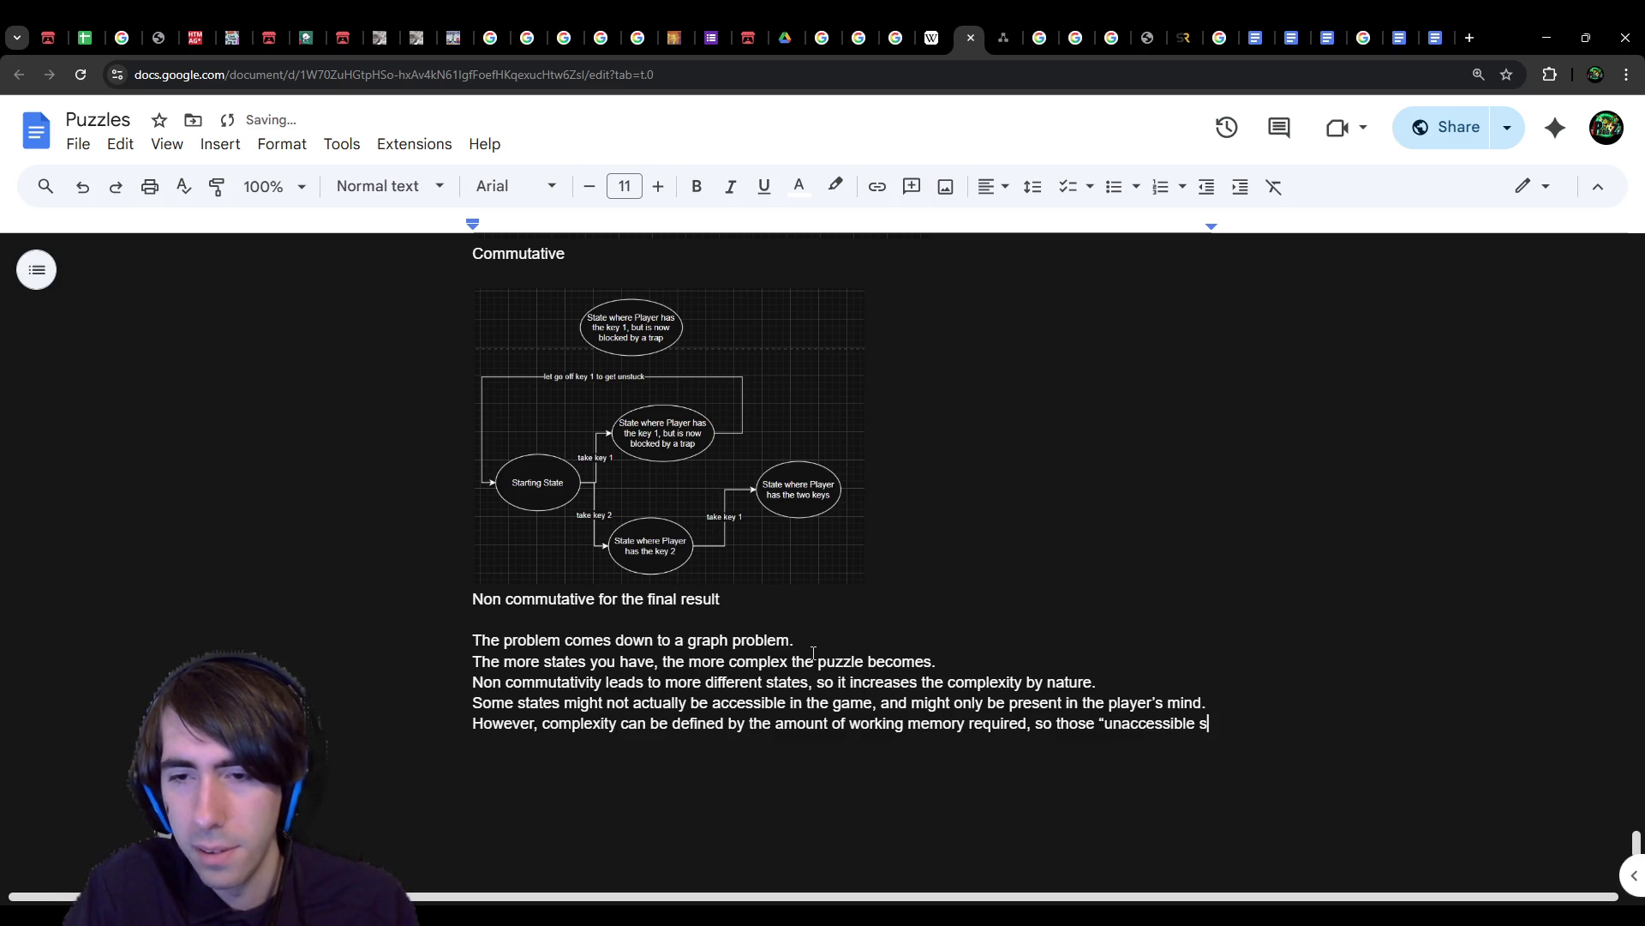
key(ctrl+BackSpace)
key(ctrl+BackSpace)
text(impossible states")
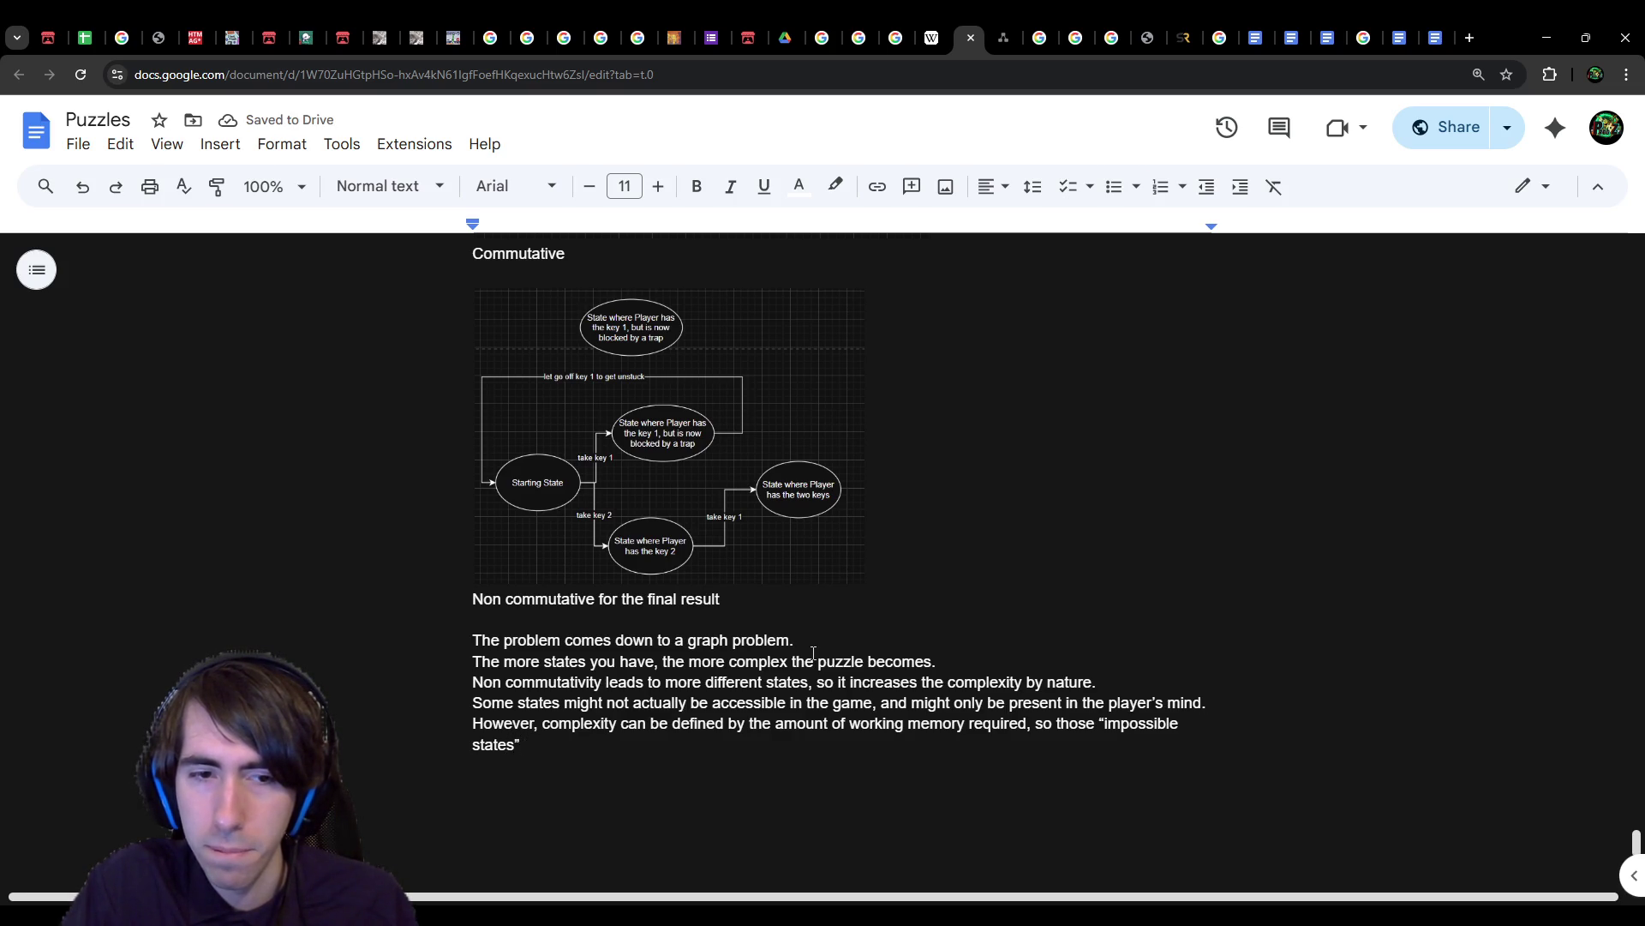
text(still)
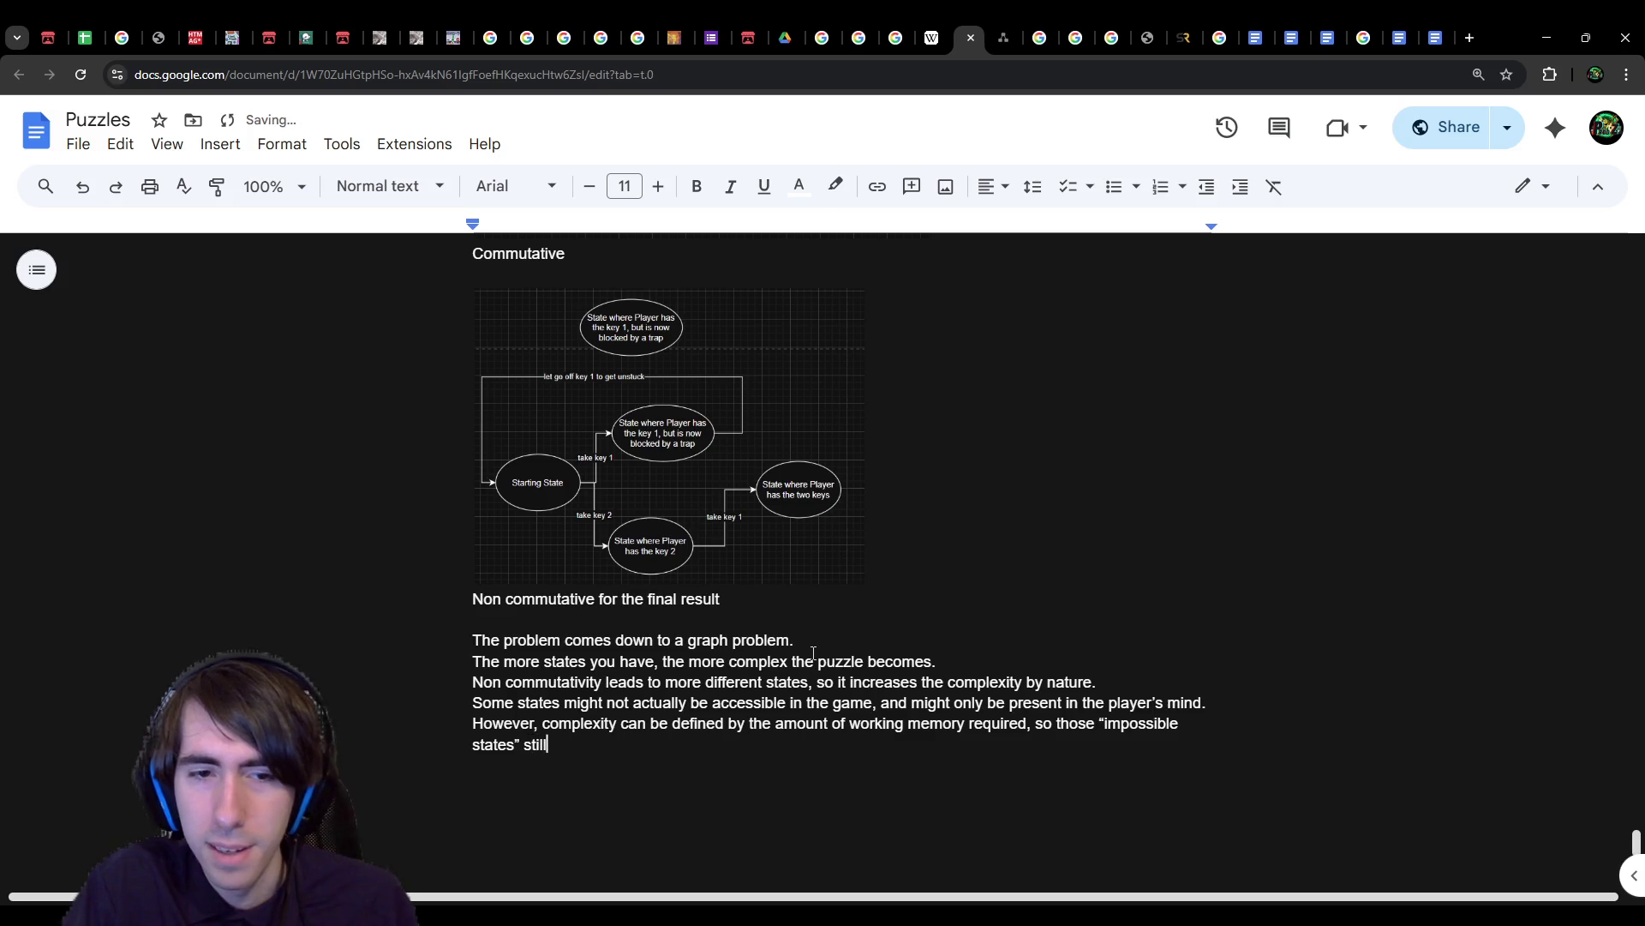
text( increase the complexity by )
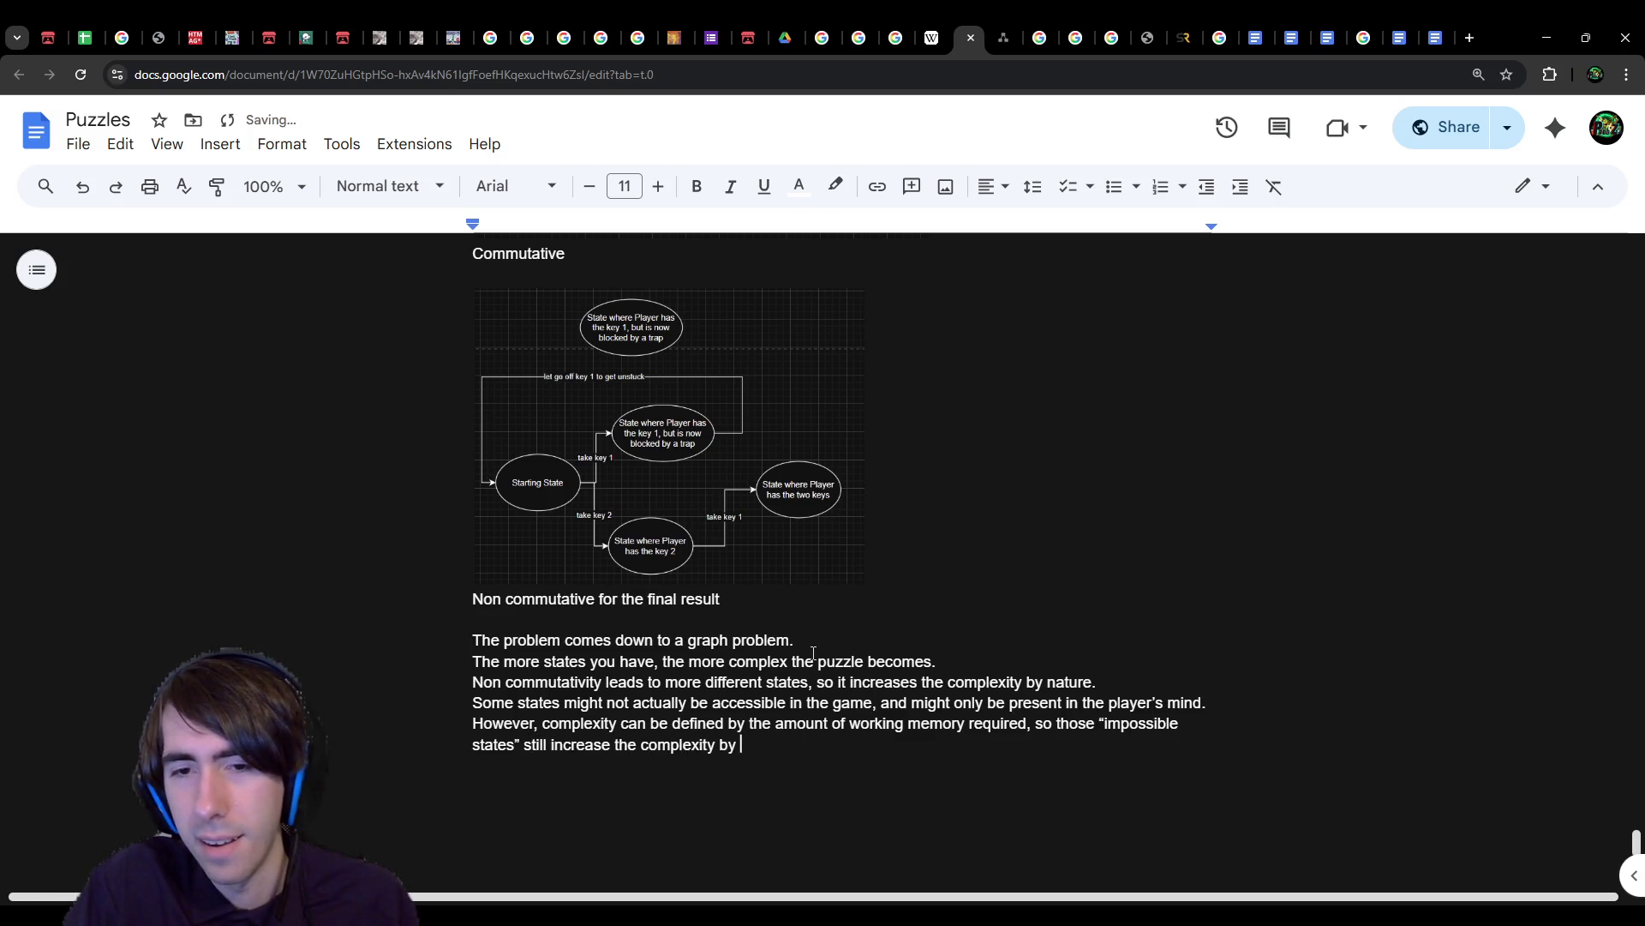
text(increasing the wor)
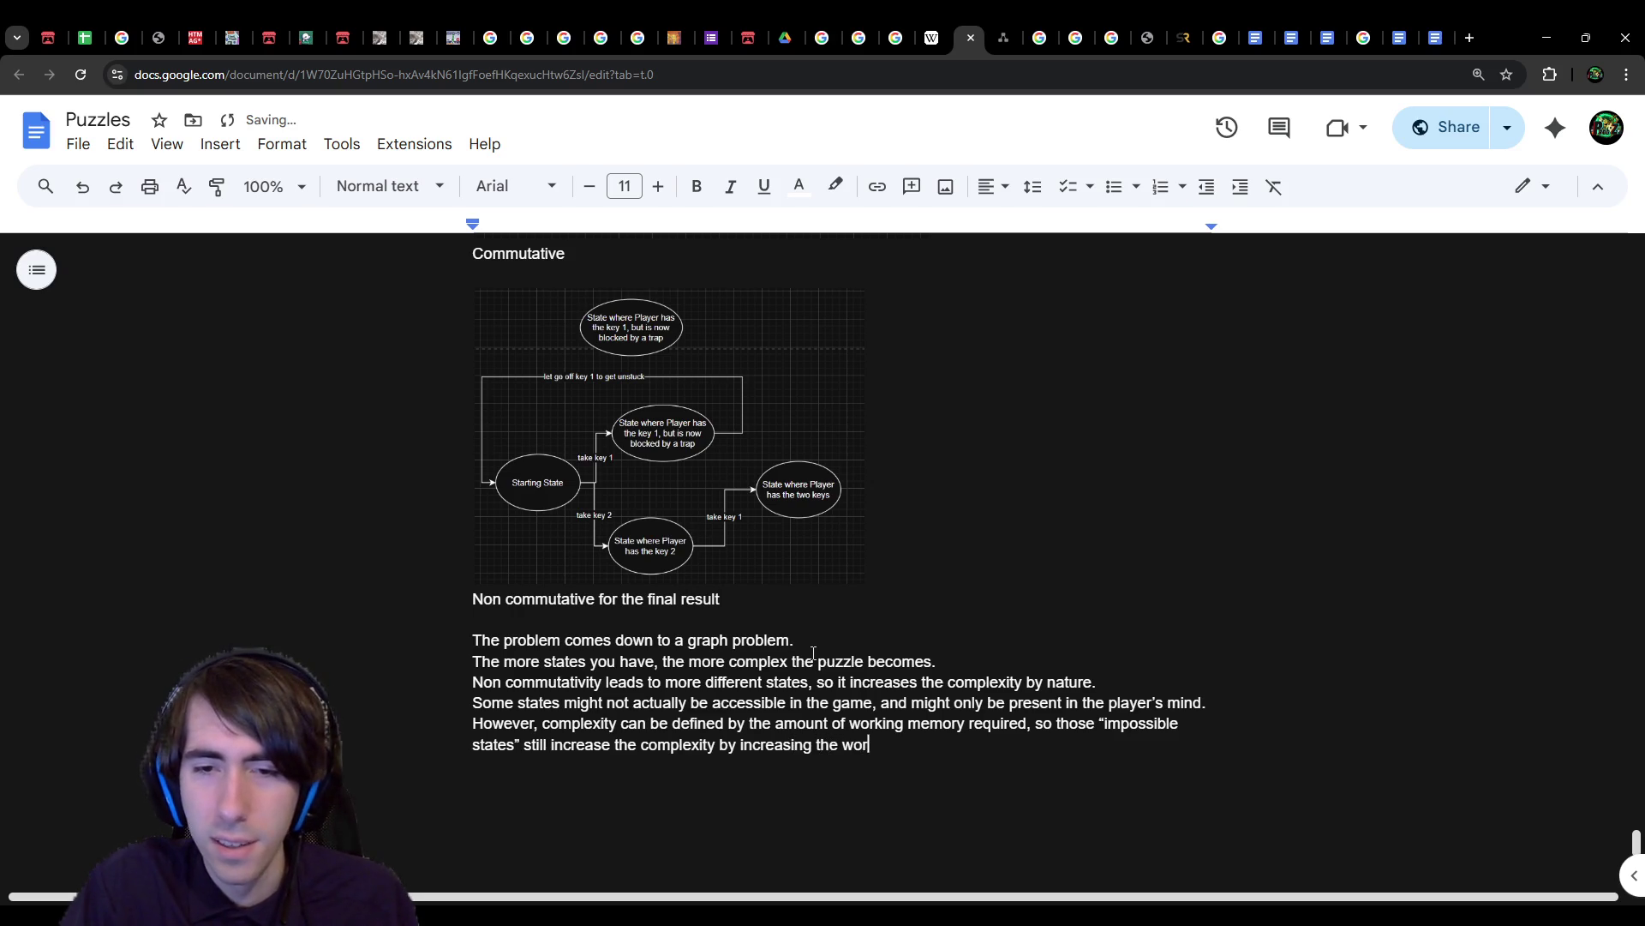
text(king memory )
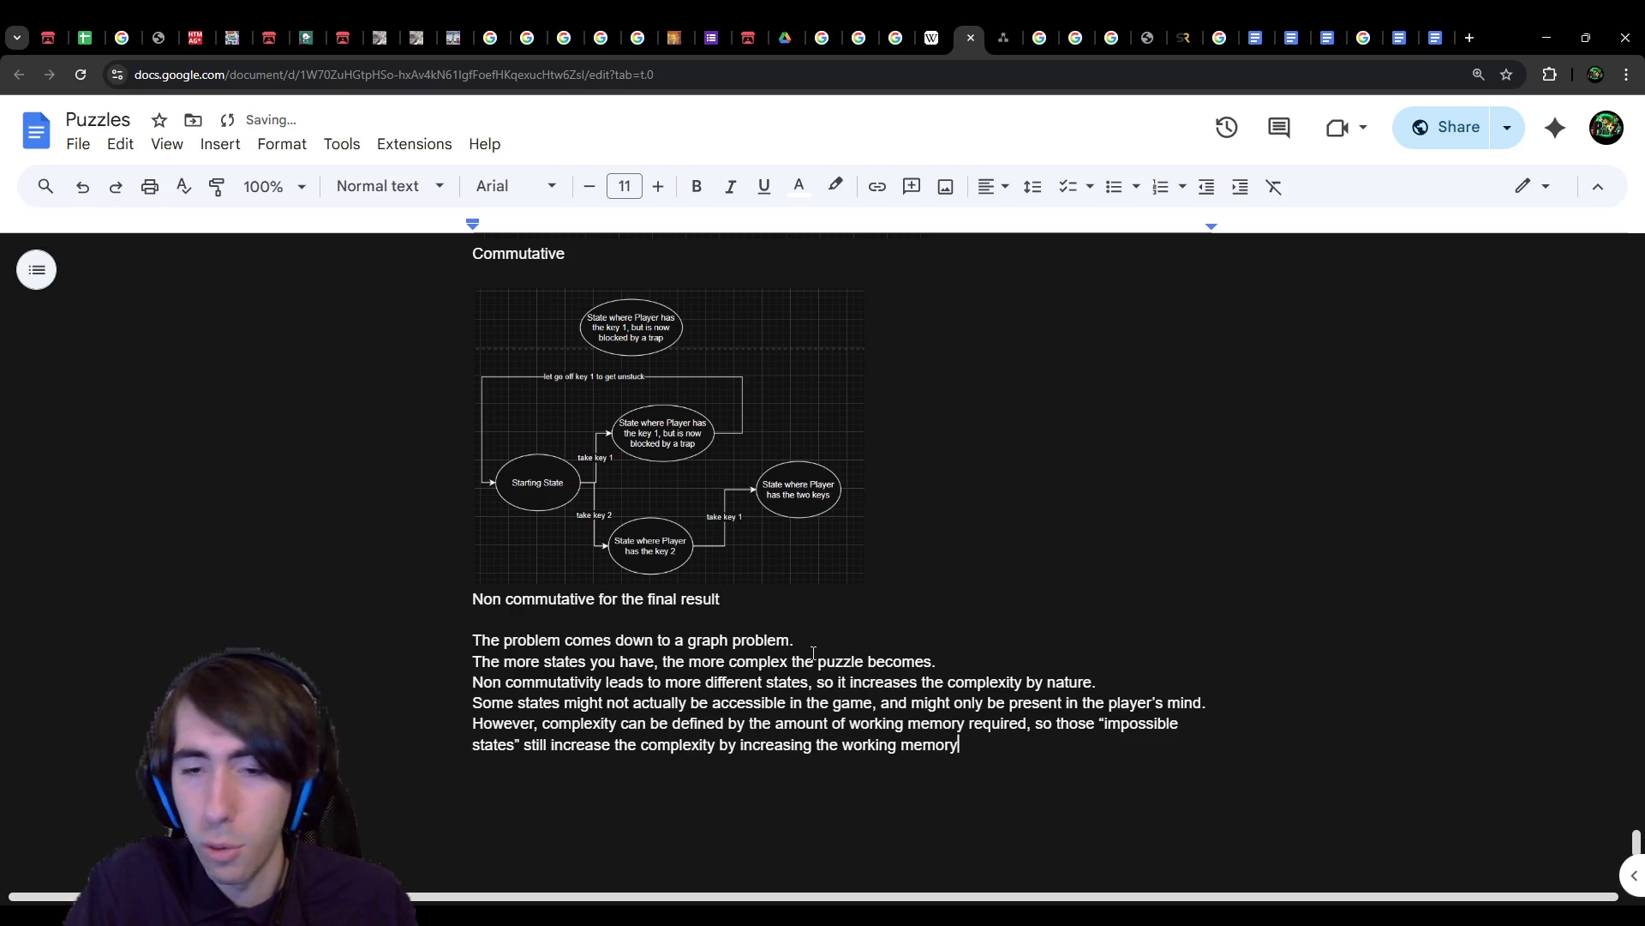
text(of the player.)
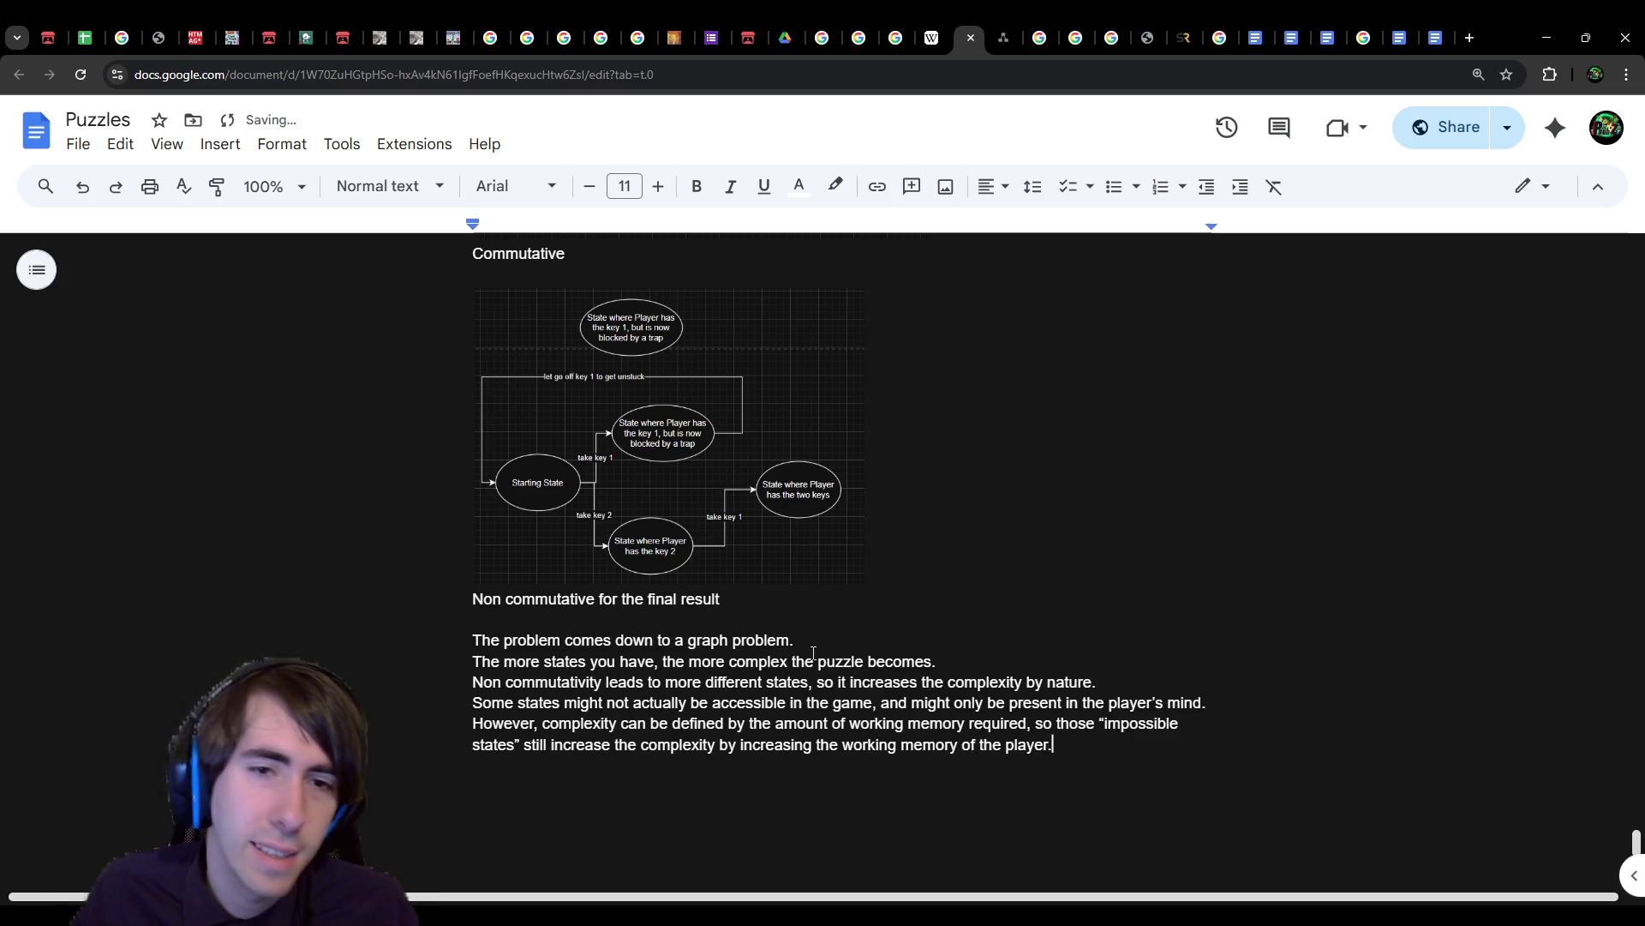
scroll(806, 617, up, 20)
Step: Copy a heading link for the Possibility Space heading
scroll(791, 570, up, 6)
scroll(787, 551, up, 12)
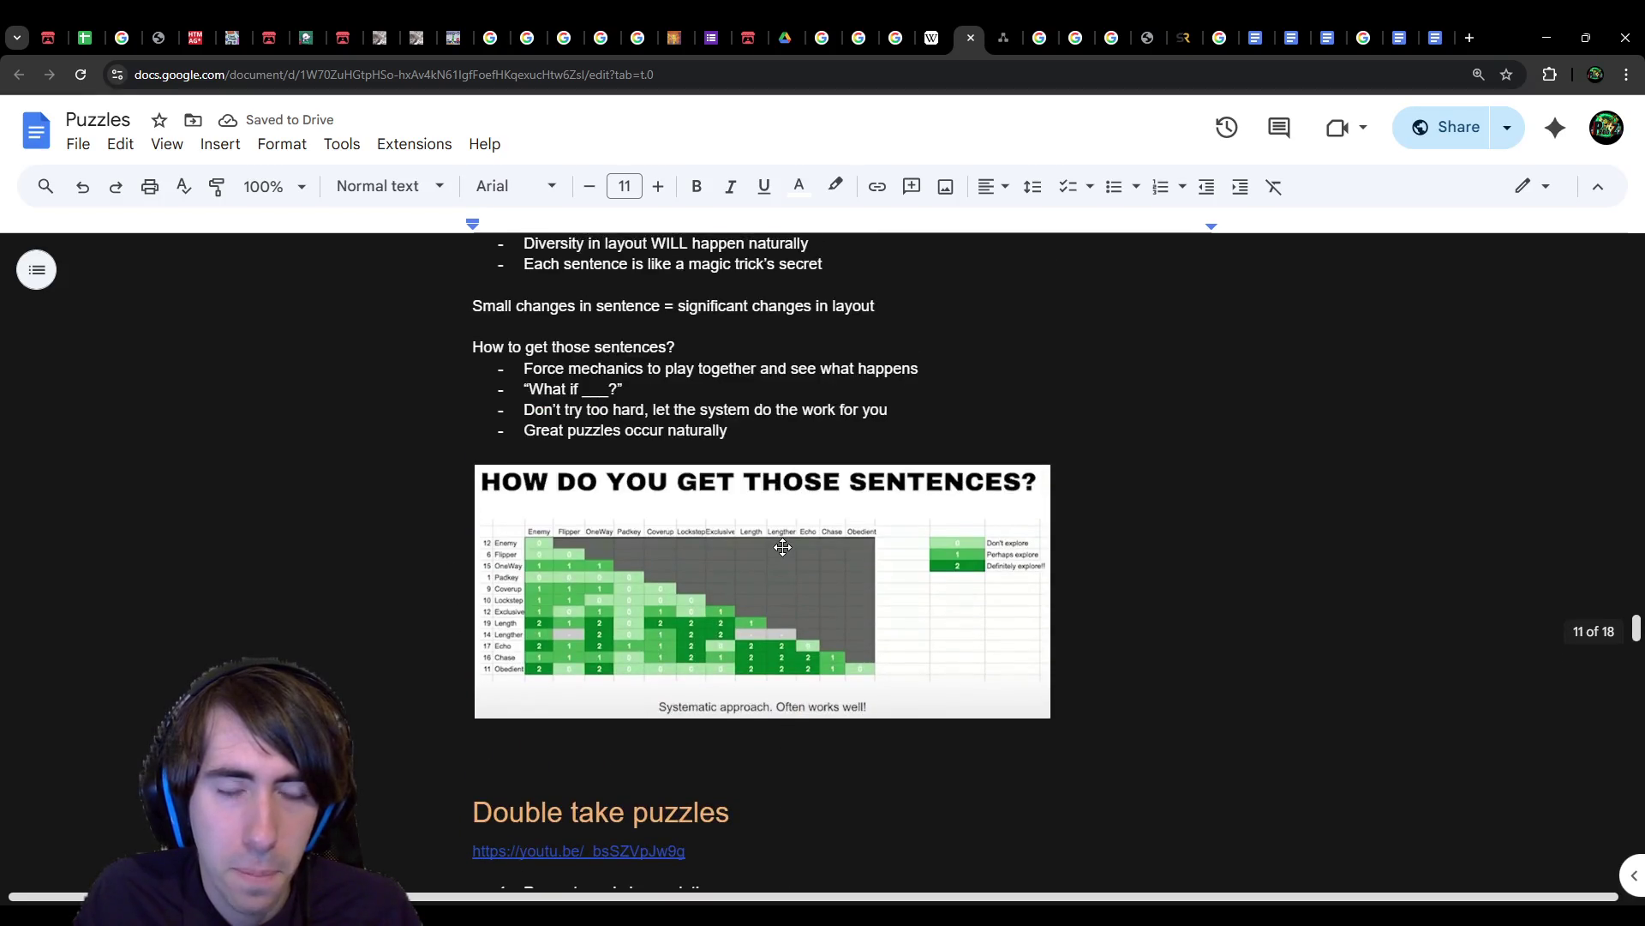
scroll(784, 548, up, 10)
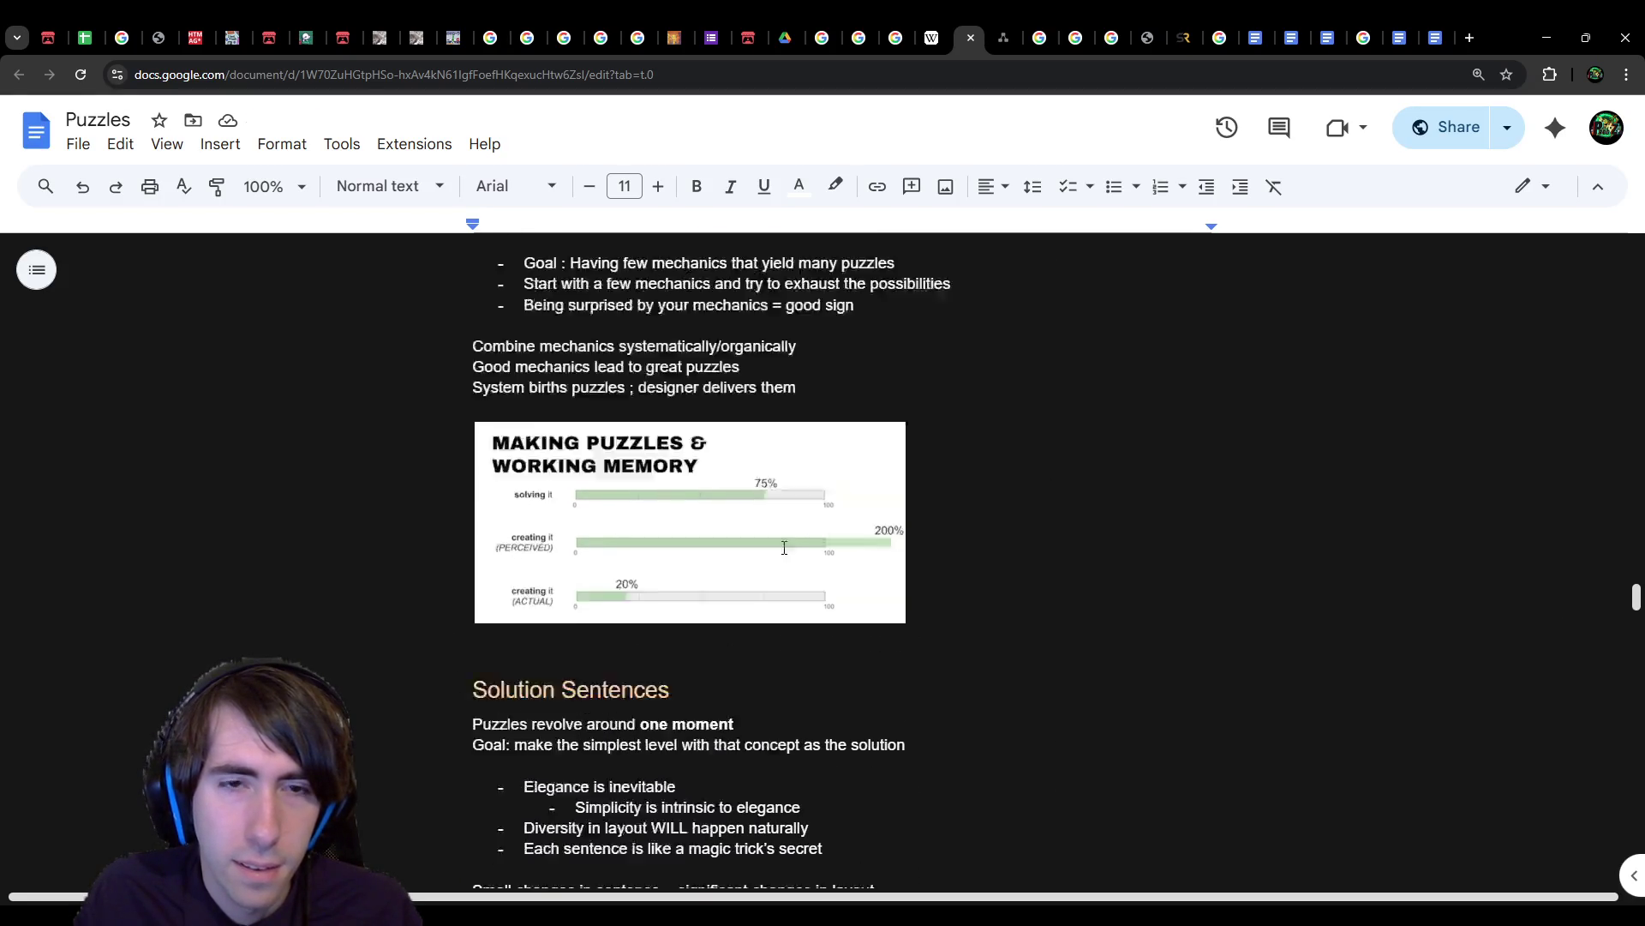
scroll(785, 548, up, 3)
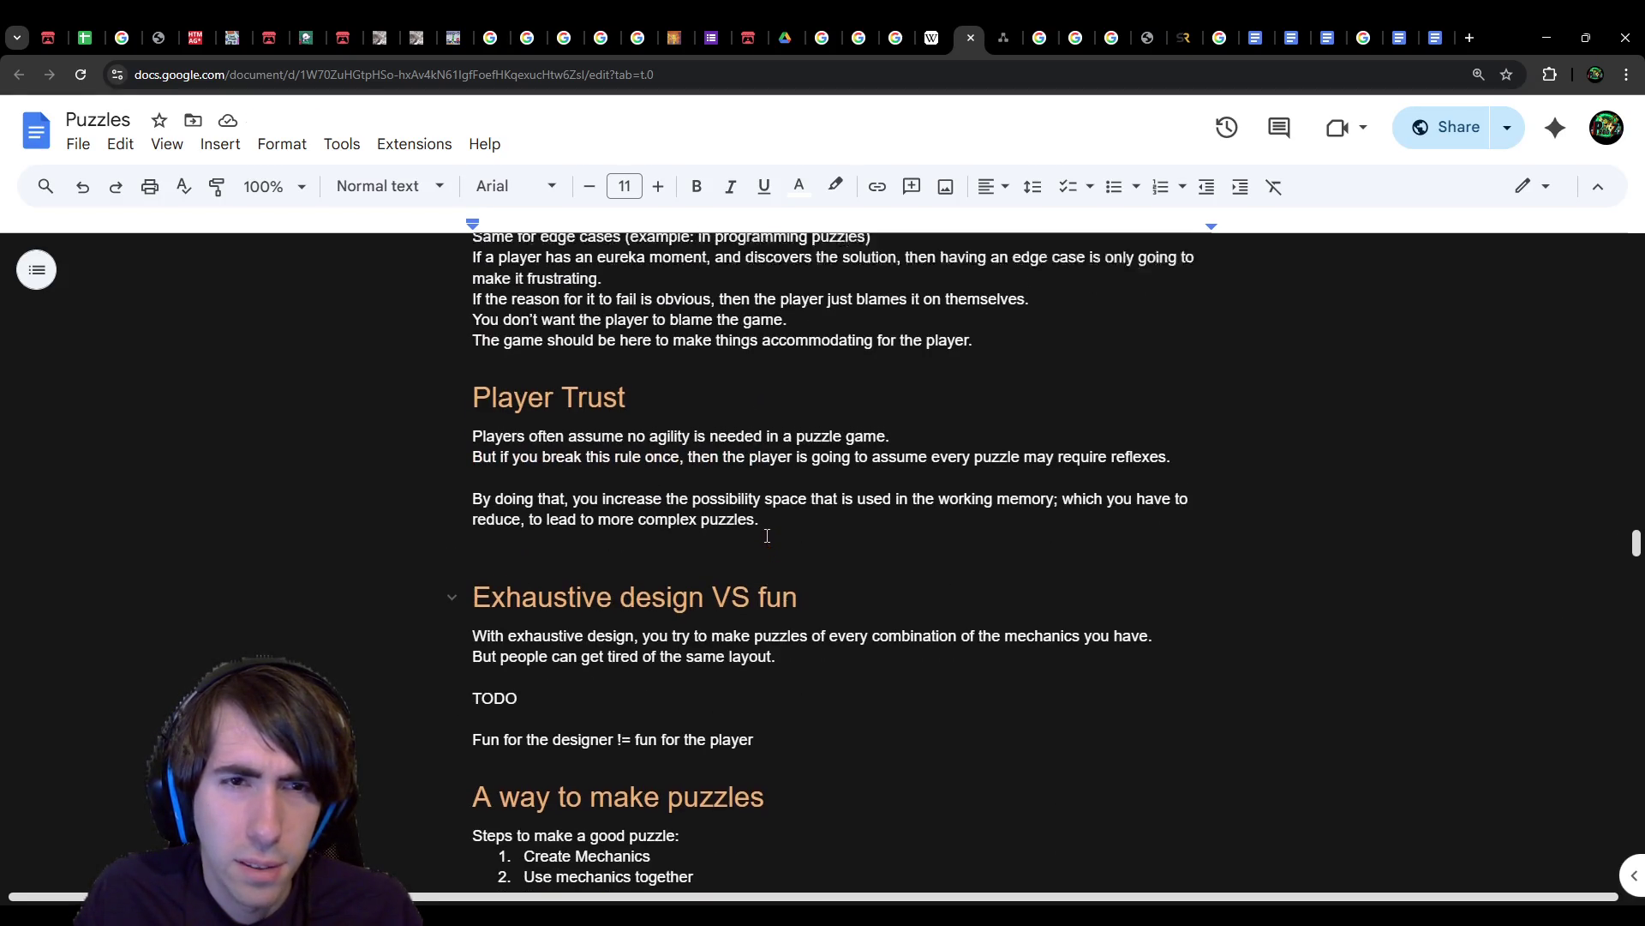
scroll(767, 536, up, 8)
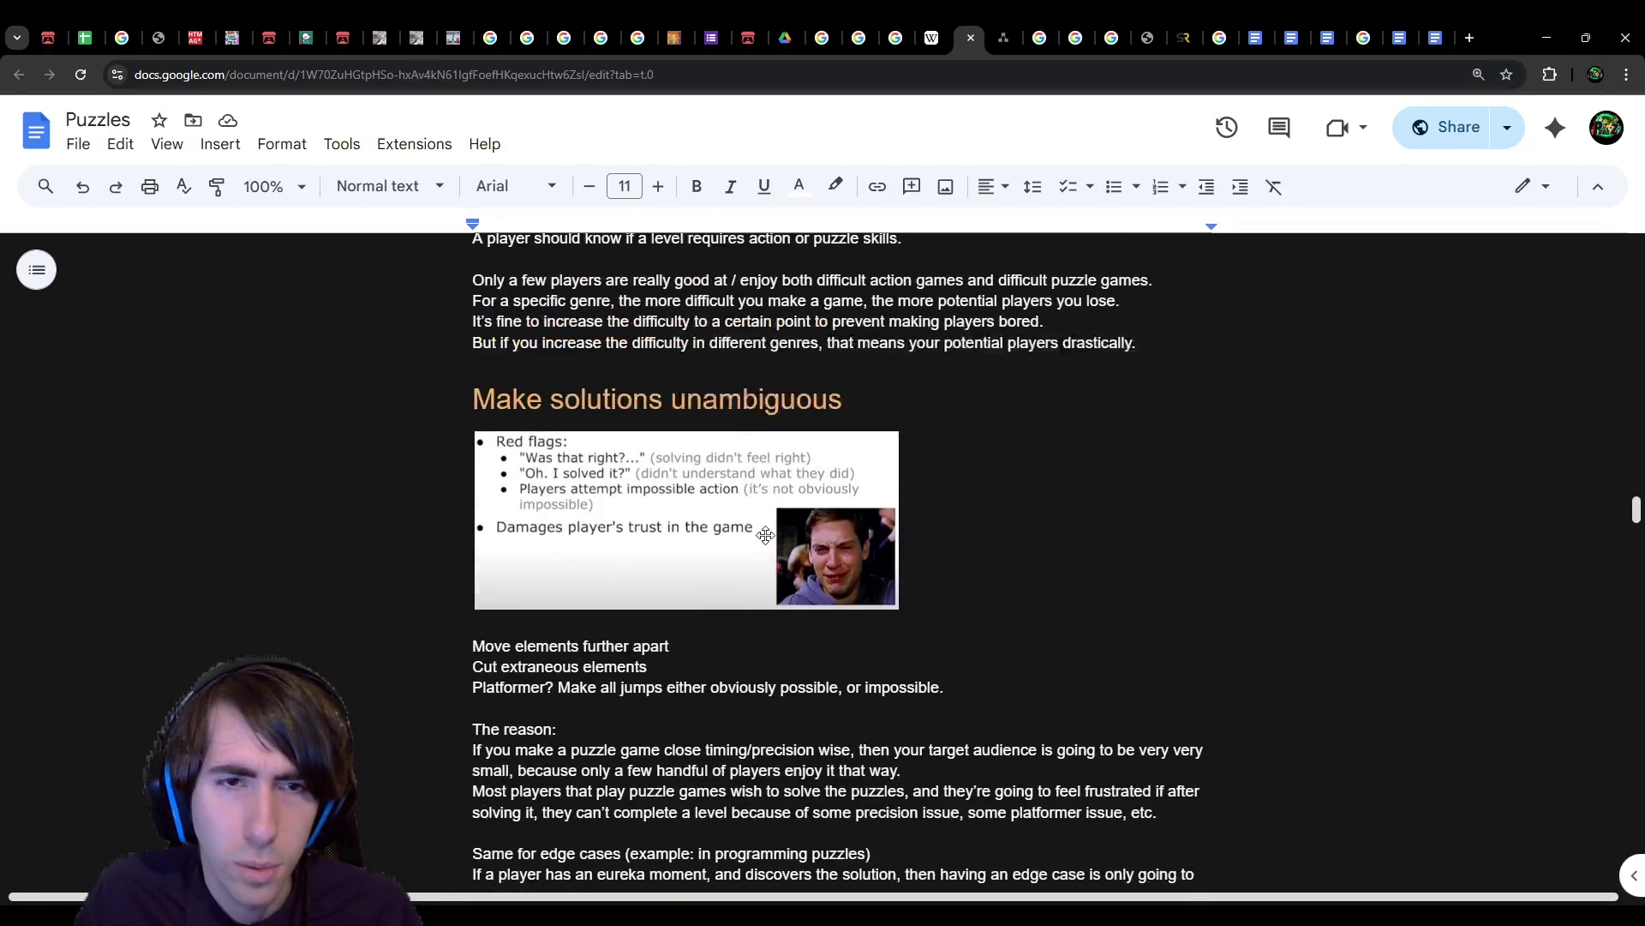
scroll(767, 536, up, 12)
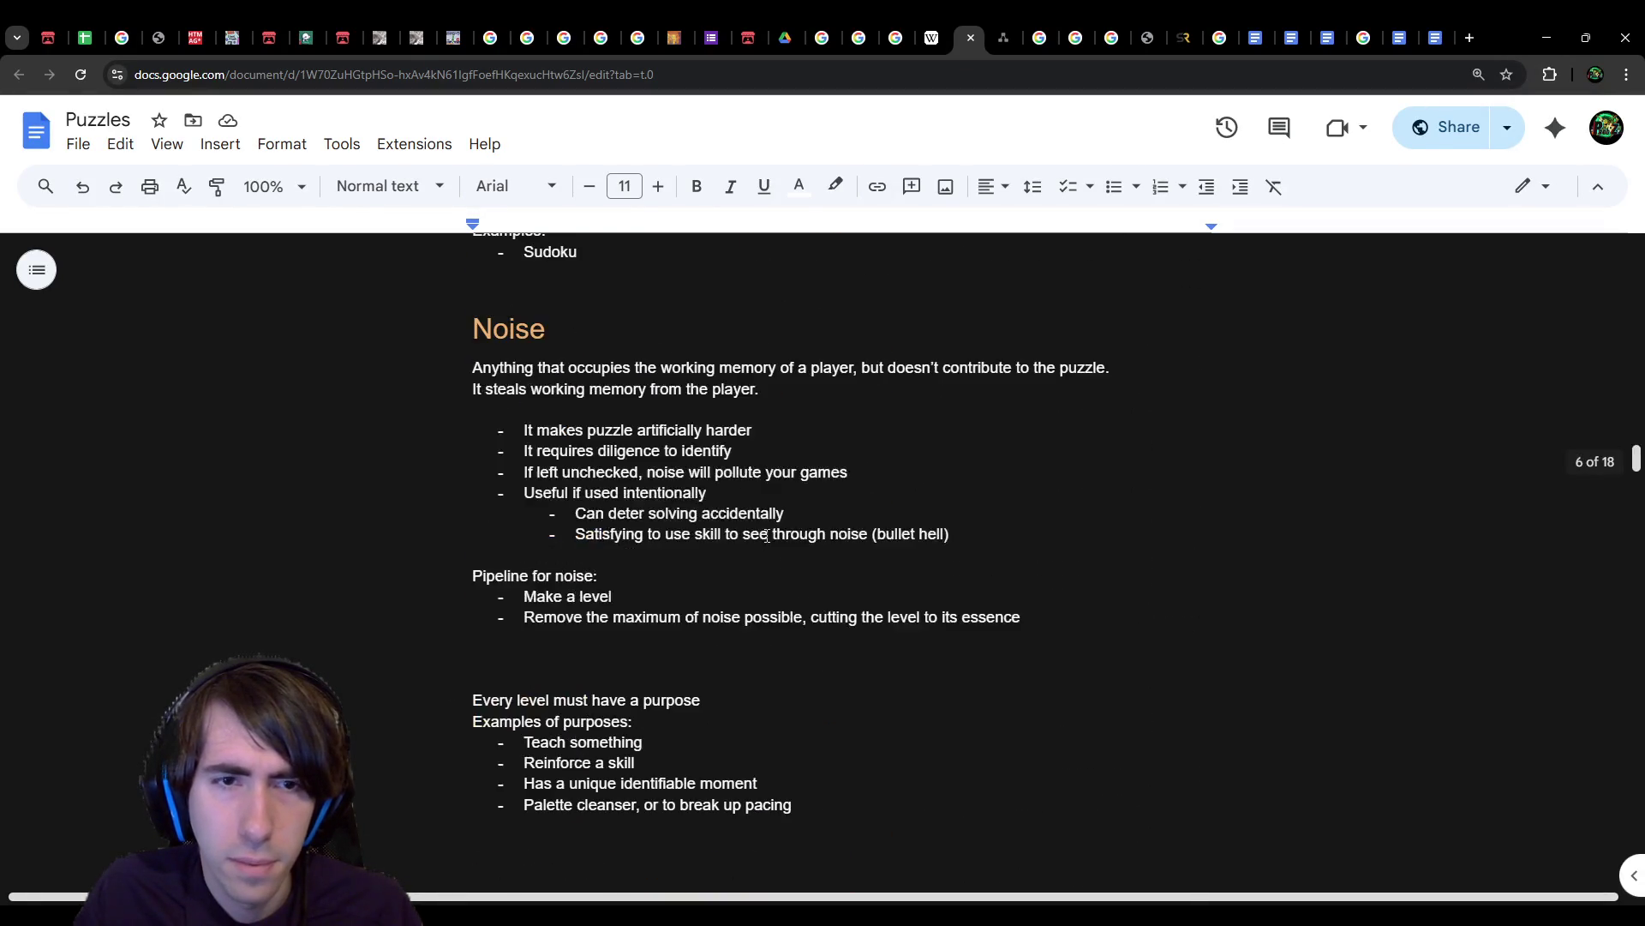
scroll(767, 535, up, 1)
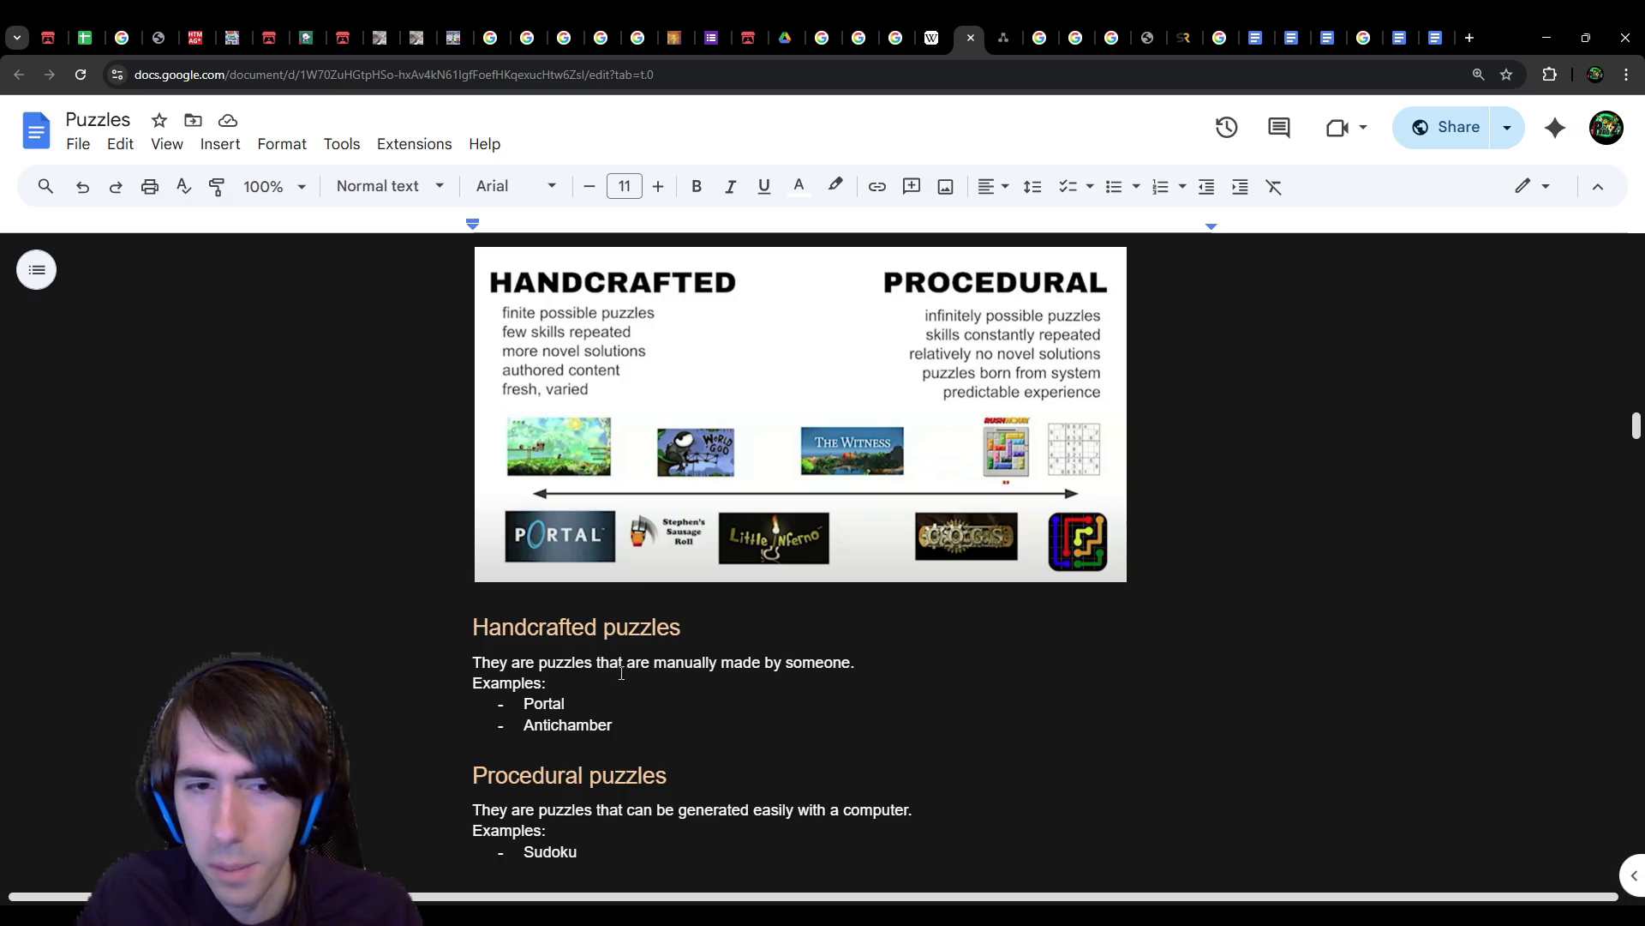
scroll(622, 661, up, 15)
scroll(623, 676, down, 3)
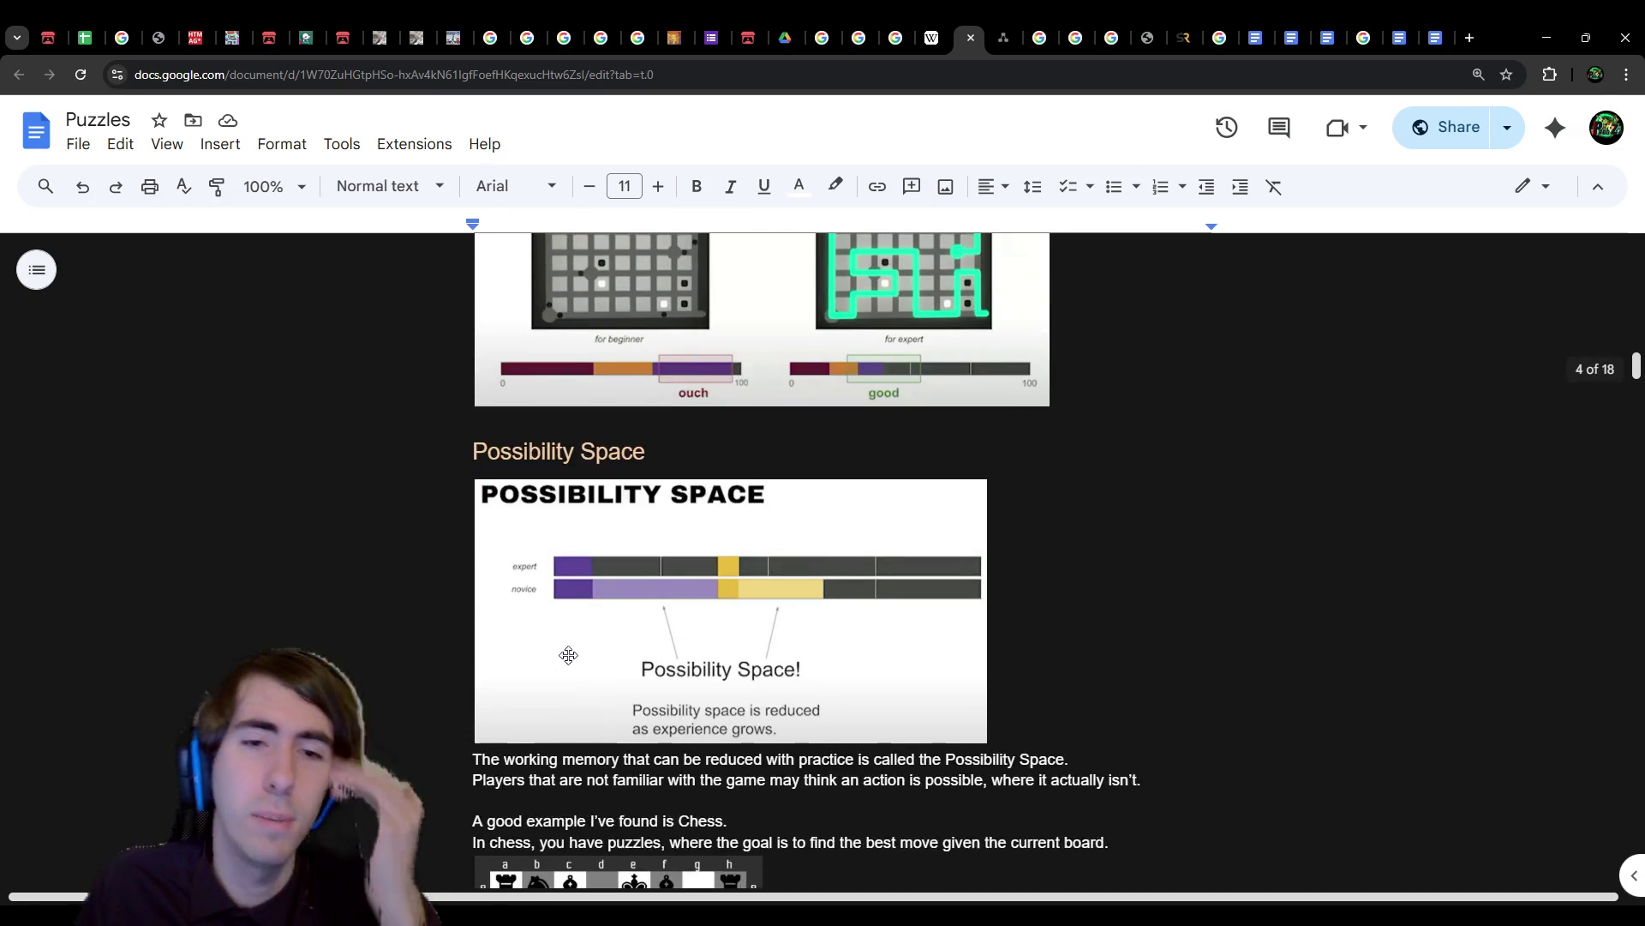
scroll(569, 655, down, 3)
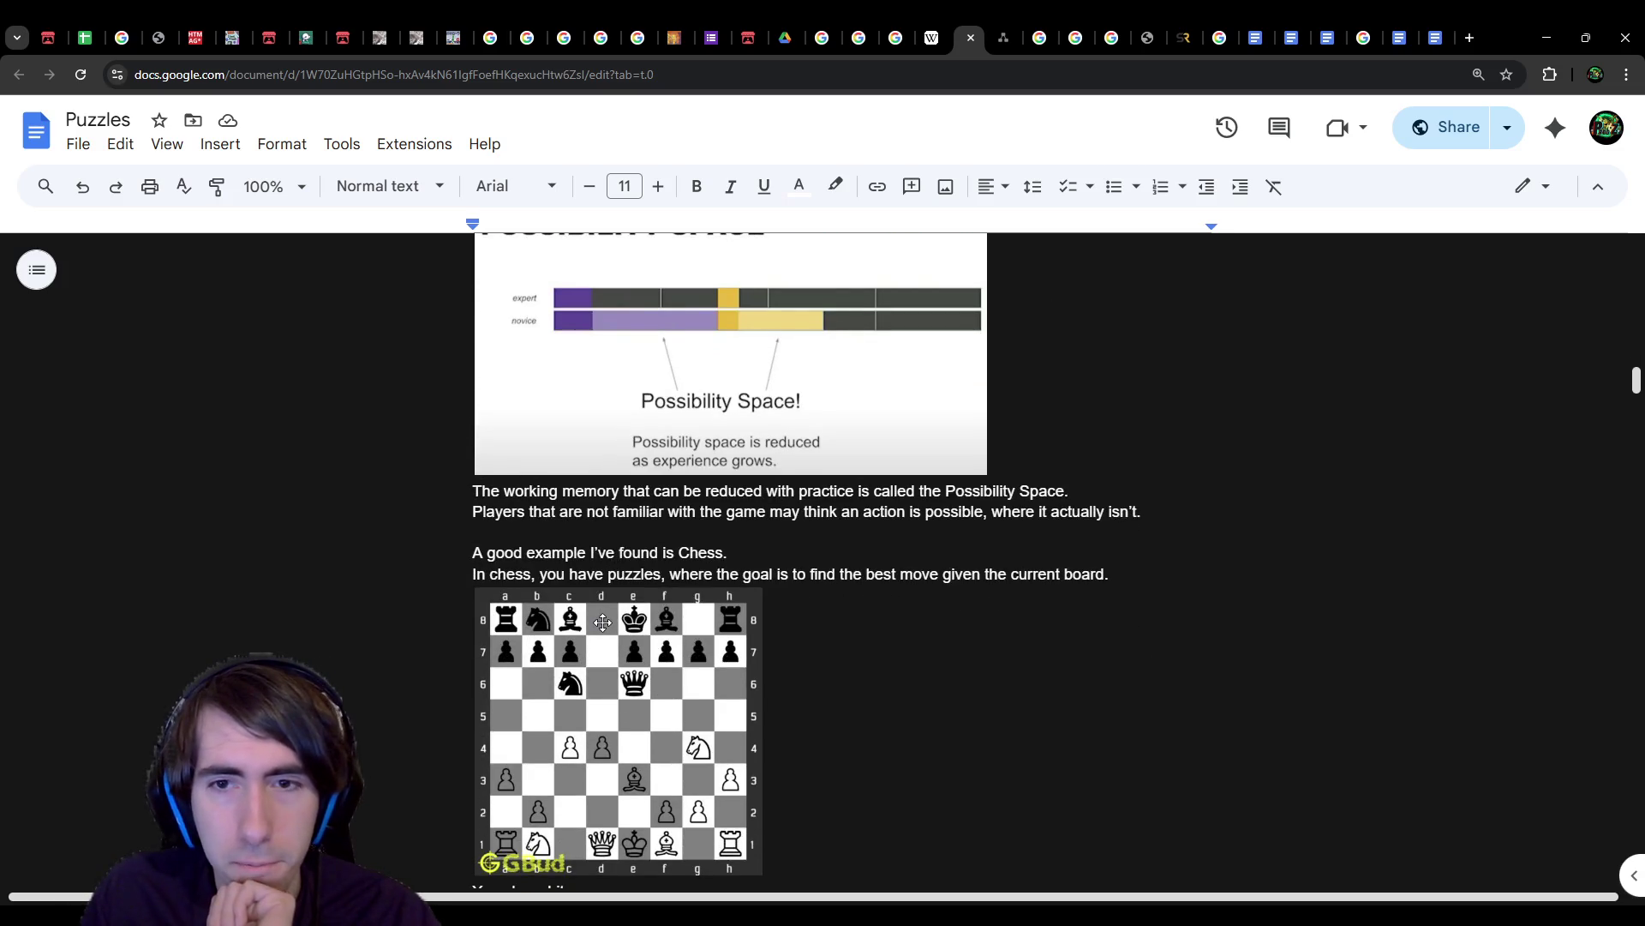
scroll(603, 623, down, 20)
scroll(627, 576, up, 20)
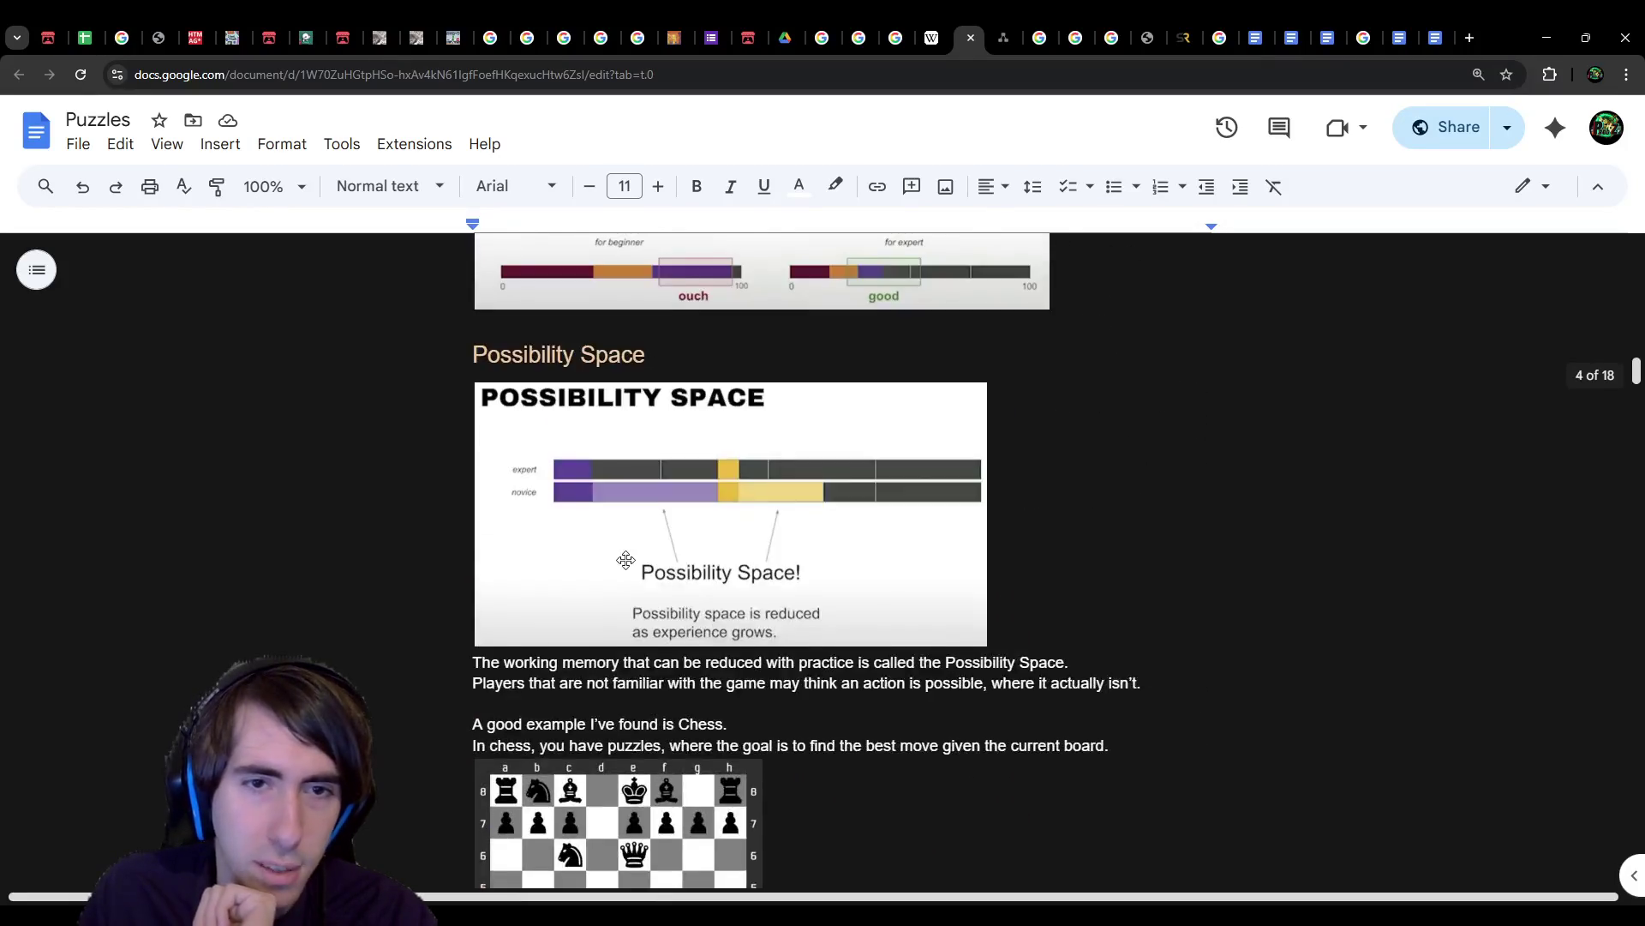
scroll(626, 562, up, 3)
scroll(608, 540, down, 1)
right_click(600, 528)
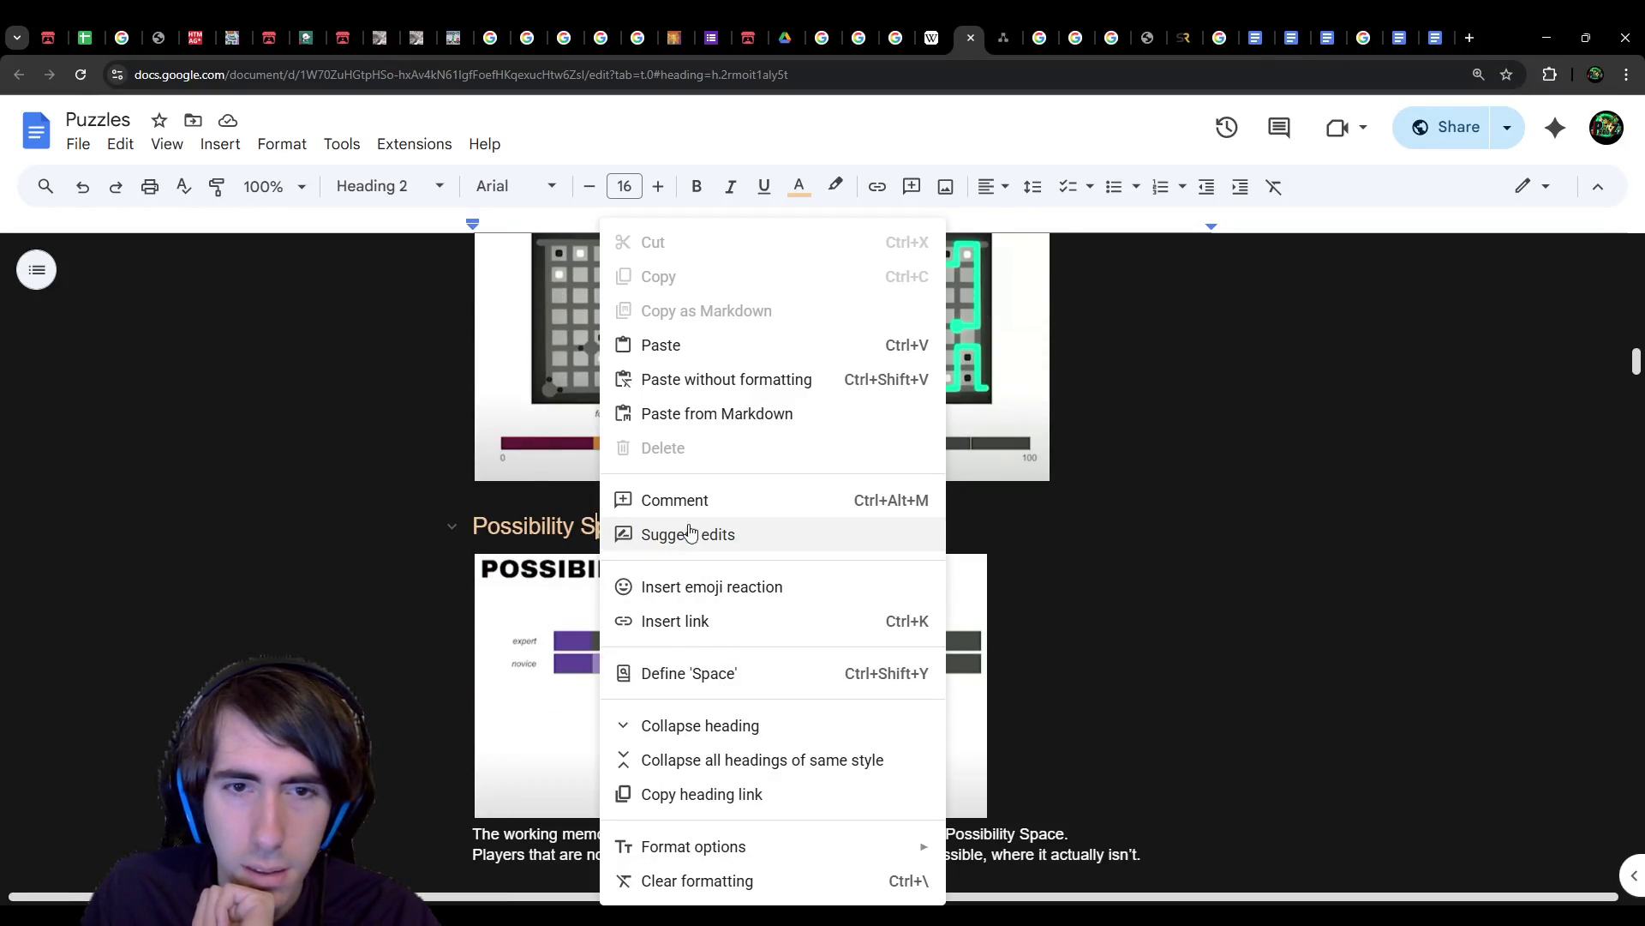
click(712, 794)
Step: Go back to the empty line below the complexity paragraph
scroll(726, 768, down, 10)
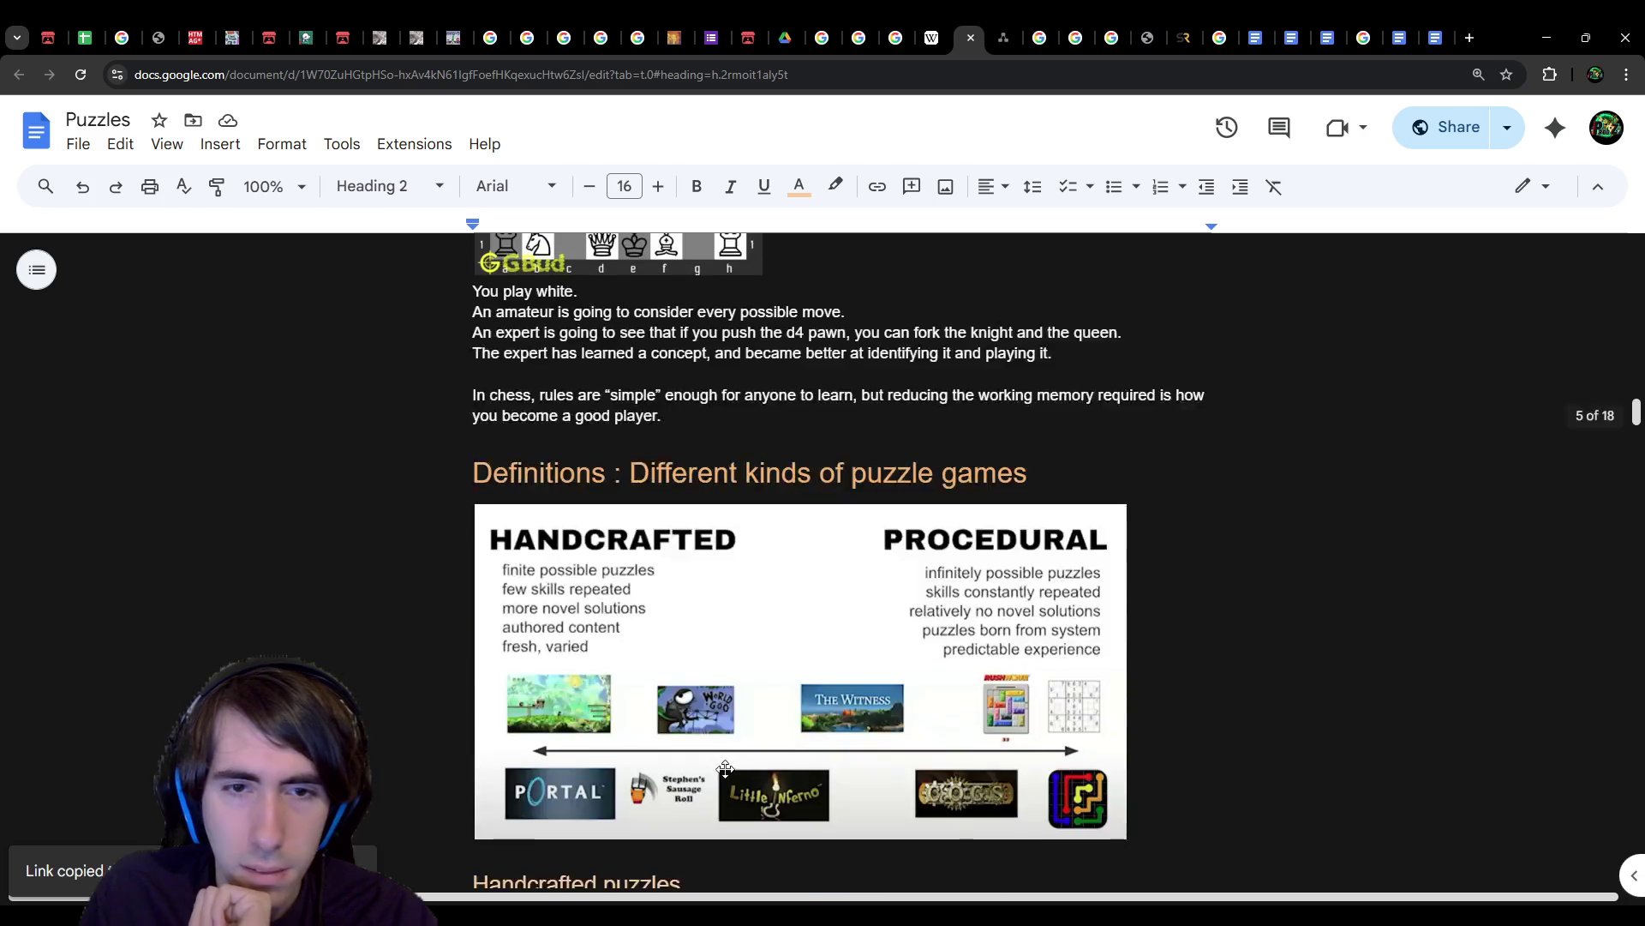
scroll(726, 769, down, 20)
scroll(732, 749, down, 8)
click(965, 596)
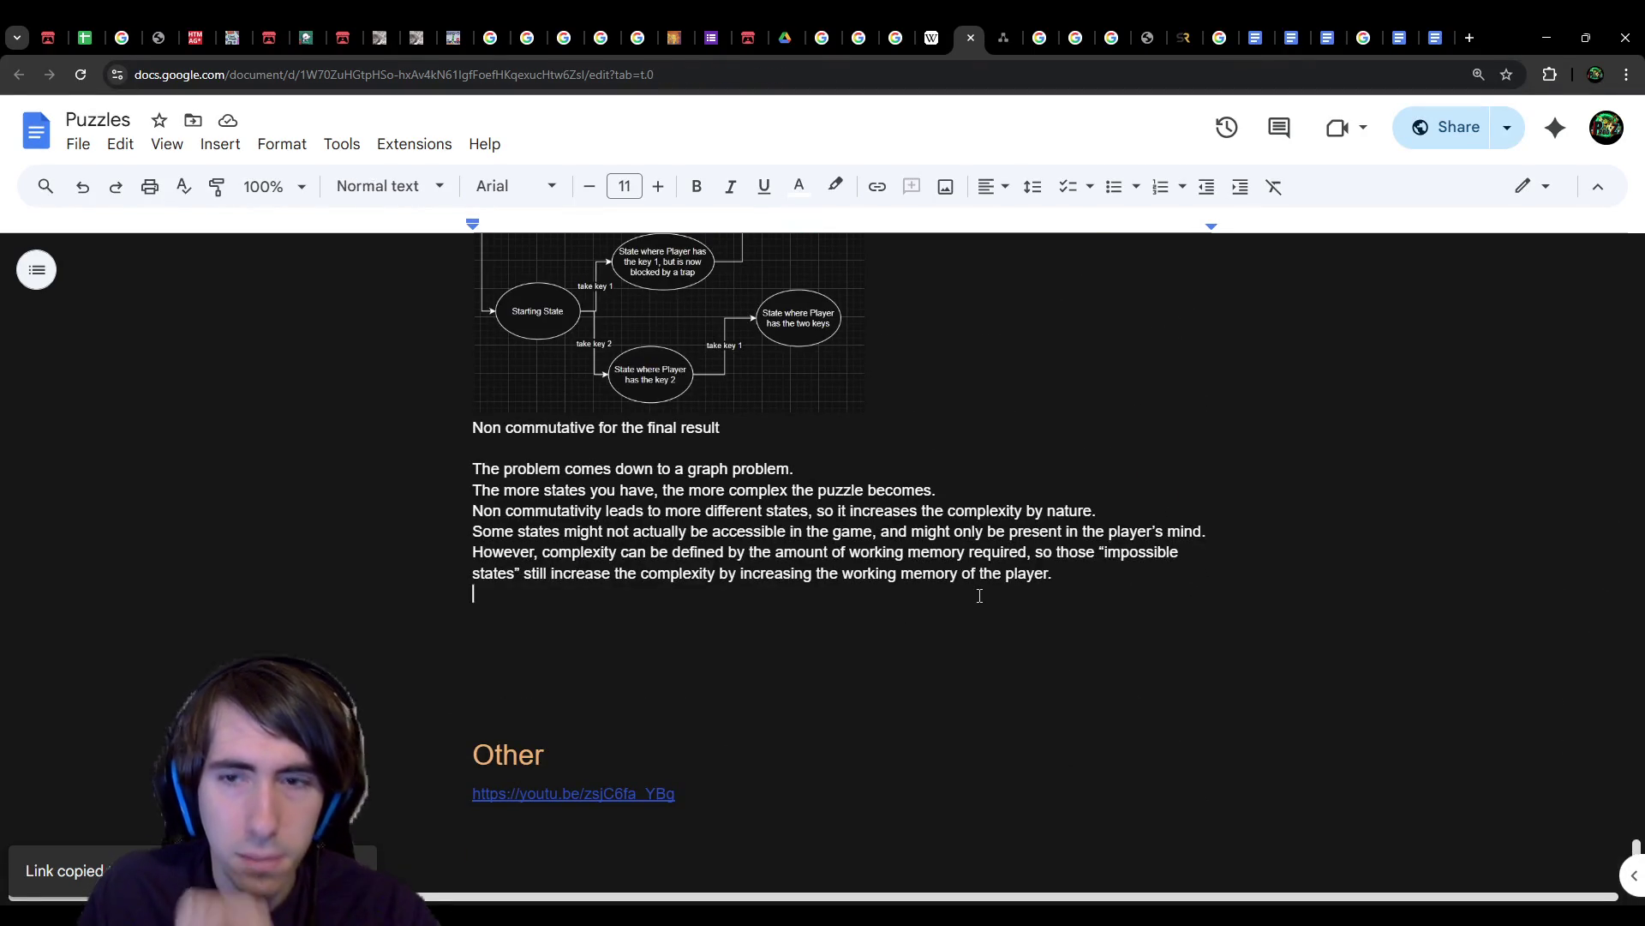
Step: Write the sentence 'This is directly related to the Possibility Space.'
text(Thi)
text(s is directly relat)
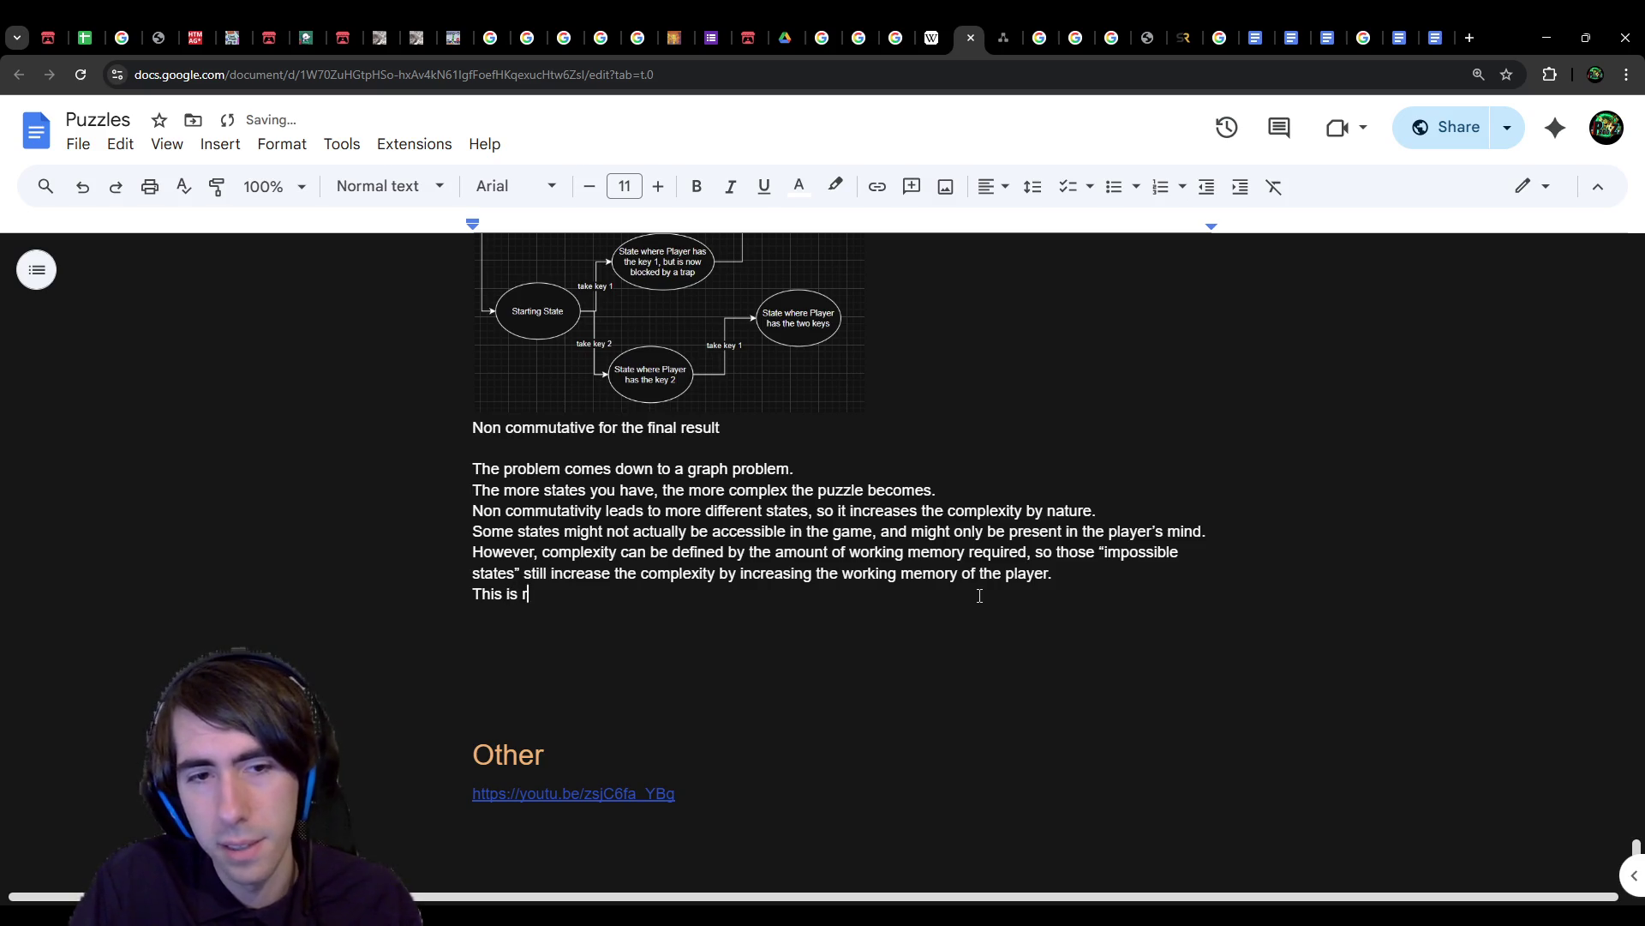
text(ed to the)
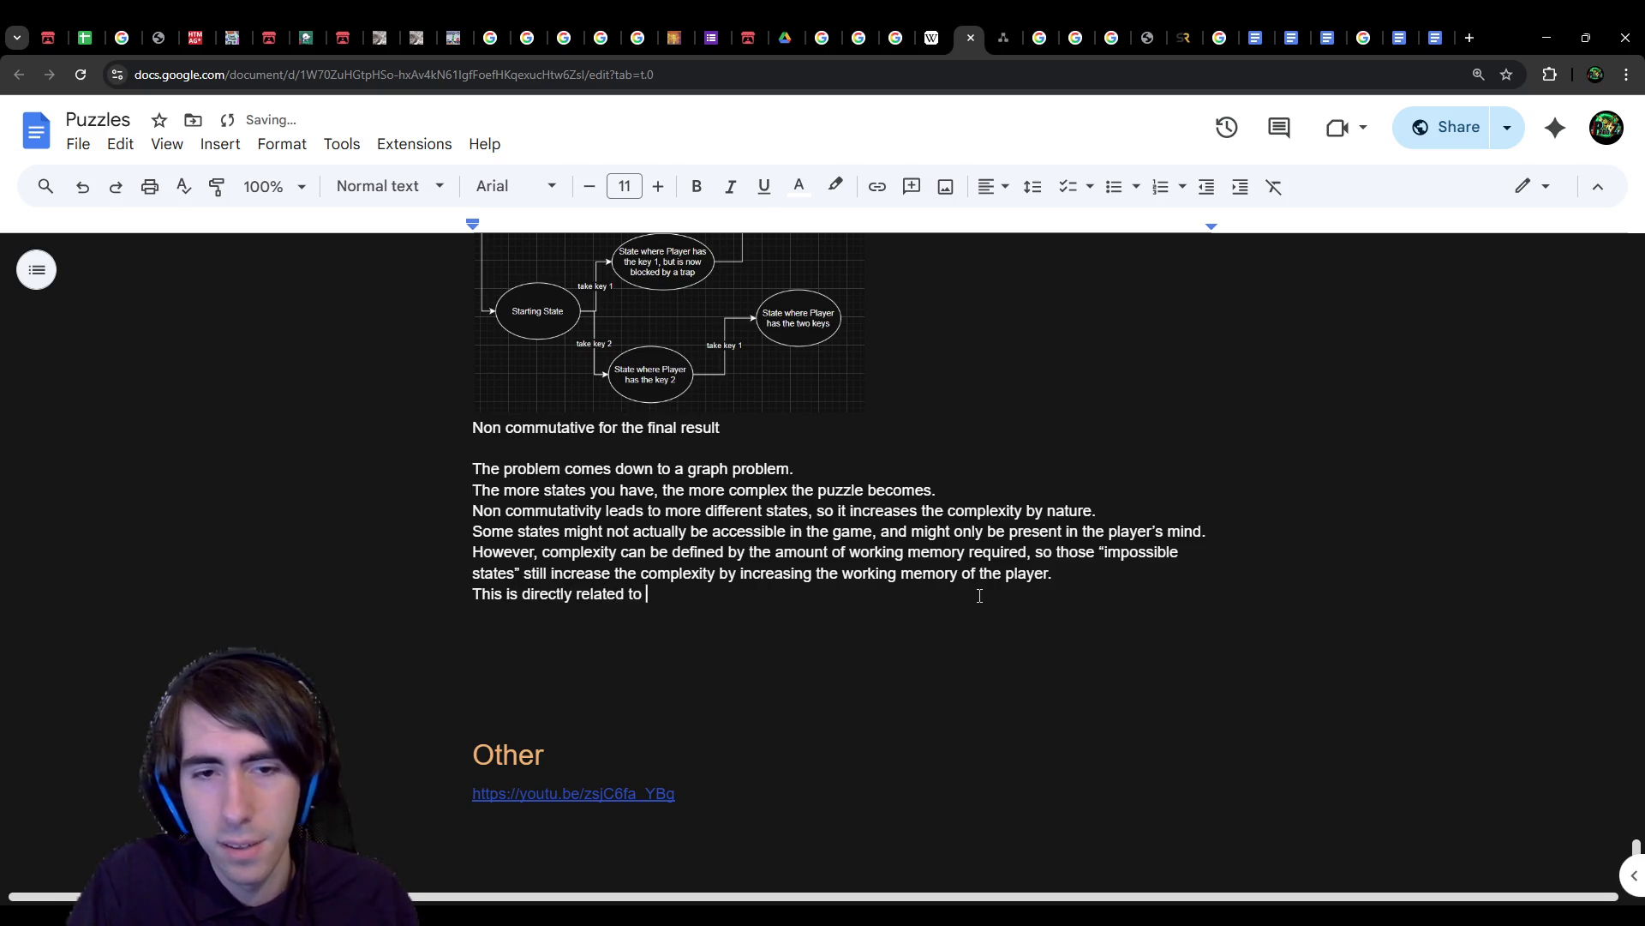
key(ctrl+v)
key(ctrl+z)
text(Possibility Space.)
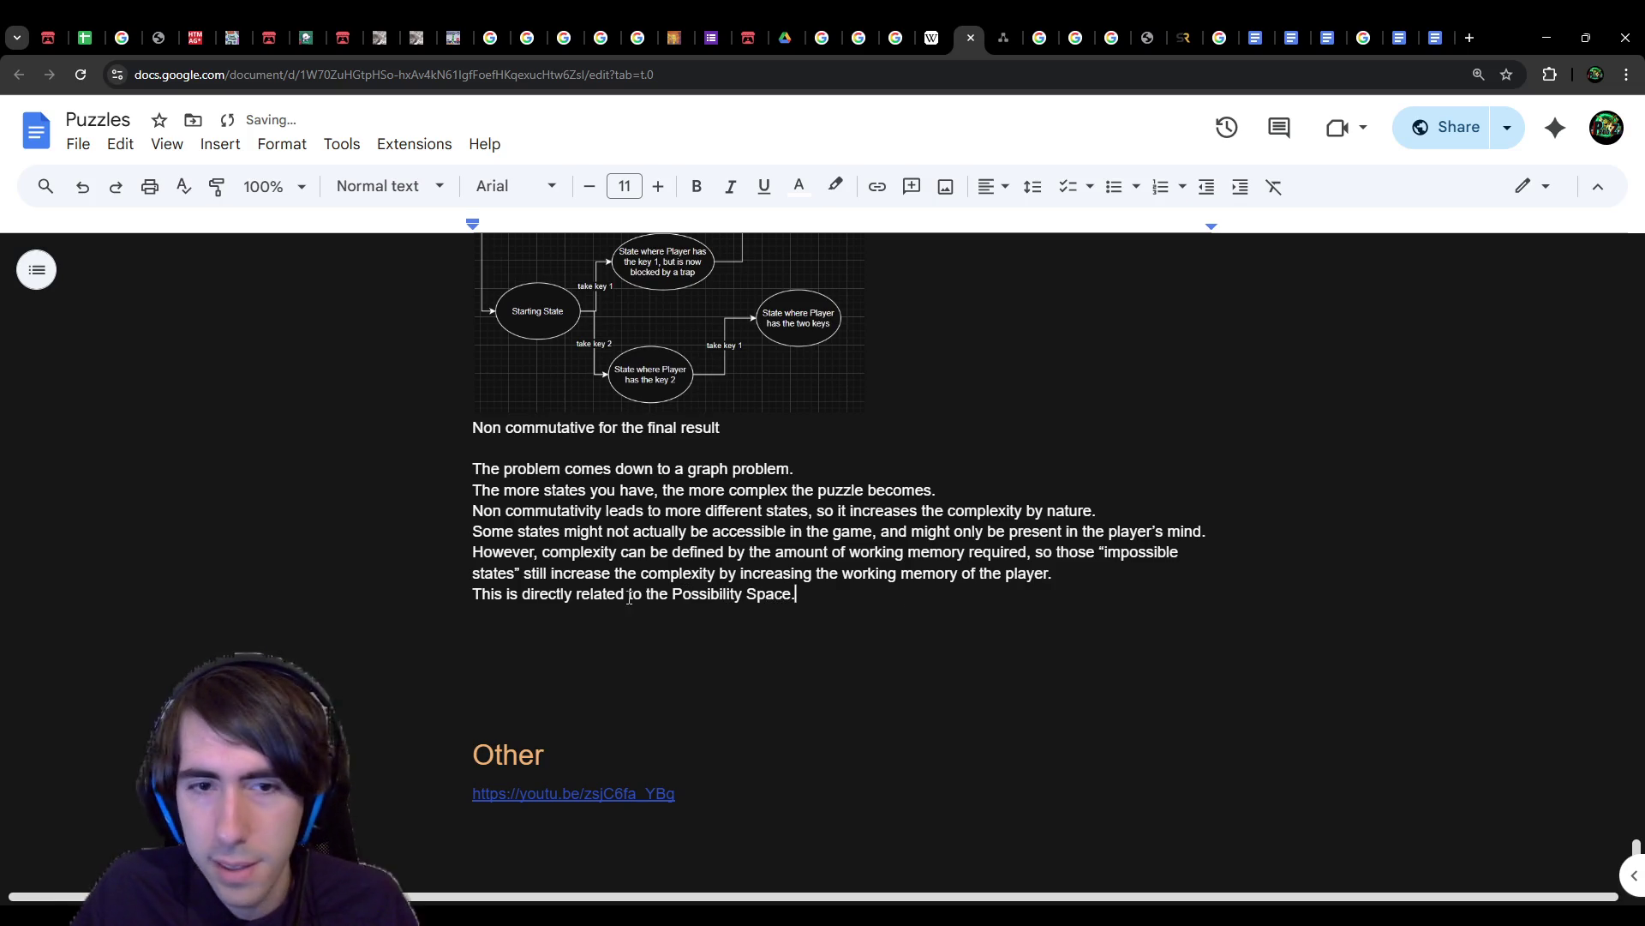
Step: Attempt to link 'Possibility Space' to its heading, undoing the stray pasted URL text
drag(673, 593, 790, 593)
right_click(789, 591)
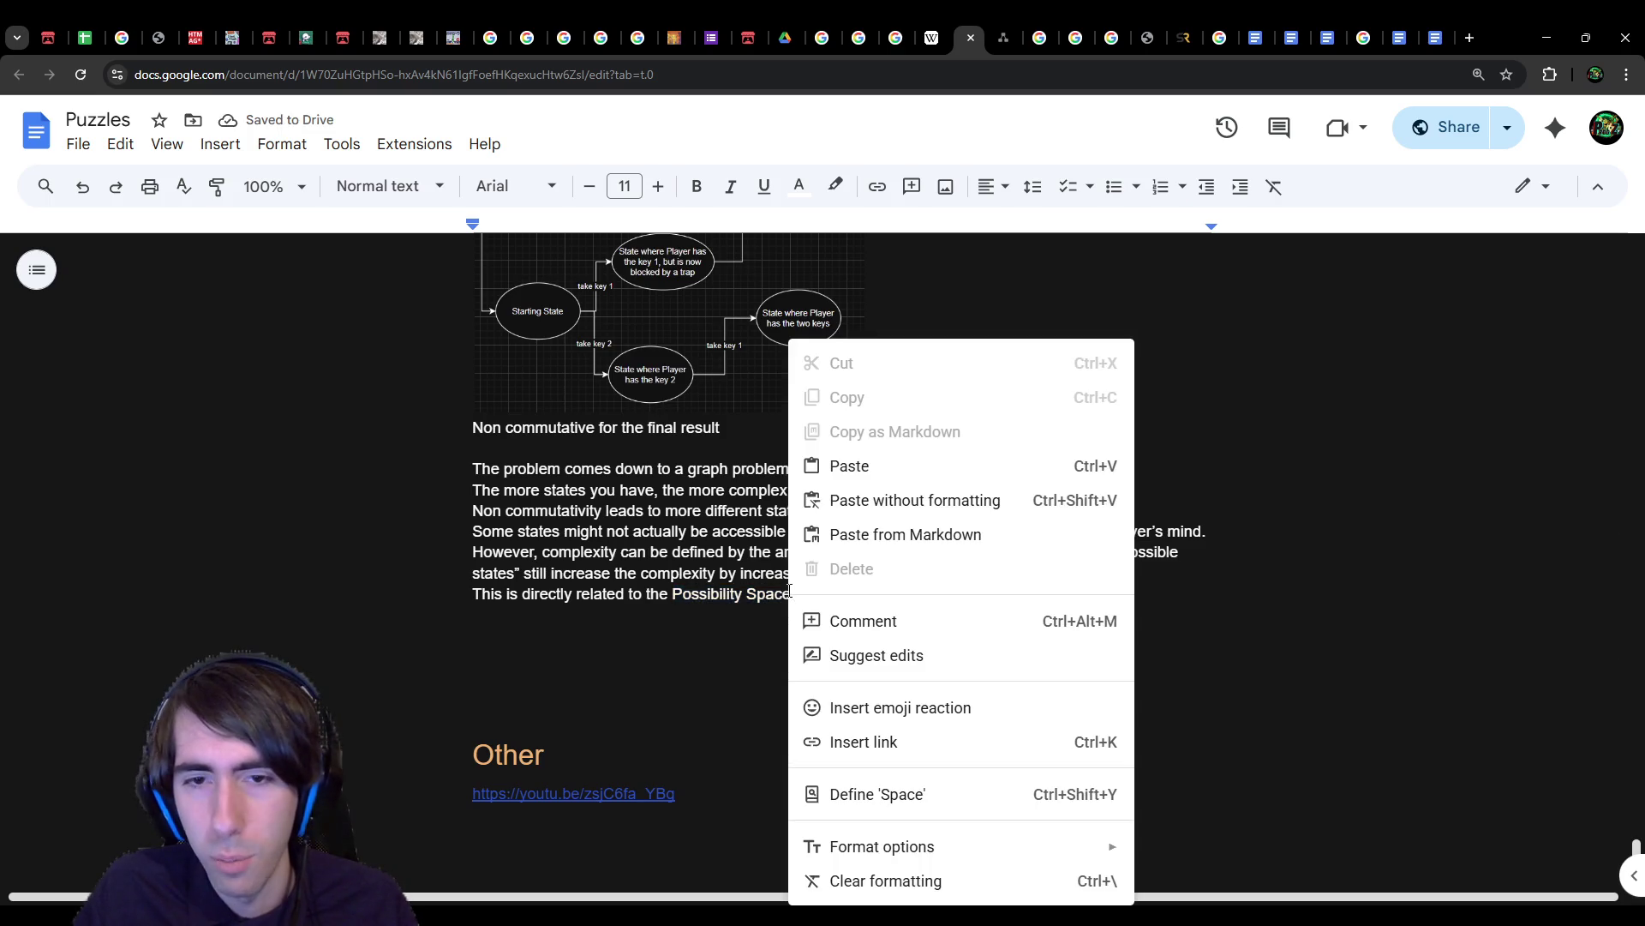
click(881, 740)
key(ctrl+v)
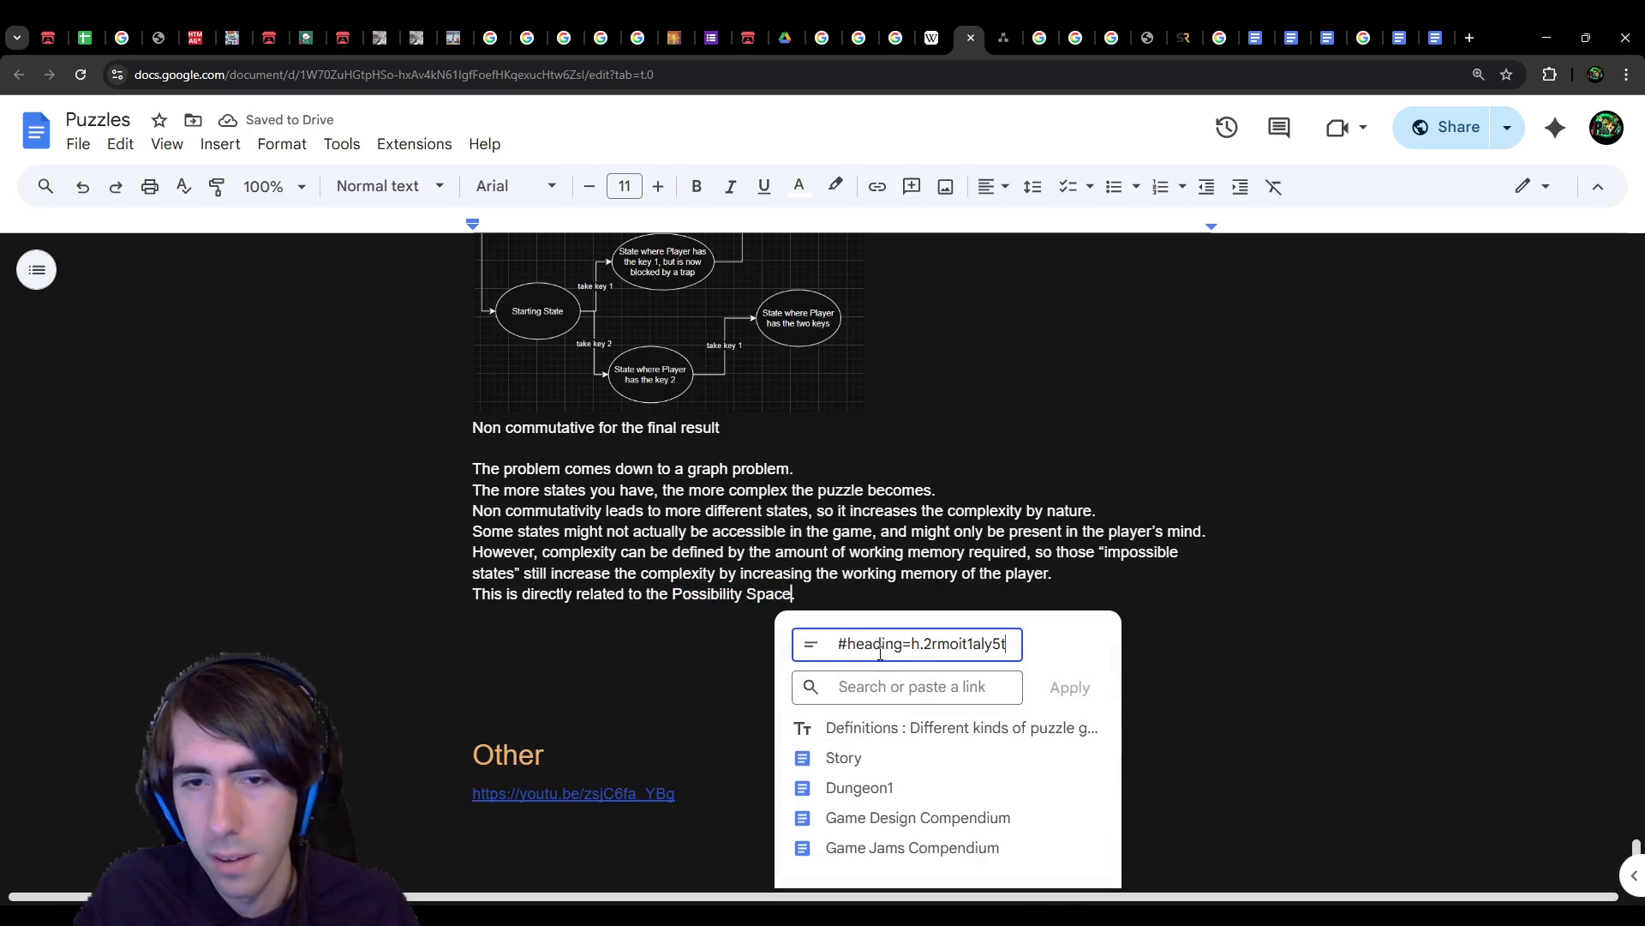
key(Tab)
triple_click(958, 650)
click(949, 686)
key(ctrl+v)
click(1055, 687)
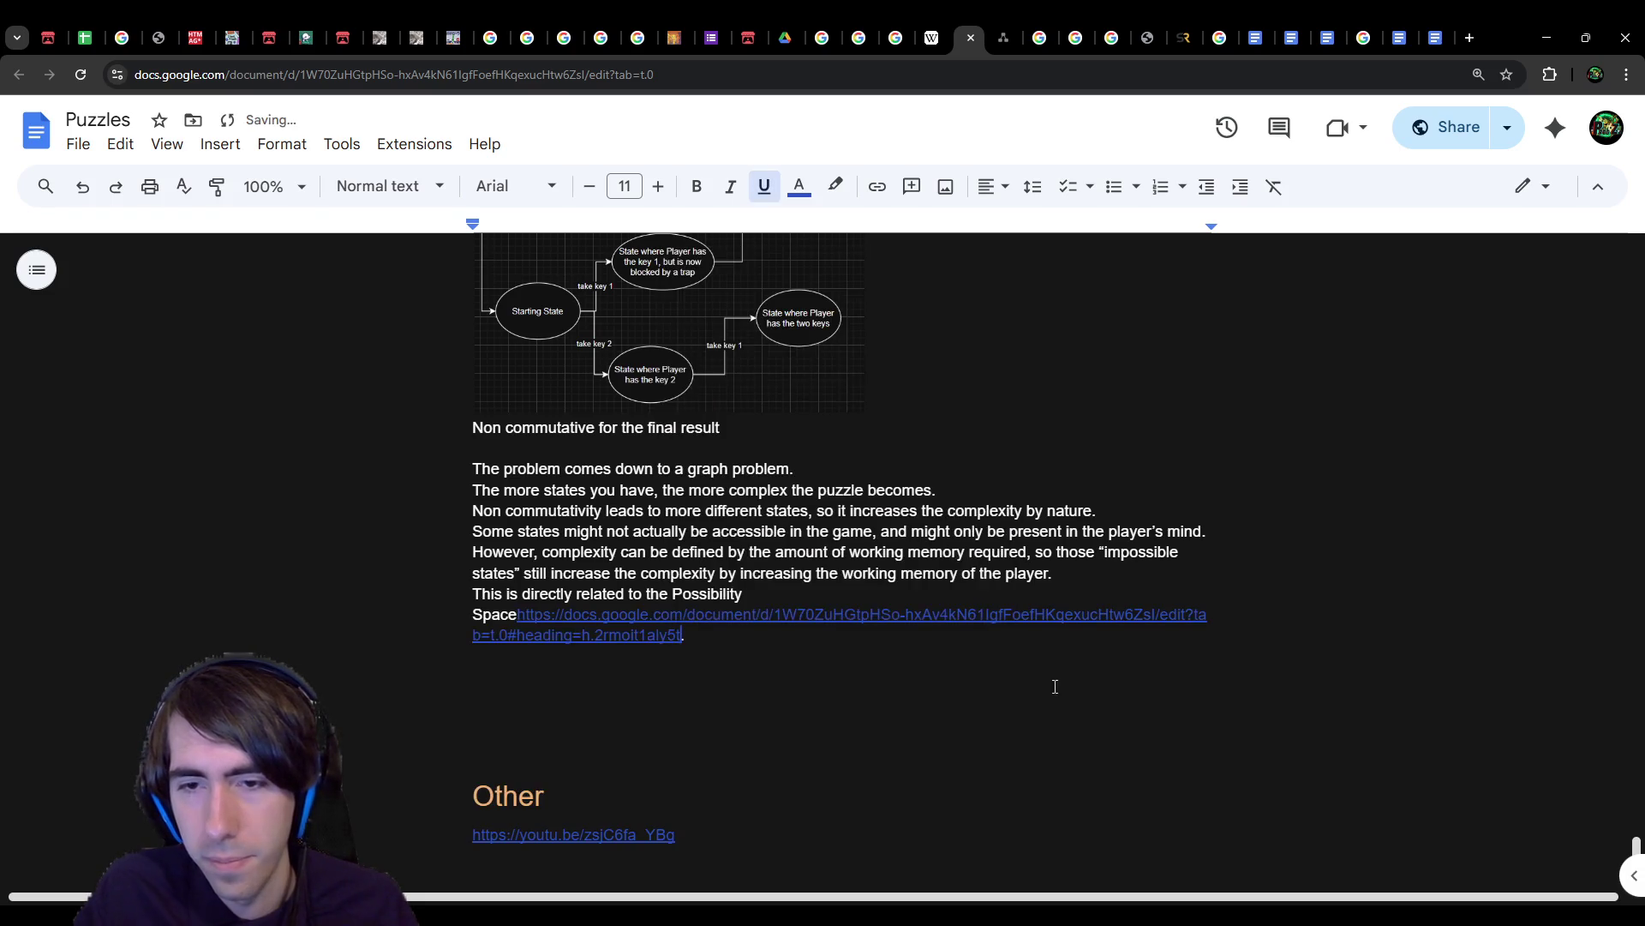
click(862, 647)
click(511, 623)
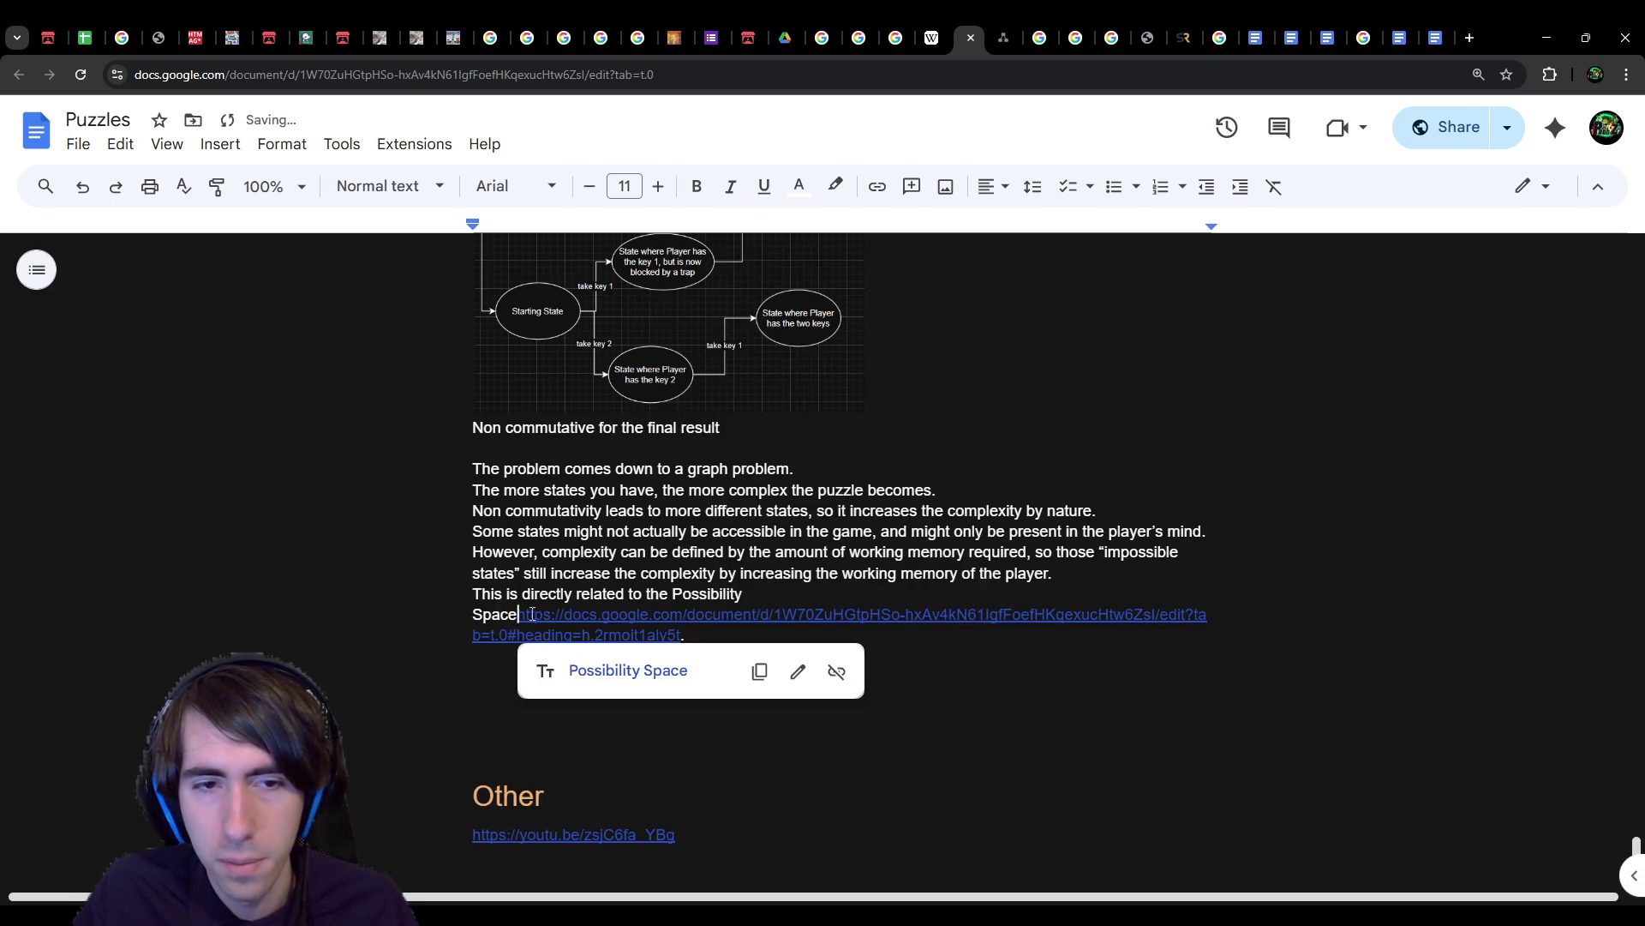
text(:)
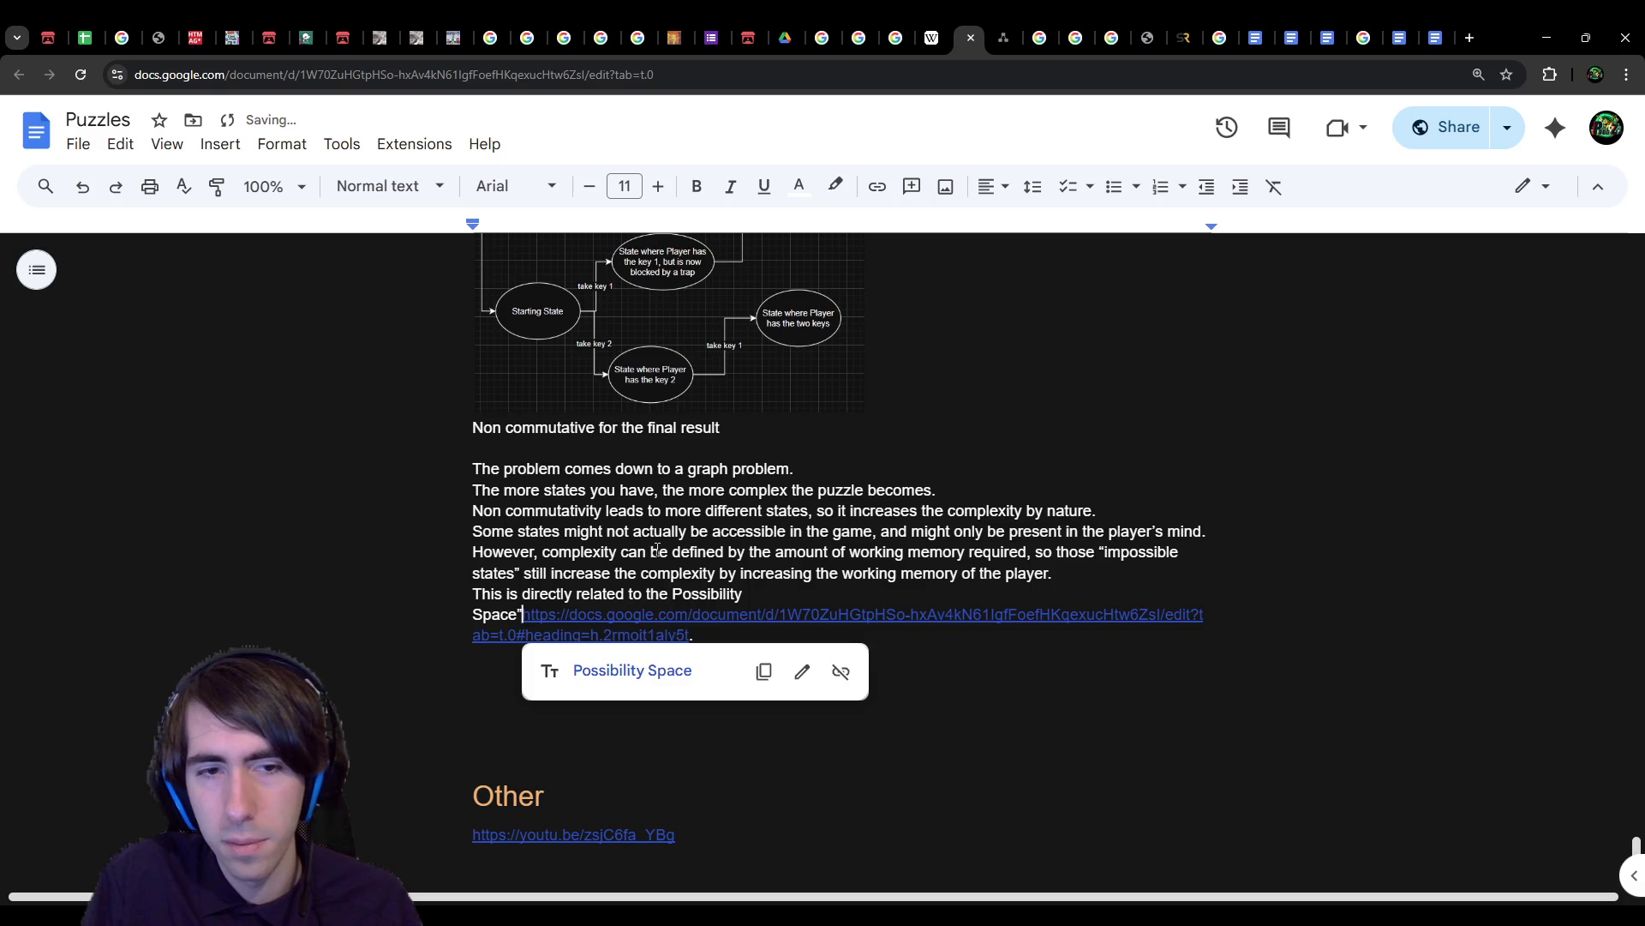
key(Return)
key(ctrl+z)
key(ctrl+z)
key(ctrl+z)
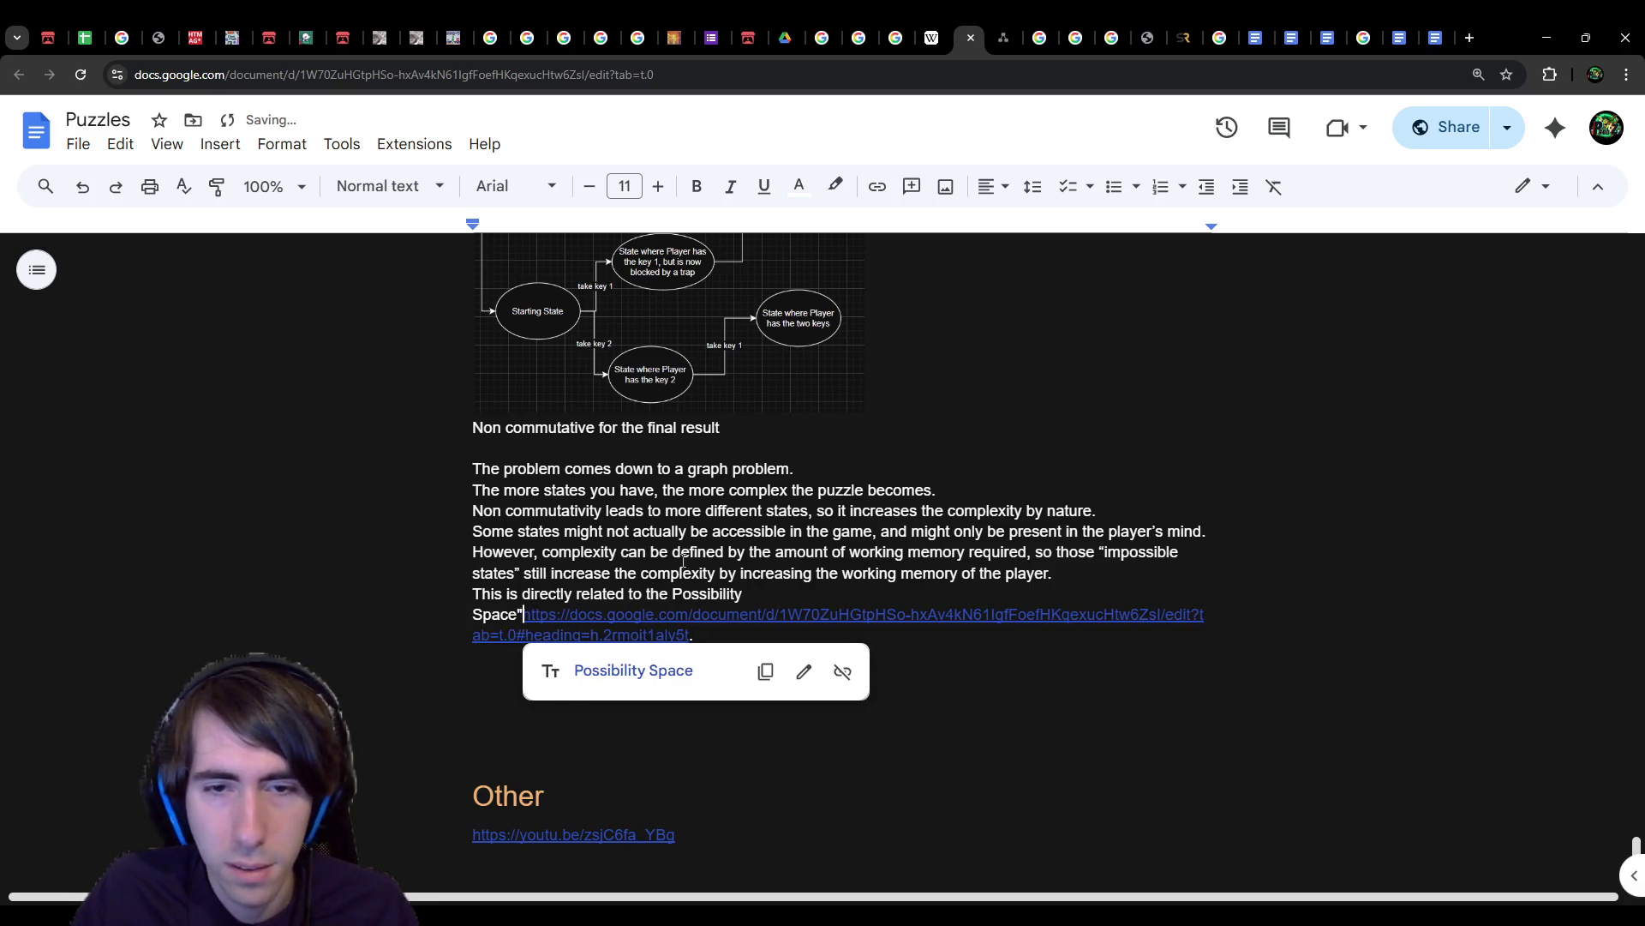
Step: Link the words 'Possibility Space' to the Possibility Space heading with Ctrl+K
drag(673, 594, 791, 593)
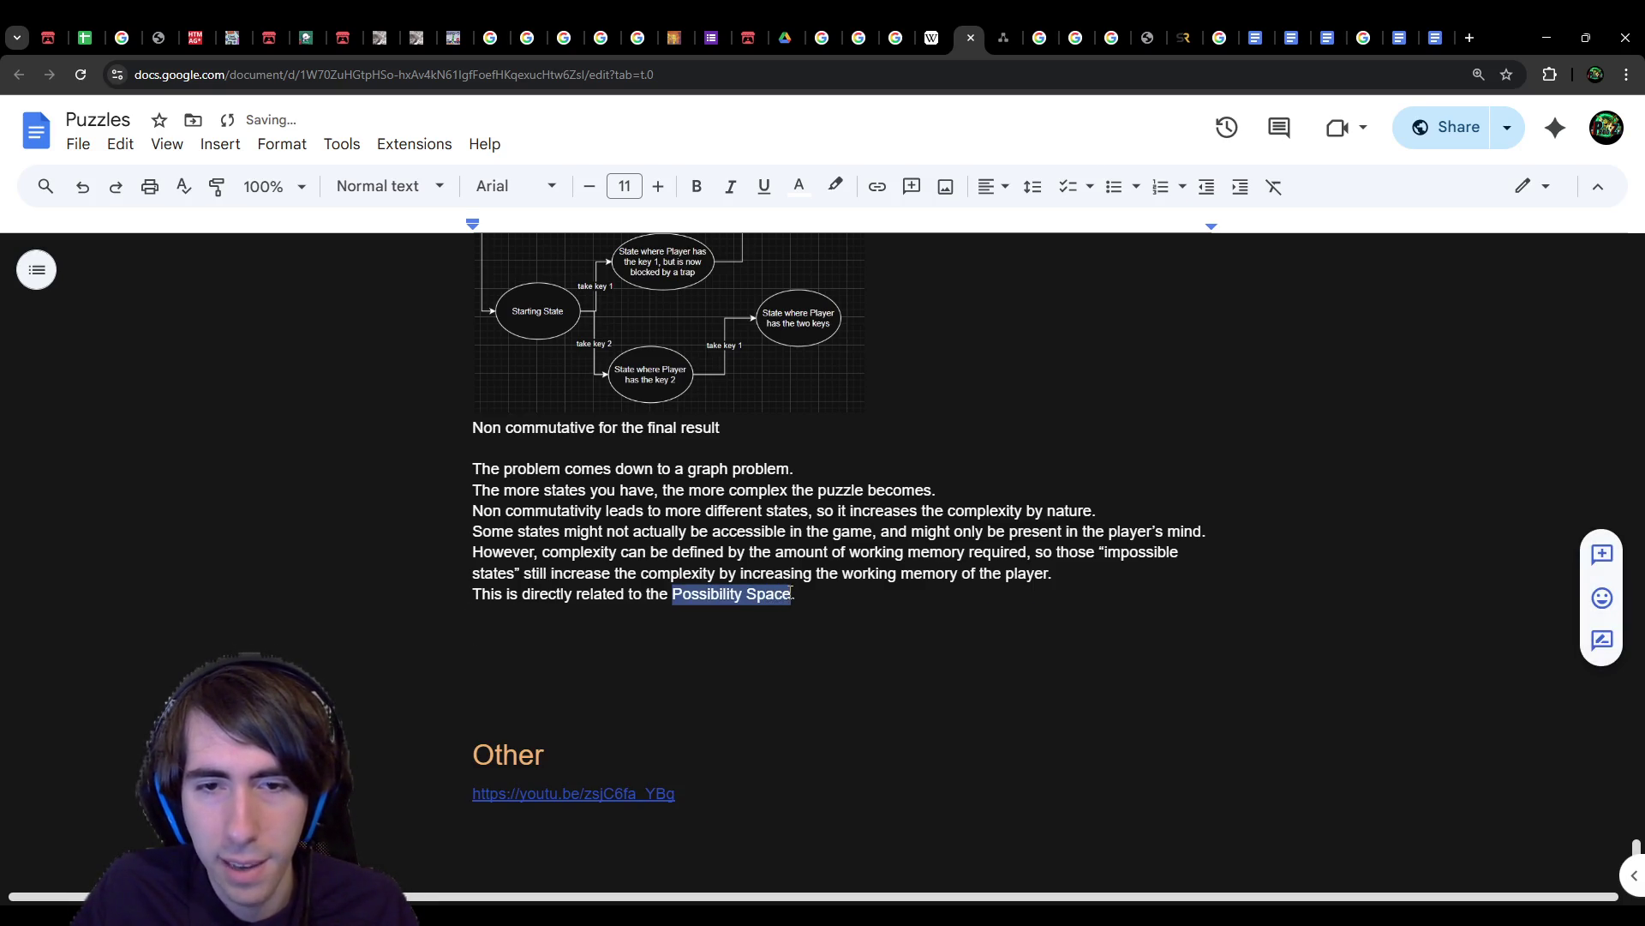
key(ctrl+k)
key(ctrl+v)
click(1046, 655)
click(804, 635)
click(787, 614)
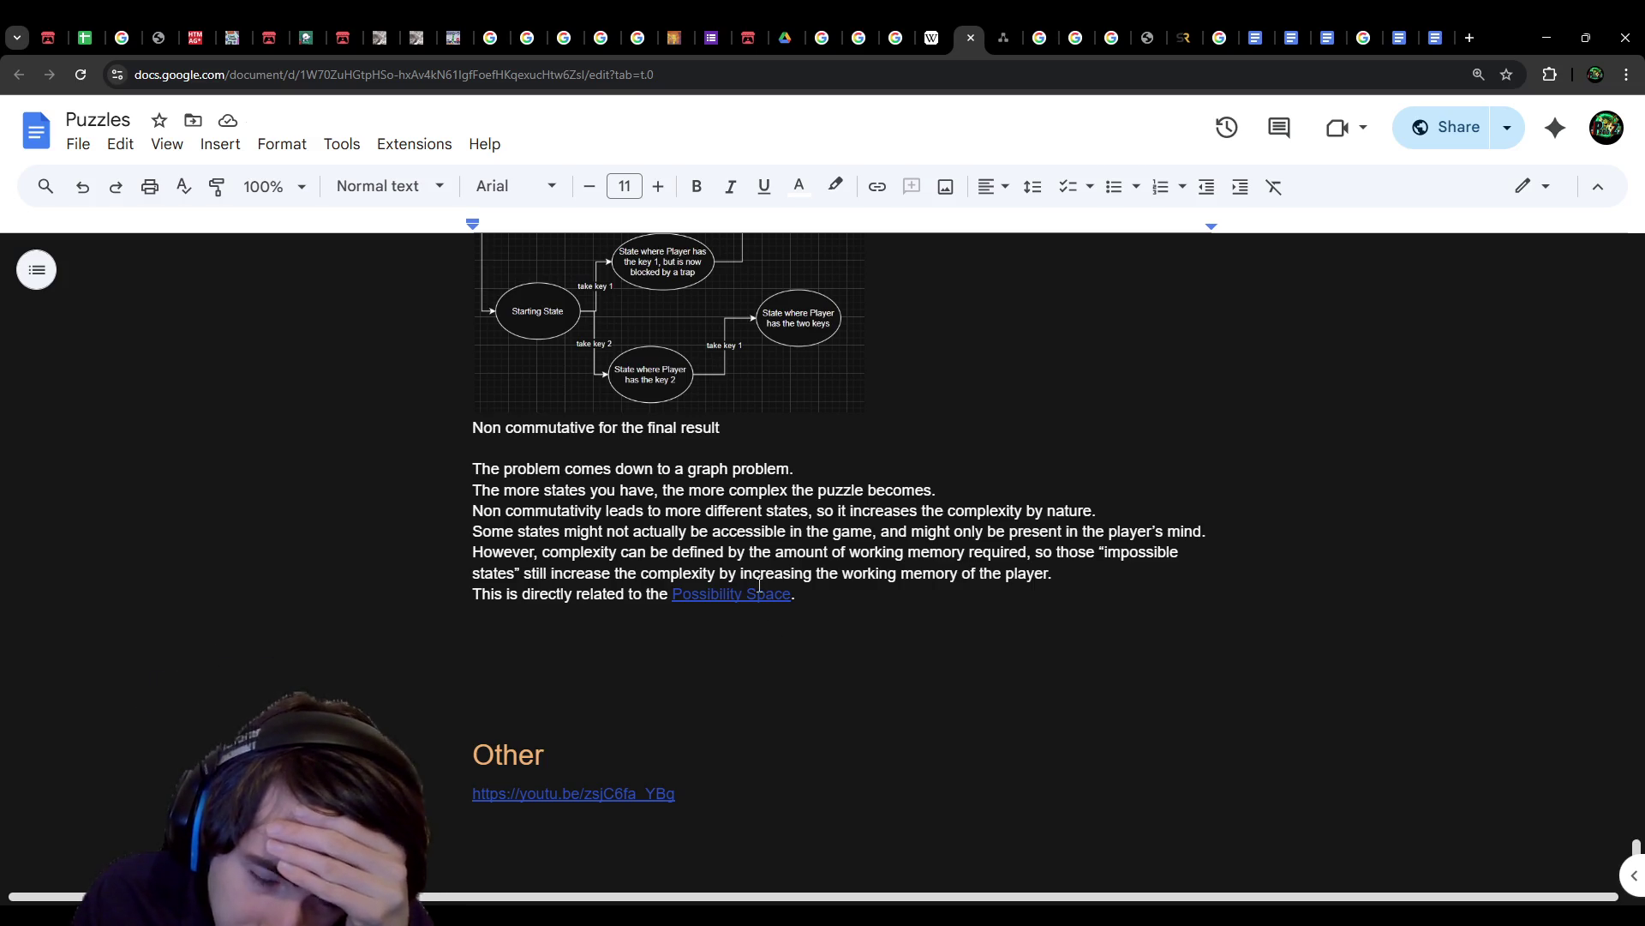
Step: Replace 'for' with 'to get to' in the non-commutative caption
scroll(758, 585, up, 4)
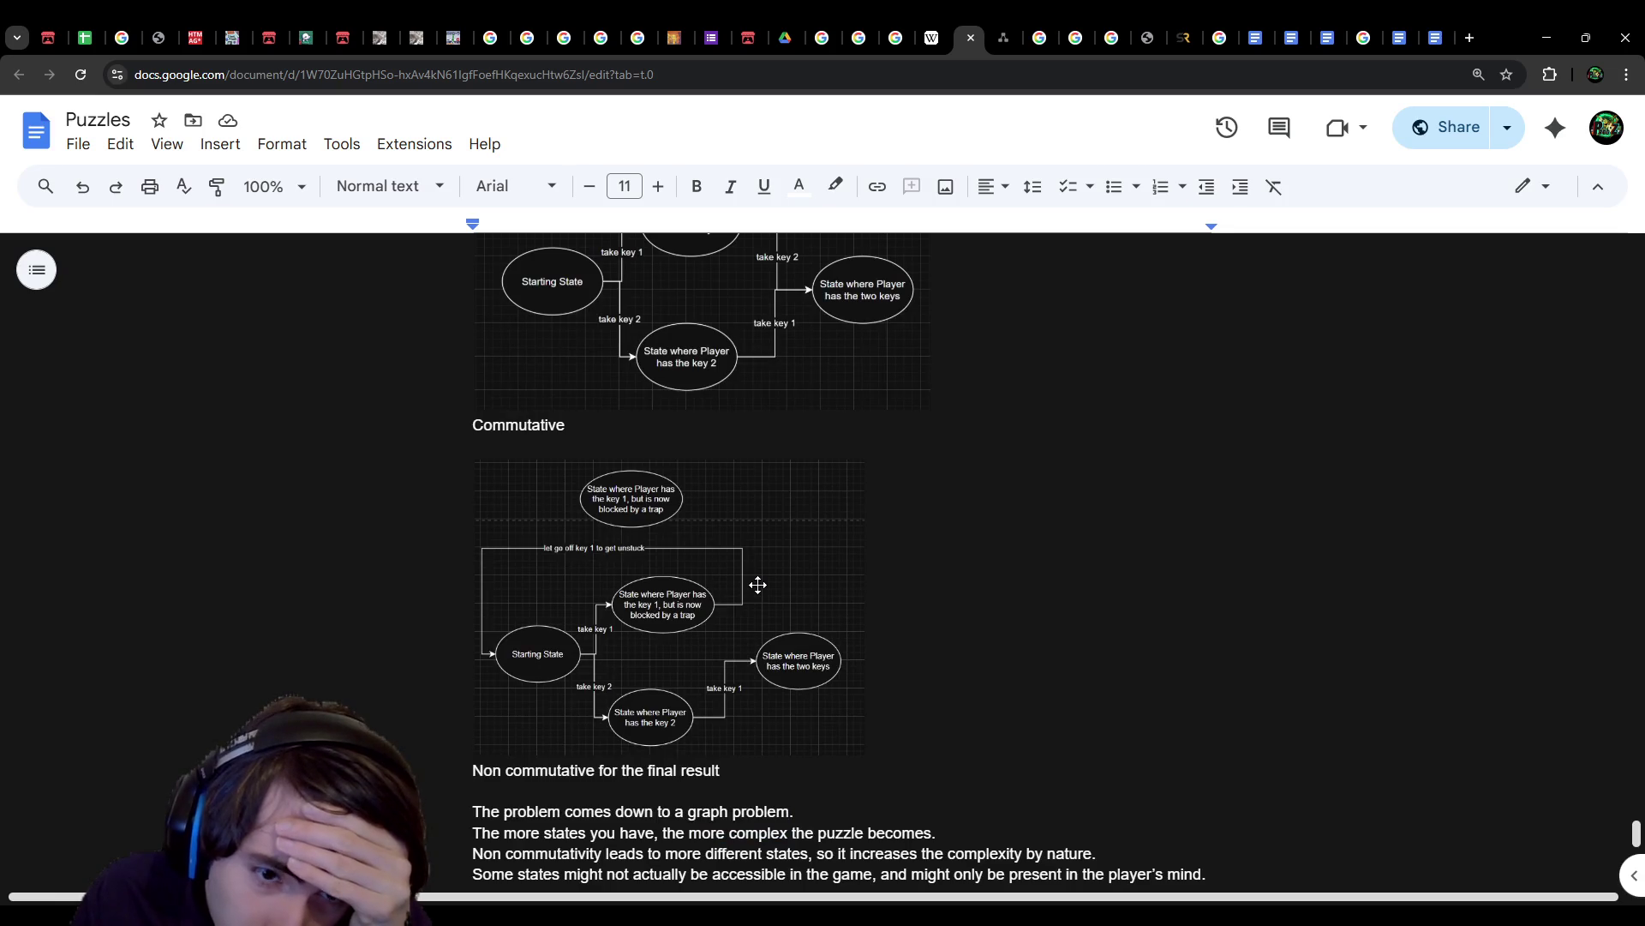
scroll(759, 585, up, 3)
scroll(759, 585, down, 3)
scroll(758, 585, up, 1)
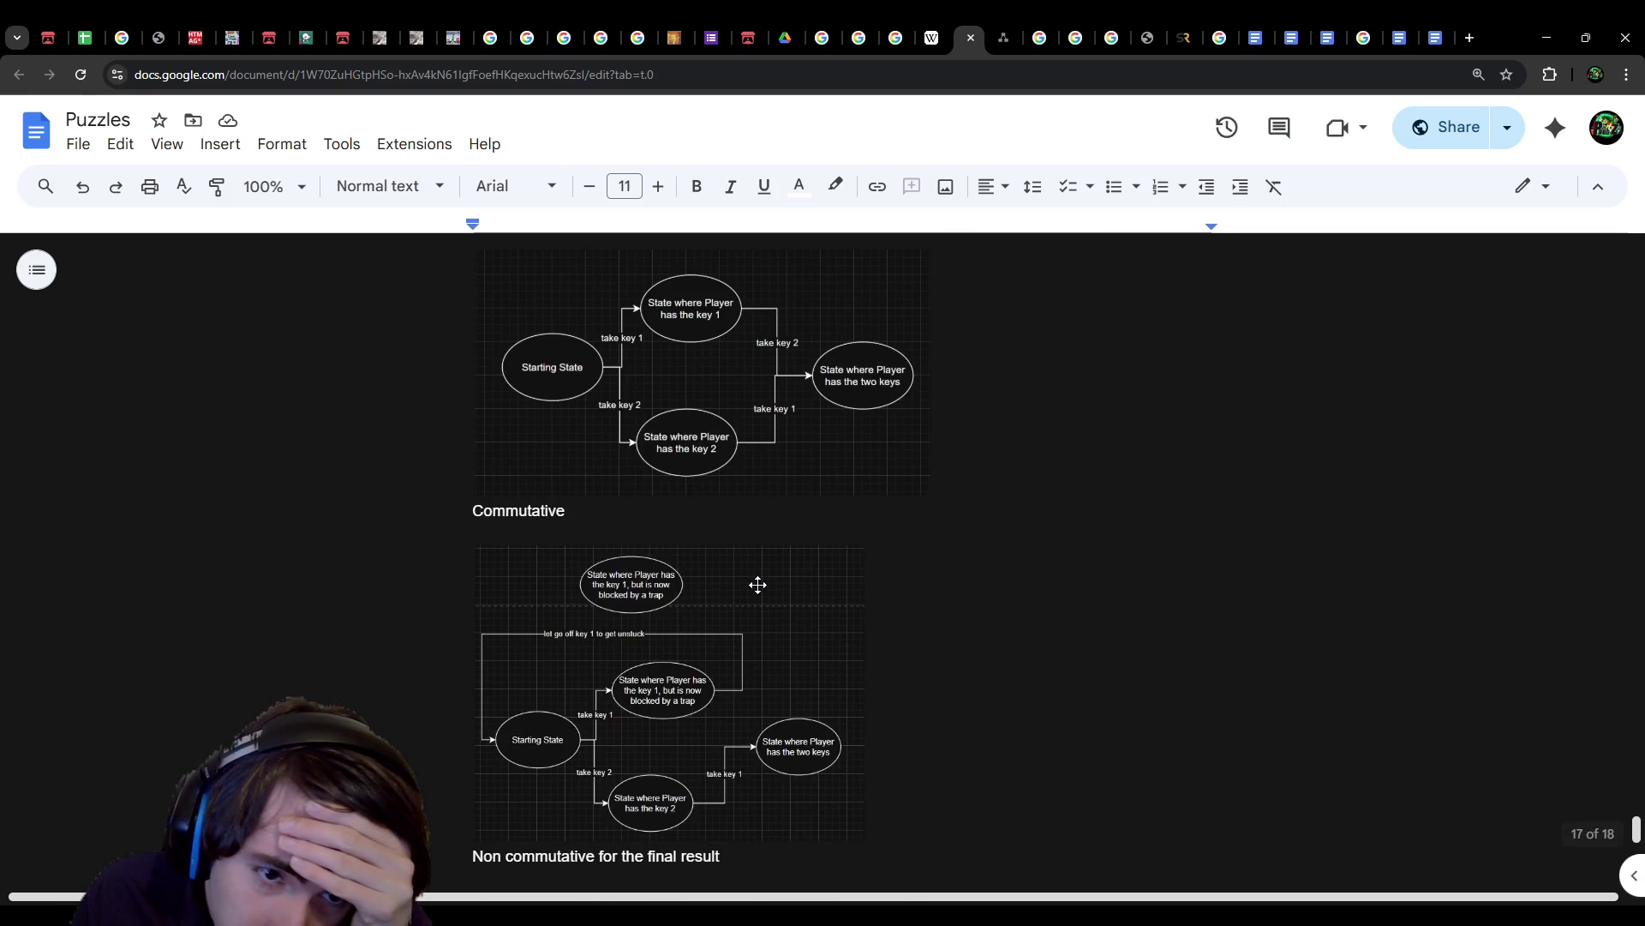
click(758, 585)
scroll(752, 765, down, 1)
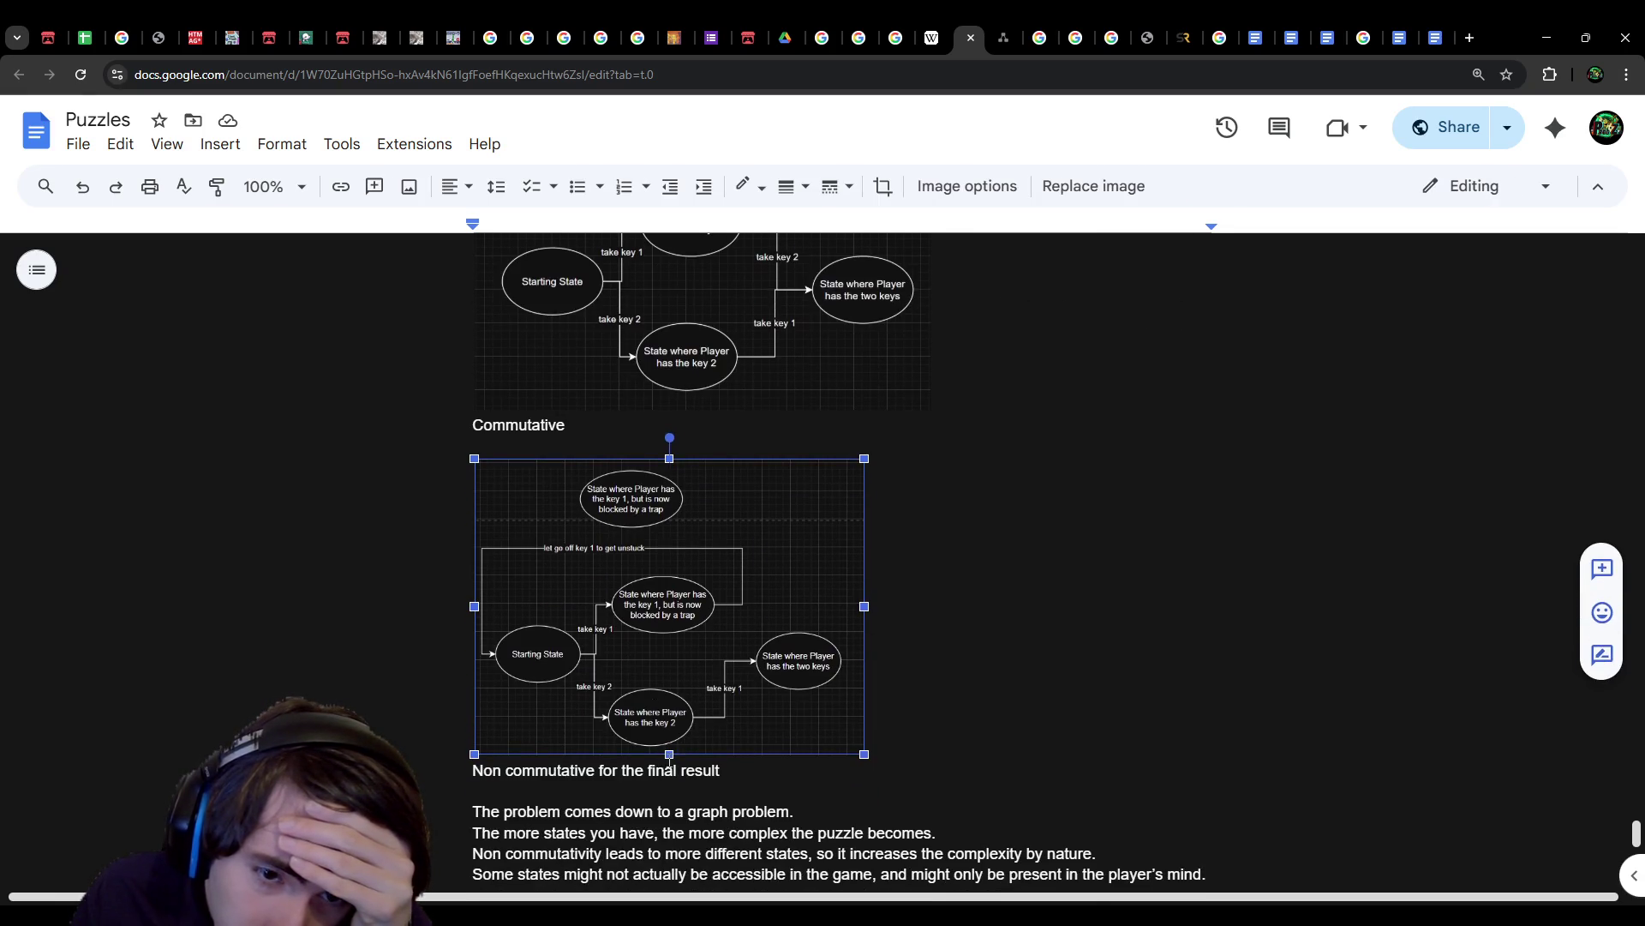
click(753, 767)
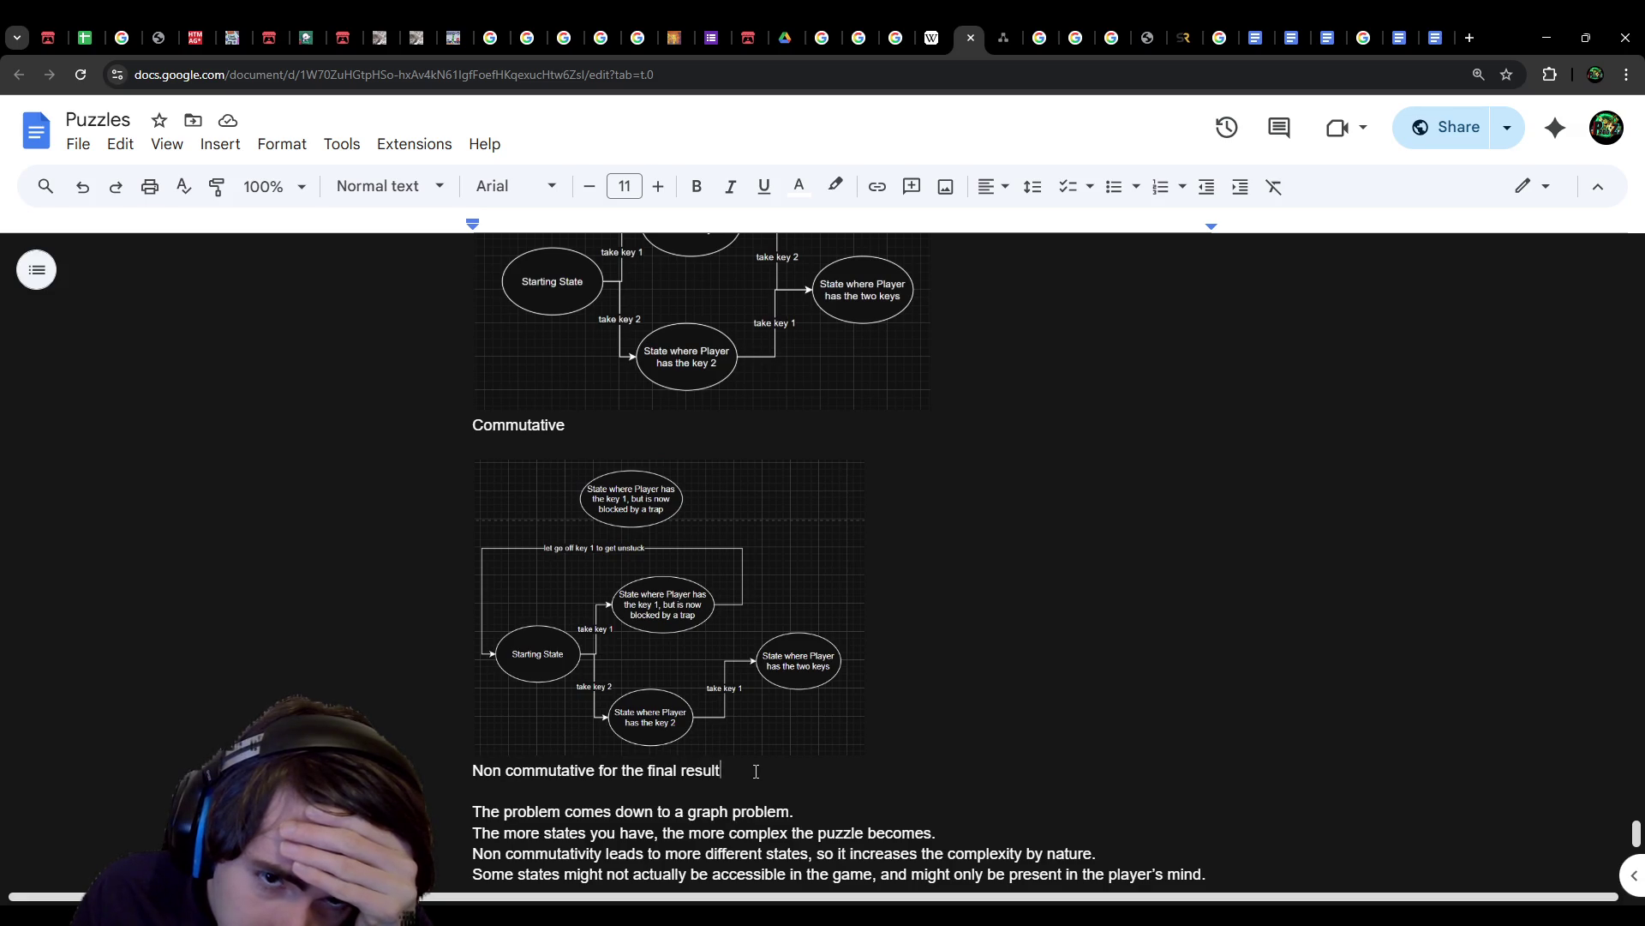
double_click(608, 770)
key(BackSpace)
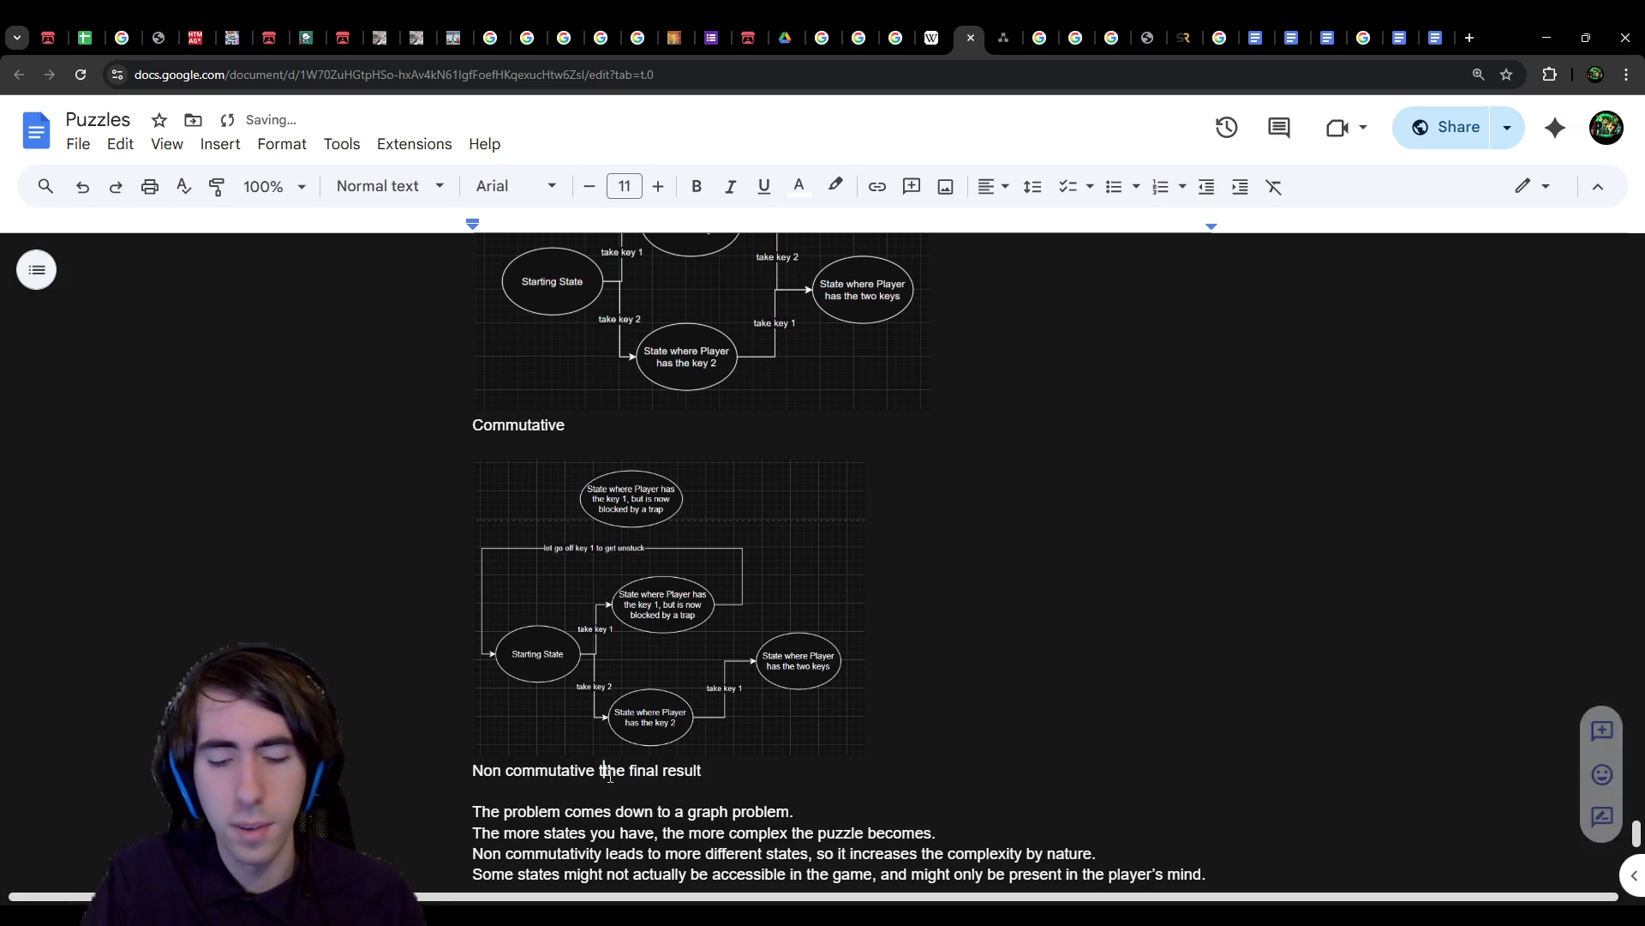
text(to get to)
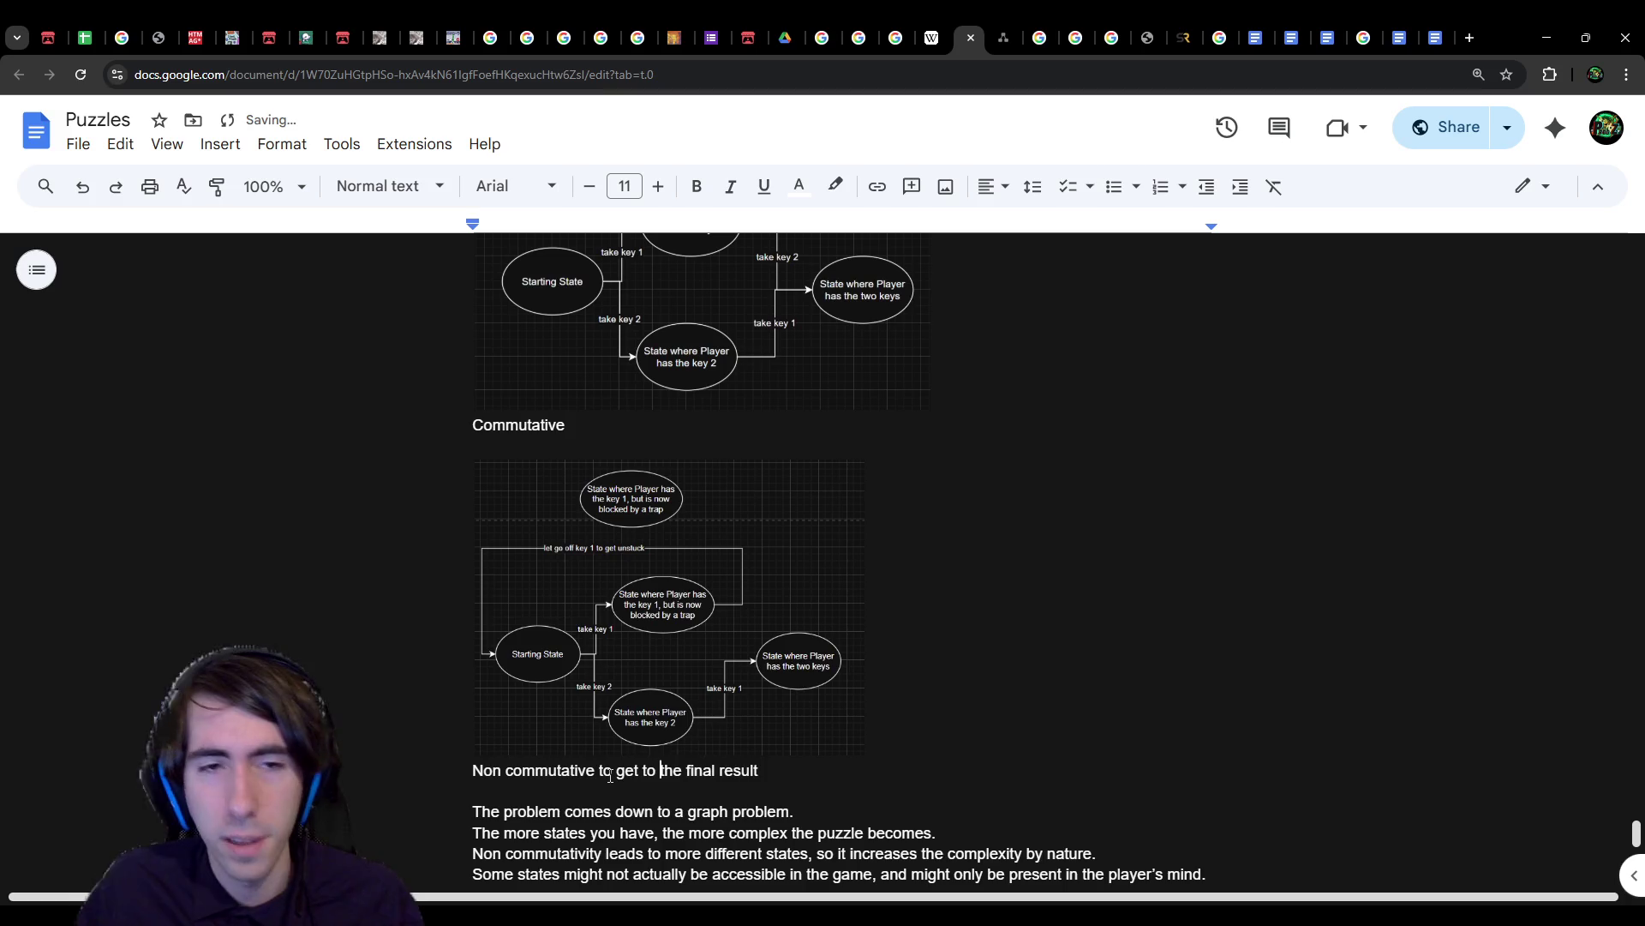
Step: Append ', order doesn't matter' and ', order does matter' to the two captions
scroll(610, 774, up, 1)
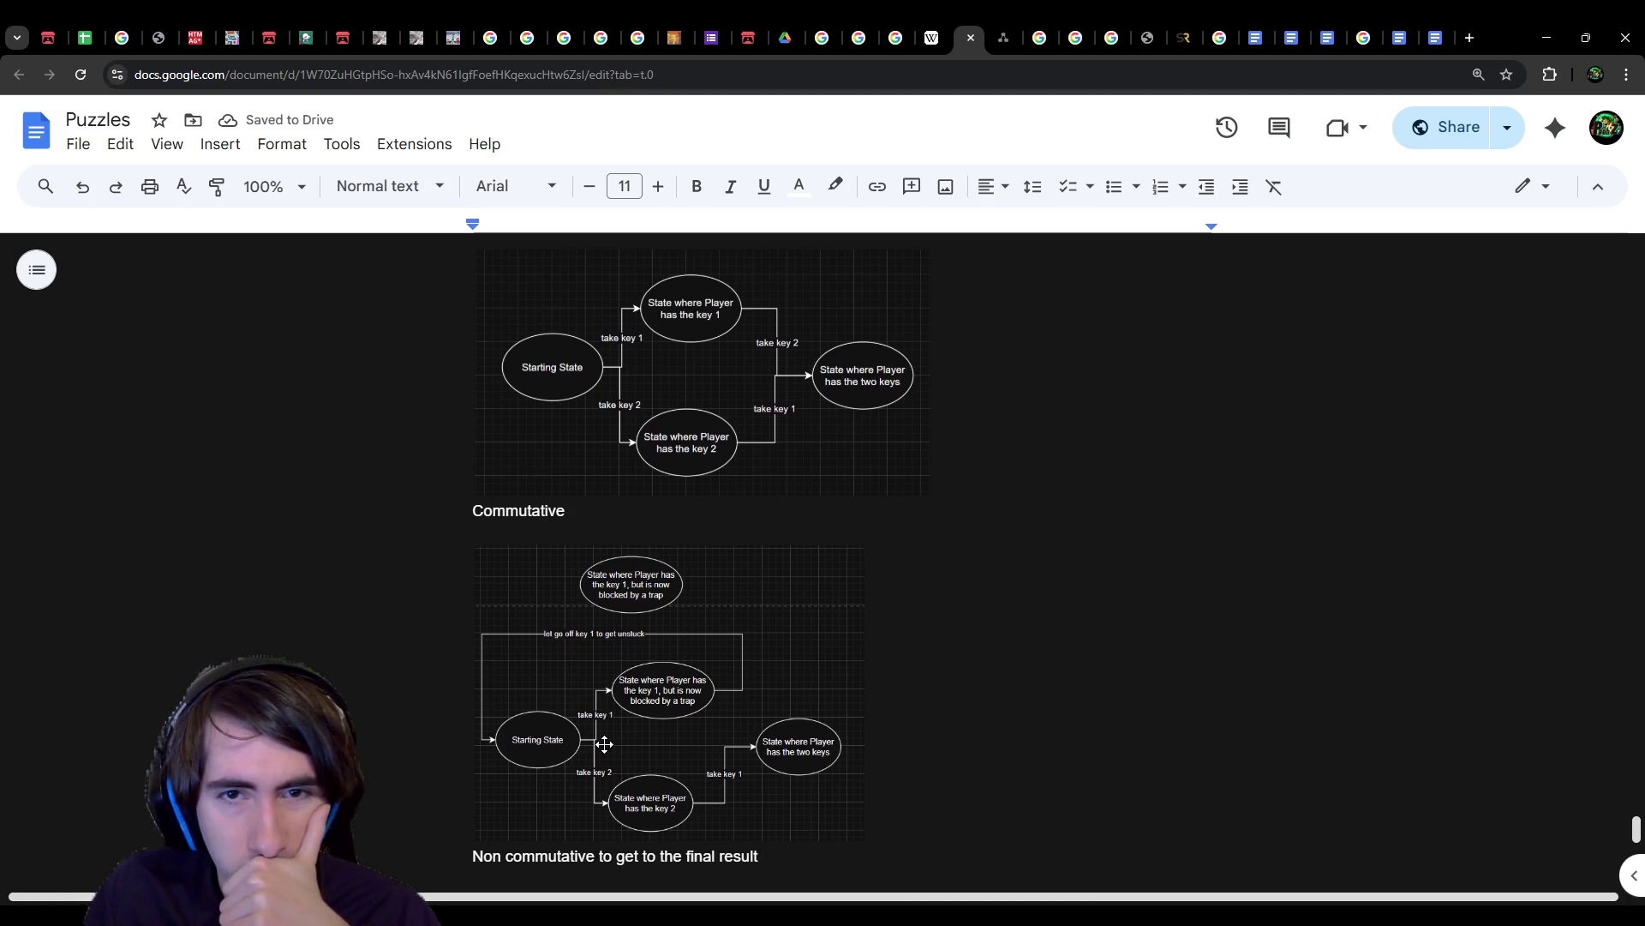
scroll(607, 742, up, 2)
scroll(607, 742, down, 3)
click(585, 429)
text(, order d)
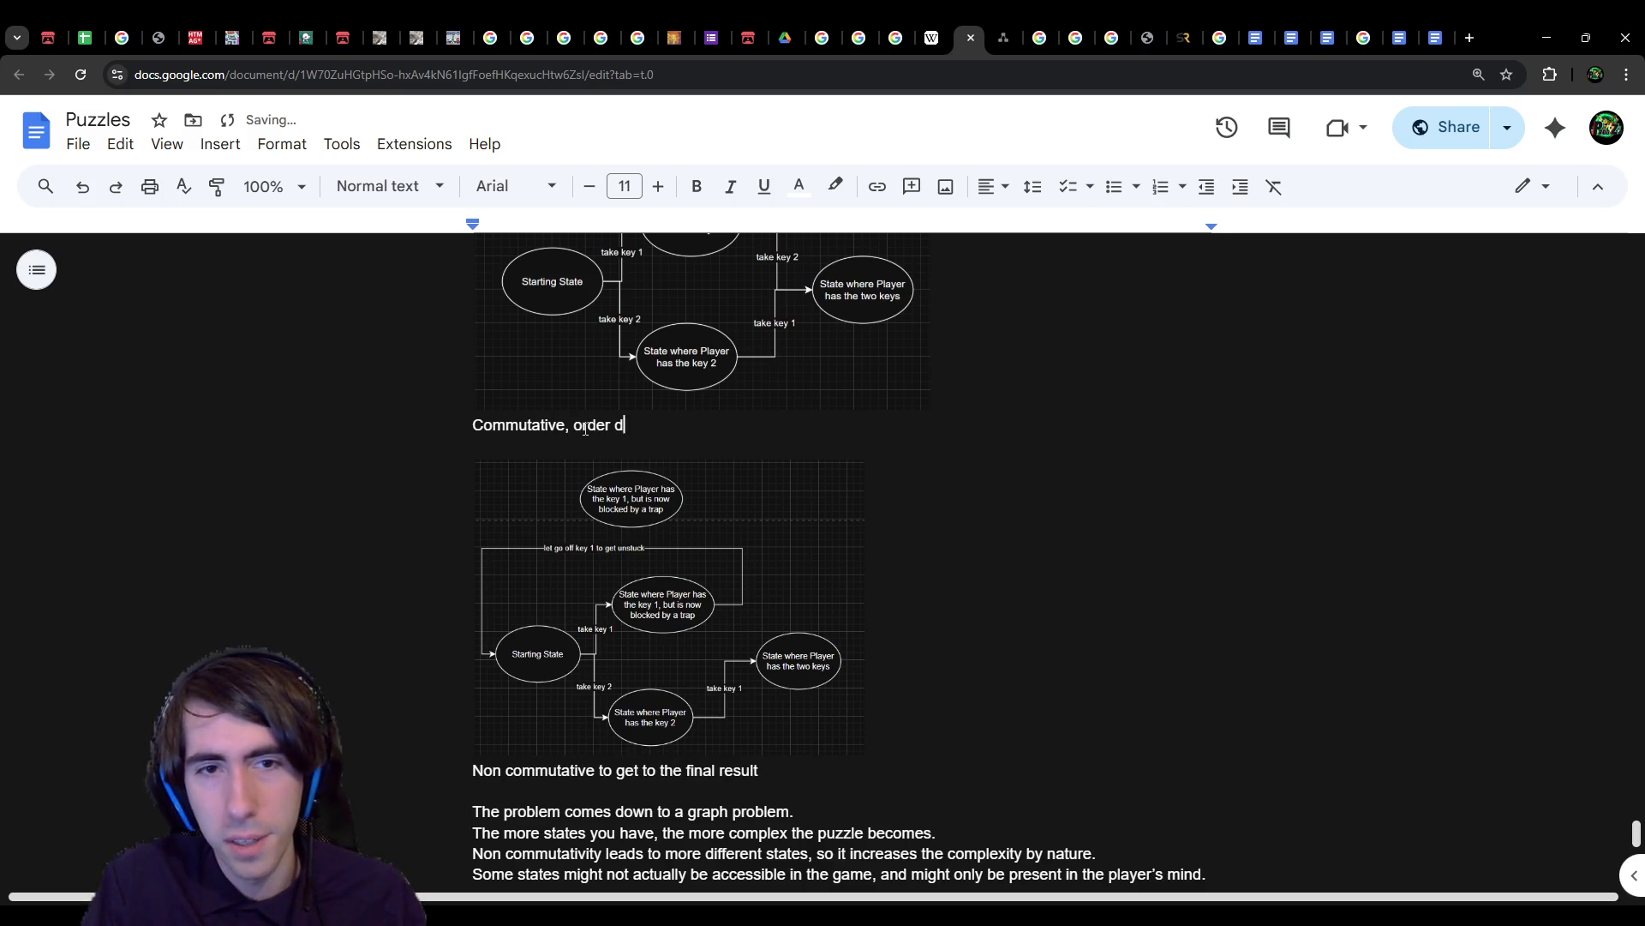
text(oesn't matter)
click(819, 771)
text(, or)
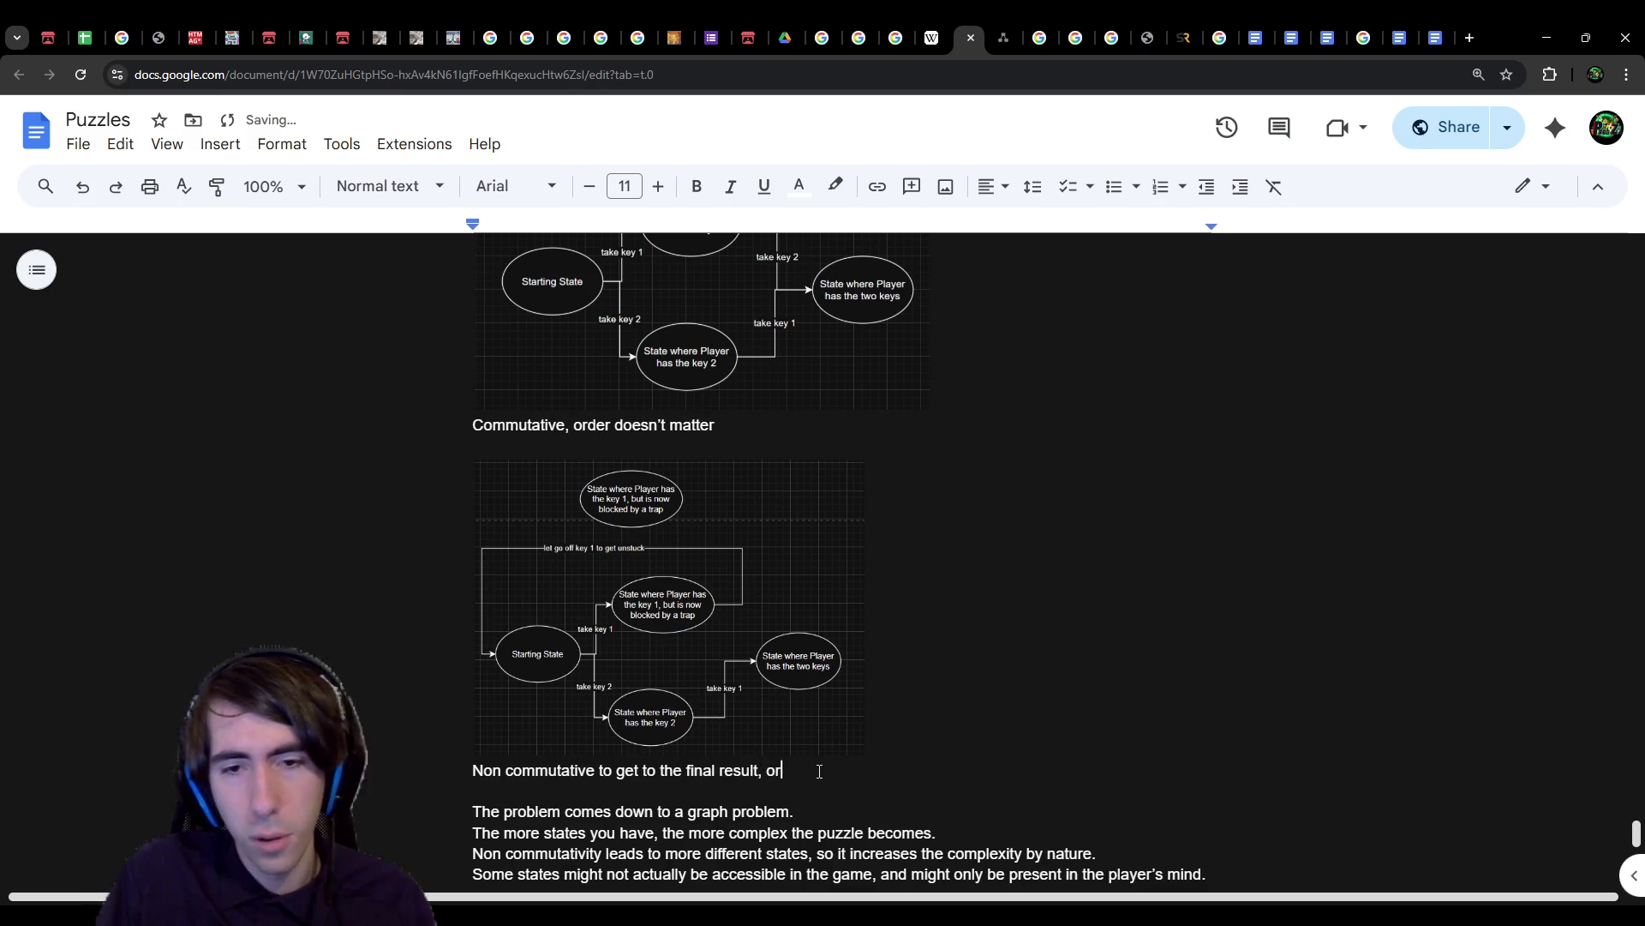
text(der does matter)
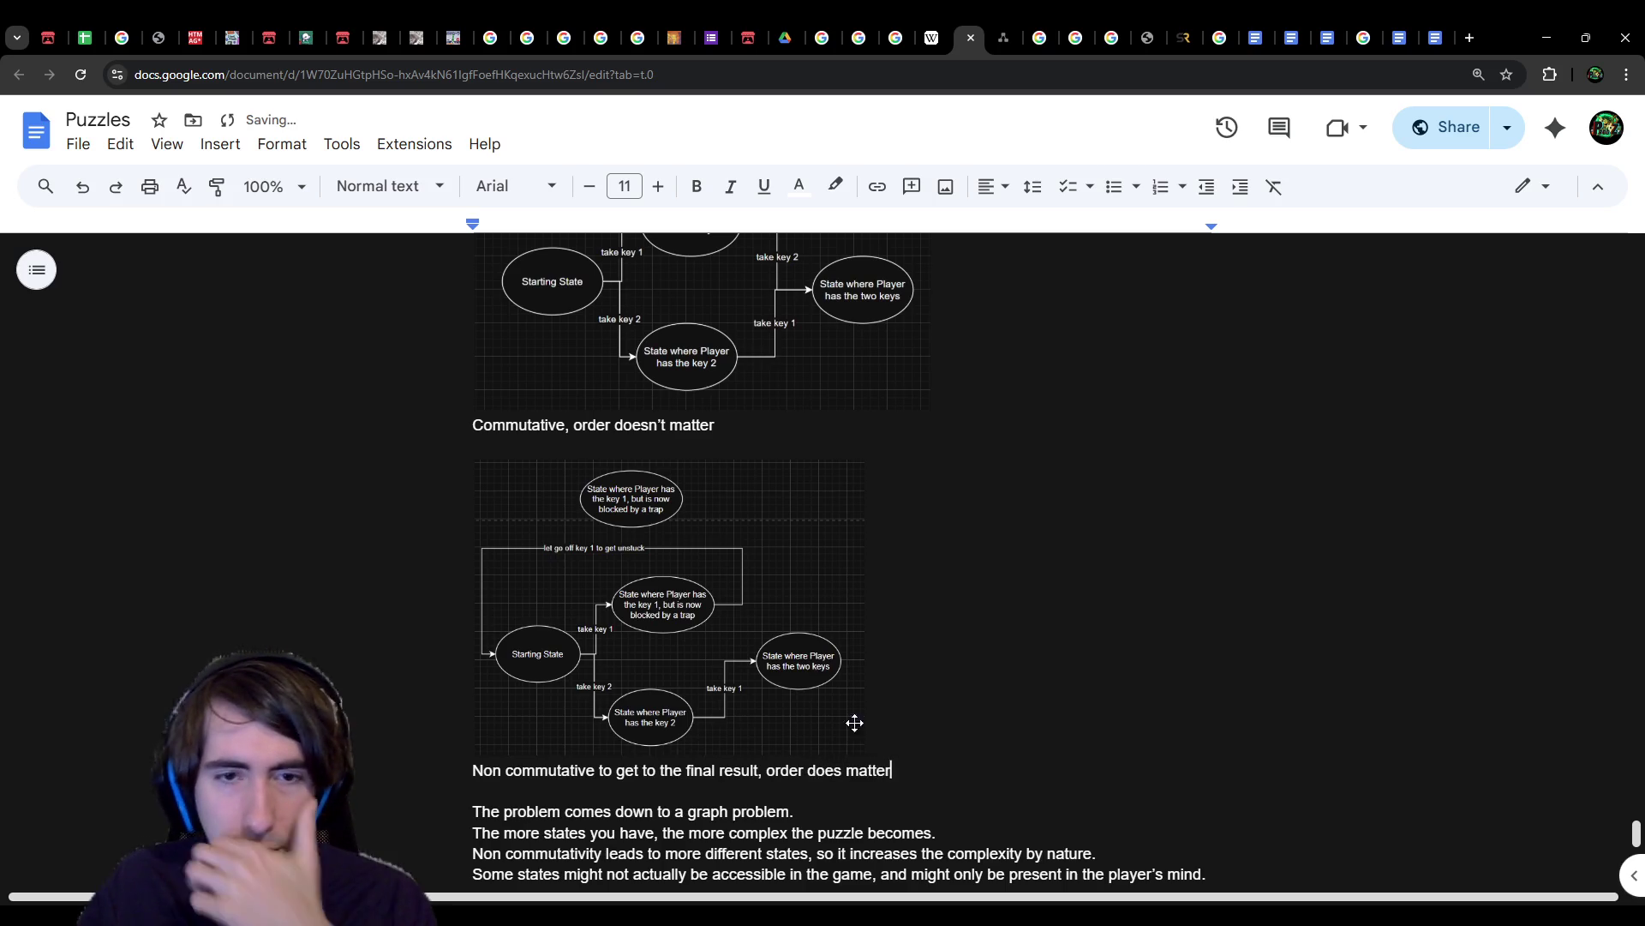
scroll(845, 746, down, 2)
scroll(857, 742, down, 1)
click(912, 736)
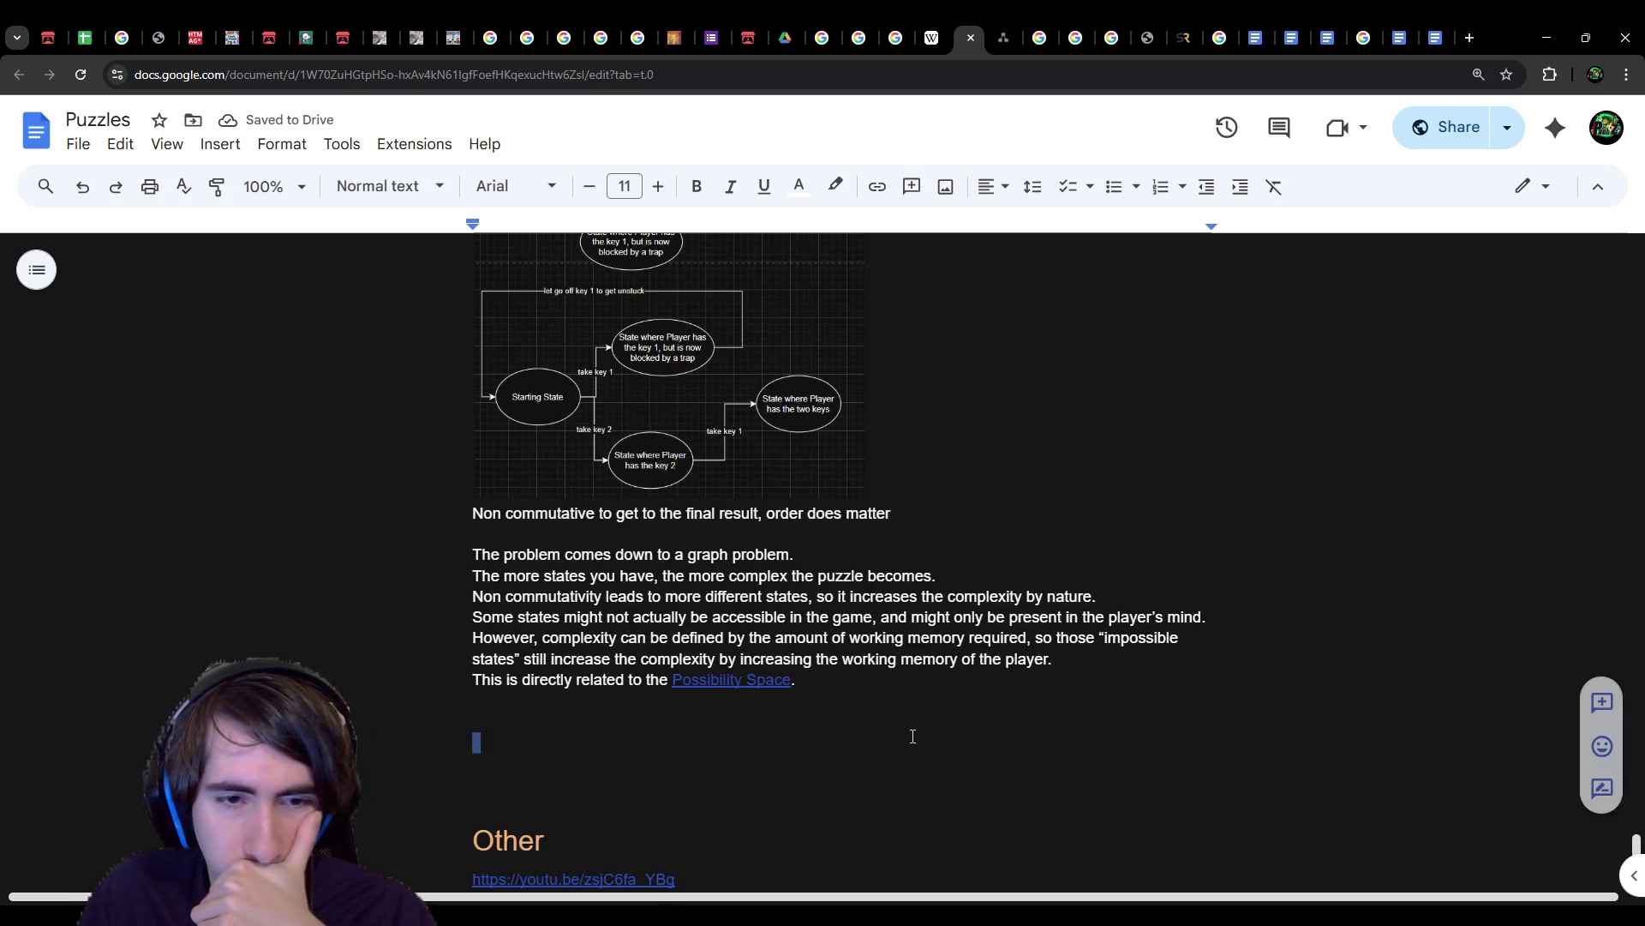
Step: Add a note below the Possibility Space sentence that non-commutative mechanics increase synergies since order matters, removing leftover 'If commutative' lines
scroll(909, 732, up, 10)
scroll(901, 727, up, 1)
scroll(902, 727, down, 12)
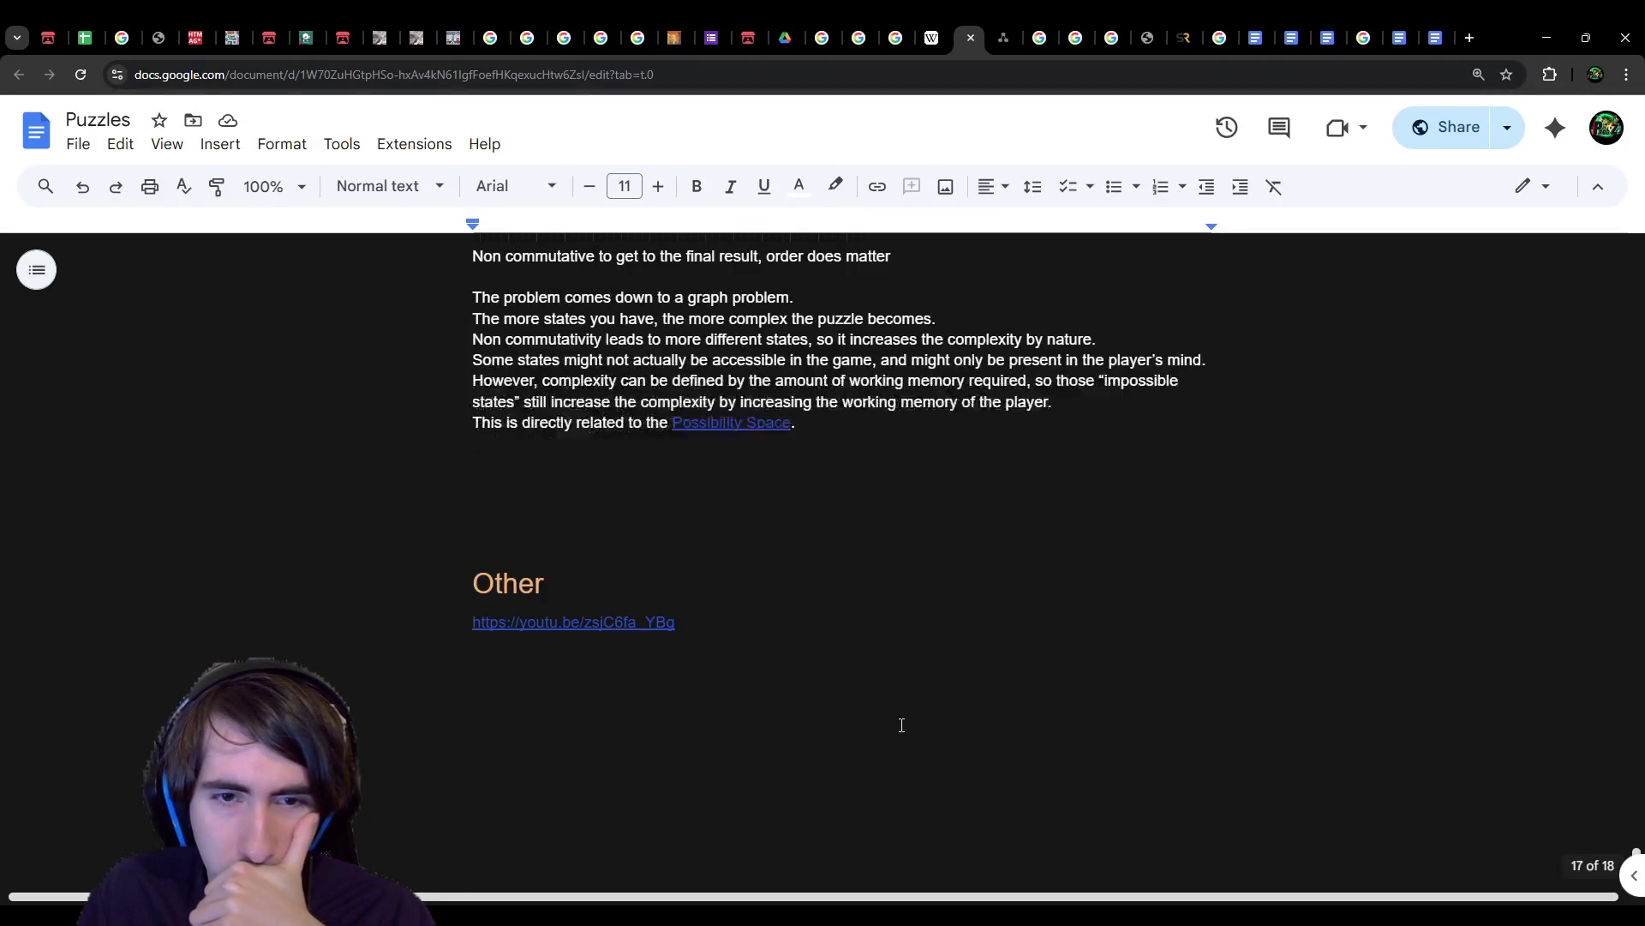
scroll(903, 711, up, 3)
text(By having mechanics)
key(ctrl+z)
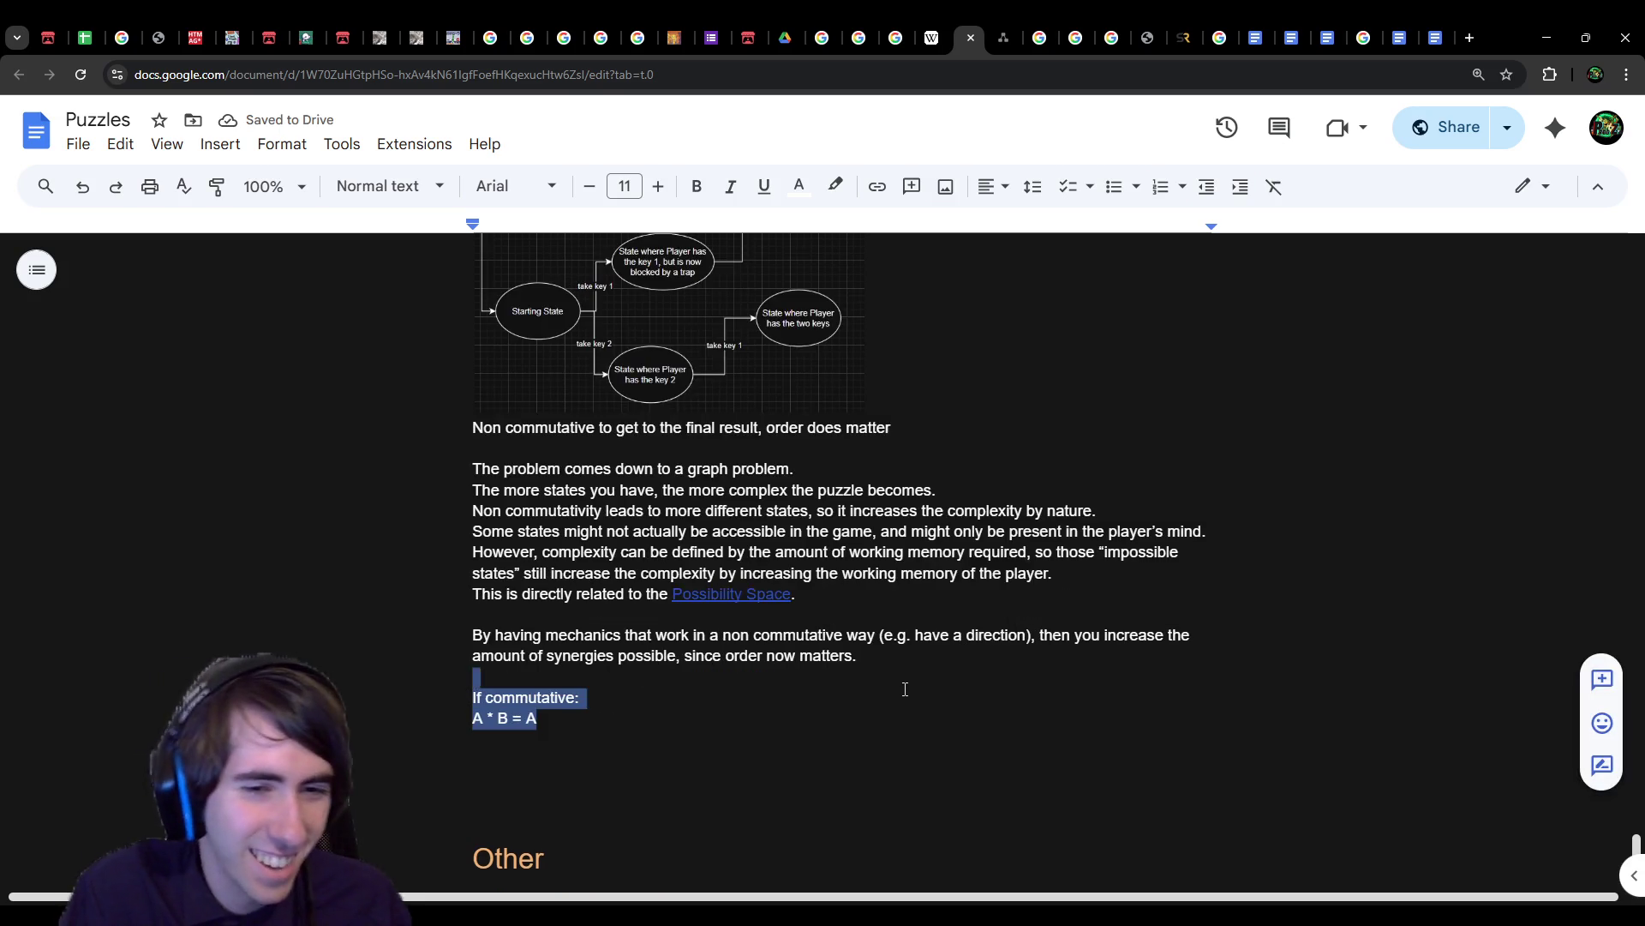
key(BackSpace)
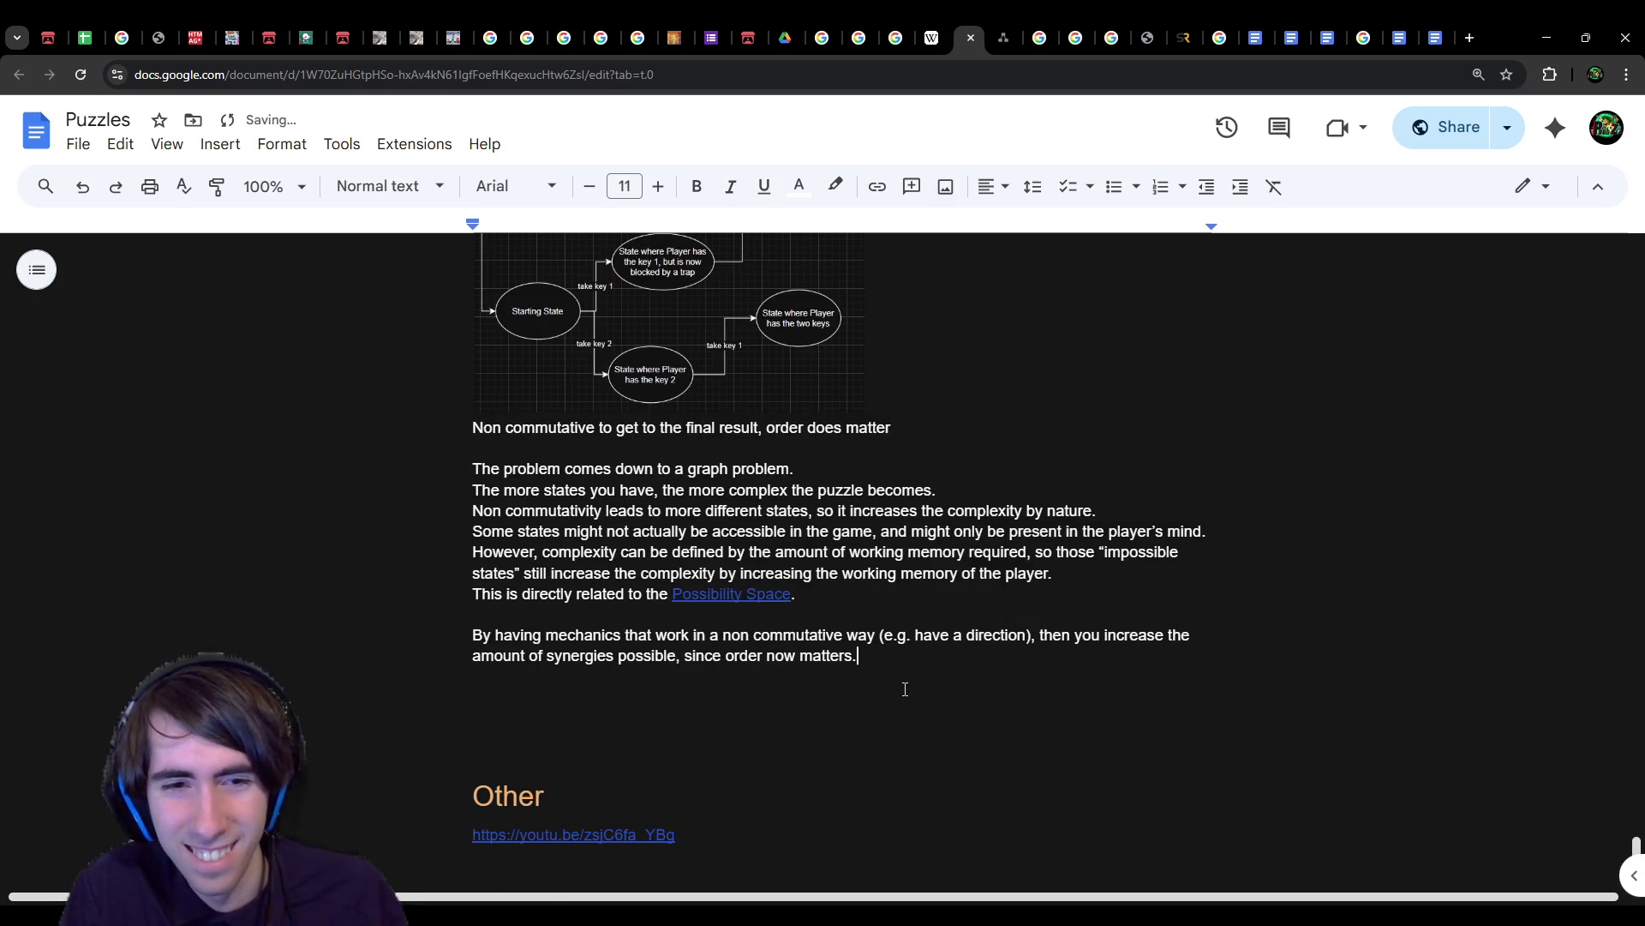
scroll(857, 668, up, 4)
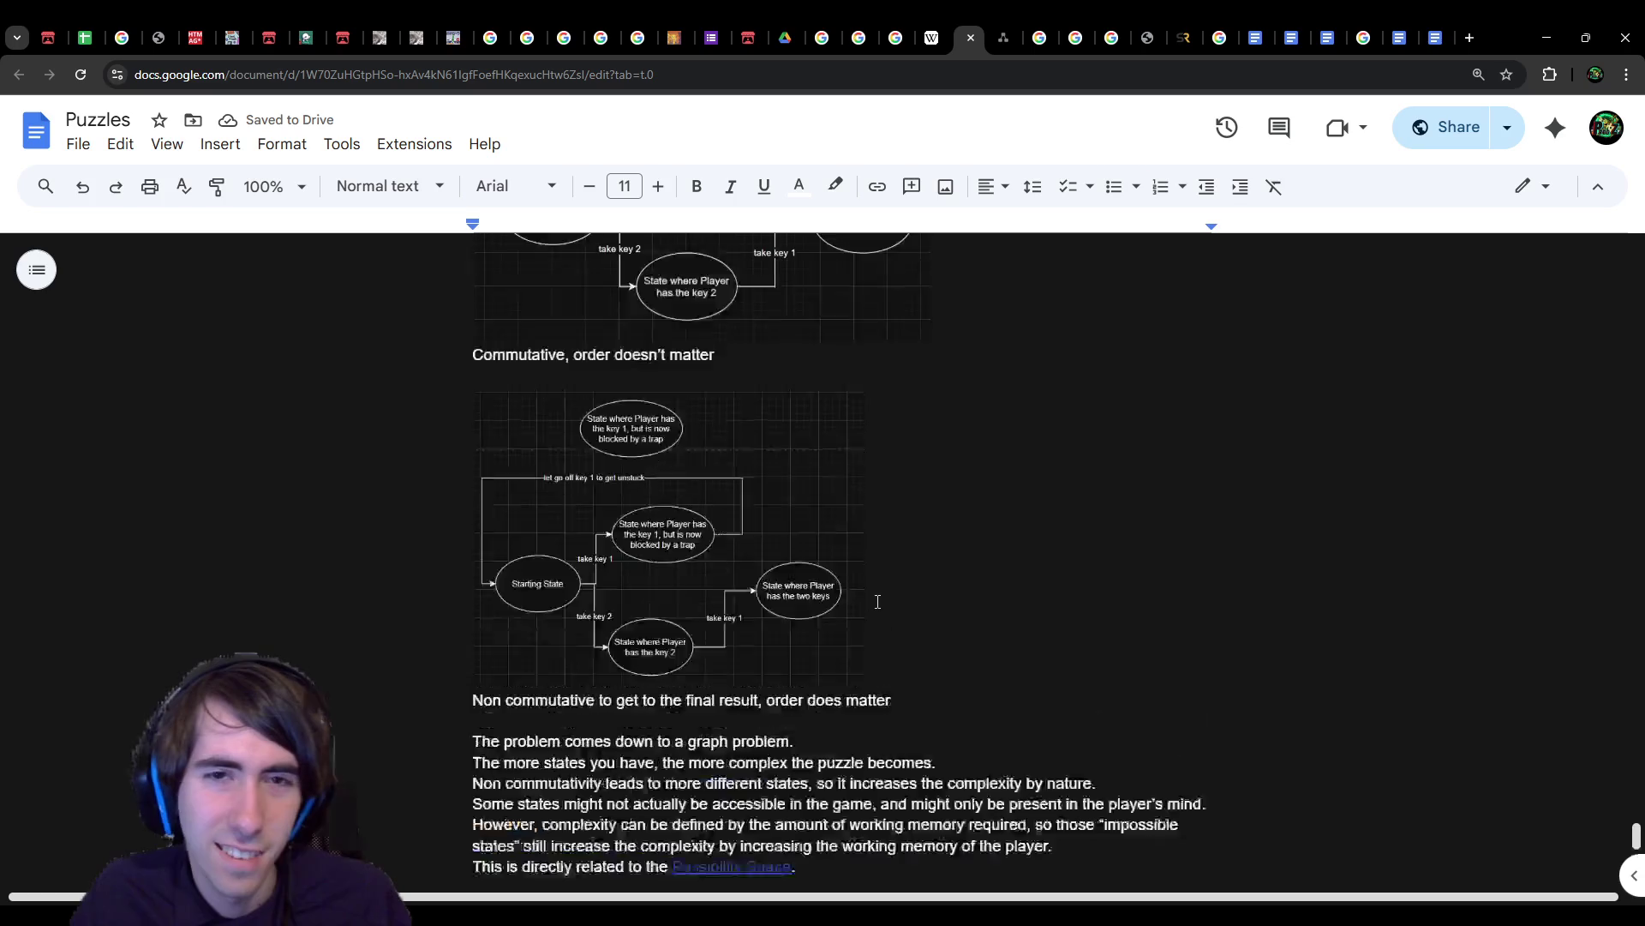
scroll(717, 638, down, 4)
click(702, 679)
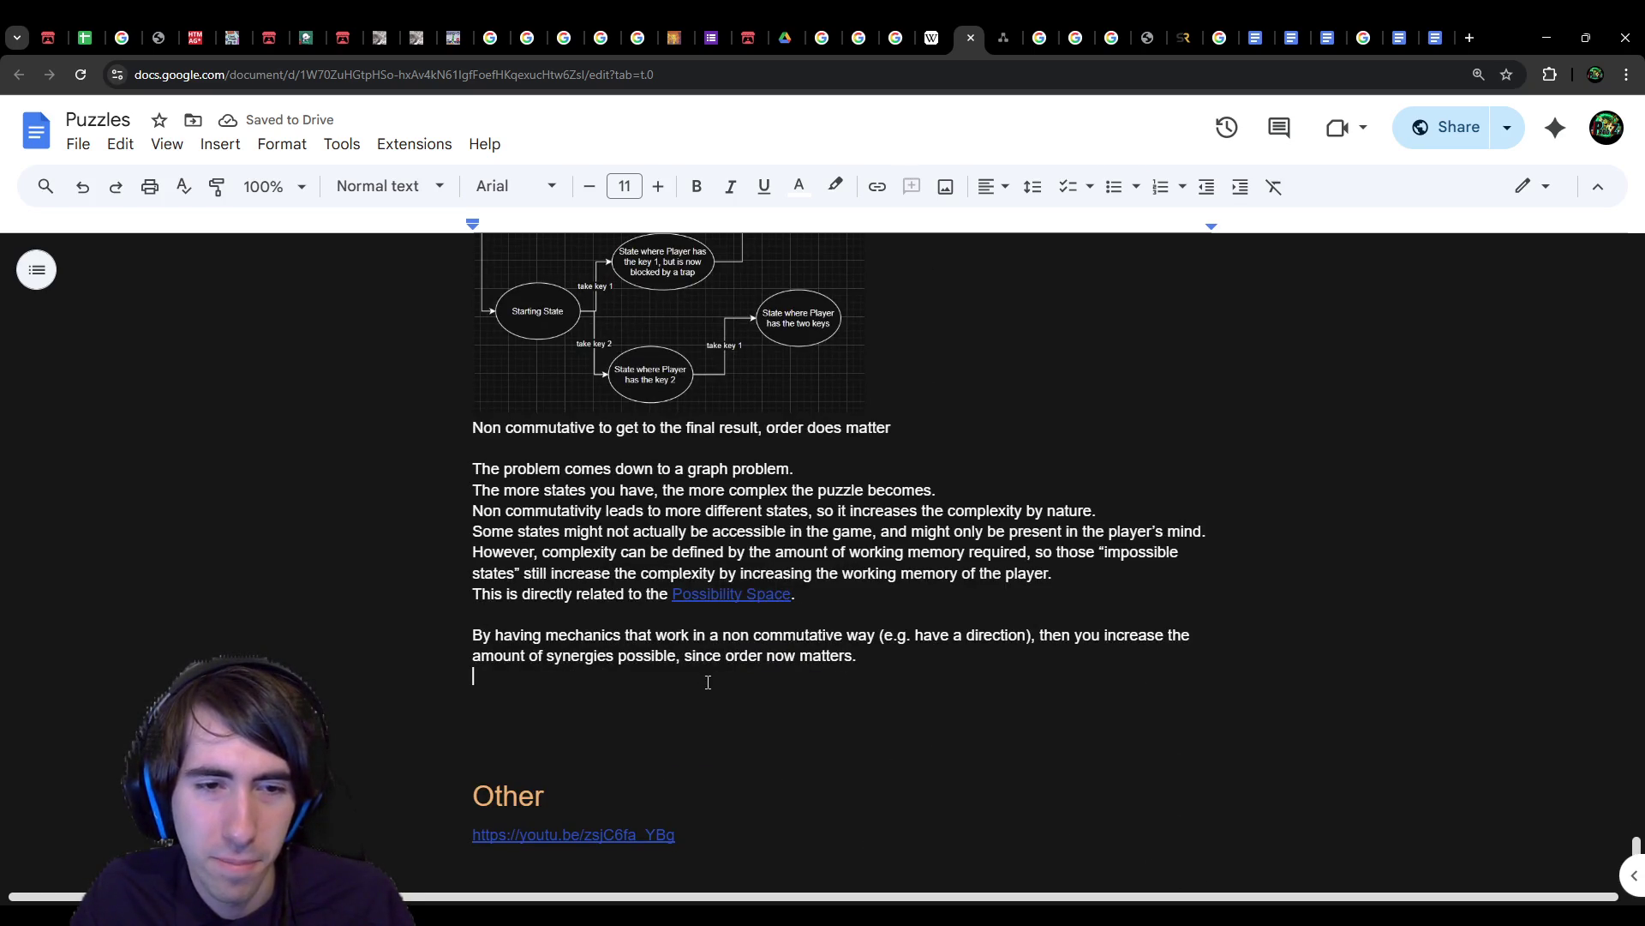
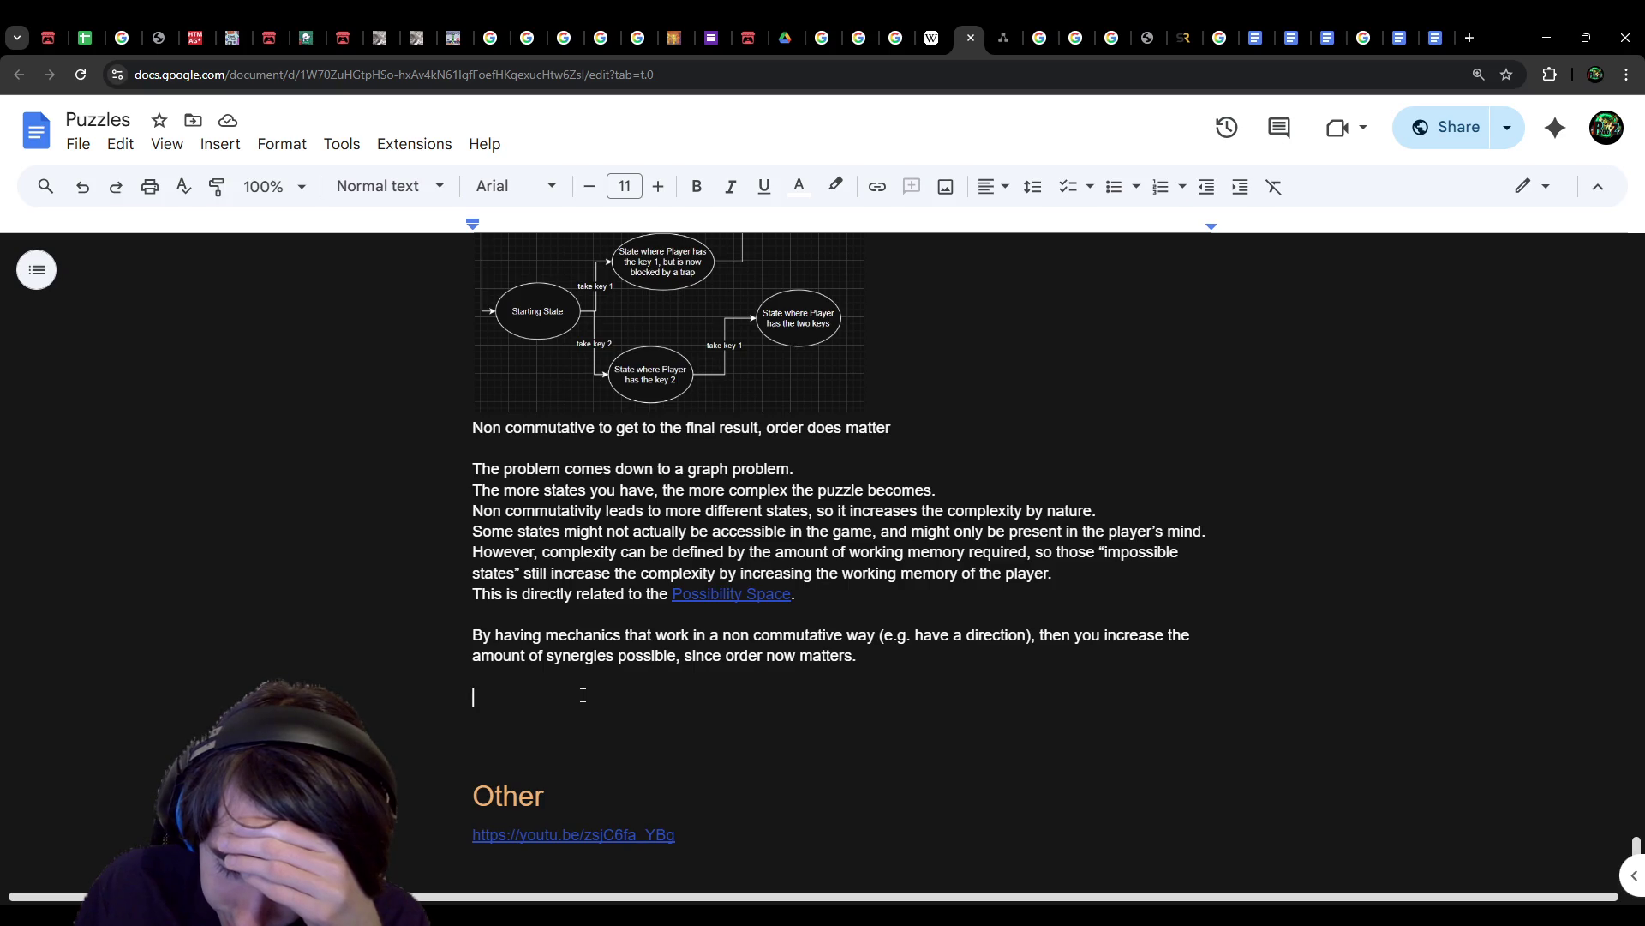
Step: Draft 'Let A, B.' and 'A*B' in the notes, erase them, then go to diagrams.net
text(Let A, B)
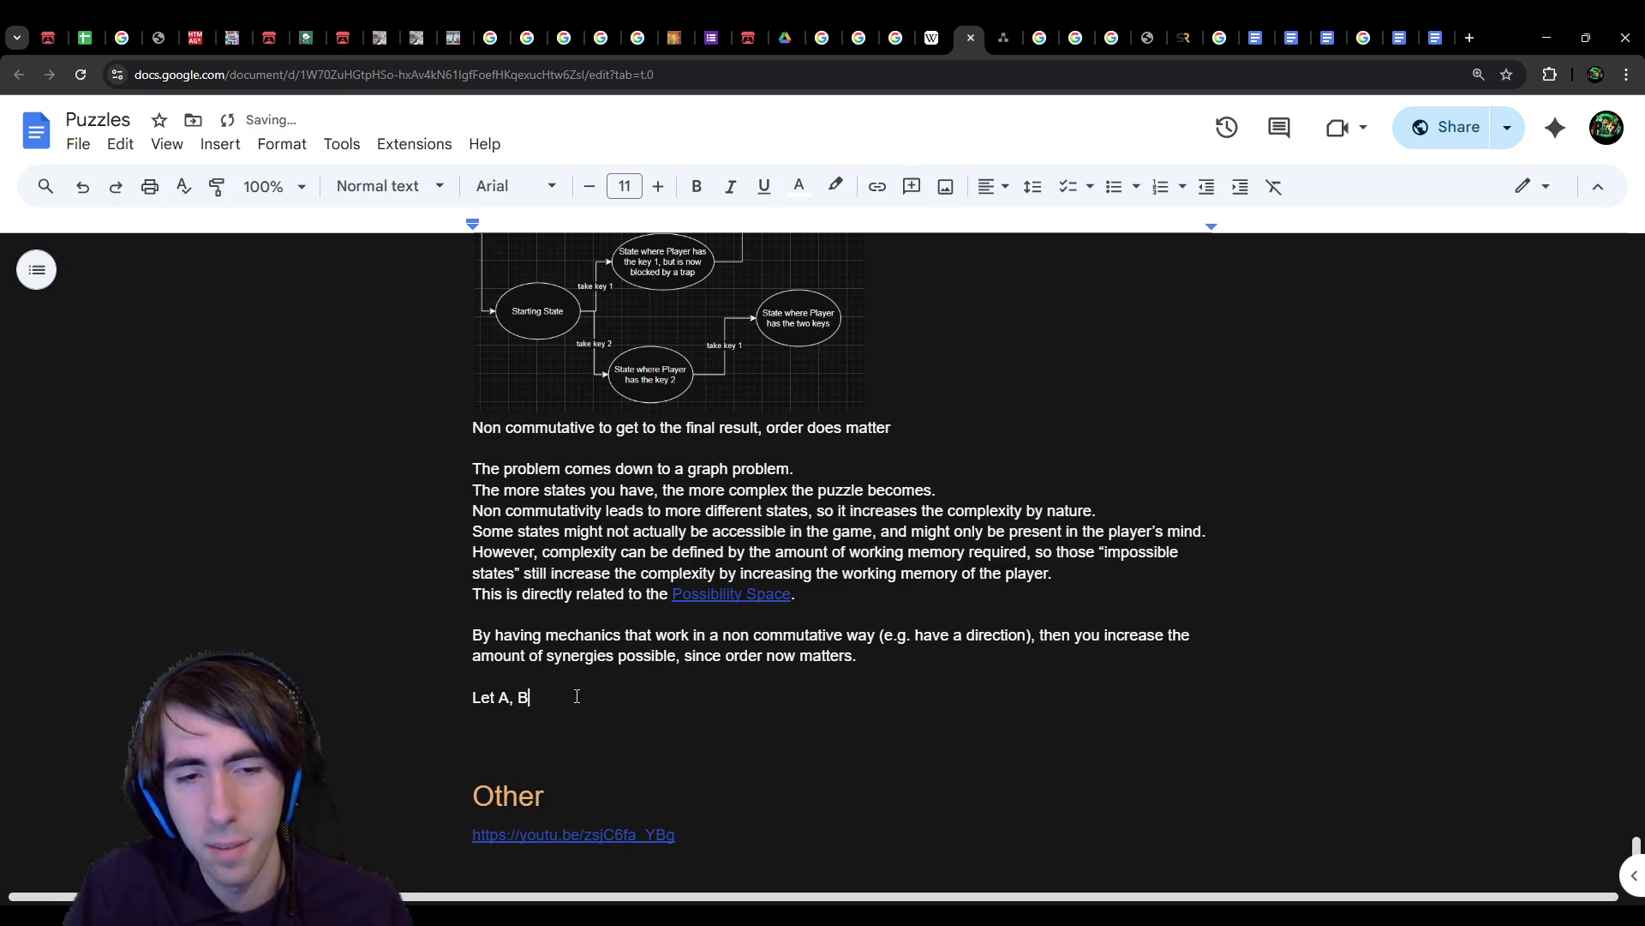
text(.)
key(Return)
key(Return)
key(Return)
key(Up)
text(A*B)
key(BackSpace)
key(BackSpace)
key(BackSpace)
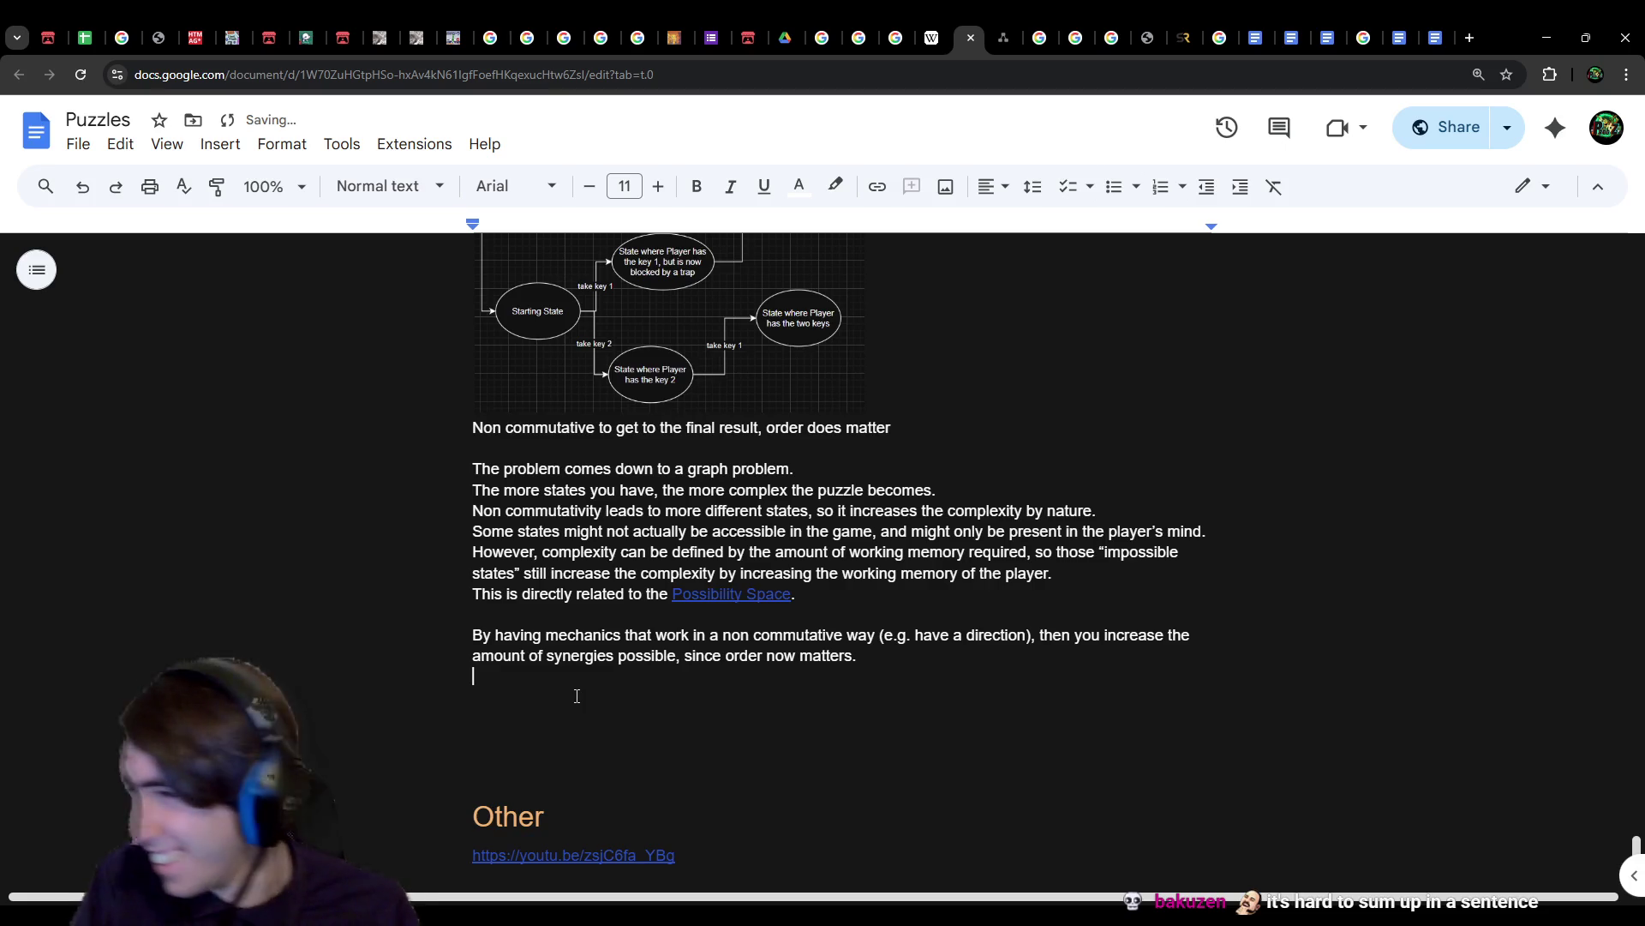
key(BackSpace)
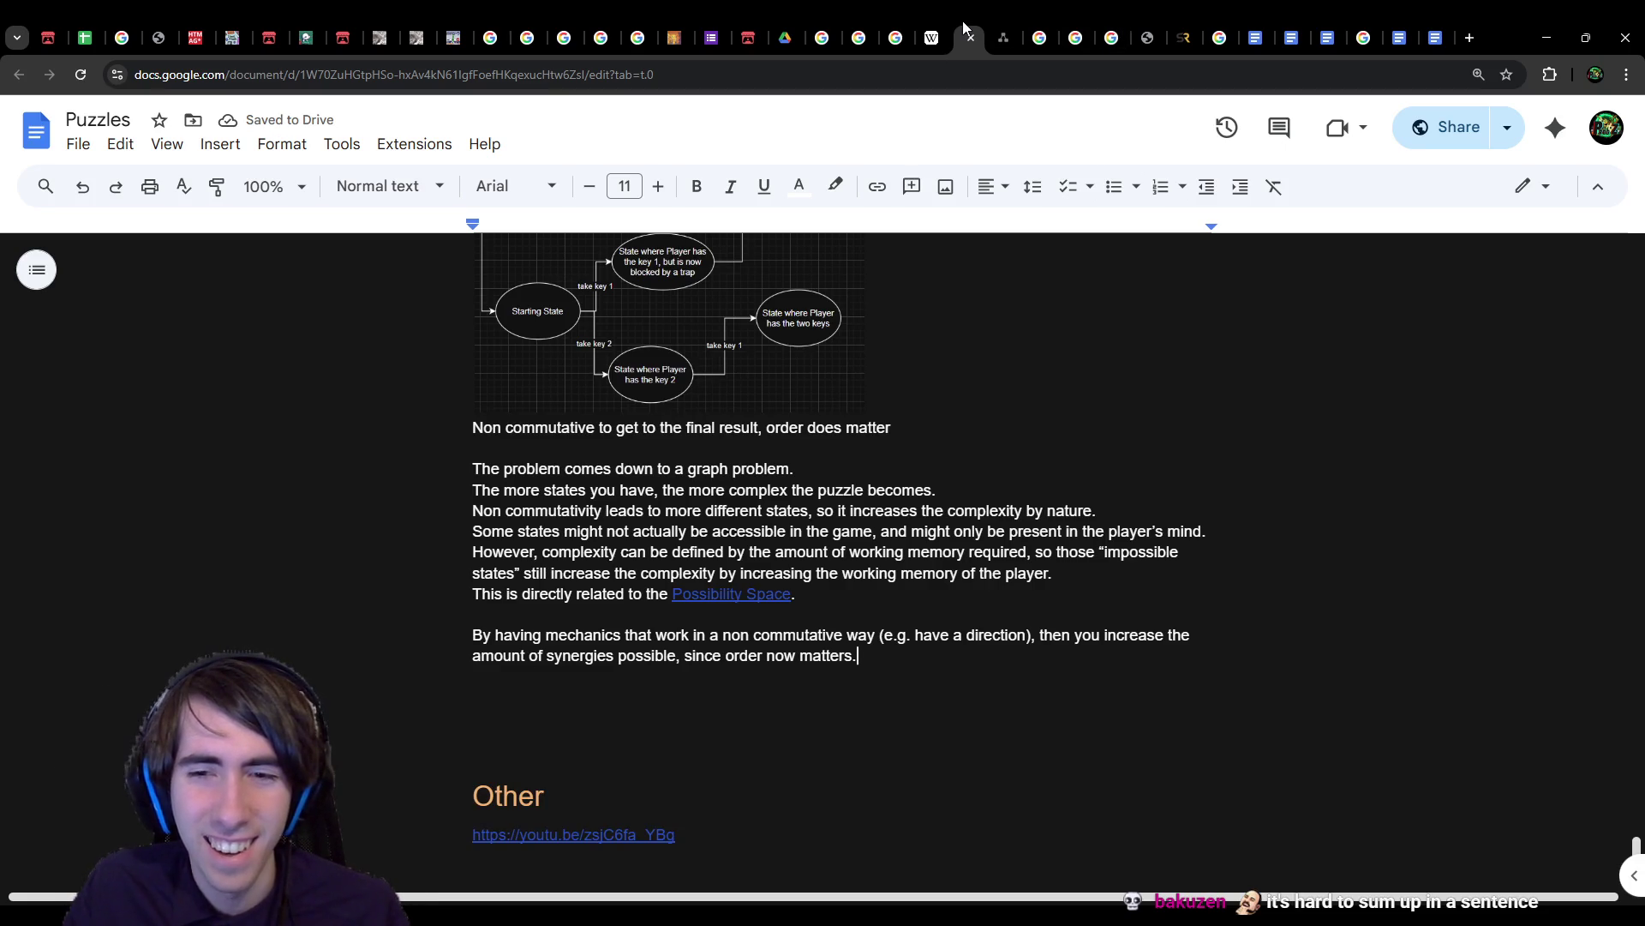
click(994, 20)
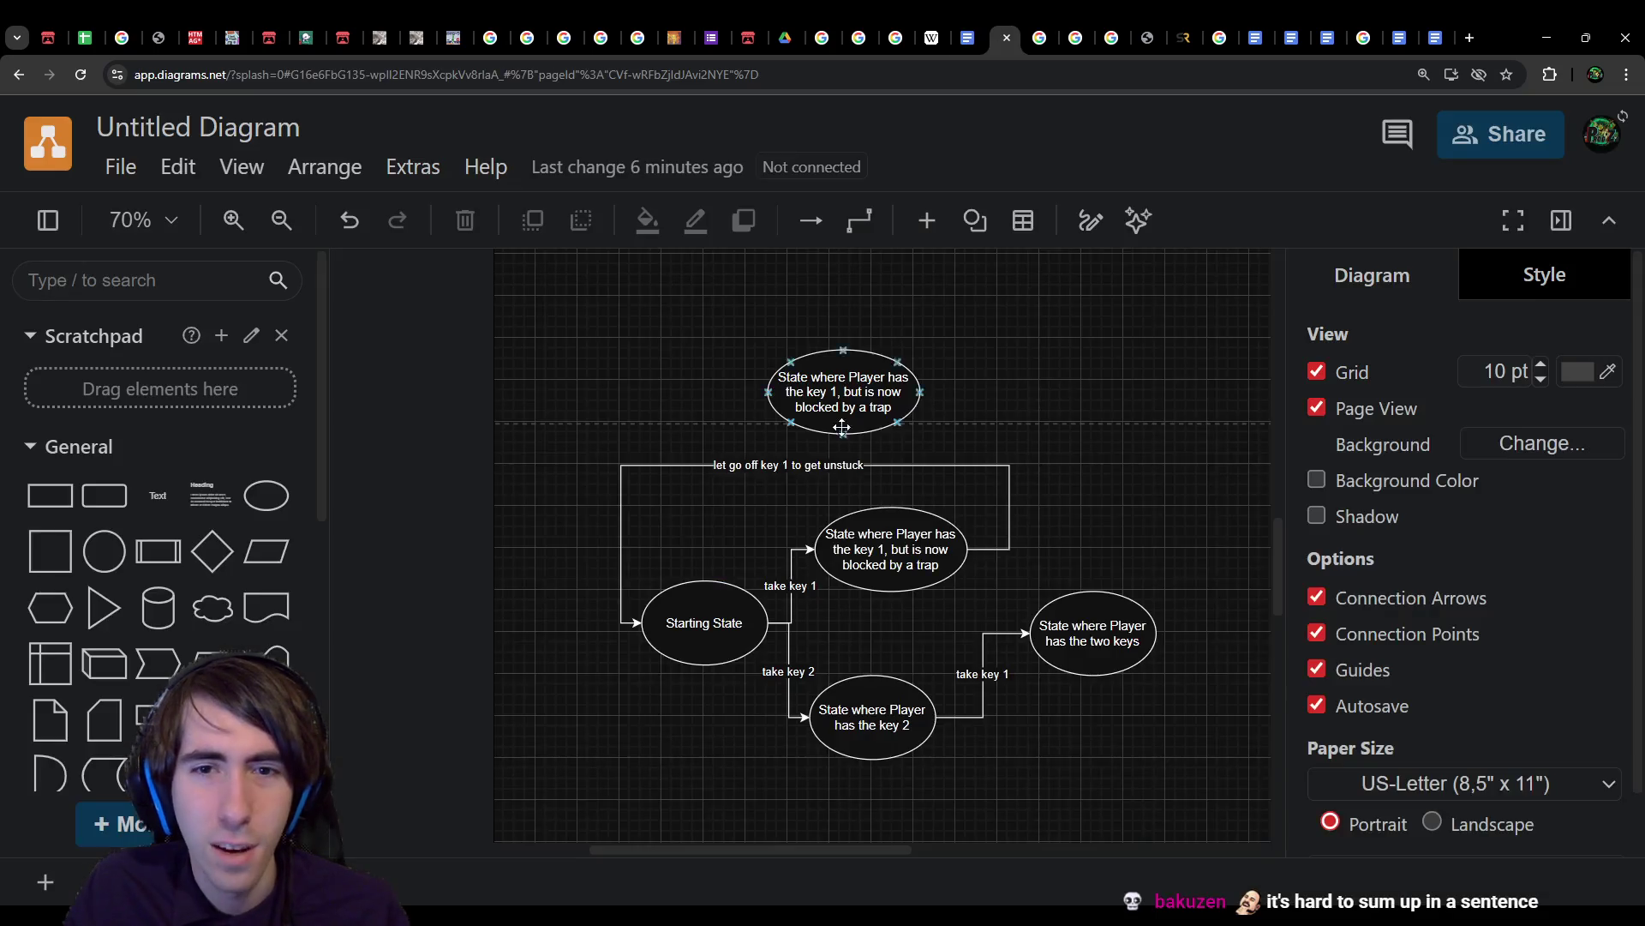
Step: Duplicate the state ellipse into ellipses A and B plus an AB / BC ellipse
key(ctrl+x)
key(ctrl+v)
text(A)
key(Escape)
mouse_move(672, 644)
mouse_down()
mouse_move(654, 614)
mouse_move(654, 717)
mouse_move(614, 692)
mouse_up()
click(795, 694)
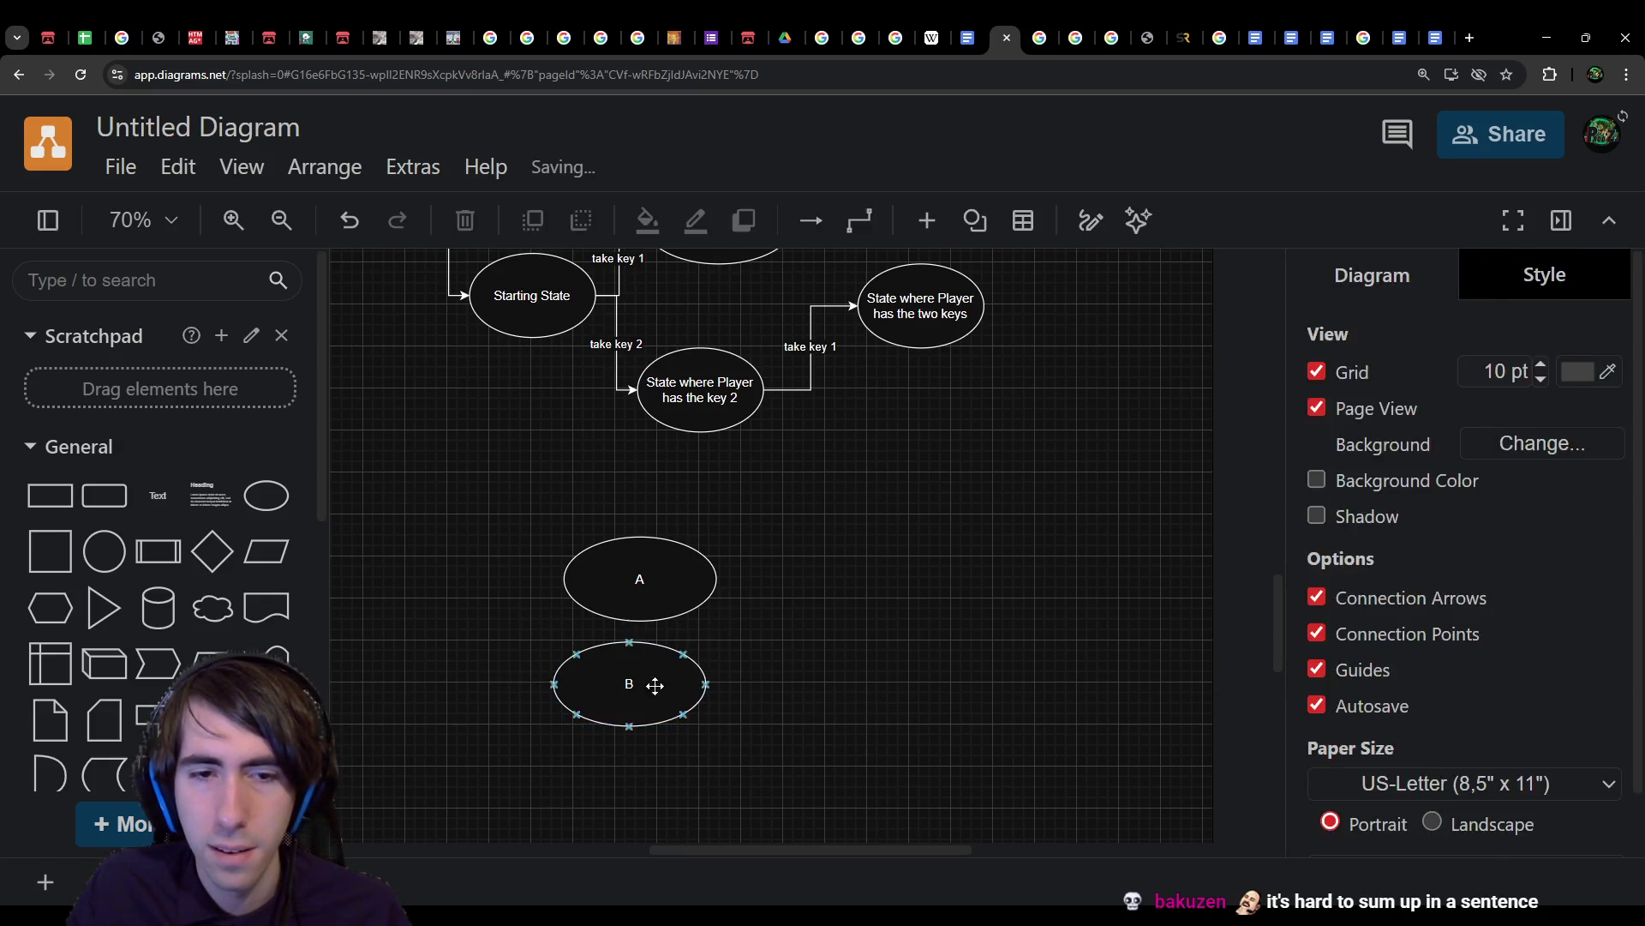
click(652, 684)
scroll(690, 761, up, 2)
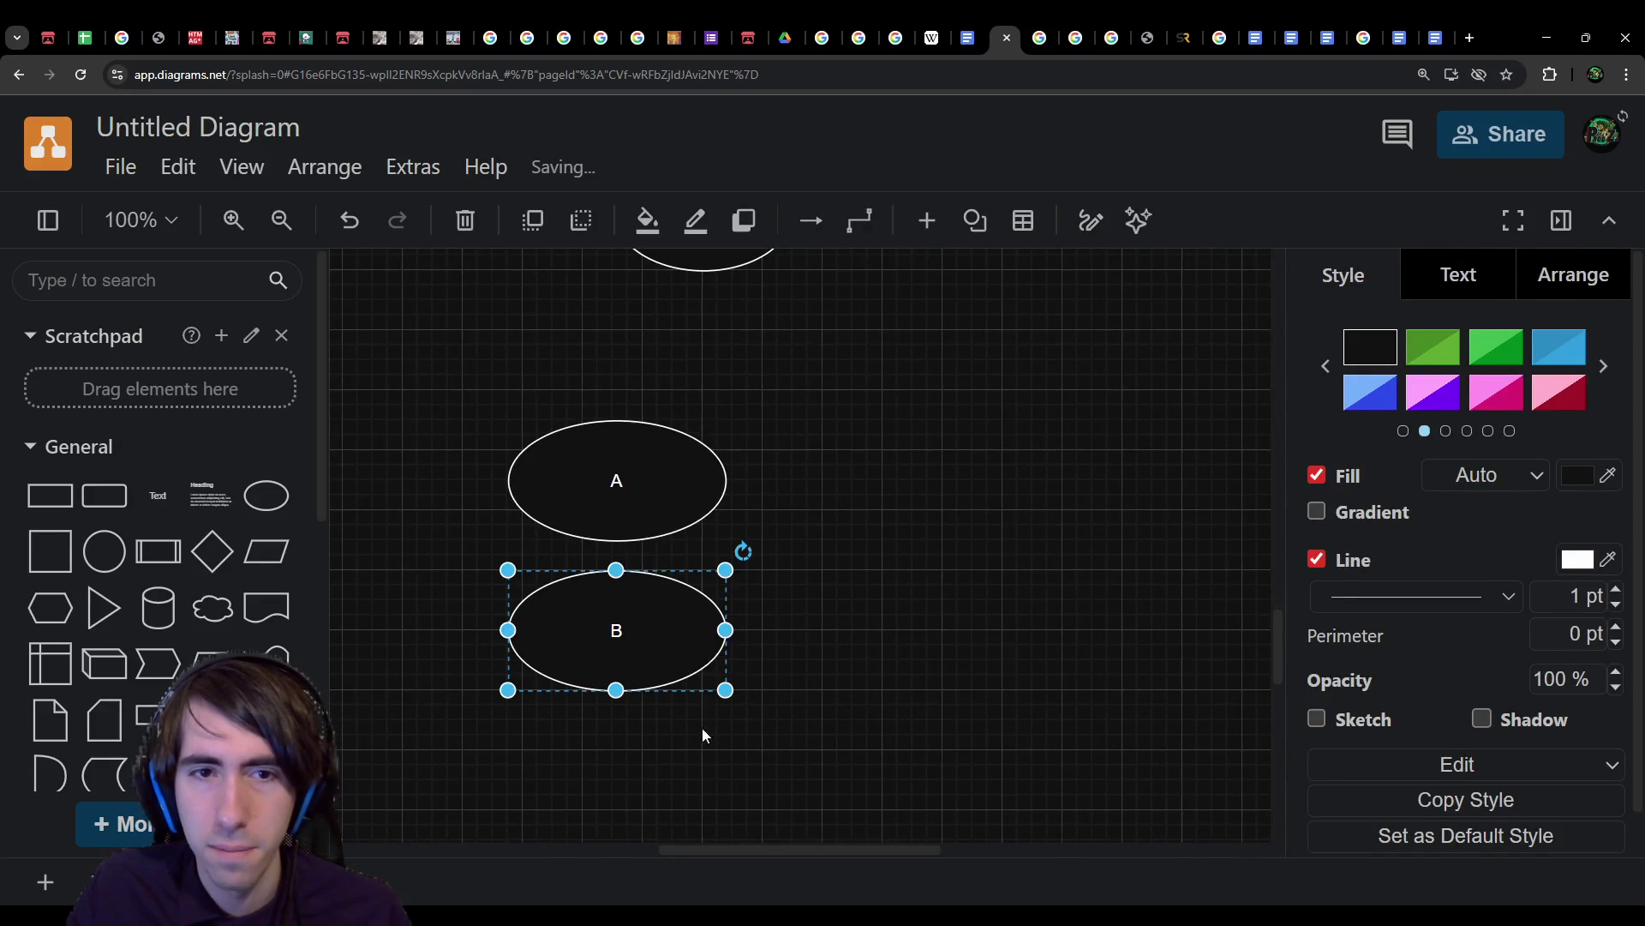
click(635, 482)
key(ctrl+c)
key(ctrl+v)
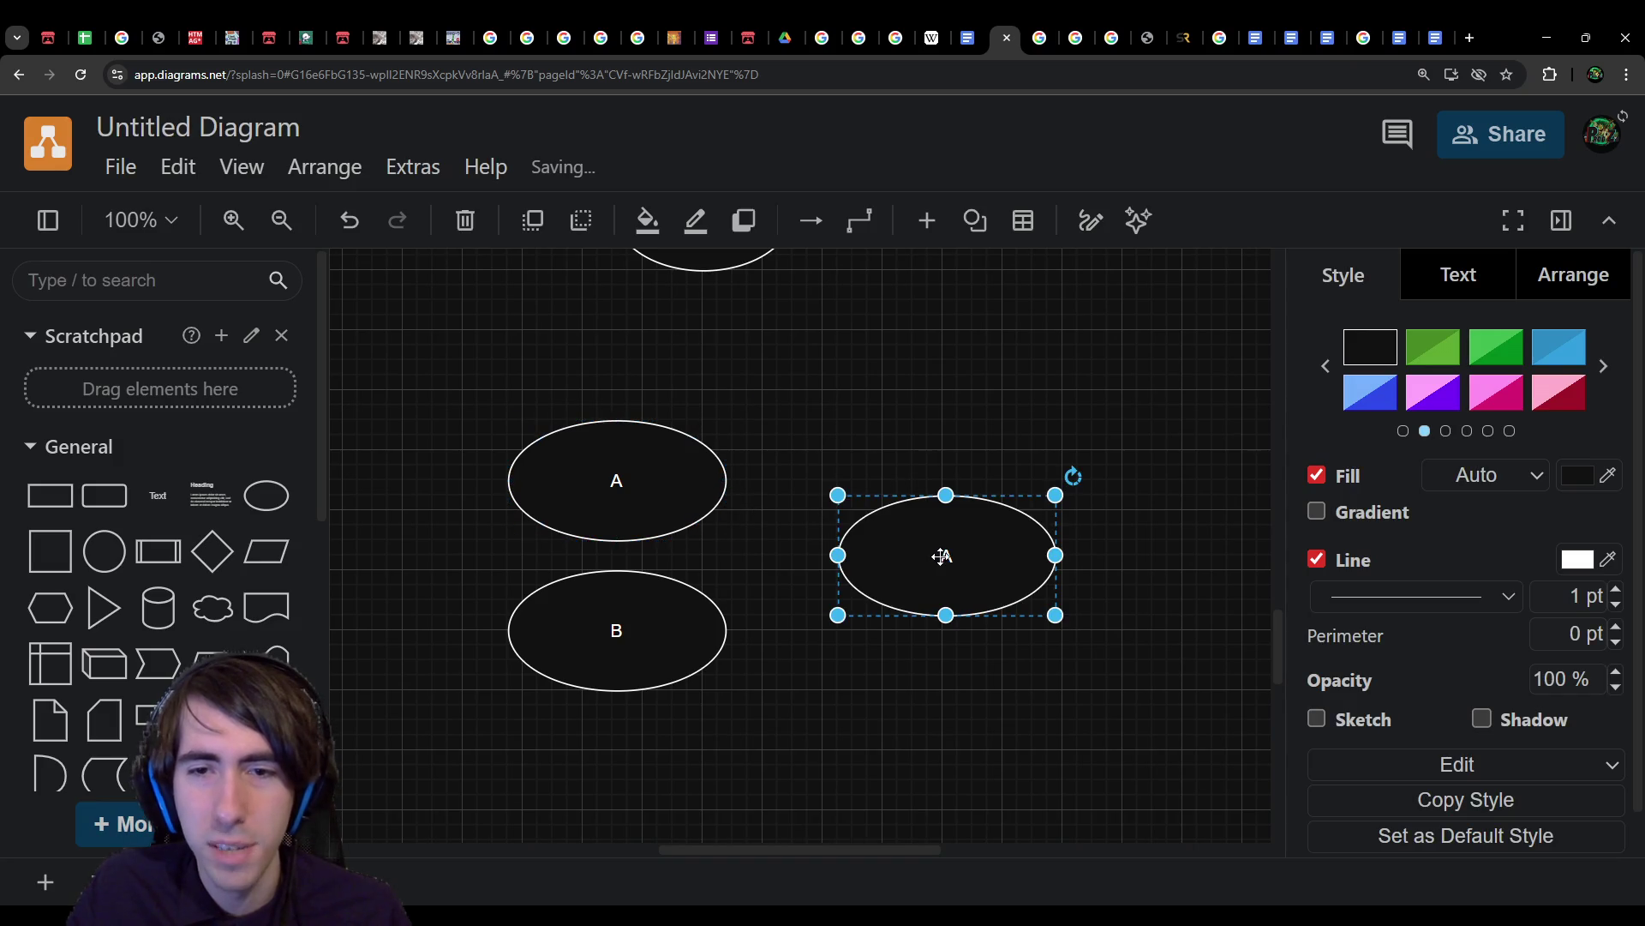
double_click(943, 555)
text(B)
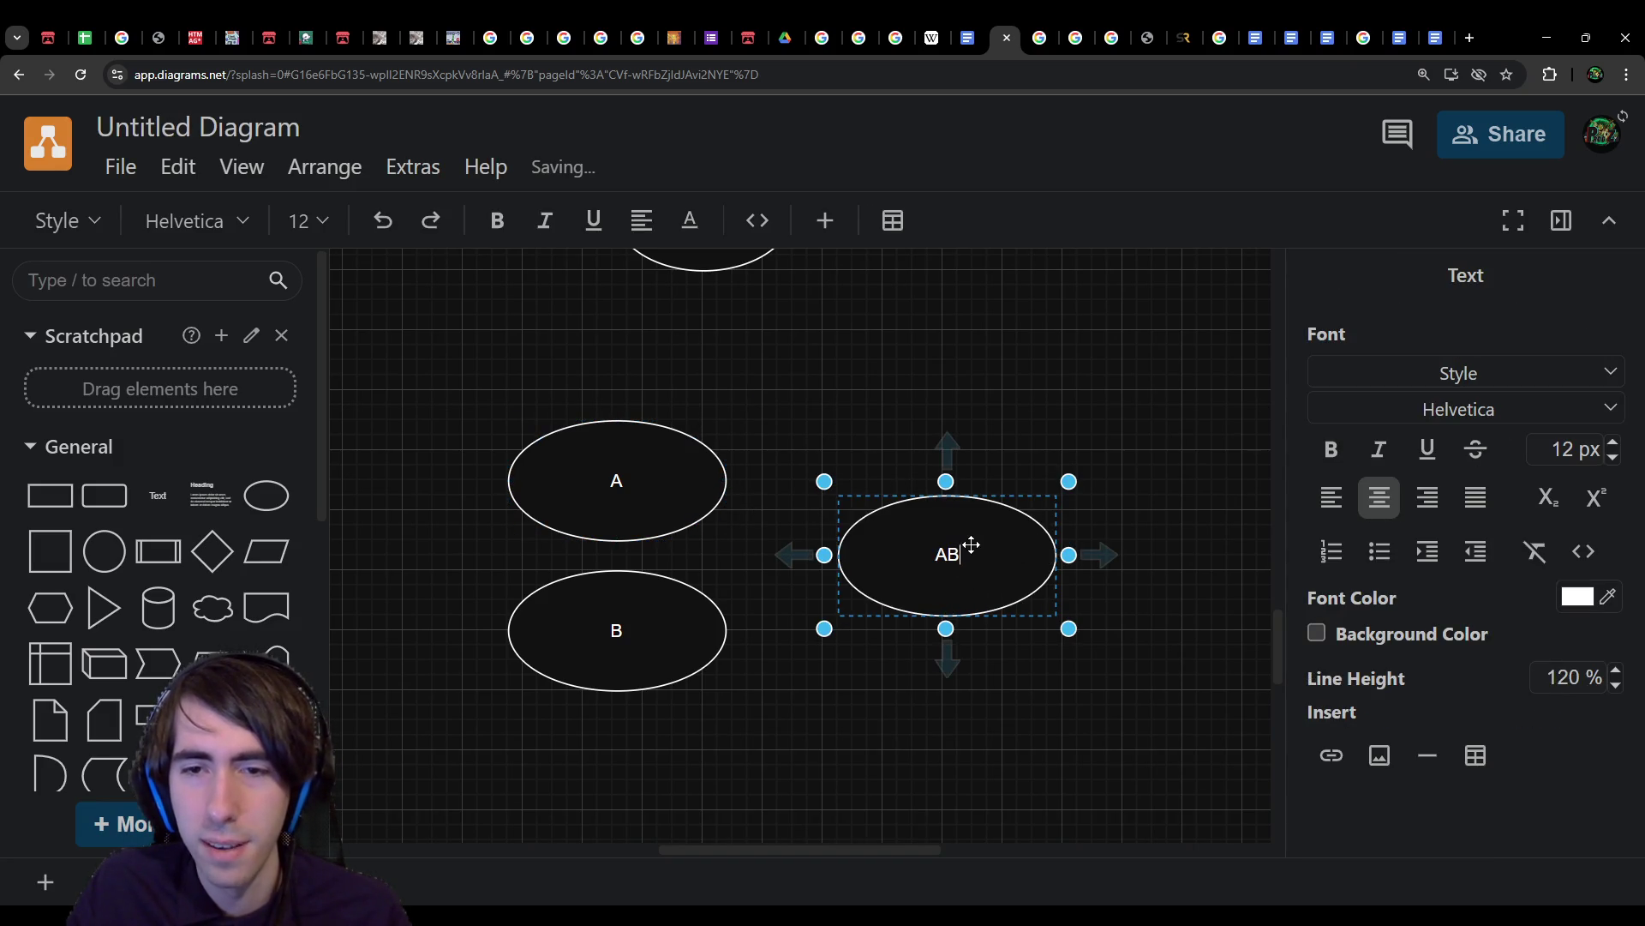
text( / BC)
click(1061, 437)
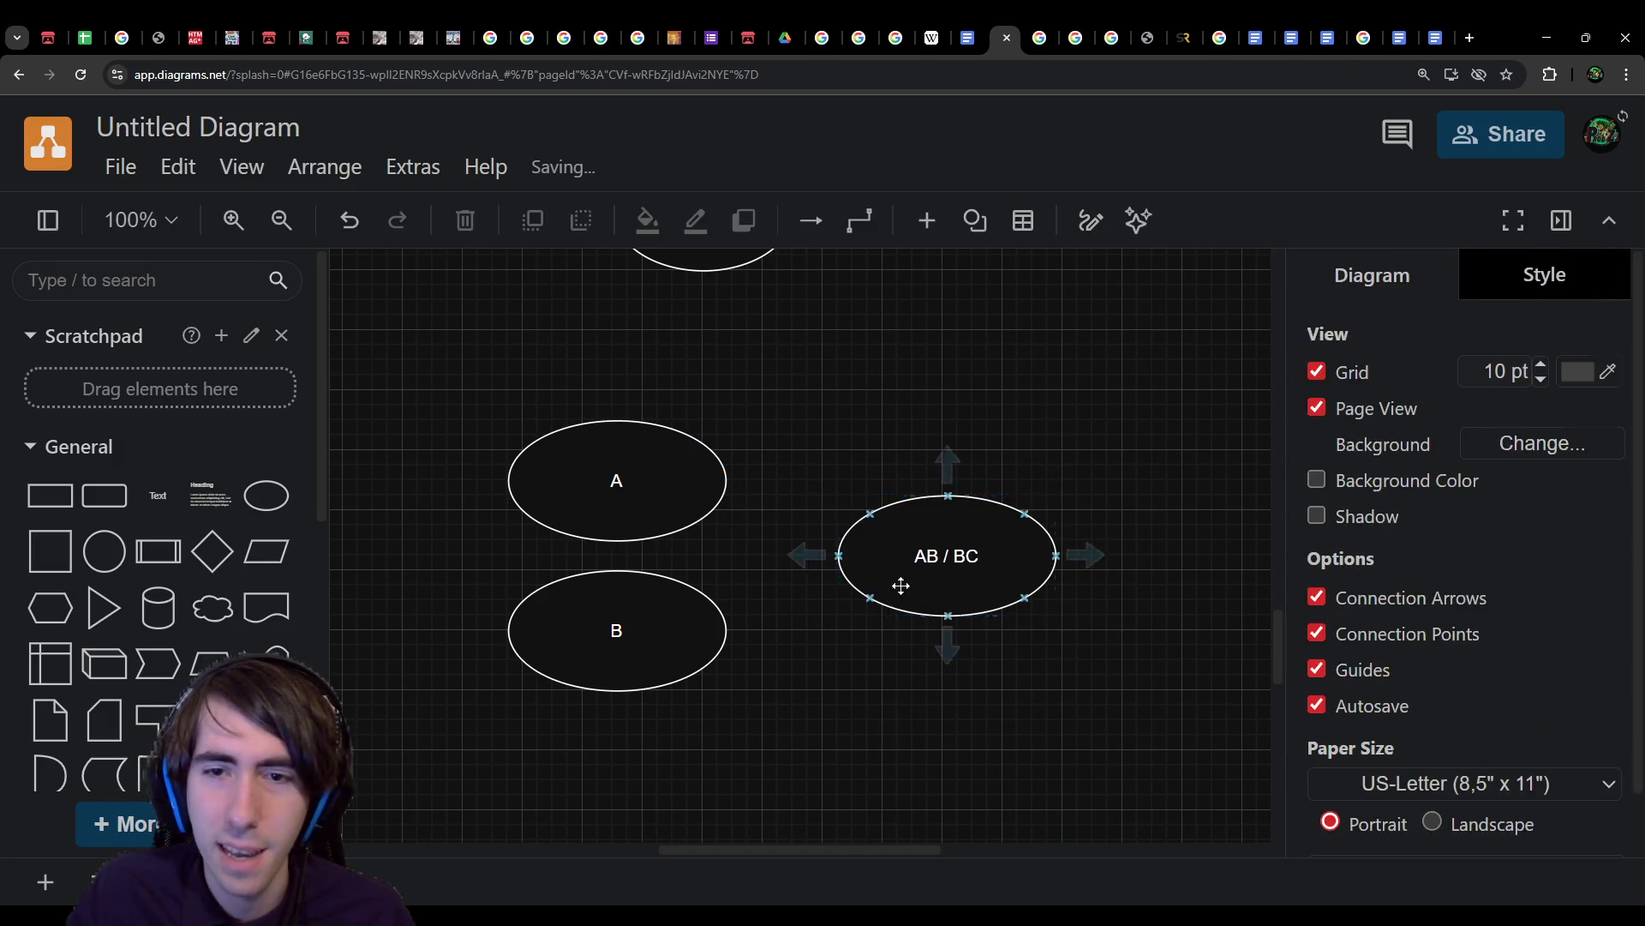
drag(901, 585, 950, 571)
Step: Draw arrows from ellipses A and B into the AB / BC ellipse
click(706, 478)
drag(753, 478, 887, 542)
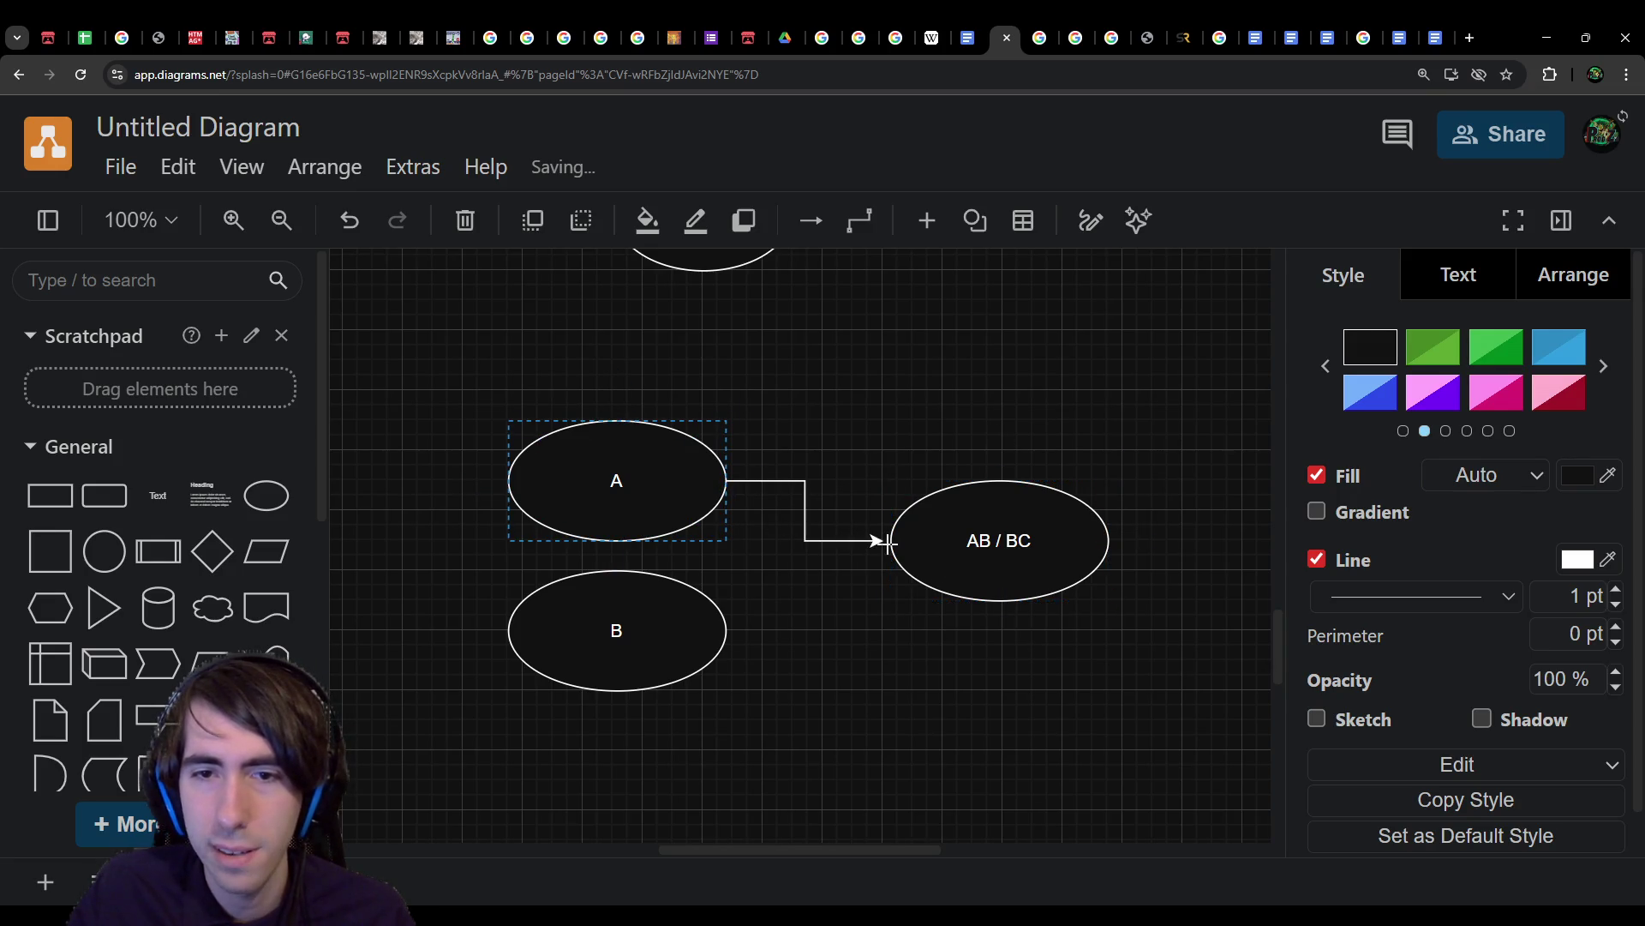
click(715, 612)
drag(752, 628, 880, 563)
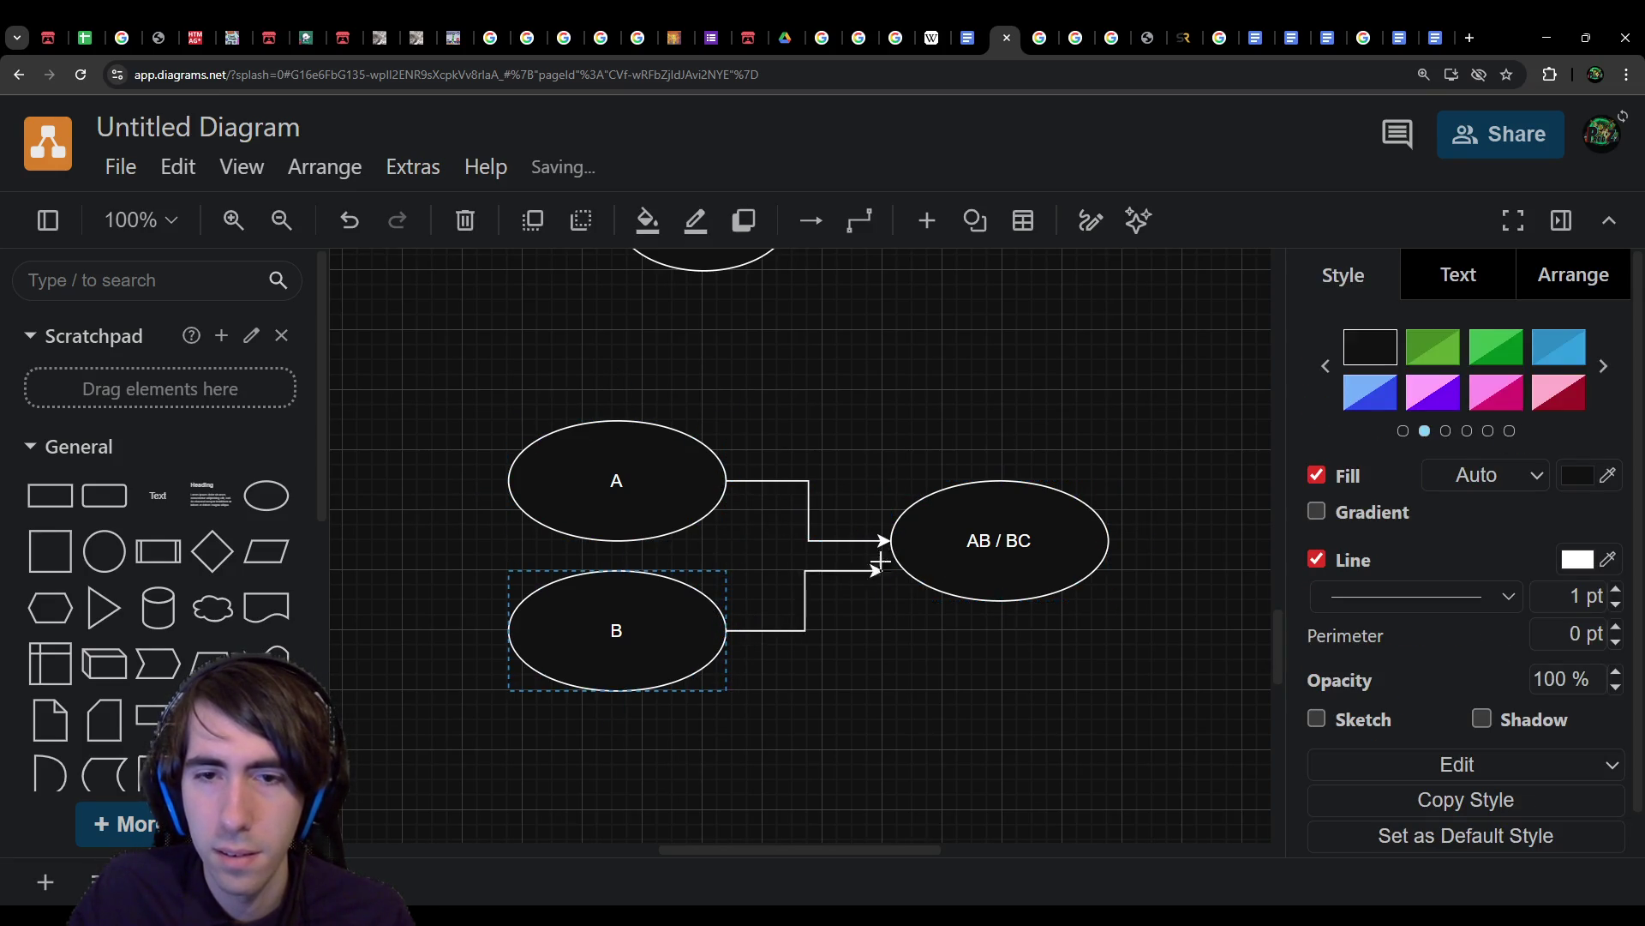
Step: Rename the two ellipses to Mechanic A and Mechanic B
double_click(599, 471)
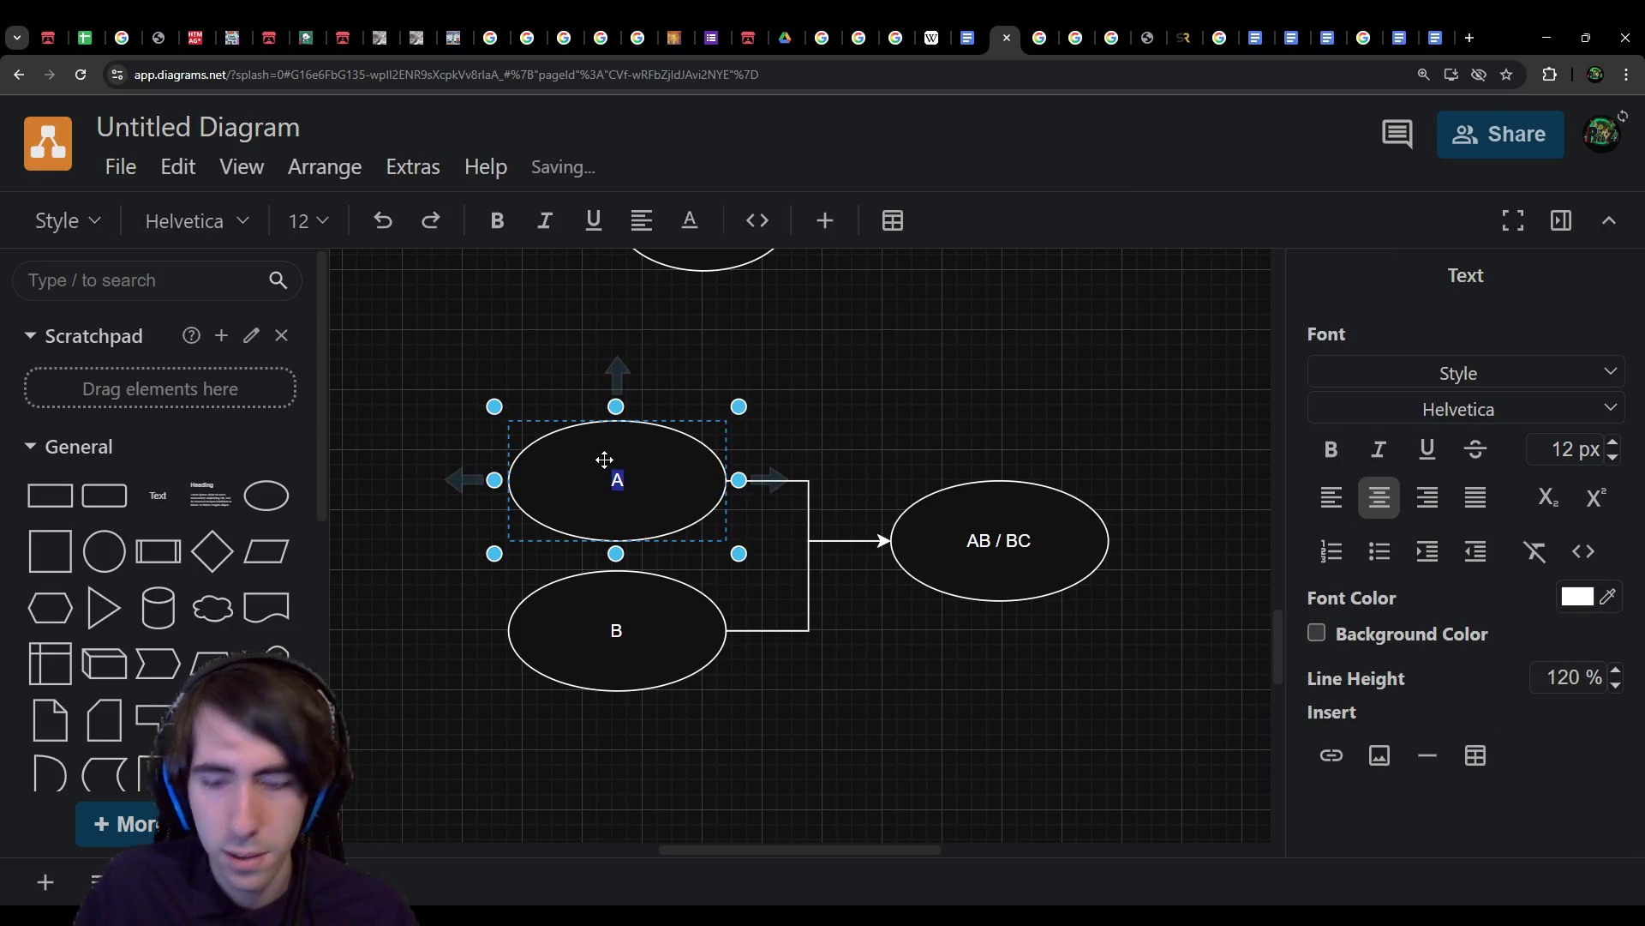
text(Mecqabs)
key(BackSpace)
key(BackSpace)
key(BackSpace)
text(Mechanic)
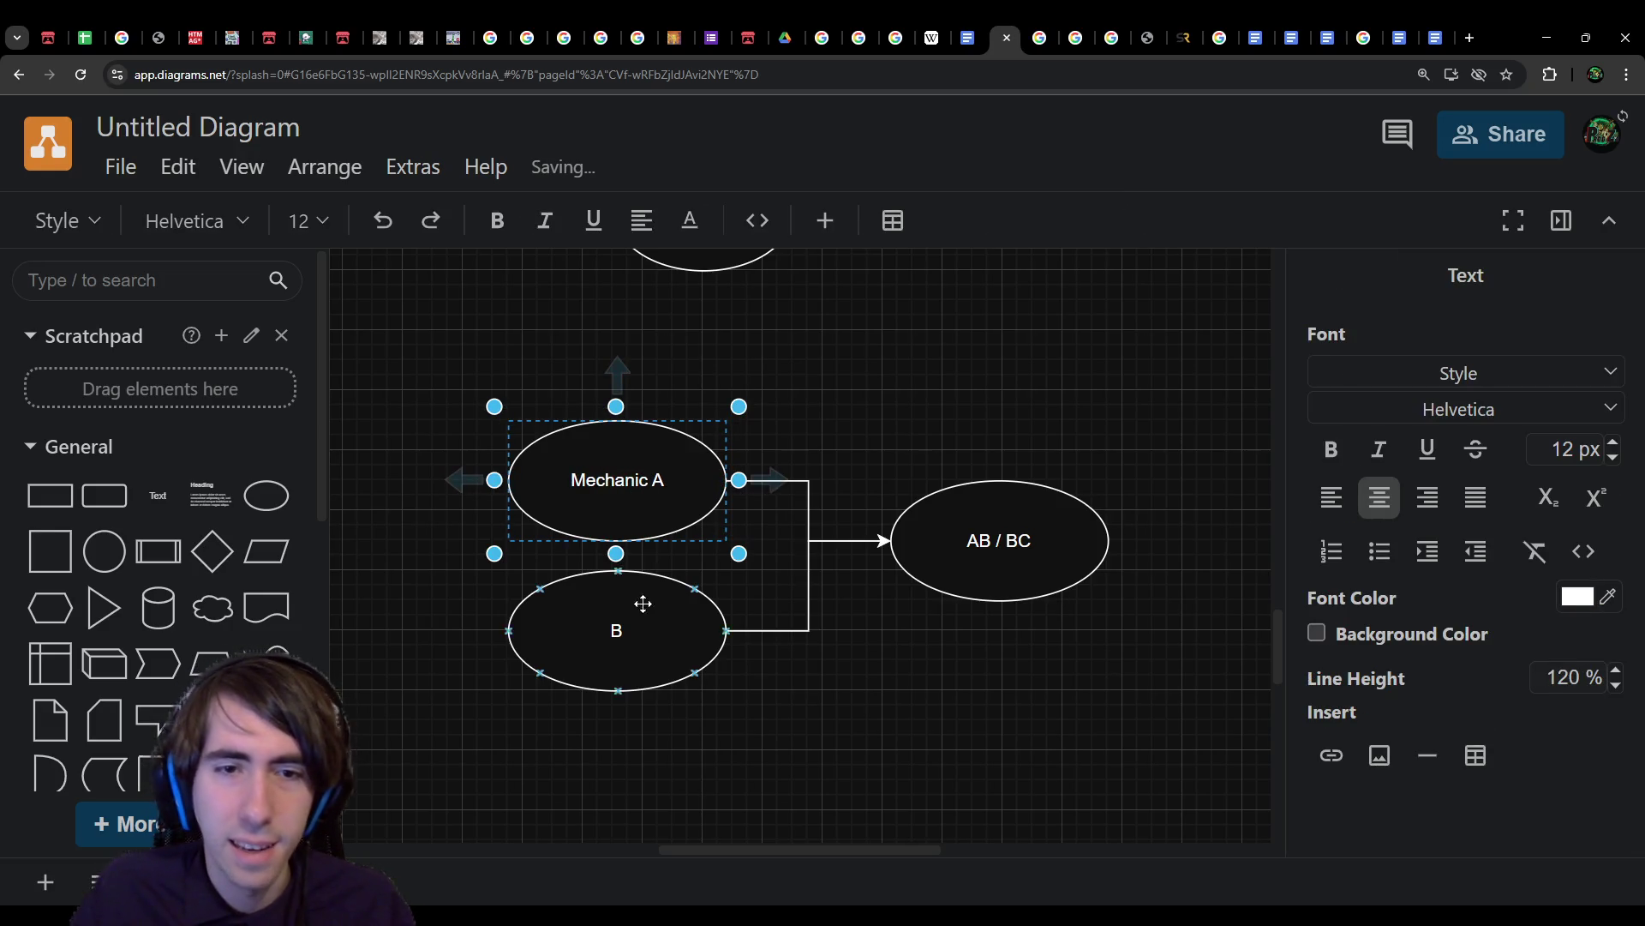
double_click(640, 609)
text(echanic)
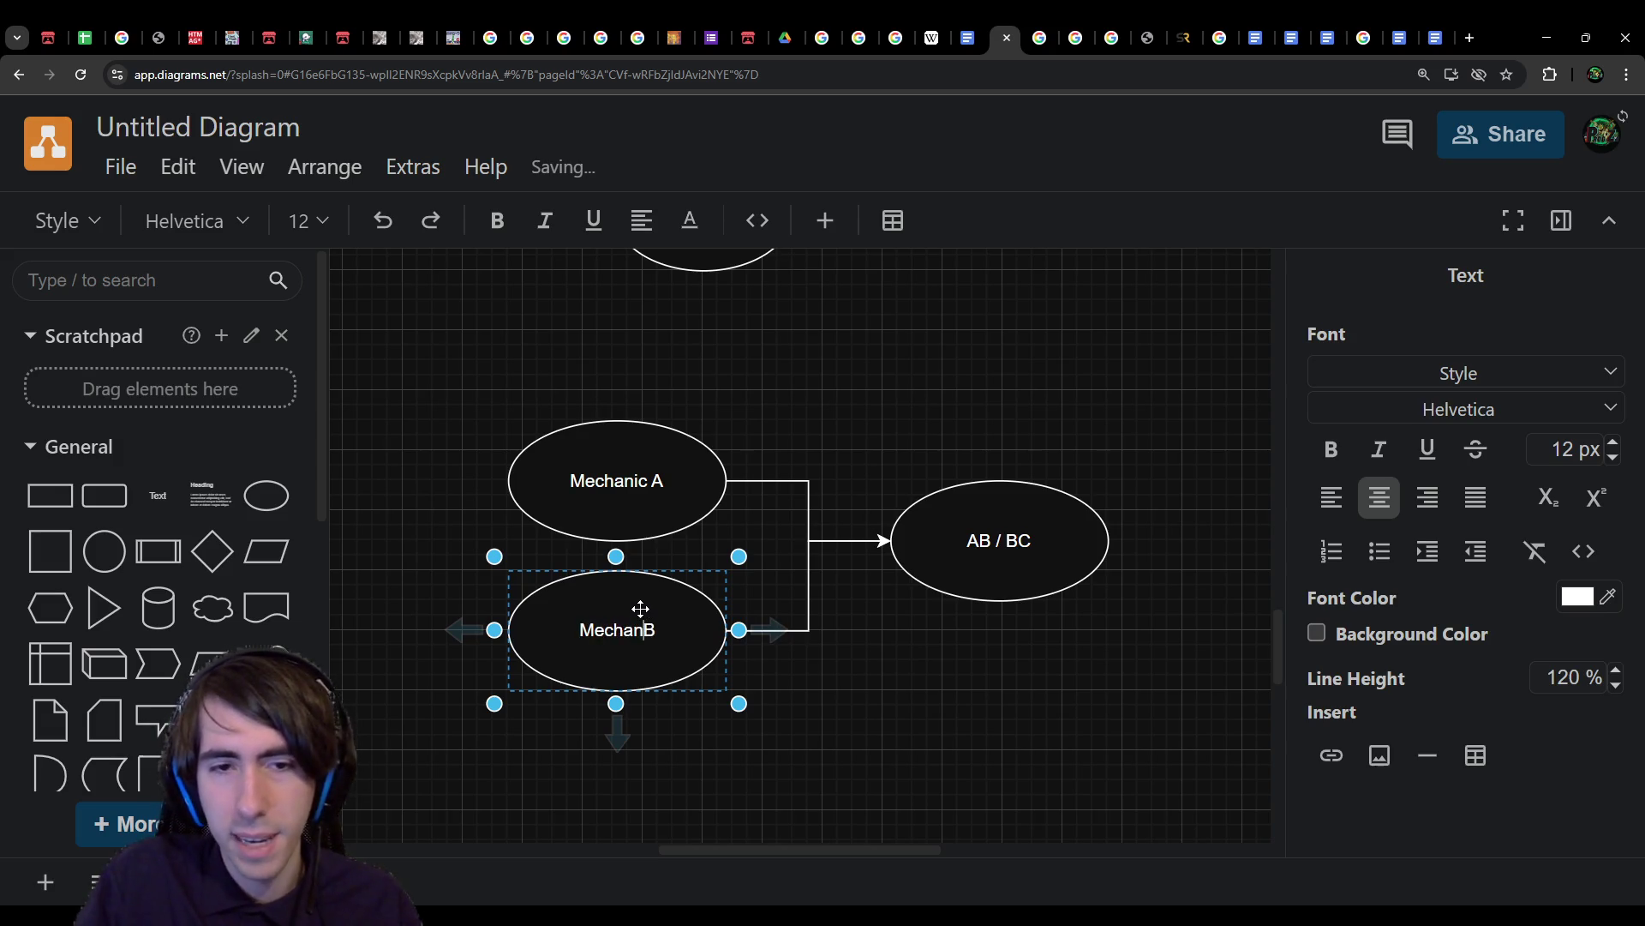
click(1052, 538)
double_click(1044, 512)
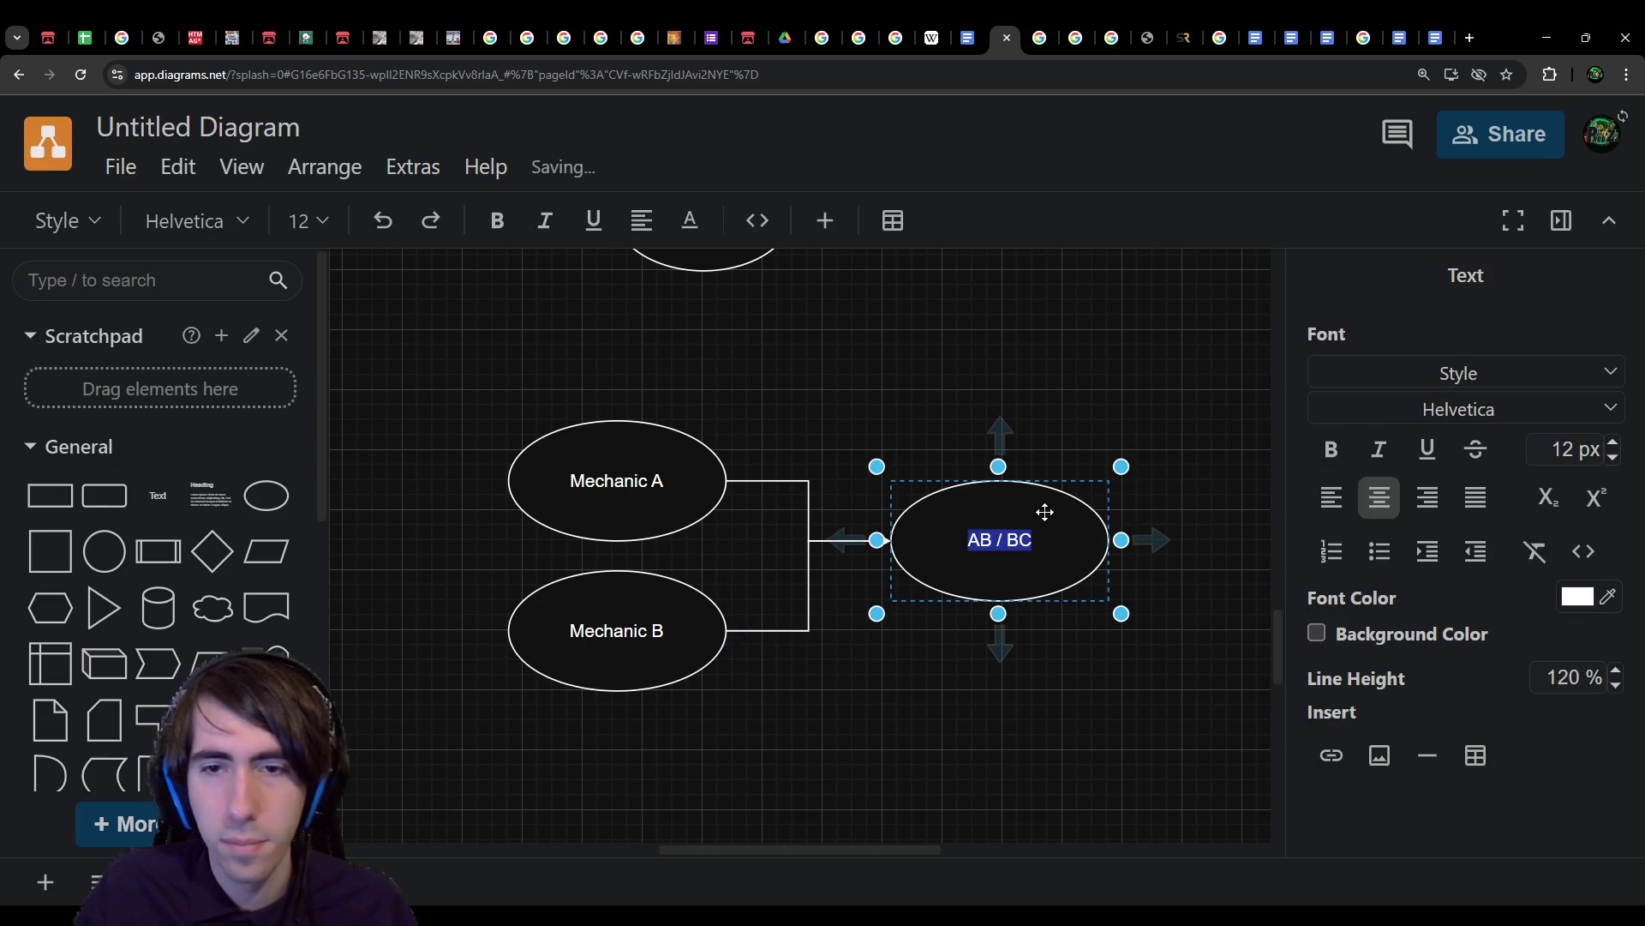
key(Home)
key(Return)
text(Using)
key(BackSpace)
key(BackSpace)
key(BackSpace)
key(BackSpace)
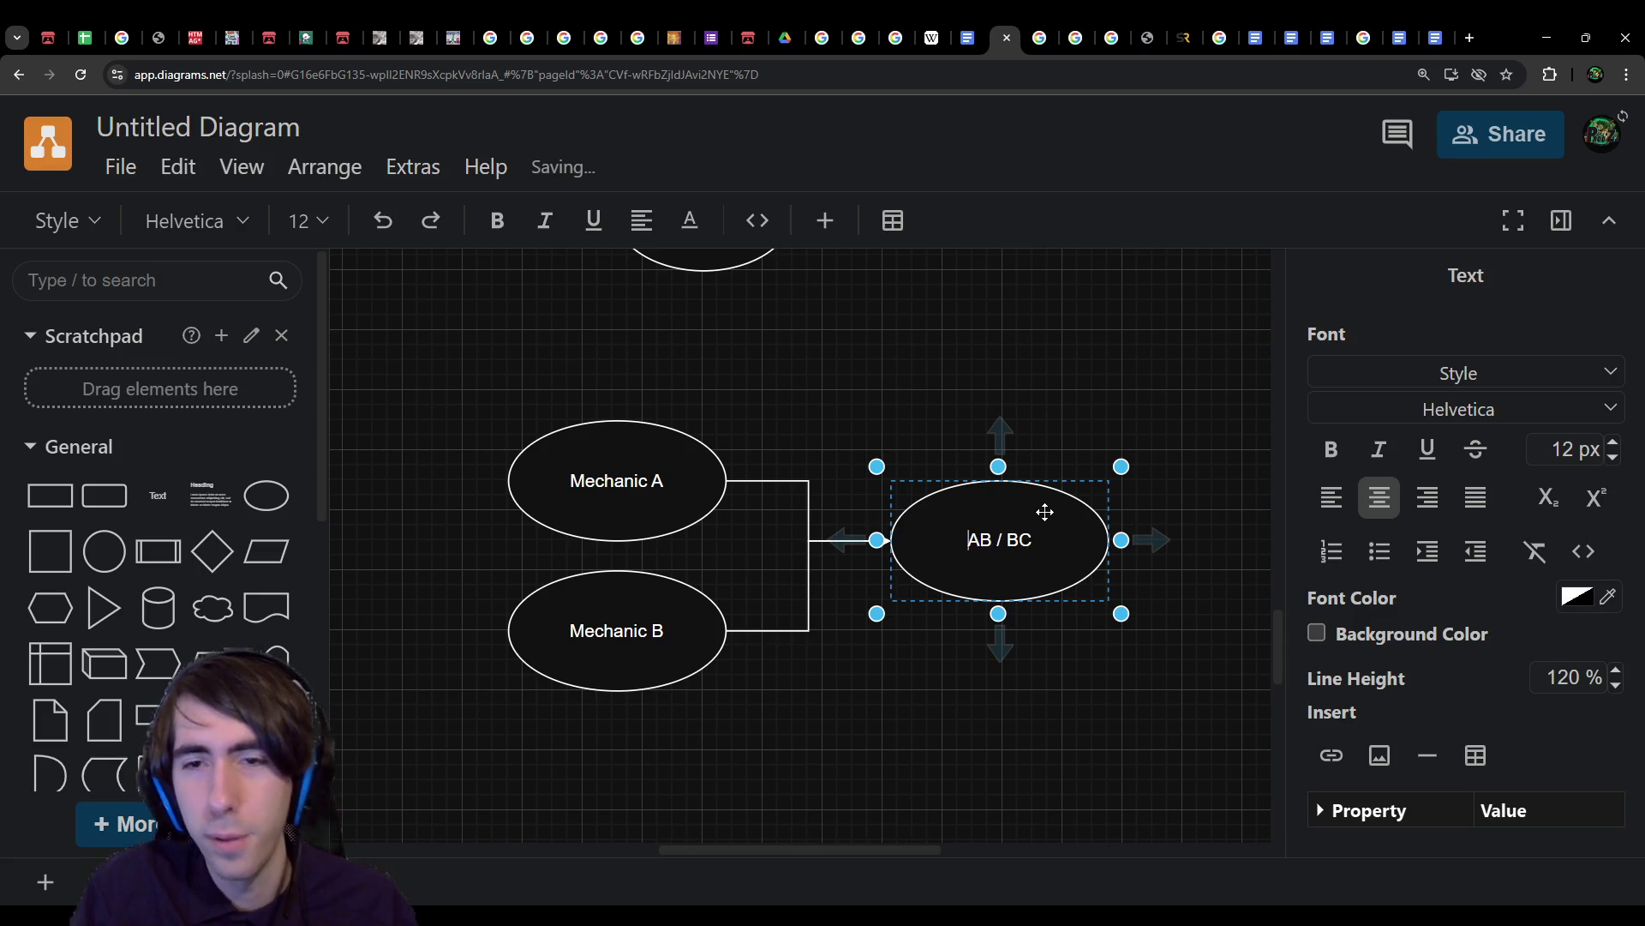
Step: Label the Mechanic A arrow 'Use A' and the Mechanic B arrow 'Use B'
click(780, 478)
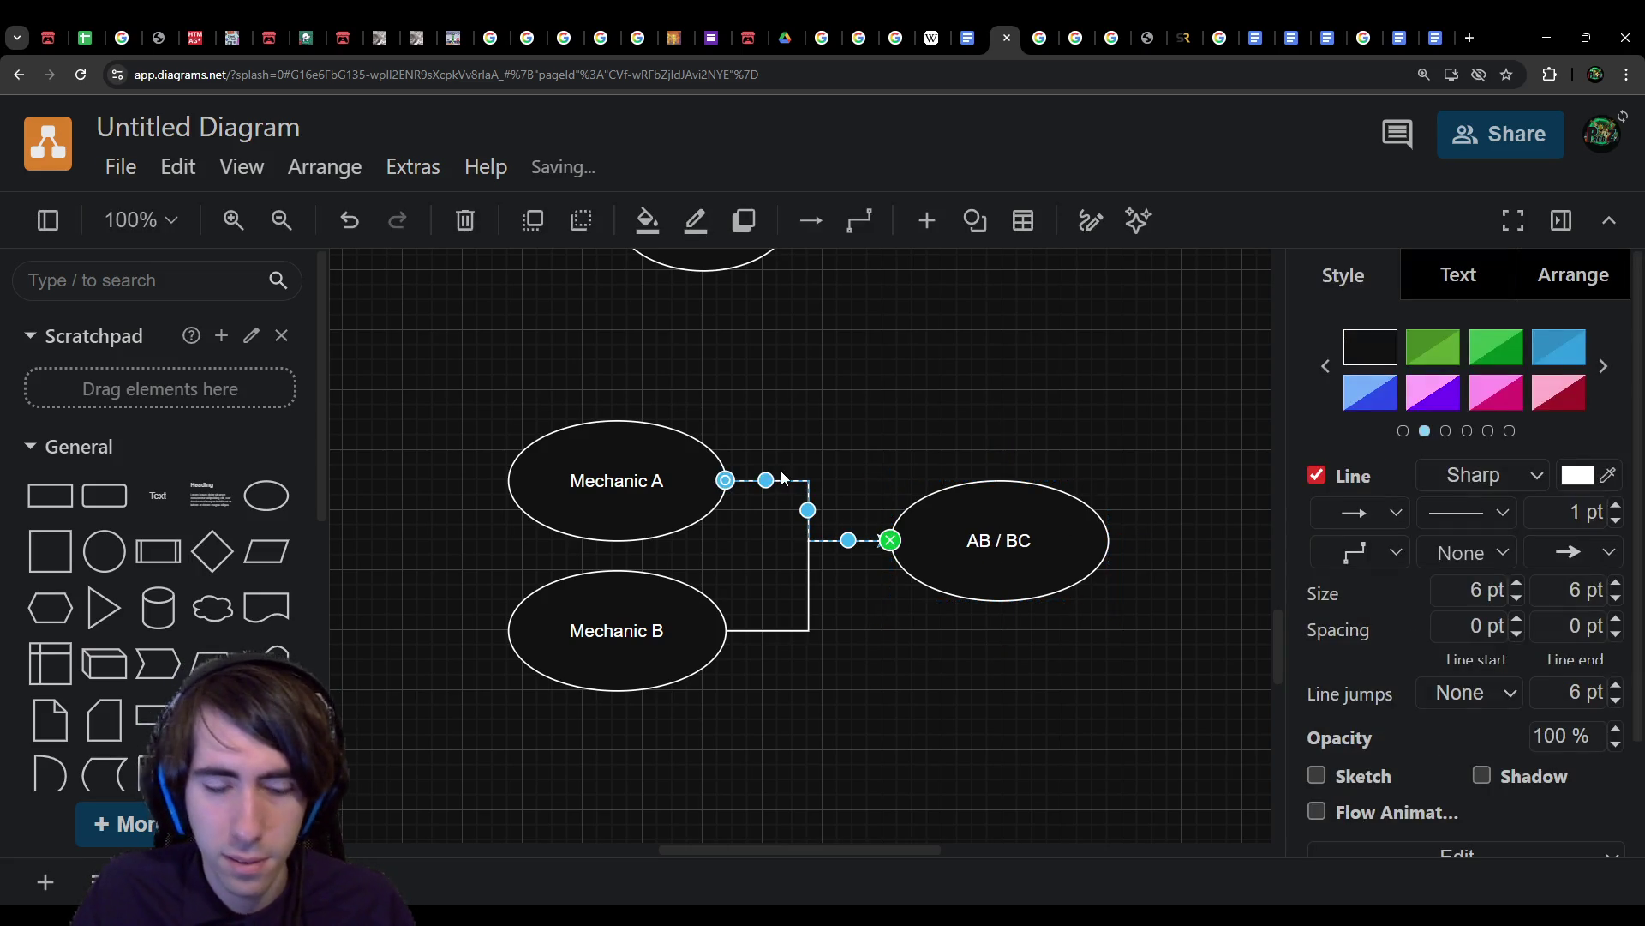
double_click(782, 479)
text(Use A)
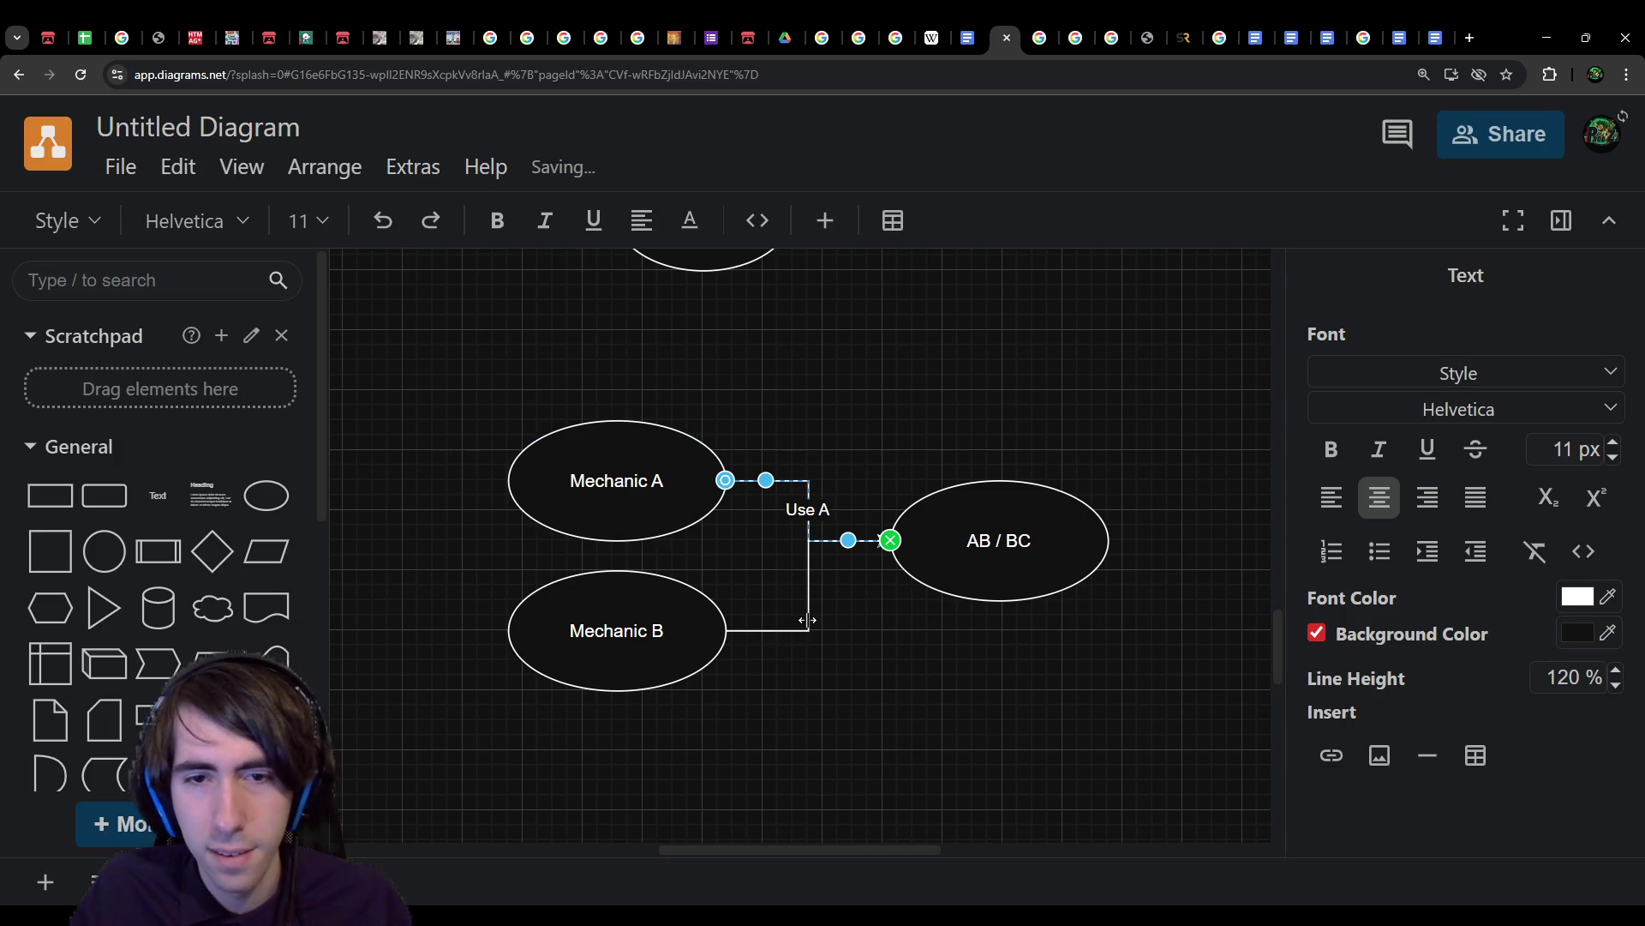
click(807, 618)
double_click(807, 619)
text(Use B)
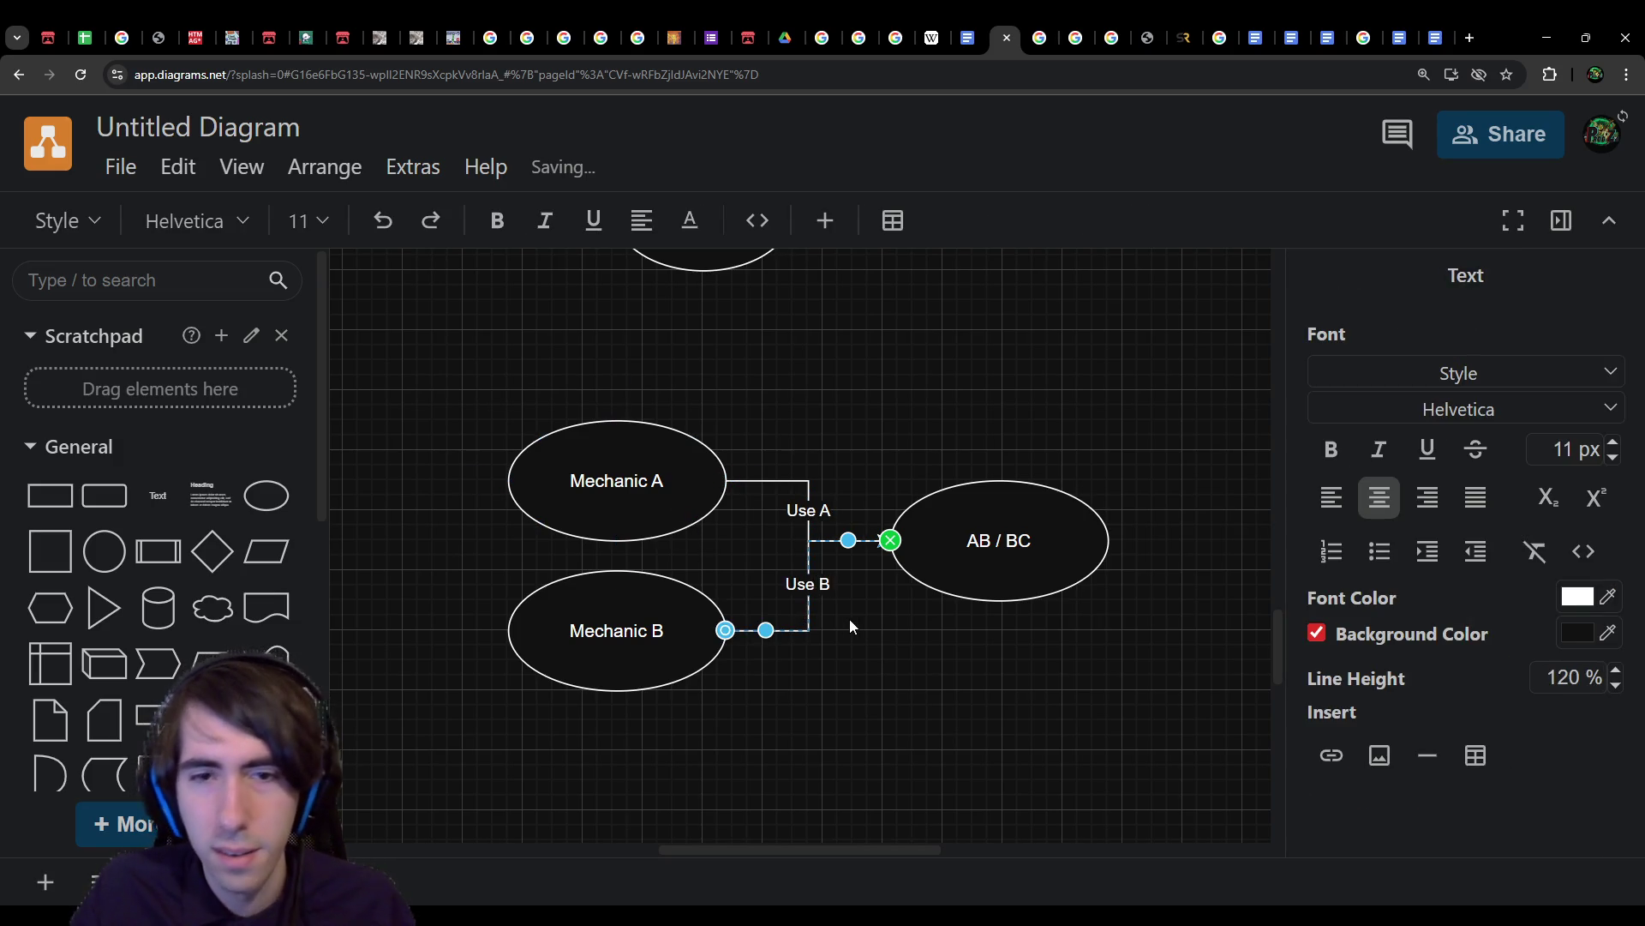
click(848, 625)
key(Tab)
Step: Select the whole new Mechanic A/B diagram, then clear the selection
scroll(929, 713, down, 2)
scroll(857, 732, down, 1)
drag(450, 298, 1130, 651)
click(1129, 650)
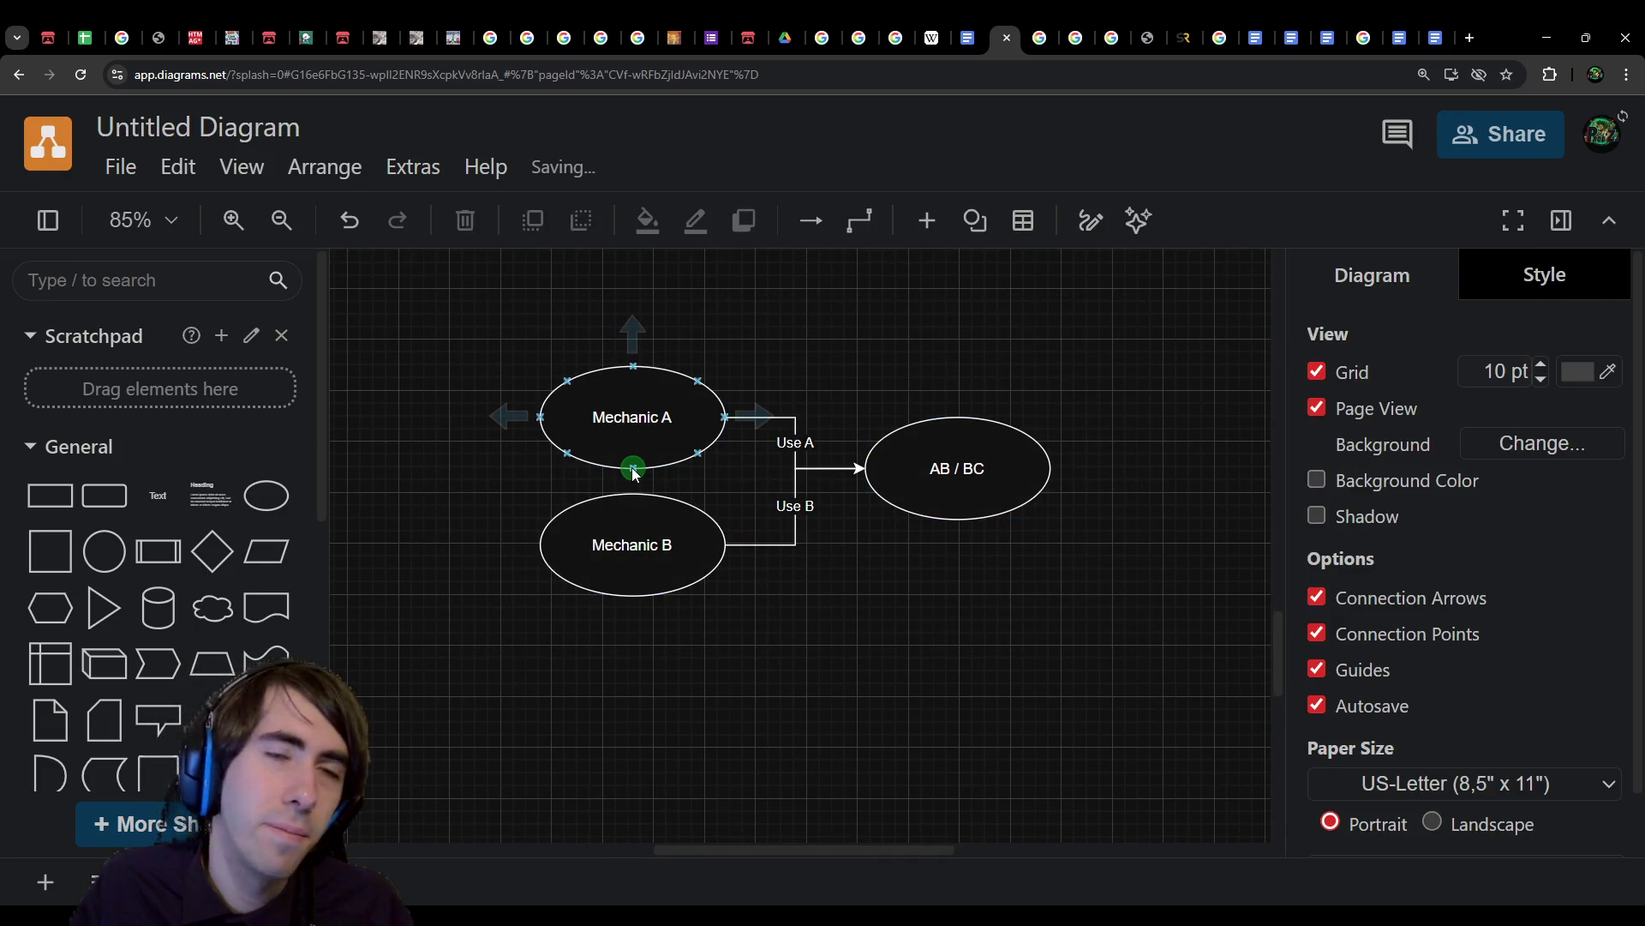
drag(415, 323, 1131, 646)
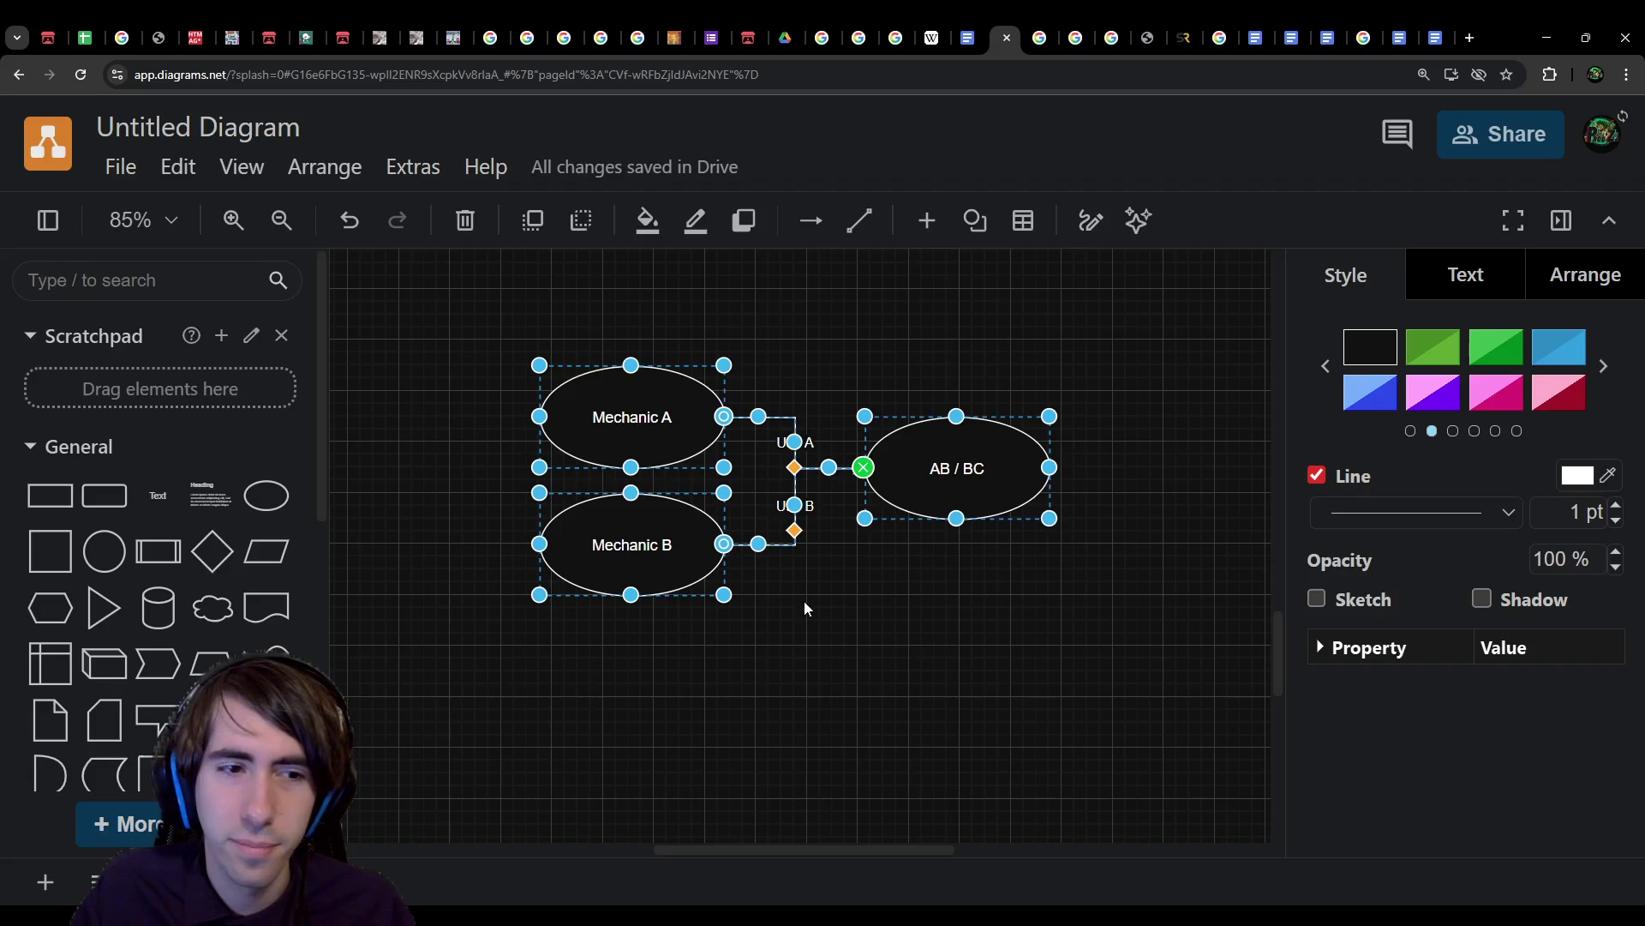
click(810, 636)
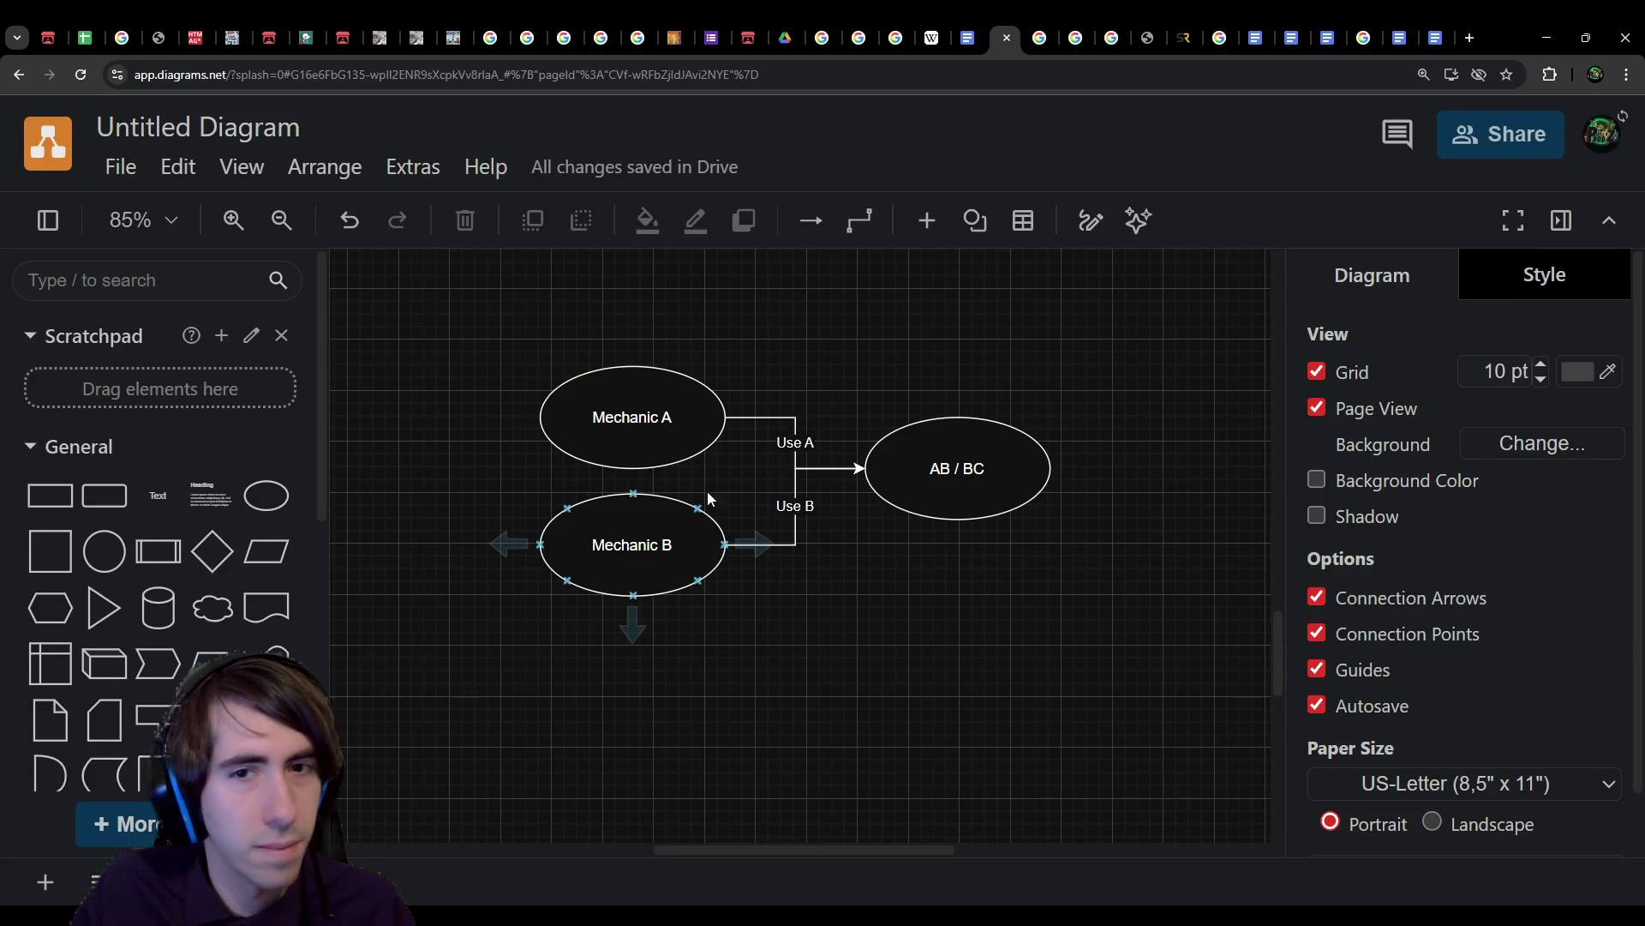
Step: Relabel Mechanic A as State and delete the AB / BC ellipse and both arrows
click(673, 439)
text(Sta)
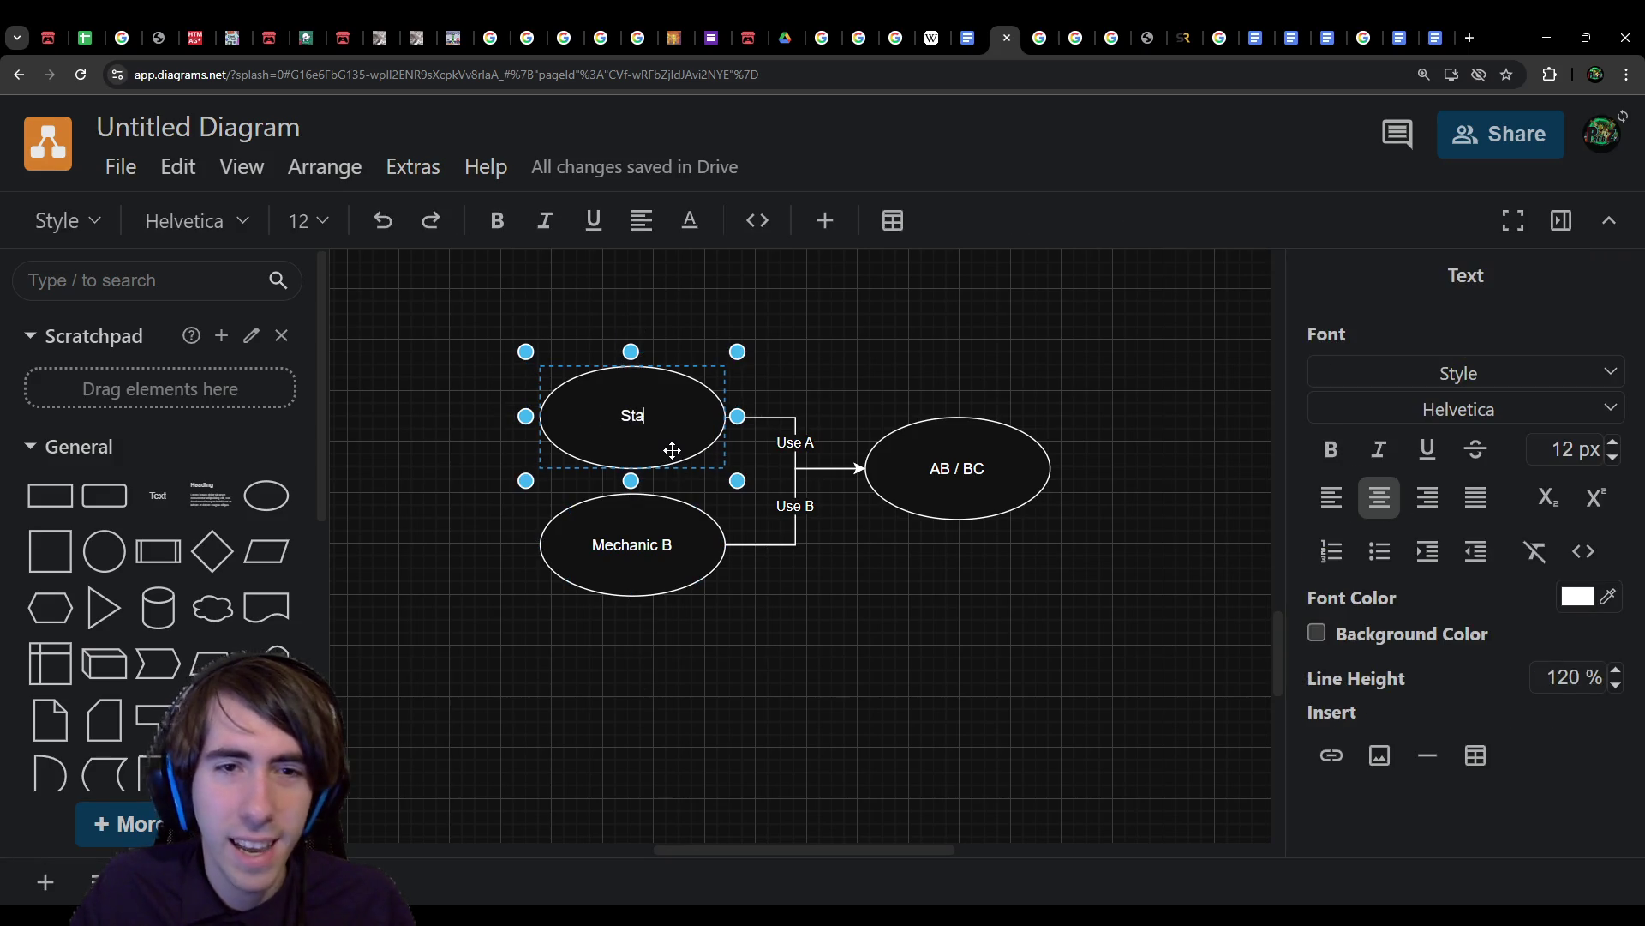
key(Escape)
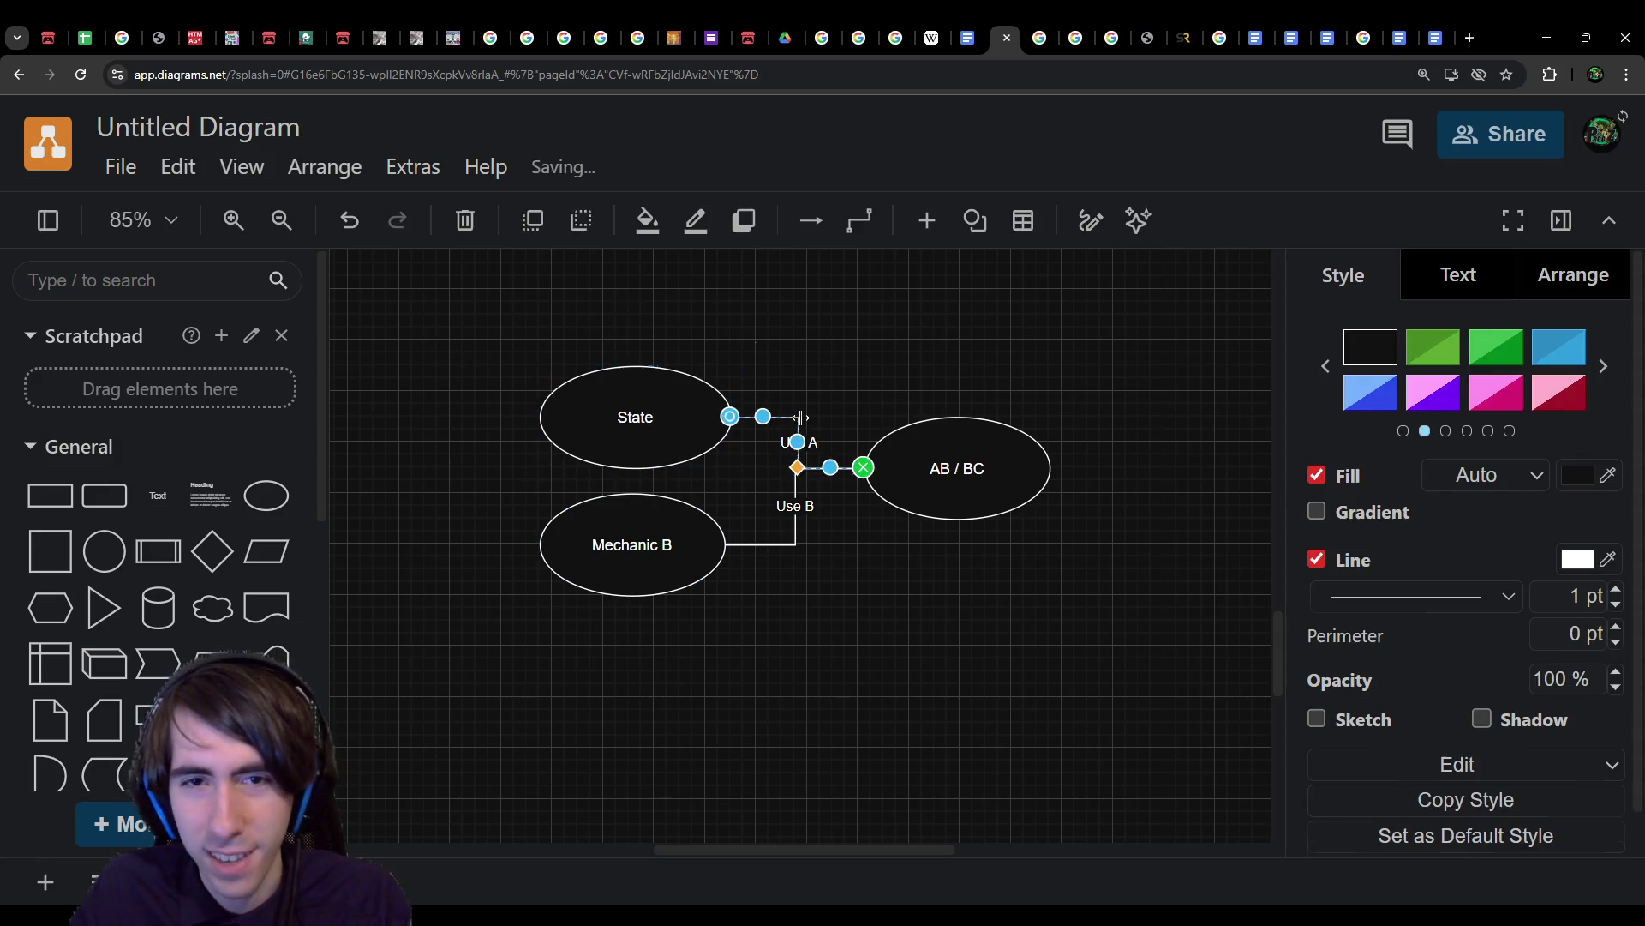
click(795, 443)
key(Delete)
click(918, 448)
key(Delete)
click(774, 542)
key(Delete)
Step: Move Mechanic B up beside State and narrow State to 130 x 80
click(626, 543)
drag(626, 543, 888, 432)
click(724, 424)
drag(724, 424, 643, 428)
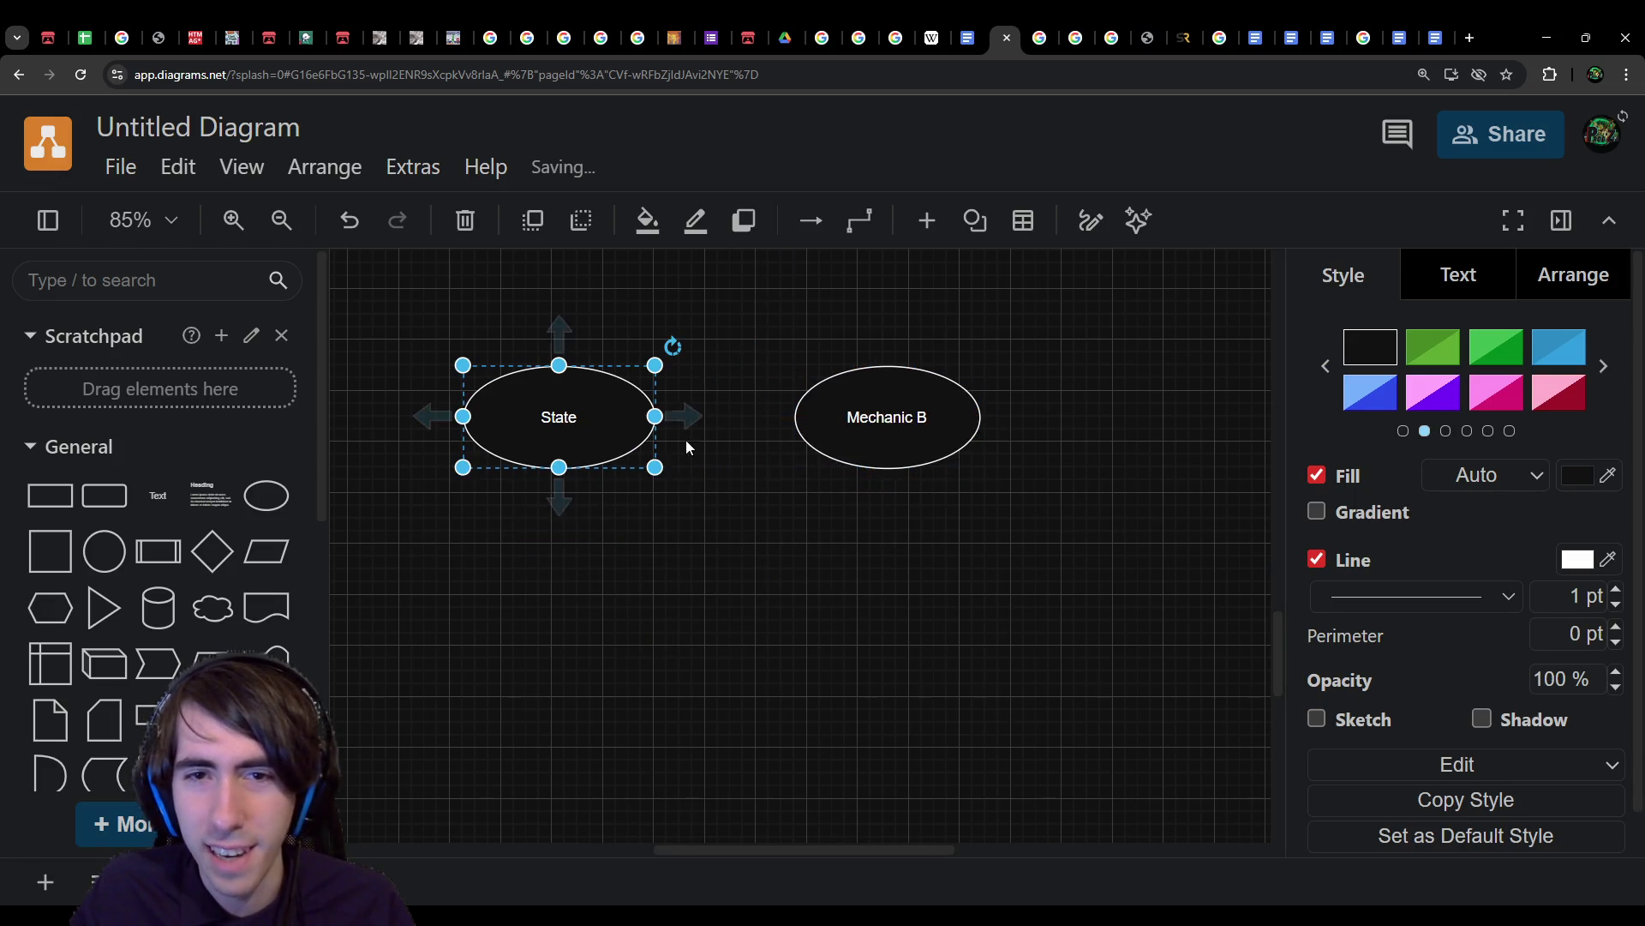
drag(461, 416, 503, 415)
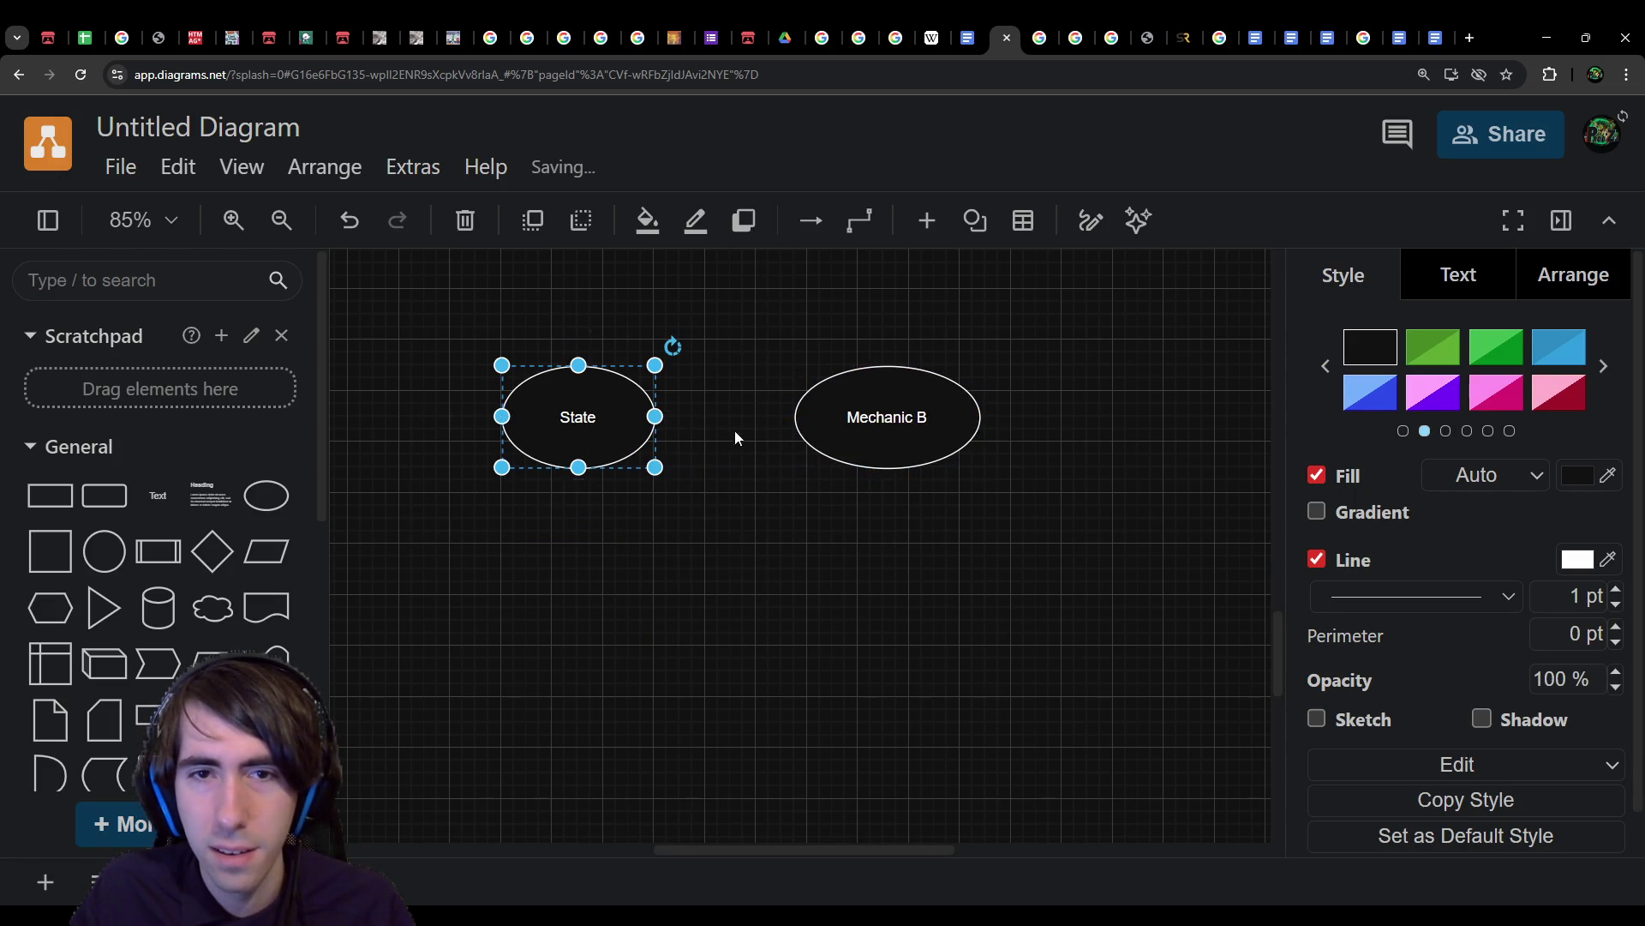
Step: Connect State to the renamed State 2 with a 'use Mechanic A' arrow
drag(677, 417, 795, 417)
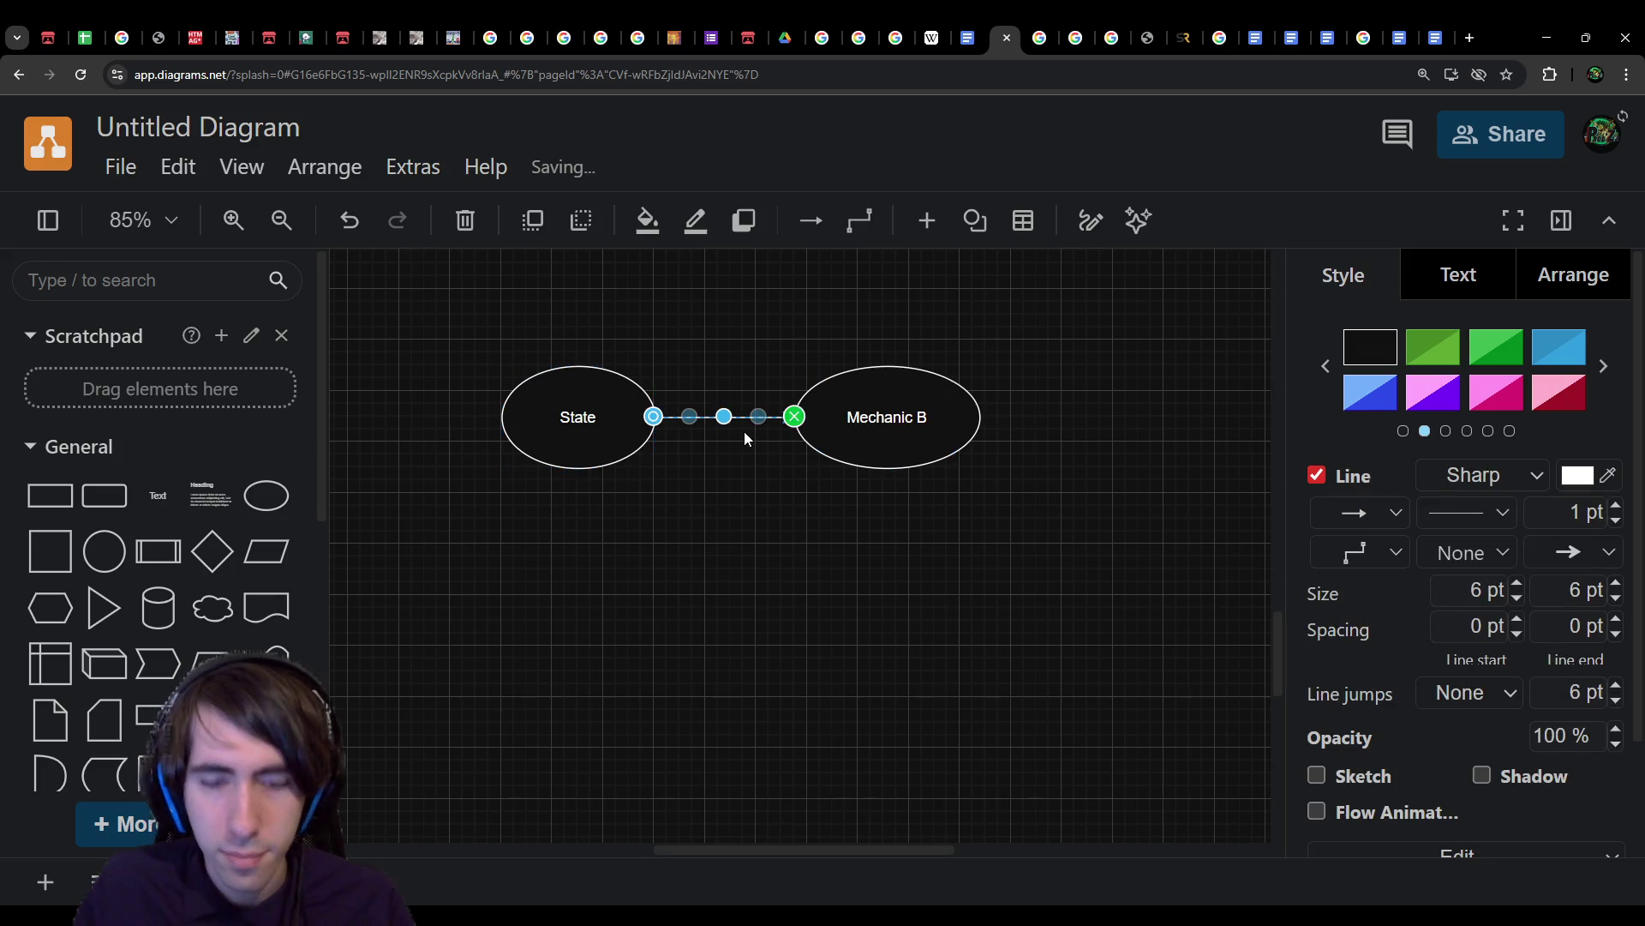
text(use Mechanic A)
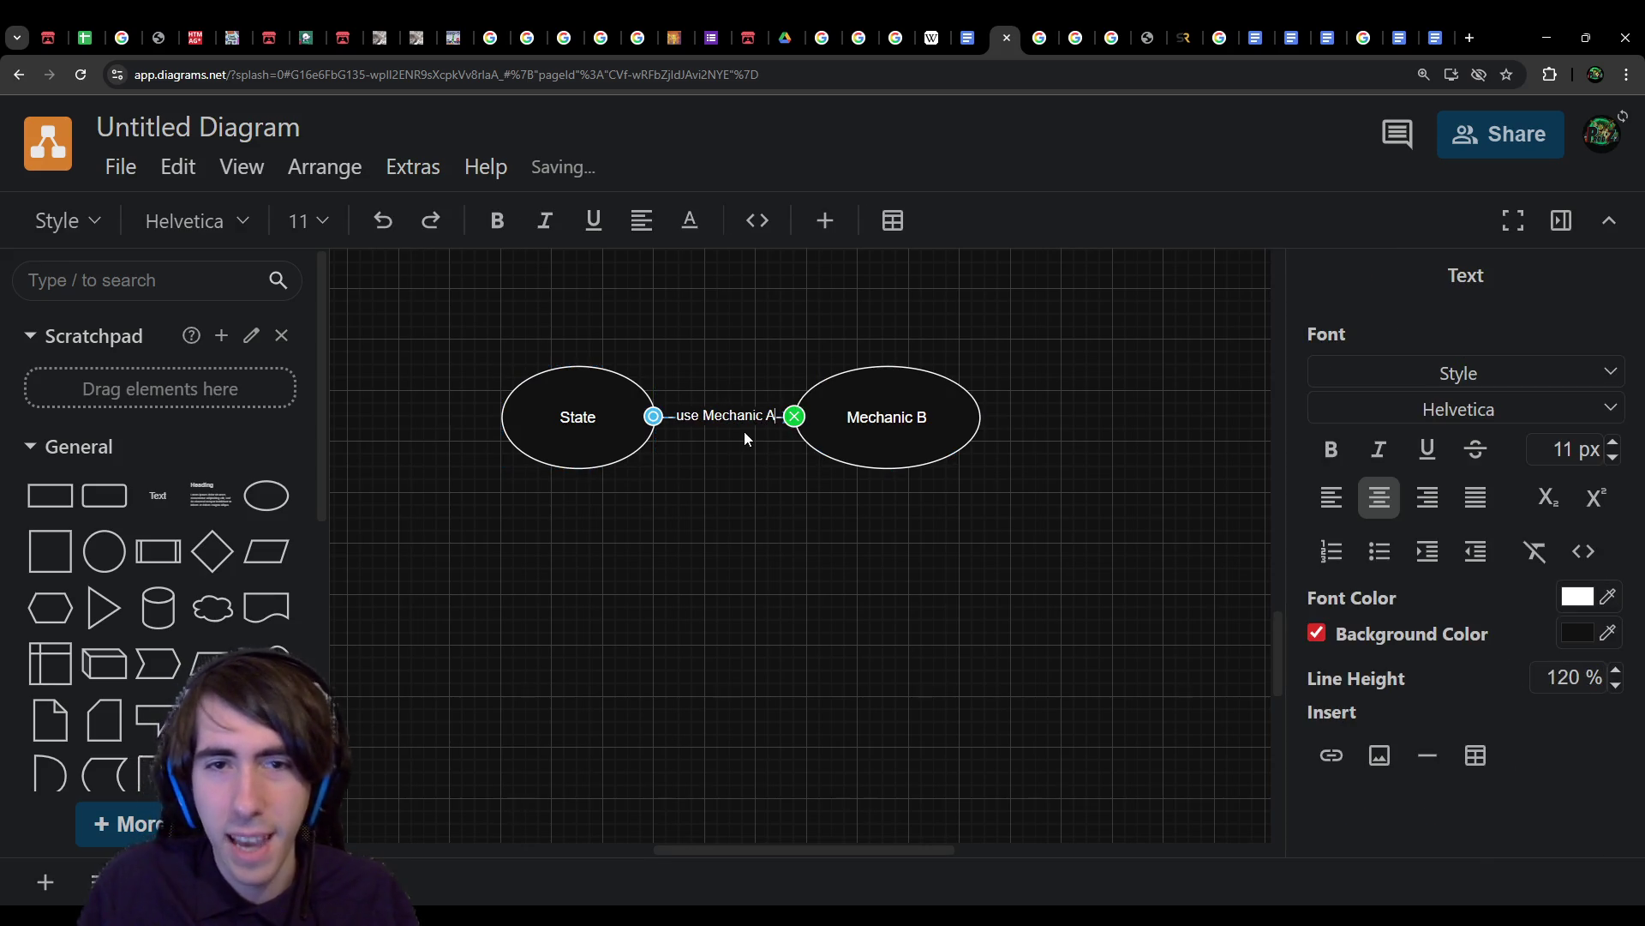
click(913, 407)
drag(913, 408, 938, 407)
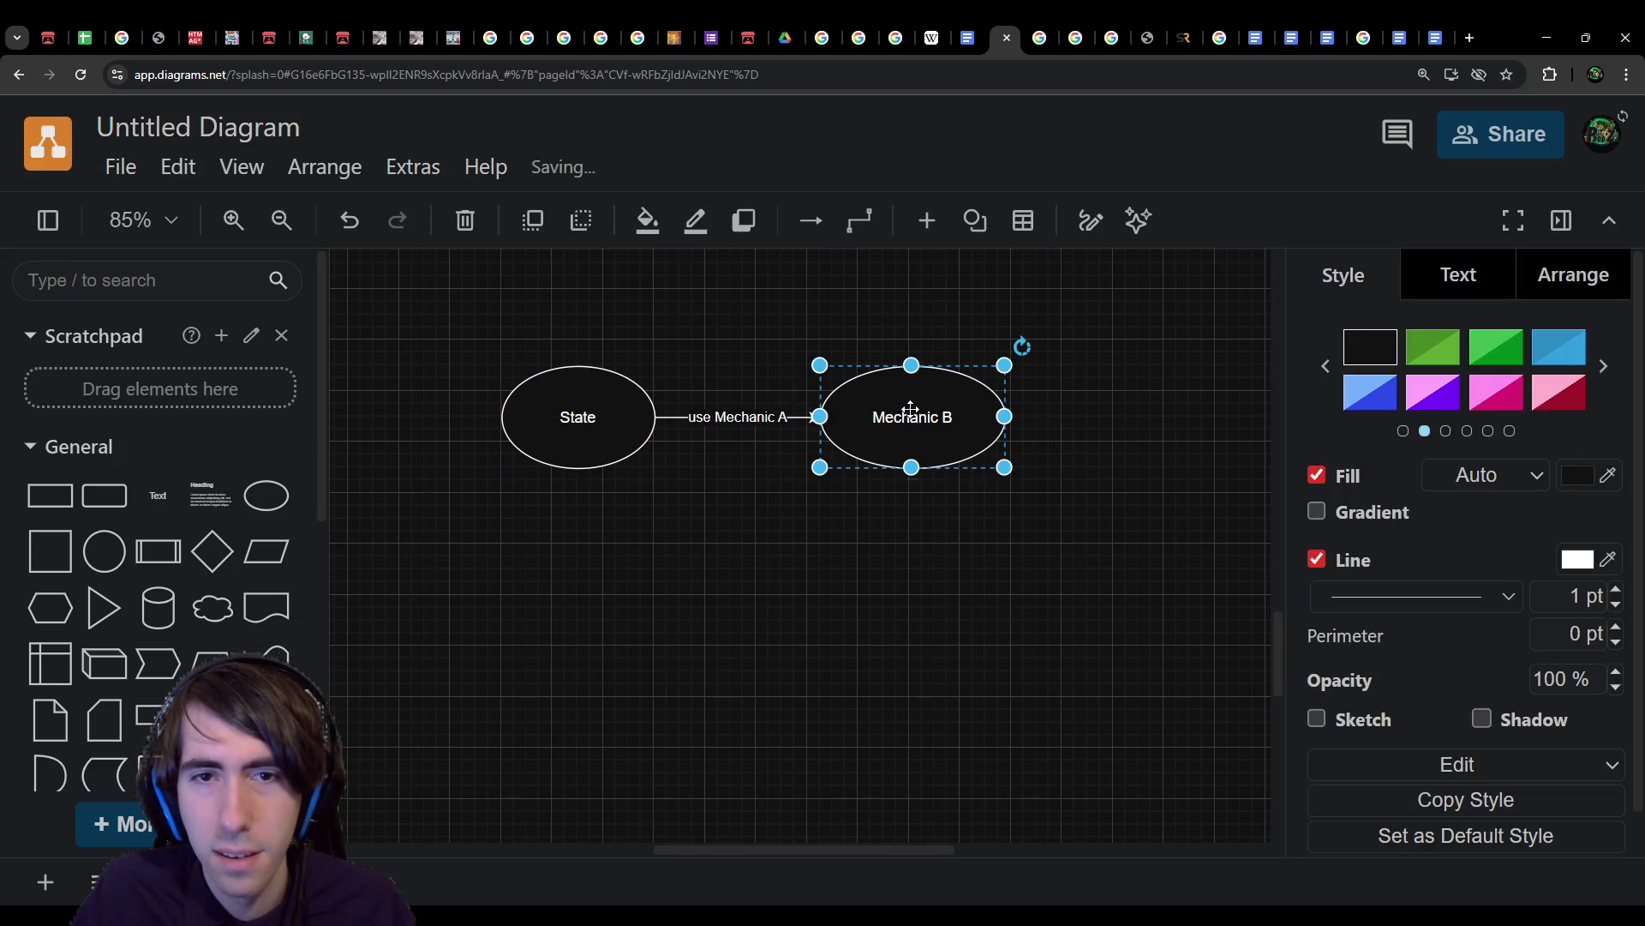
double_click(963, 401)
text(State 2)
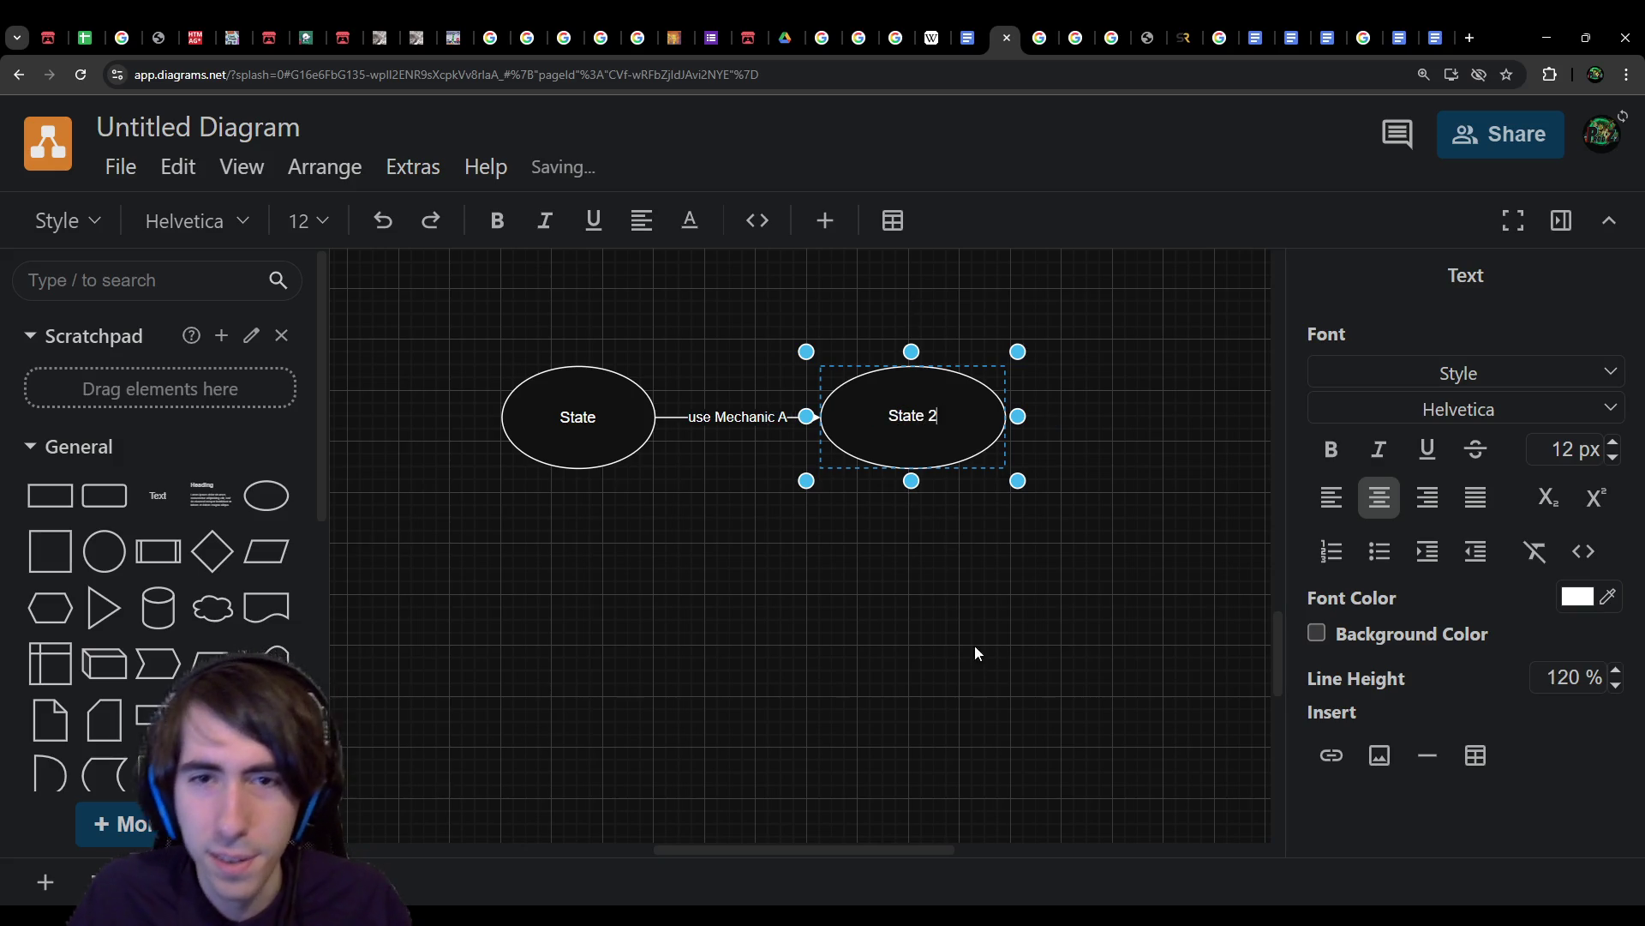
Step: Copy State 2 to its right and relabel the copy State 3
scroll(927, 553, down, 1)
scroll(872, 472, up, 3)
click(872, 472)
scroll(848, 456, down, 1)
drag(848, 455, 1098, 455)
drag(1183, 486, 1184, 413)
double_click(1183, 413)
text(State 3)
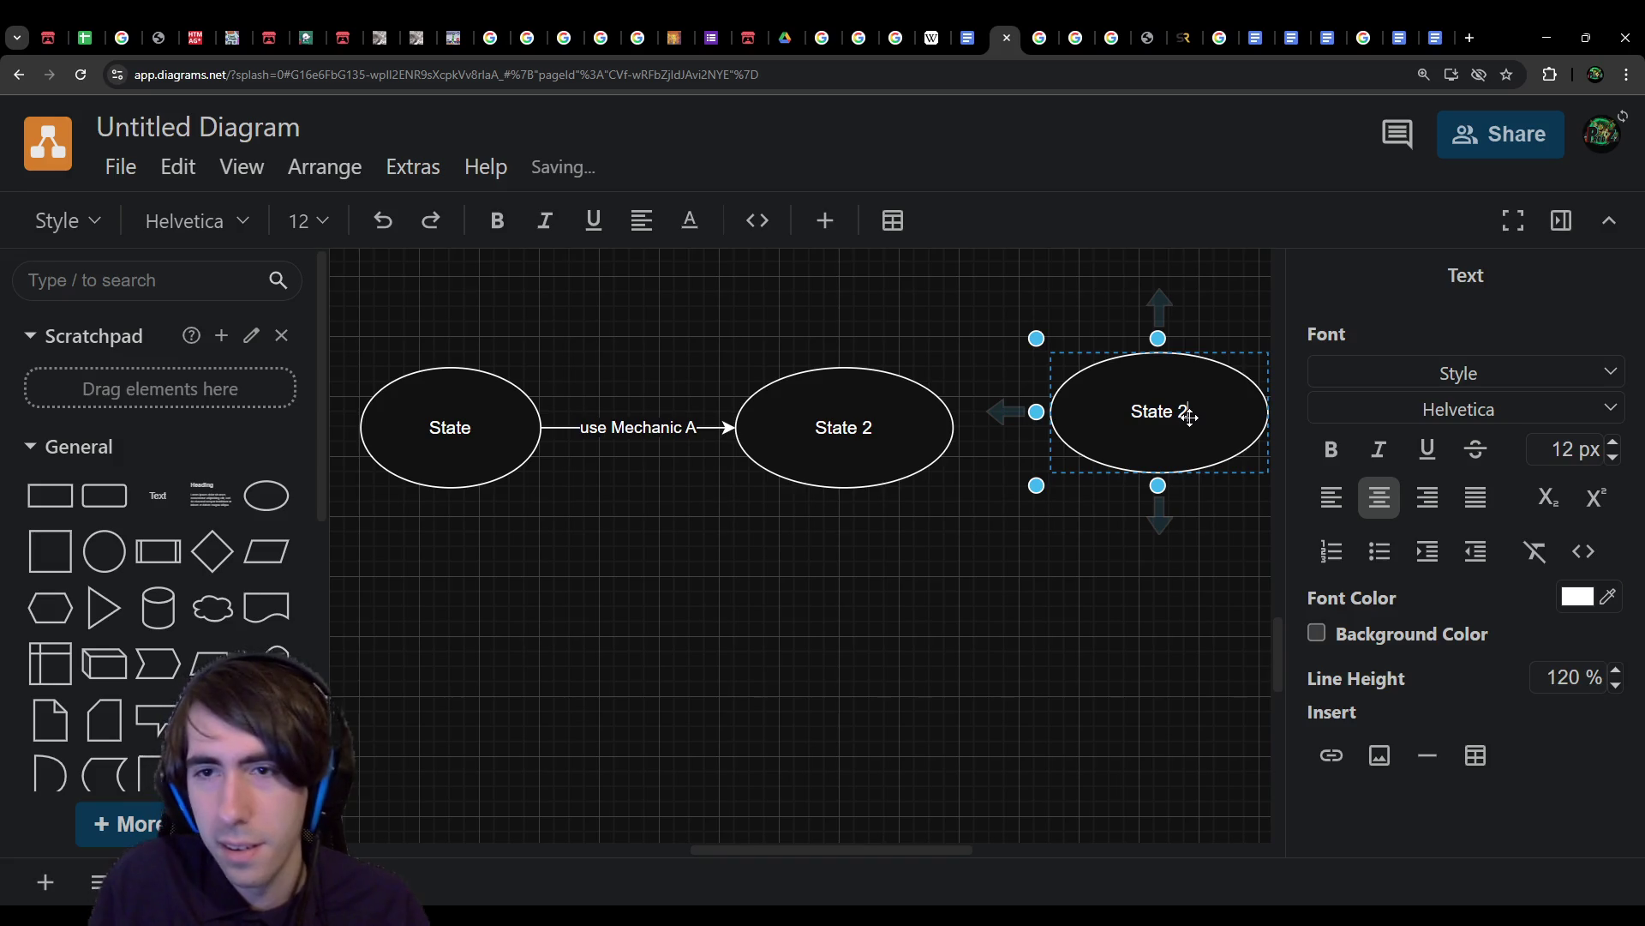
Step: Connect State 2 to State 3 with a 'use Mechanic B' arrow, shifting State 3 right
click(823, 425)
mouse_move(981, 435)
mouse_down()
mouse_move(1076, 412)
mouse_move(1087, 429)
mouse_up()
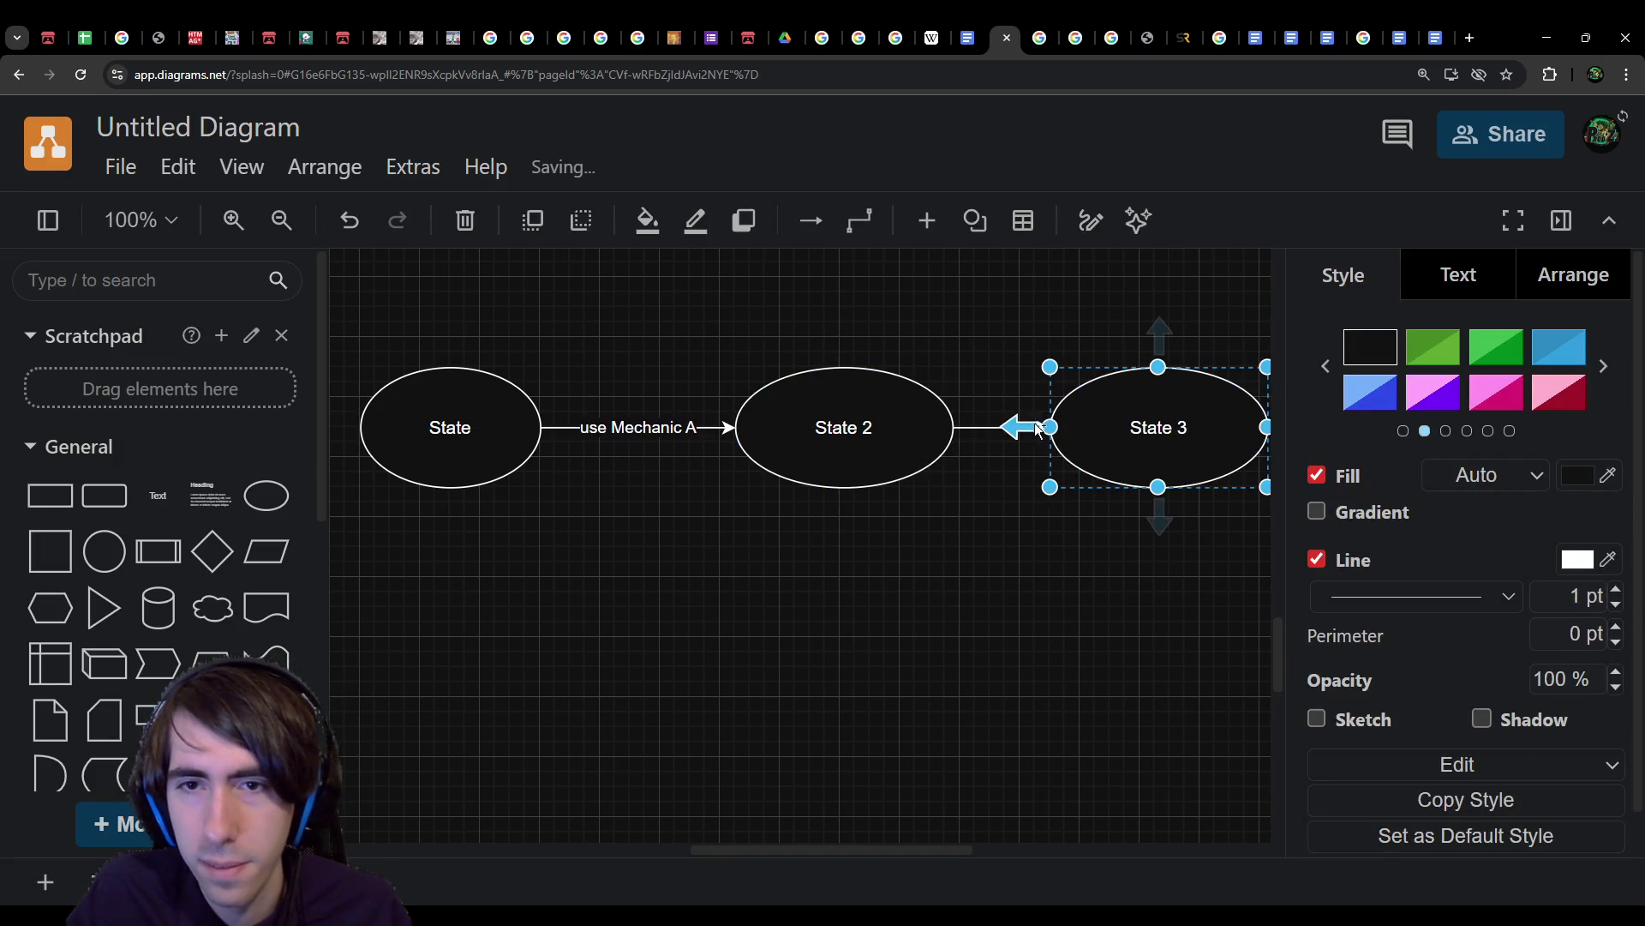
click(986, 426)
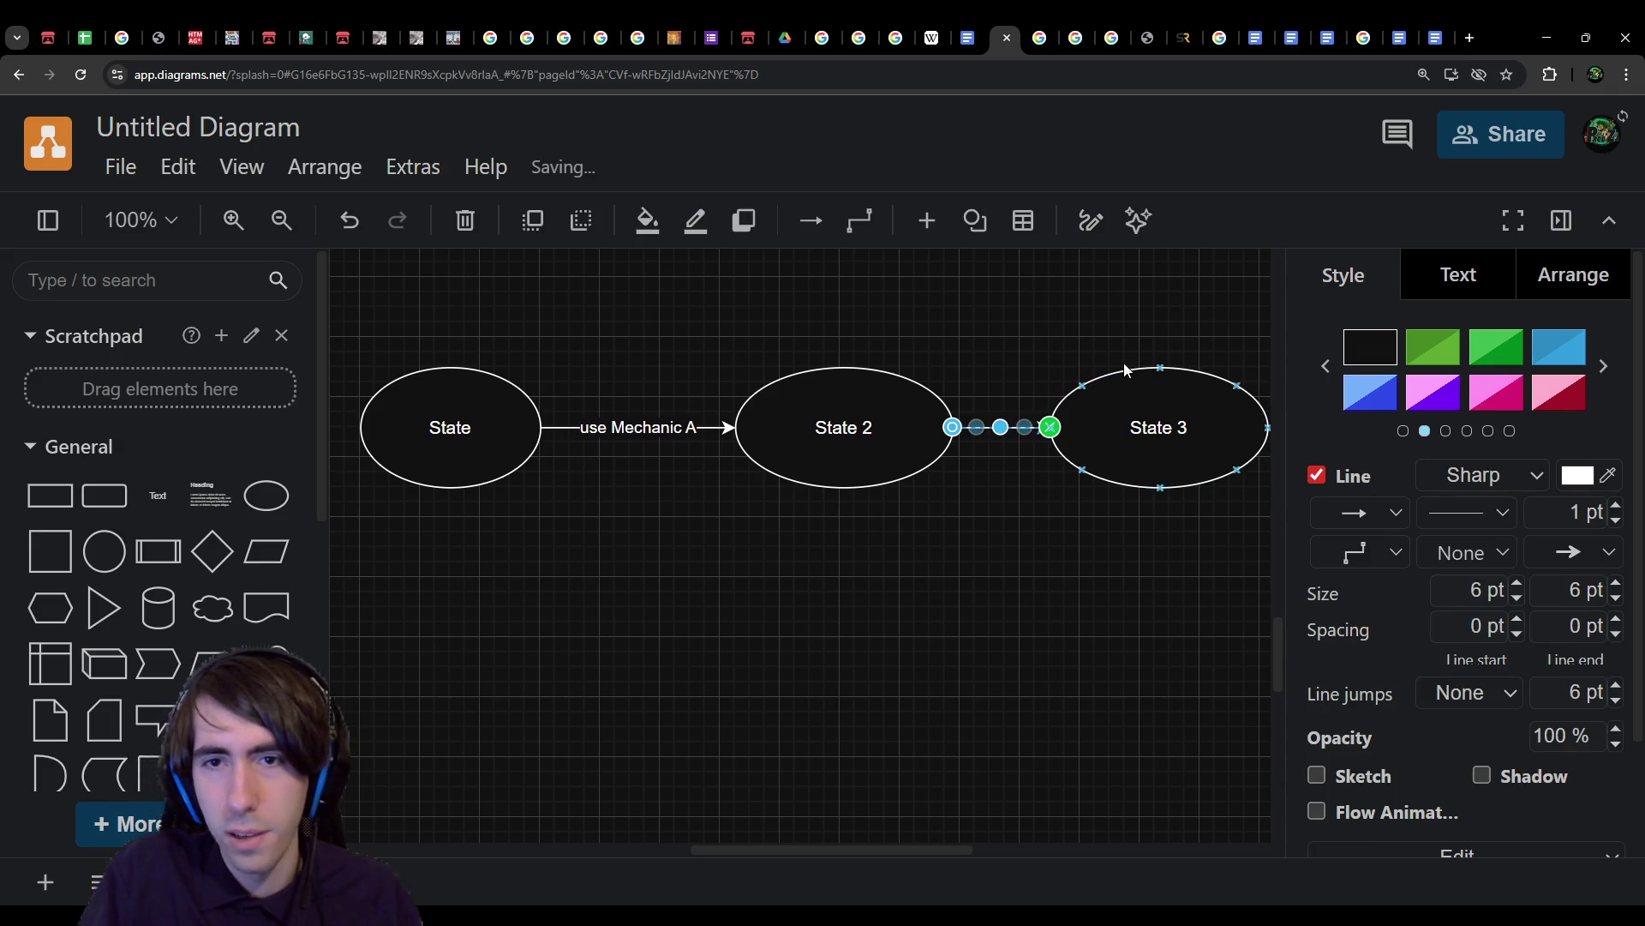
text(use Mechanic B)
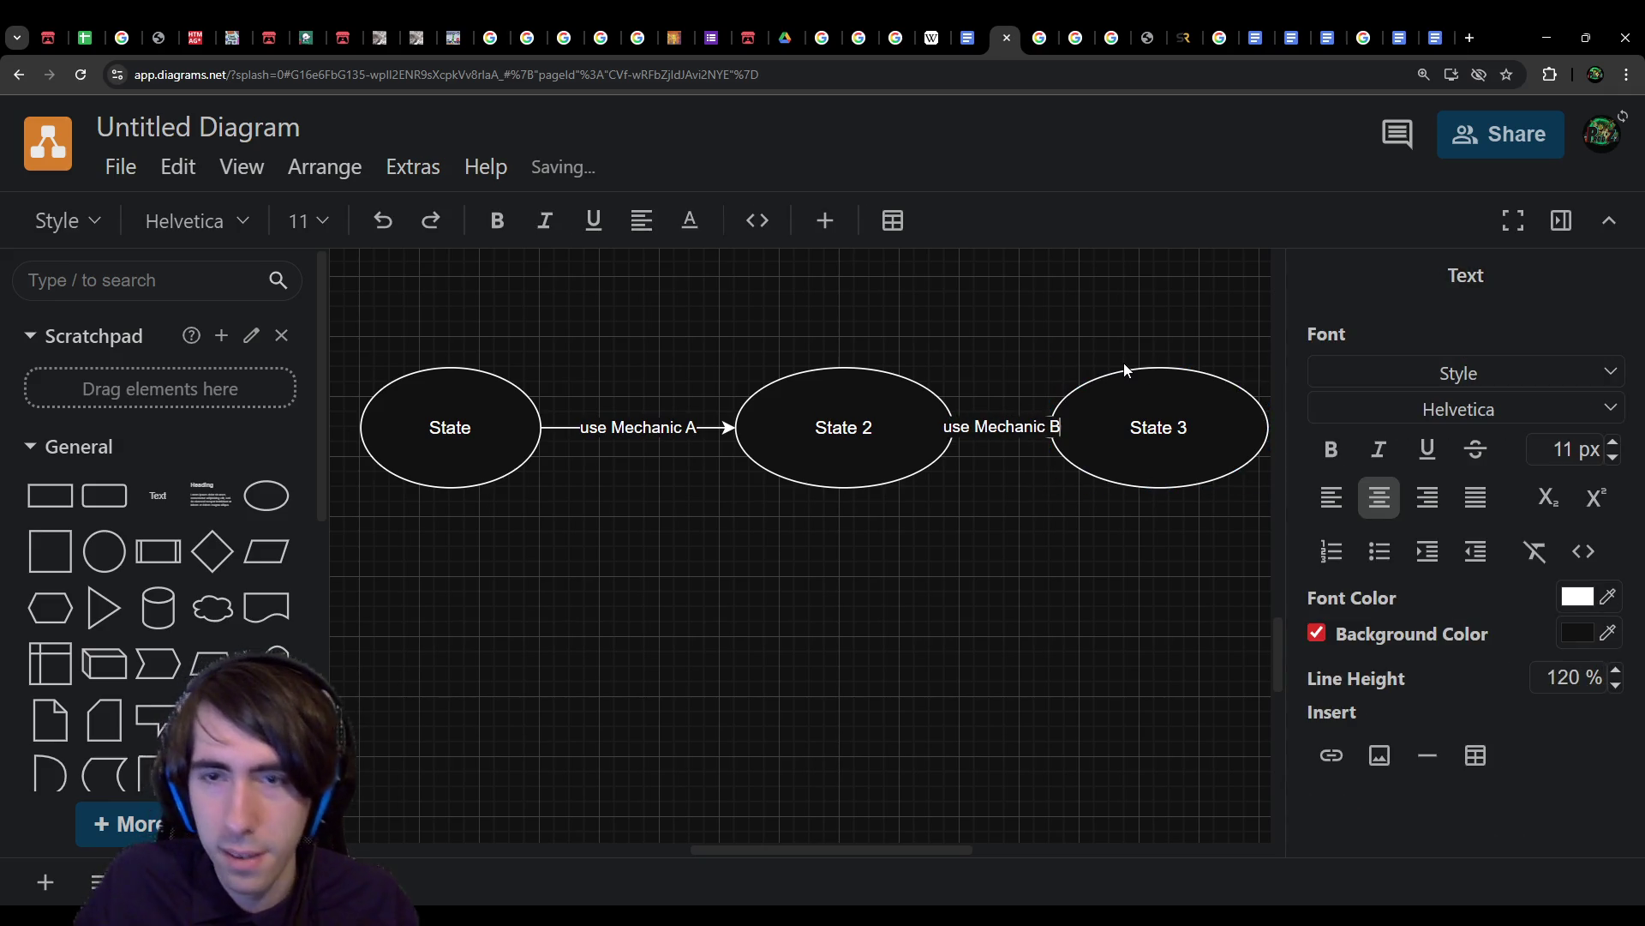
drag(1069, 408, 1177, 418)
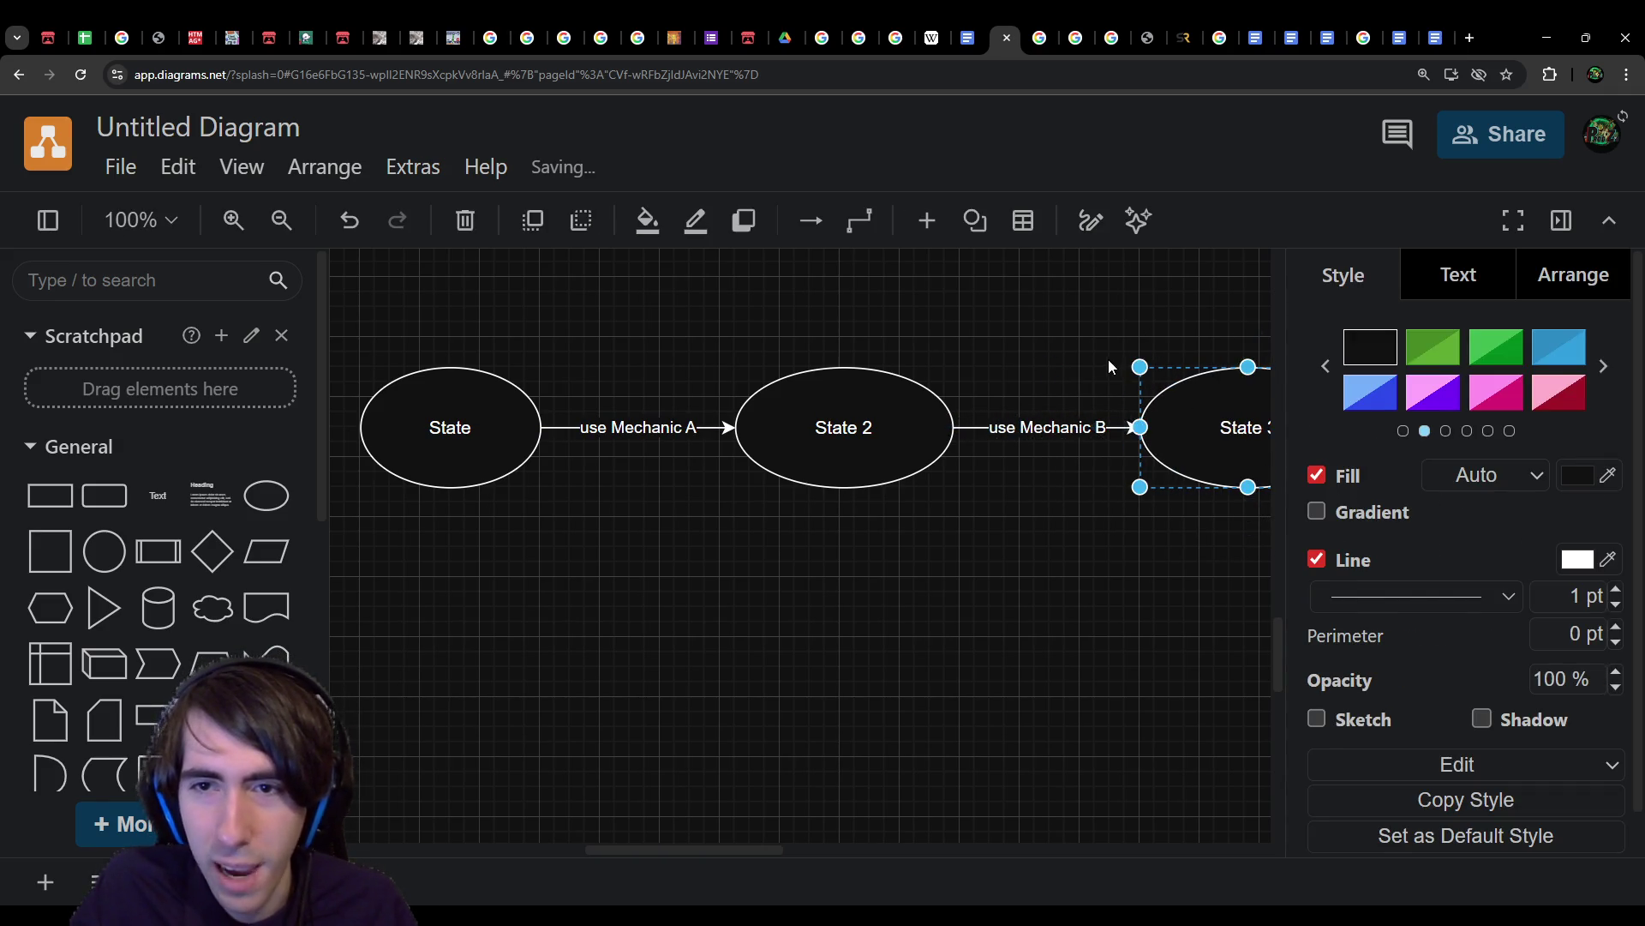
click(1108, 358)
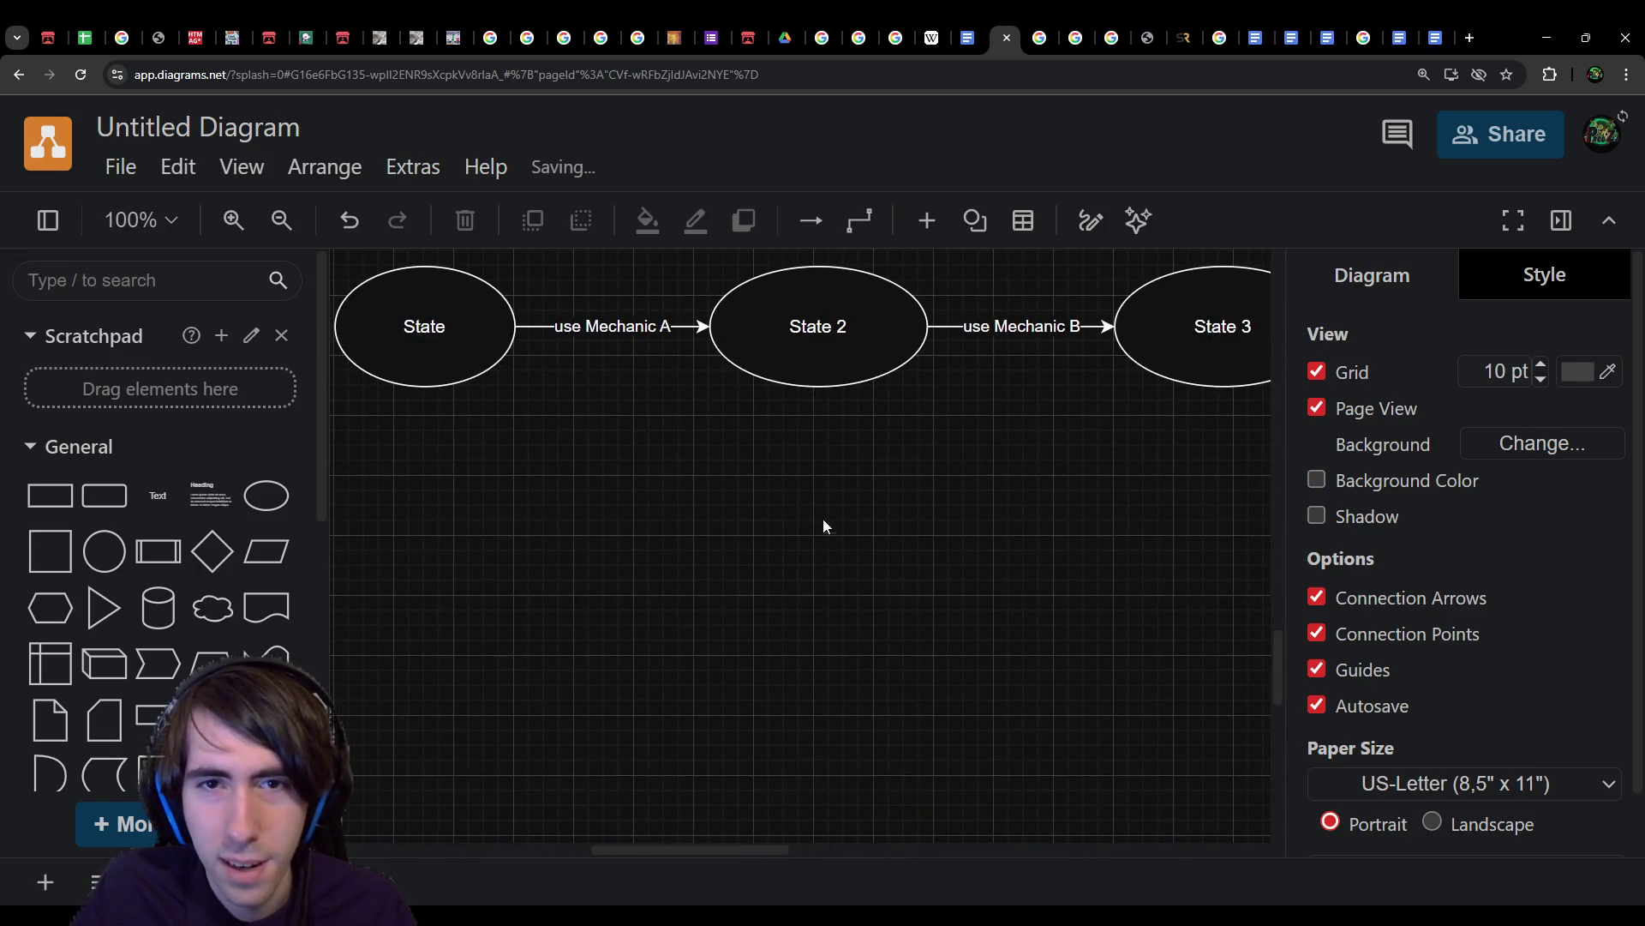
Step: Move State 2 up and add a second State 3 copy beneath it
drag(824, 466, 826, 346)
click(850, 567)
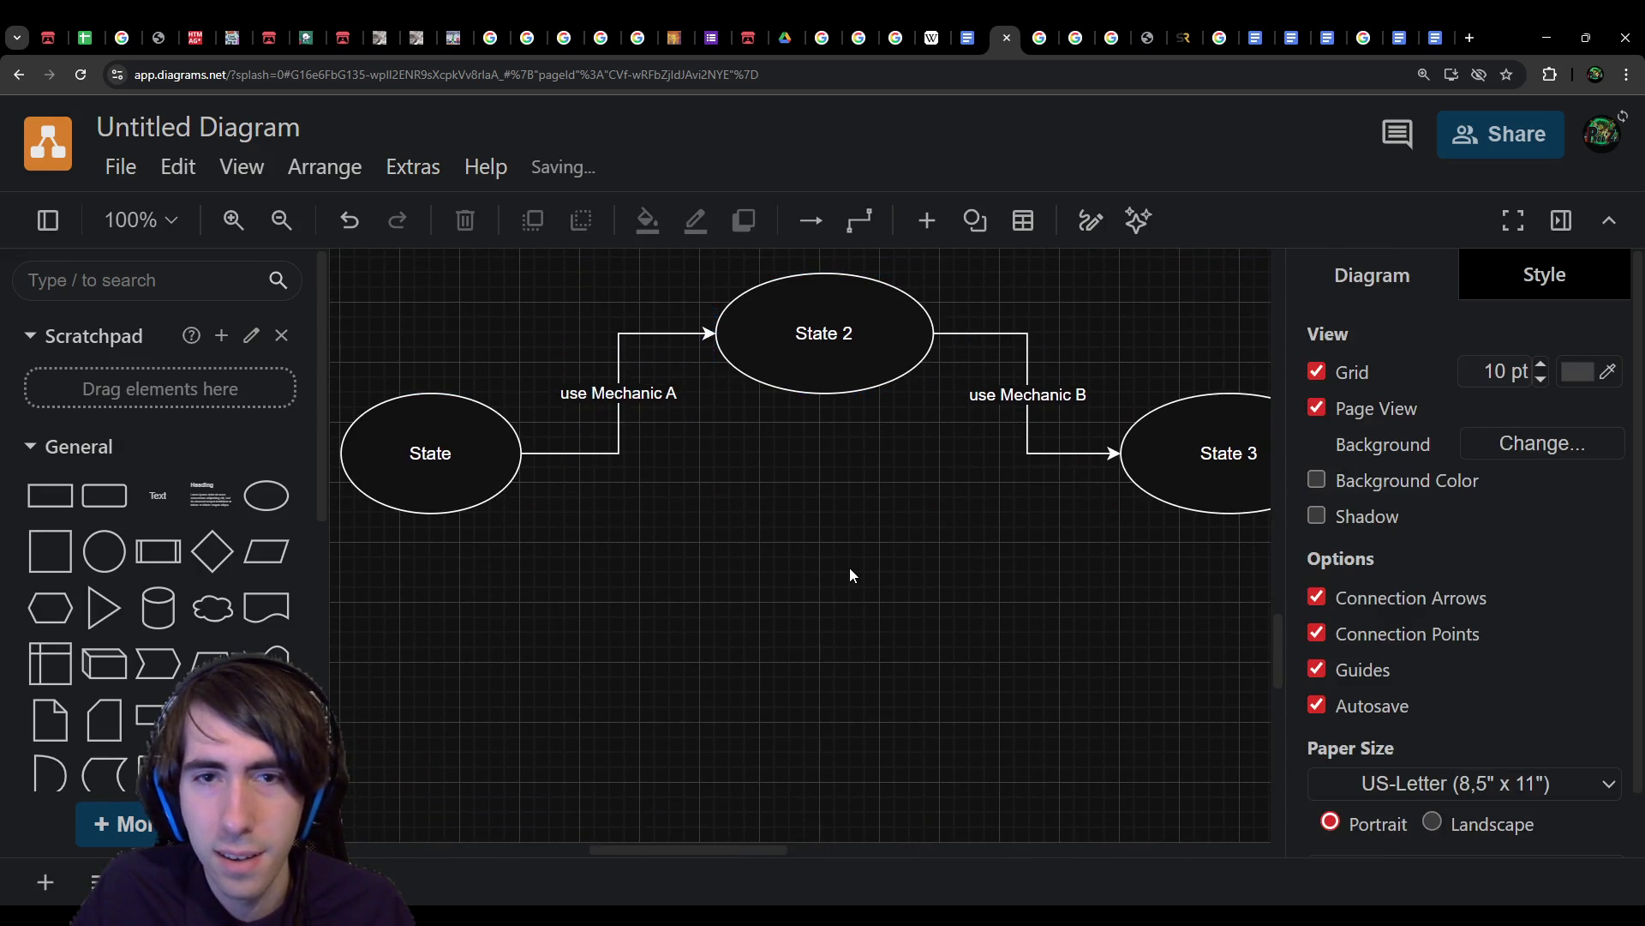
click(844, 437)
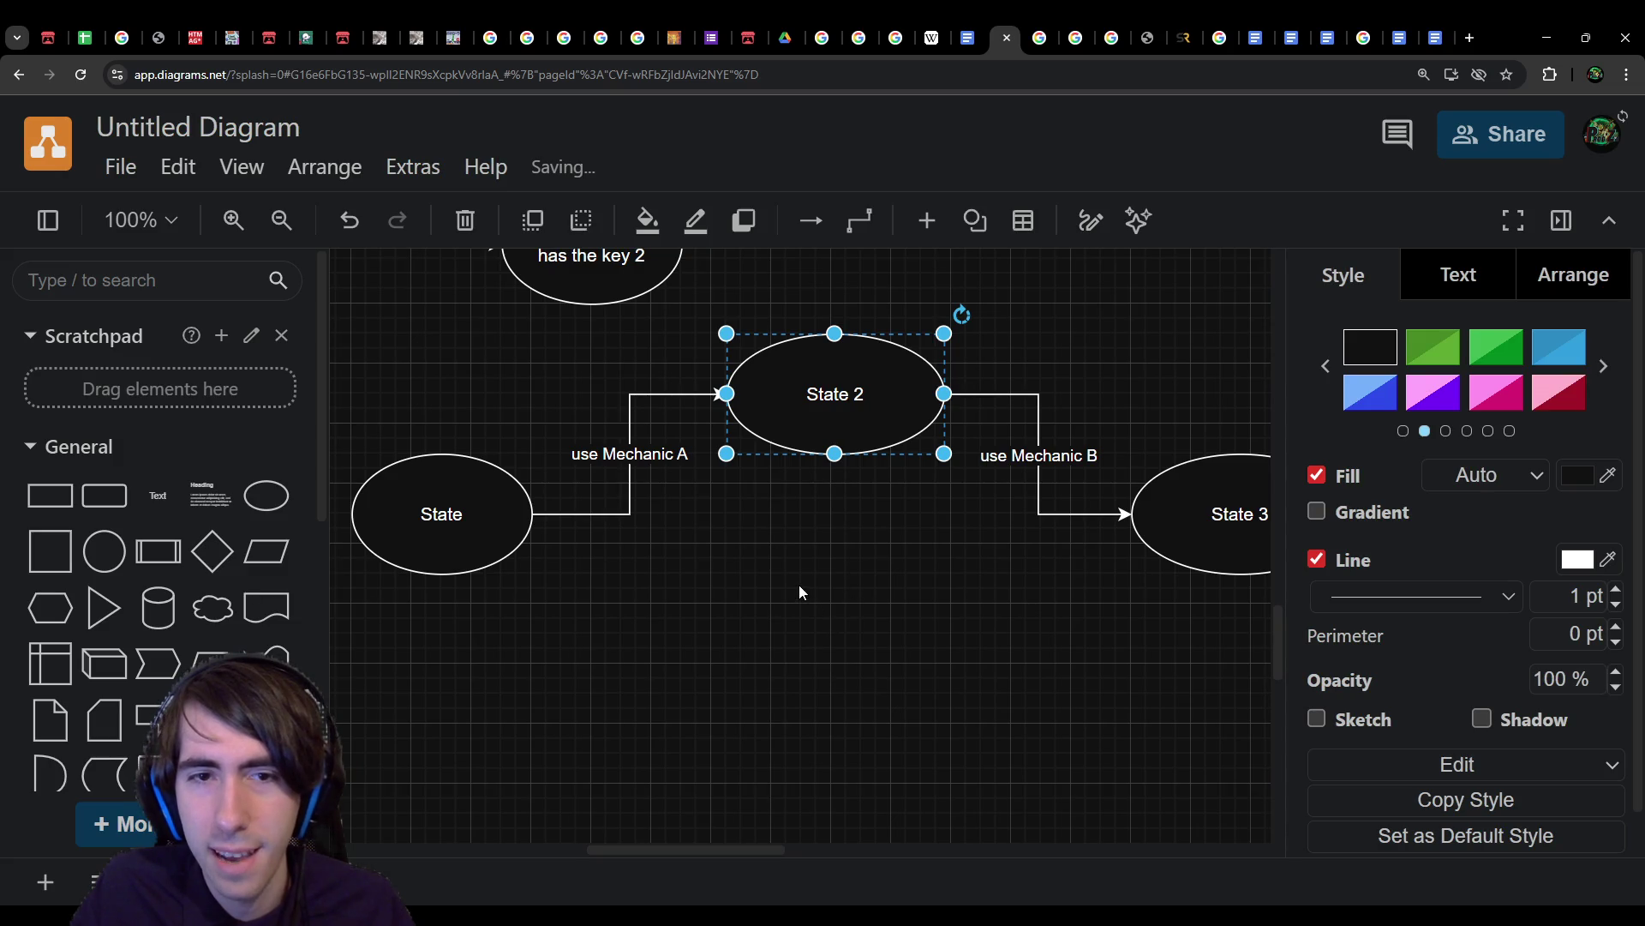
key(ctrl+c)
key(ctrl+v)
double_click(981, 630)
key(End)
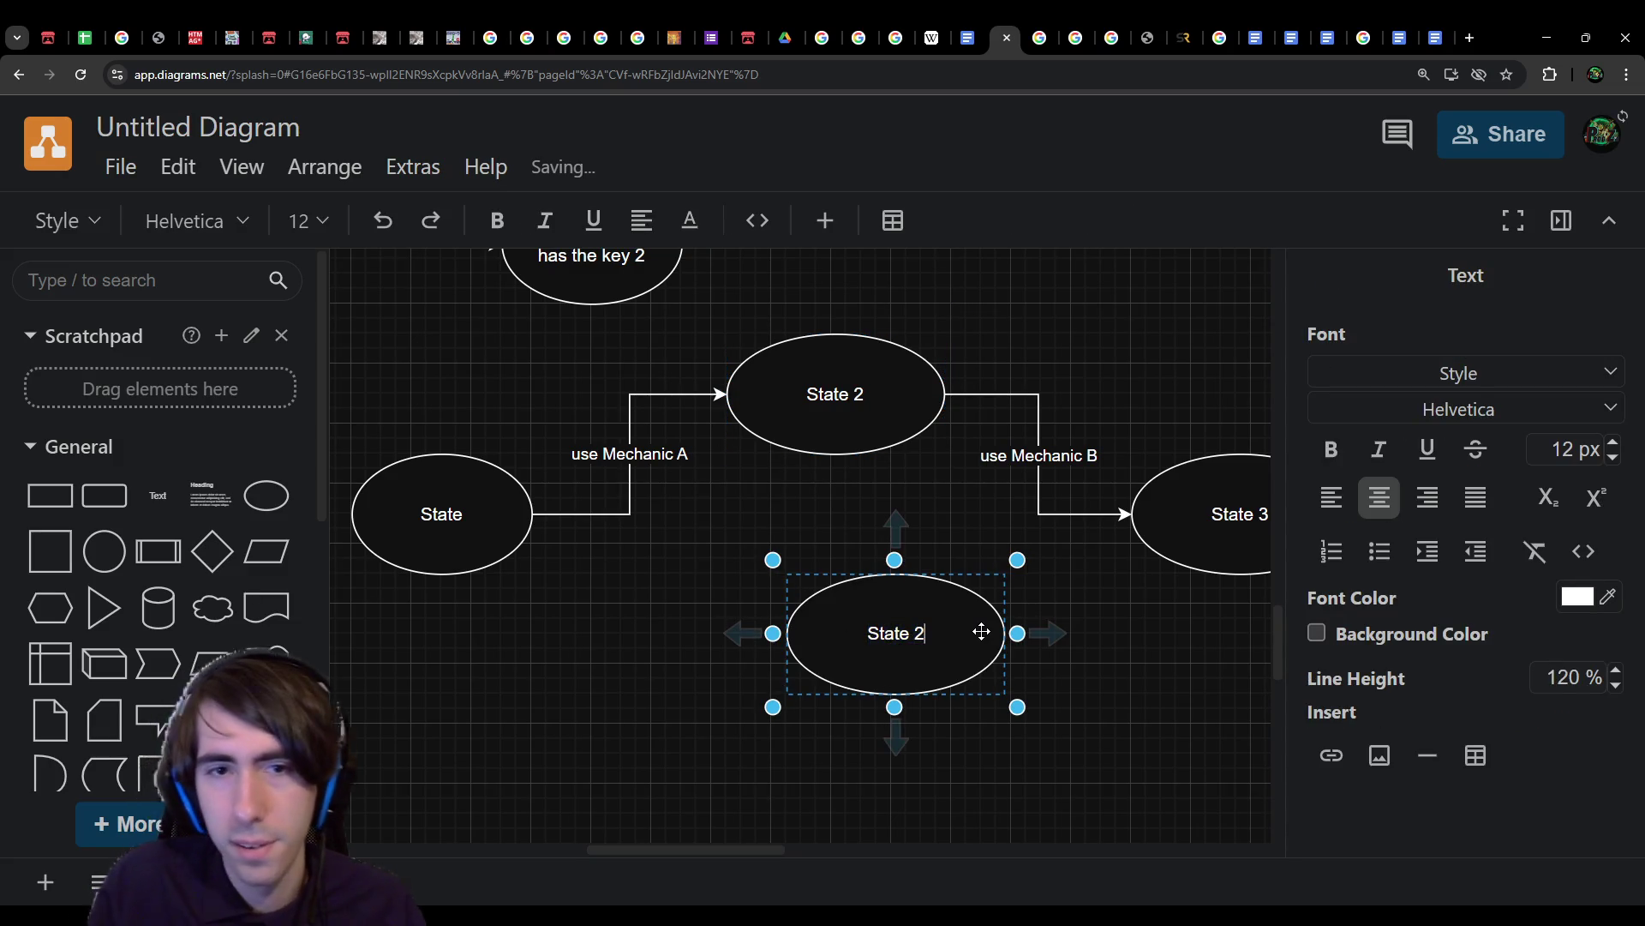
key(BackSpace)
text(3)
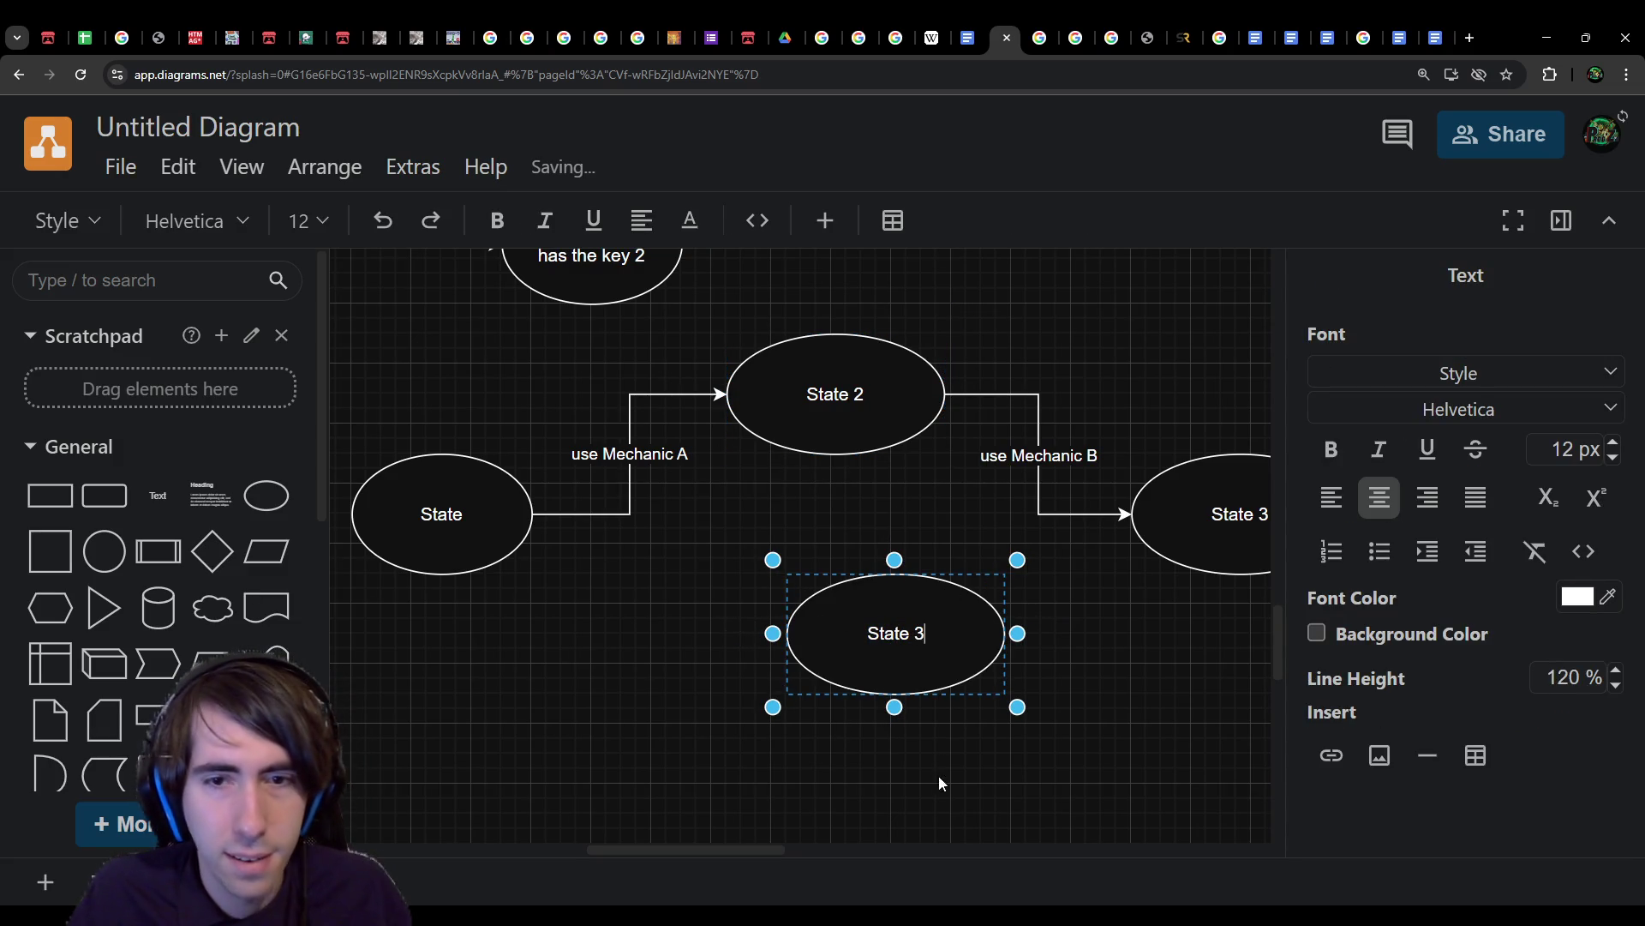
click(859, 595)
drag(859, 595, 804, 611)
Step: Connect State to the lower State 3 with a 'use mechanic B' arrow
click(489, 505)
drag(579, 515, 726, 649)
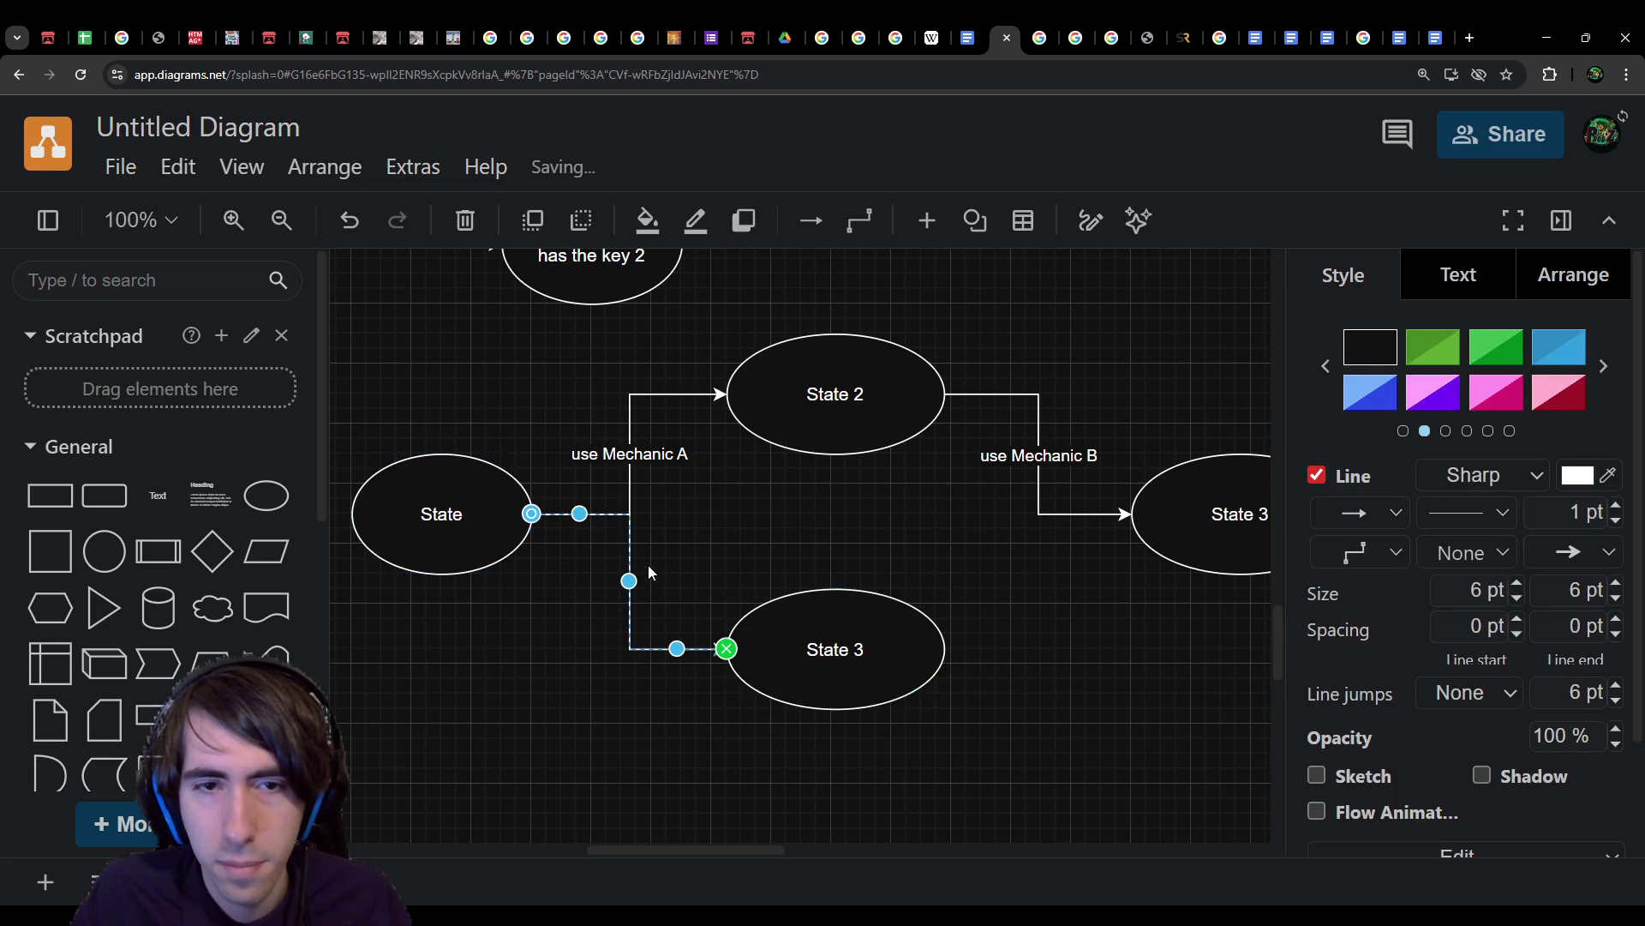
text(use mechanic B)
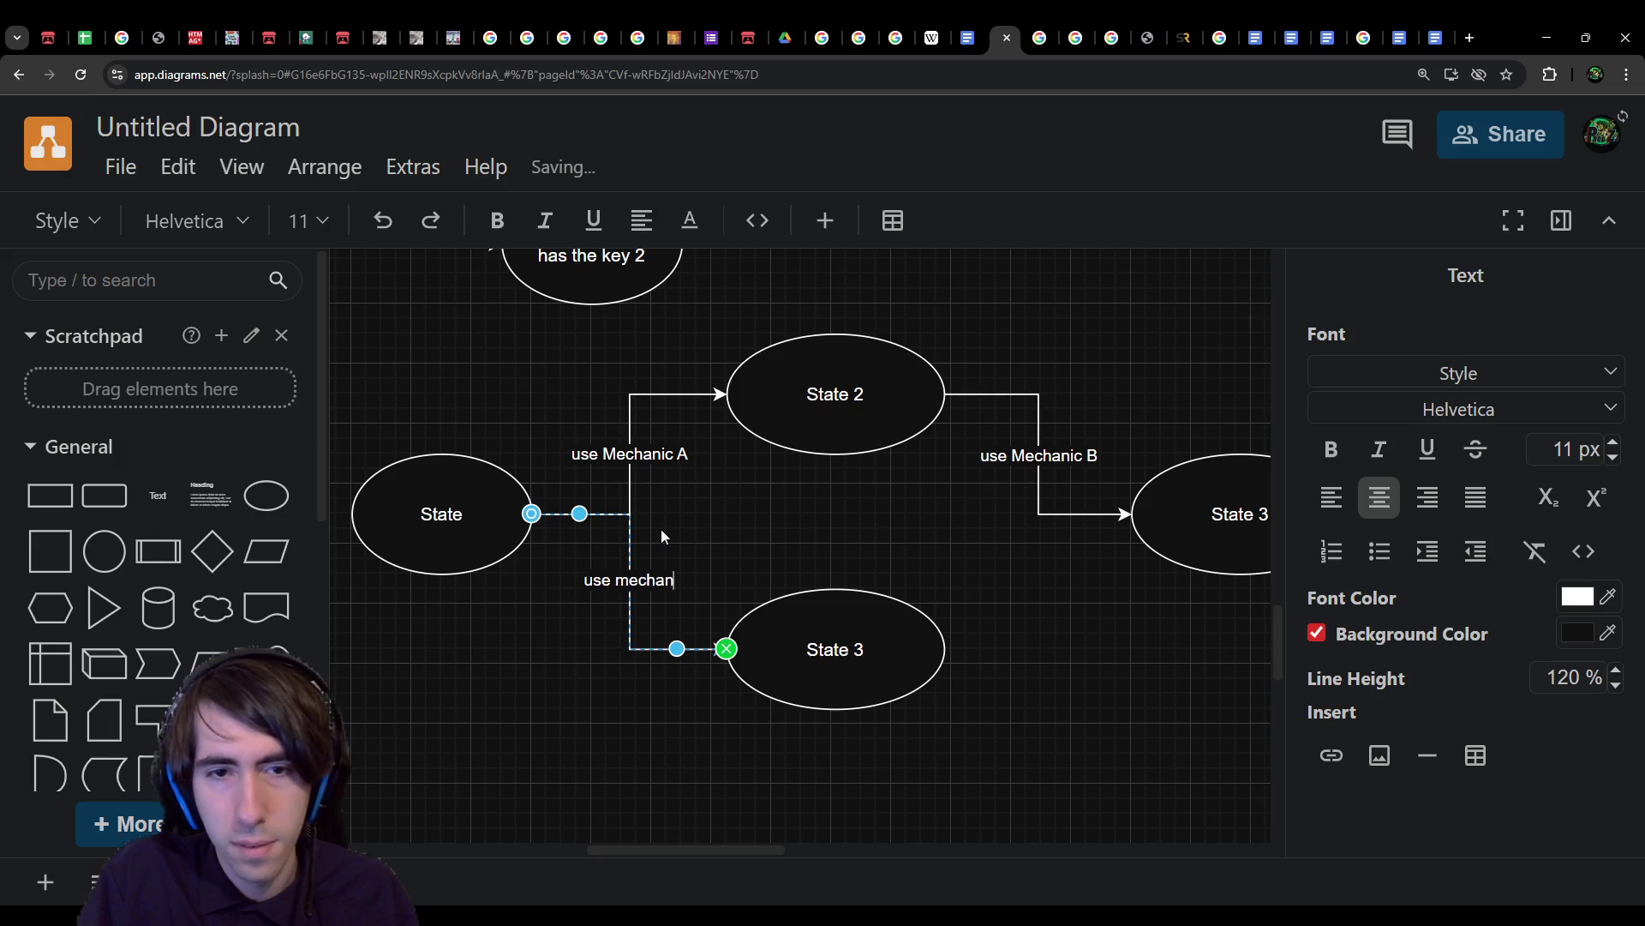
click(947, 574)
Step: Connect the lower State 3 to the right-hand state labelled 'Use Mechanic A', then select the diagram
click(848, 635)
drag(958, 649, 1133, 519)
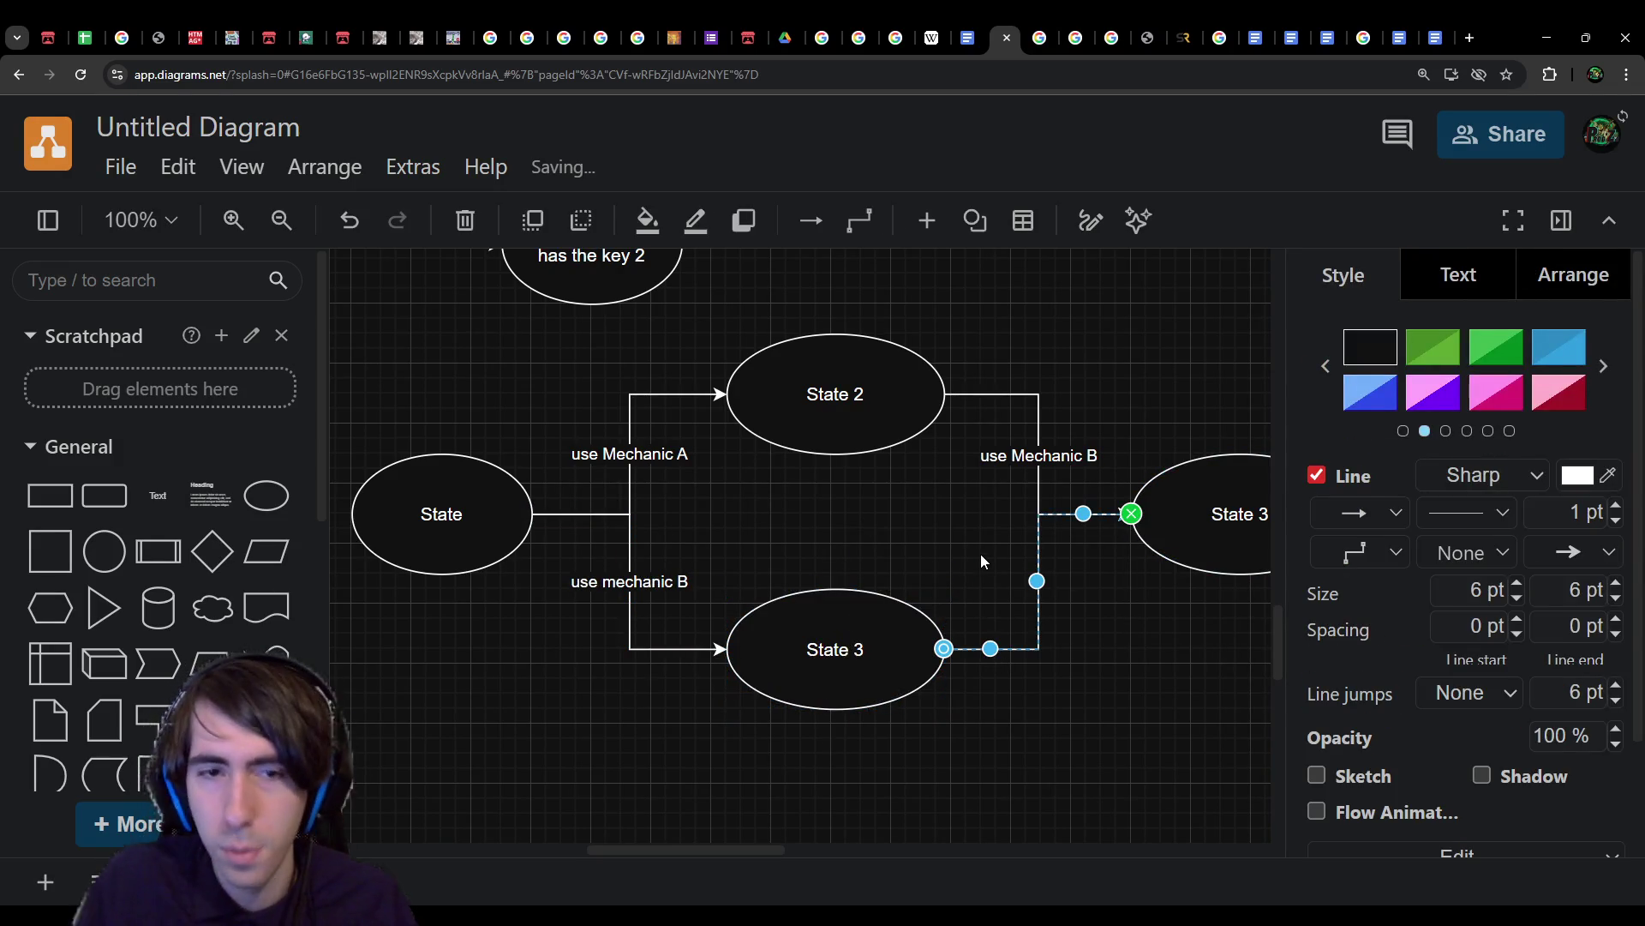
text(Use Mechanic B)
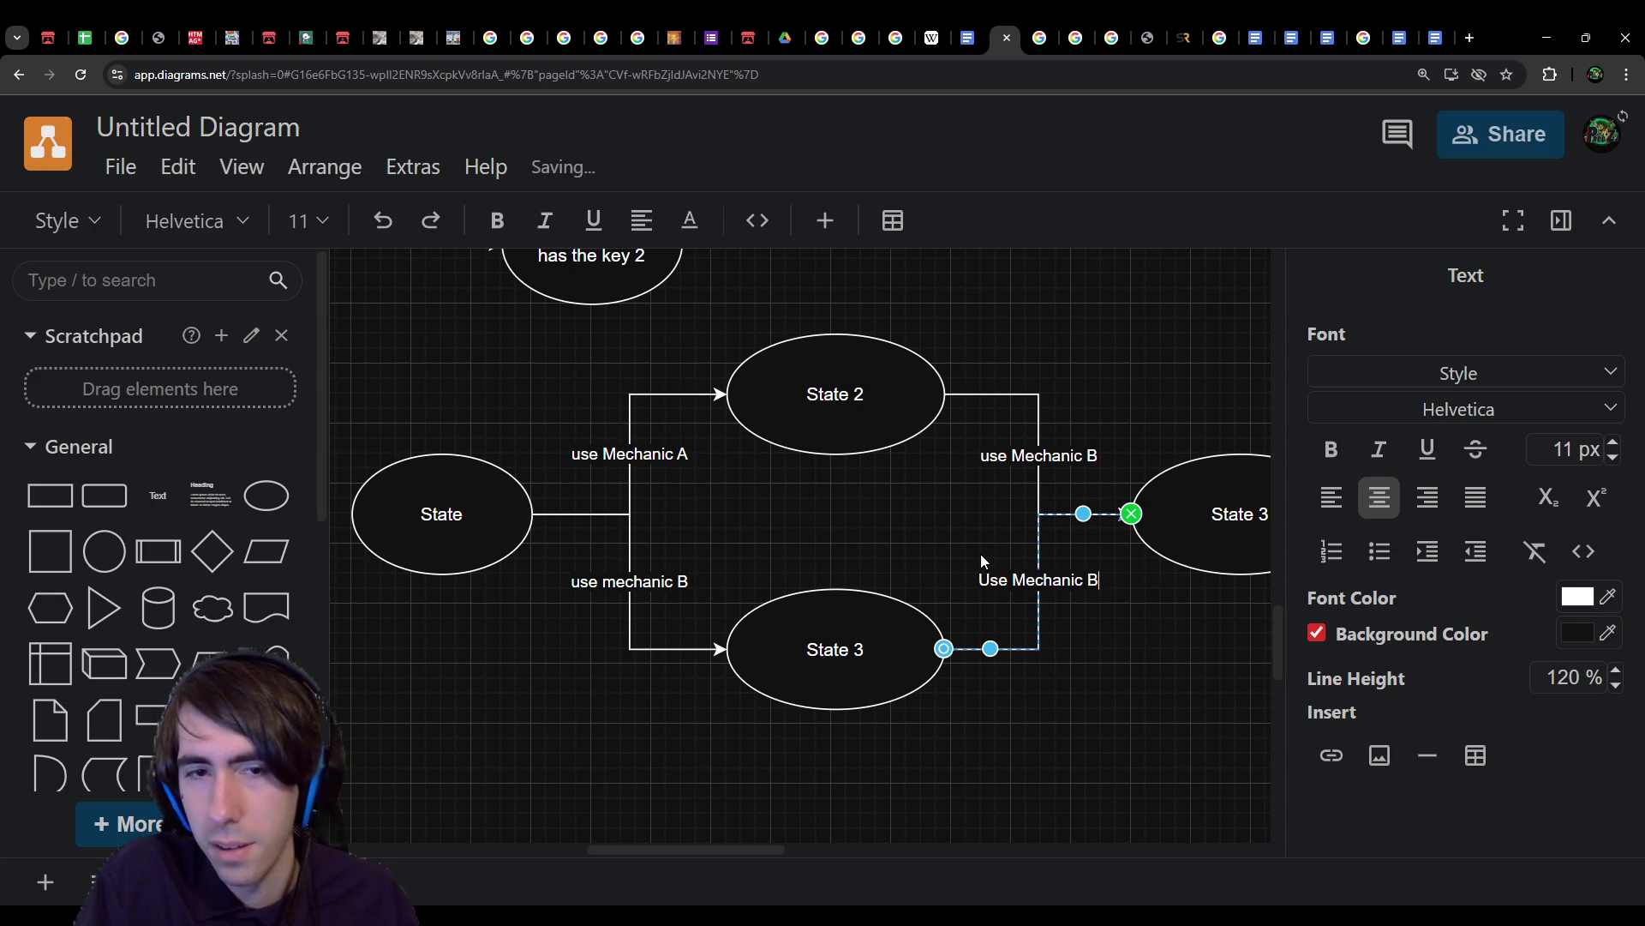
key(BackSpace)
text(A)
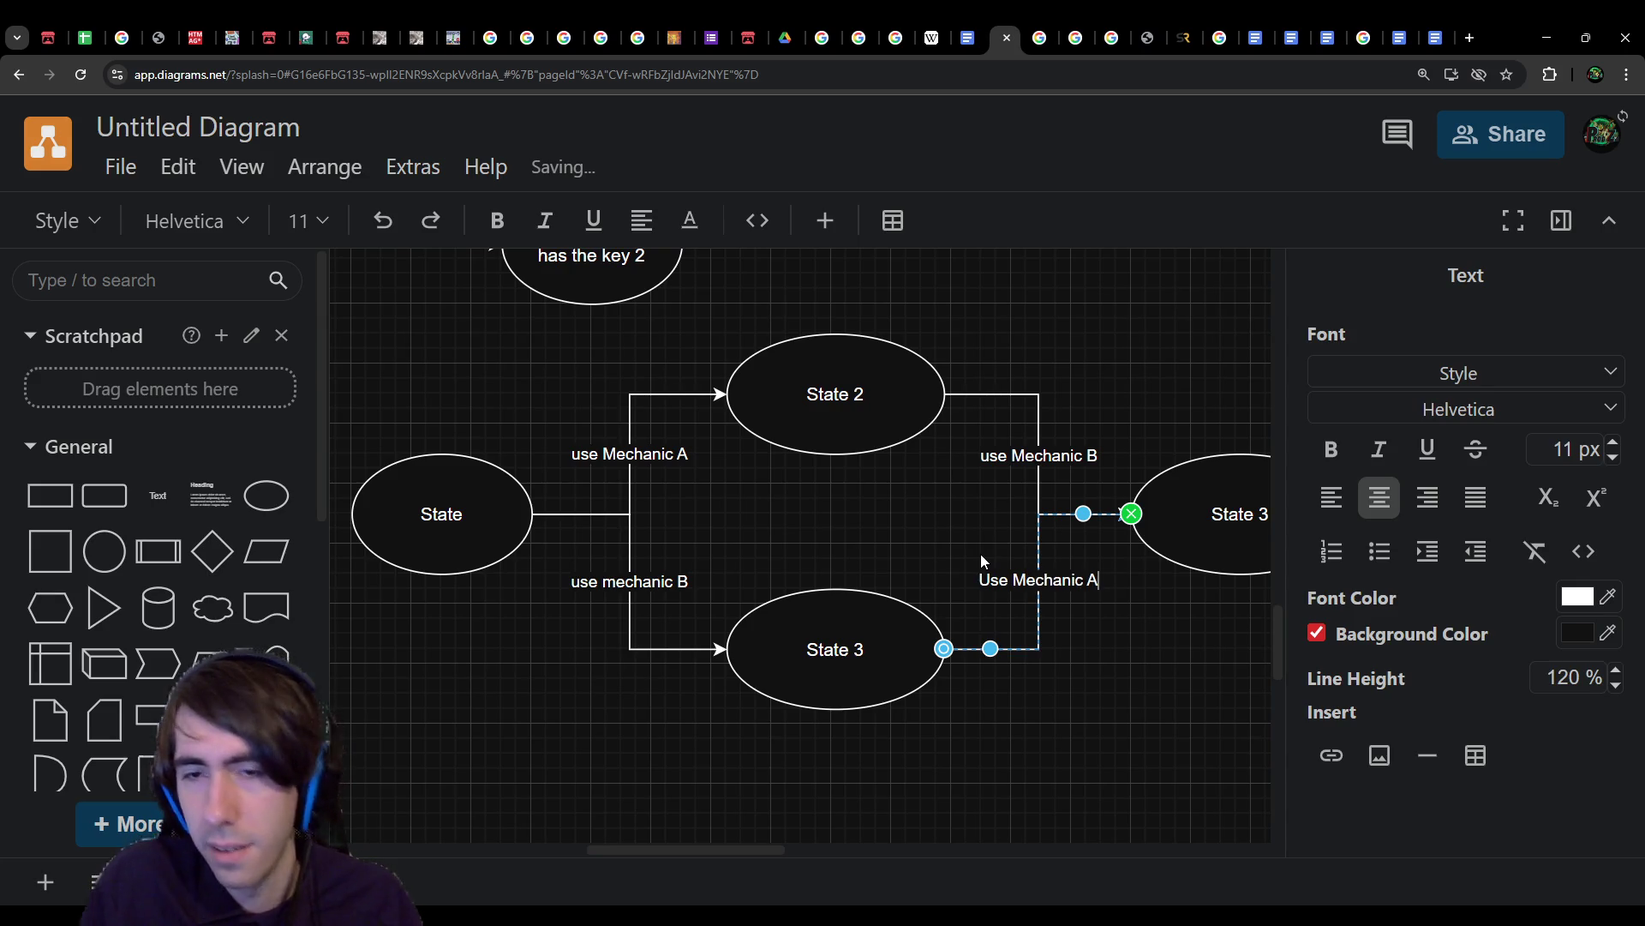
click(949, 564)
scroll(876, 581, down, 3)
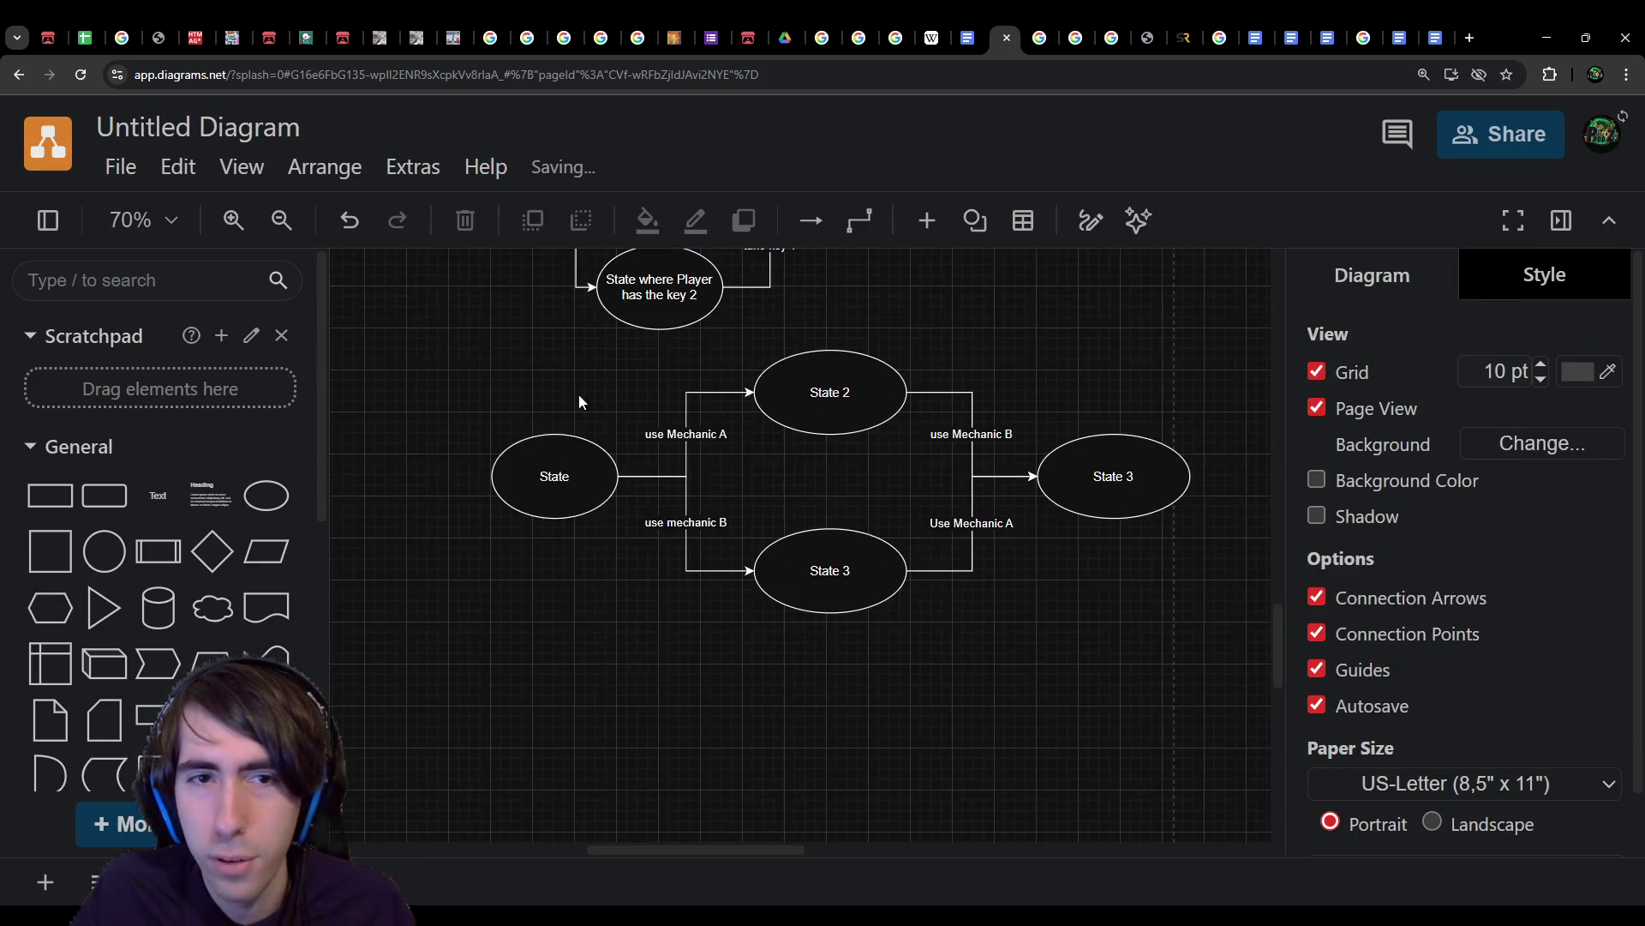
drag(473, 337, 1234, 619)
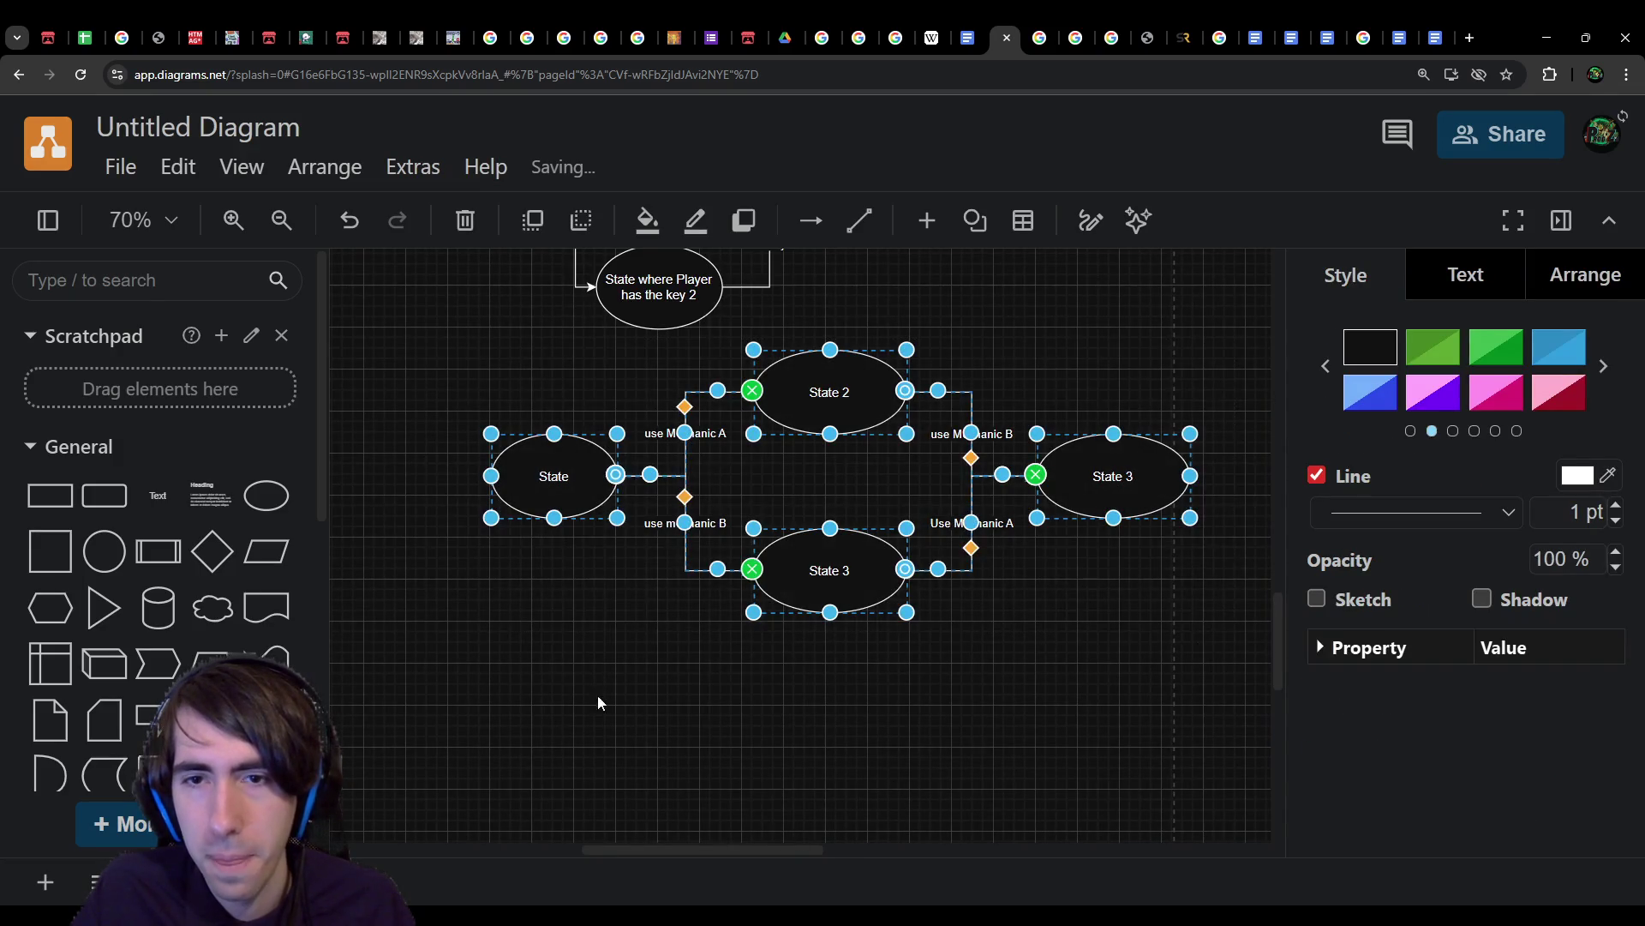
Step: Duplicate the state diagram and position the copy below the original
key(ctrl+c)
key(ctrl+v)
mouse_move(870, 509)
mouse_down()
mouse_move(765, 510)
mouse_move(759, 474)
mouse_up()
click(854, 440)
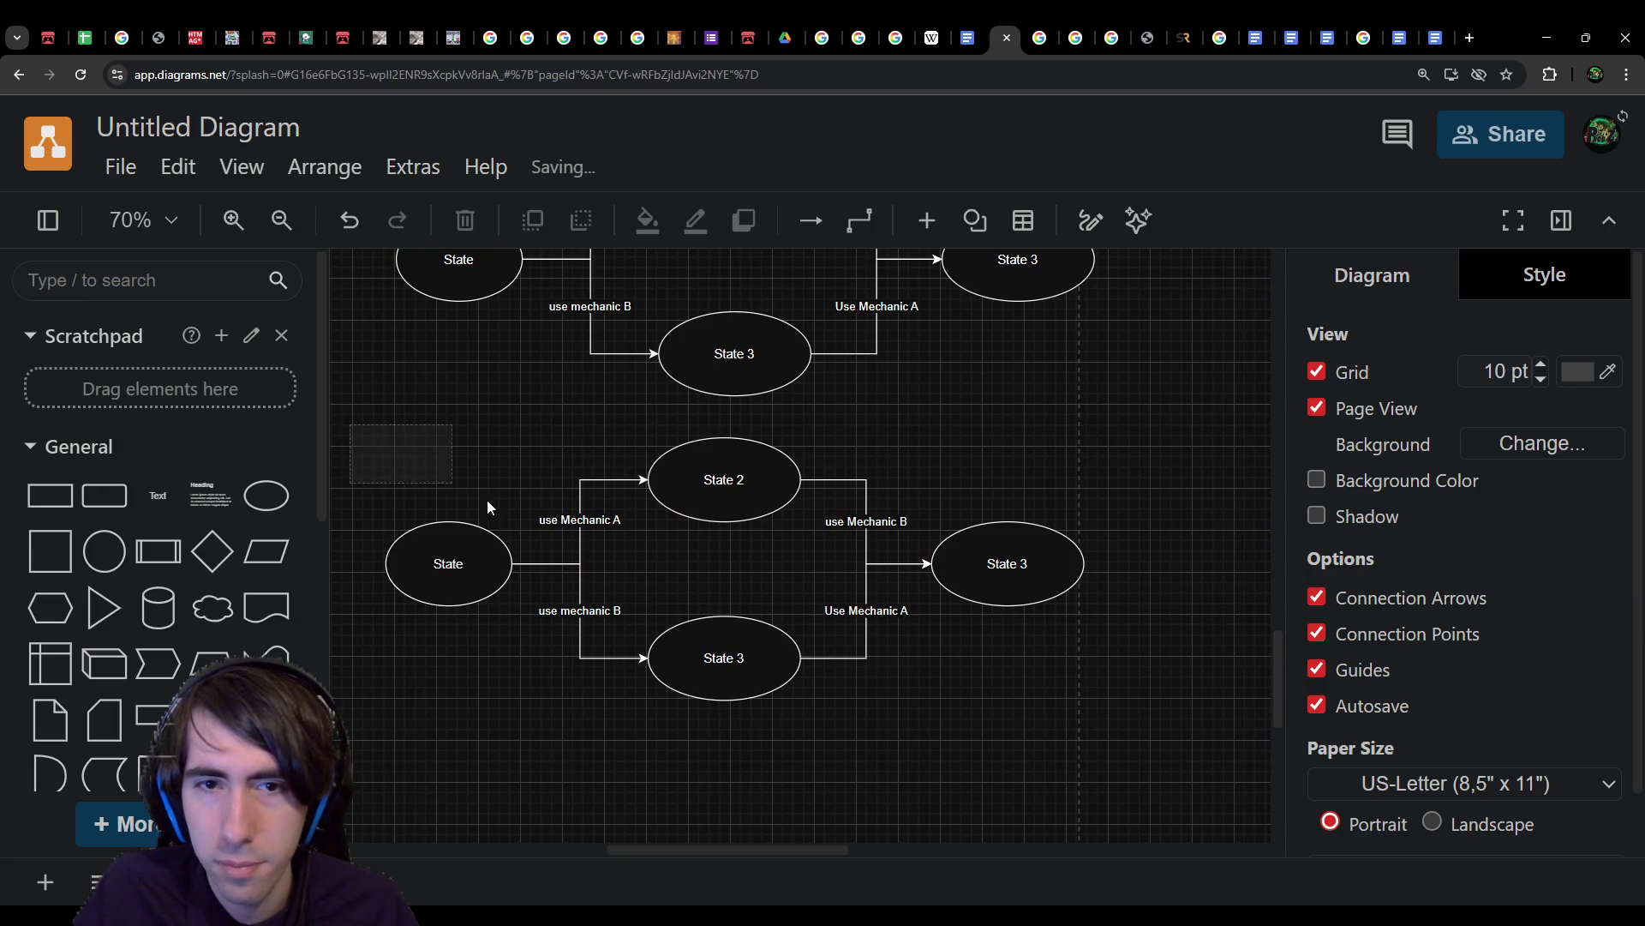
drag(423, 468, 1147, 712)
drag(761, 662, 772, 726)
click(940, 742)
mouse_move(940, 747)
mouse_down()
mouse_move(932, 676)
mouse_move(940, 701)
mouse_move(1069, 763)
mouse_up()
scroll(940, 728, up, 2)
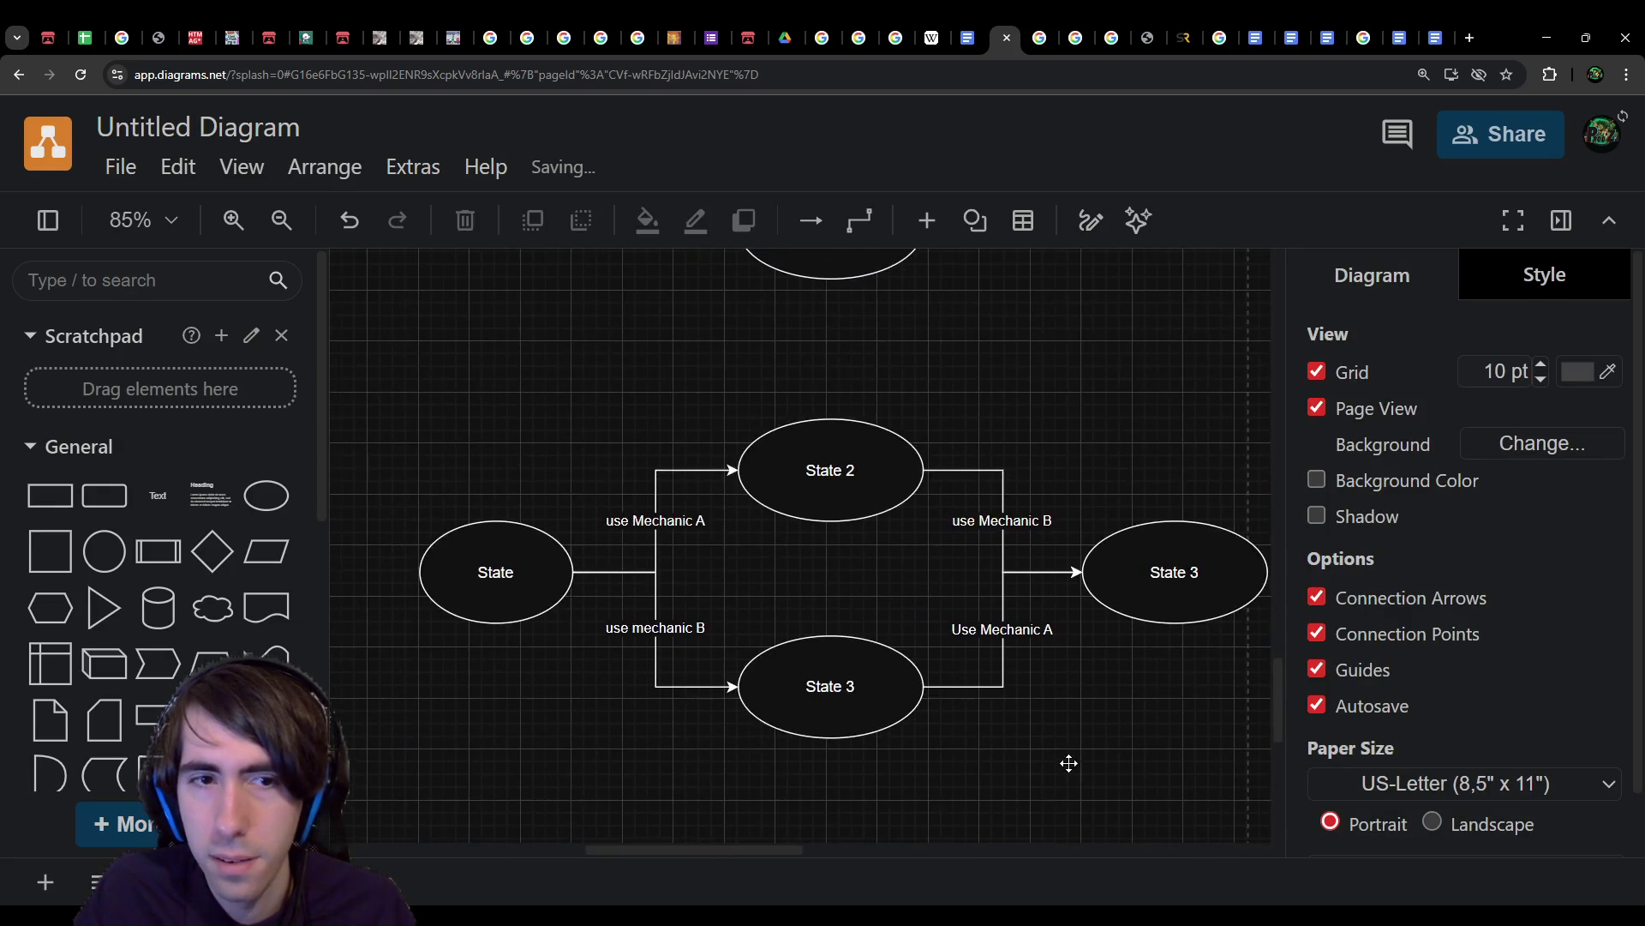
scroll(1068, 763, down, 2)
Step: In the copy, rename the right-hand State 3 to State 4 and add a duplicated state above it
double_click(1127, 437)
text(State 4)
click(1089, 621)
scroll(589, 705, down, 3)
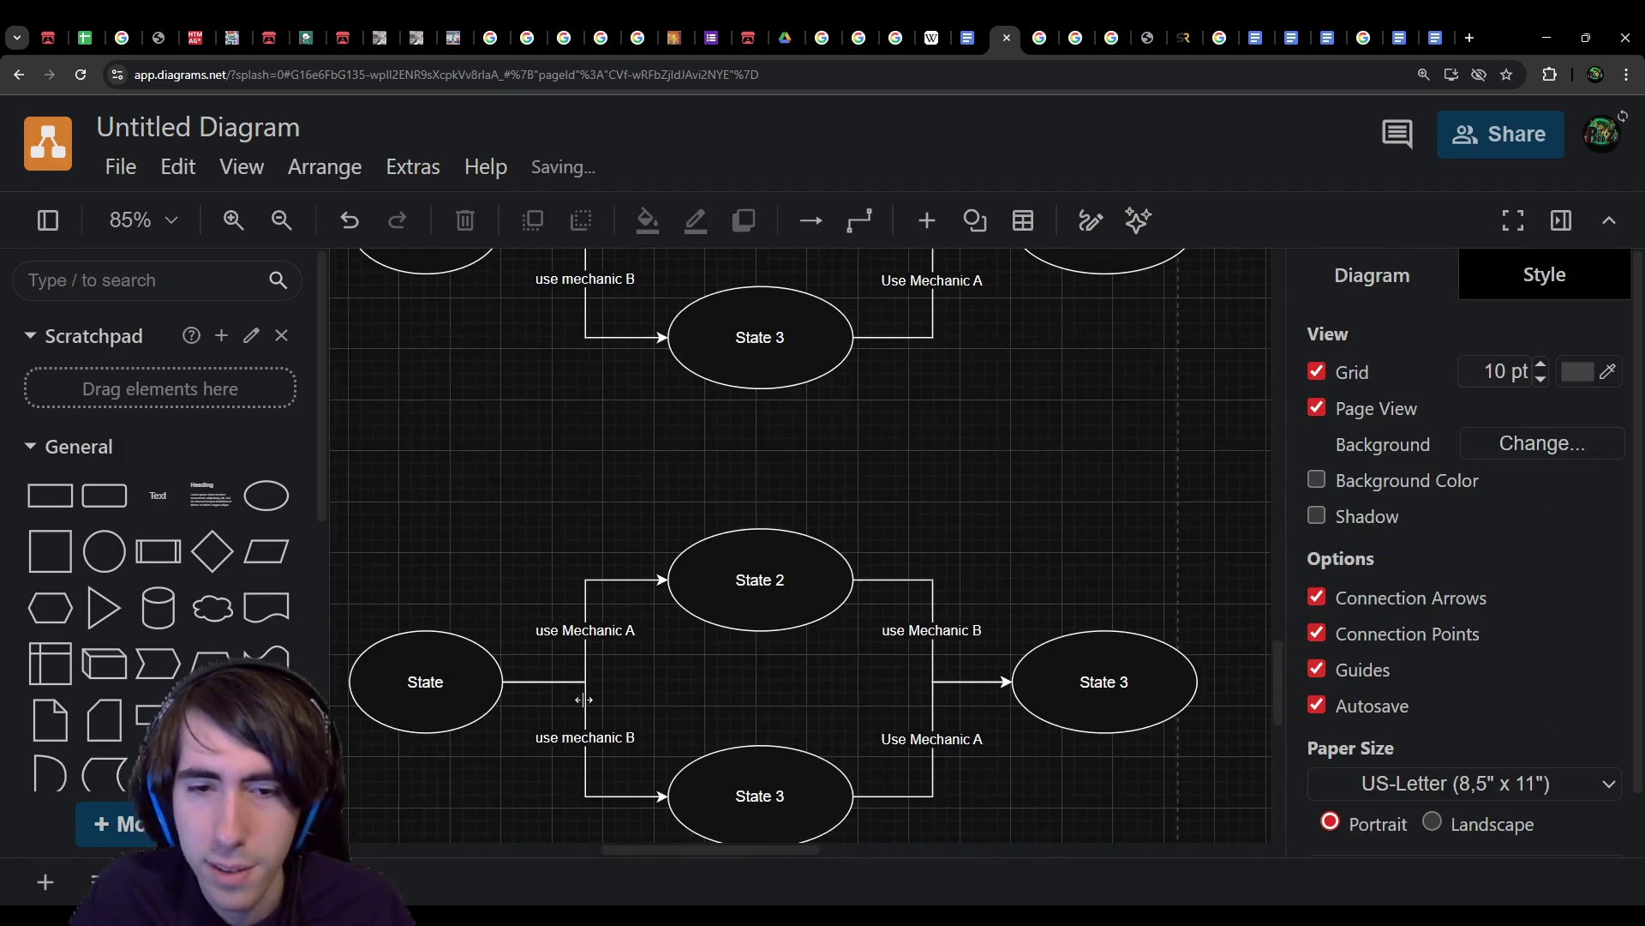
click(1102, 697)
mouse_move(1103, 698)
mouse_down()
mouse_move(1067, 526)
mouse_move(1084, 603)
mouse_move(1075, 463)
mouse_up()
double_click(1075, 458)
key(End)
text(4)
key(BackSpace)
Step: Move State 5 slightly up and paste a copy of it labelled State 6
double_click(1087, 677)
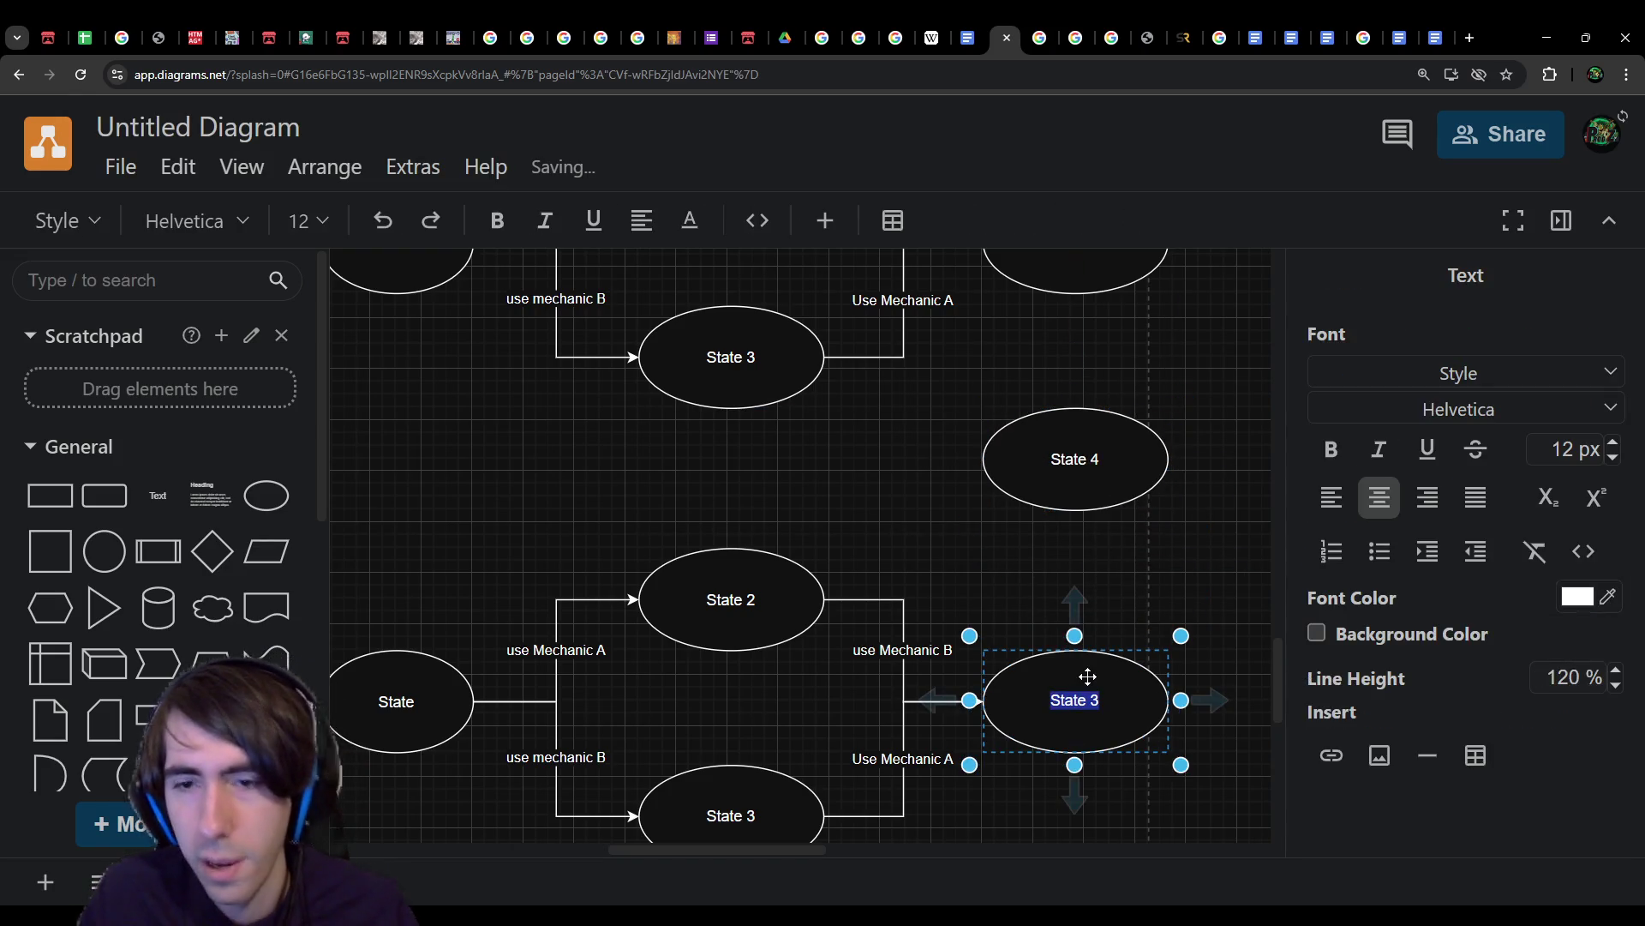
key(End)
mouse_move(1087, 677)
mouse_down()
mouse_move(1085, 582)
mouse_move(1099, 652)
mouse_up()
scroll(1077, 710, down, 3)
key(ctrl+v)
double_click(1129, 645)
key(End)
key(BackSpace)
text(6)
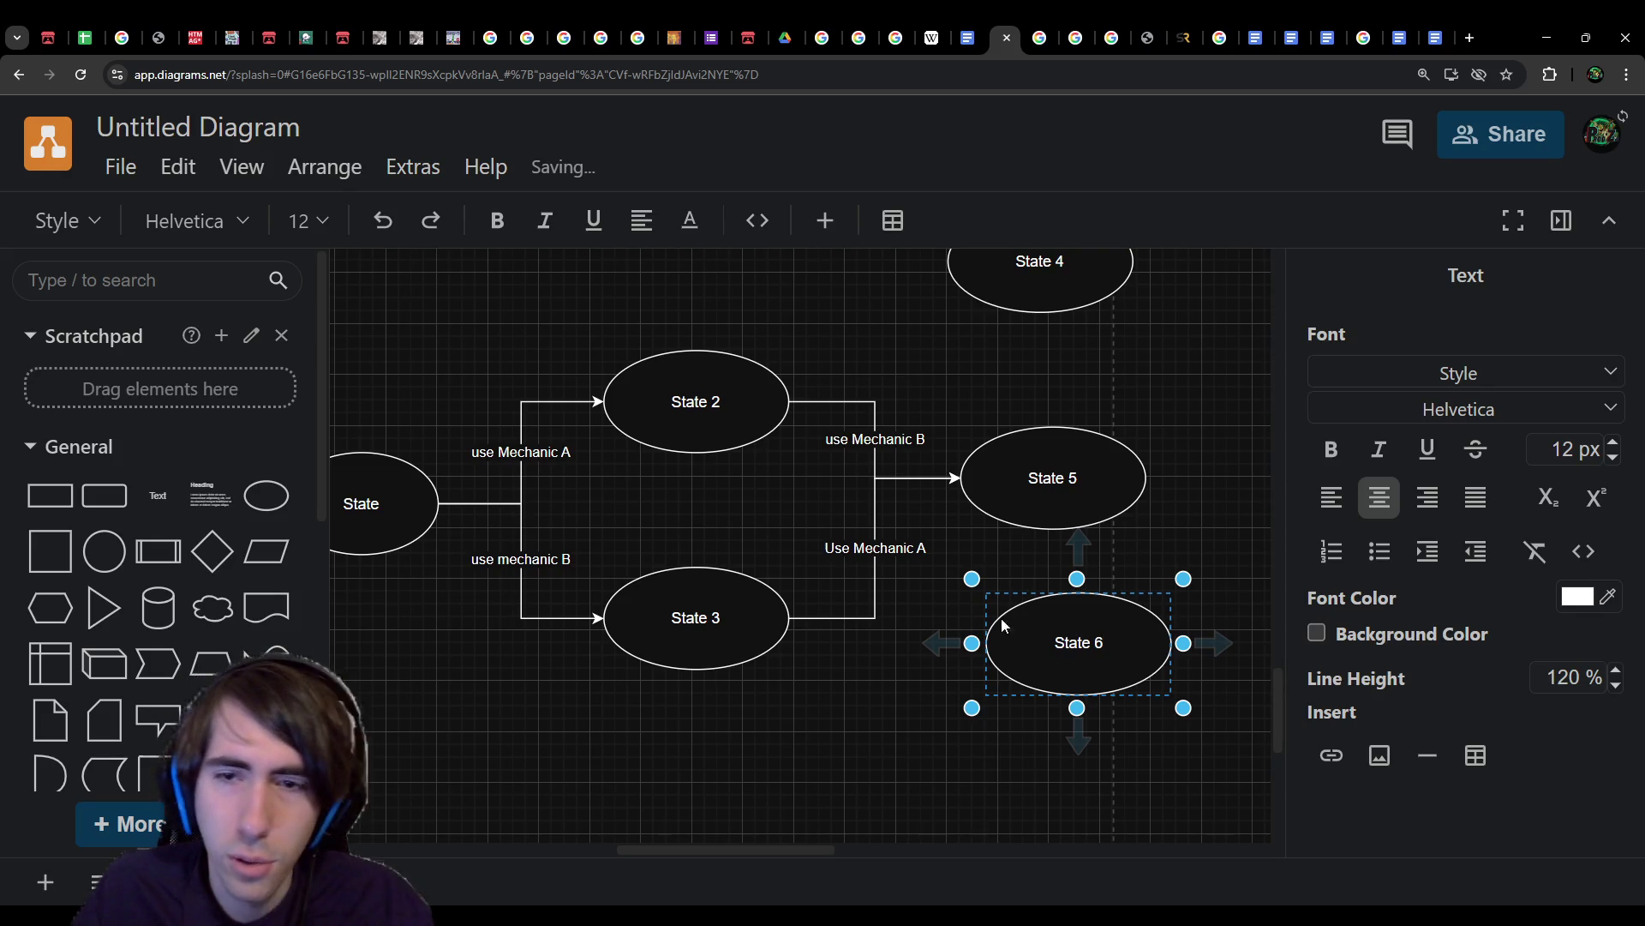
key(Escape)
key(Escape)
Step: Reattach the State 2 connector to State 4 and place State 4 and State 5 beside States 2 and 3
scroll(1106, 515, up, 3)
drag(1109, 438, 1071, 548)
scroll(897, 562, down, 2)
click(891, 581)
mouse_move(975, 588)
mouse_down()
mouse_move(964, 448)
mouse_move(999, 536)
mouse_up()
click(1057, 603)
drag(1057, 603, 1062, 737)
drag(1060, 495, 1060, 523)
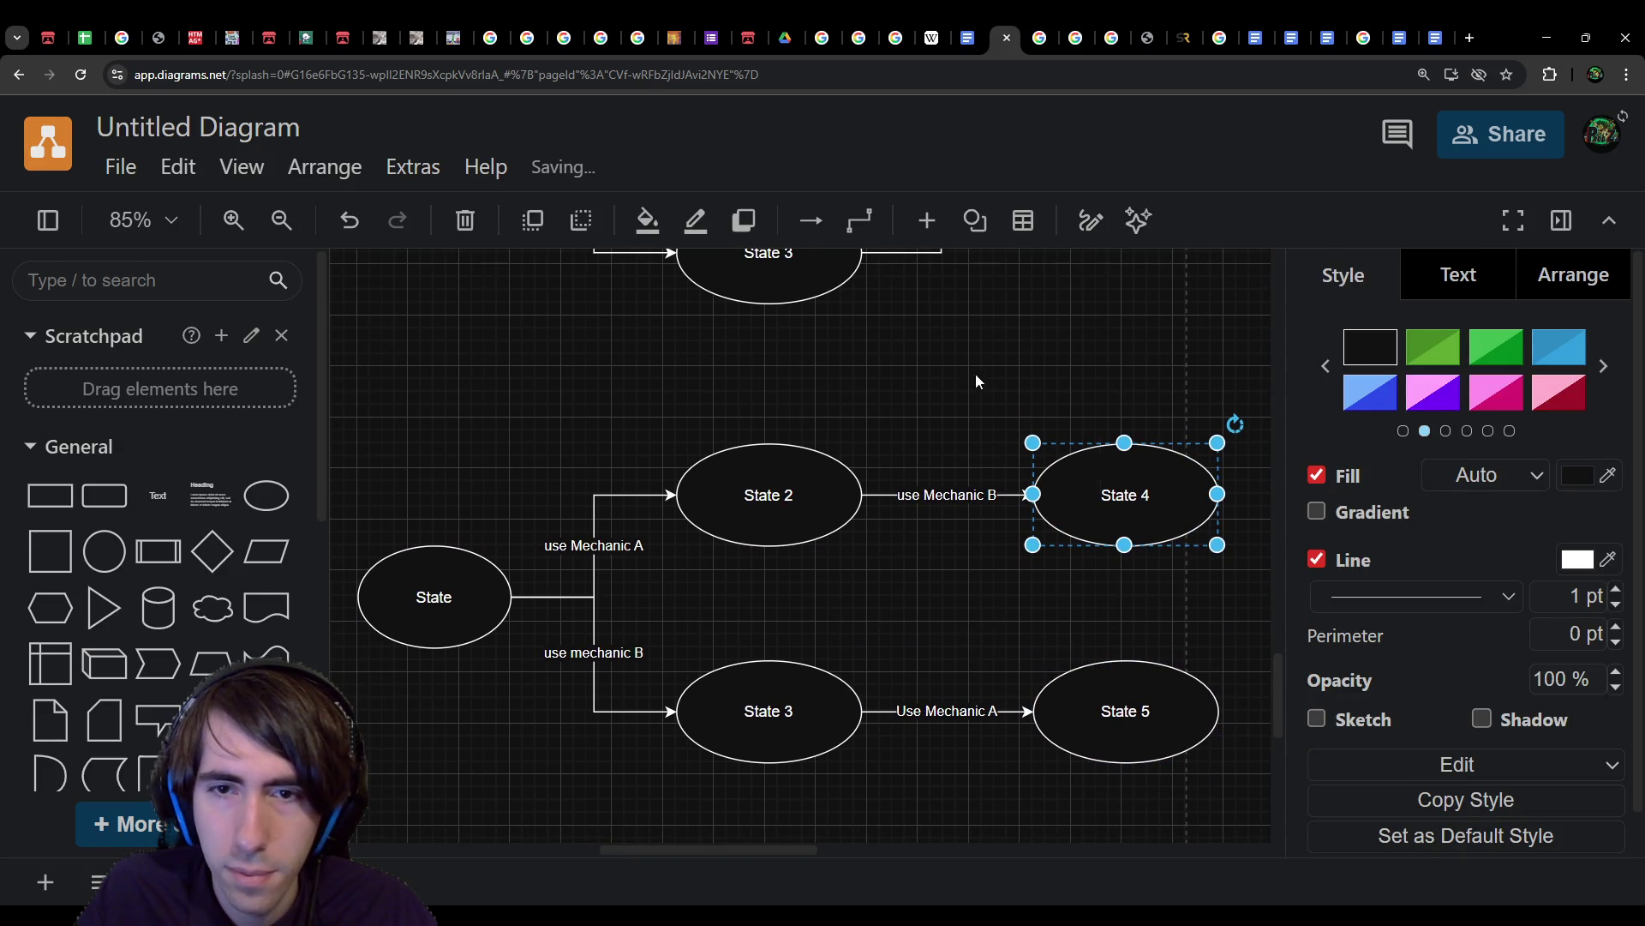
shift+click(1076, 723)
drag(1077, 723, 1069, 731)
click(874, 444)
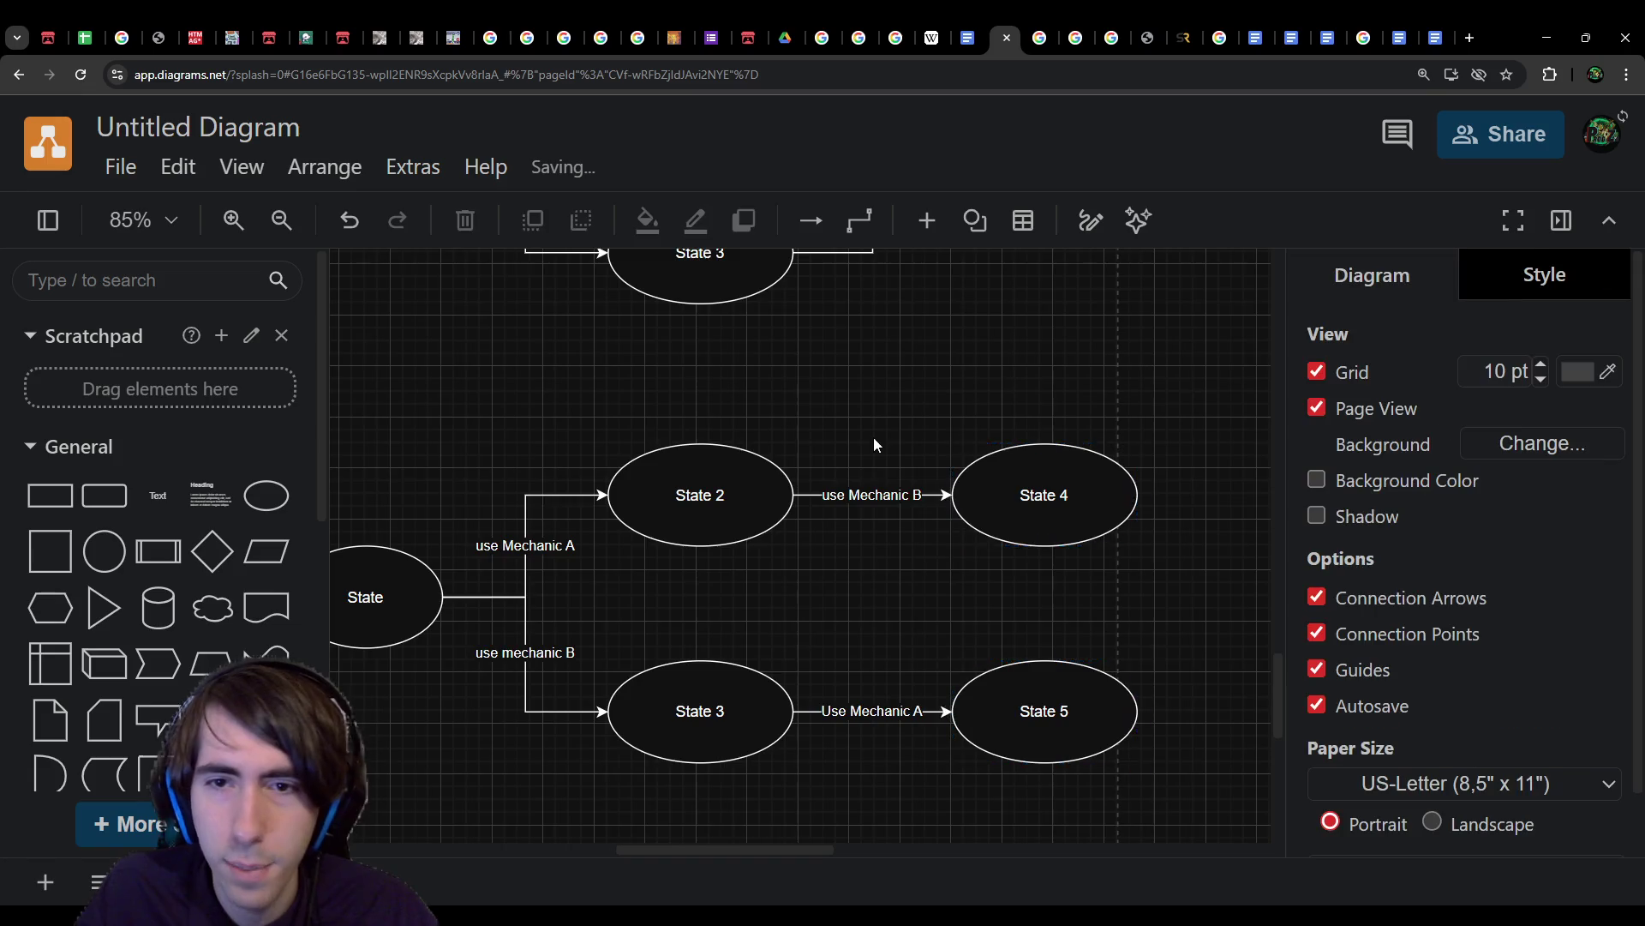
Step: Align the new branching diagram under the original, then return to the Puzzles notes
scroll(915, 665, down, 1)
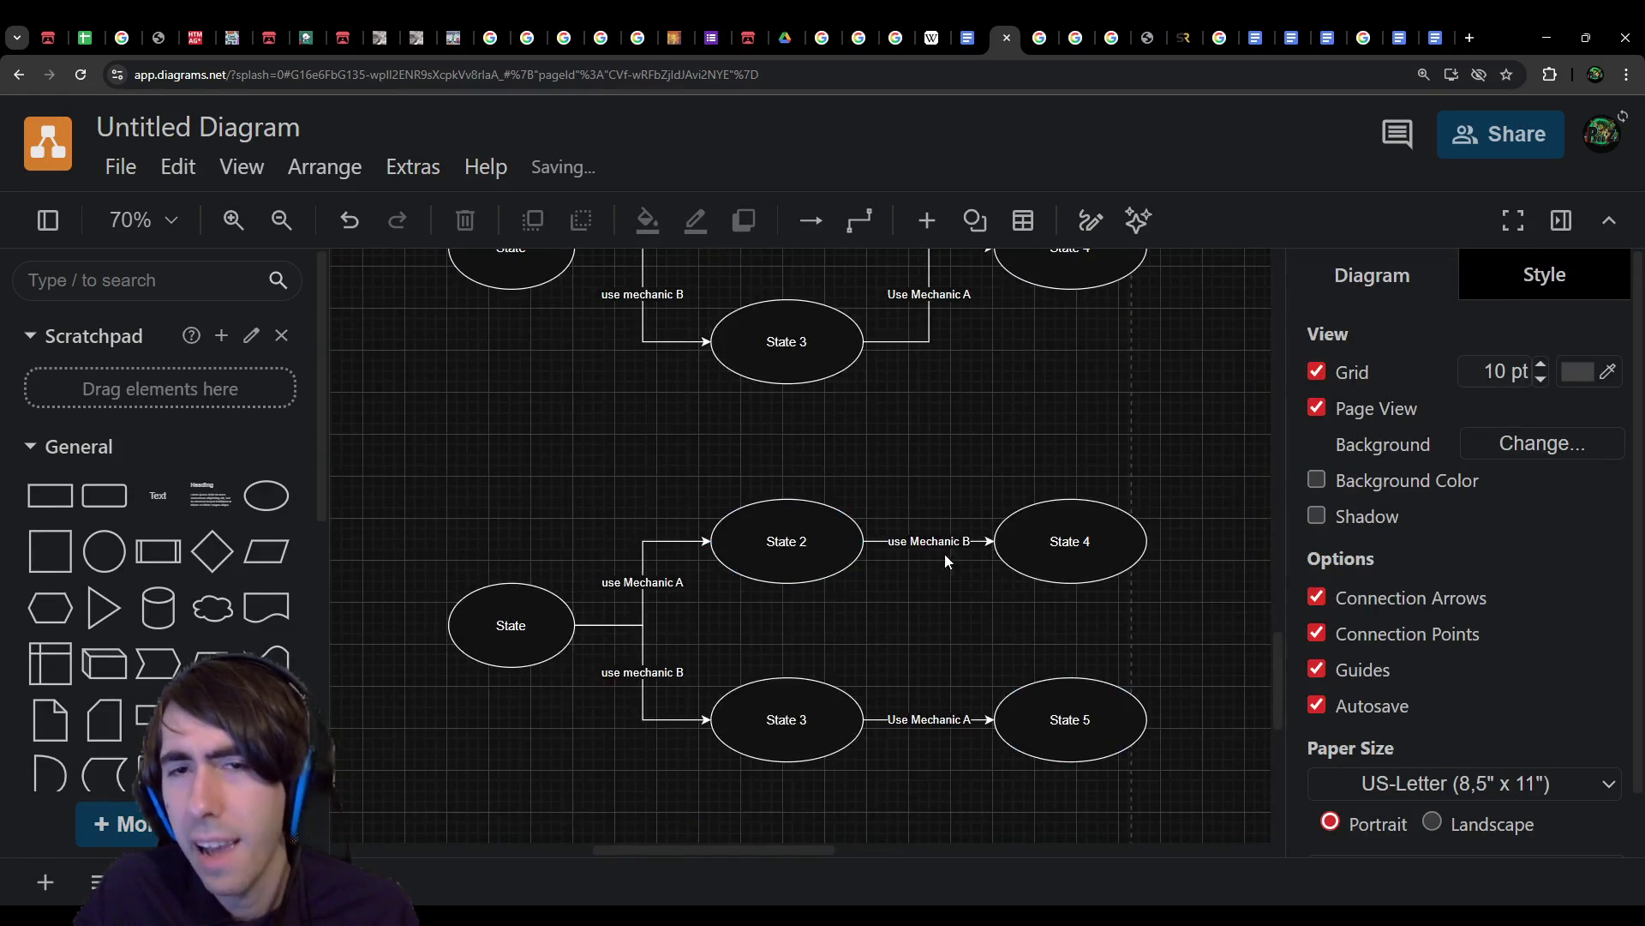
scroll(882, 467, up, 2)
scroll(904, 551, down, 2)
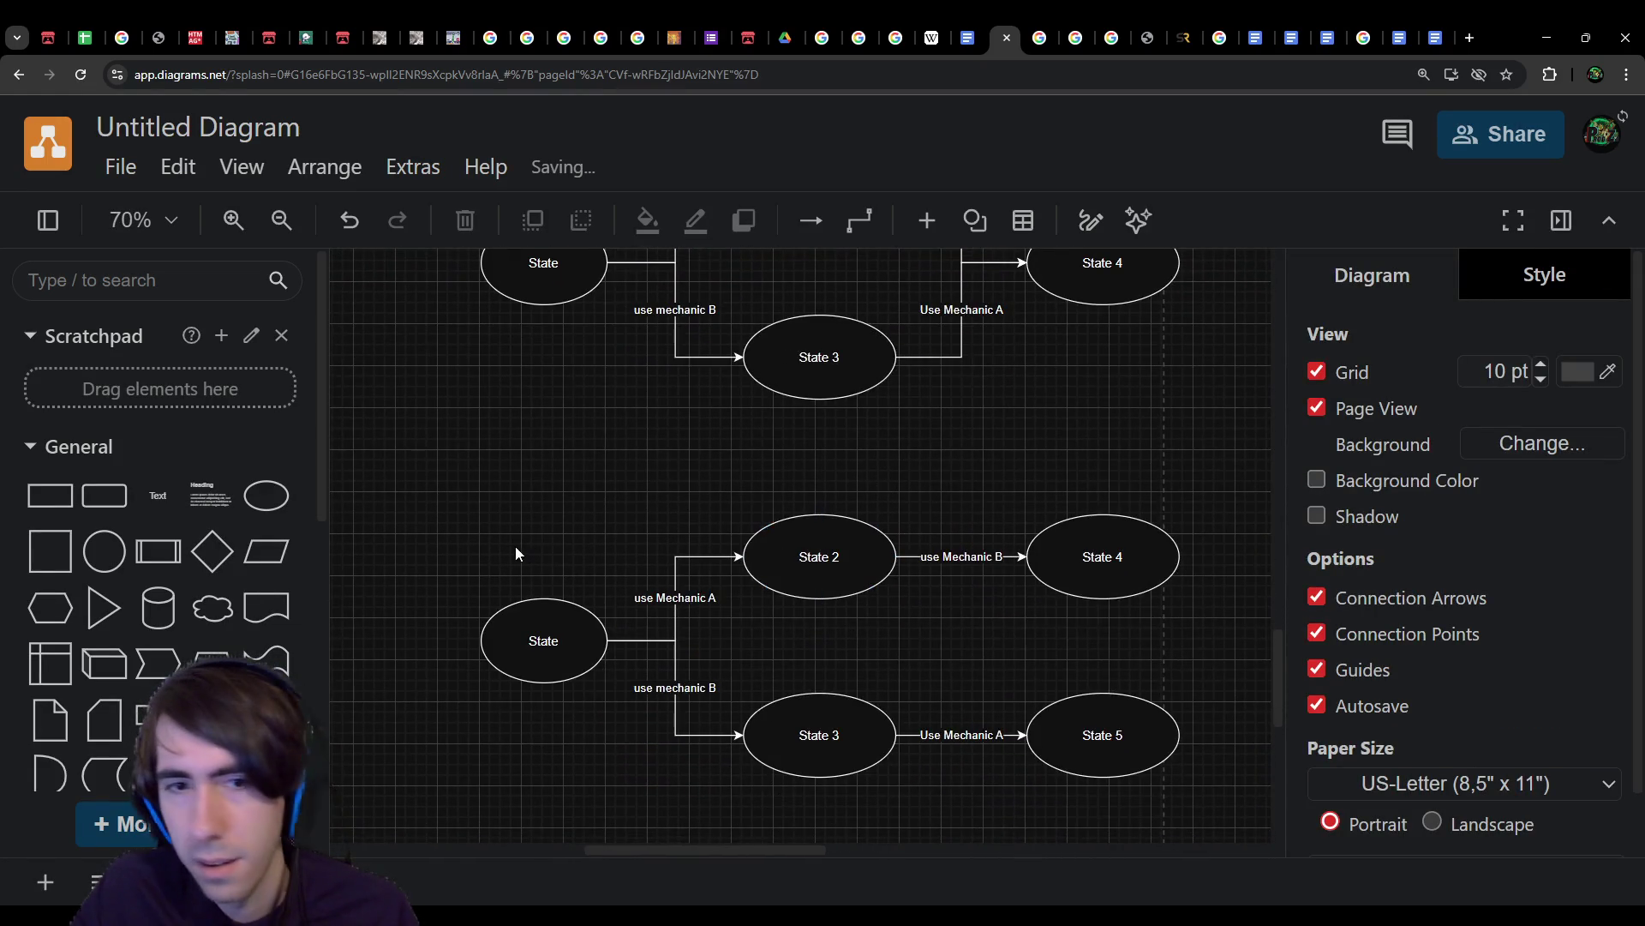
drag(452, 488, 1212, 815)
mouse_move(865, 549)
mouse_down()
mouse_move(882, 595)
mouse_move(882, 513)
mouse_up()
click(973, 465)
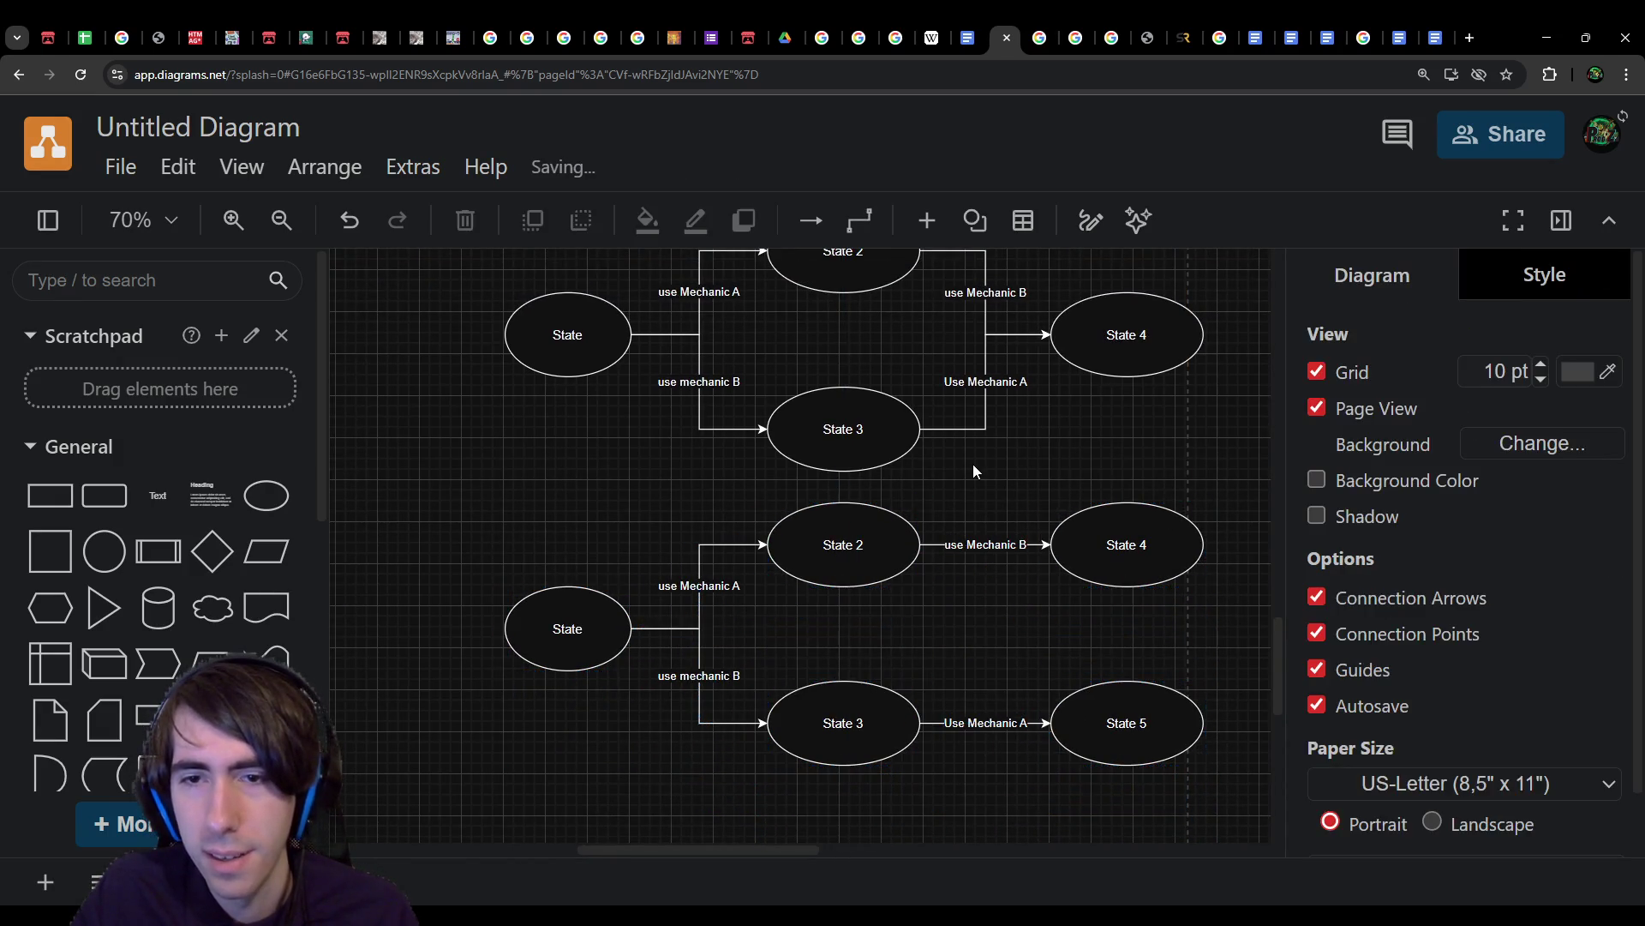
scroll(1020, 485, up, 2)
scroll(1025, 606, up, 2)
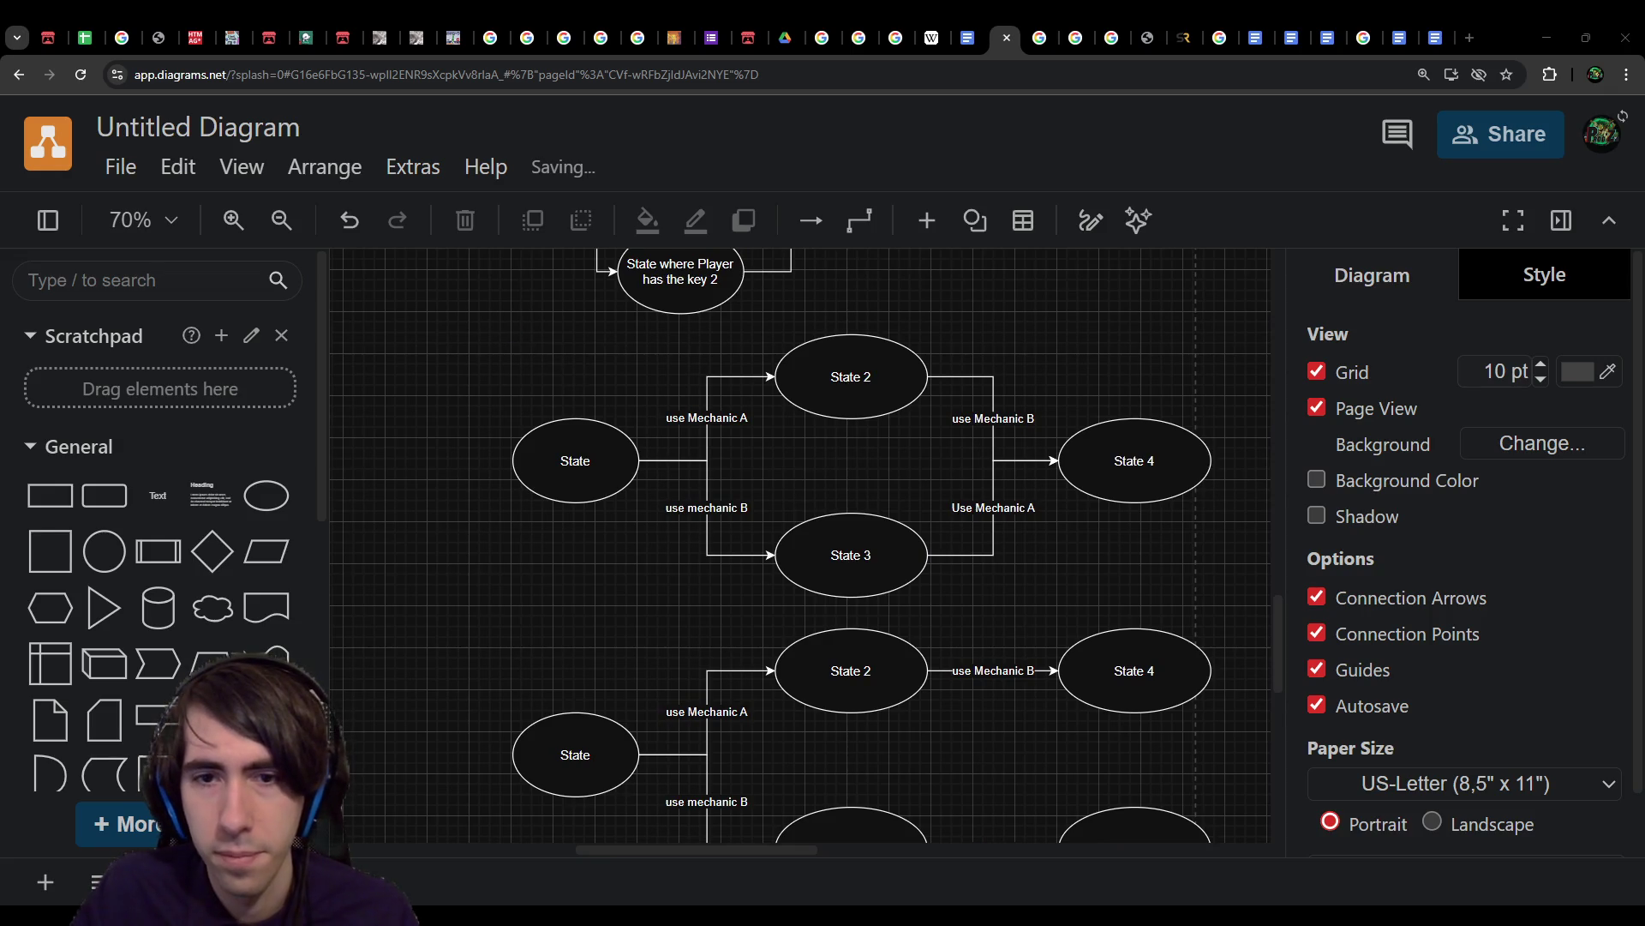
click(968, 38)
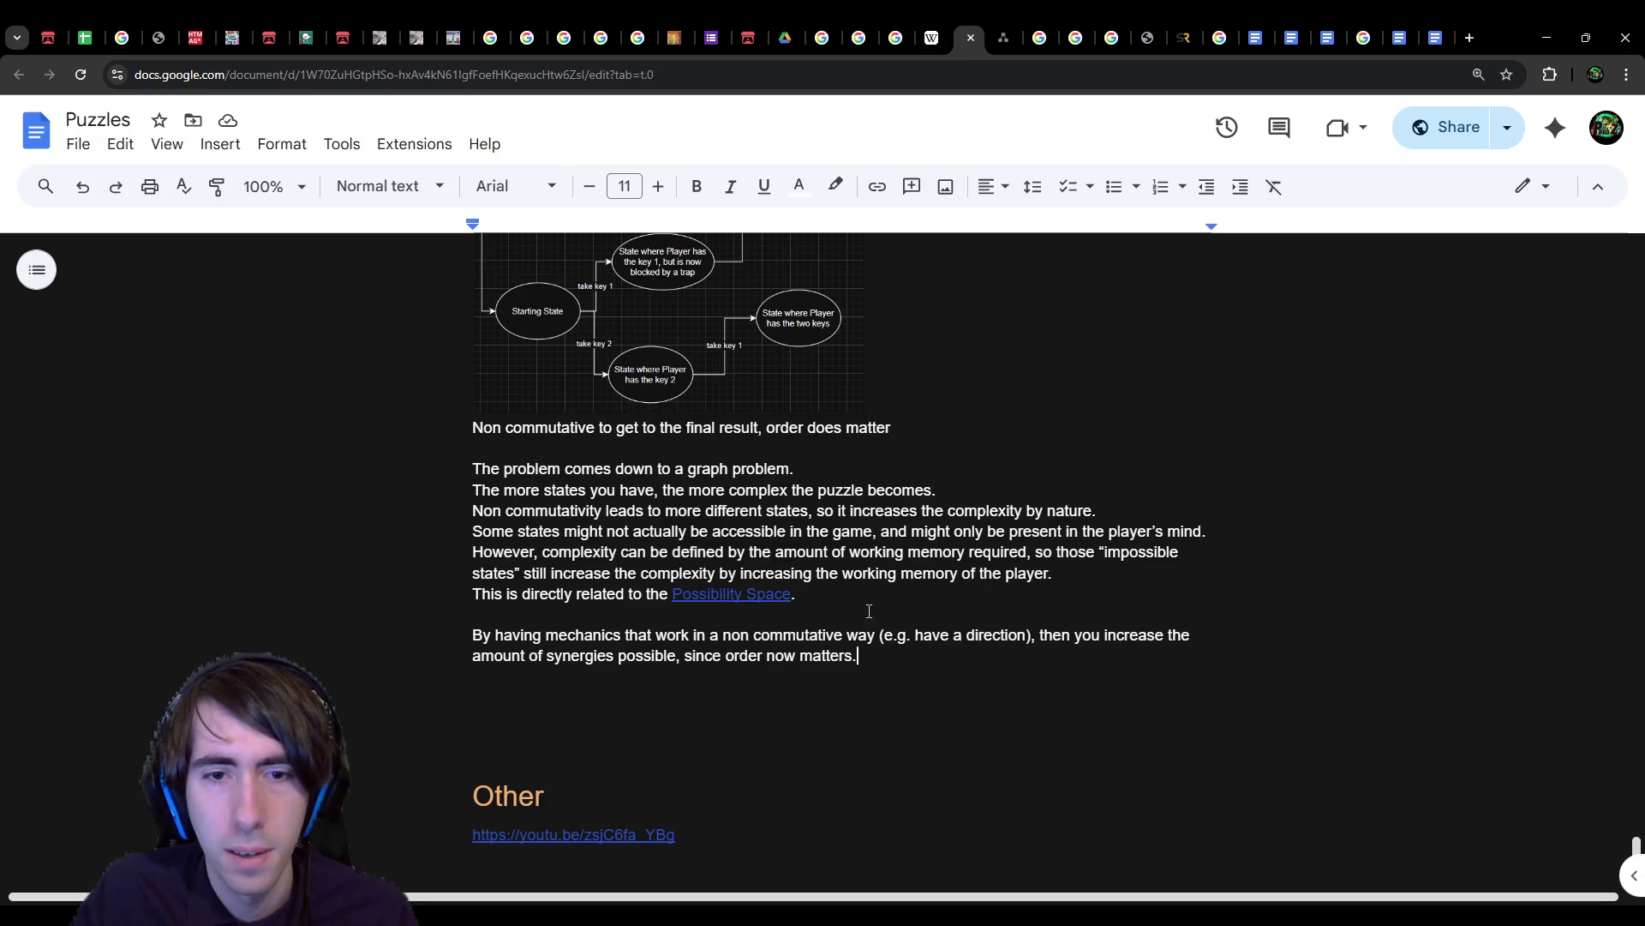
Step: Paste the commutative state diagram below the last paragraph and shrink it to the text width
click(861, 683)
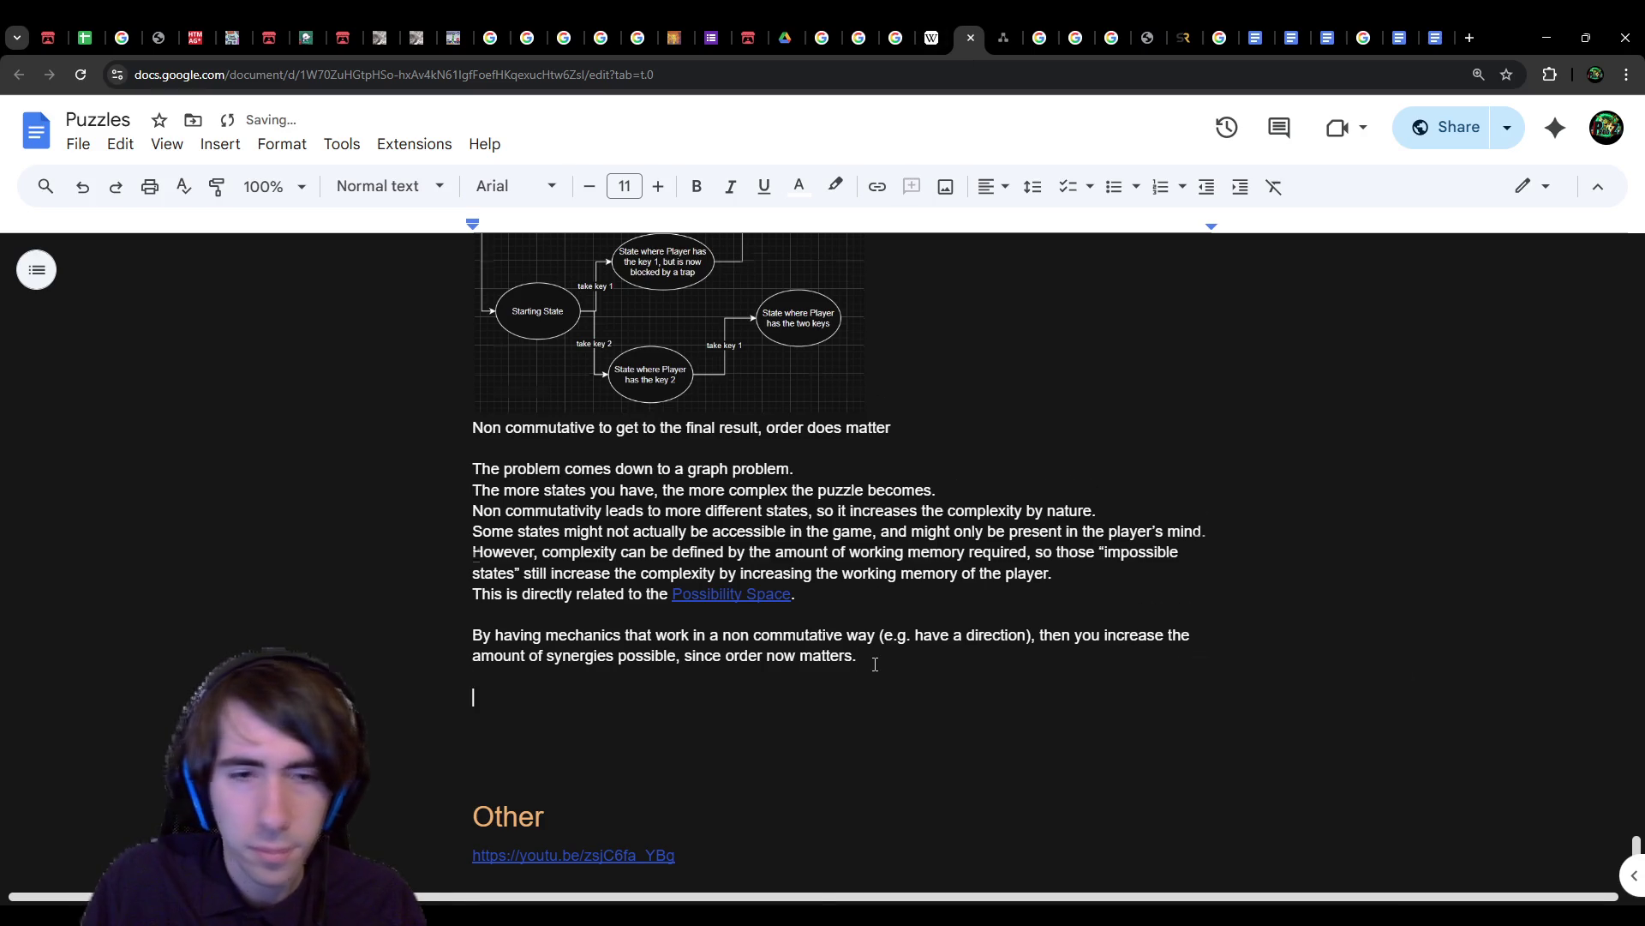
key(ctrl+v)
click(1285, 800)
mouse_move(1408, 836)
mouse_down()
mouse_move(1242, 734)
mouse_move(1170, 727)
mouse_up()
click(821, 467)
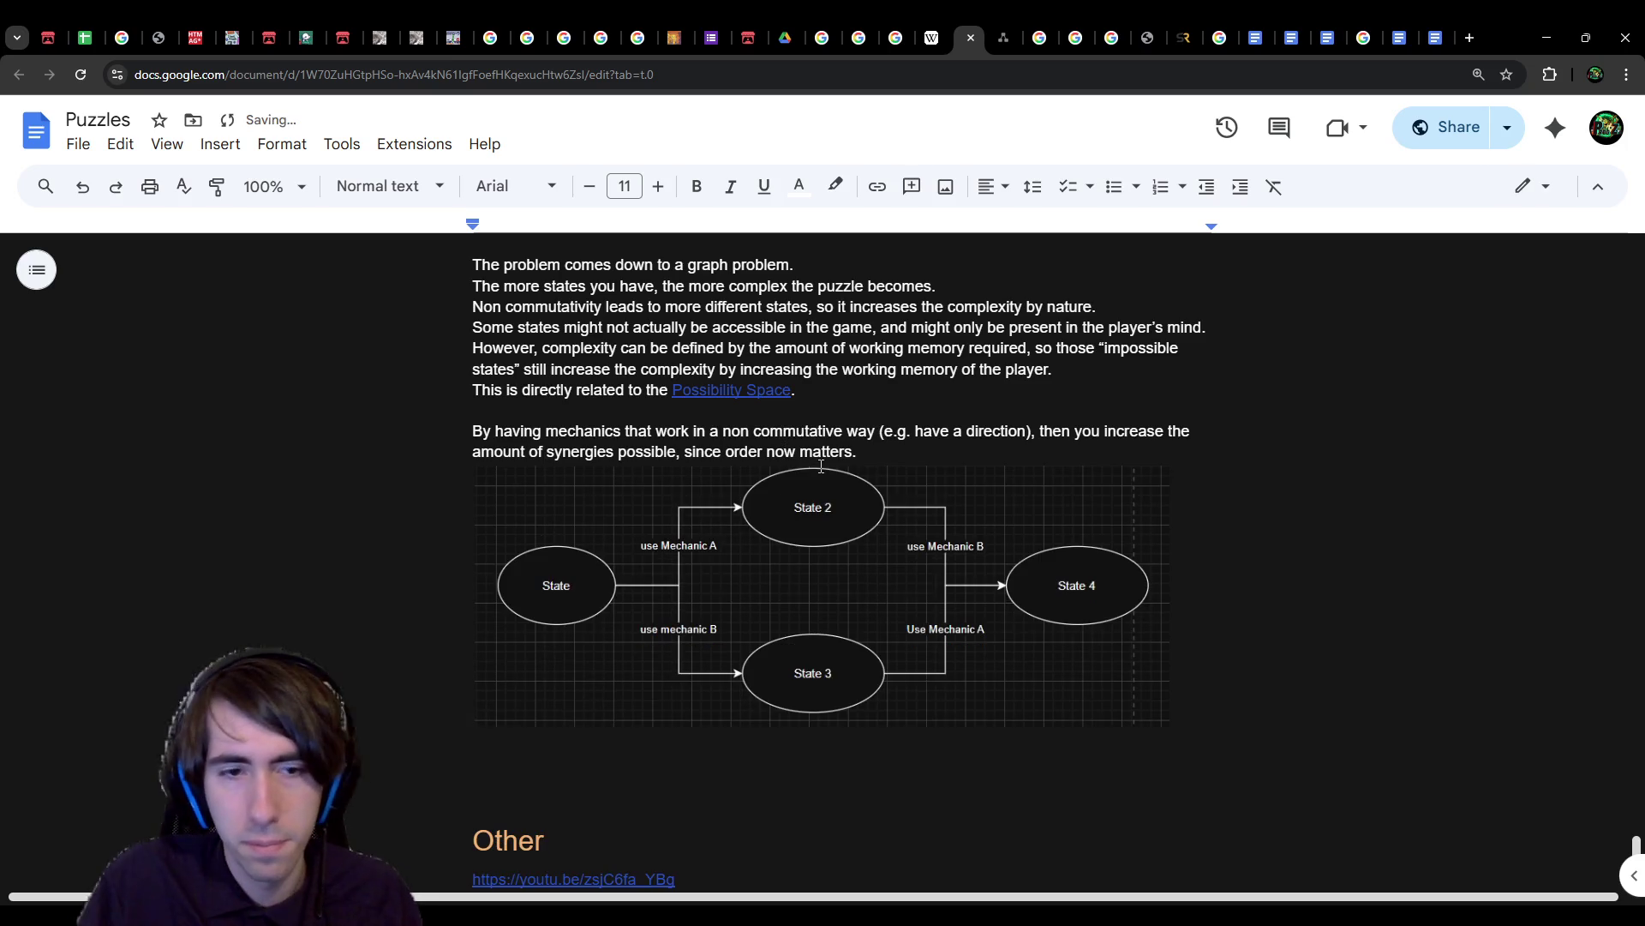
Step: Start the caption line 'If Mechanic A and B are commutative' above the diagram
key(Return)
key(Return)
key(Up)
text(If Me)
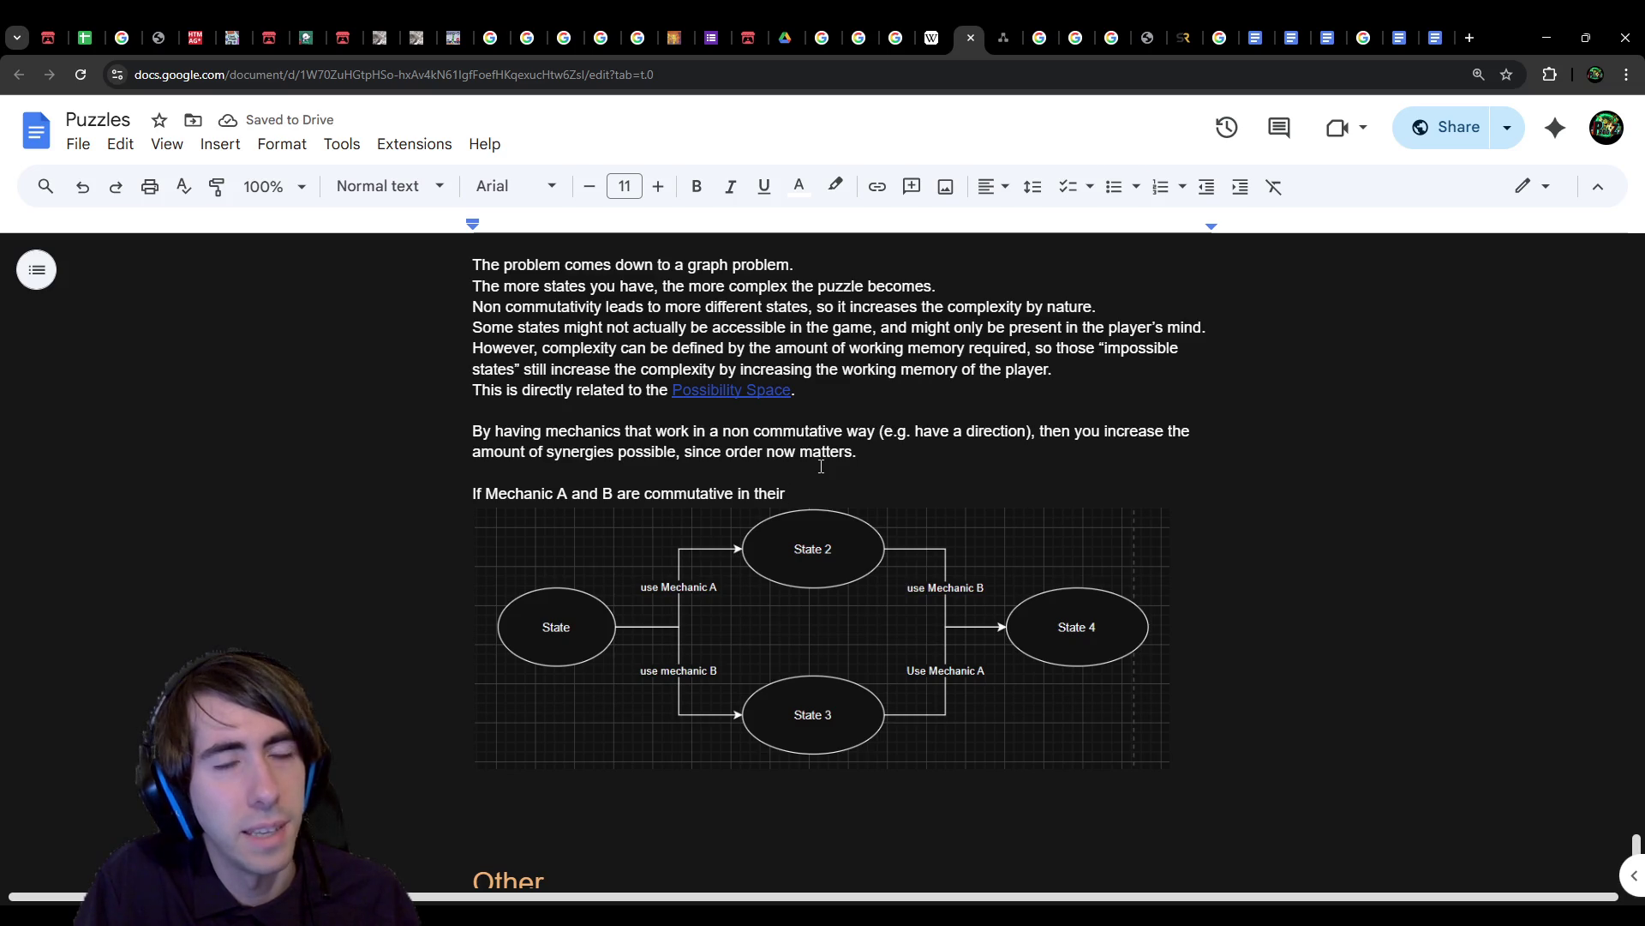
key(ctrl+BackSpace)
text(:)
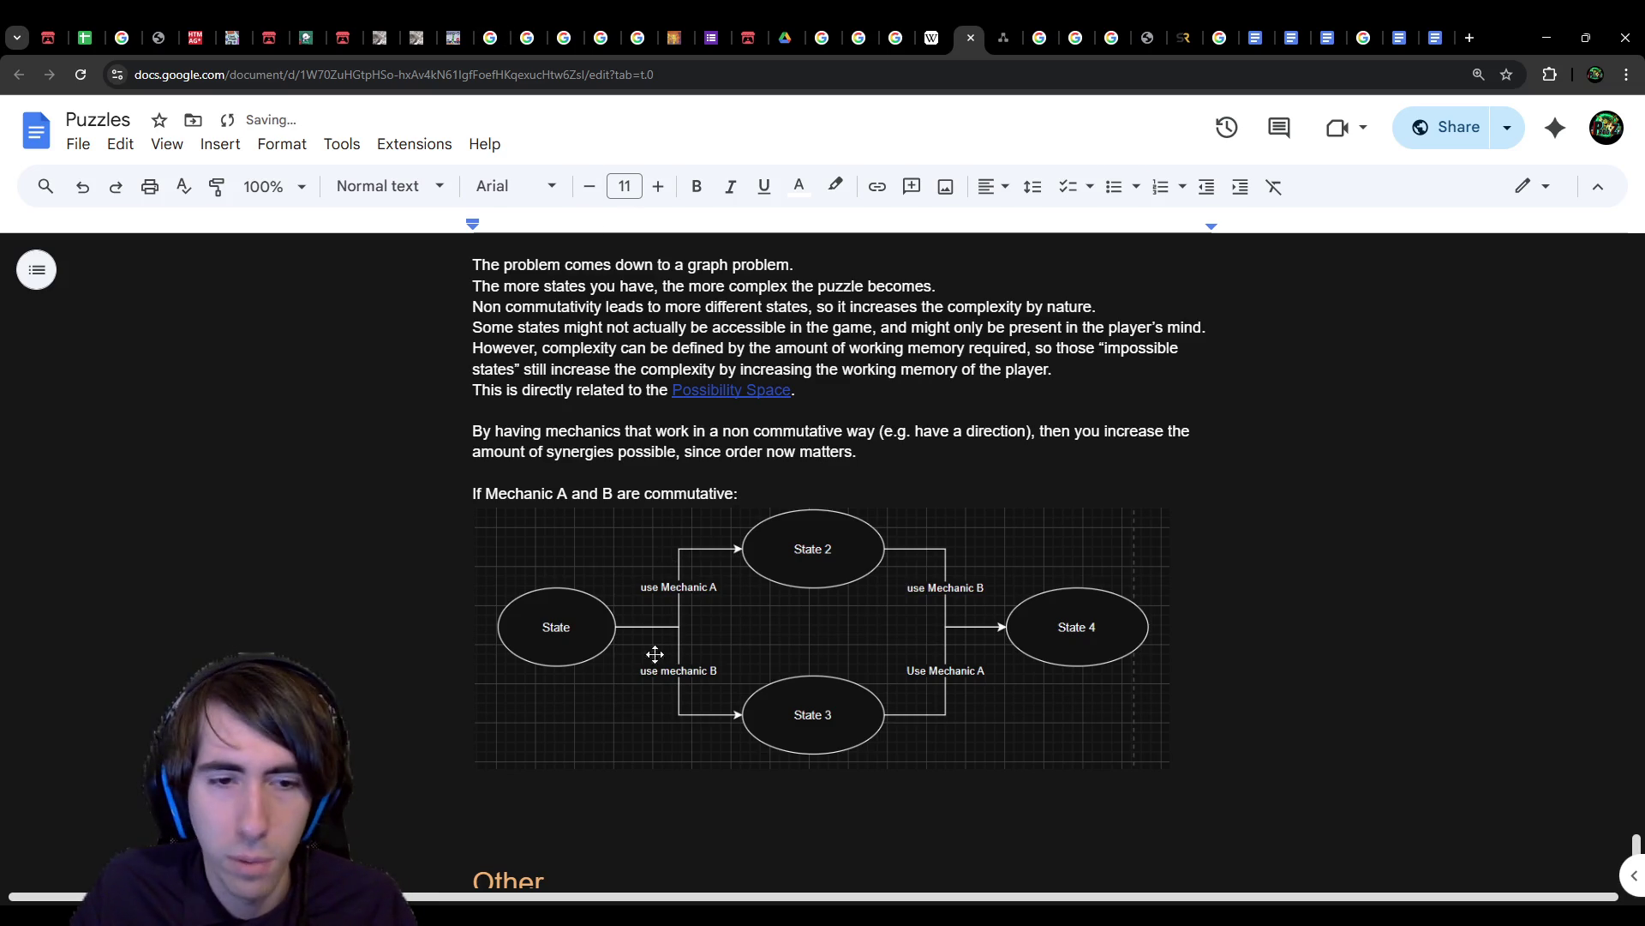
click(1015, 21)
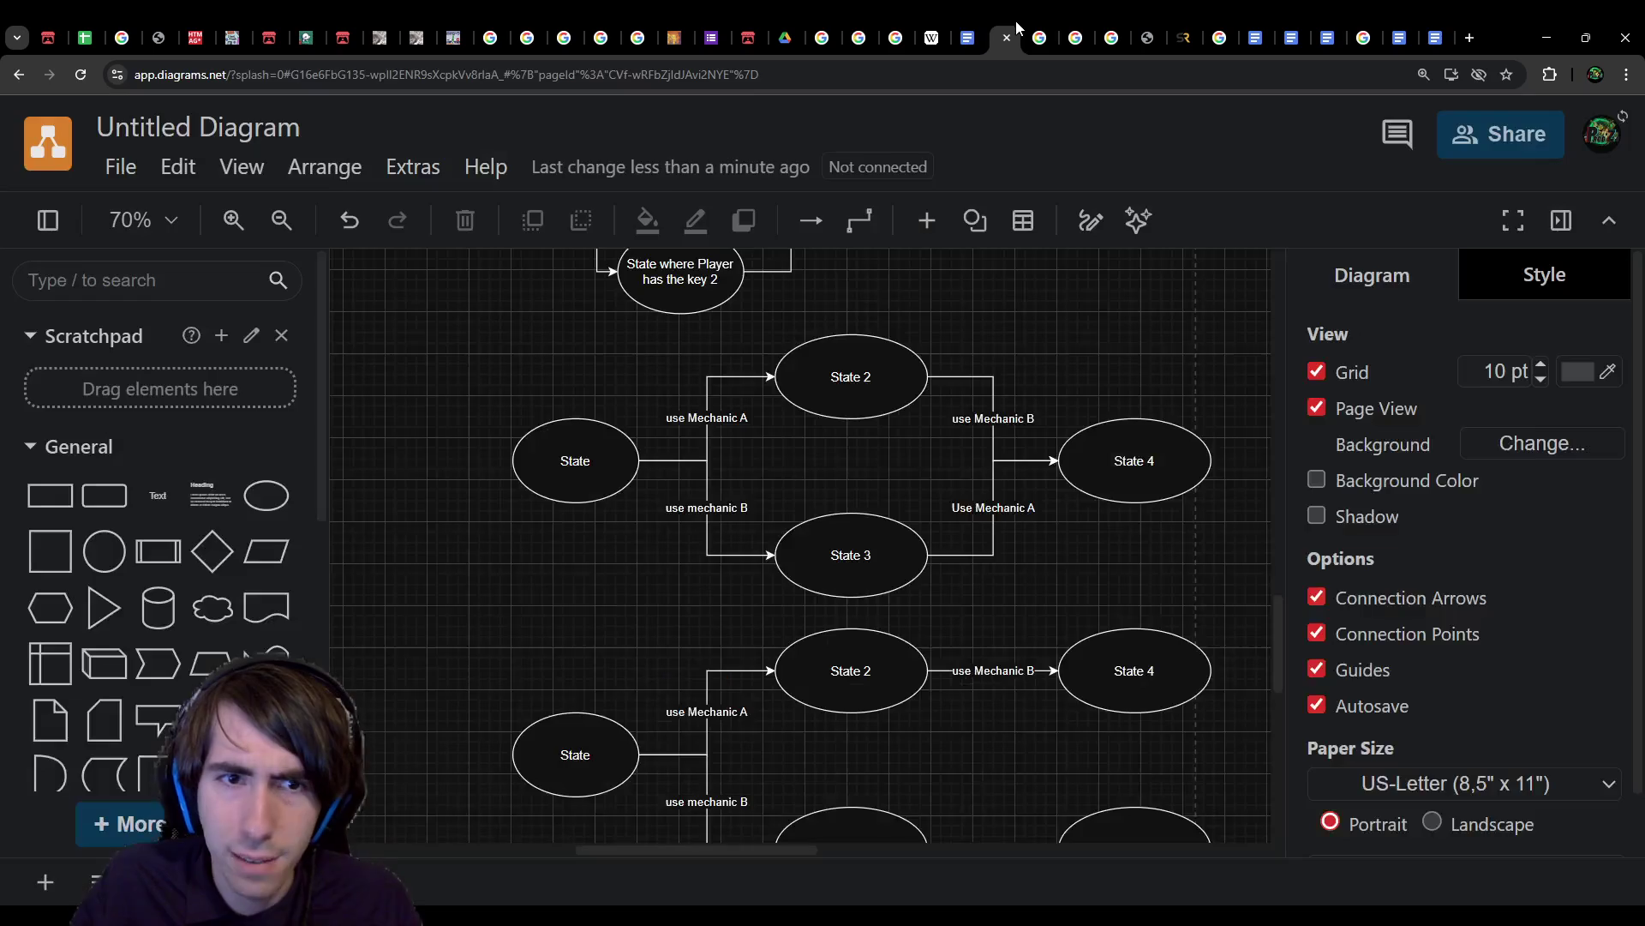
Step: Scroll diagrams.net down to the State 4 / State 5 diagram and return to the Puzzles document
scroll(621, 622, down, 3)
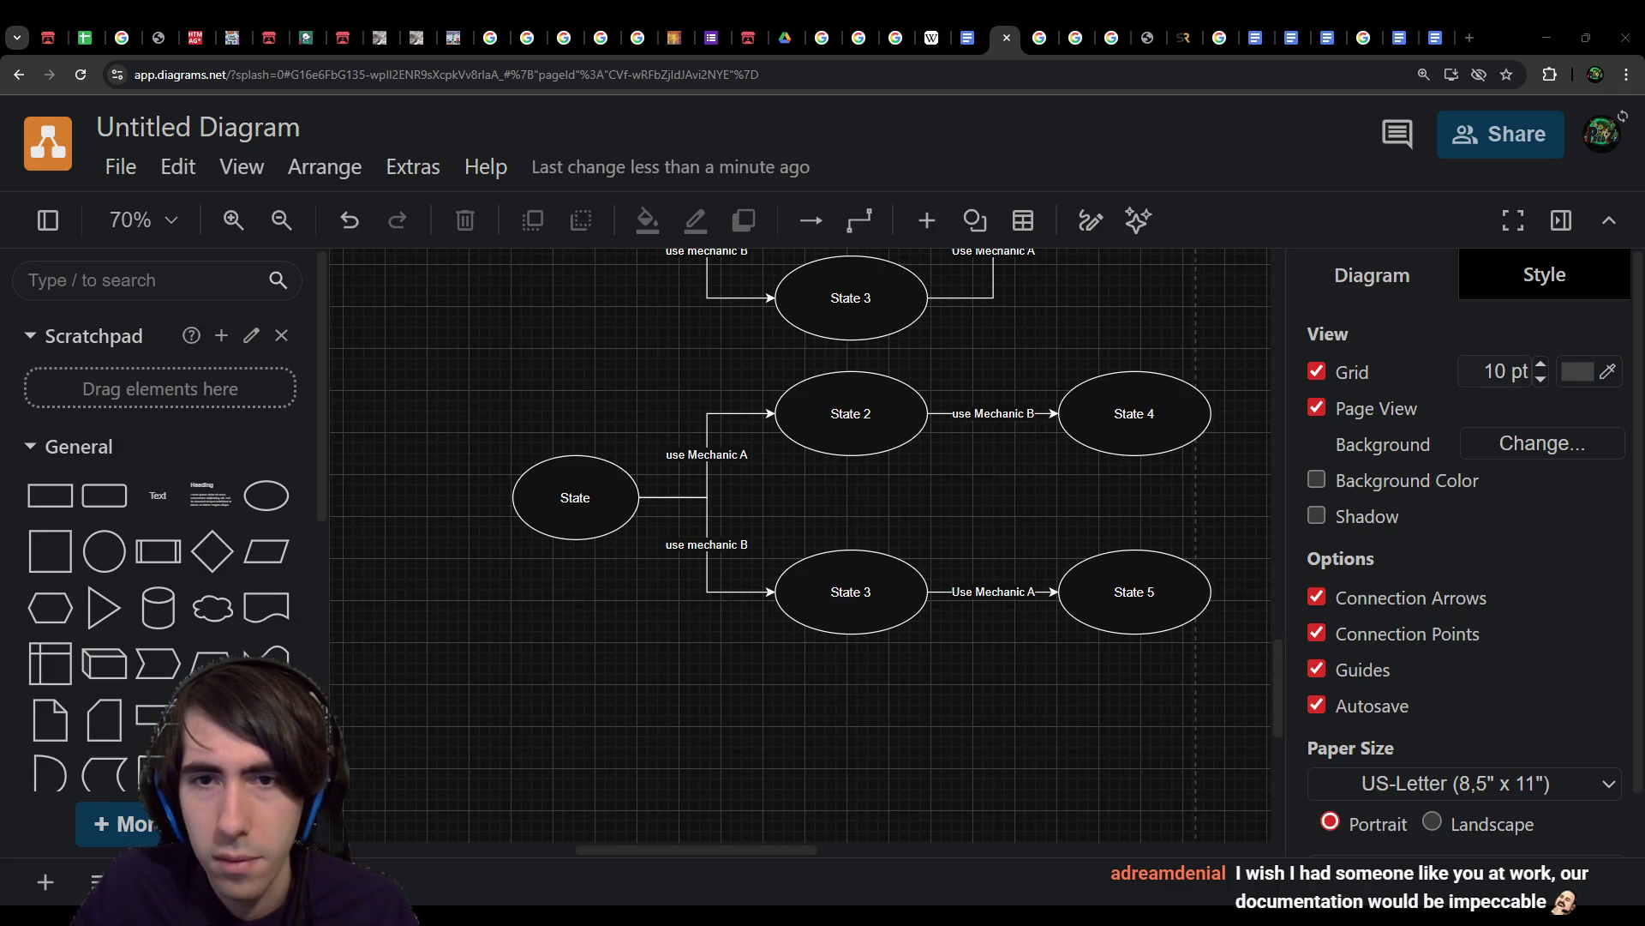
click(971, 32)
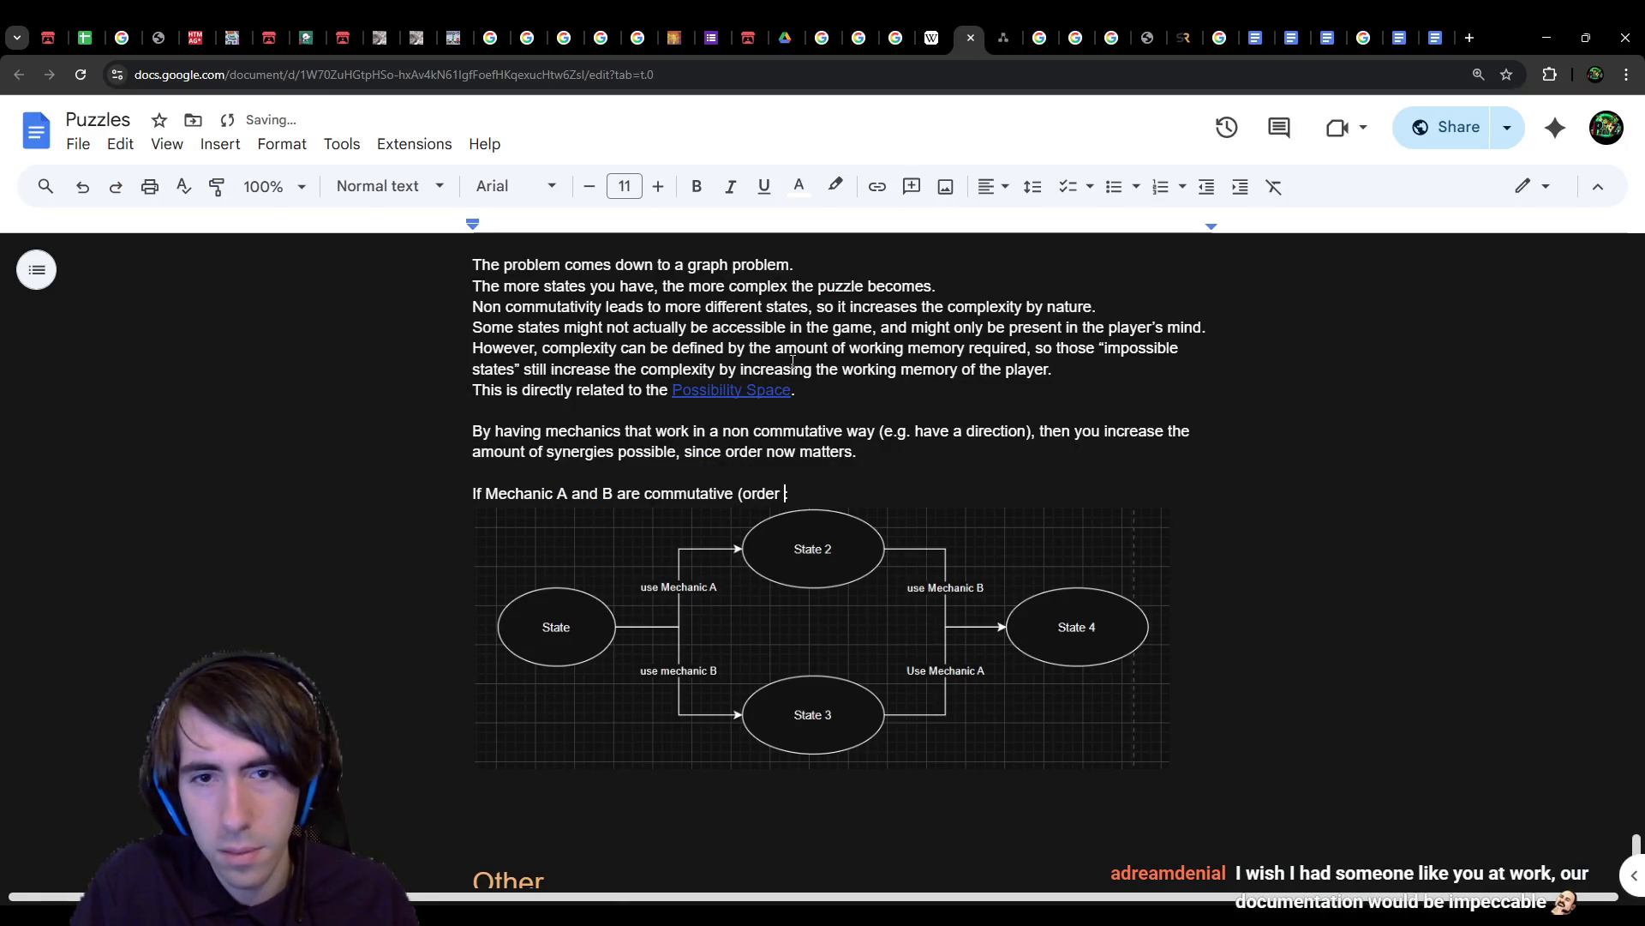
Step: Close the first caption with ')' and paste the non-commutative diagram below, resized smaller
text())
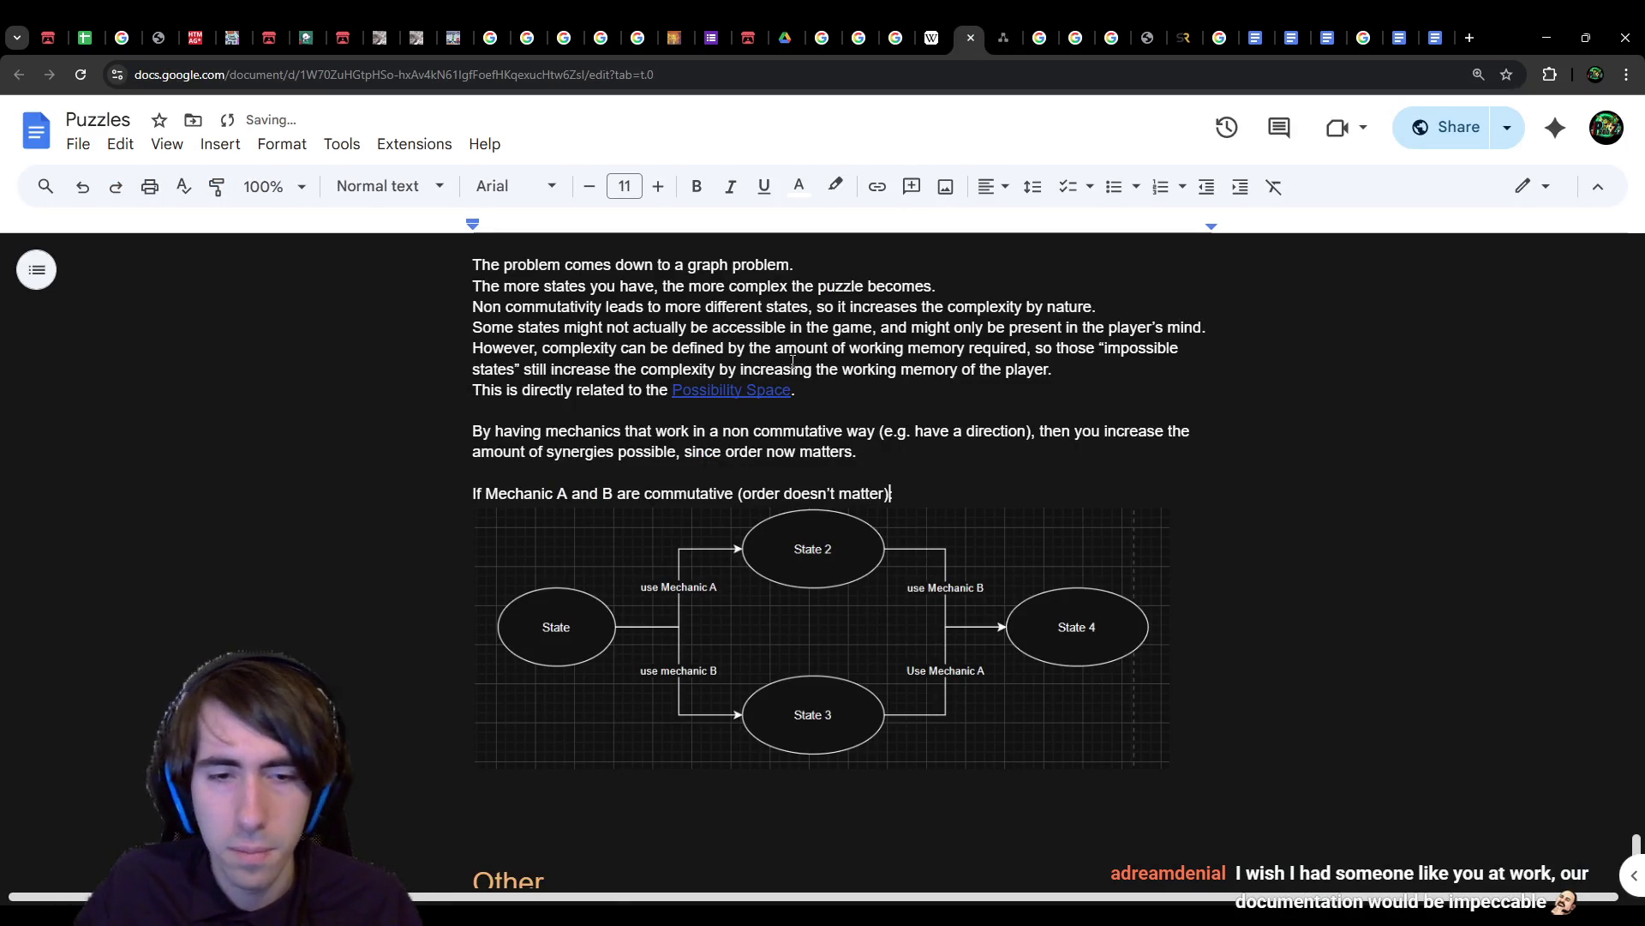
click(561, 800)
key(ctrl+v)
click(654, 537)
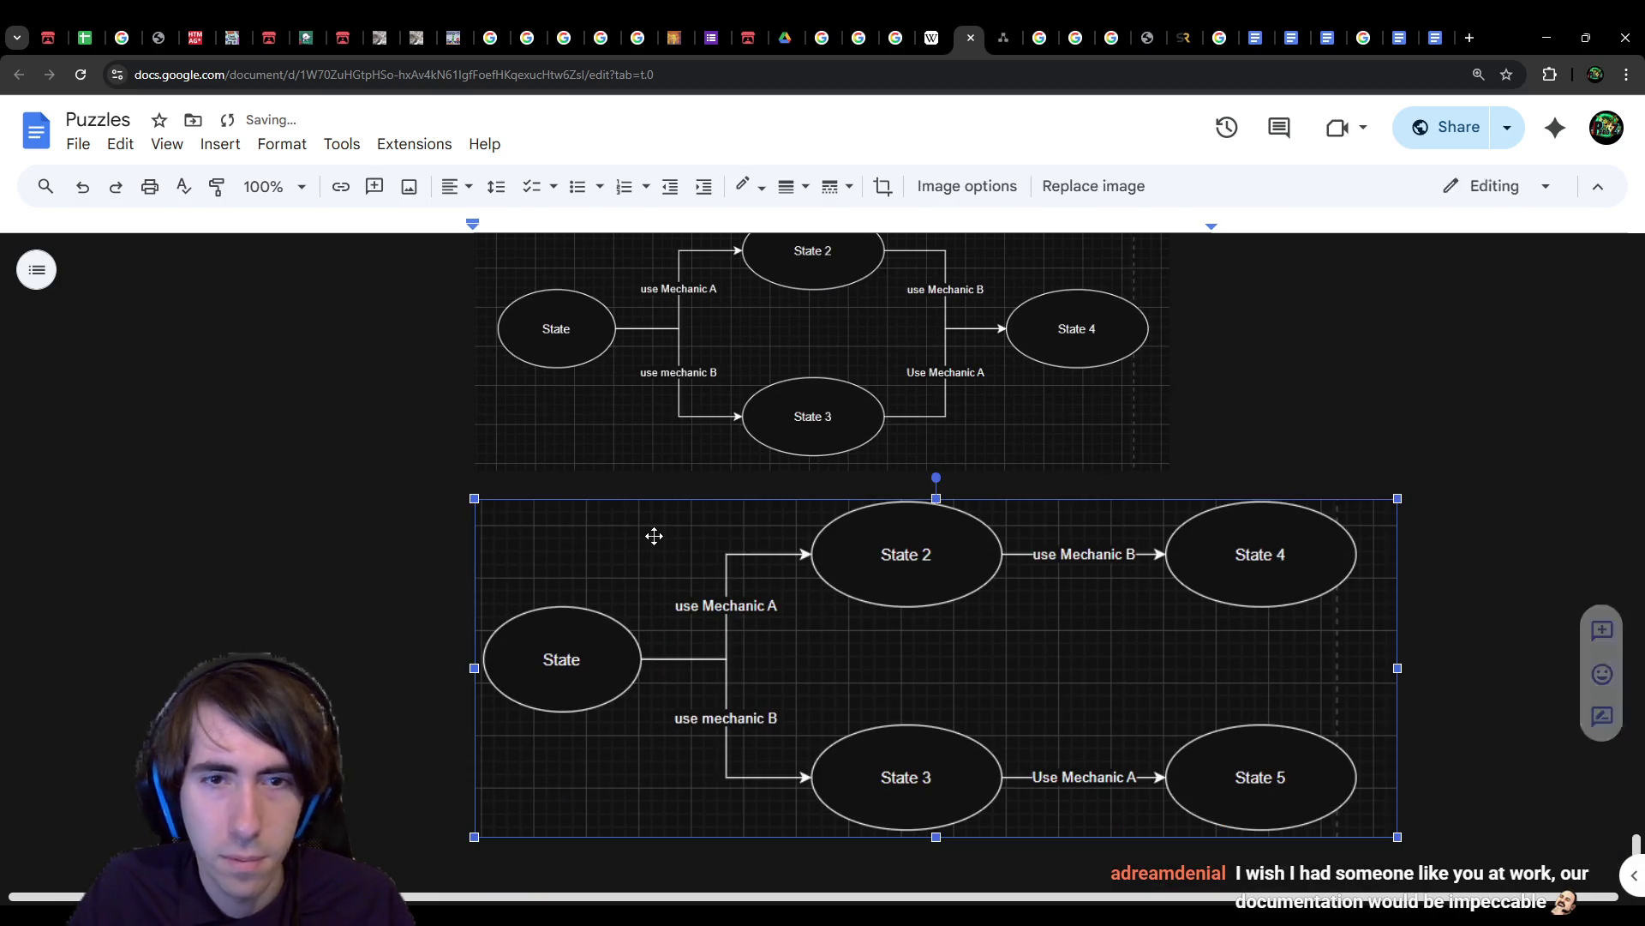
mouse_move(1397, 836)
mouse_down()
mouse_move(1216, 716)
mouse_move(1182, 749)
mouse_up()
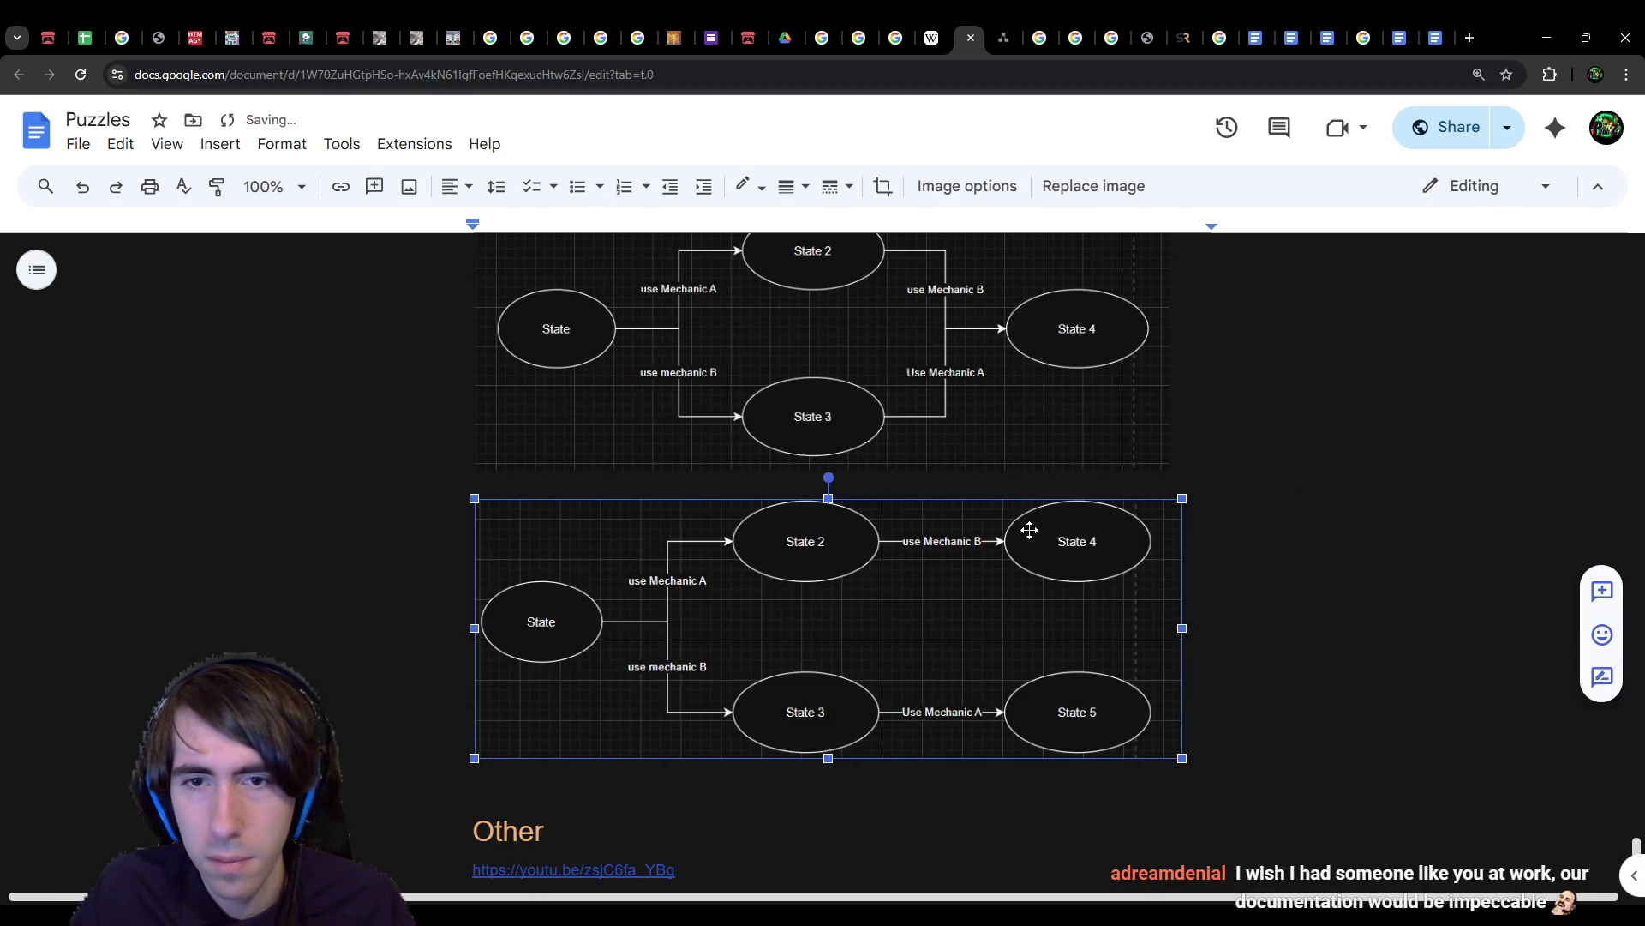
click(930, 482)
scroll(966, 527, up, 2)
Step: Caption it 'If Mechanic A and B are not commutative between themselves (order matters):' and add 'between themselves' to the first caption
key(Return)
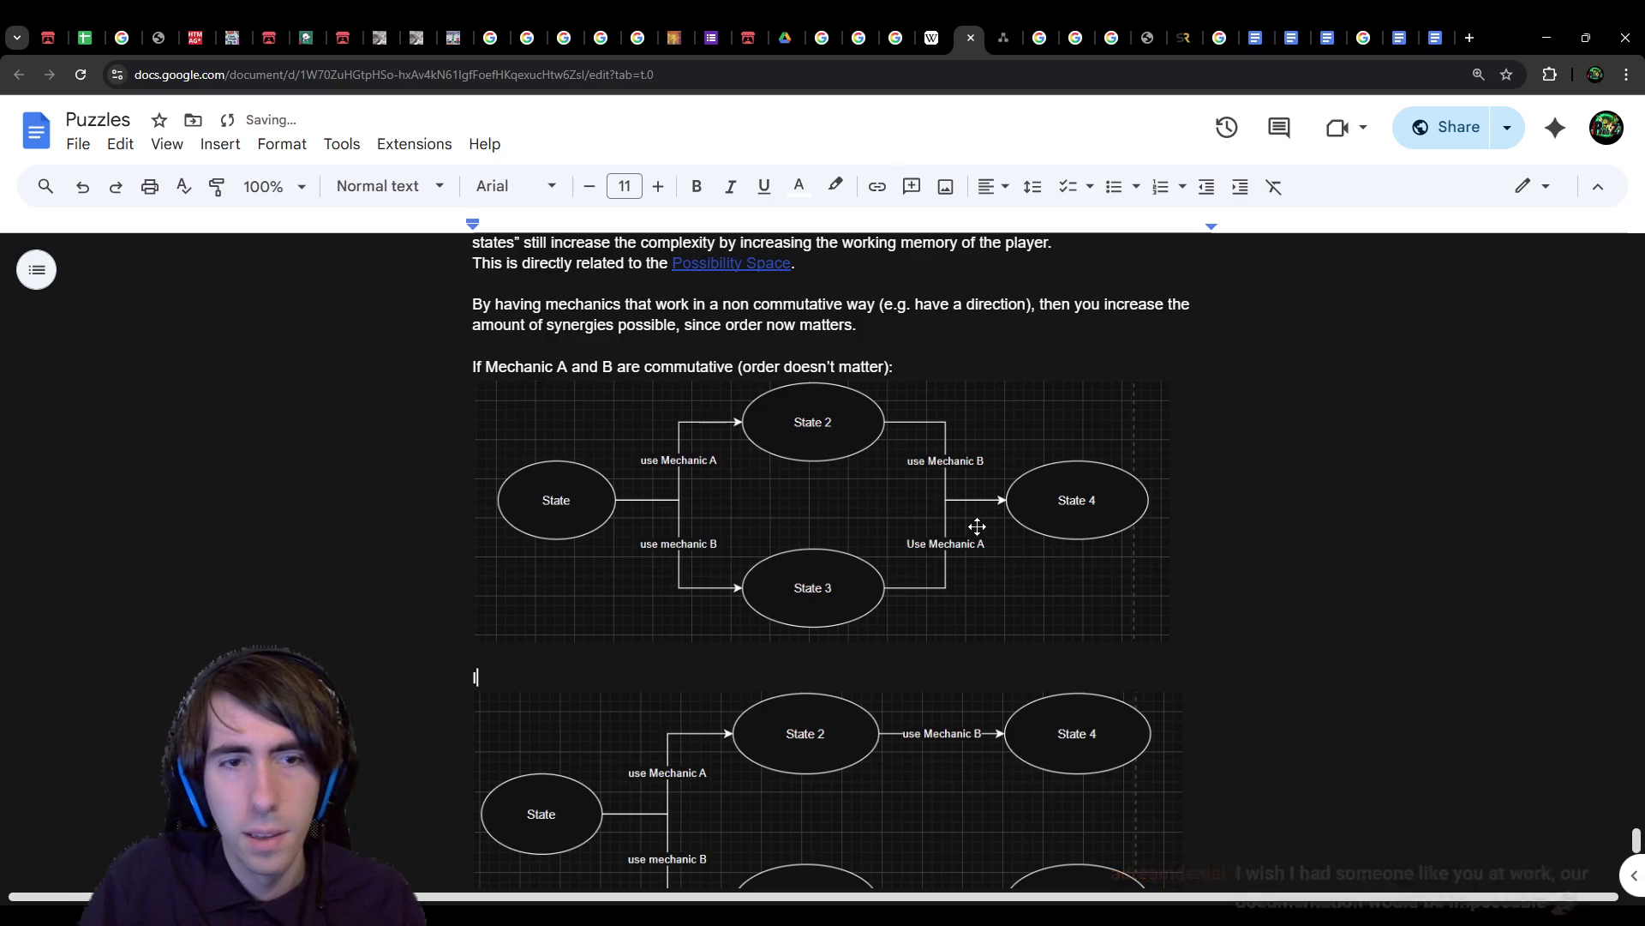
text(If Mechanic A and B are n)
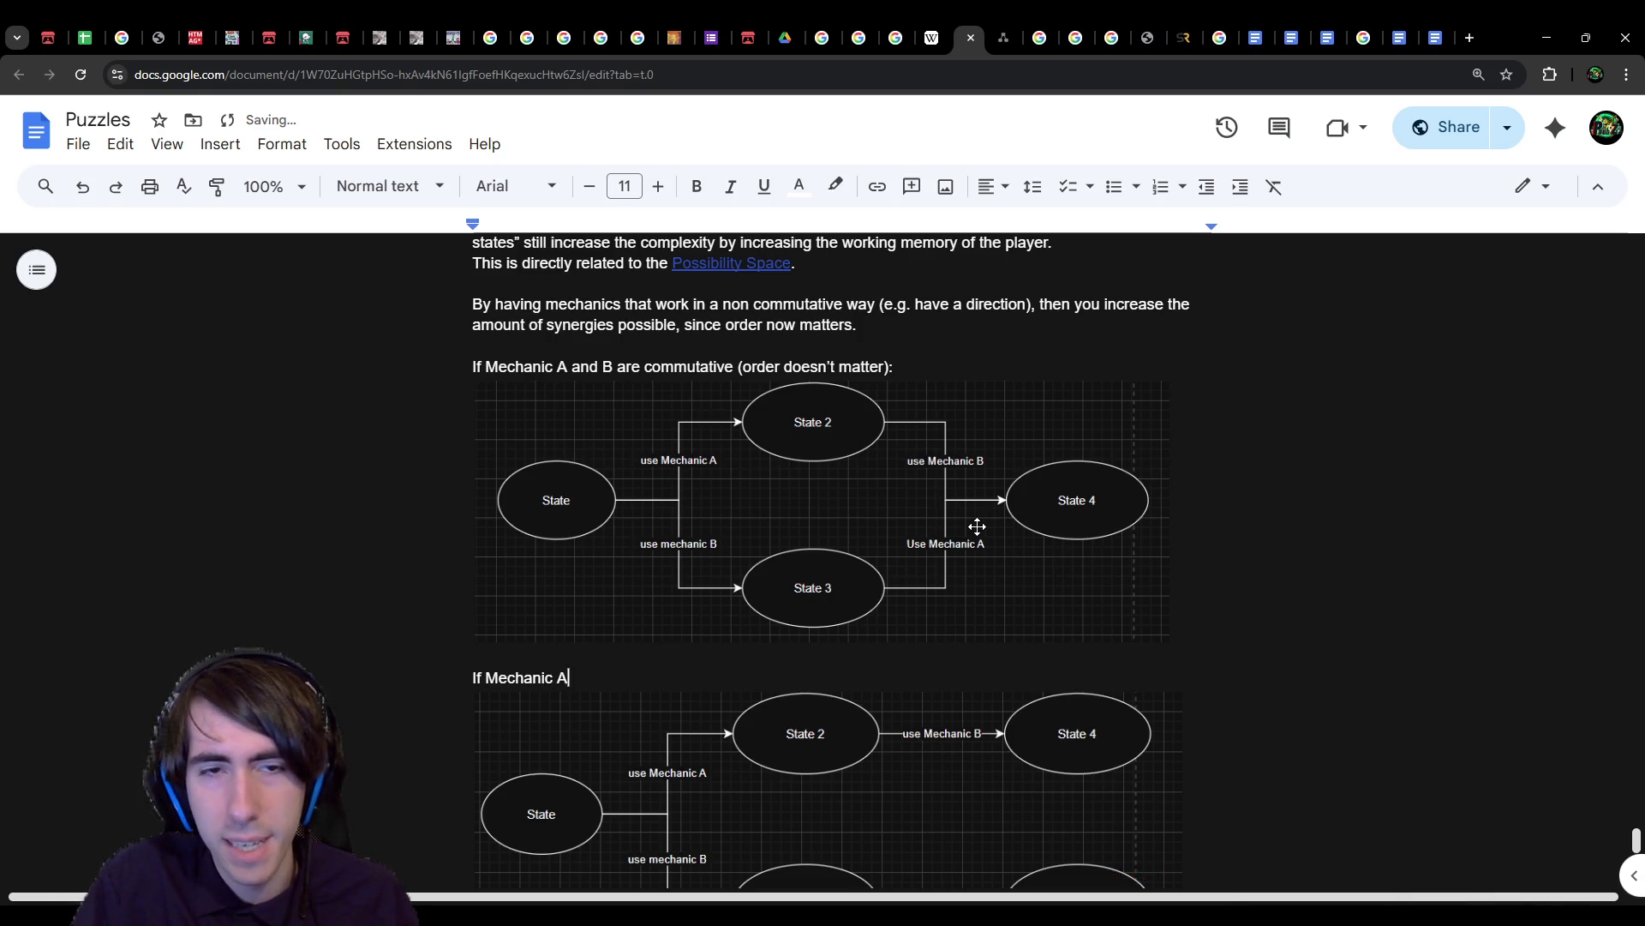
text(ot co)
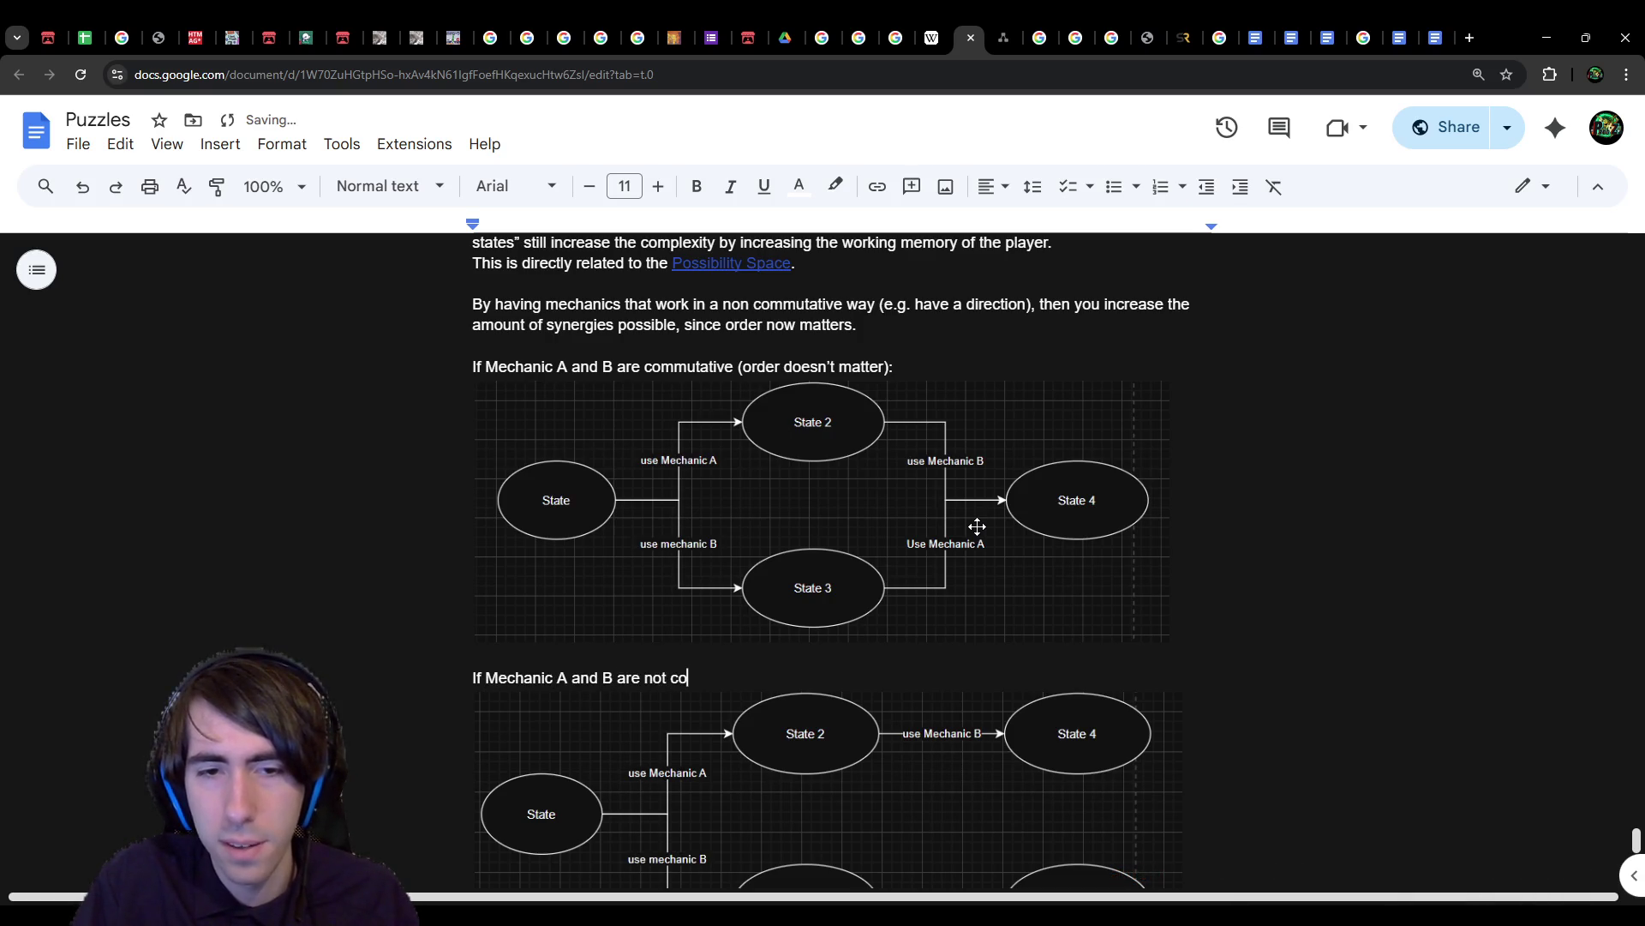
text(mmutative betwe)
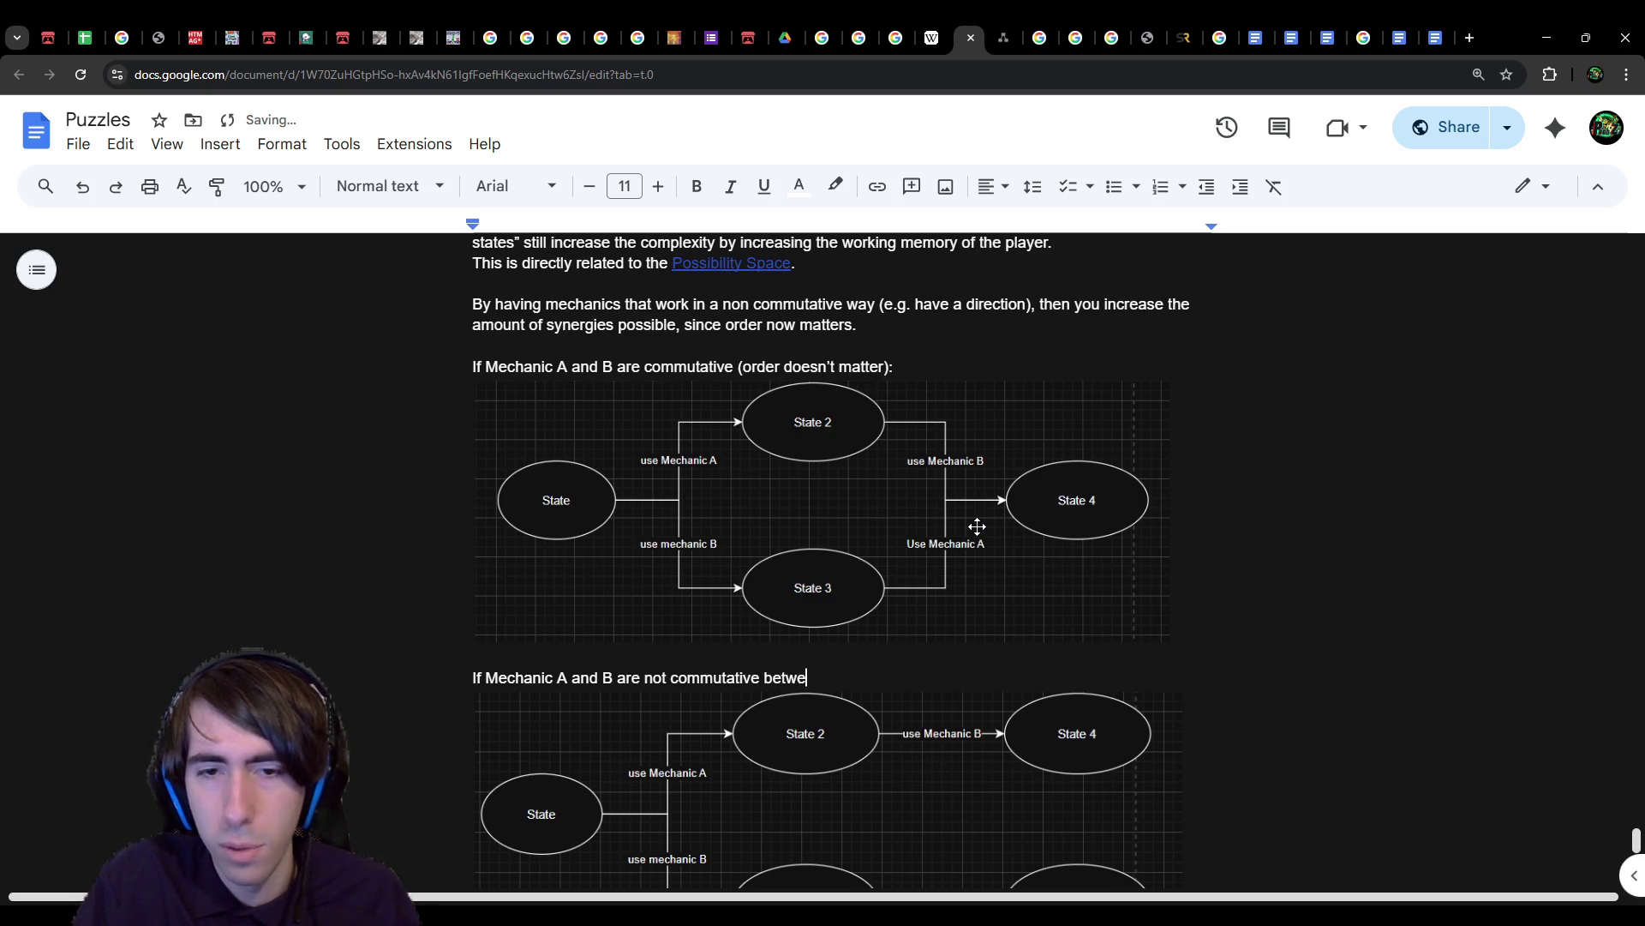
text(en themselves ()
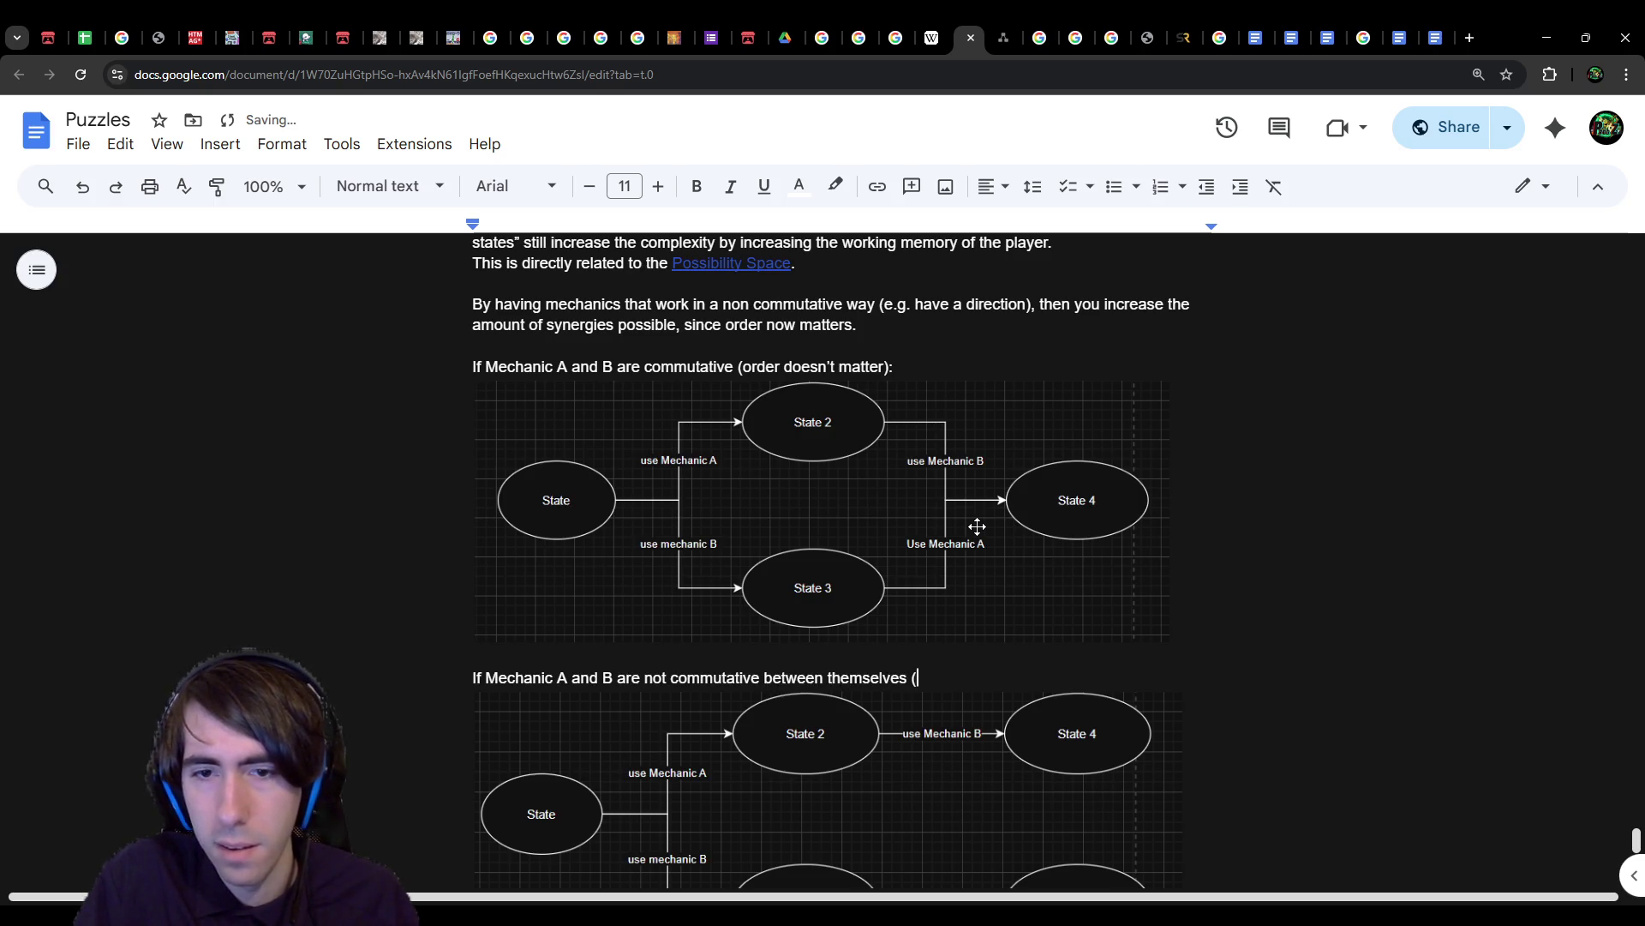
text(order does matter)
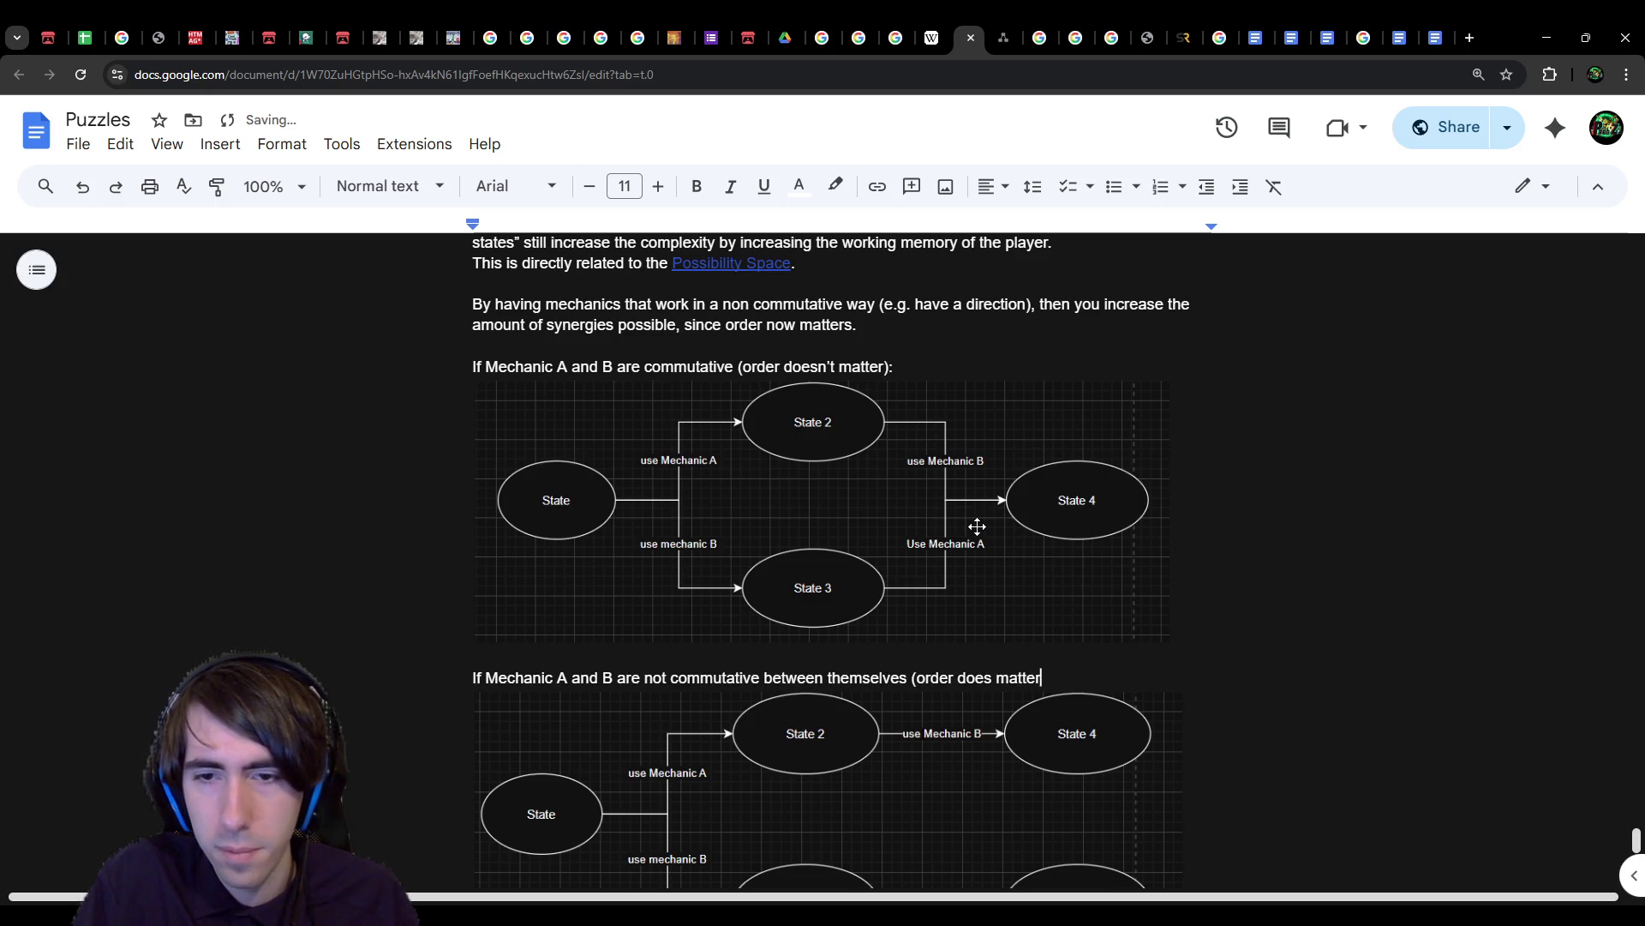
key(ctrl+BackSpace)
key(ctrl+BackSpace)
text(matters):)
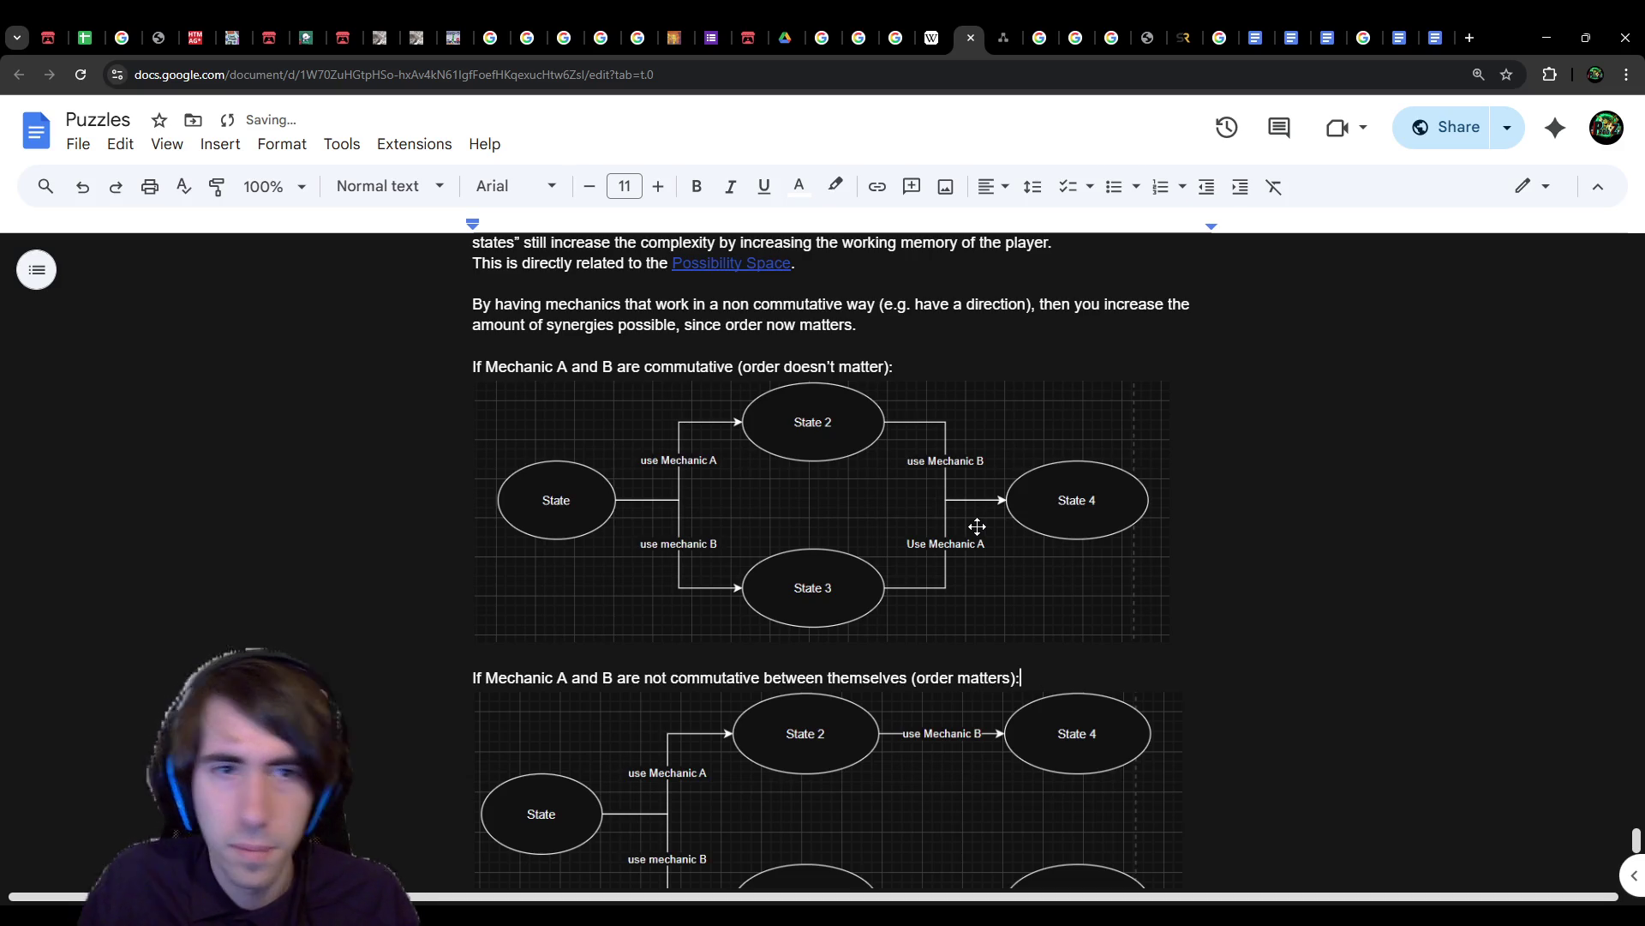
click(738, 367)
text(bet)
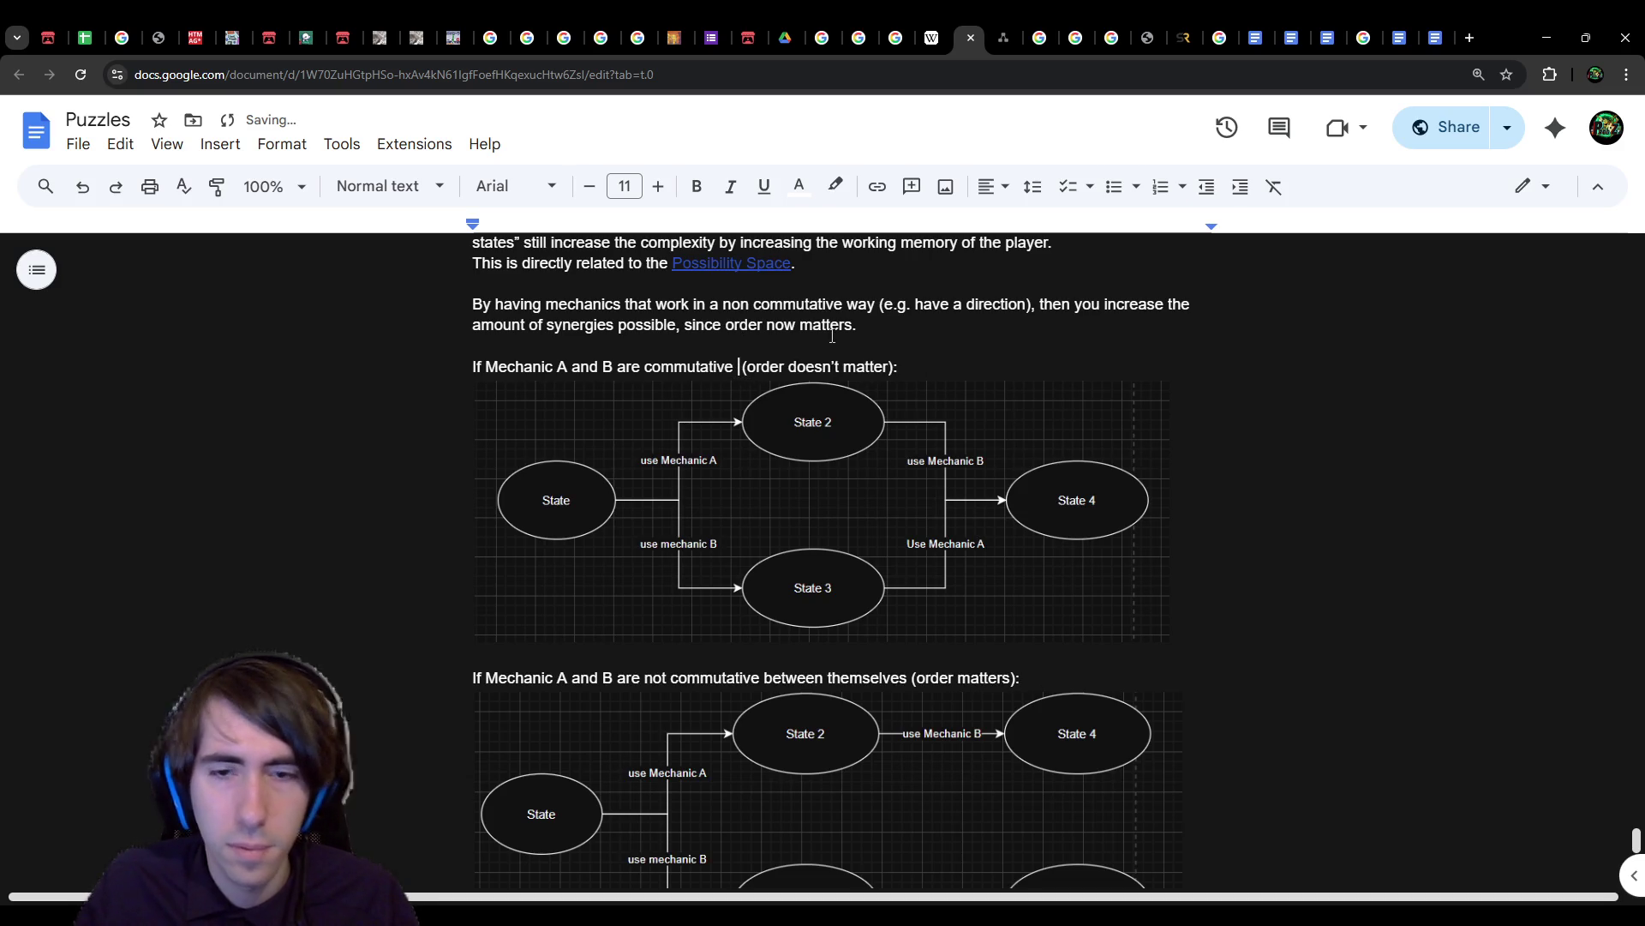
text(ween themselves)
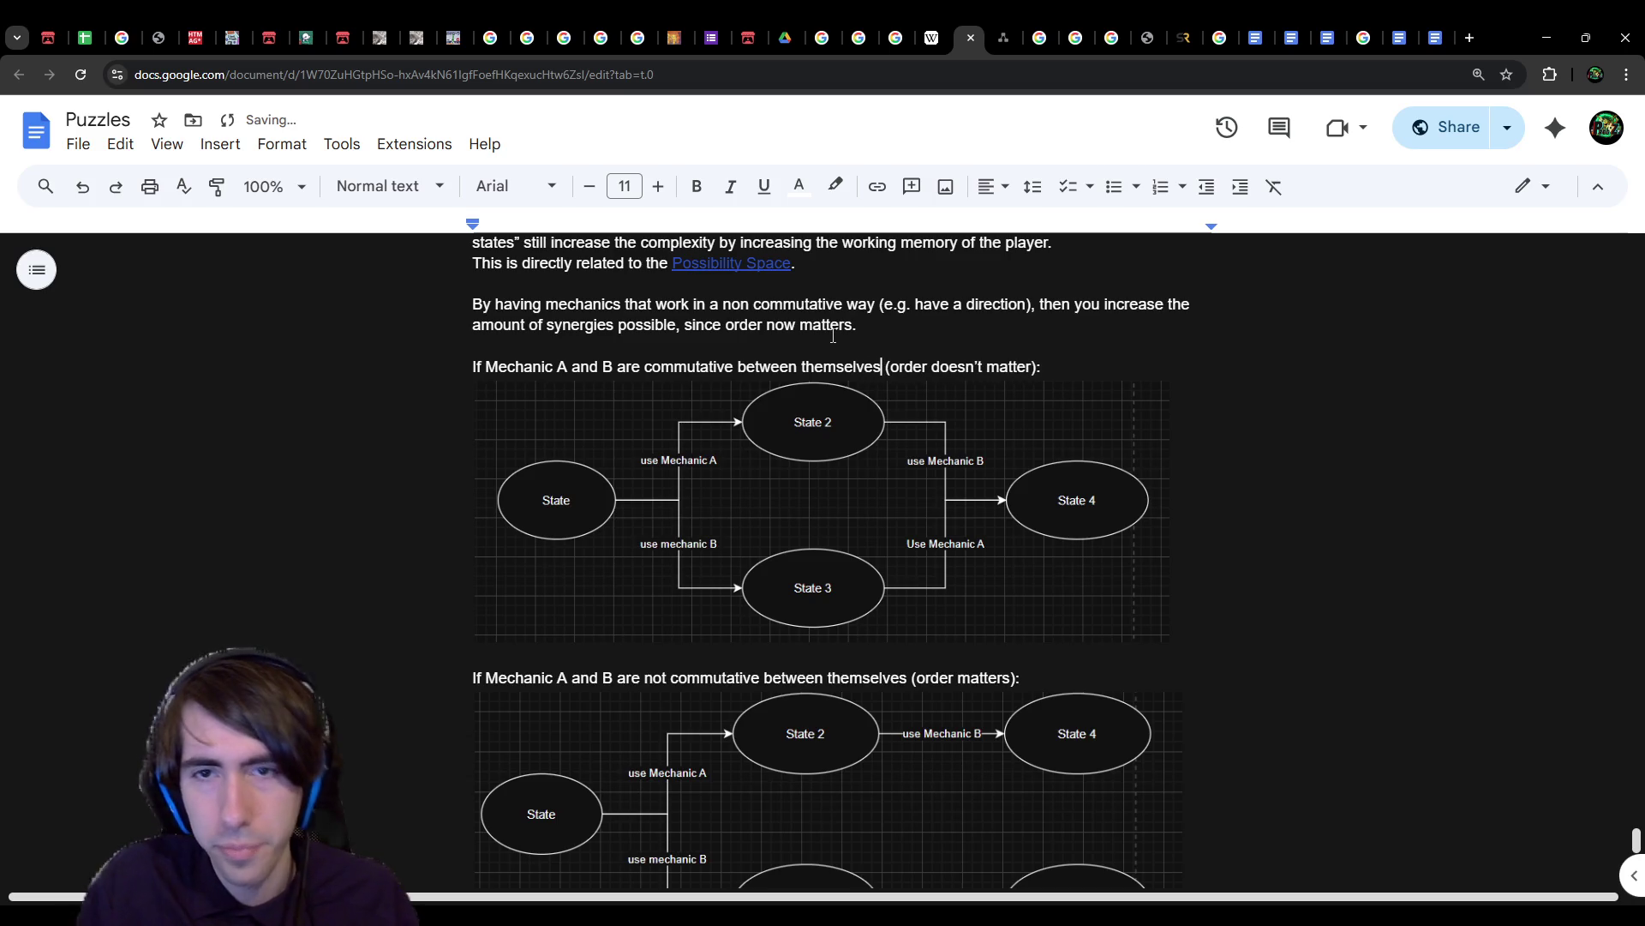
key(Down)
key(Down)
key(Down)
scroll(763, 719, up, 4)
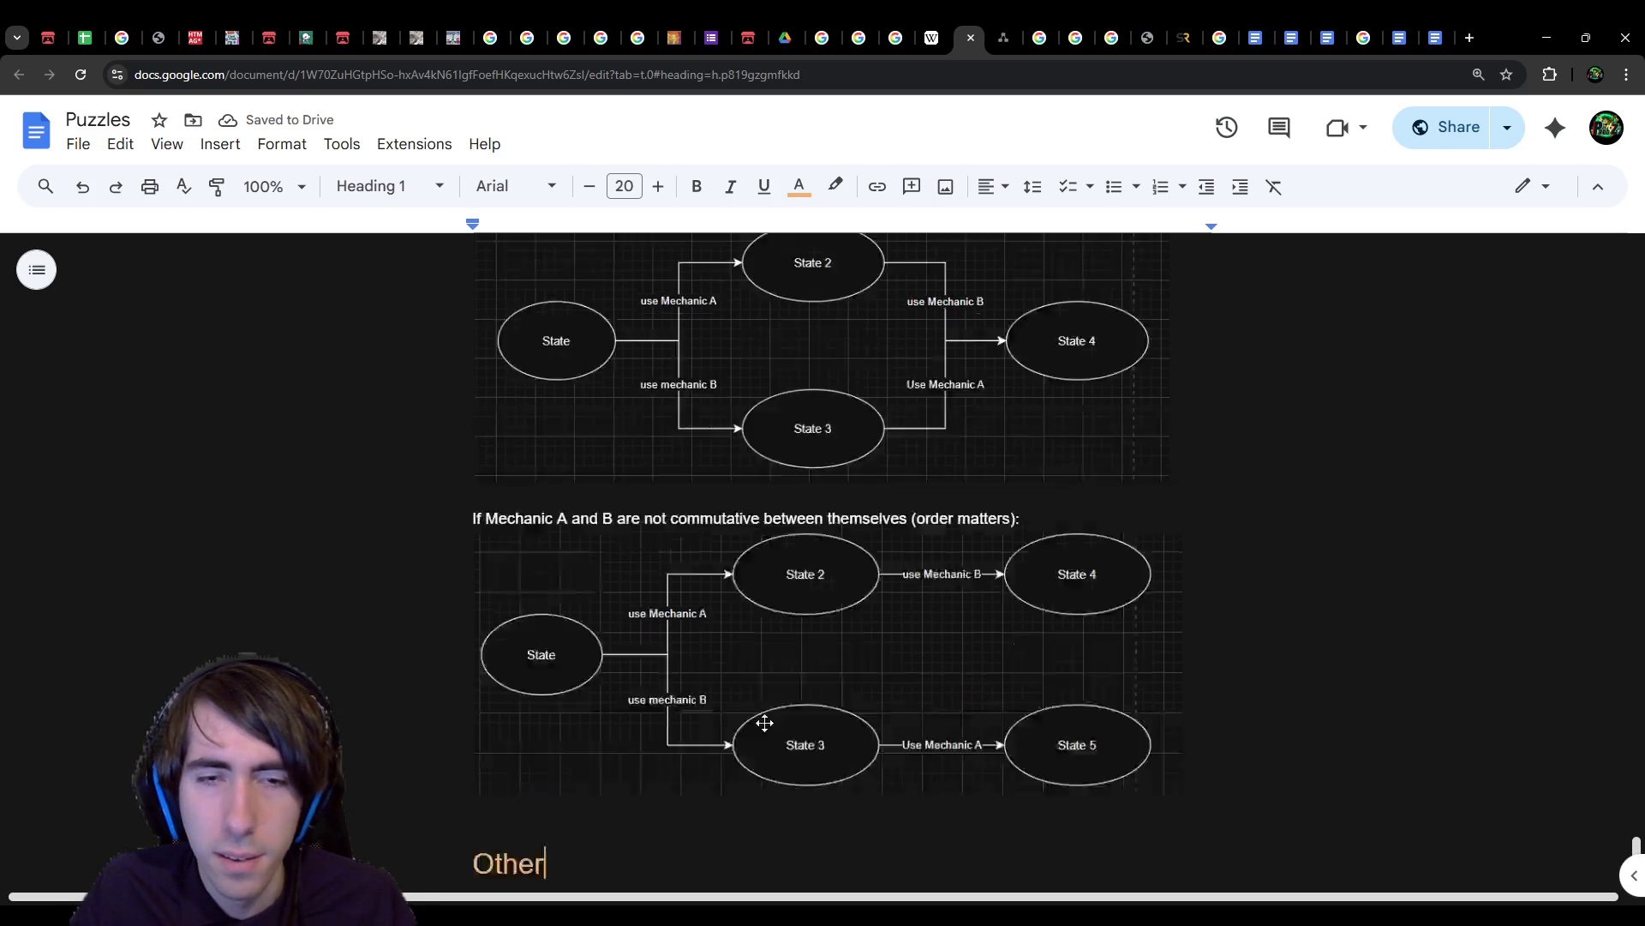
scroll(759, 723, down, 4)
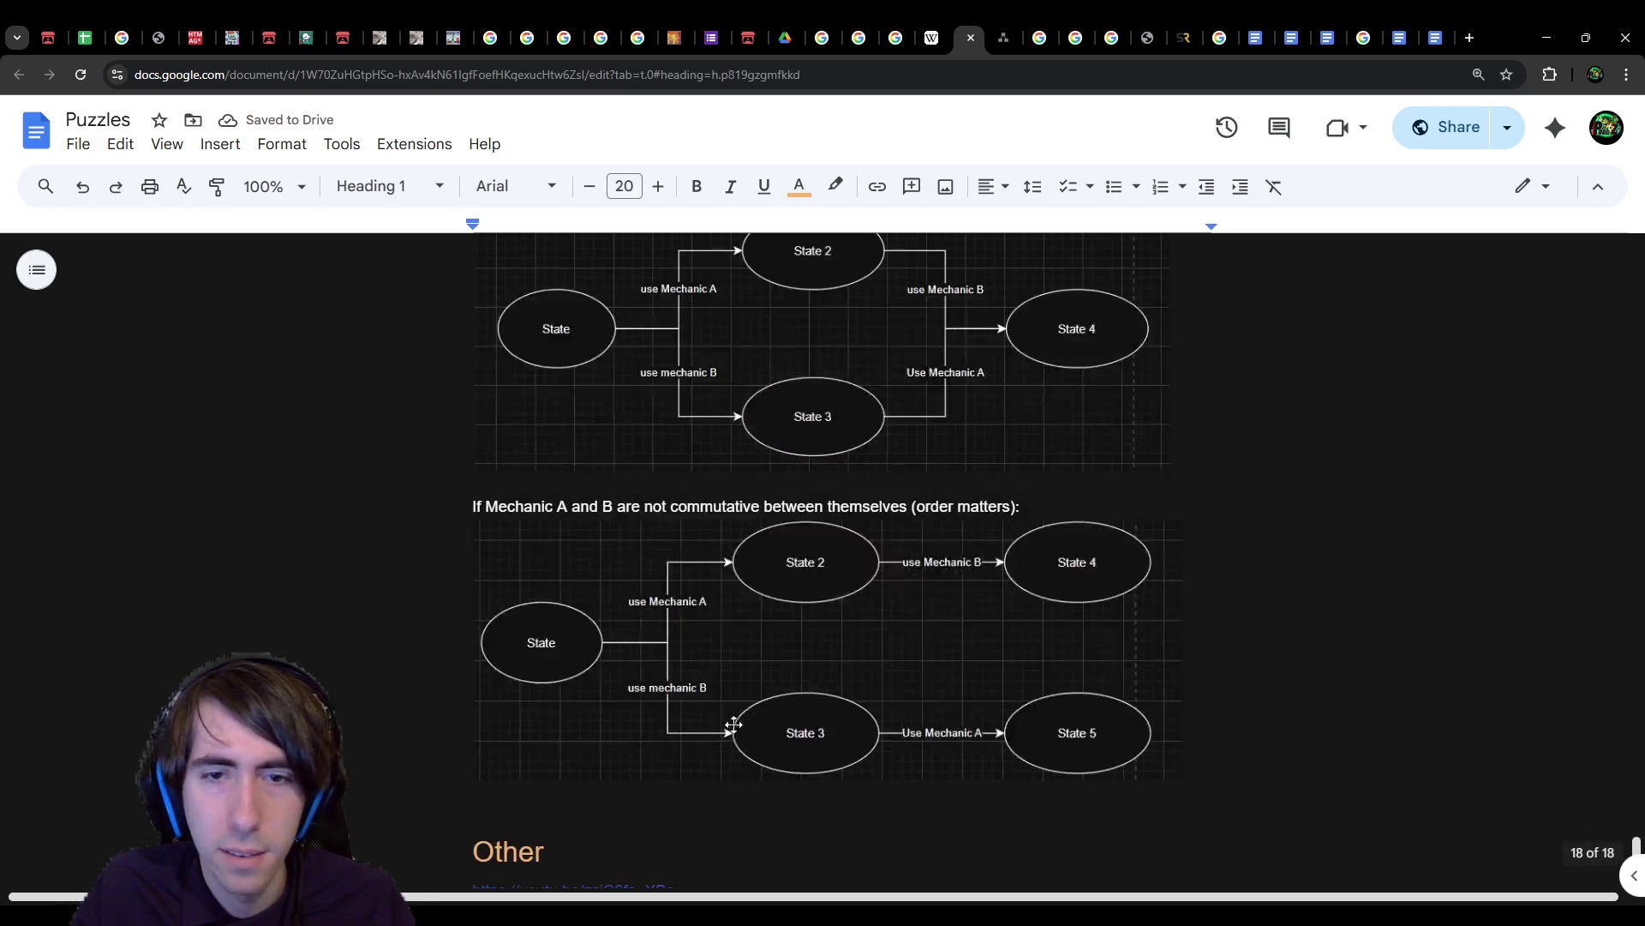
Step: Insert 'possible results/states and' before 'synergies' in the non-commutative paragraph
click(613, 788)
scroll(620, 767, up, 4)
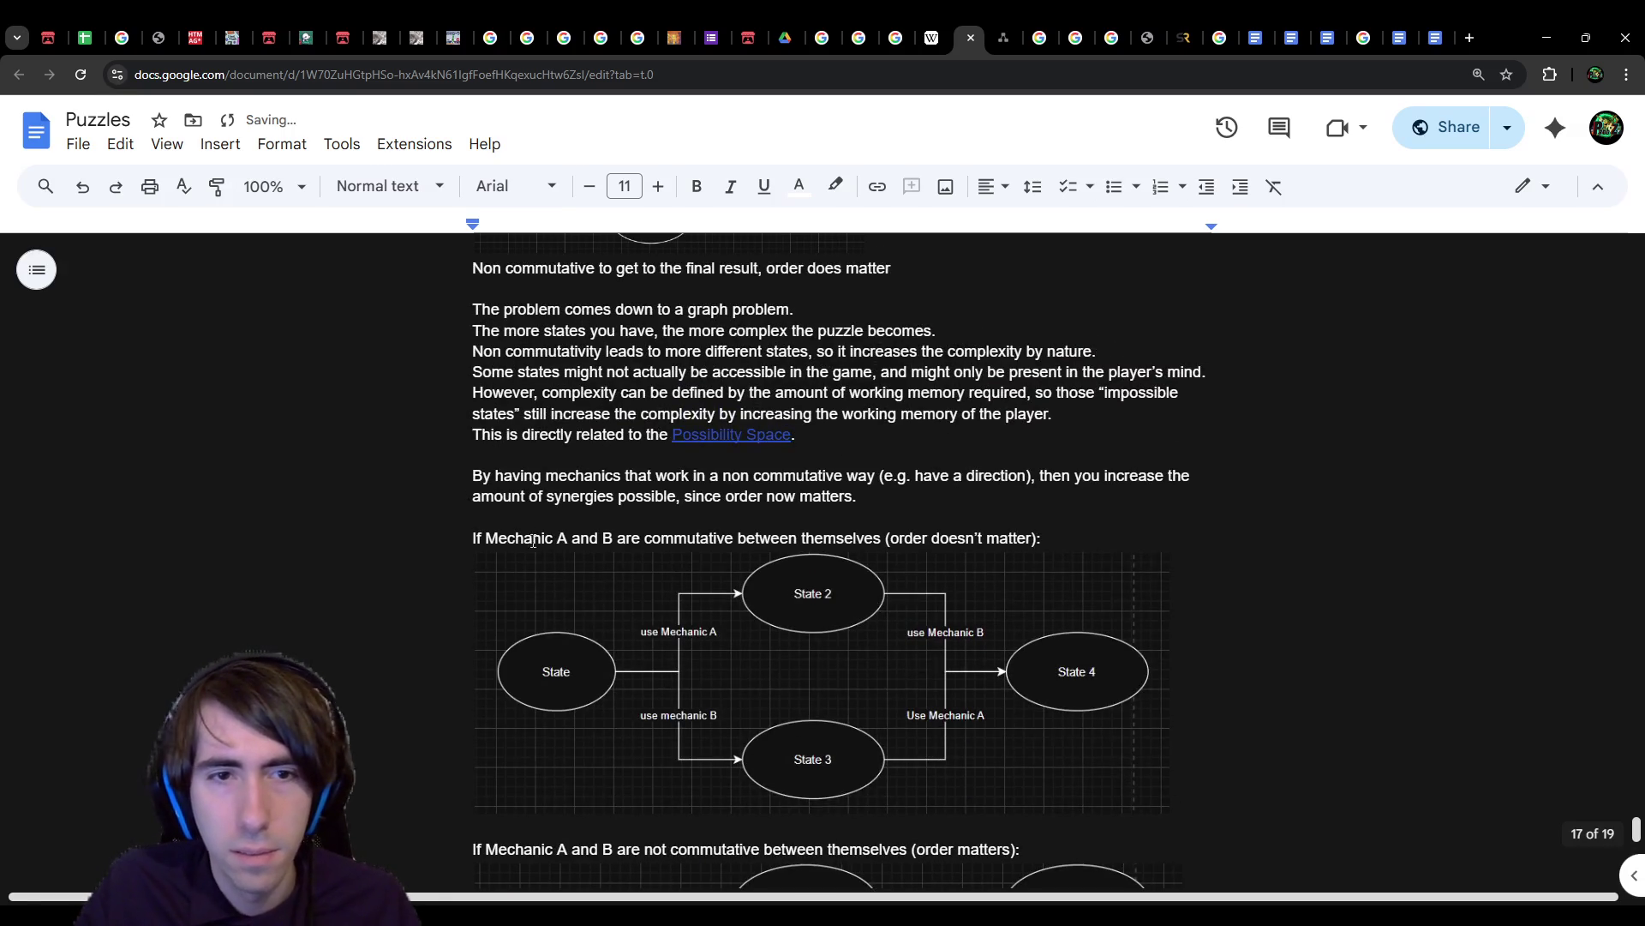
triple_click(955, 489)
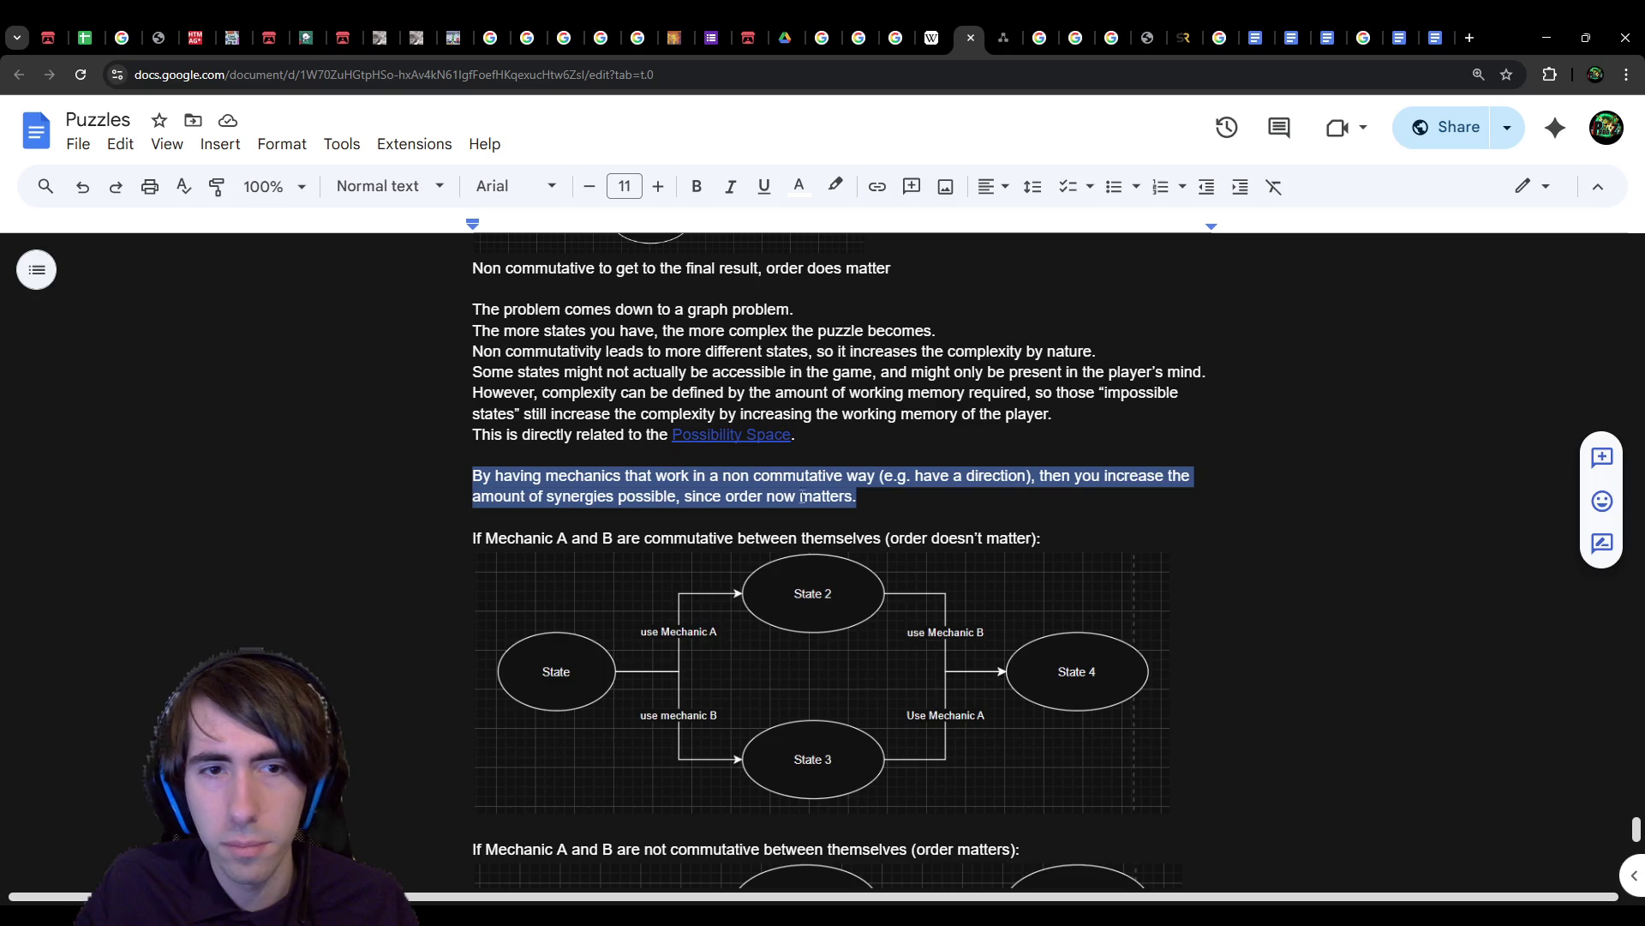
double_click(556, 505)
scroll(821, 558, down, 3)
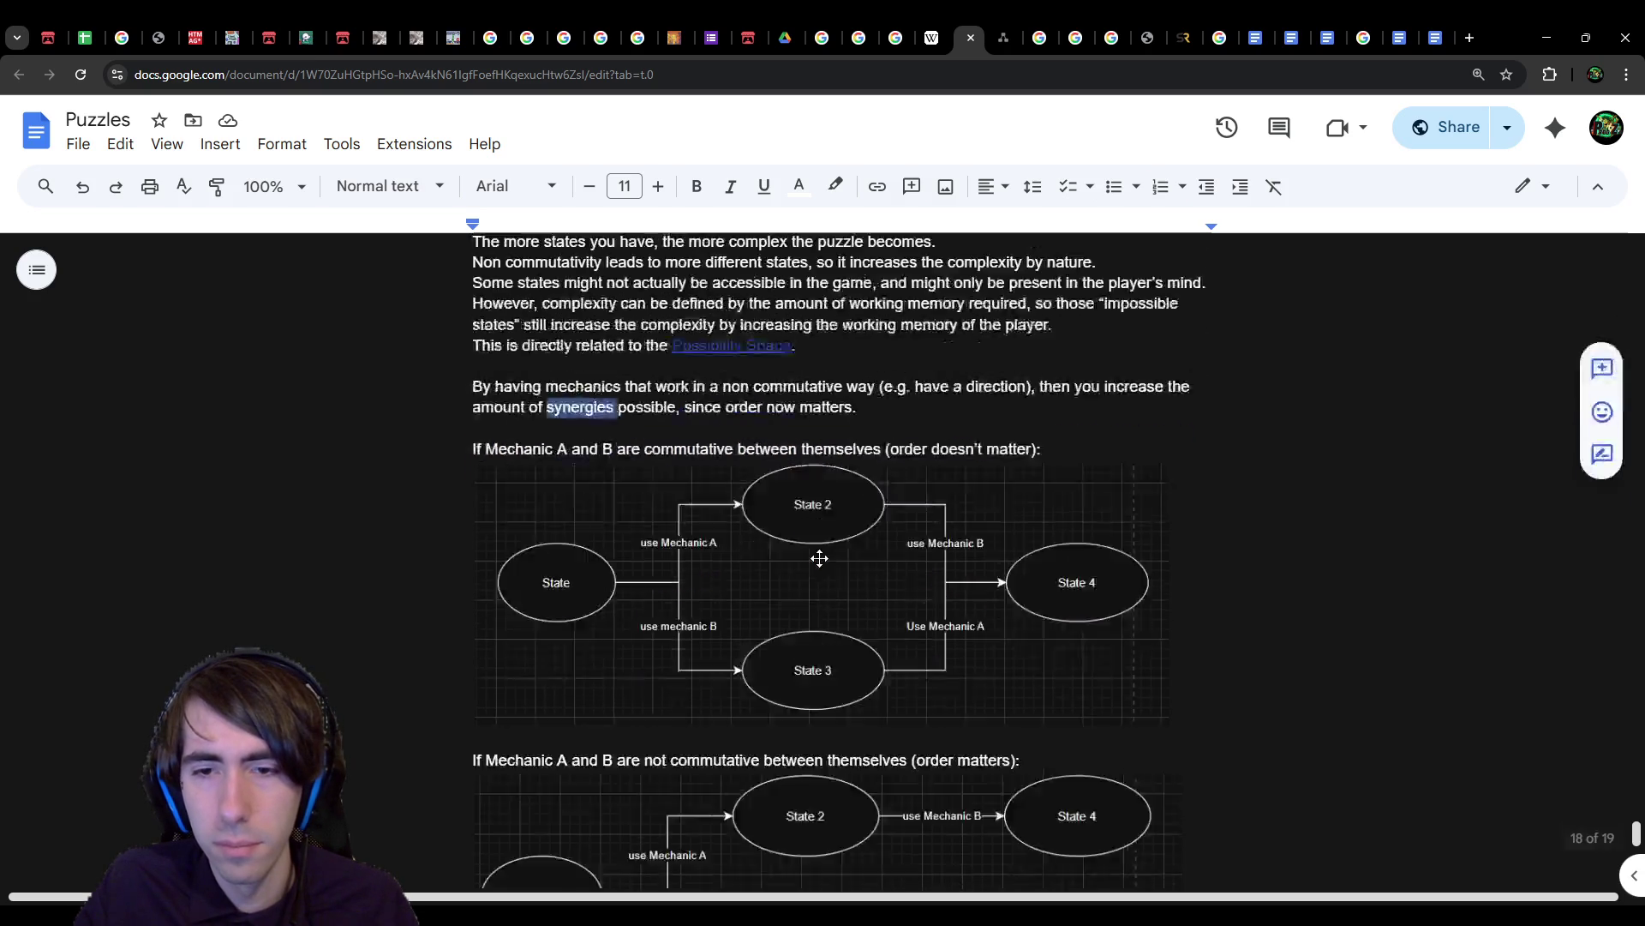
scroll(821, 559, up, 3)
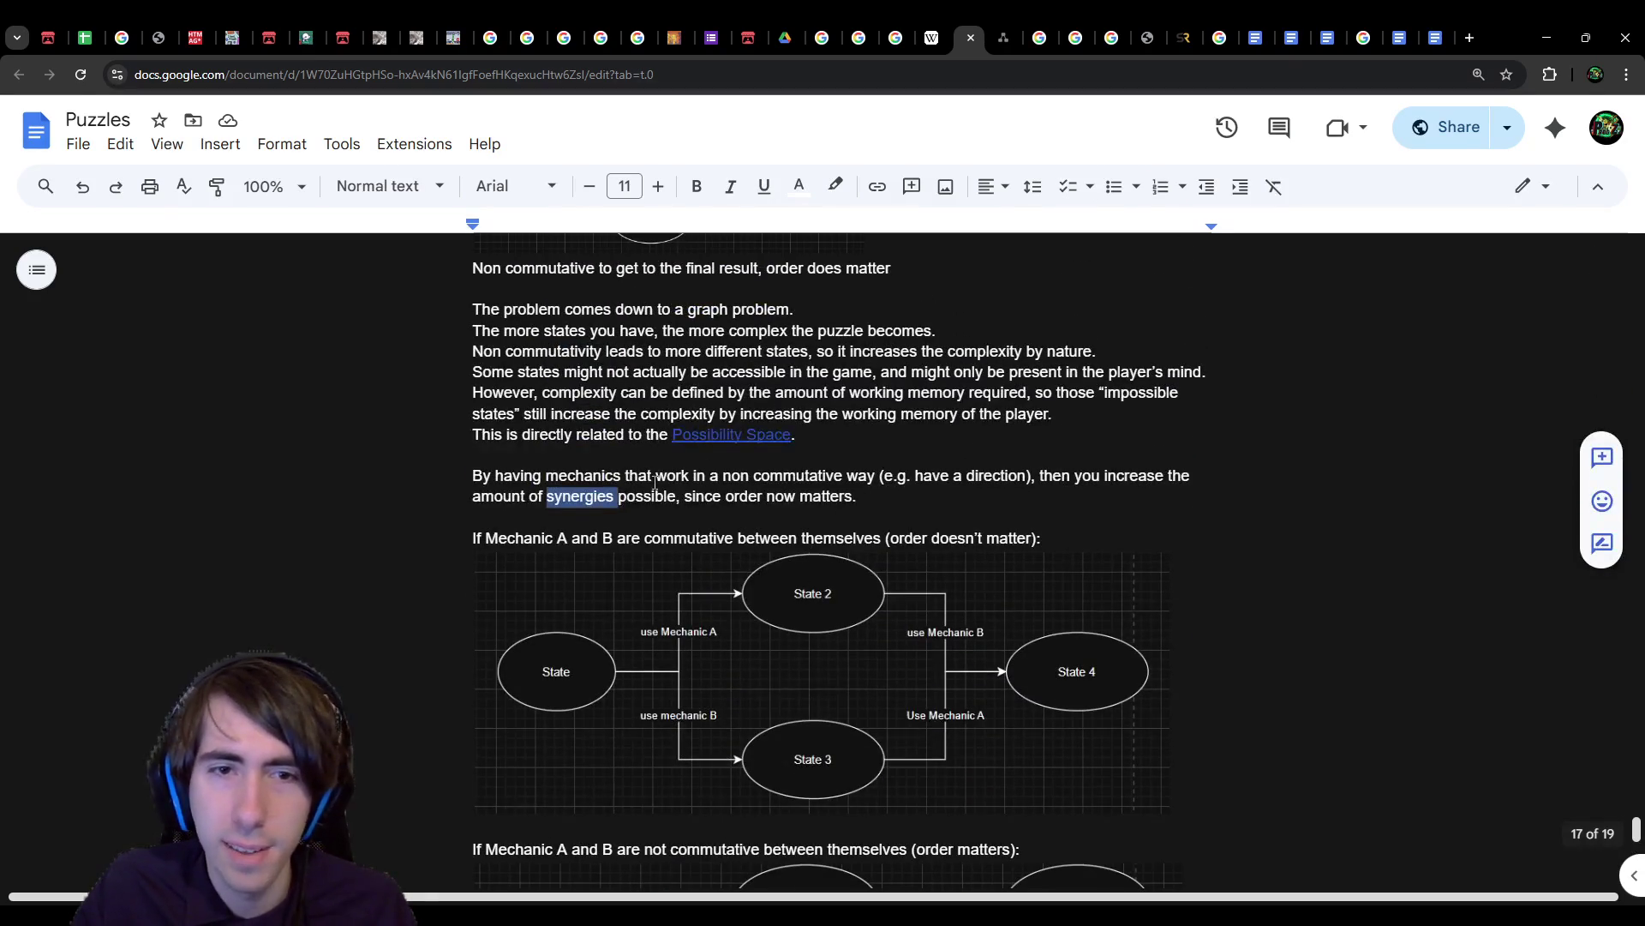
key(Left)
text(potsible resul)
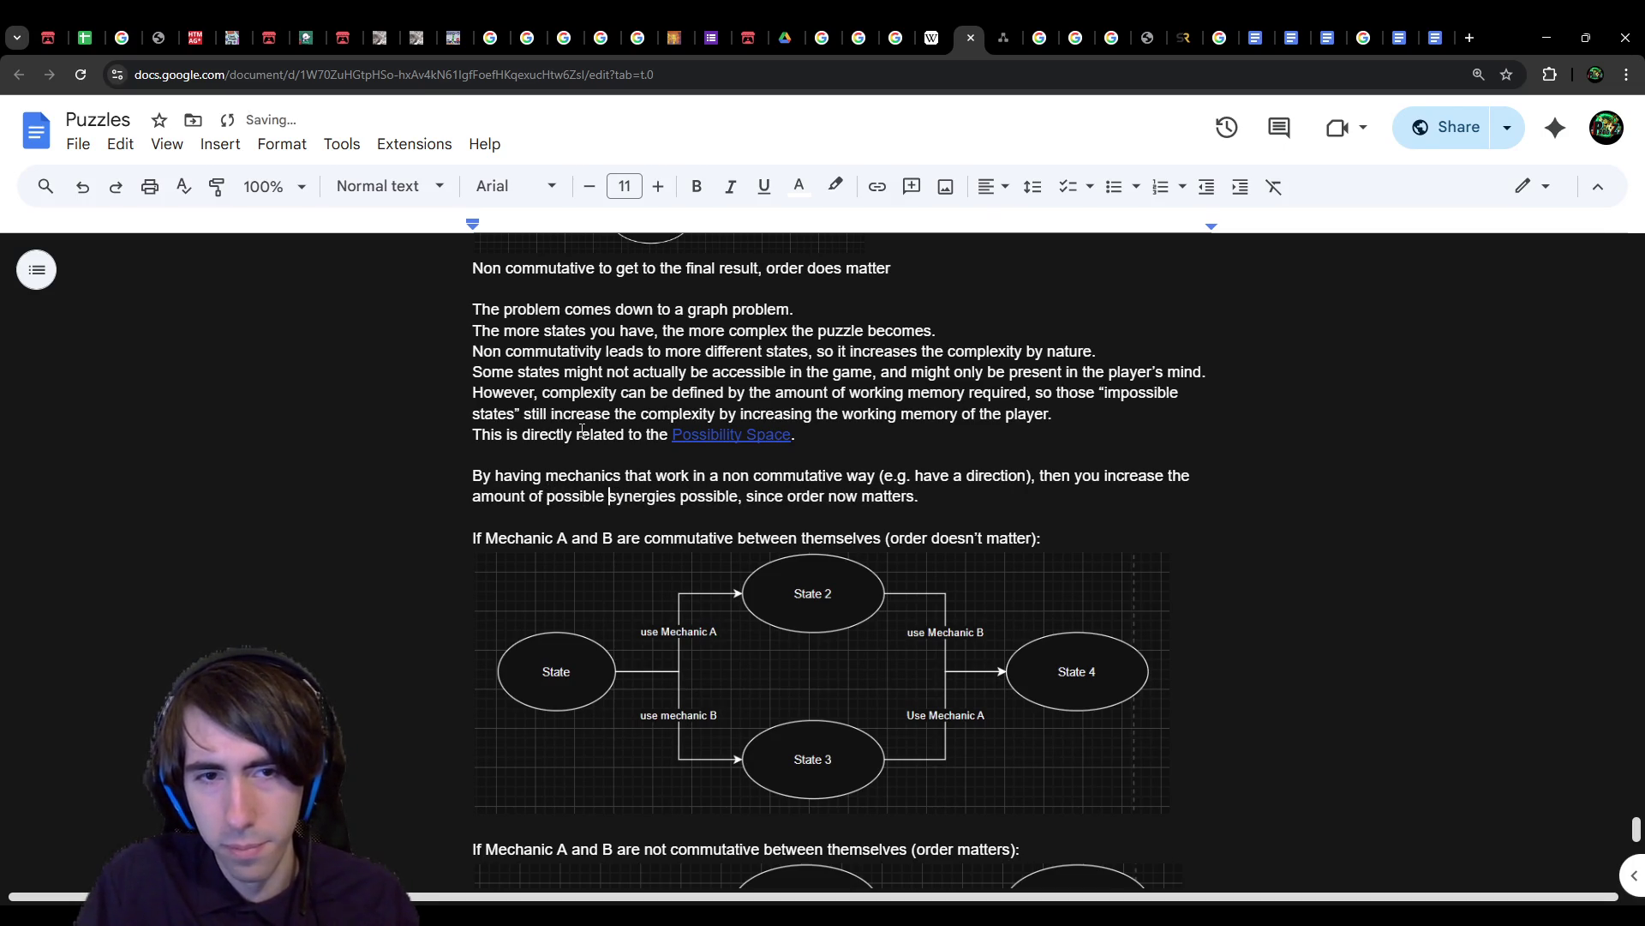
text(ts/states )
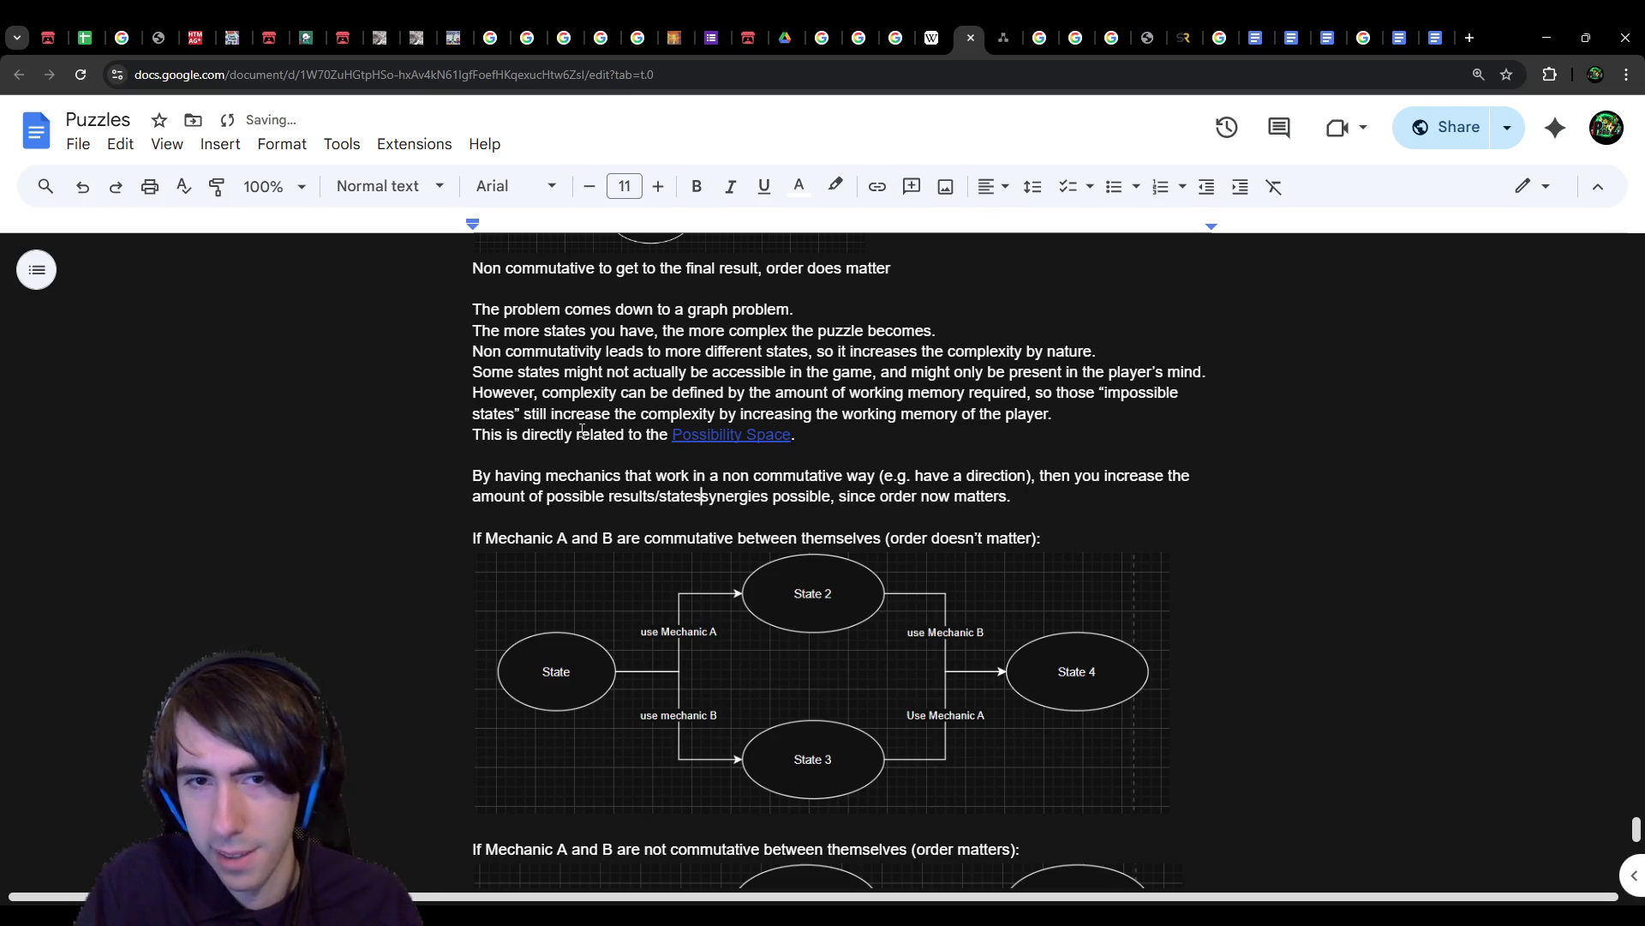
text(and)
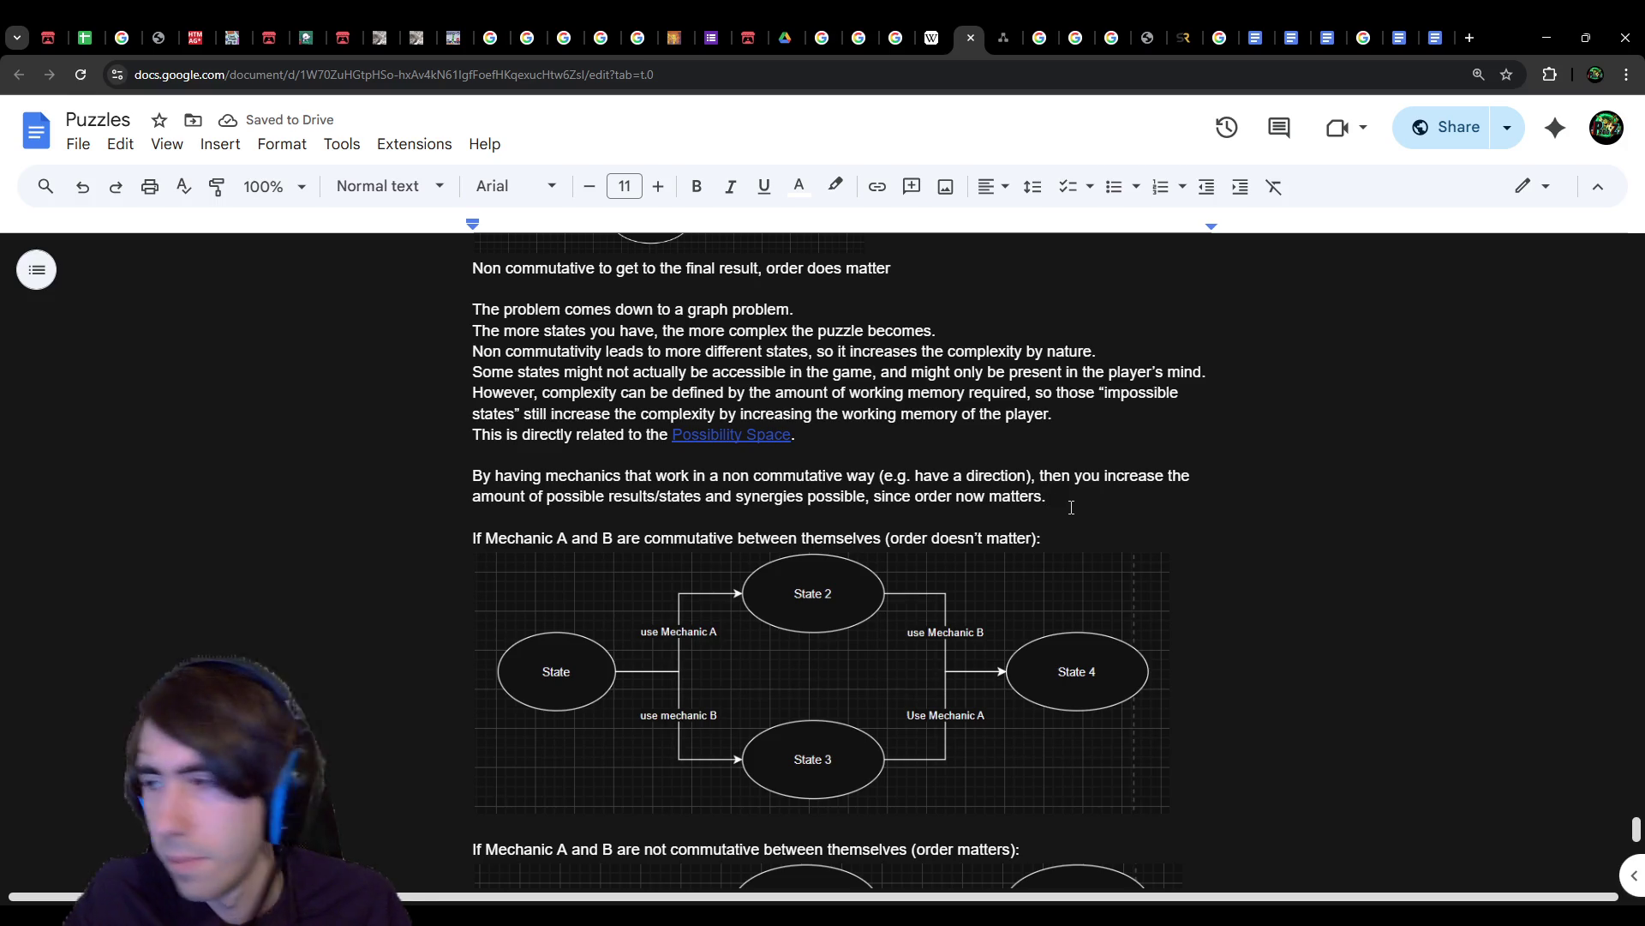
scroll(1072, 507, down, 3)
scroll(1069, 507, down, 4)
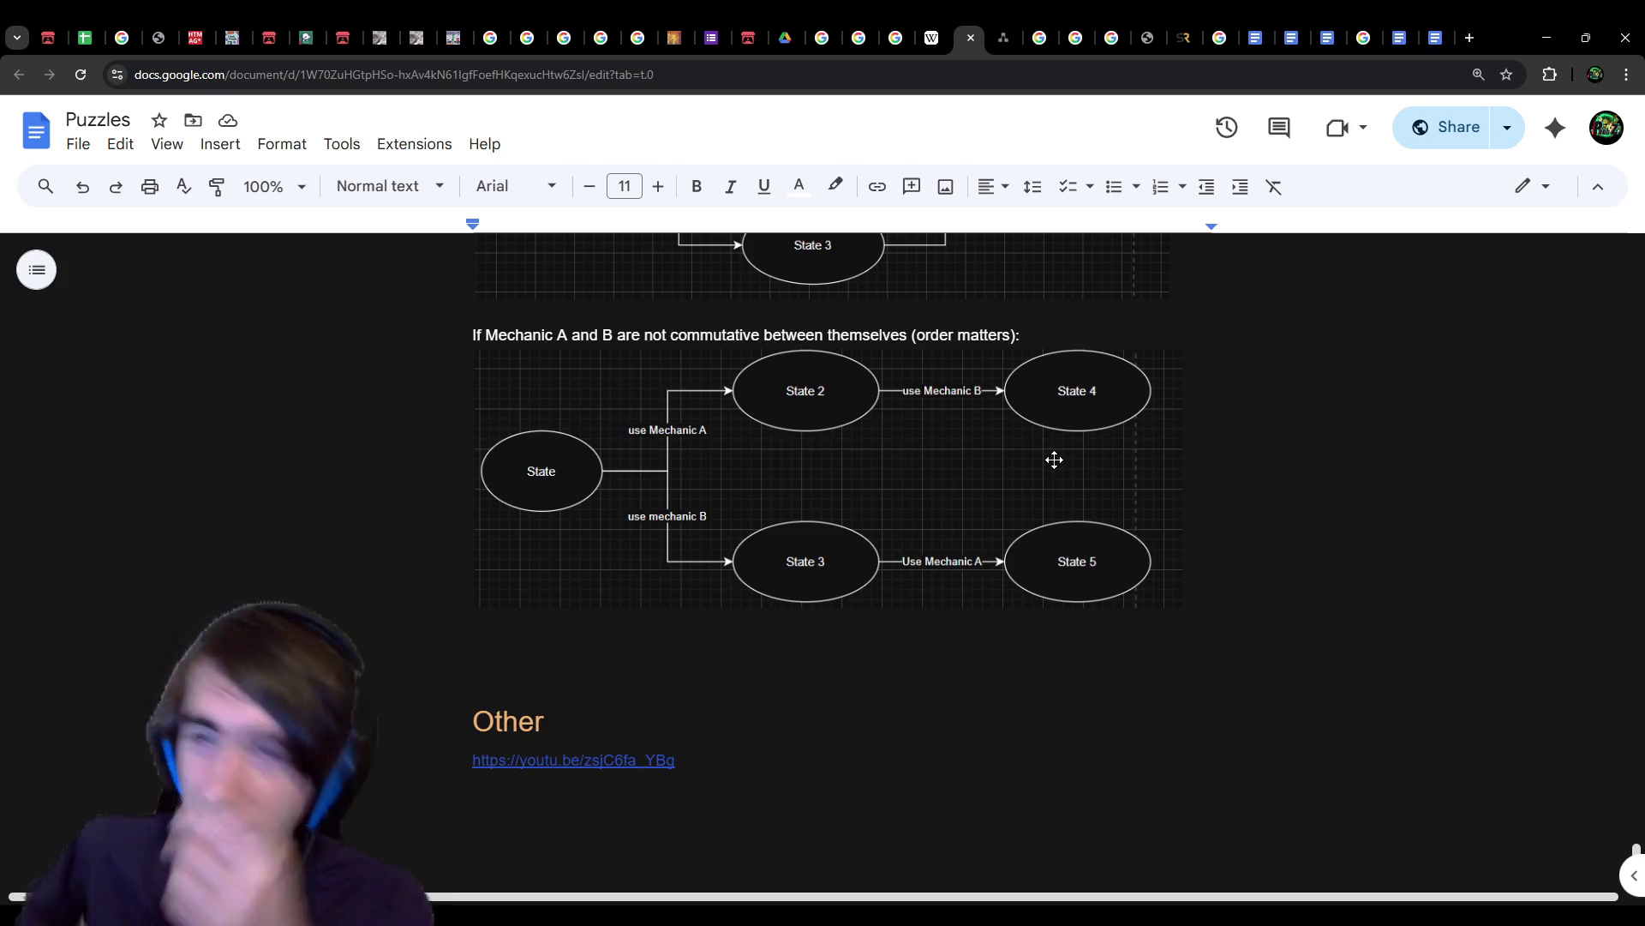
click(856, 637)
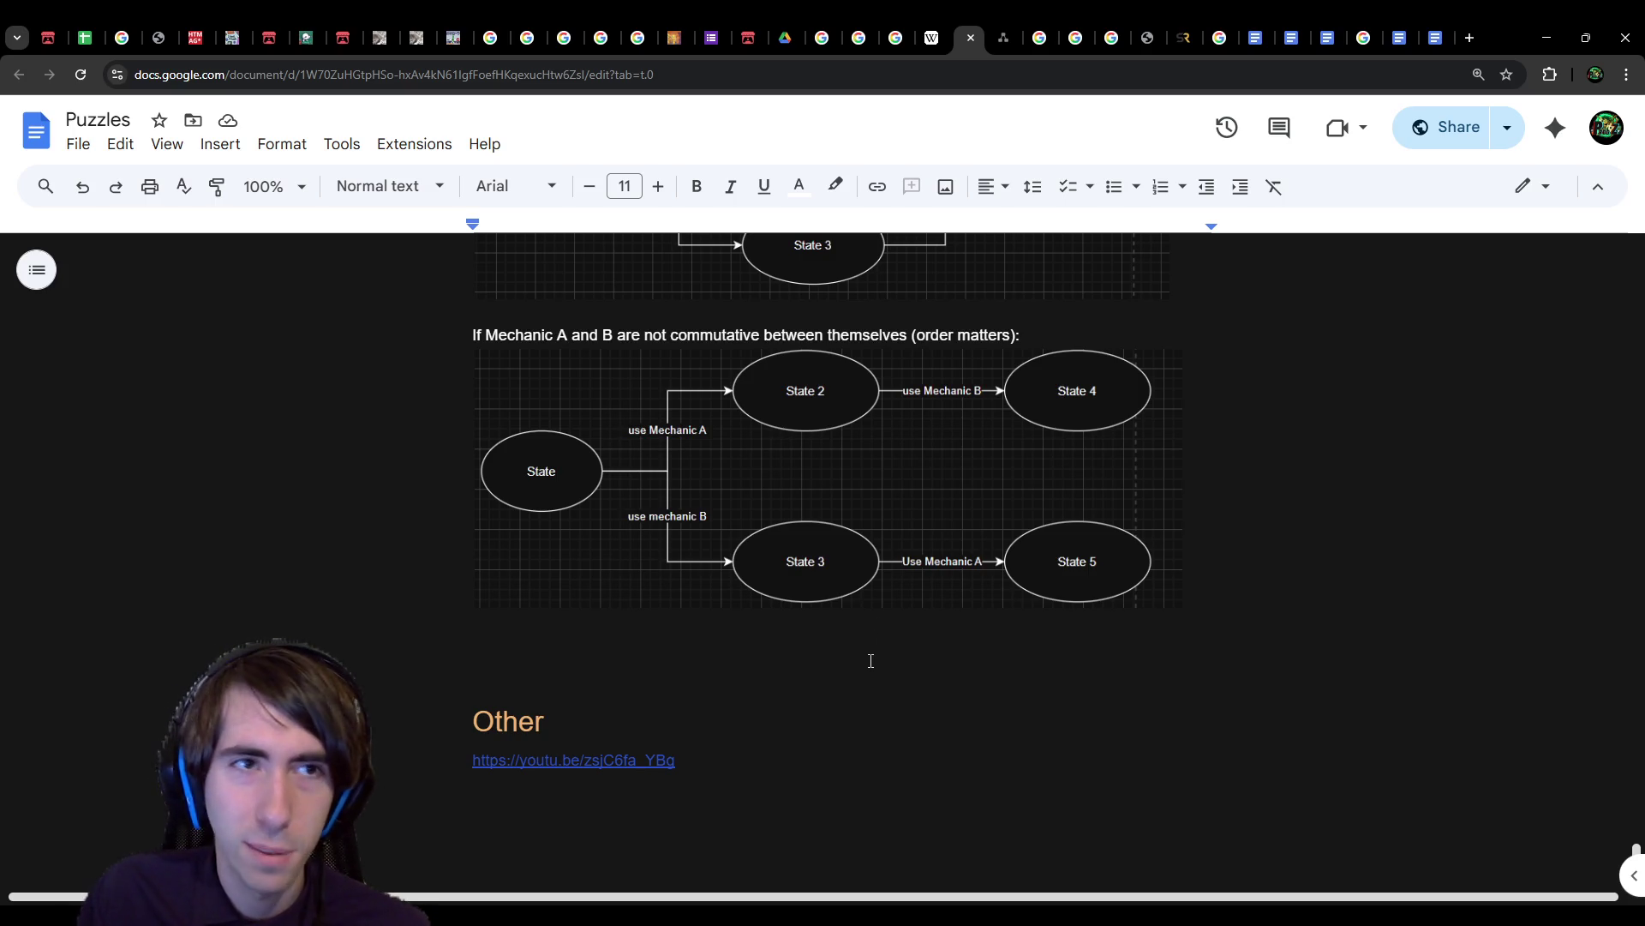
scroll(865, 669, up, 6)
scroll(870, 578, up, 15)
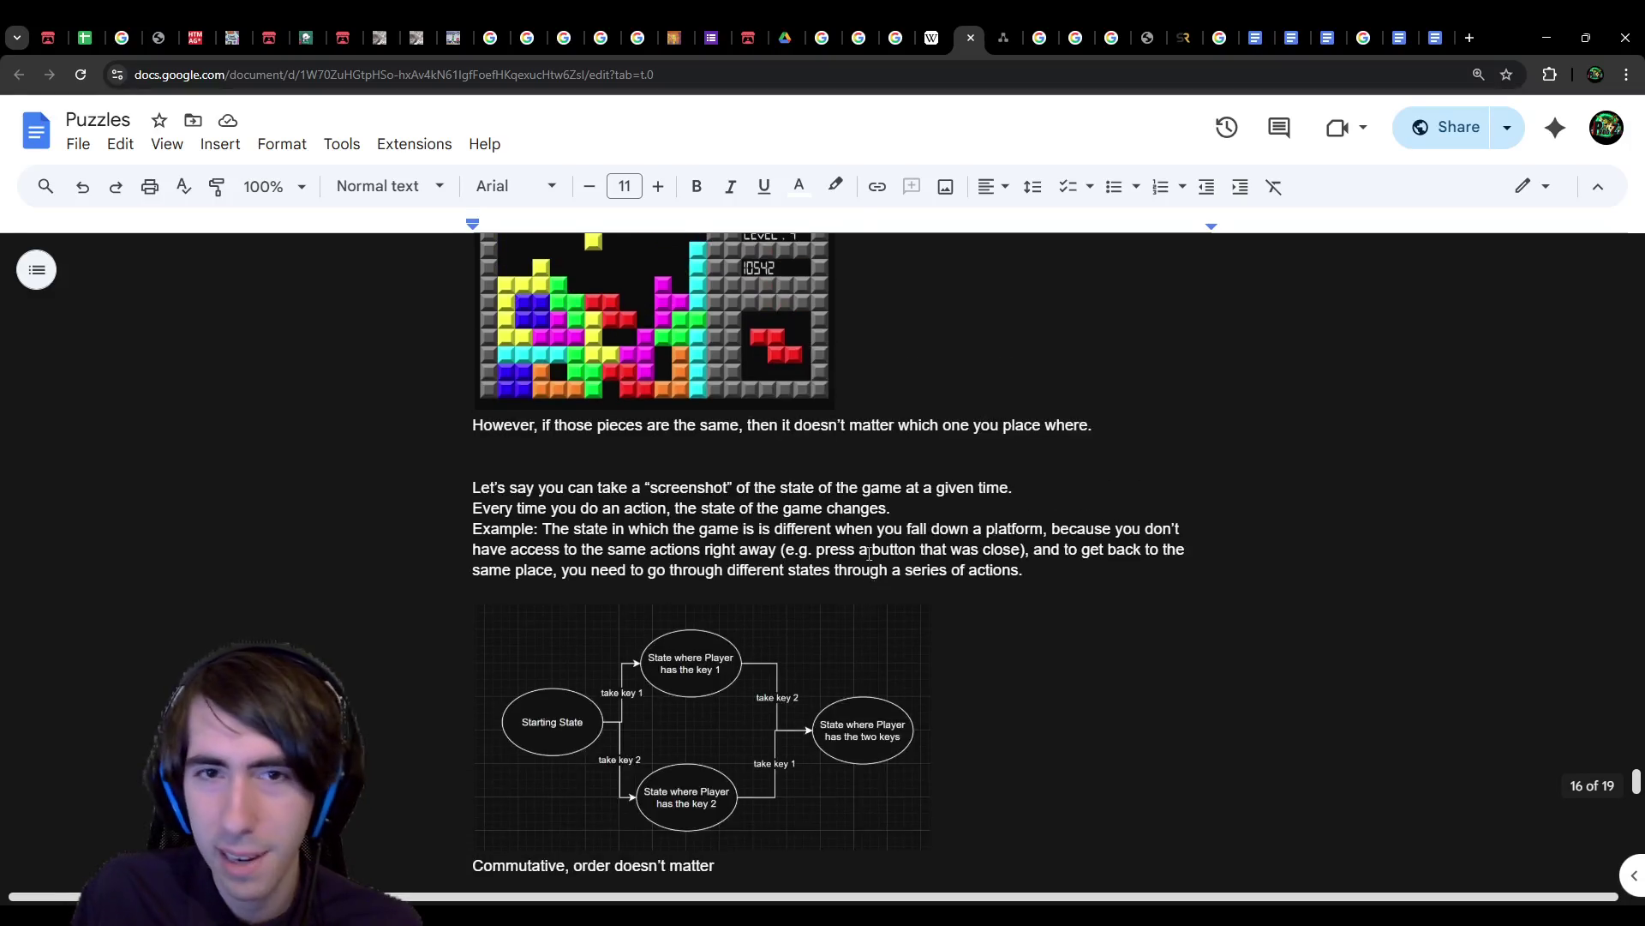
scroll(866, 569, up, 1)
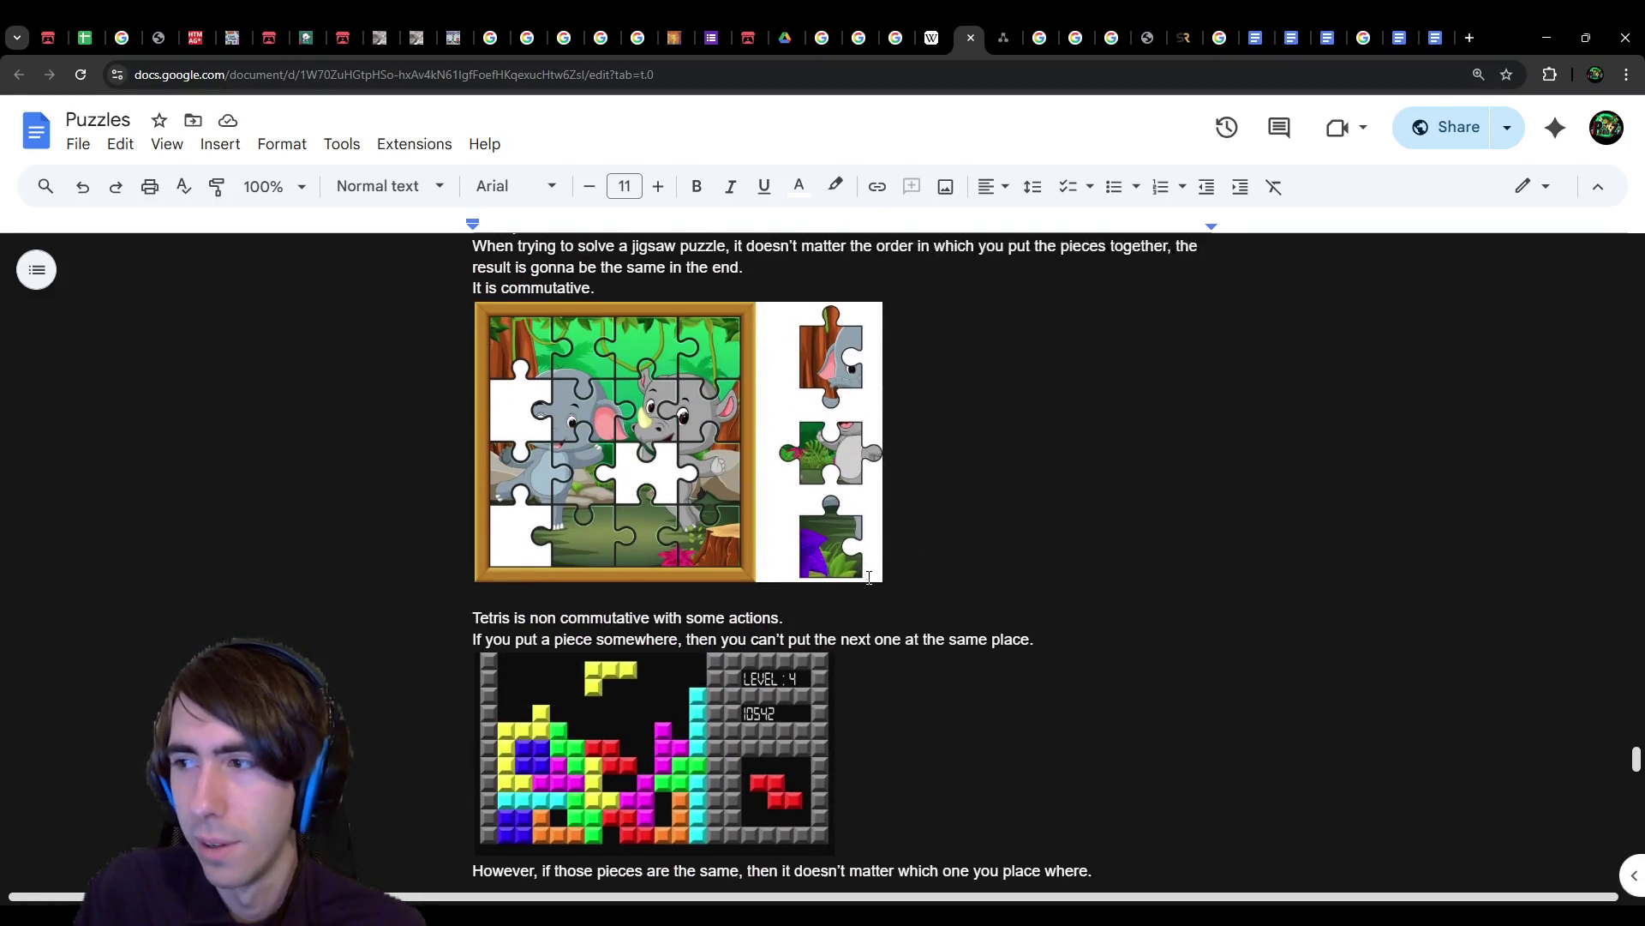
scroll(1000, 606, down, 20)
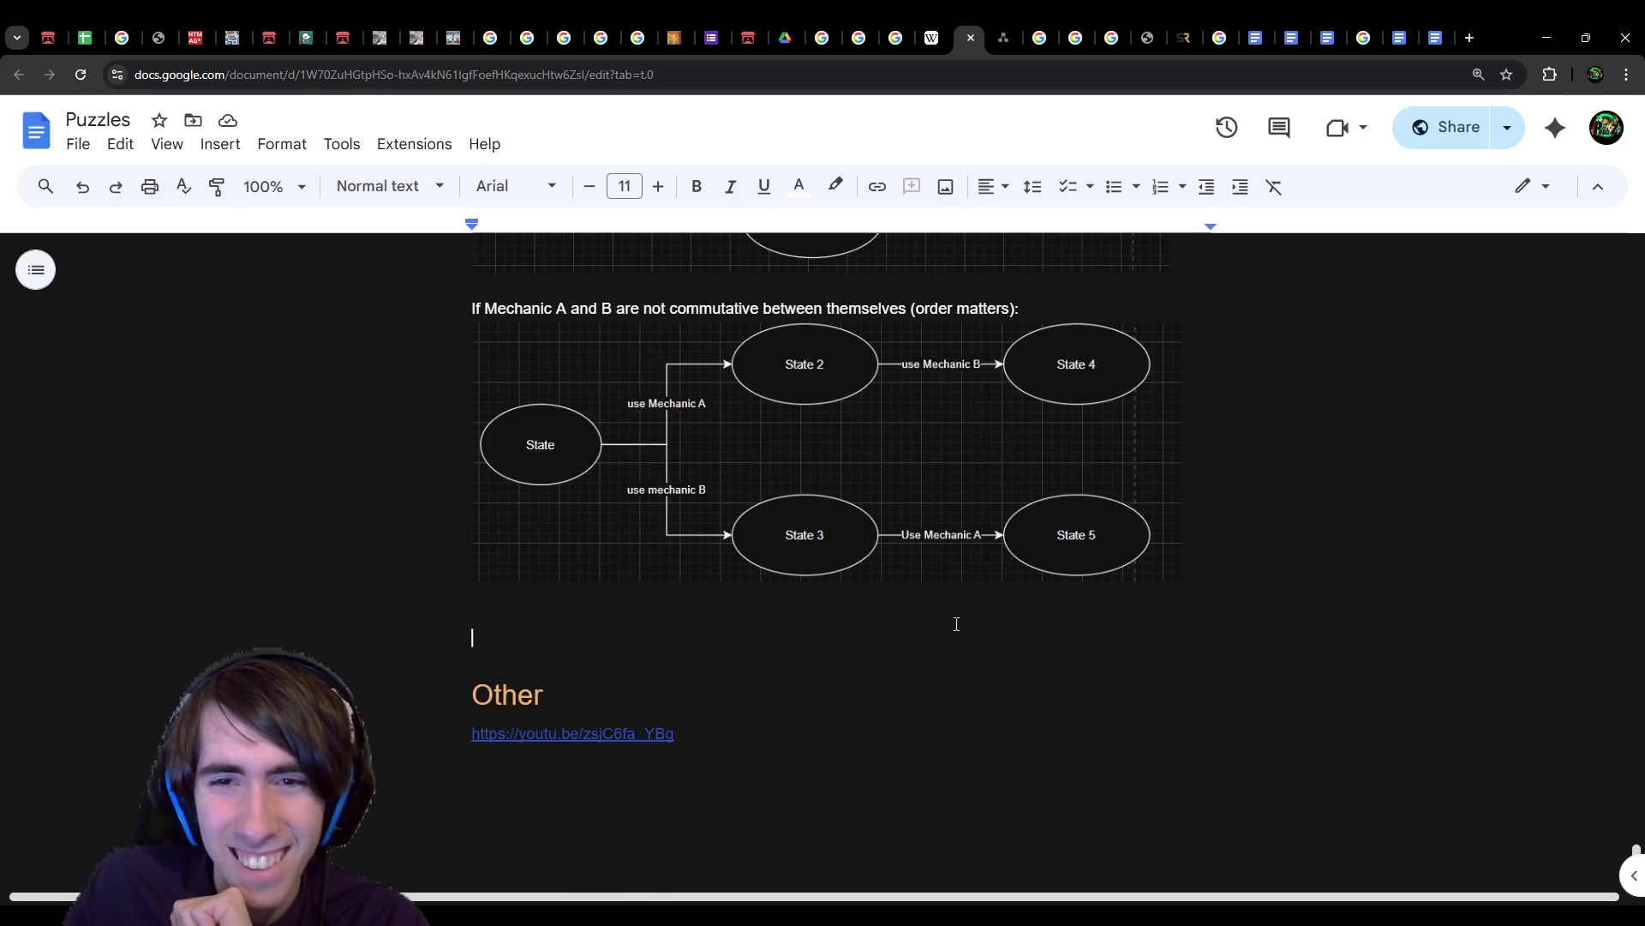
scroll(955, 620, up, 2)
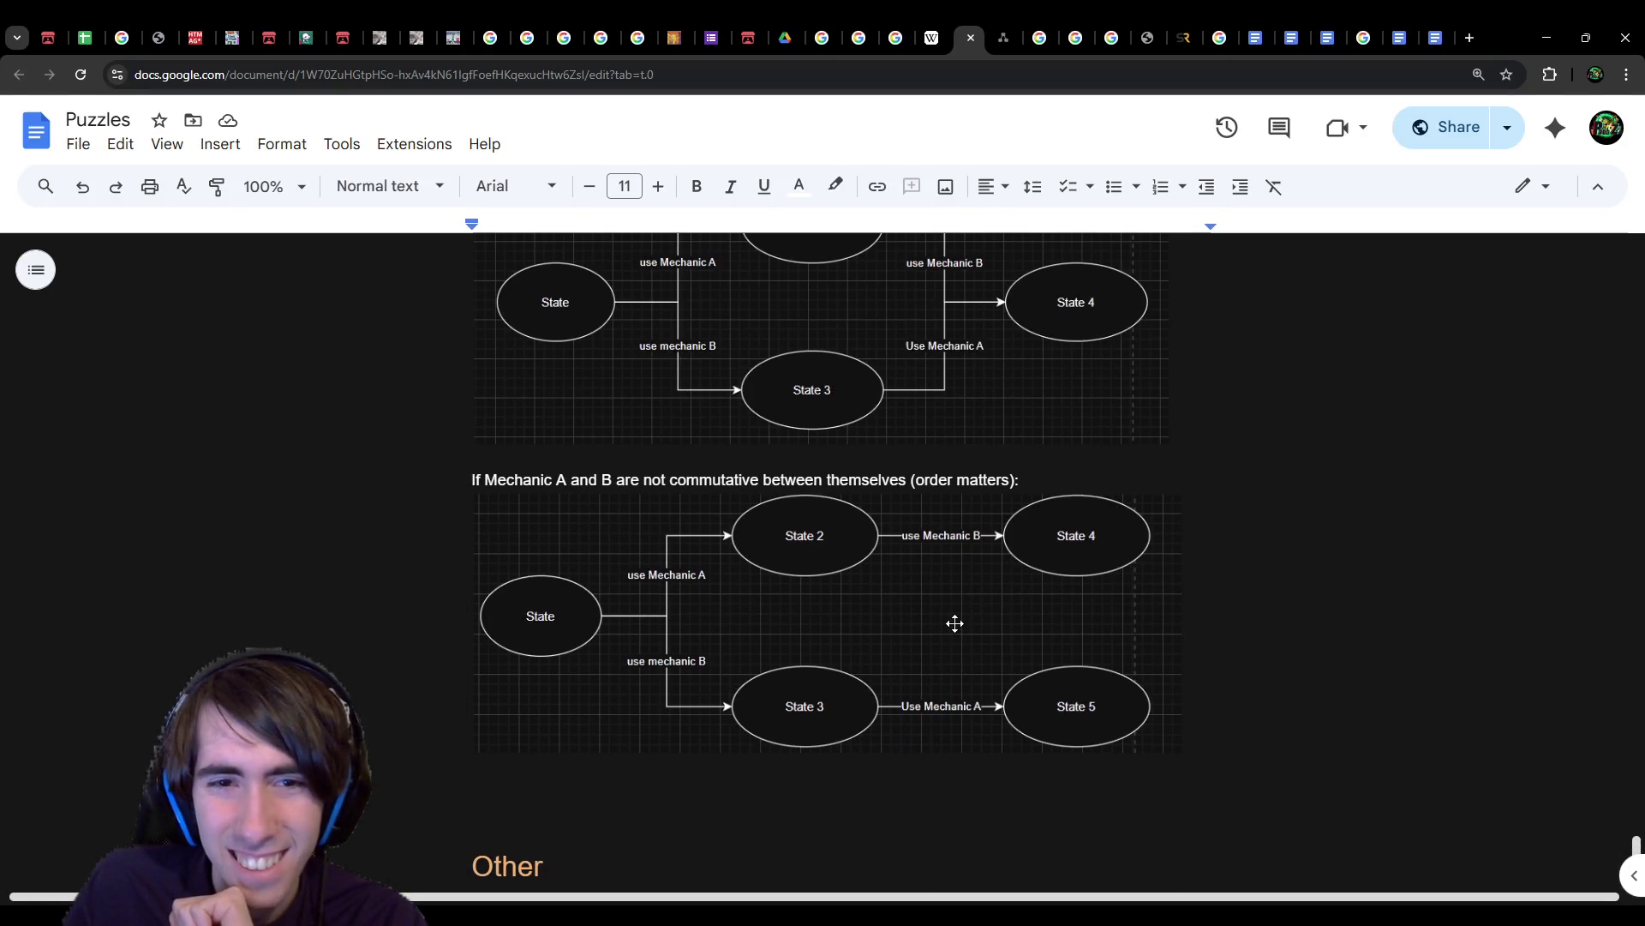
click(882, 495)
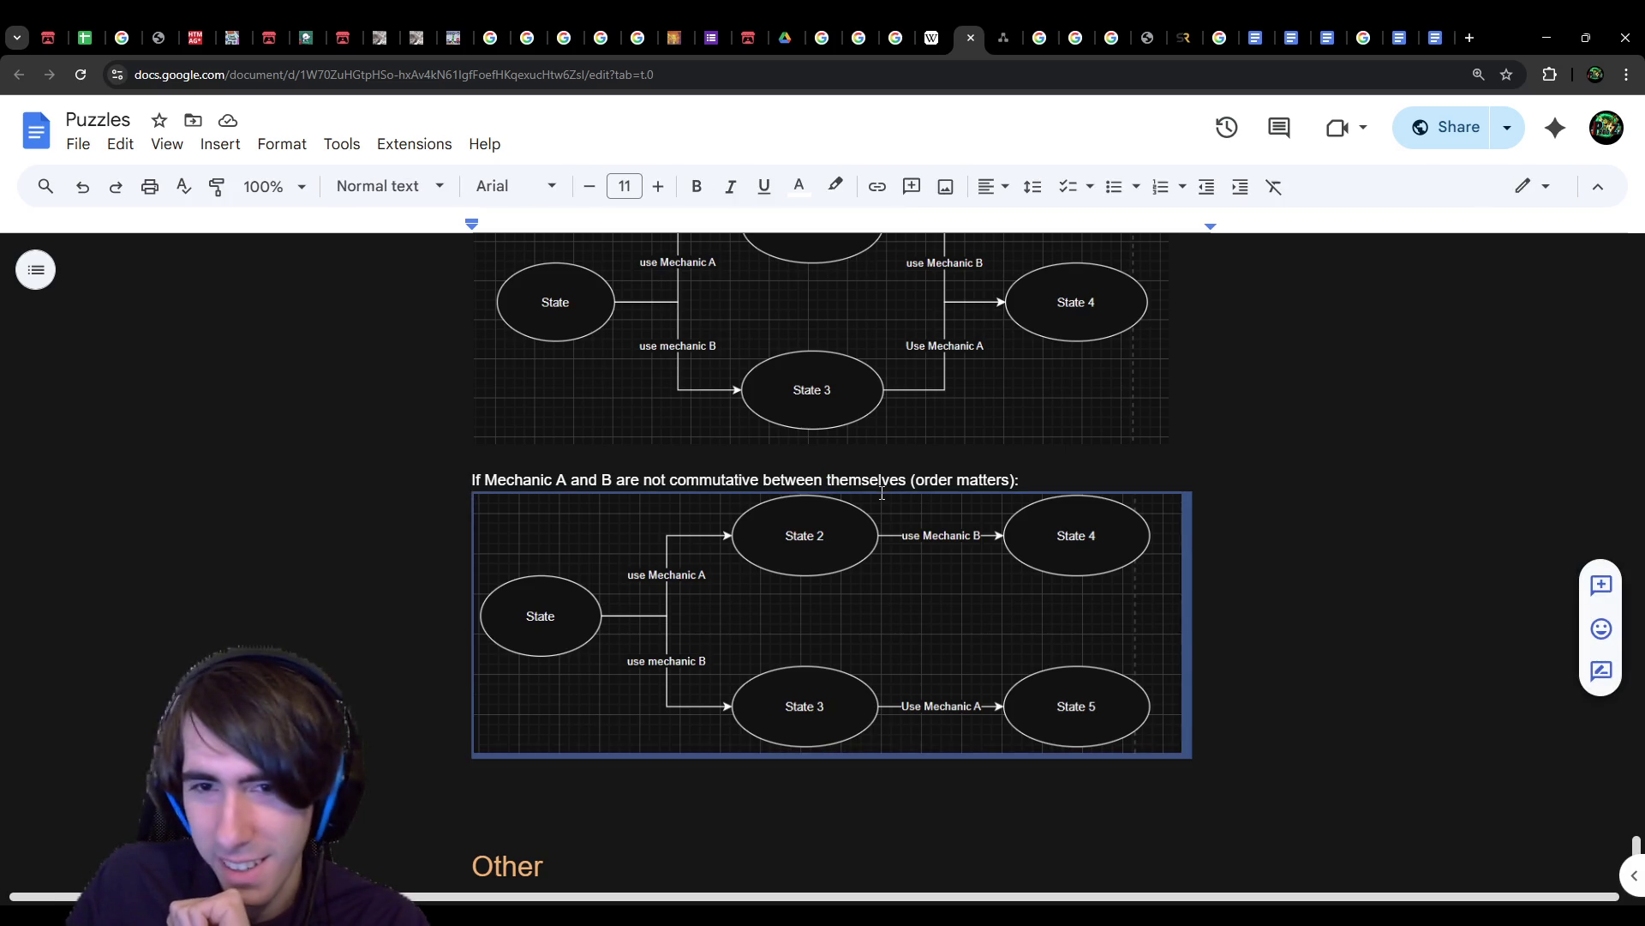
triple_click(885, 480)
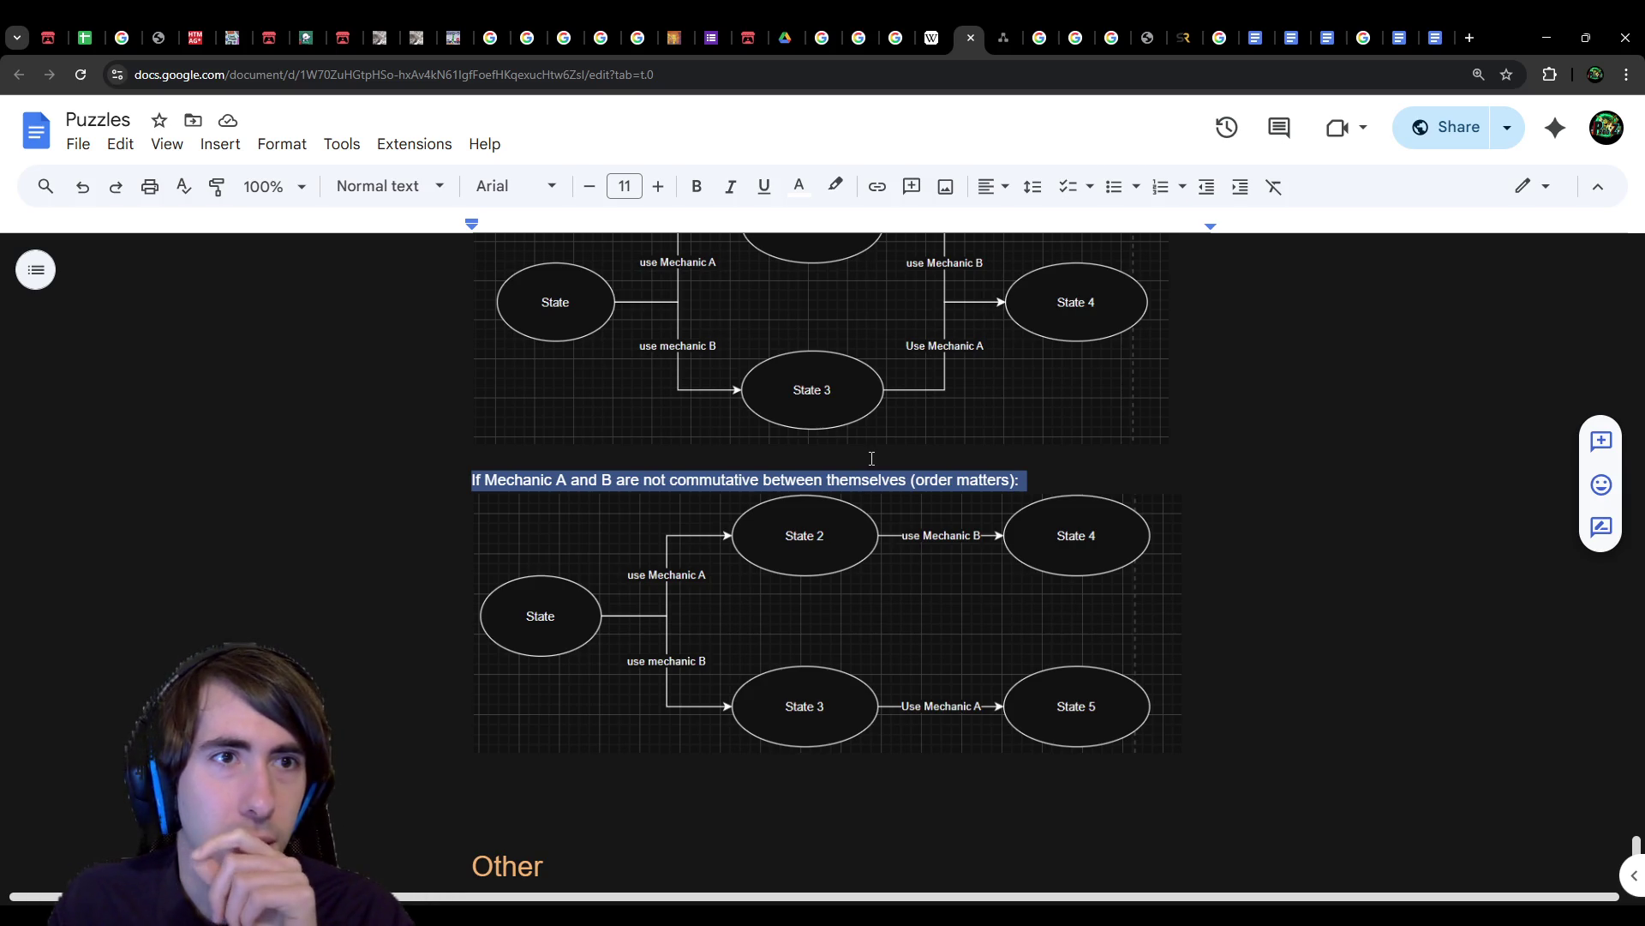
scroll(940, 641, up, 12)
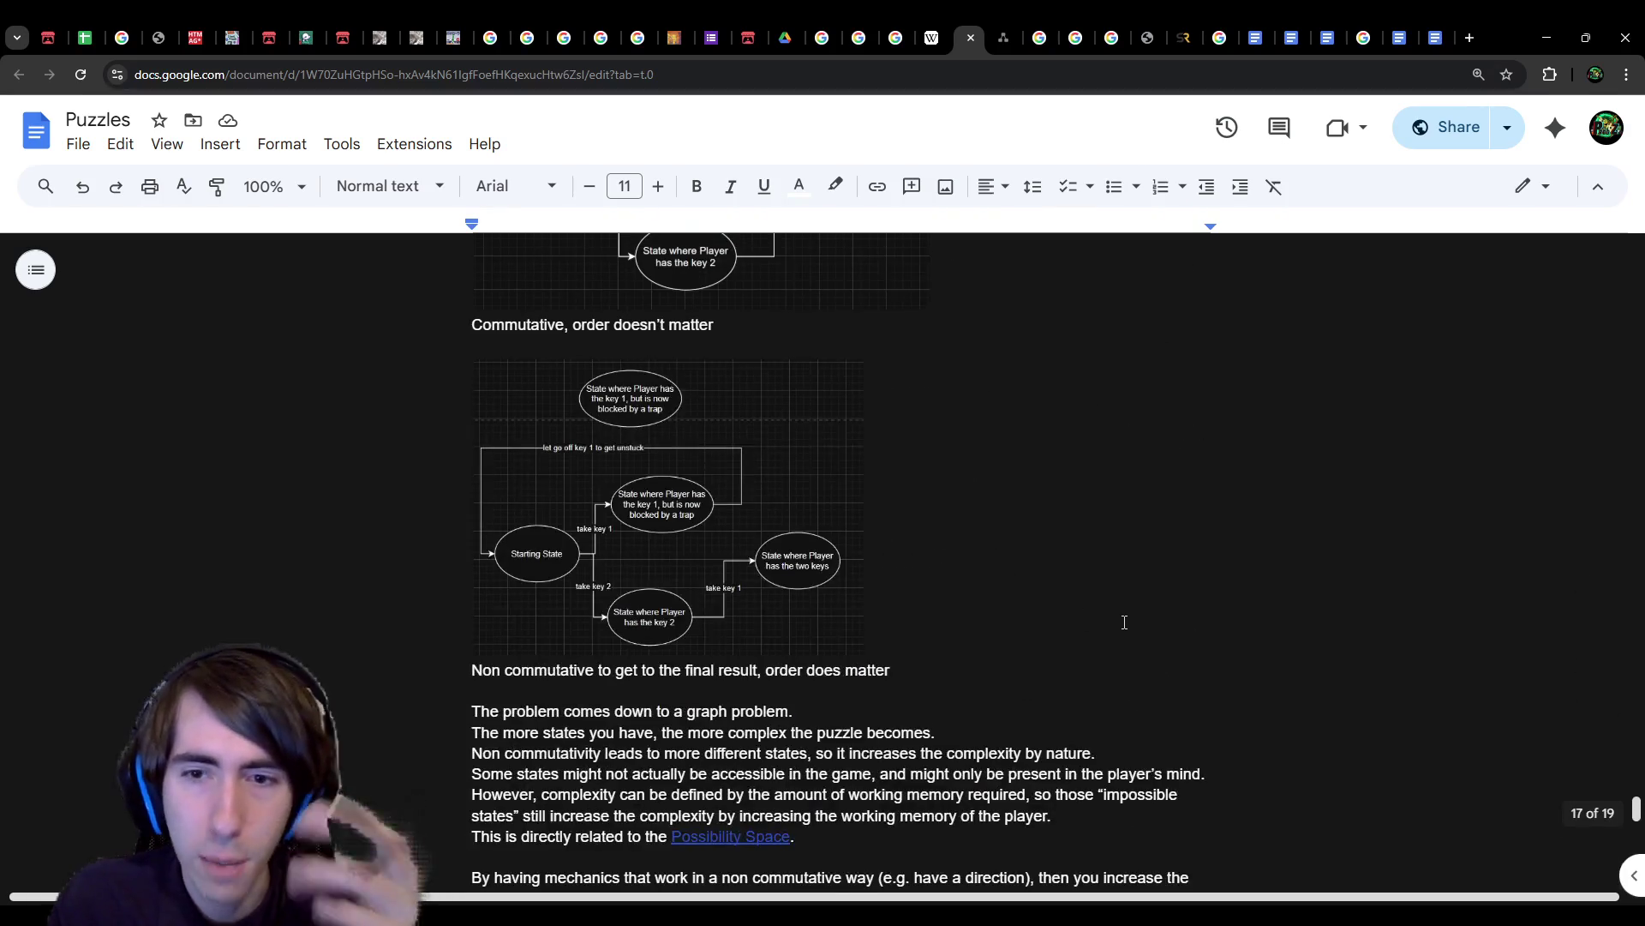
Step: Search the notes for 'eureka' and select the 'Same for edge cases' paragraph through 'make it frustrating.'
click(1125, 622)
key(ctrl+f)
text(eureka)
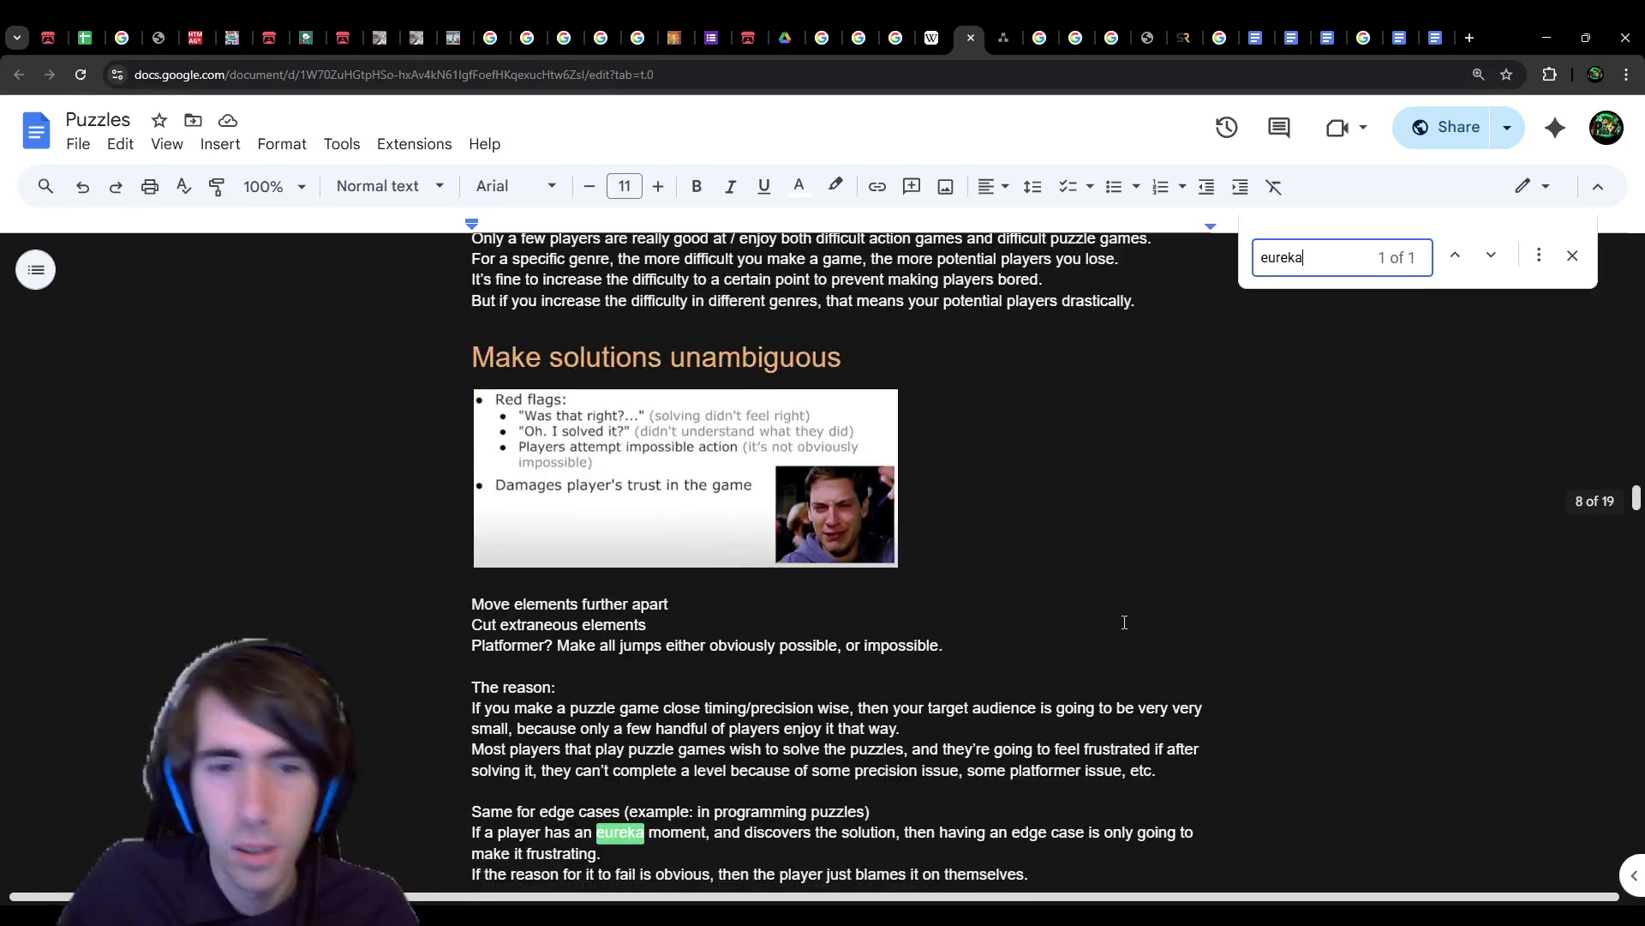
scroll(1124, 622, down, 2)
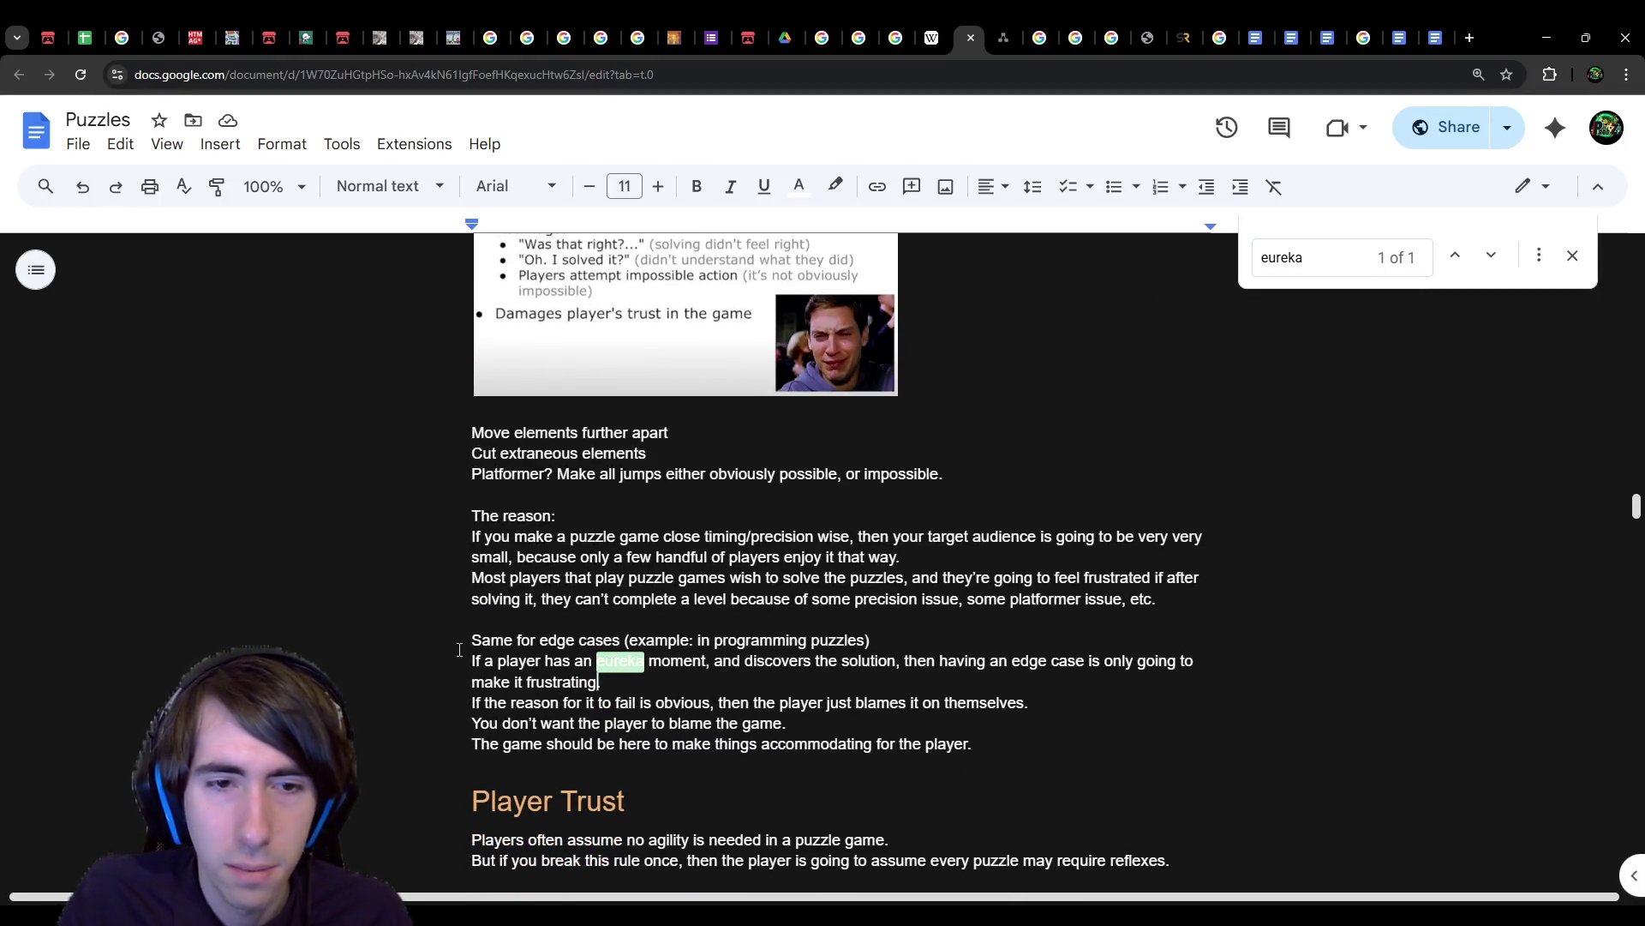
drag(469, 641, 814, 665)
drag(603, 682, 435, 644)
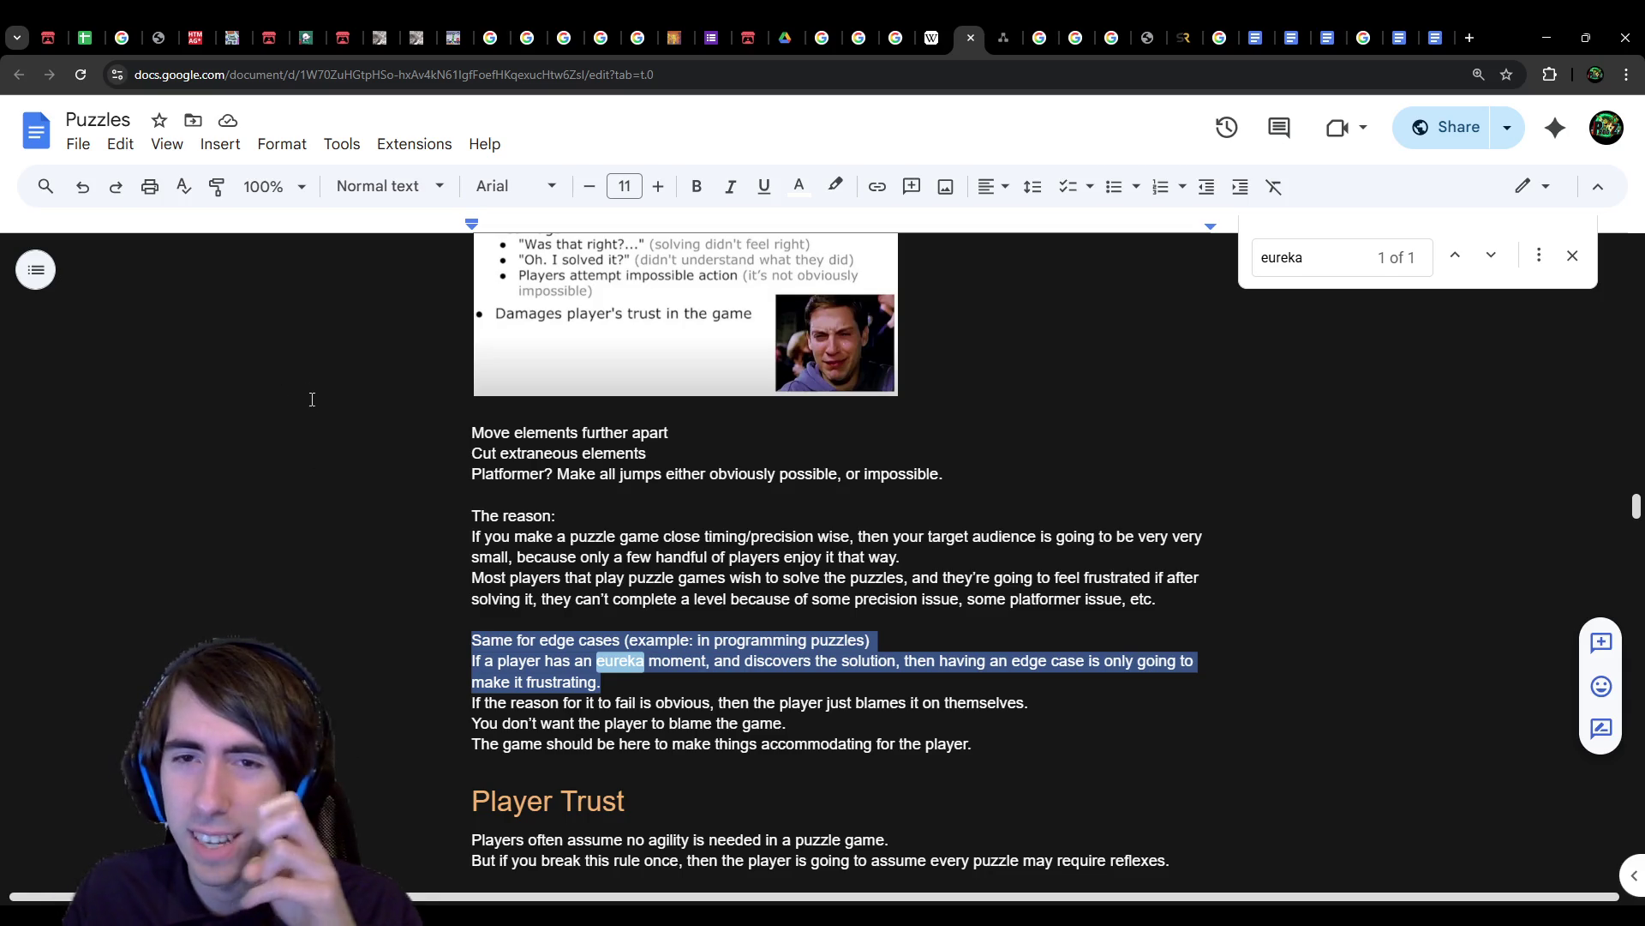
click(1572, 263)
Step: Scroll through the notes and select each of the state diagram images in turn
scroll(1194, 665, down, 15)
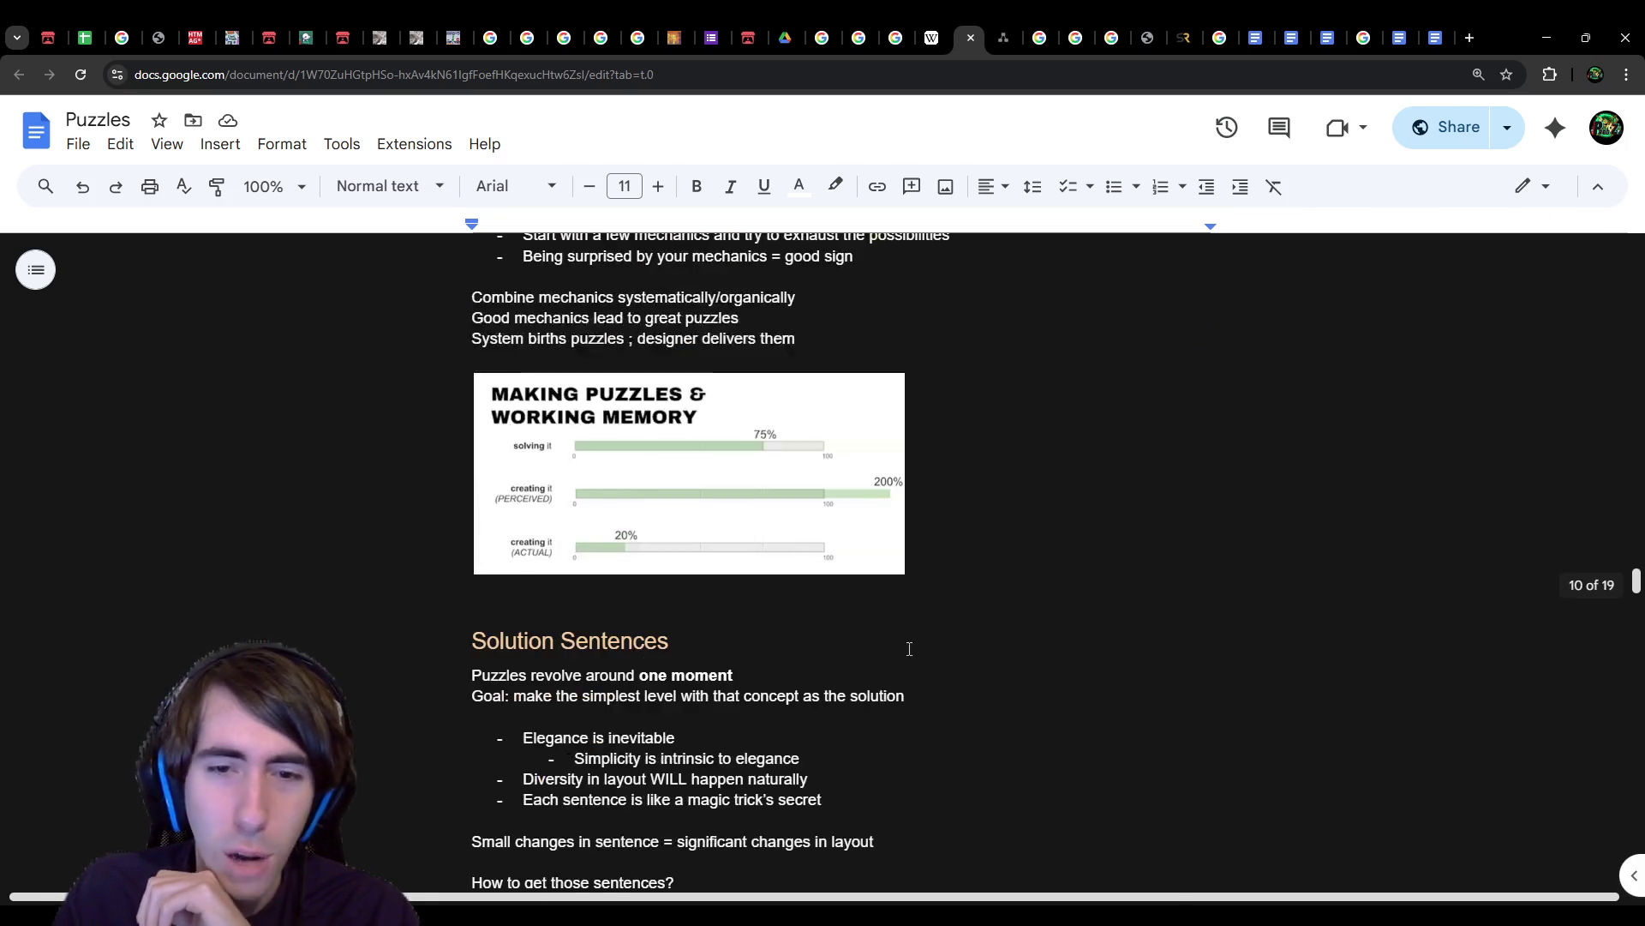
scroll(1025, 645, down, 20)
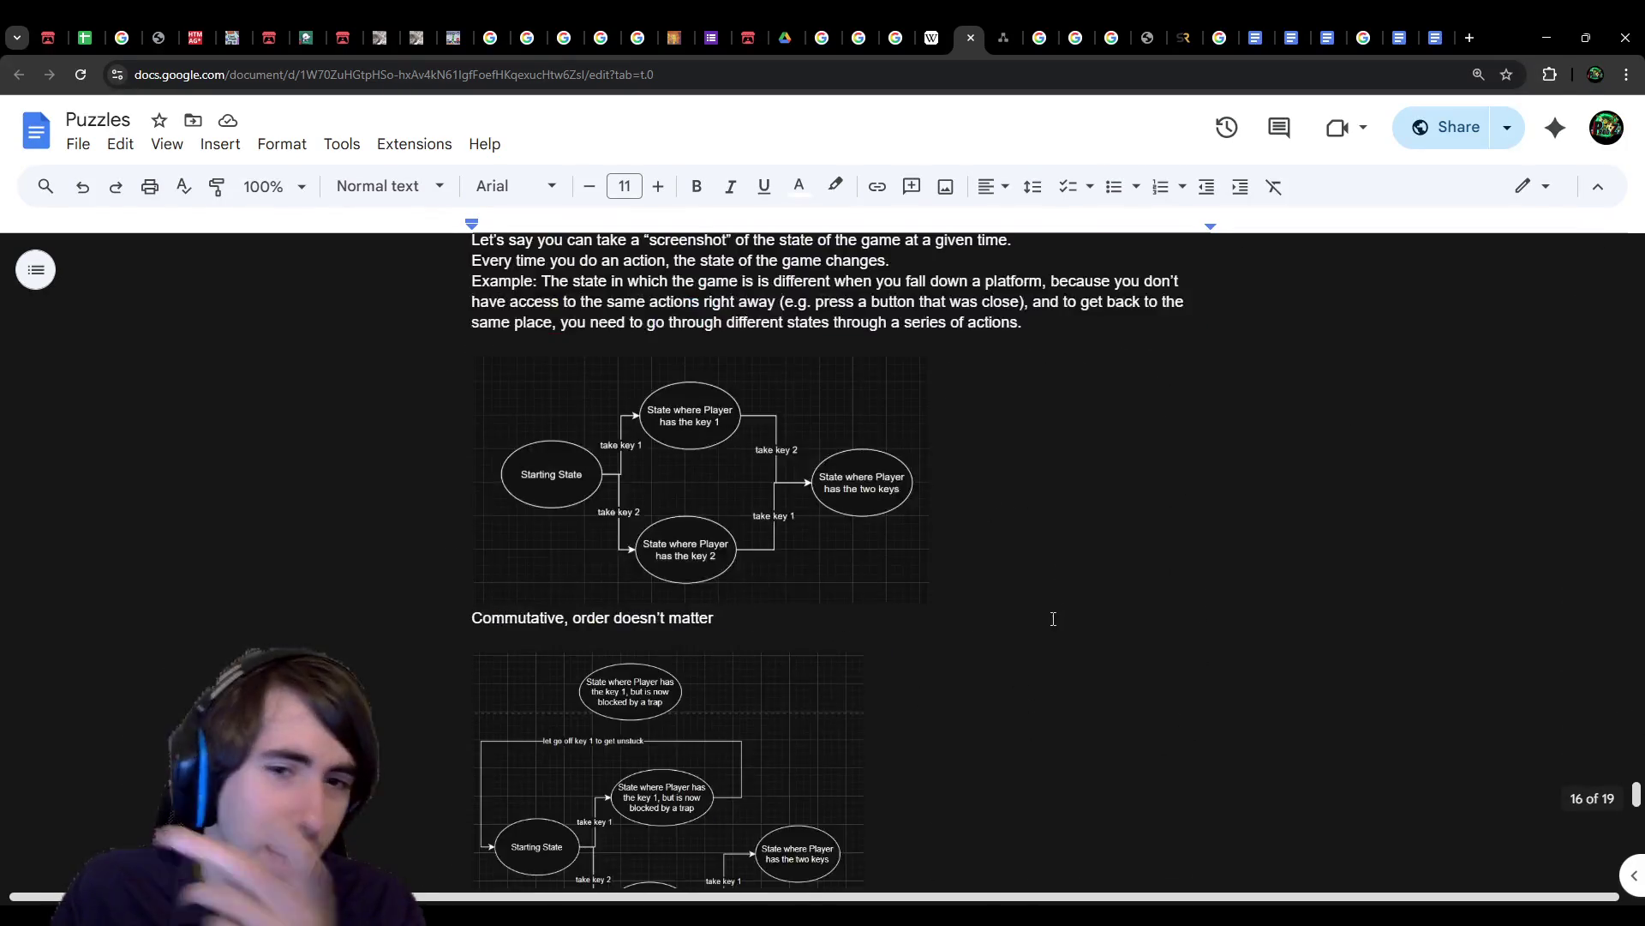
scroll(826, 430, up, 3)
click(826, 514)
scroll(826, 588, down, 10)
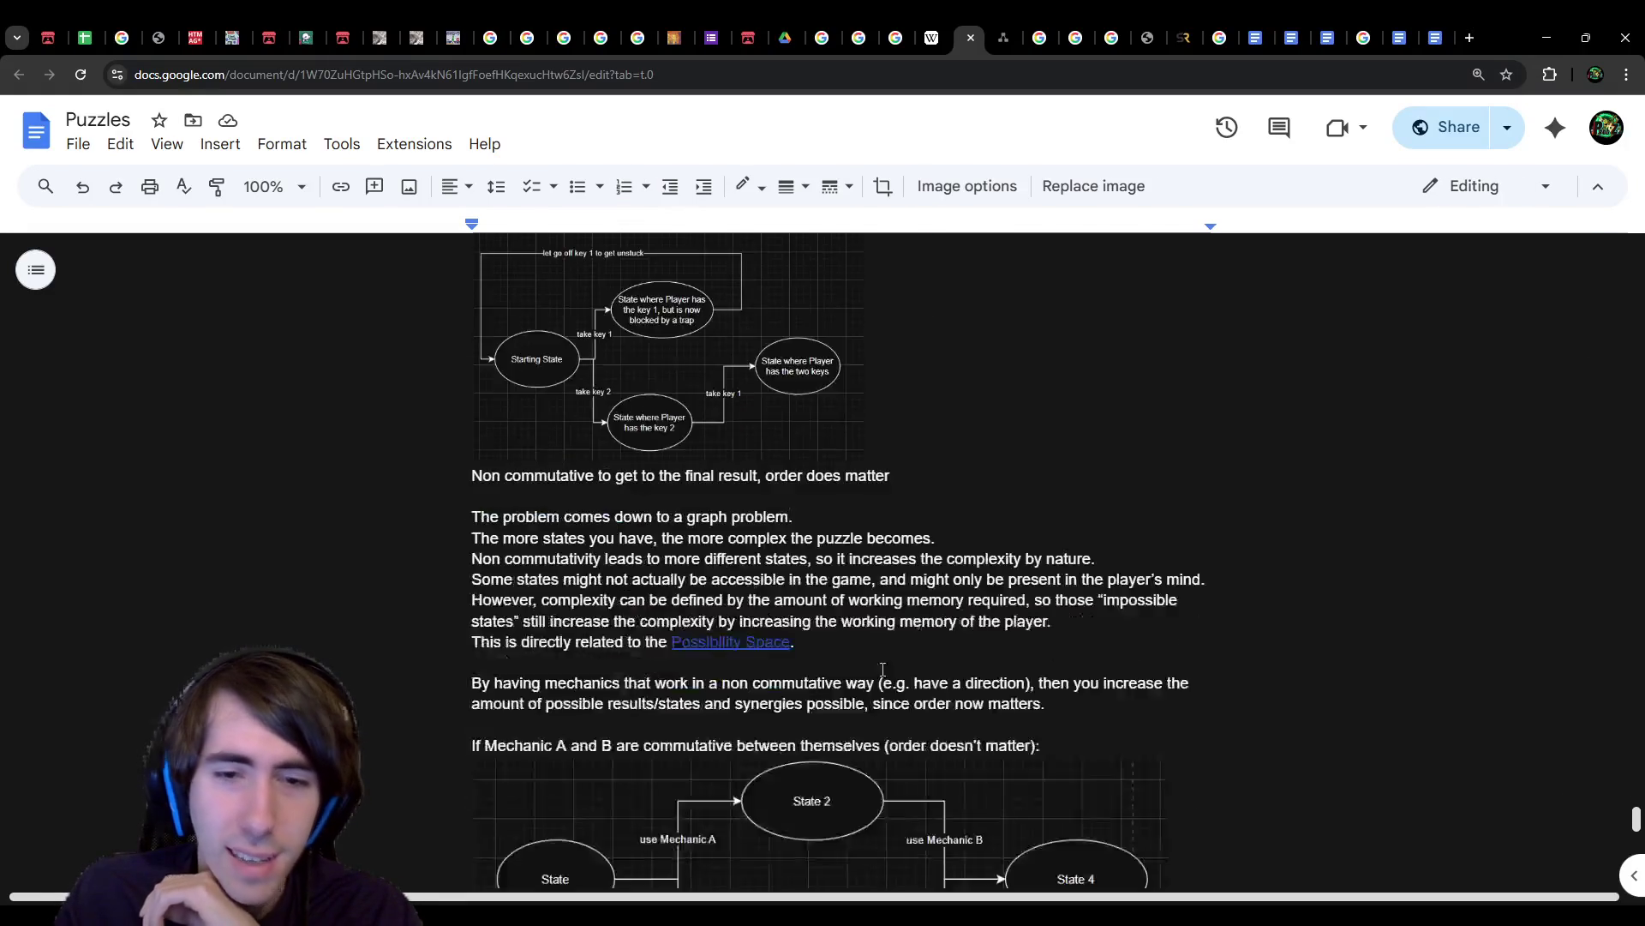
click(1012, 518)
scroll(1011, 518, down, 2)
click(1039, 570)
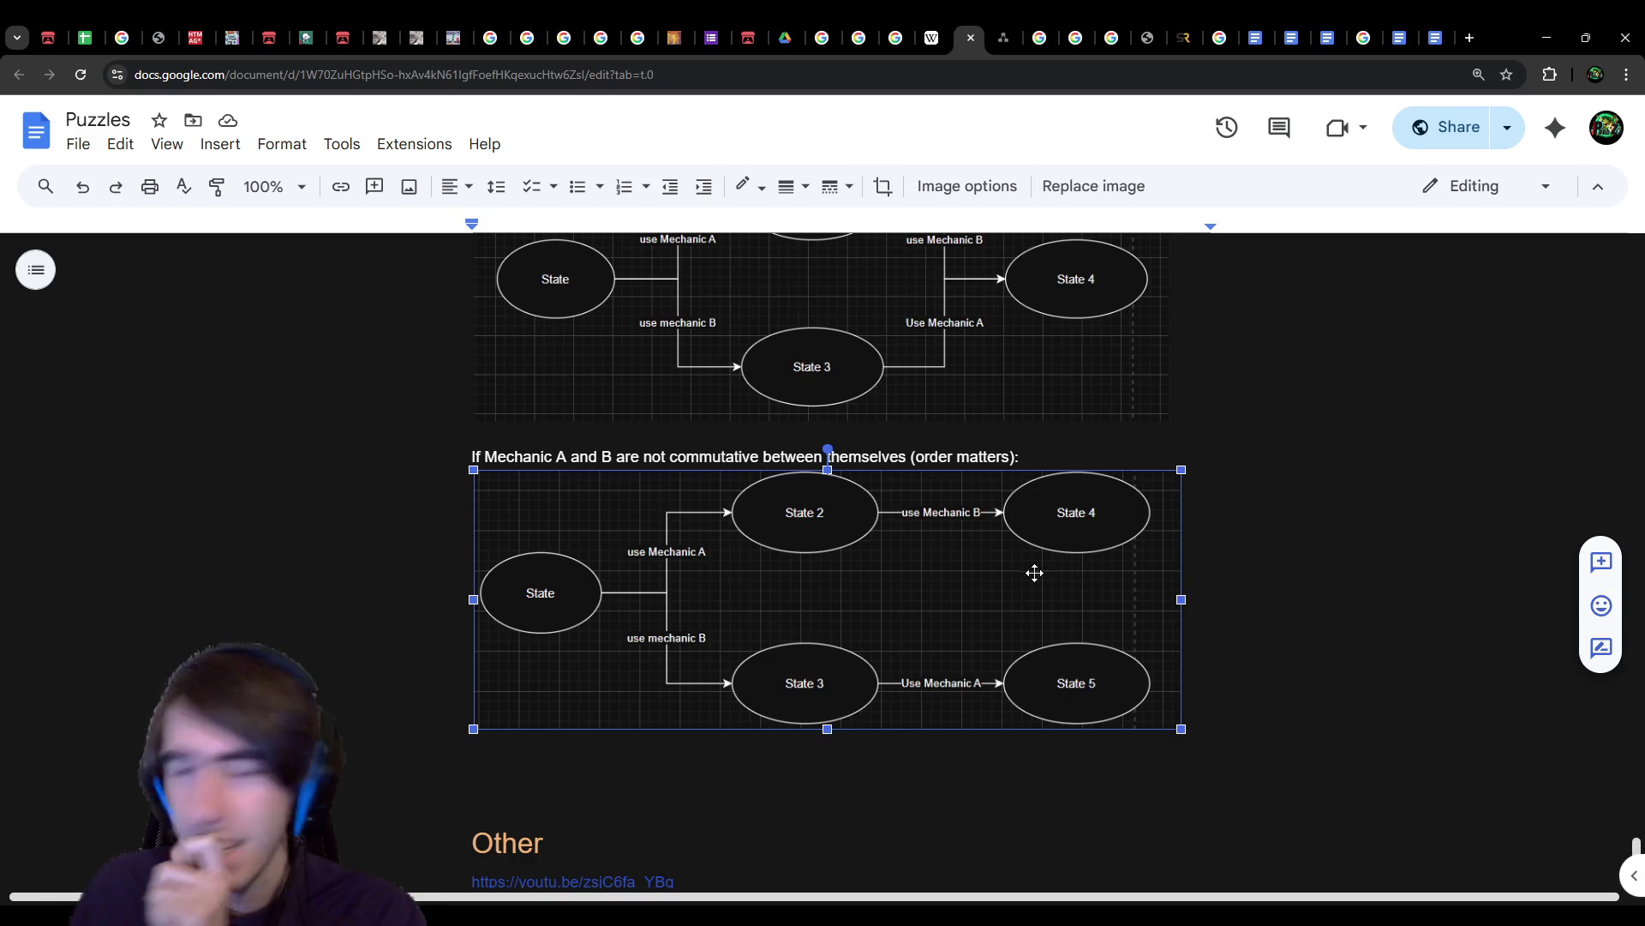
Step: Select the Commutativity / Order Is Important heading and bring up its context menu
scroll(909, 632, up, 5)
scroll(909, 631, up, 15)
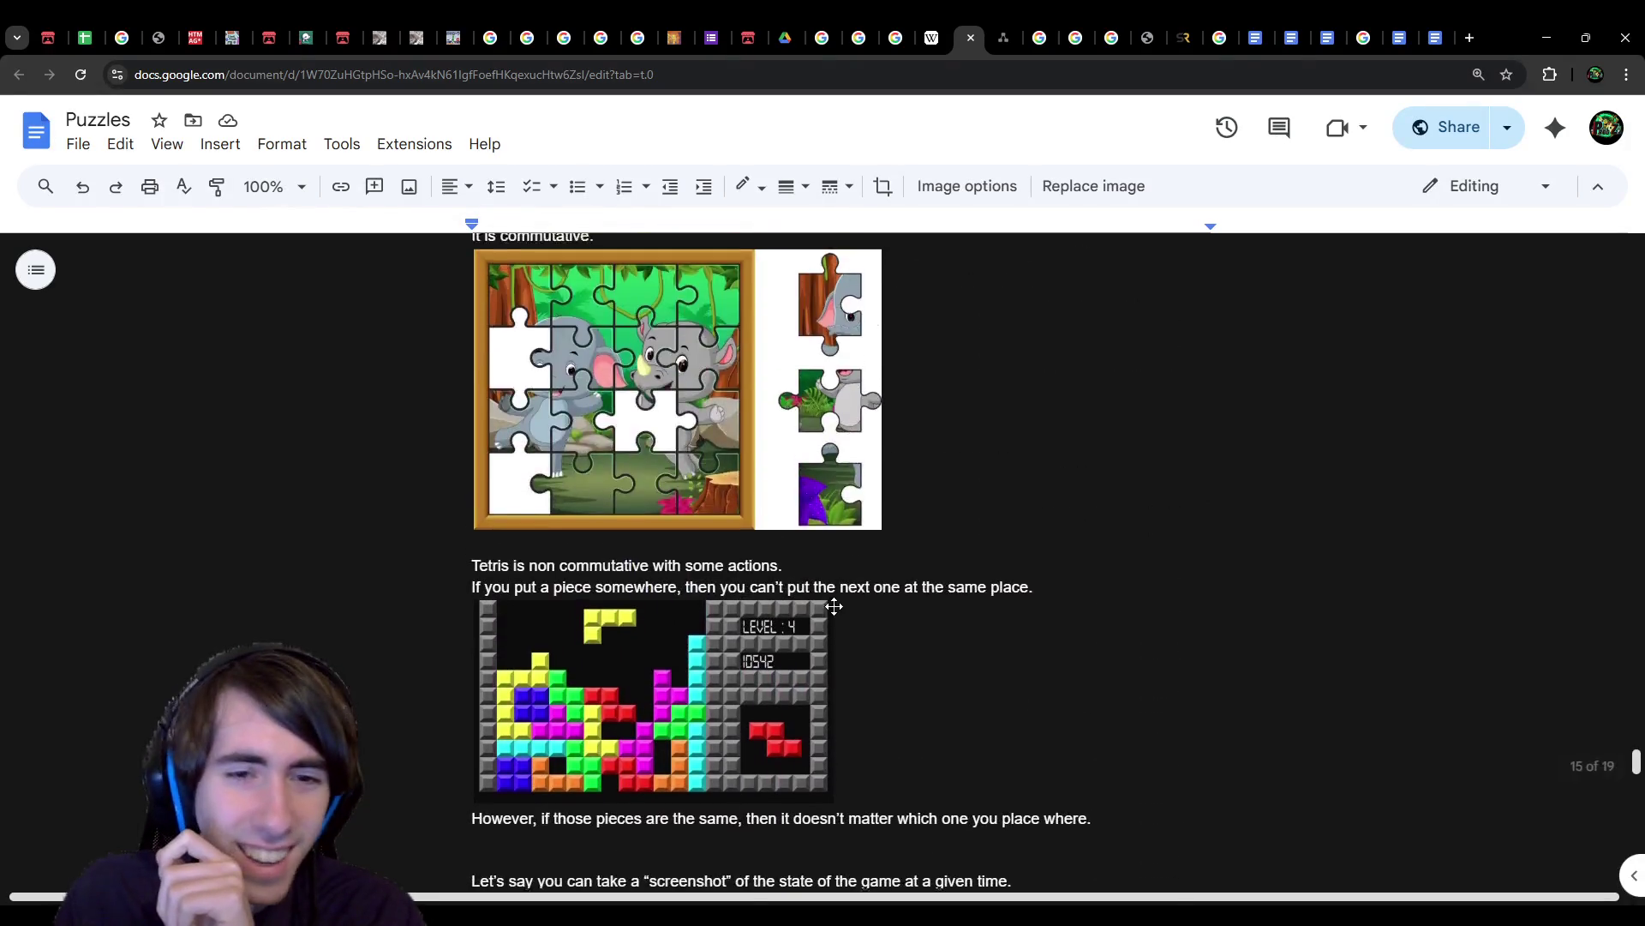
triple_click(846, 504)
right_click(572, 527)
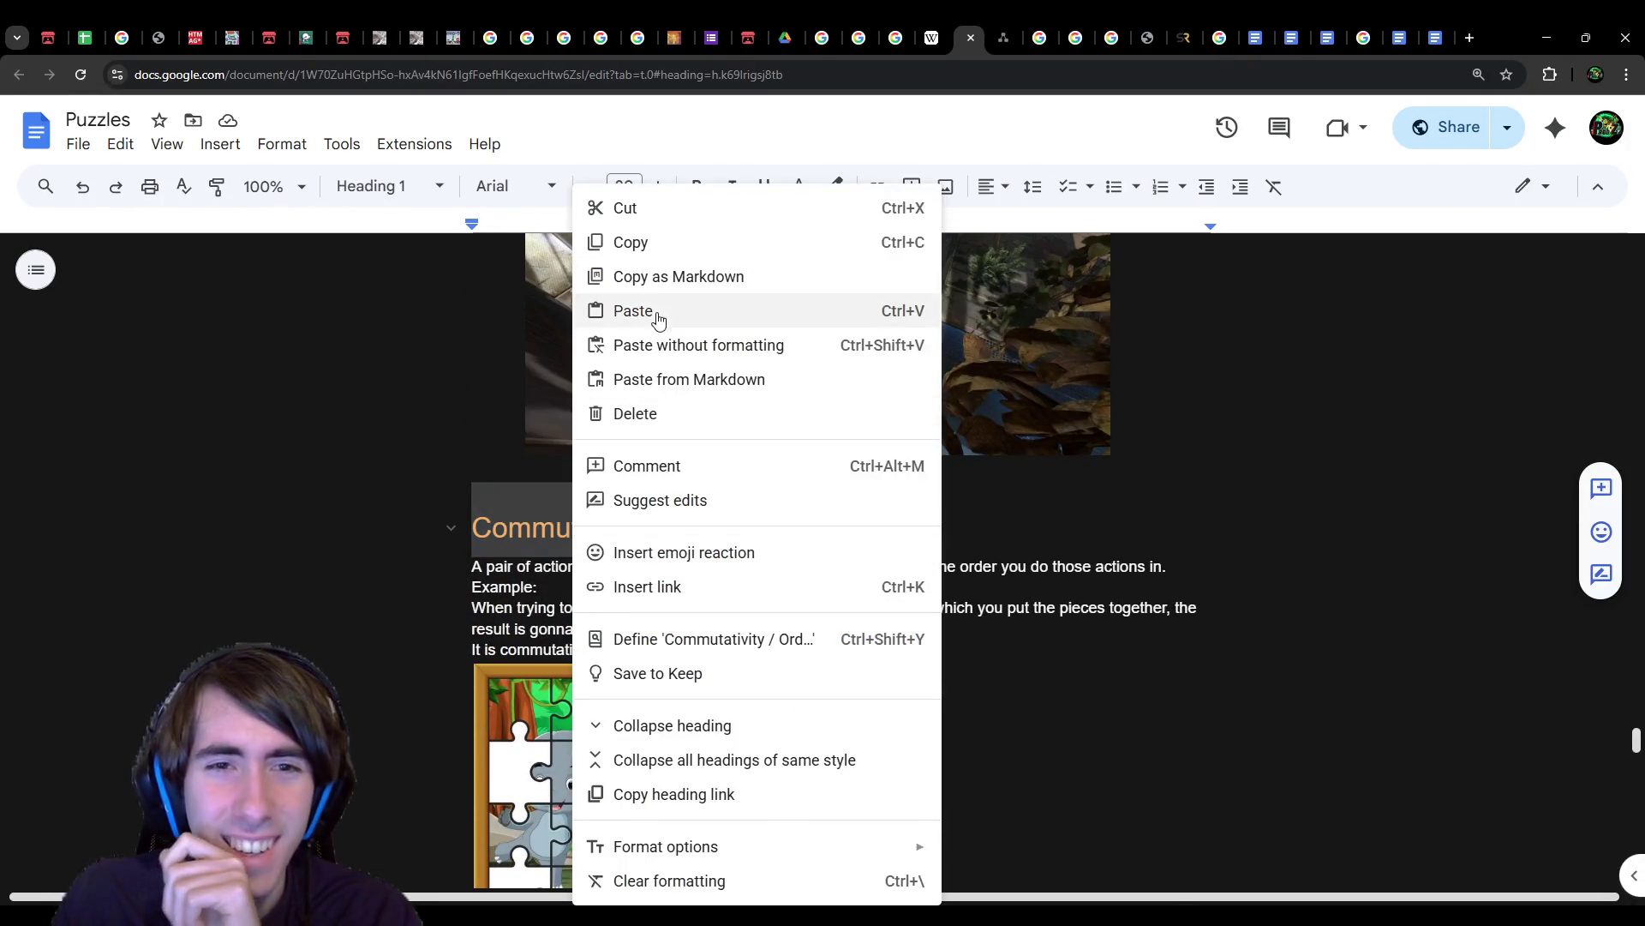
Step: Copy the Commutativity heading and paste it on the empty line above Other
click(631, 244)
scroll(672, 720, down, 6)
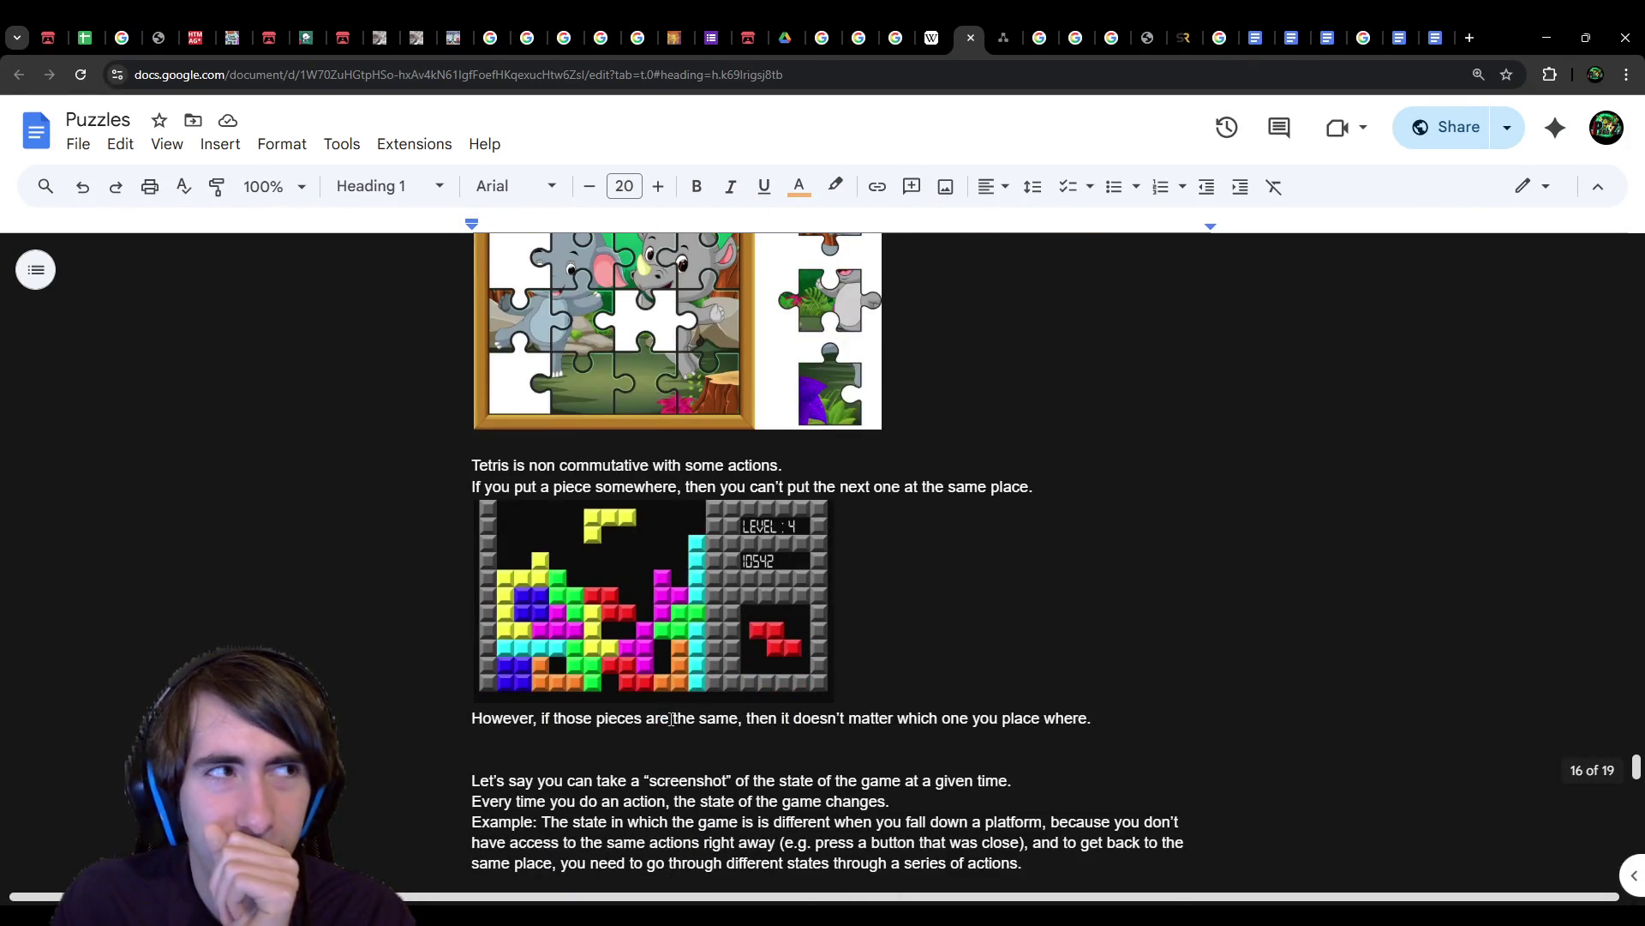
scroll(671, 720, down, 15)
scroll(600, 703, up, 2)
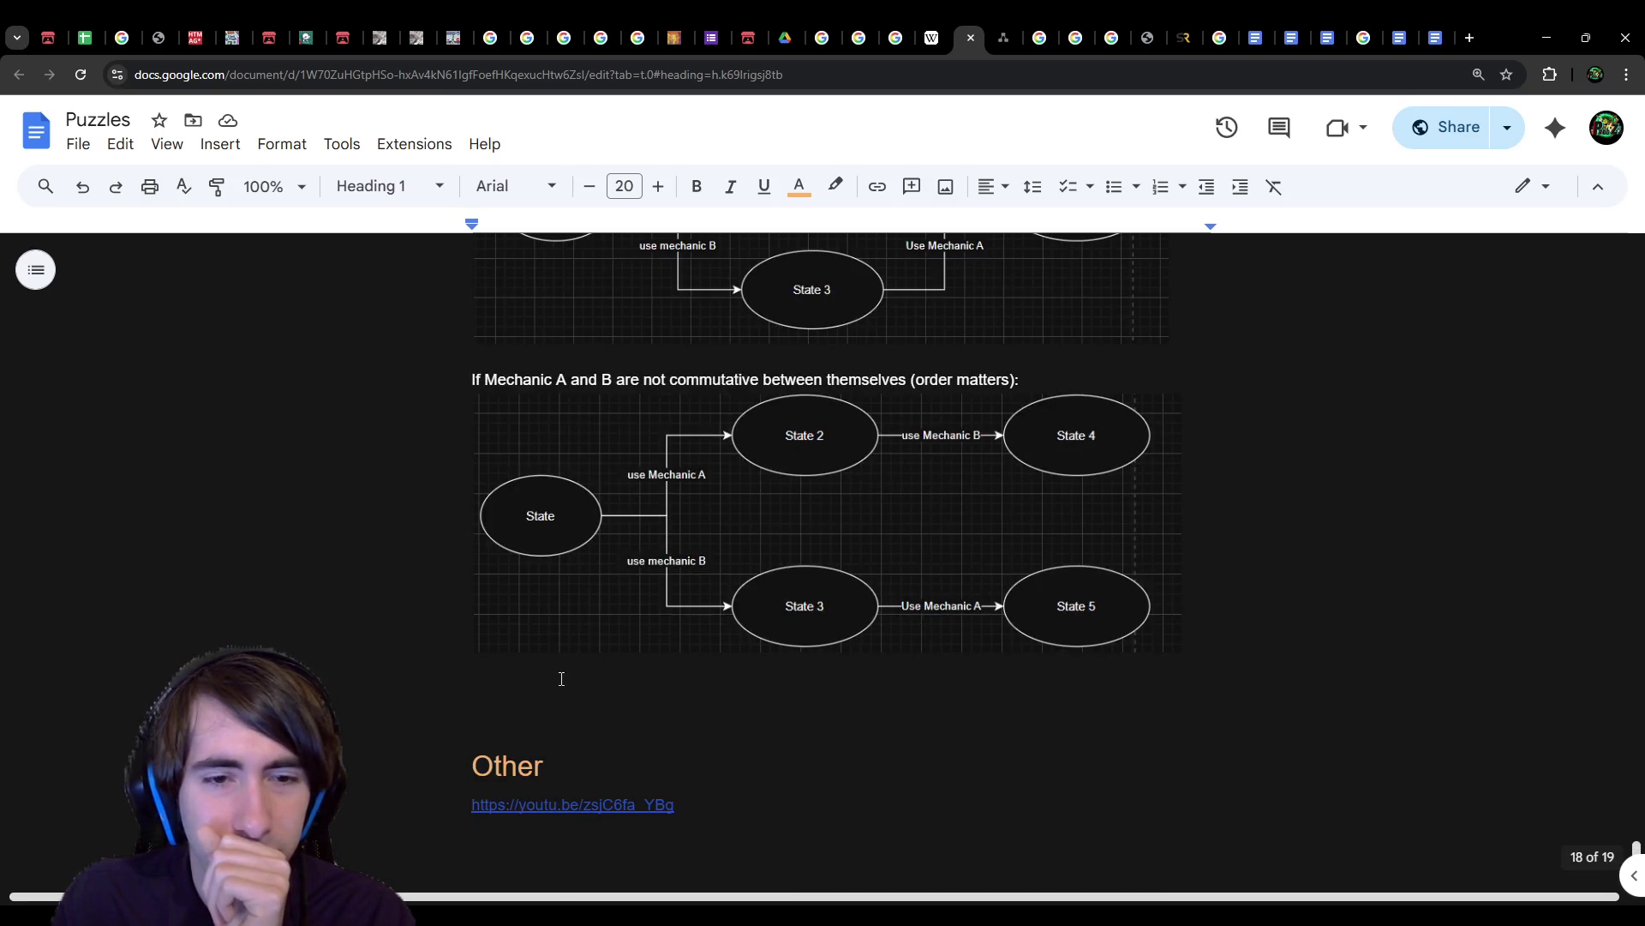
click(552, 680)
right_click(553, 679)
click(600, 360)
Step: Retitle the pasted heading 'Reusing bricks' and tidy the empty lines beneath it
drag(908, 724, 437, 701)
text(Reusing bricks)
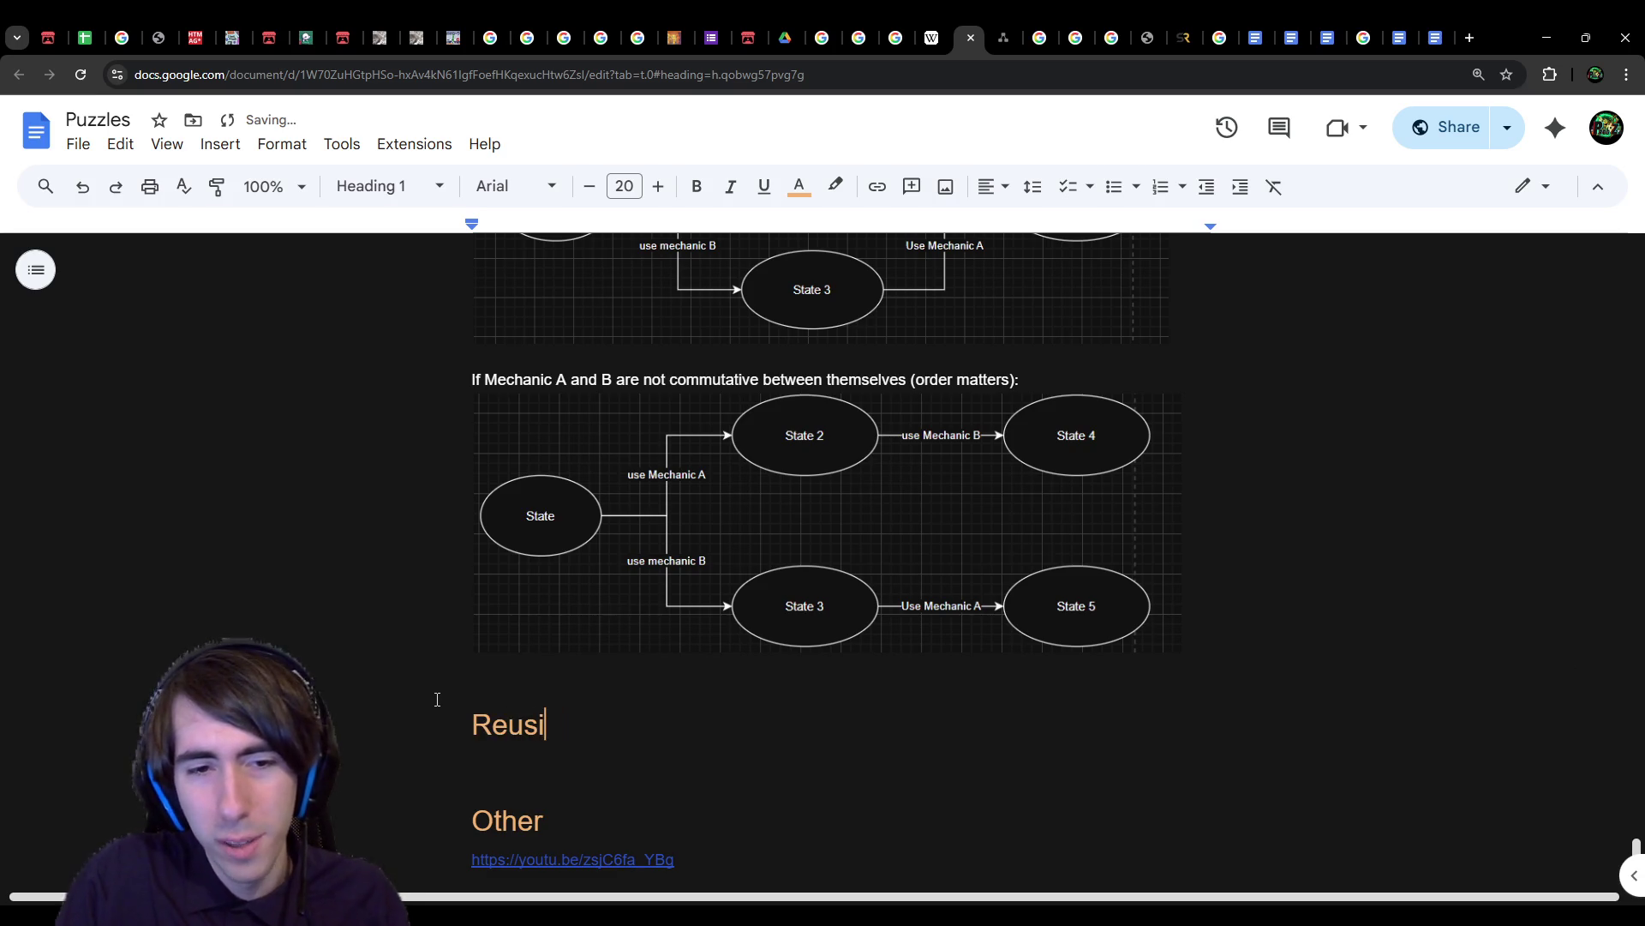
key(Return)
key(Return)
key(Return)
key(Up)
key(Up)
key(BackSpace)
key(Delete)
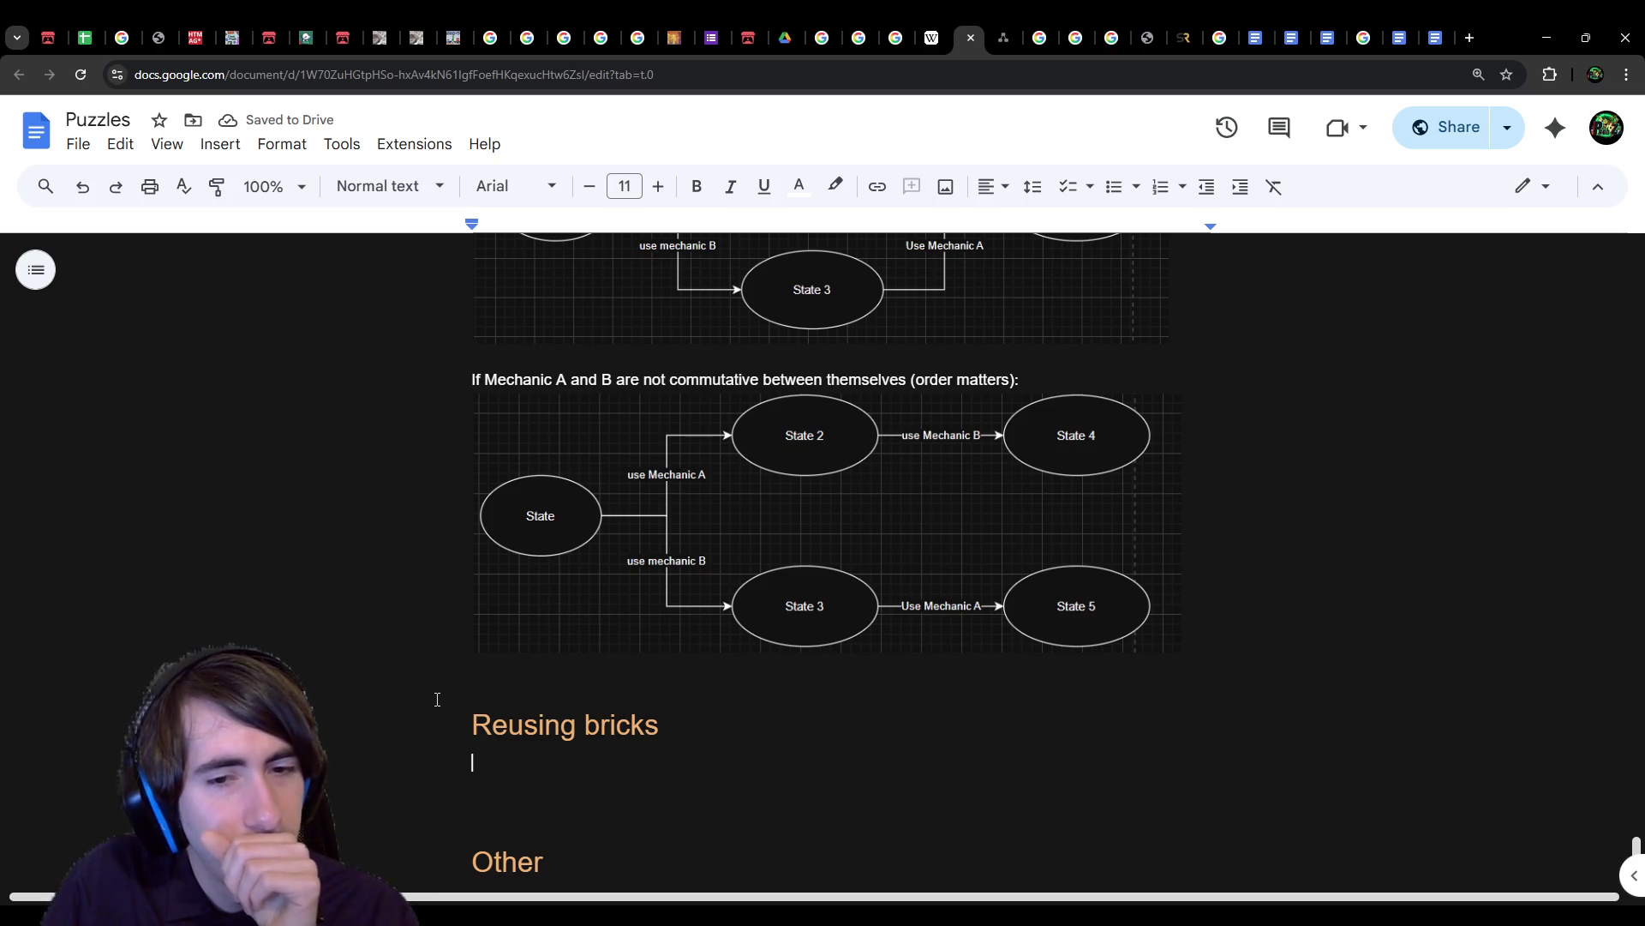
Step: Type the opening words 'If you reuse' under the Reusing bricks heading
text(If you)
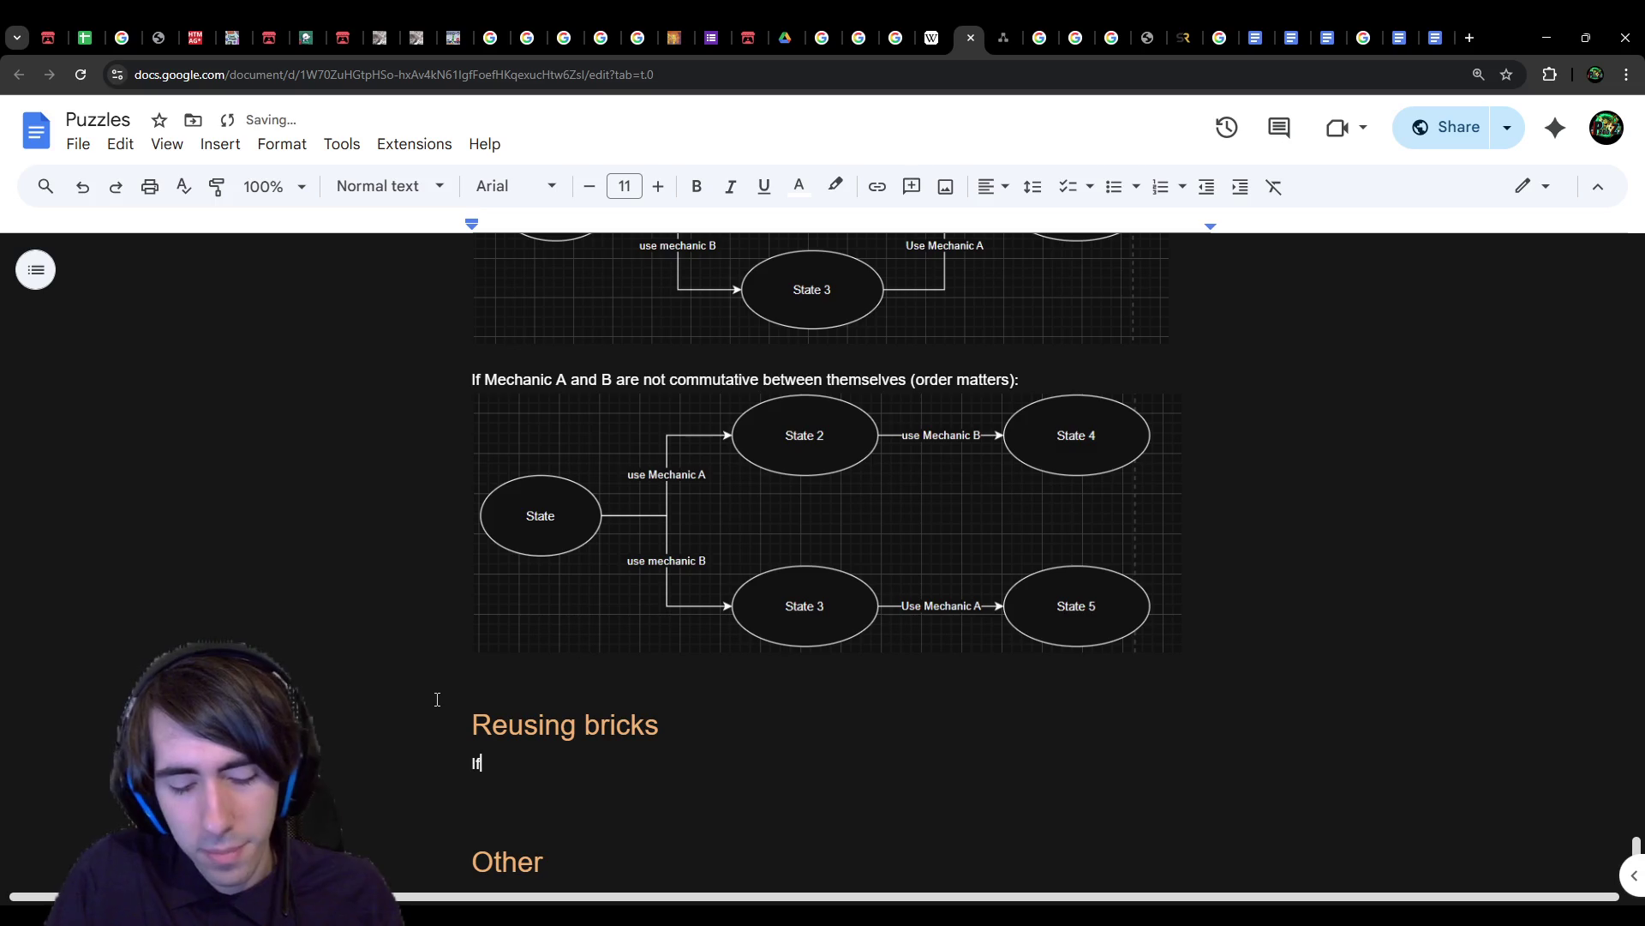
key(BackSpace)
key(BackSpace)
key(BackSpace)
text(If you reuse thes)
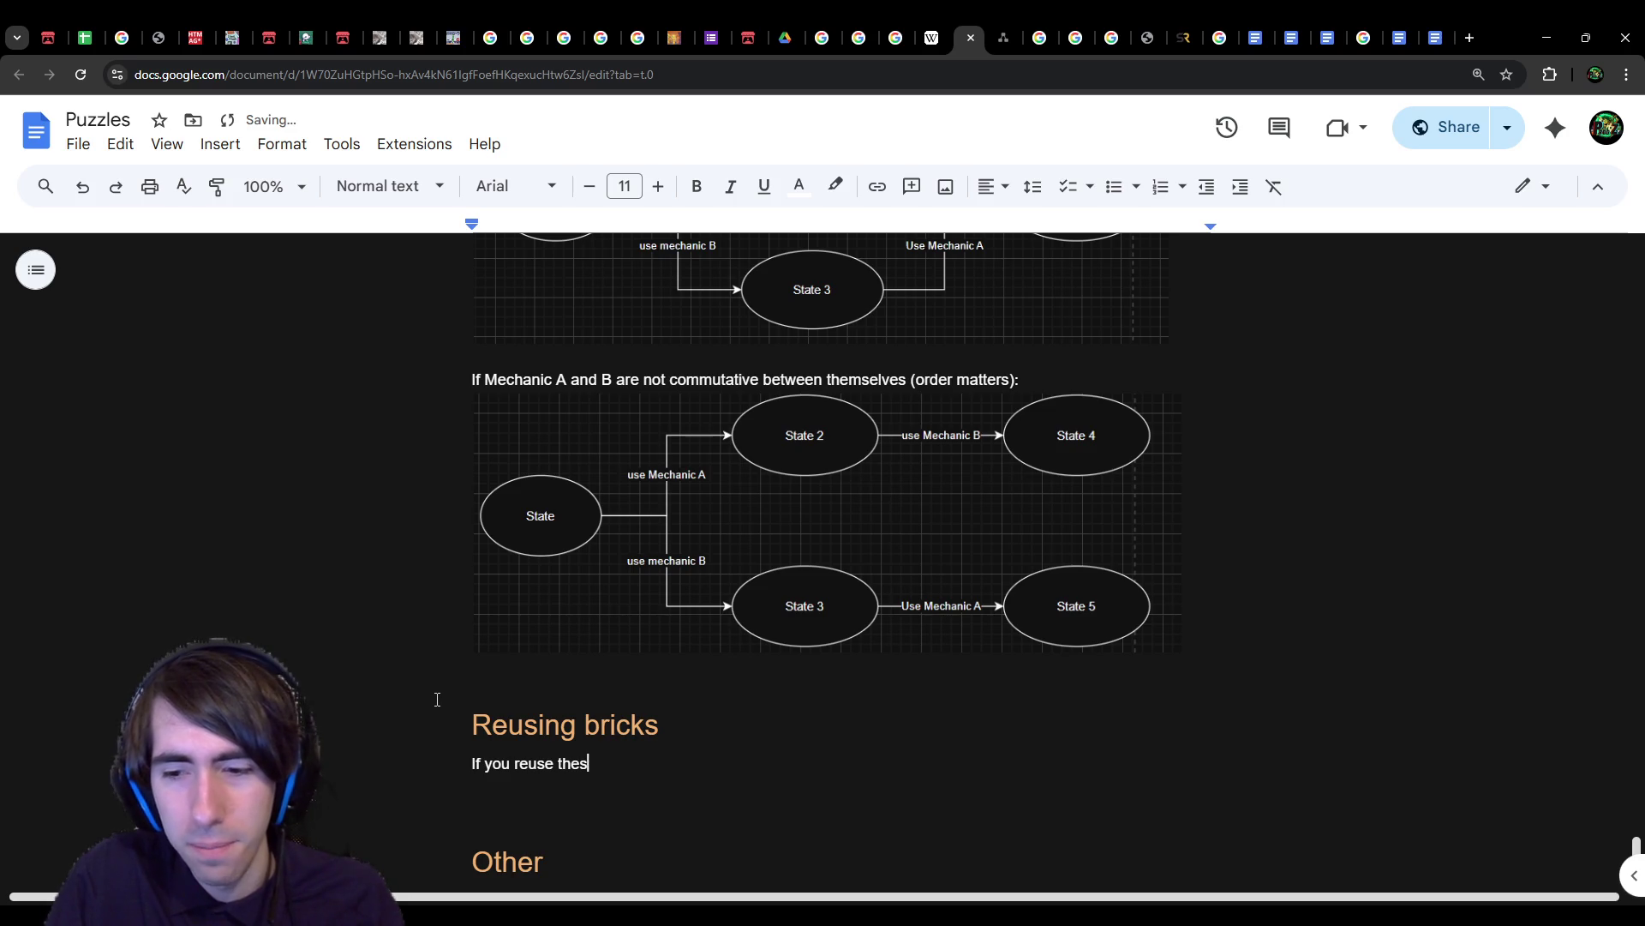
key(BackSpace)
key(BackSpace)
key(BackSpace)
key(BackSpace)
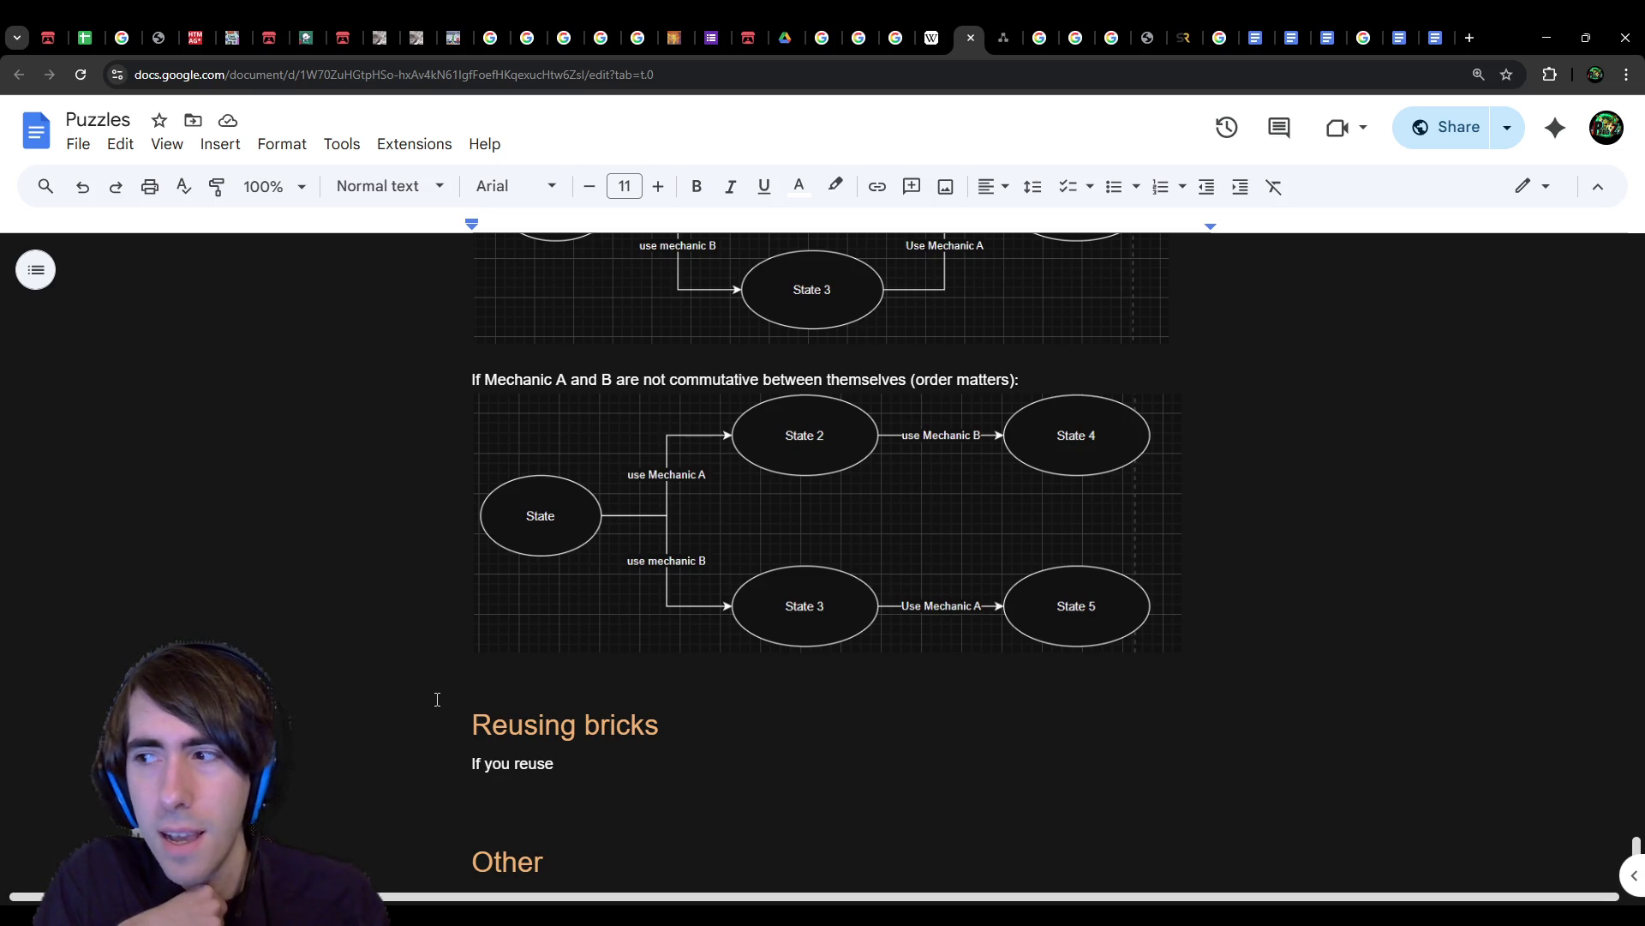
Step: Select the words 'If you reuse' to rewrite them
click(694, 527)
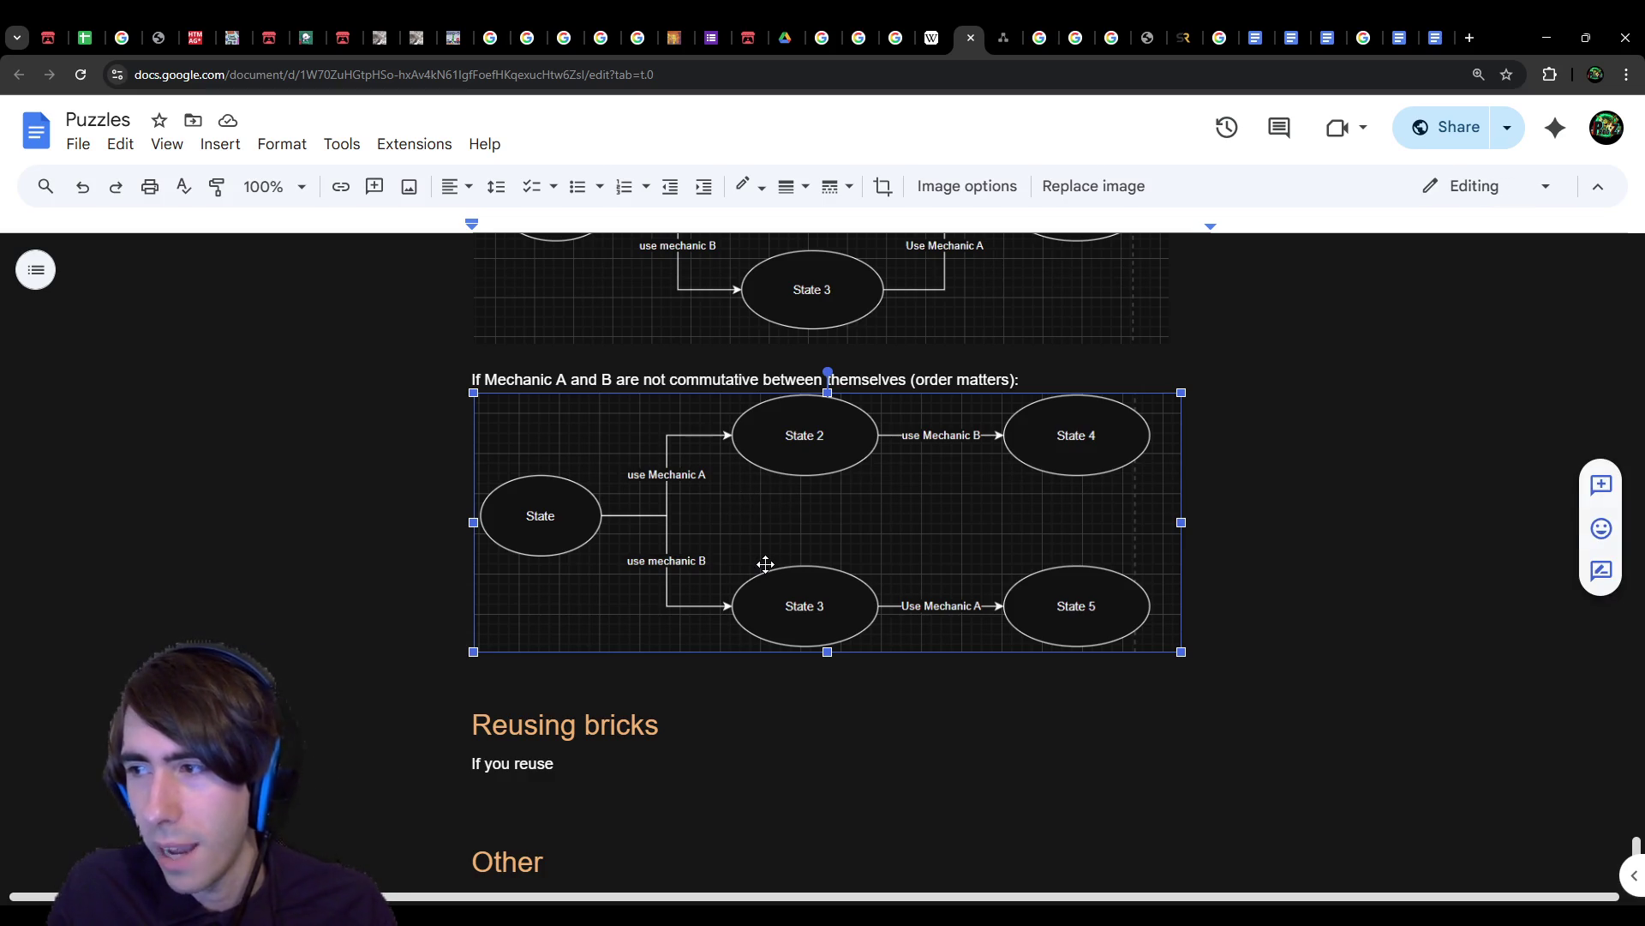
mouse_move(572, 778)
mouse_down()
mouse_move(451, 725)
mouse_move(443, 760)
mouse_up()
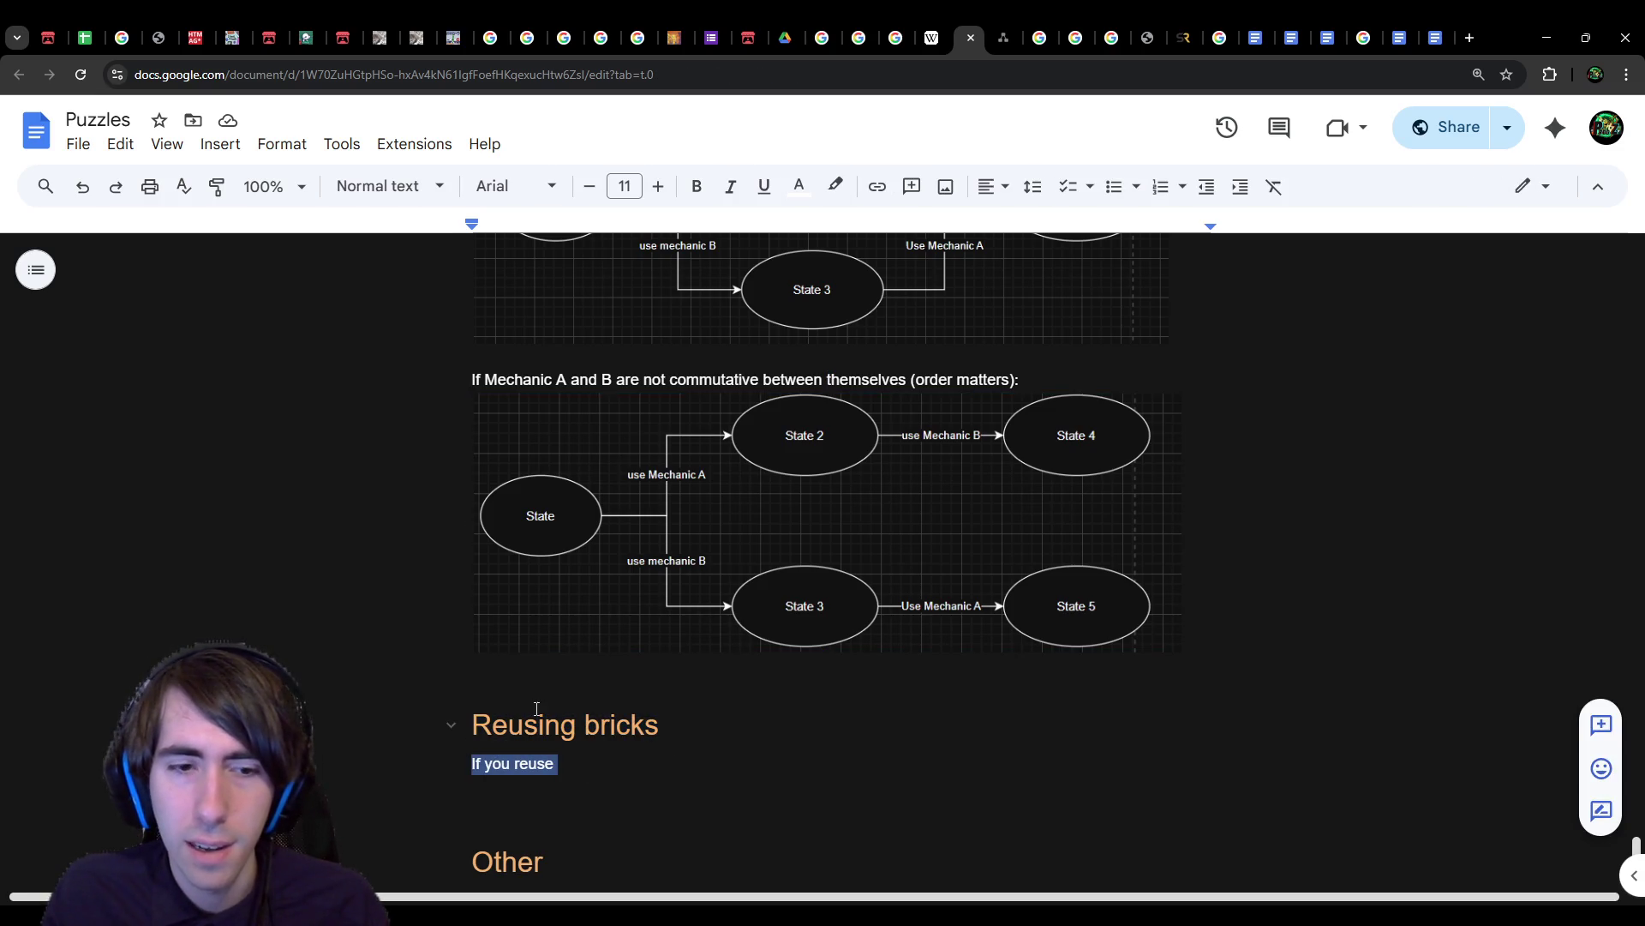
click(640, 771)
drag(619, 755, 419, 756)
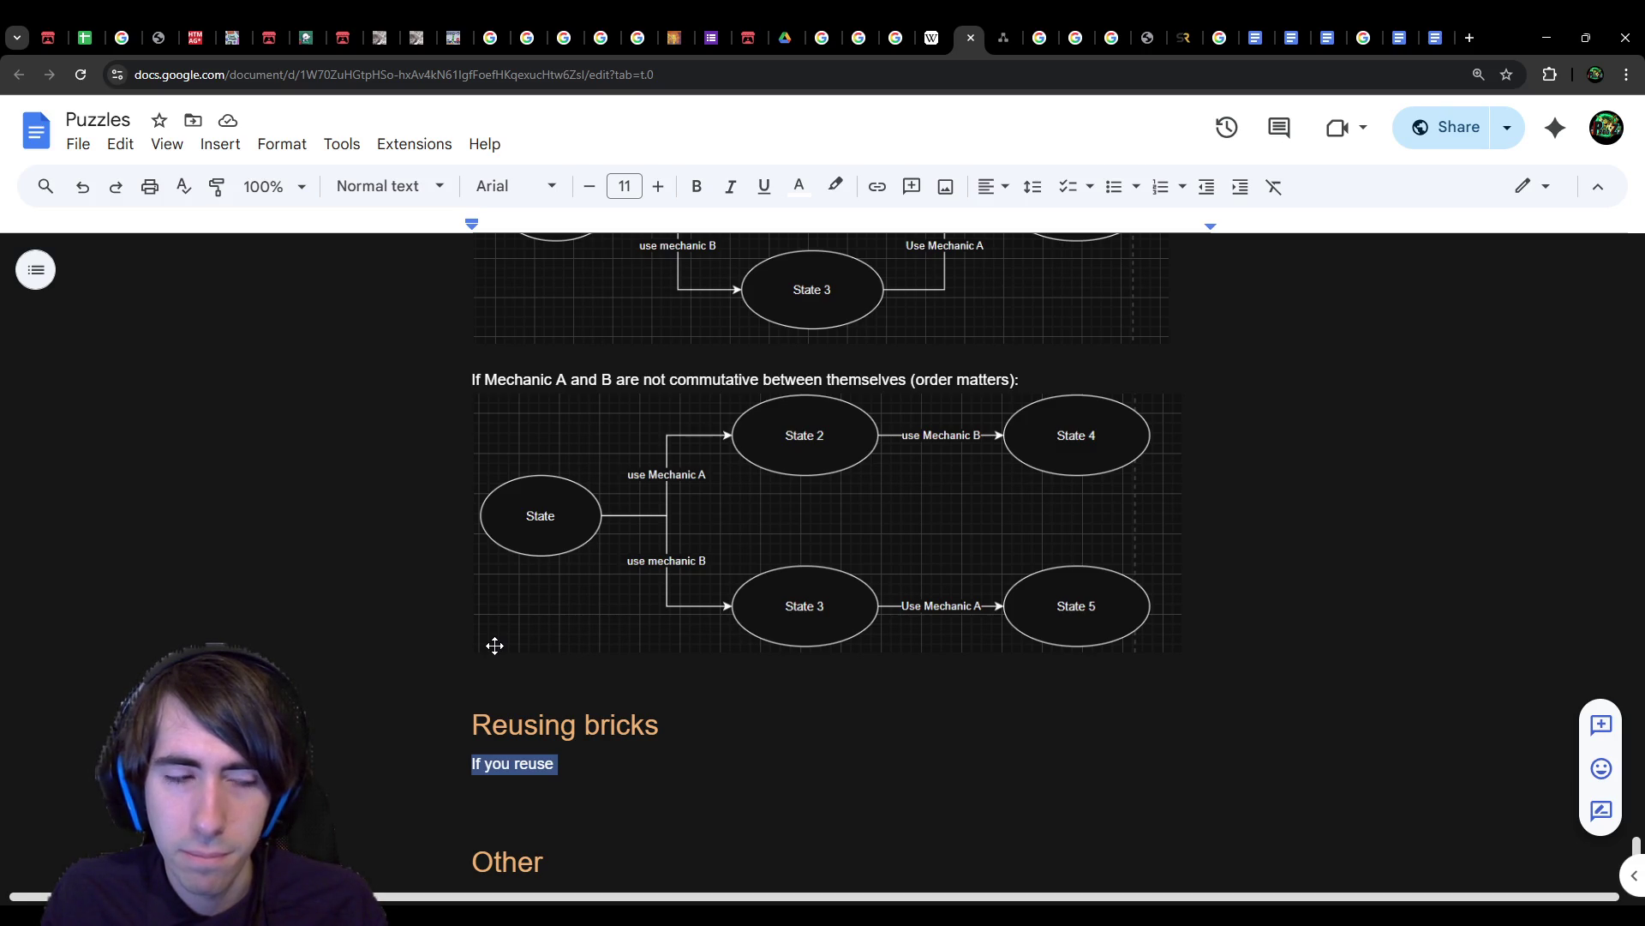
Step: Finish the paragraph: few bricks/mechanics give puzzles a very high possibility space
text(A lot of)
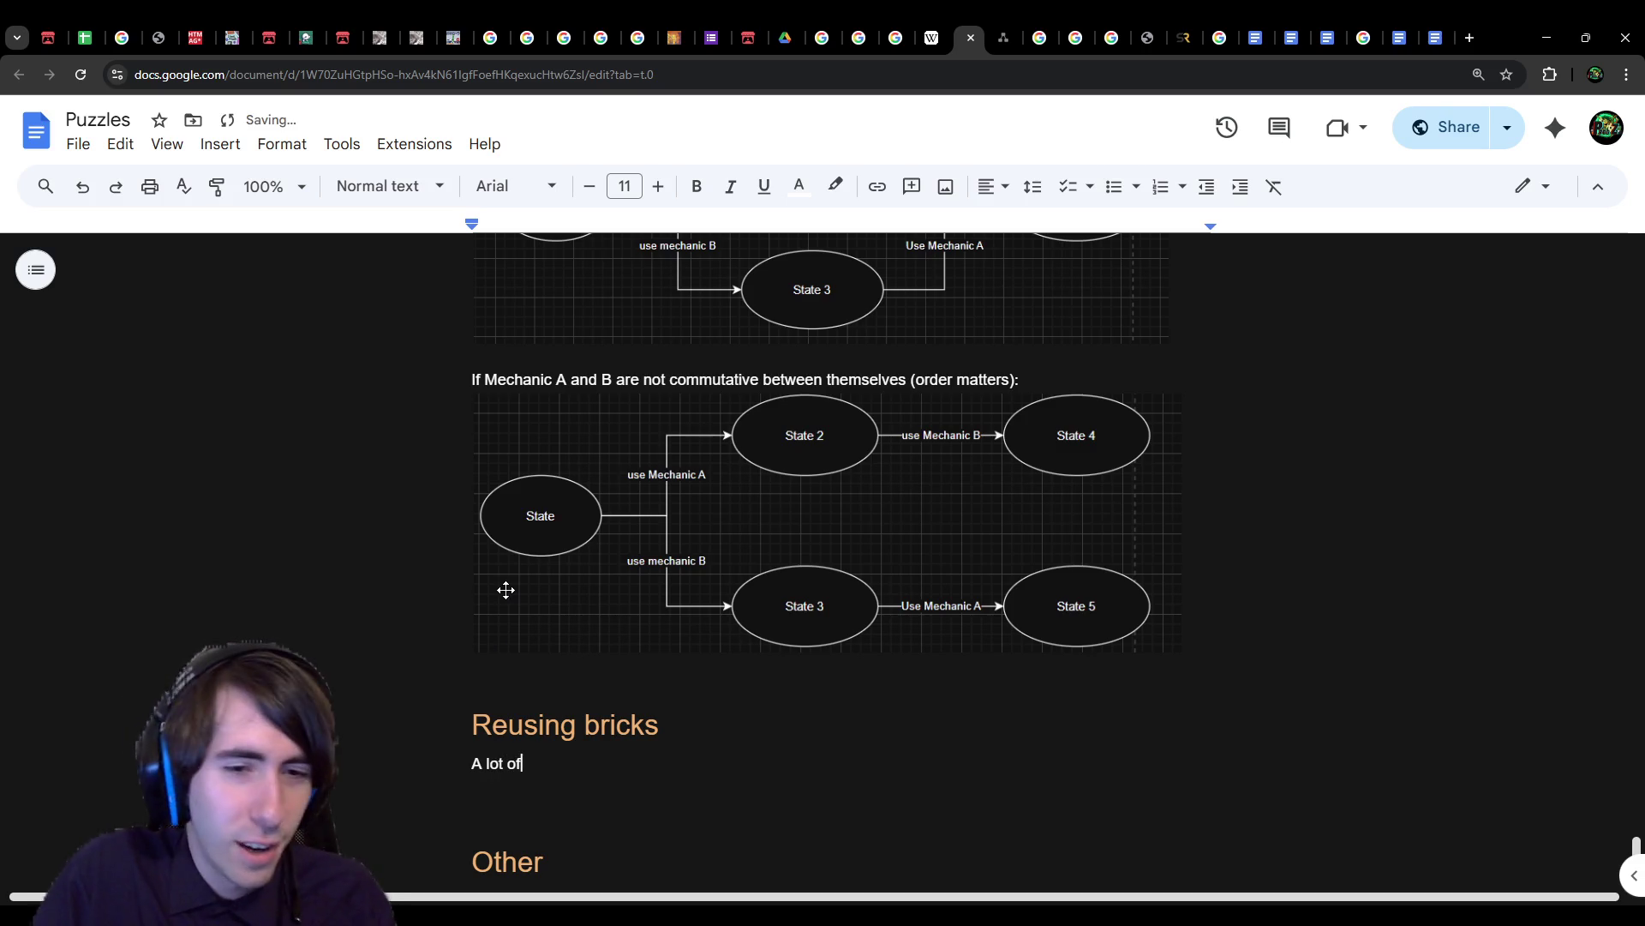
text( satisfyi)
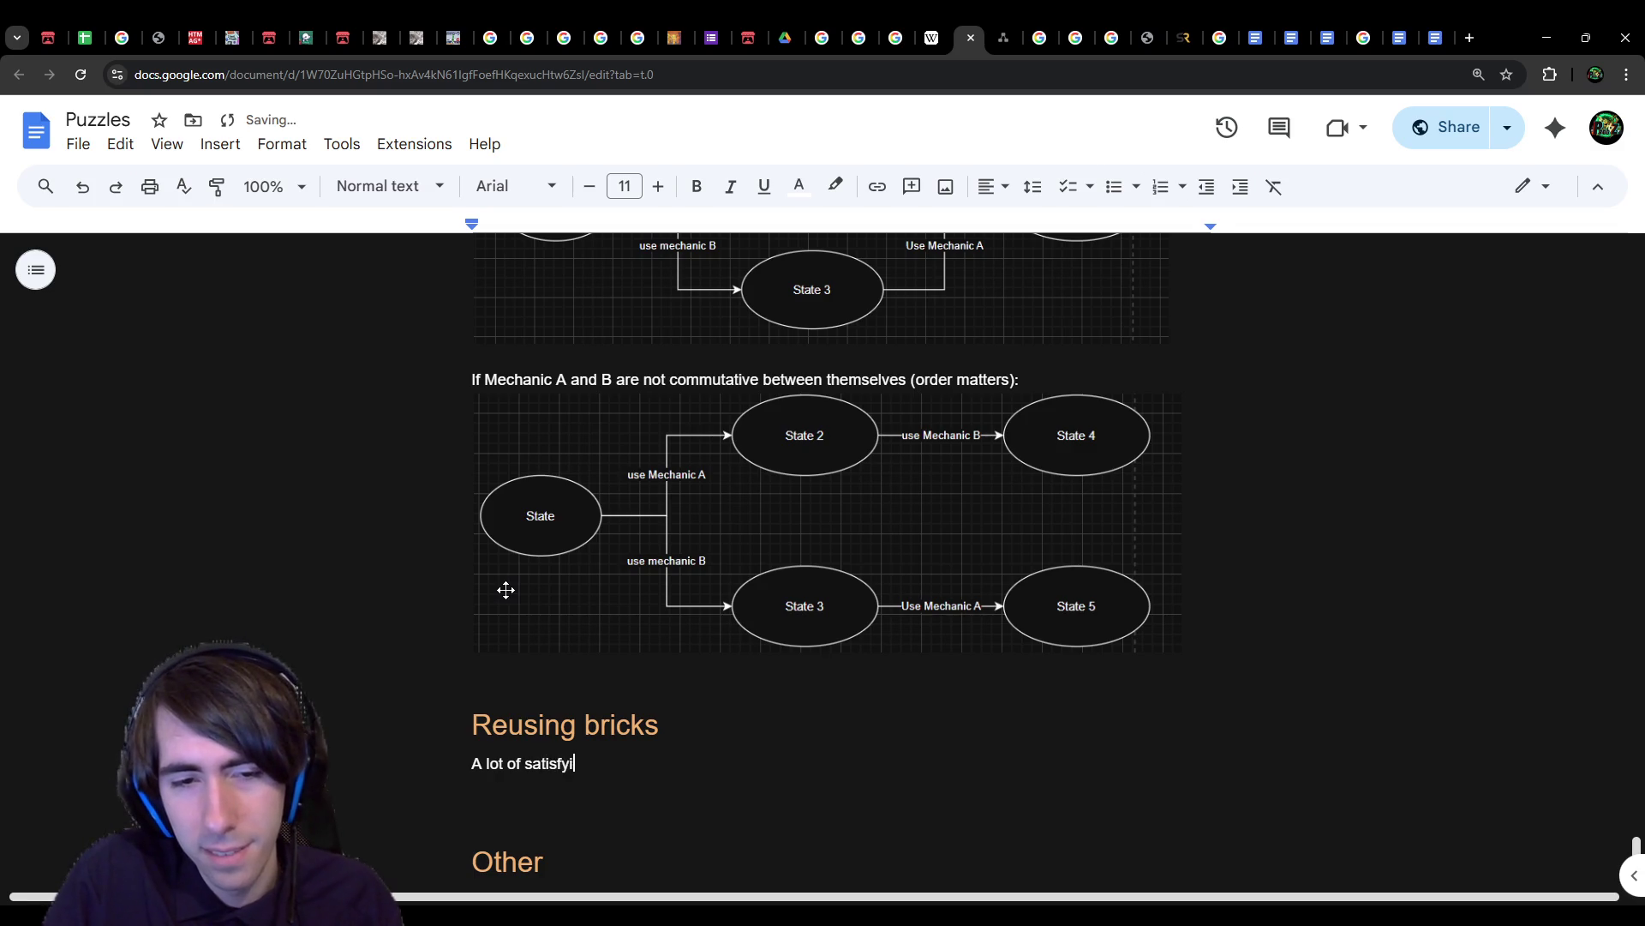
text(ng puzzles)
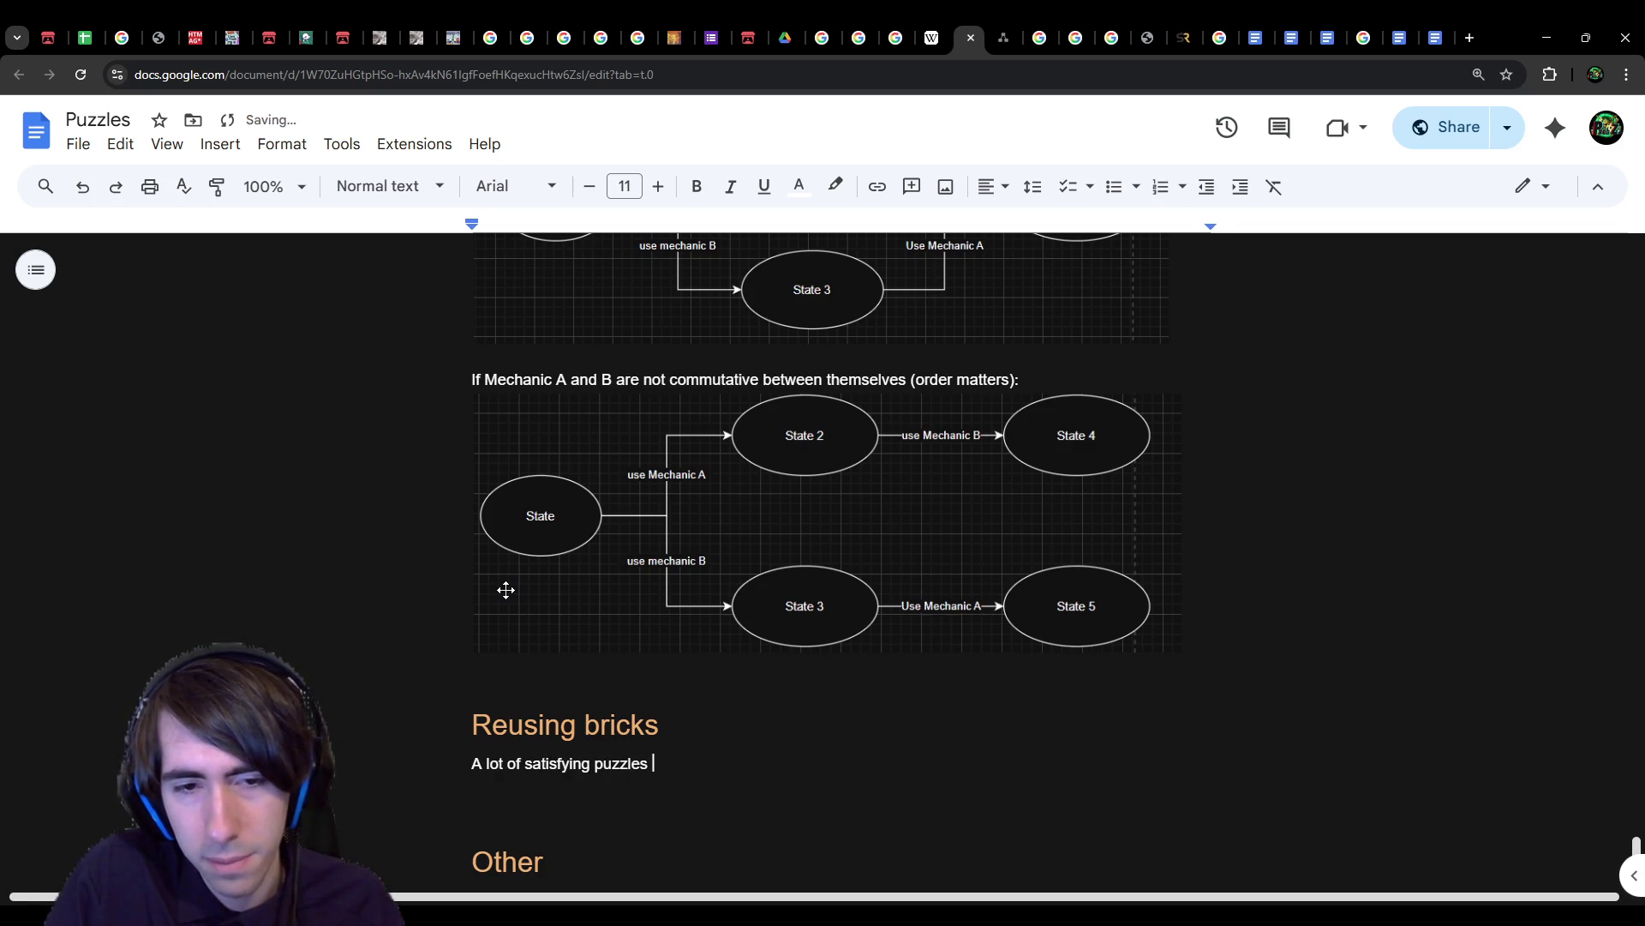
text( are puzzles with)
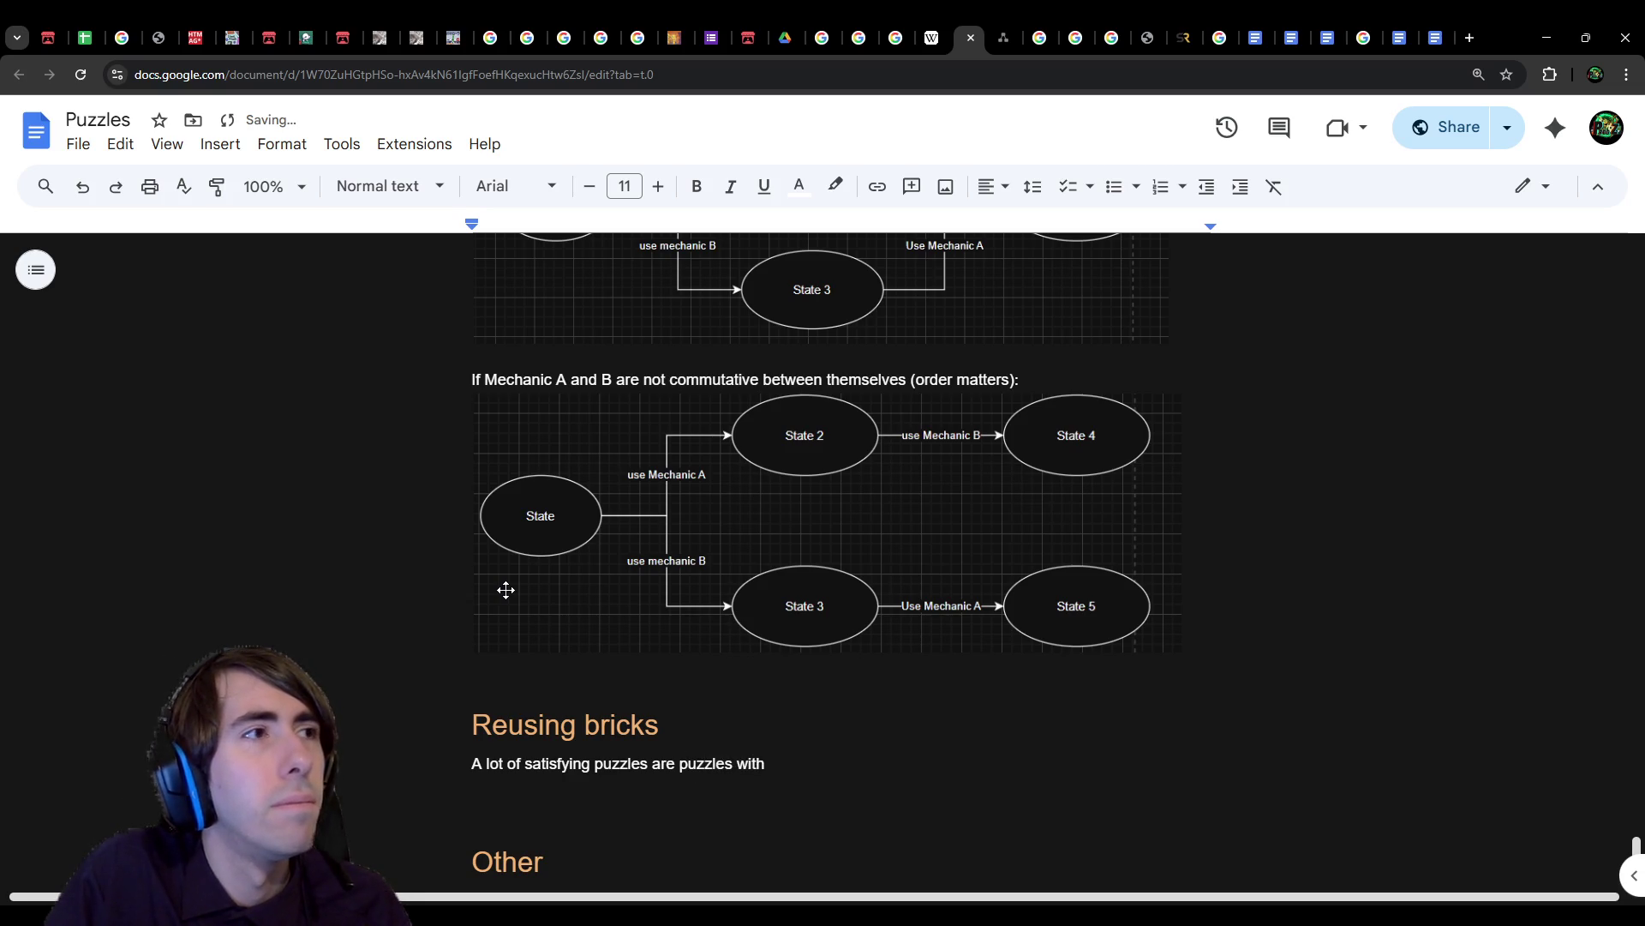
text( only )
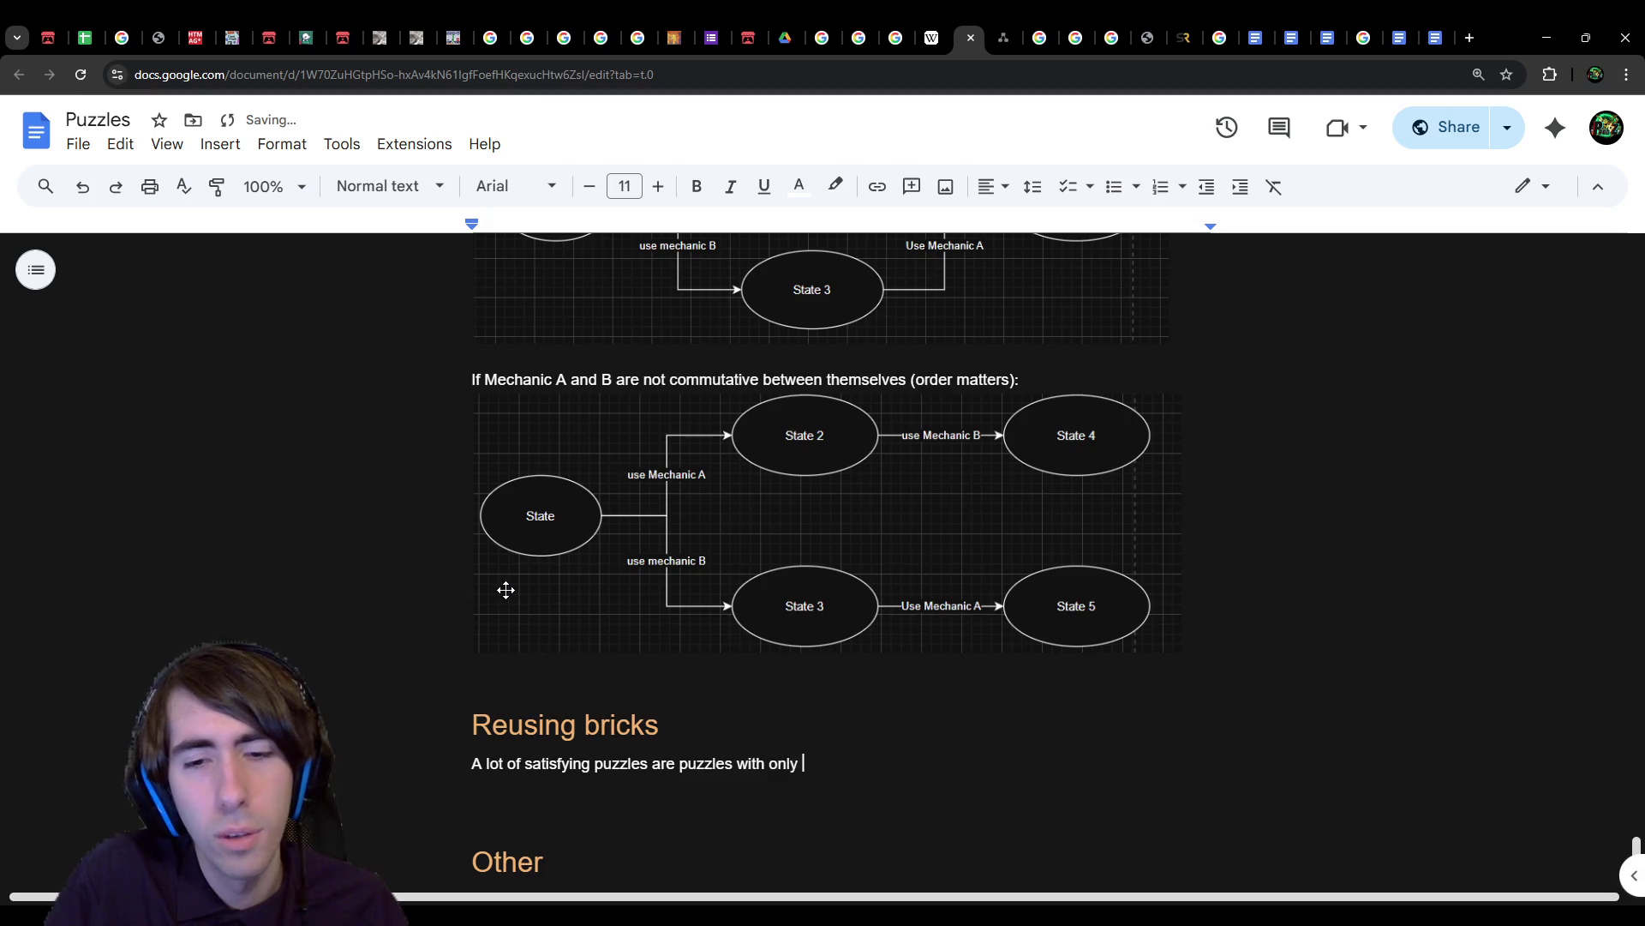
text(a few amount of )
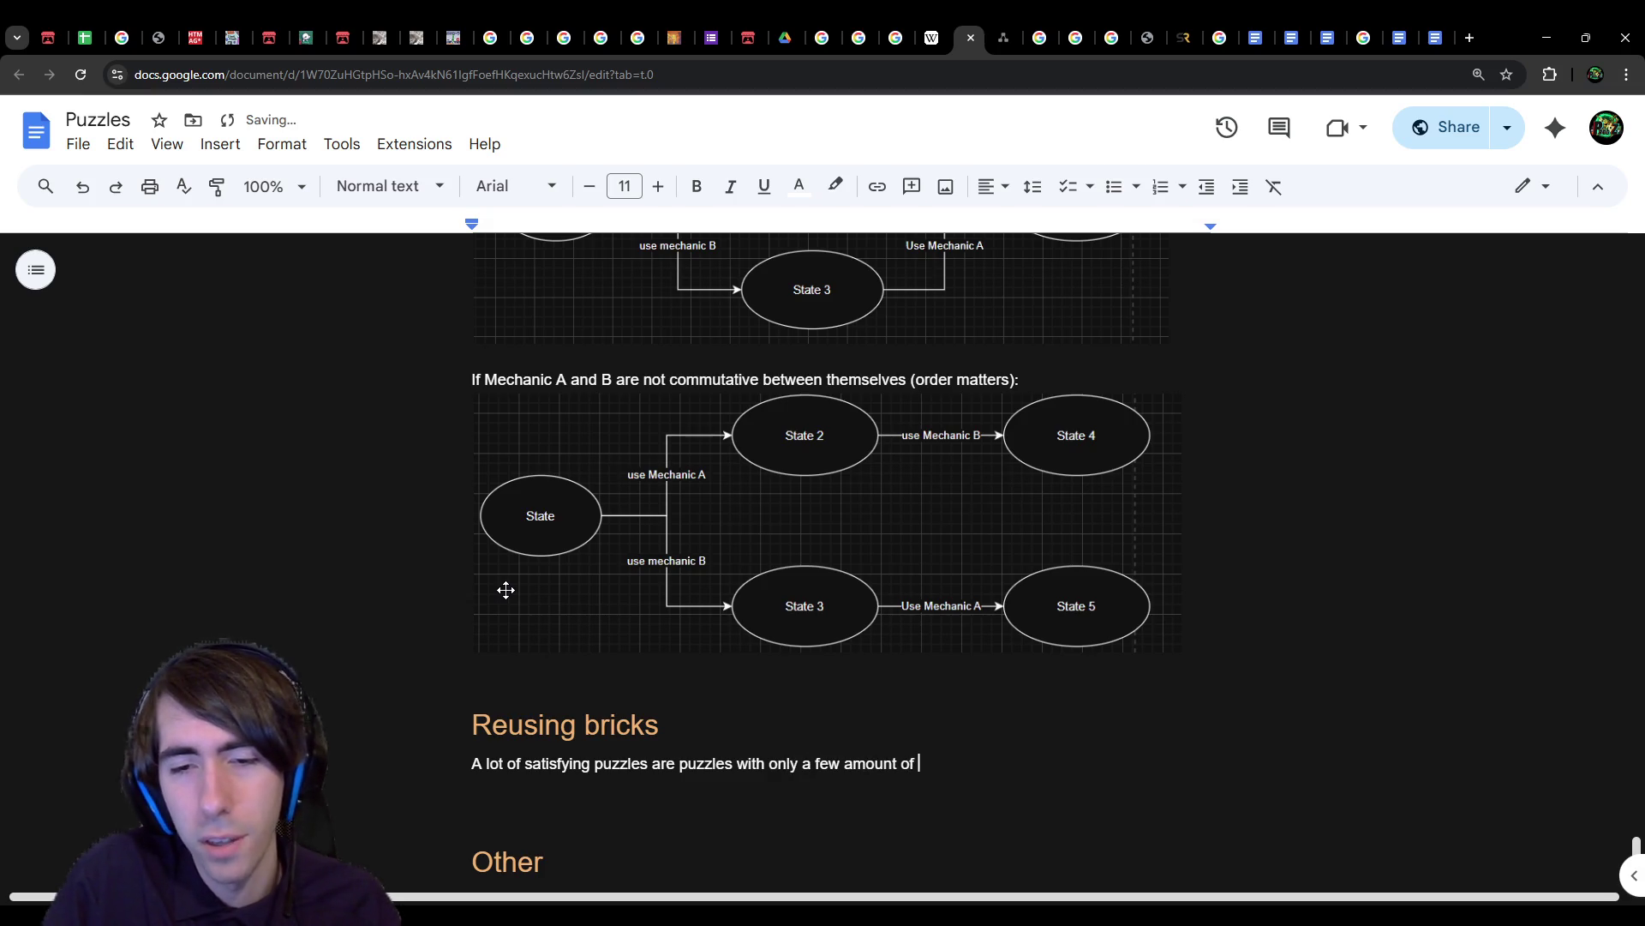
text(bricks / mechanics, but with)
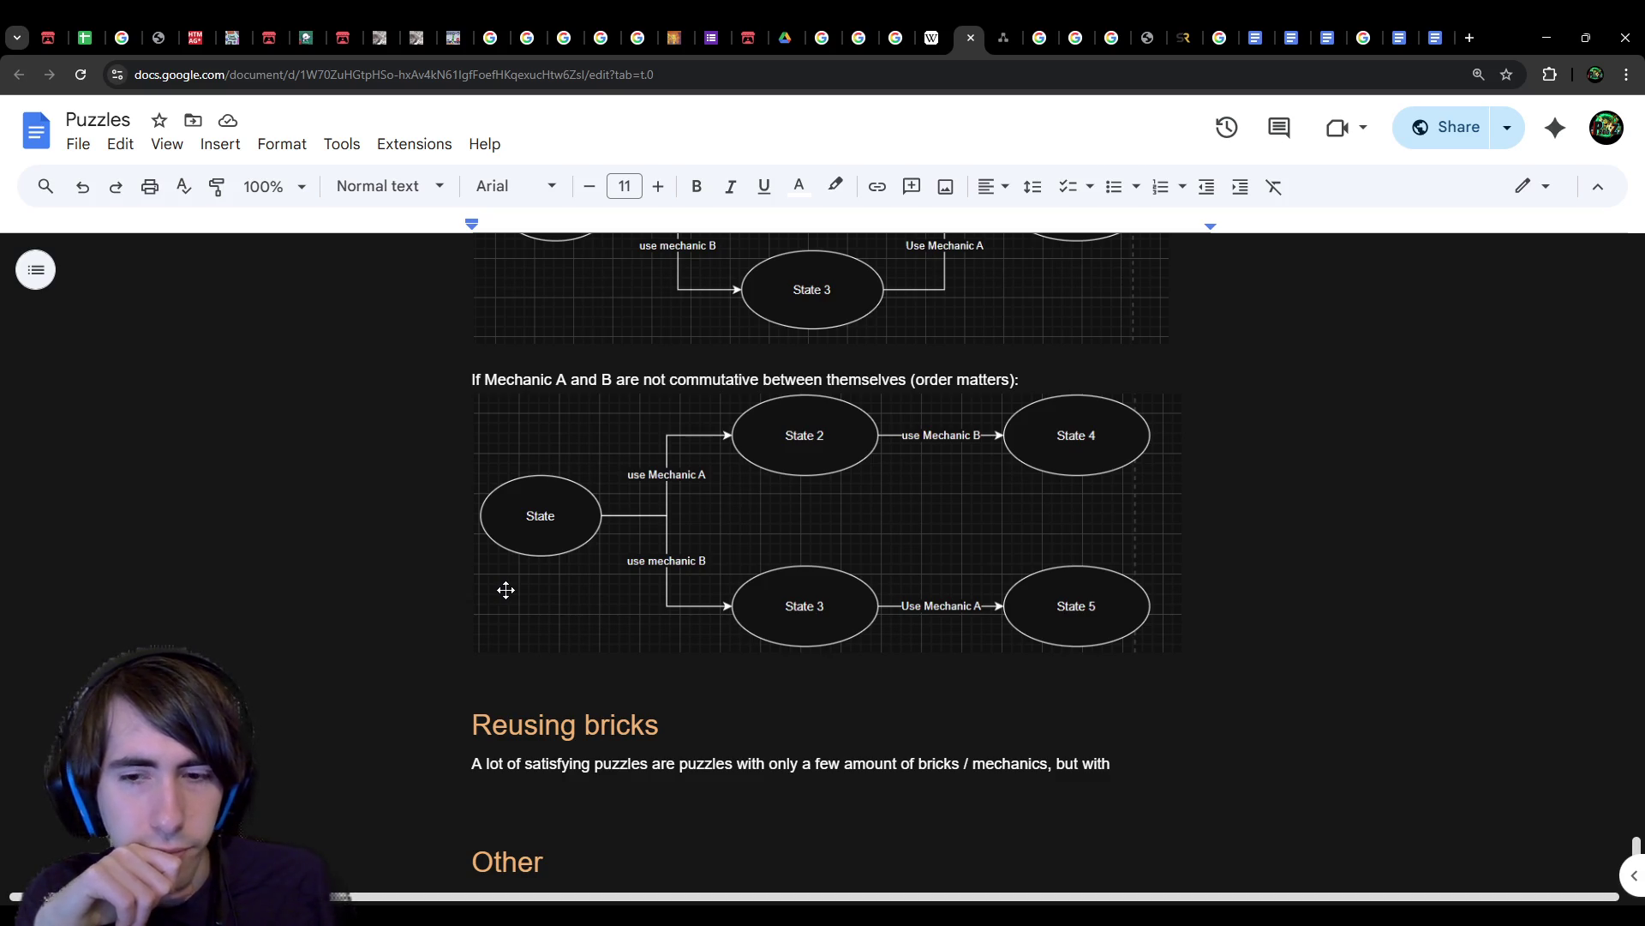
text(a)
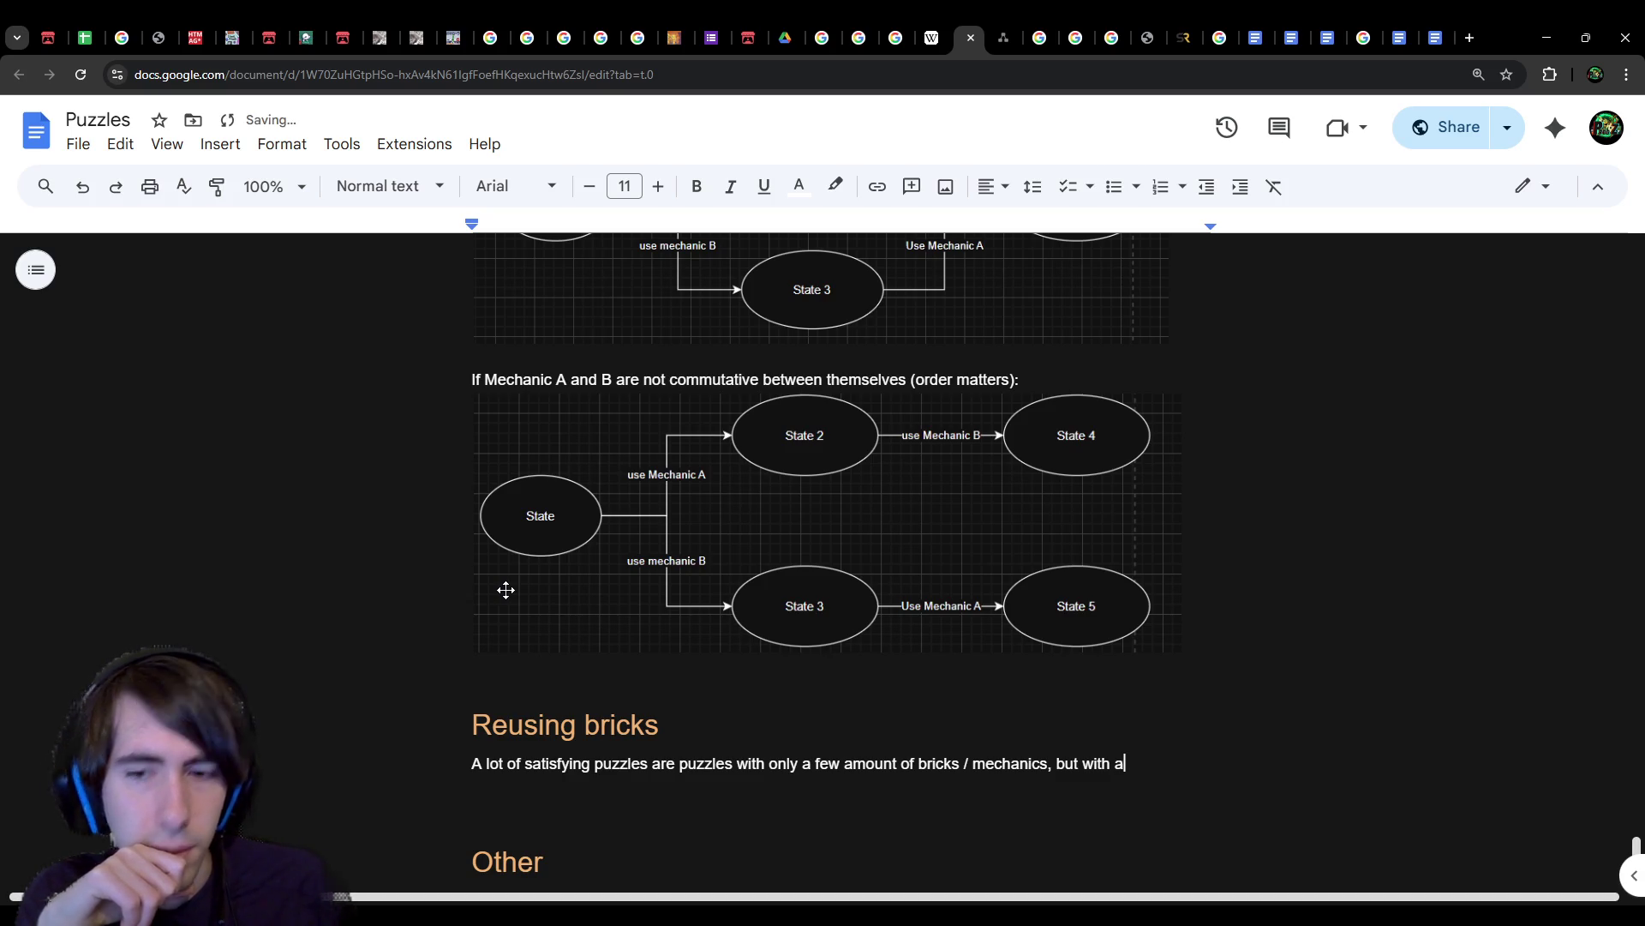
text( very high)
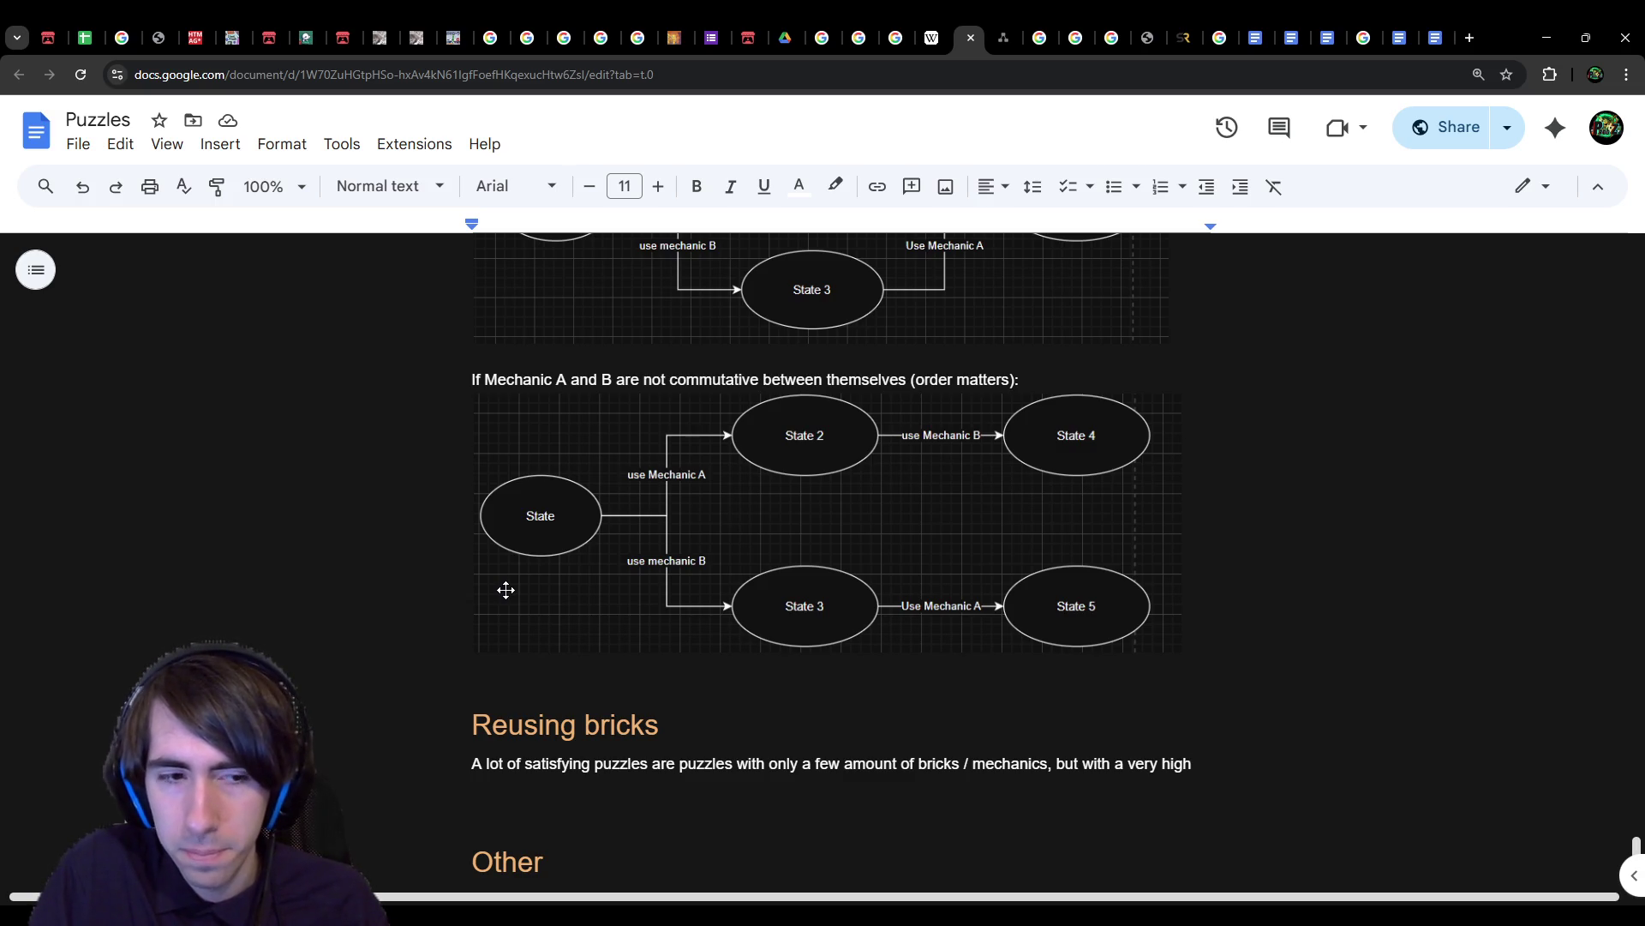
text(possibility space.)
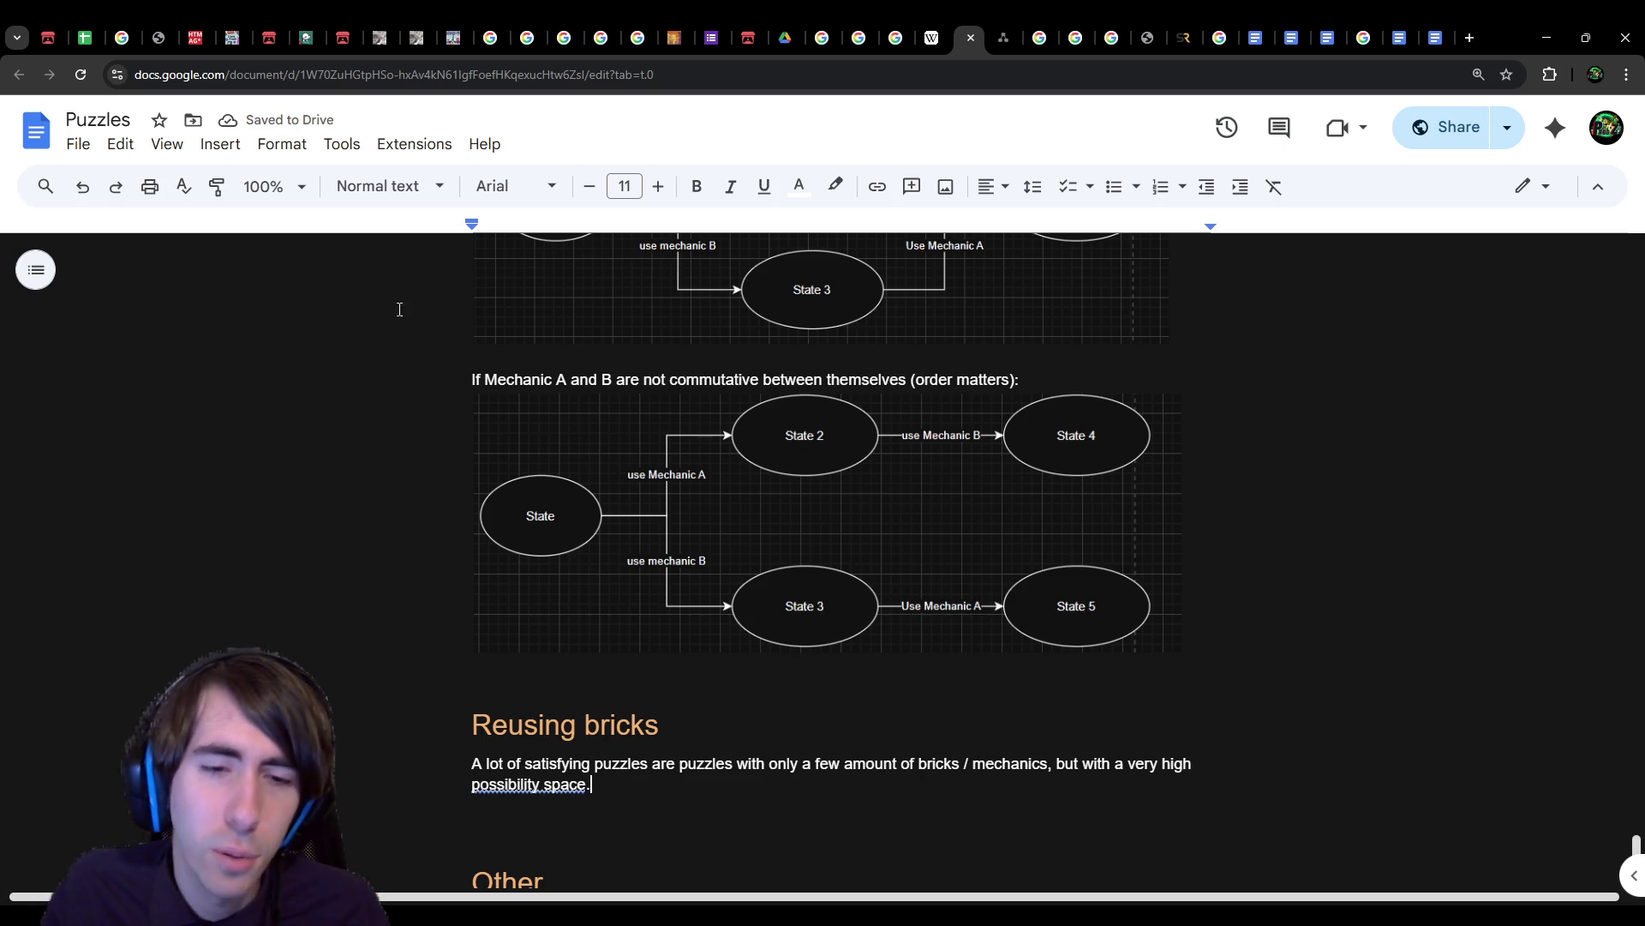
Step: Add the line 'Reusing the same bricks but in different ways allows for that to happen.'
key(Return)
text(Reusing the sam)
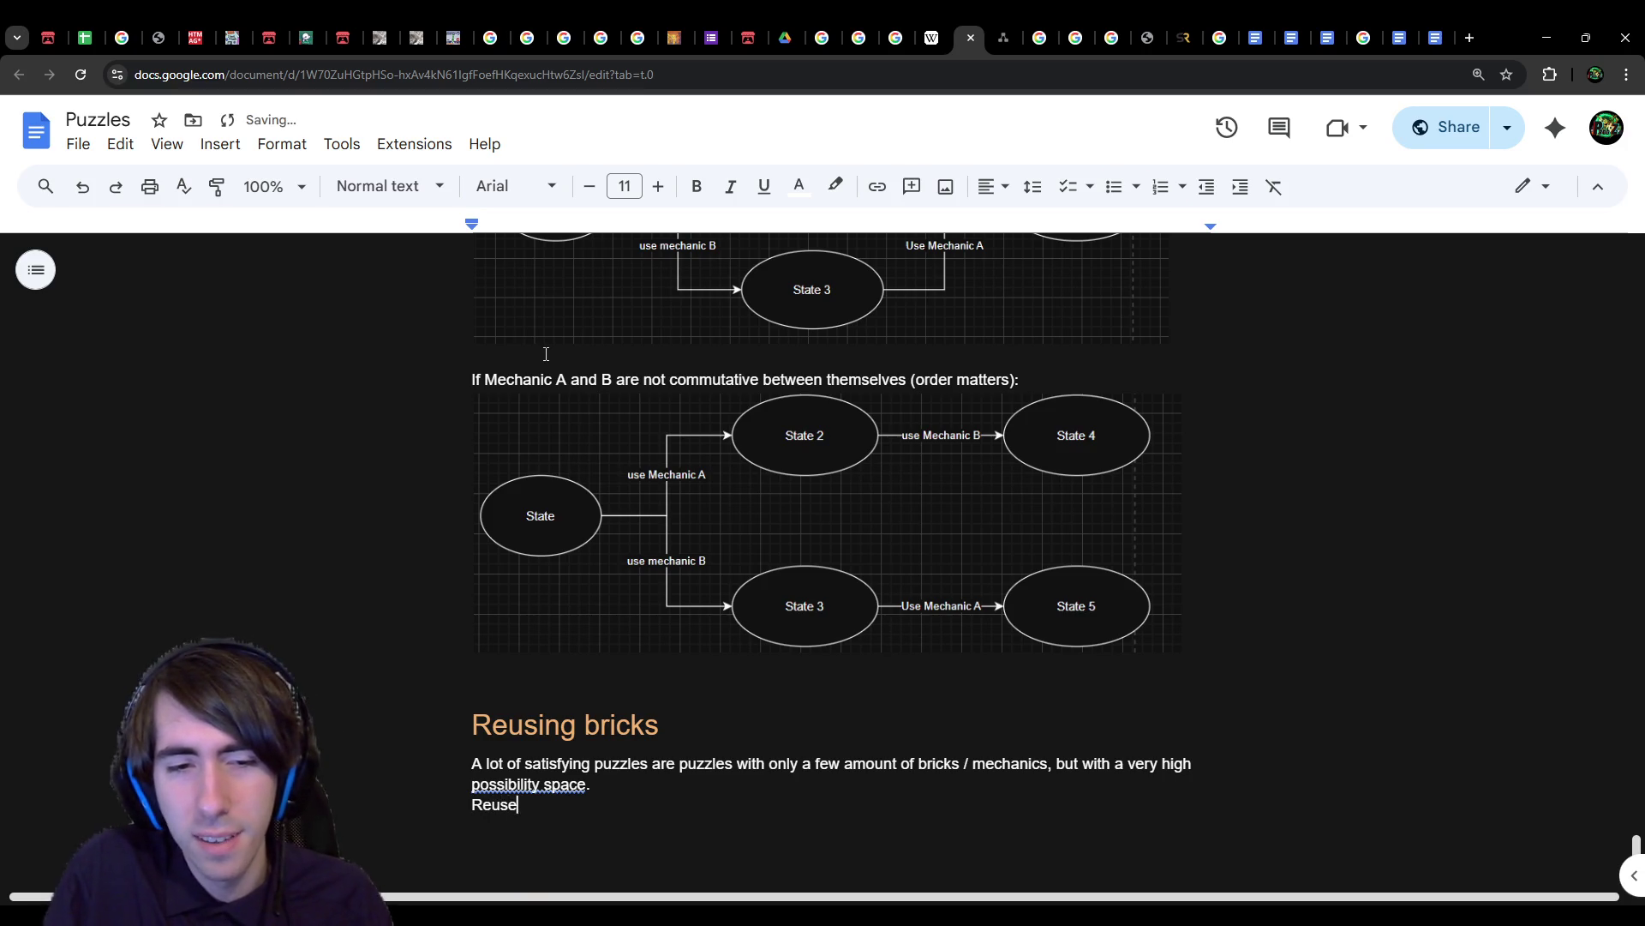
text(e bricsks)
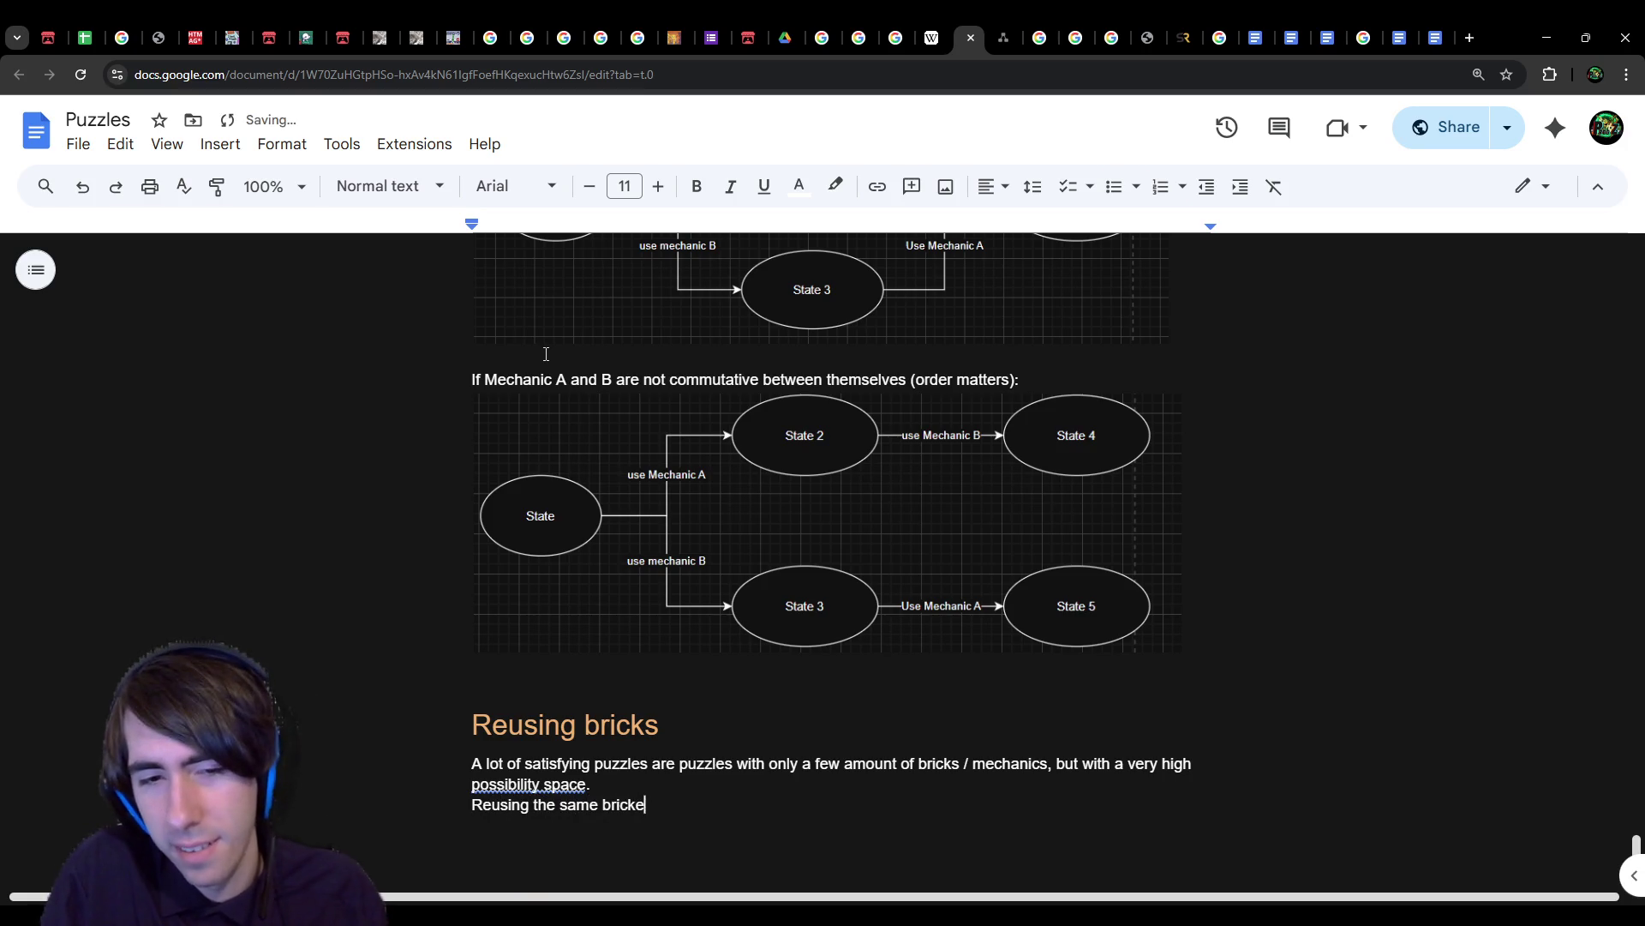
key(BackSpace)
key(BackSpace)
key(BackSpace)
text(ks but )
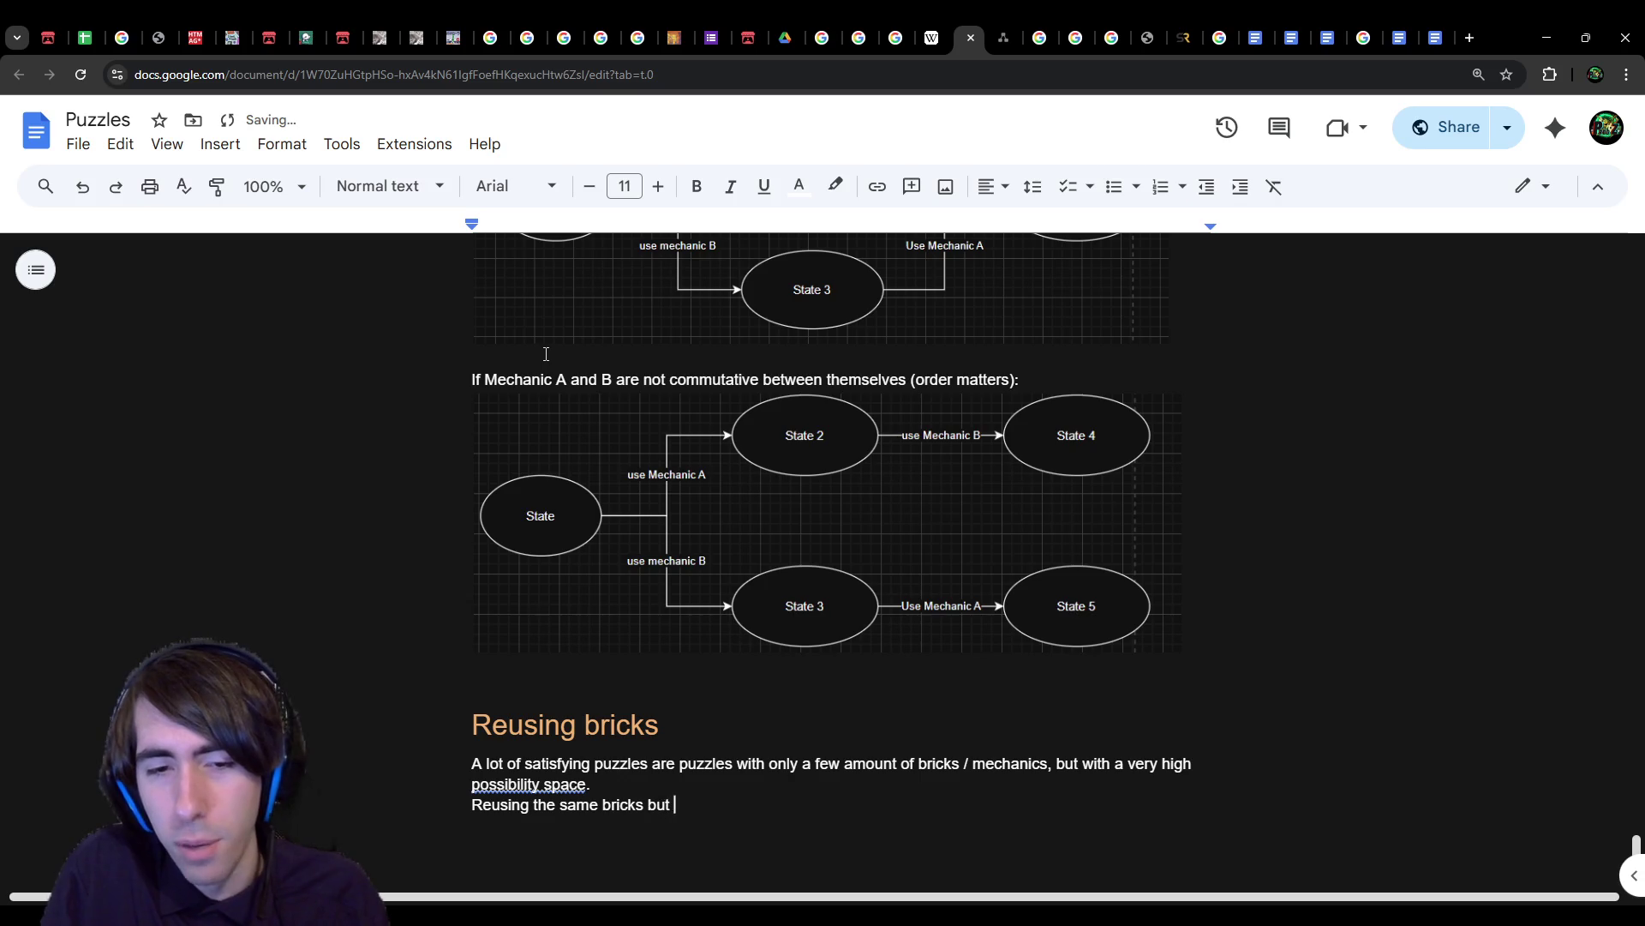
text(in different ways )
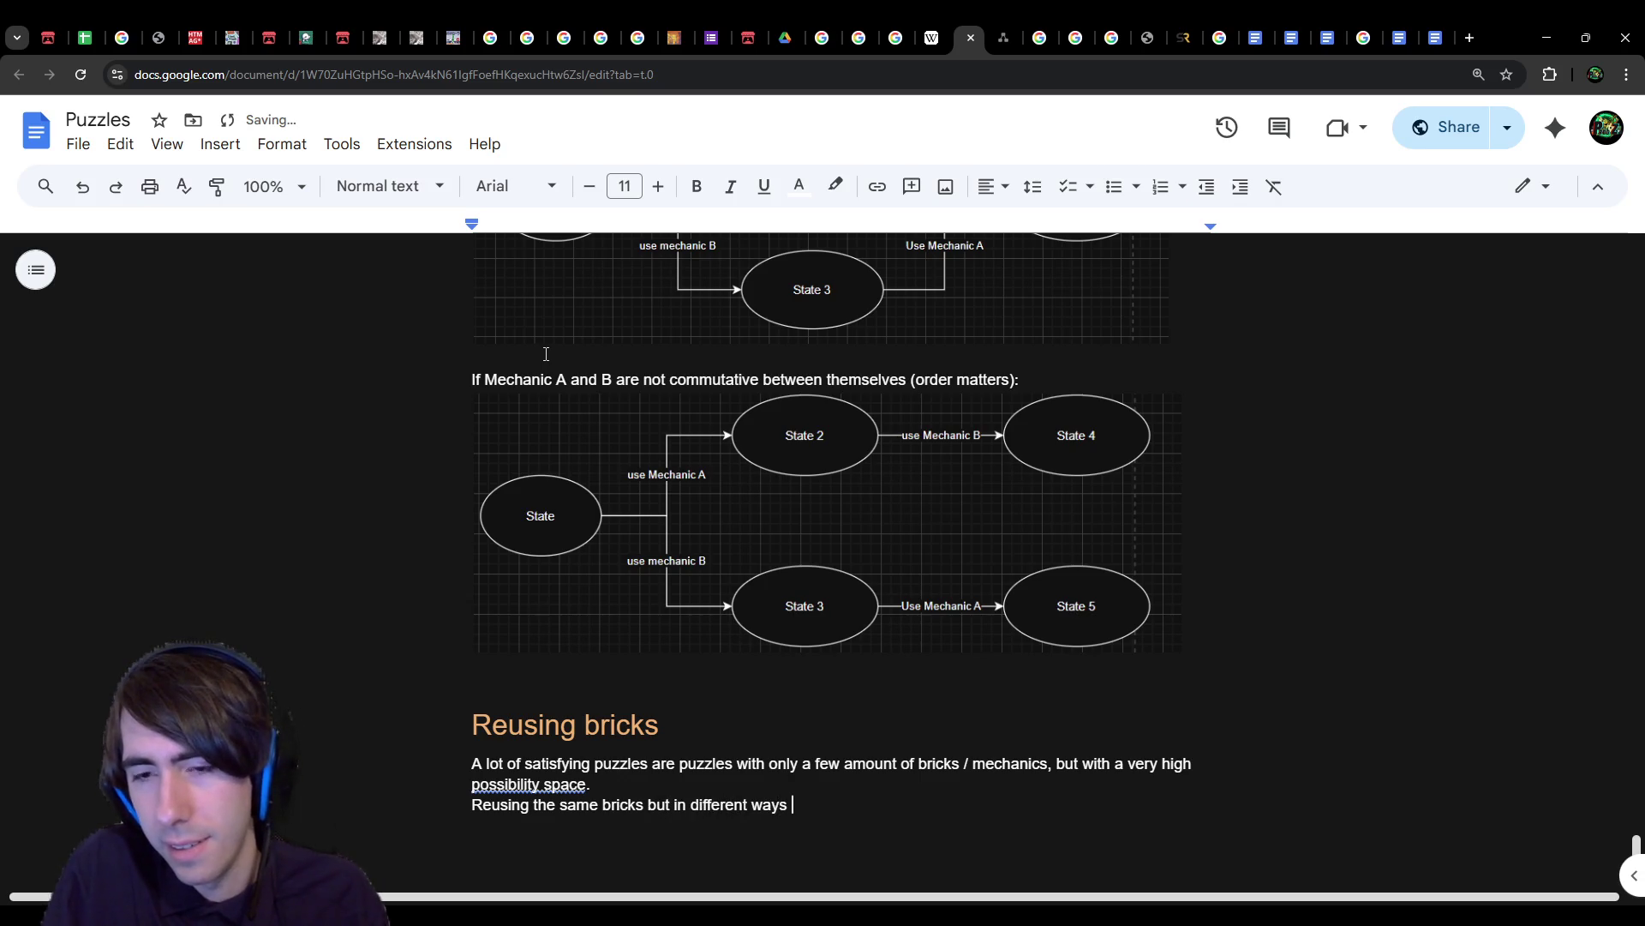
text(allows)
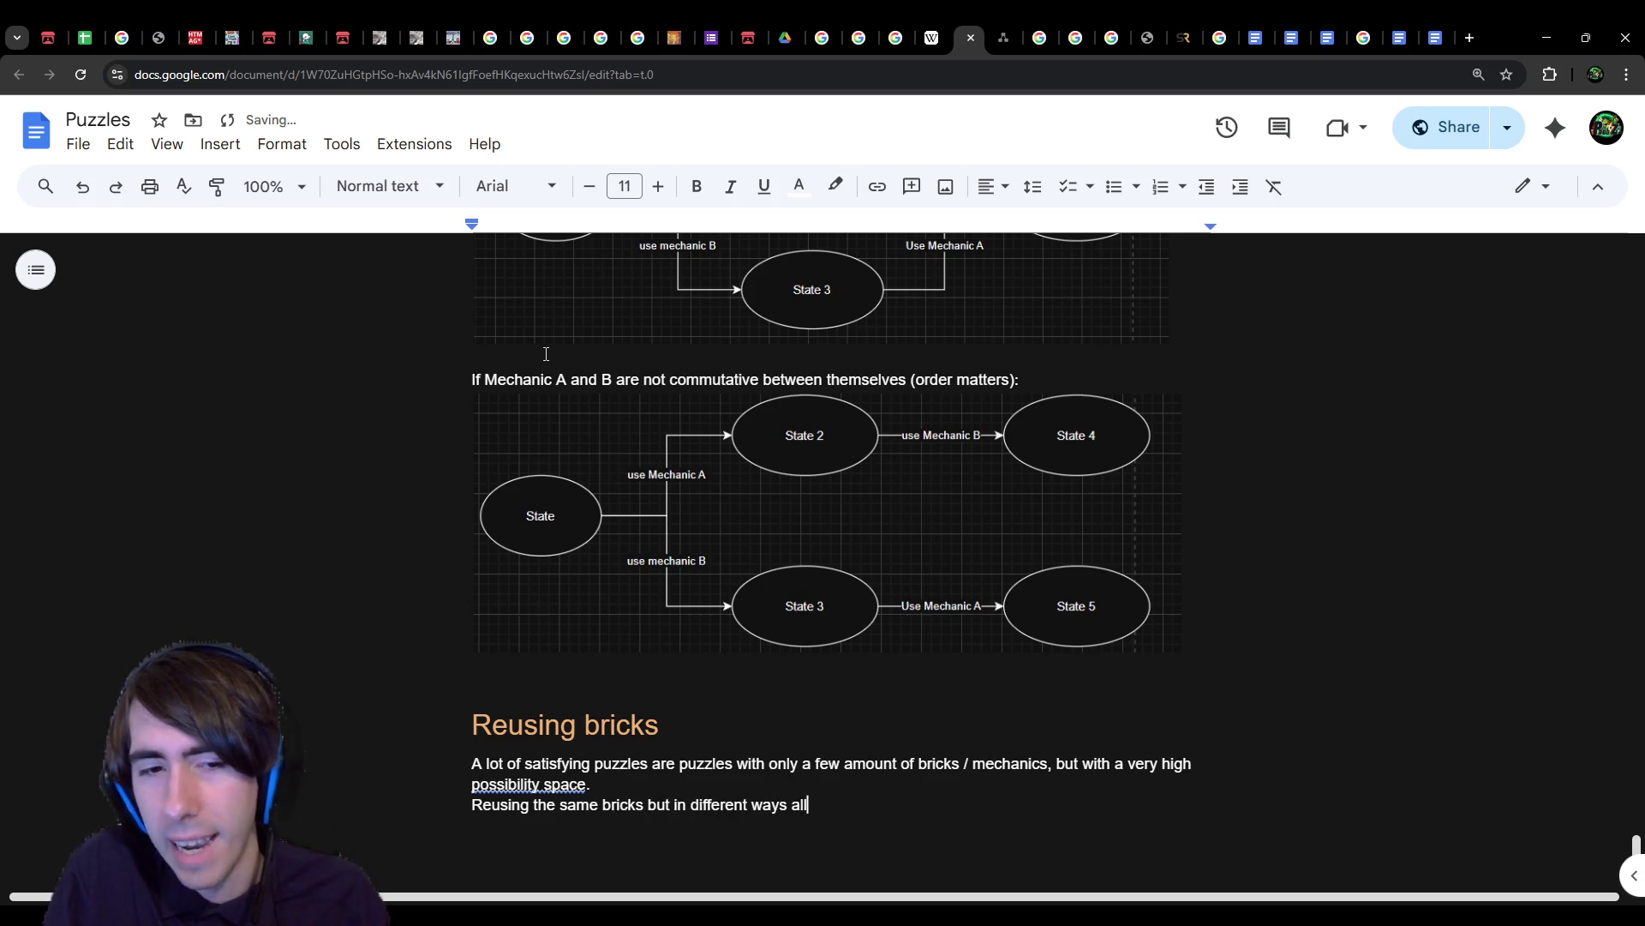
click(535, 782)
click(842, 806)
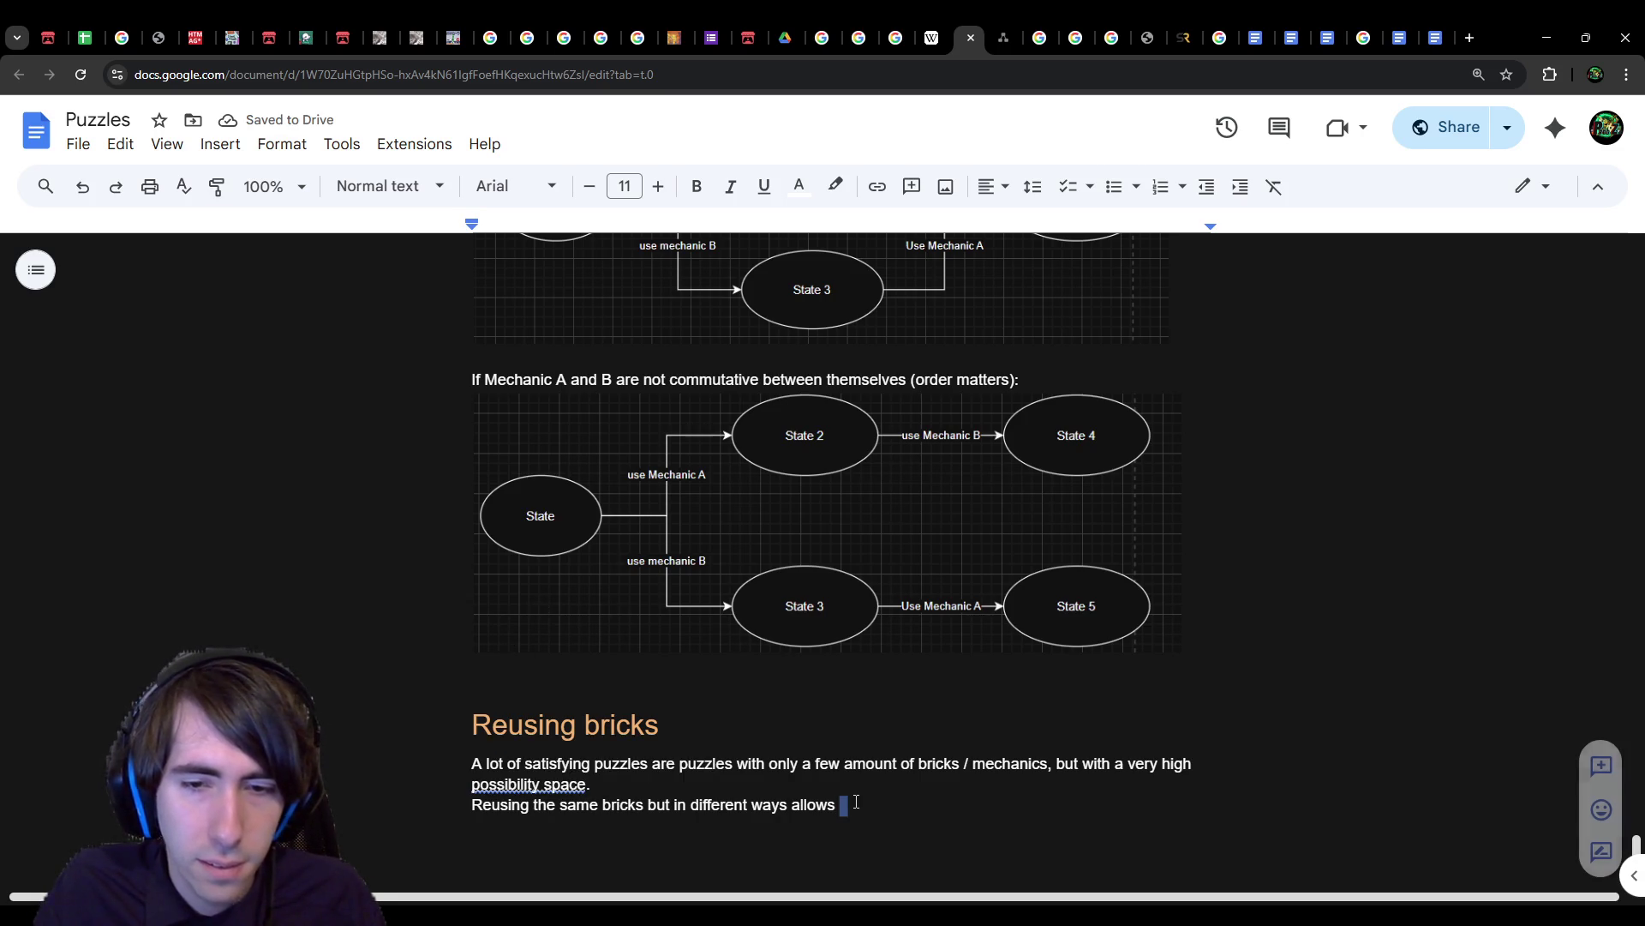
text(for that to happen.)
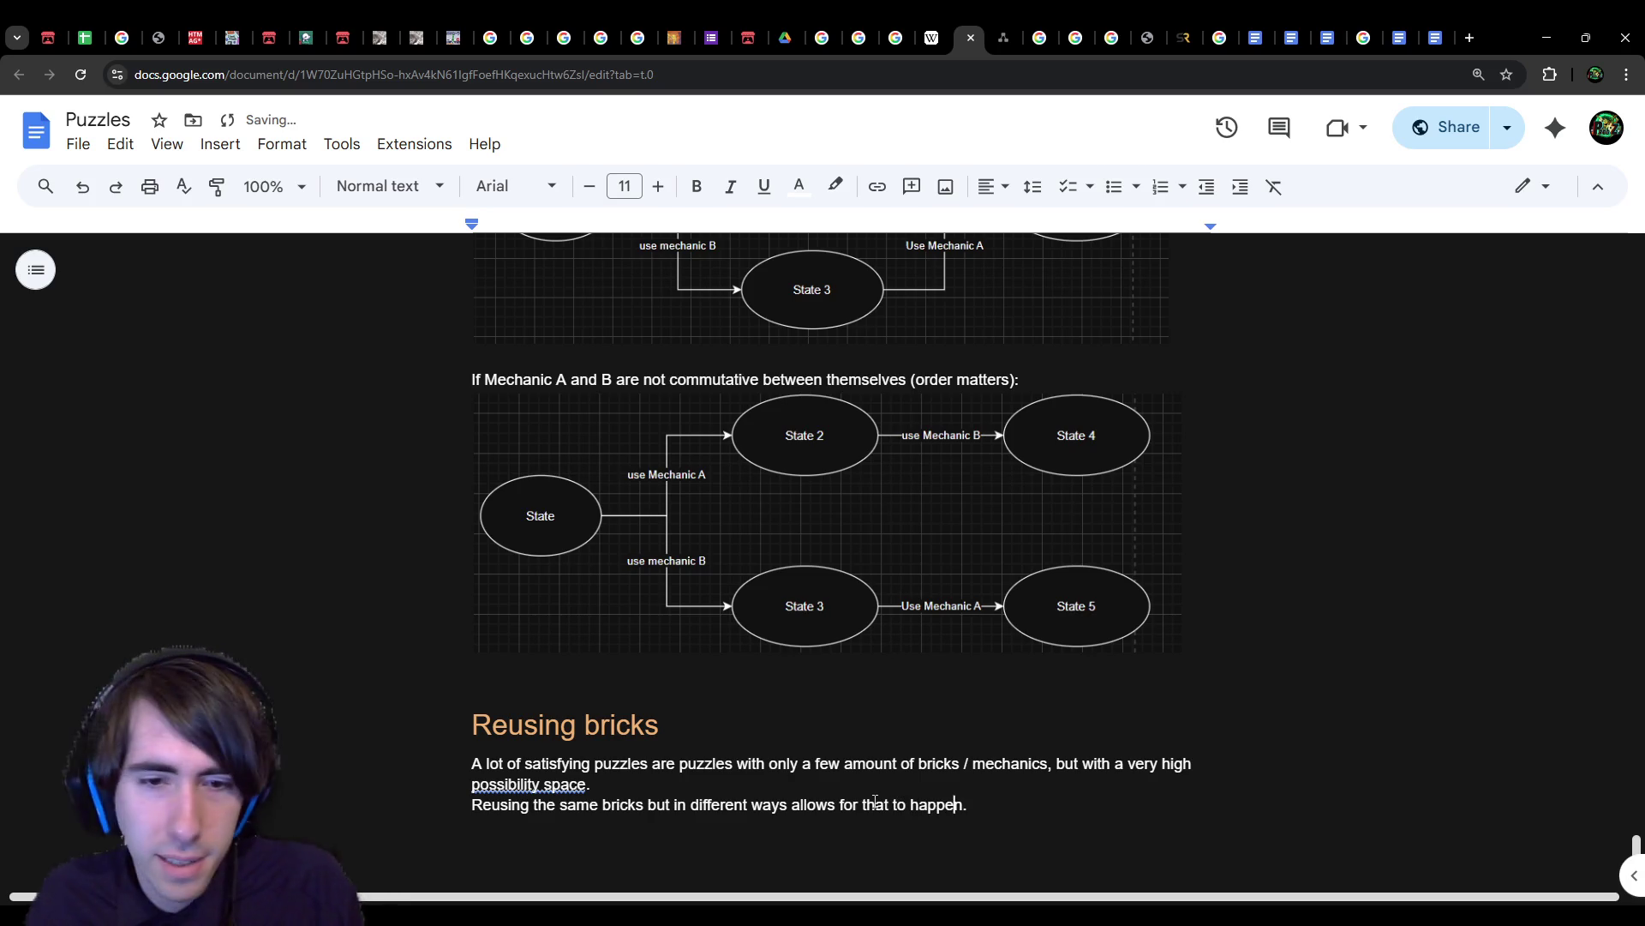
Step: Remove the extra empty line and switch to the Brackeys 2026.1 responses spreadsheet
key(Down)
key(ctrl+alt+0)
key(BackSpace)
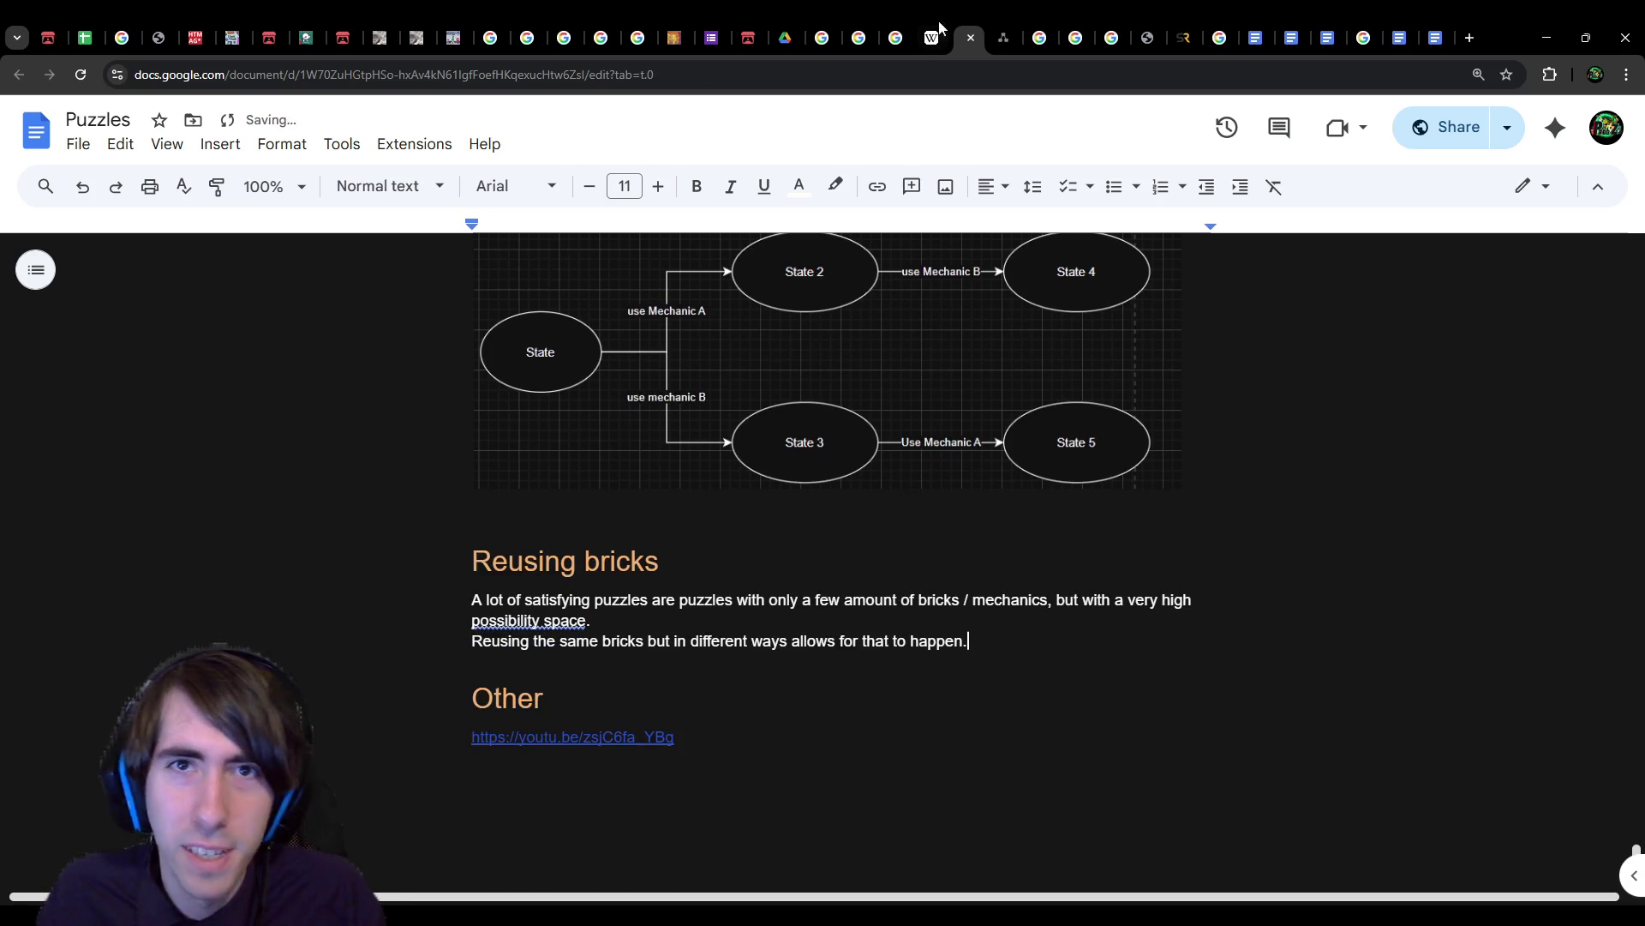
scroll(772, 514, up, 3)
click(96, 29)
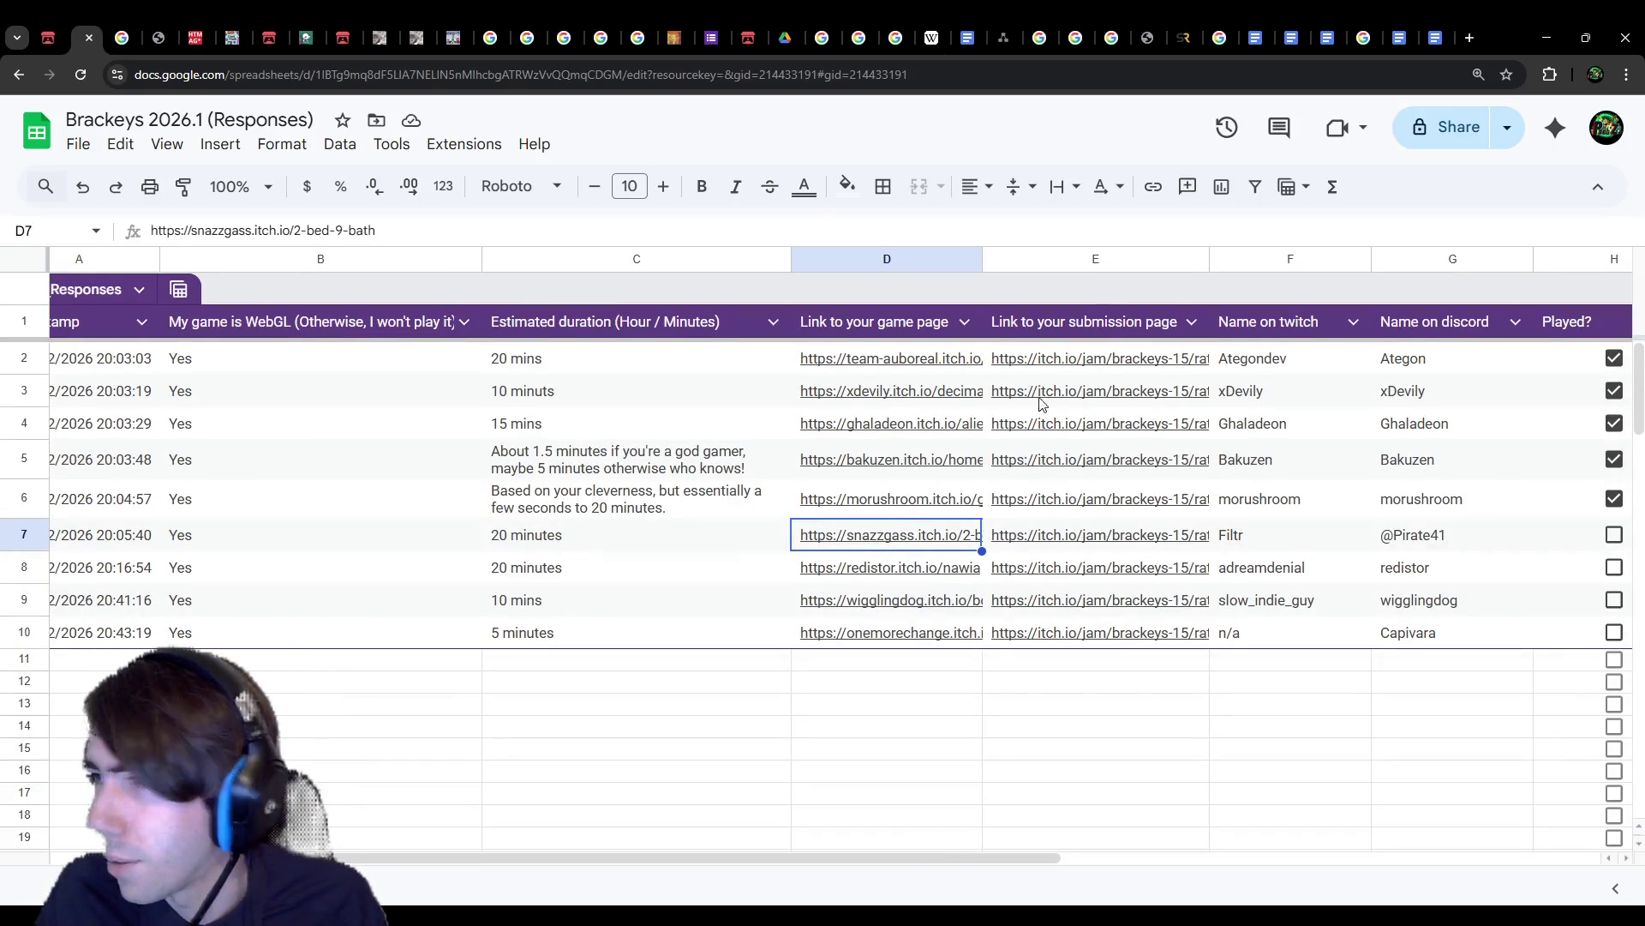
Step: Check row 9's submitter and estimated duration, then open its game page link in a new tab
click(1316, 573)
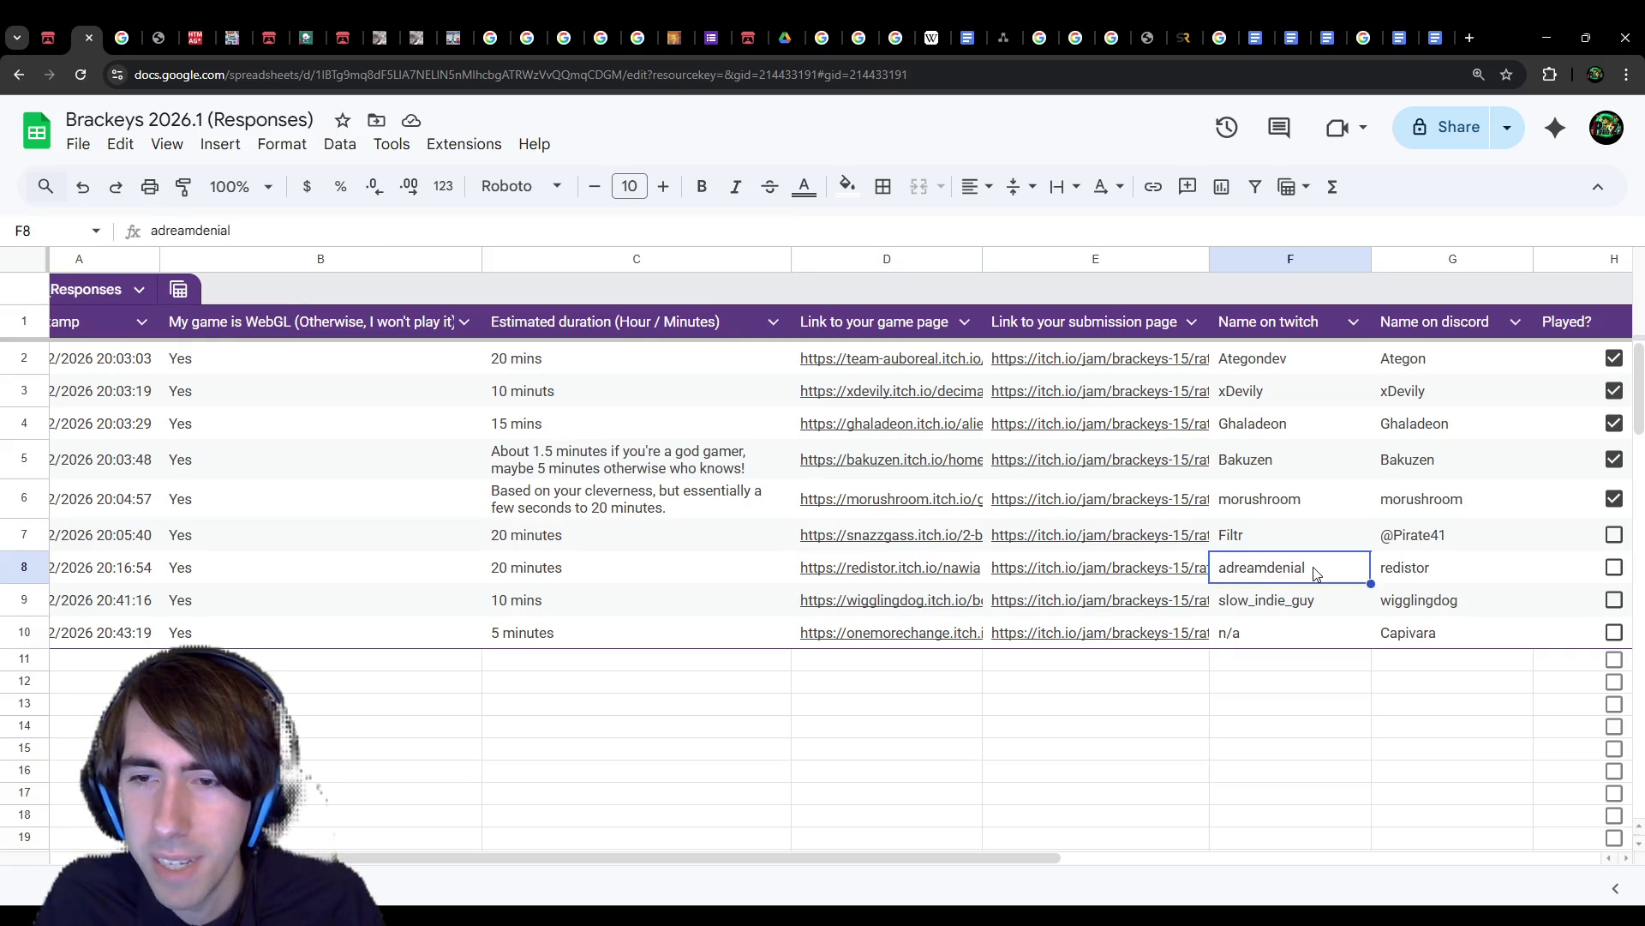
click(1315, 599)
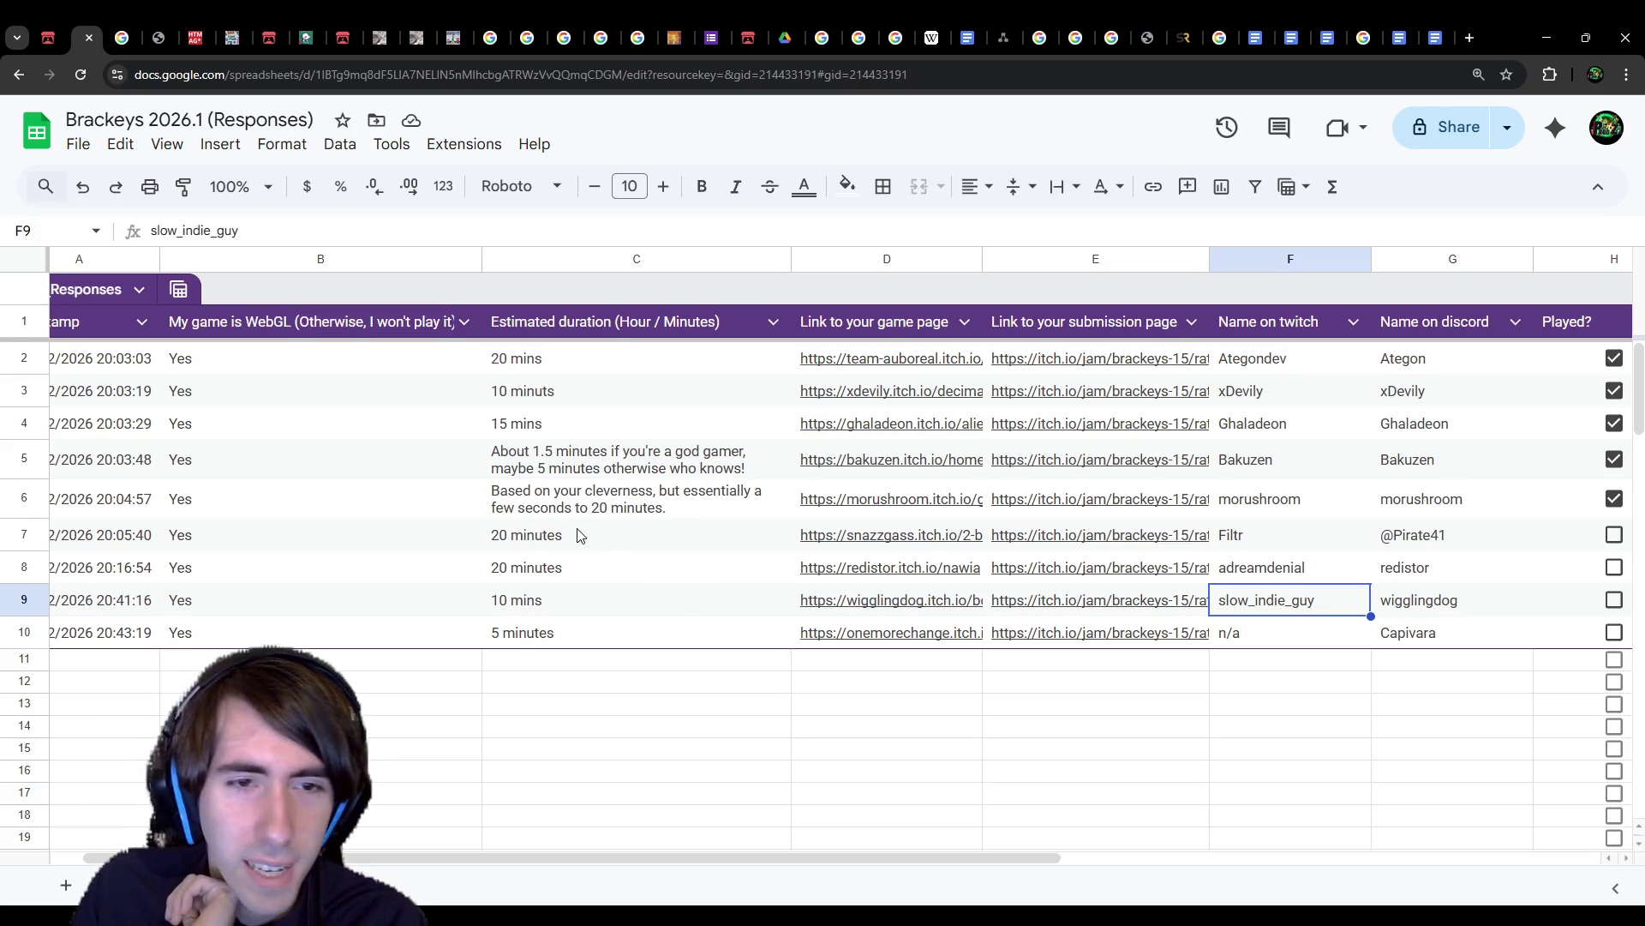
drag(754, 854, 511, 837)
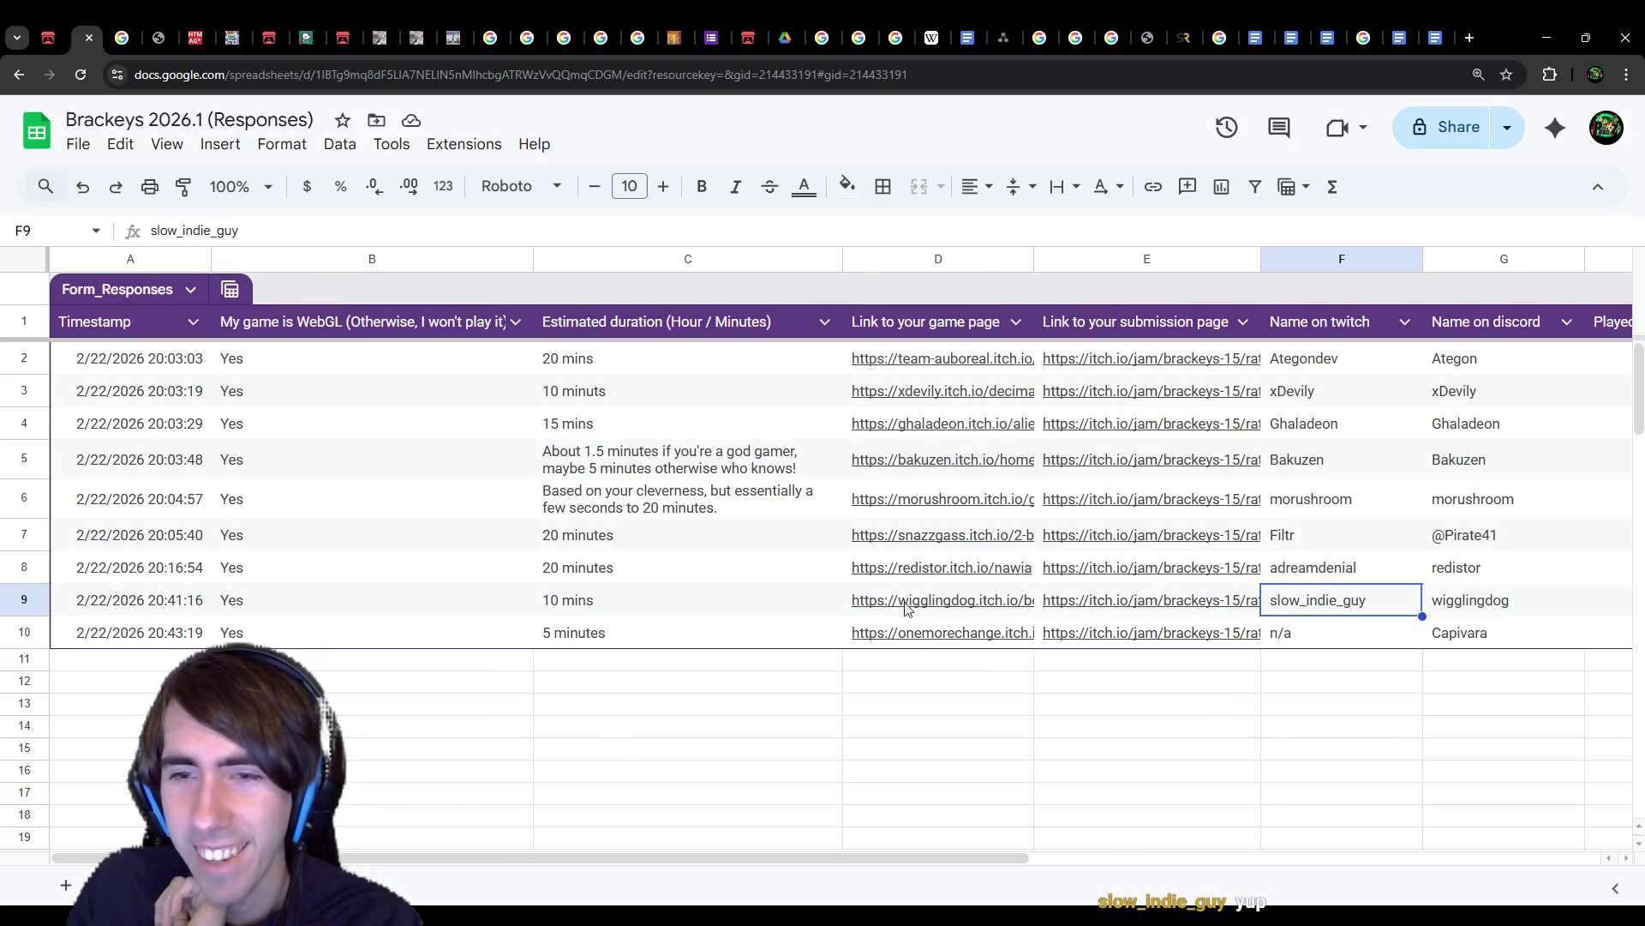
click(744, 595)
click(977, 609)
click(1018, 643)
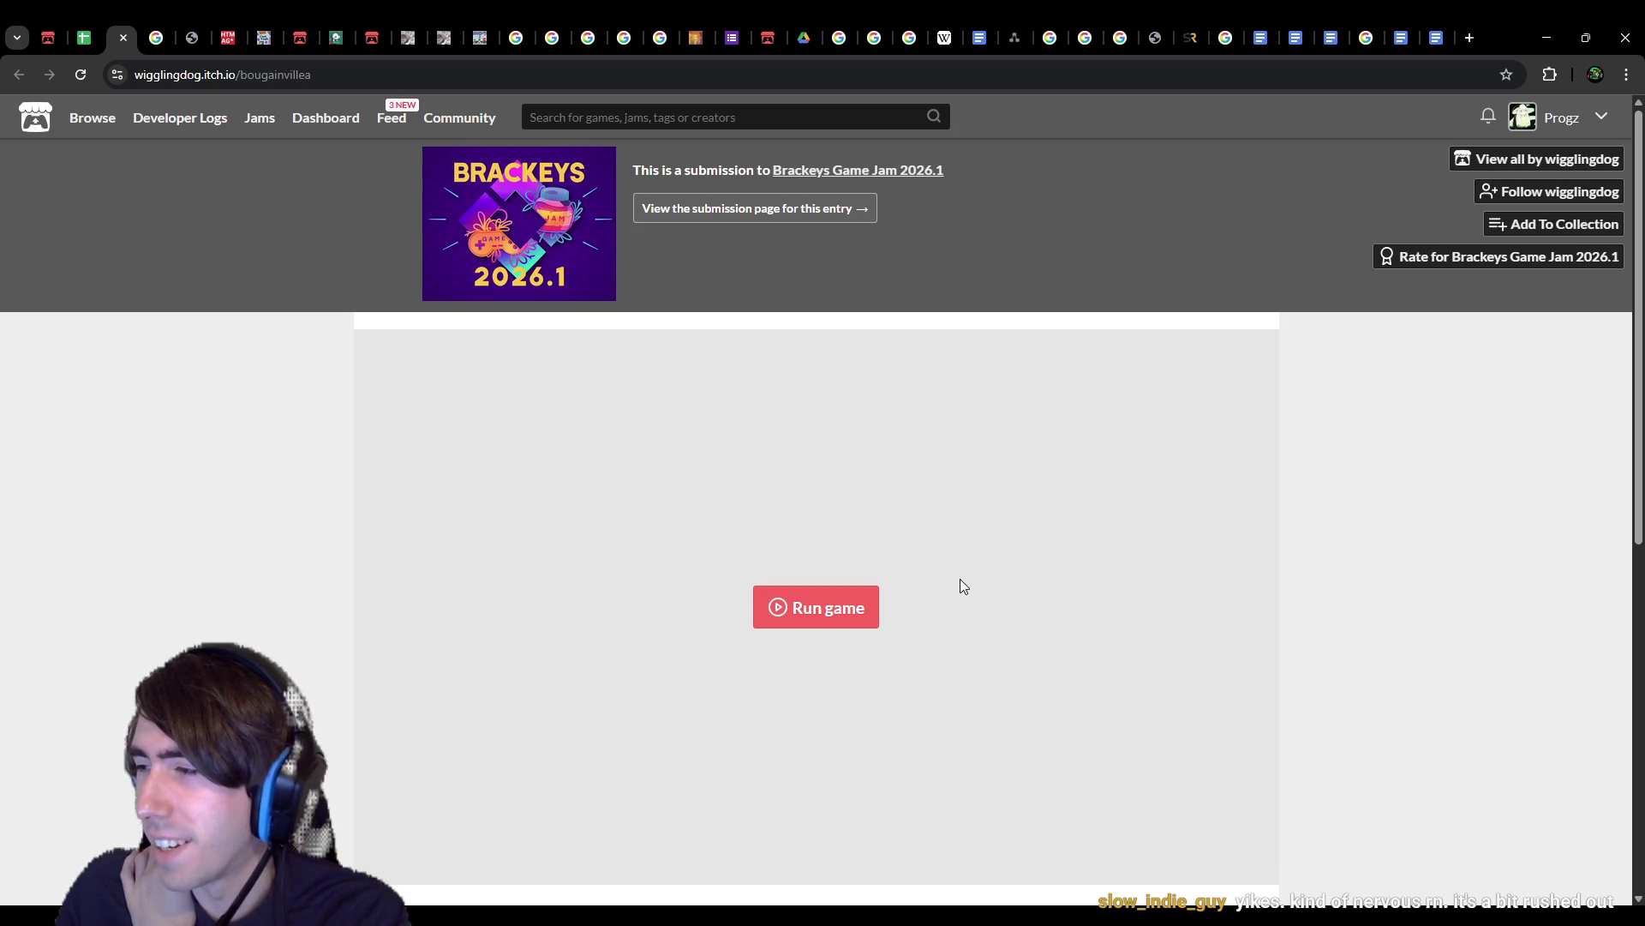
Step: Scroll up and down through the Bougainvillea page description
scroll(957, 588, down, 7)
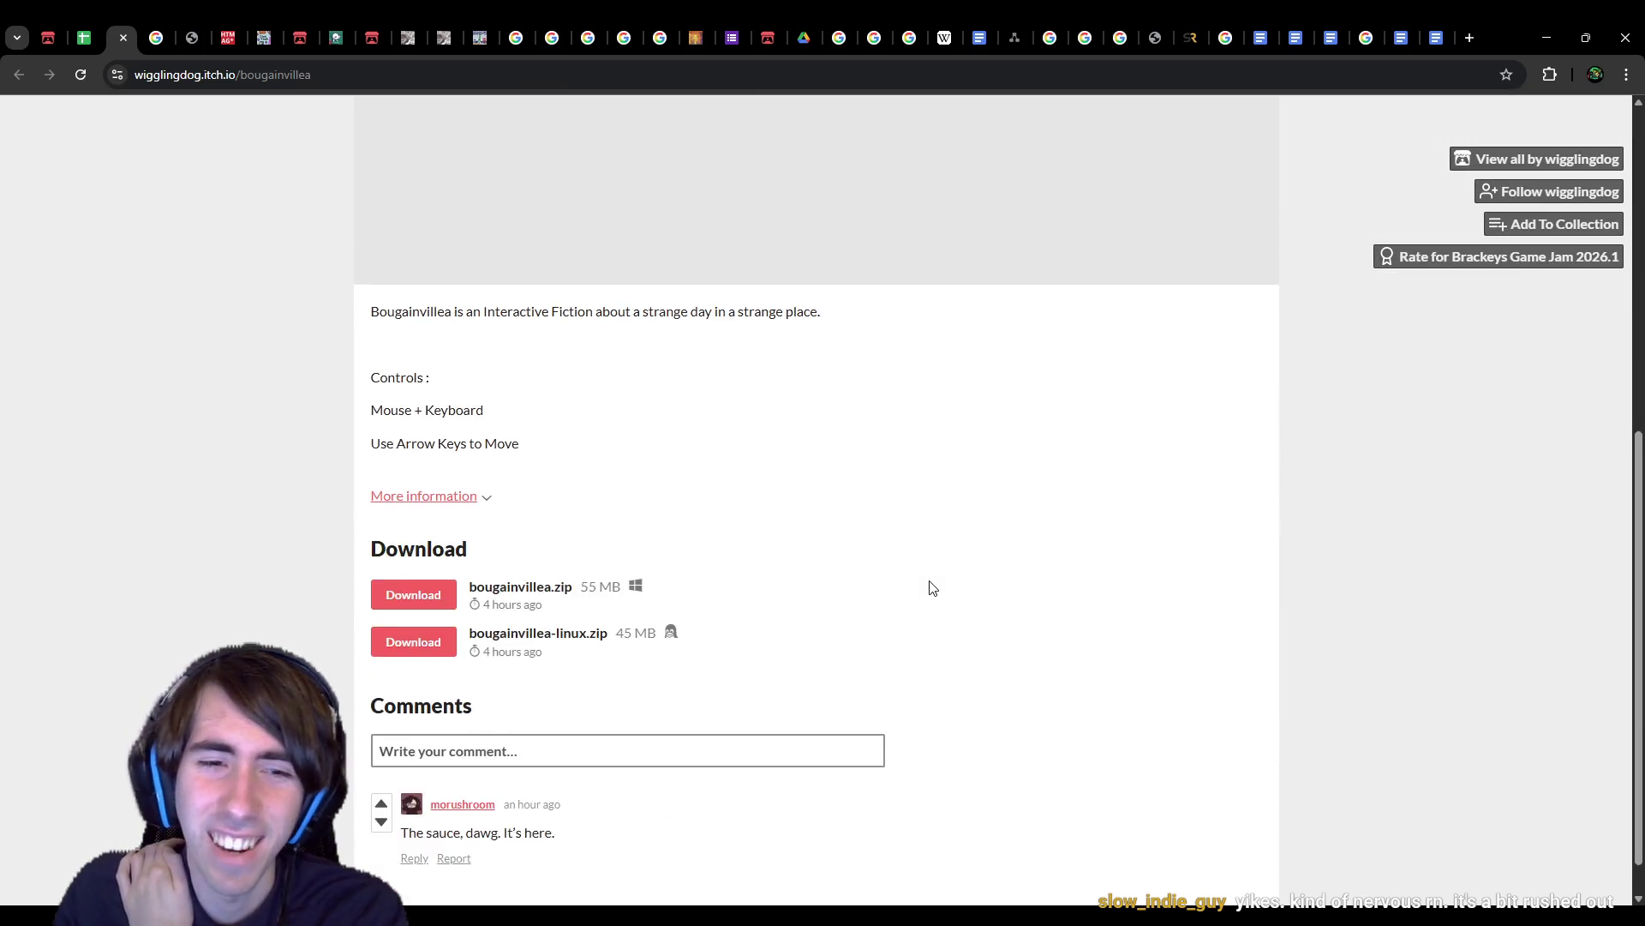
scroll(844, 617, up, 7)
scroll(934, 574, down, 1)
scroll(936, 577, up, 1)
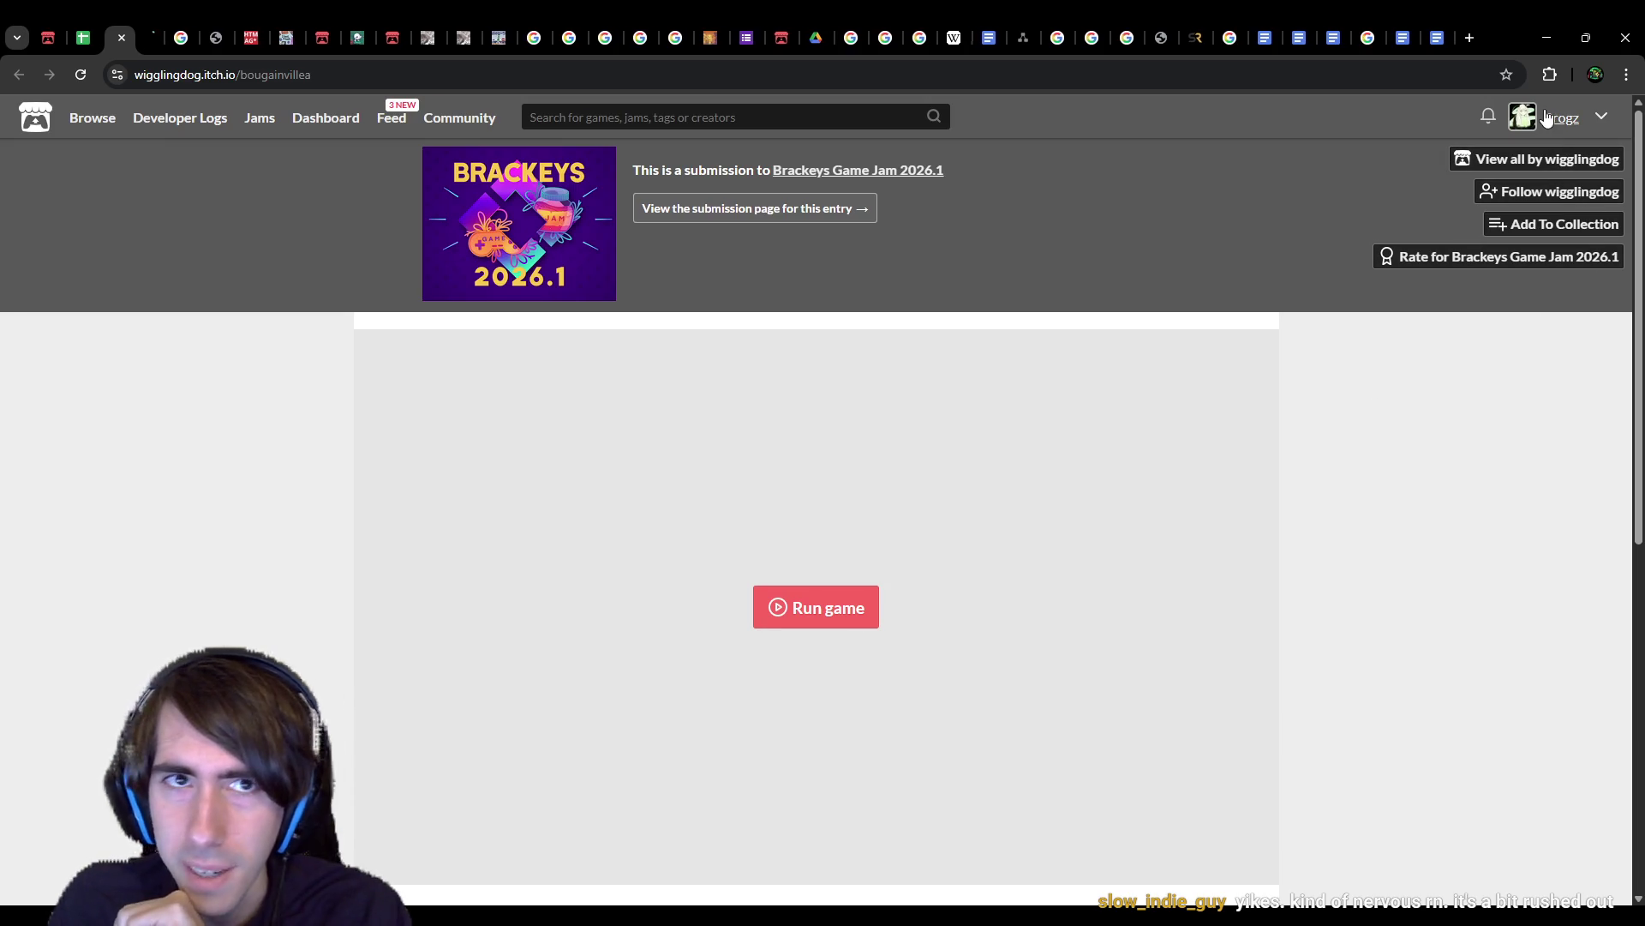
scroll(533, 228, down, 2)
scroll(933, 708, down, 2)
scroll(962, 735, down, 1)
scroll(962, 734, up, 5)
click(156, 35)
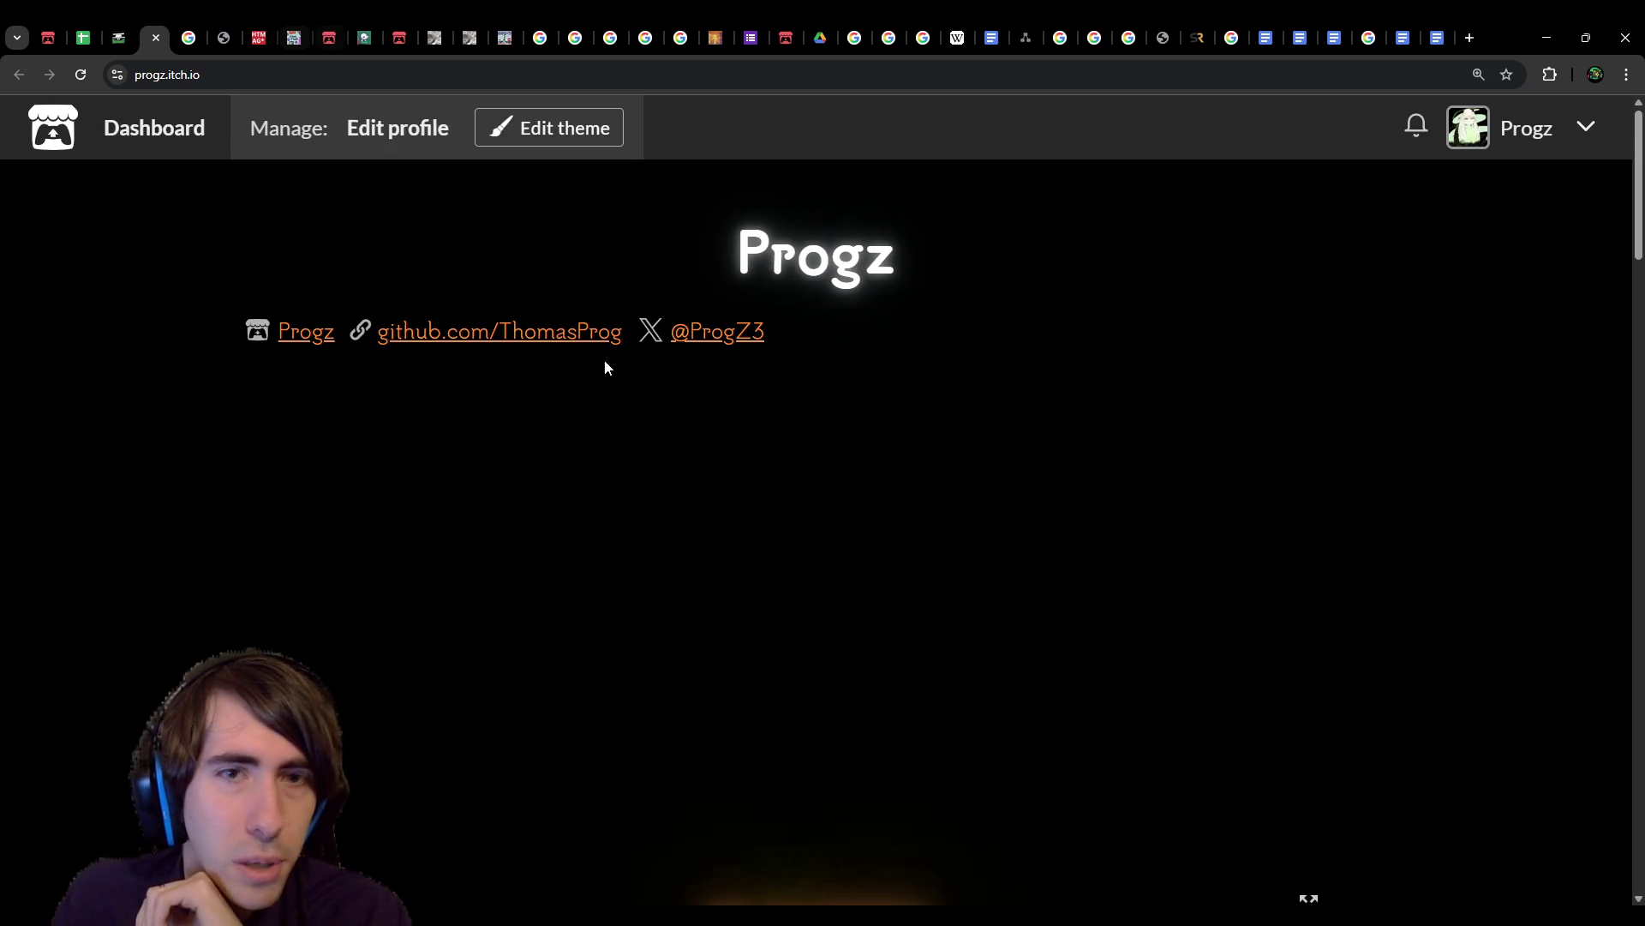
scroll(840, 656, down, 12)
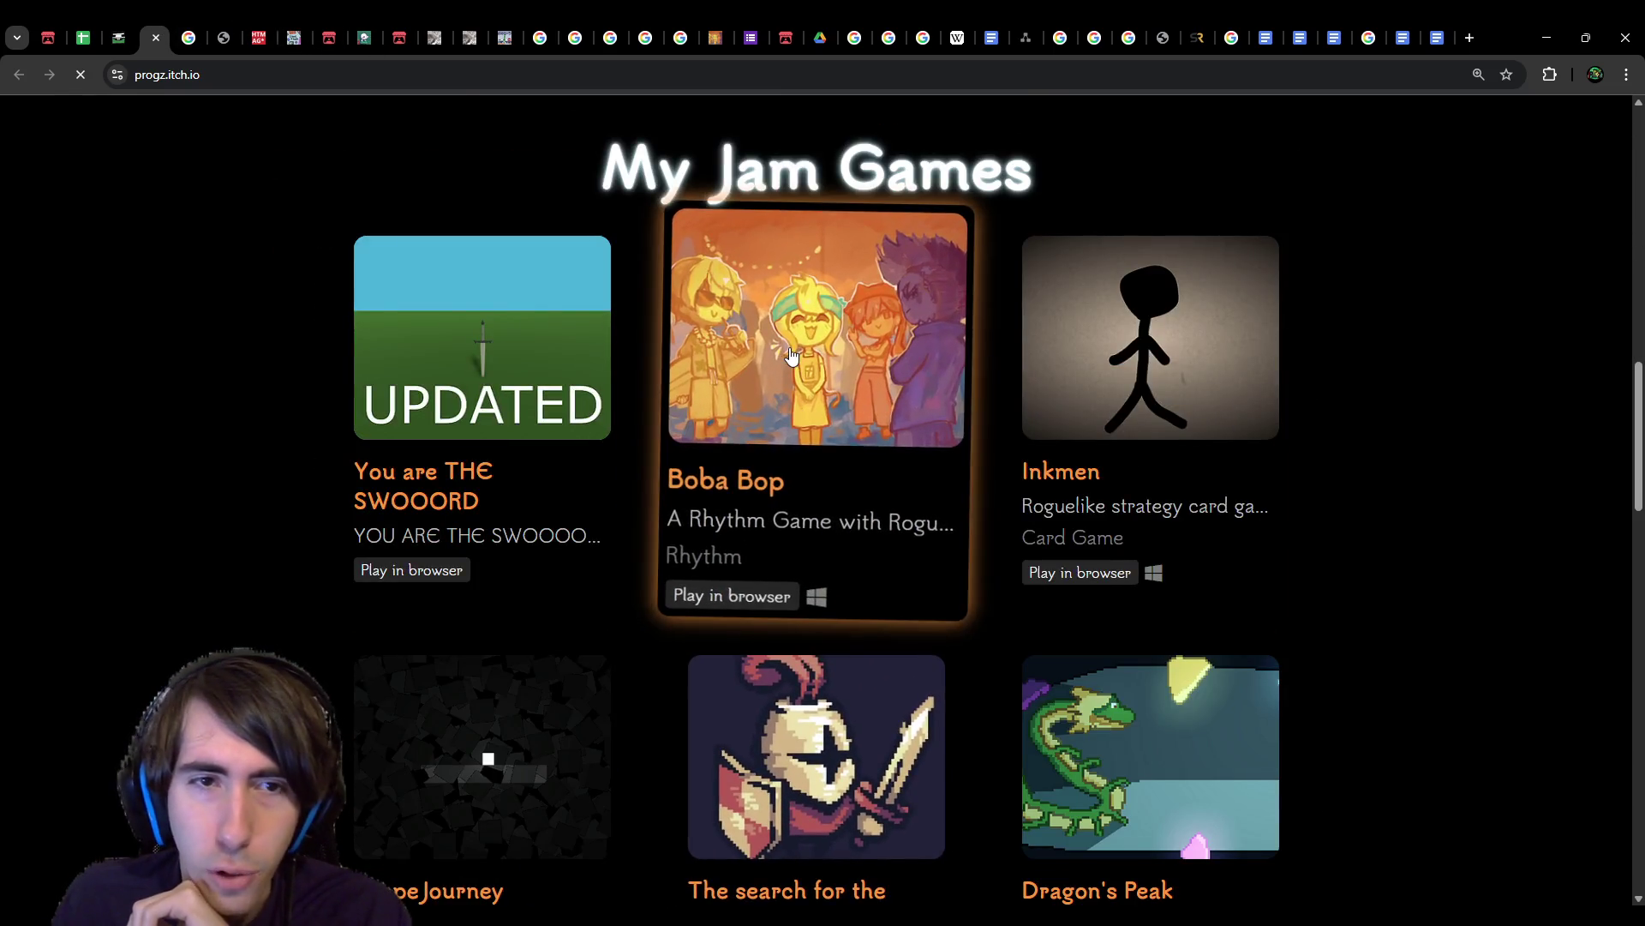
click(790, 357)
scroll(1118, 718, down, 7)
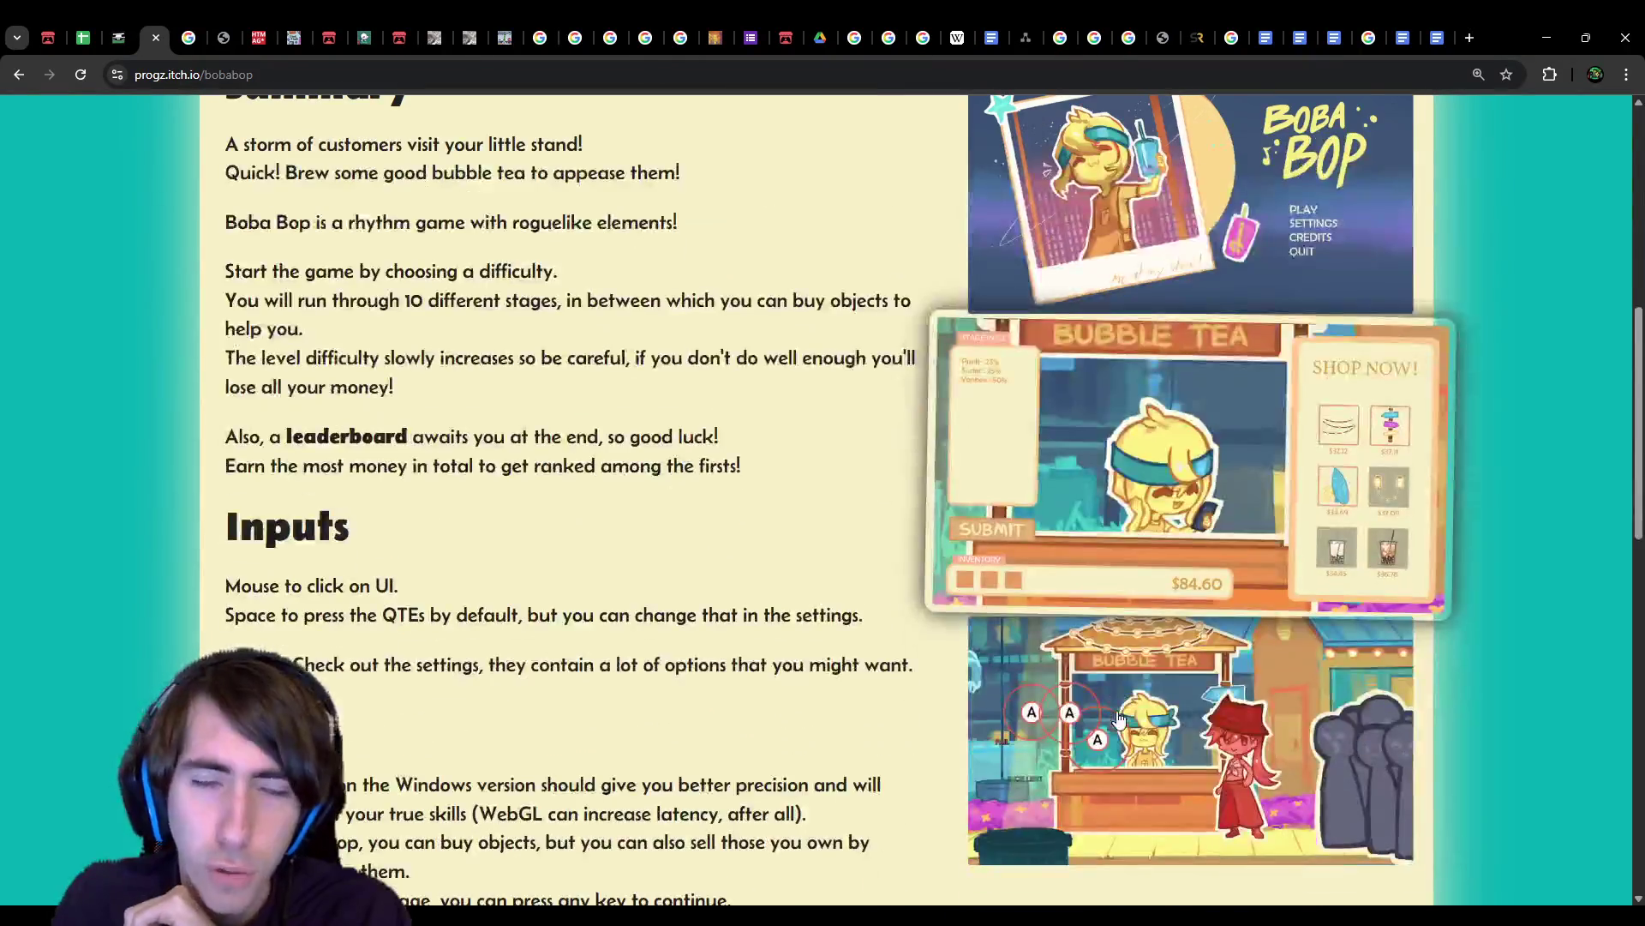
scroll(1119, 718, up, 7)
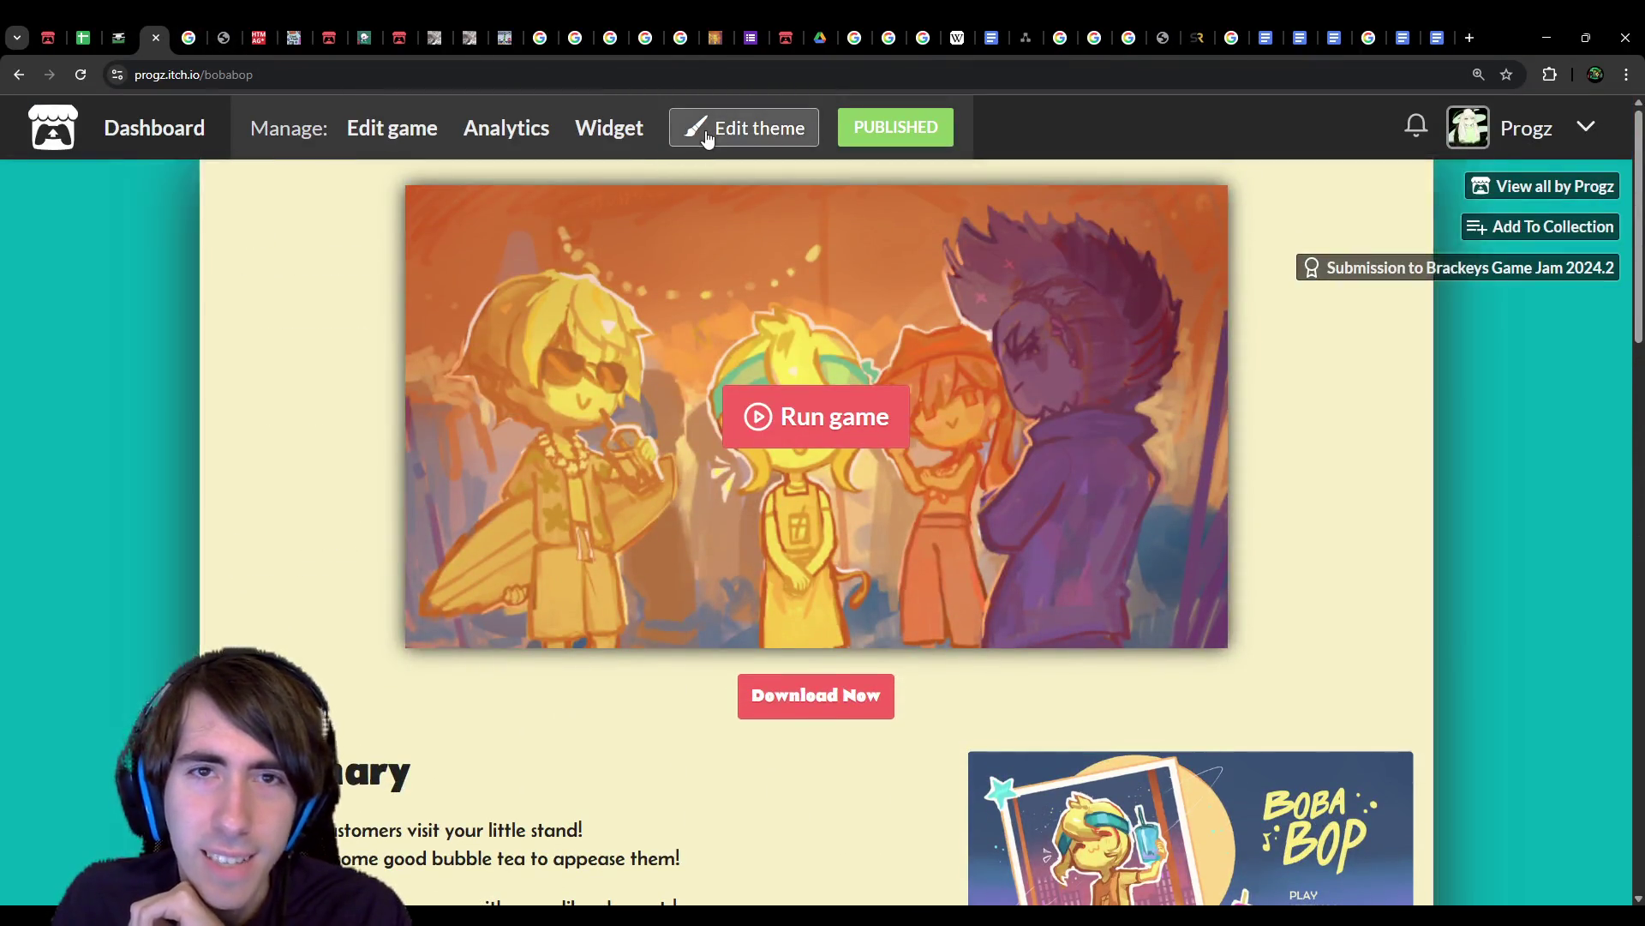
click(707, 139)
scroll(114, 570, down, 4)
scroll(114, 570, down, 4)
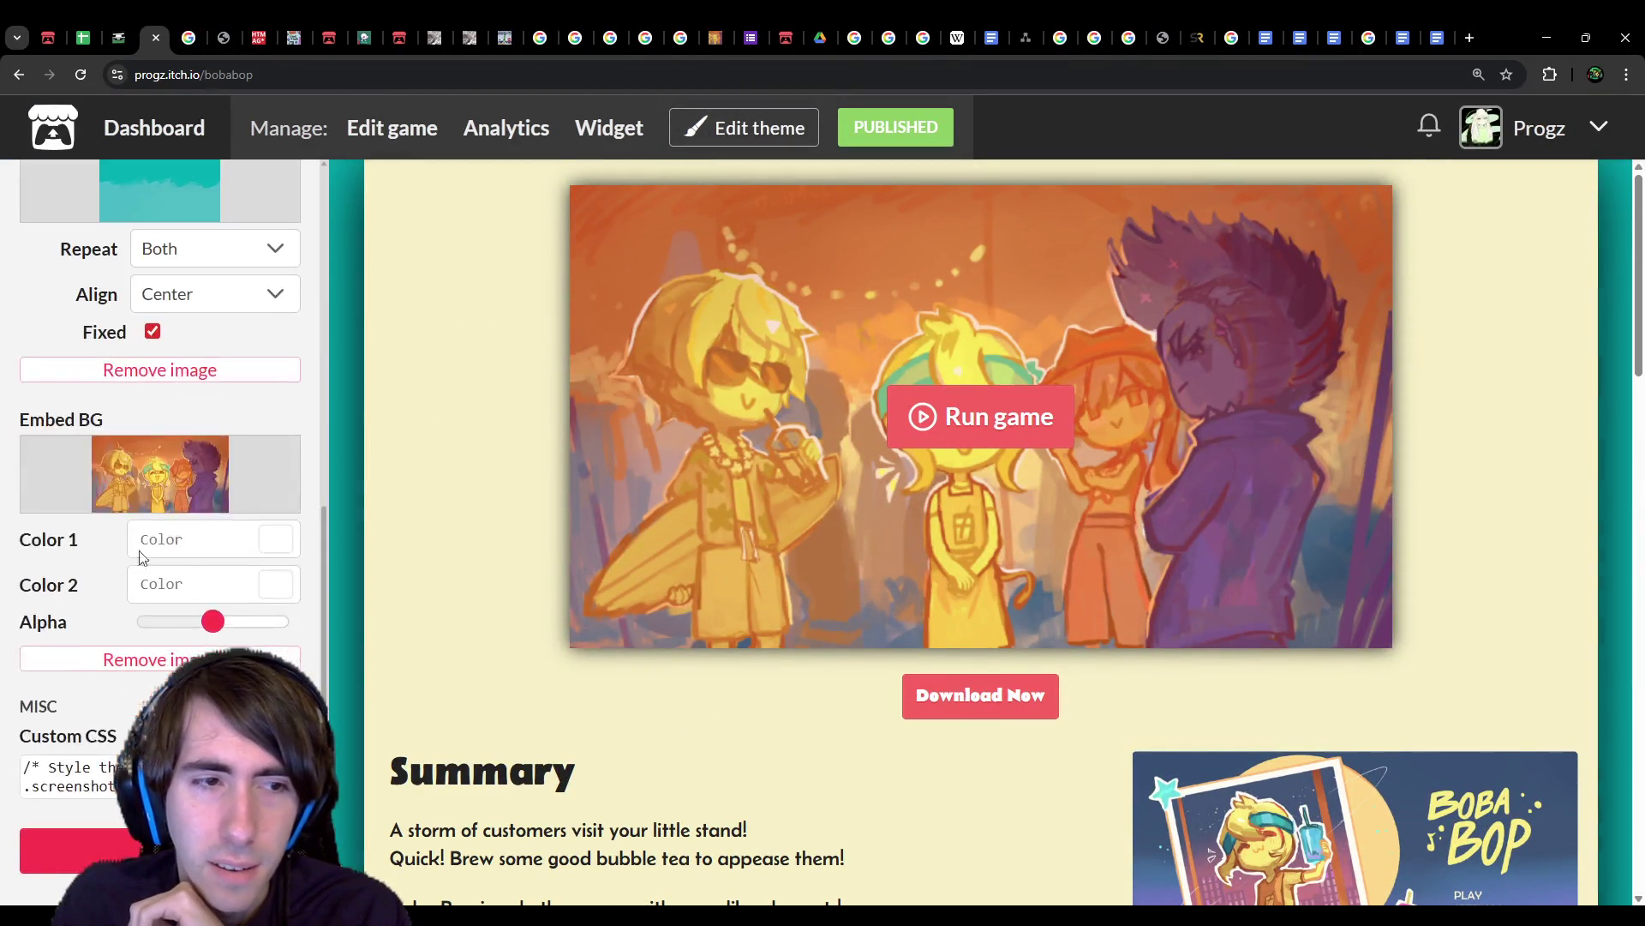
drag(45, 419, 133, 433)
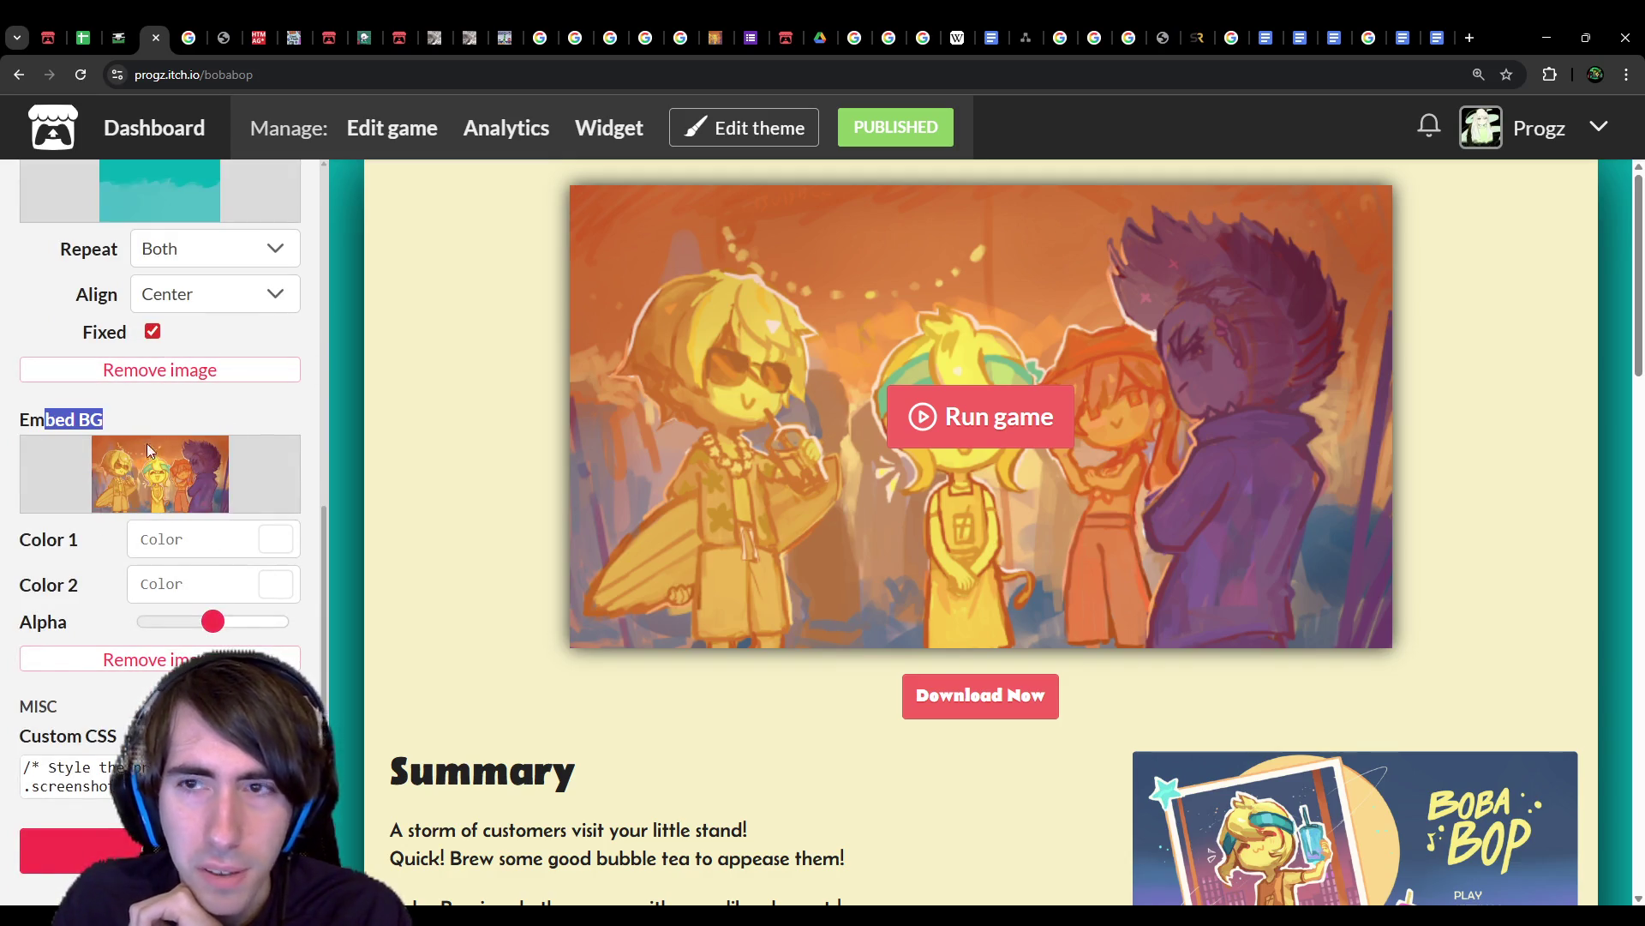
scroll(869, 622, down, 2)
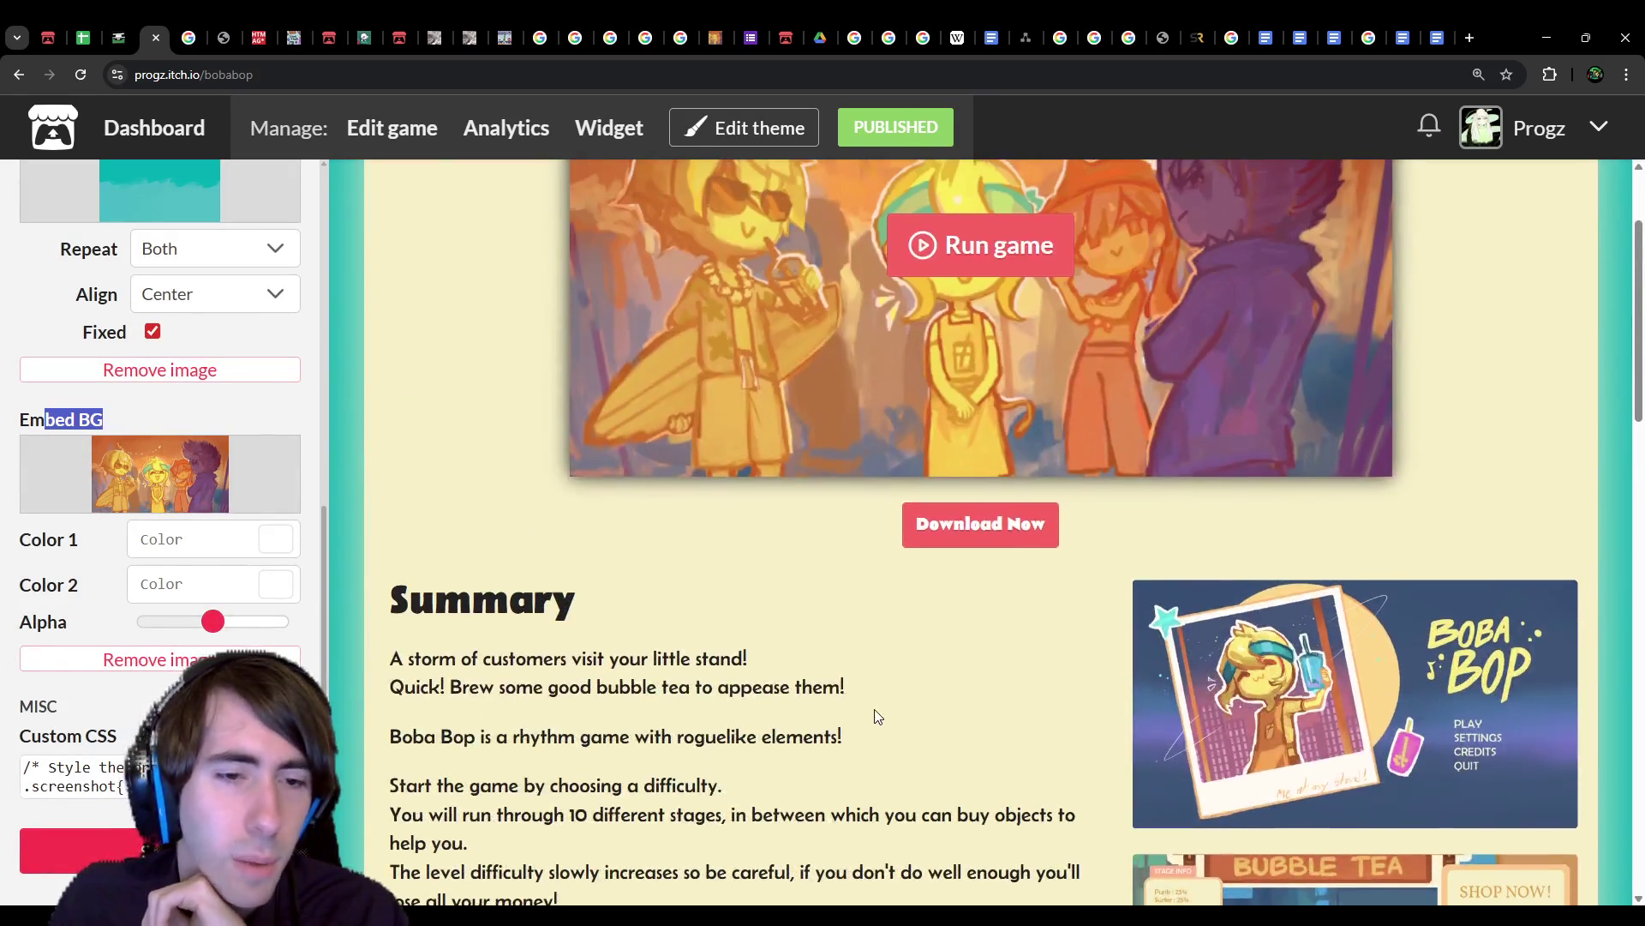
click(129, 26)
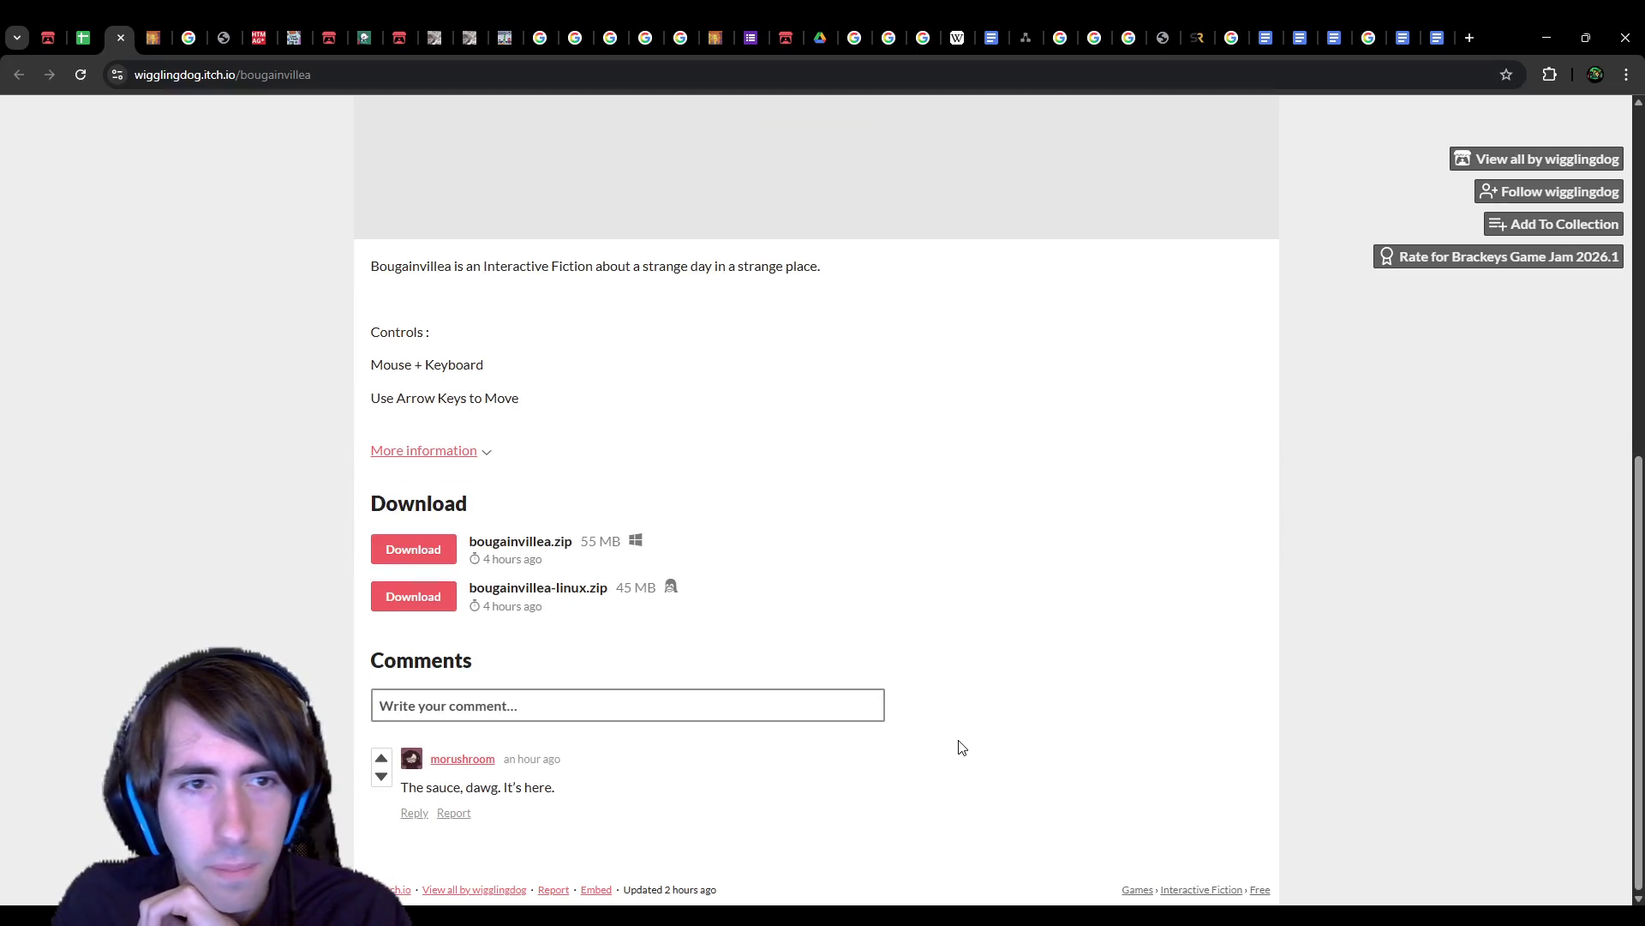
Step: Launch the Bougainvillea web build and let it load to the developer's note
drag(416, 257, 562, 298)
click(563, 298)
scroll(579, 341, up, 2)
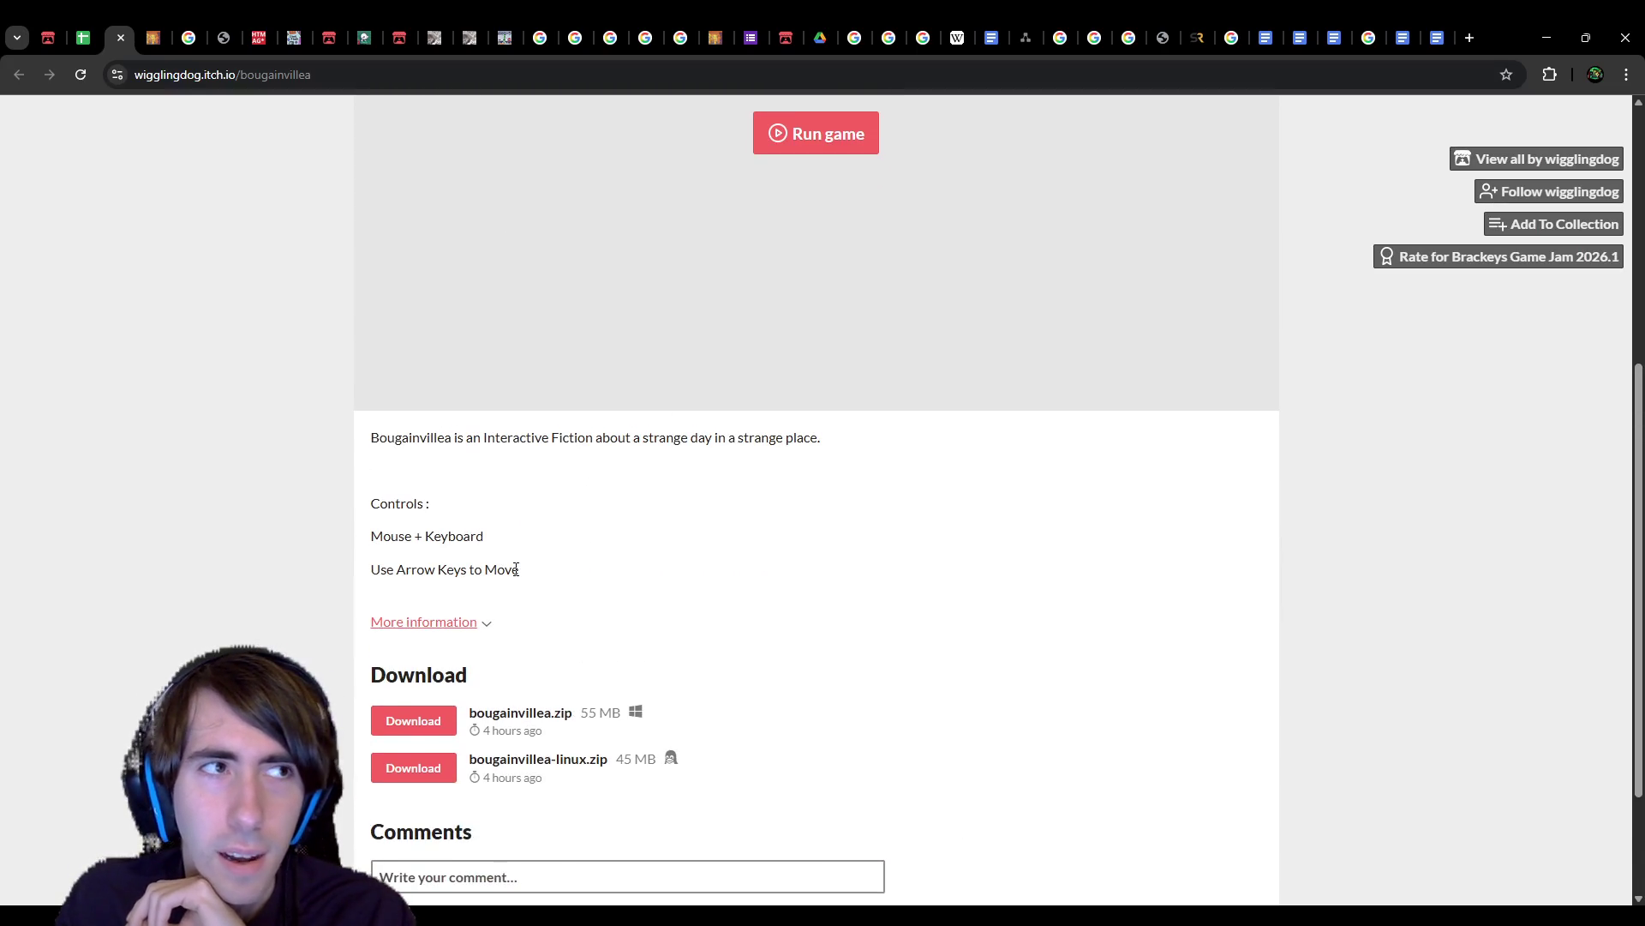
scroll(516, 569, down, 2)
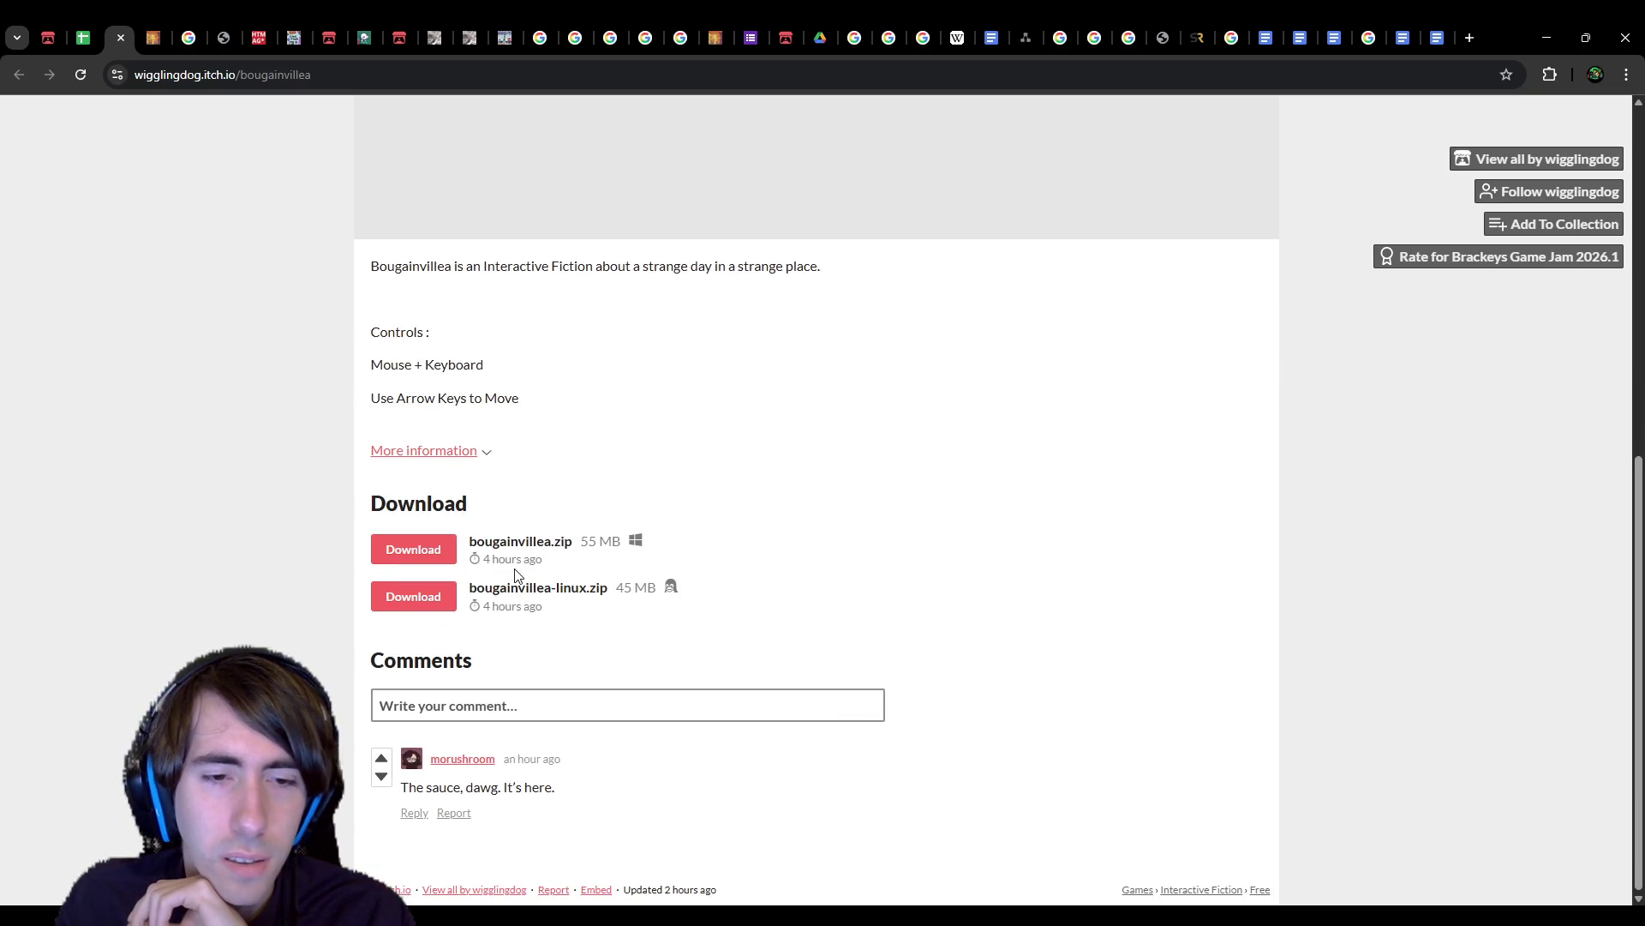
scroll(519, 573, up, 1)
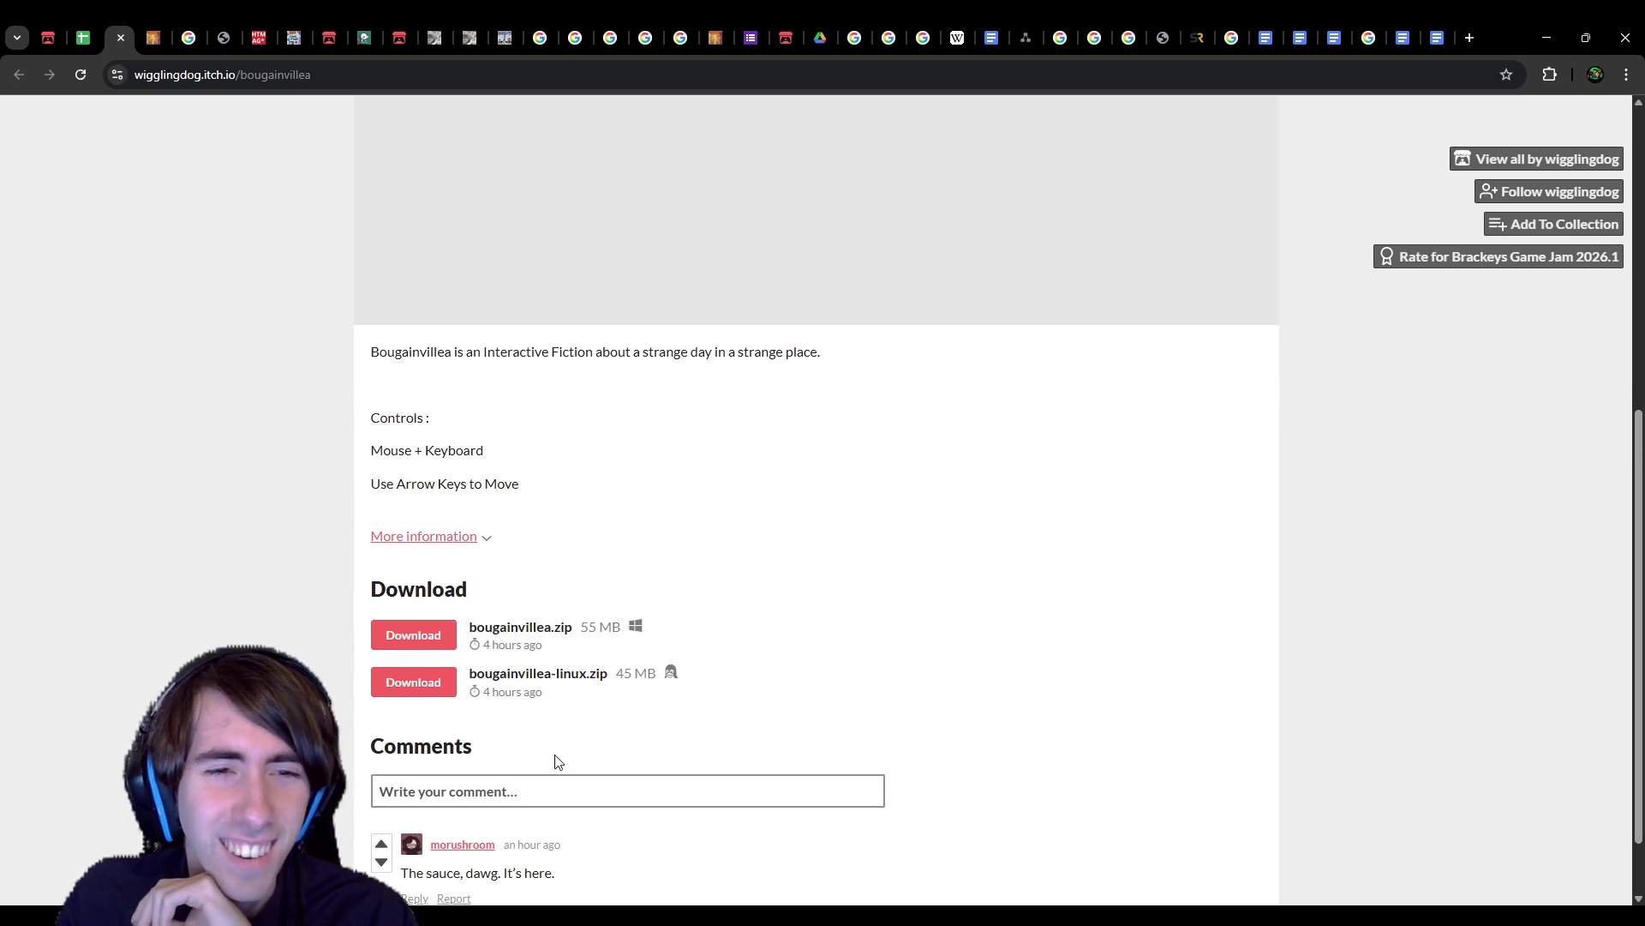
scroll(555, 760, up, 2)
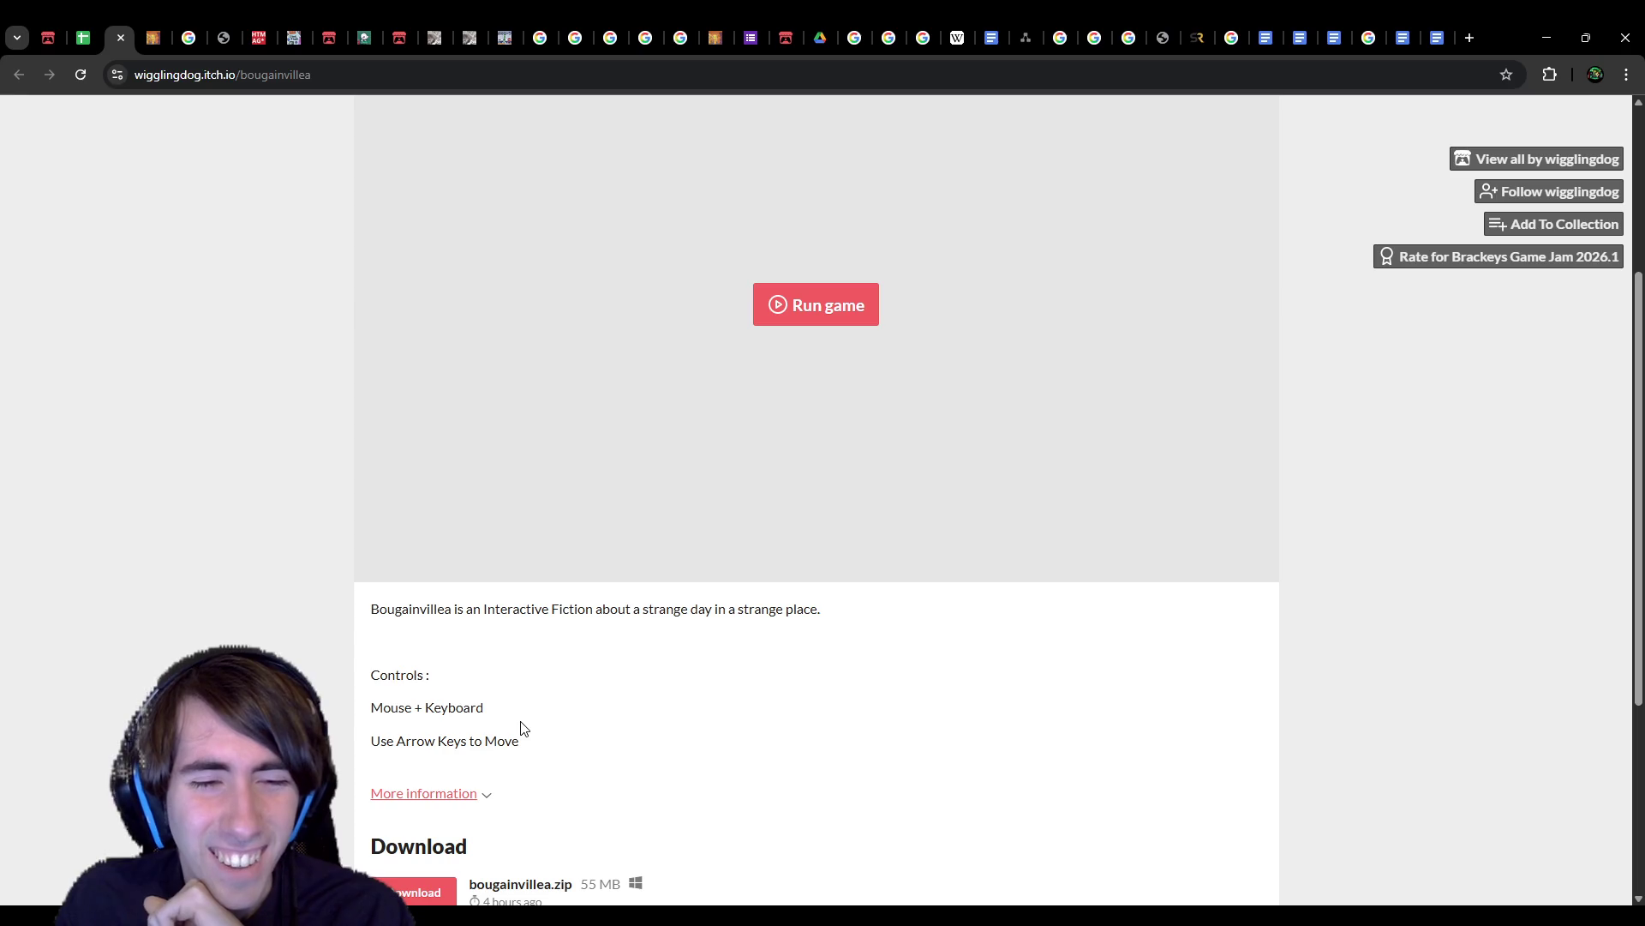
click(777, 316)
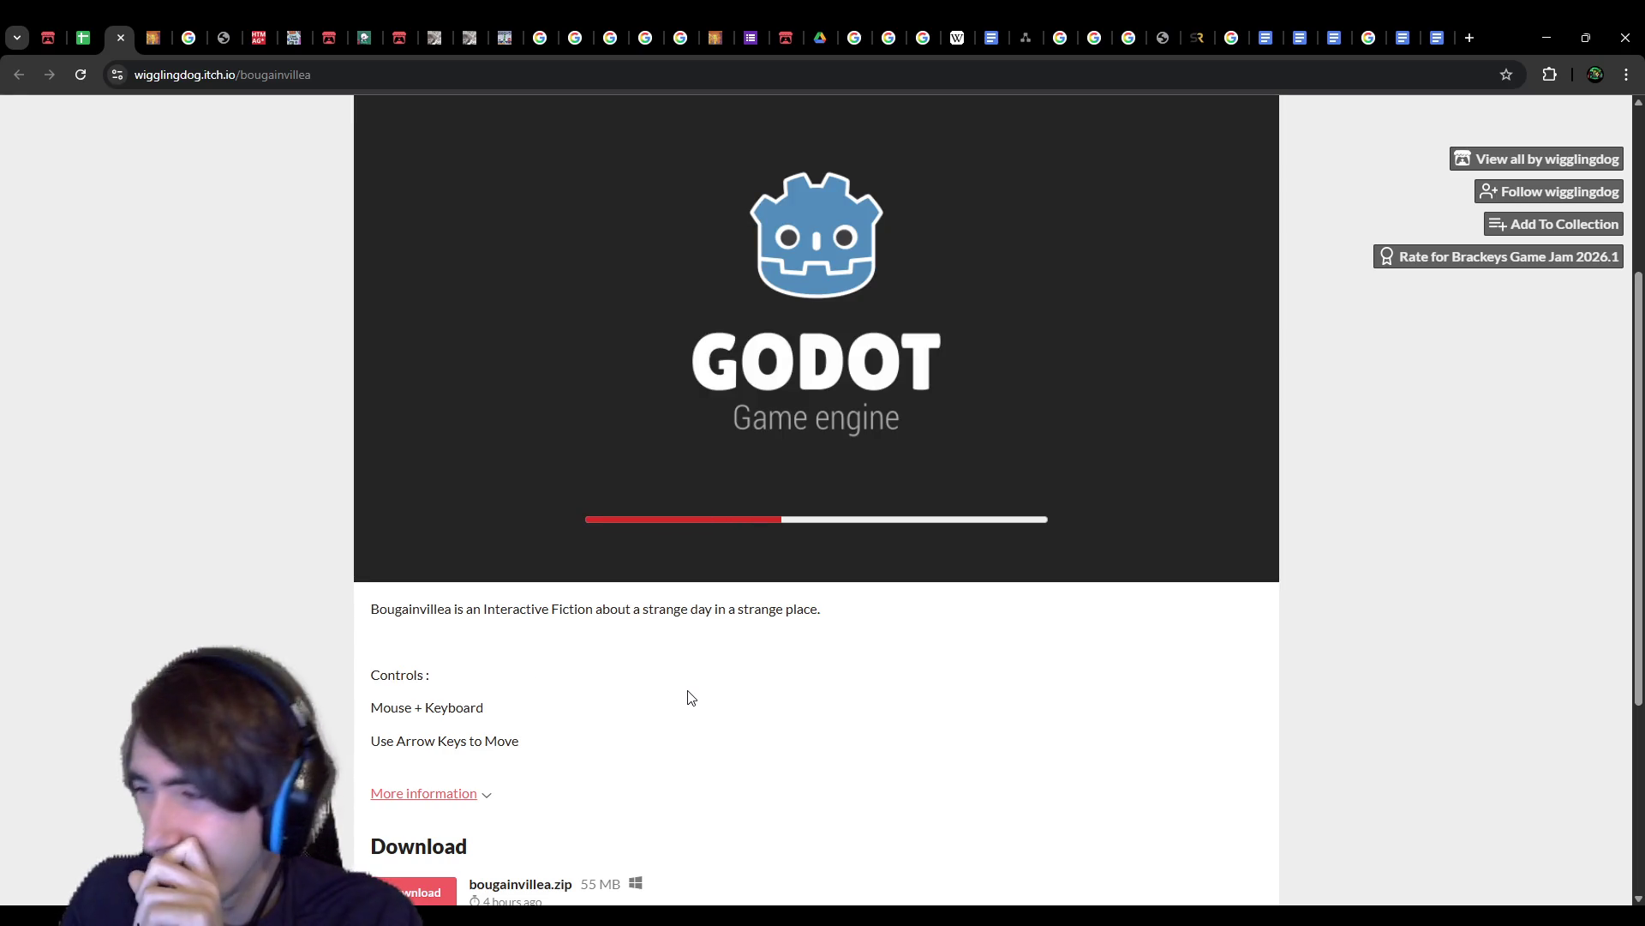
scroll(689, 688, up, 2)
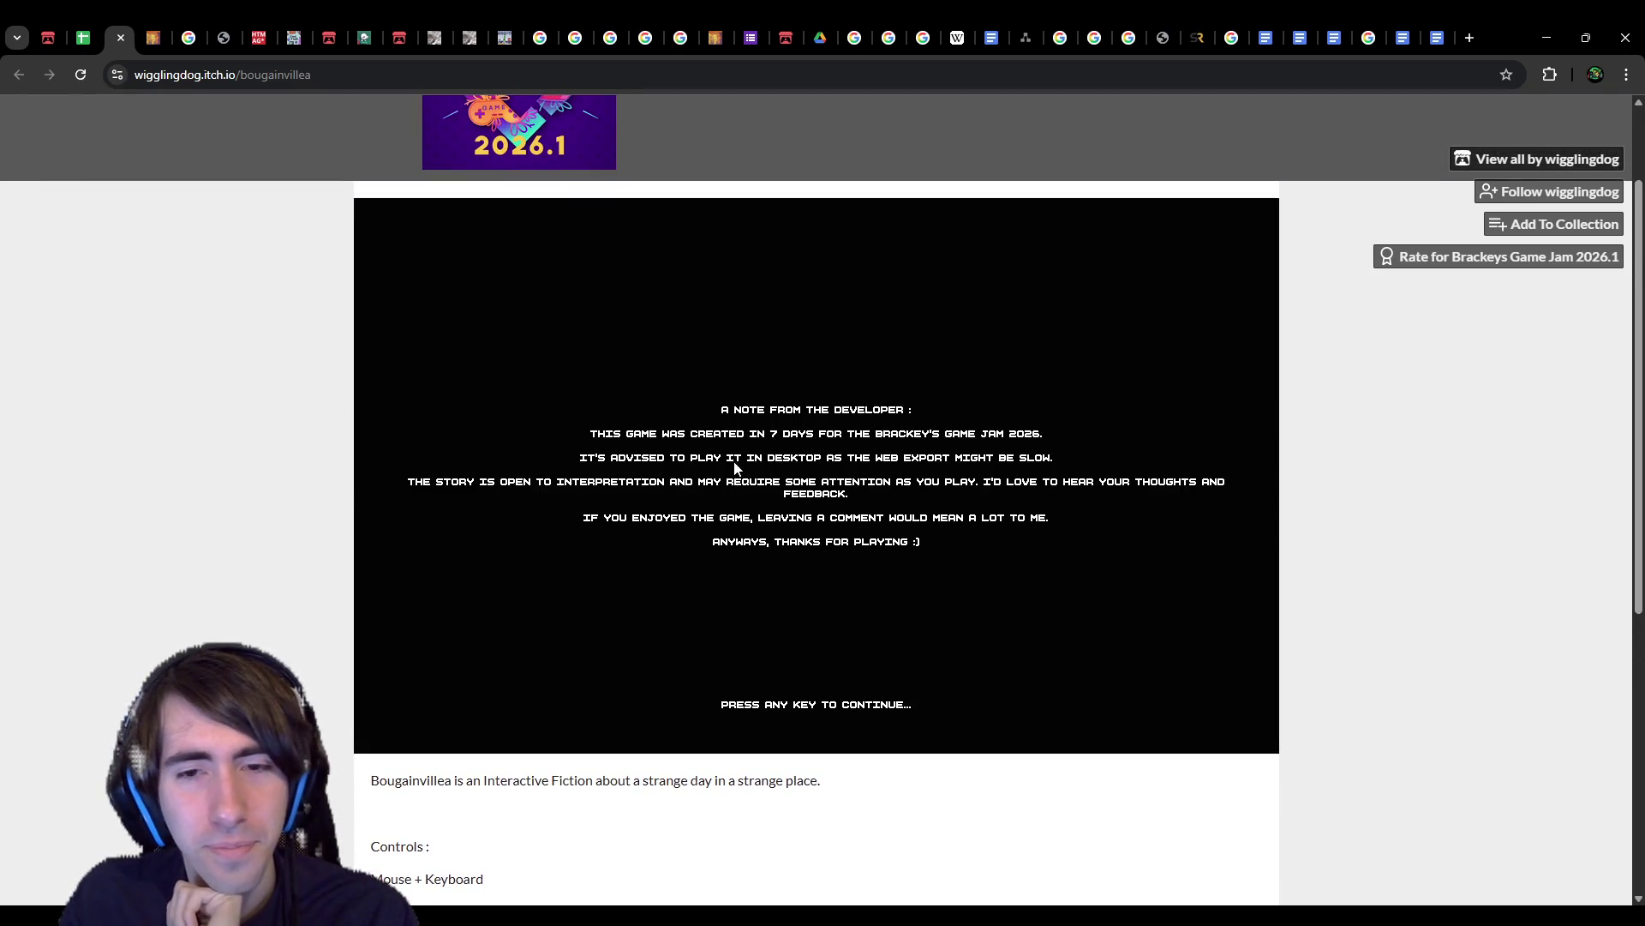
Step: Close the browser tab next to Bougainvillea
middle_click(164, 43)
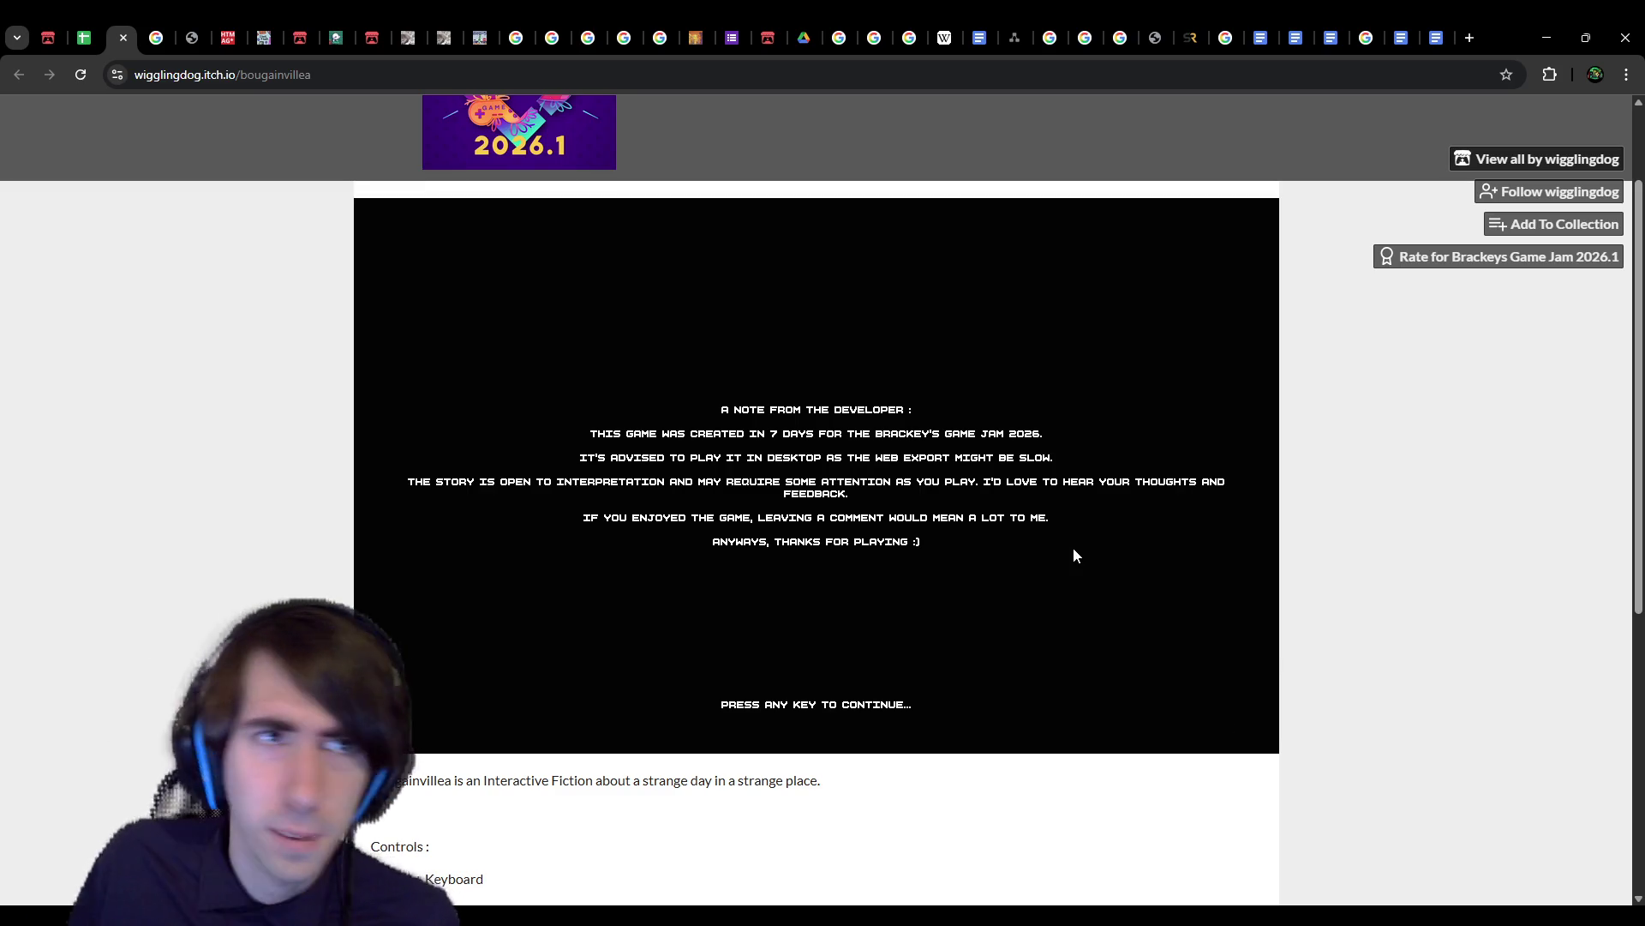
scroll(1230, 270, up, 2)
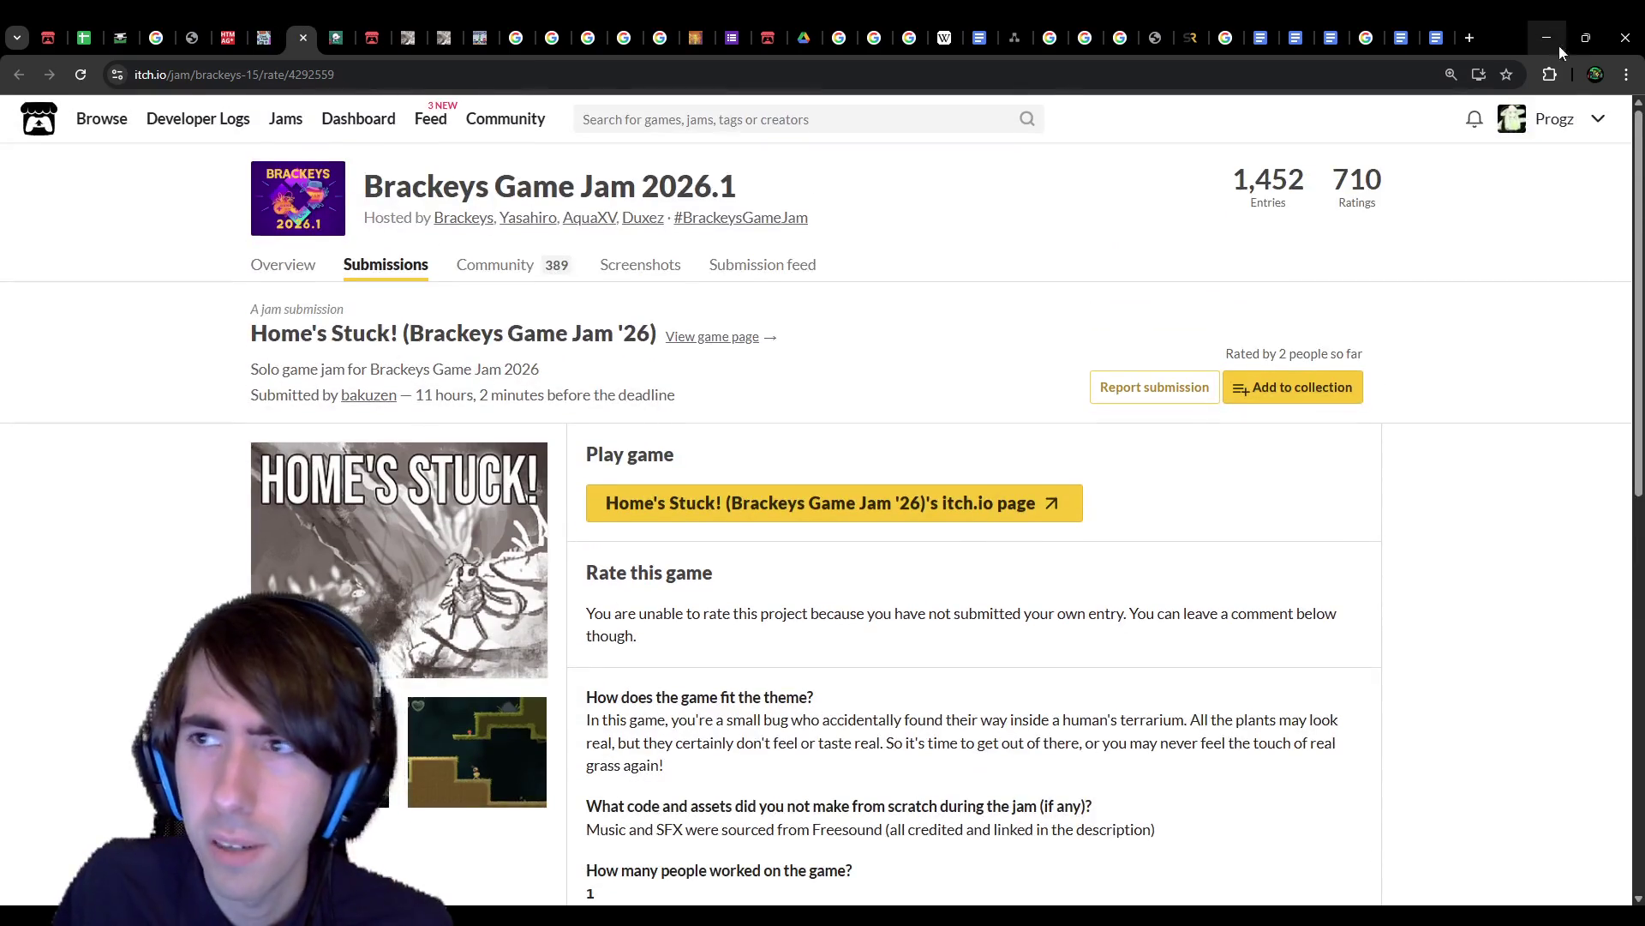
Step: Open Boba Bop's edit settings from the own itch.io creator page
click(337, 38)
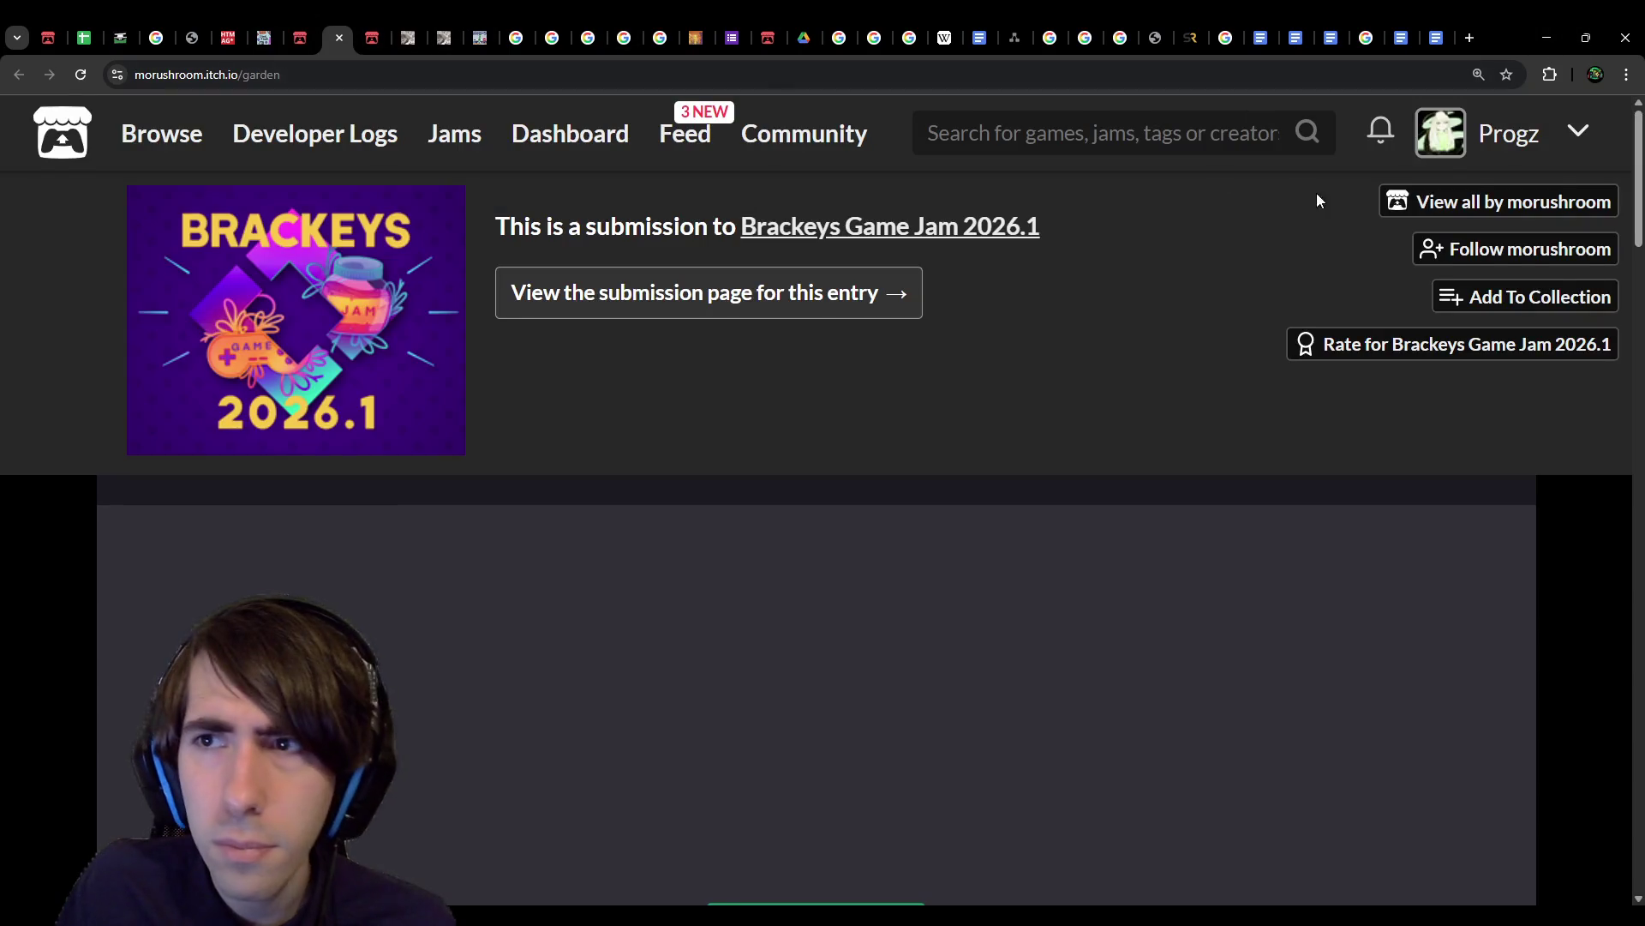
scroll(1224, 469, down, 10)
scroll(1453, 336, up, 10)
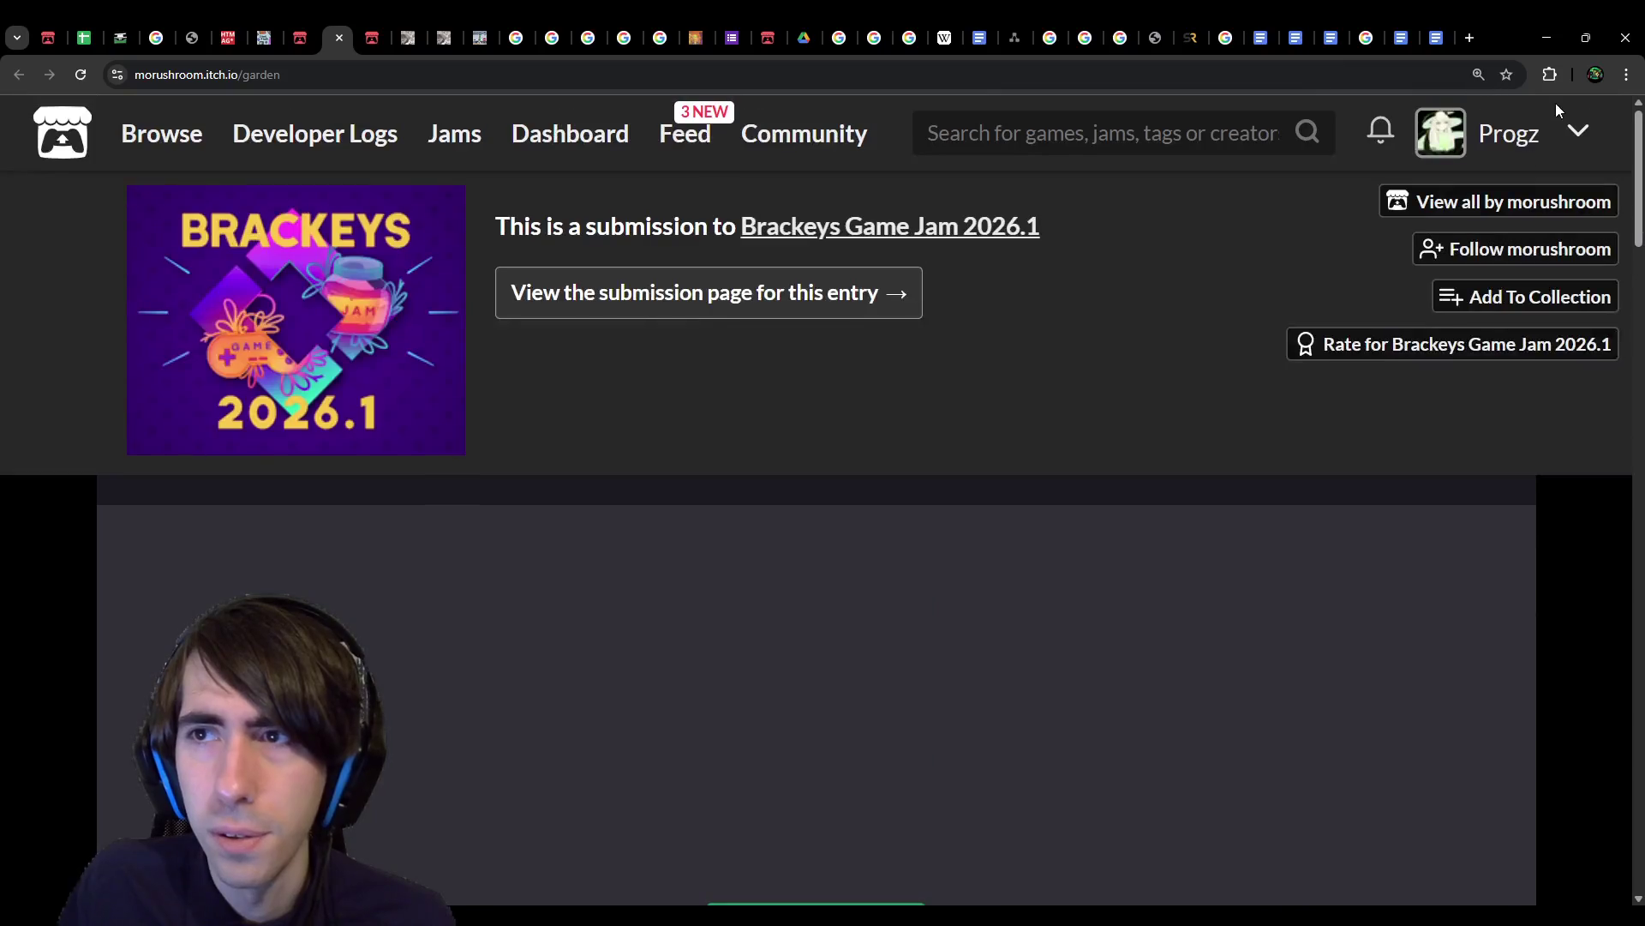
click(362, 38)
scroll(1020, 754, down, 6)
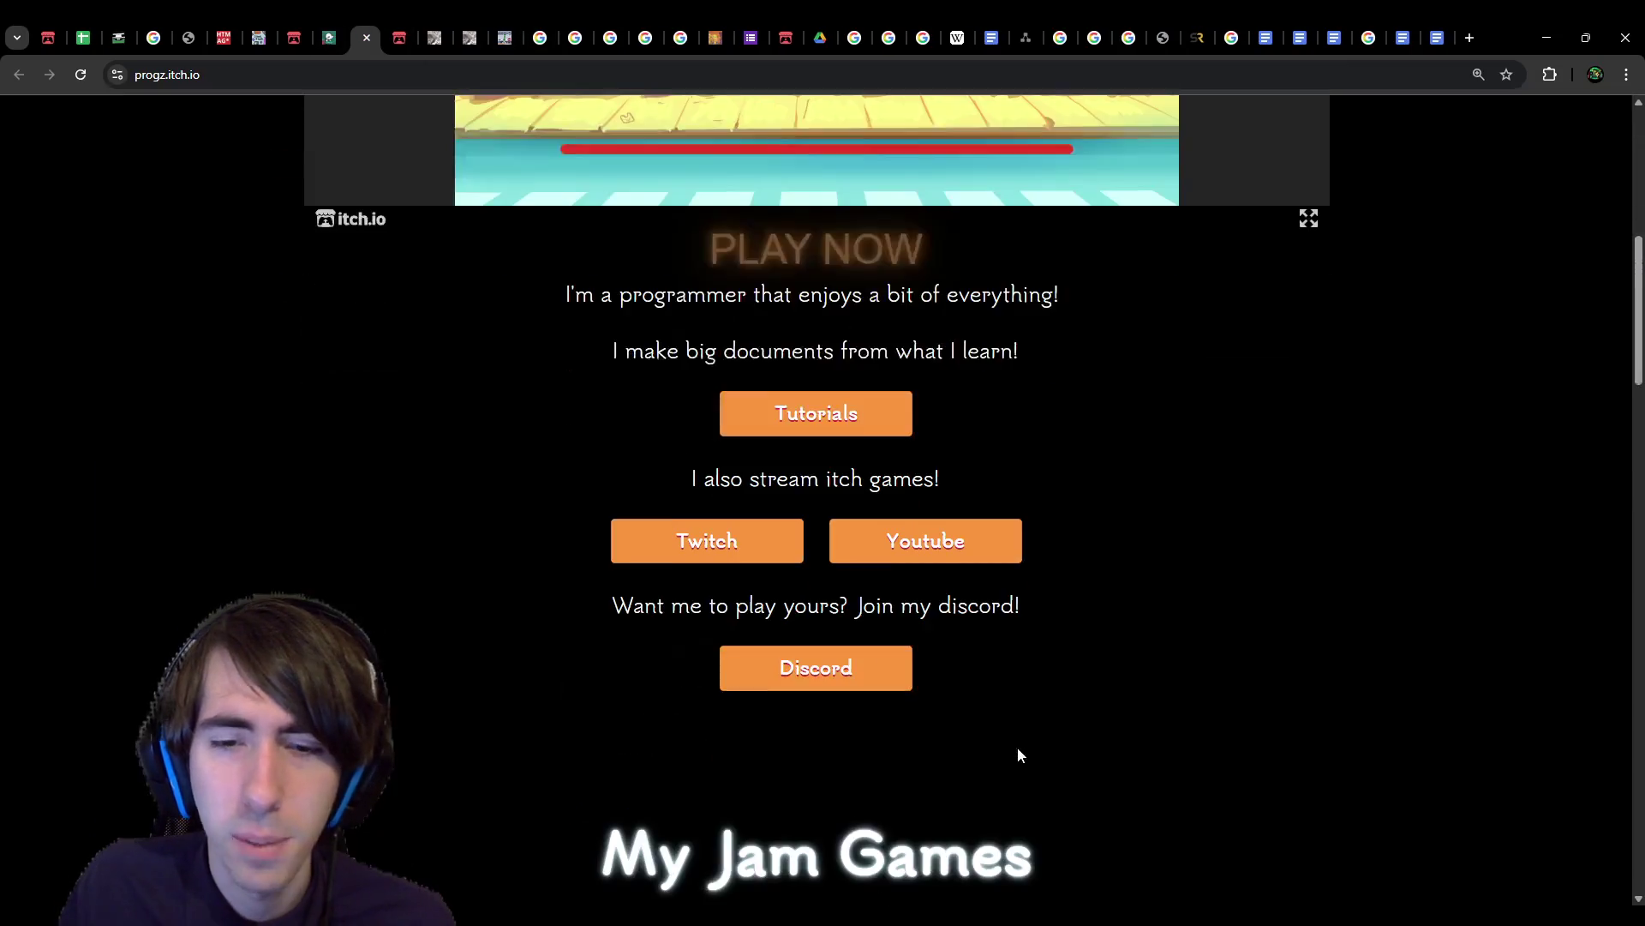
scroll(1016, 747, down, 7)
click(755, 480)
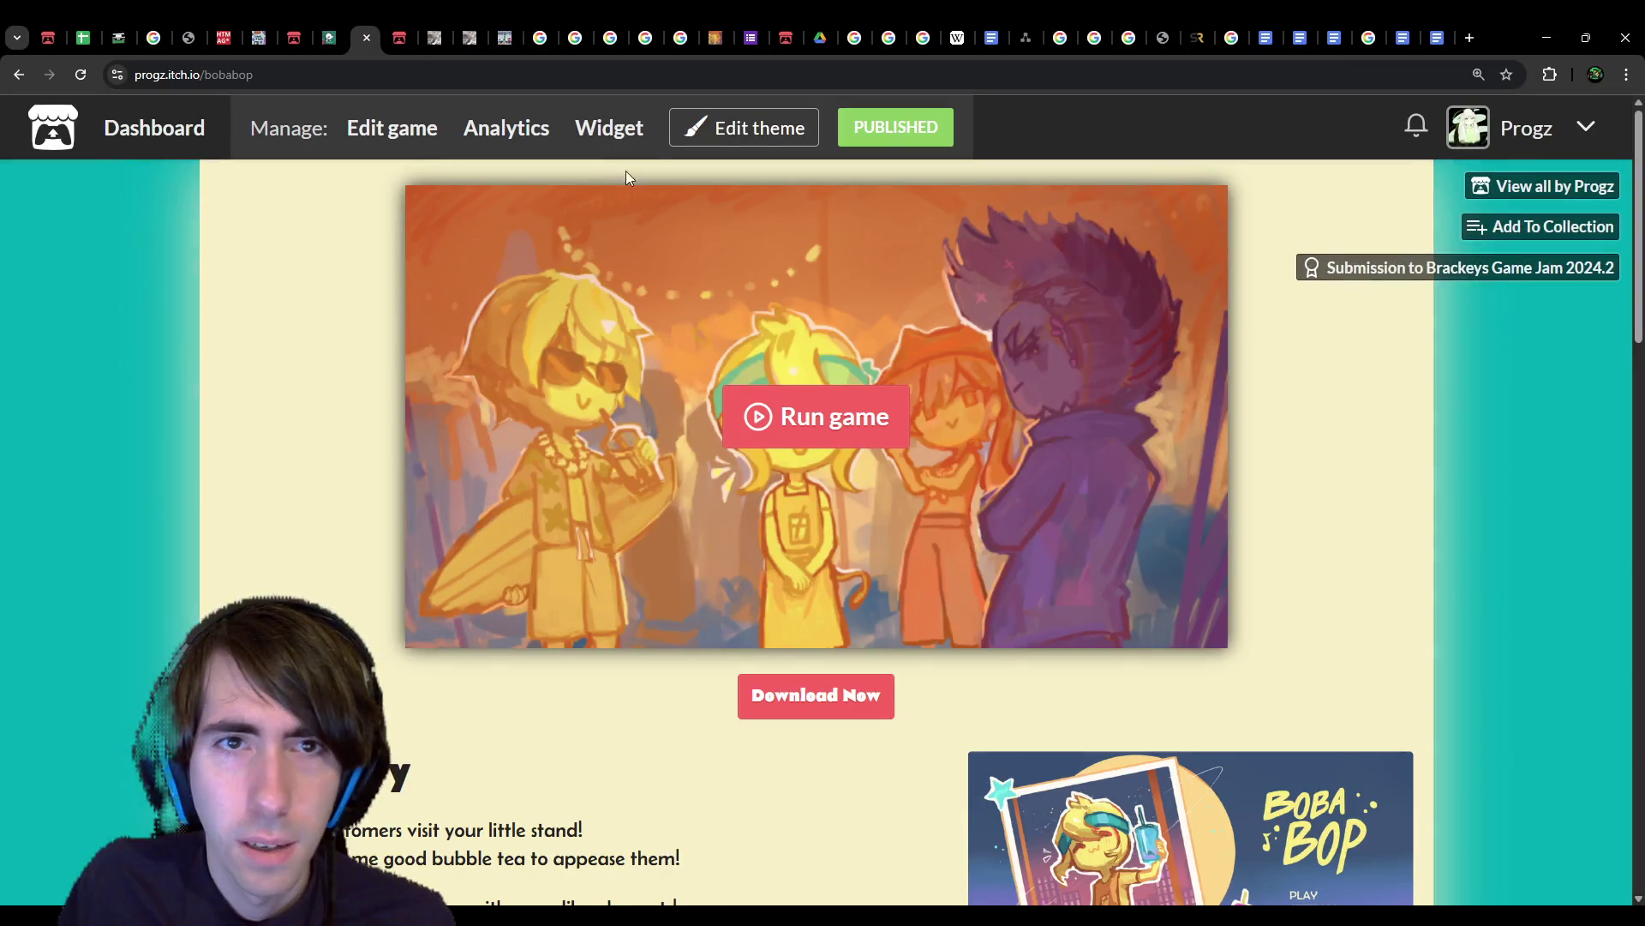
click(368, 132)
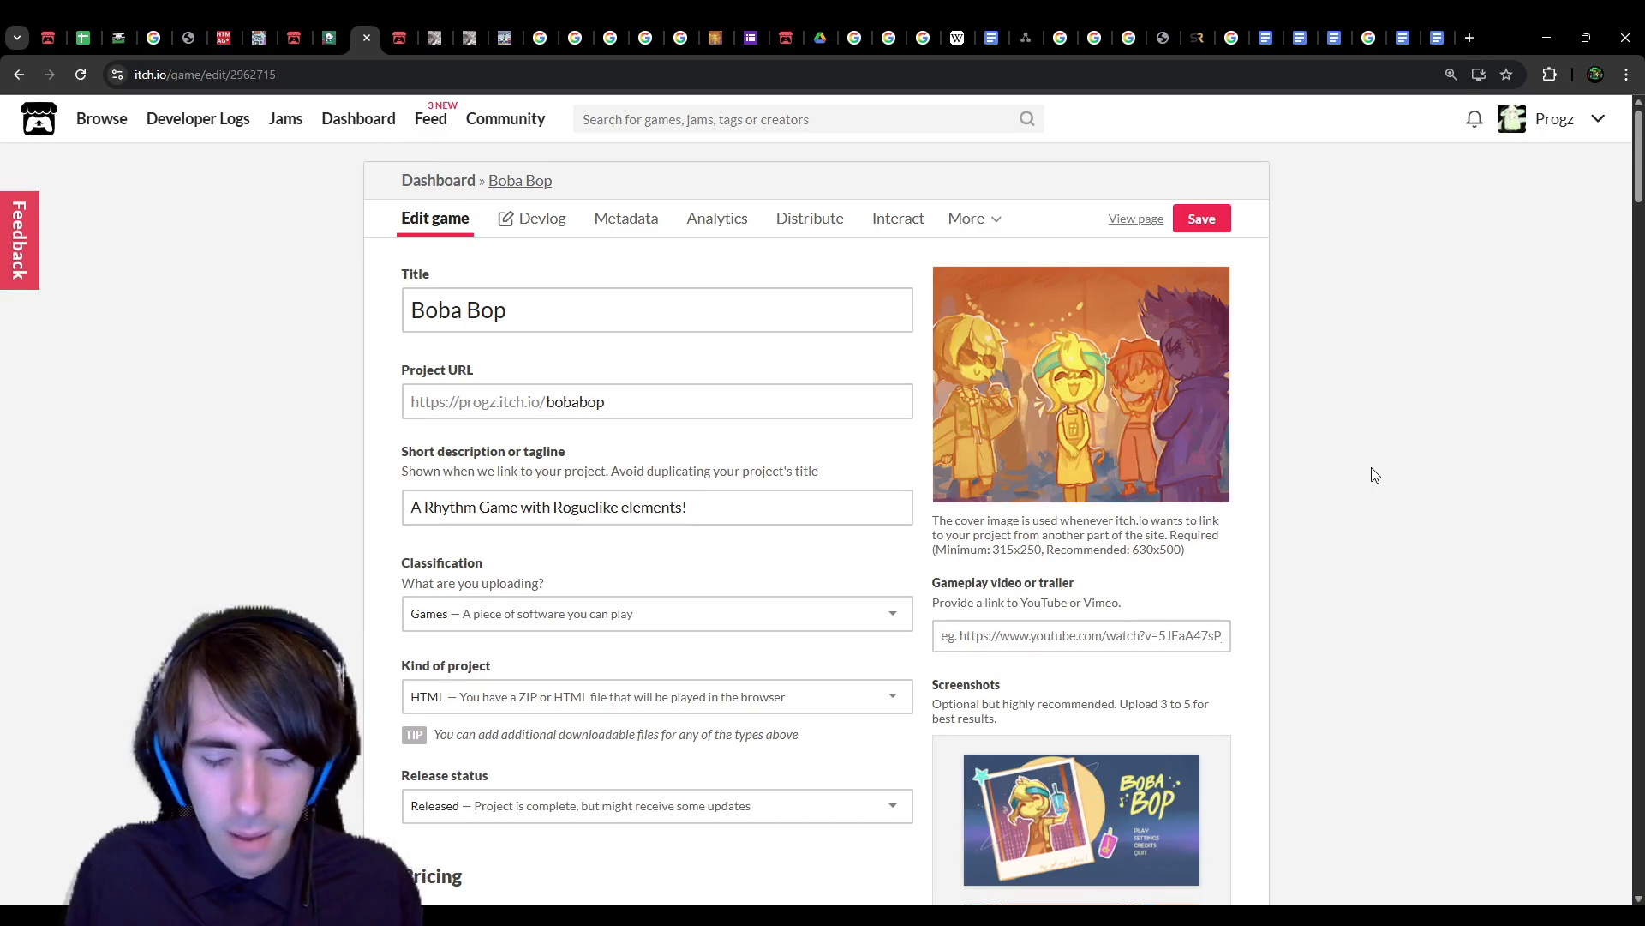
Step: Find the fullscreen option on the edit page, then go to the 2 Bed 9 Bath page
key(ctrl+f)
text(fullscren)
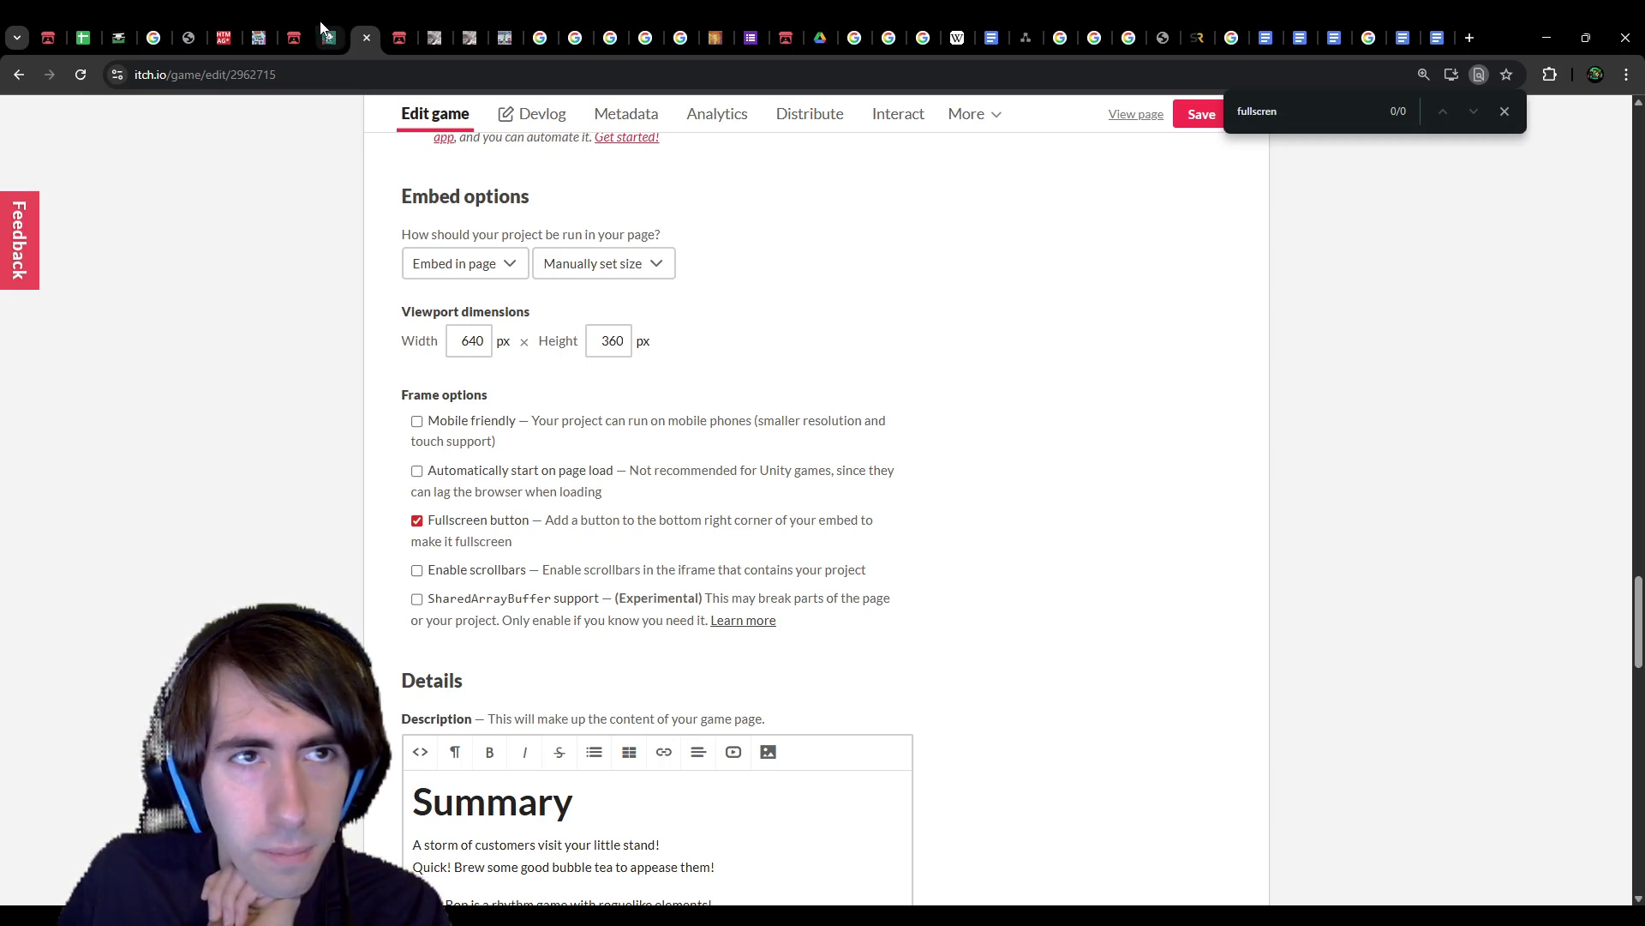
click(256, 34)
click(373, 18)
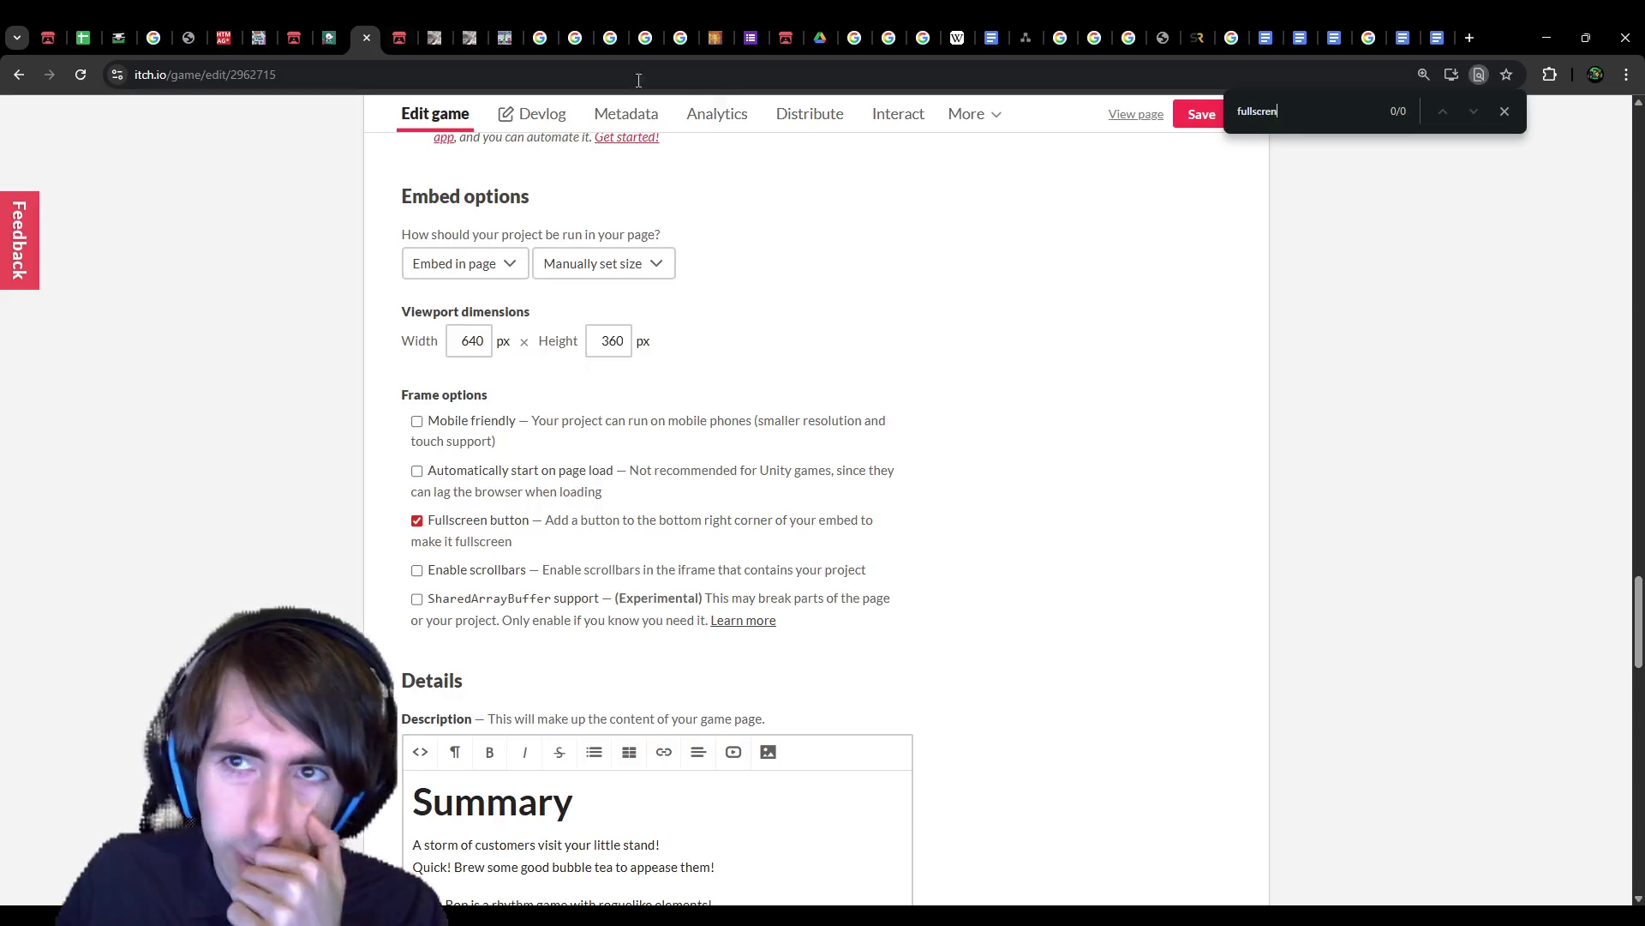
click(1506, 112)
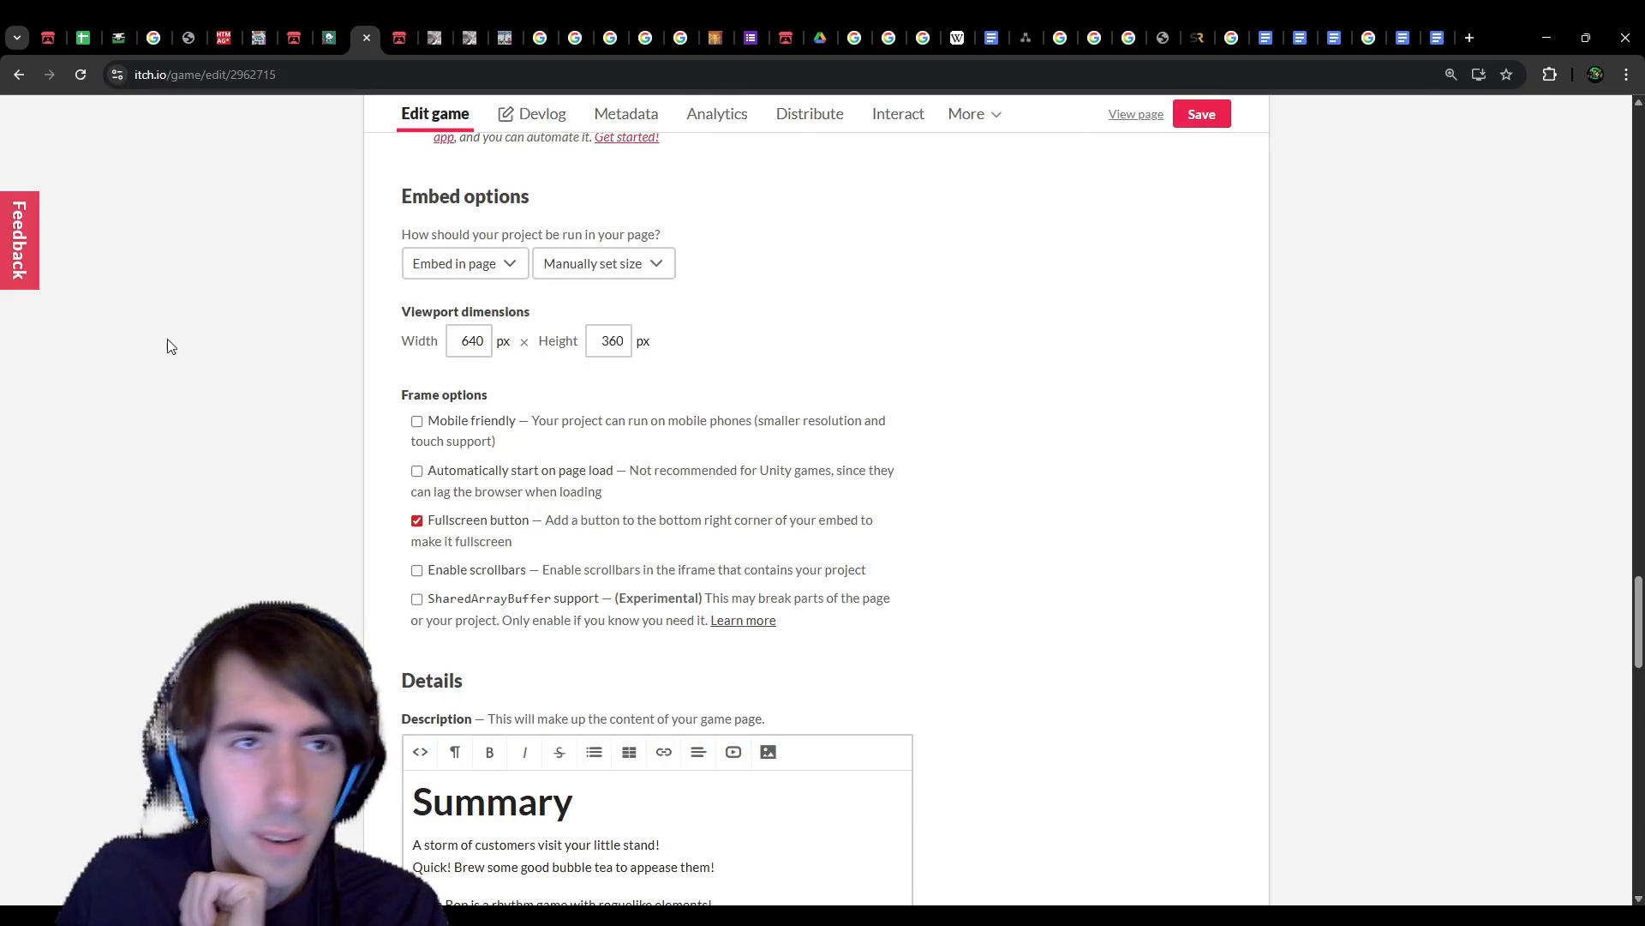
click(251, 20)
click(228, 21)
click(257, 21)
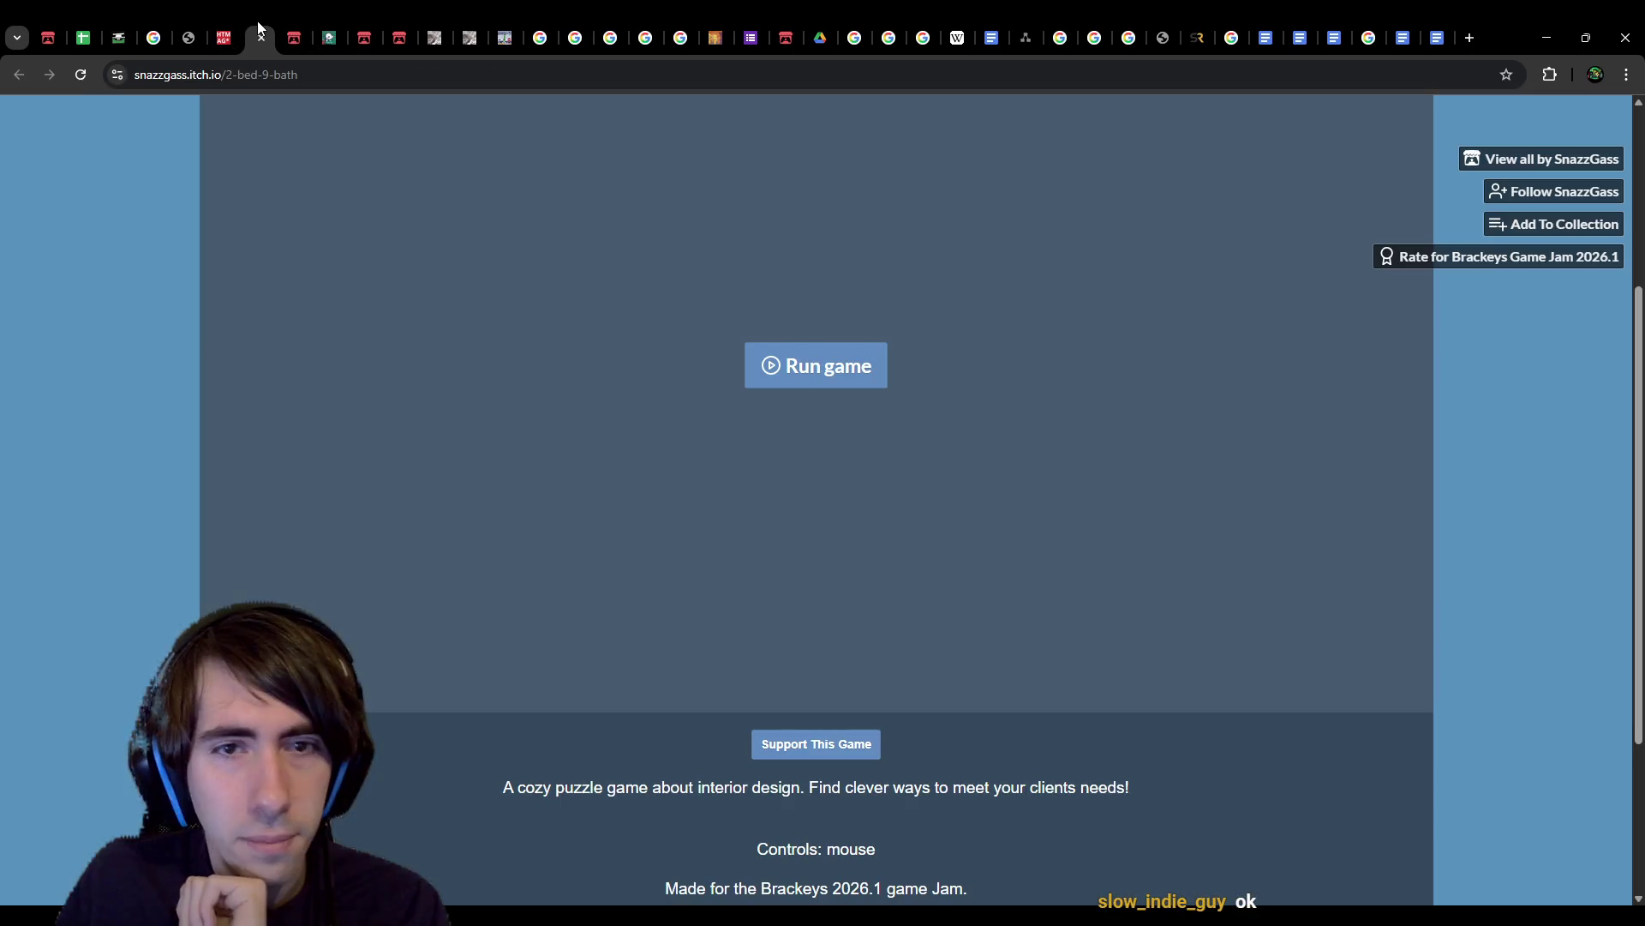
Step: Look through the wishlist and earnings charts, jam rating pages and Home's Stuck, ending on Bougainvillea
scroll(914, 613, down, 4)
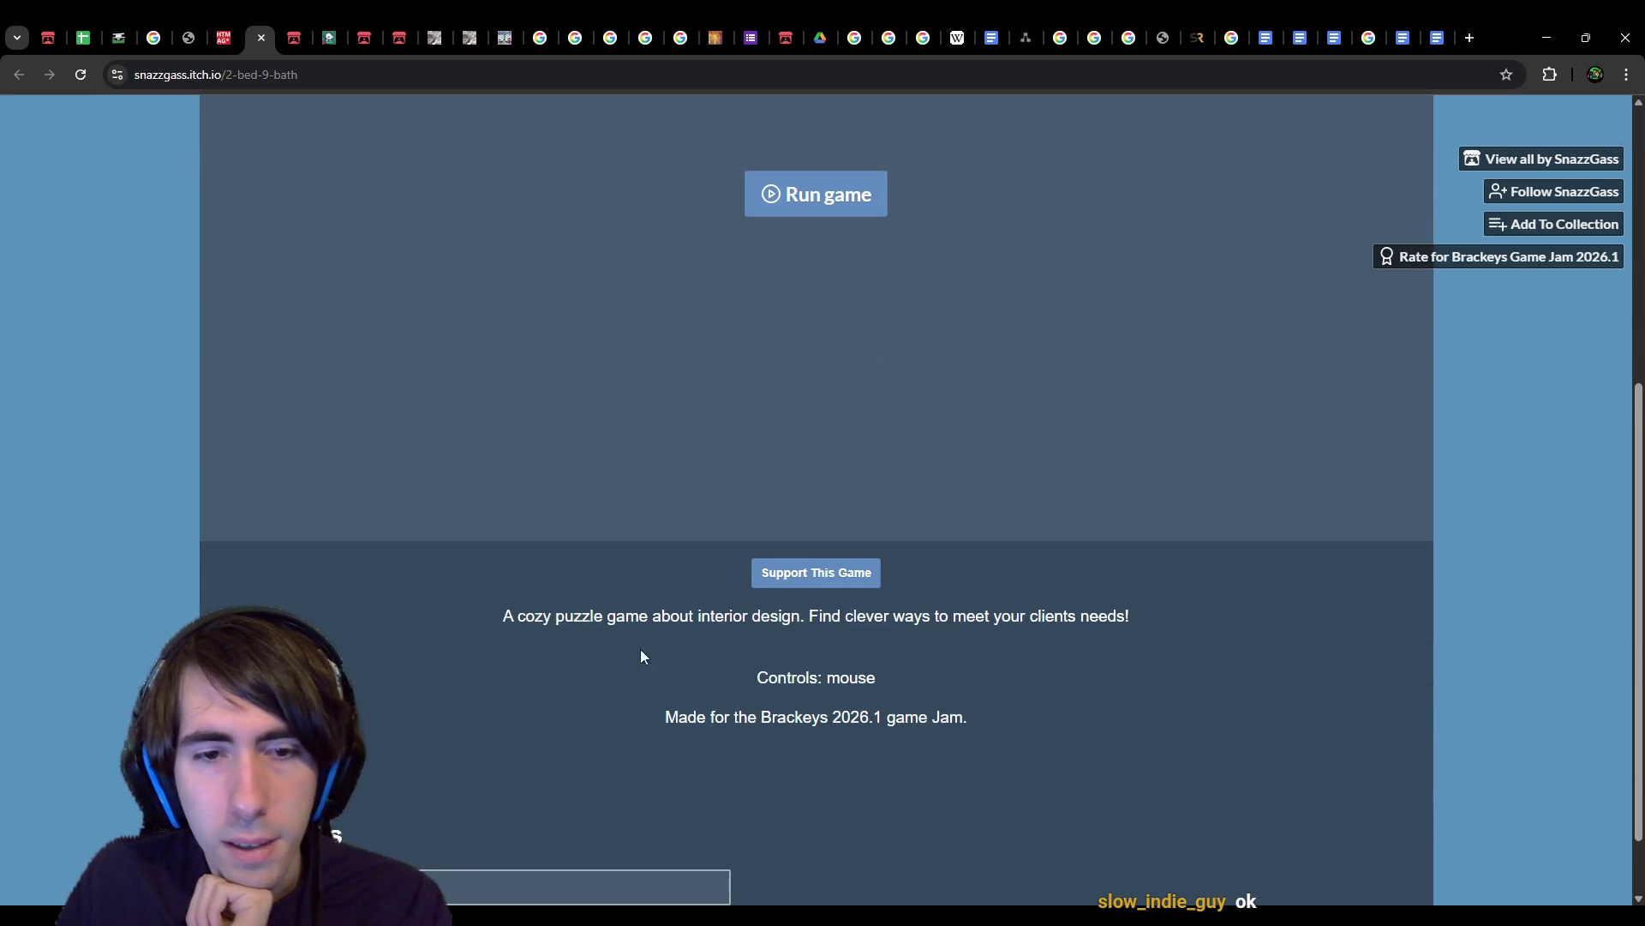
scroll(649, 677, up, 4)
click(228, 24)
click(195, 26)
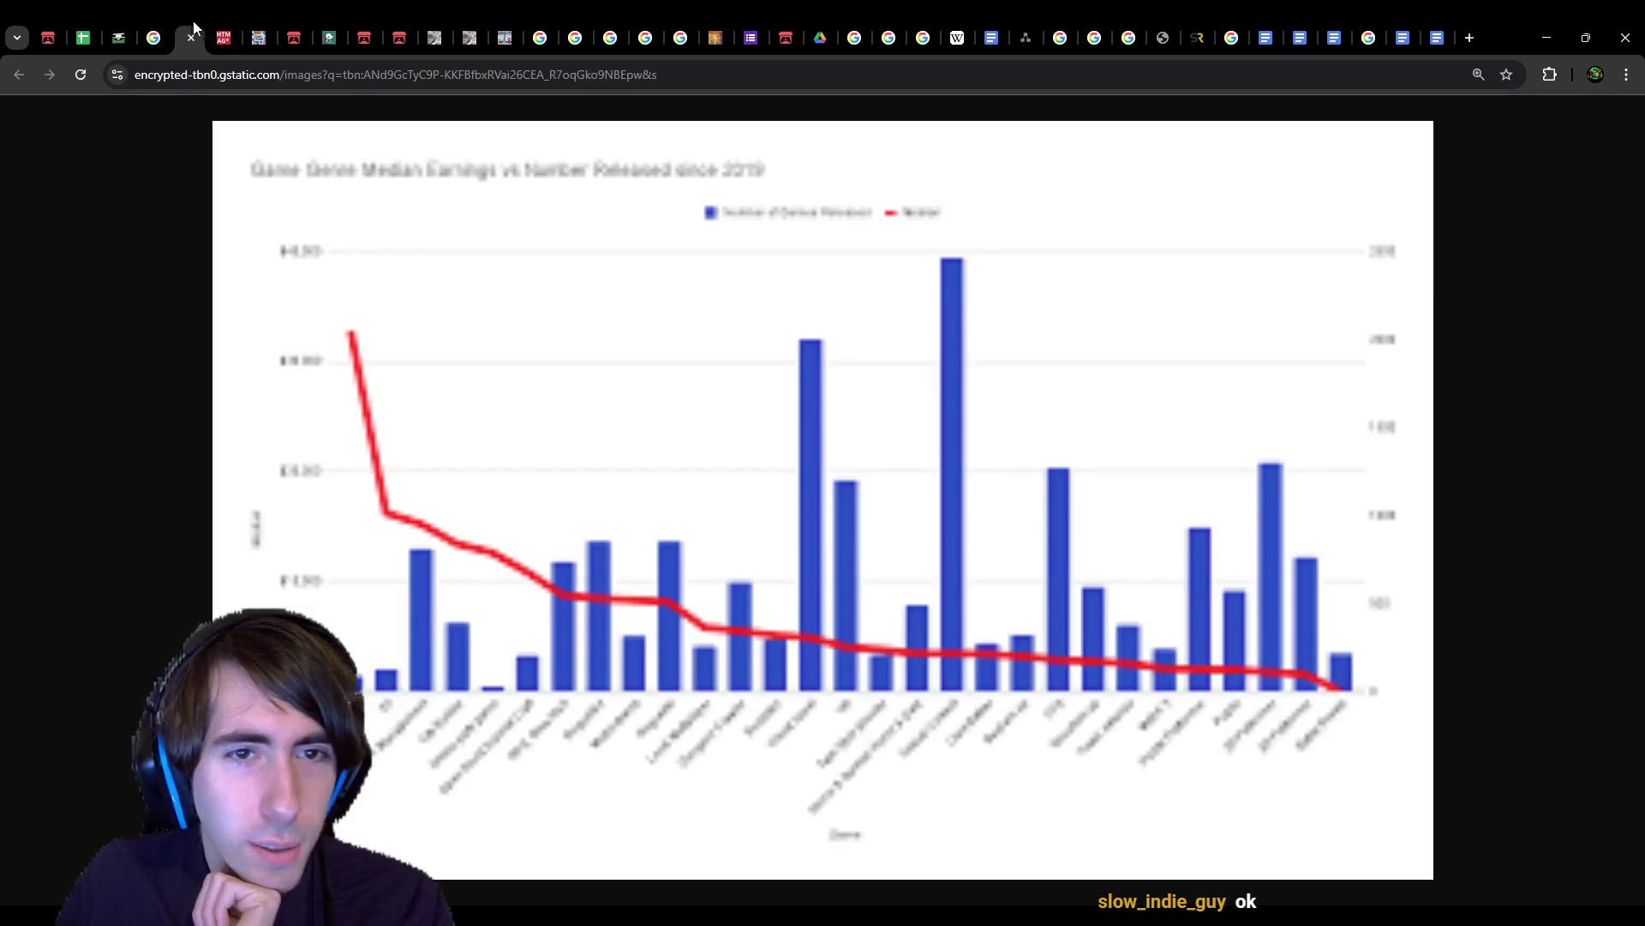
click(159, 26)
click(259, 25)
click(223, 26)
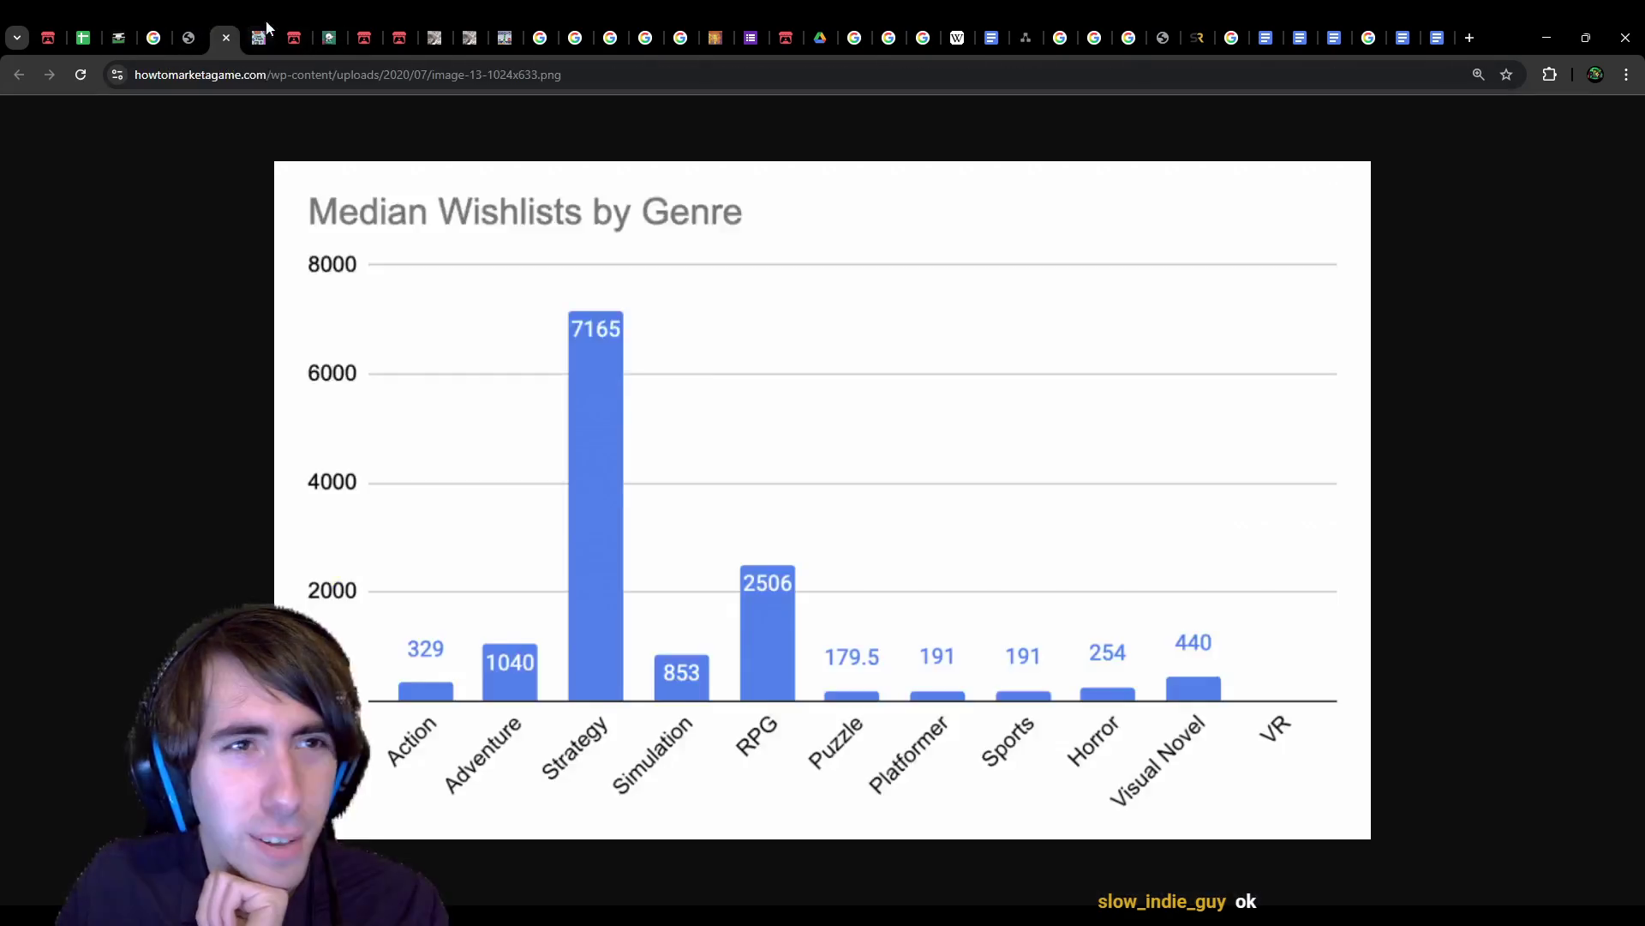
click(292, 28)
click(319, 26)
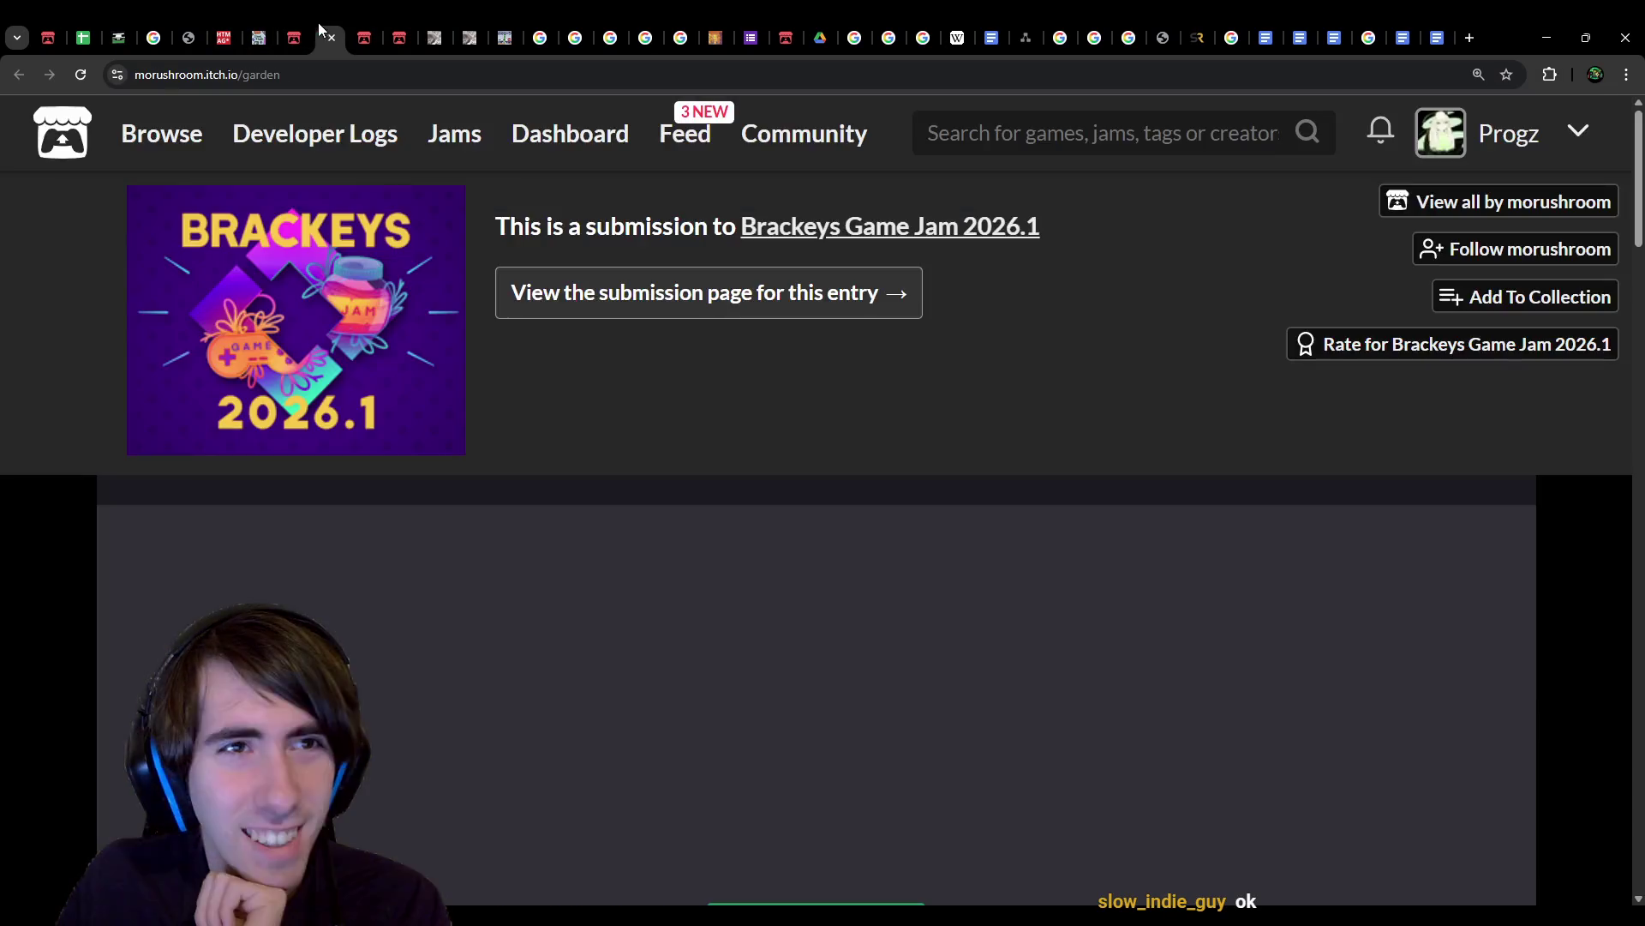
scroll(635, 561, down, 4)
click(377, 29)
click(400, 27)
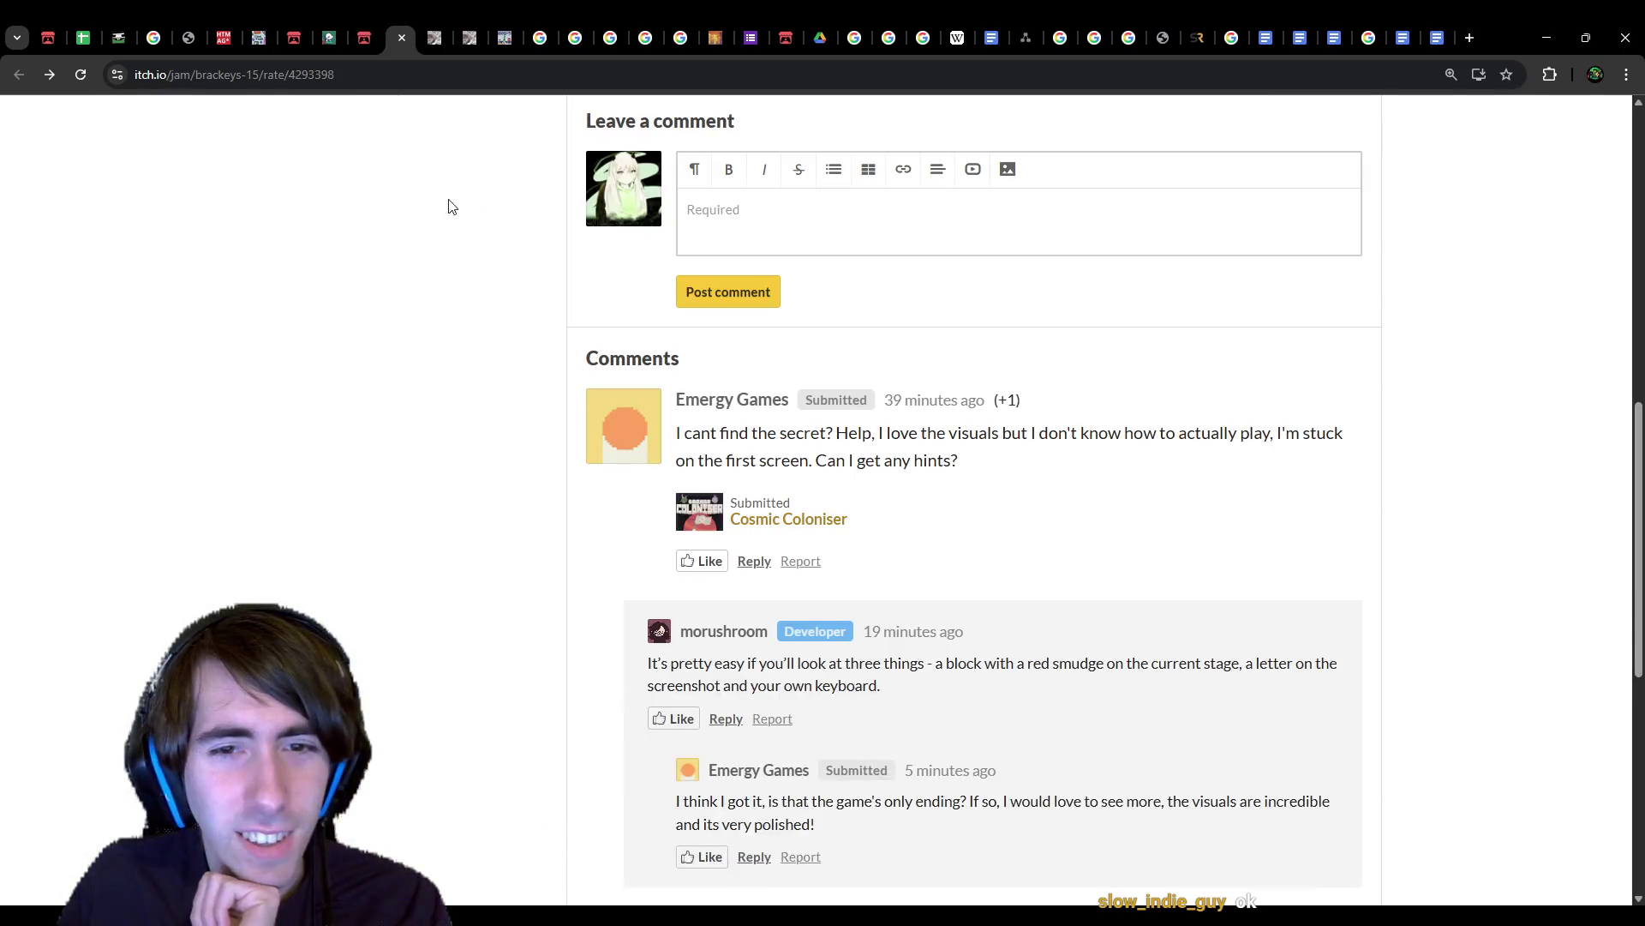
click(436, 26)
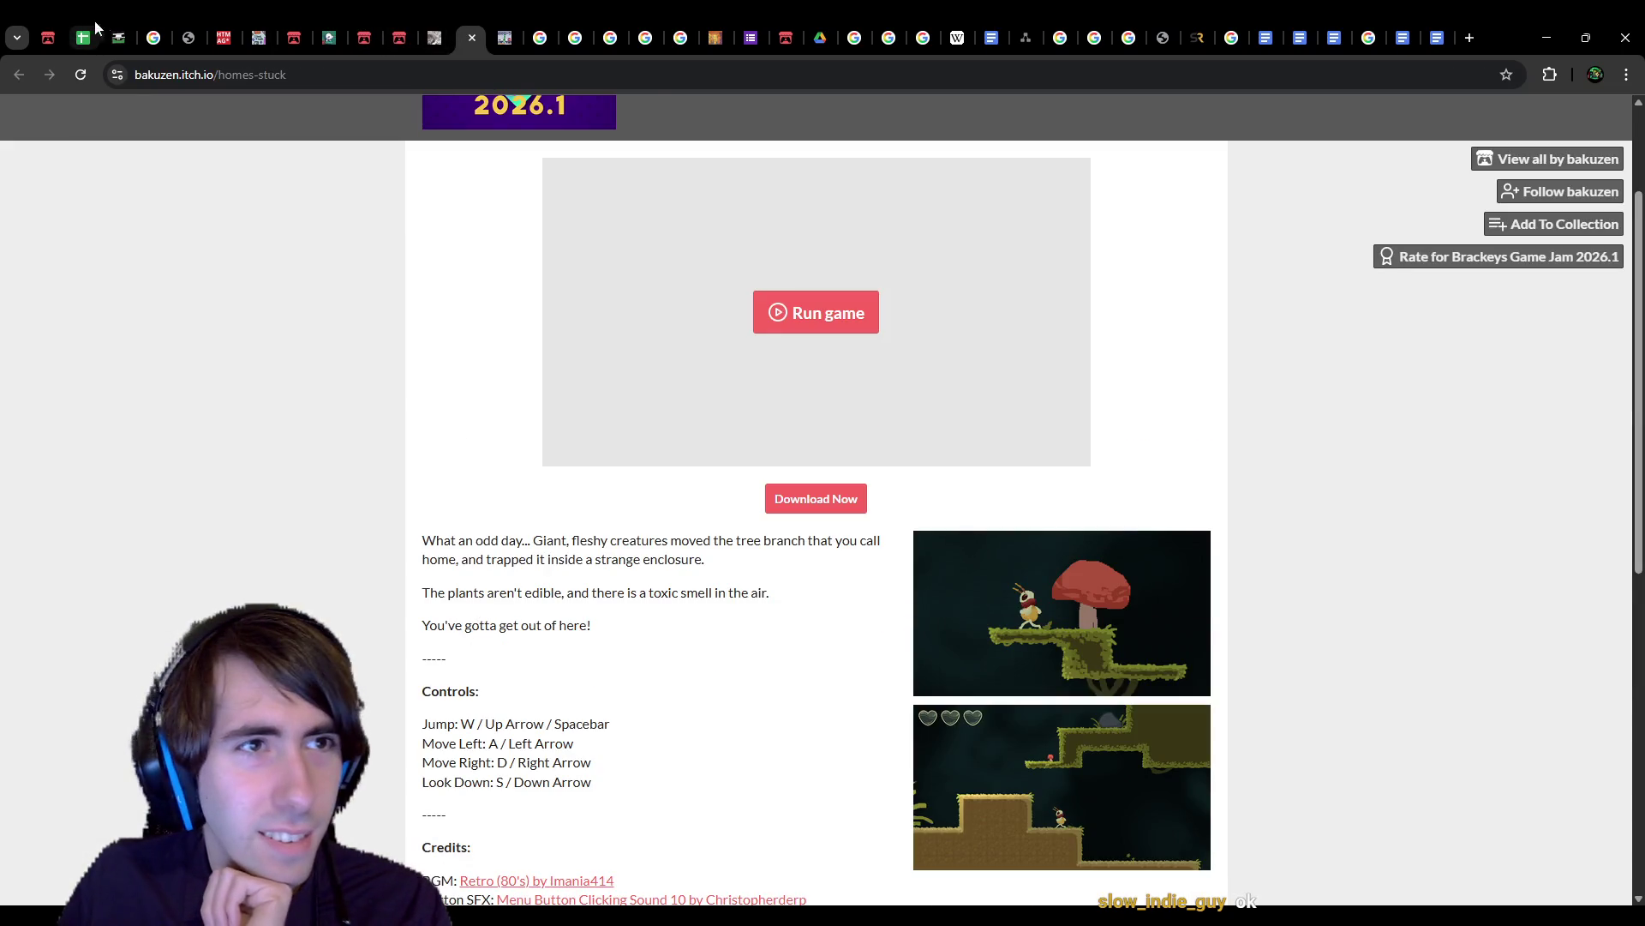
click(118, 26)
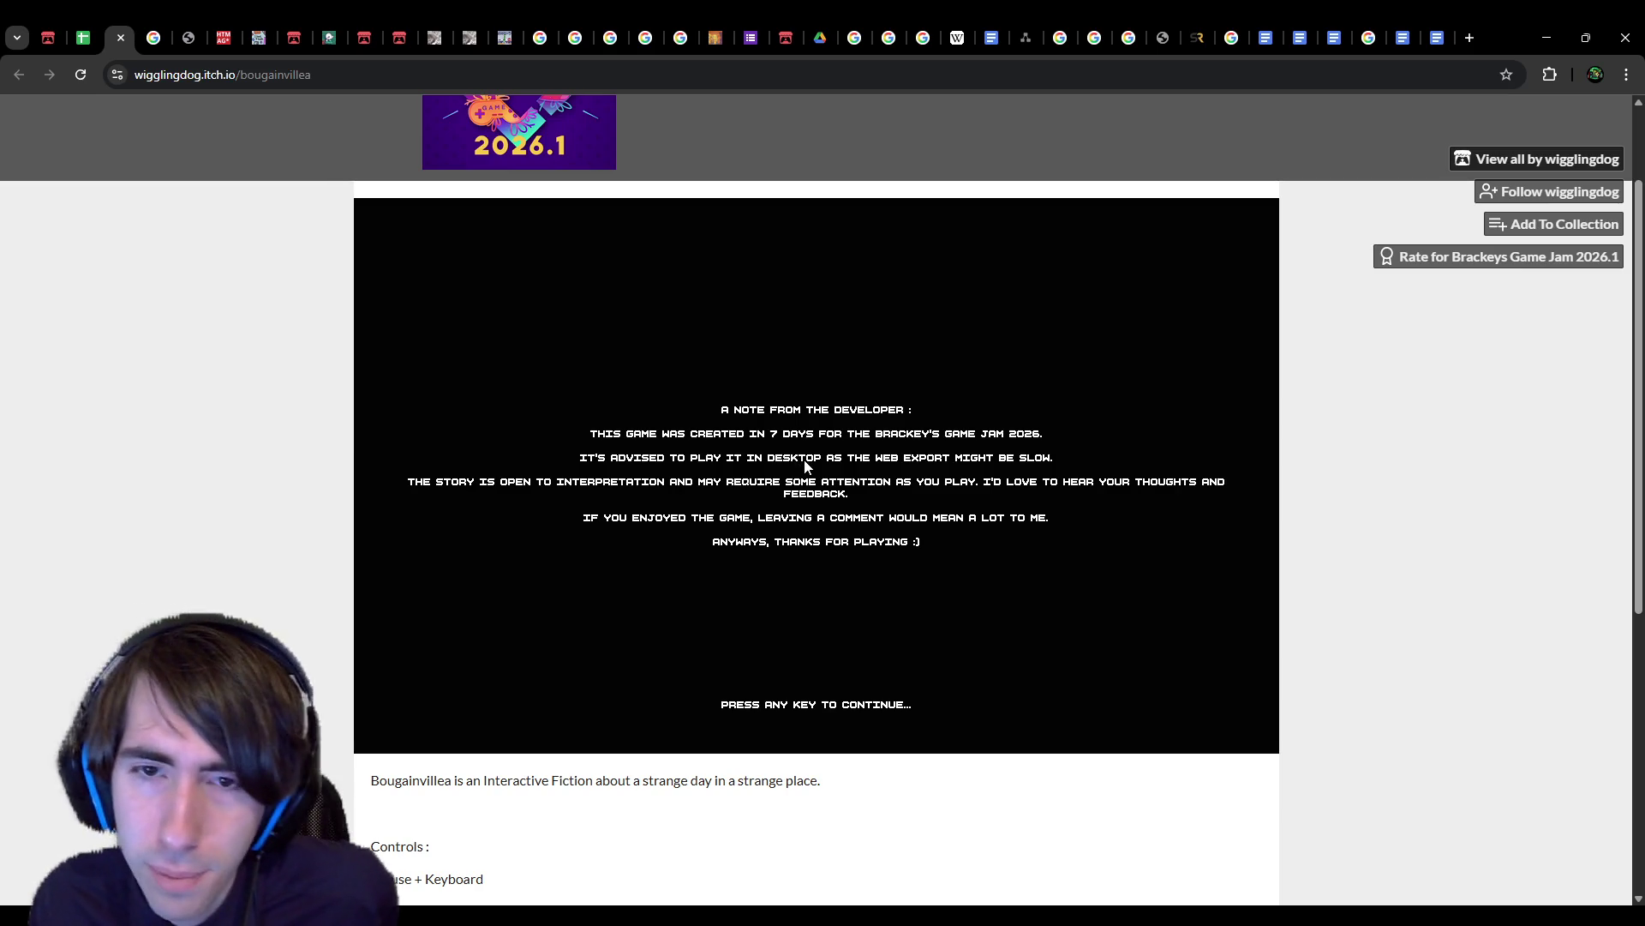
Step: Scroll the Bougainvillea description and continue past the developer's note
scroll(375, 644, down, 2)
triple_click(617, 610)
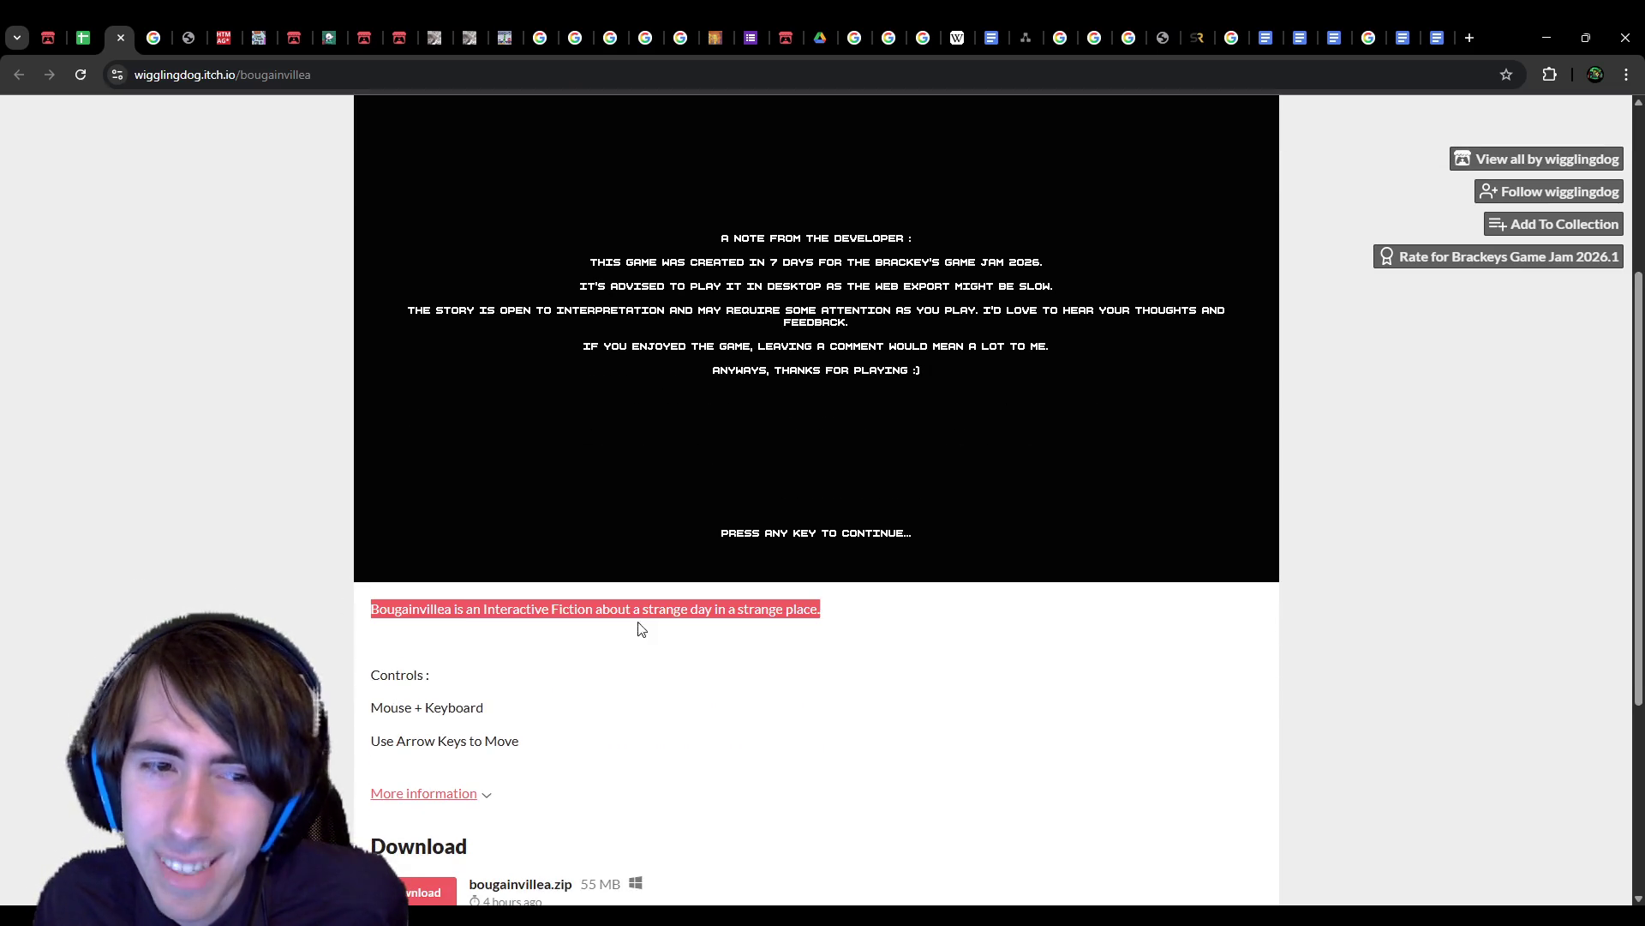
click(827, 642)
scroll(908, 785, up, 2)
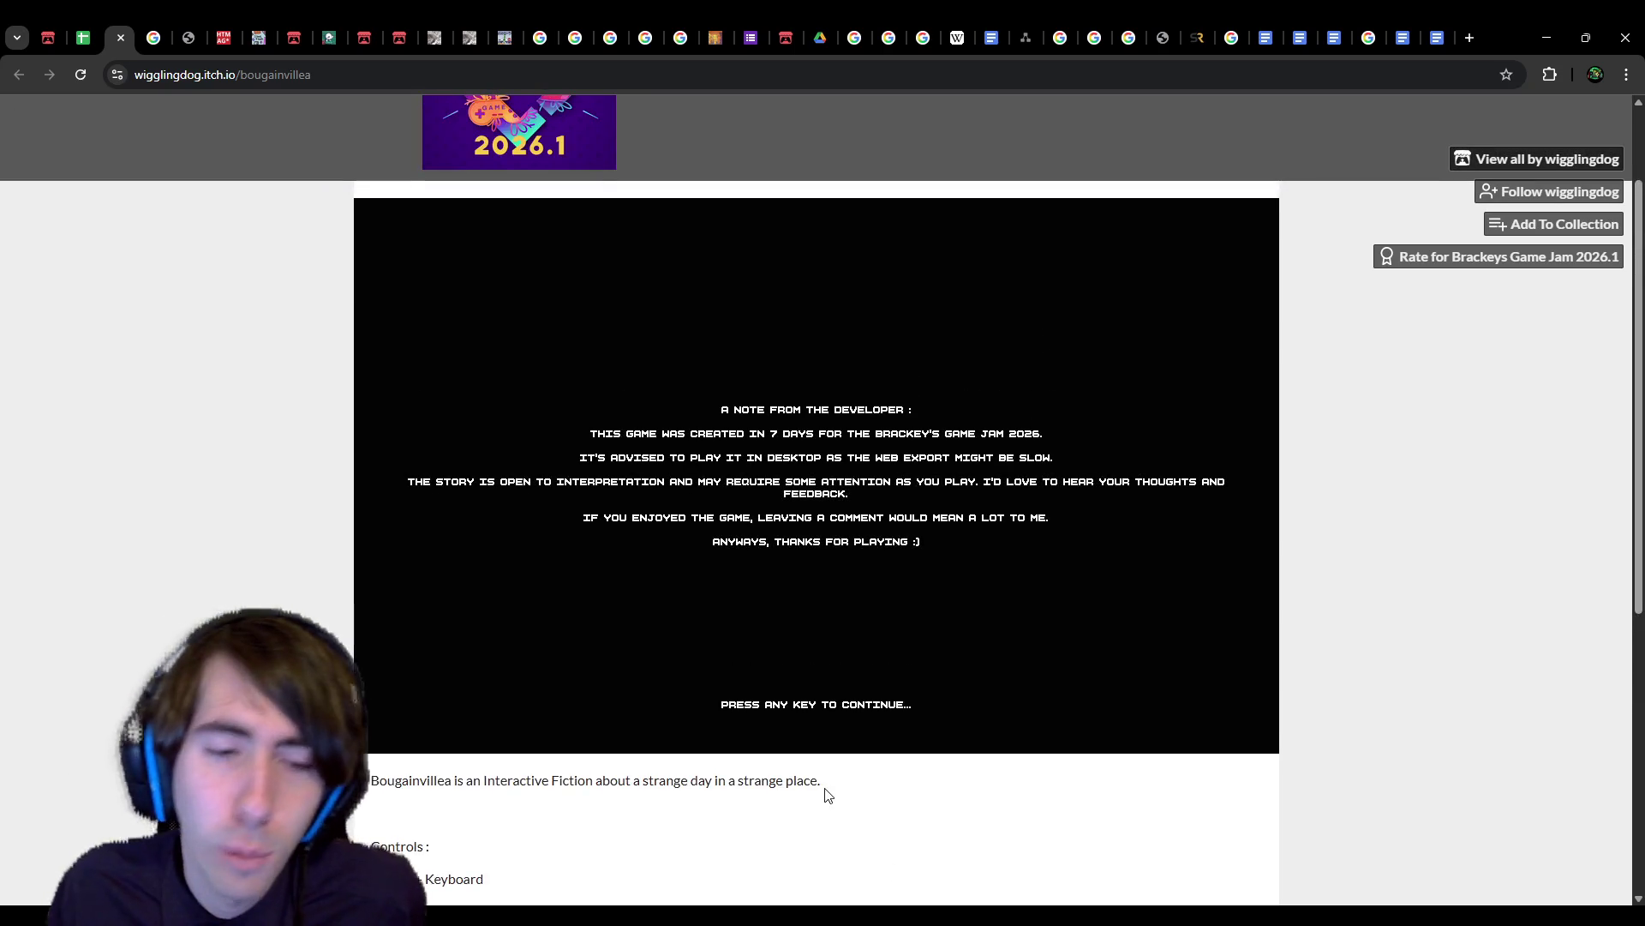
click(844, 588)
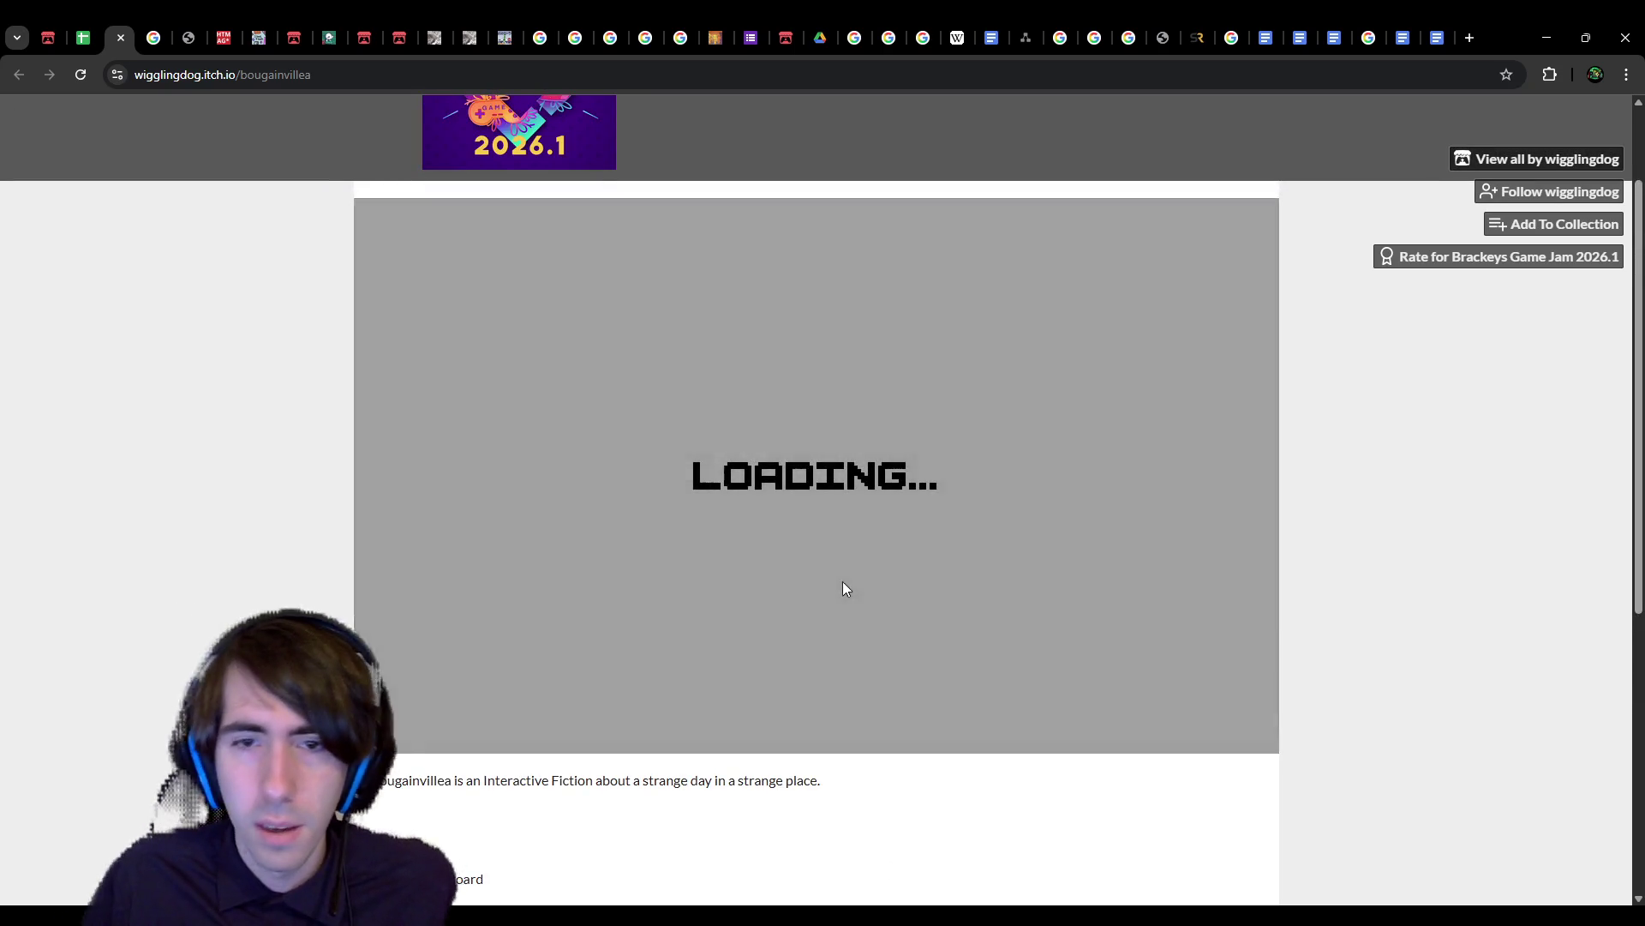
Step: Reload the page, relaunch Bougainvillea past the developer's note, and zoom in twice
click(79, 81)
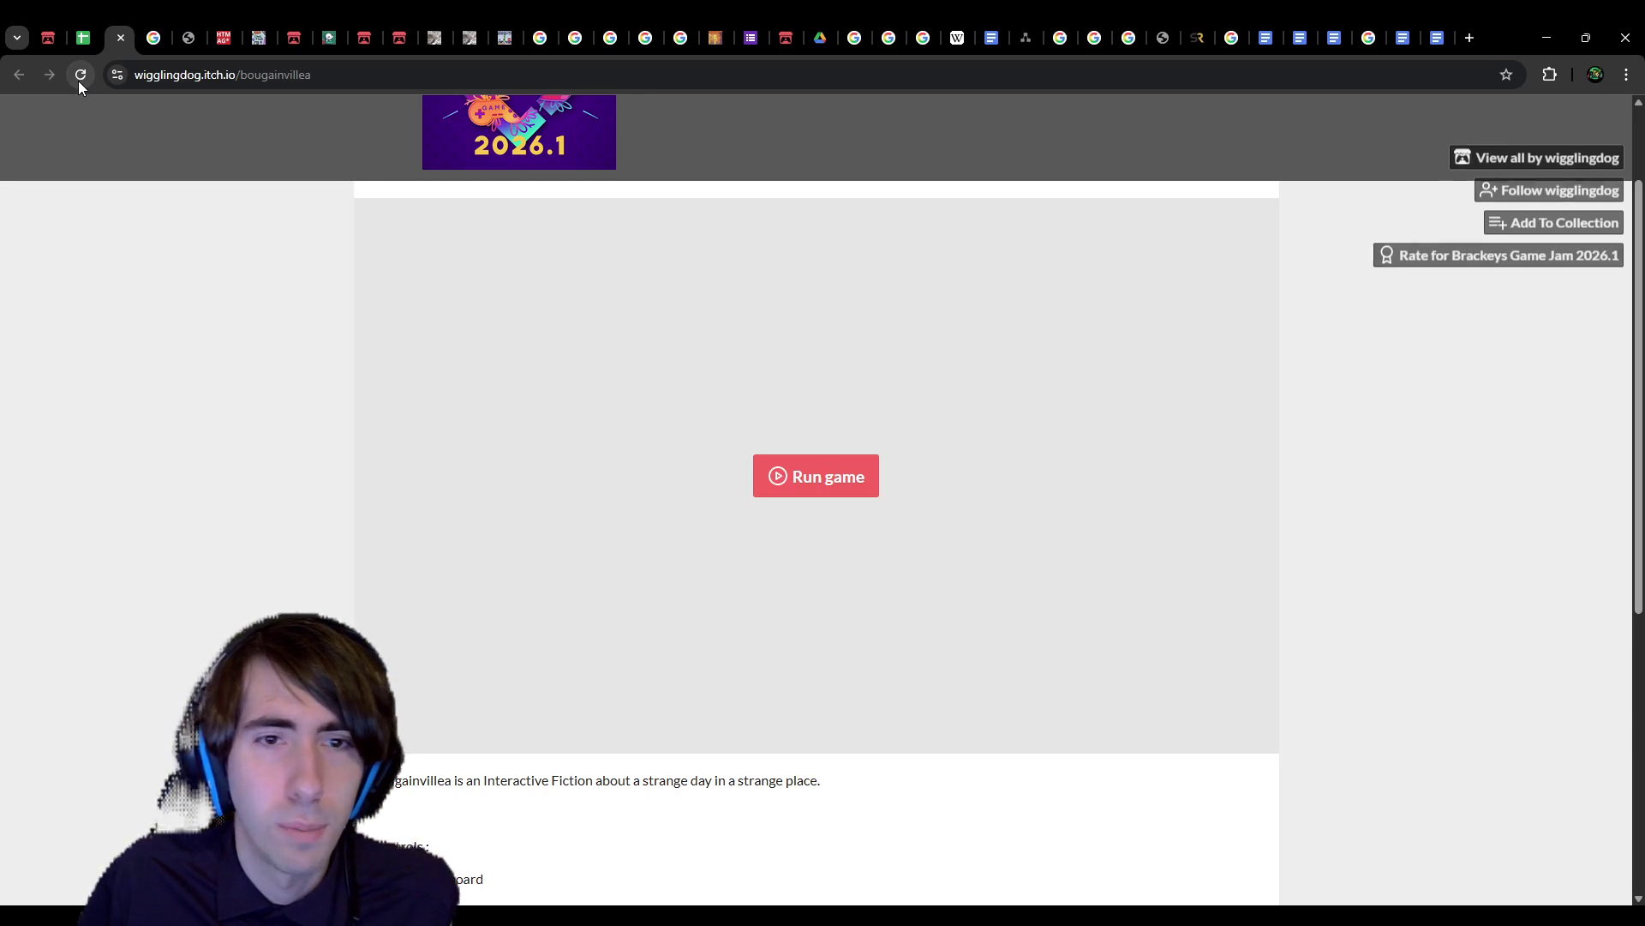
click(870, 482)
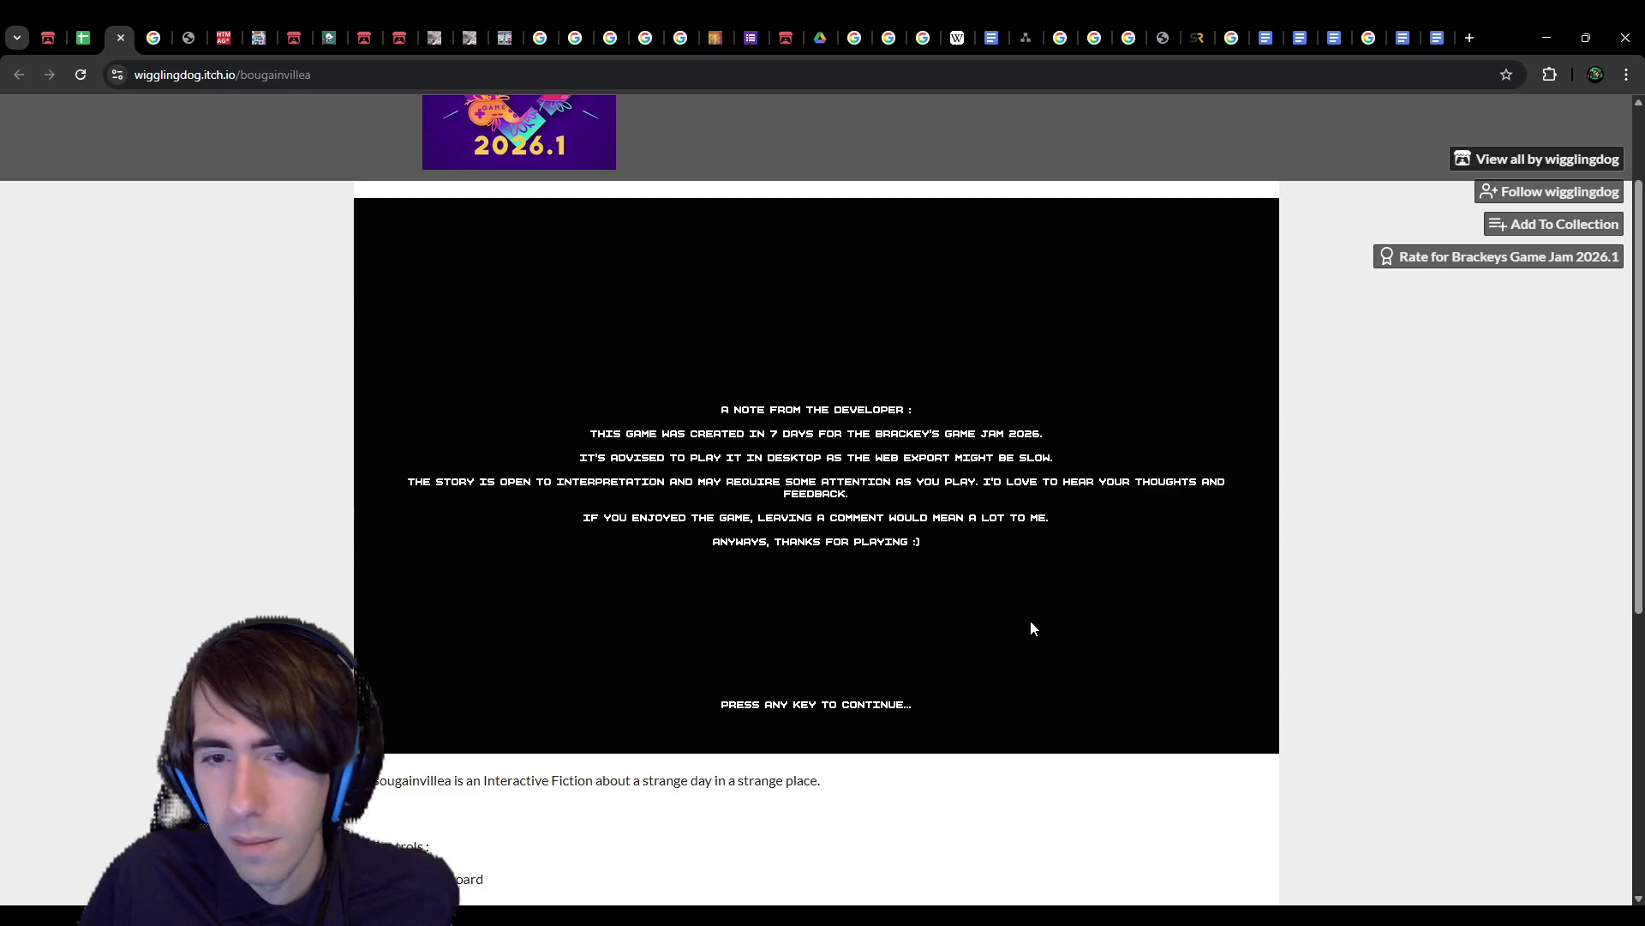
click(1039, 638)
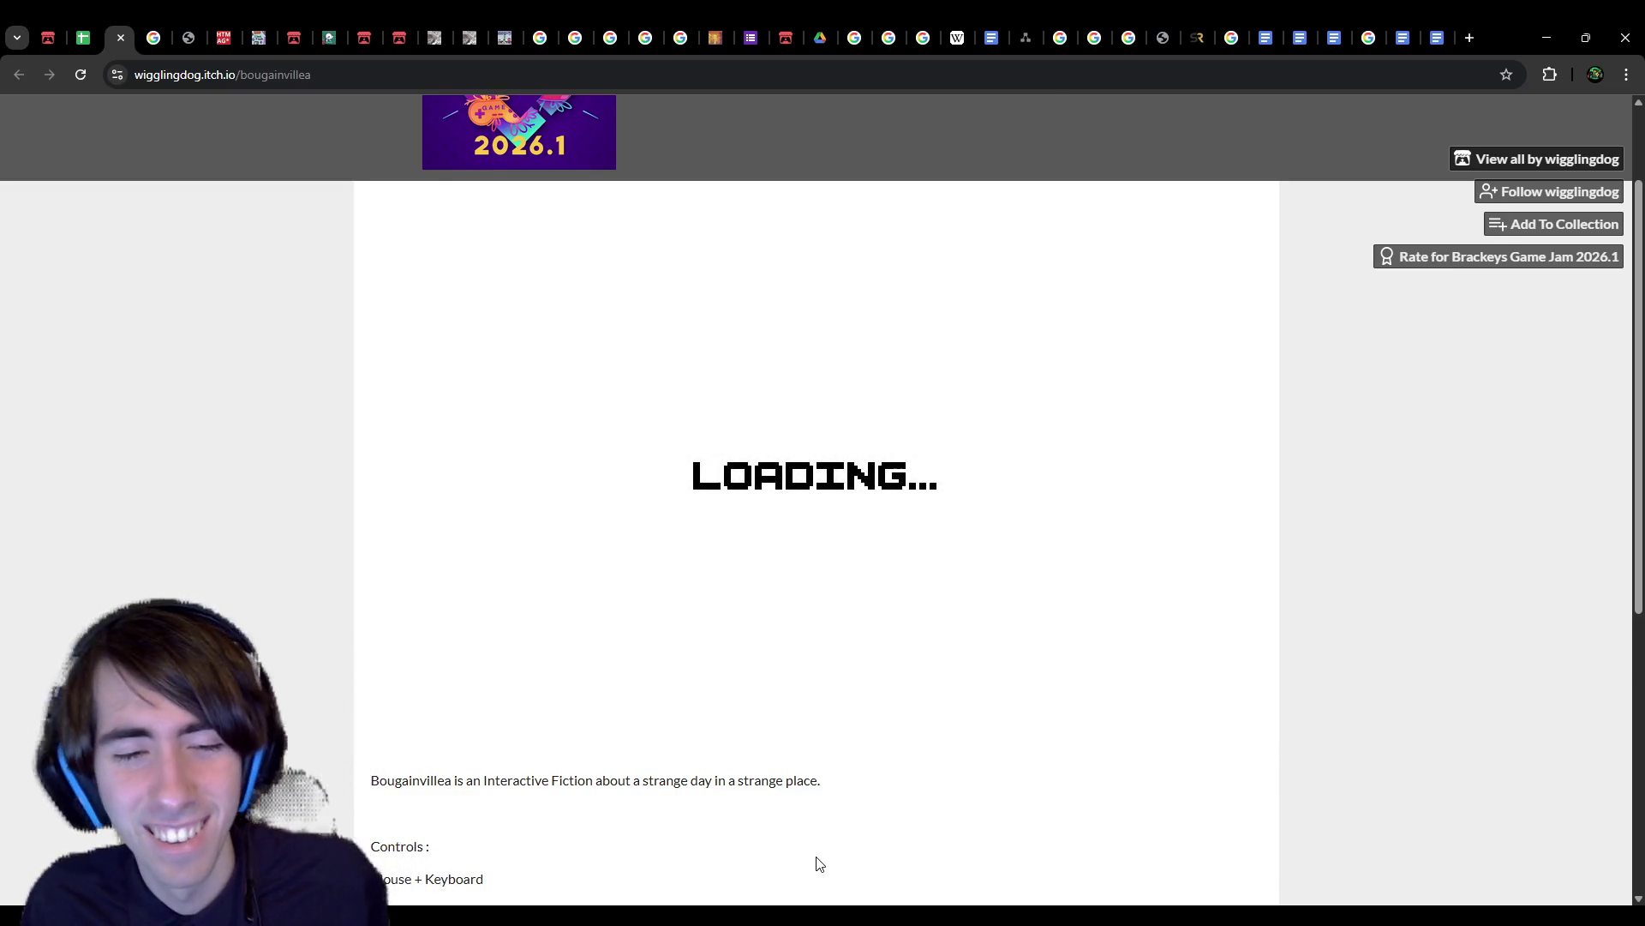
key(ctrl+plus)
key(ctrl+plus)
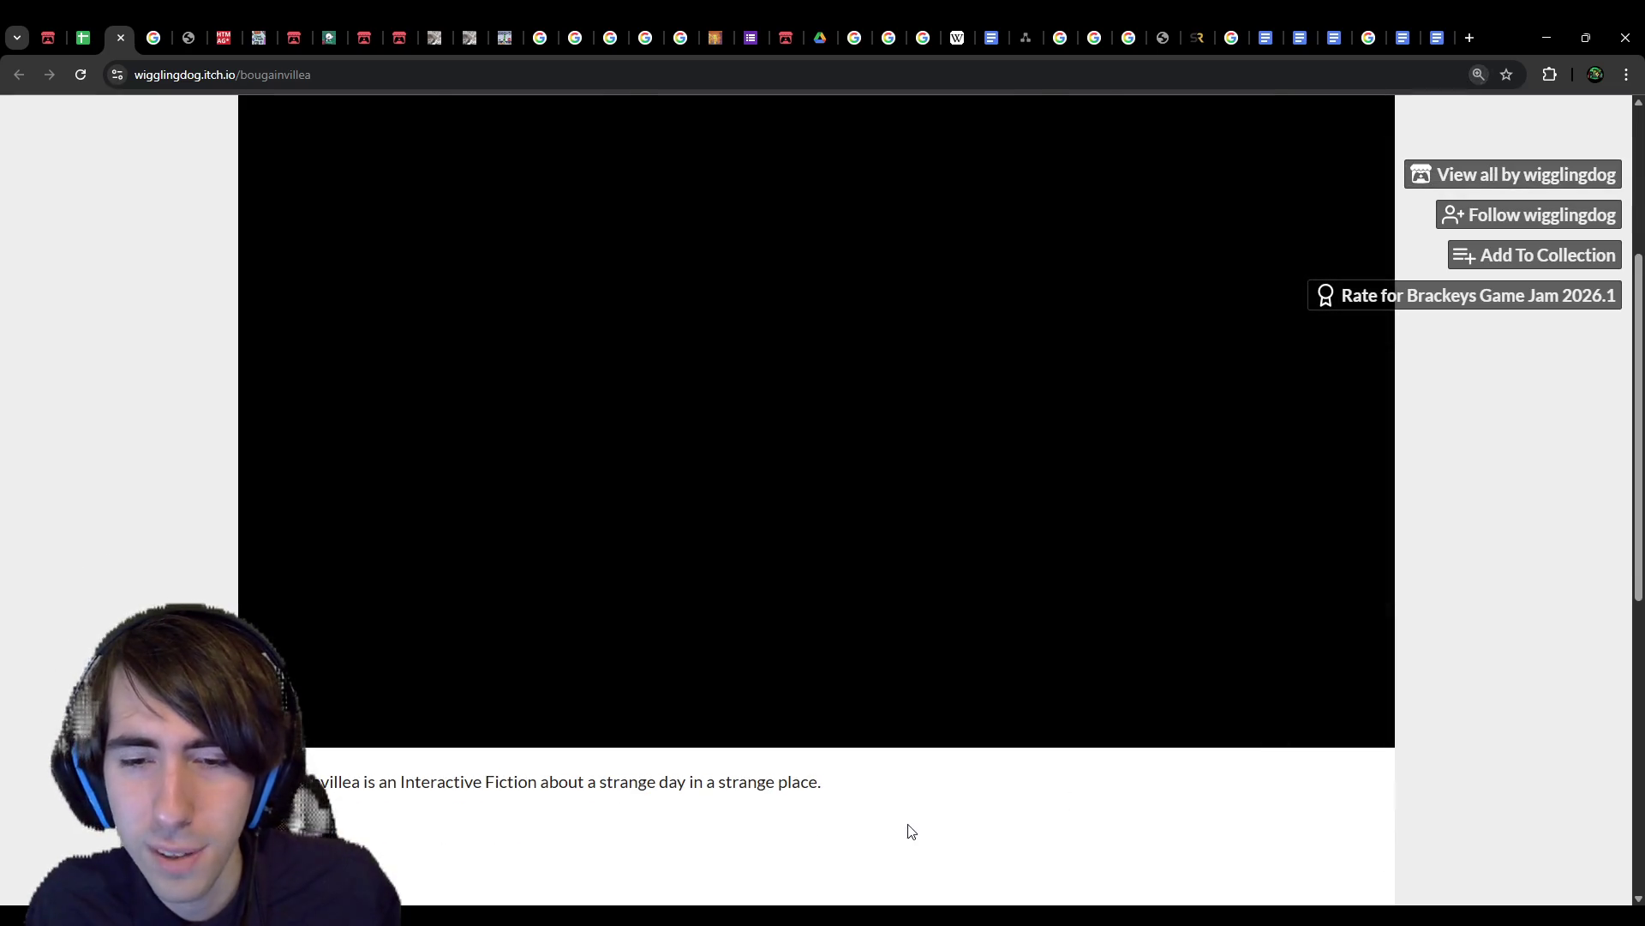
key(ctrl+plus)
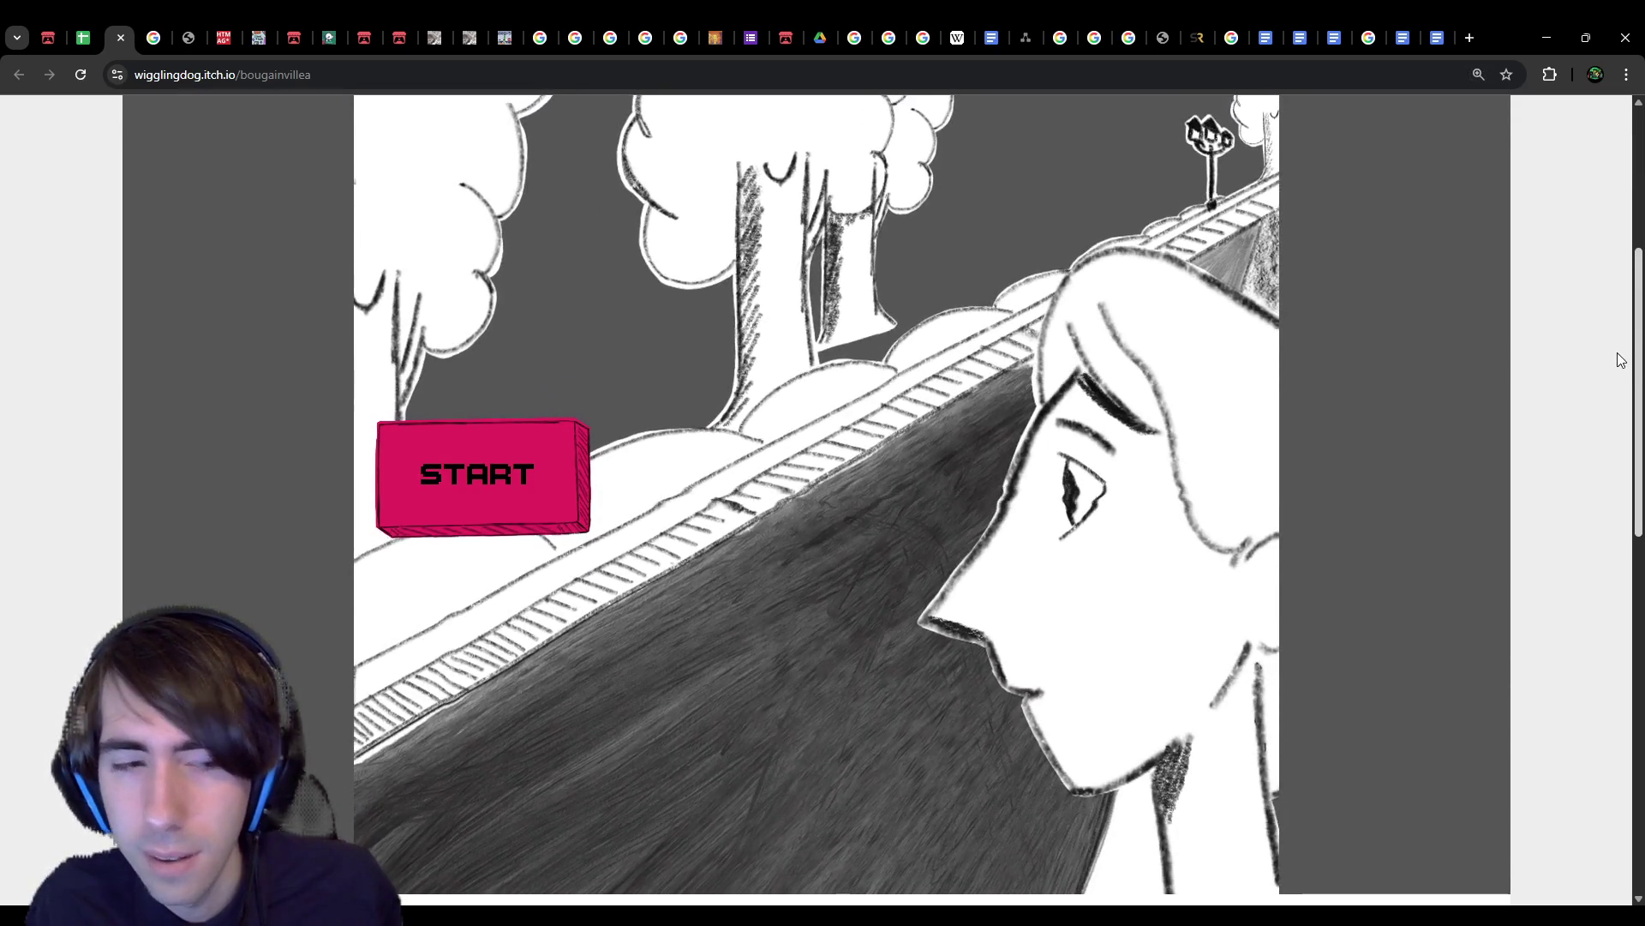
Step: Press START on the Bougainvillea title screen to load the wheel minigame
scroll(1625, 353, up, 1)
scroll(1625, 347, down, 1)
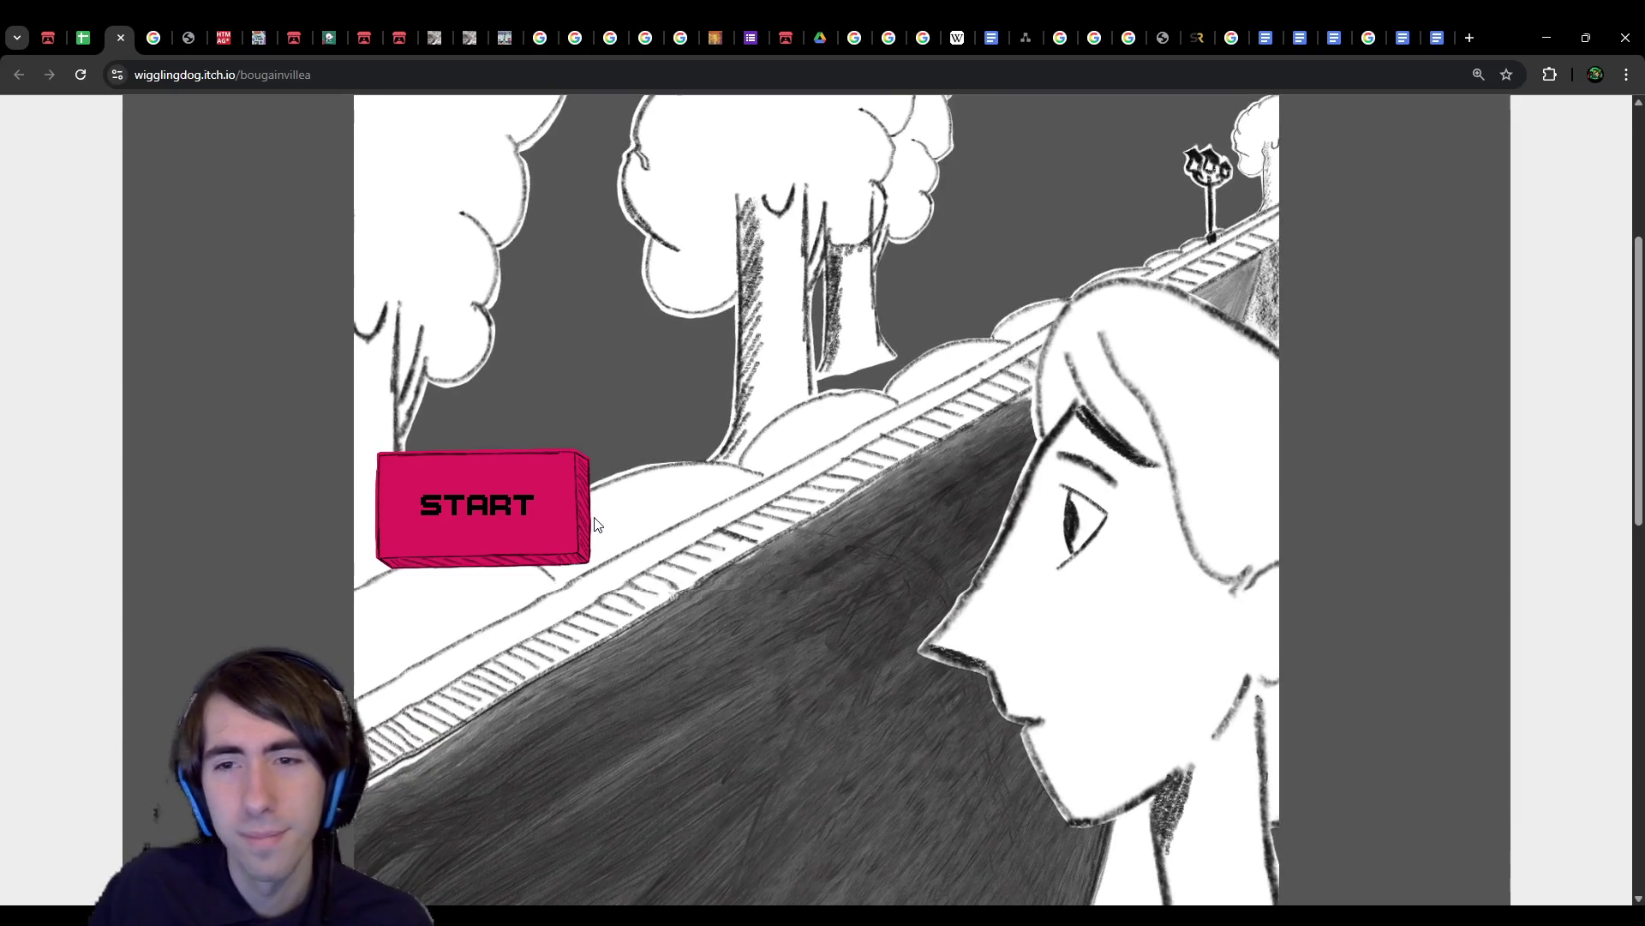
click(502, 516)
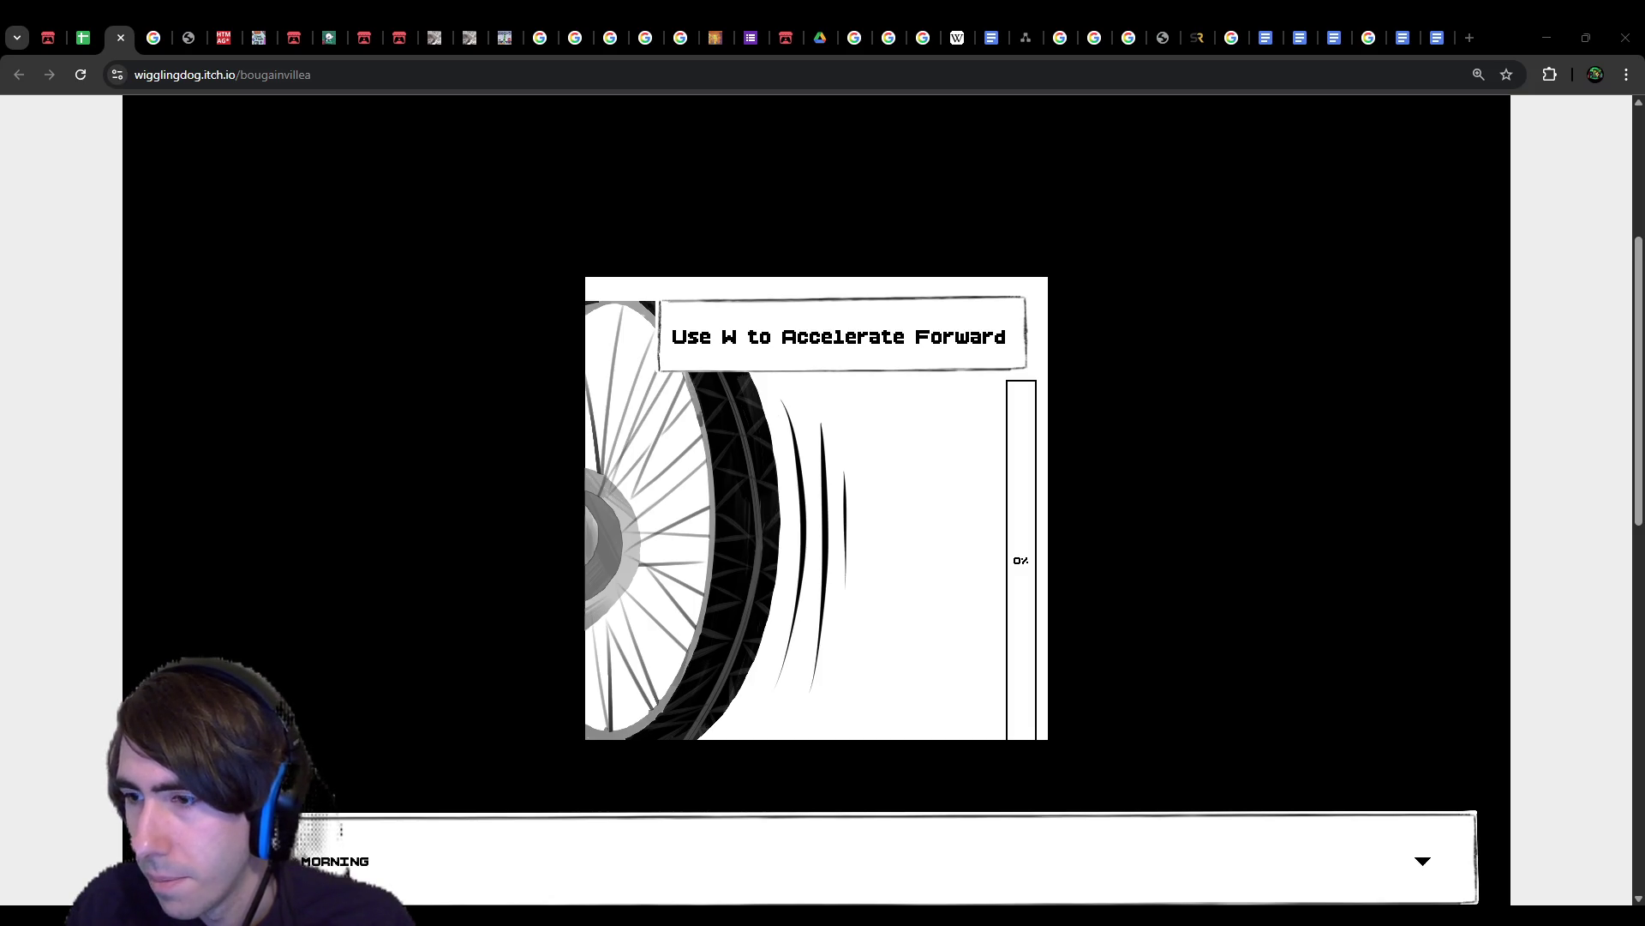
Step: Go fullscreen and hold W to accelerate the wheel until the meter reaches 70%
key(F11)
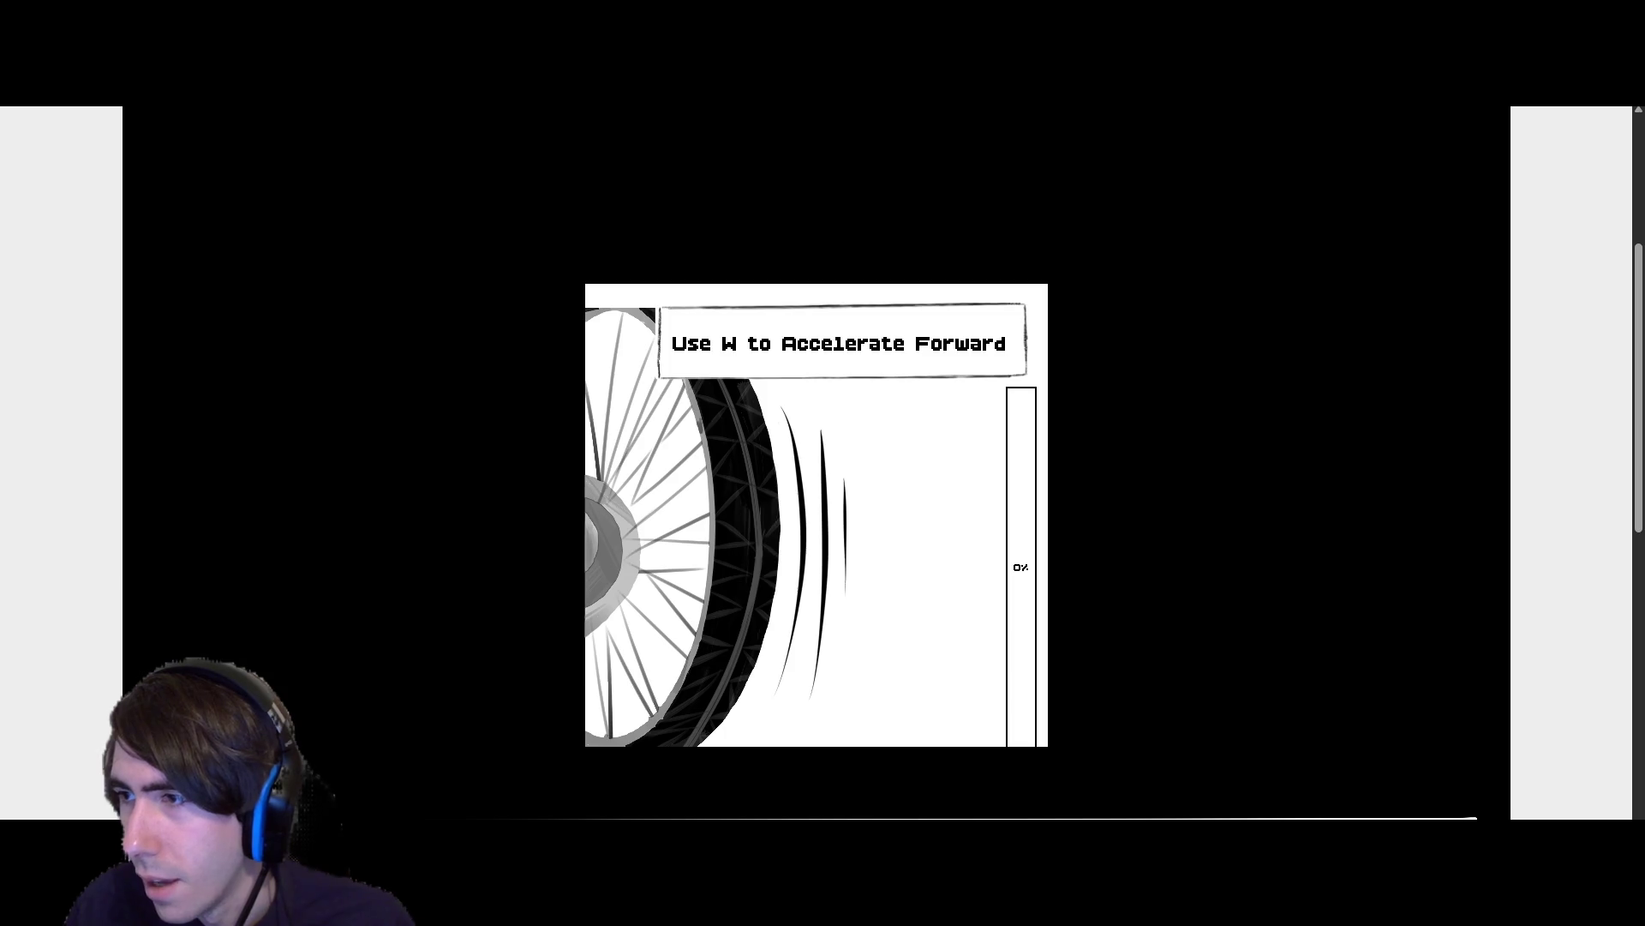
key(F11)
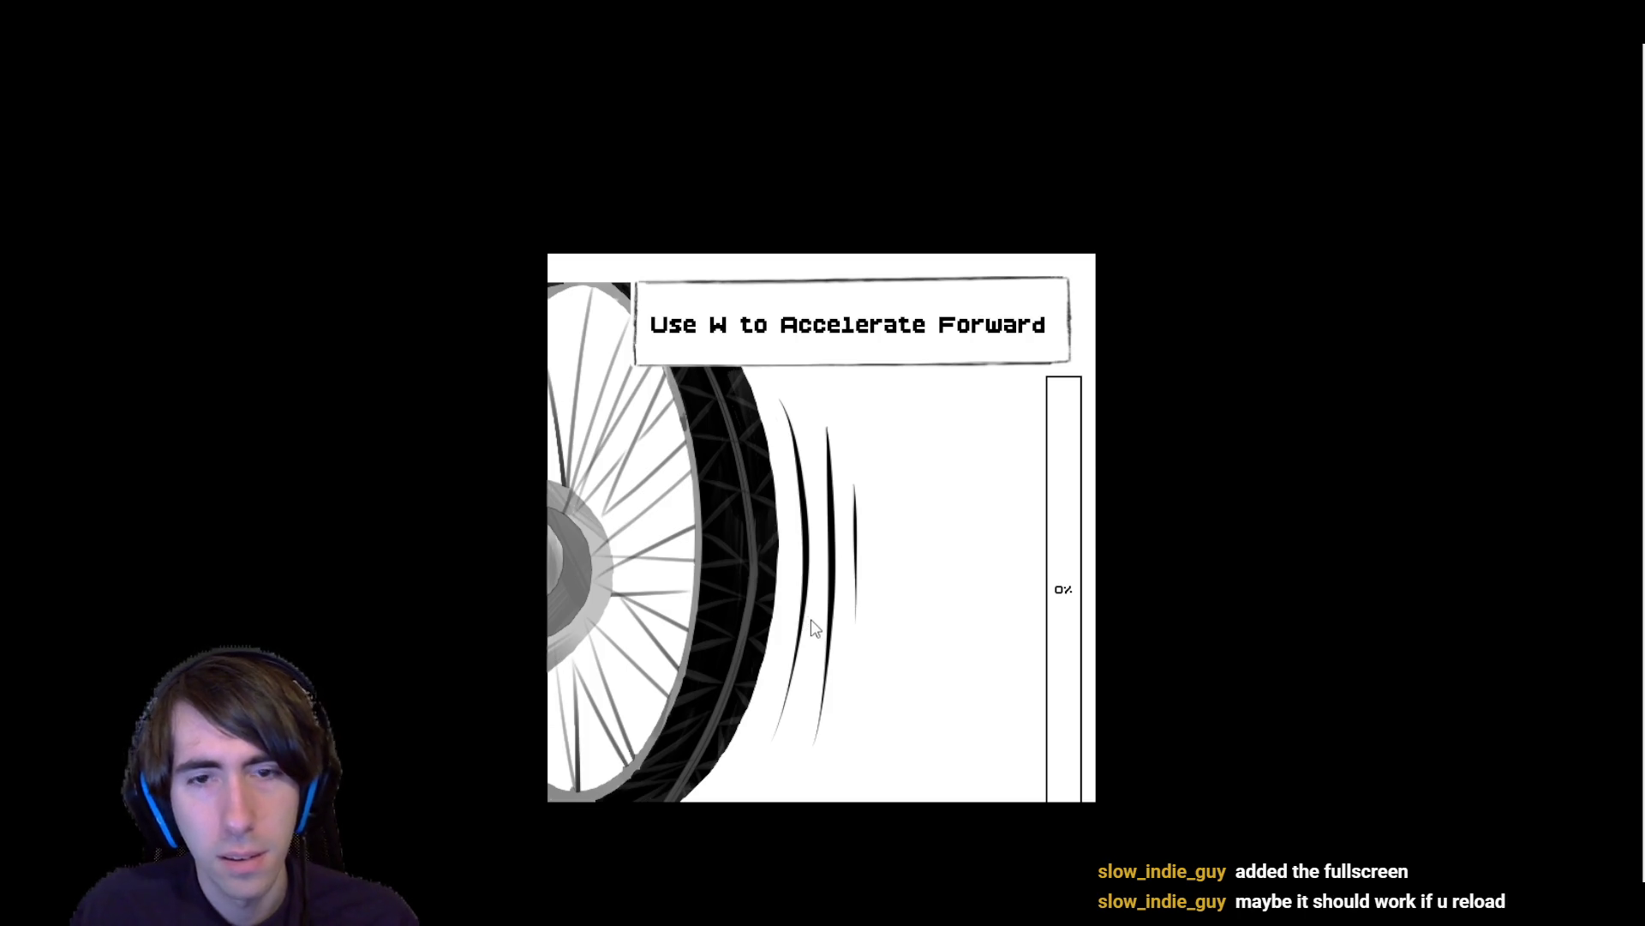
key(w)
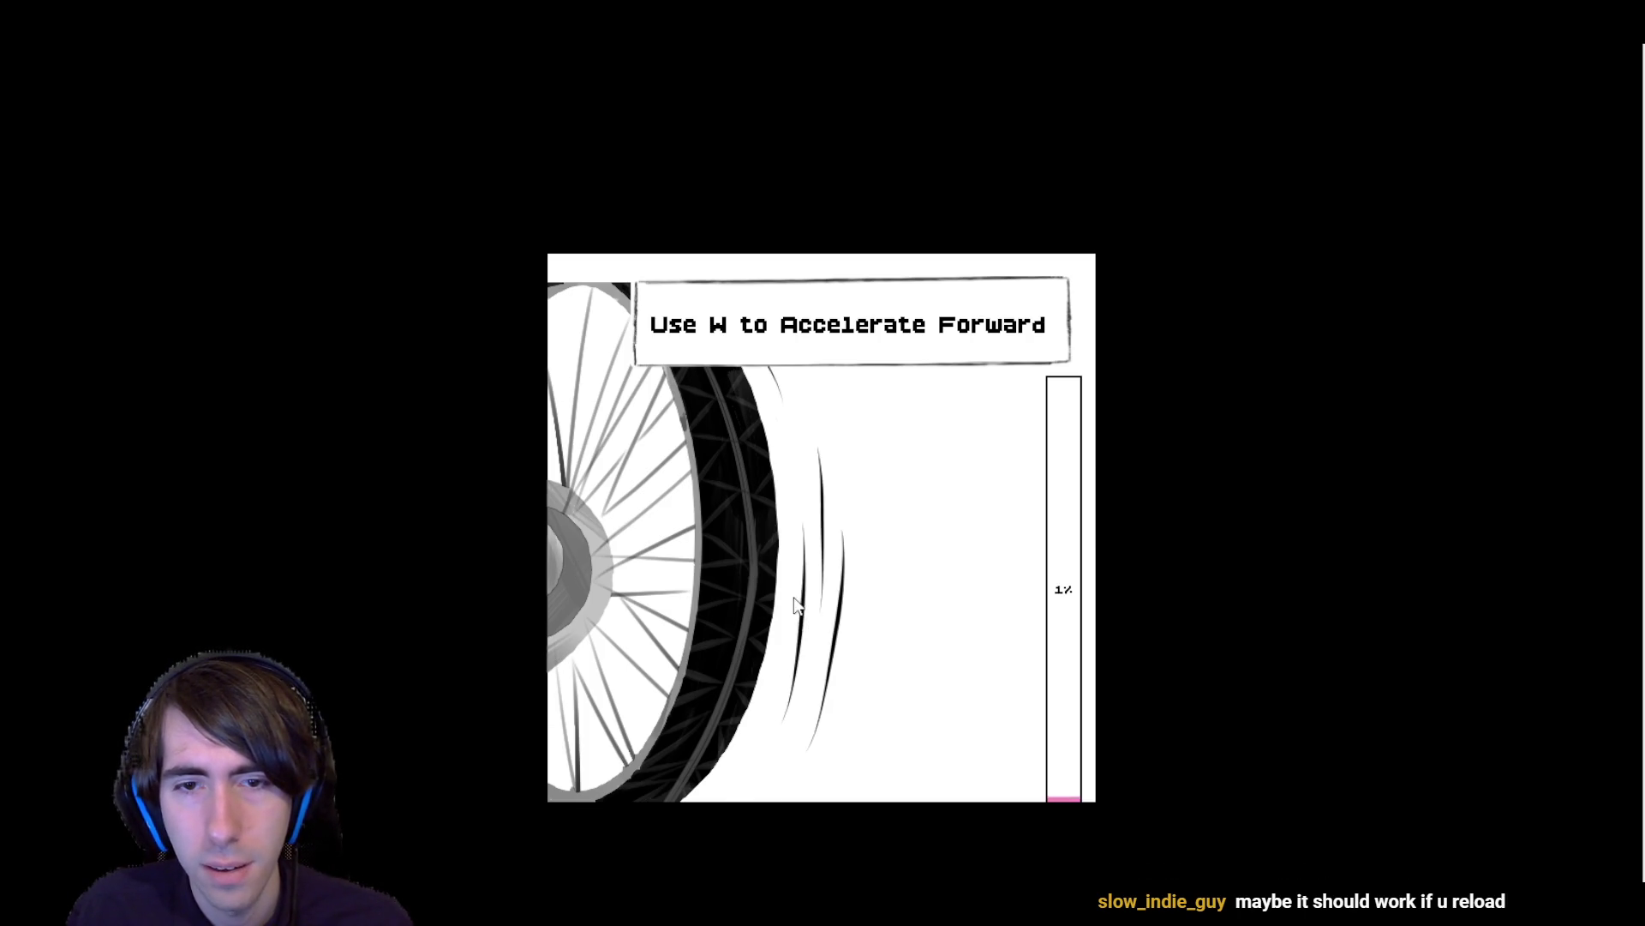
key(w)
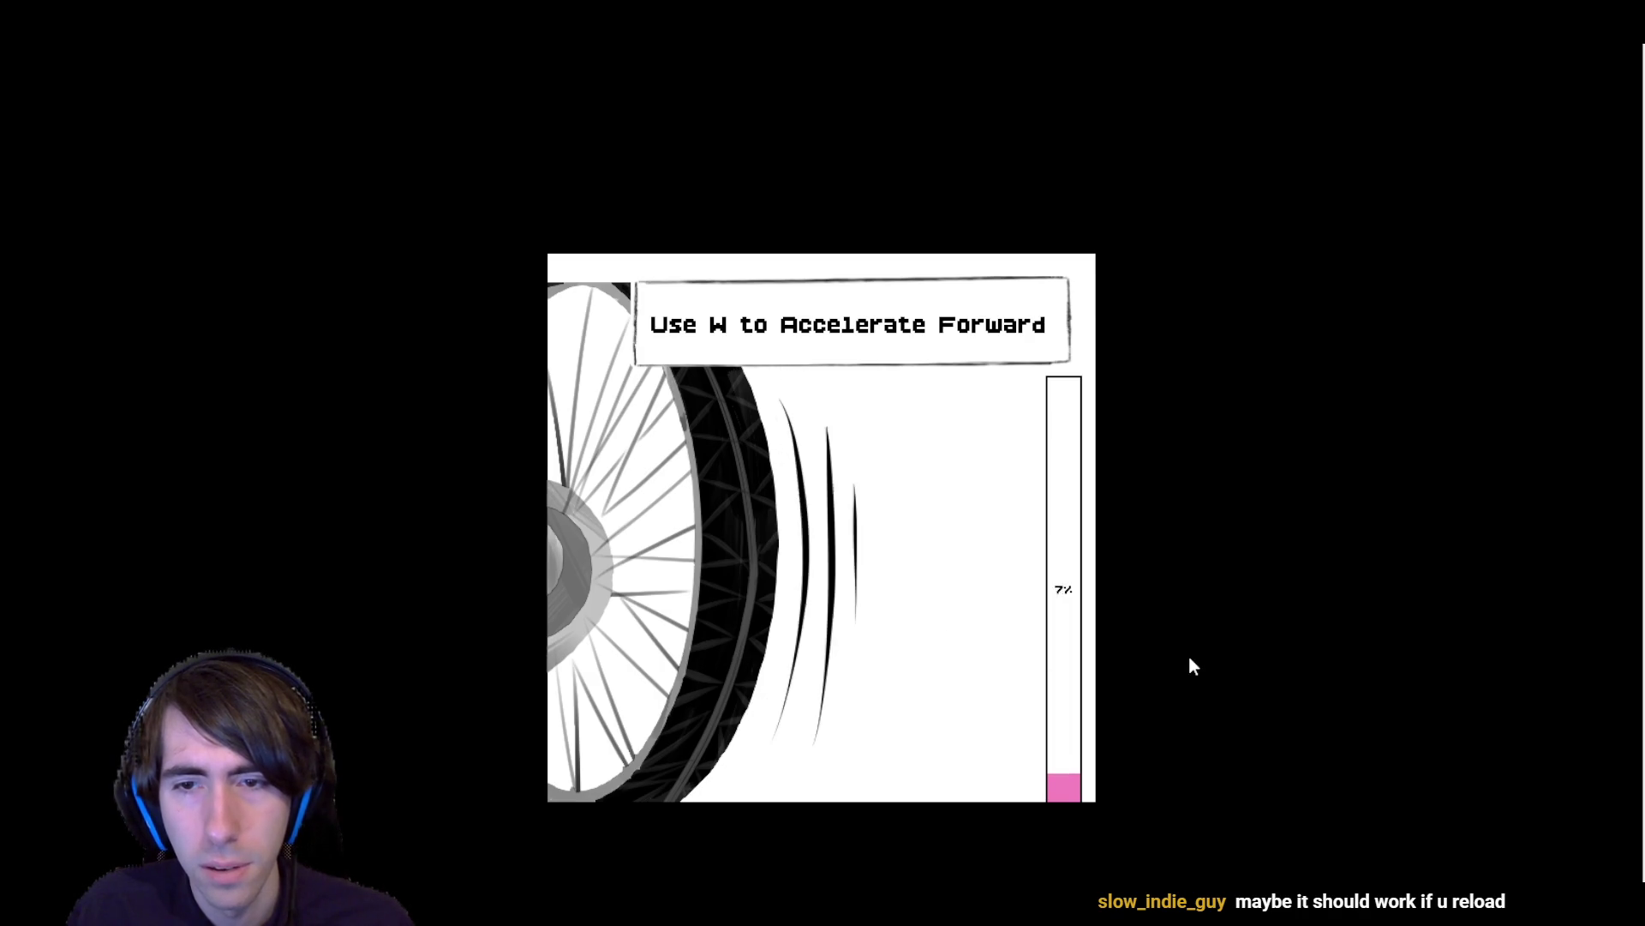
key(w)
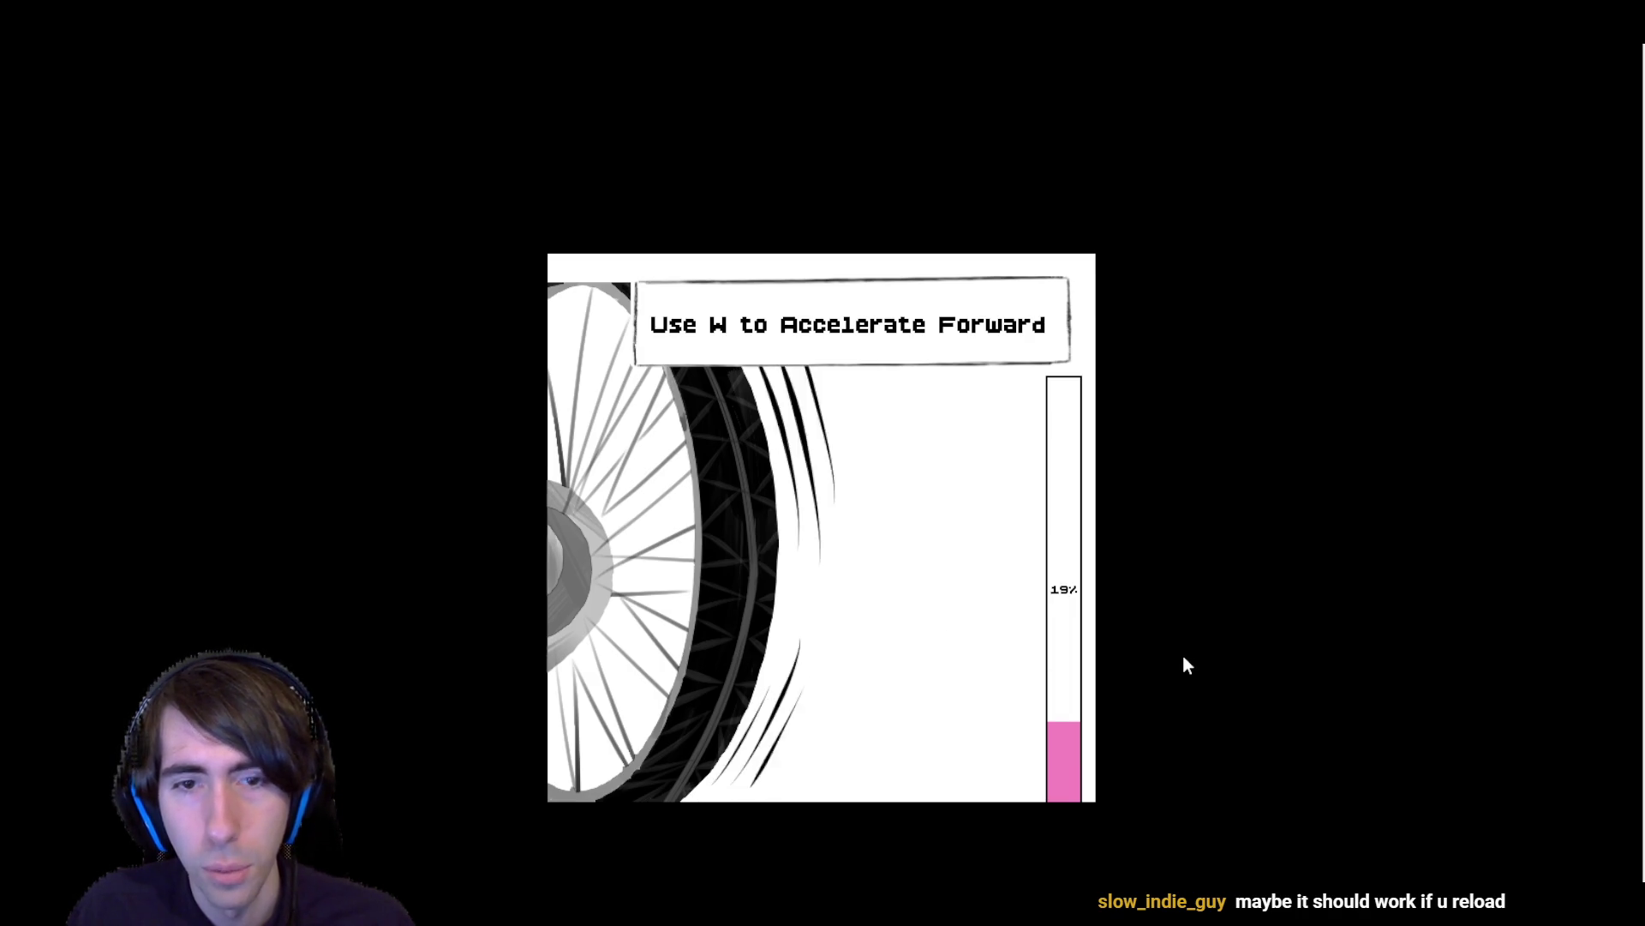
key(w)
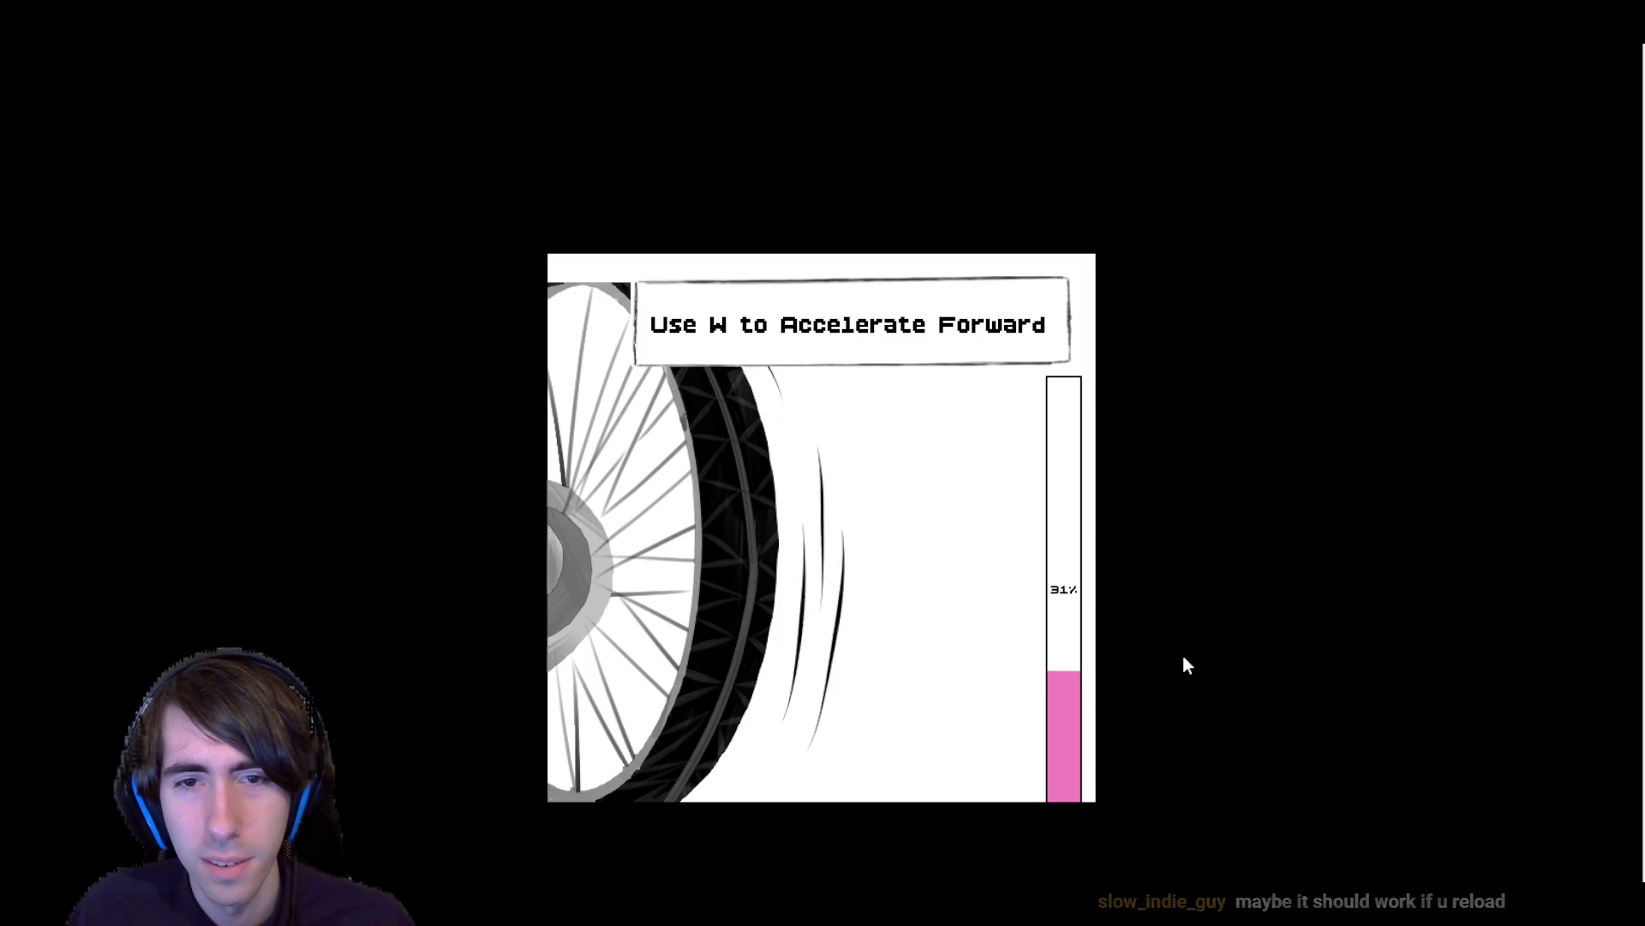
key(w)
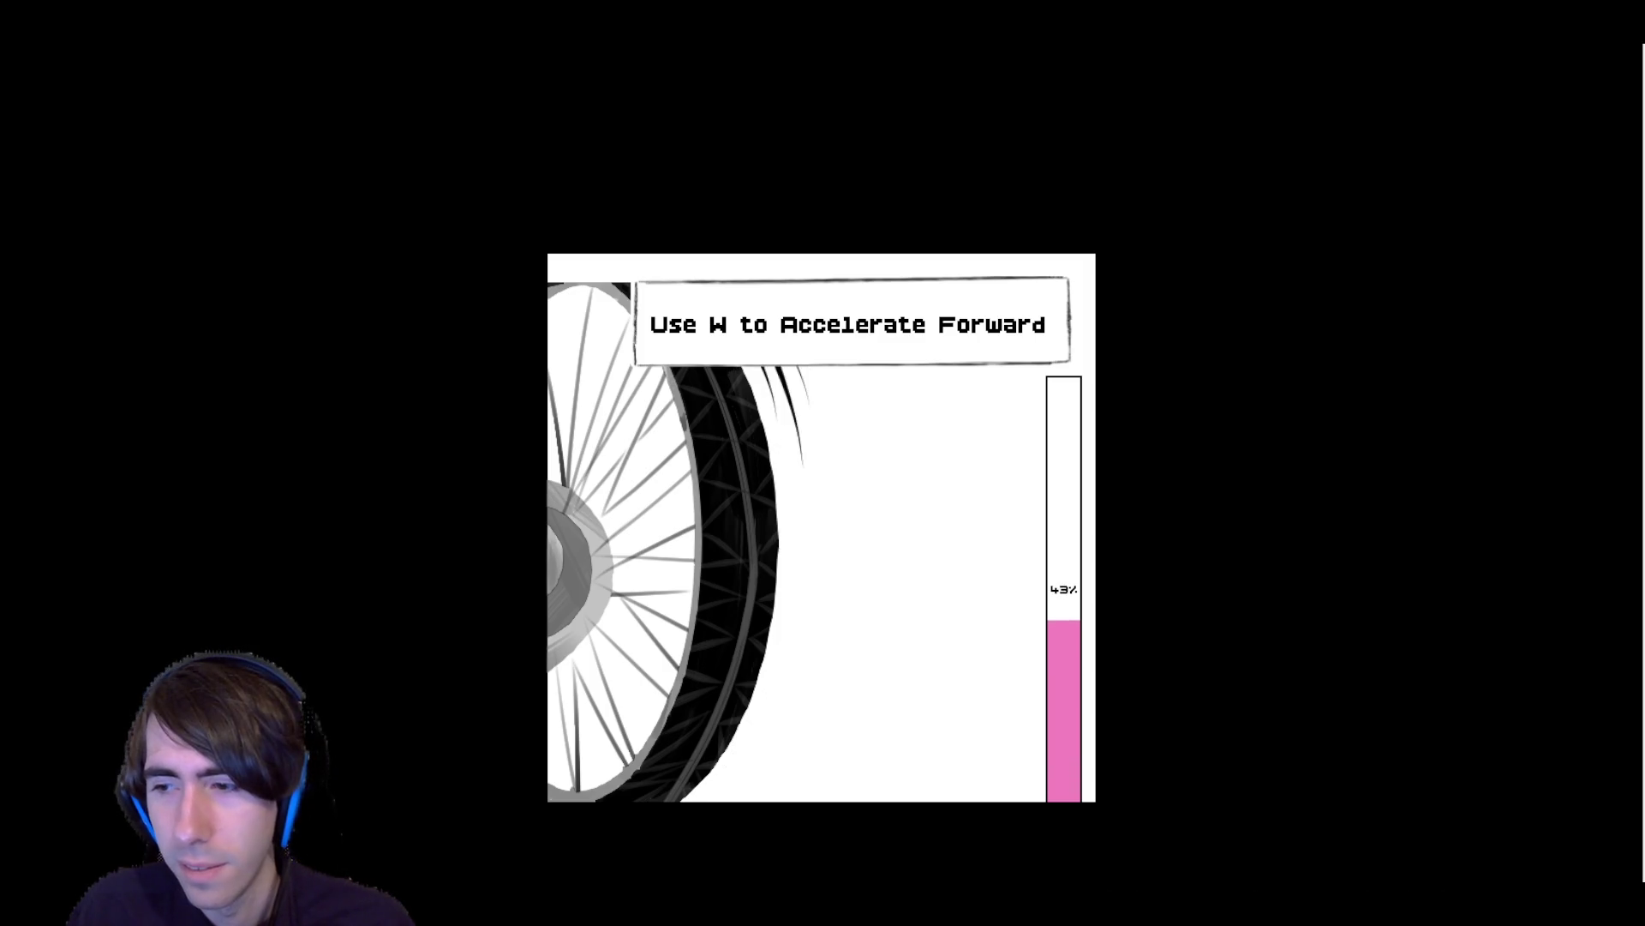
key(w)
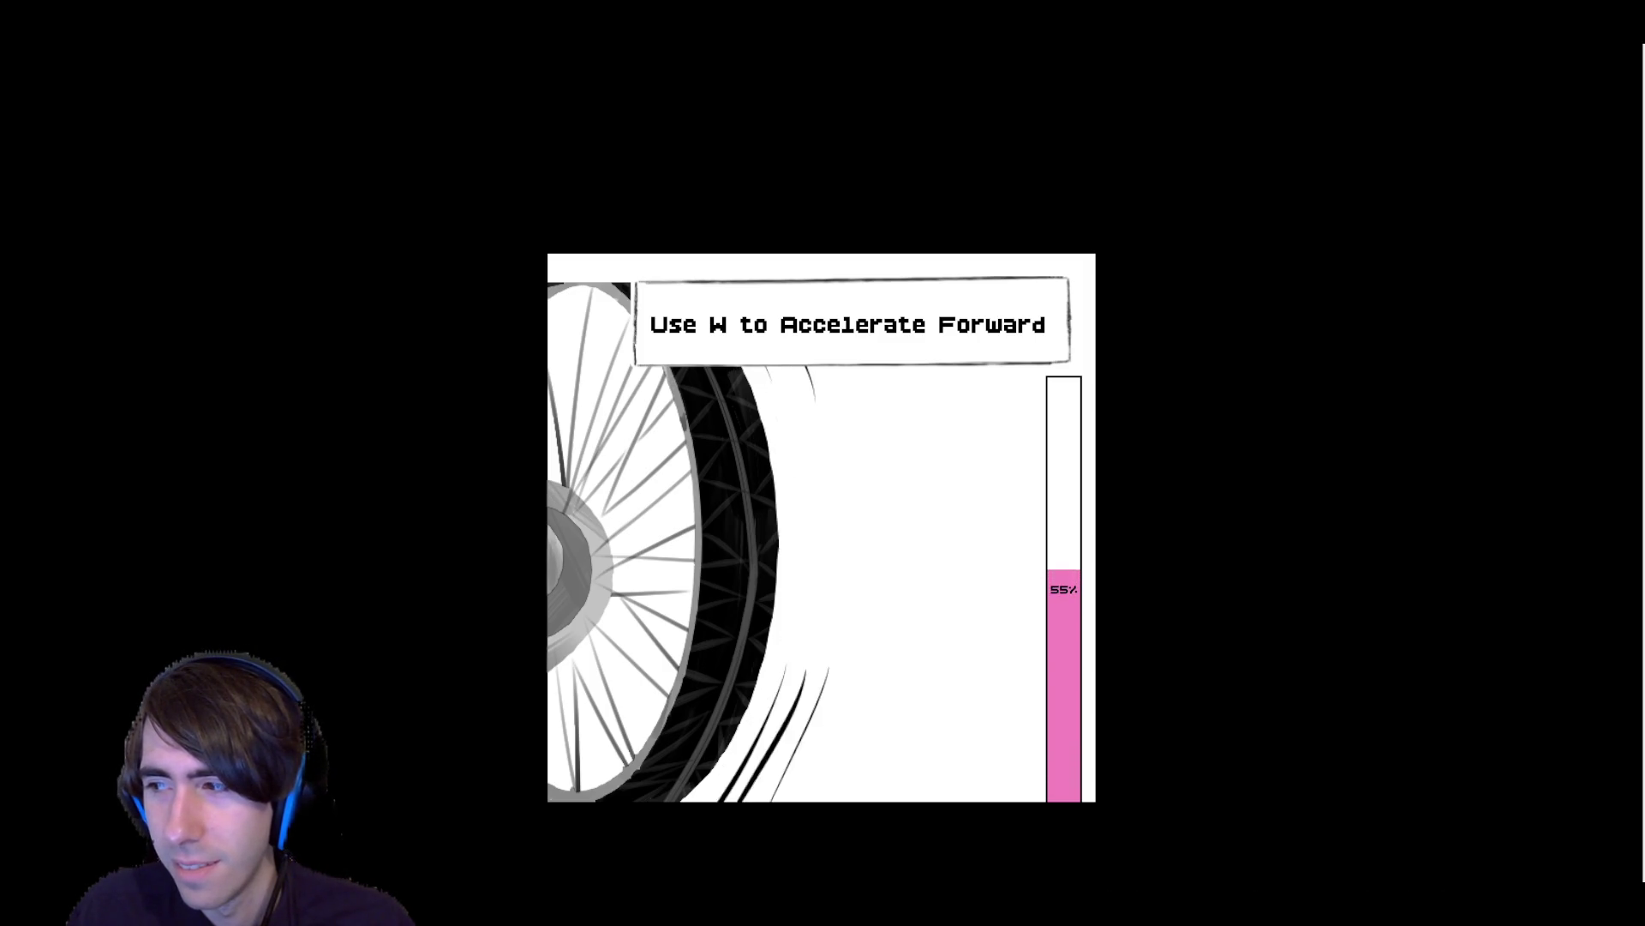
key(w)
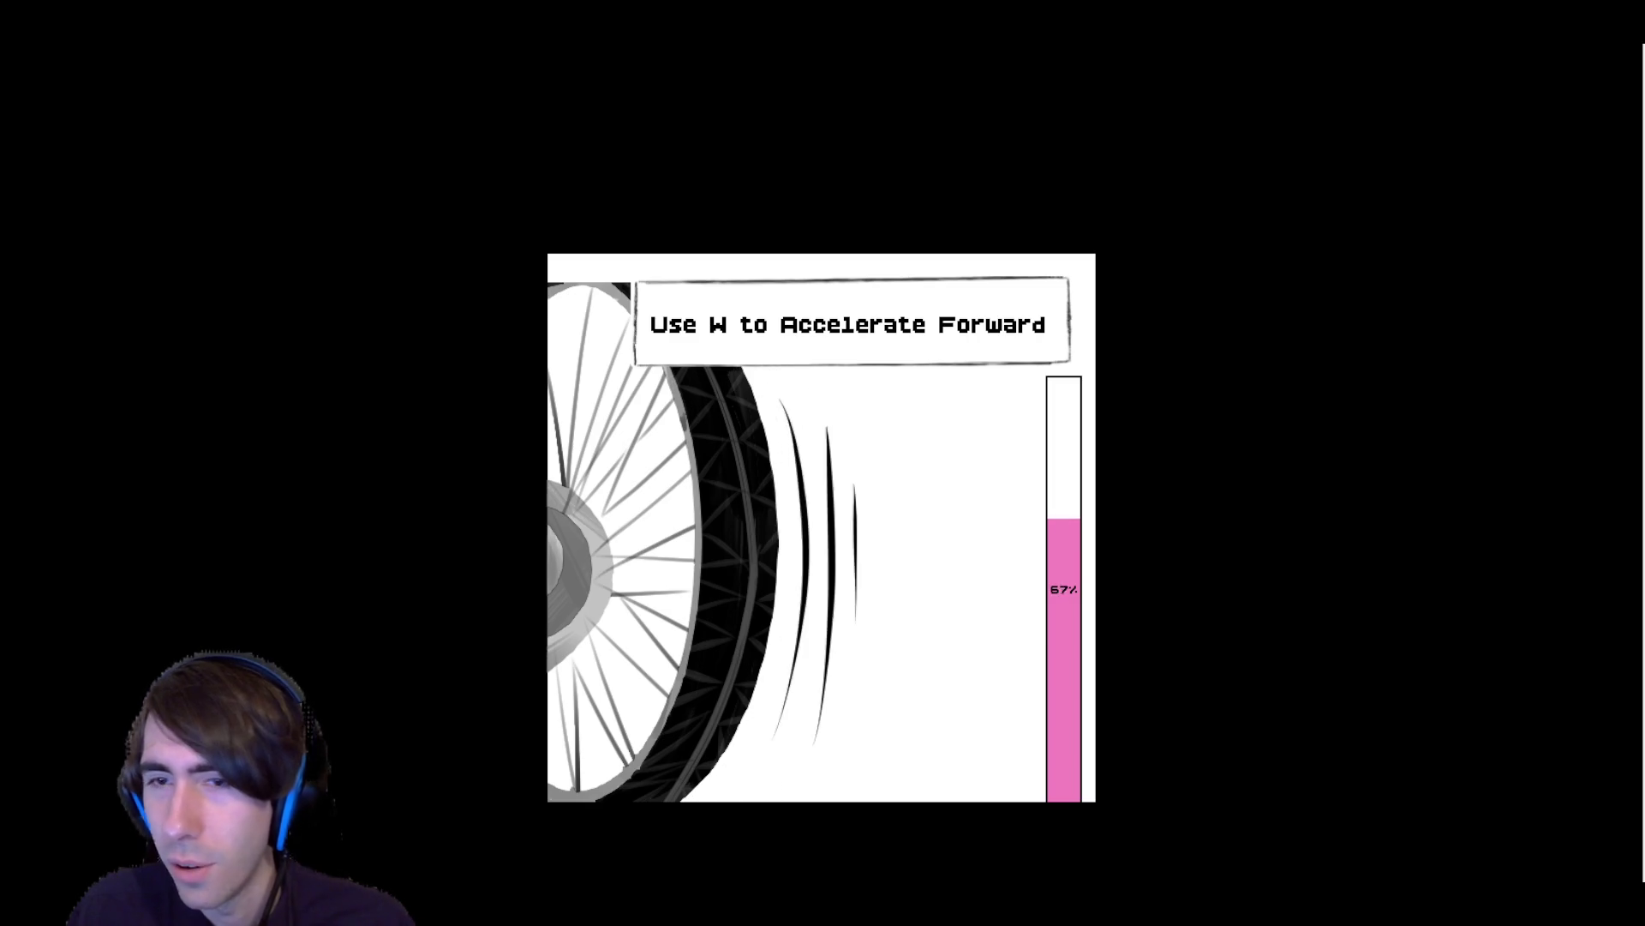
key(w)
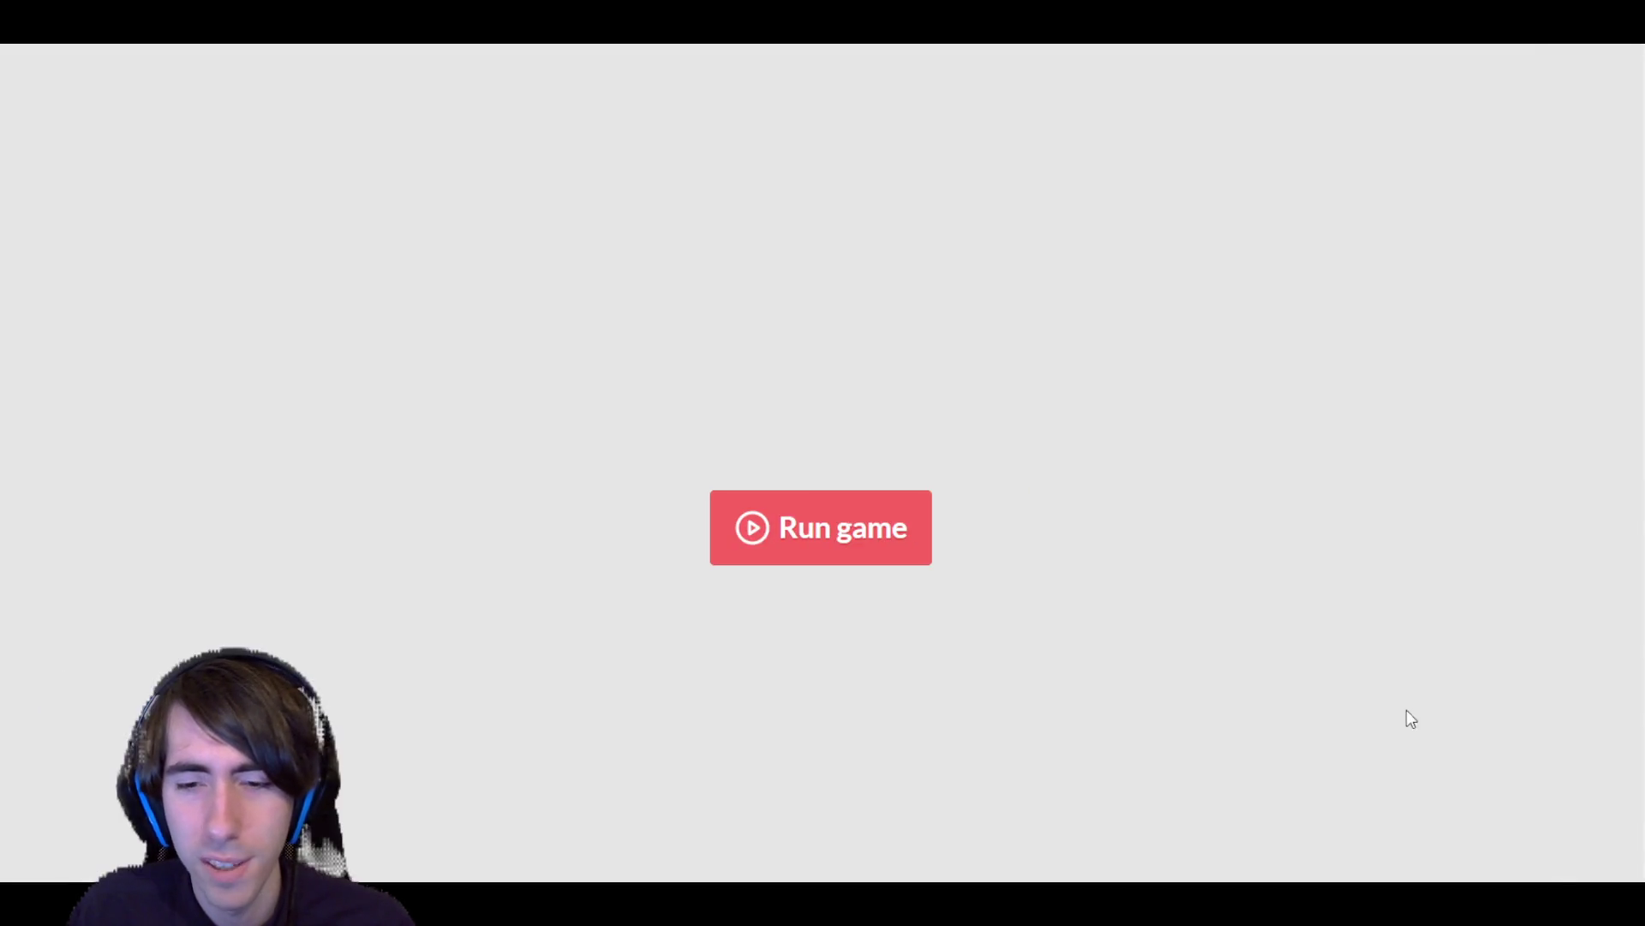
Step: Relaunch Bougainvillea in the embedded fullscreen view and continue past the developer's note to the START screen
click(828, 537)
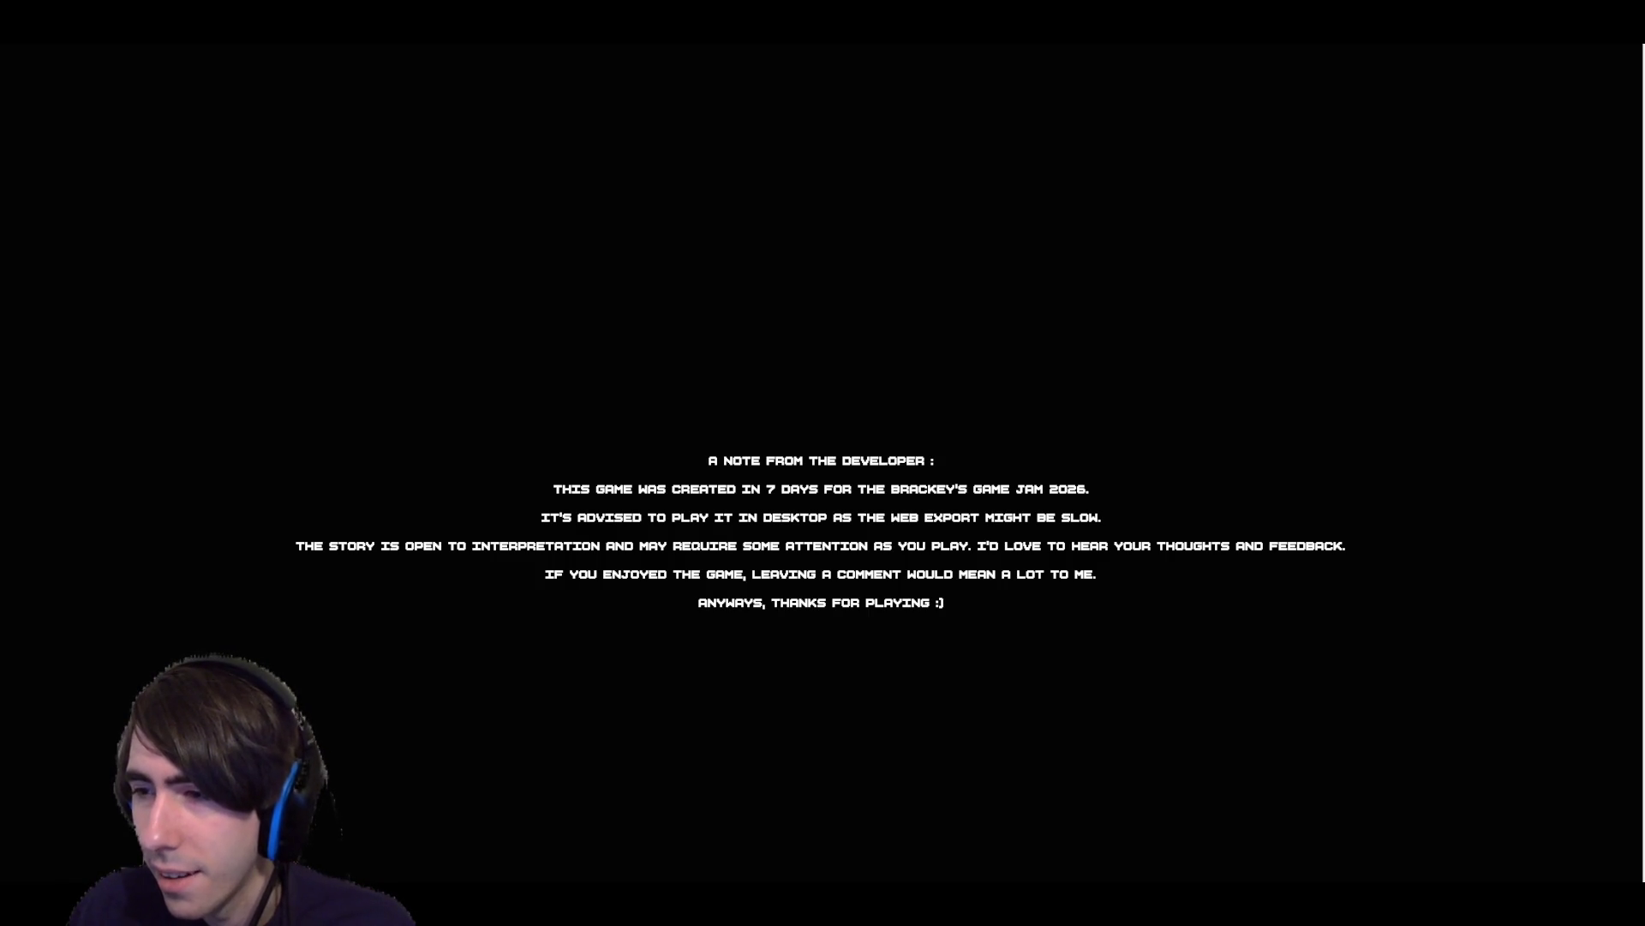
key(Escape)
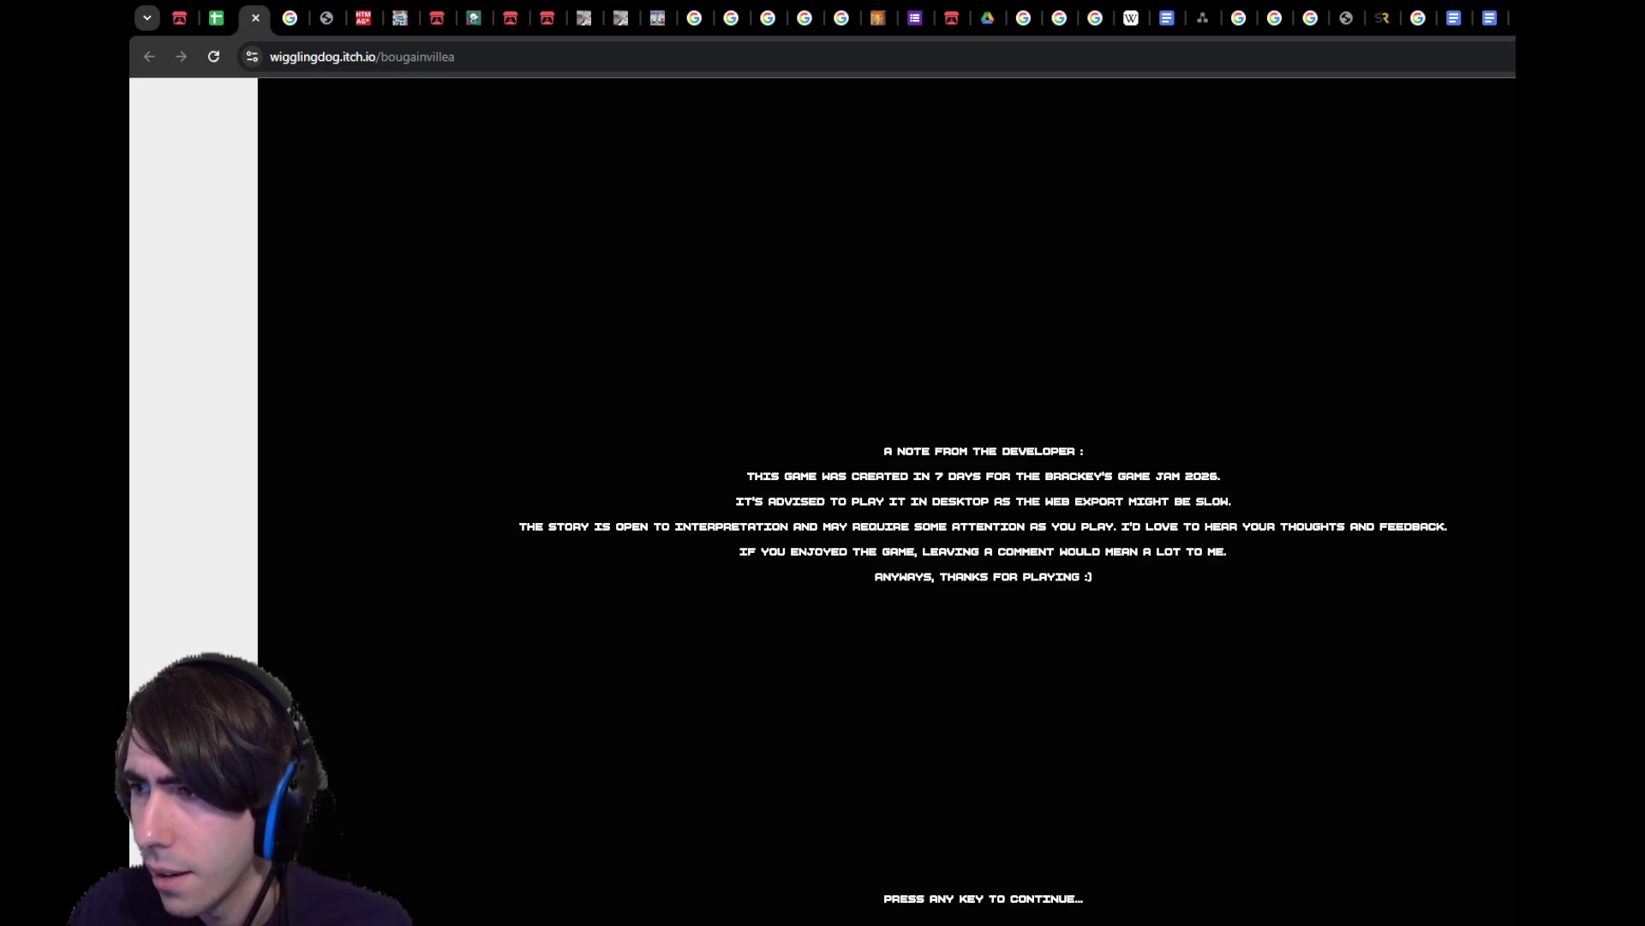
scroll(1446, 786, down, 1)
click(1480, 792)
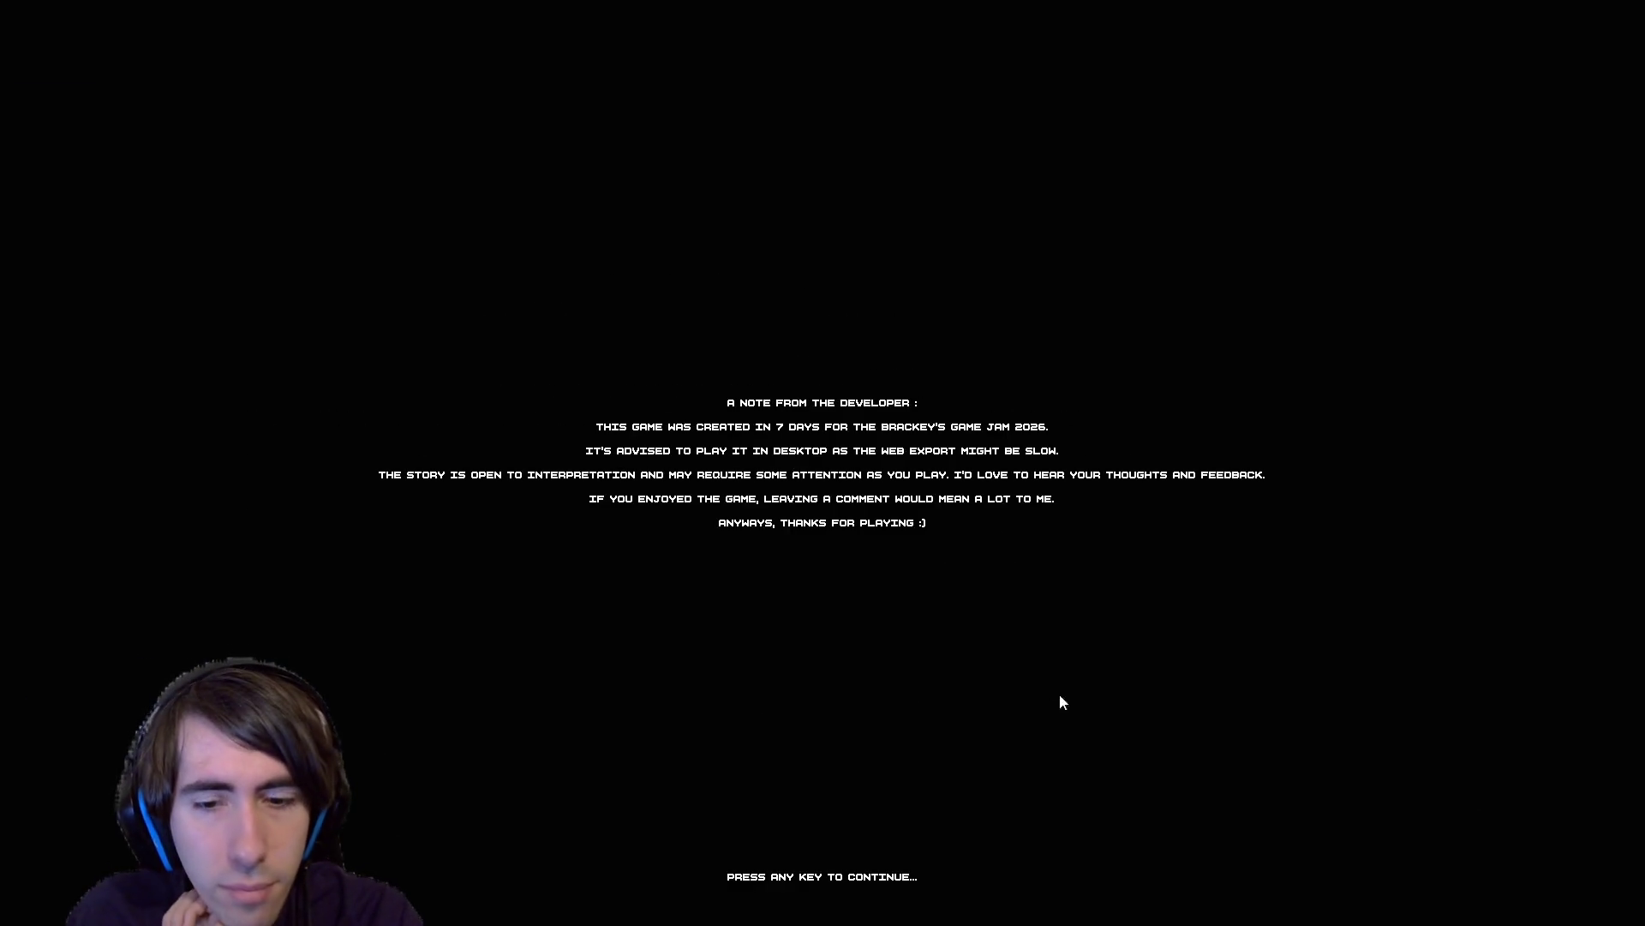
click(971, 587)
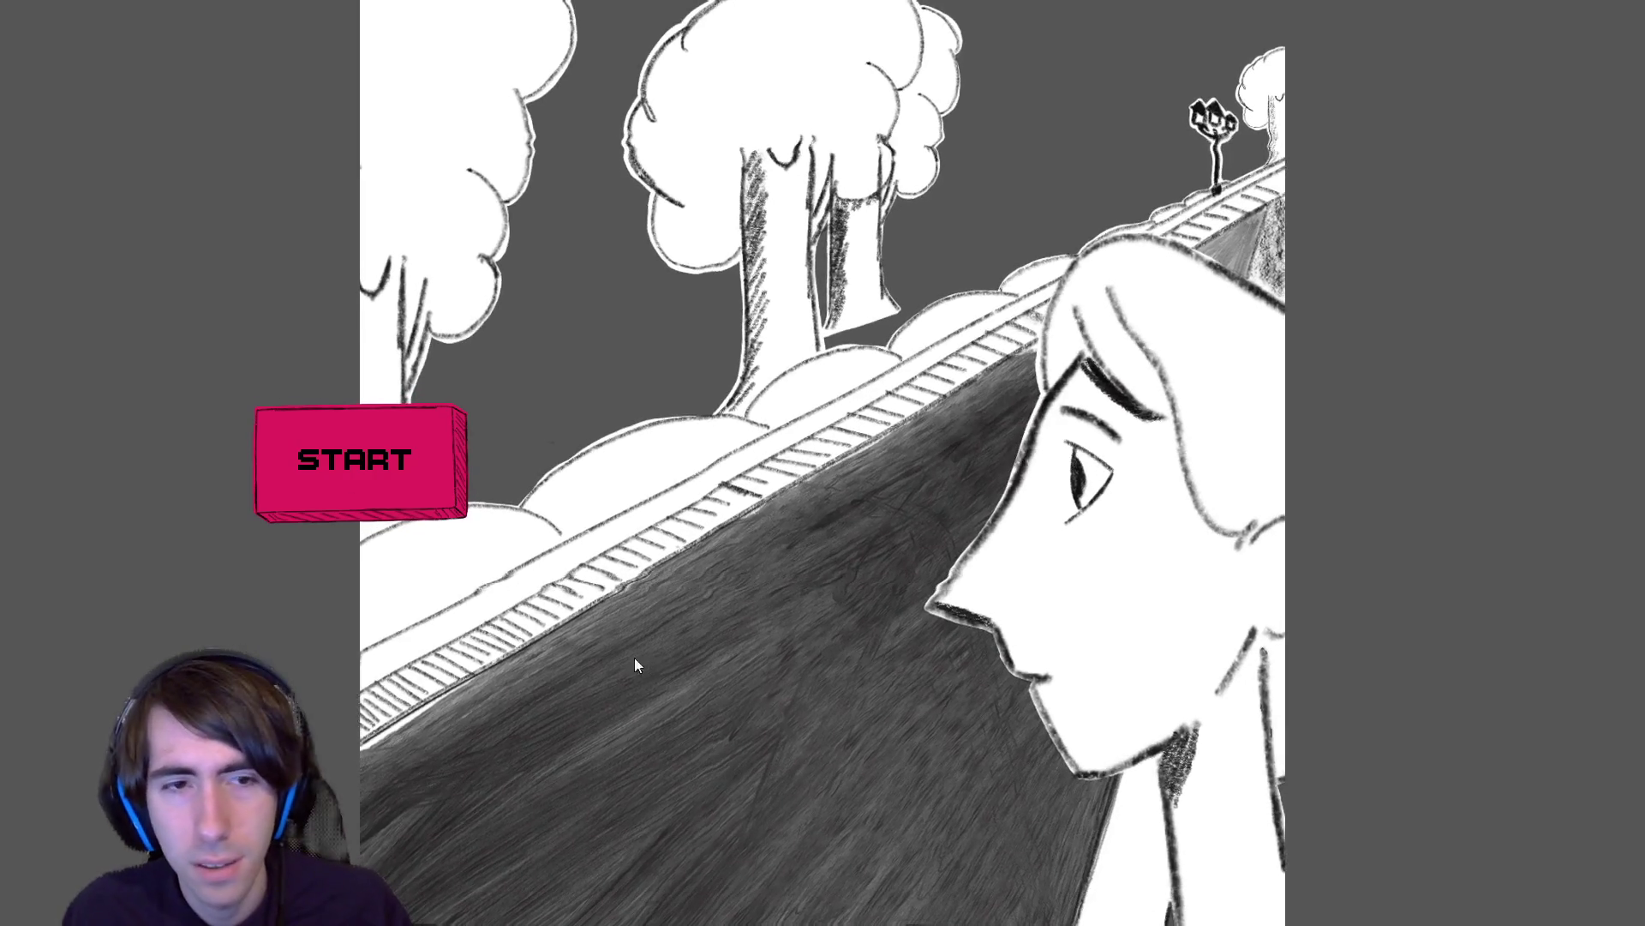
key(Escape)
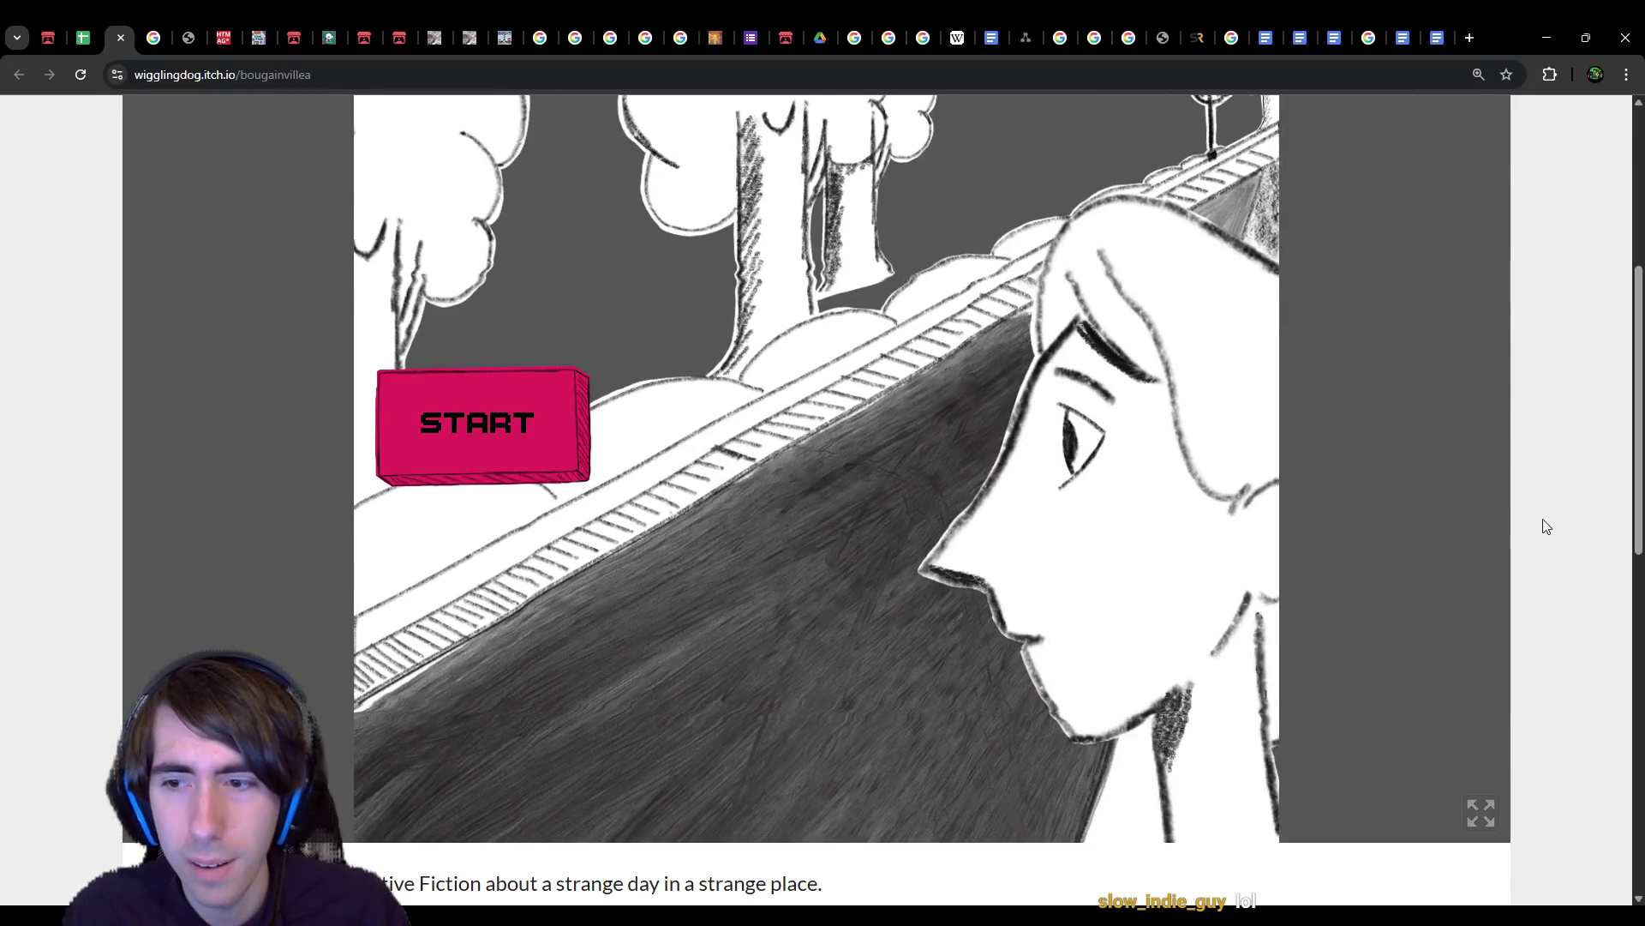
scroll(1324, 611, up, 3)
key(ctrl+minus)
key(ctrl+minus)
key(ctrl+plus)
key(ctrl+plus)
key(ctrl+plus)
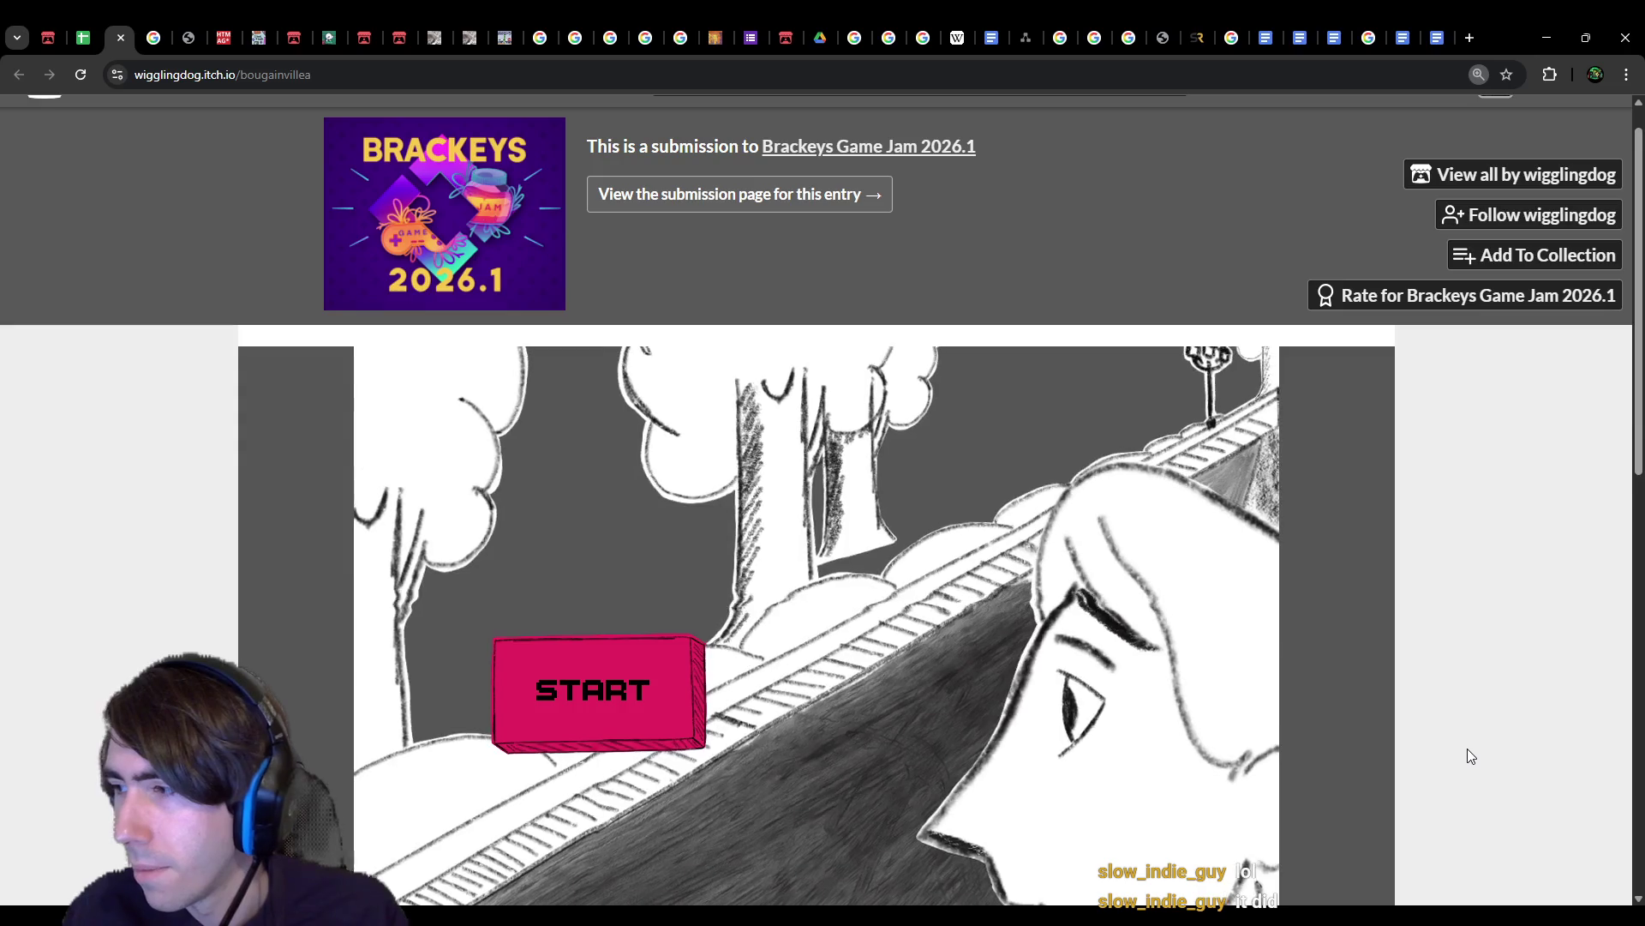
scroll(1465, 744, down, 3)
key(ctrl+plus)
key(ctrl+plus)
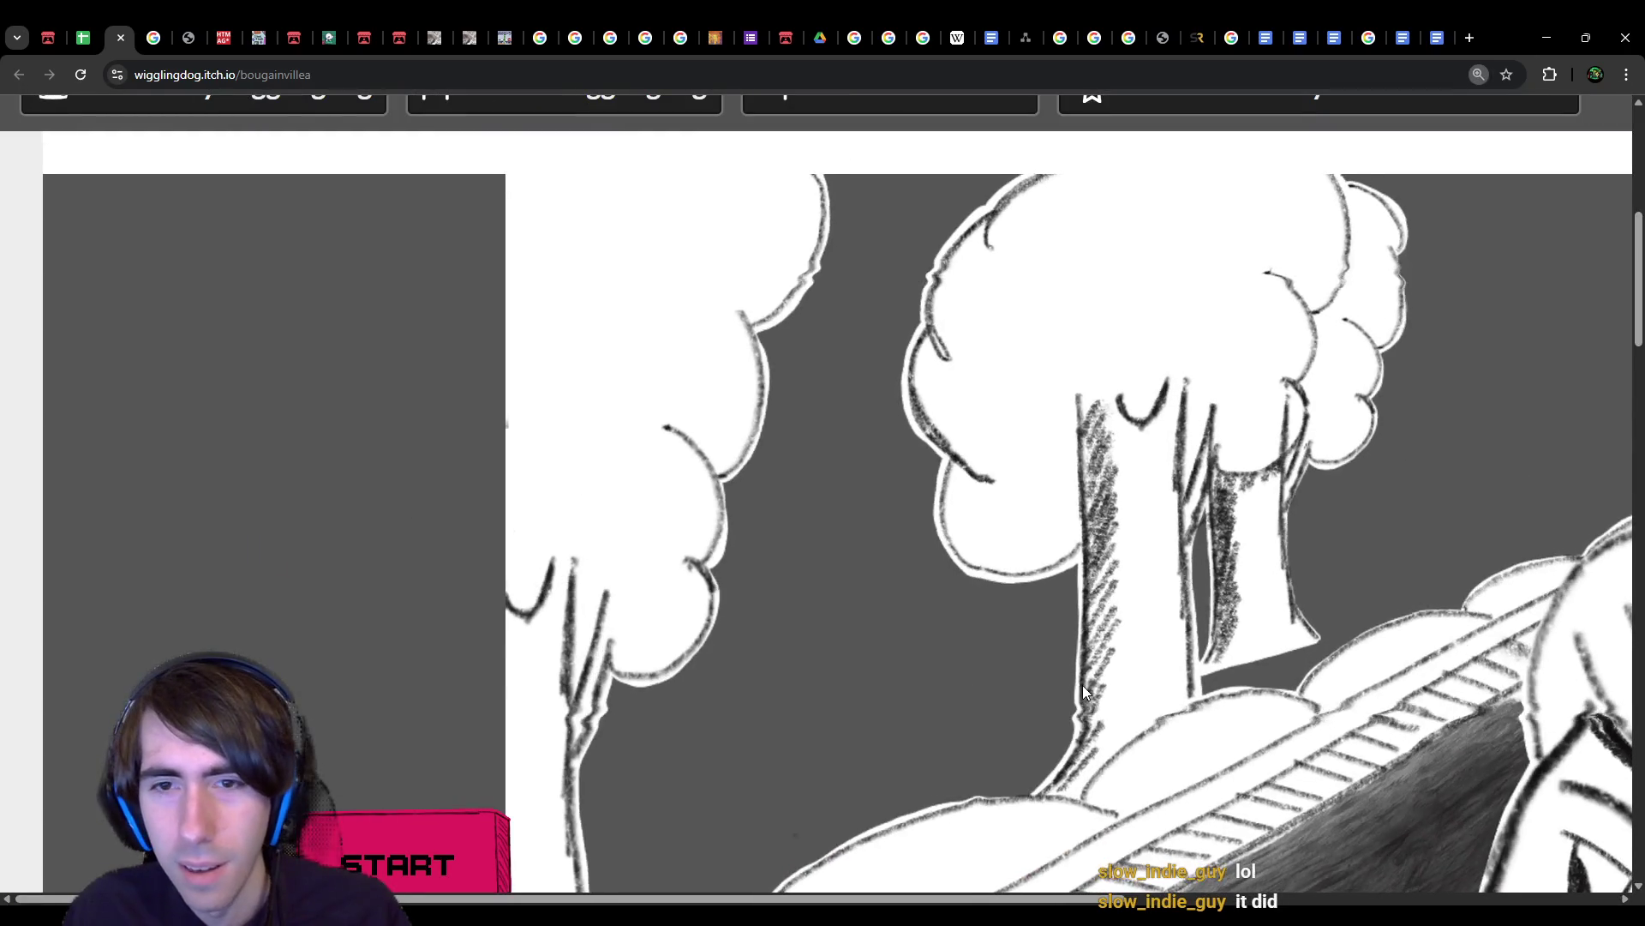
key(ctrl+minus)
key(ctrl+minus)
key(ctrl+minus)
key(ctrl+minus)
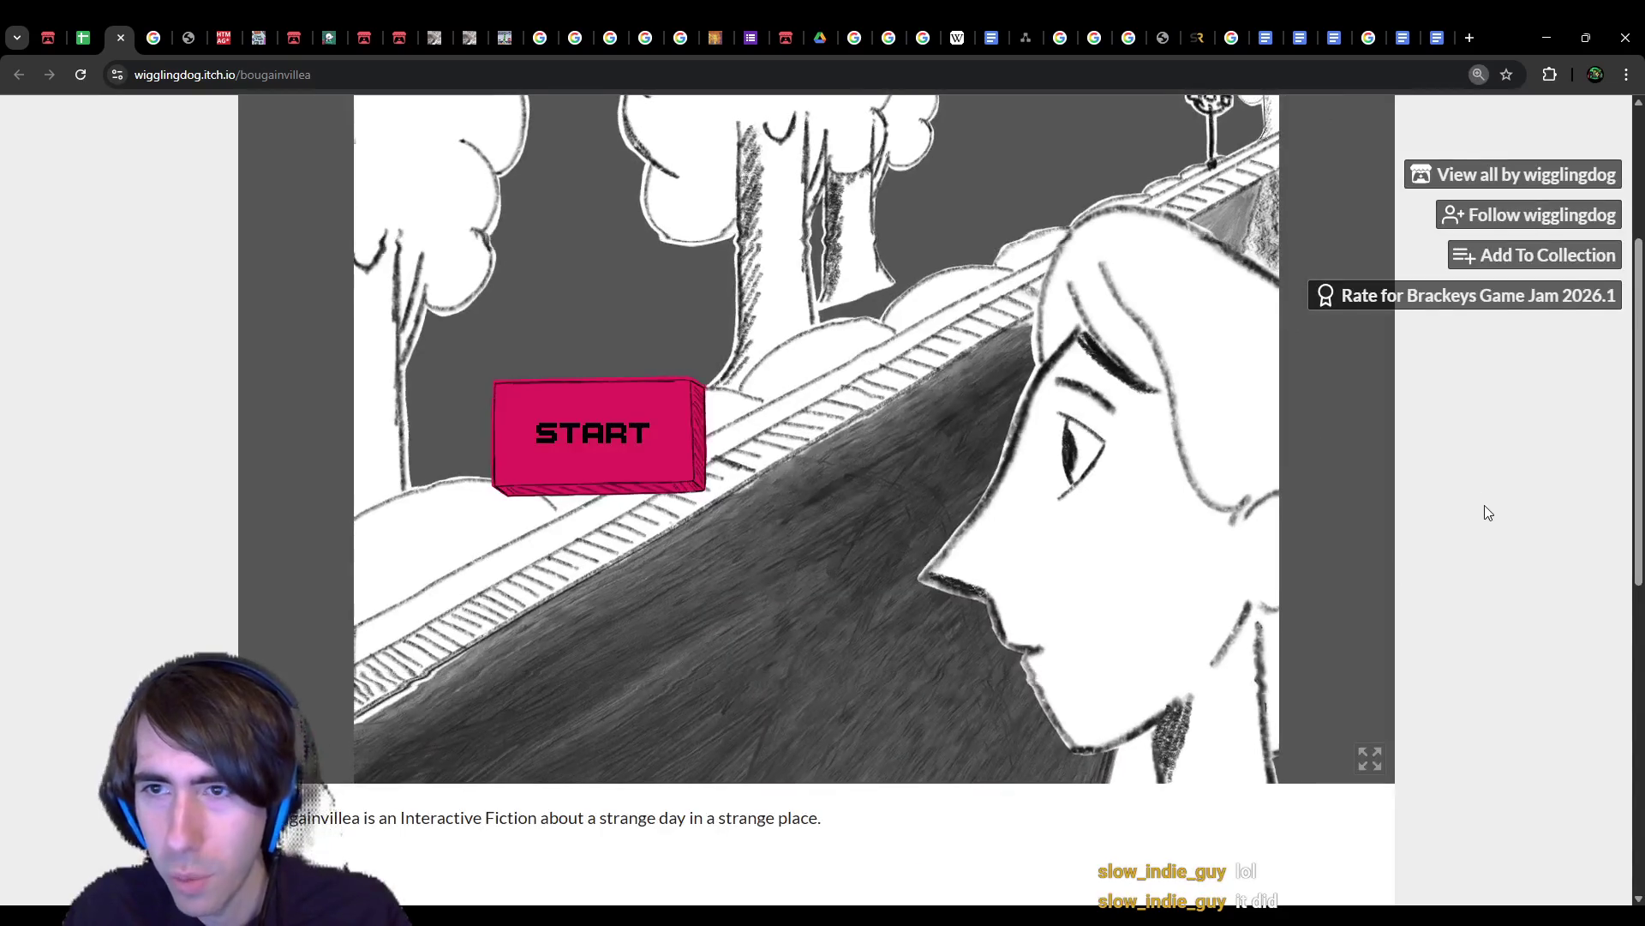
key(ctrl+minus)
key(ctrl+minus)
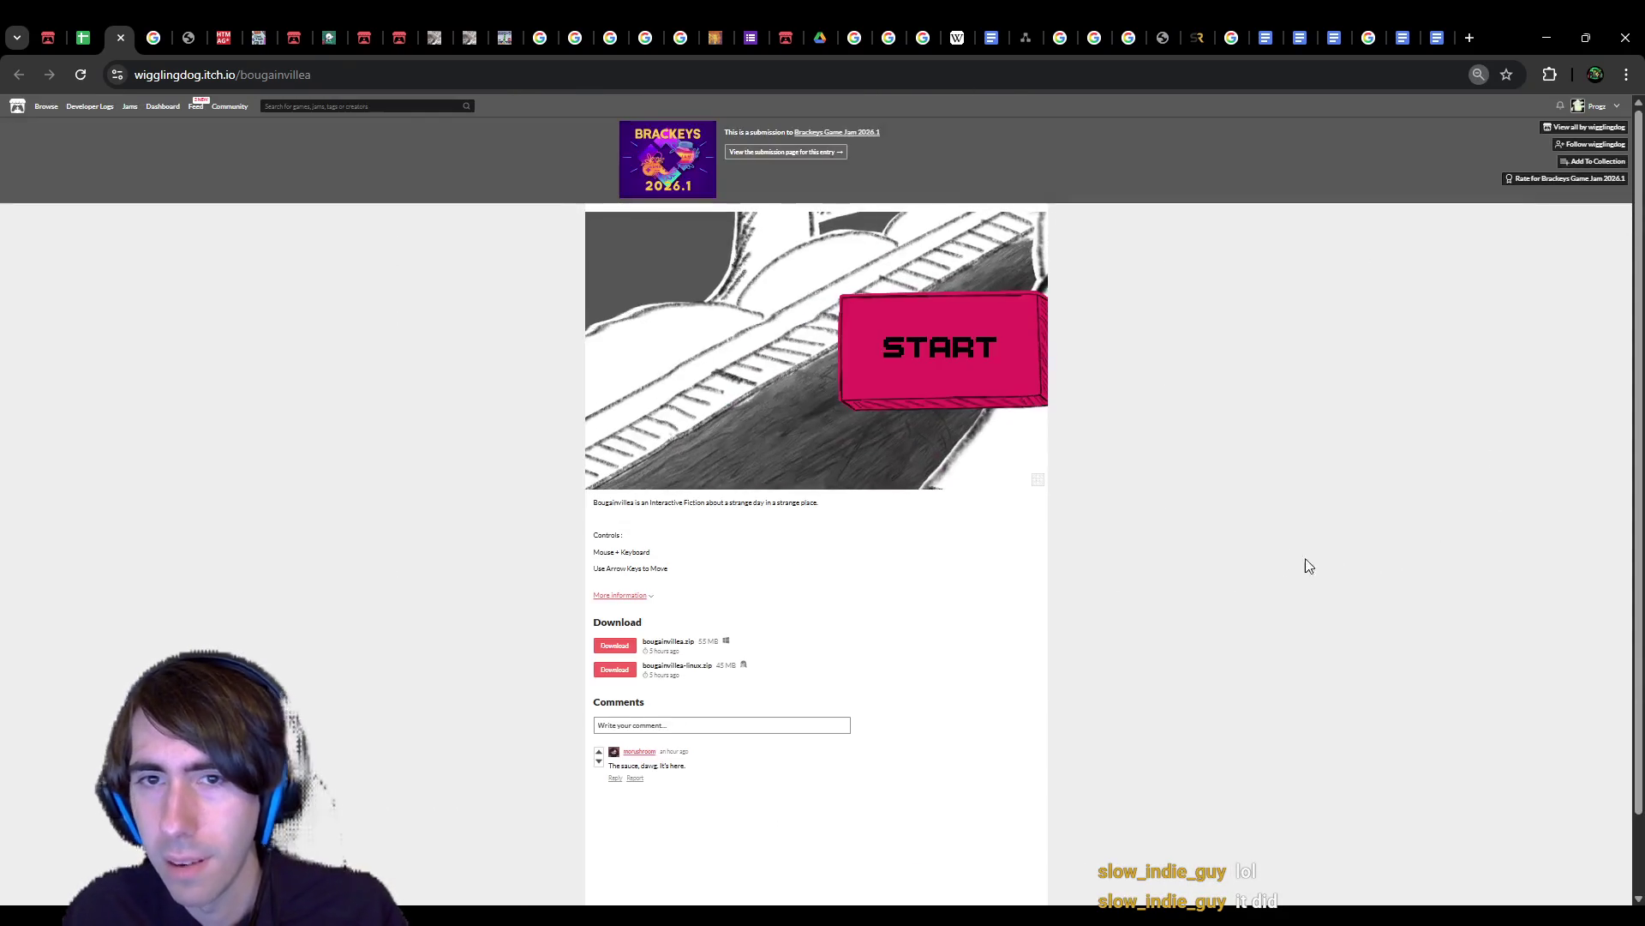
key(ctrl+plus)
key(ctrl+plus)
key(ctrl+plus)
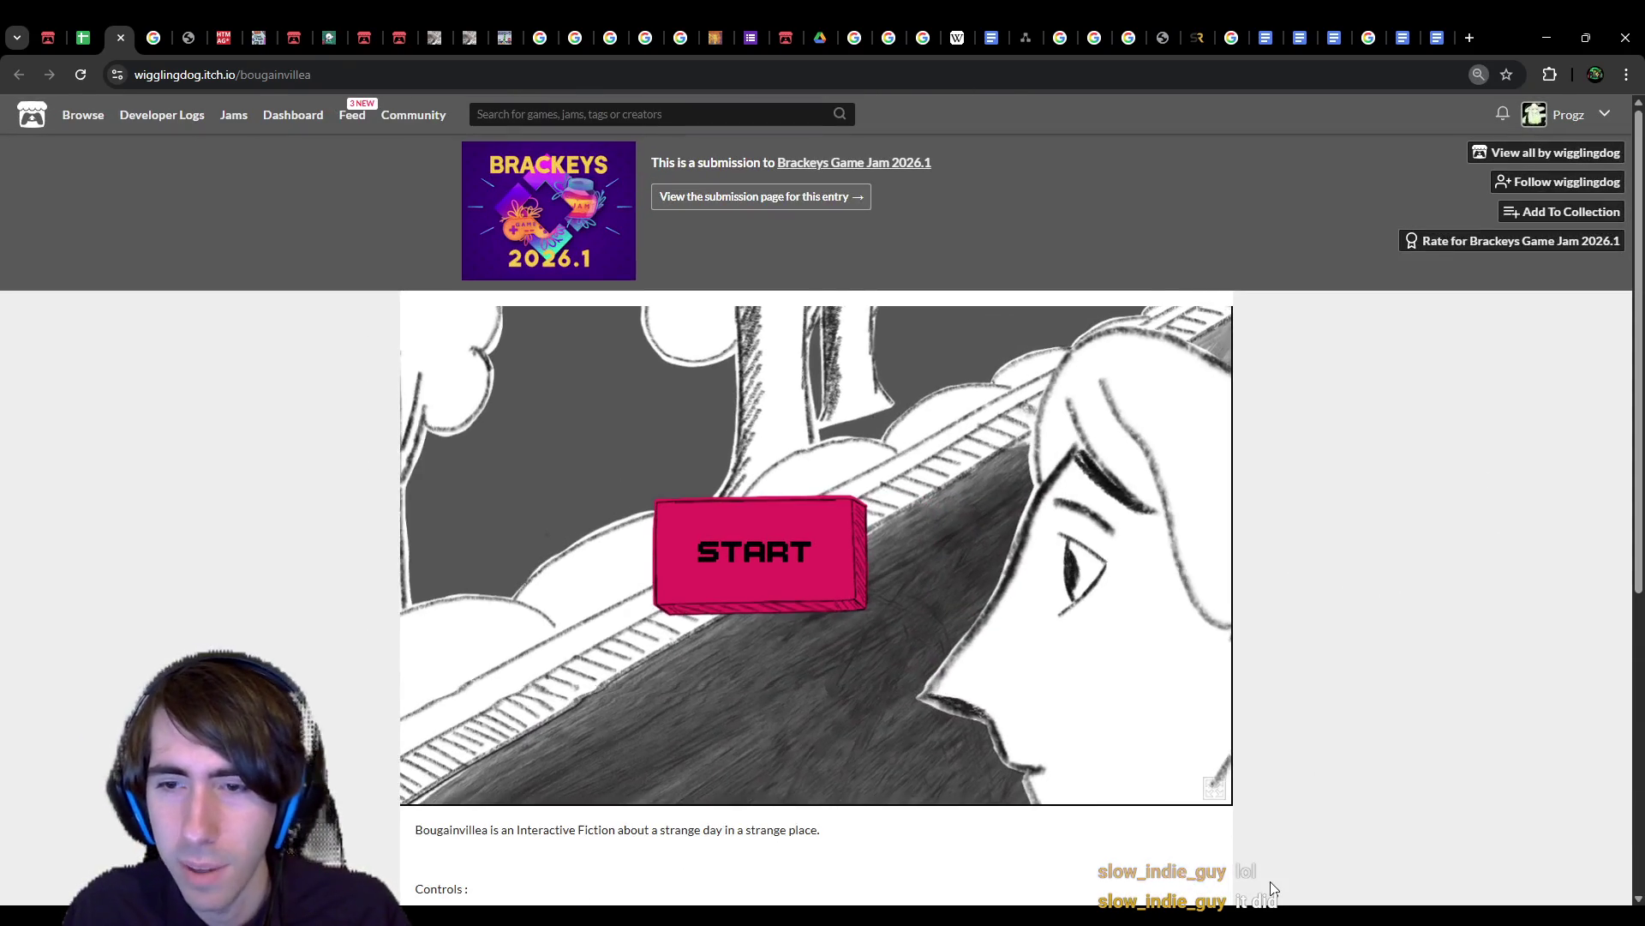
key(ctrl+plus)
scroll(1377, 680, down, 3)
key(ctrl+plus)
key(ctrl+minus)
key(ctrl+plus)
key(ctrl+minus)
key(ctrl+plus)
key(ctrl+minus)
key(ctrl+plus)
key(ctrl+minus)
scroll(1326, 709, up, 1)
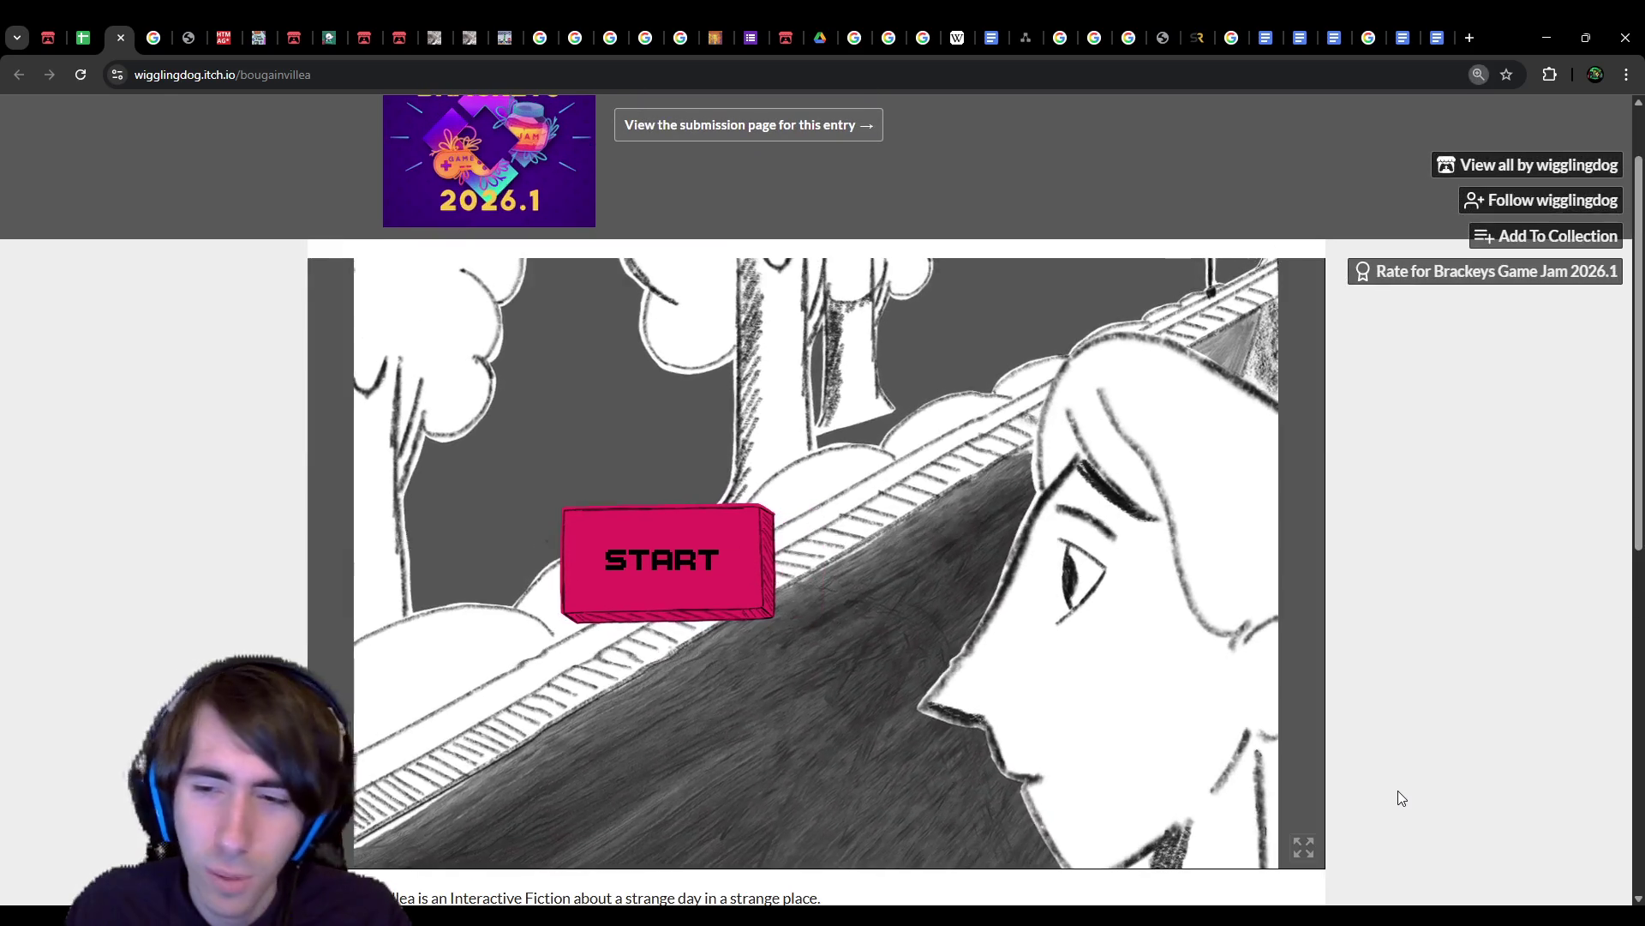
key(ctrl+minus)
key(ctrl+plus)
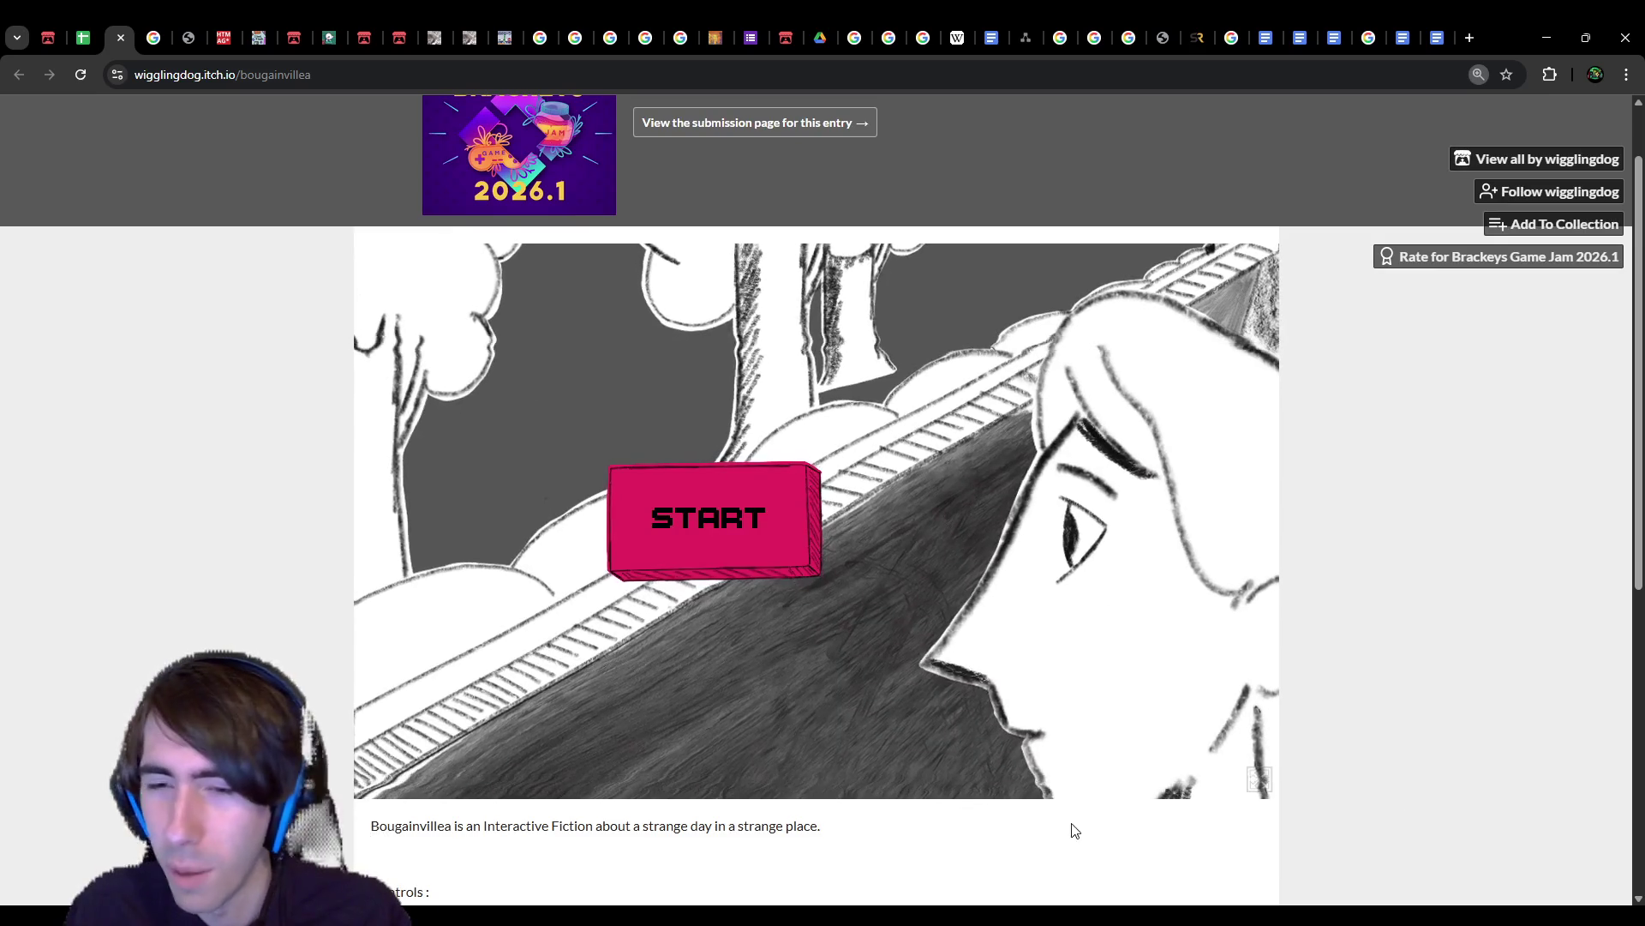
scroll(1132, 826, down, 1)
key(ctrl+plus)
key(ctrl+plus)
key(ctrl+plus)
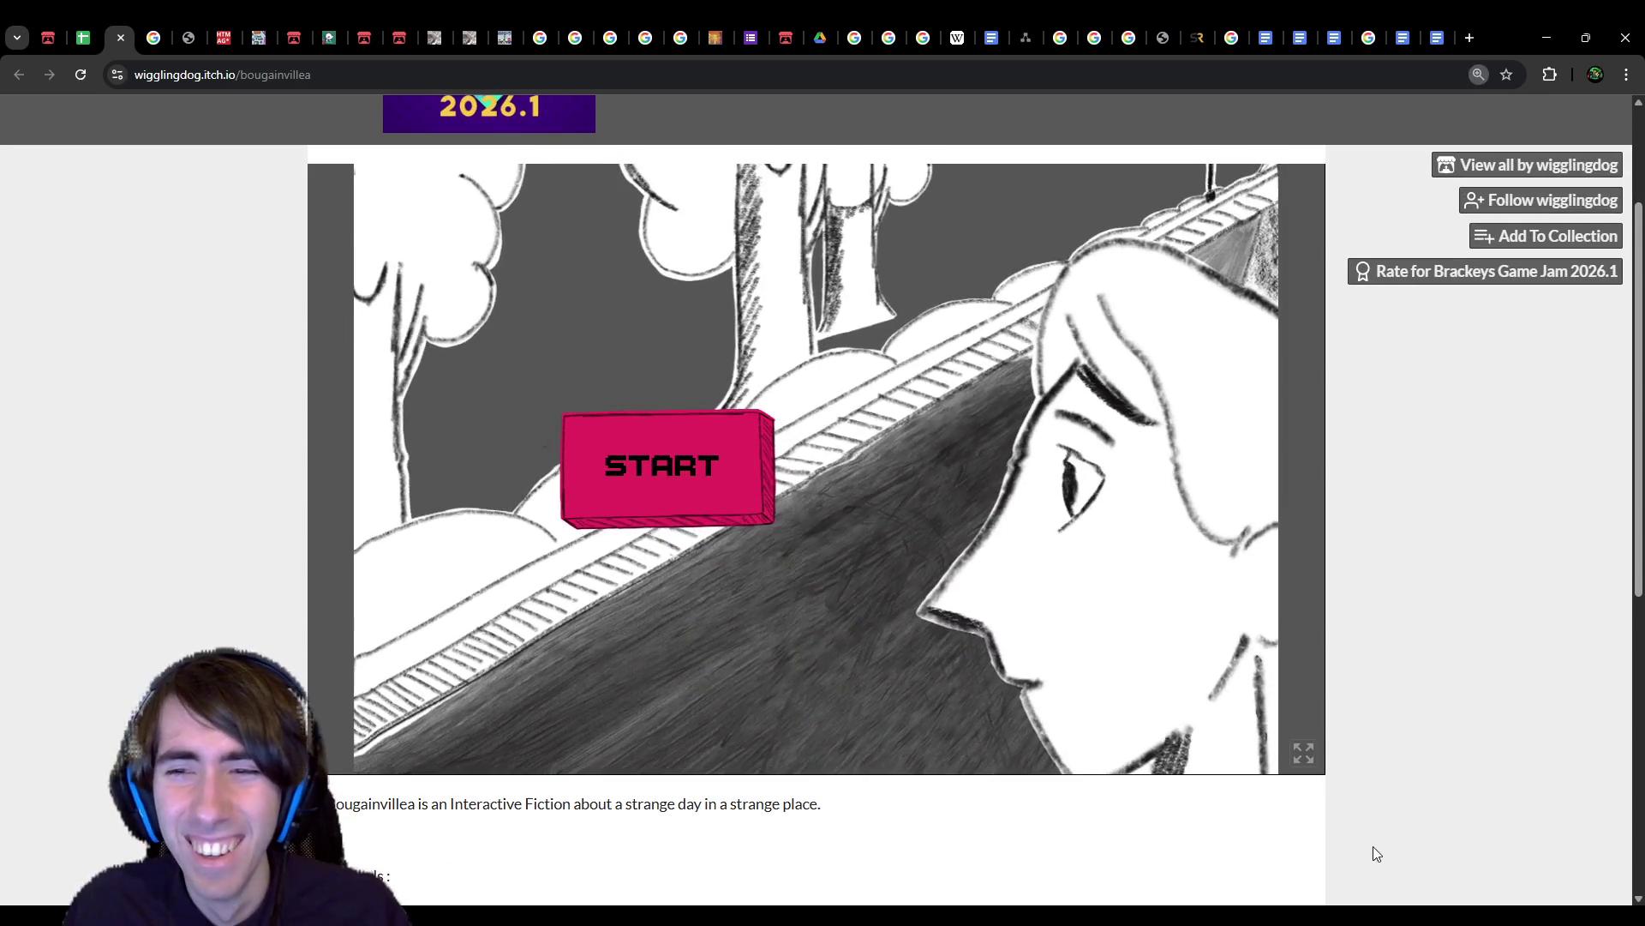
scroll(999, 137, down, 3)
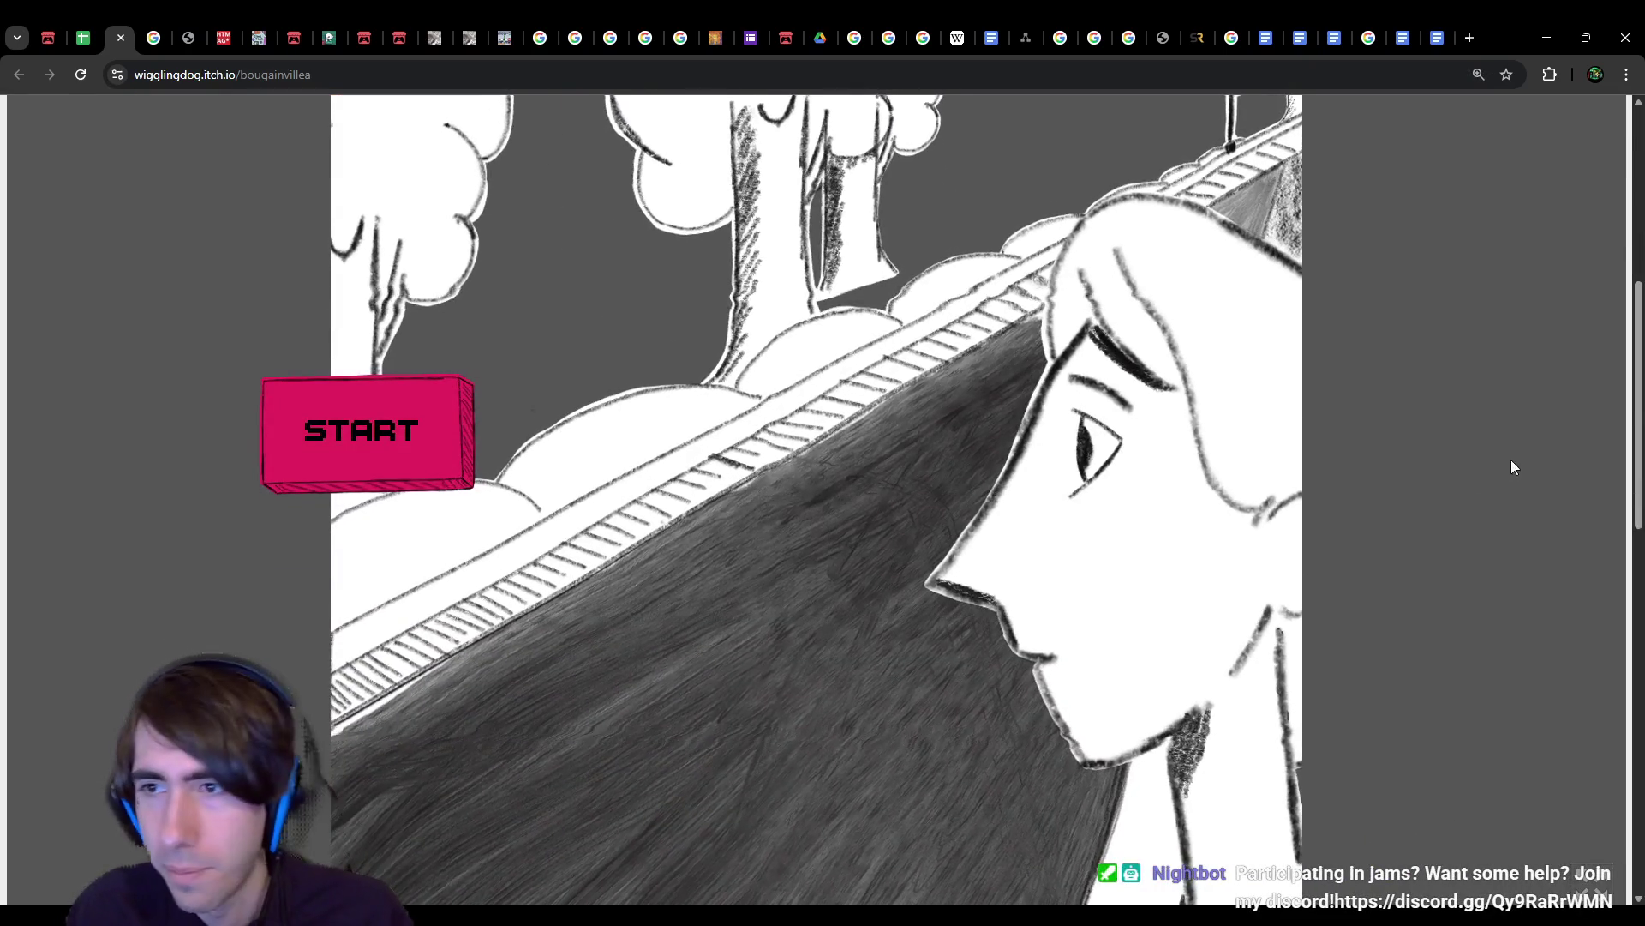
scroll(1509, 463, up, 2)
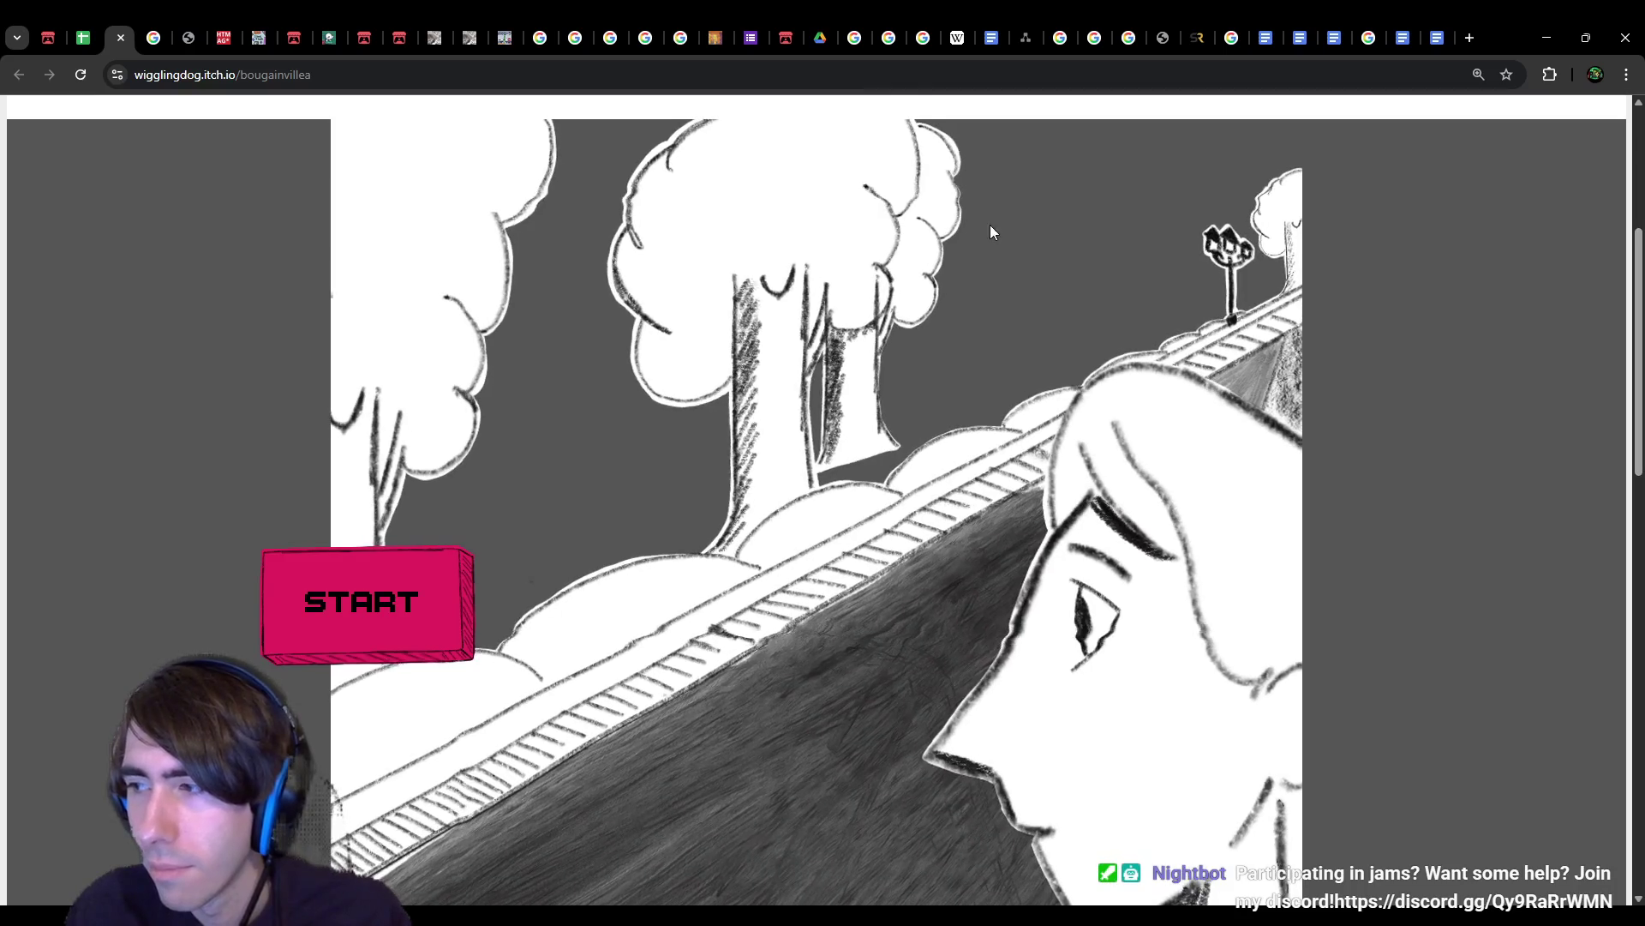
key(ctrl+minus)
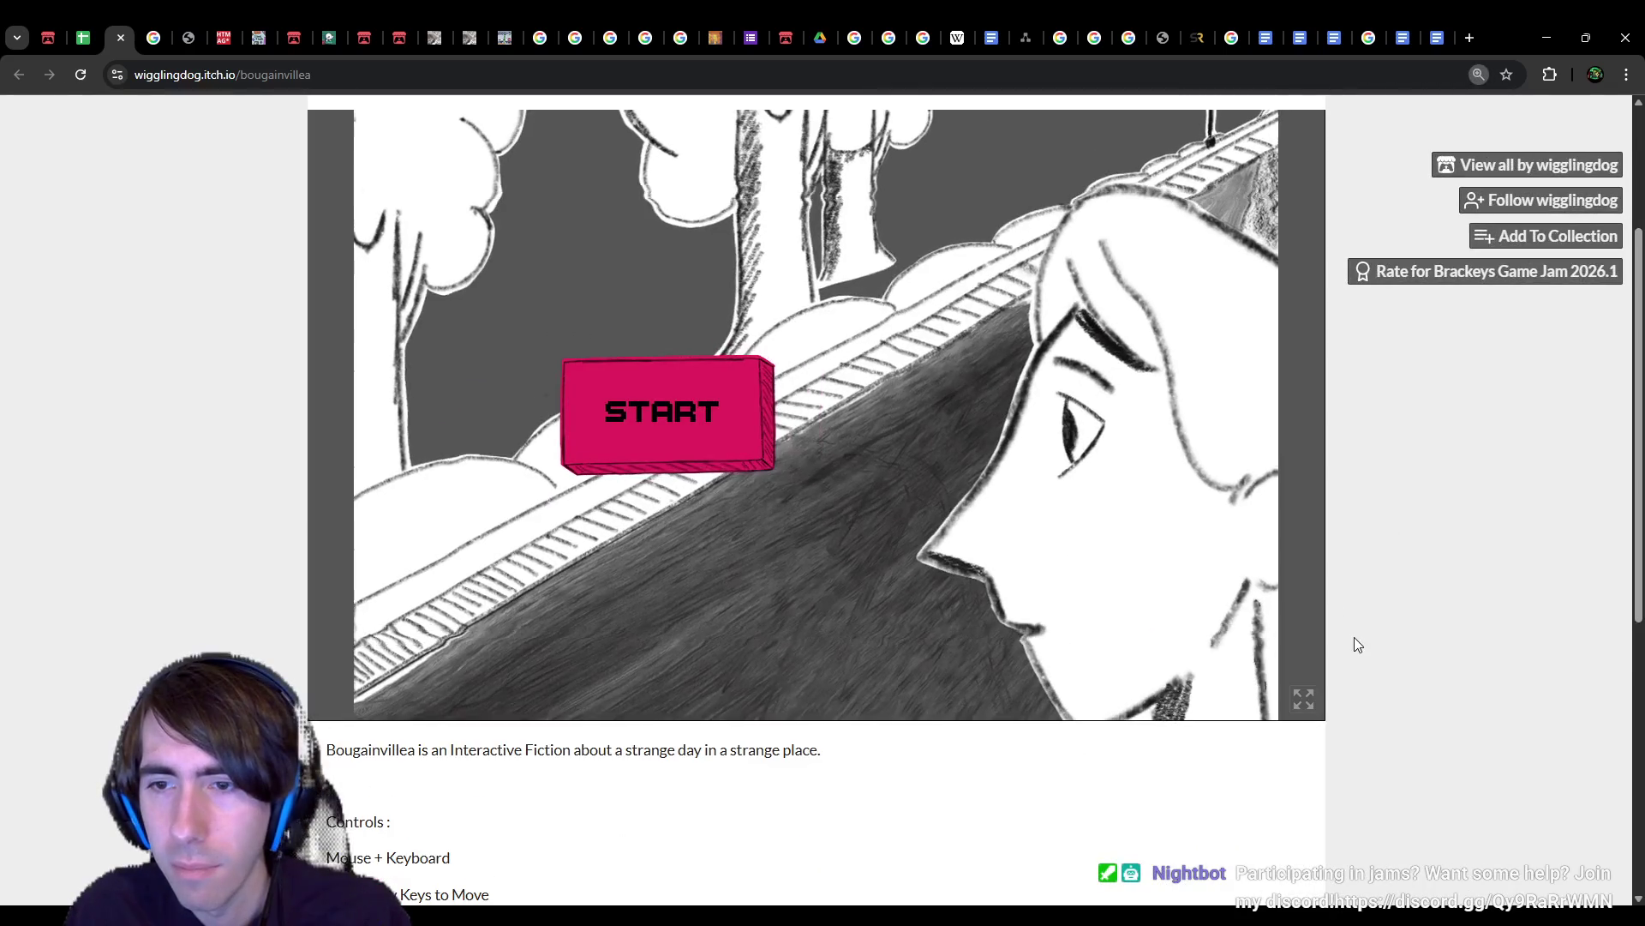
scroll(1352, 677, up, 1)
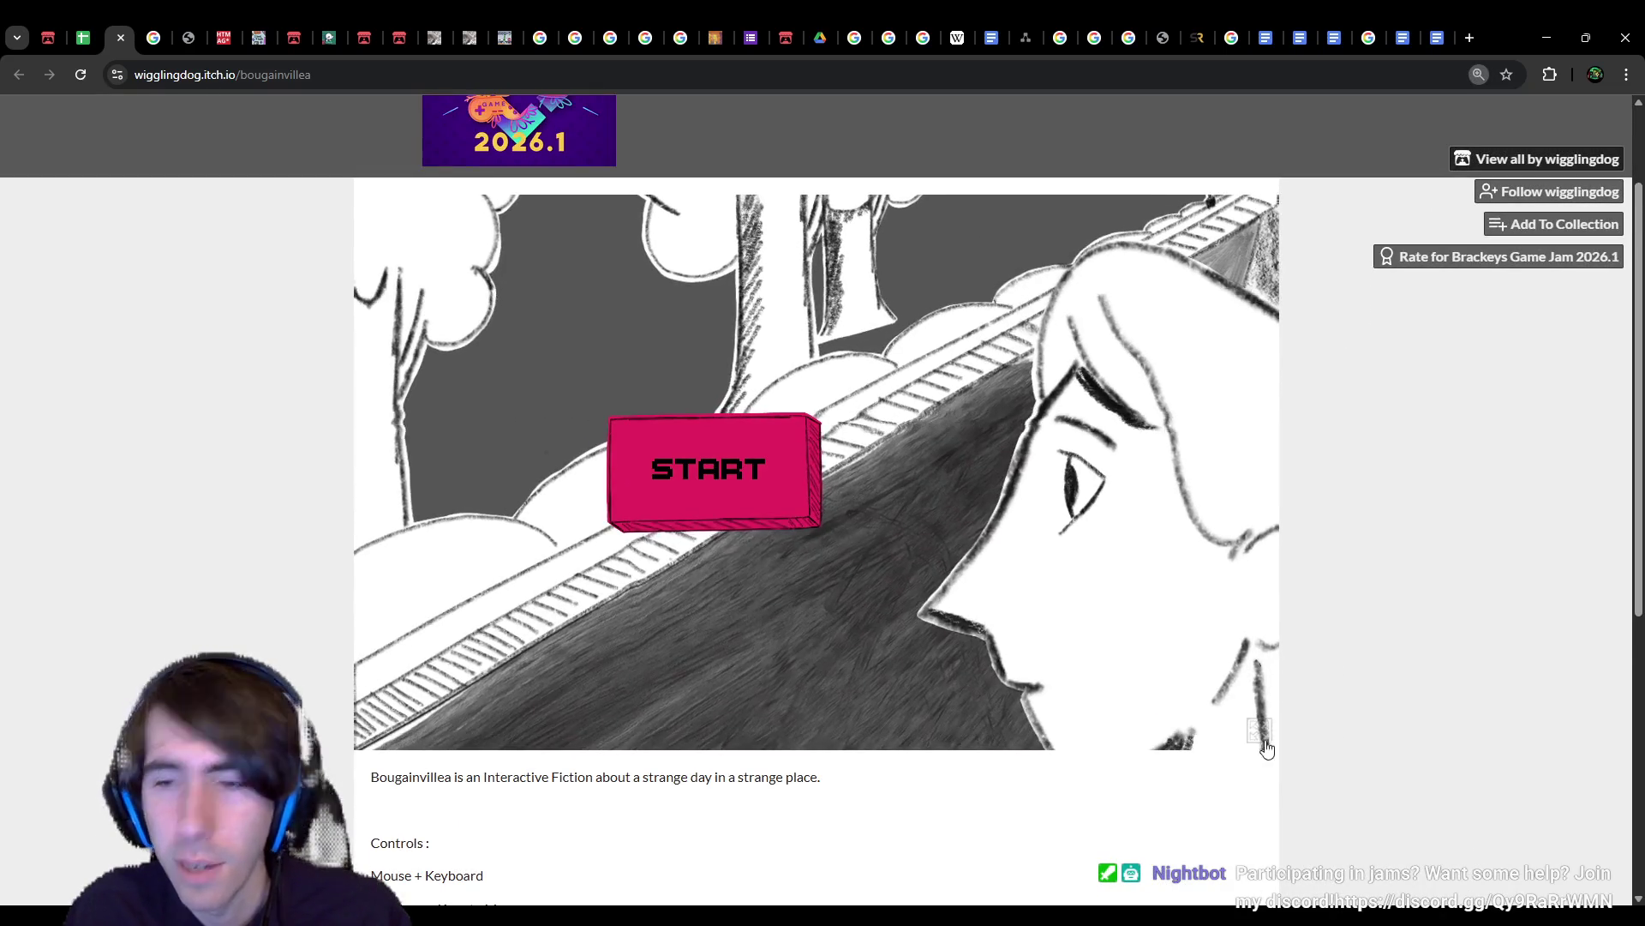
scroll(1325, 617, up, 1)
scroll(1325, 617, down, 1)
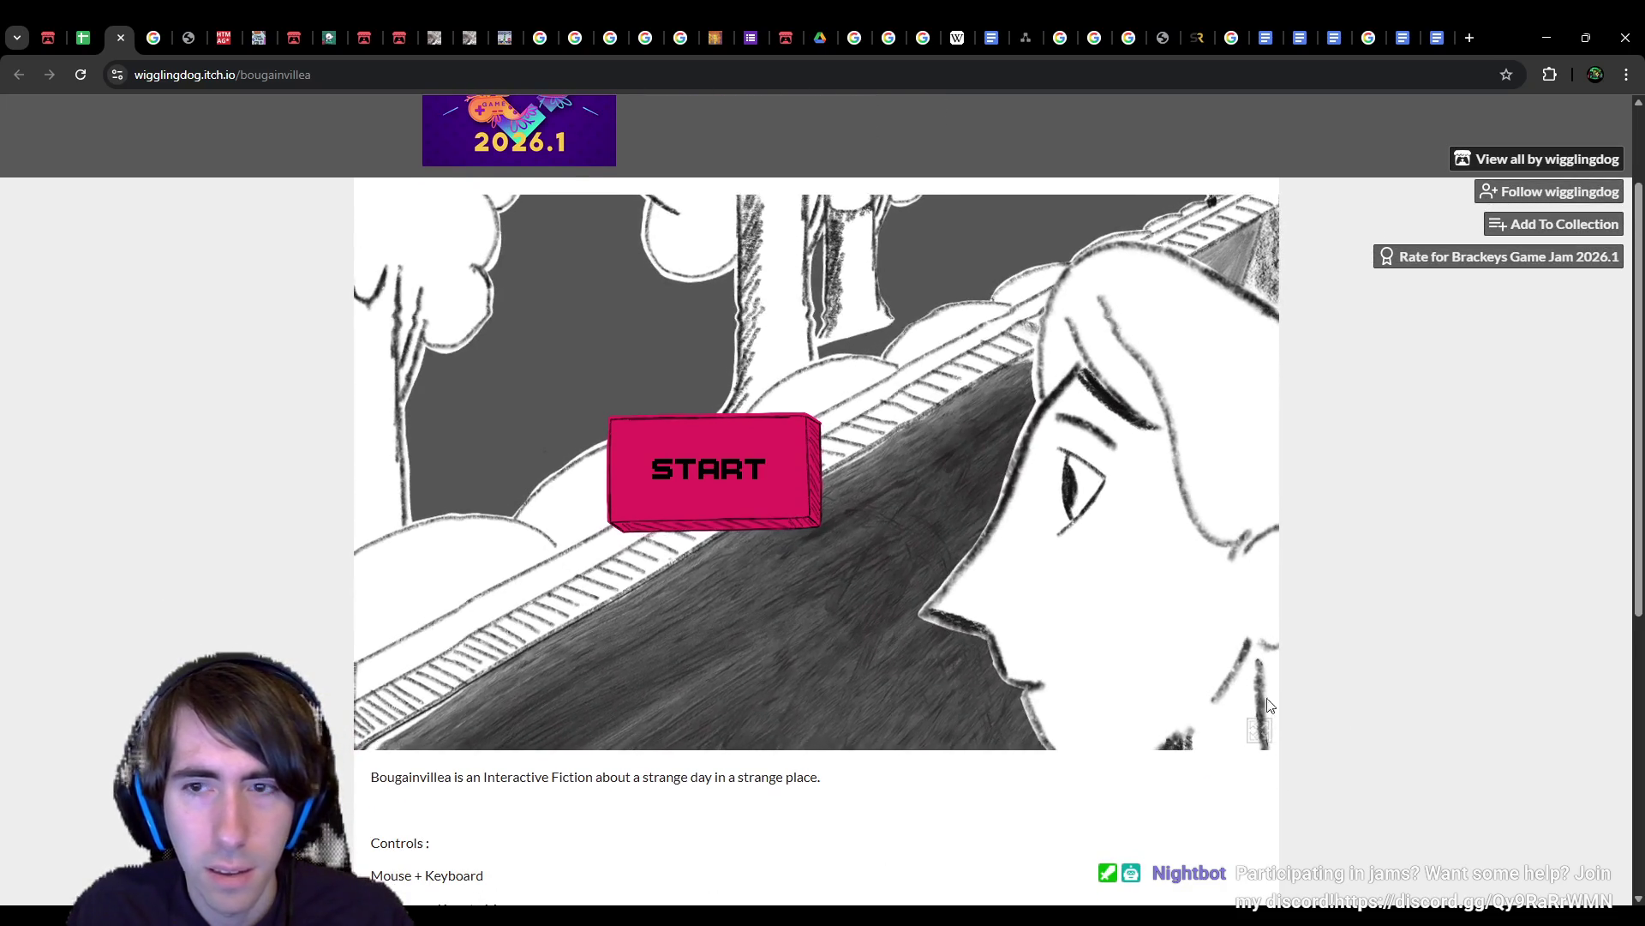
key(ctrl+plus)
key(ctrl+plus)
key(ctrl+0)
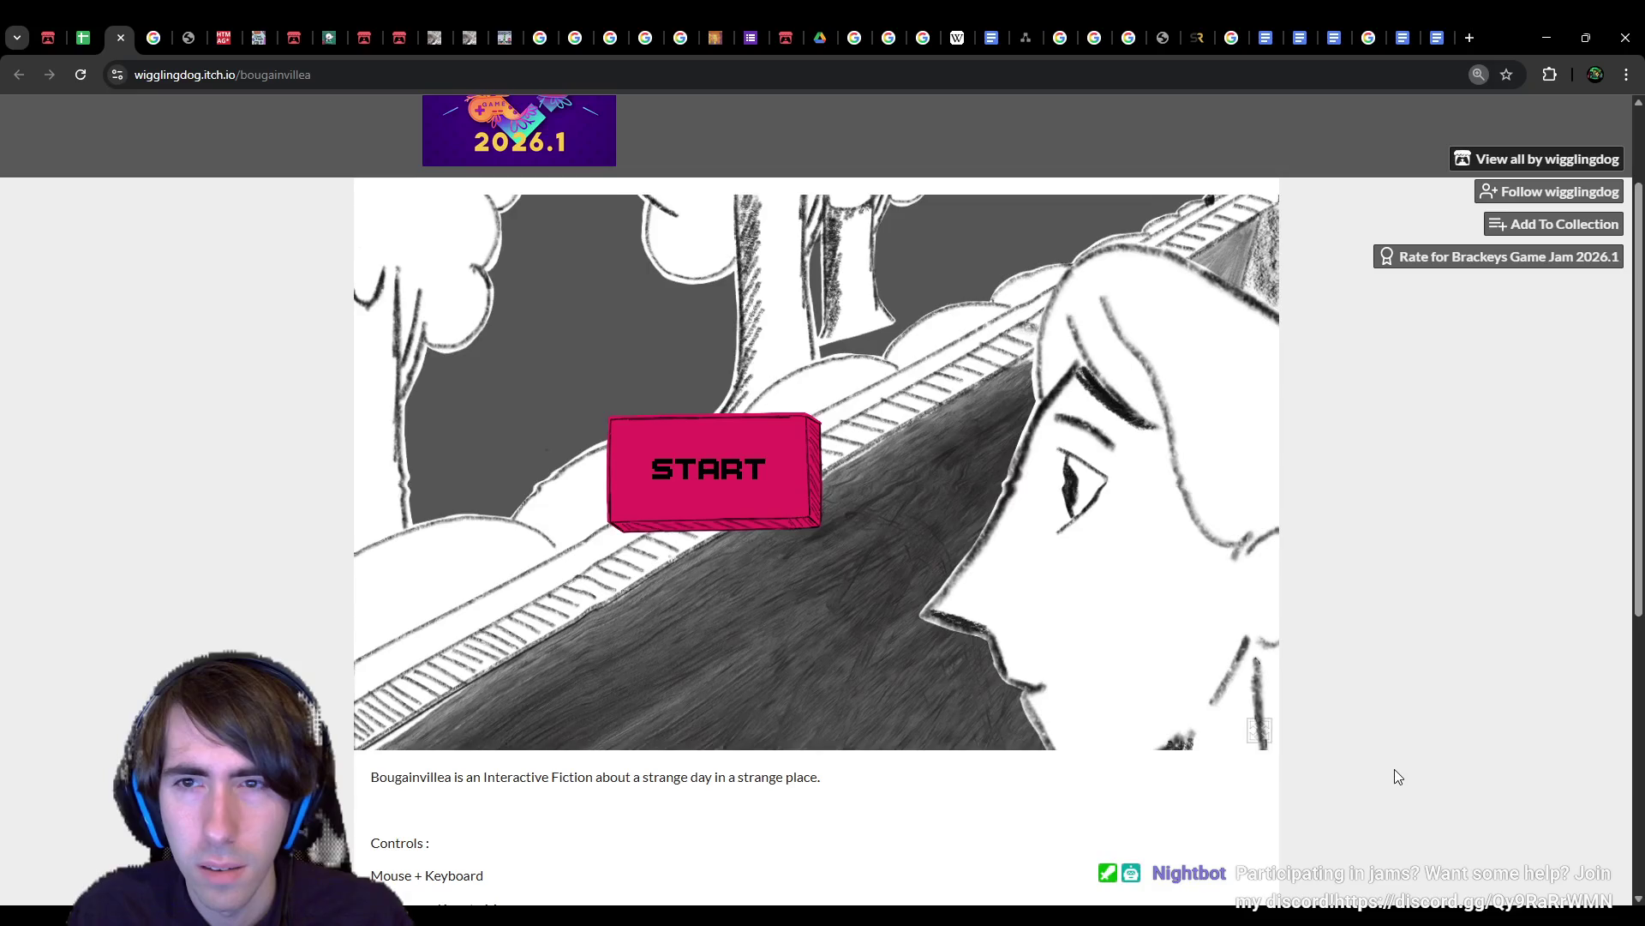
scroll(1394, 767, up, 1)
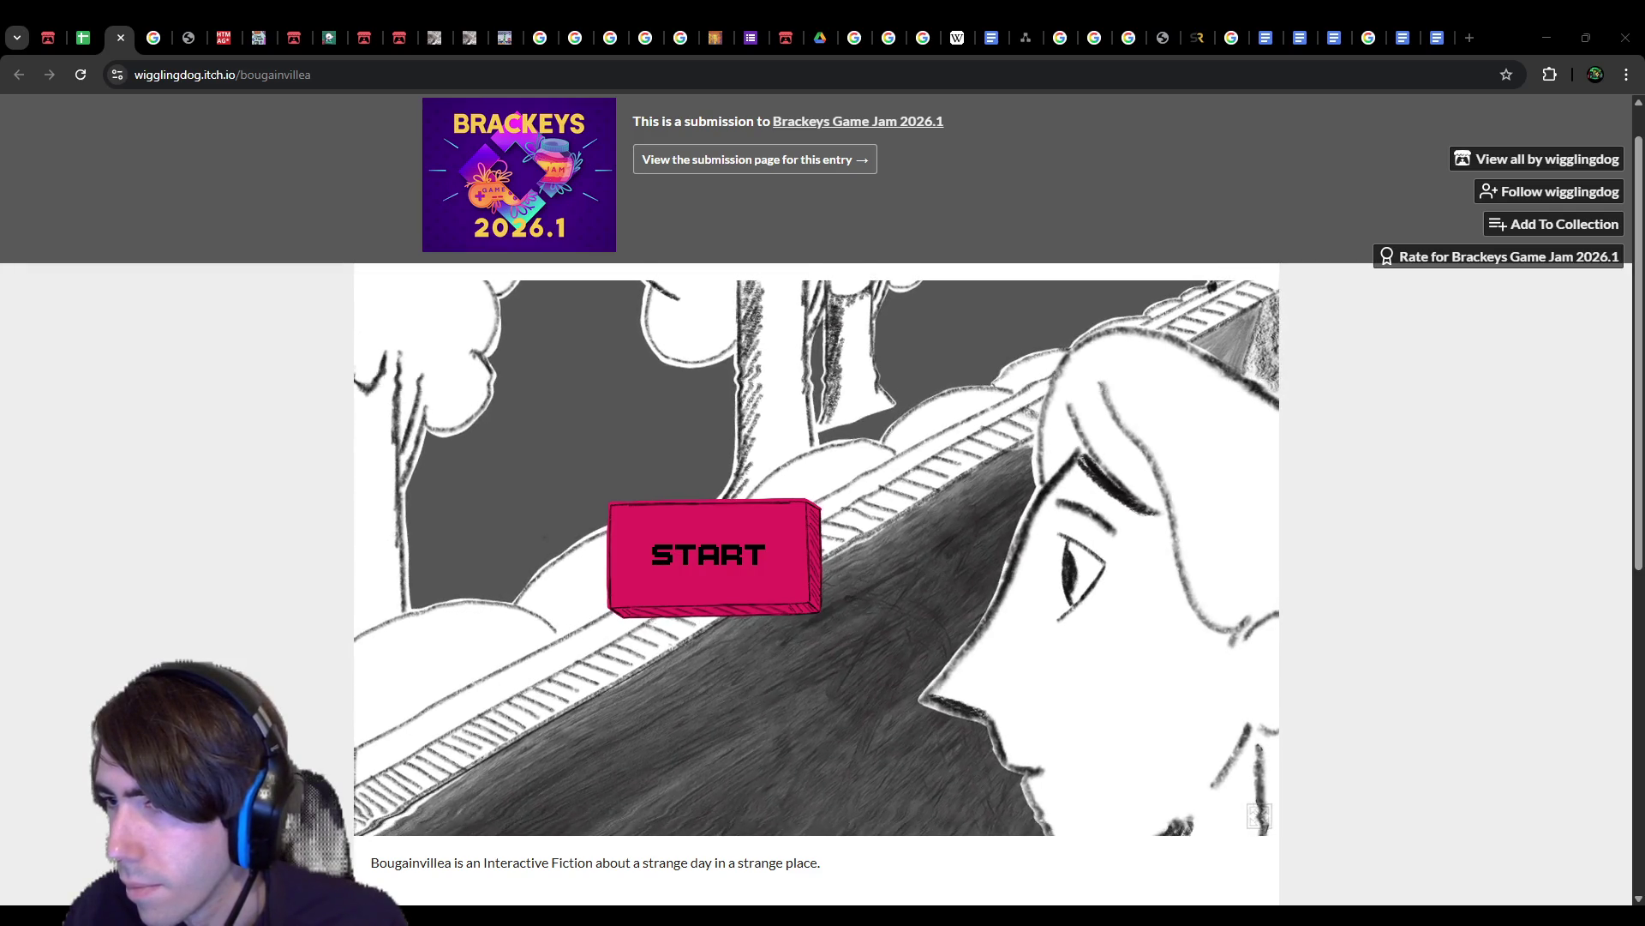
click(1259, 816)
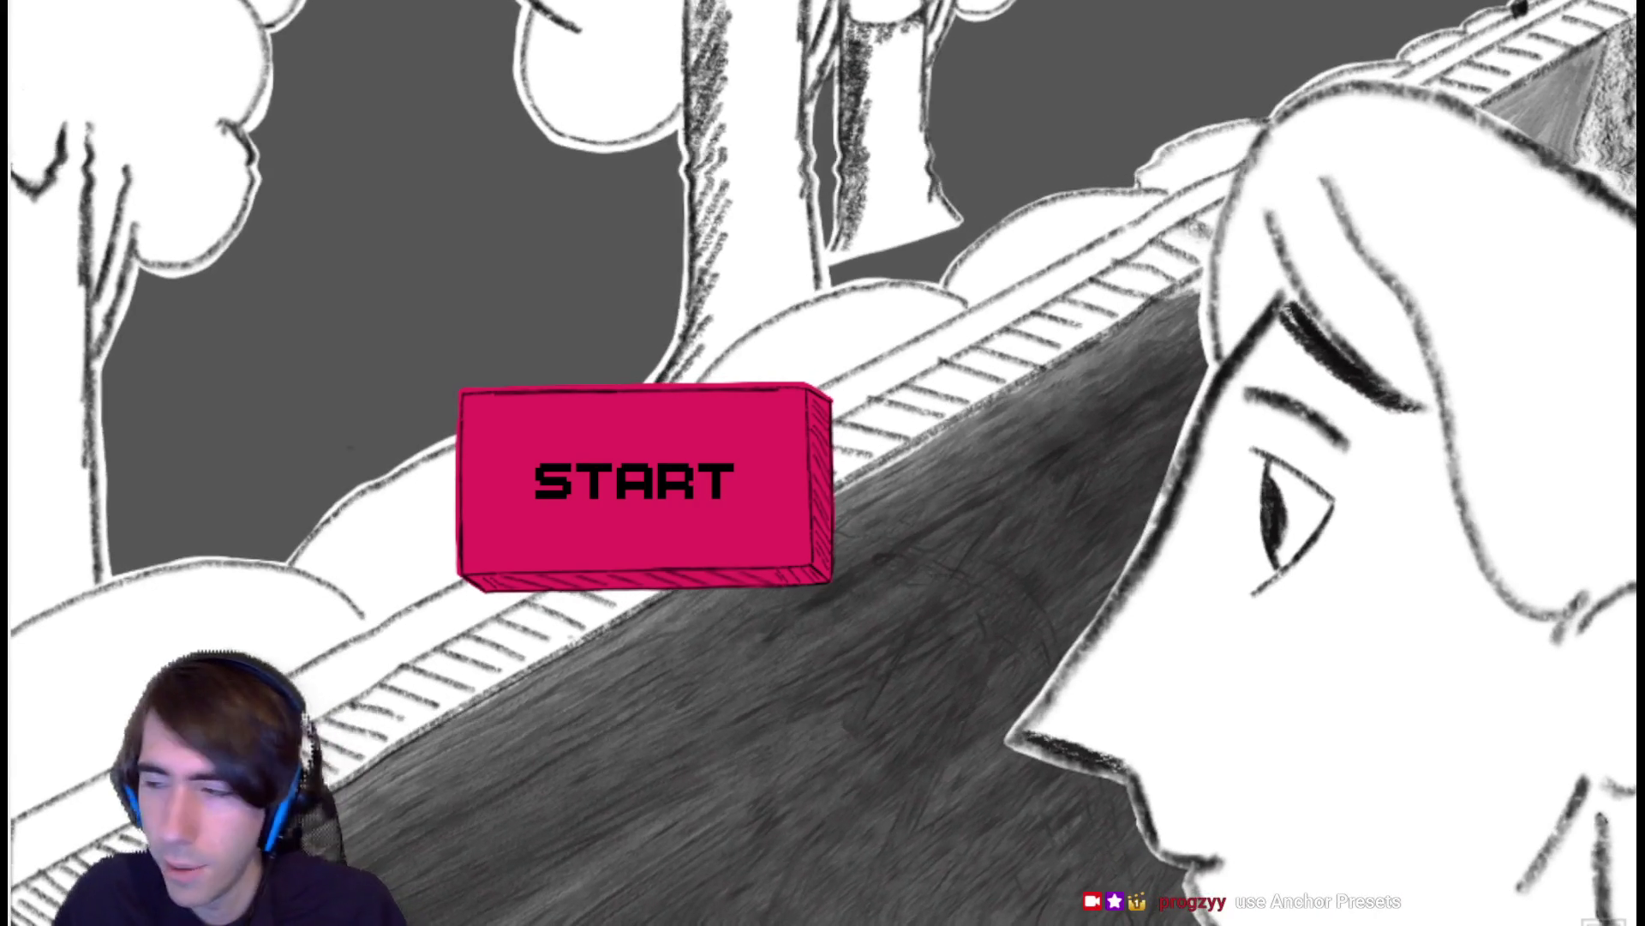
Step: Start Bougainvillea from its title screen to reach the wheel minigame at 0%
click(780, 517)
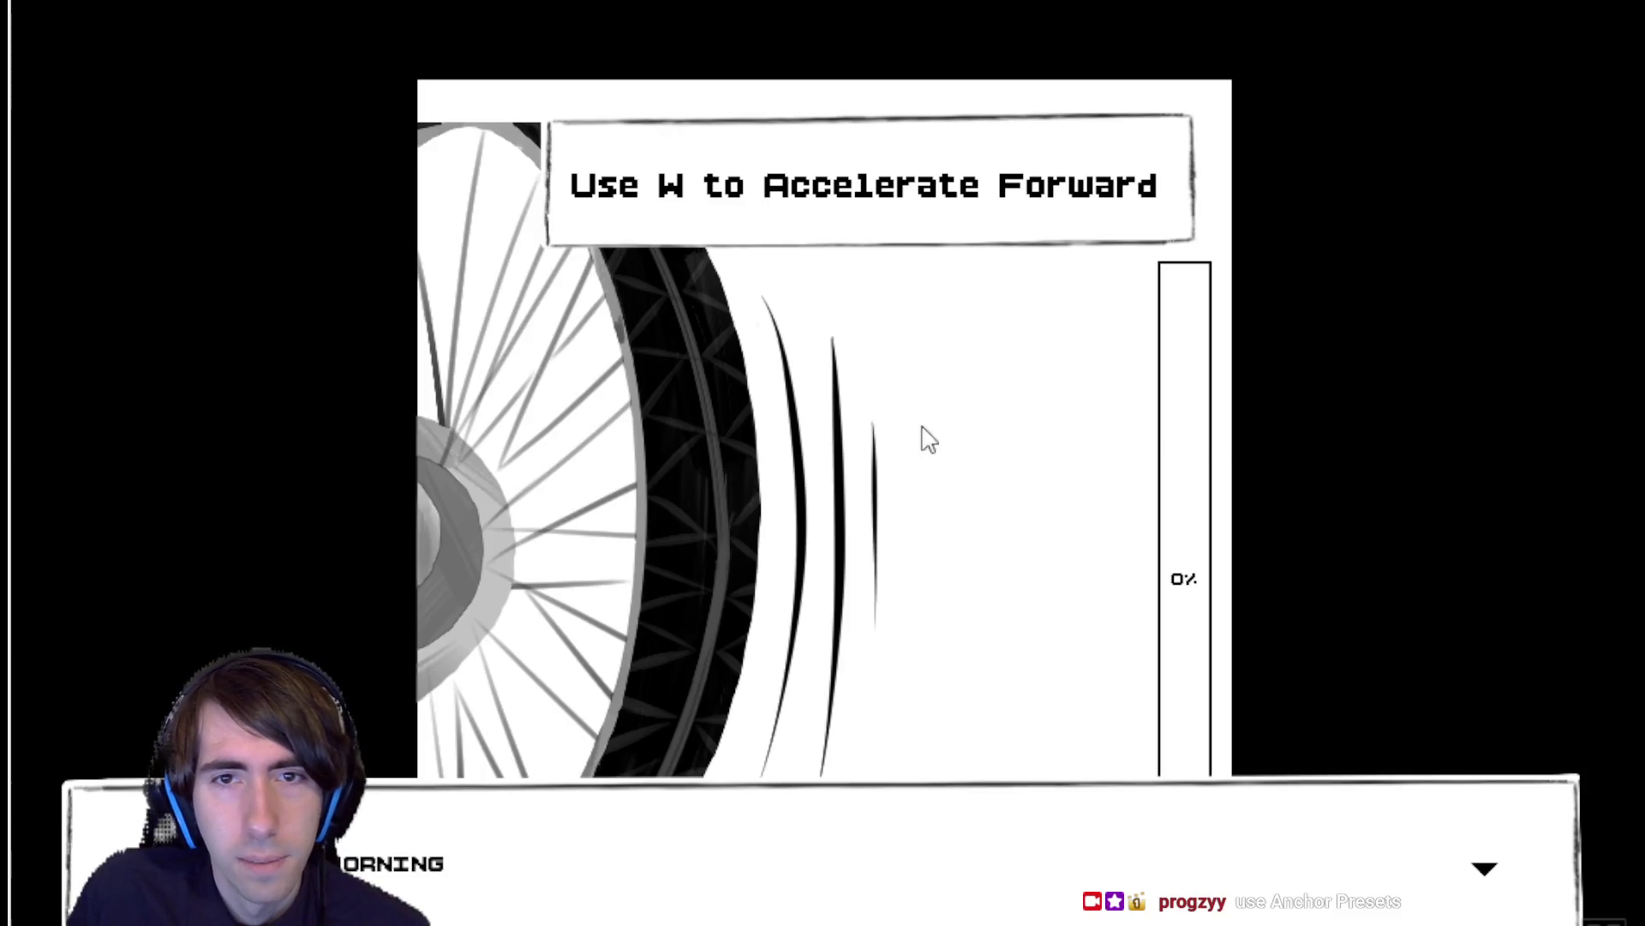
Step: Press W repeatedly to fill the pink wheel gauge to 100%
key(w)
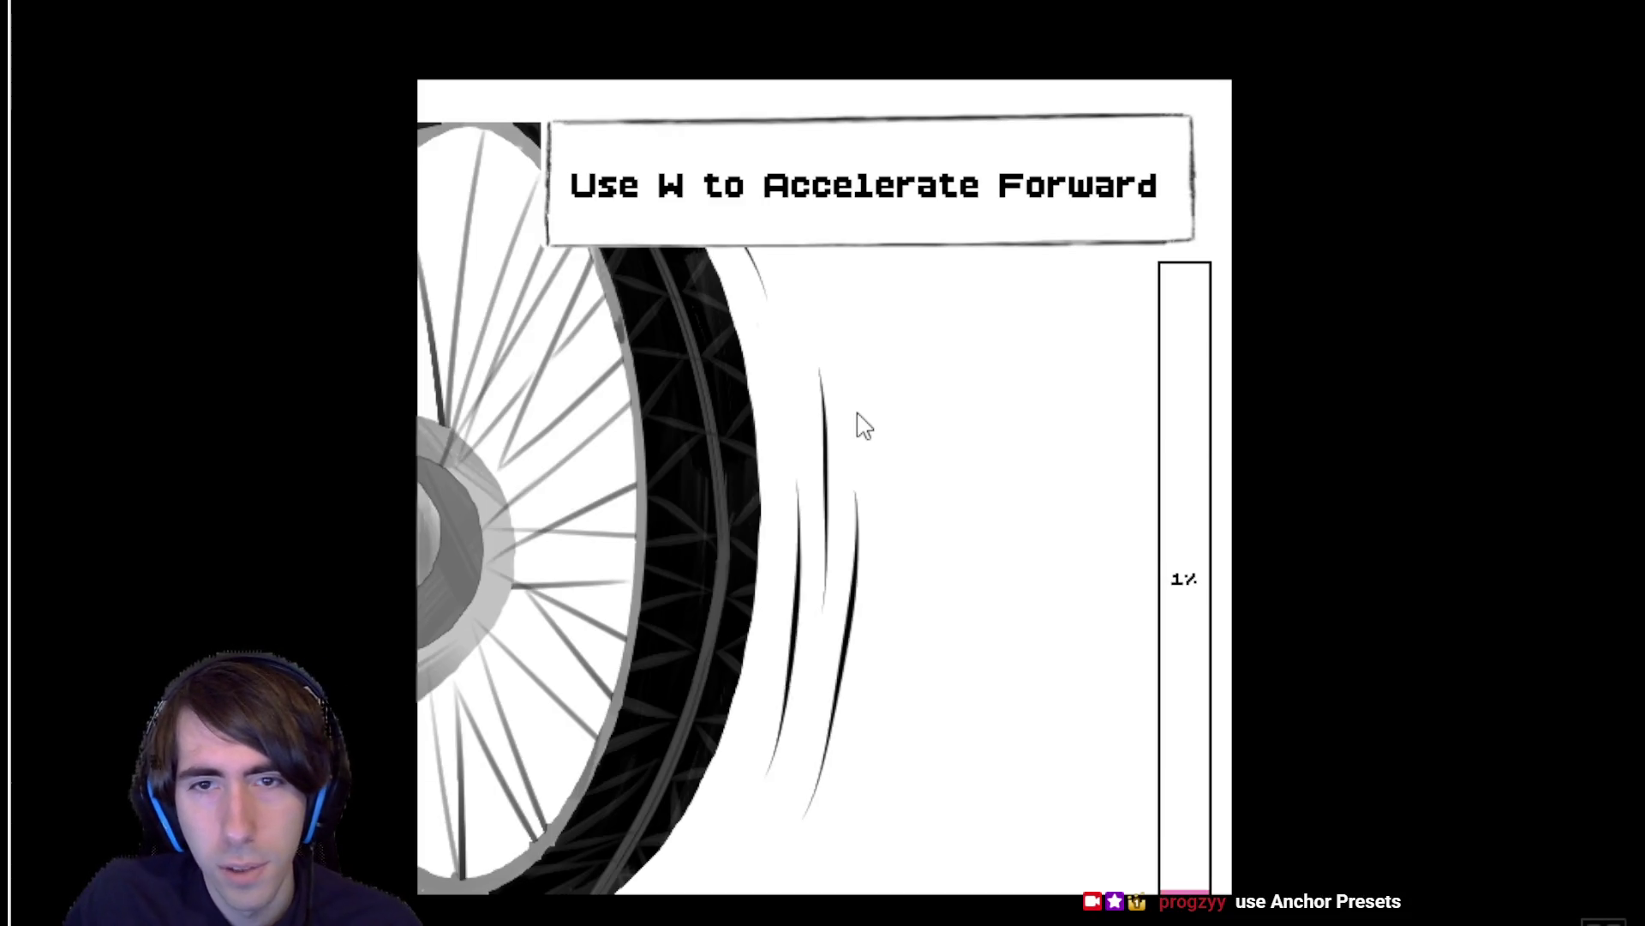
key(w)
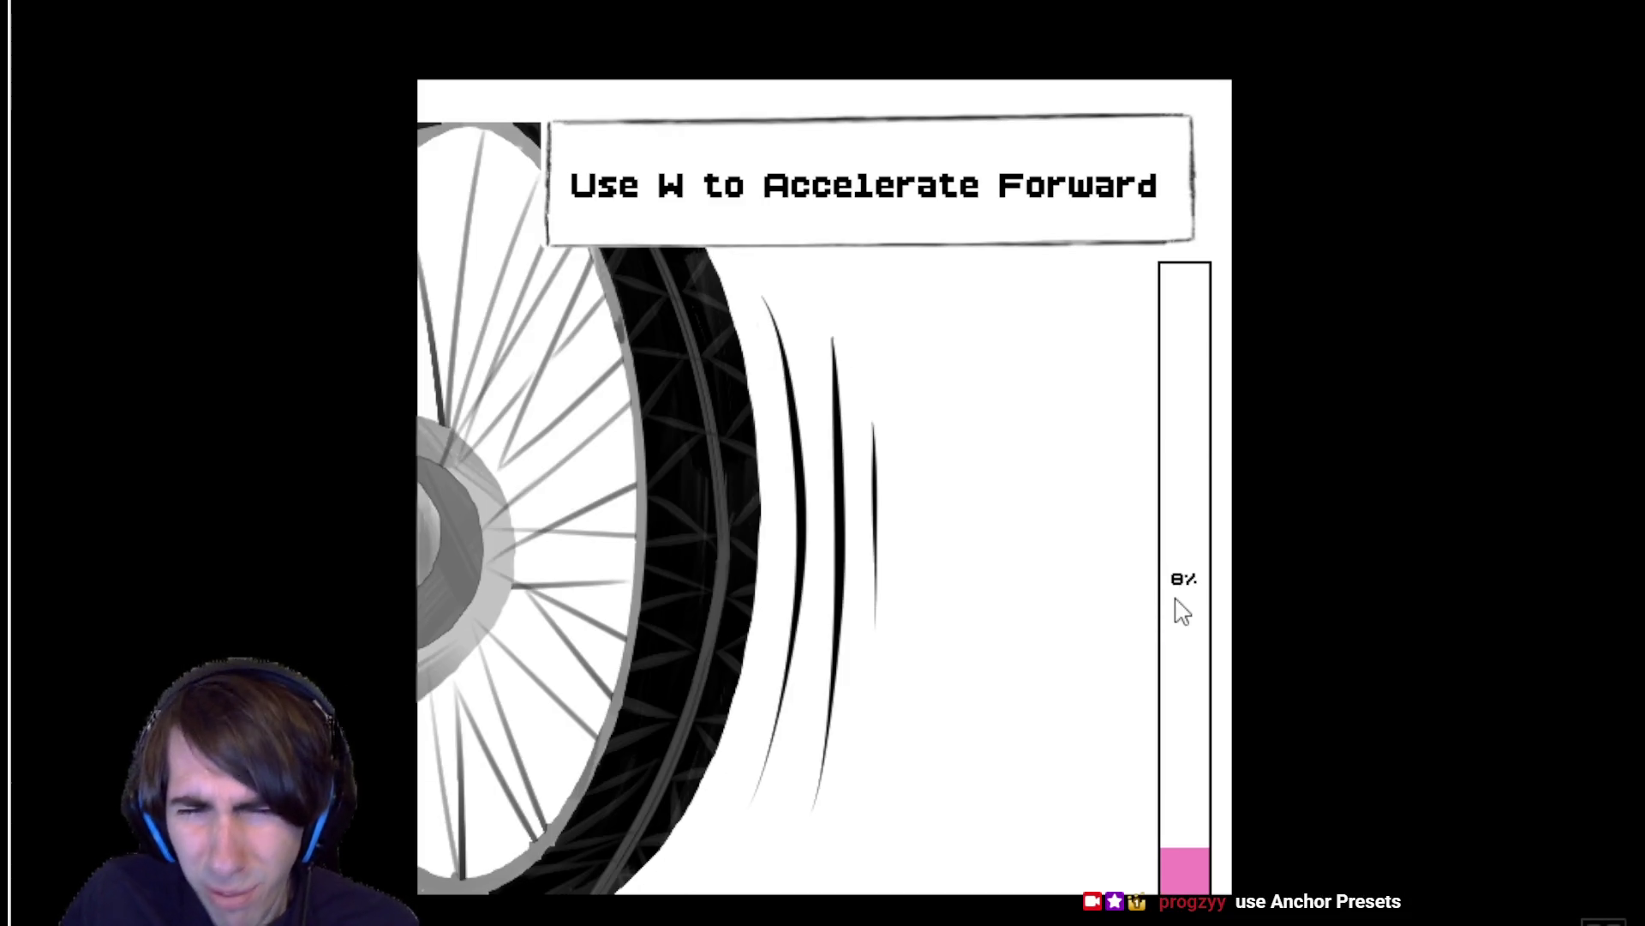
key(w)
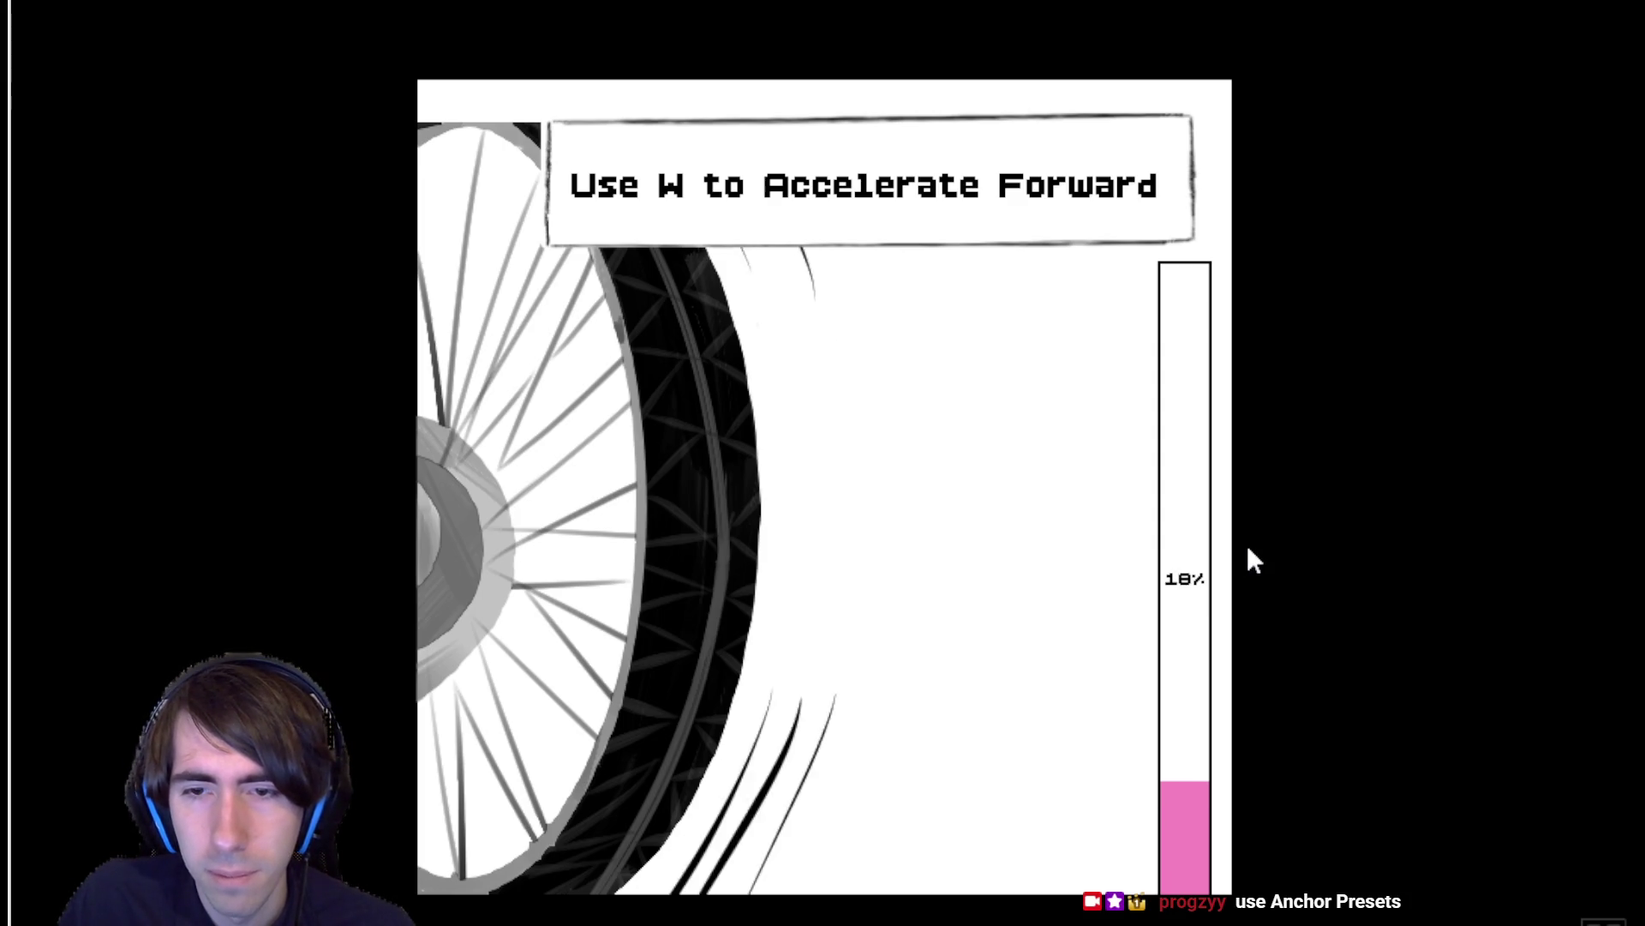
key(w)
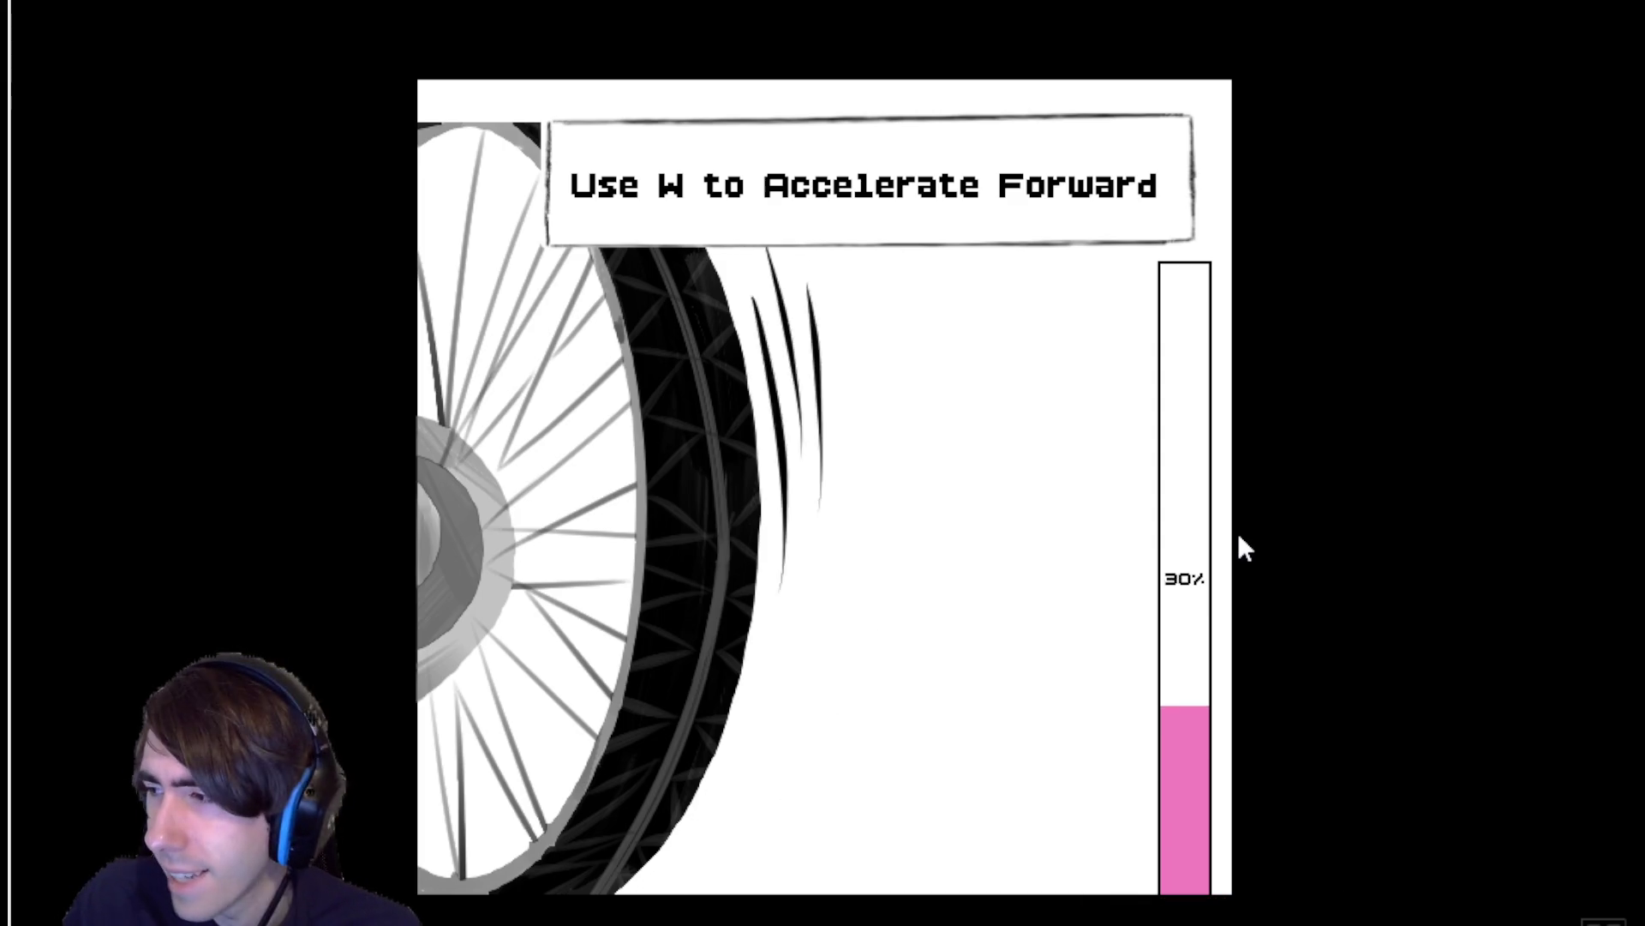
key(w)
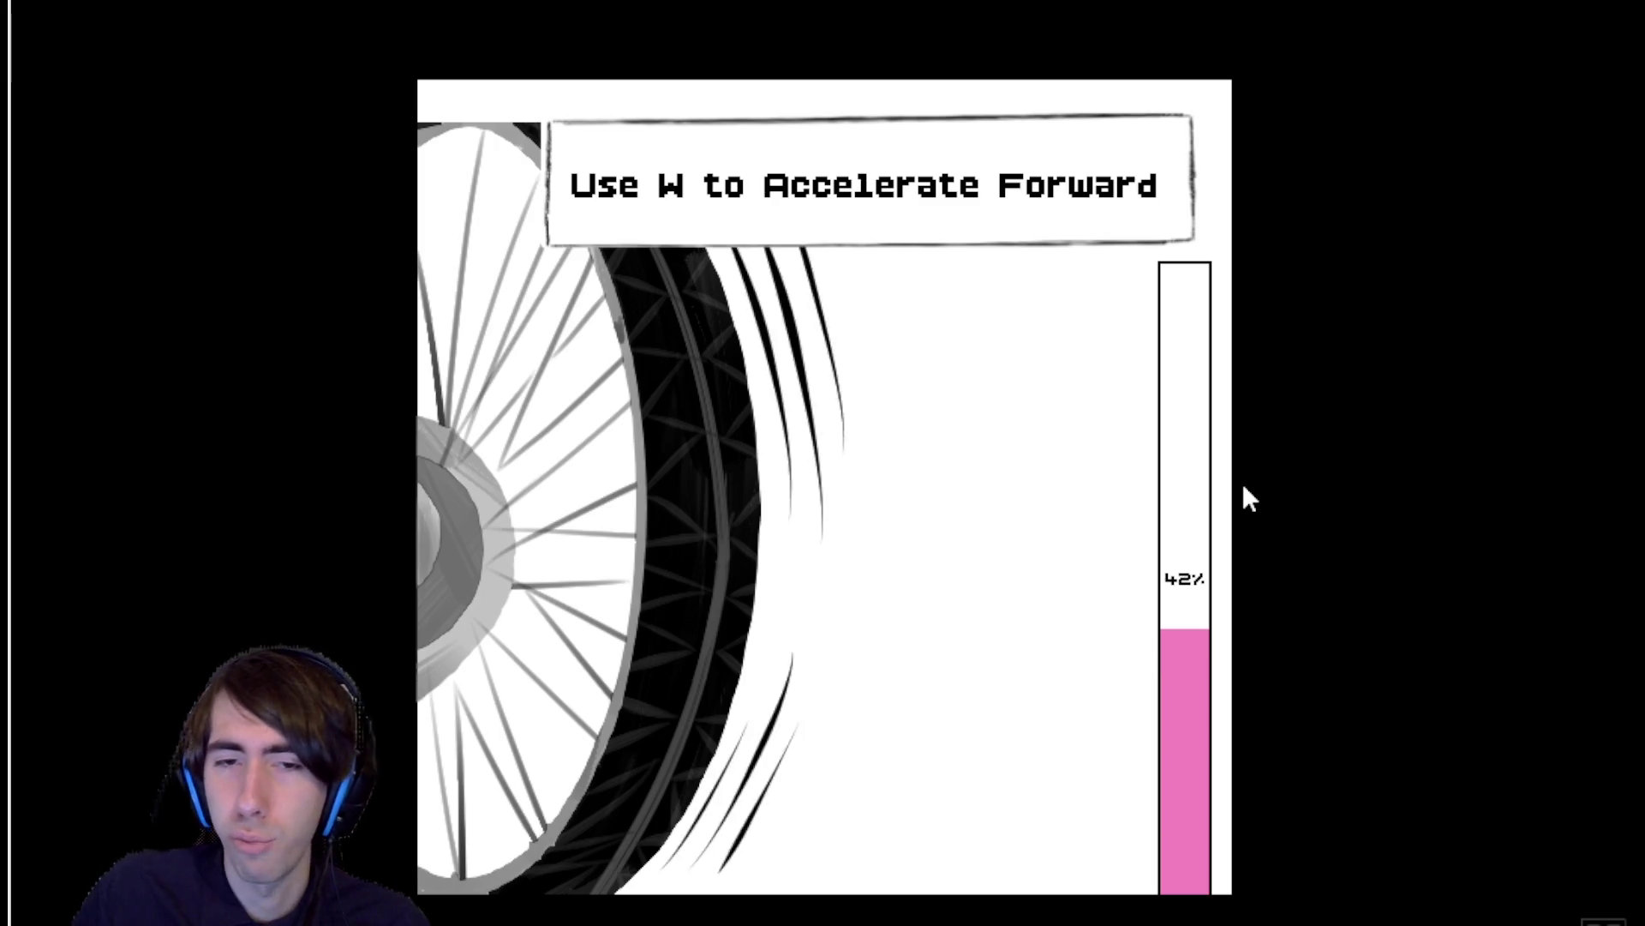
key(w)
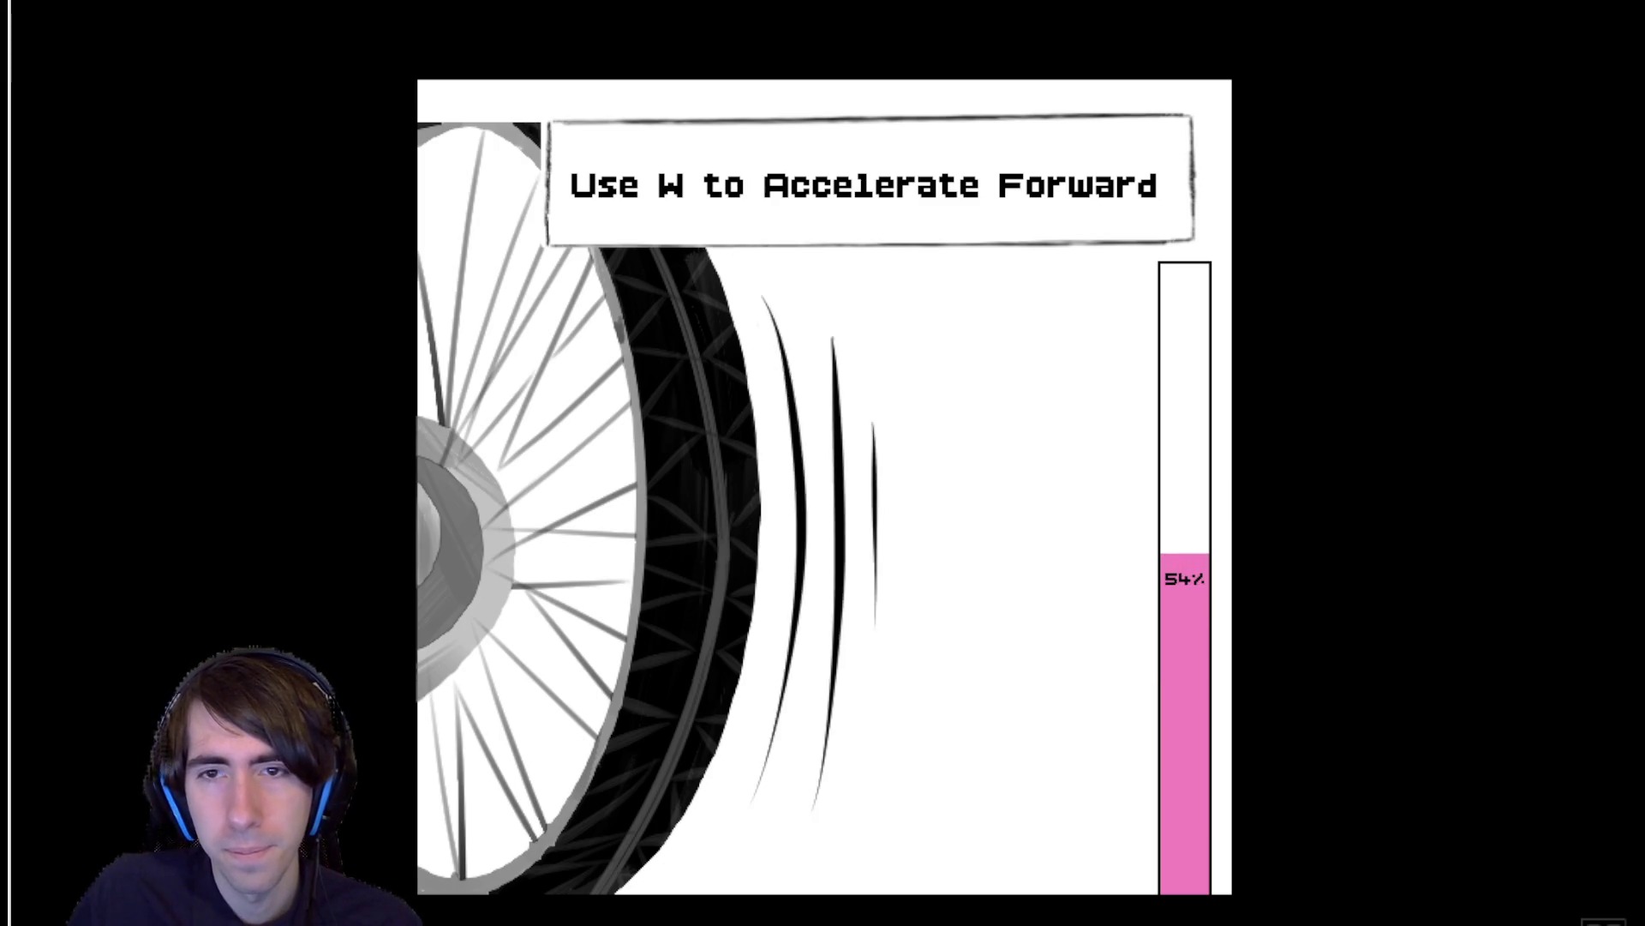
key(w)
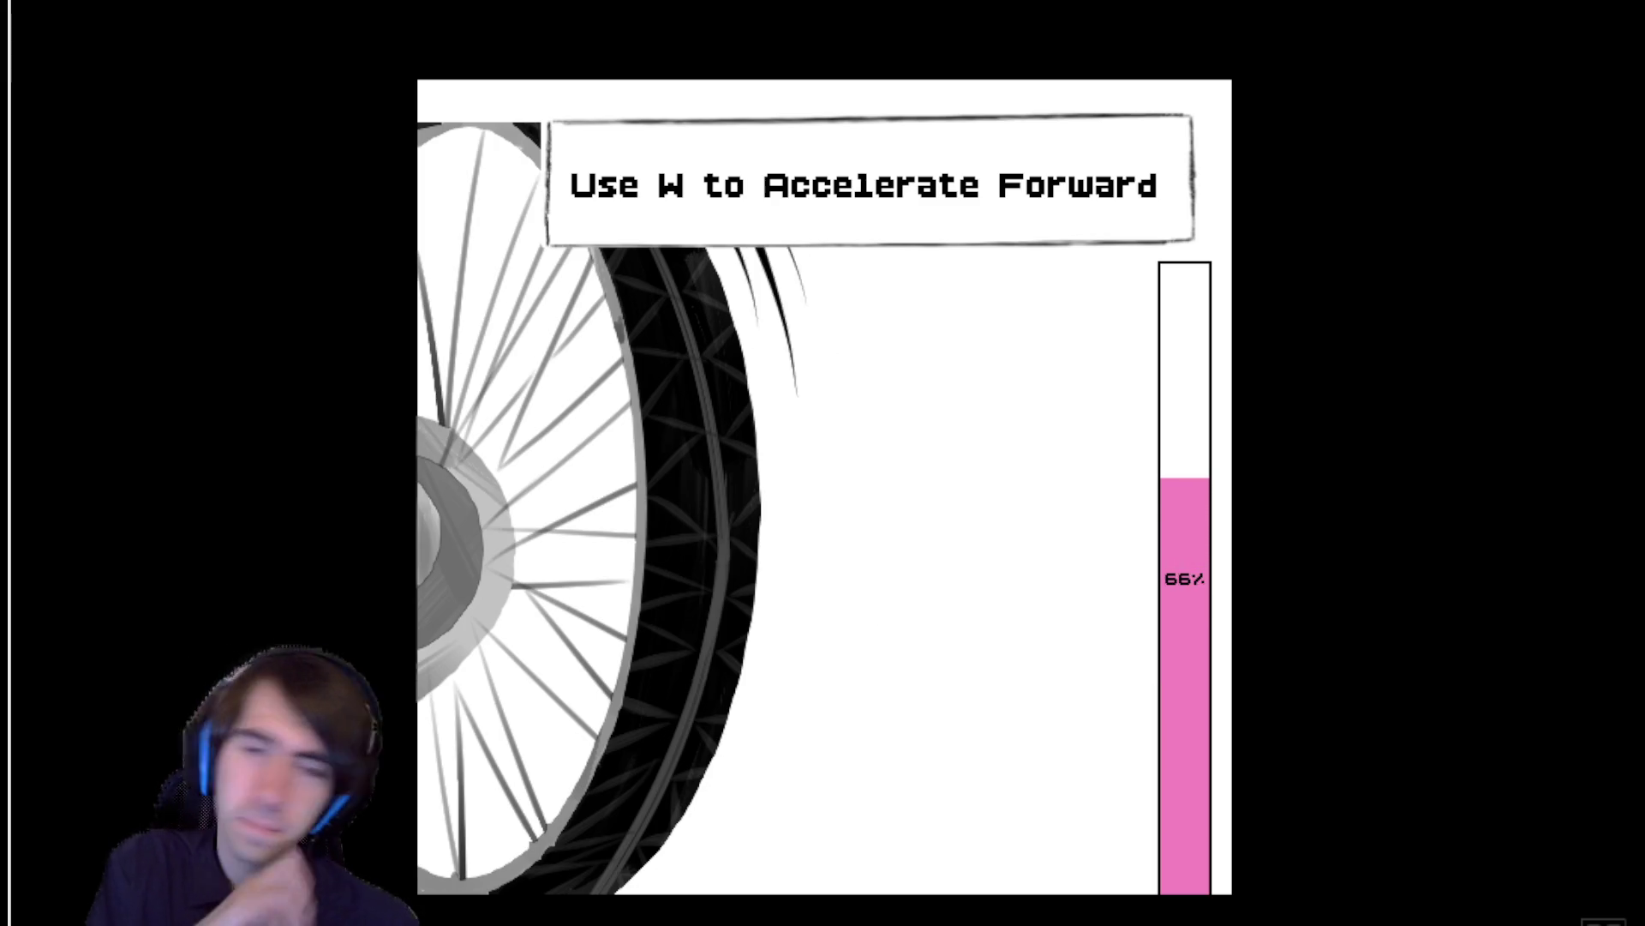
key(w)
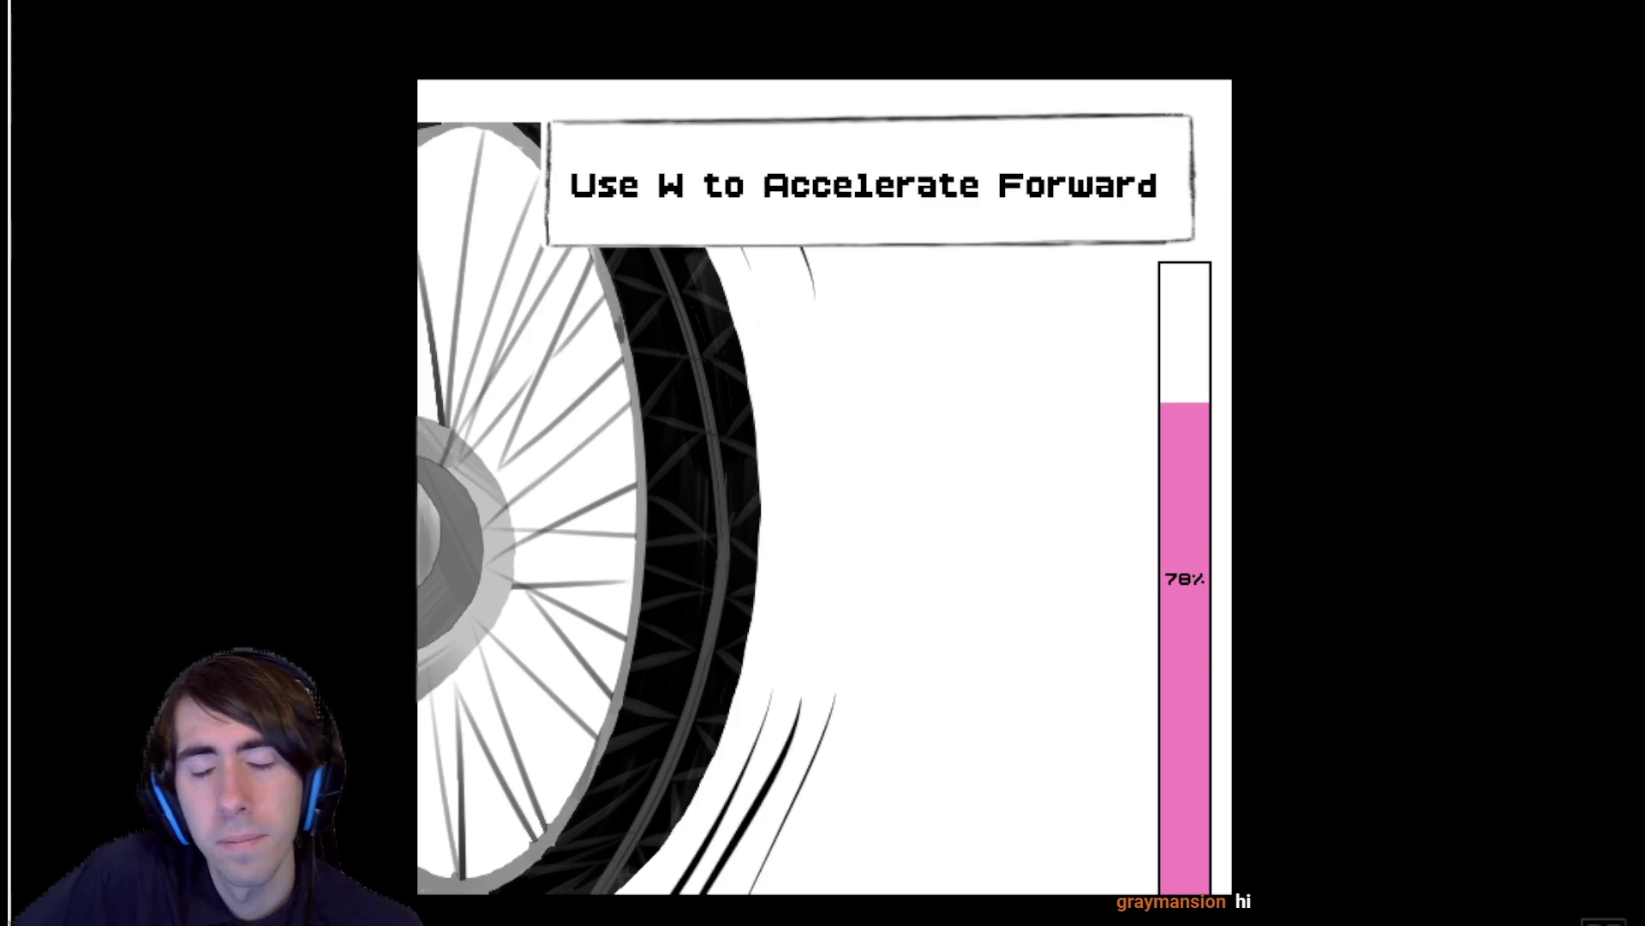
key(w)
key(w)
key(w)
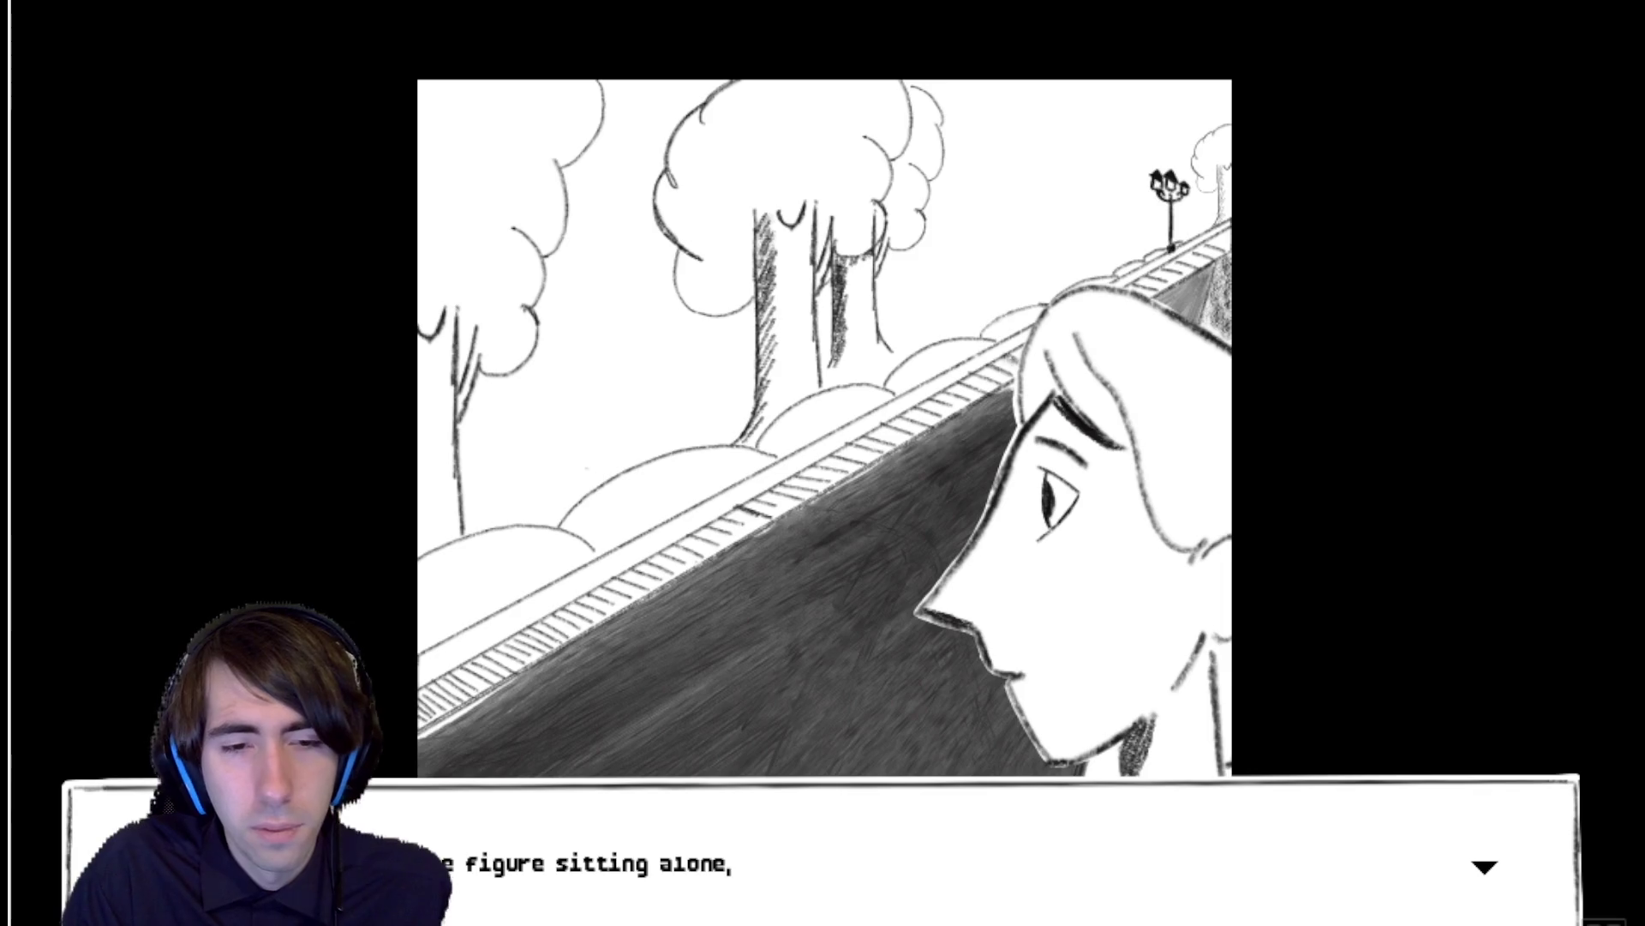
Step: Advance the roadside cutscene through the approaching cyclist and the credits line
key(Return)
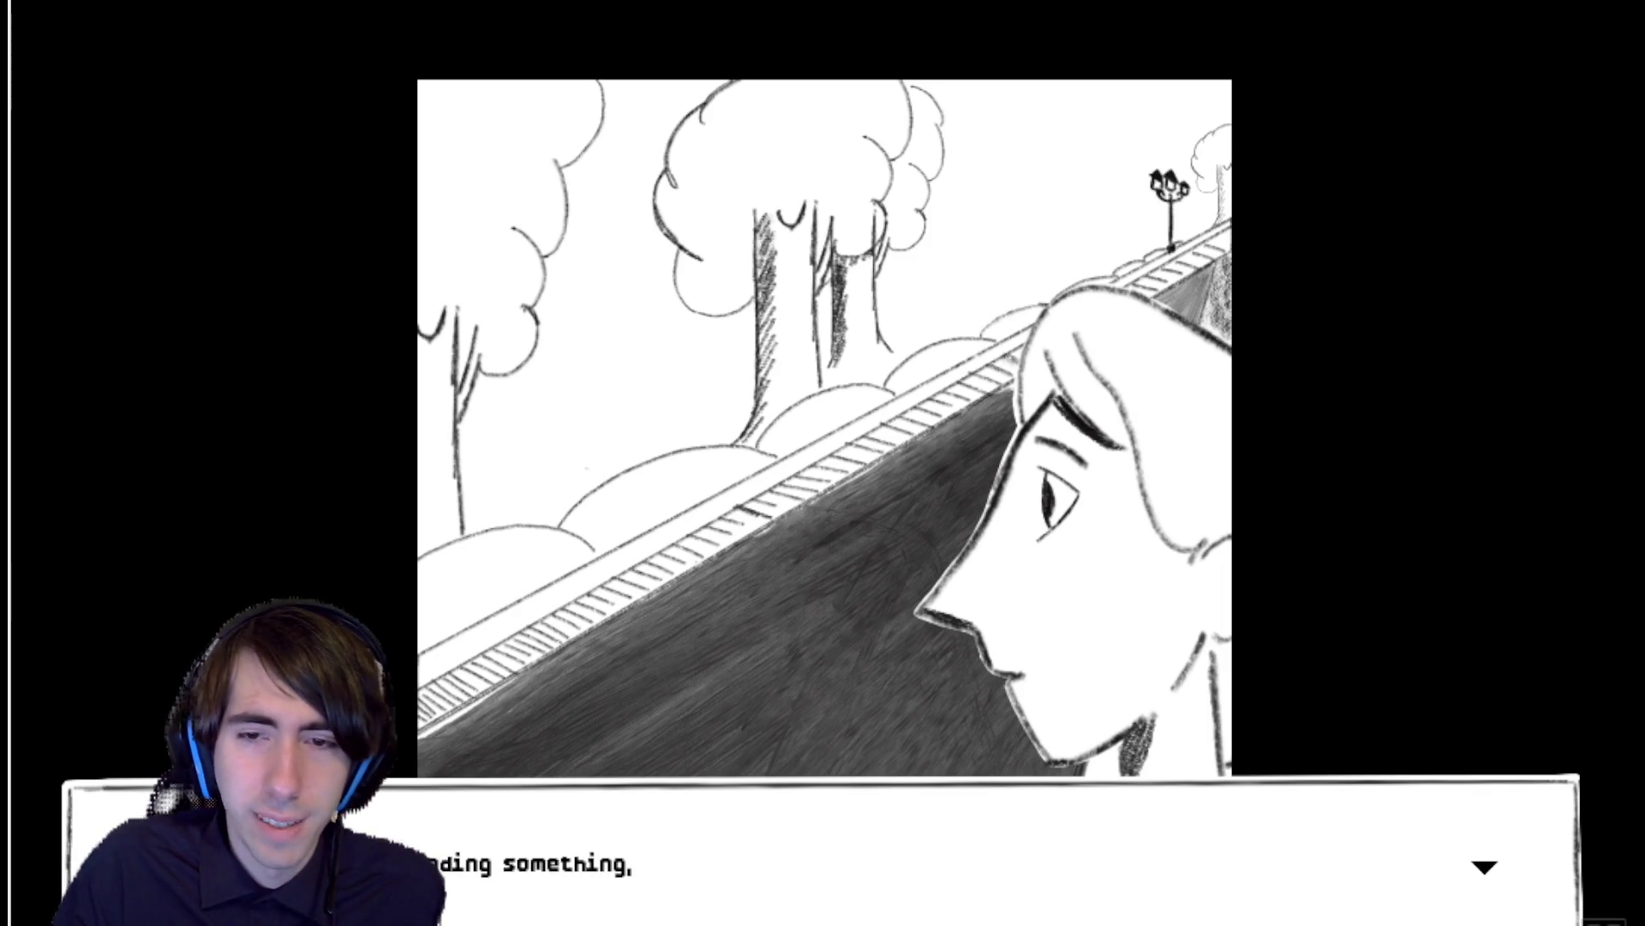
key(Return)
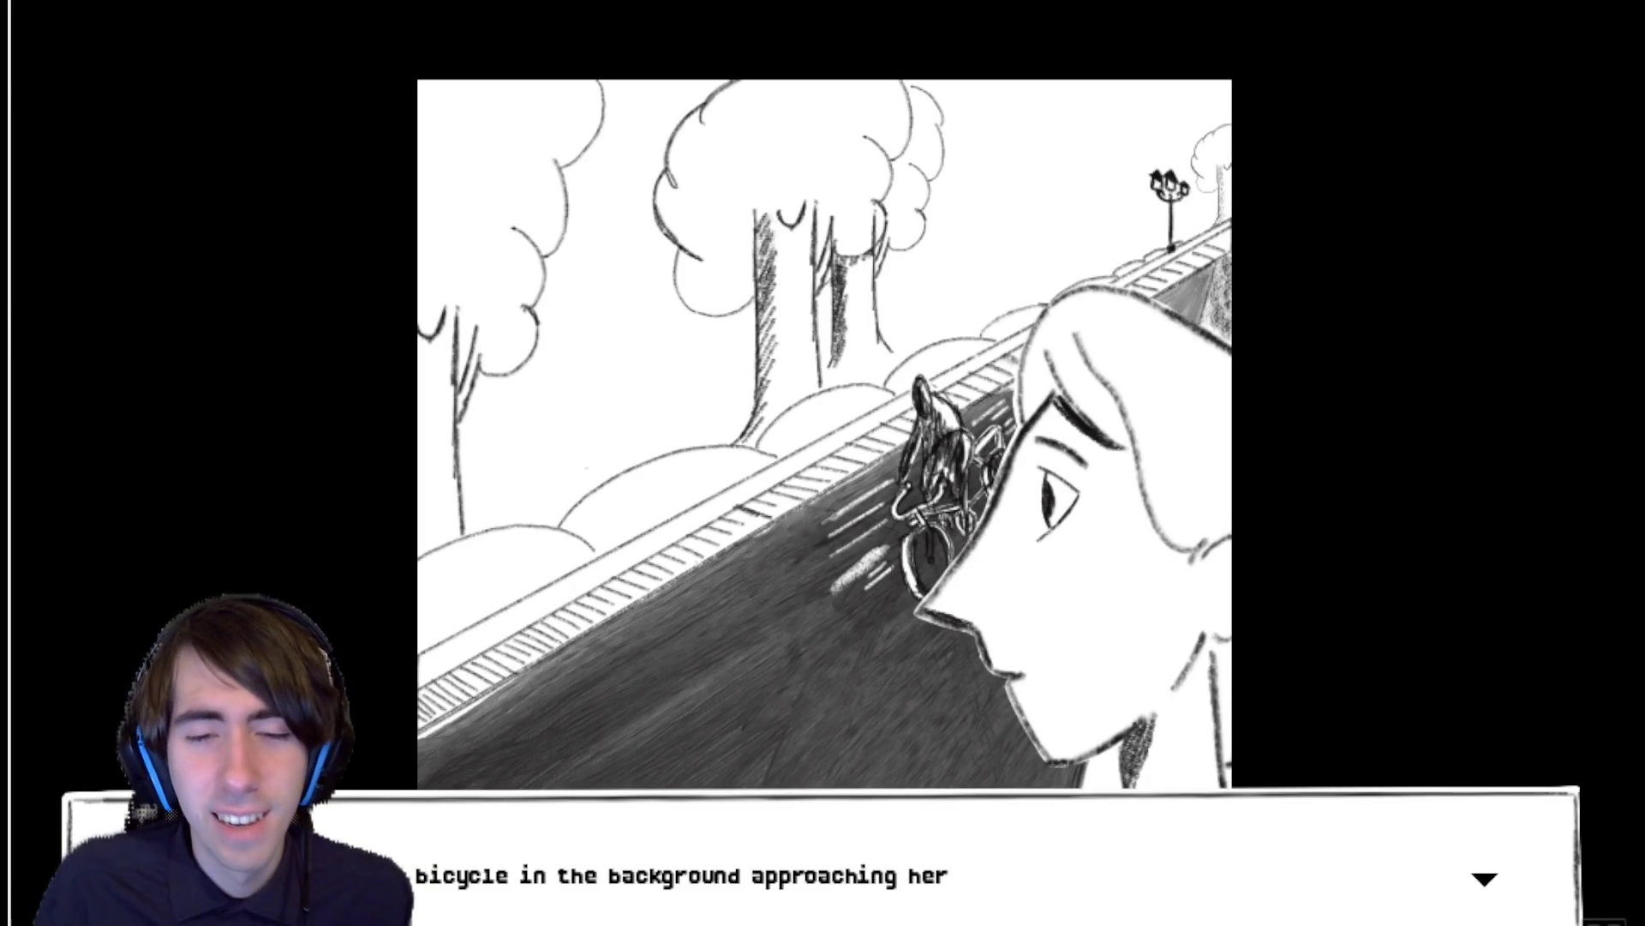
key(Return)
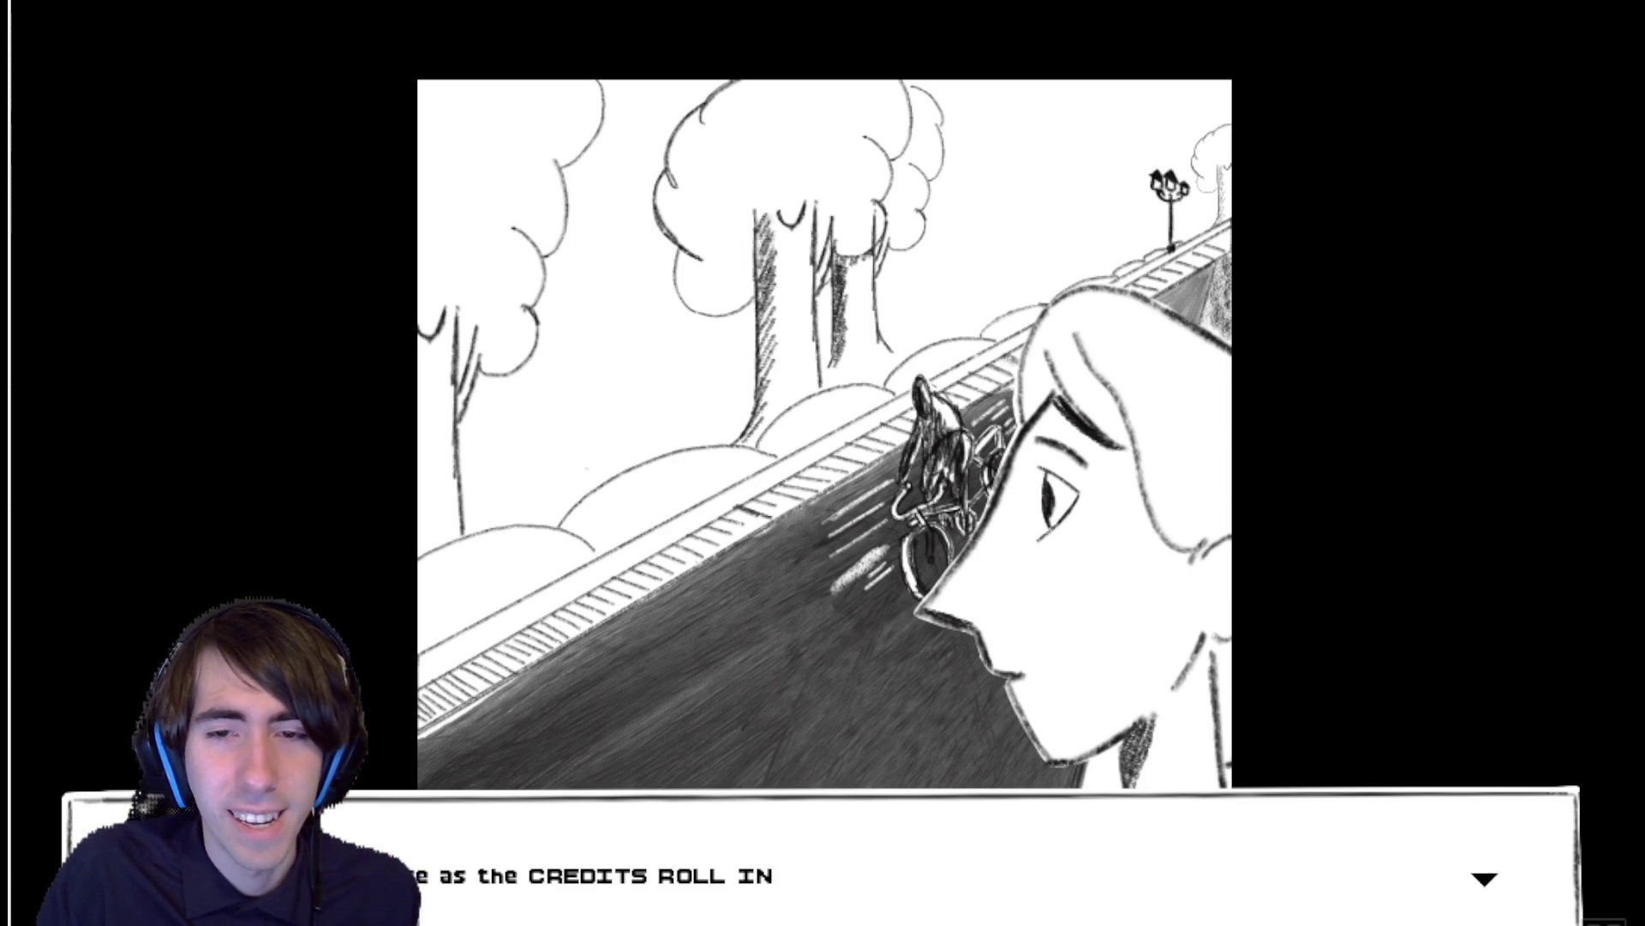
key(Return)
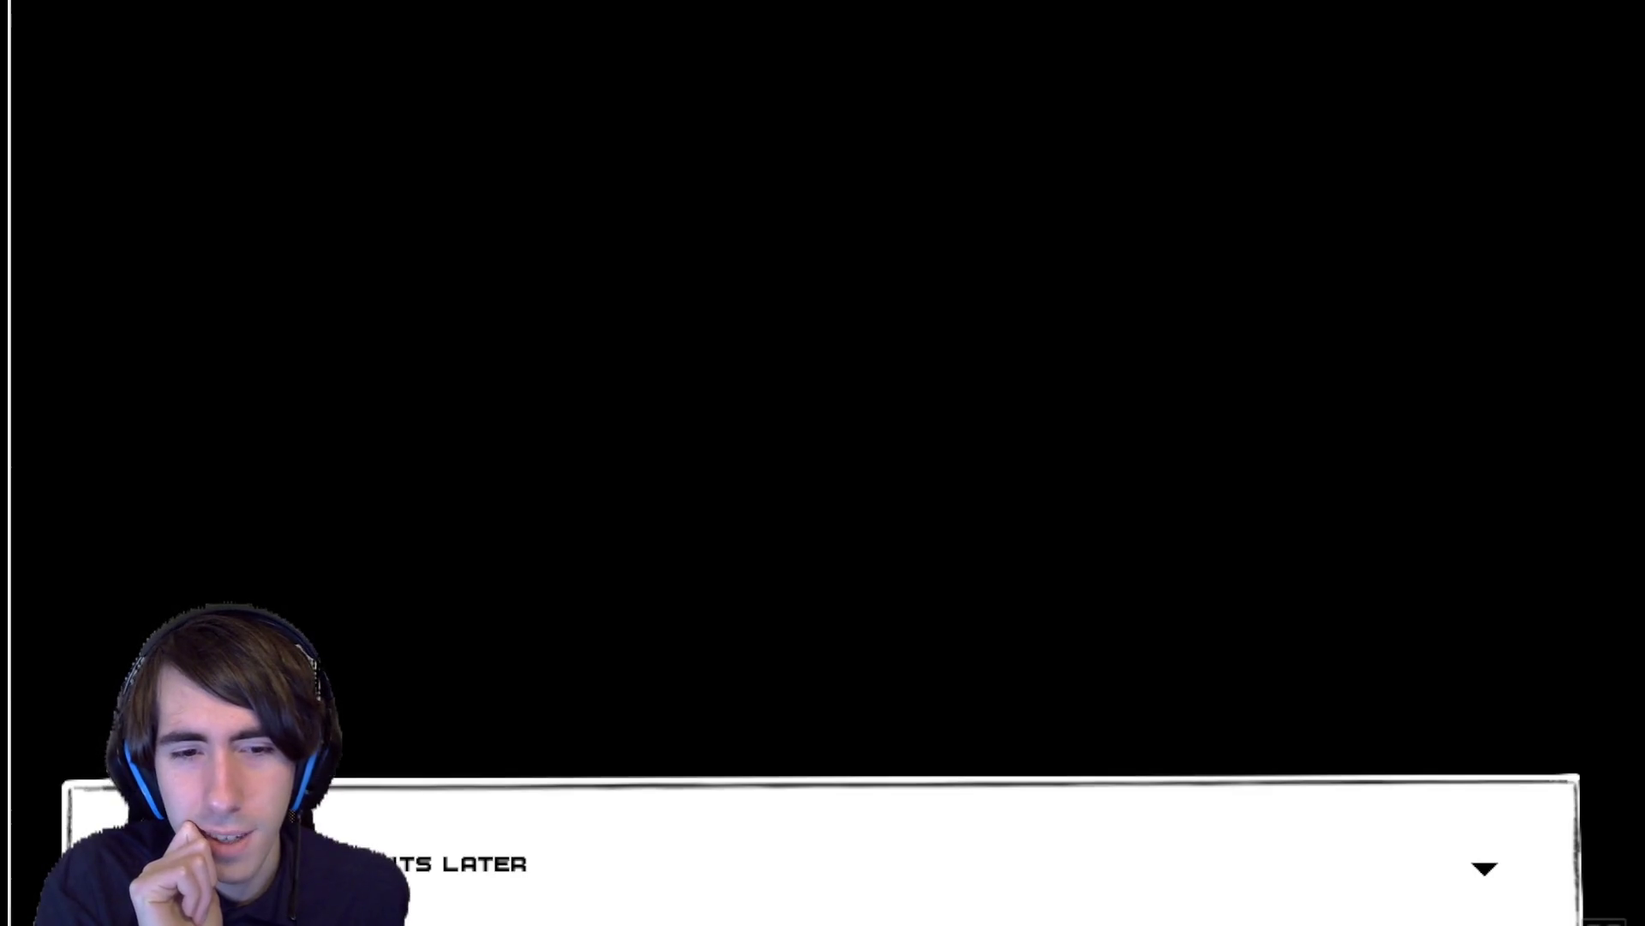
Step: Advance past the time-skip, book and park-bench scenes to the newspaper close-up
key(space)
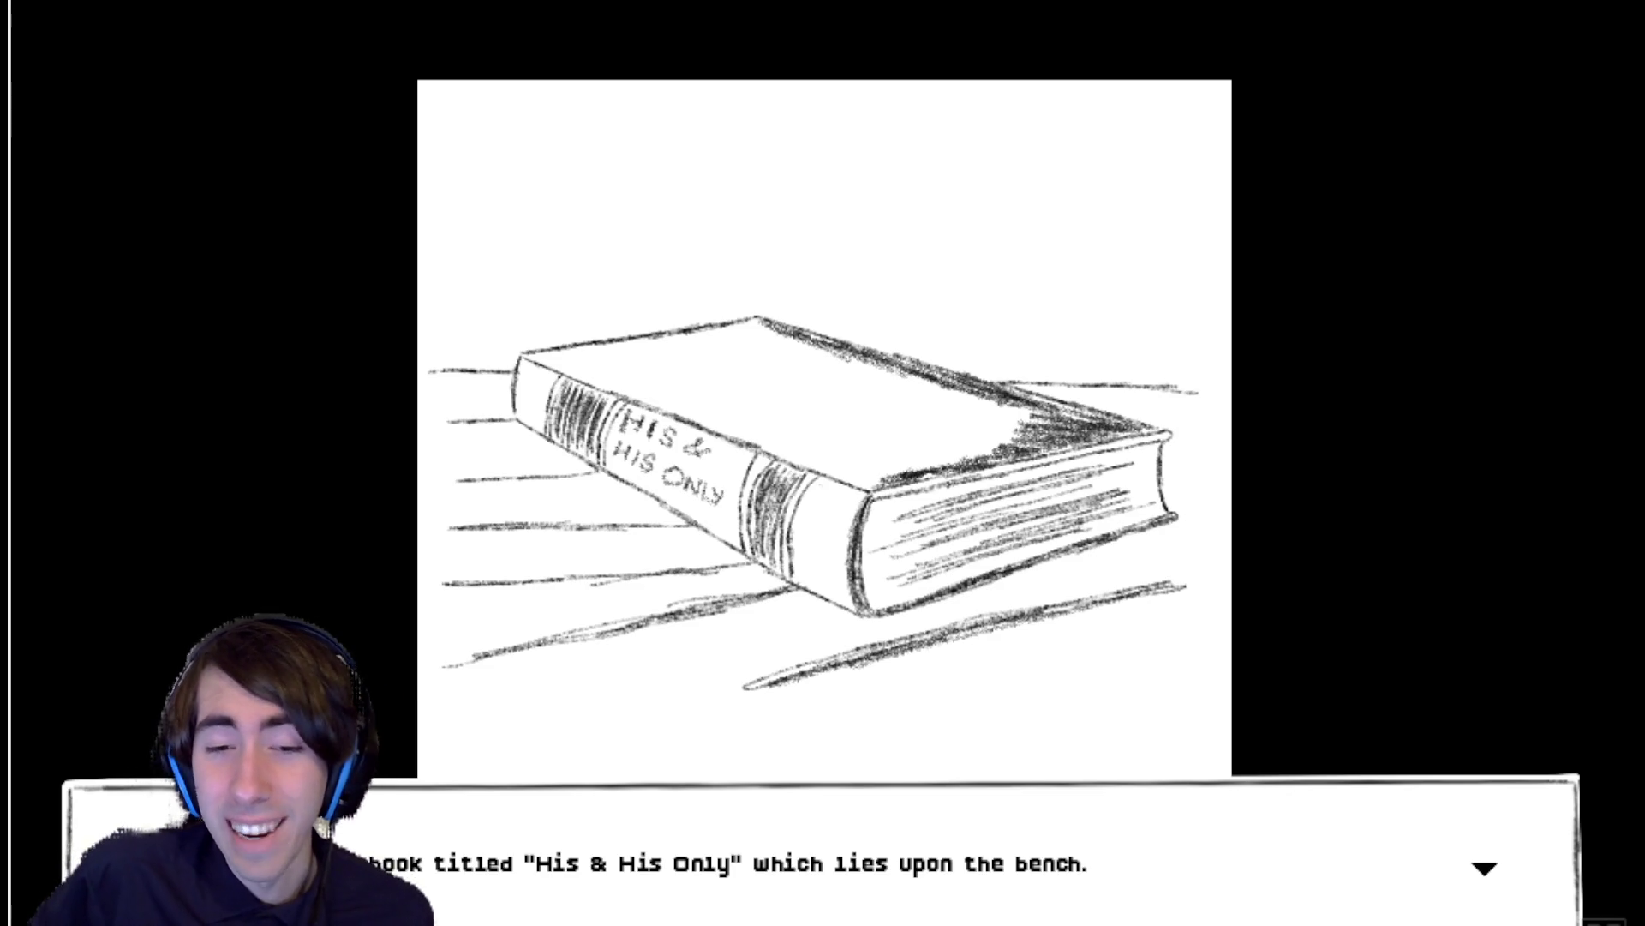
key(Return)
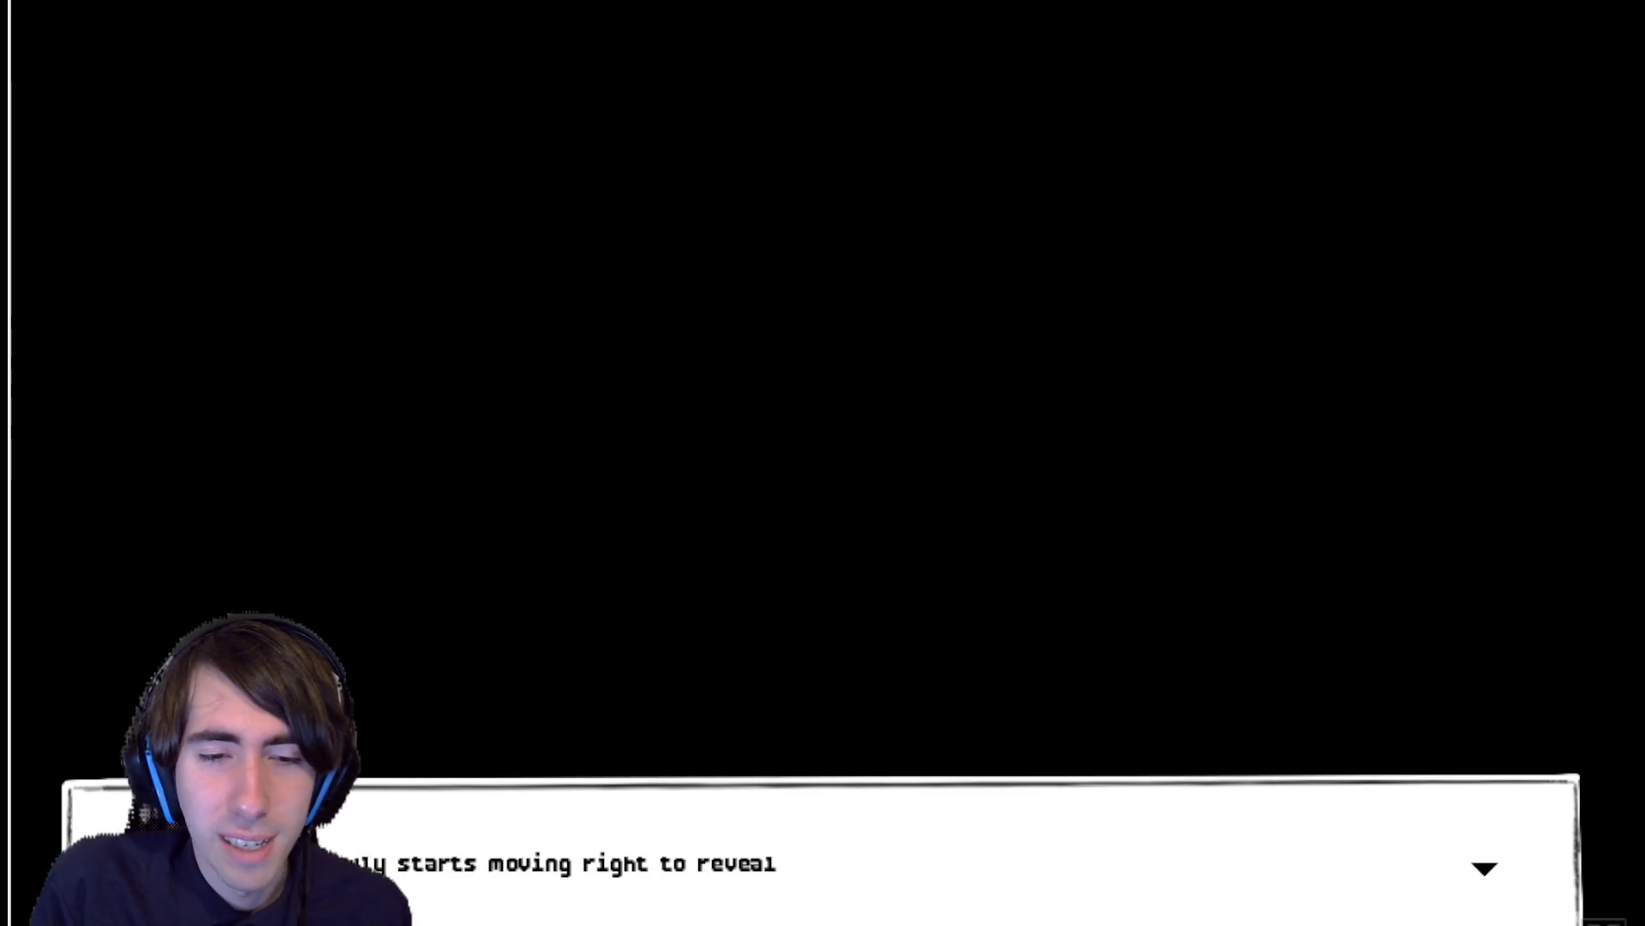
key(Return)
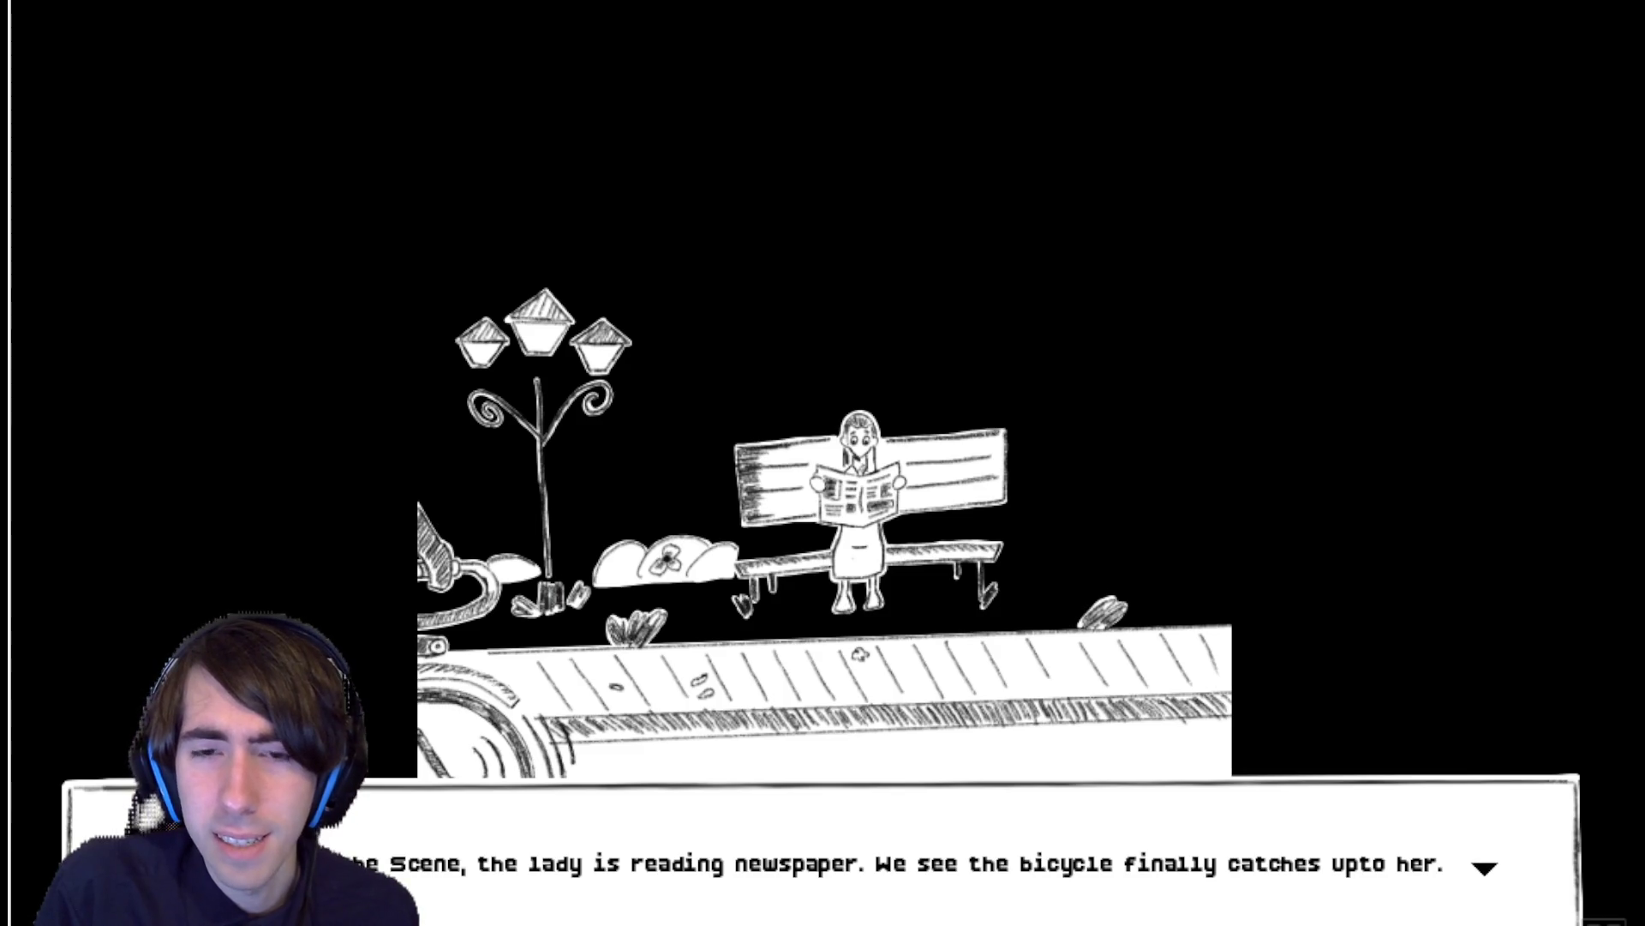
key(Return)
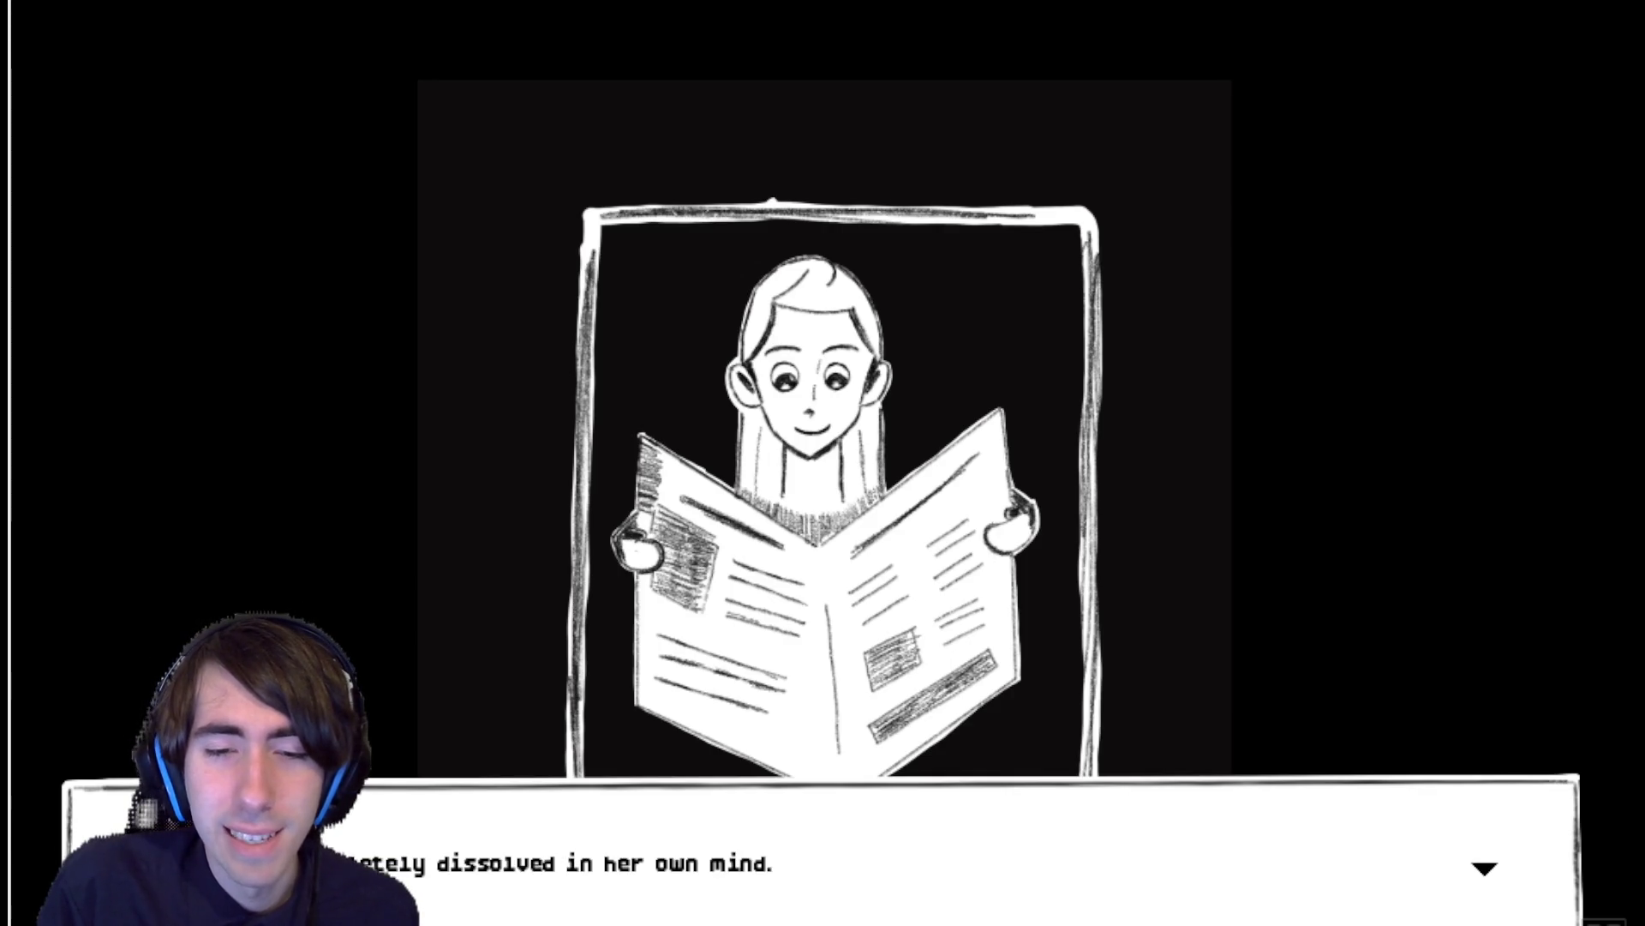
key(Return)
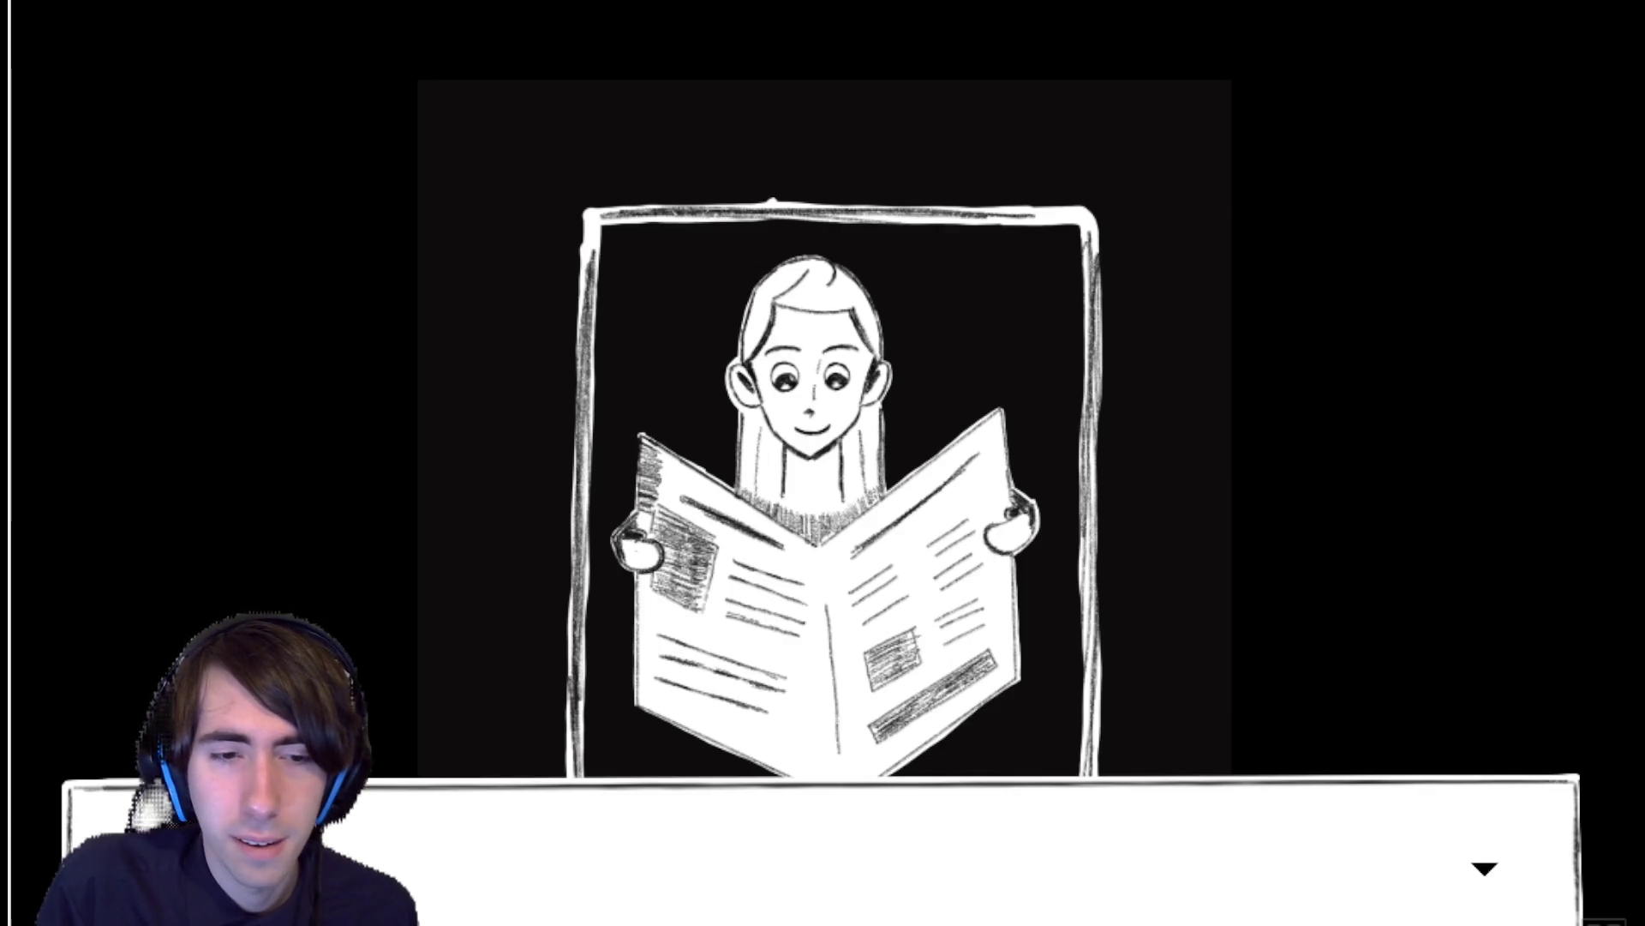